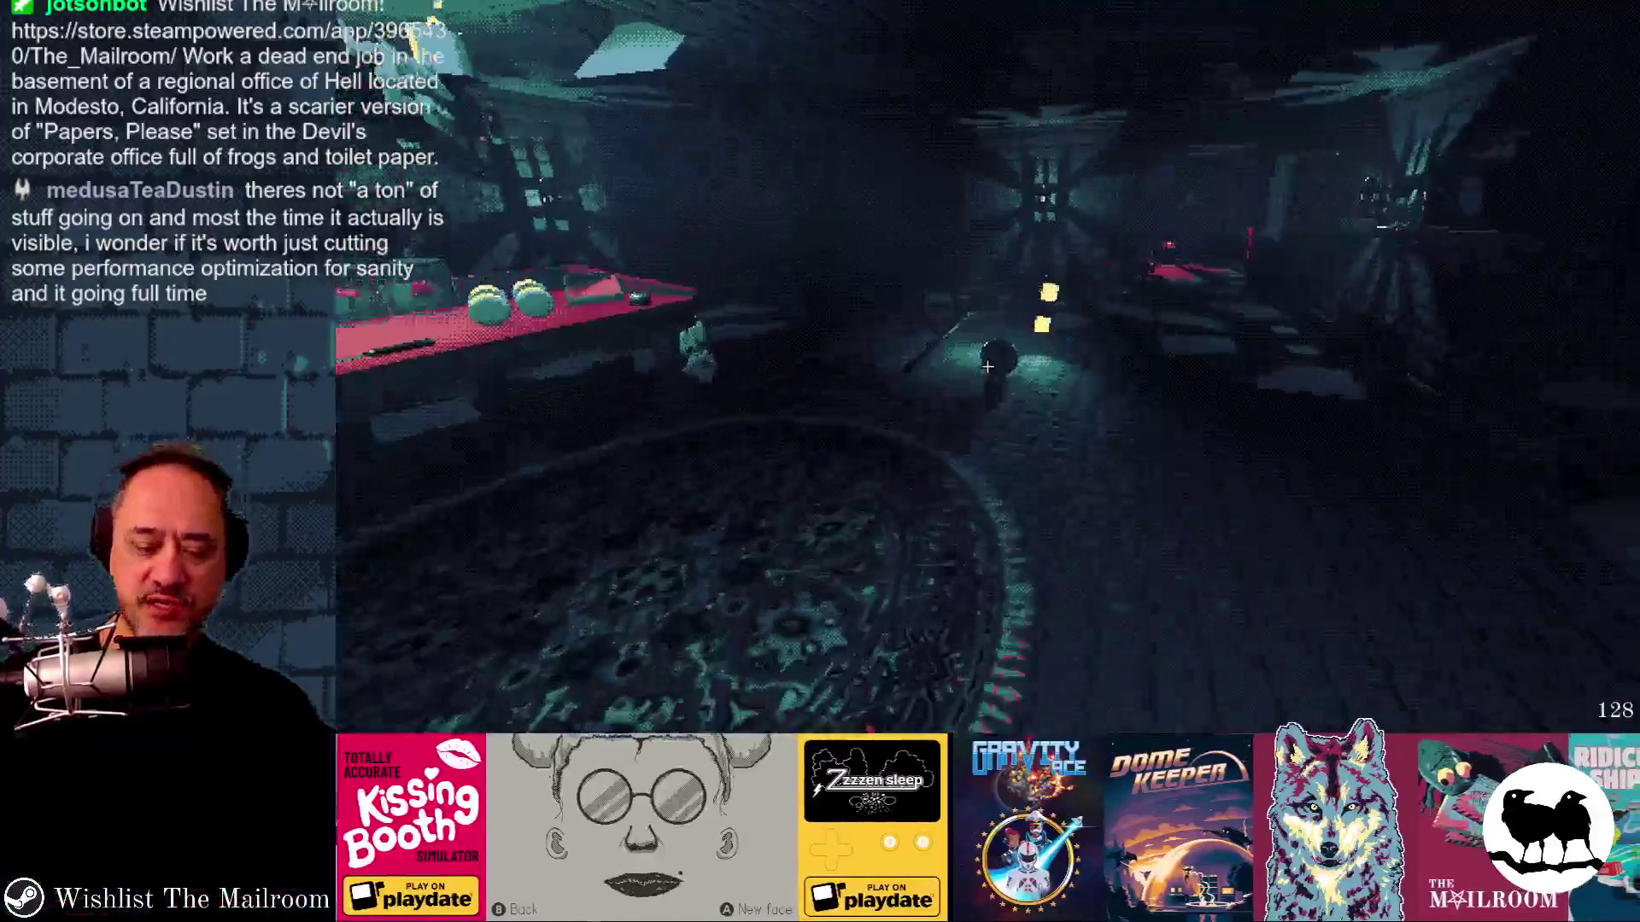
Quit the running playtest with F8 to return to the editor showing sconce.gd
key(F8)
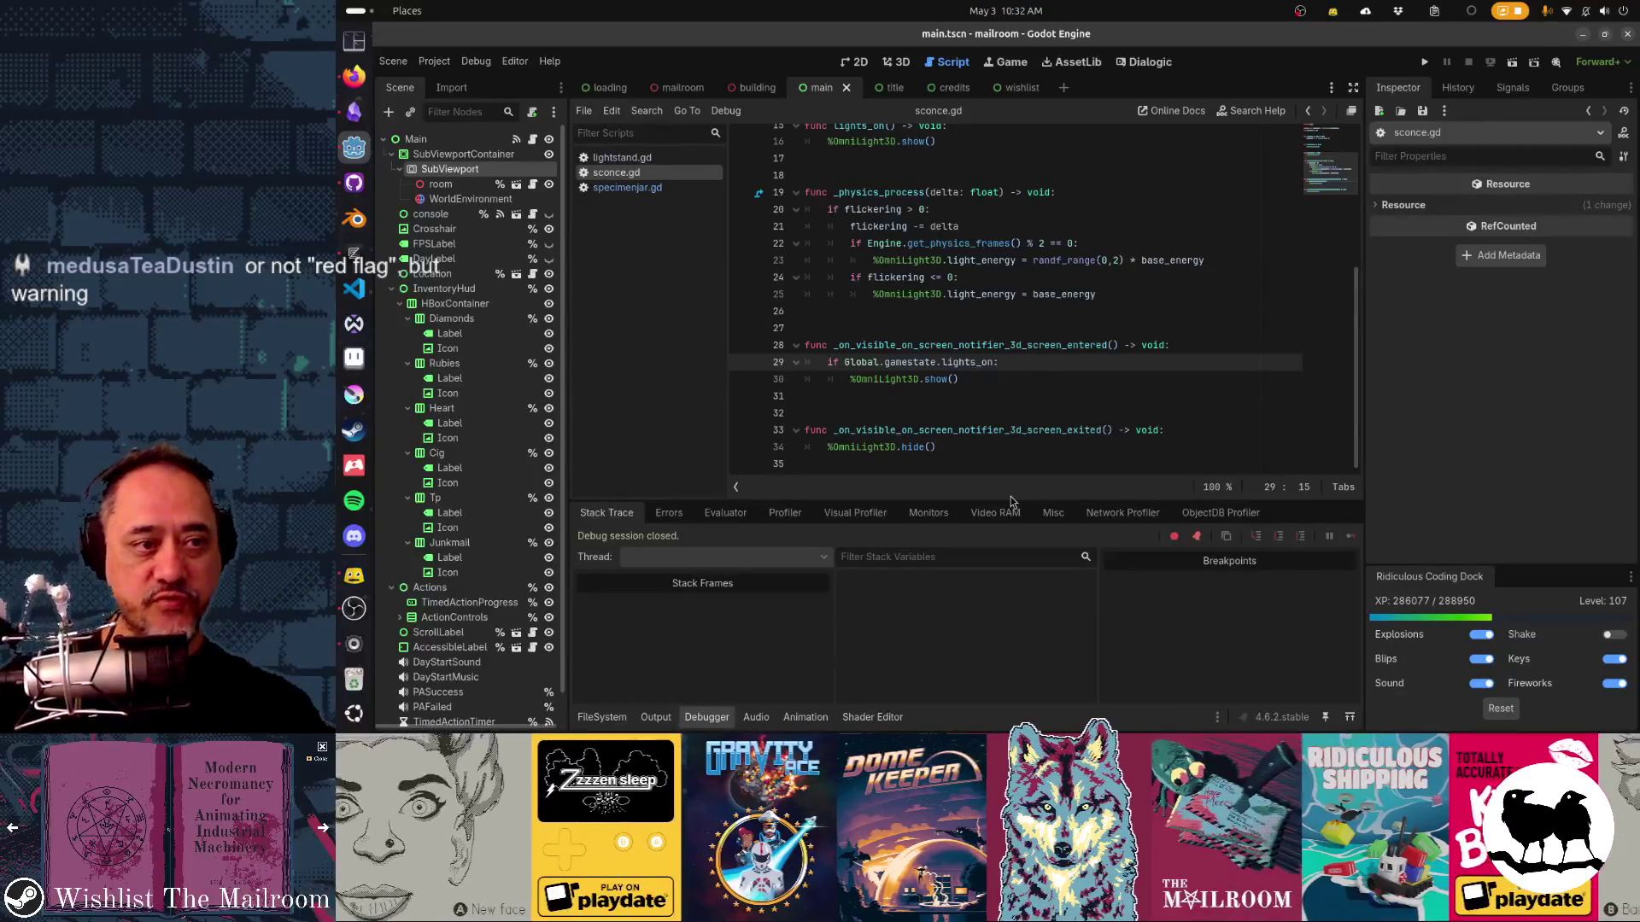
Discard the changes to sconce.gd and sconce.tscn in GitHub Desktop, then return to Godot
key(alt+Tab)
key(alt+Tab)
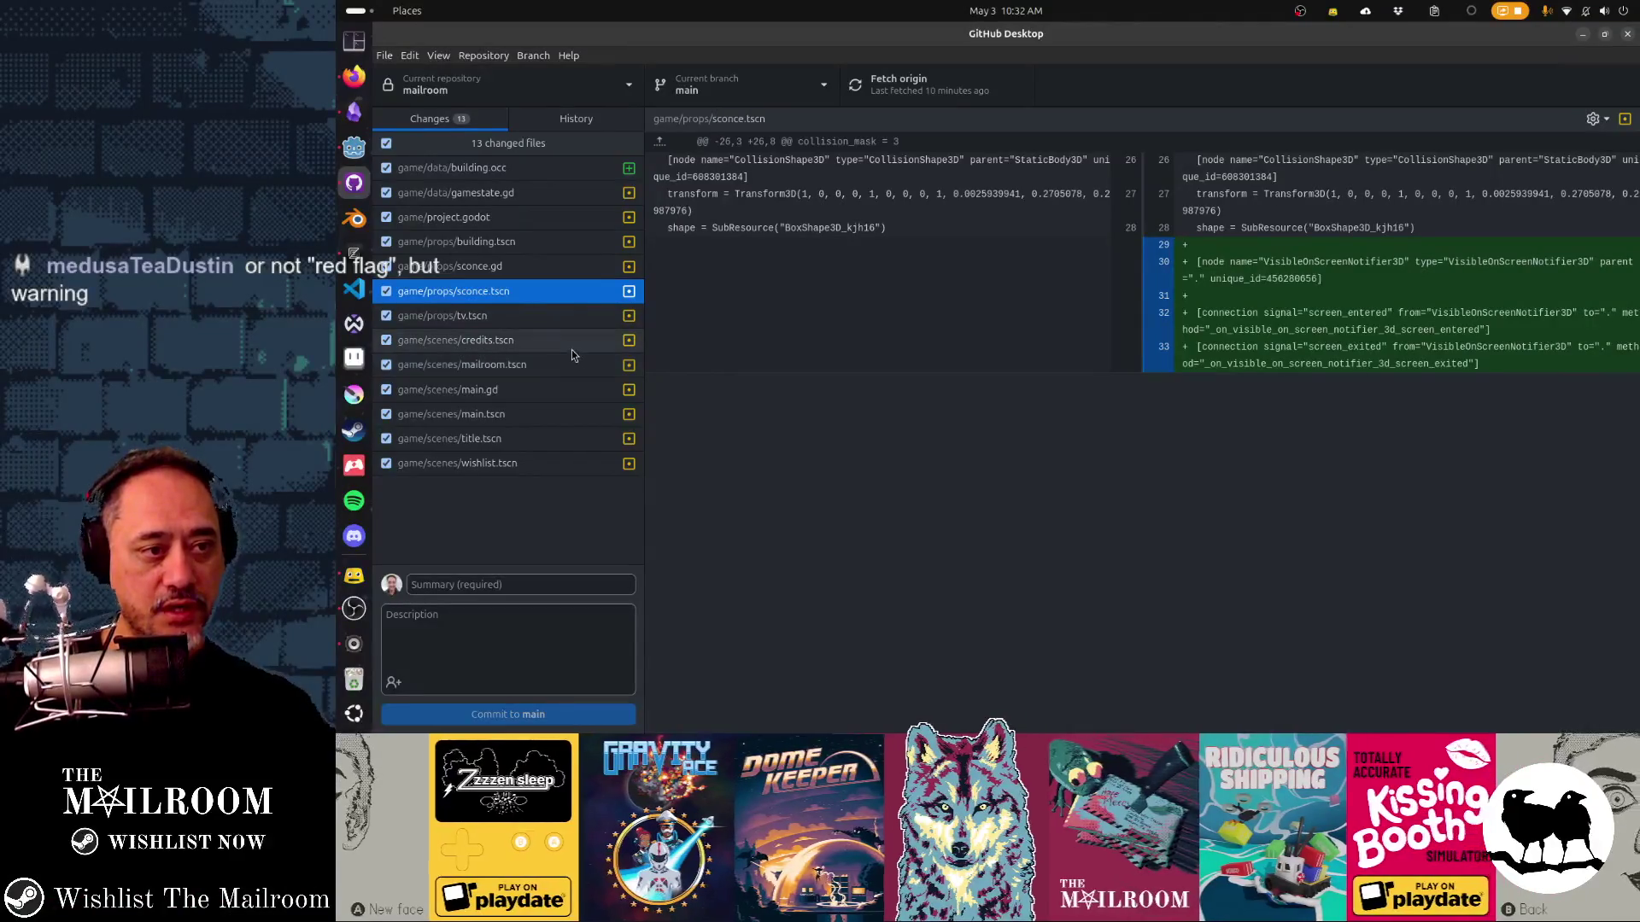
click(548, 270)
shift+click(536, 295)
right_click(532, 294)
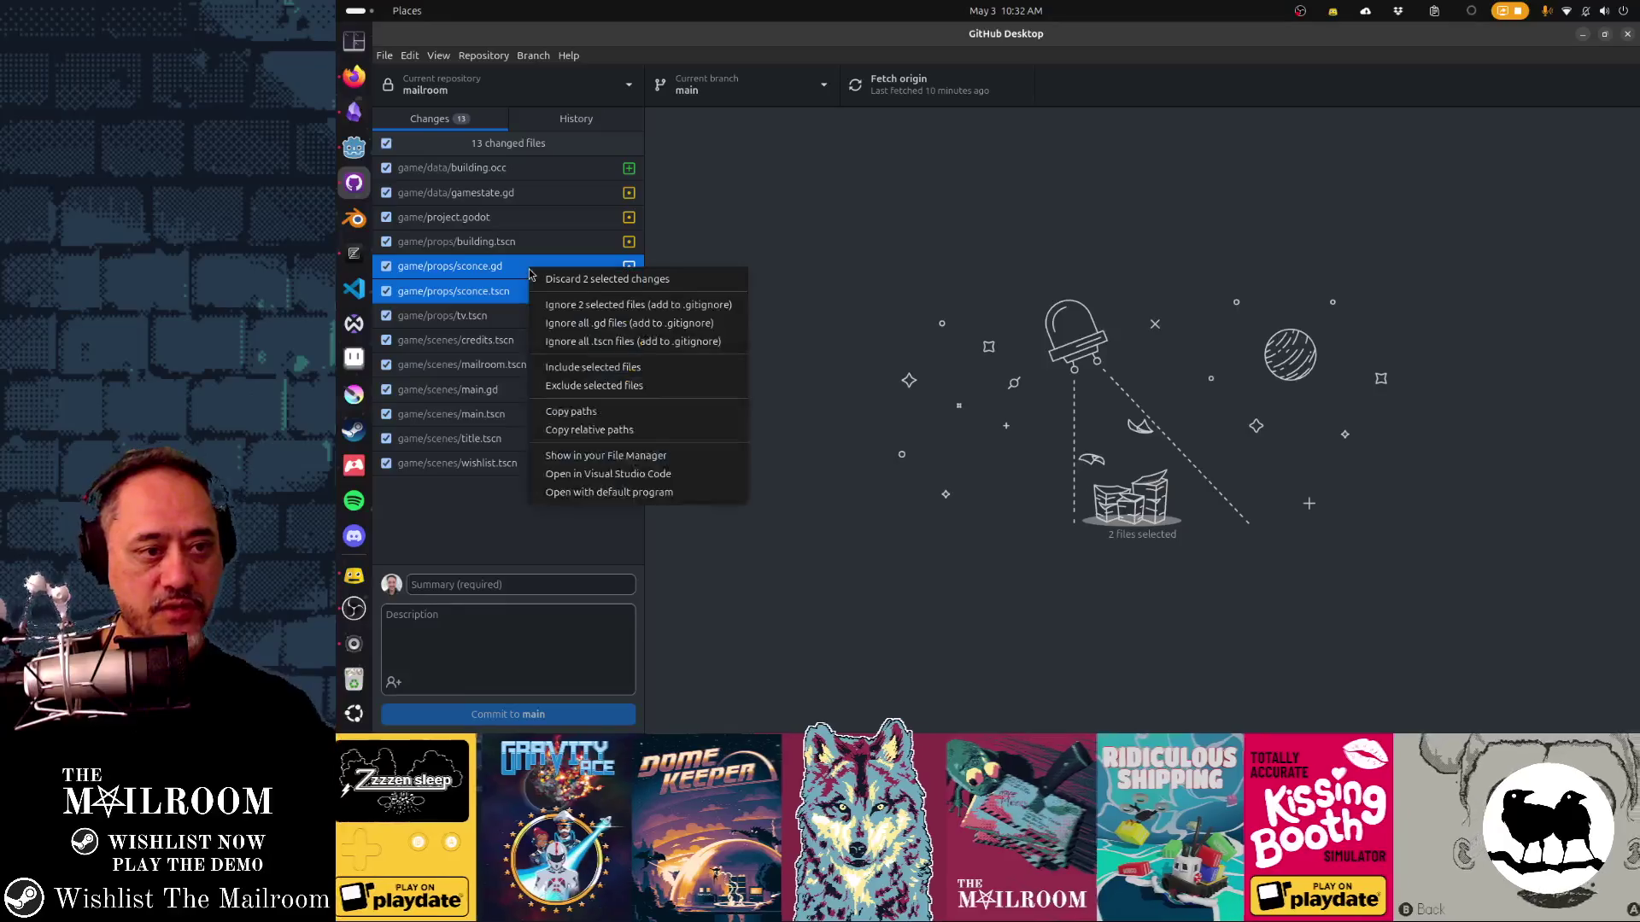
click(543, 278)
click(1020, 477)
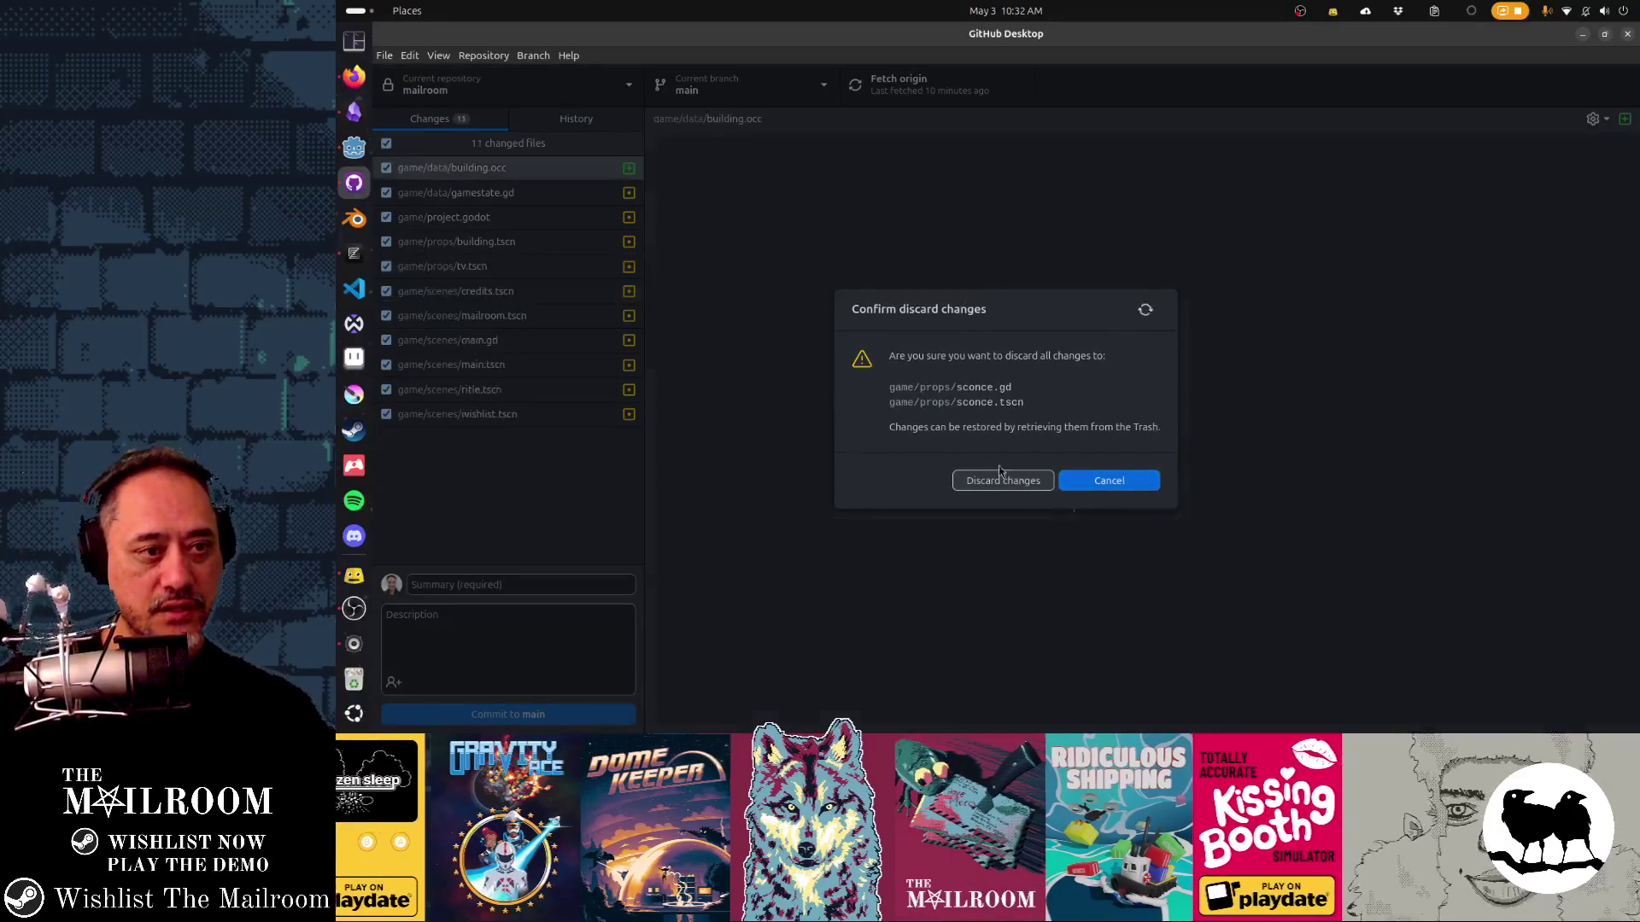
key(alt+Tab)
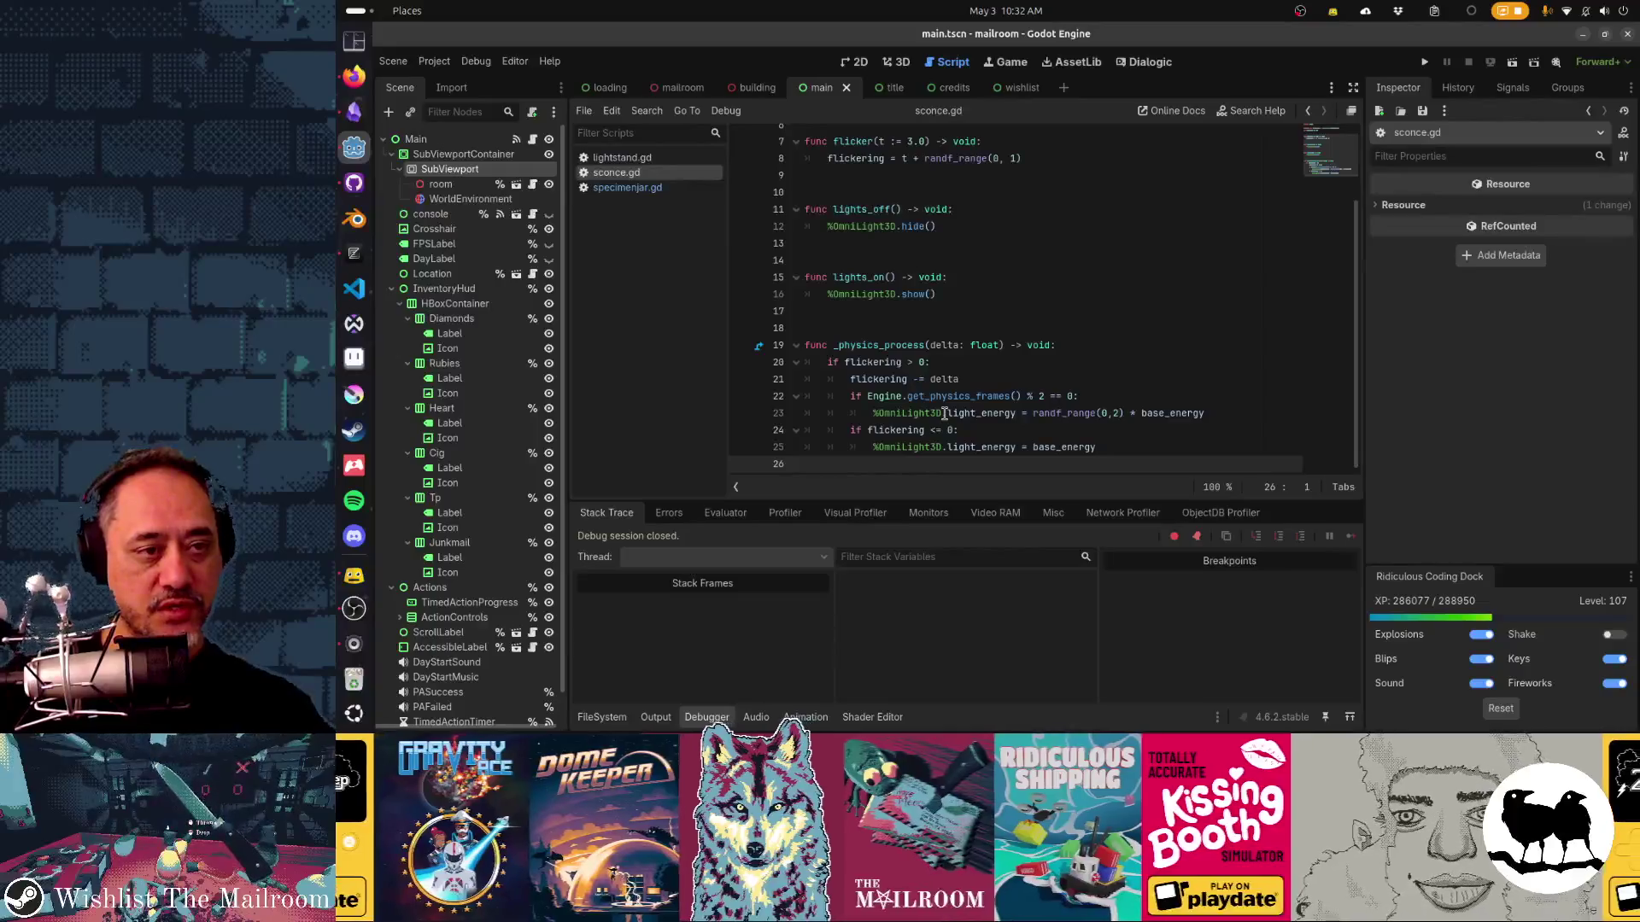
Back in Godot, open mailroom.tscn in the 3D workspace
key(alt+Tab)
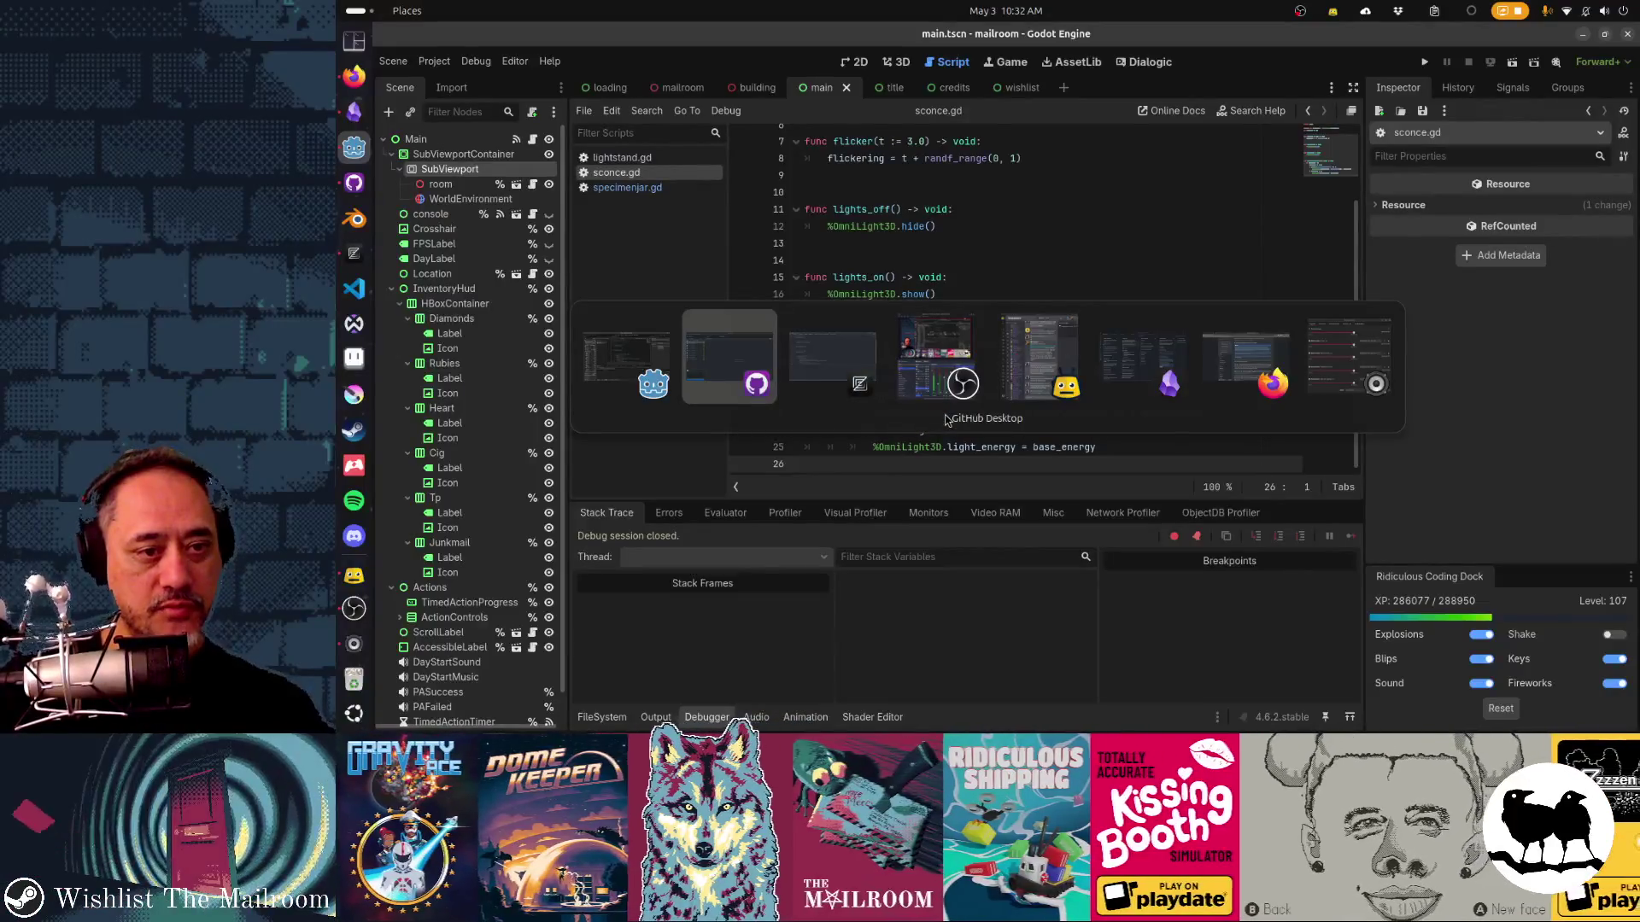
key(alt+shift+Tab)
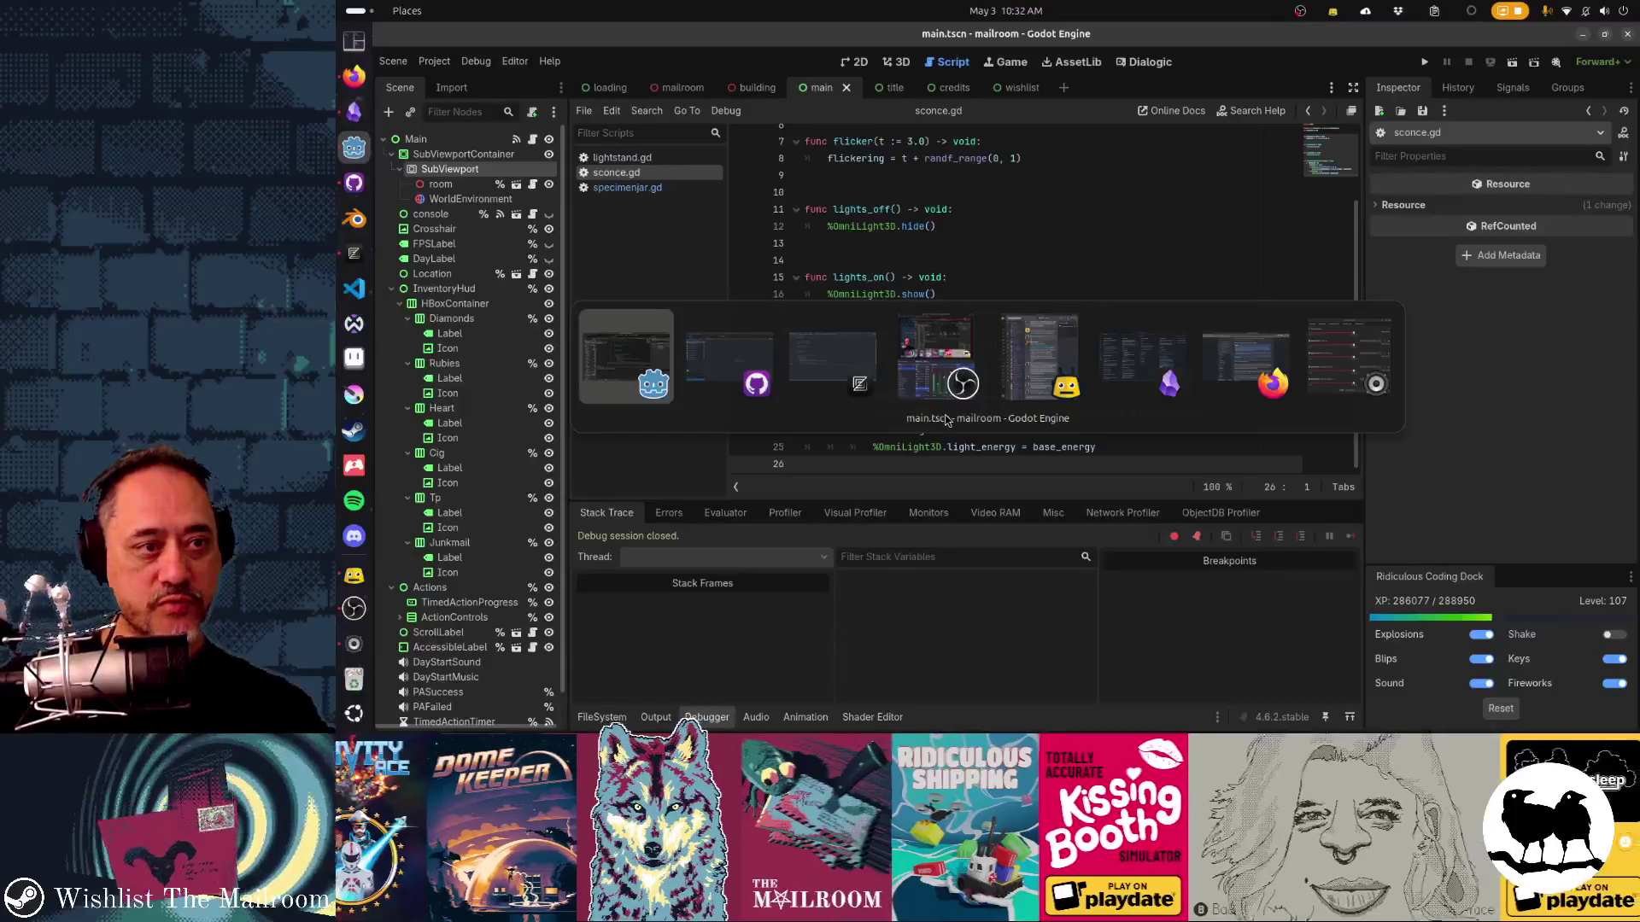
click(683, 87)
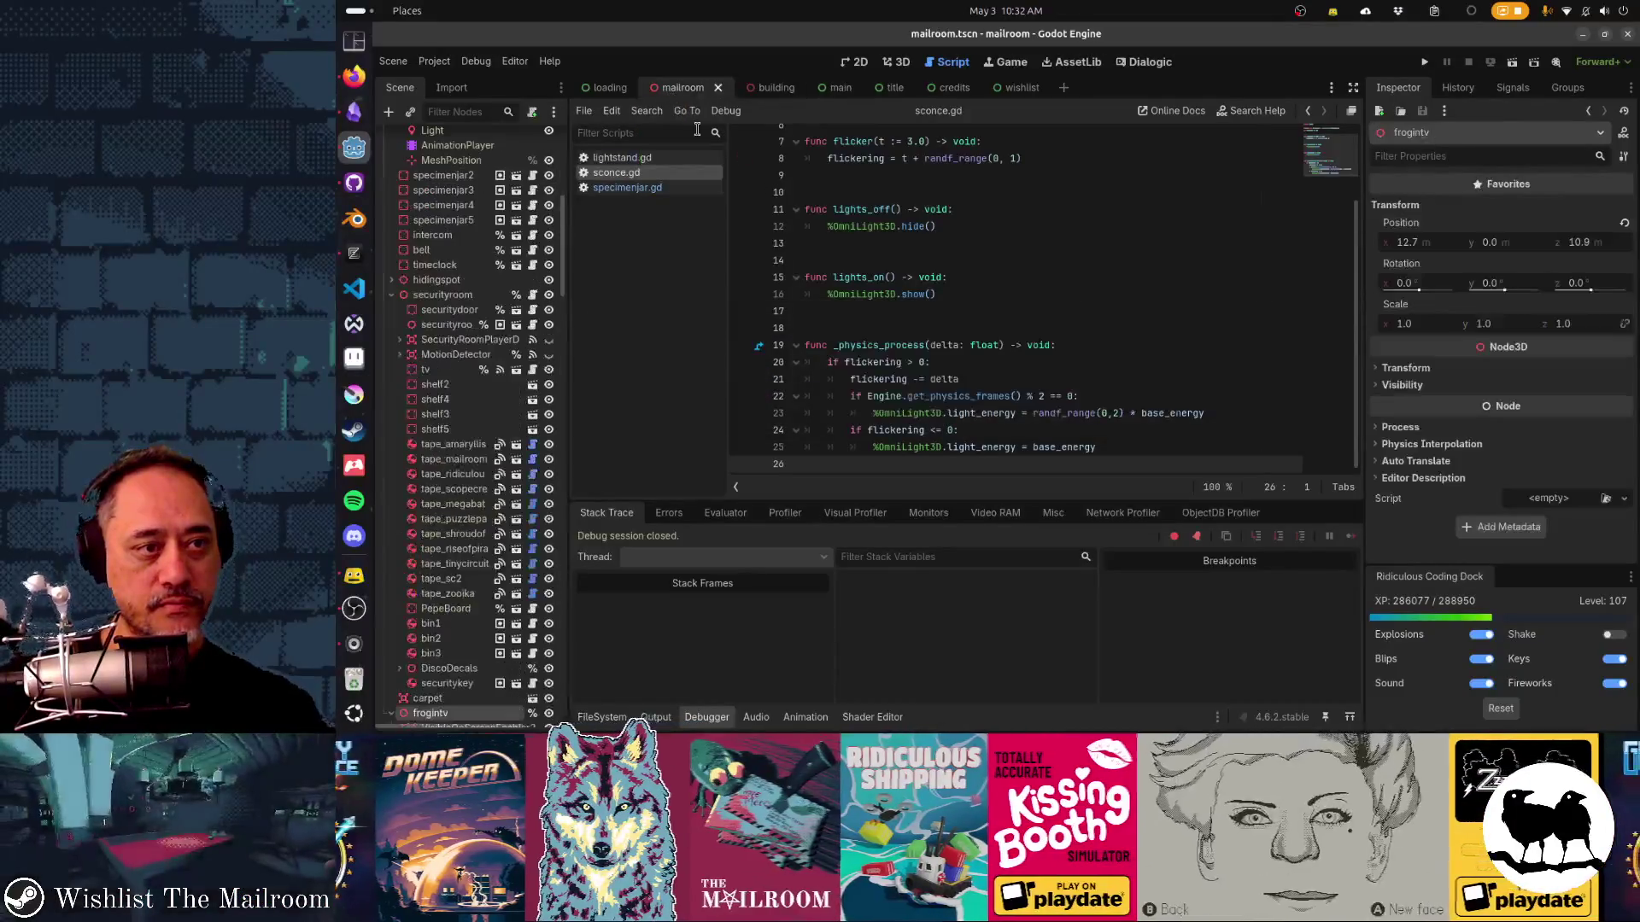
key(ctrl+F2)
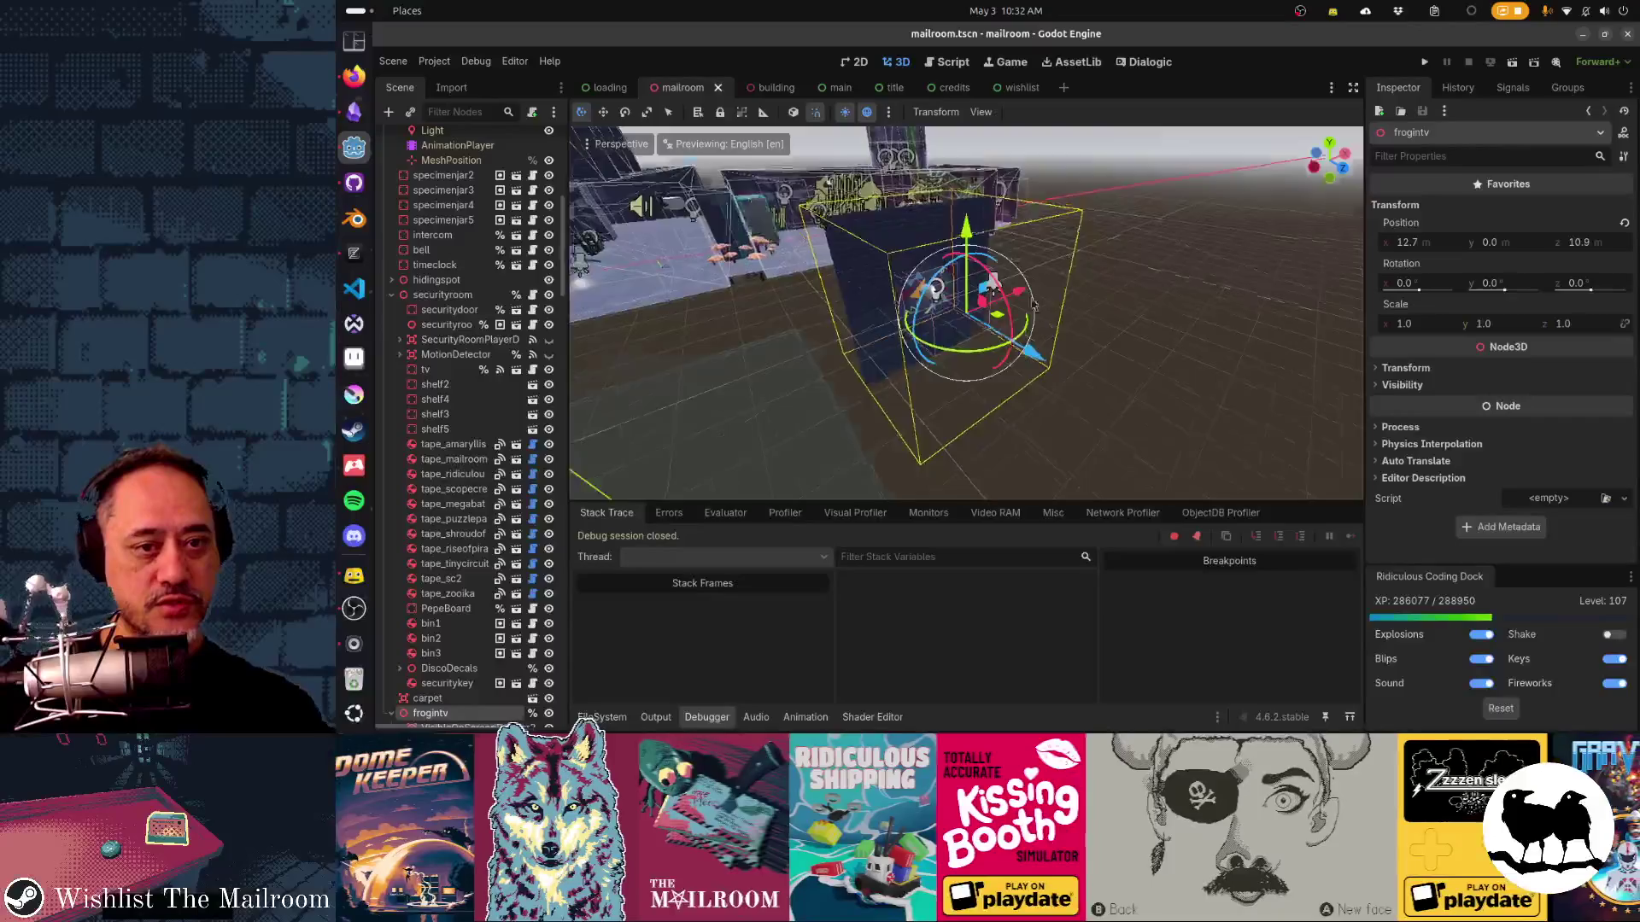
Orbit and zoom the viewport to look down over the mailroom
mouse_move(942, 300)
mouse_down()
mouse_move(1036, 313)
mouse_move(953, 417)
mouse_move(1025, 389)
mouse_move(1073, 335)
mouse_move(999, 359)
mouse_up()
scroll(1036, 313, up, 2)
scroll(1036, 312, down, 3)
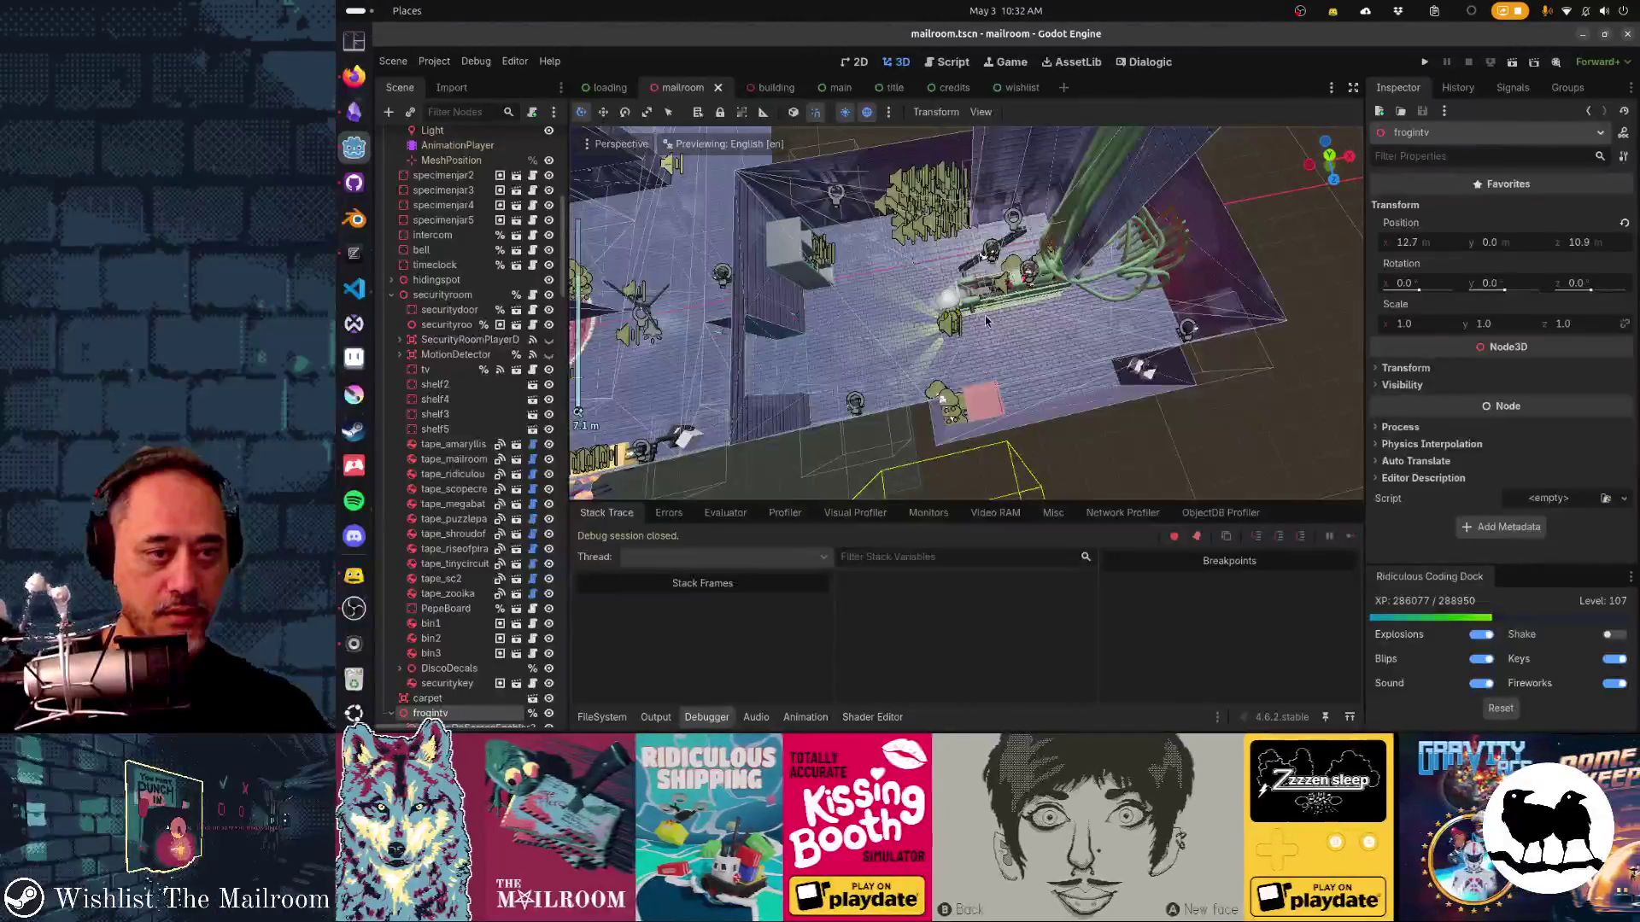
drag(794, 331, 792, 347)
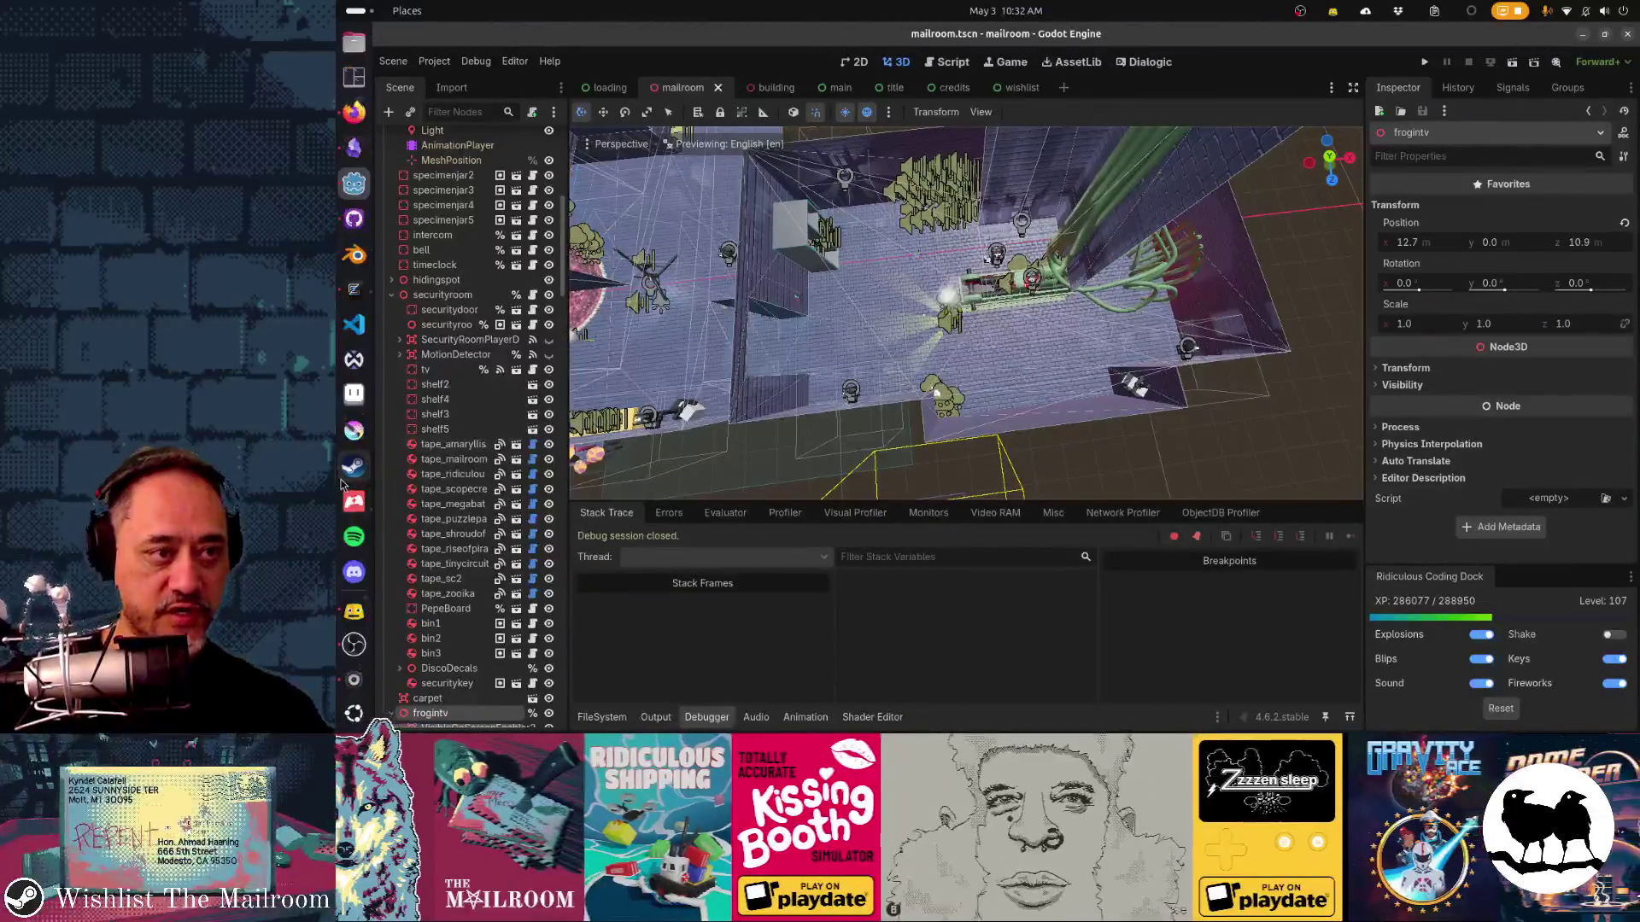
scroll(530, 386, up, 6)
Add a VisibleOnScreenNotifier3D node under the Mailroom root
click(508, 139)
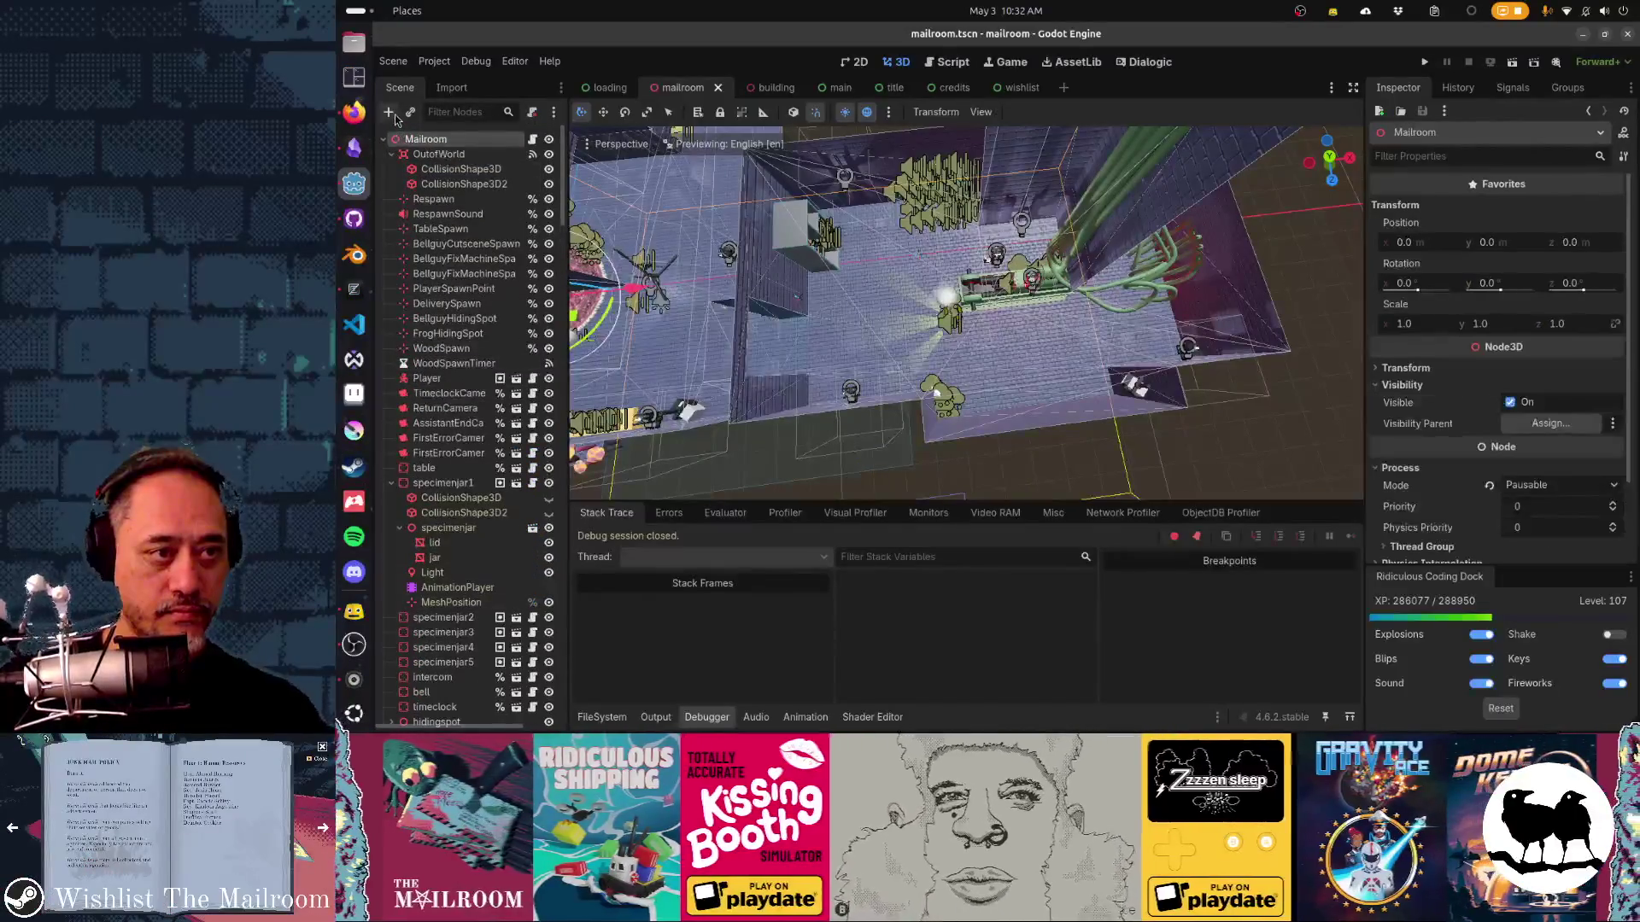
key(ctrl+a)
key(Down)
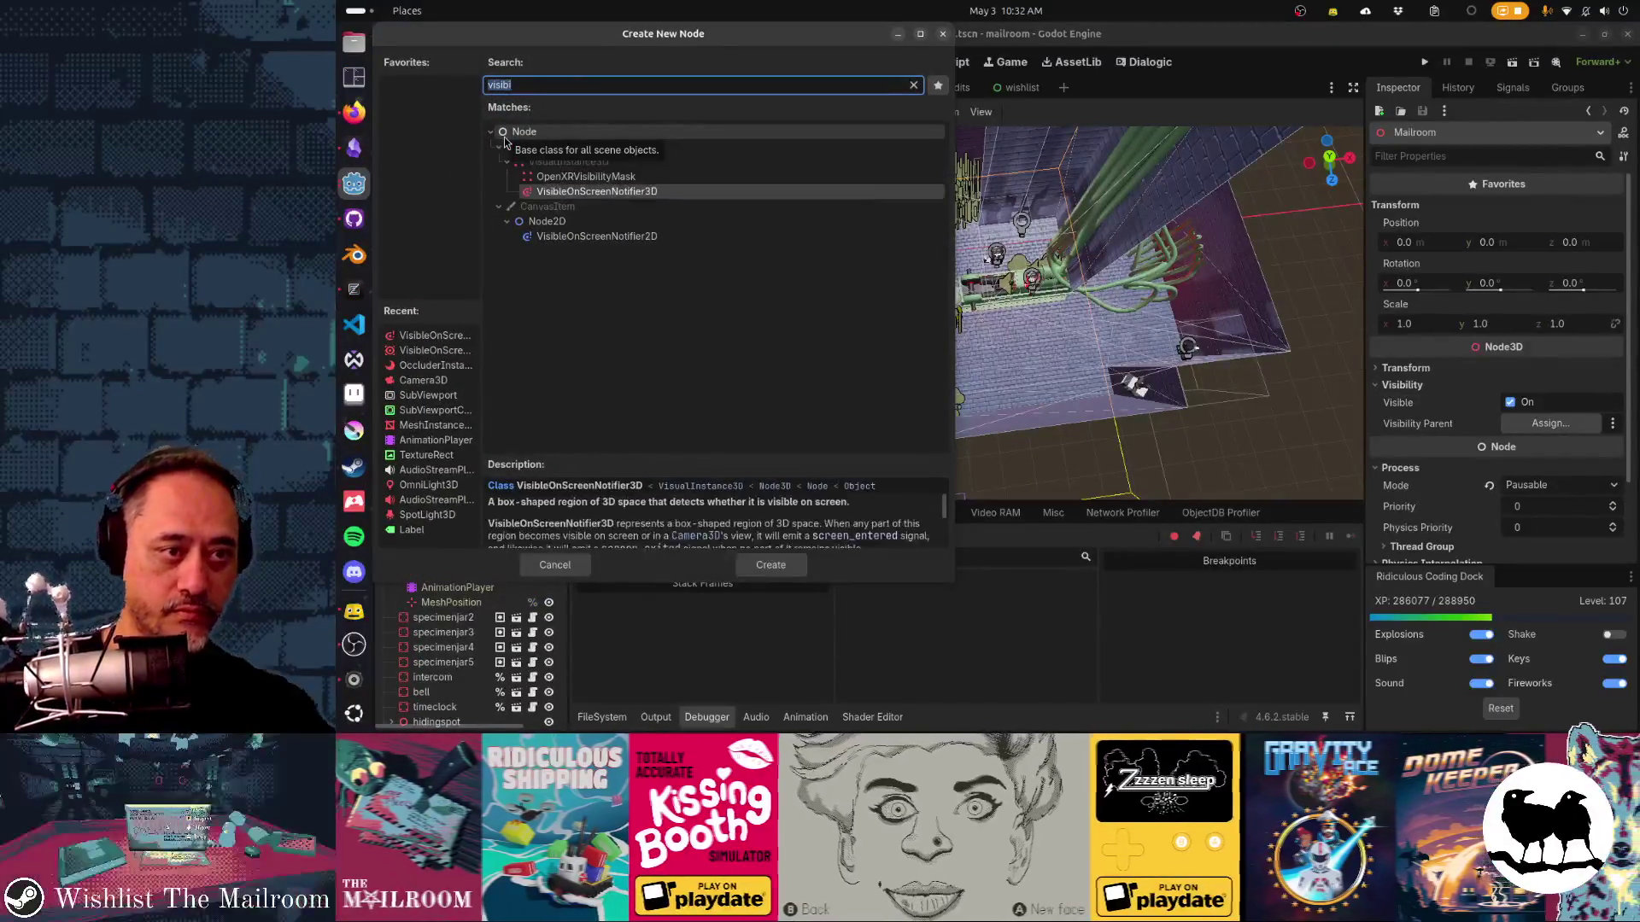
key(Return)
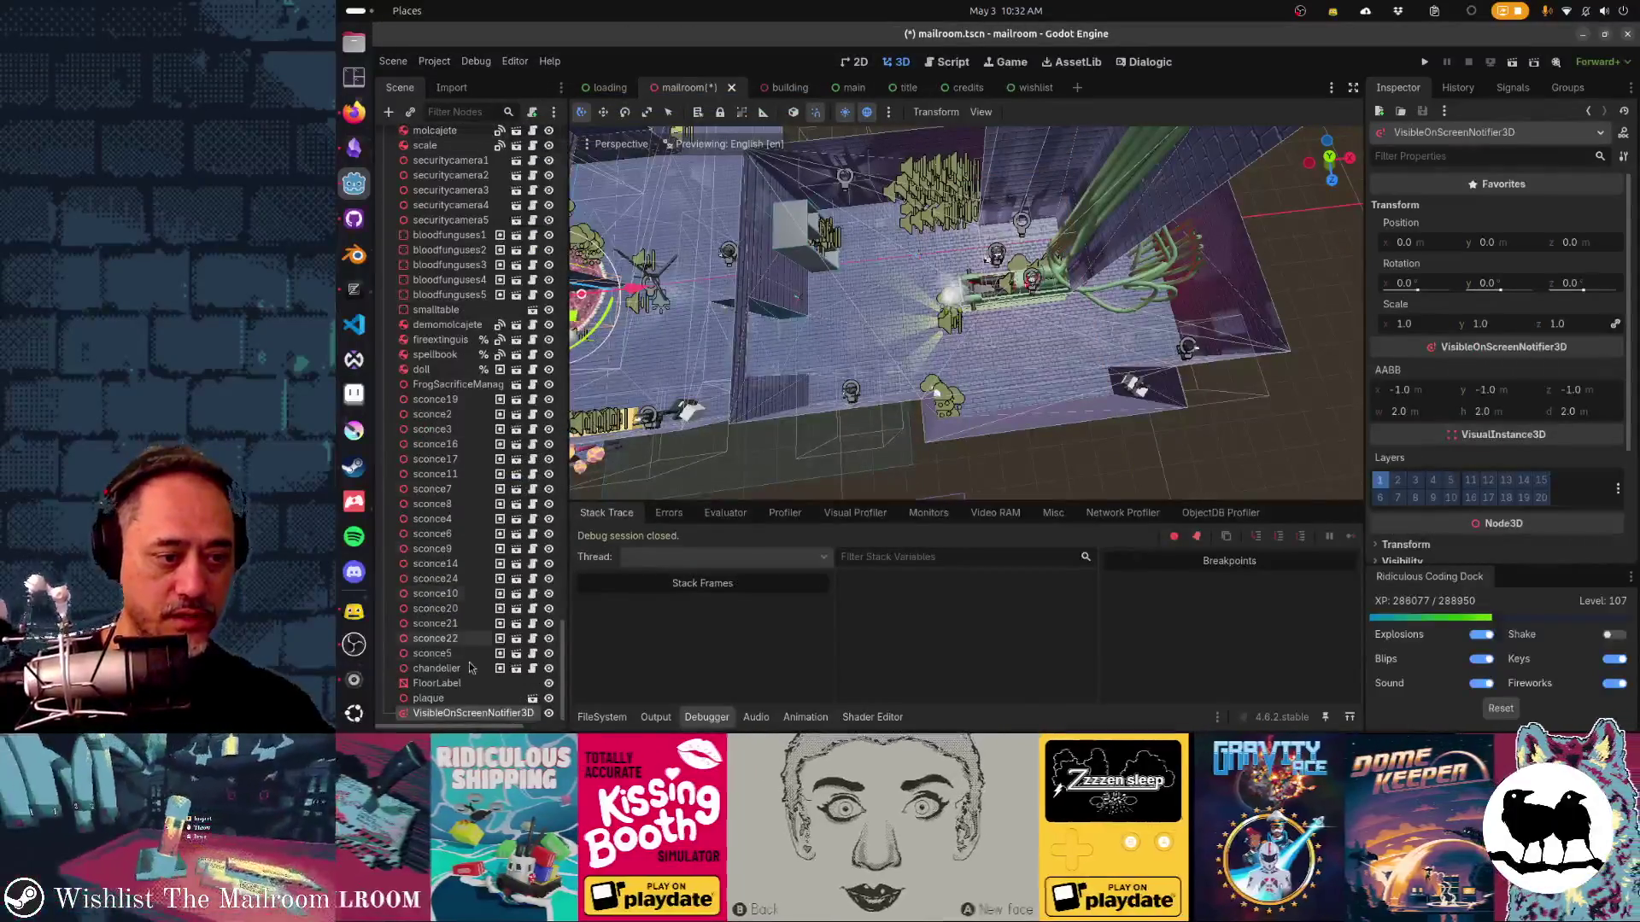
Rename the new notifier node to CompressorRoomVisibleNotifier
double_click(490, 714)
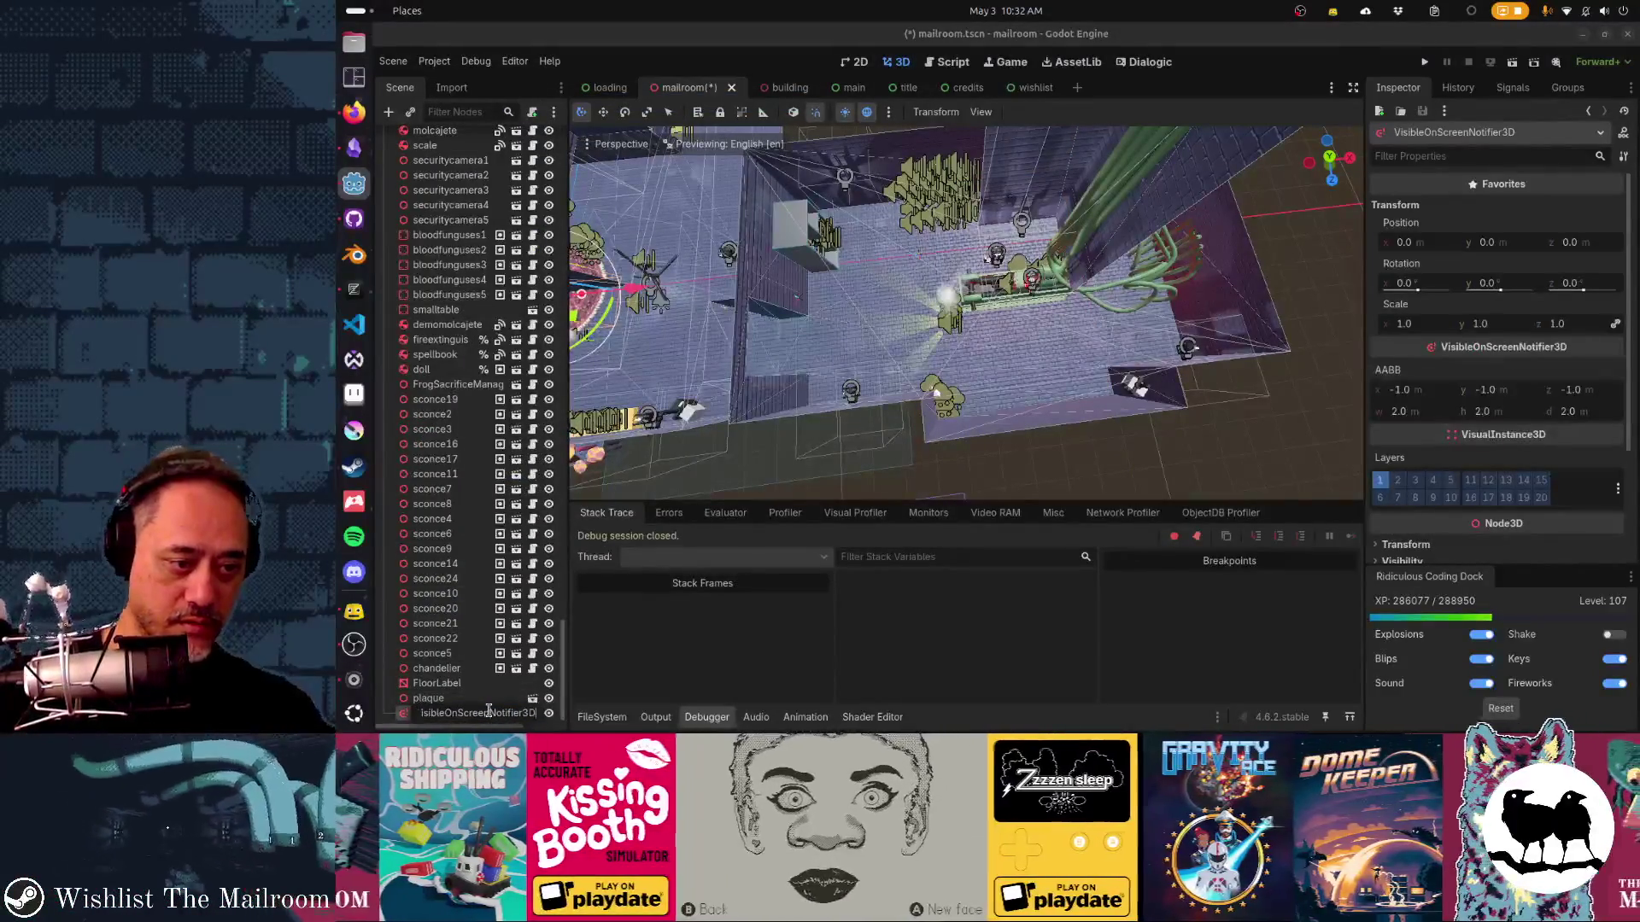
text(isible)
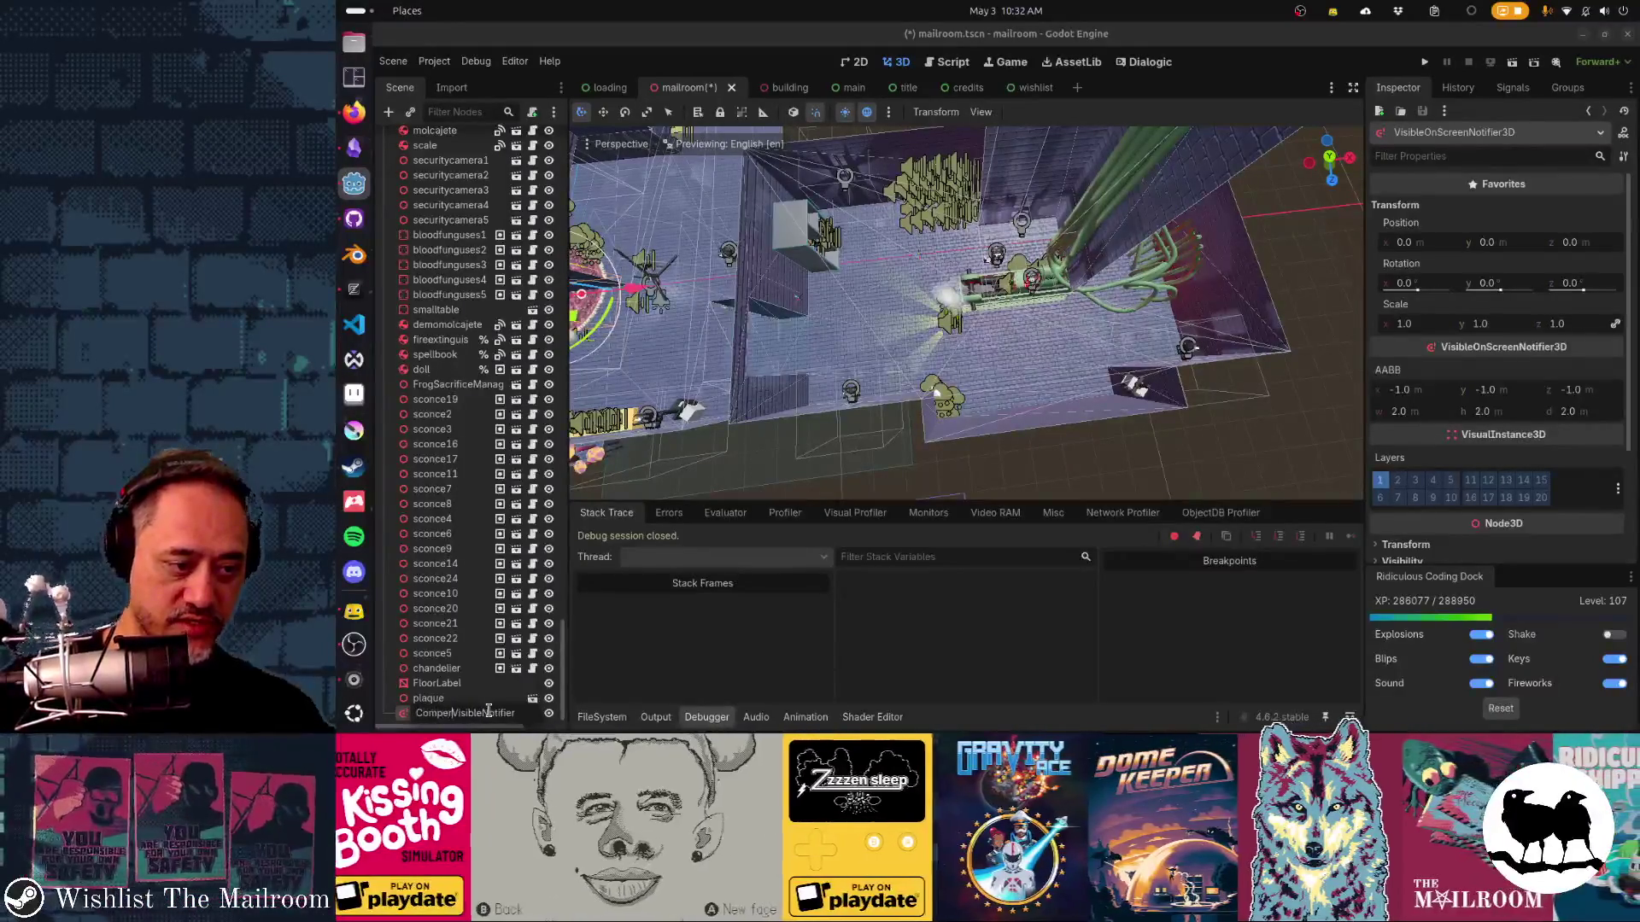
text(essorRoom)
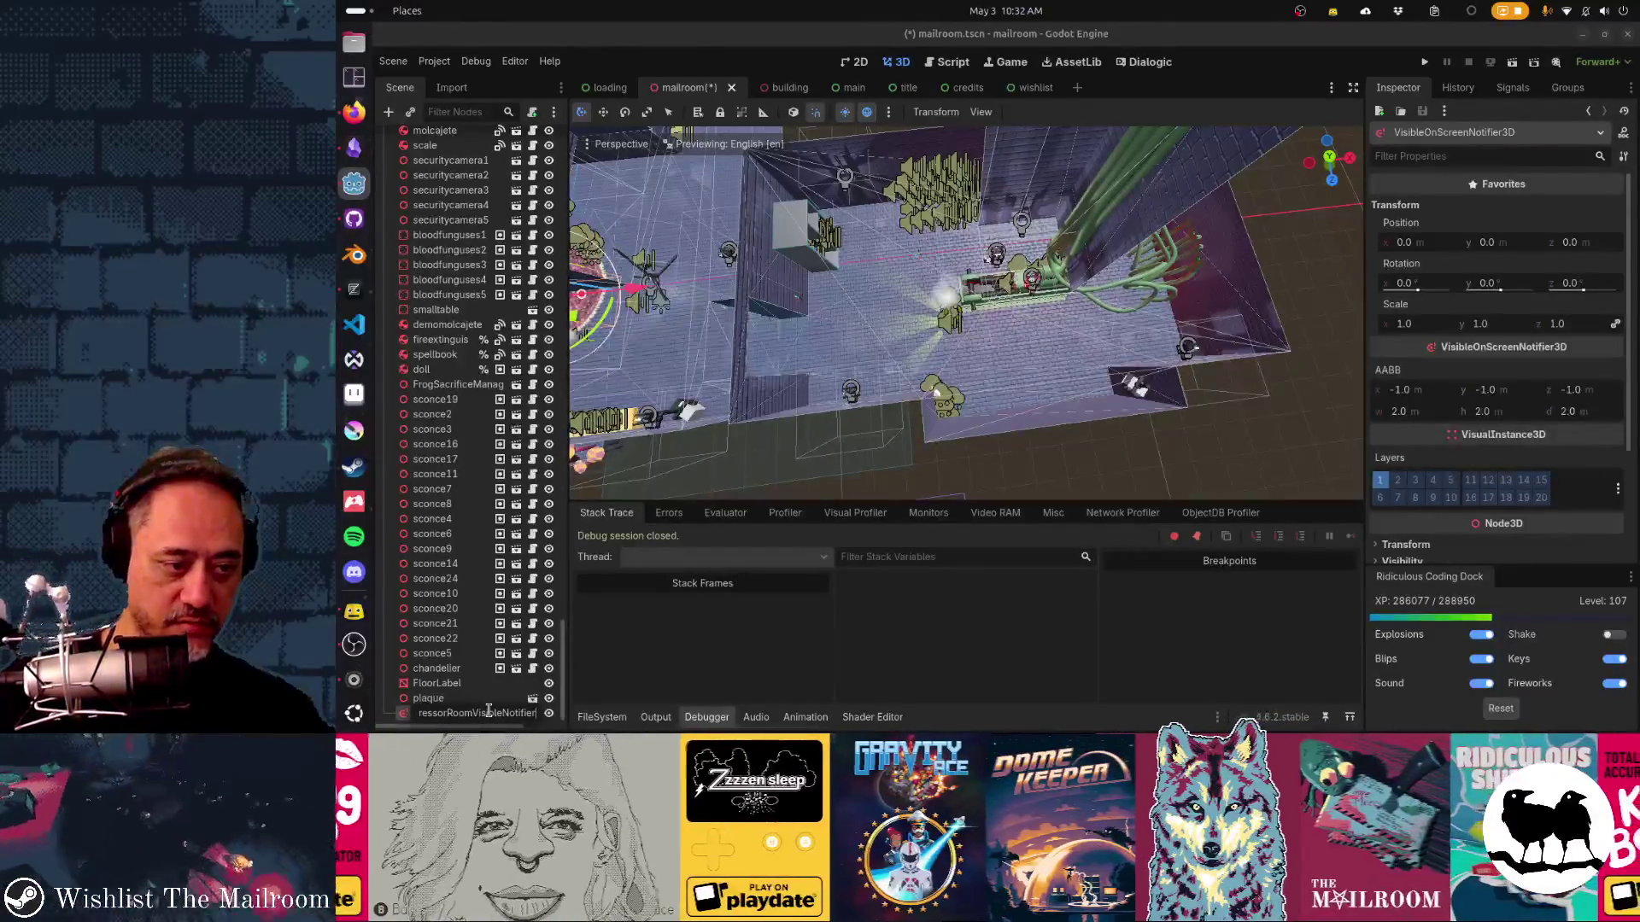
key(Return)
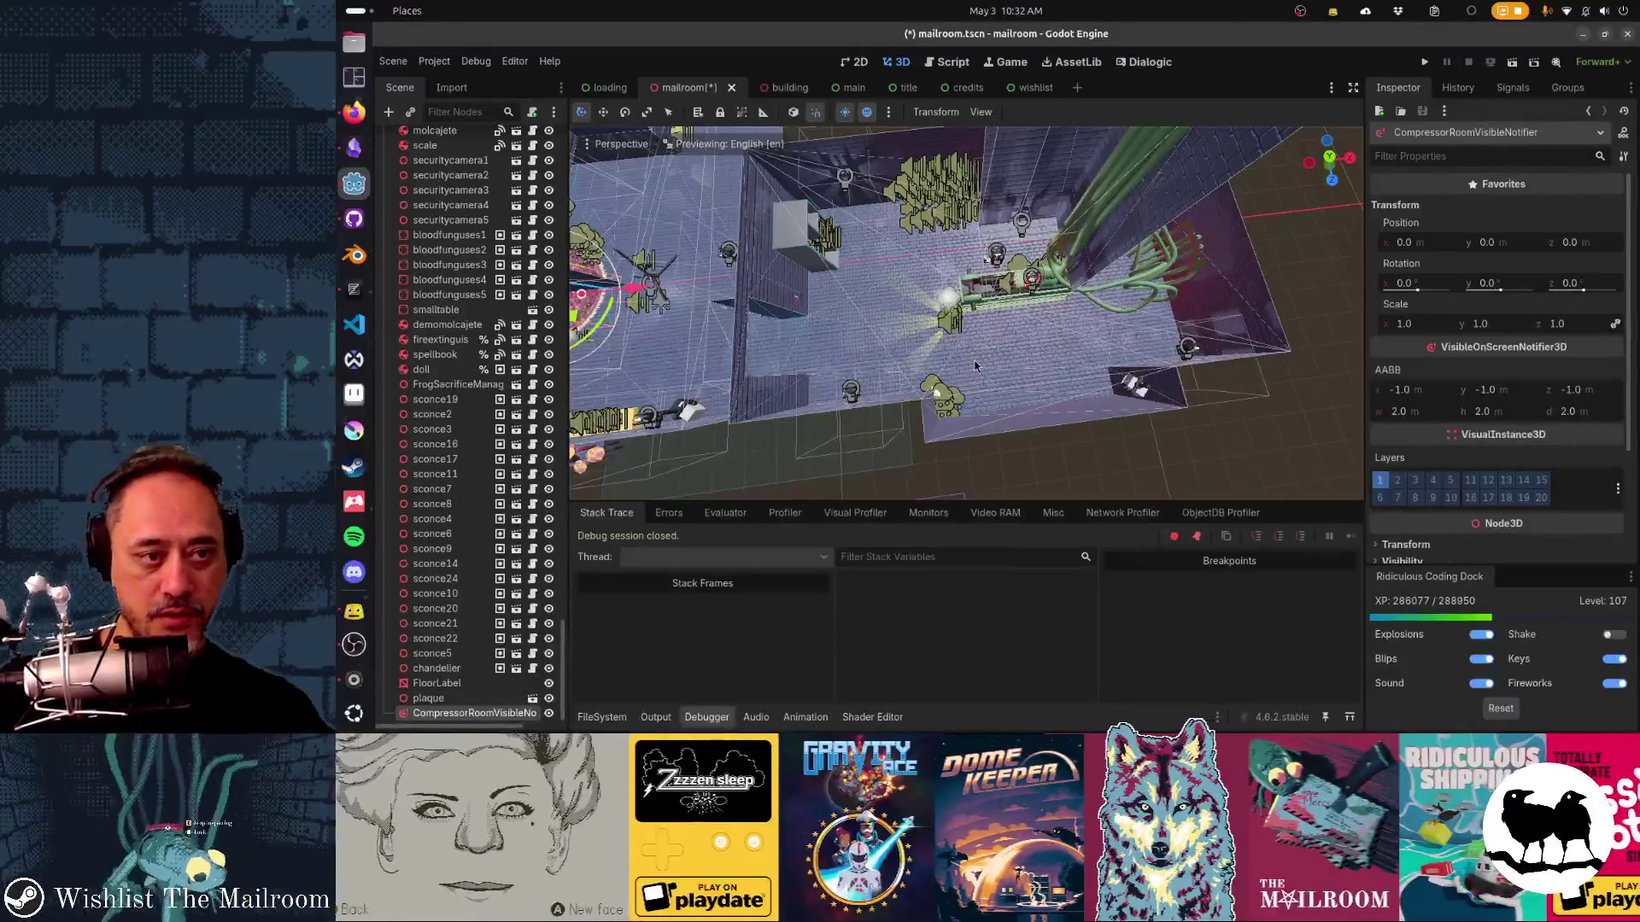
Move the notifier along the Z axis into the compressor room
key(g)
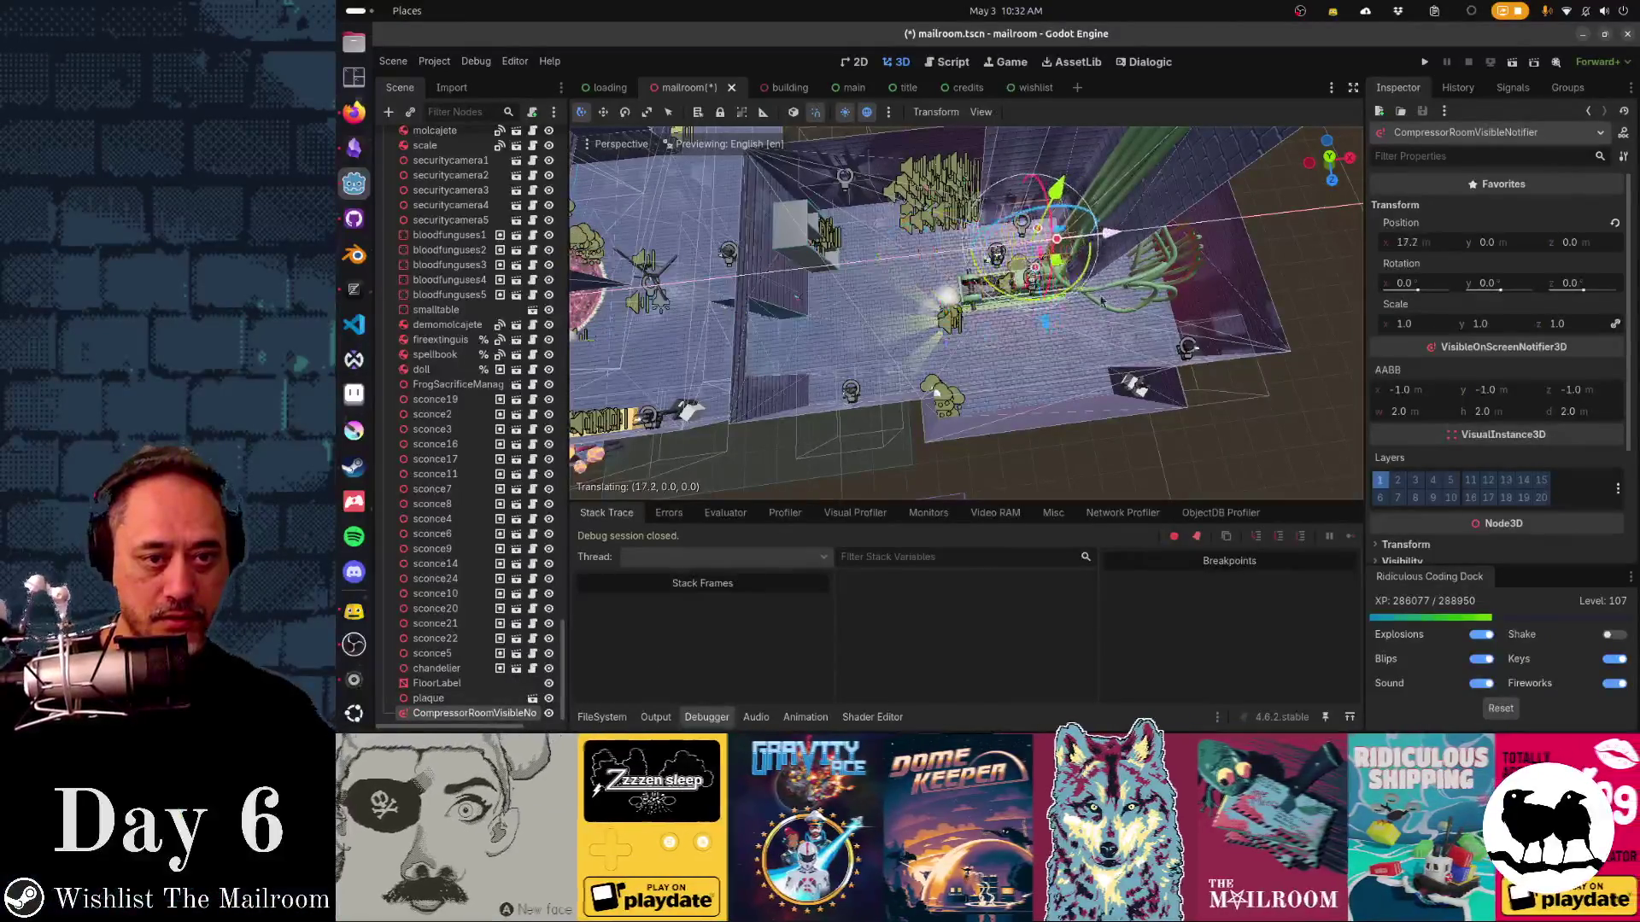
key(z)
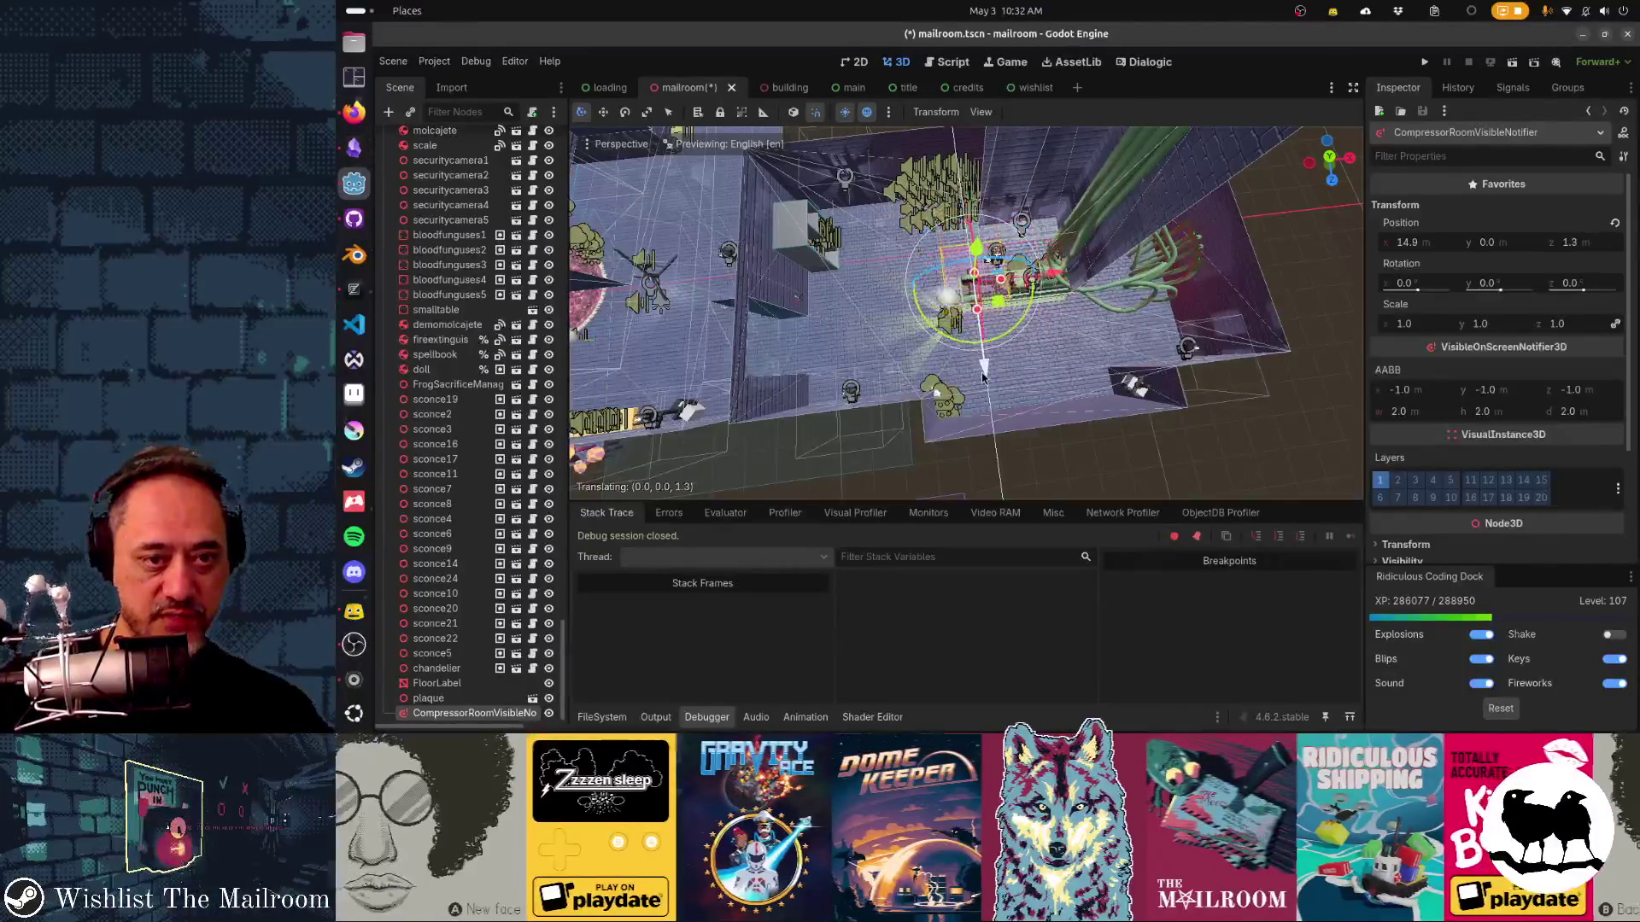
click(984, 375)
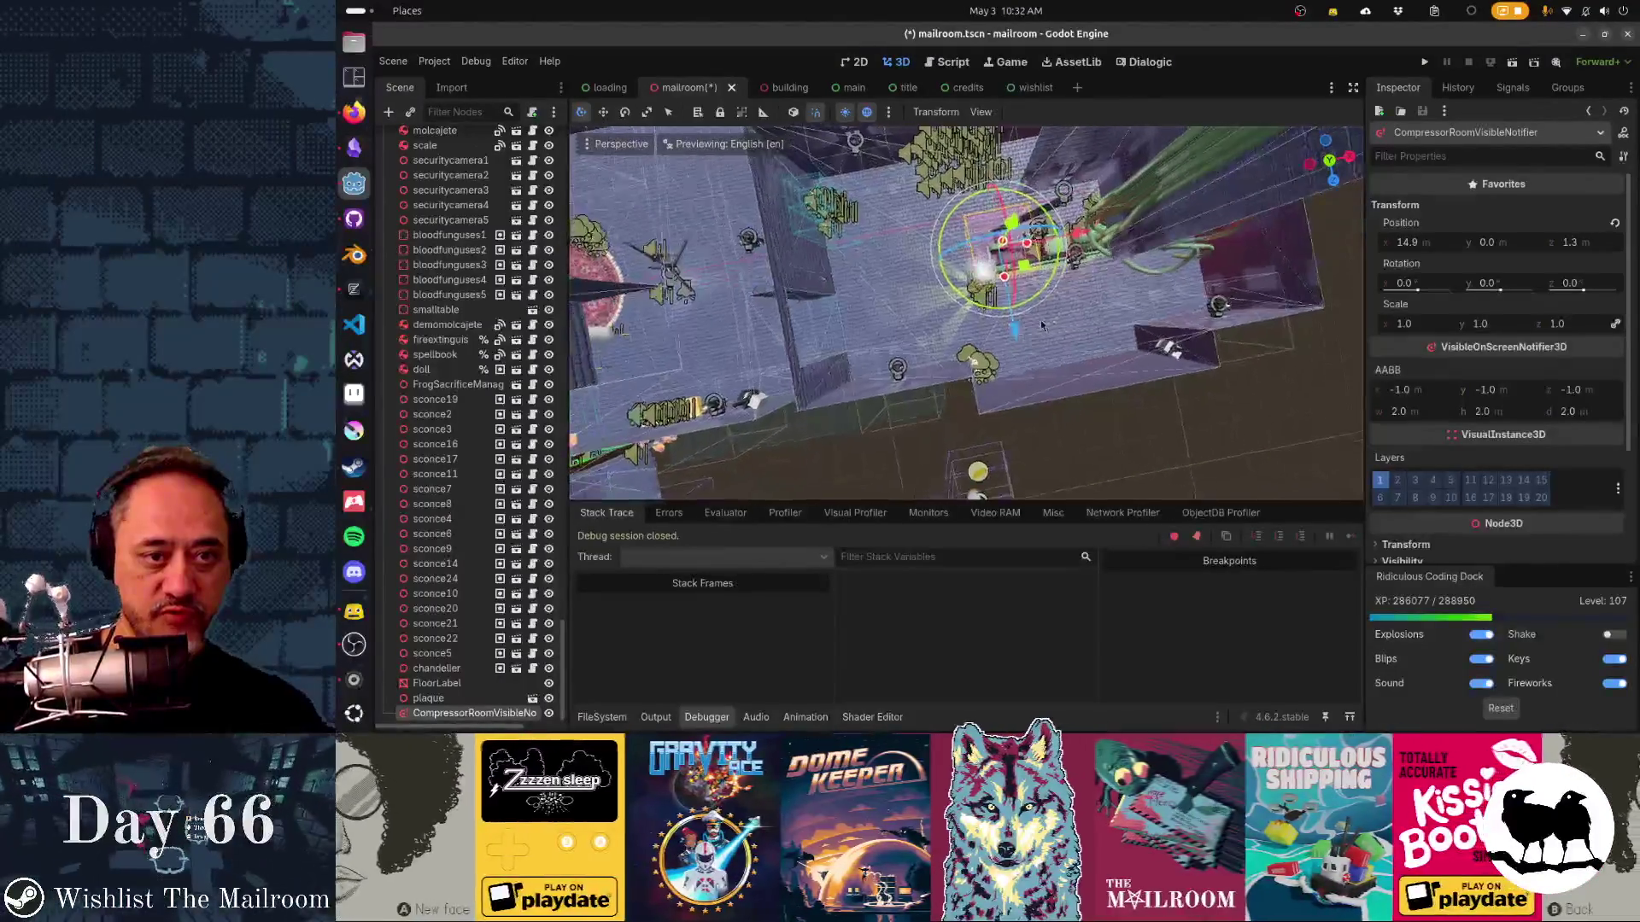
Stretch and shift the notifier box in top view to about 13.7 × 3.6 × 9.1
mouse_move(1041, 320)
mouse_down()
mouse_move(1066, 272)
mouse_move(1055, 252)
mouse_up()
drag(983, 290, 1124, 342)
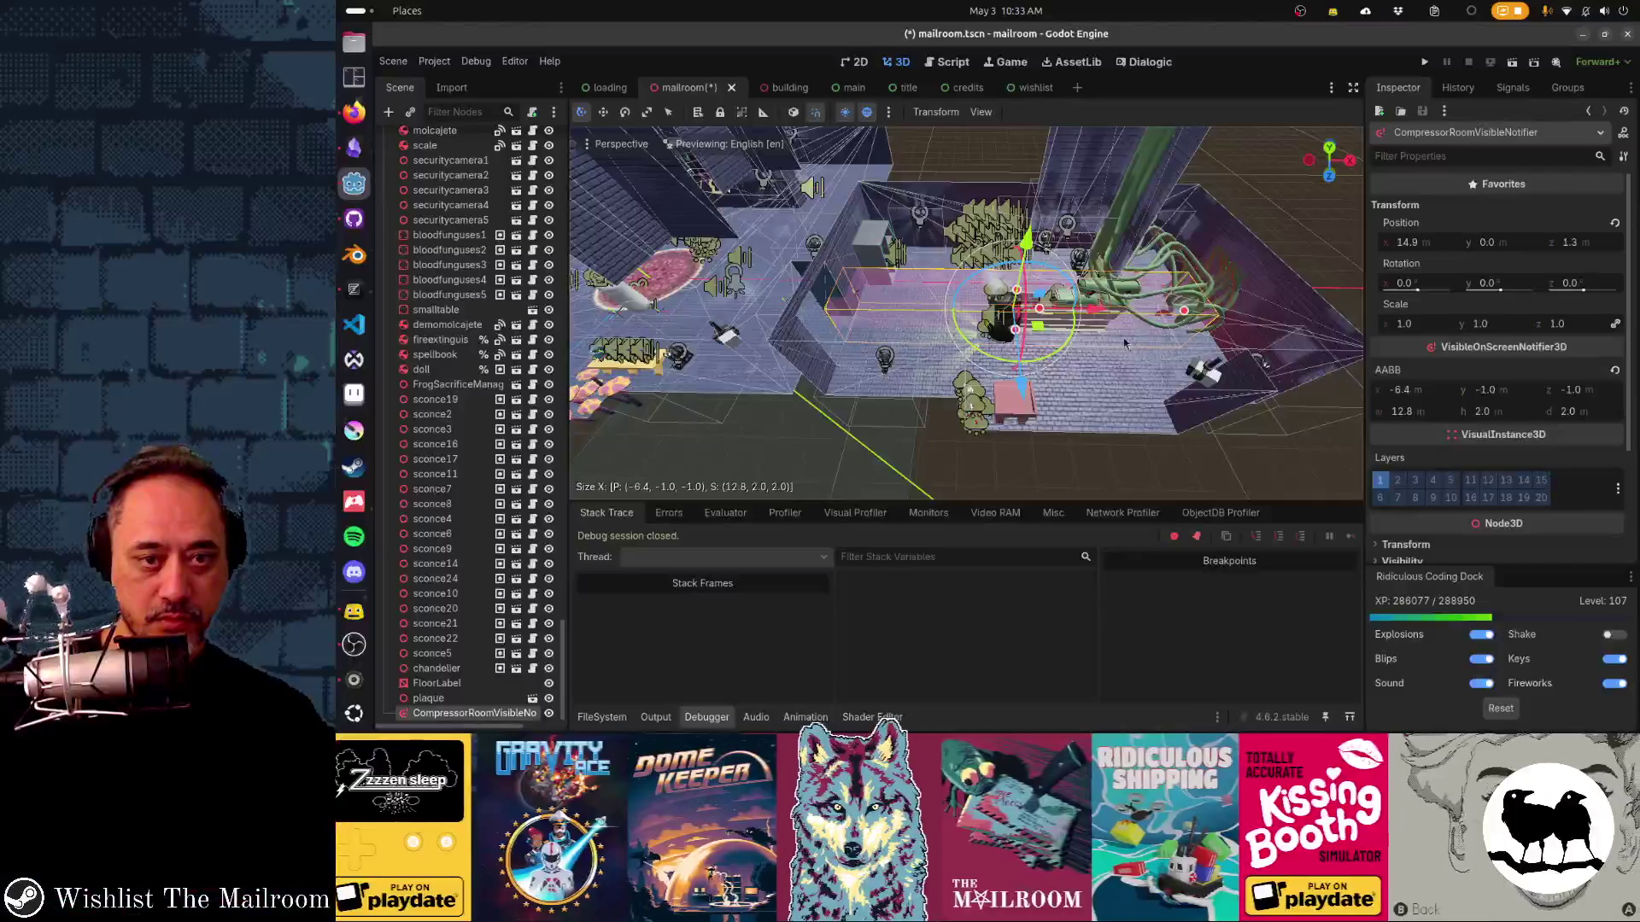
drag(1016, 332, 1047, 403)
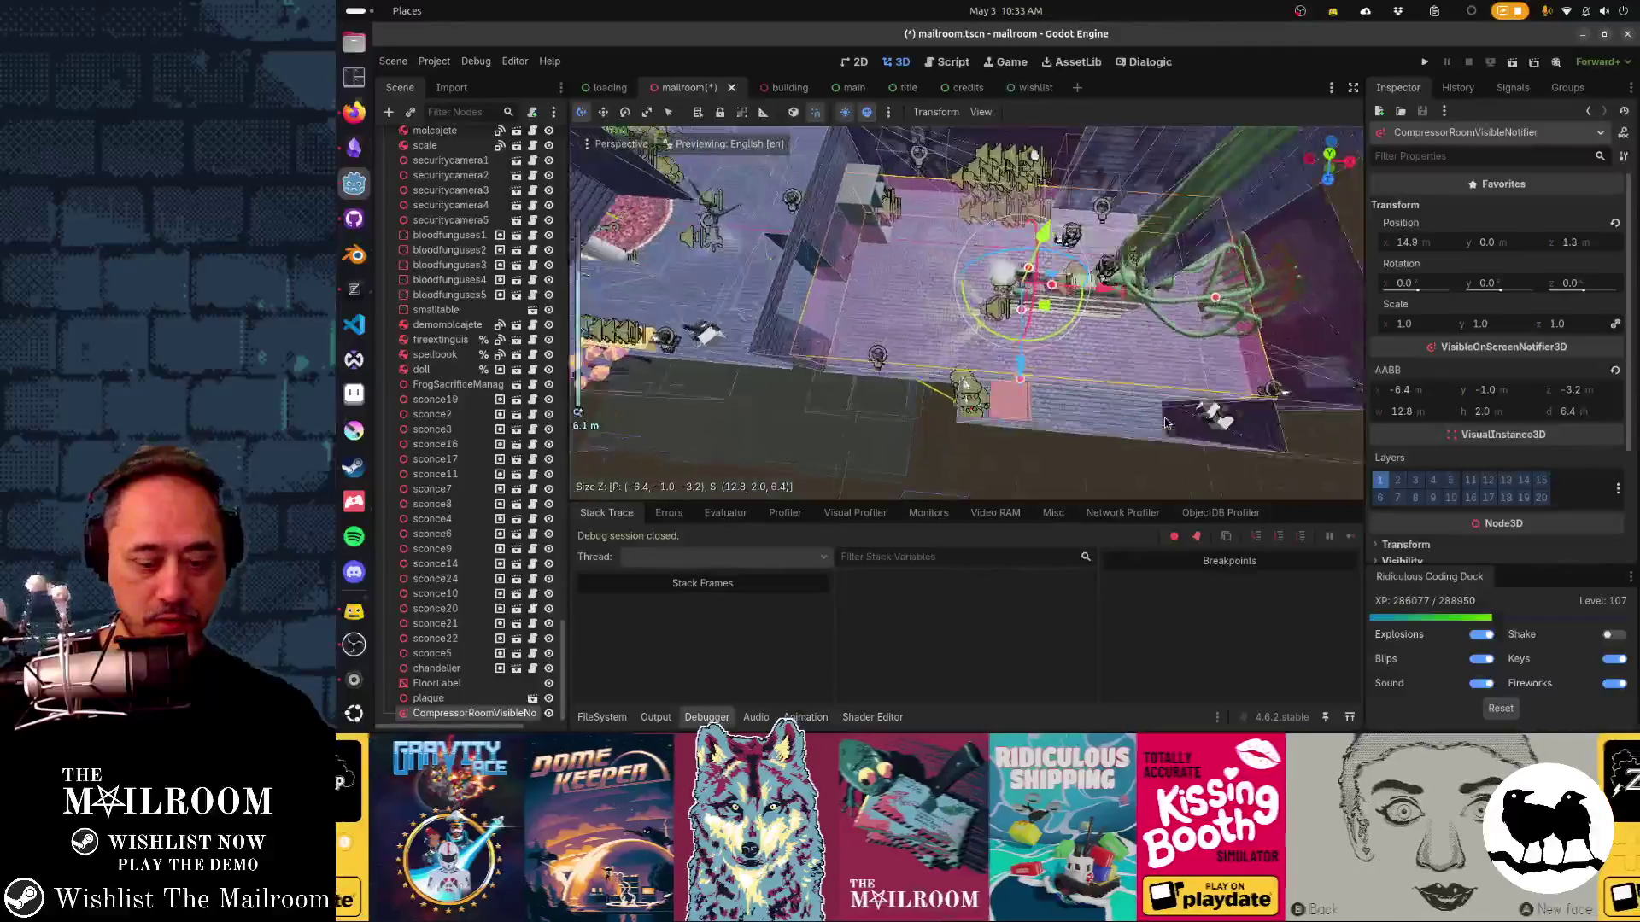
key(KP_7)
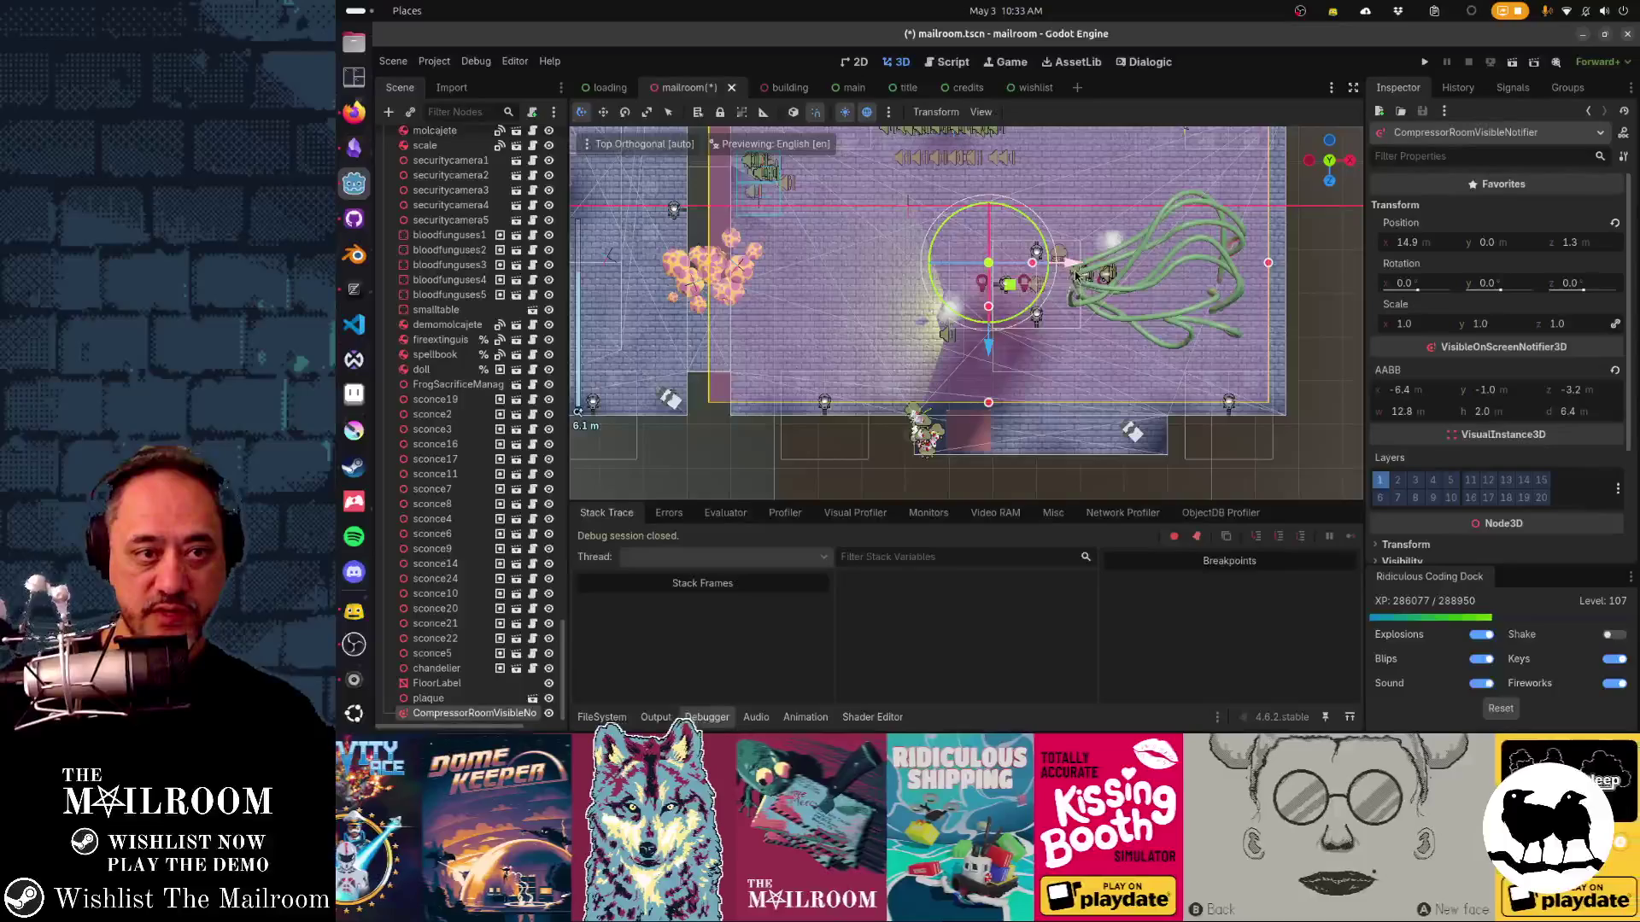
drag(1078, 275, 1093, 280)
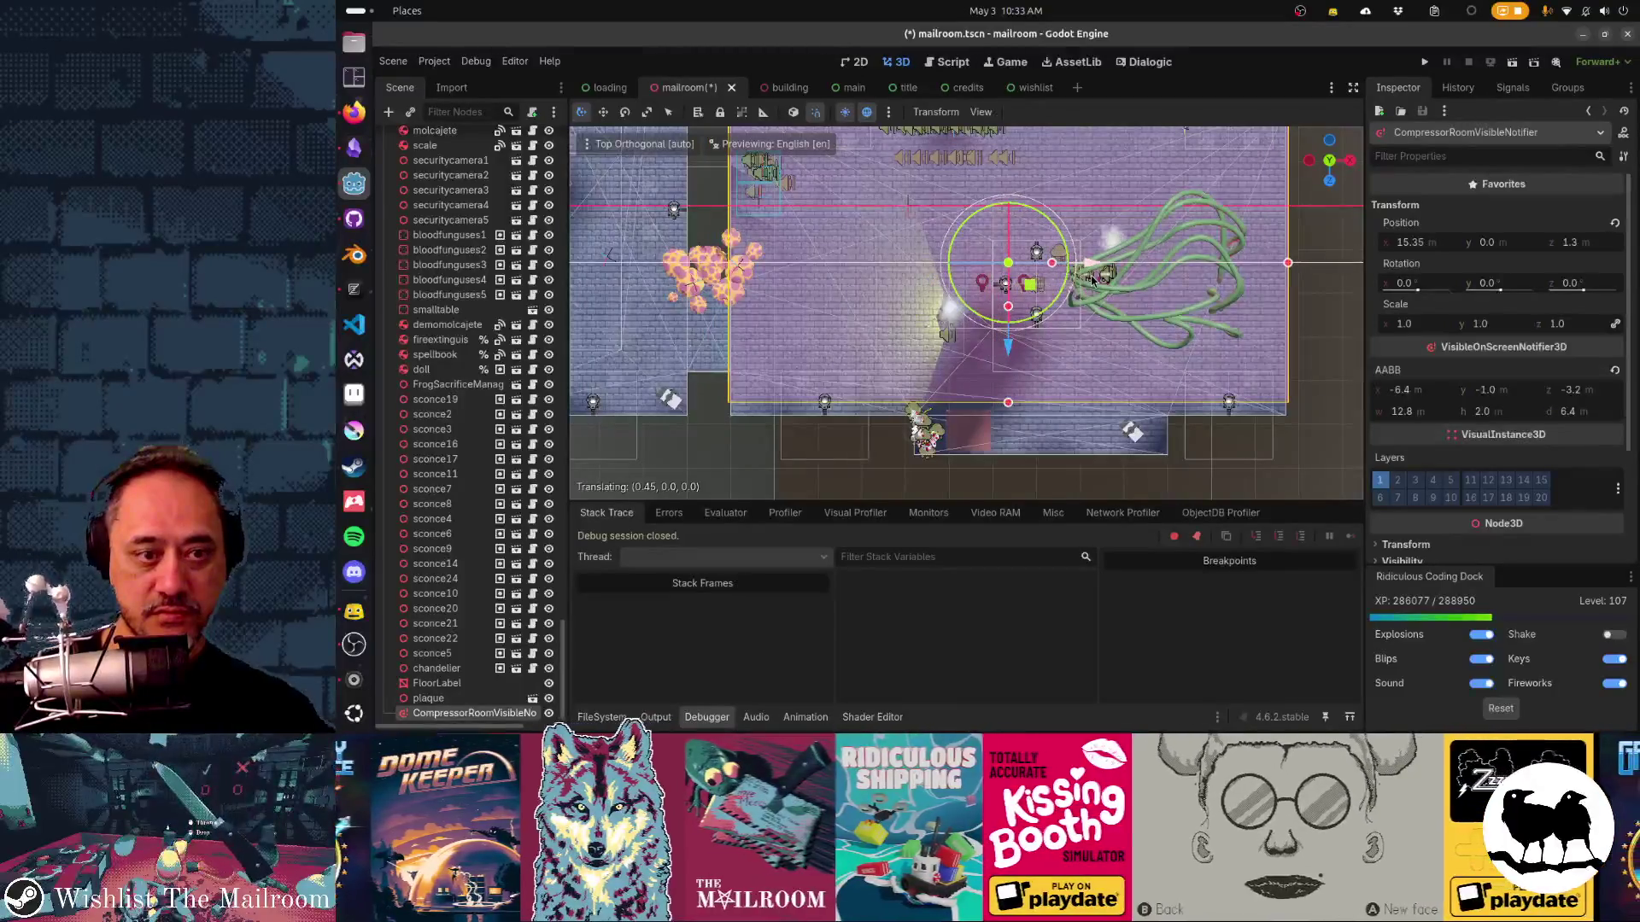
drag(1008, 402, 1026, 463)
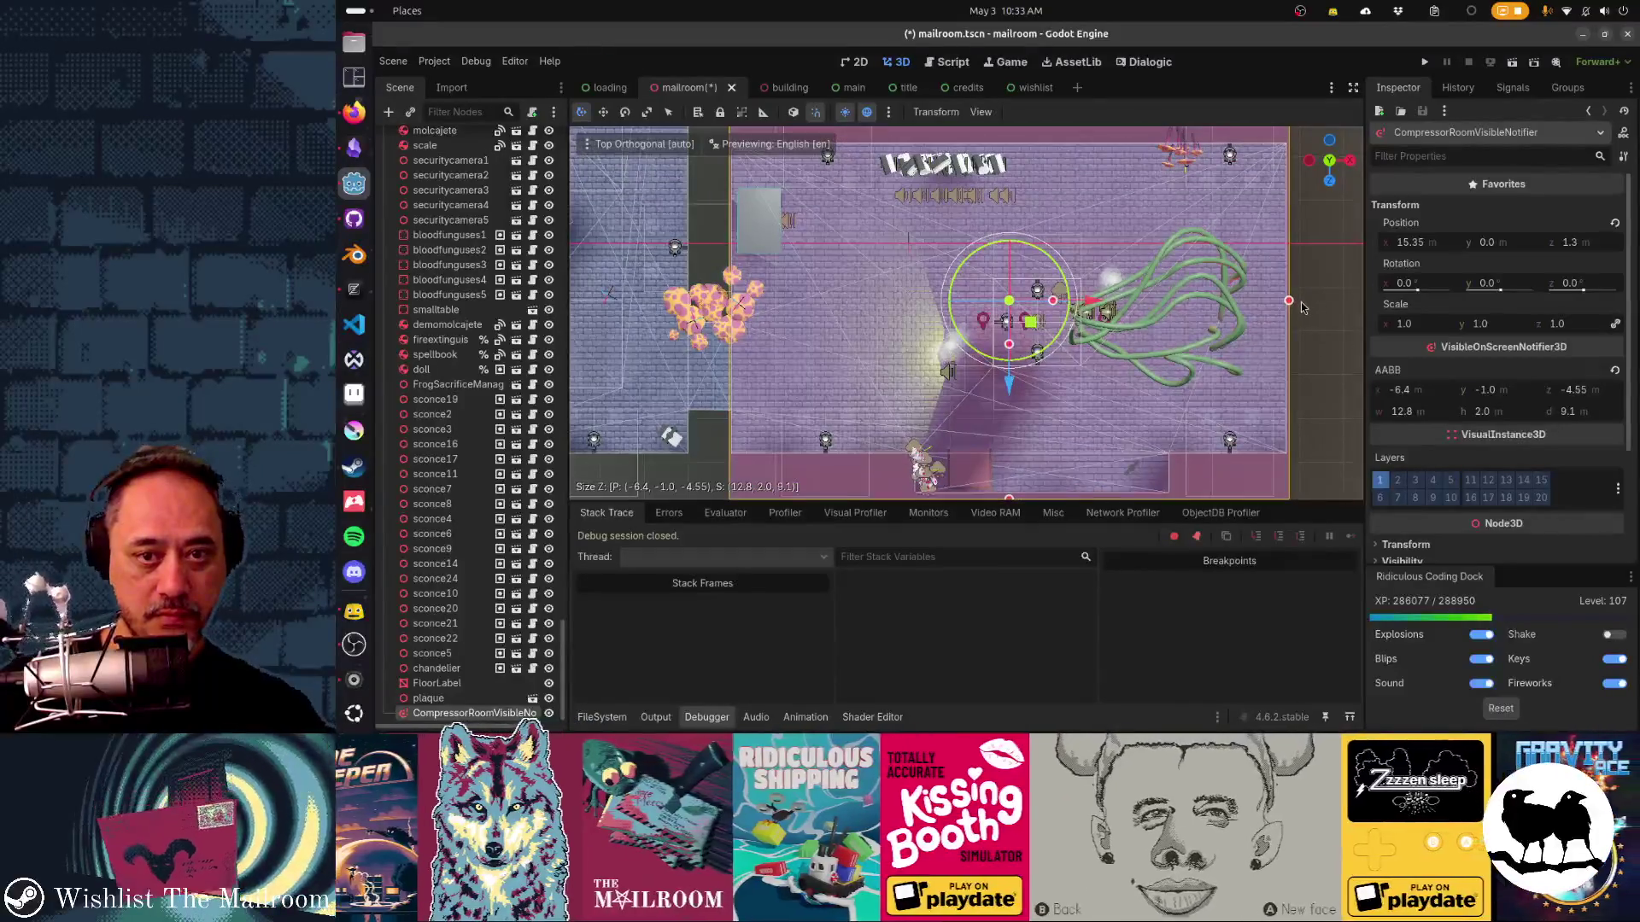
drag(1289, 301, 1309, 302)
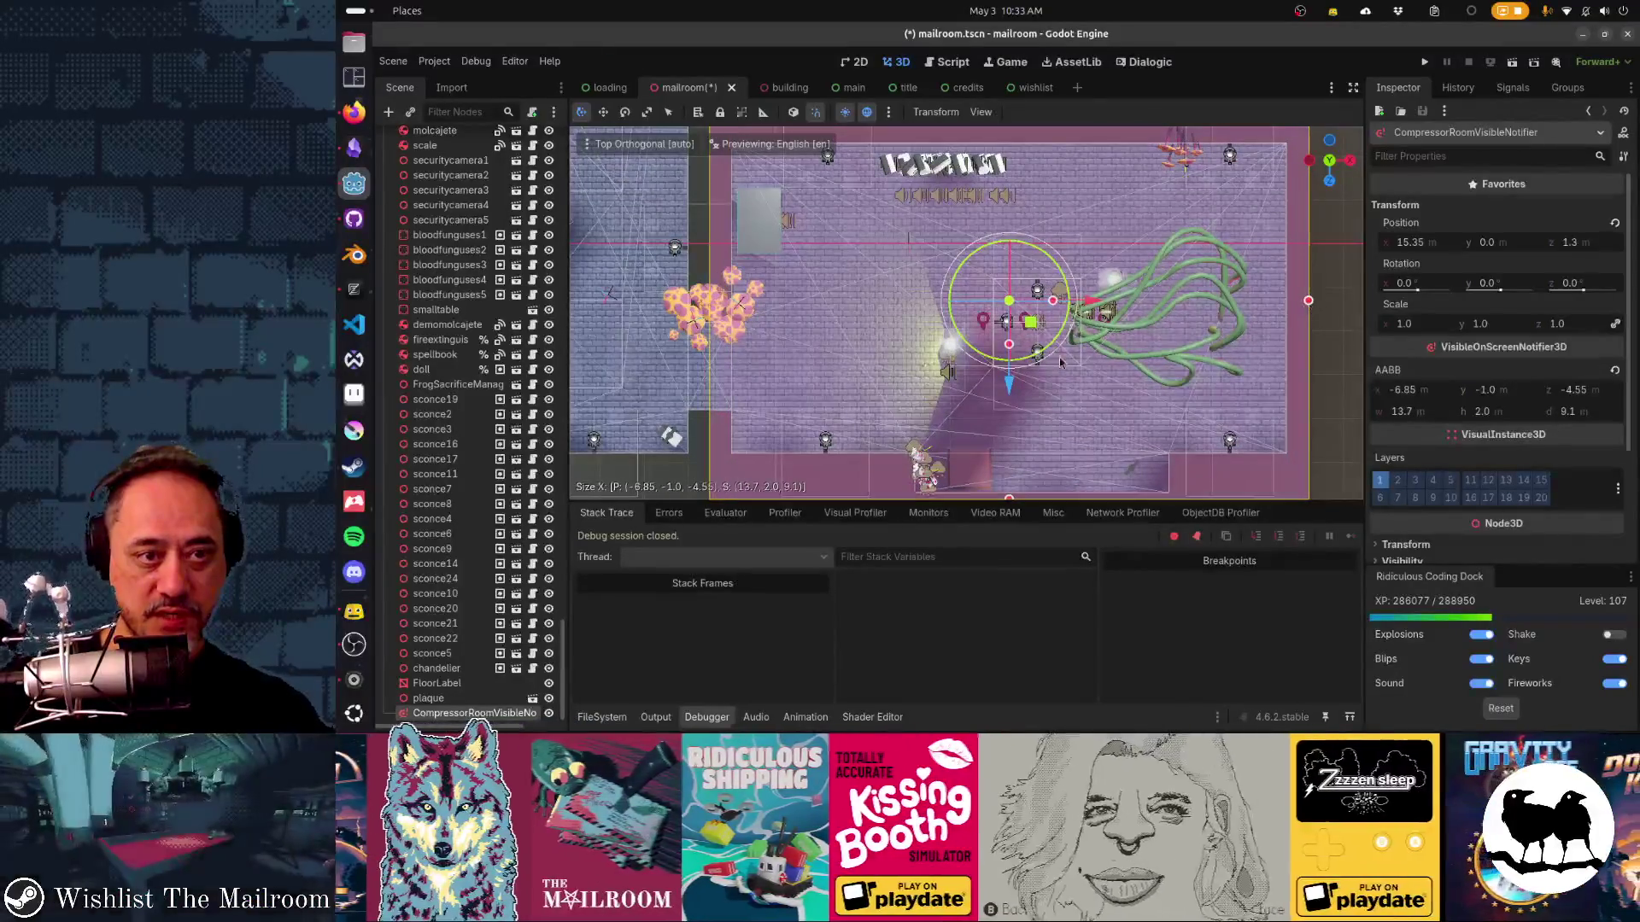
mouse_move(1059, 357)
mouse_down()
mouse_move(1101, 411)
mouse_move(1074, 222)
mouse_move(1017, 288)
mouse_move(1020, 205)
mouse_move(1019, 273)
mouse_move(1009, 229)
mouse_up()
scroll(1018, 274, up, 3)
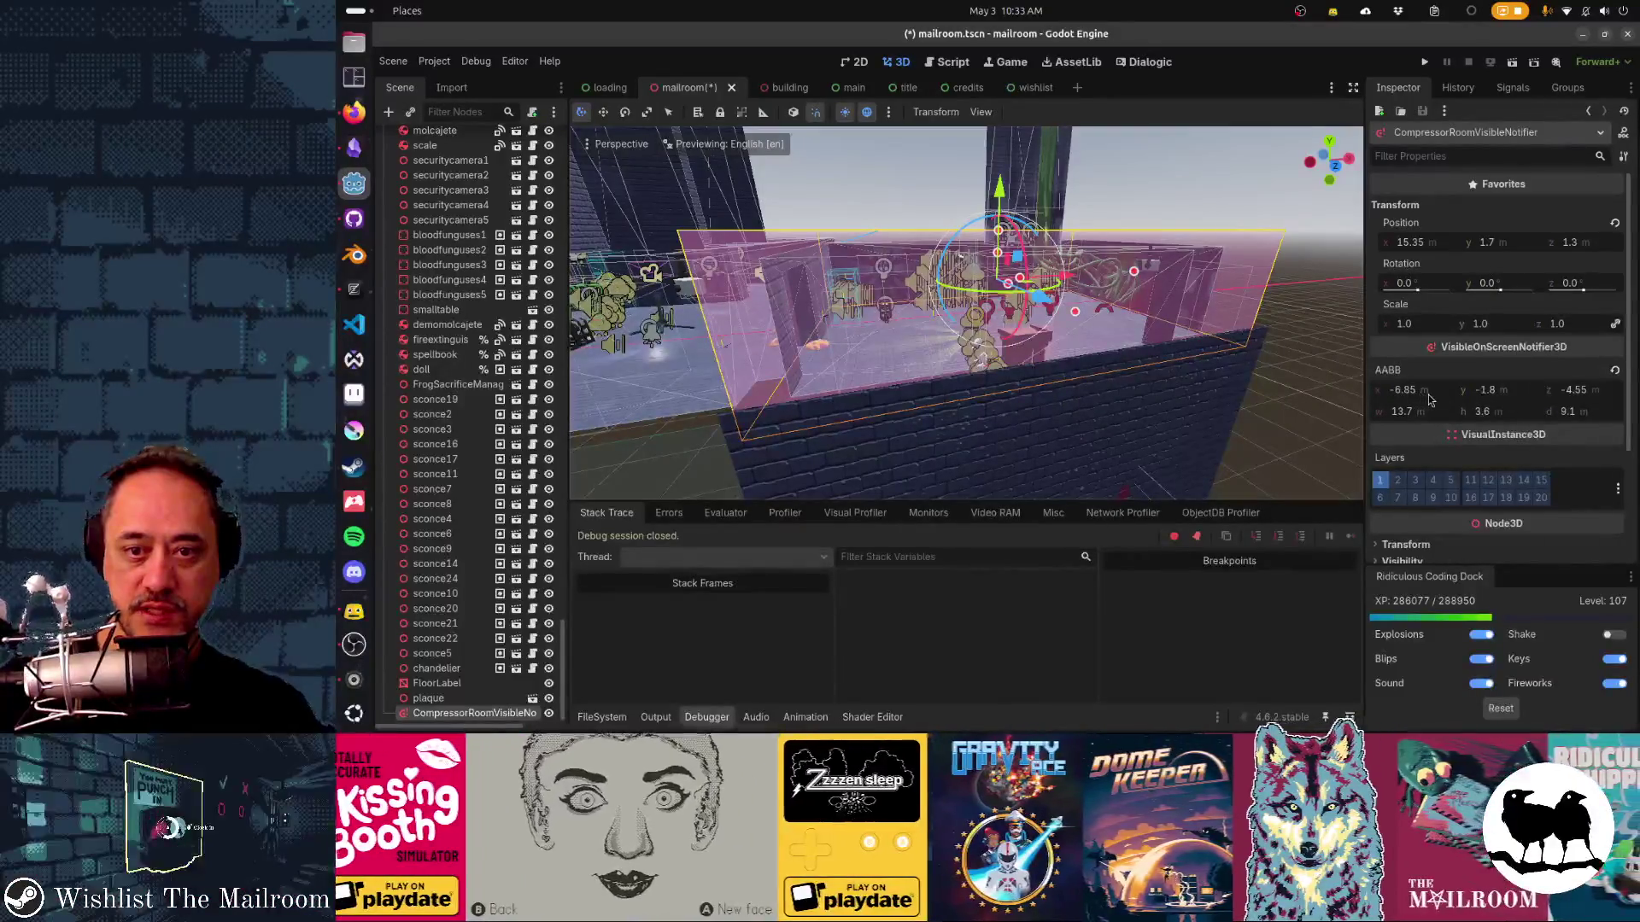
In the Inspector, lower the AABB y offset and try a bounds height of 2.0
click(1507, 396)
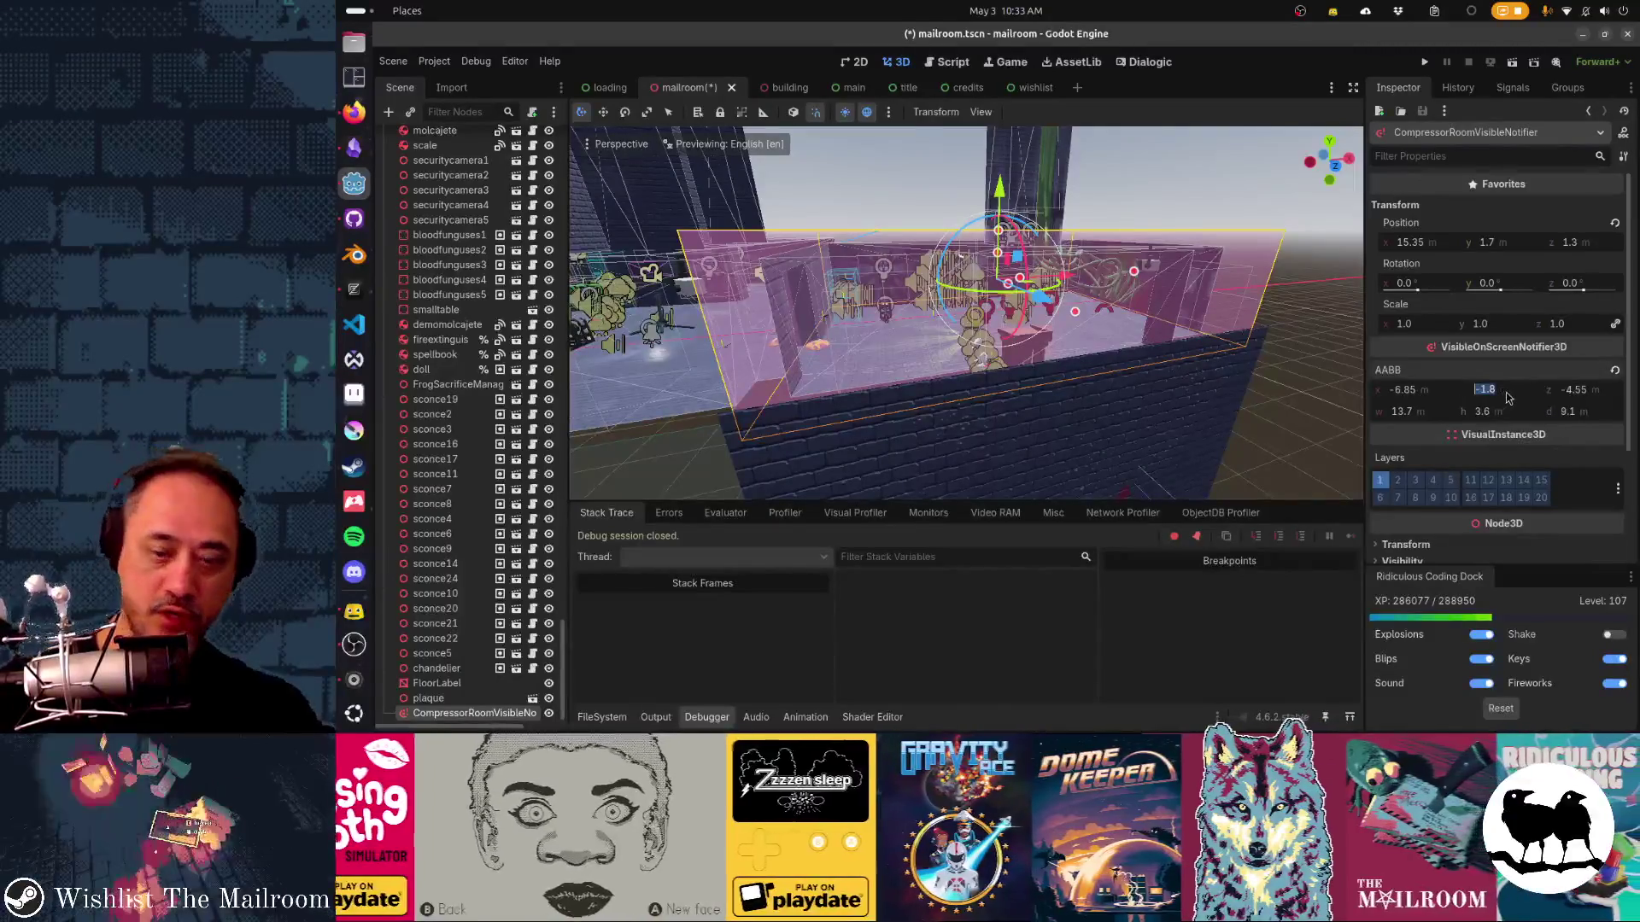
text(-)
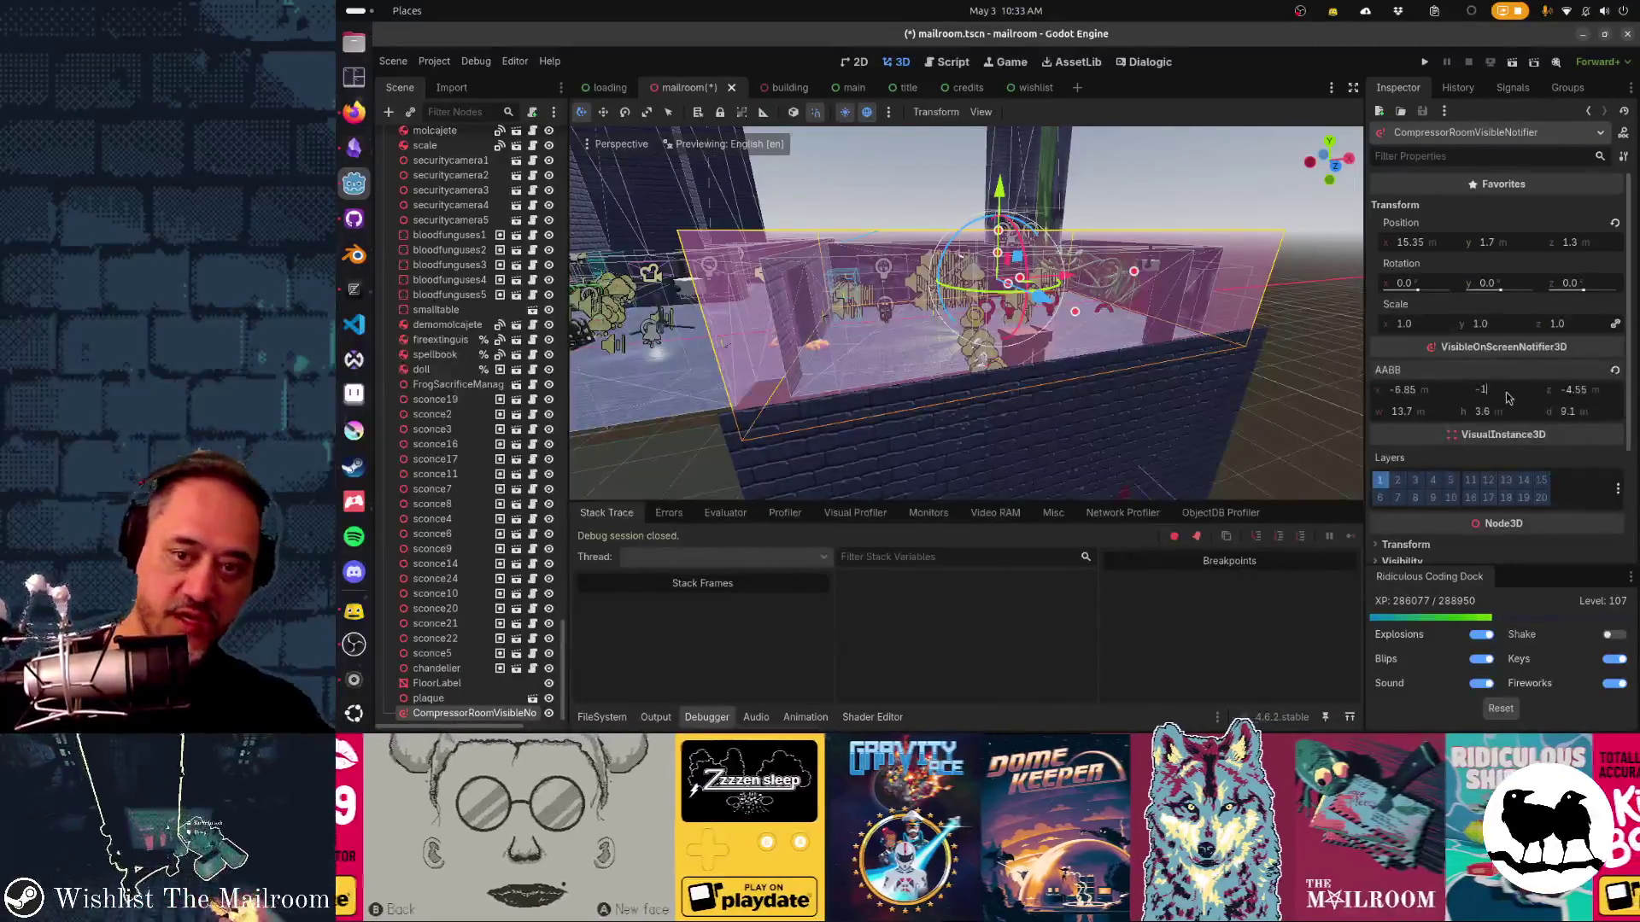
key(Tab)
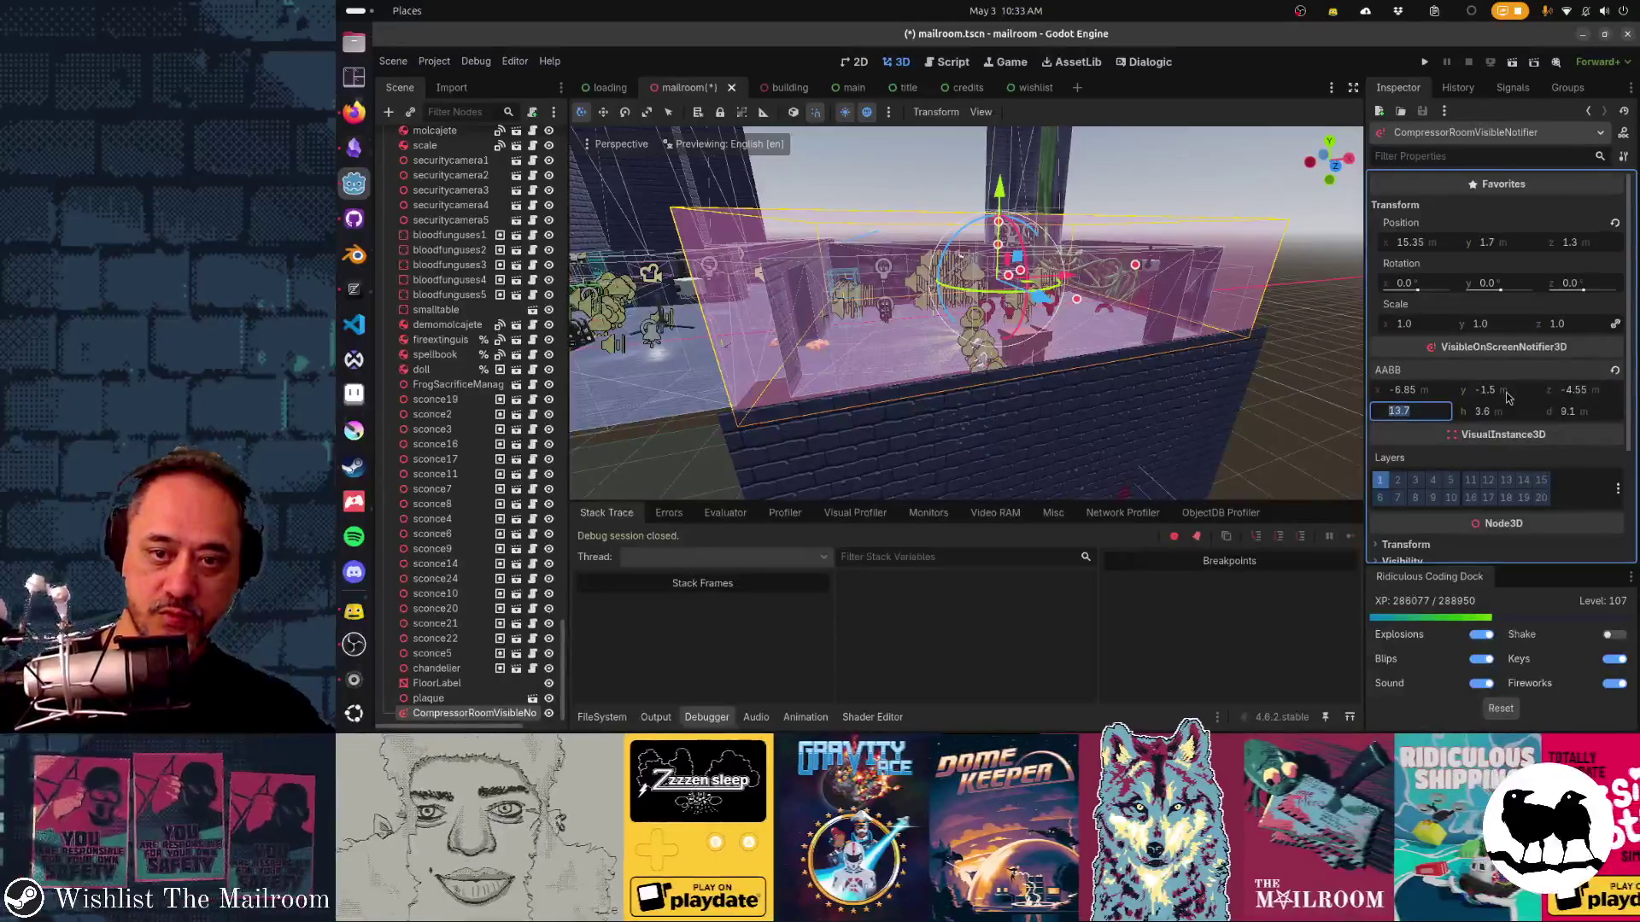
key(Tab)
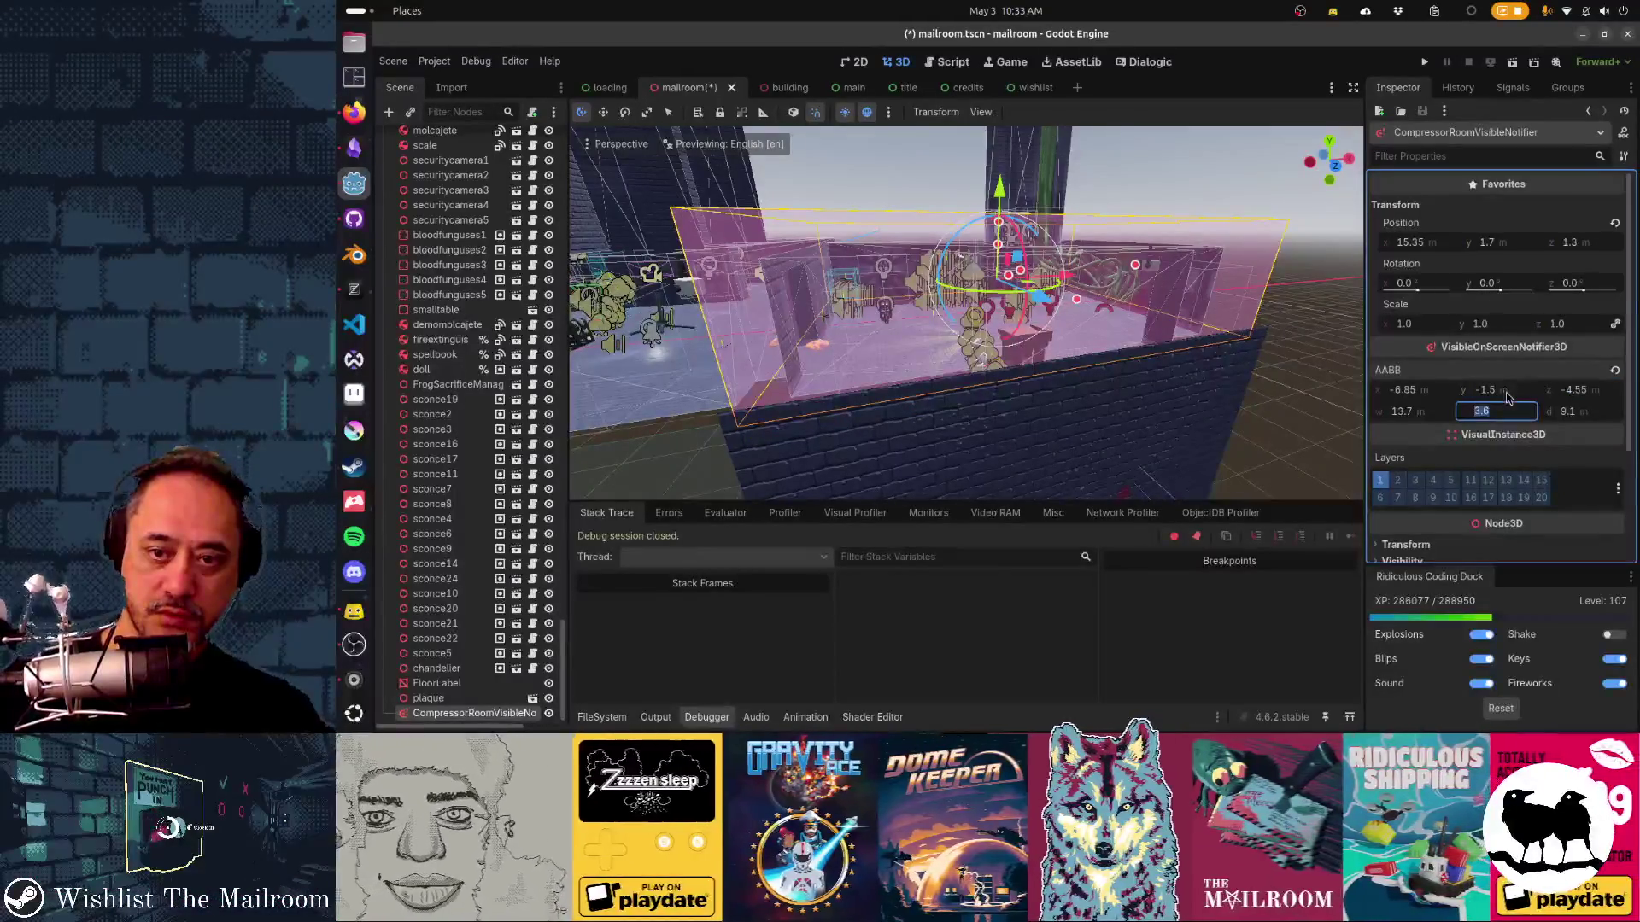
key(BackSpace)
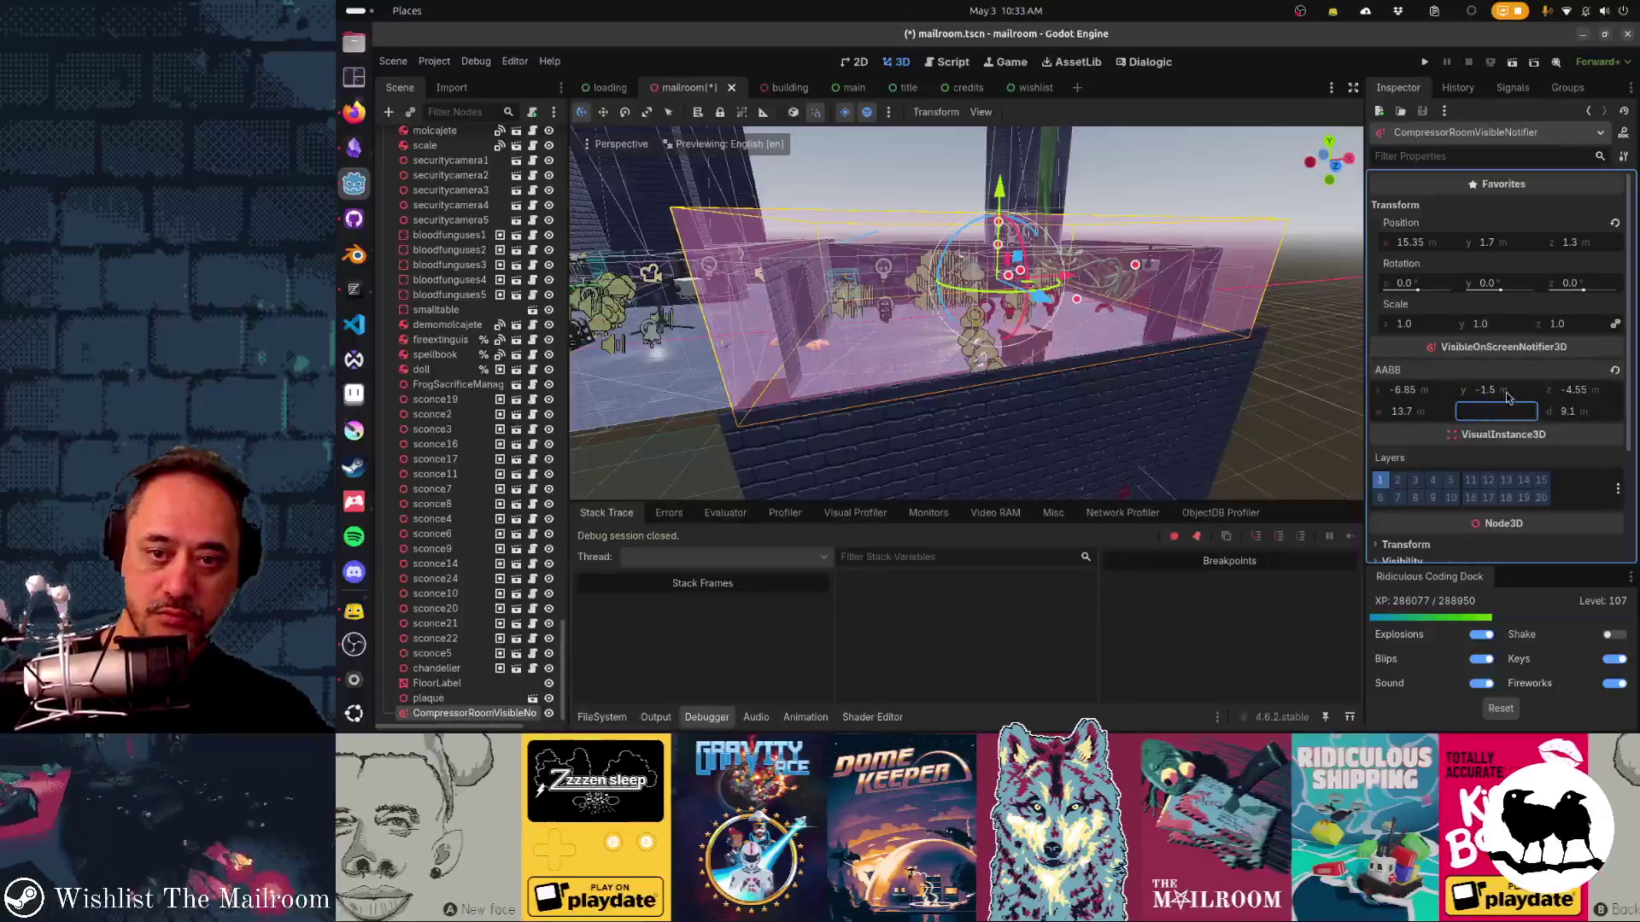
drag(1508, 395, 1491, 395)
text(2)
key(Return)
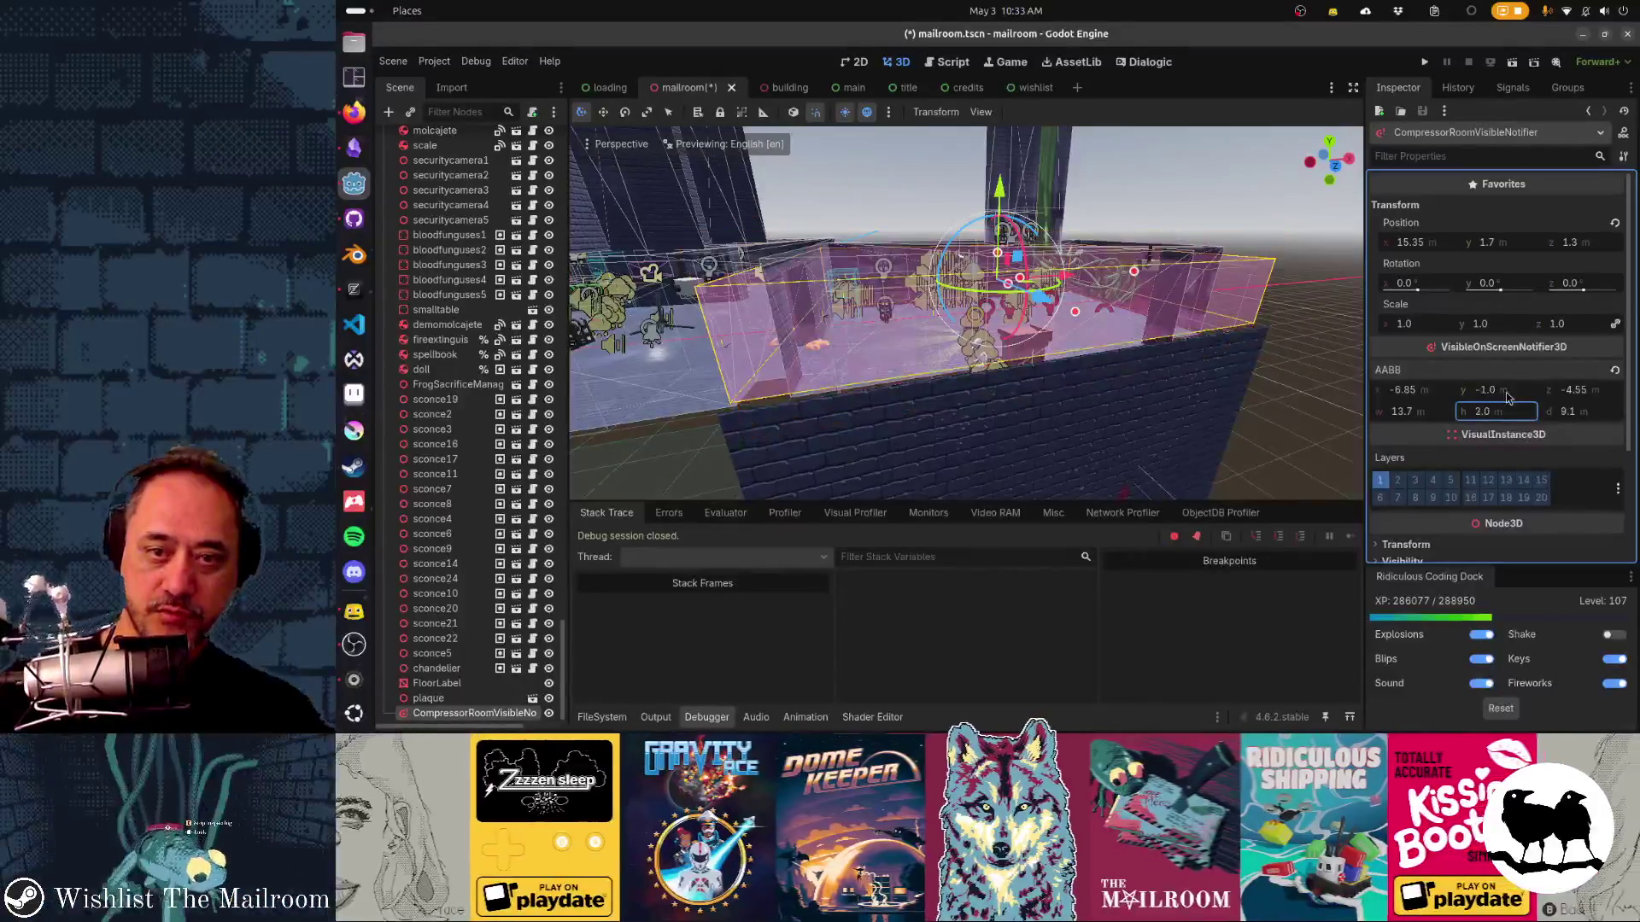
Set the notifier's AABB height to 3.0 and its y offset to 0.0
key(ctrl+z)
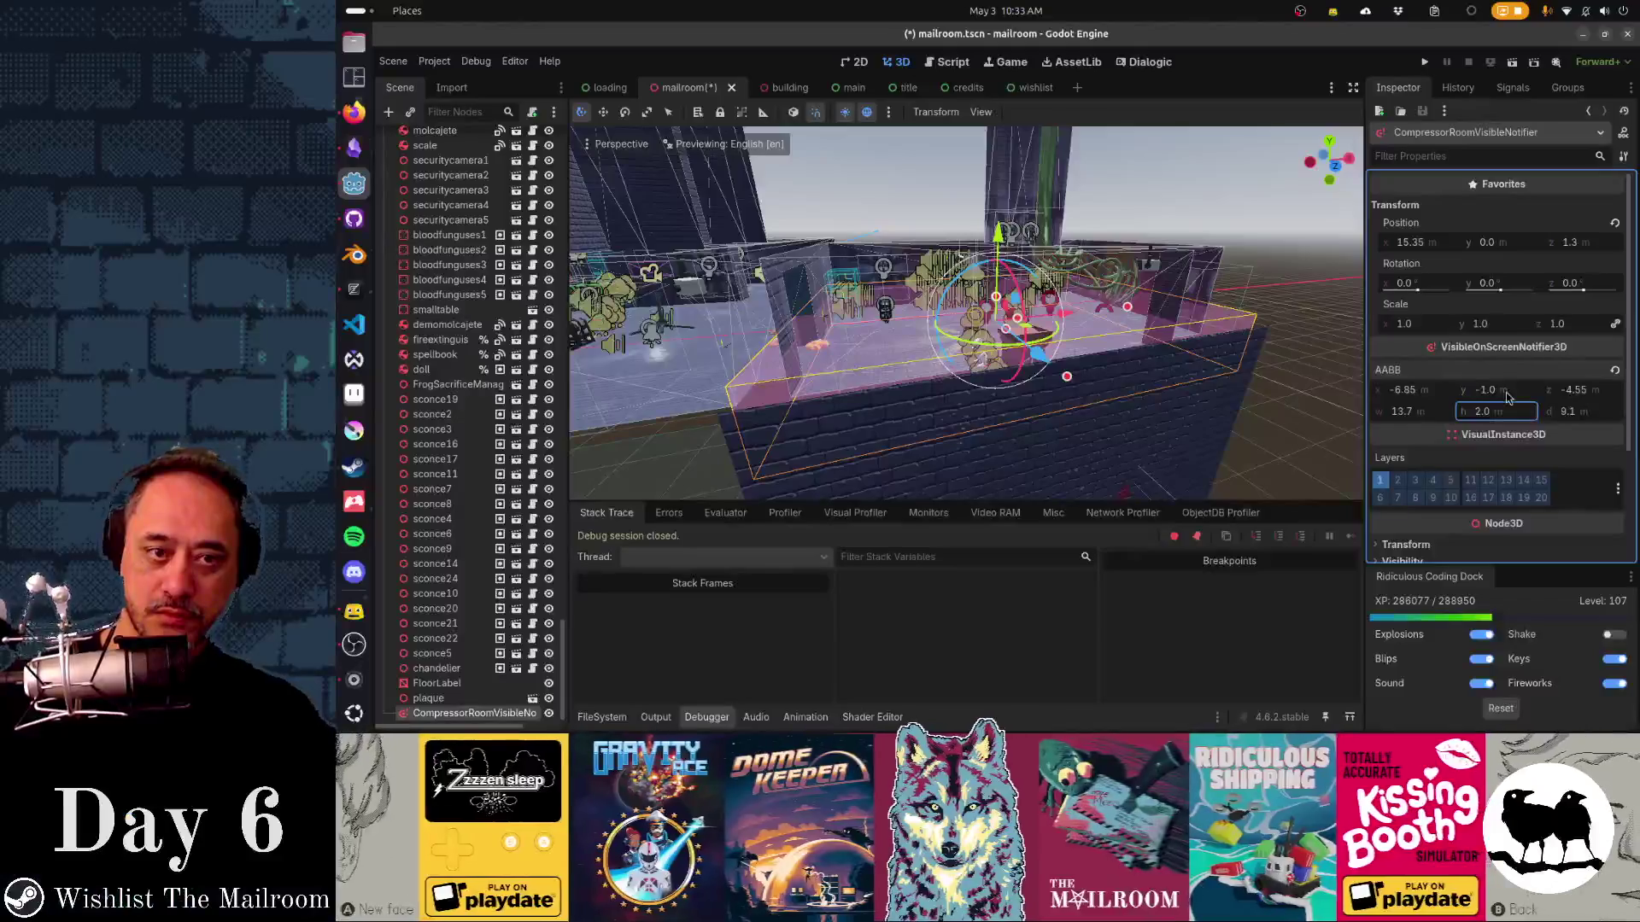
text(3)
key(Return)
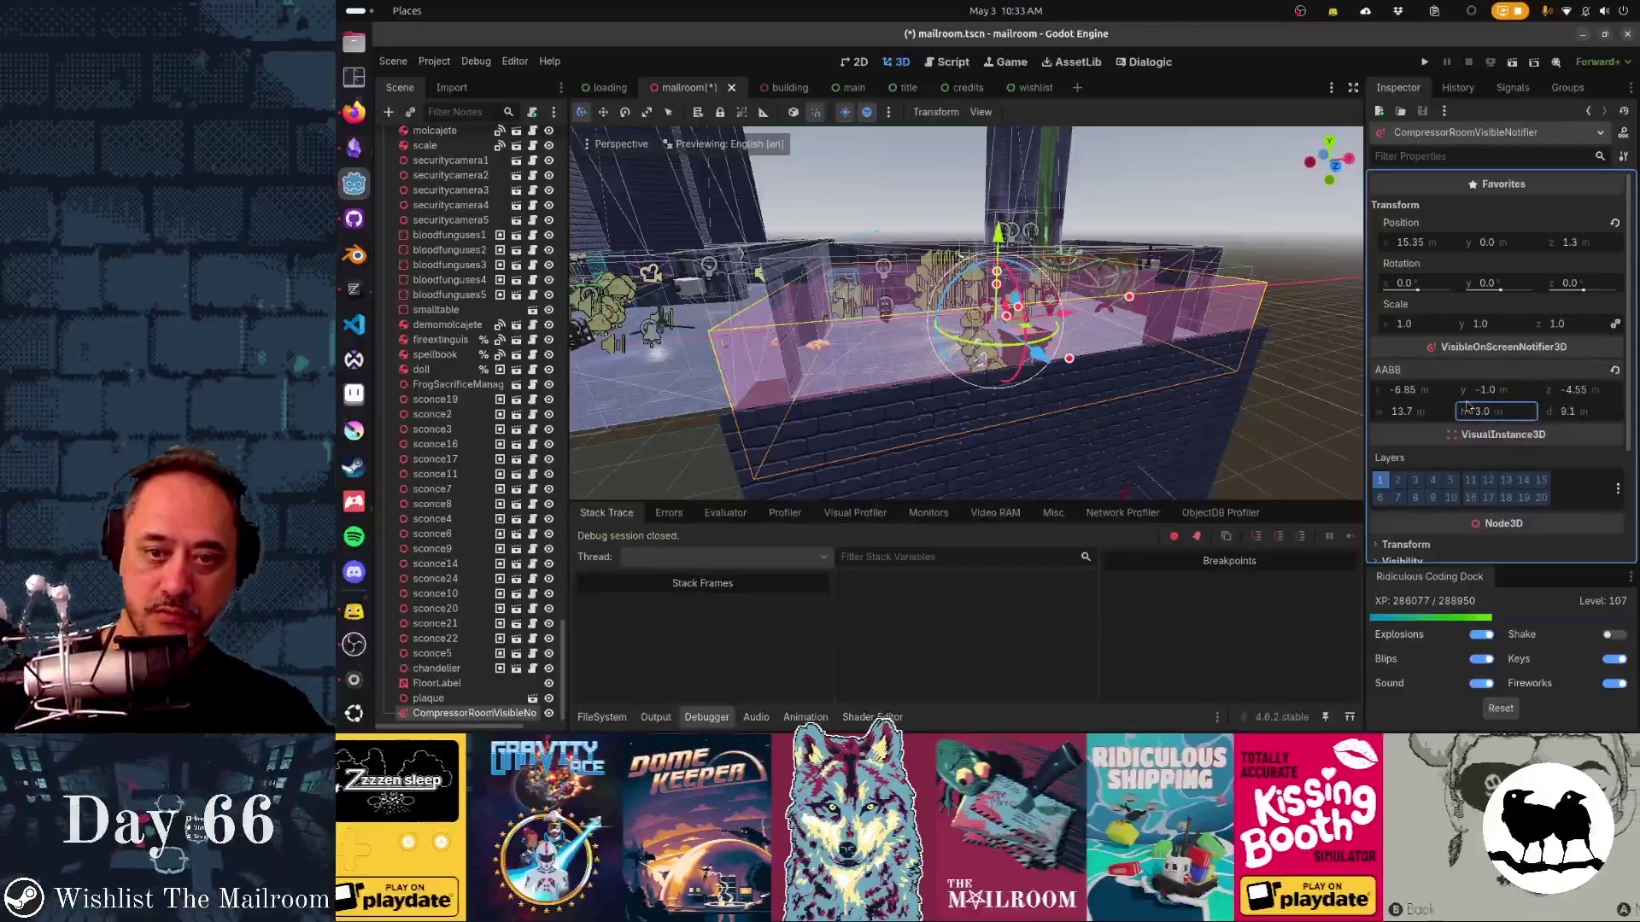
key(shift+Tab)
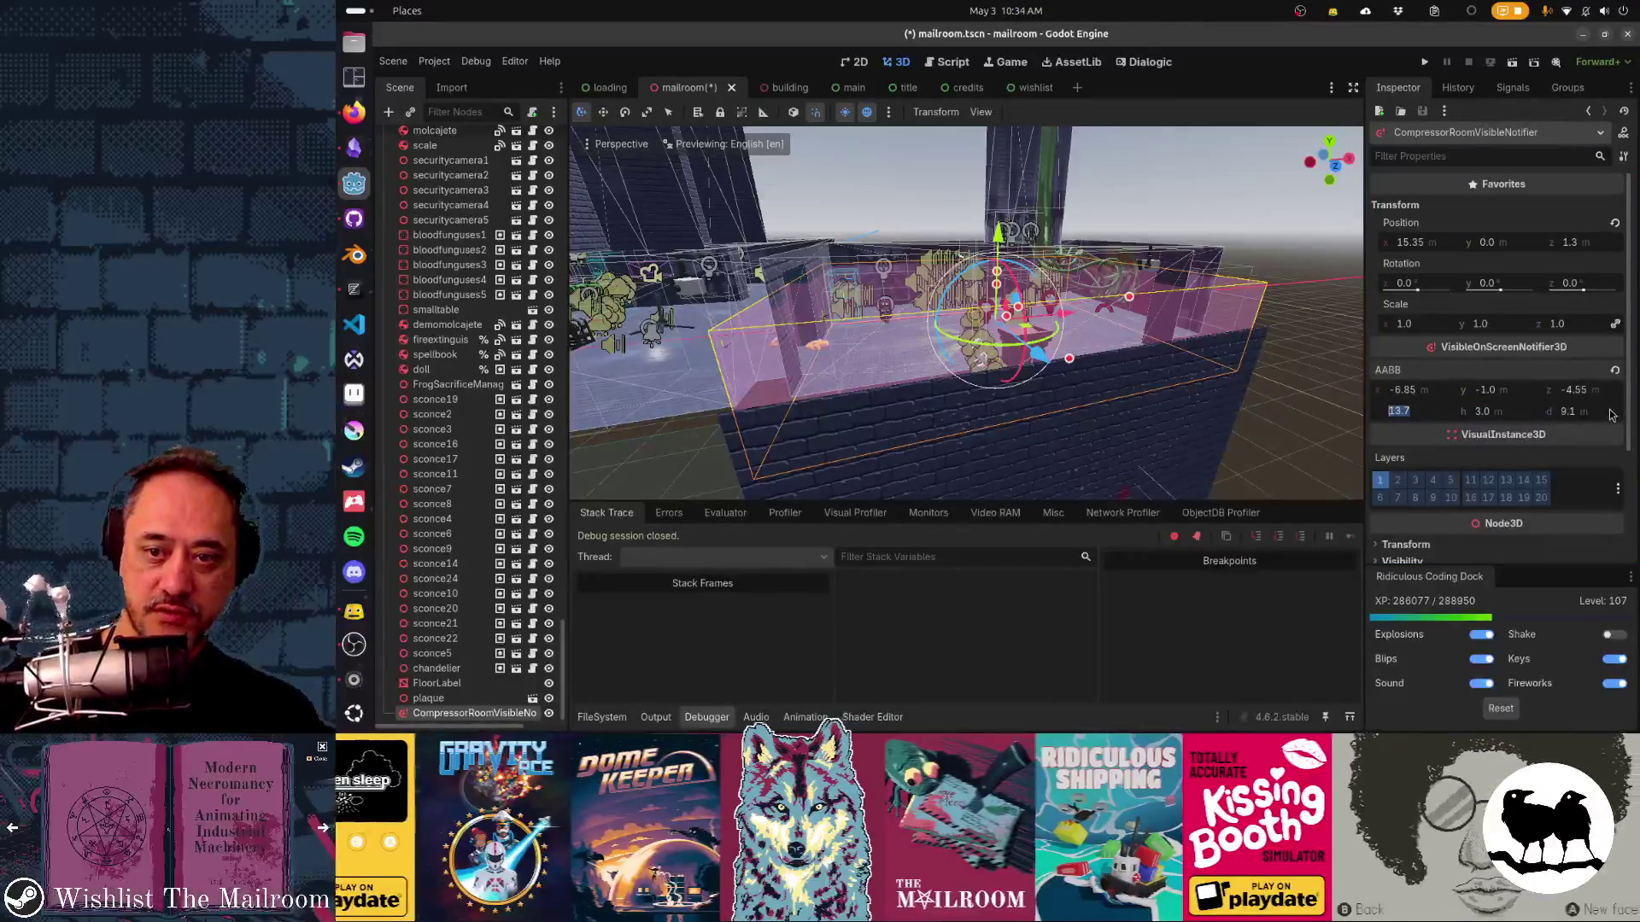
scroll(1134, 315, up, 2)
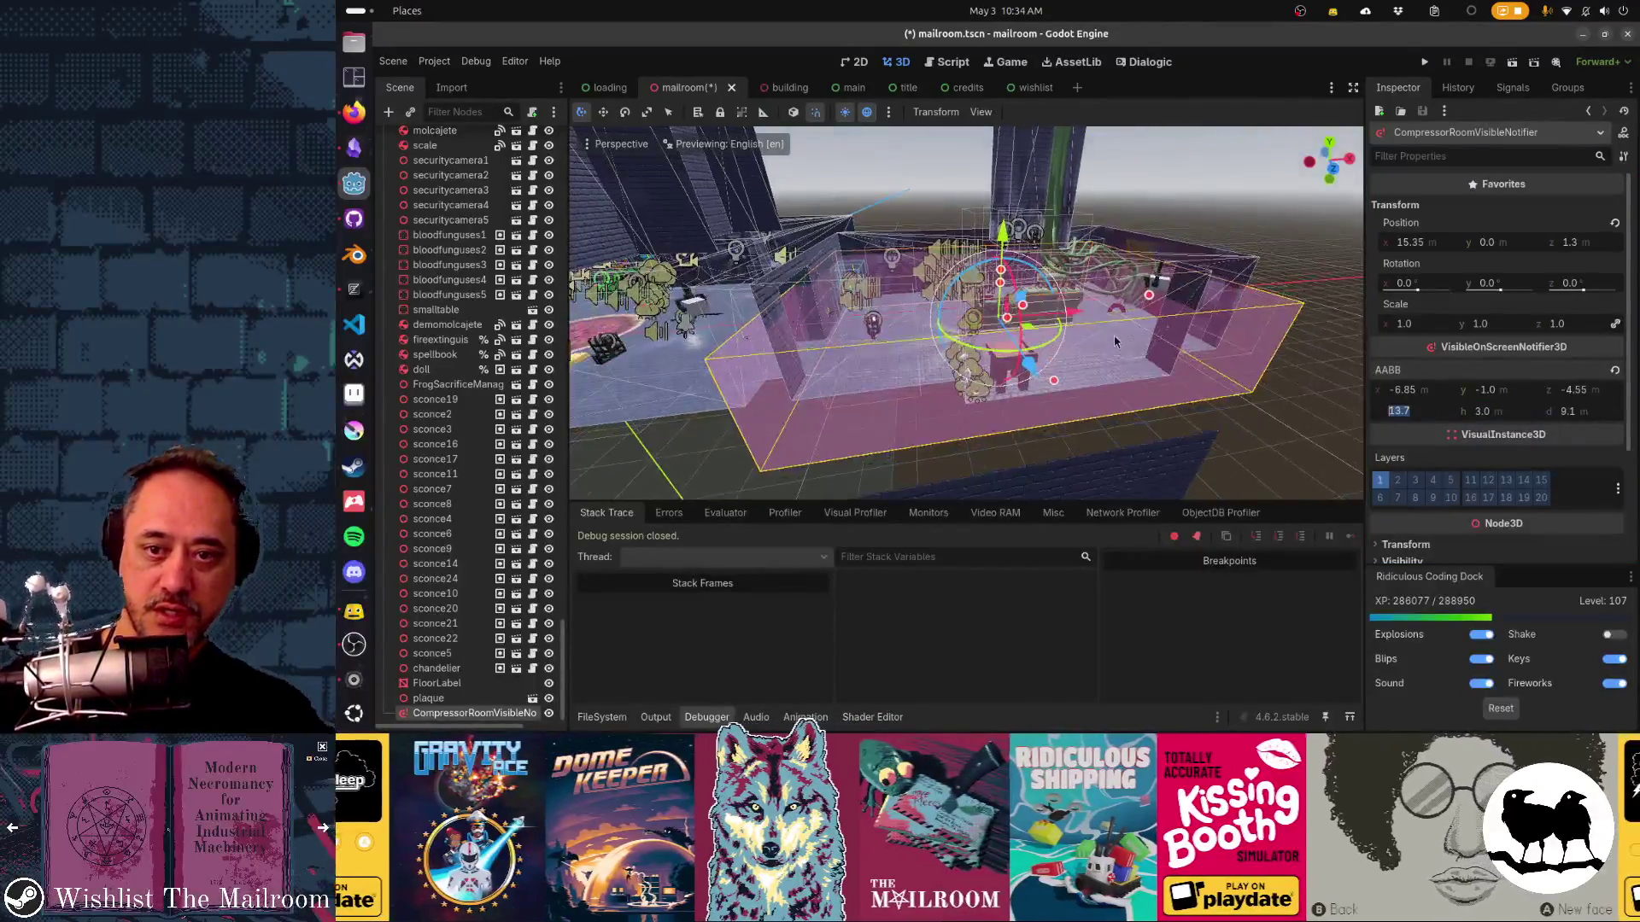
click(1511, 393)
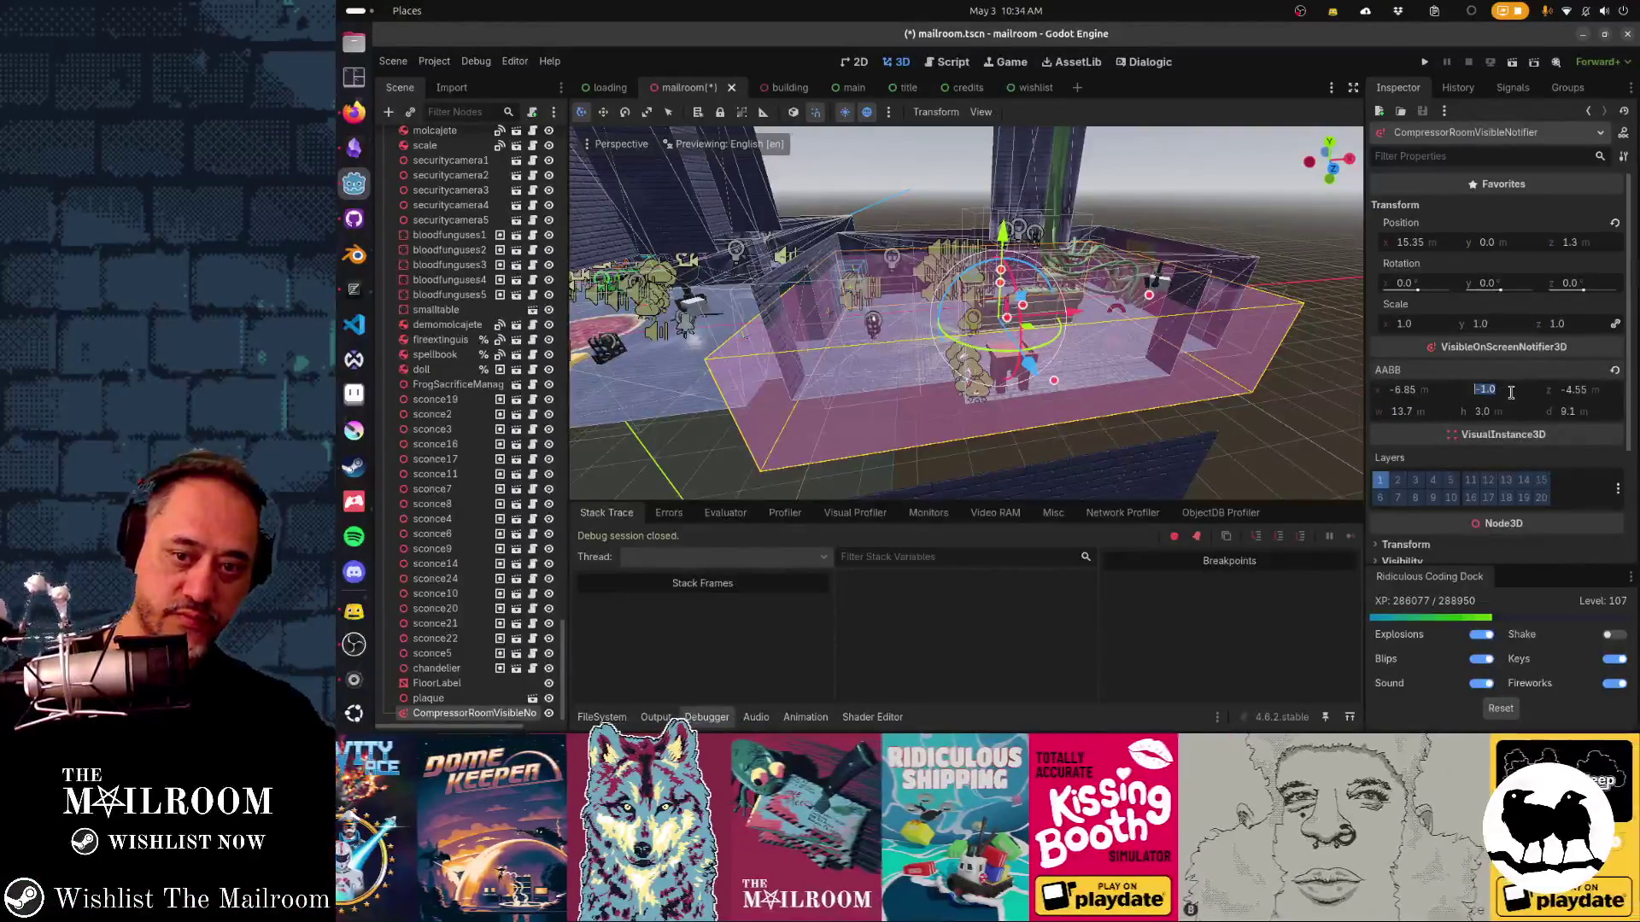
key(Return)
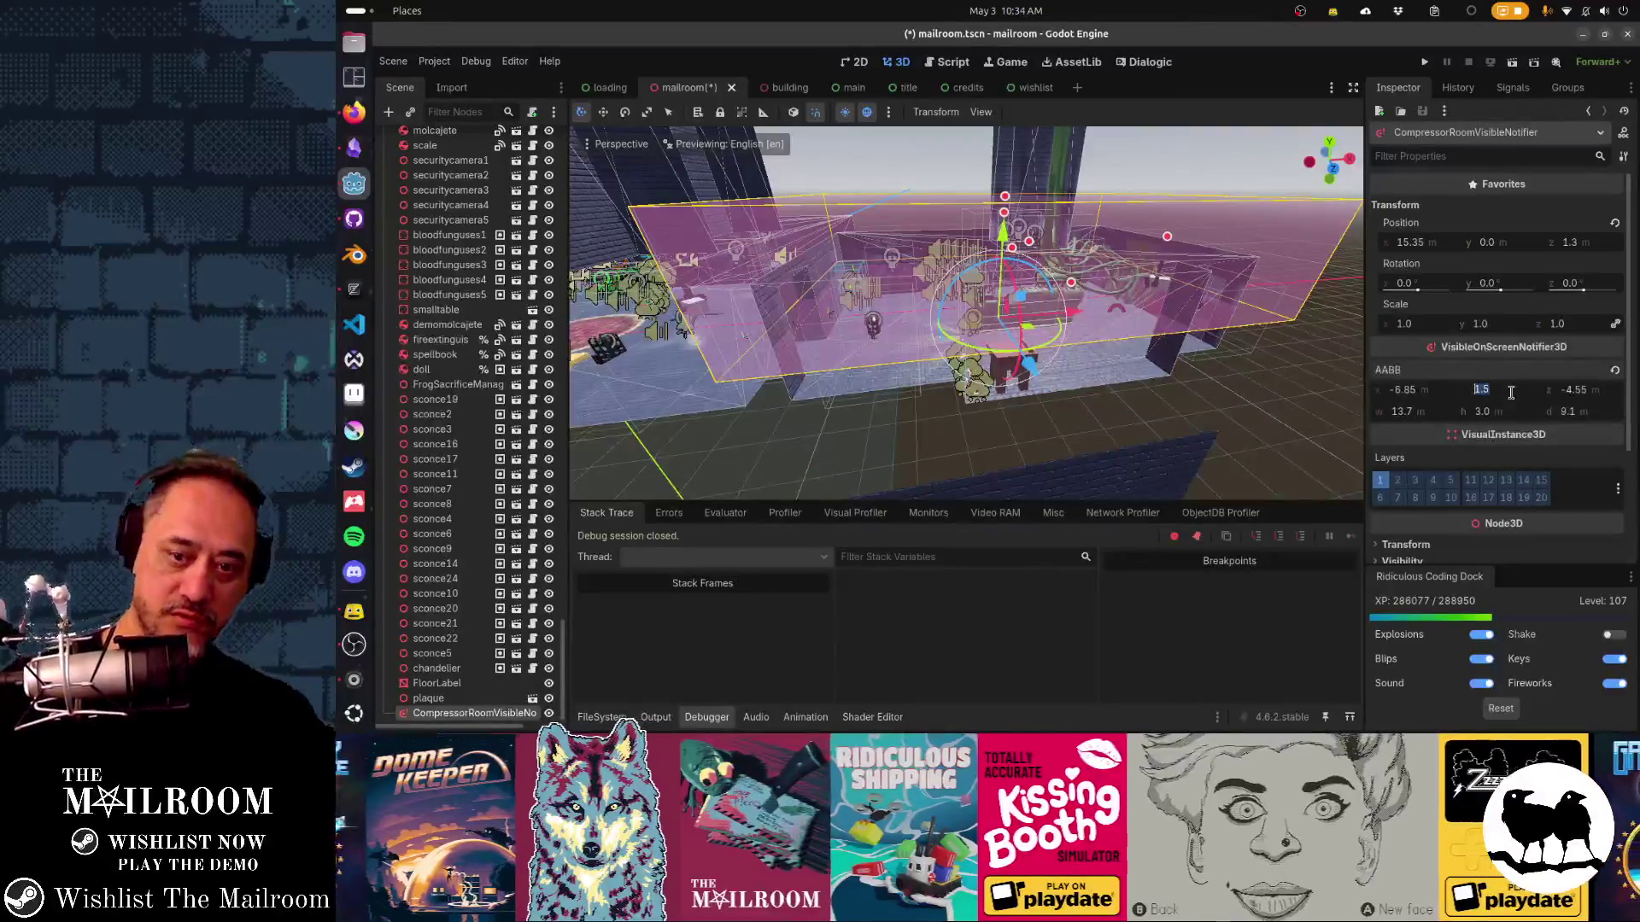
text(0)
key(Return)
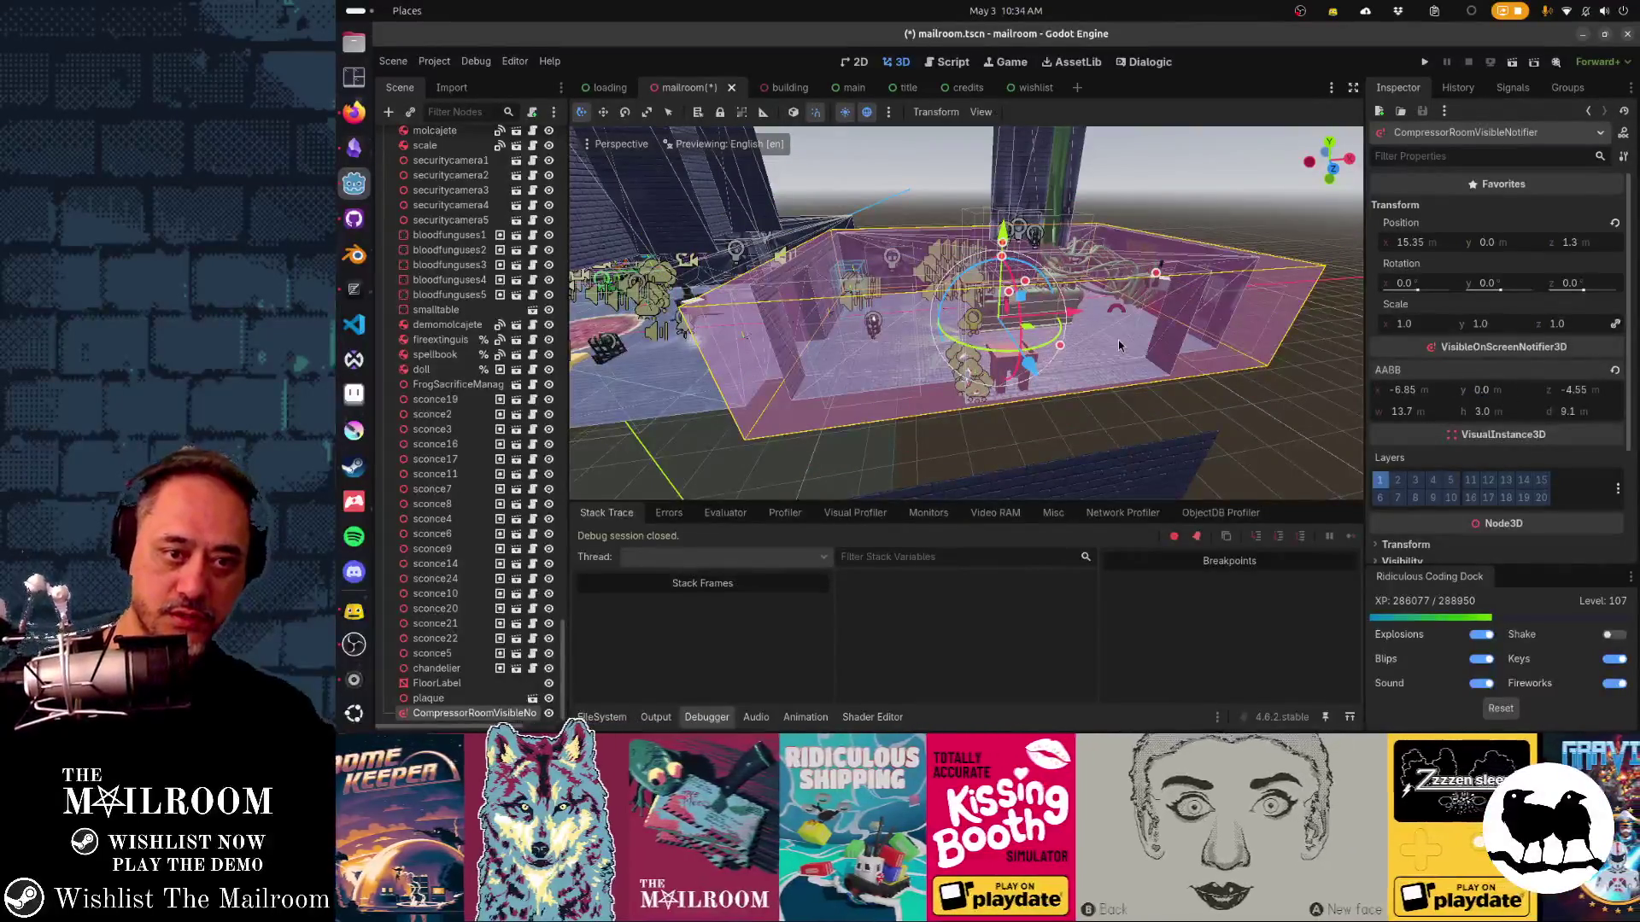
mouse_move(1119, 340)
mouse_down()
mouse_move(1004, 288)
mouse_move(927, 366)
mouse_up()
scroll(926, 365, down, 5)
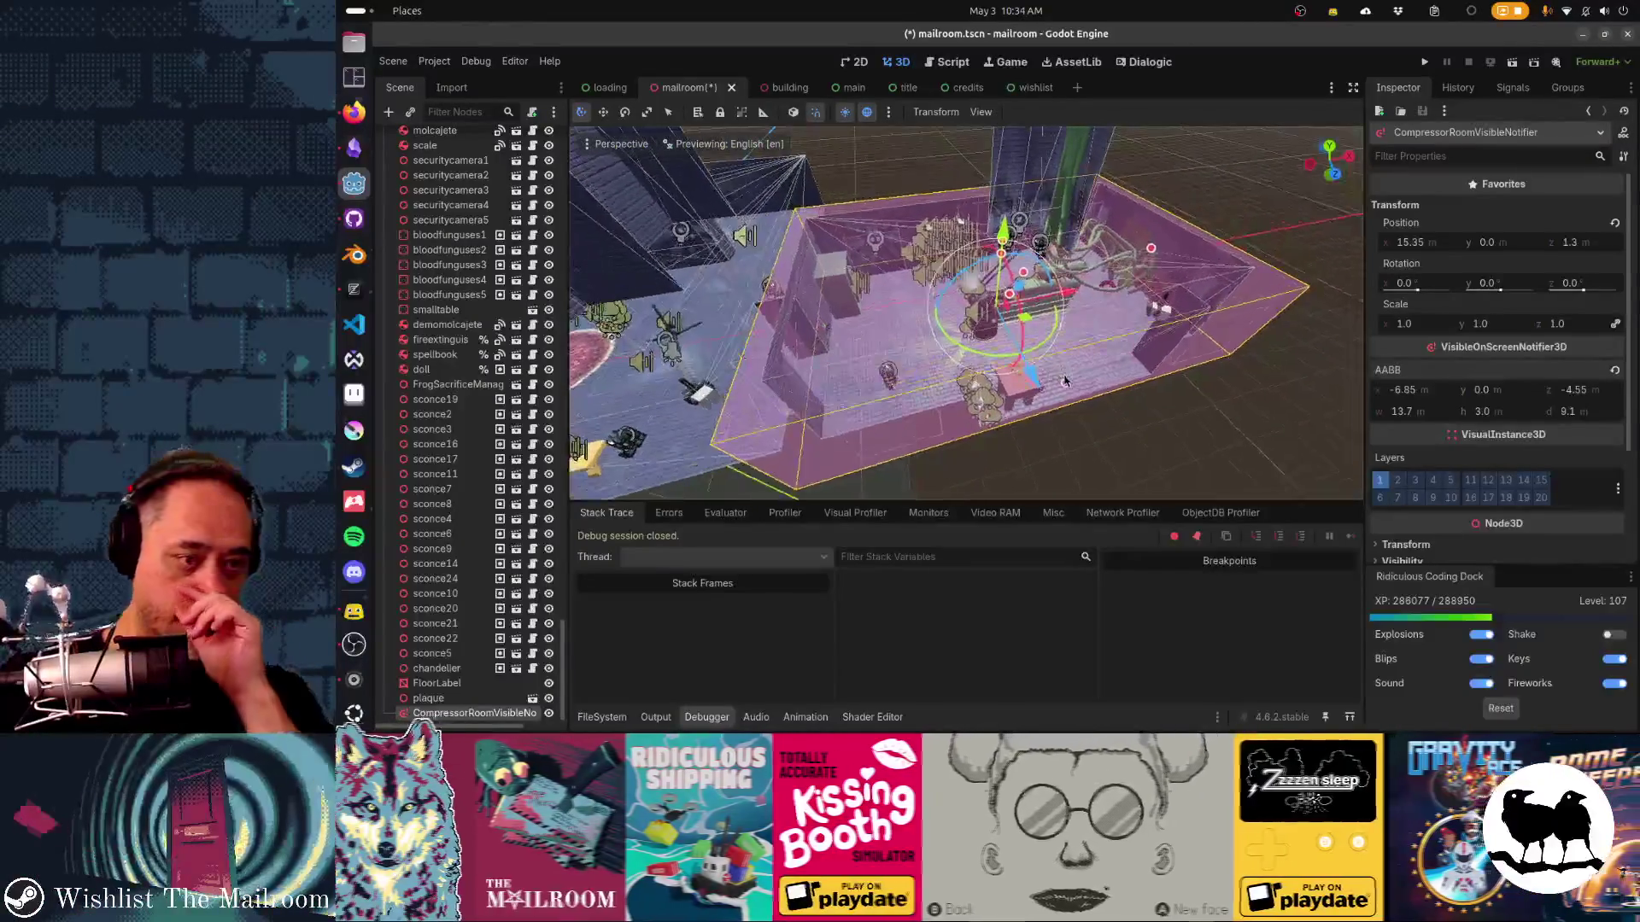
scroll(529, 668, down, 1)
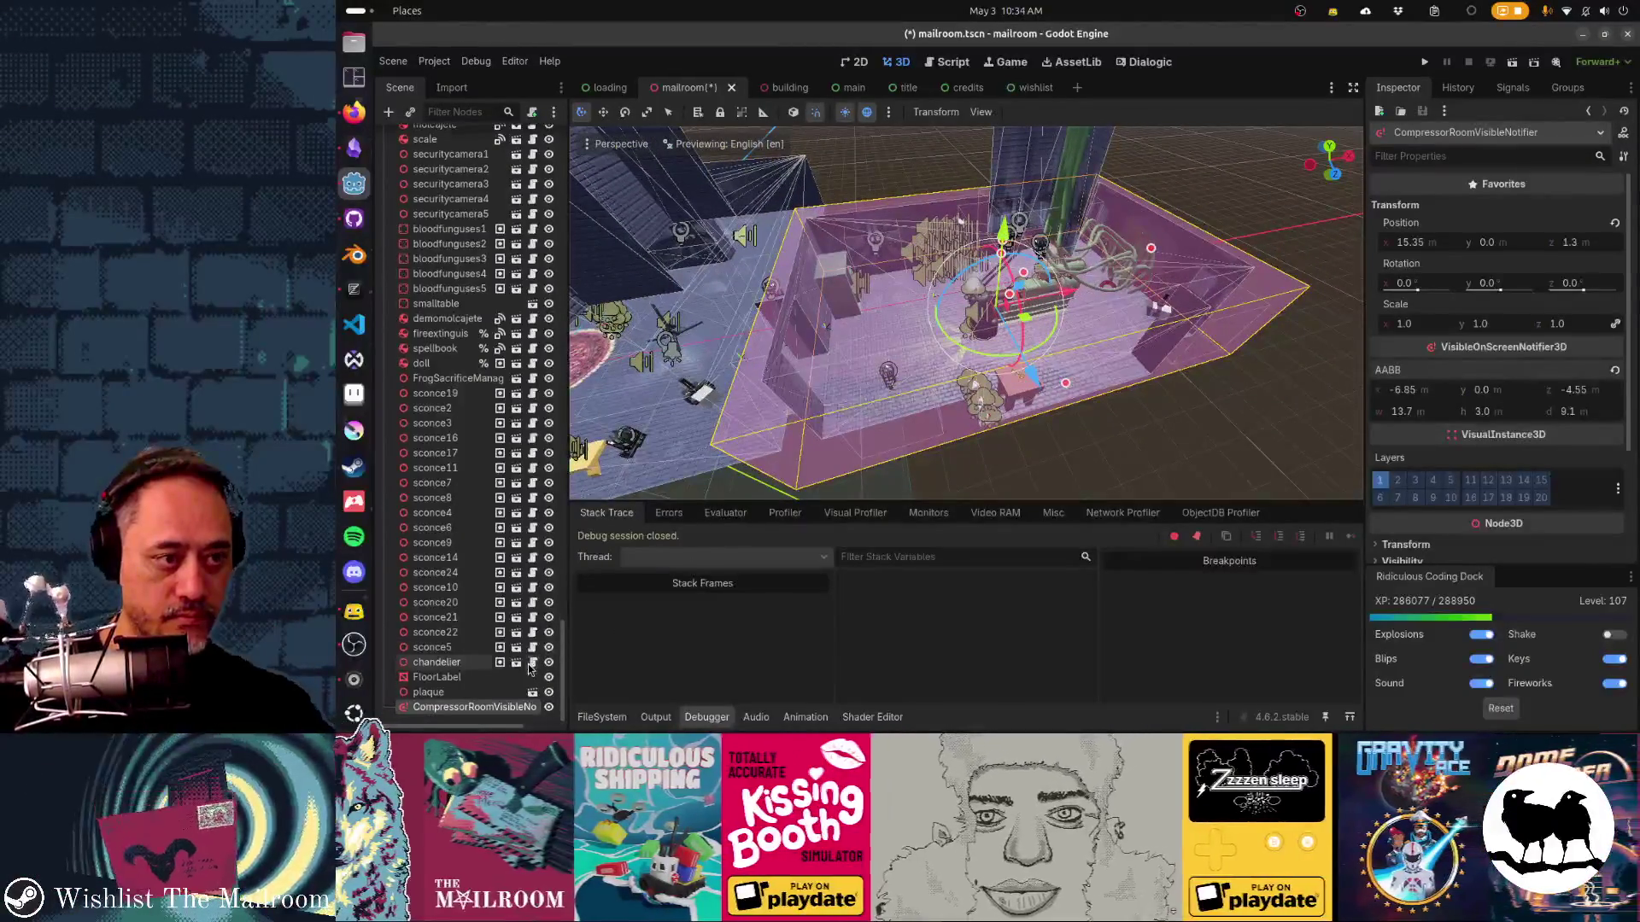
mouse_move(974, 342)
mouse_down()
mouse_move(950, 362)
mouse_move(972, 357)
mouse_up()
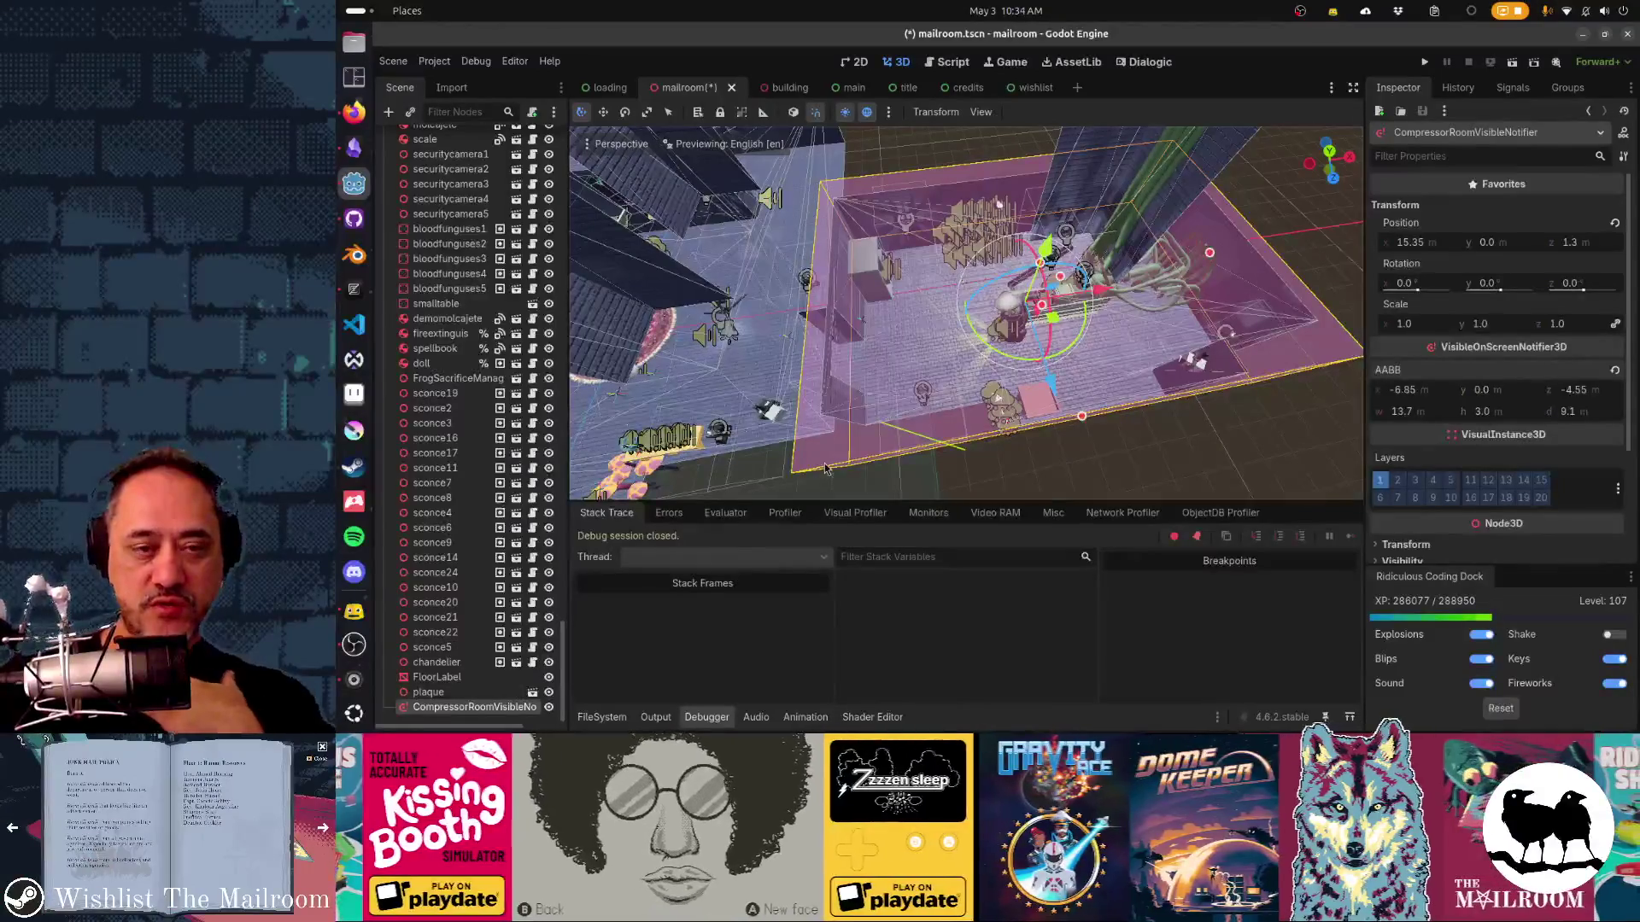
drag(825, 468, 854, 380)
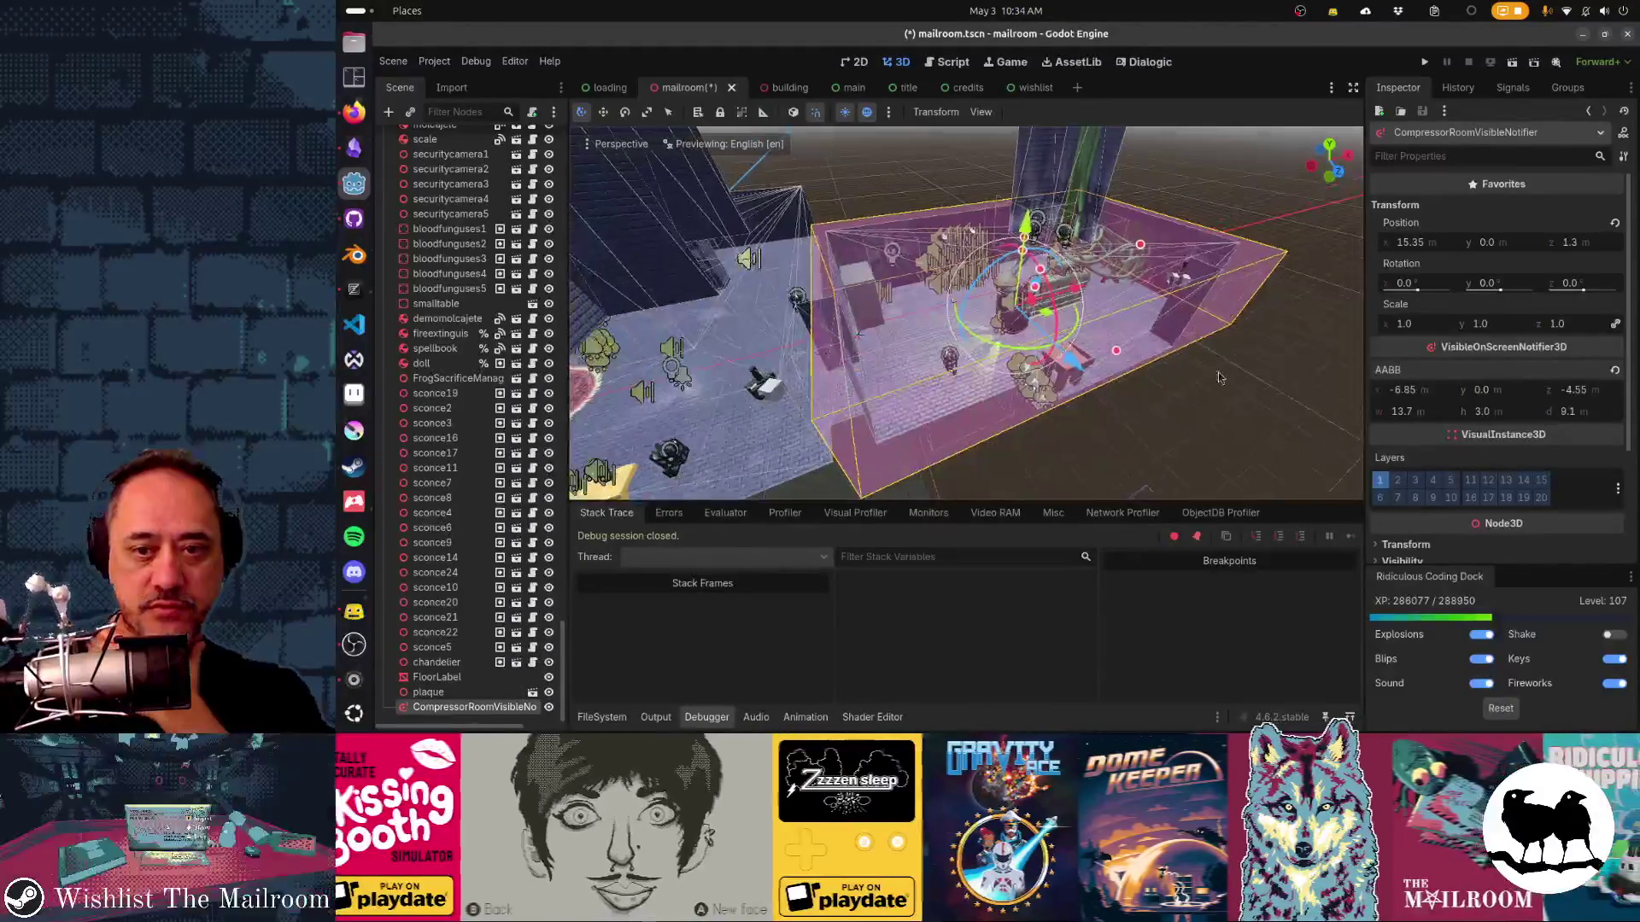
scroll(1517, 424, down, 4)
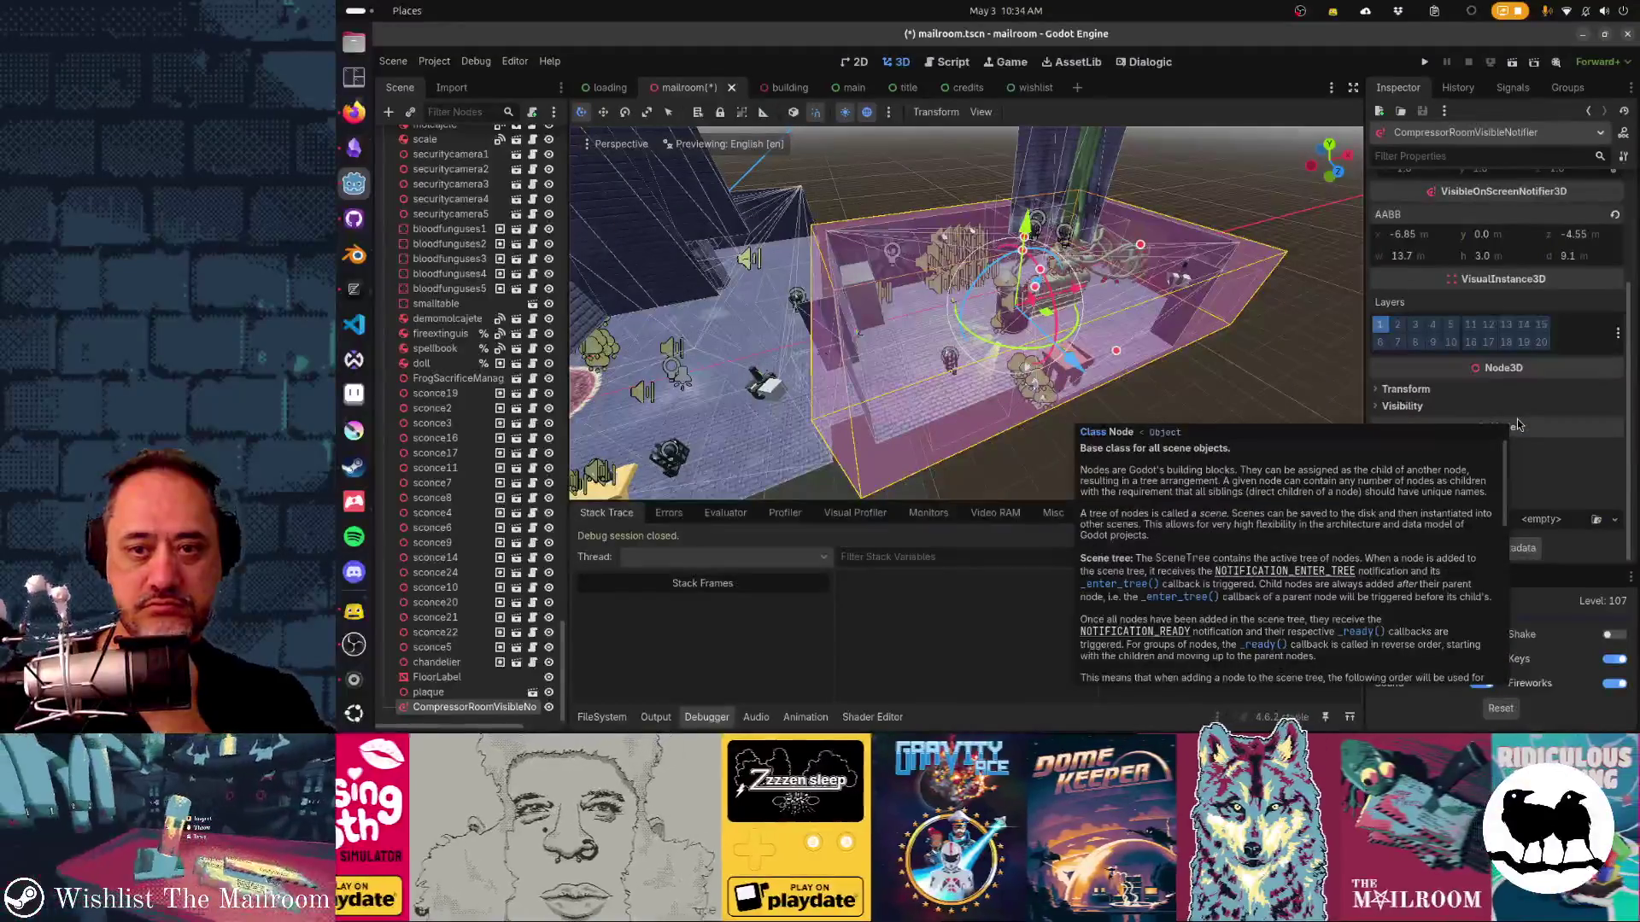
scroll(1517, 431, up, 4)
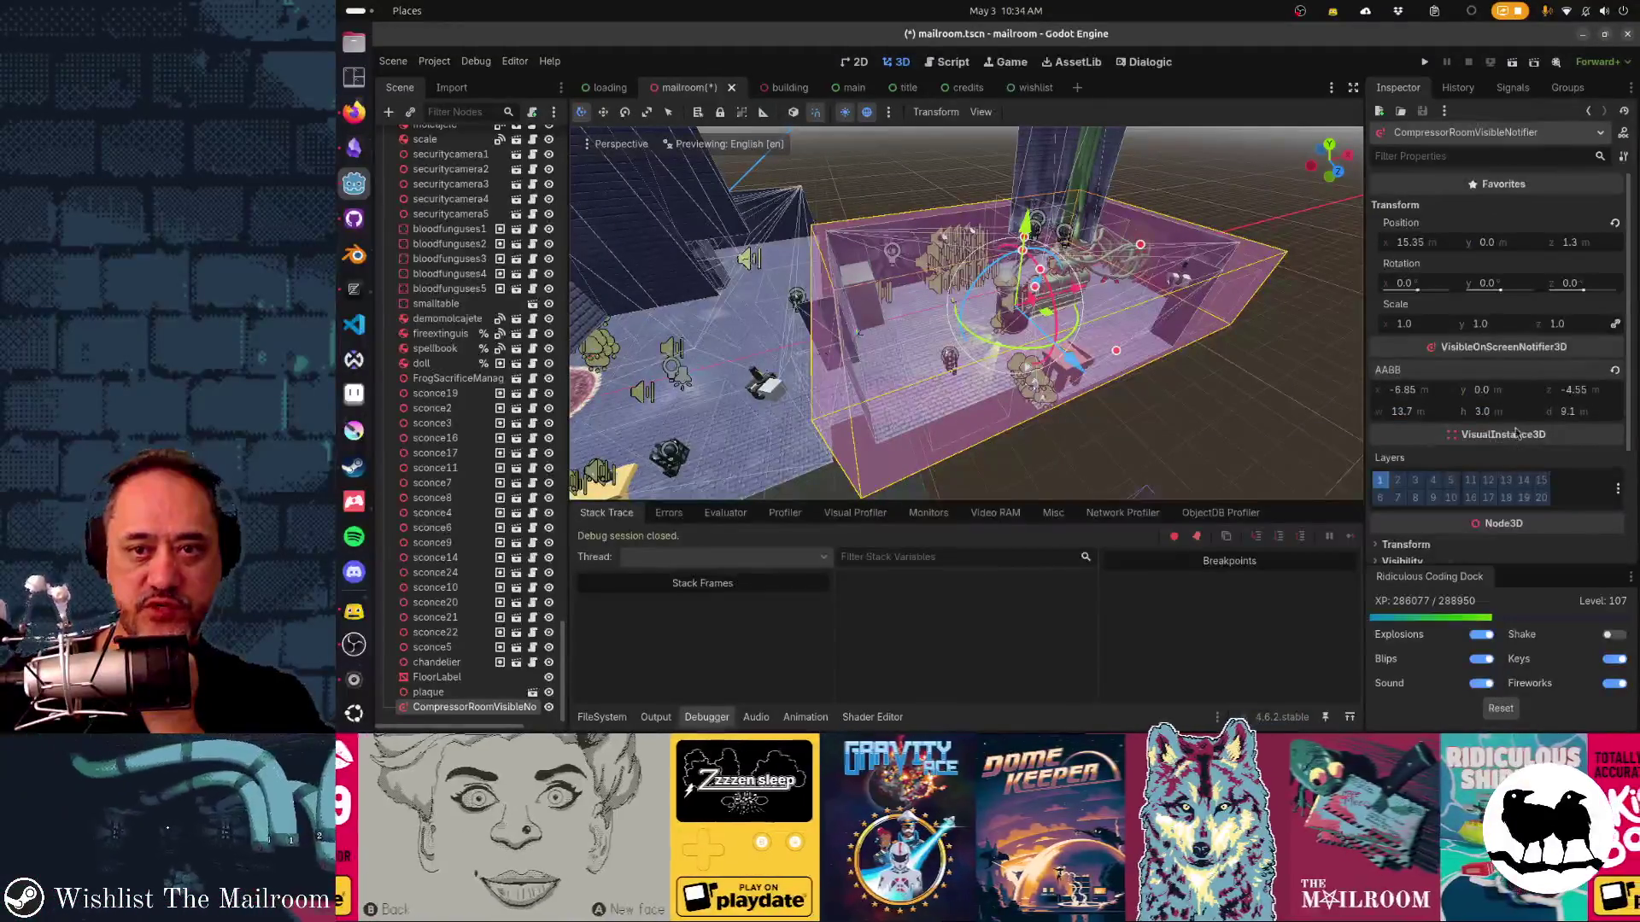
scroll(1486, 392, down, 4)
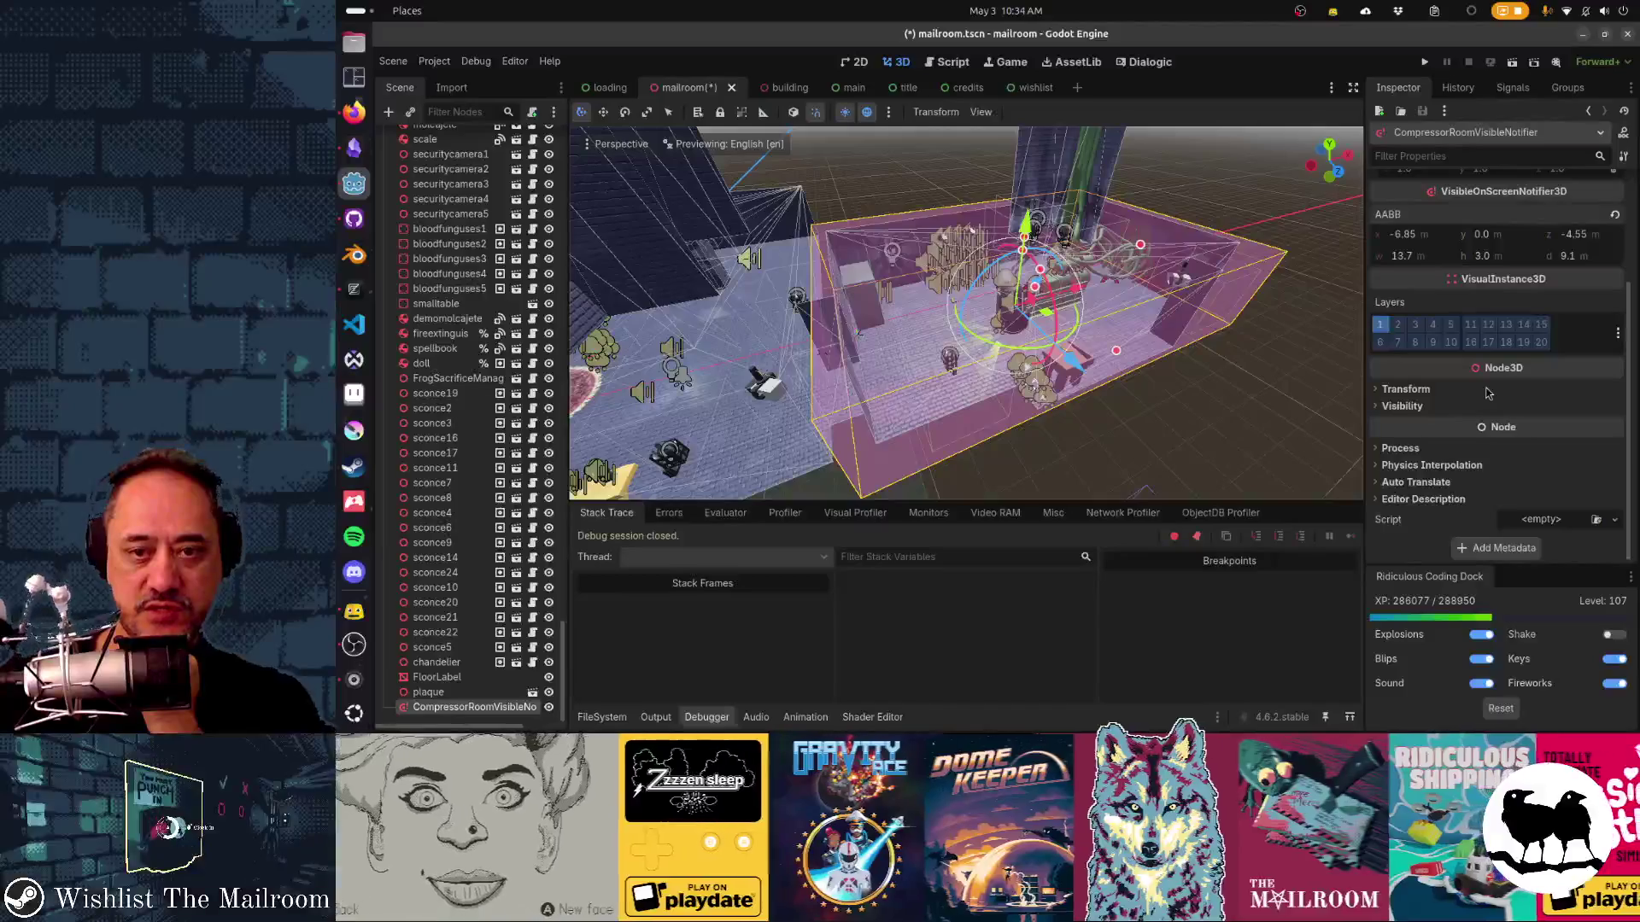
drag(1192, 405, 1049, 397)
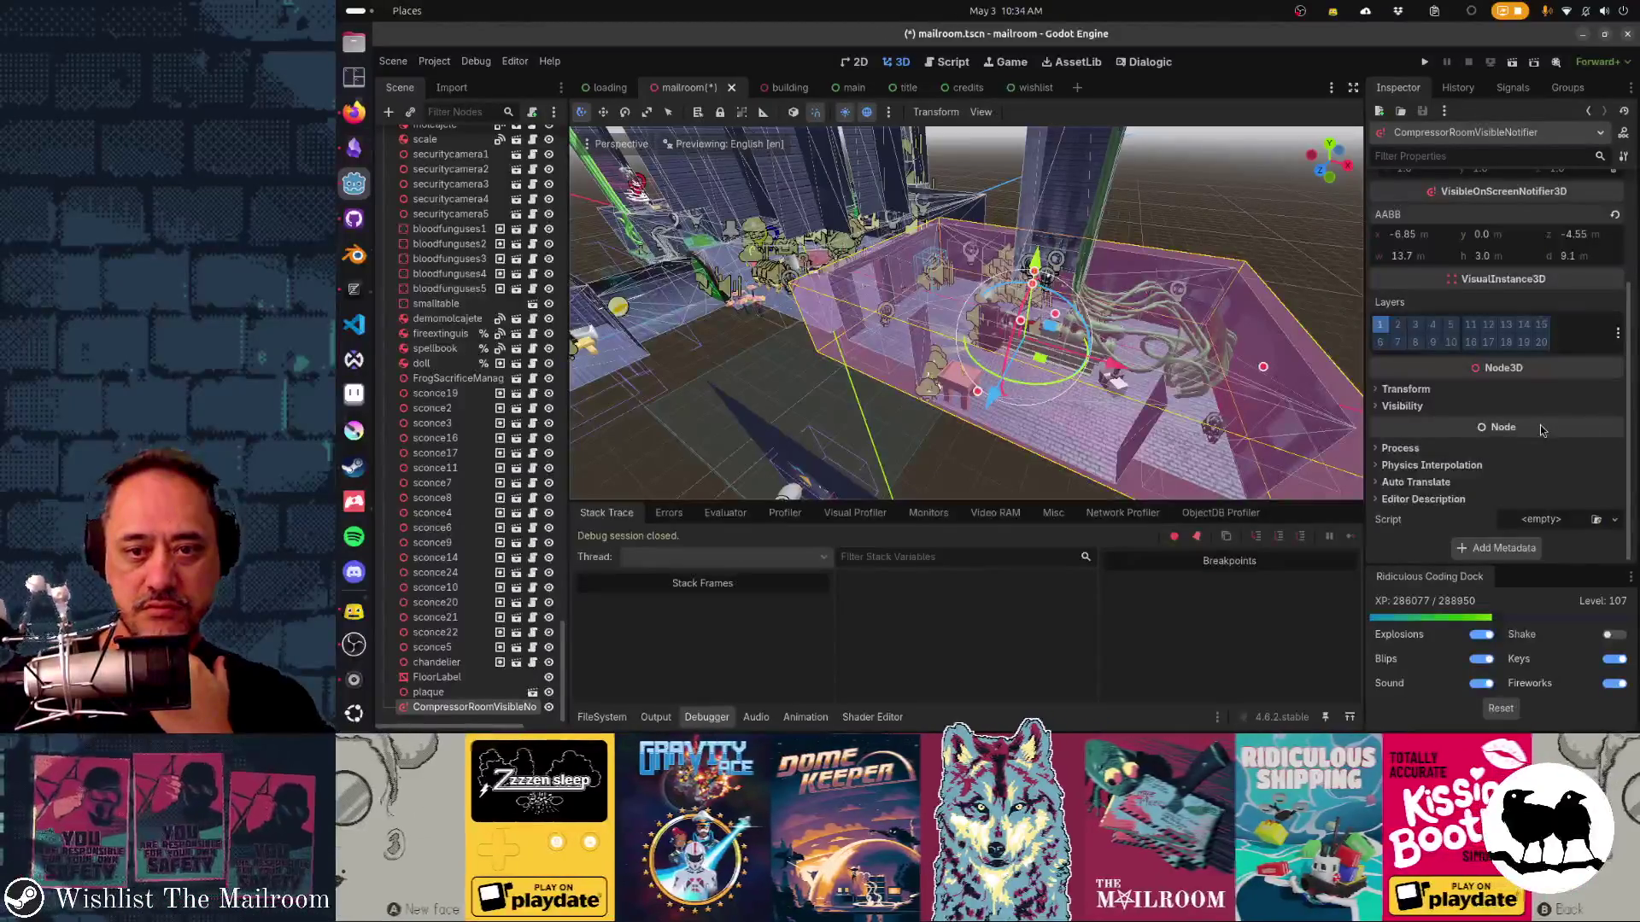
mouse_move(1535, 433)
scroll(1554, 427, up, 4)
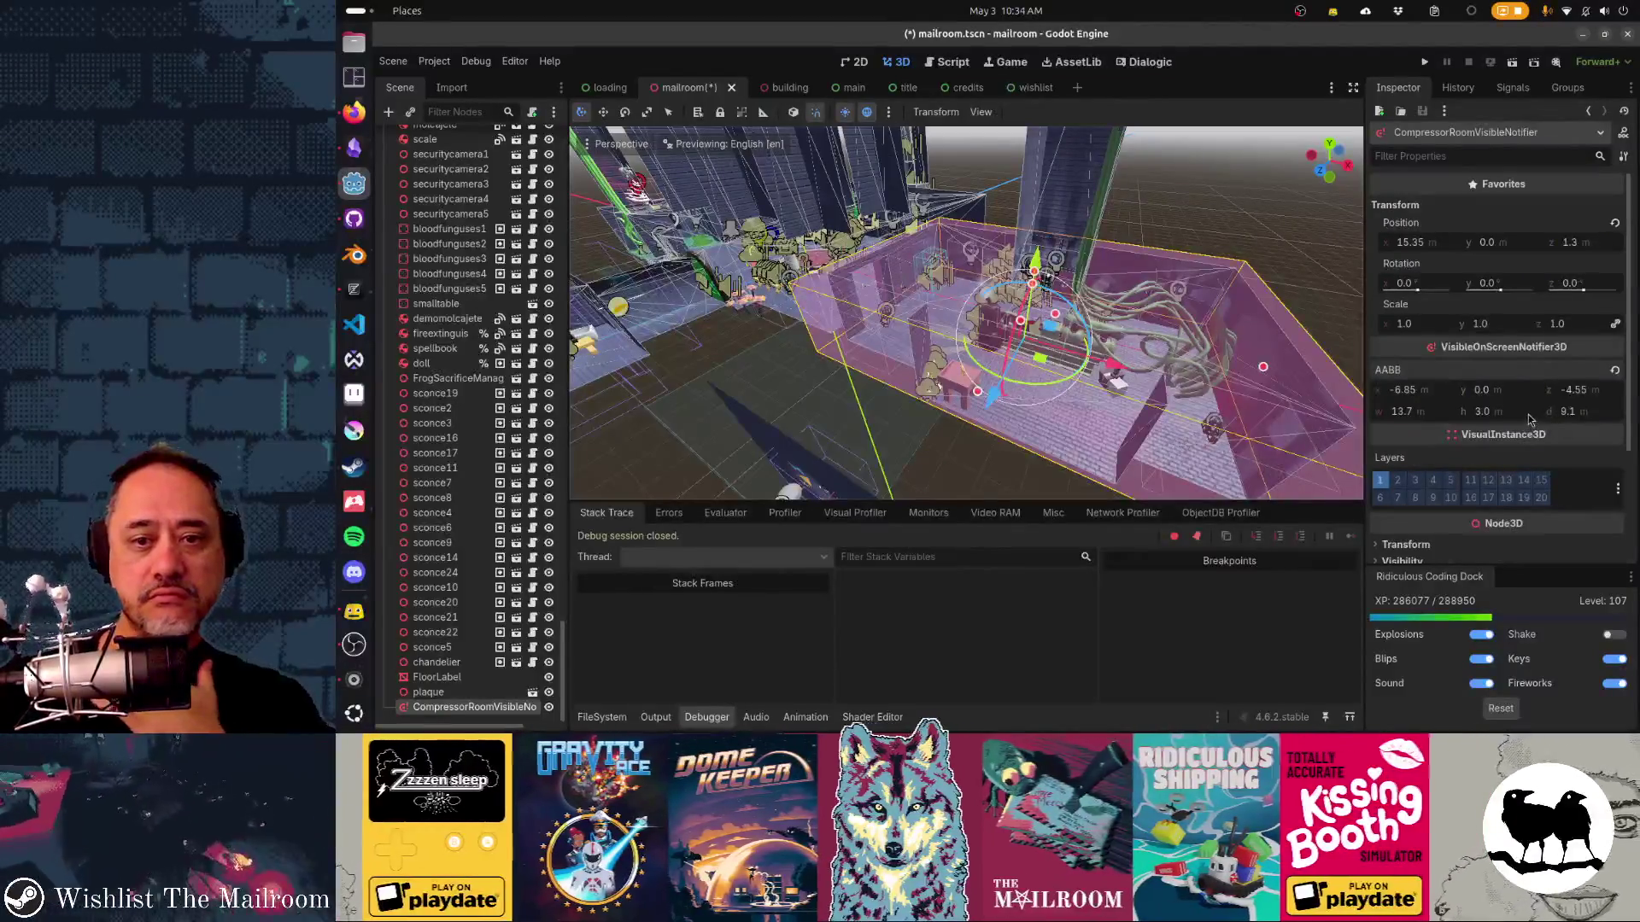
mouse_move(1106, 352)
mouse_down()
mouse_move(994, 350)
mouse_move(1135, 345)
mouse_move(1013, 381)
mouse_up()
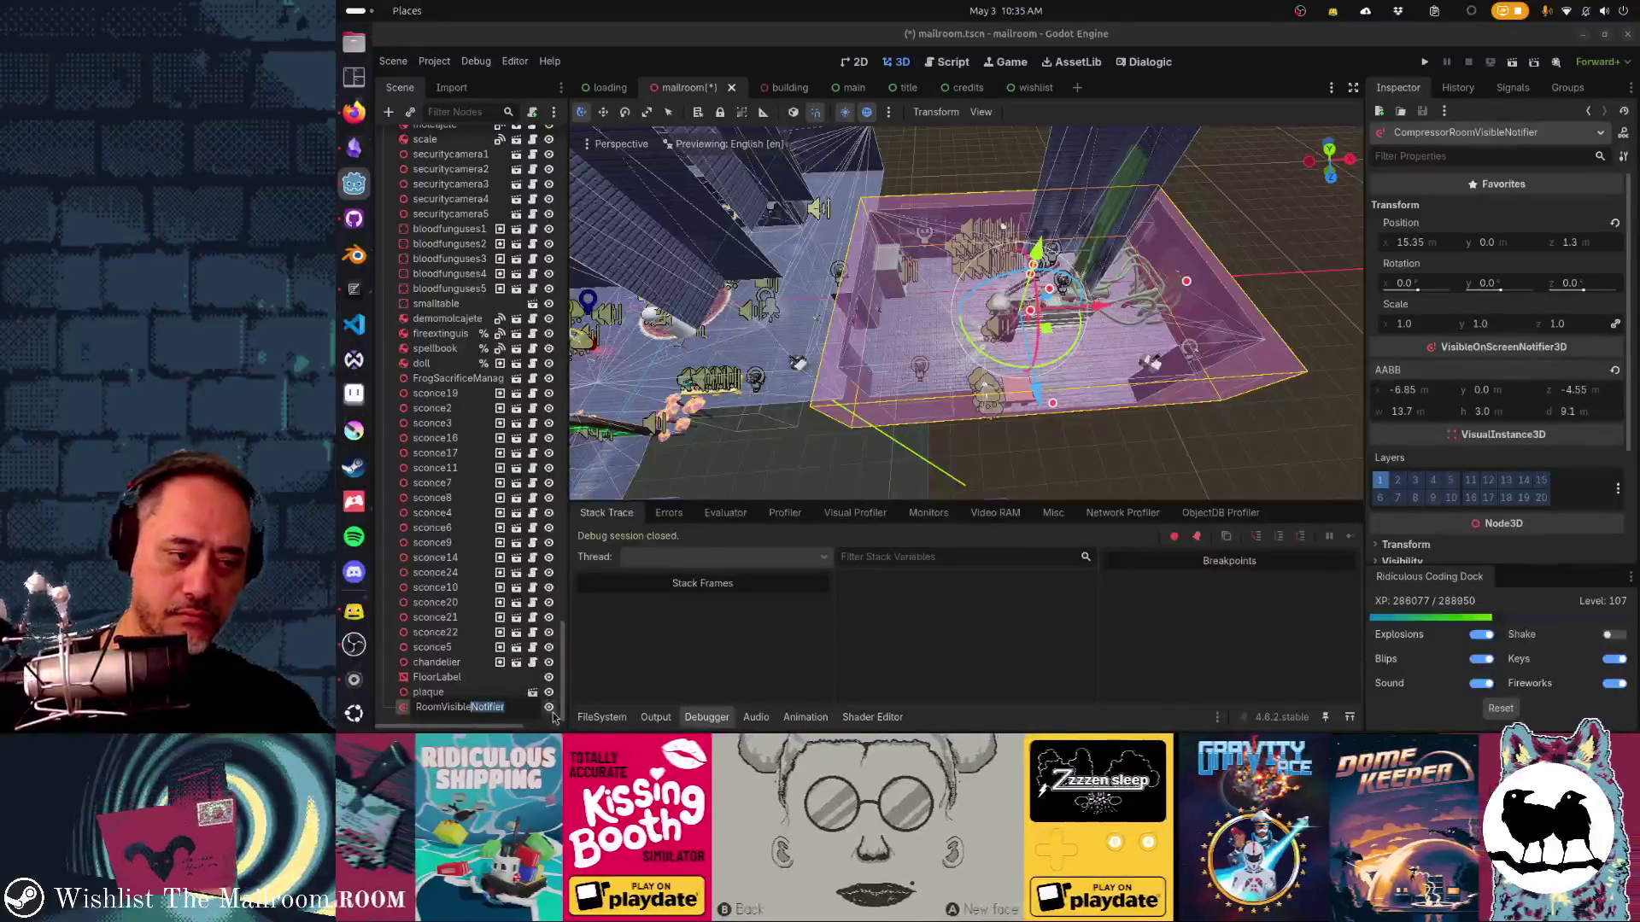
Rename the node RoomVisibleEnabler, save it as a branch scene in res://tools, and open it
text(ler)
key(Return)
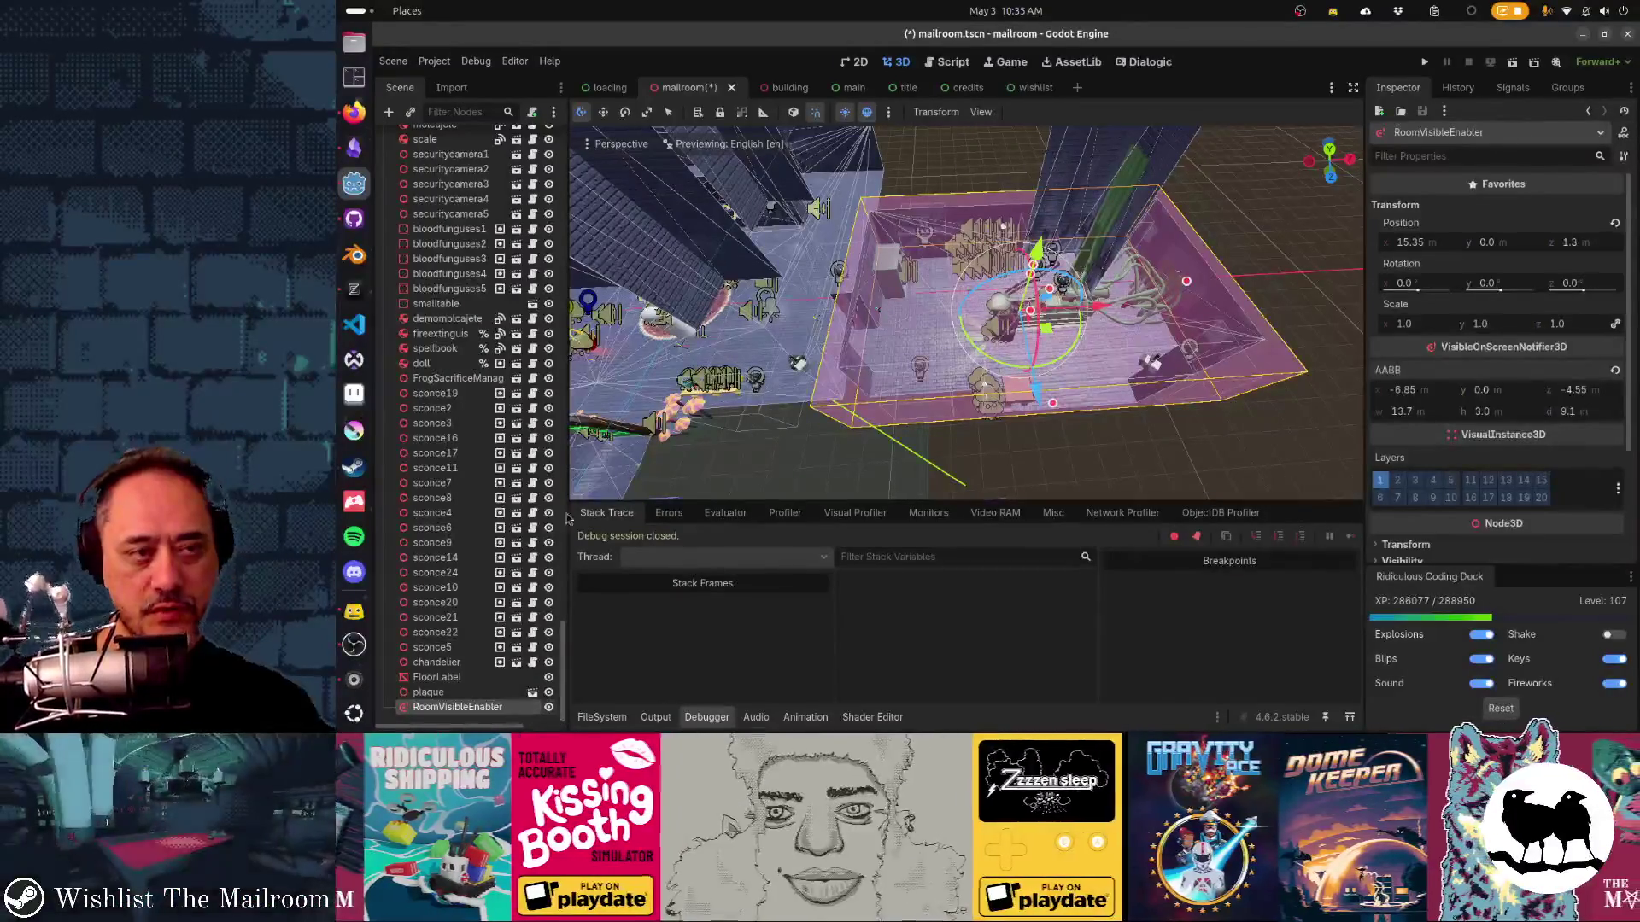
right_click(518, 708)
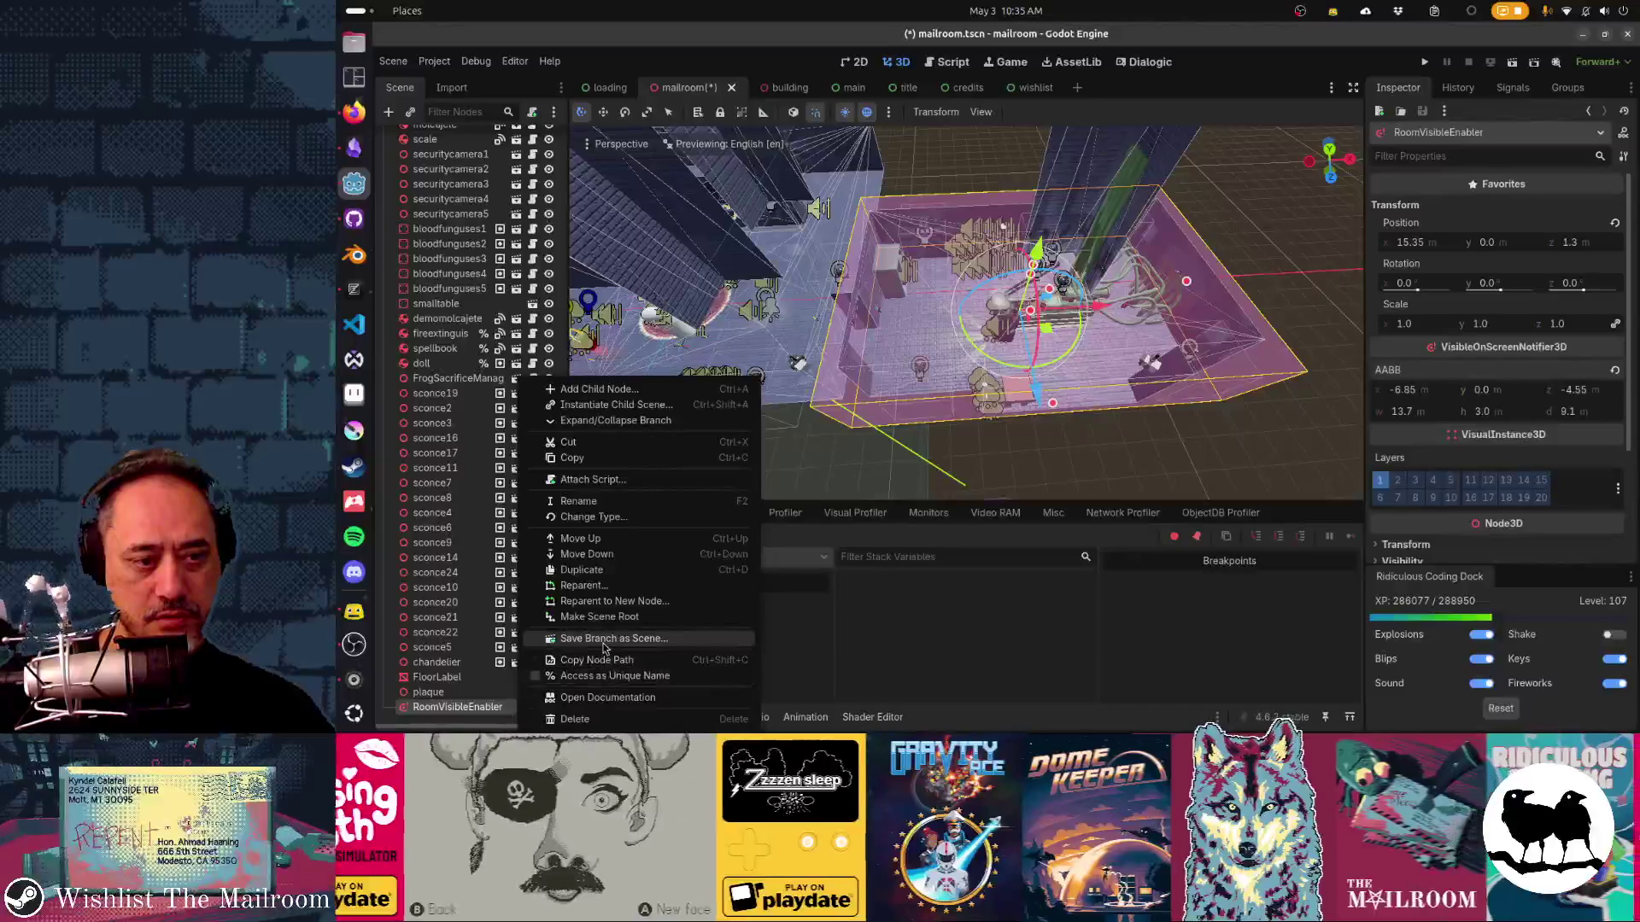
click(598, 639)
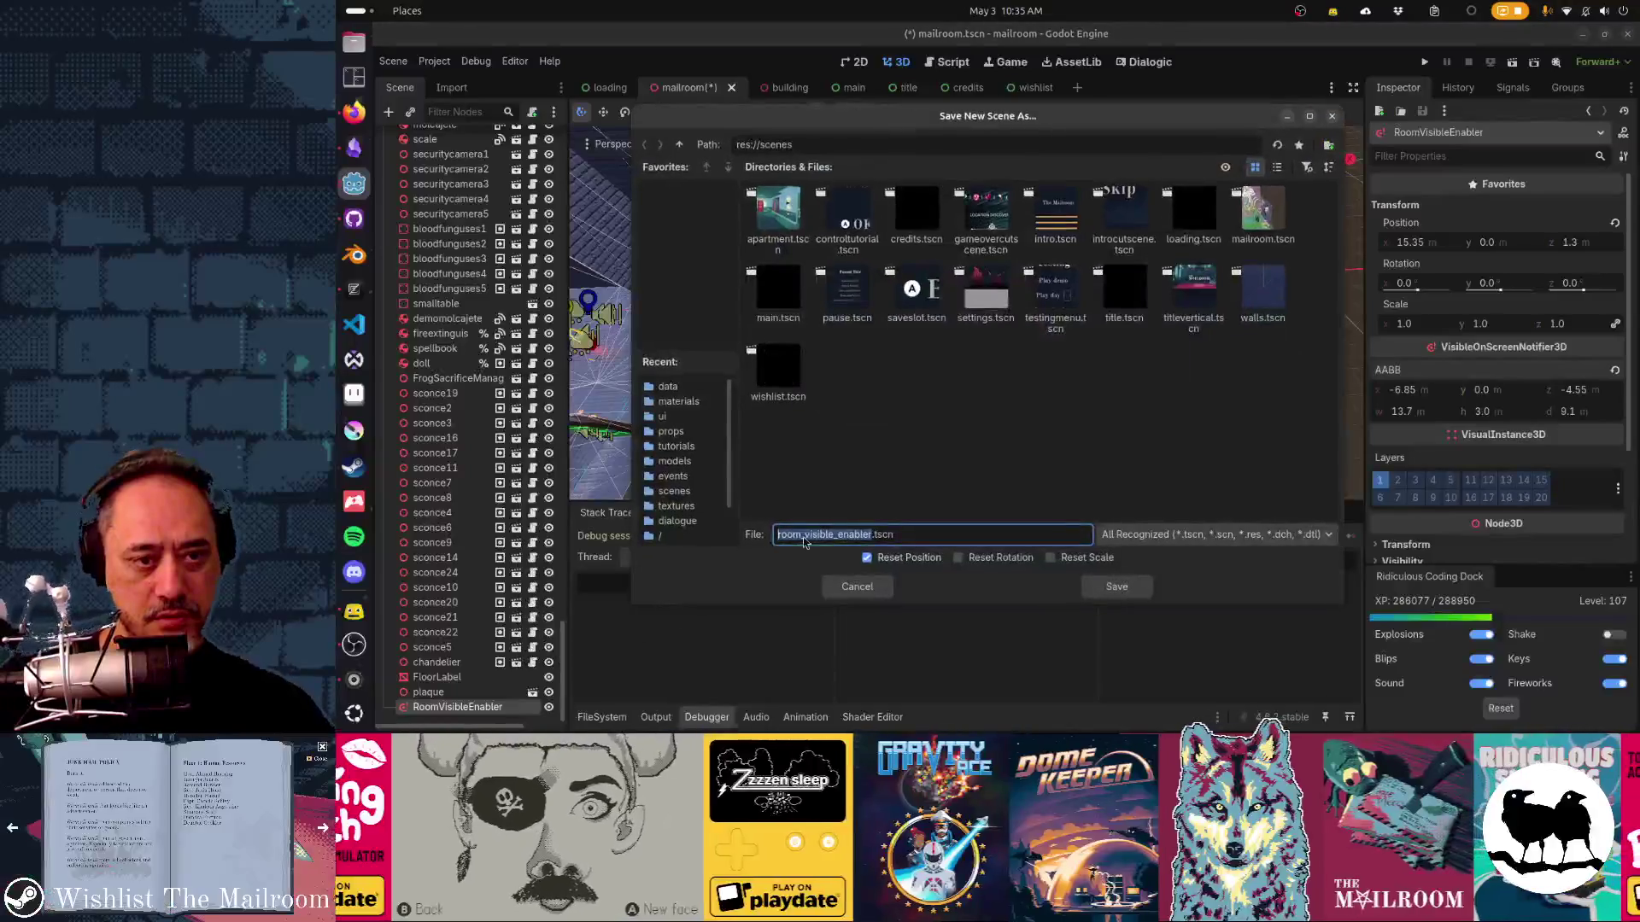
click(679, 145)
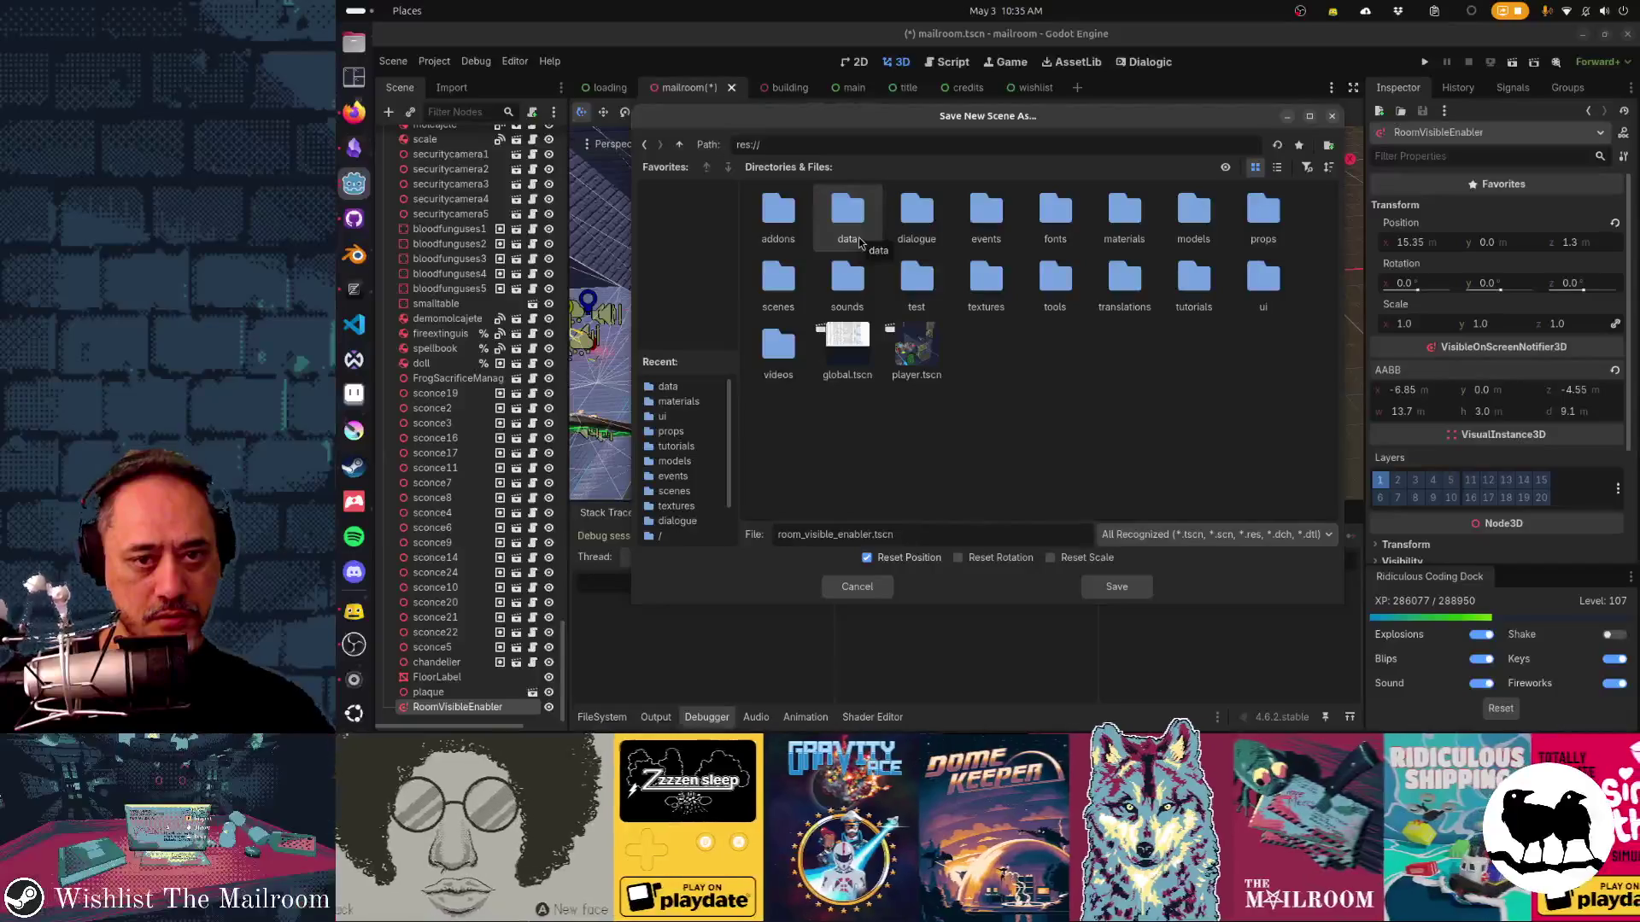
double_click(1051, 278)
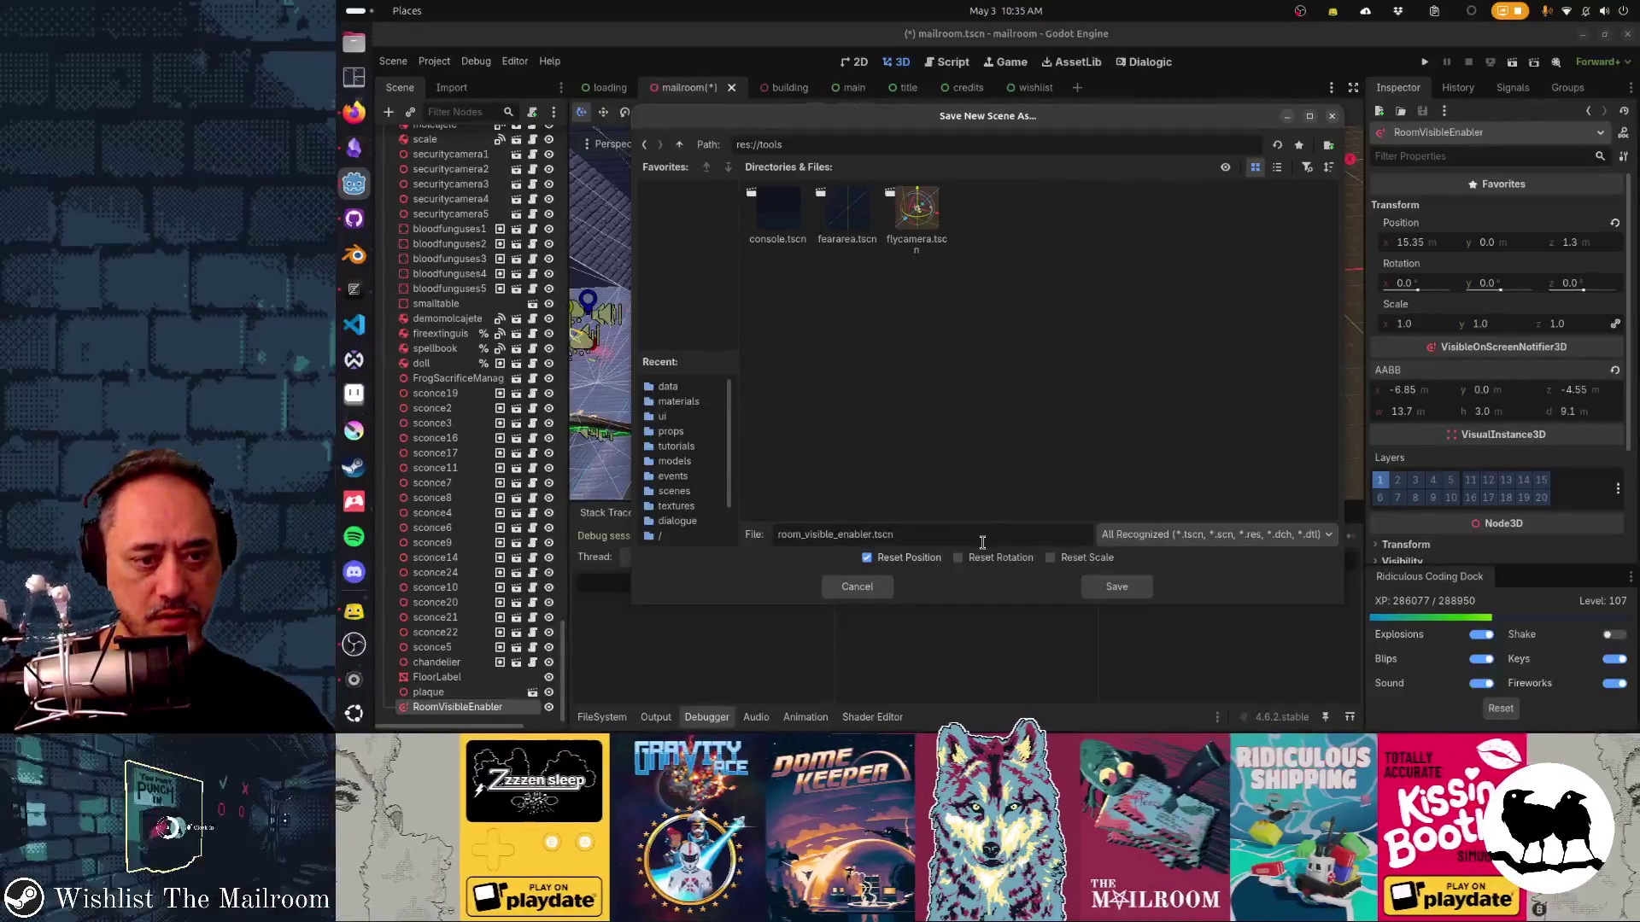
click(1110, 590)
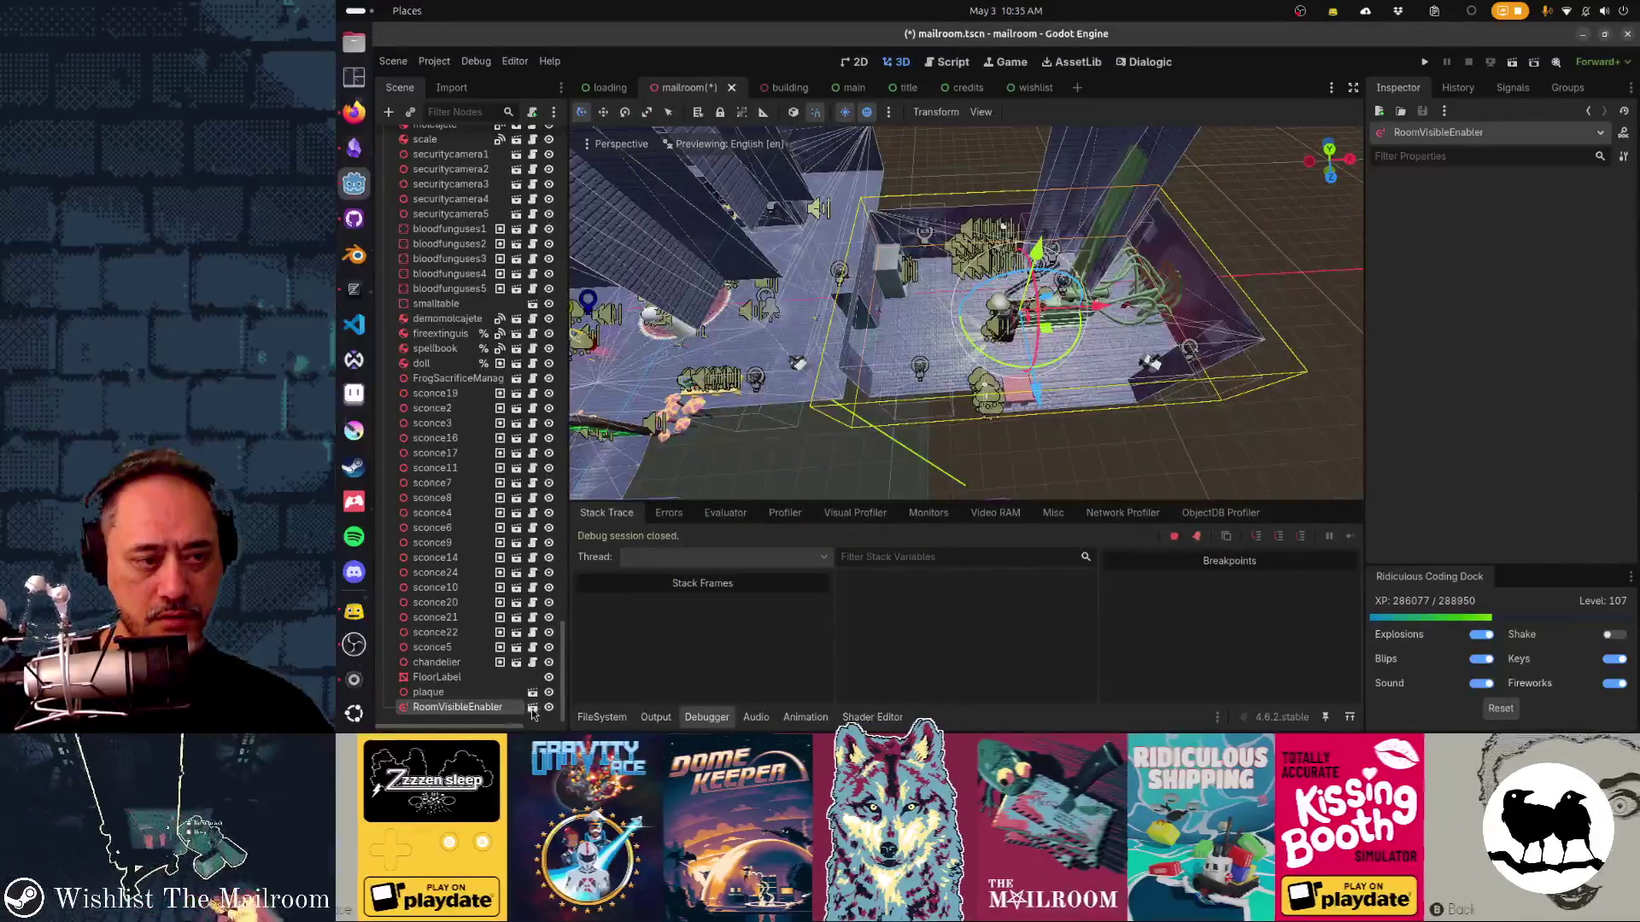
click(532, 709)
click(539, 139)
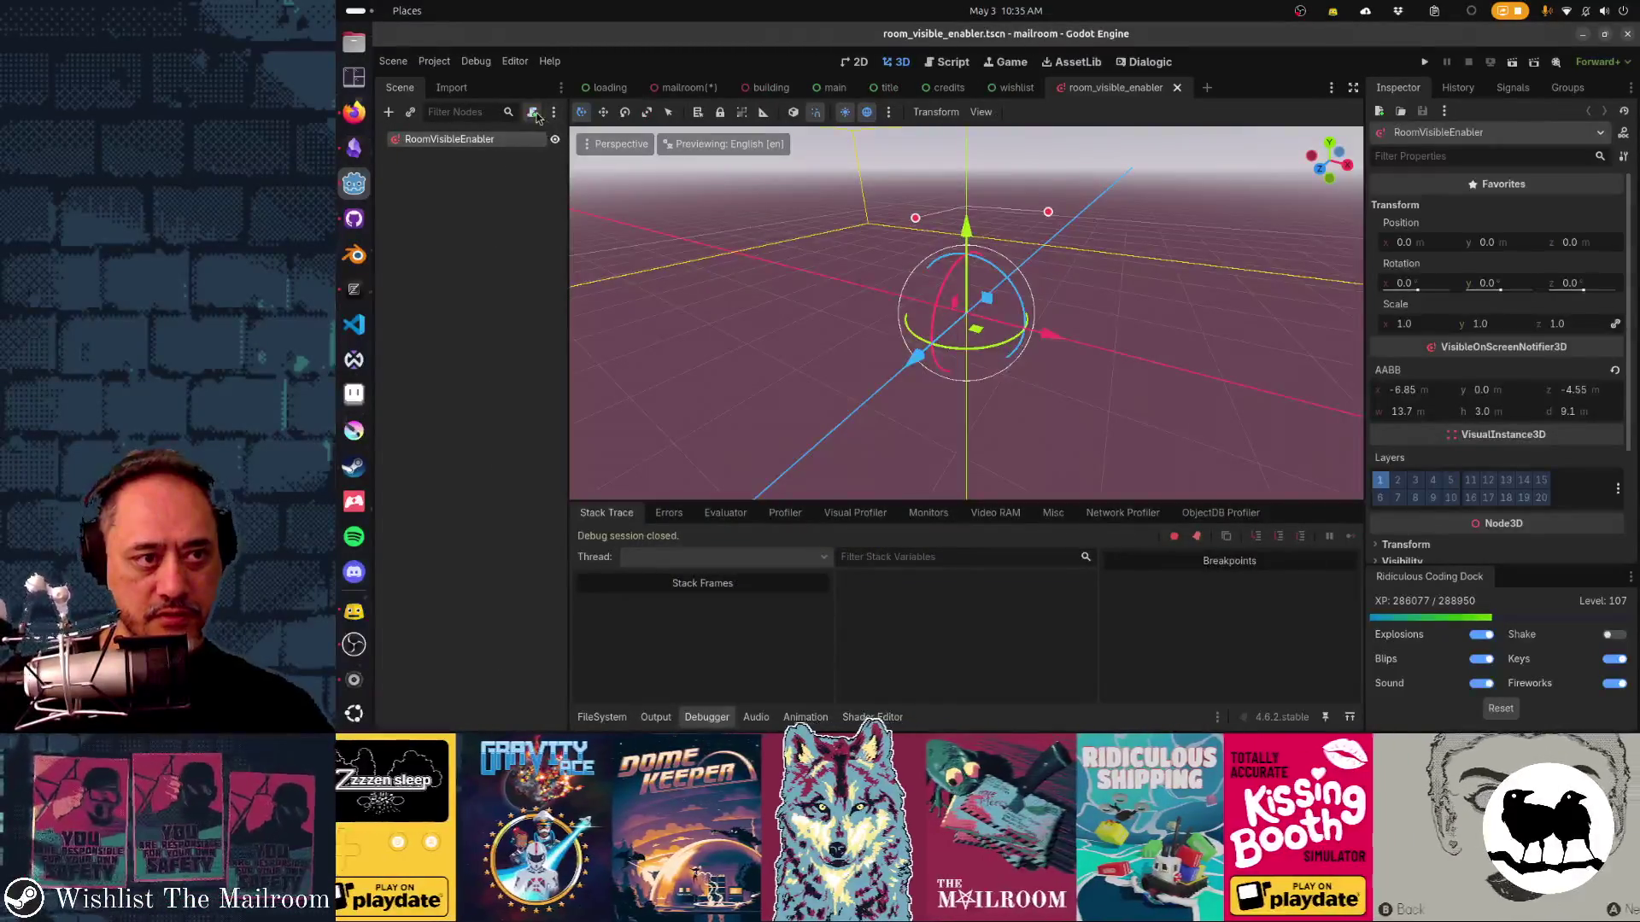
Attach a new room_visible_enabler.gd script to RoomVisibleEnabler, then switch to GitHub Desktop
click(533, 114)
click(1052, 472)
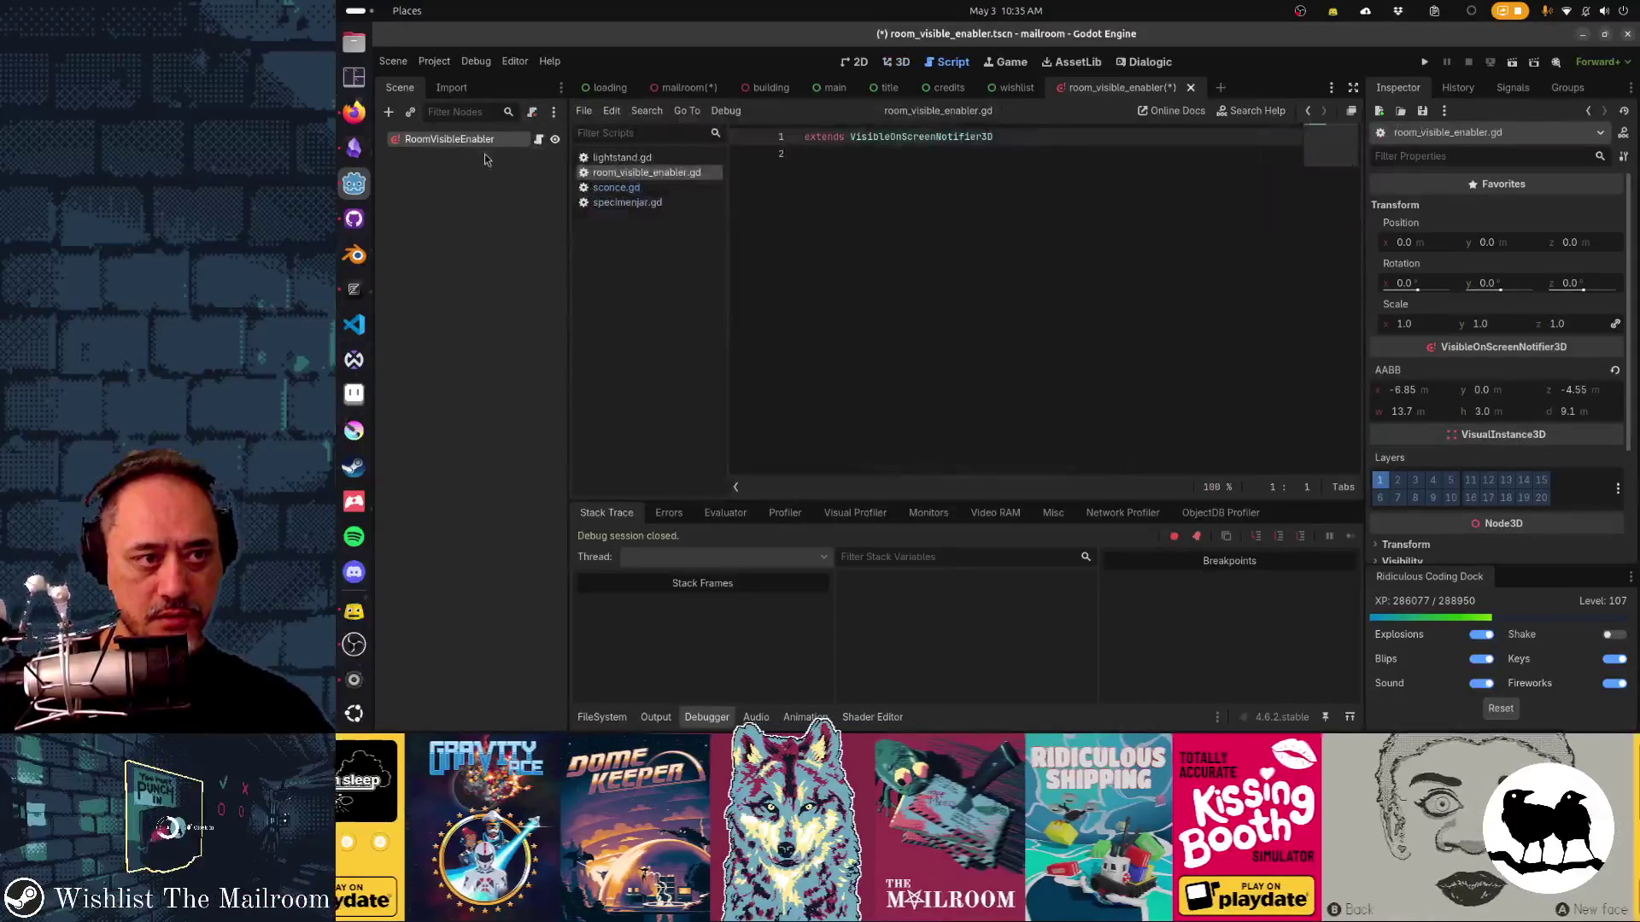
click(1513, 88)
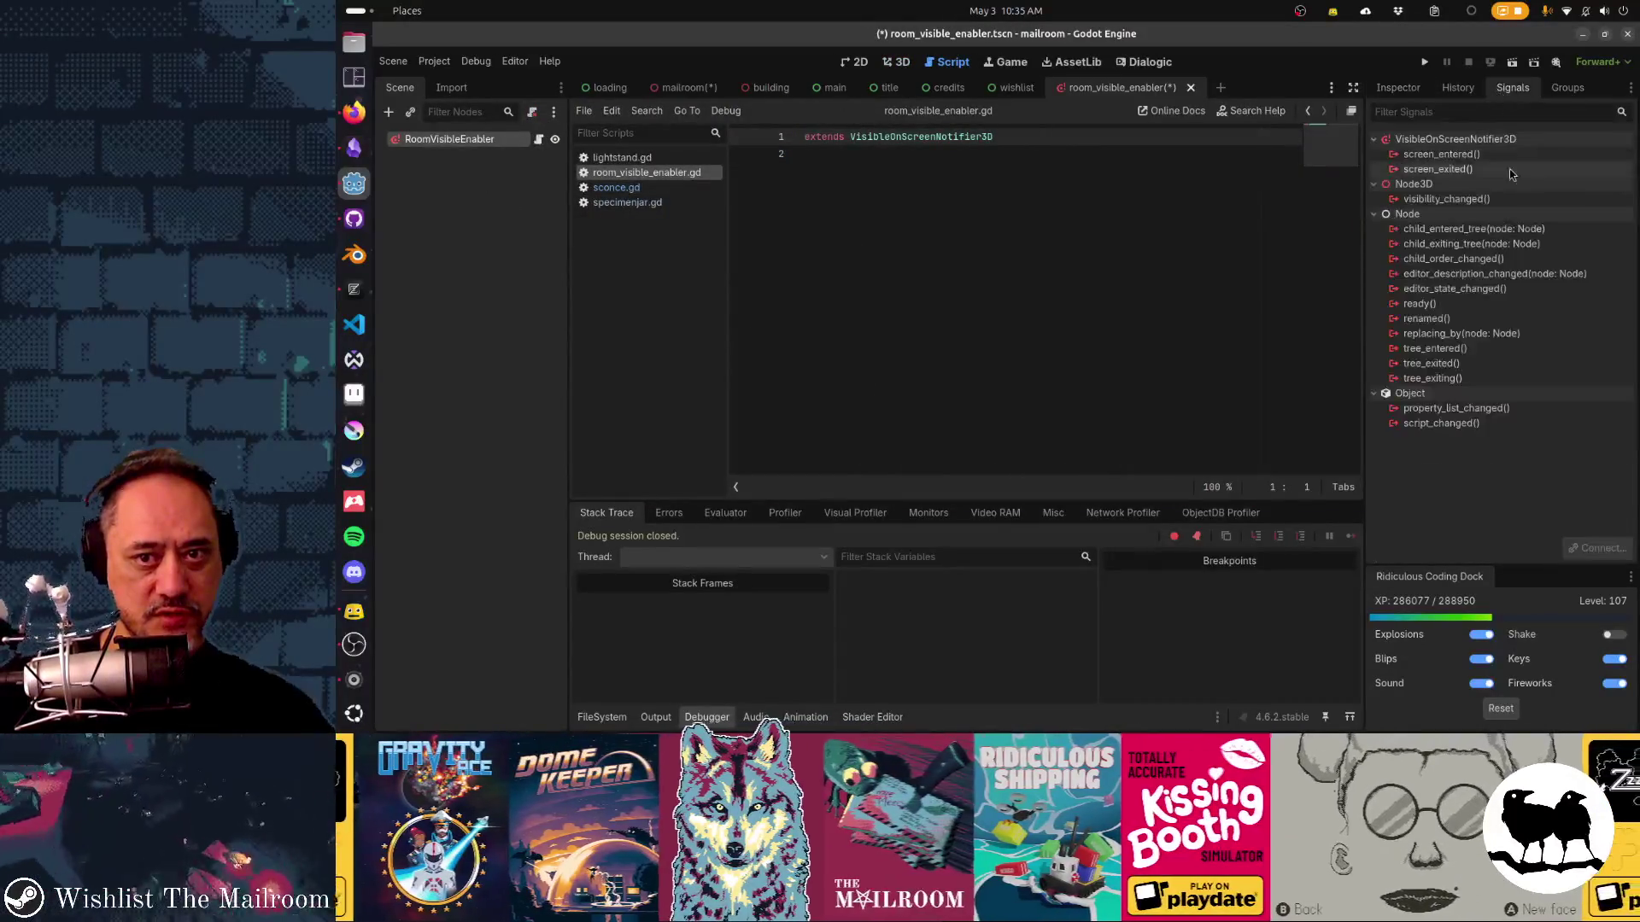
key(alt+Tab)
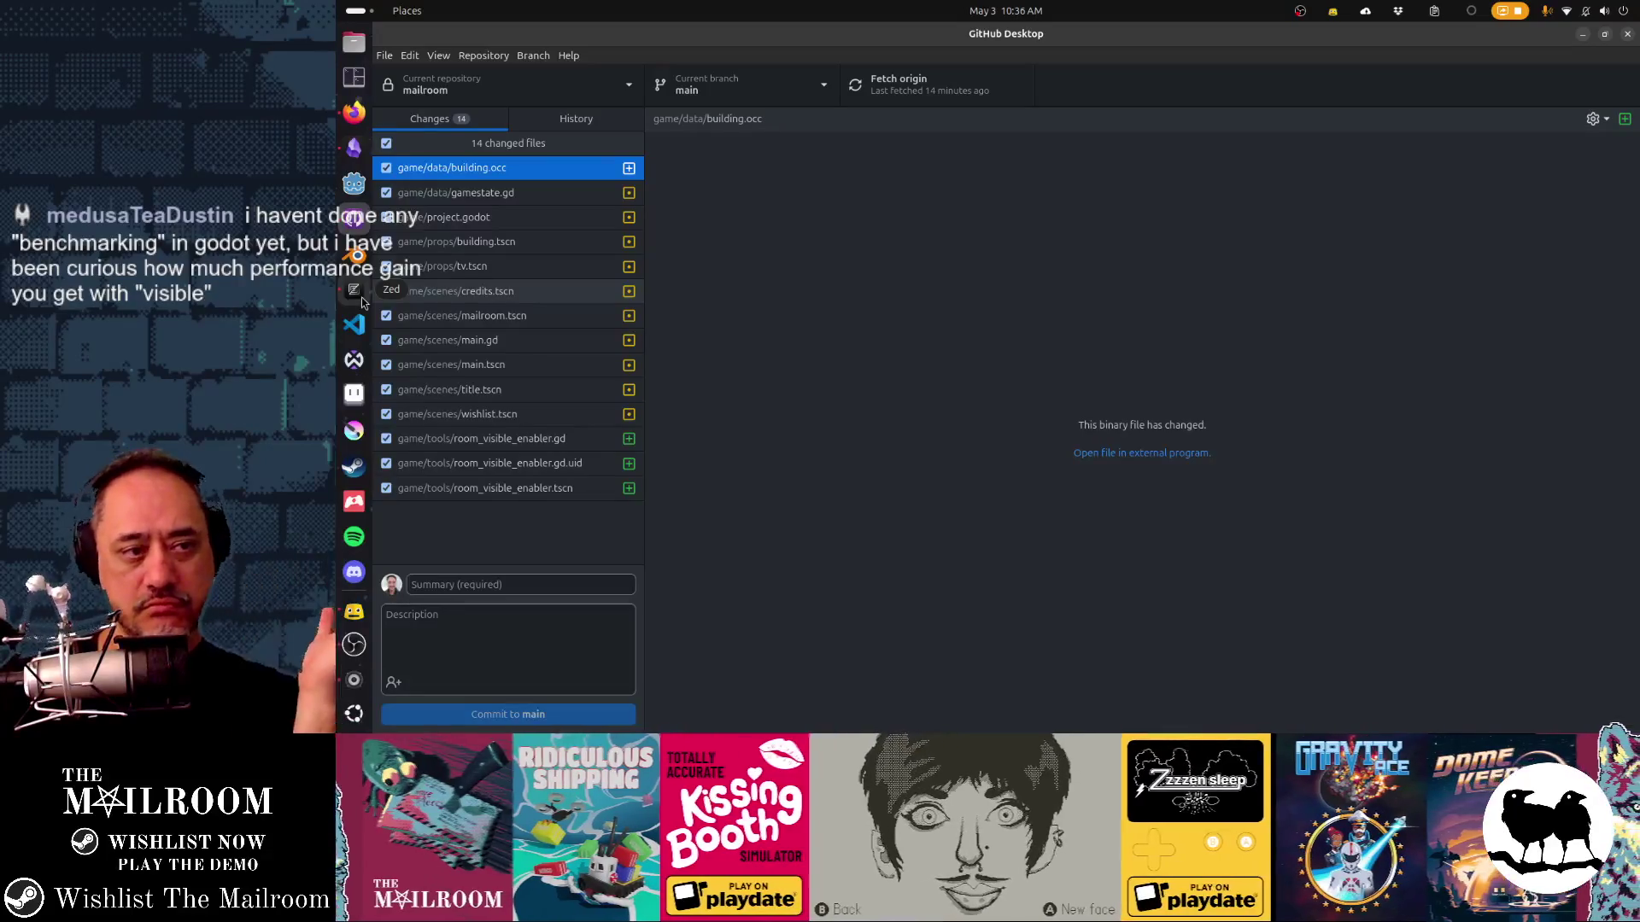
Relaunch Godot from the dock and open the mailroom project
click(353, 190)
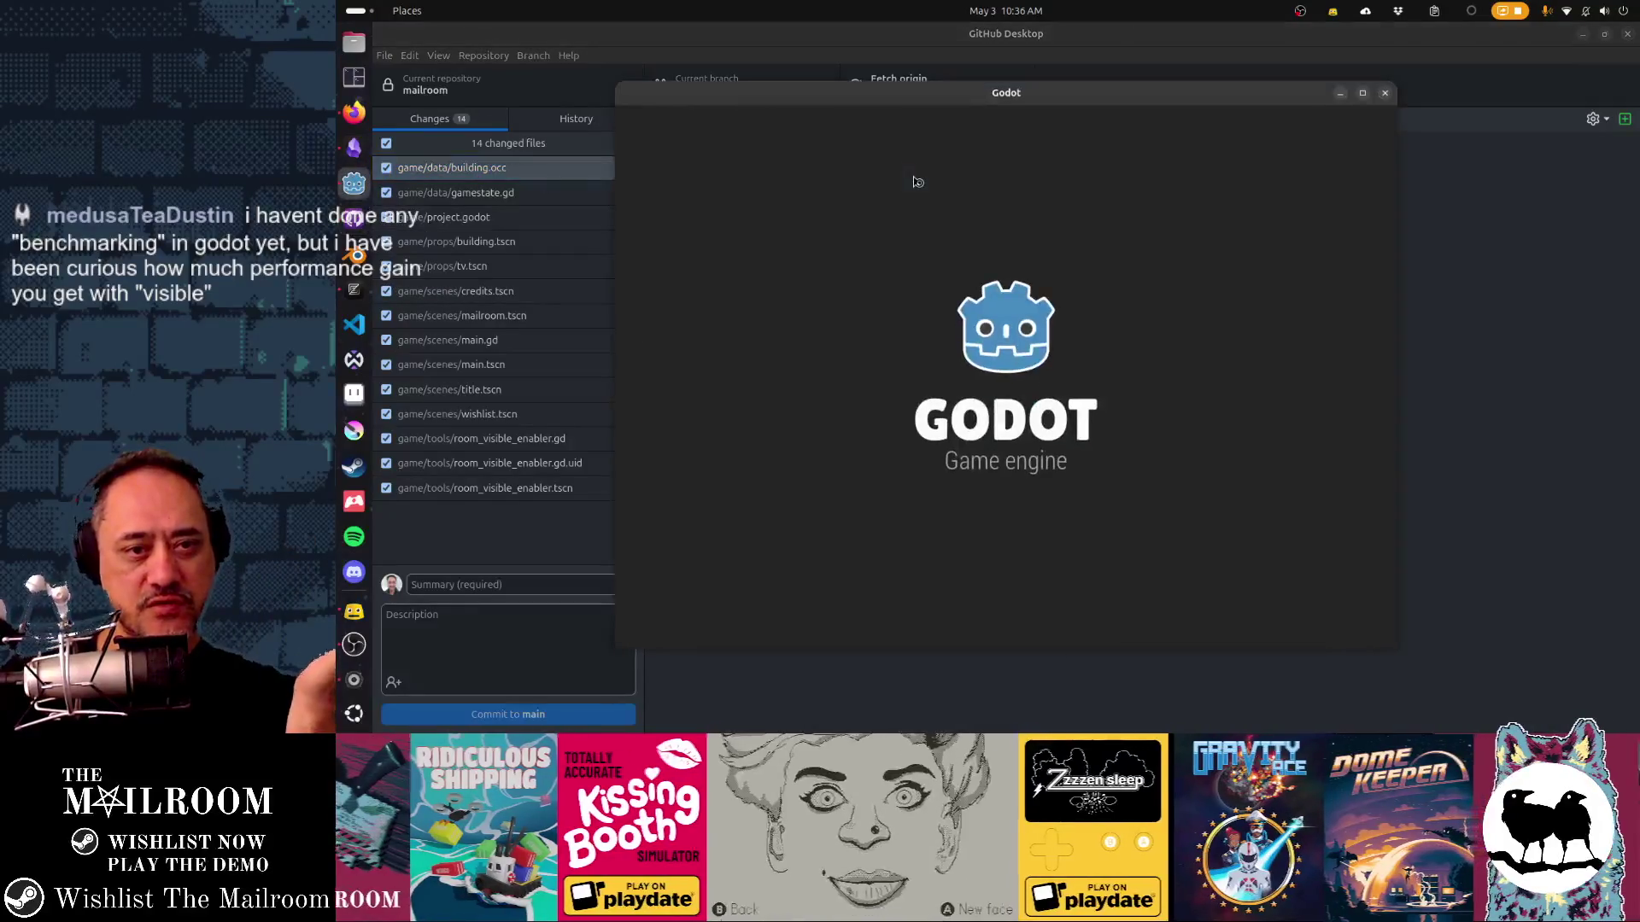
double_click(893, 185)
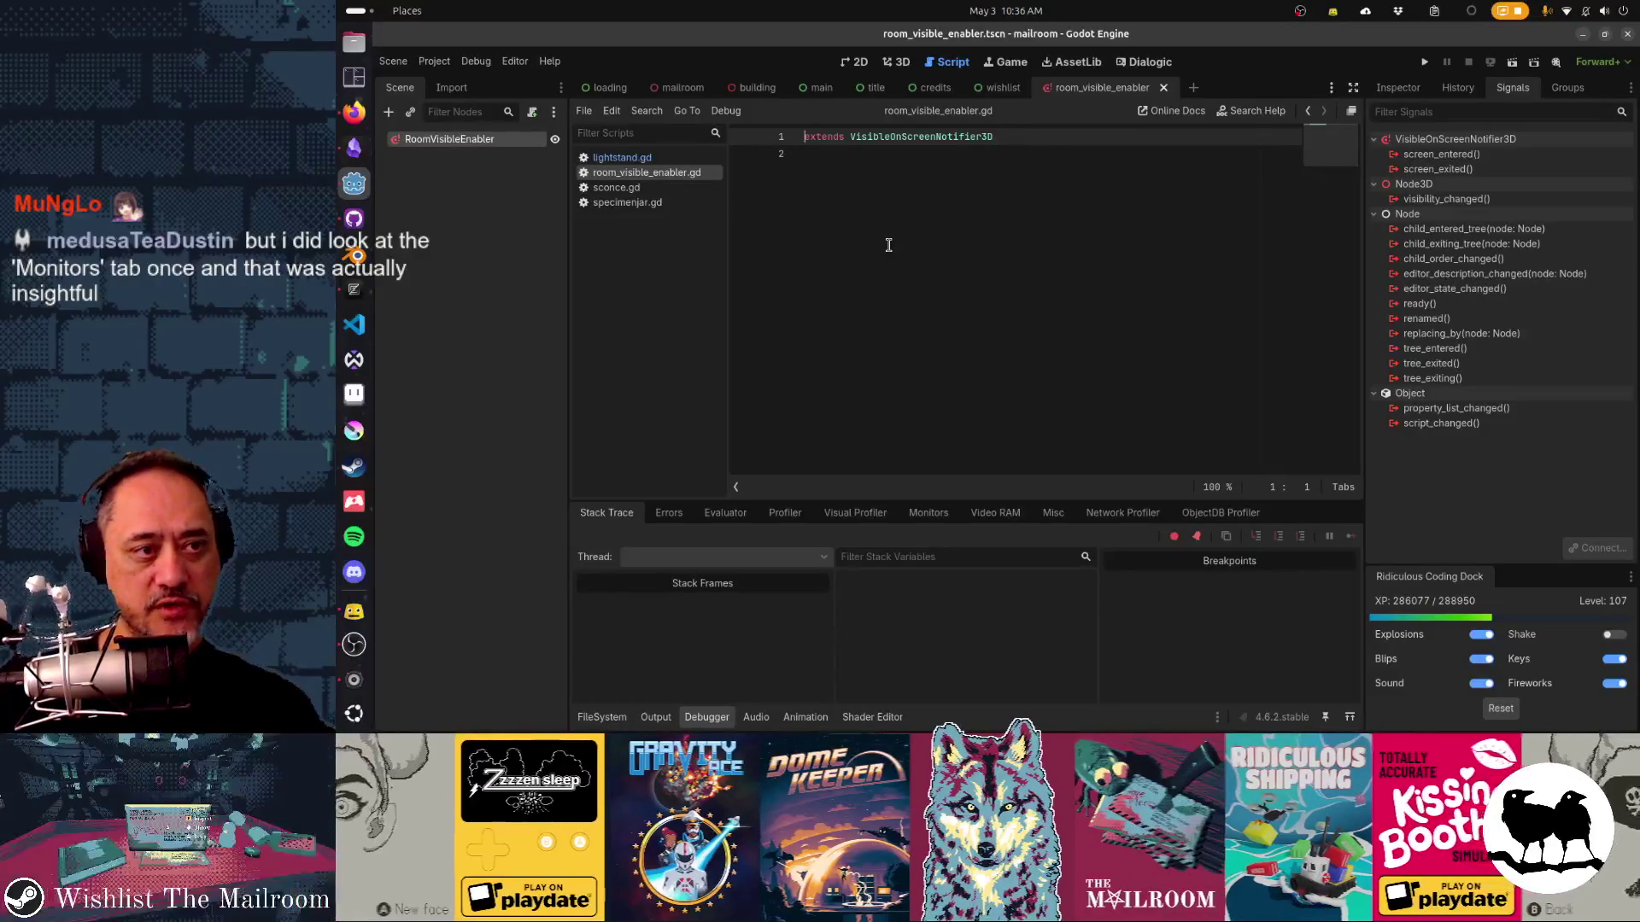
Load the existing res://tools/room_visible_enabler.gd script onto the RoomVisibleEnabler root
click(489, 219)
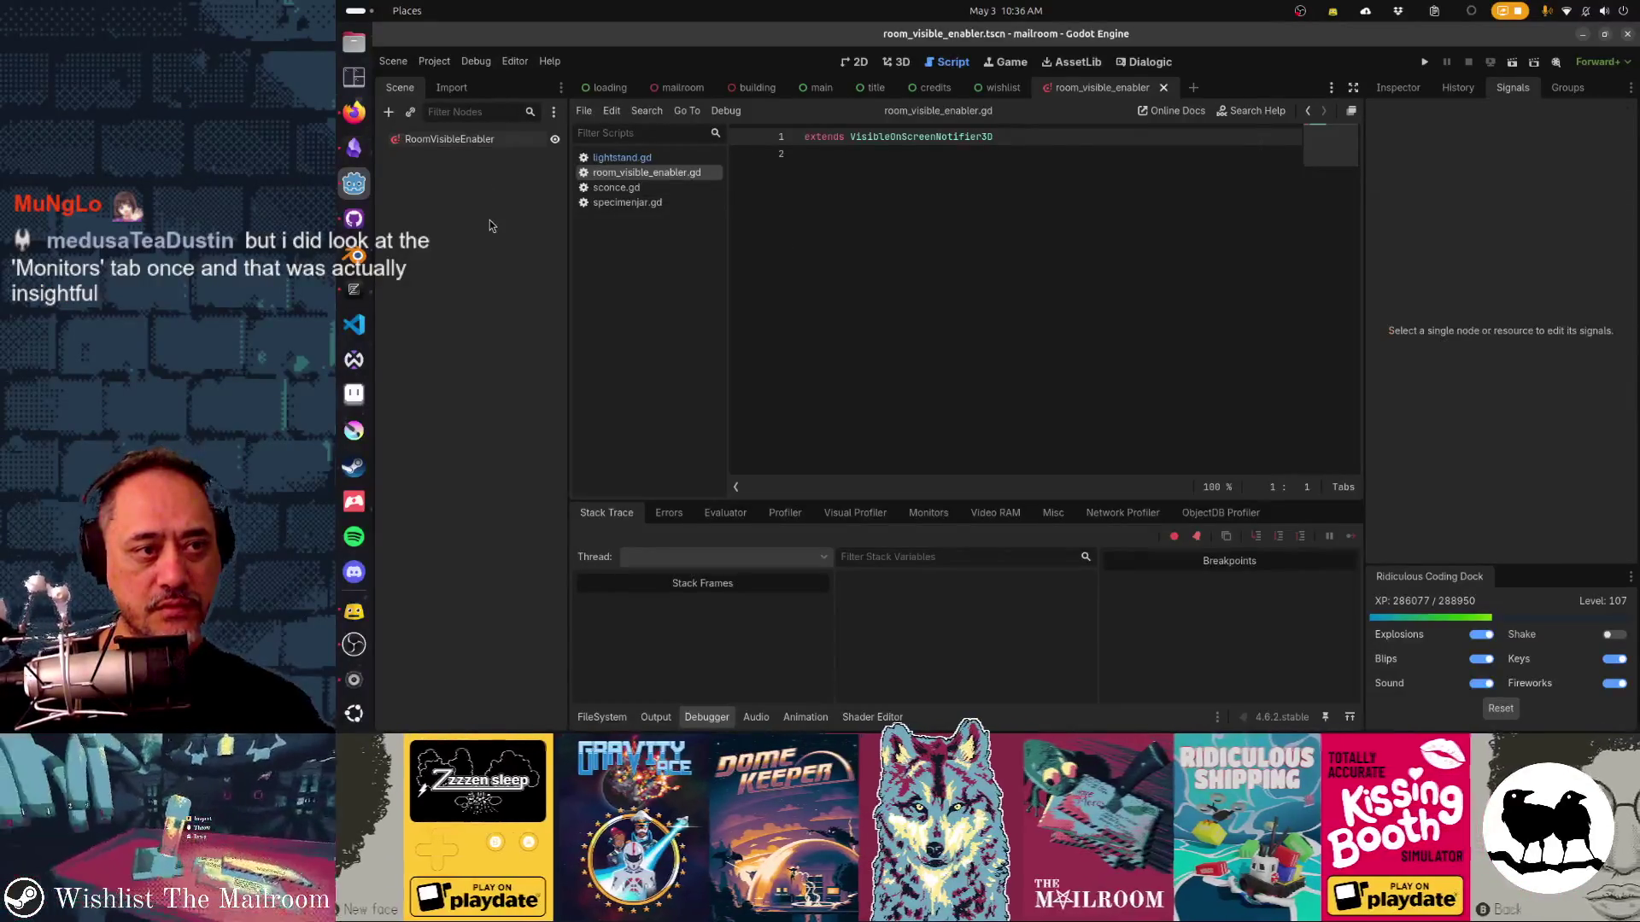
click(492, 139)
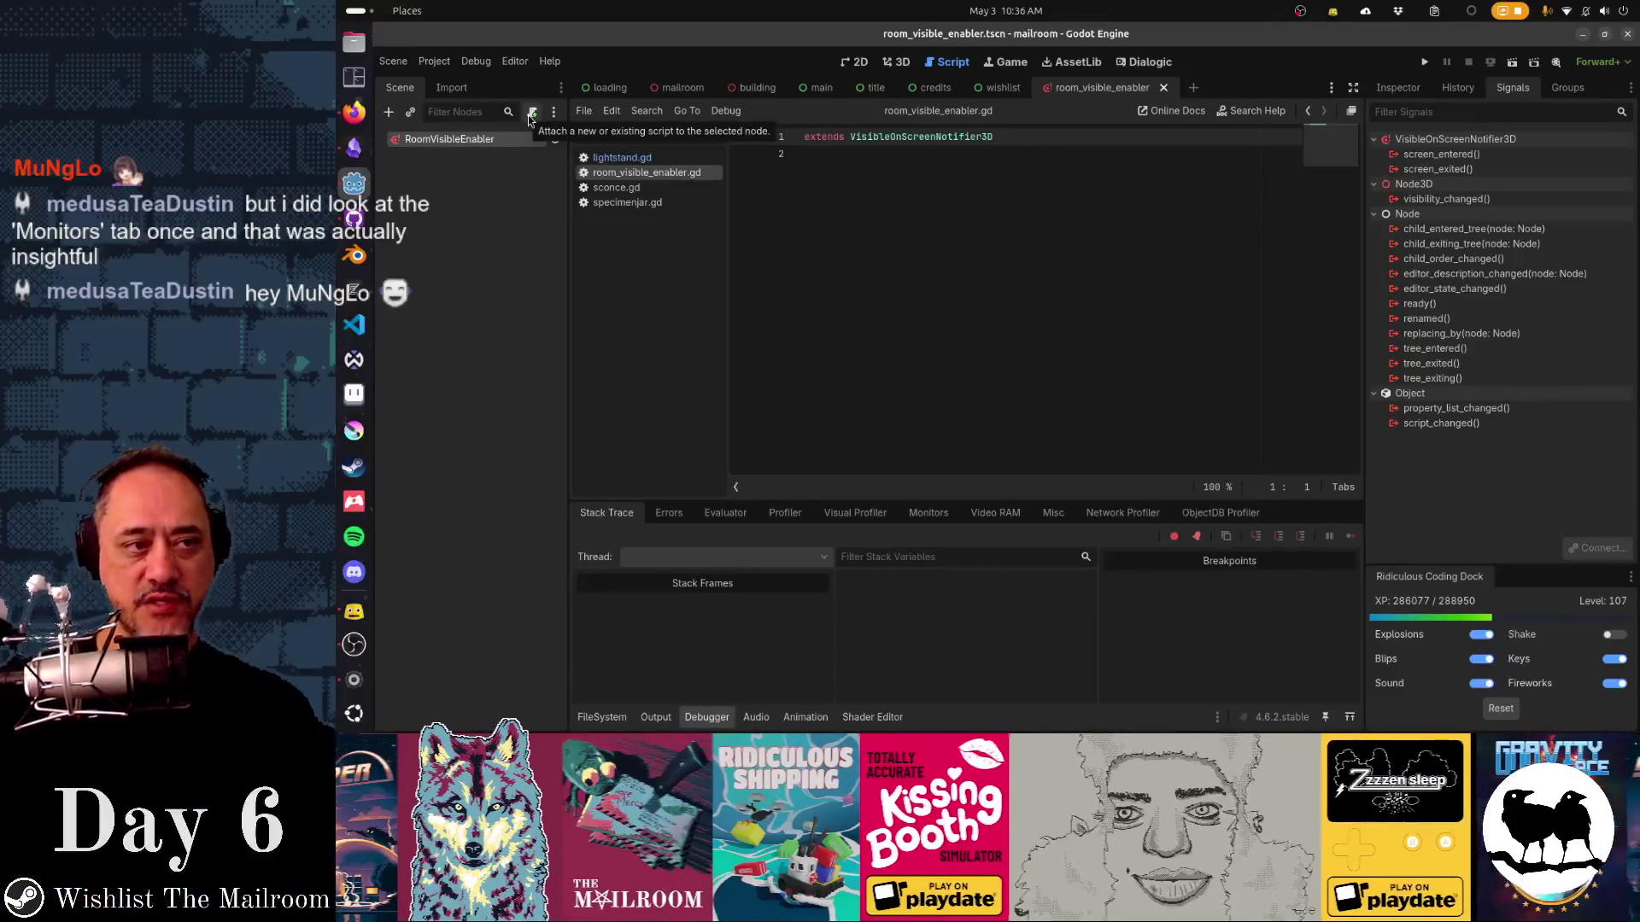
click(531, 114)
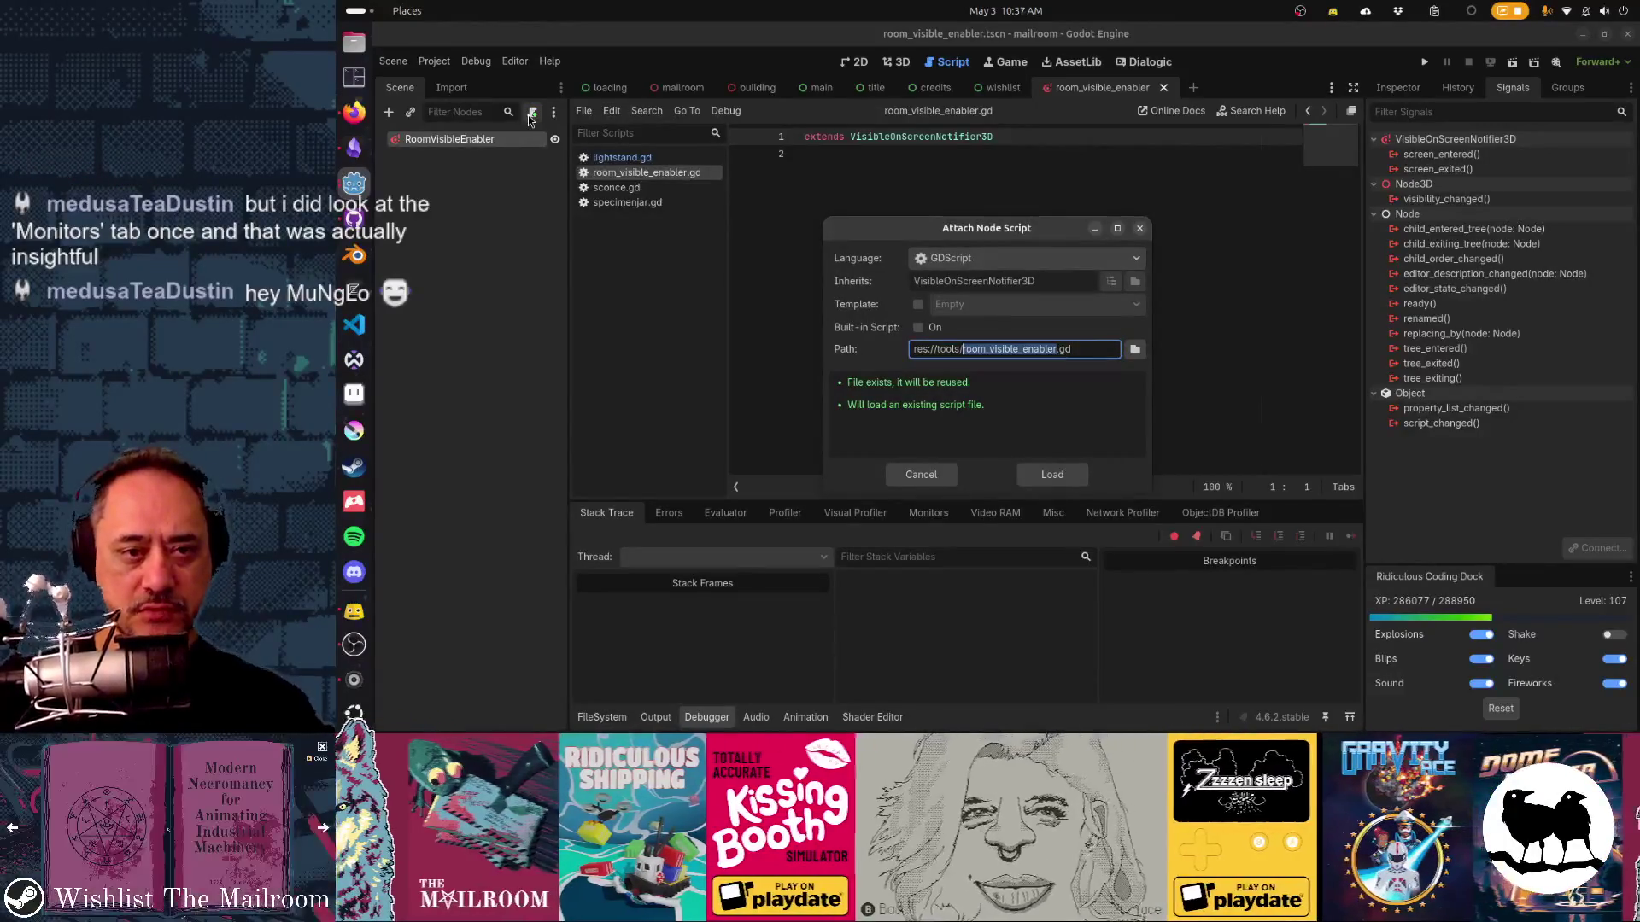
click(1050, 475)
Turn on Use External Editor under Text Editor > External in Editor Settings
click(514, 62)
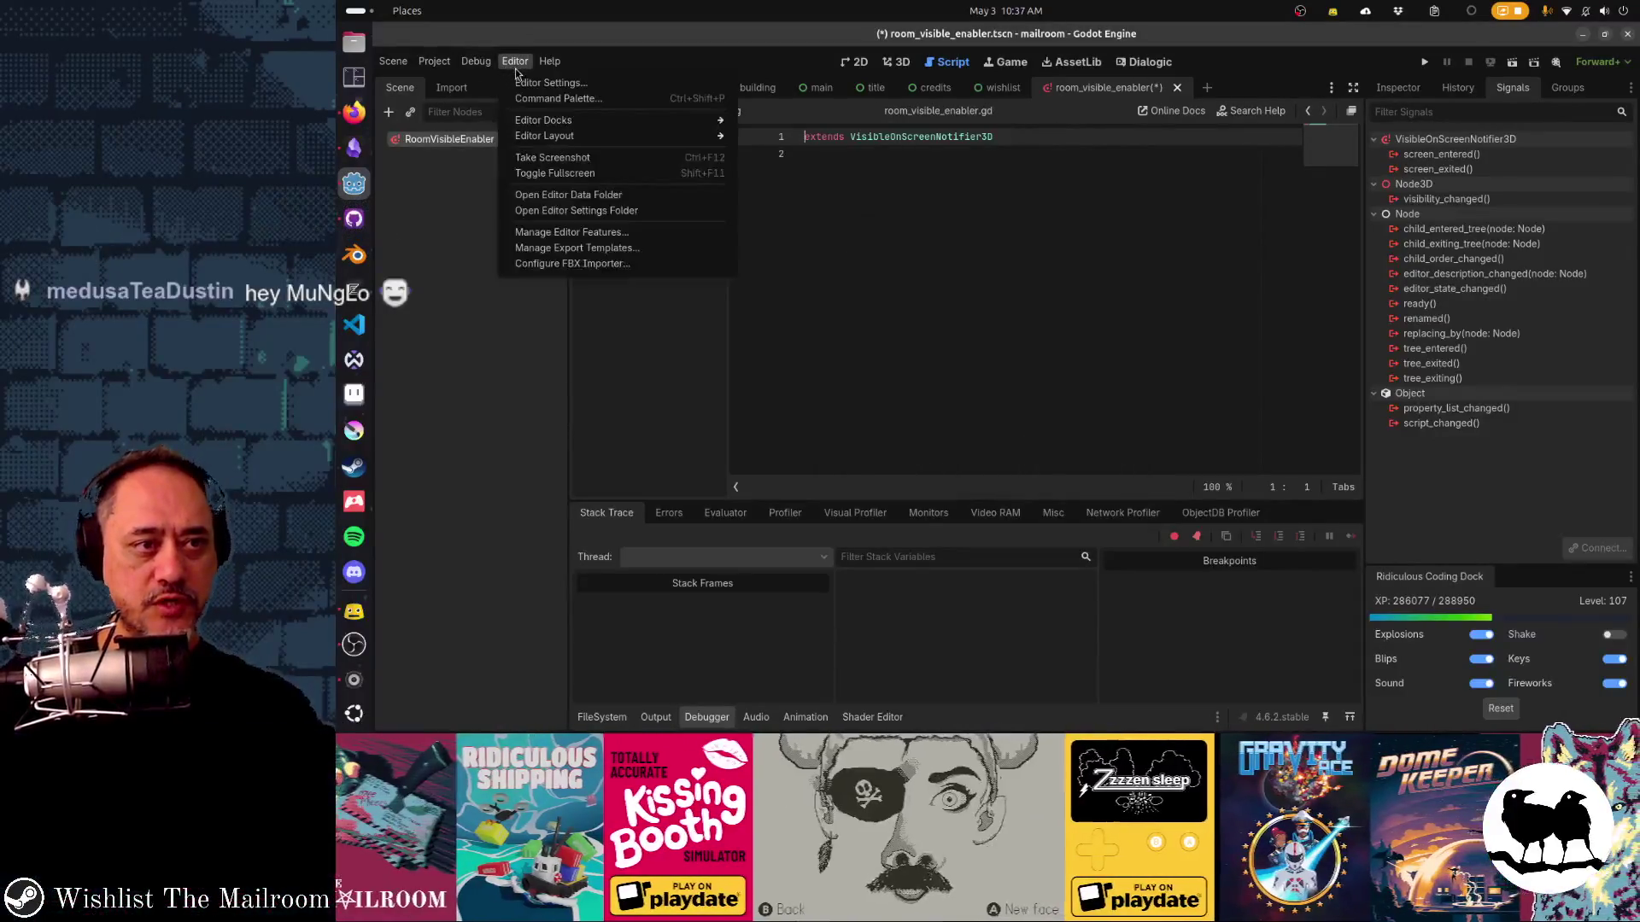
click(597, 82)
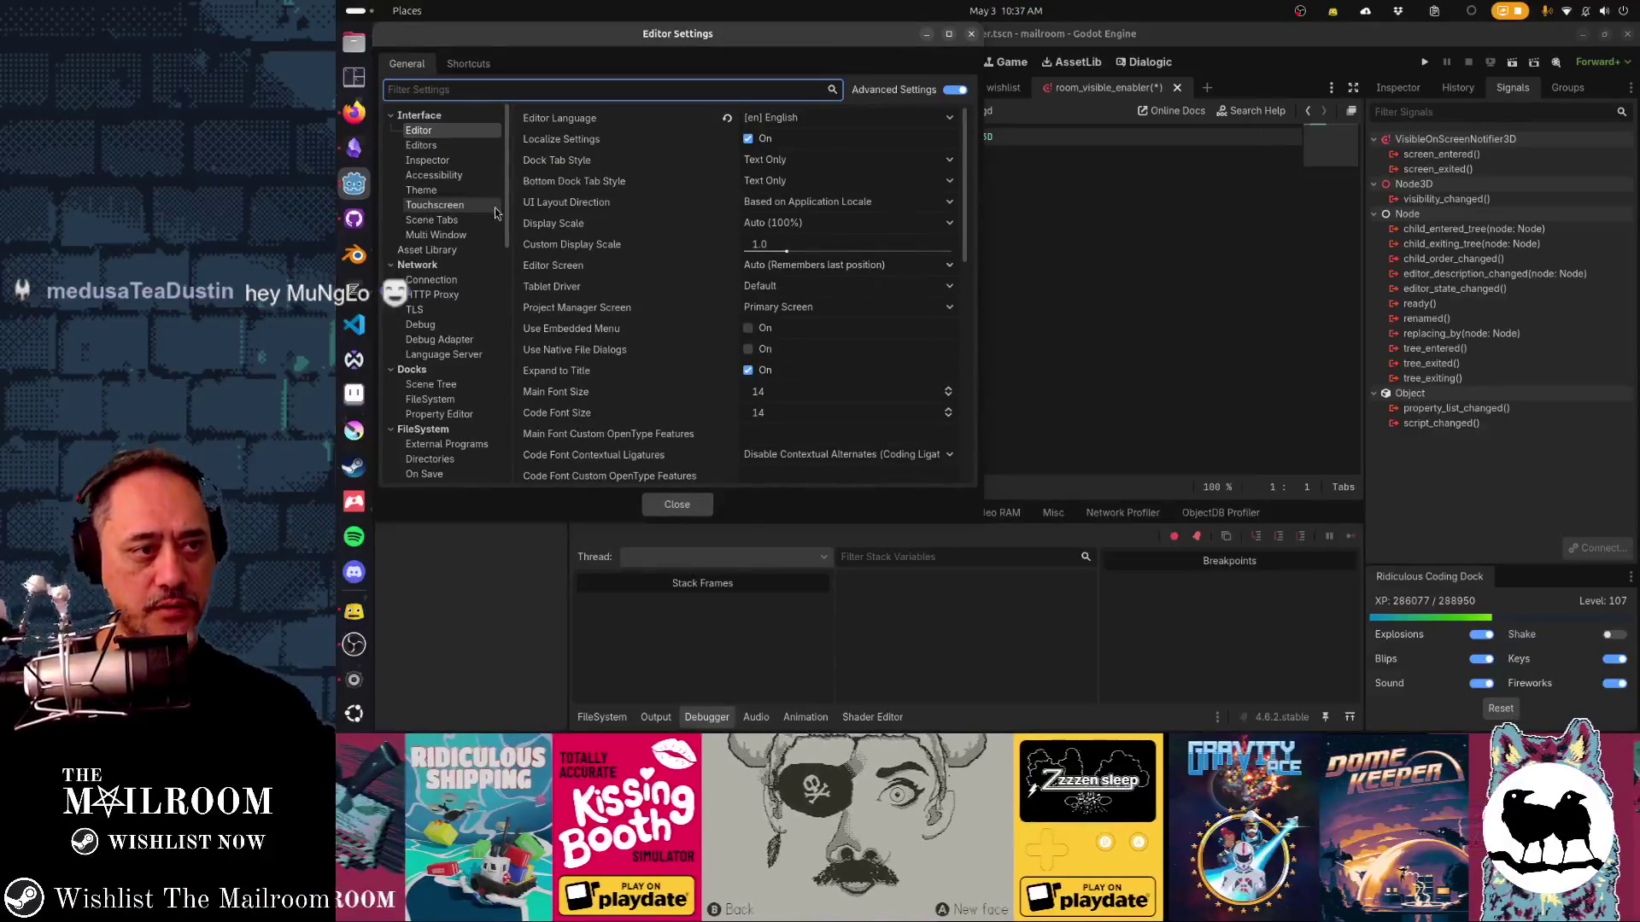
scroll(475, 303, down, 5)
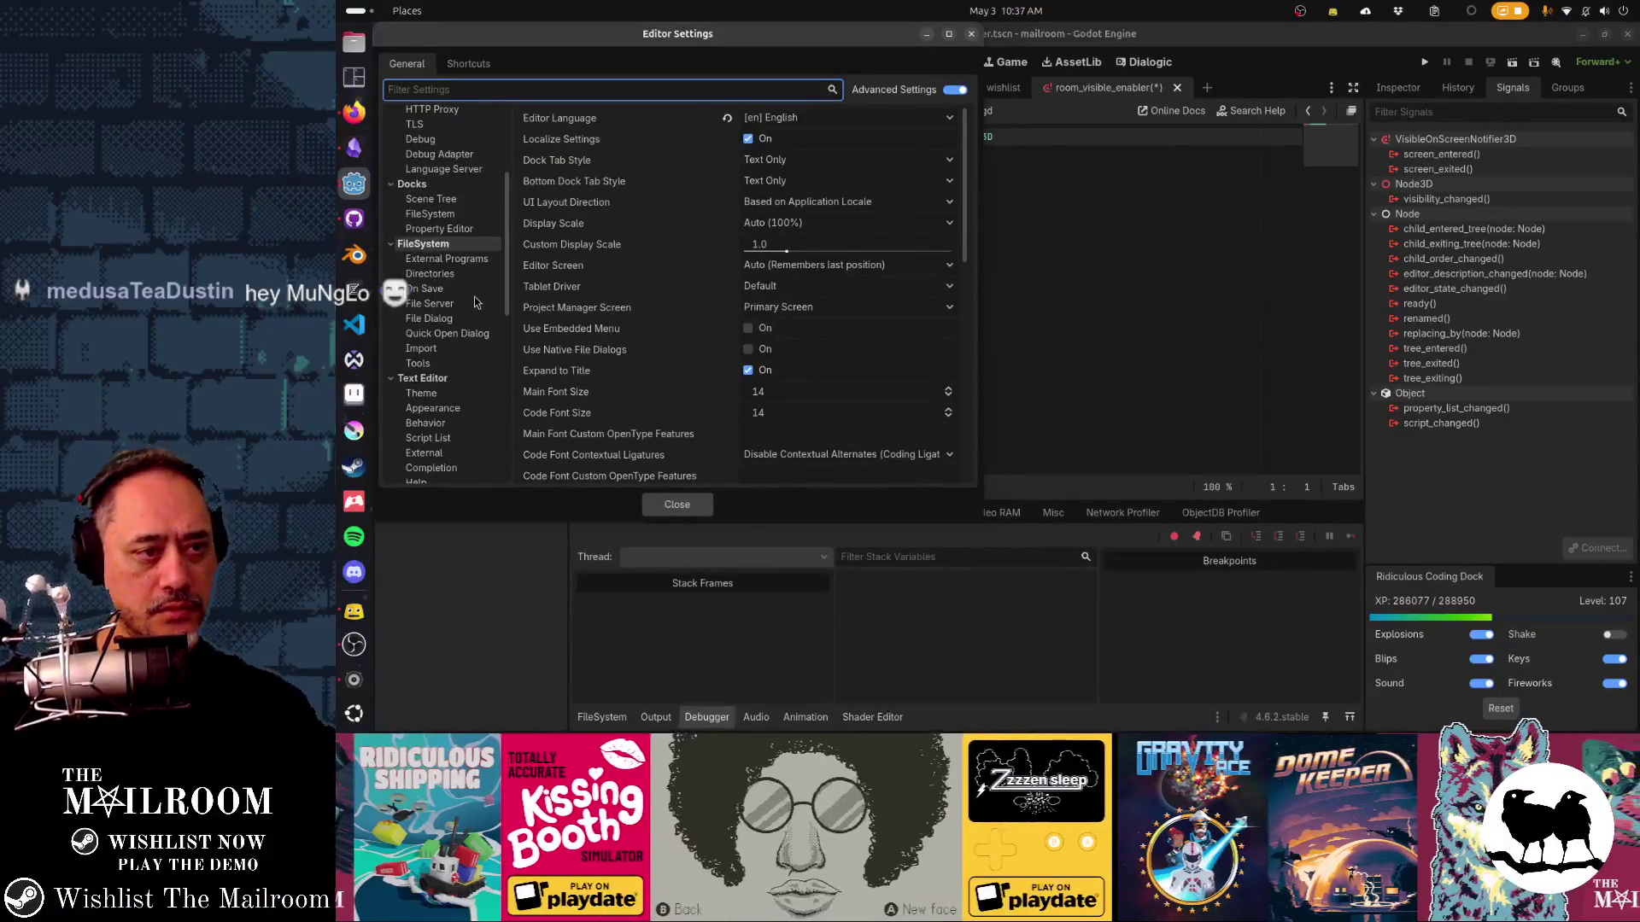
scroll(476, 302, down, 4)
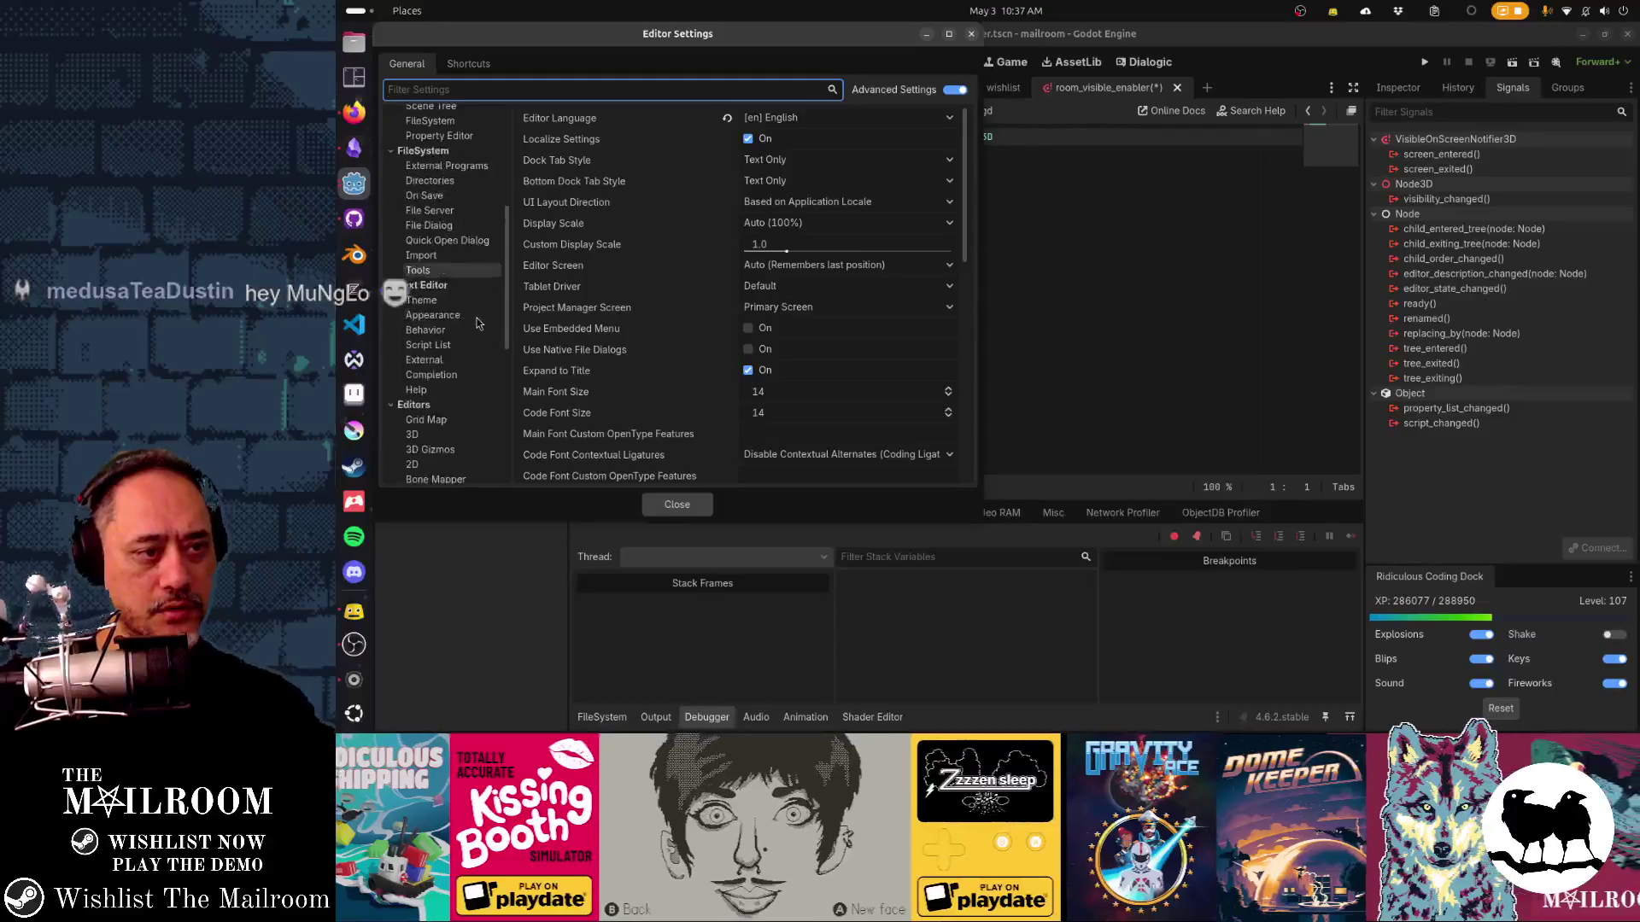
scroll(477, 323, down, 3)
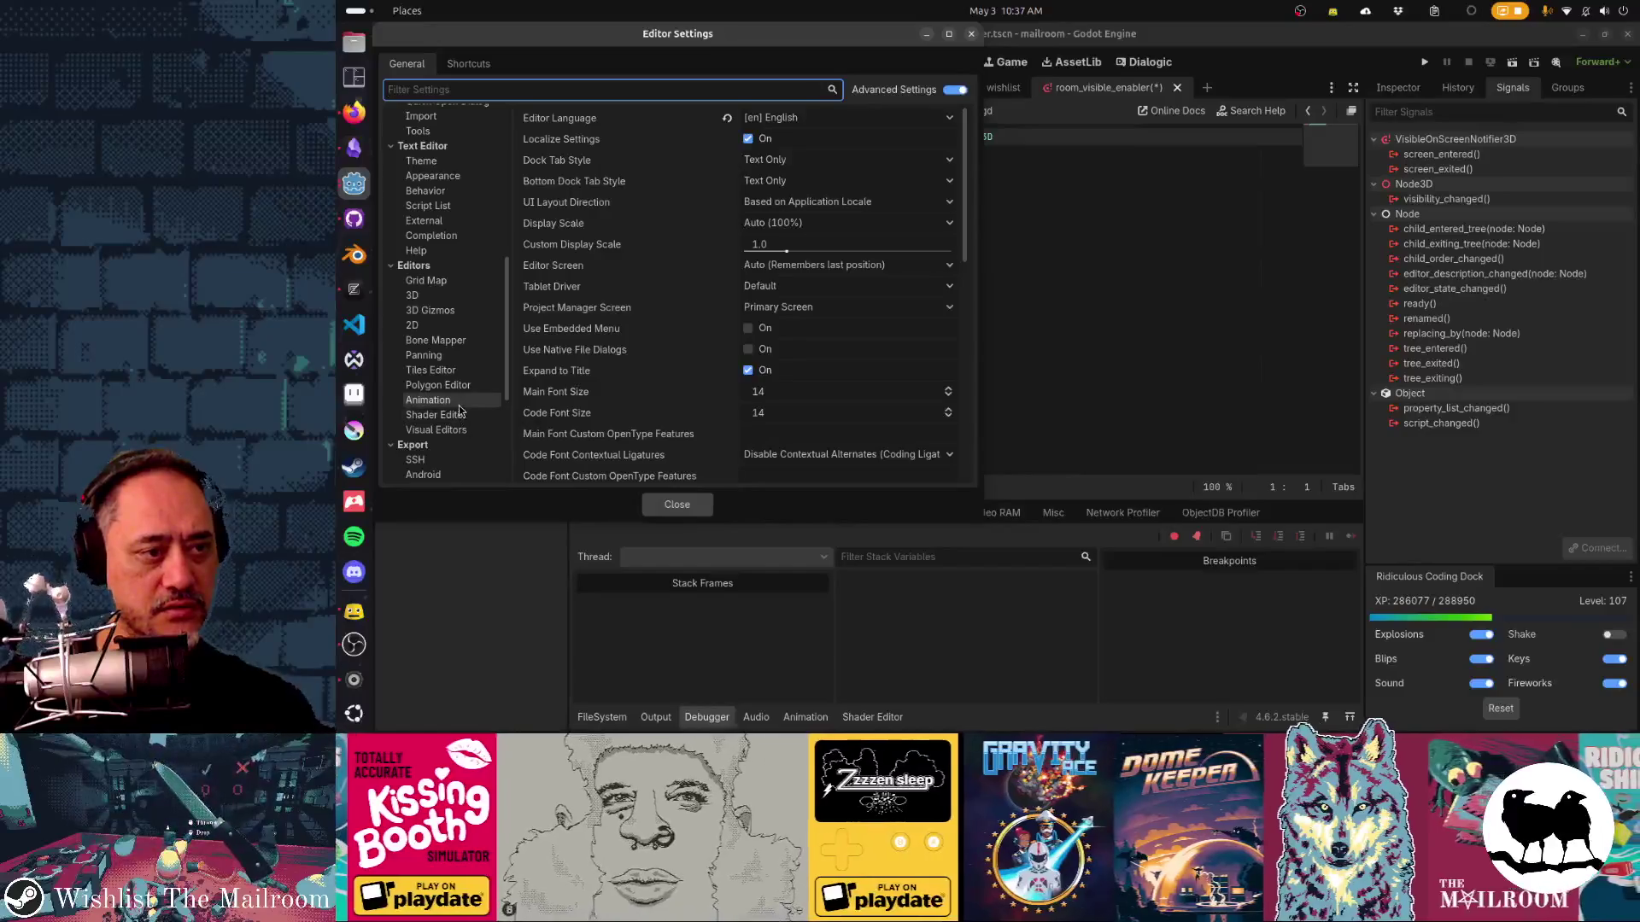
scroll(455, 381, down, 5)
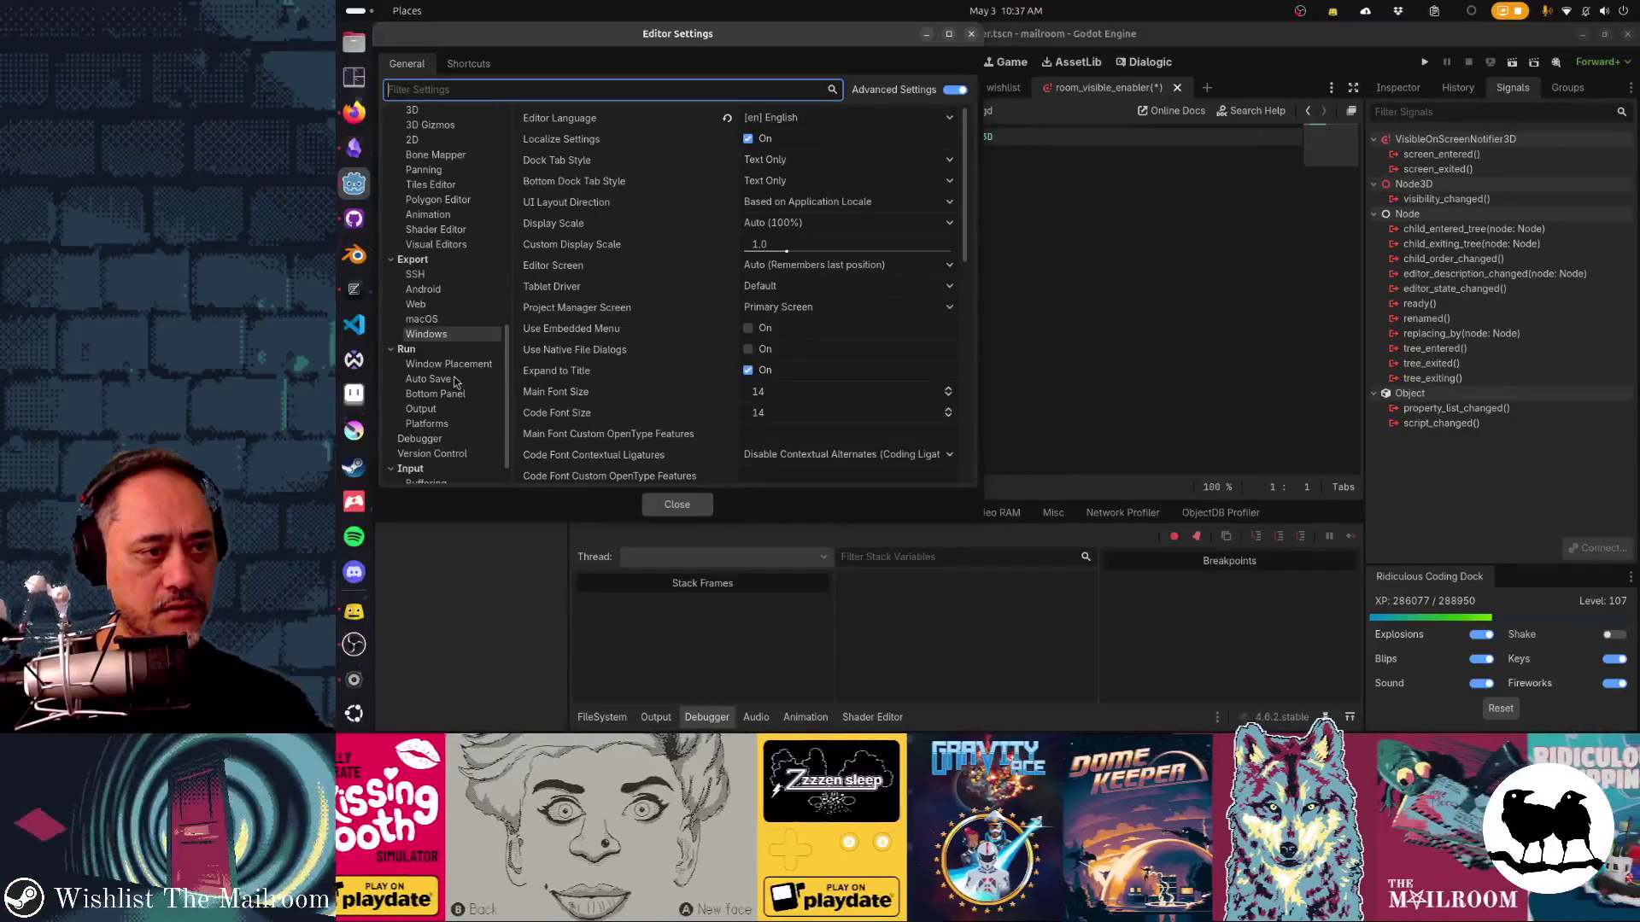
scroll(455, 382, up, 5)
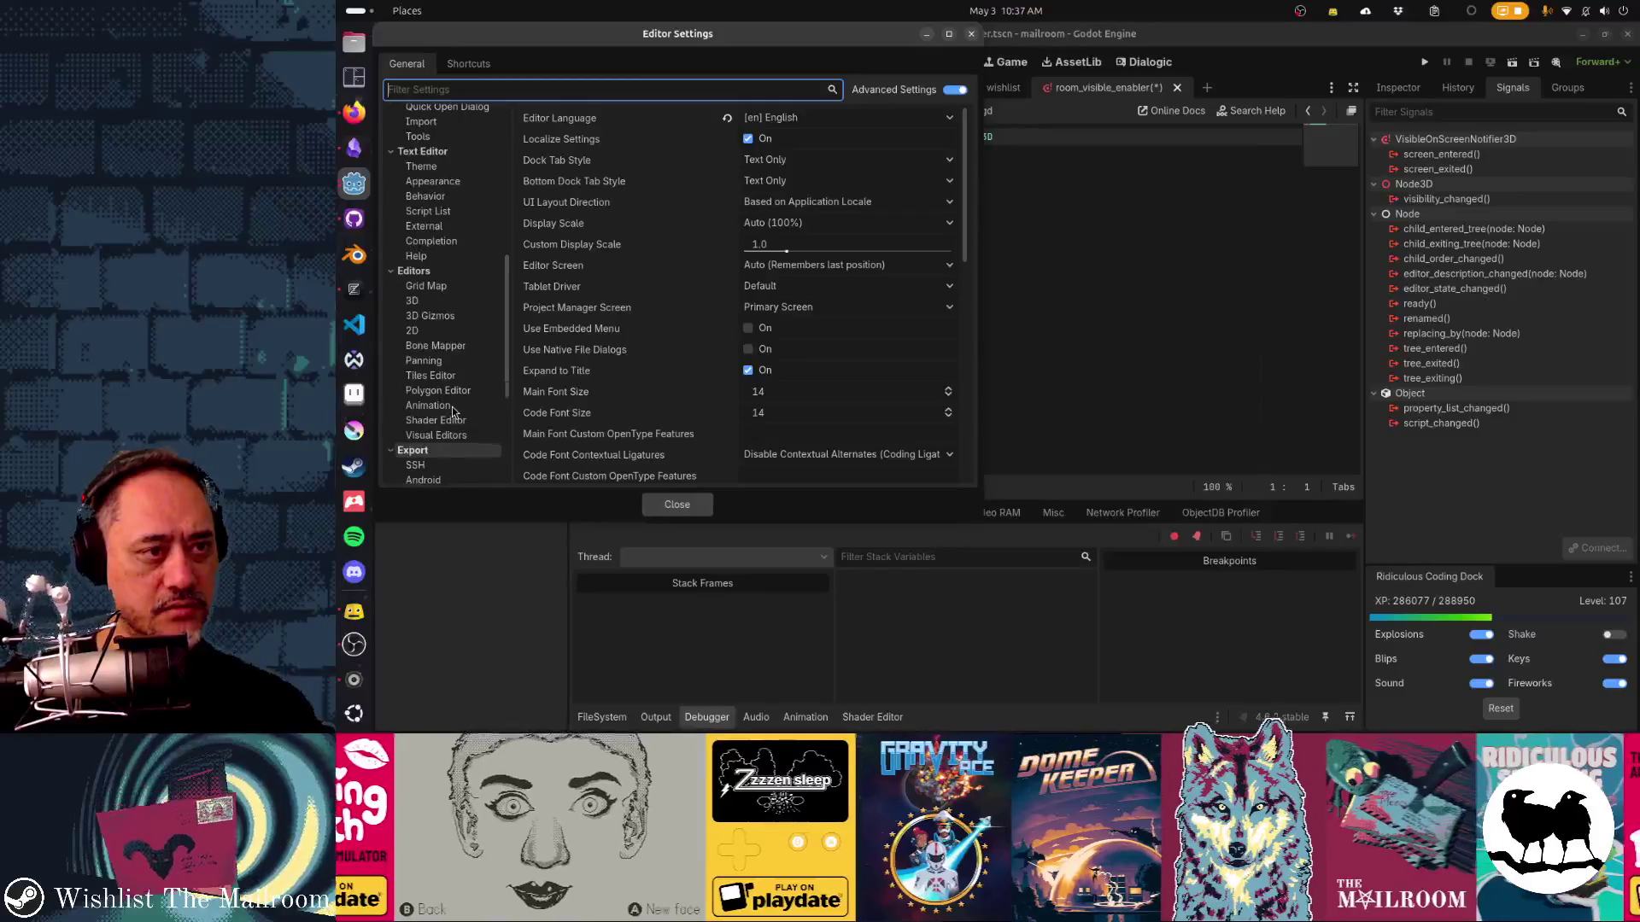
scroll(456, 375, up, 1)
click(460, 278)
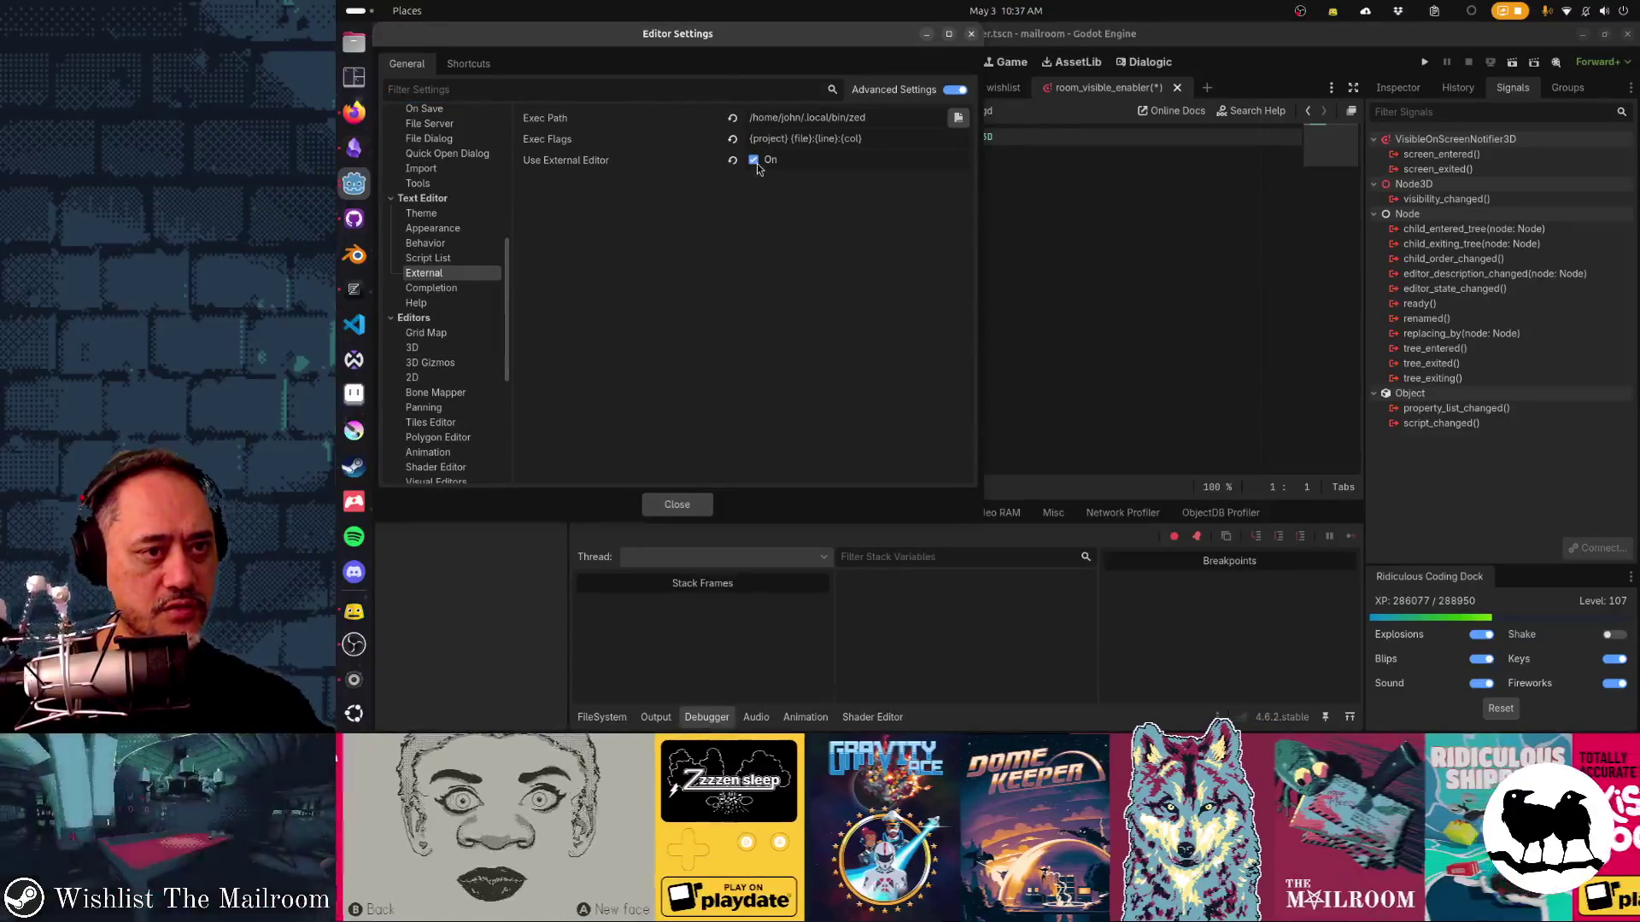
click(677, 504)
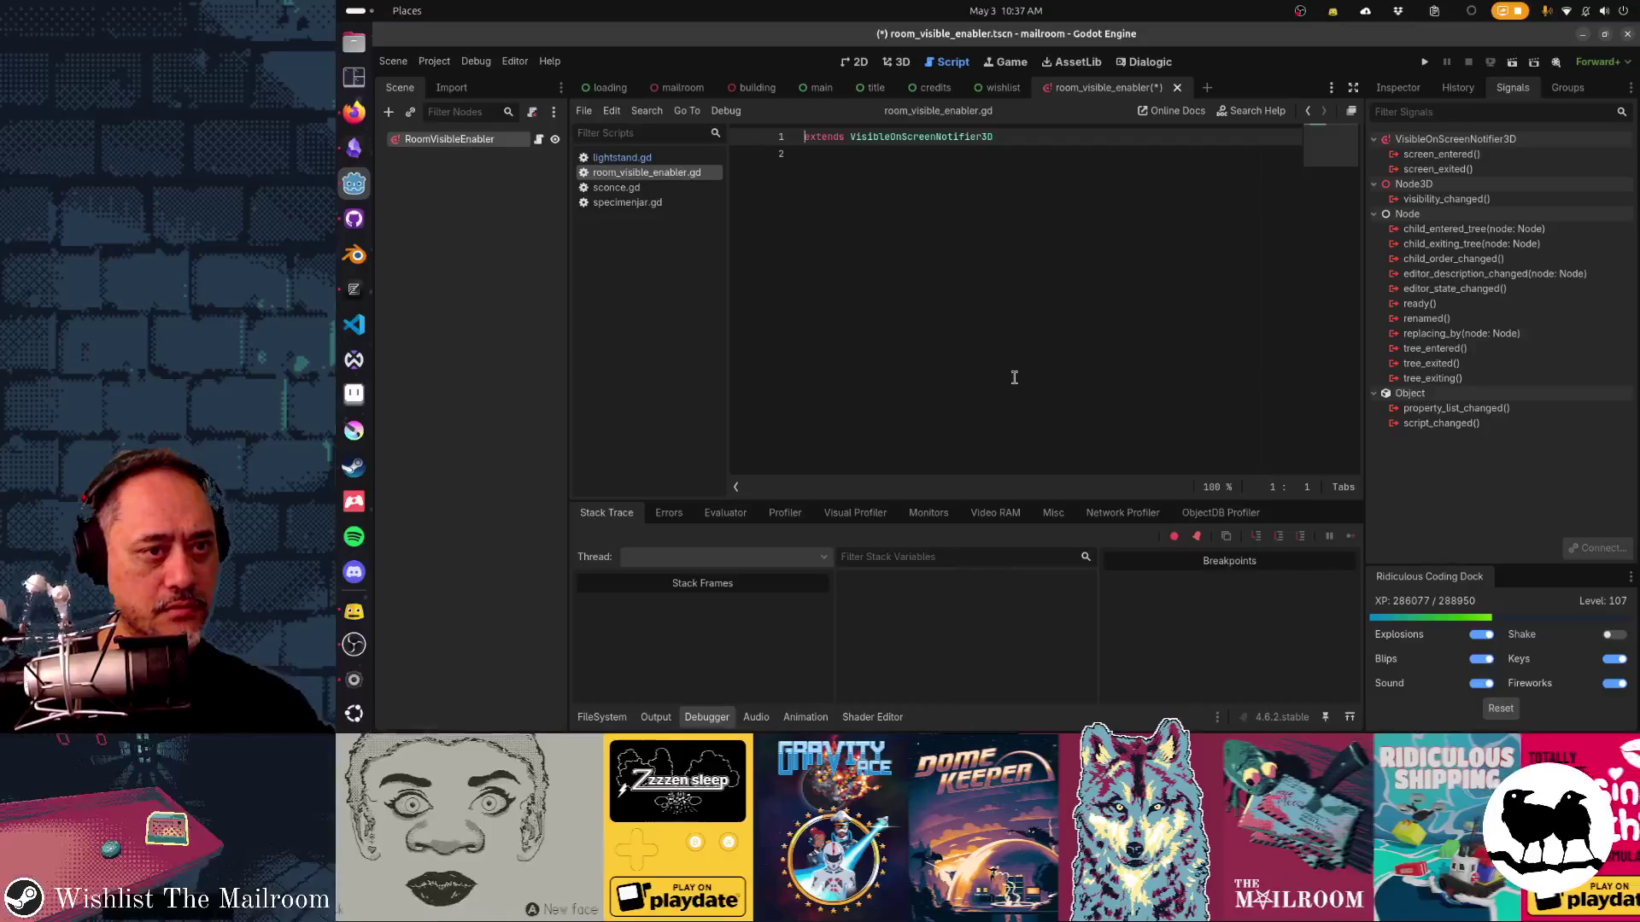
Save room_visible_enabler.tscn and close all open scripts
key(ctrl+s)
key(ctrl+w)
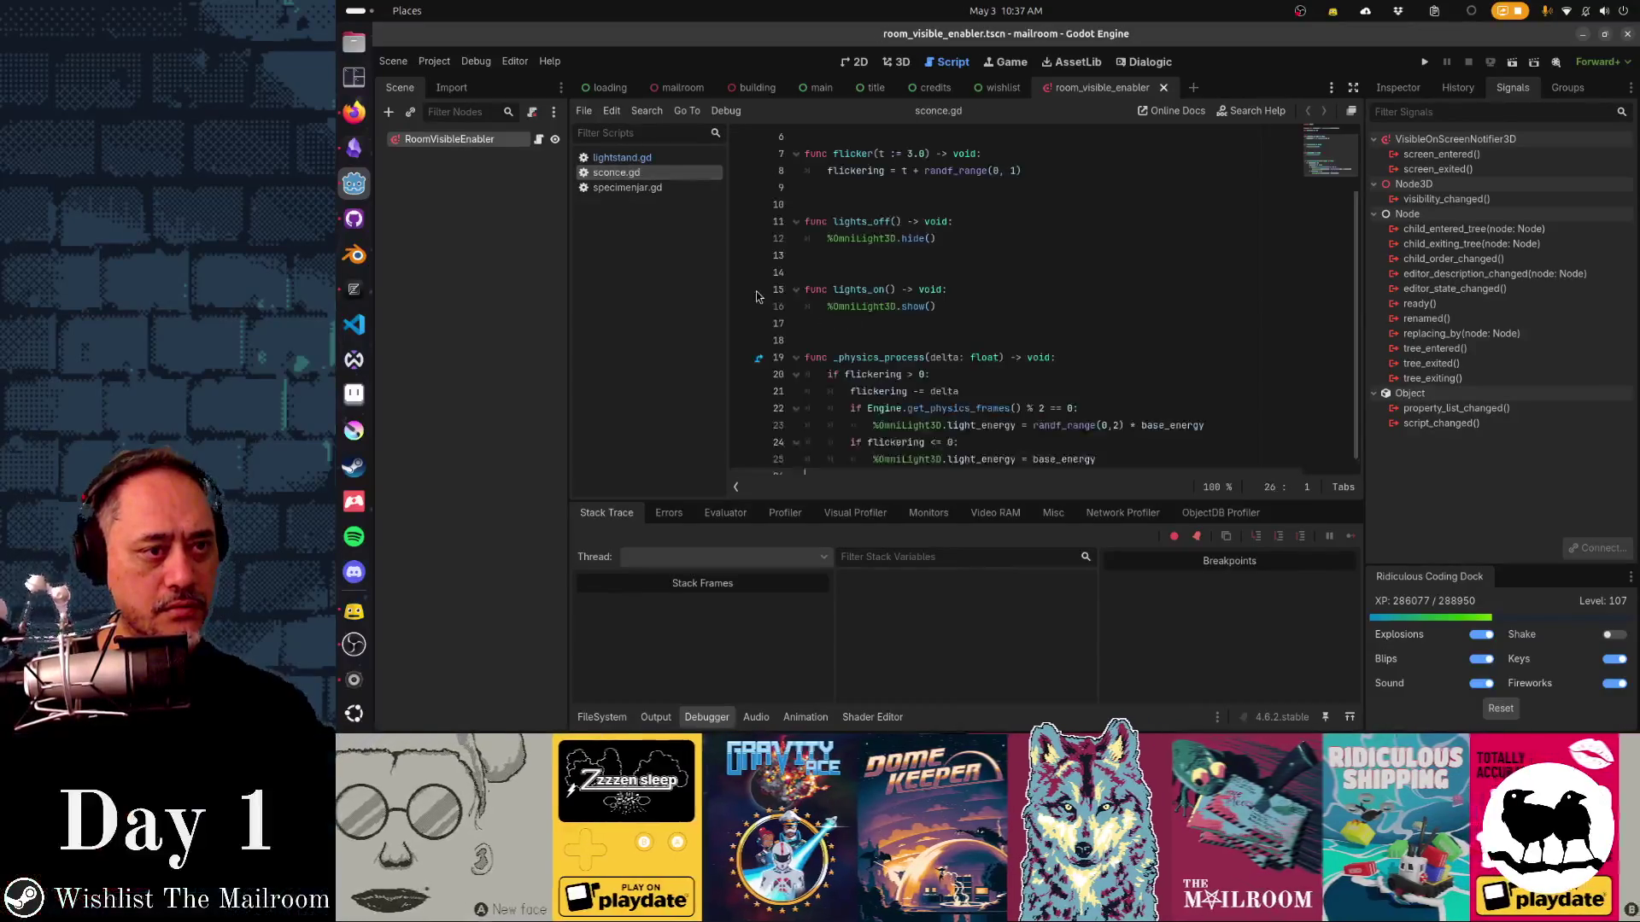
key(ctrl+w)
key(ctrl+w)
key(ctrl+w)
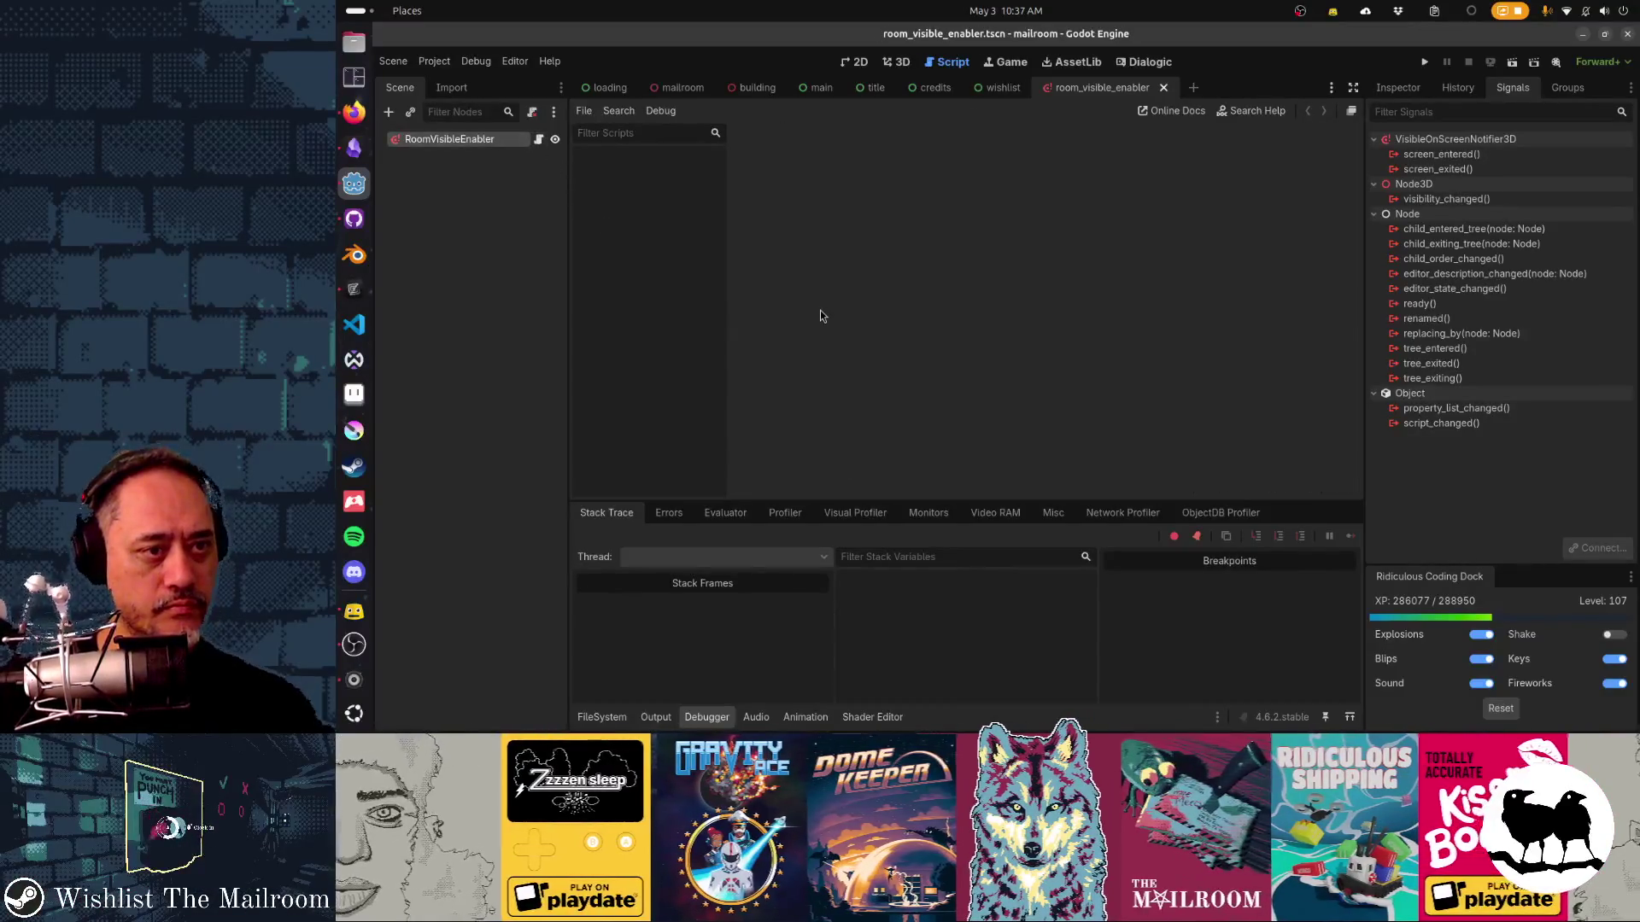
Restart all language servers in Zed
click(353, 291)
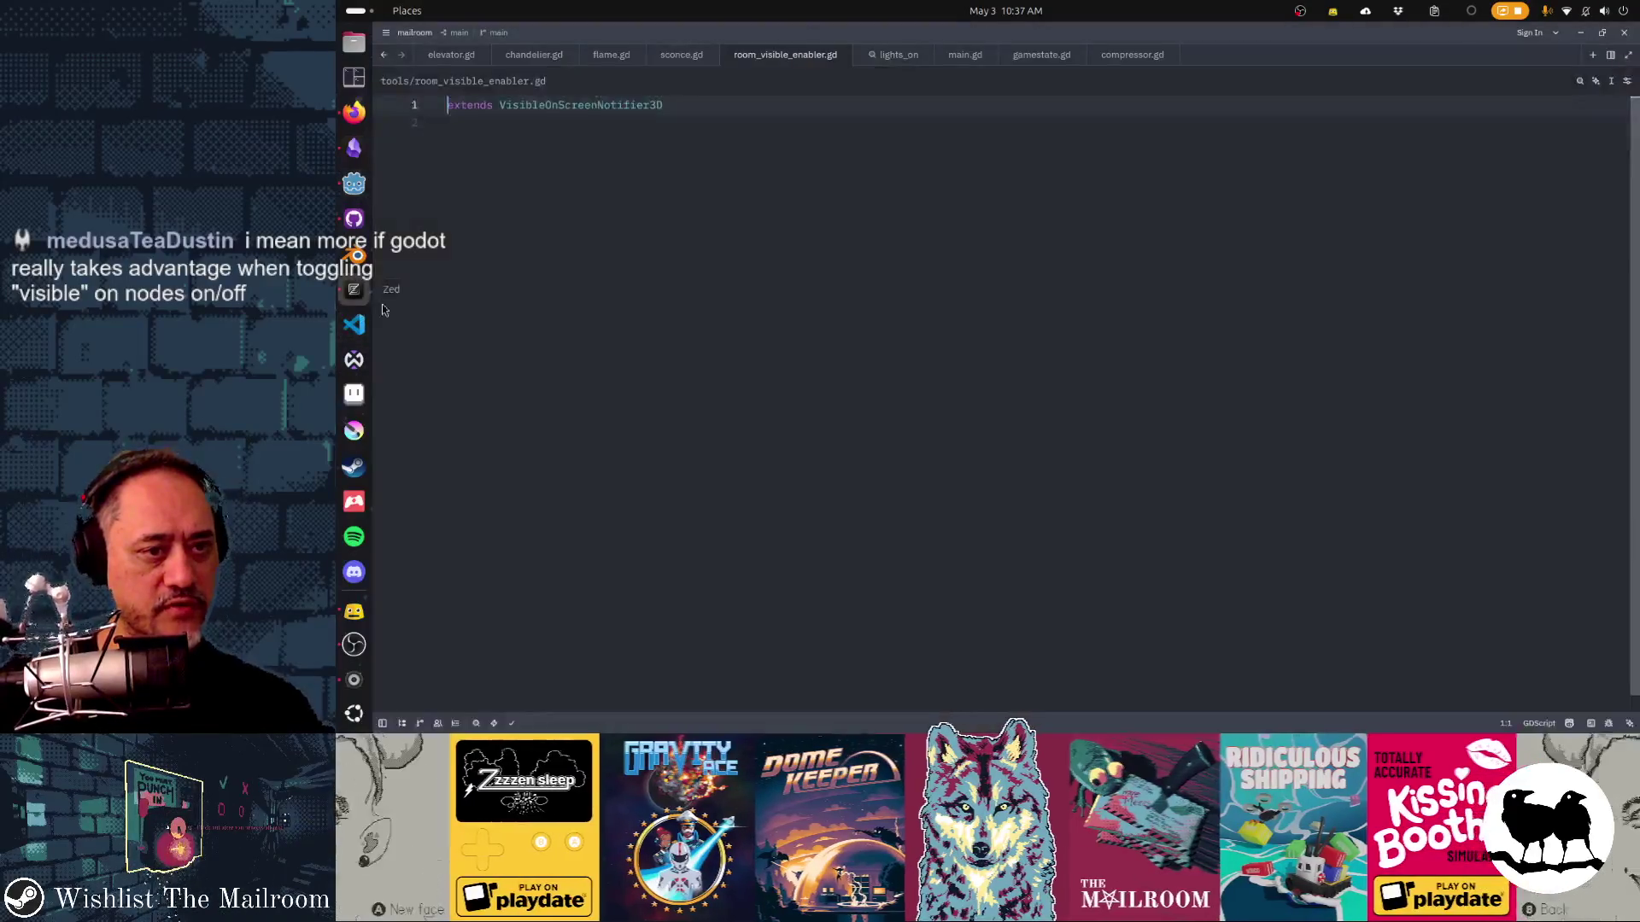
click(493, 723)
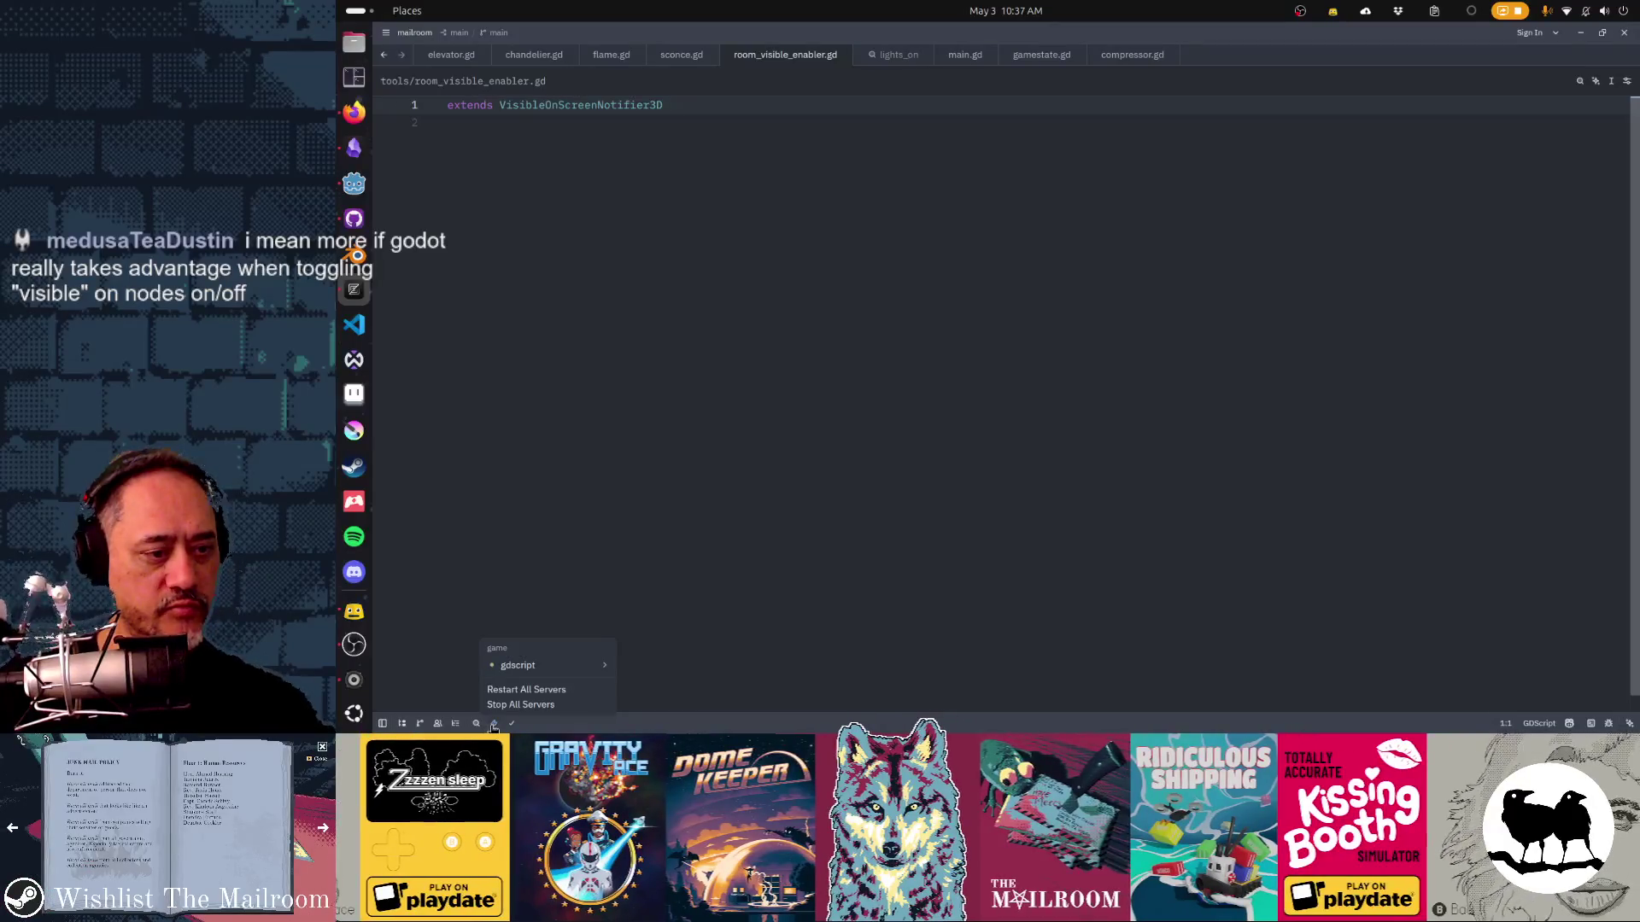
click(532, 690)
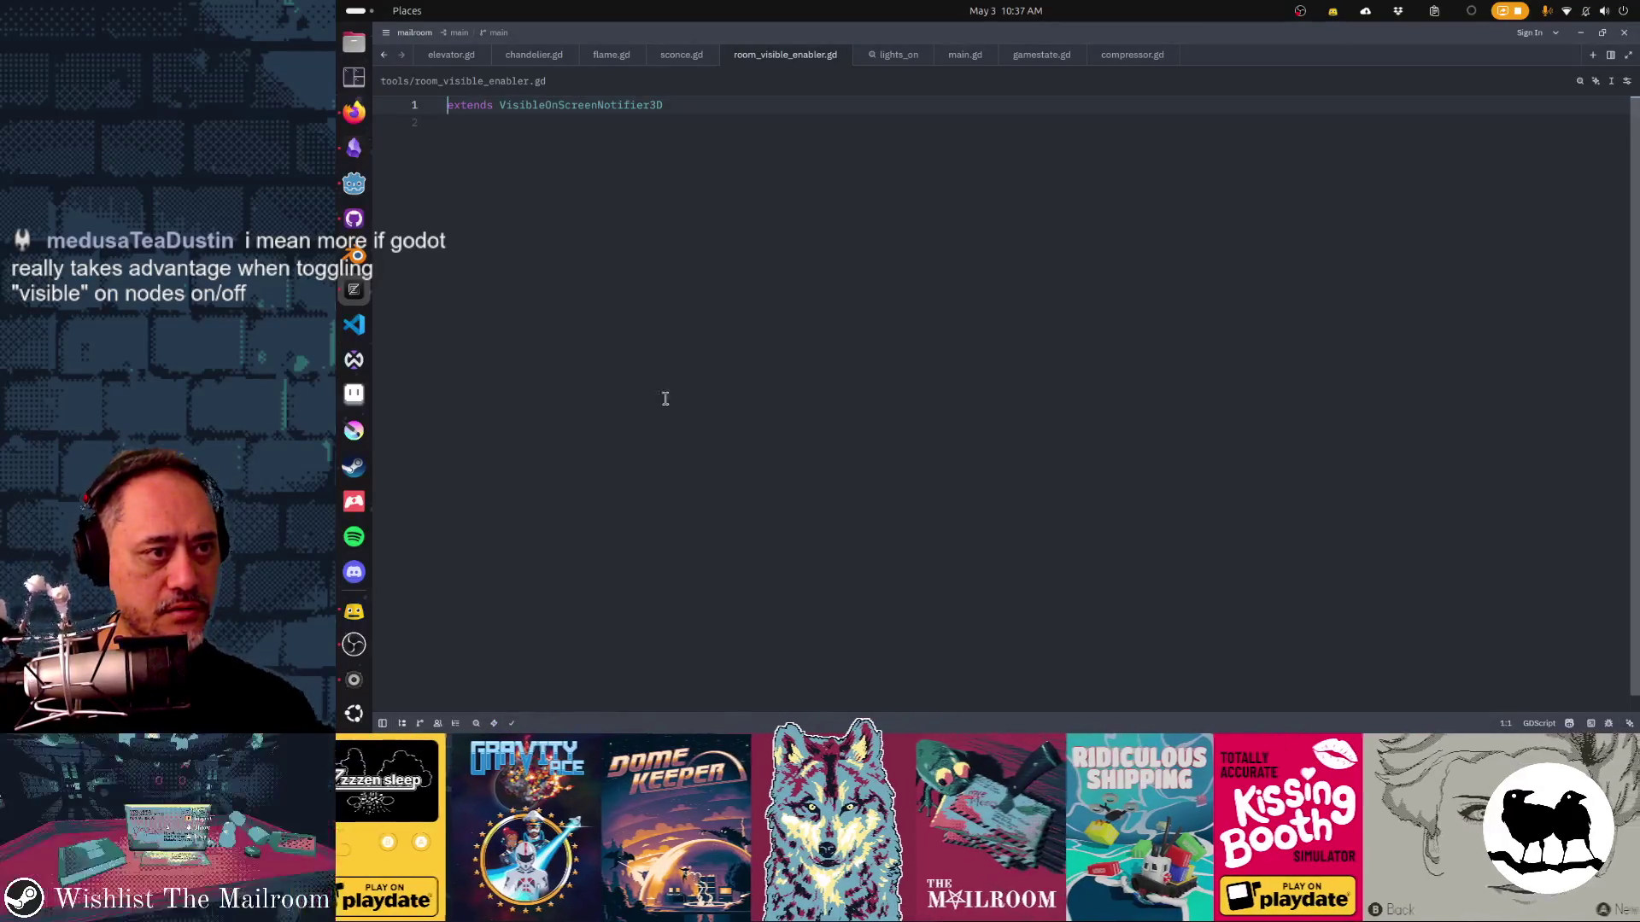
click(673, 380)
Connect the notifier's screen_entered and screen_exited signals to handler methods in the script
key(alt+Tab)
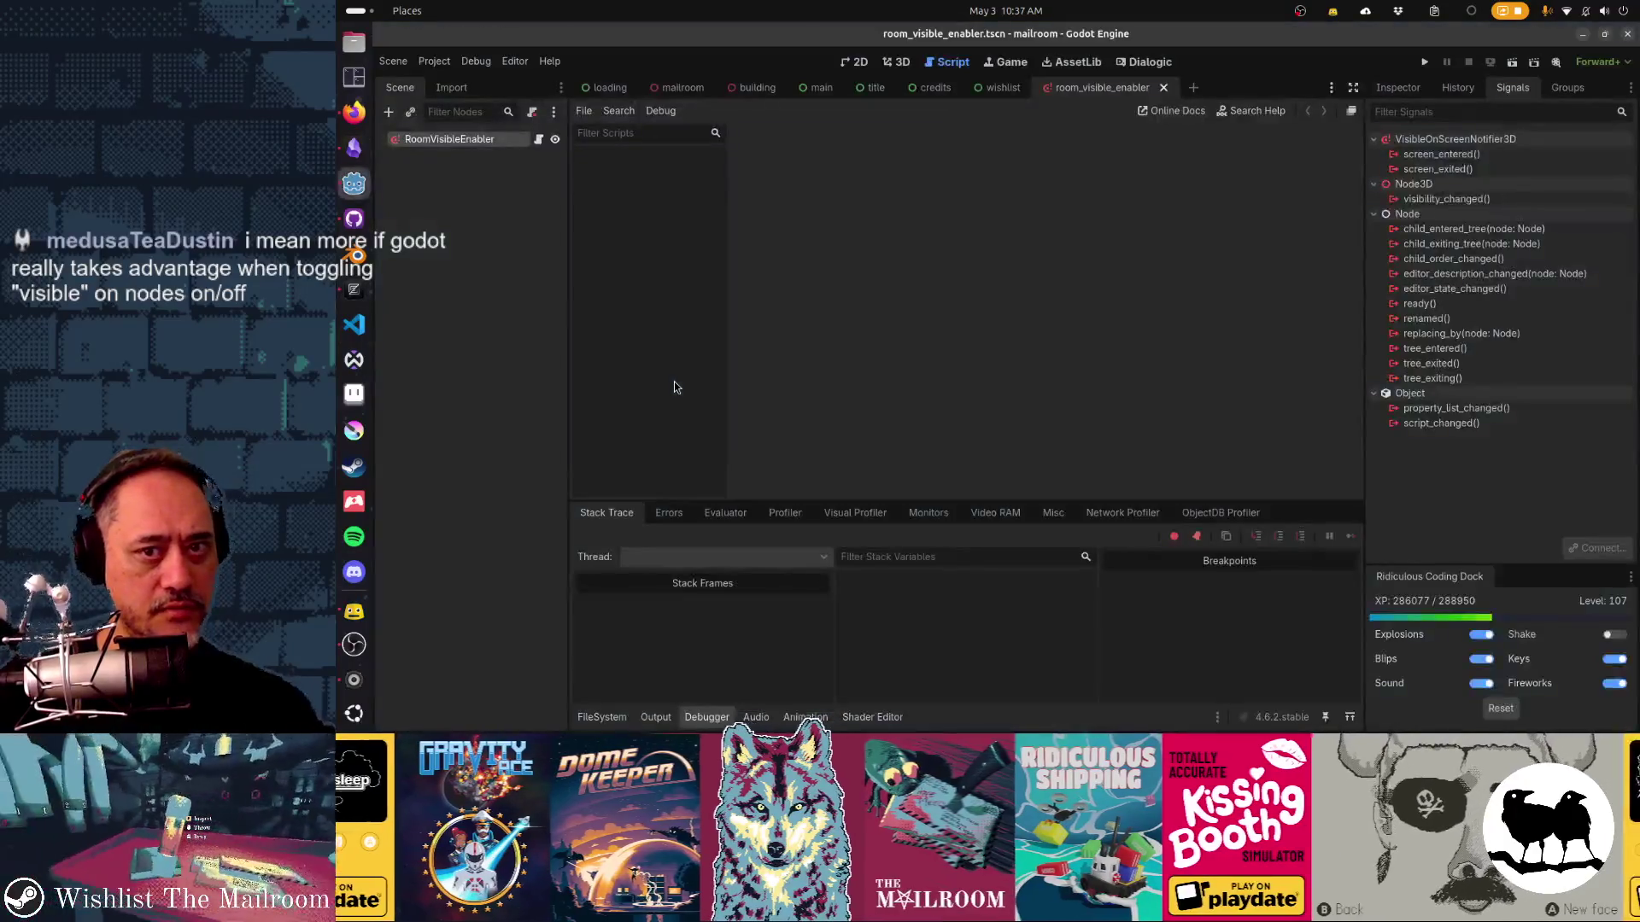
double_click(1441, 154)
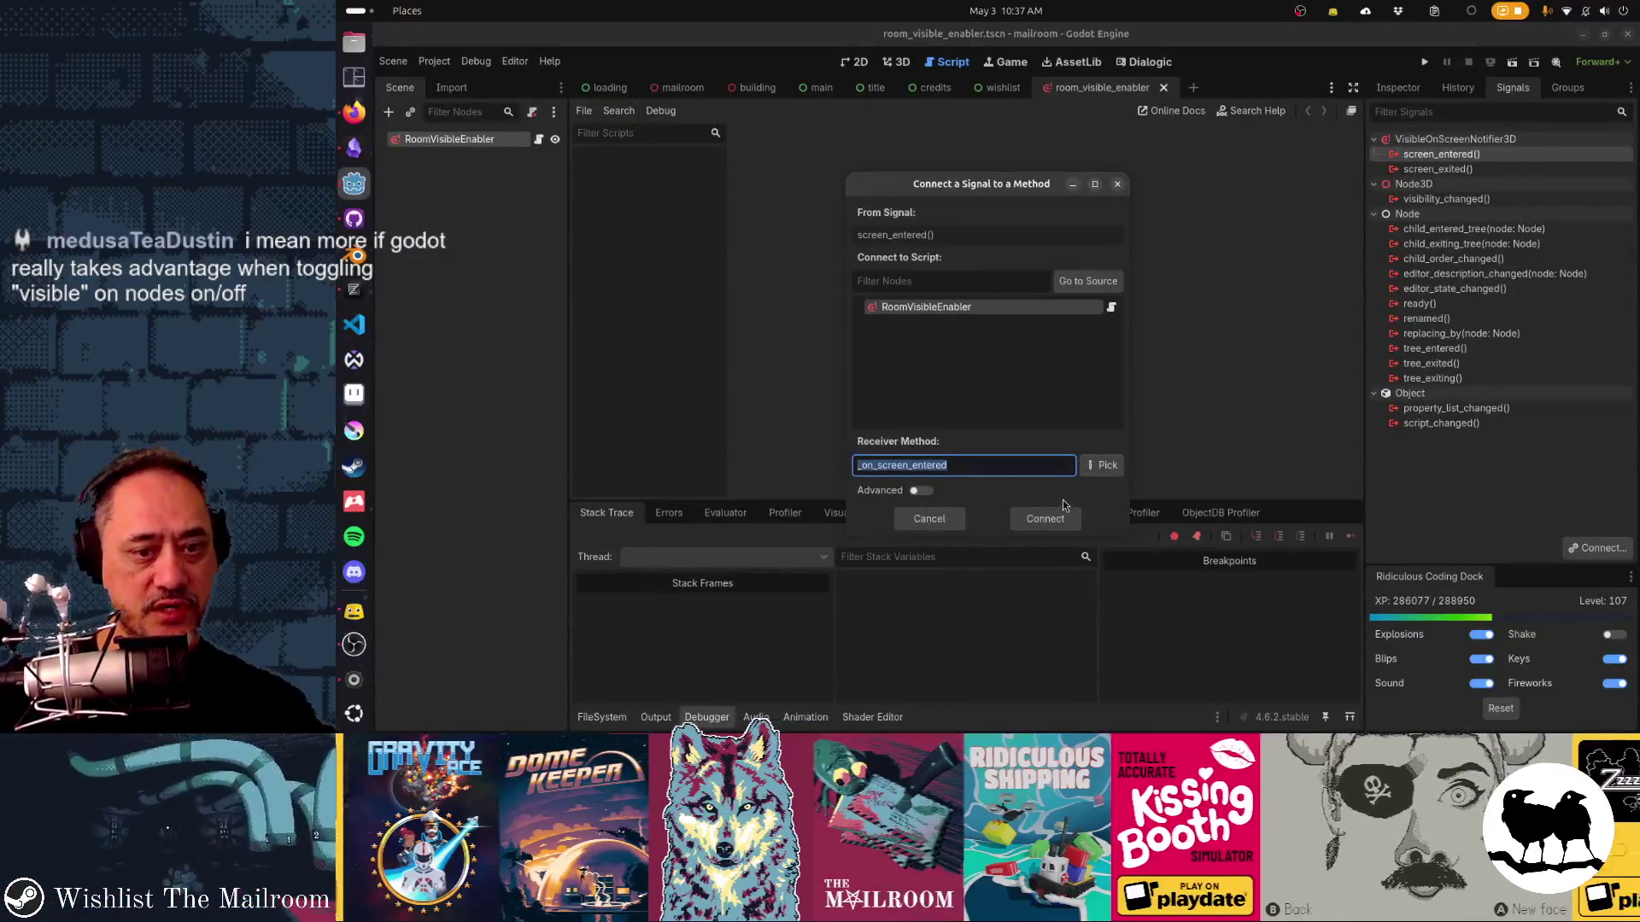
click(1056, 517)
double_click(1440, 184)
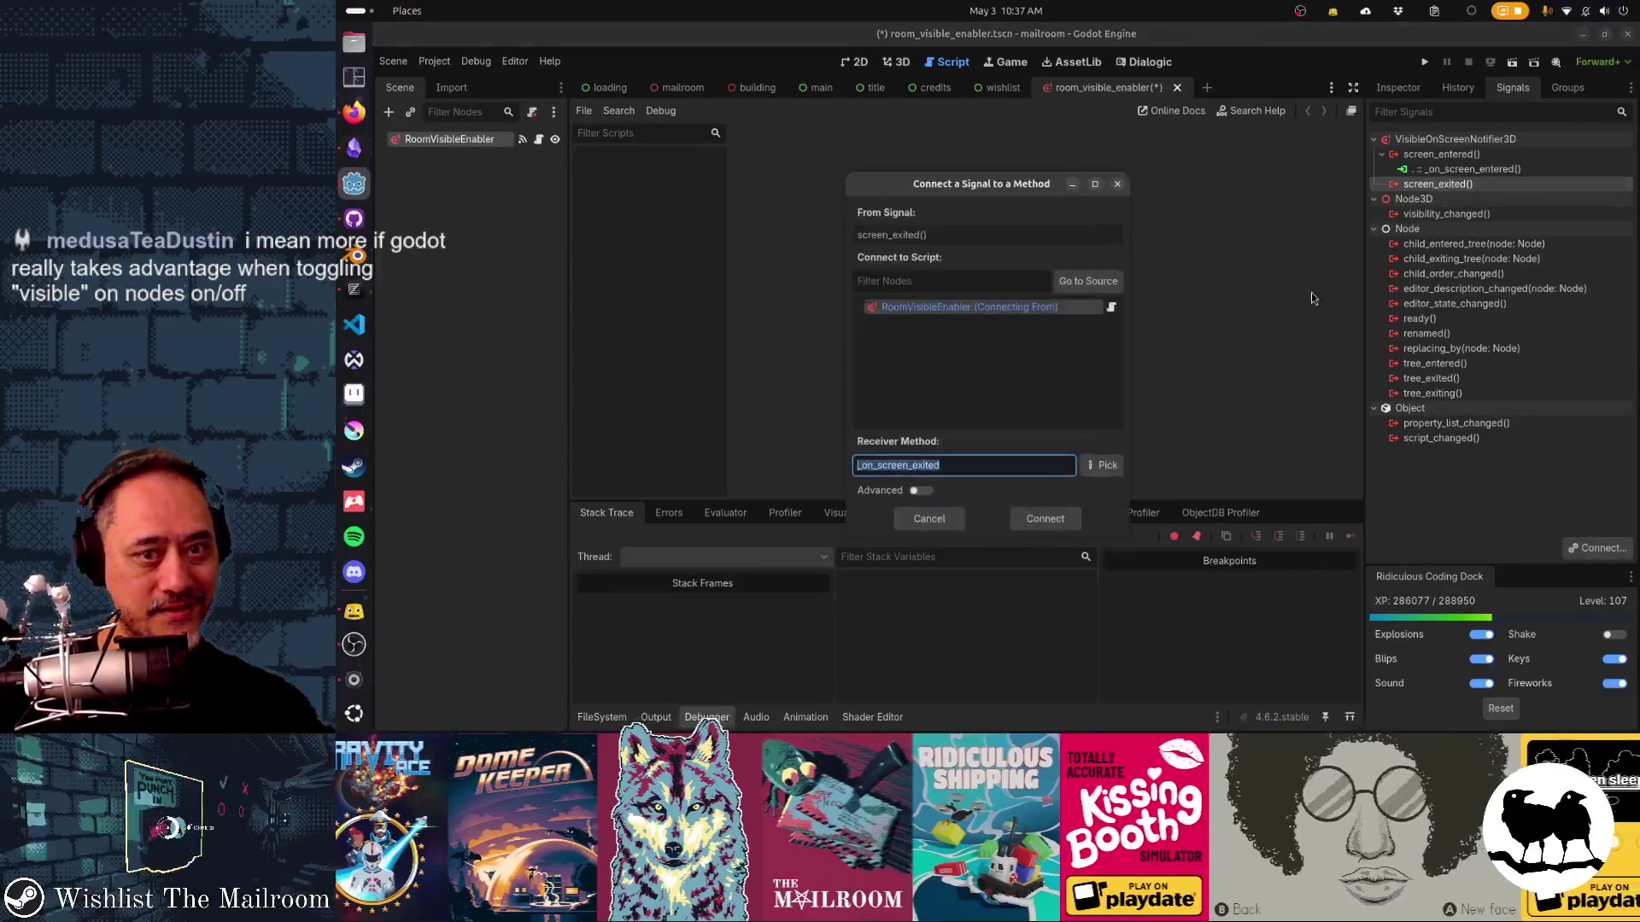
click(1048, 523)
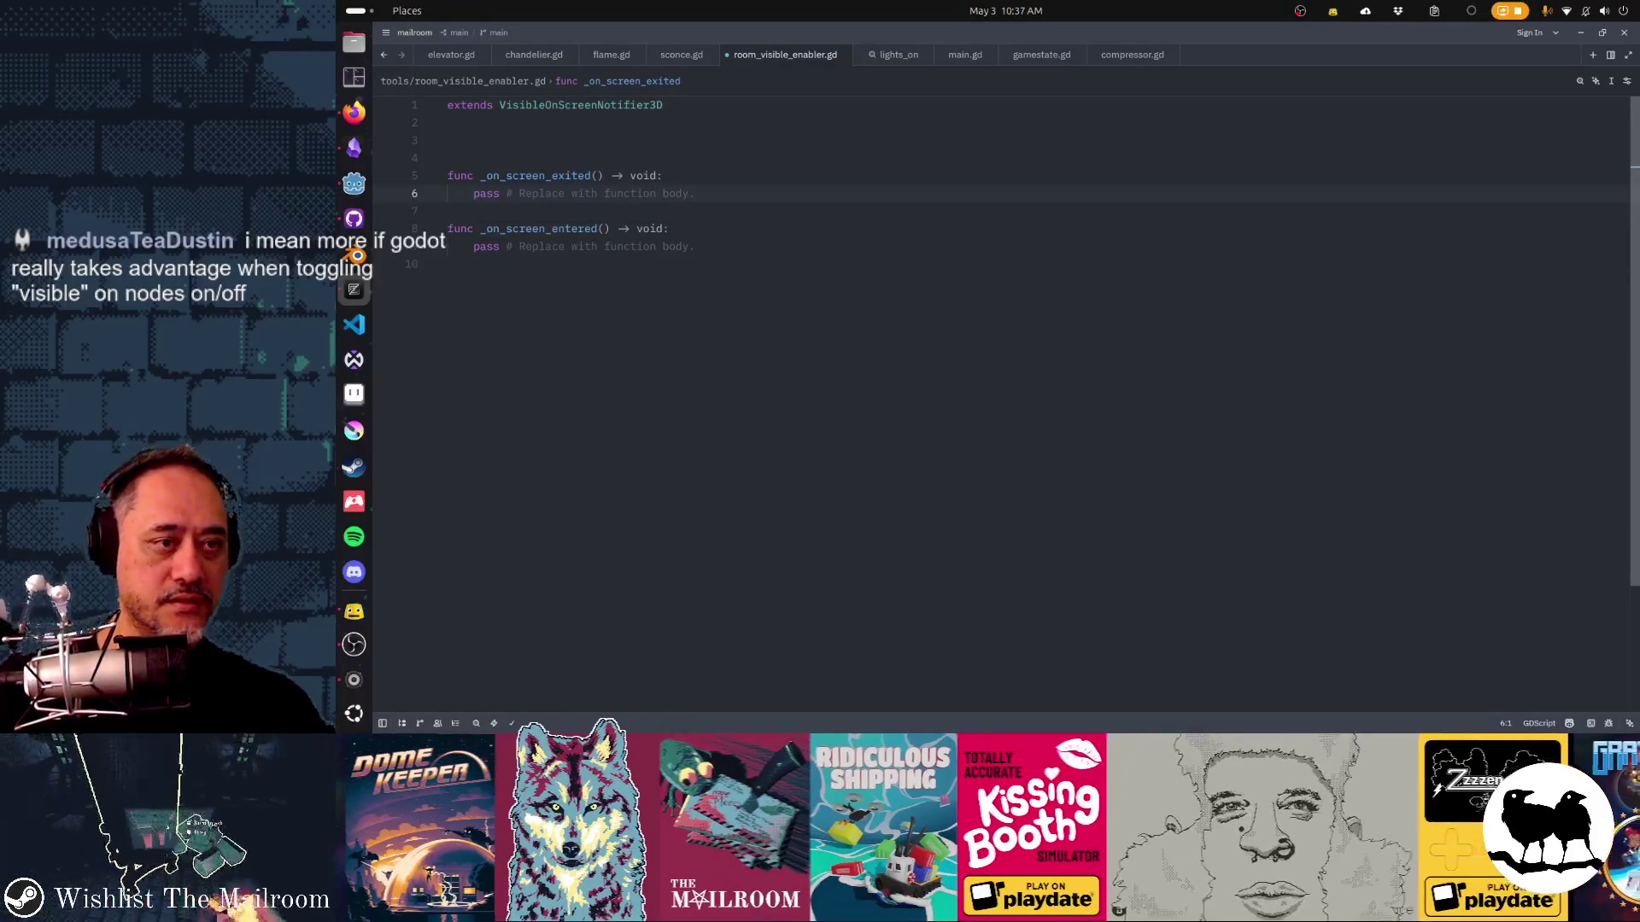
key(Up)
key(Up)
key(Up)
key(Return)
text(@expor)
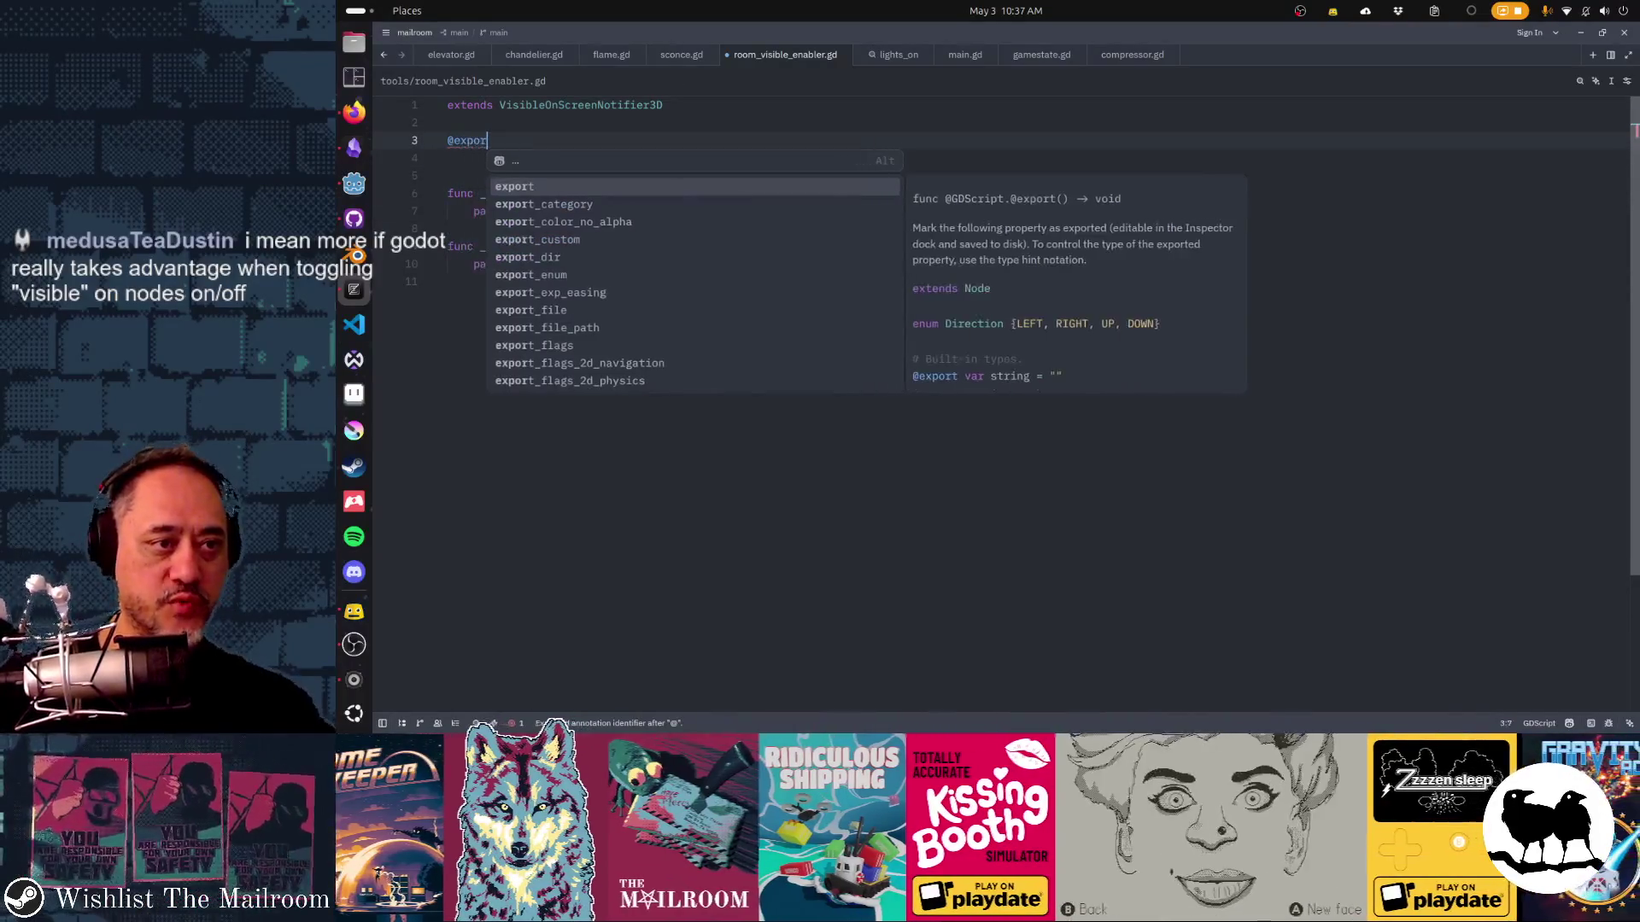
text(t var )
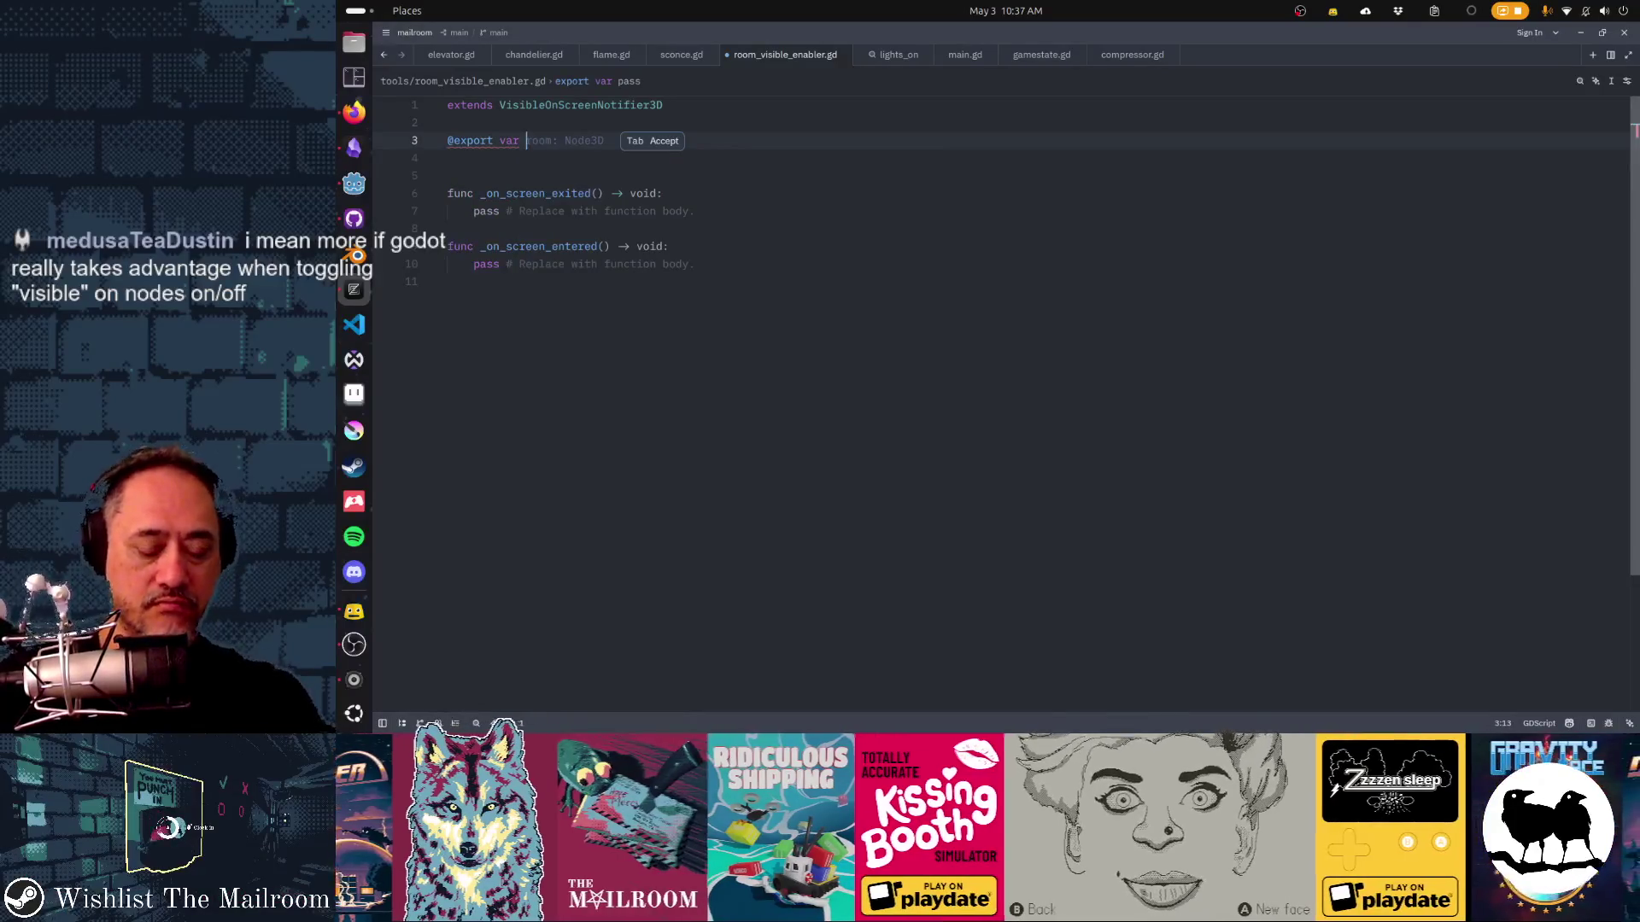
text(objects: )
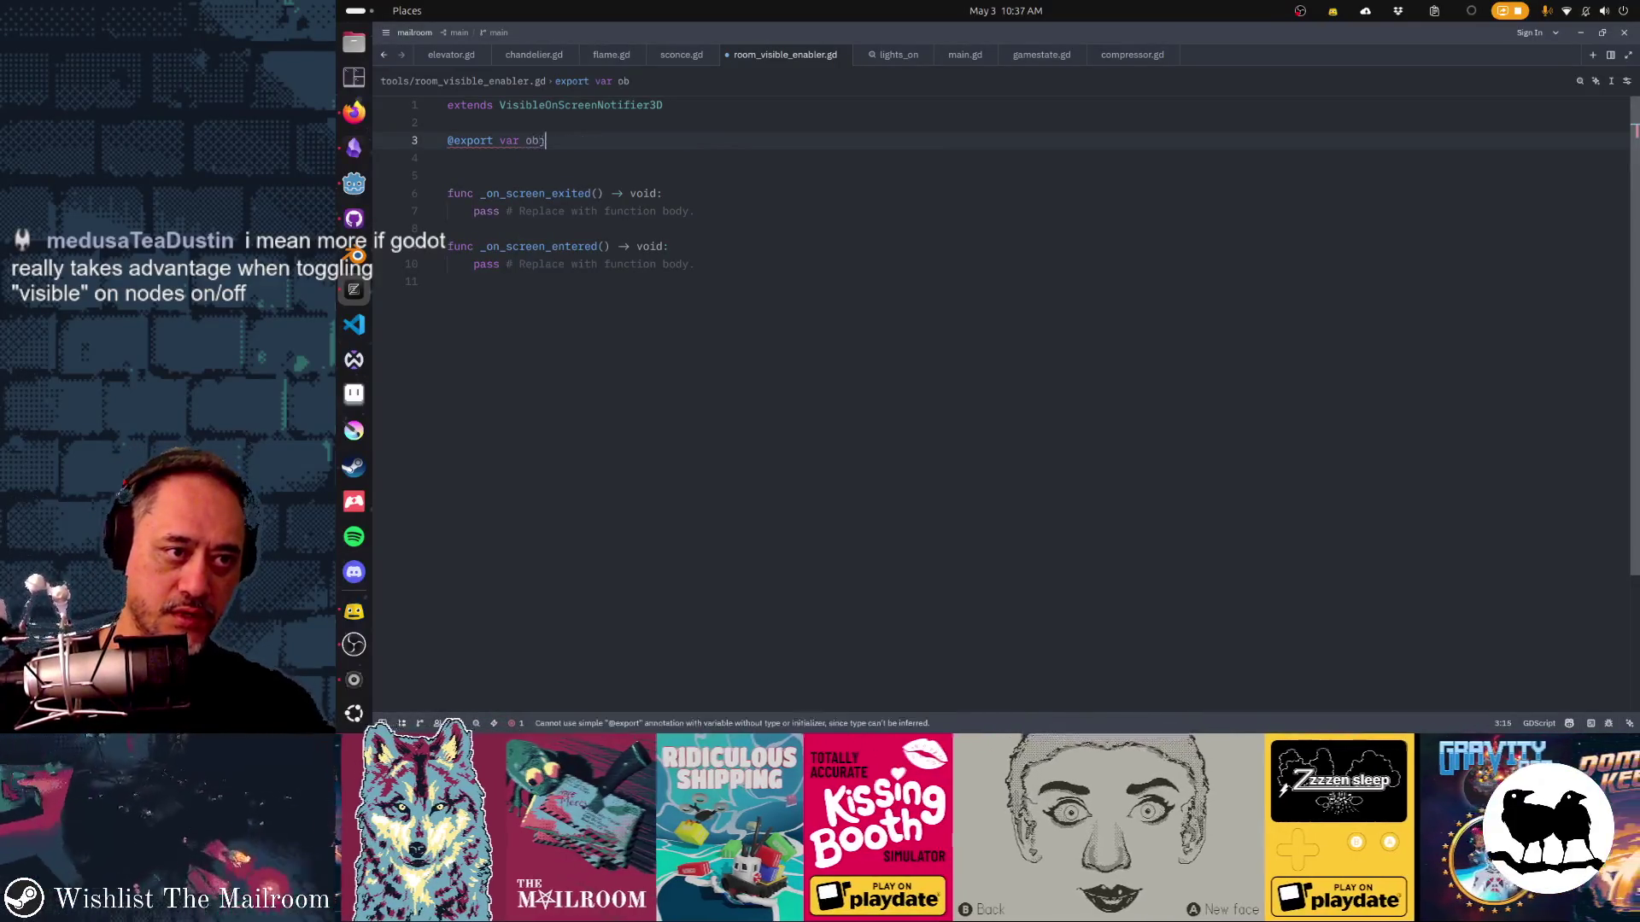
text(Array[Node)
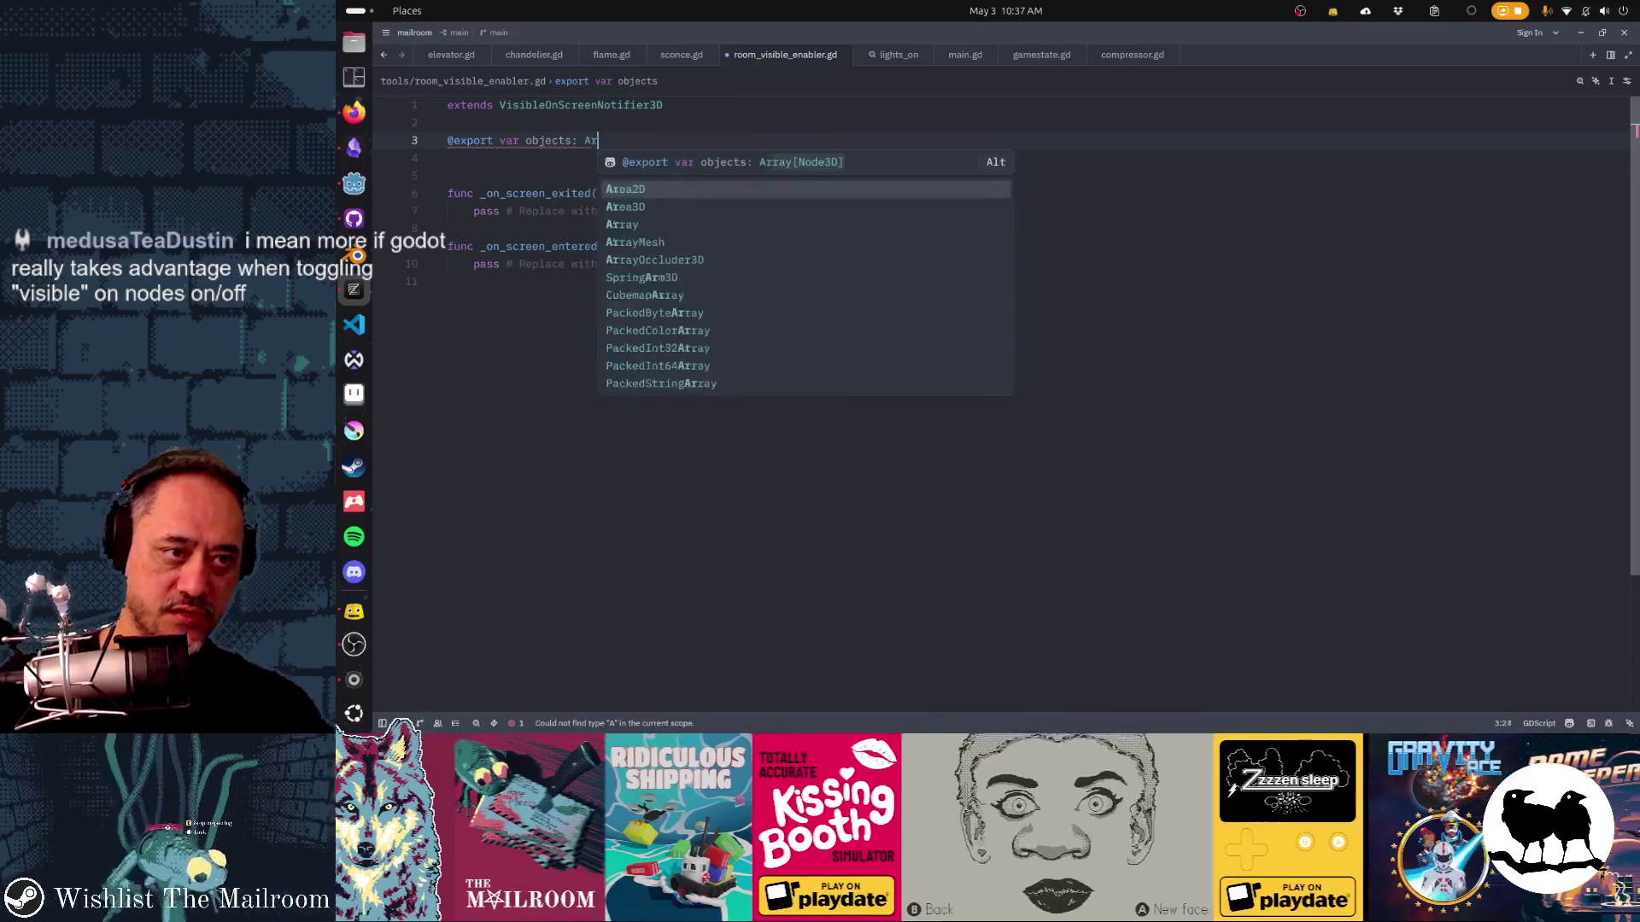
text(3D])
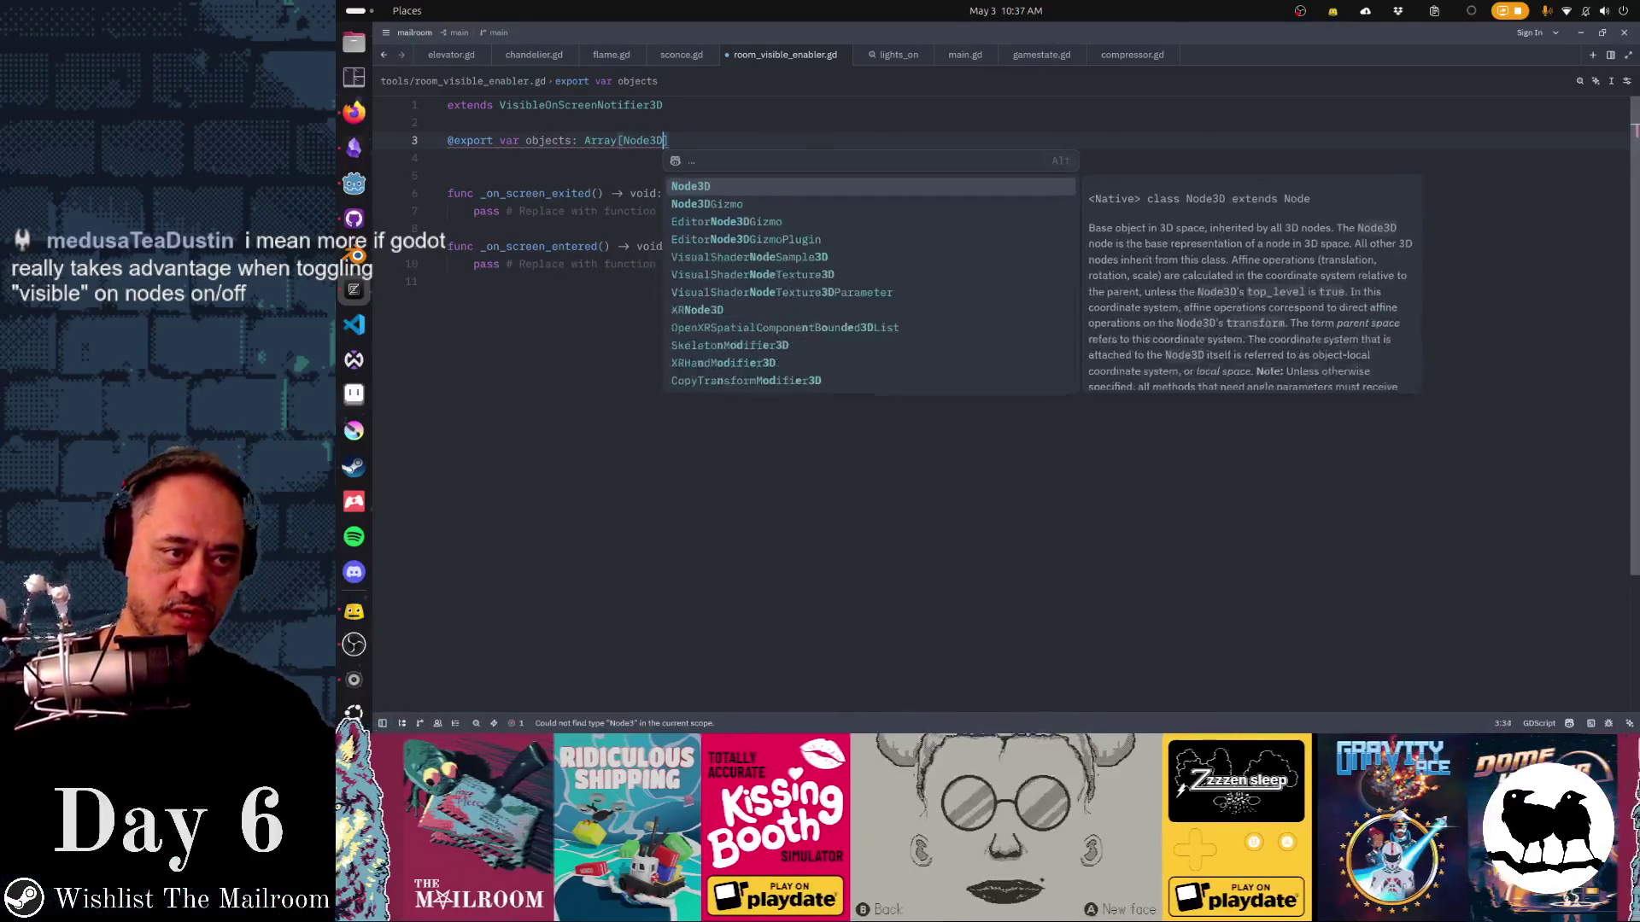
click(461, 229)
key(Return)
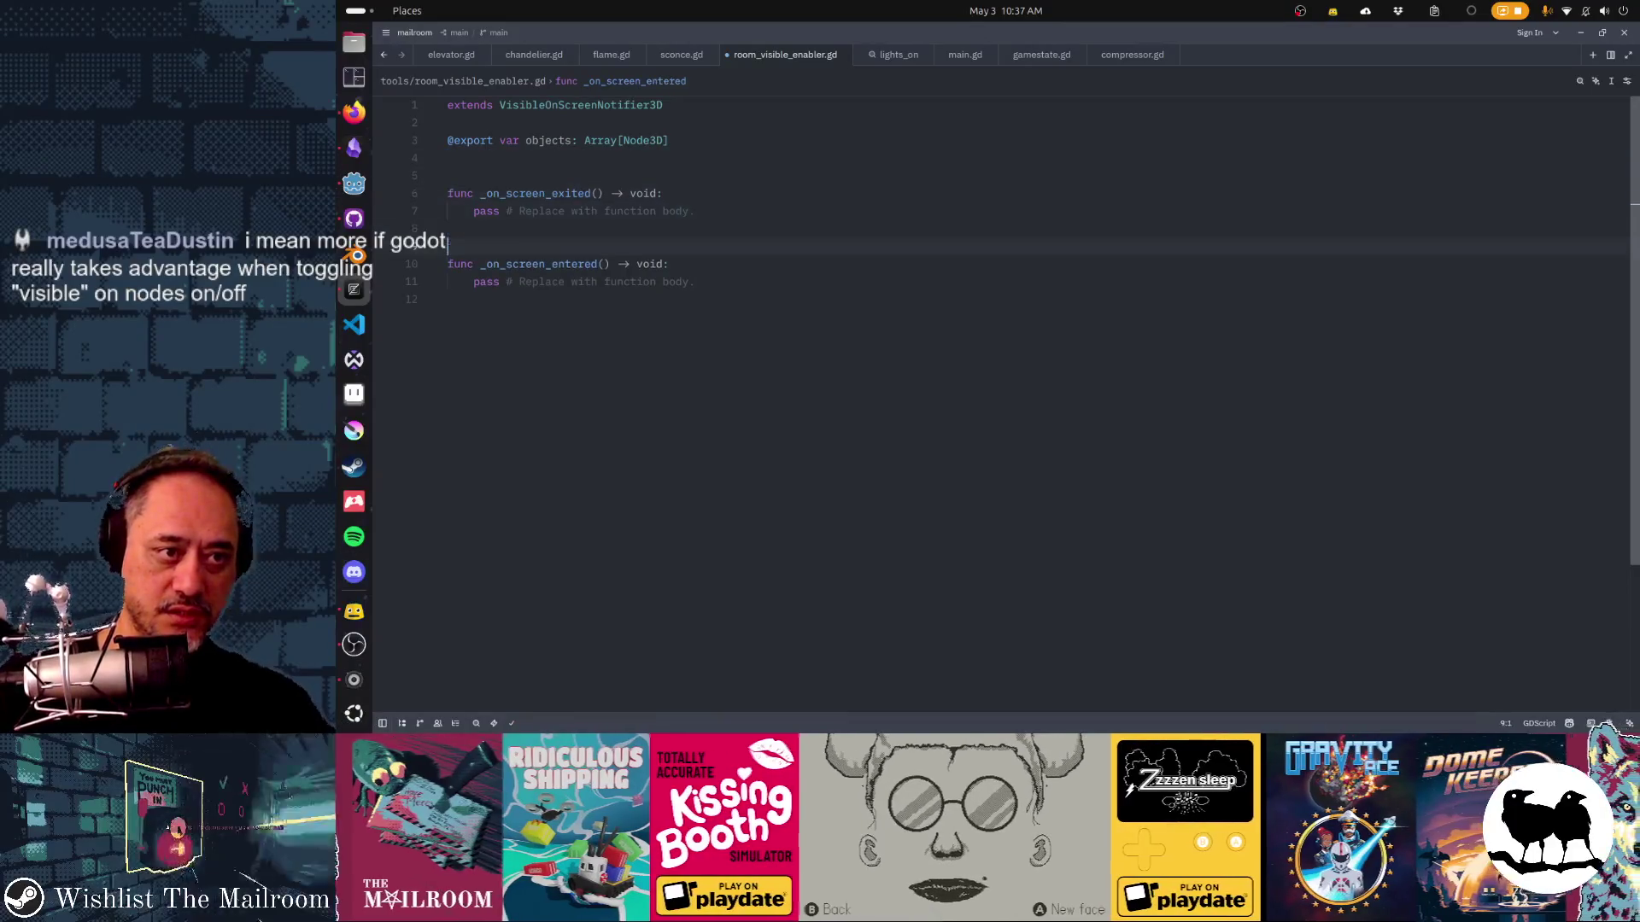
Replace pass in _on_screen_exited with 'for obj in objects: obj.hide()'
click(670, 211)
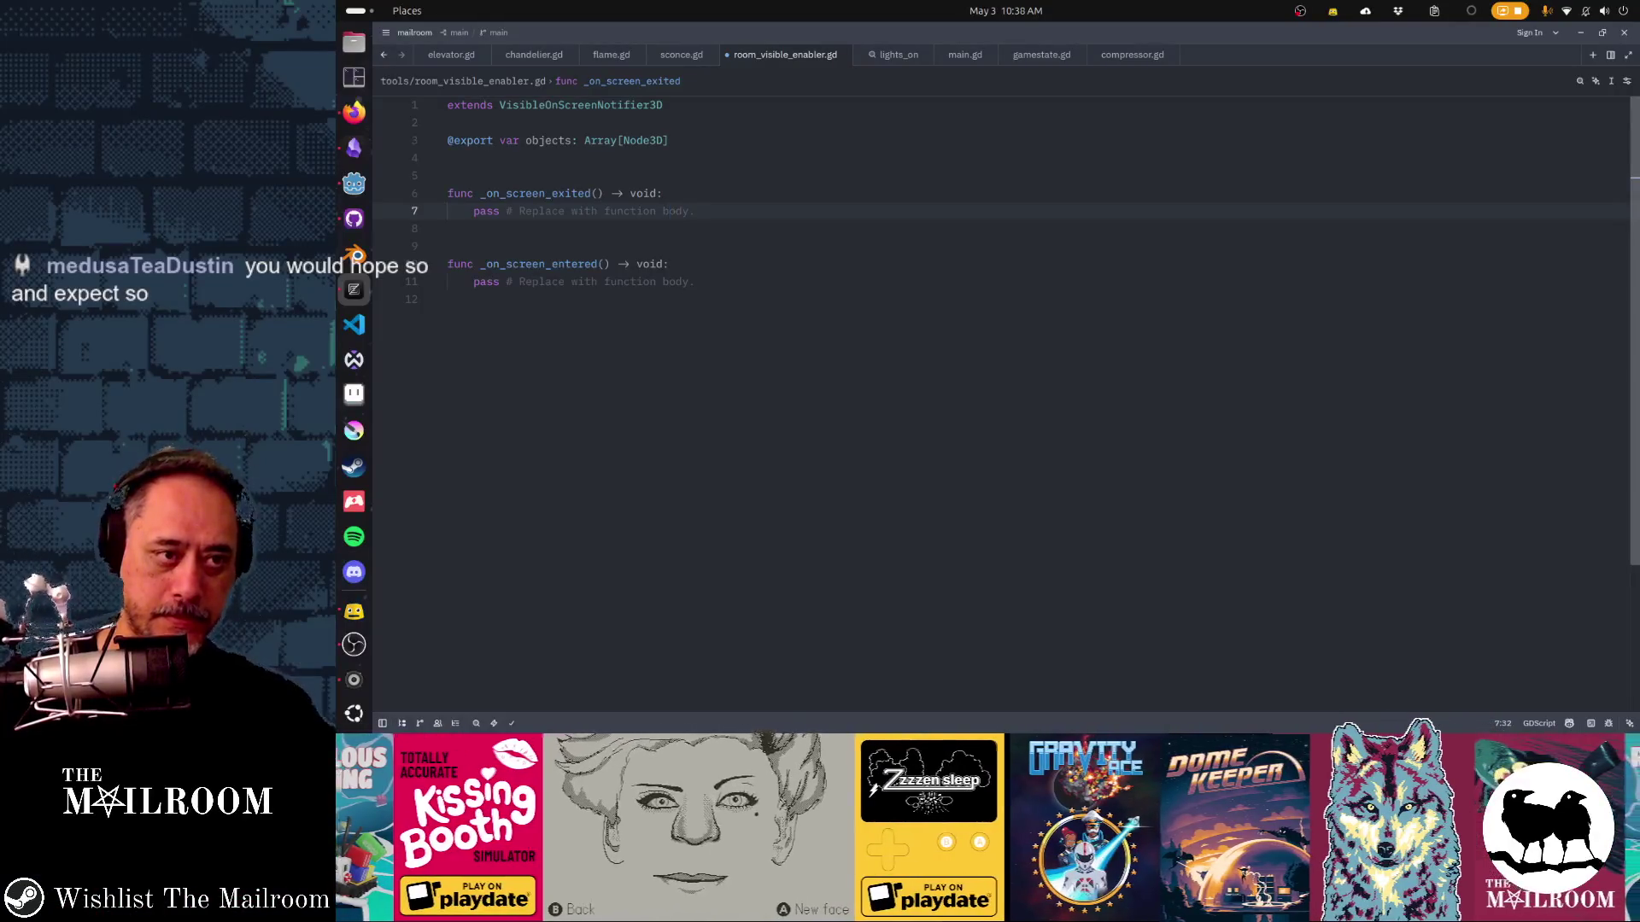
key(shift+Home)
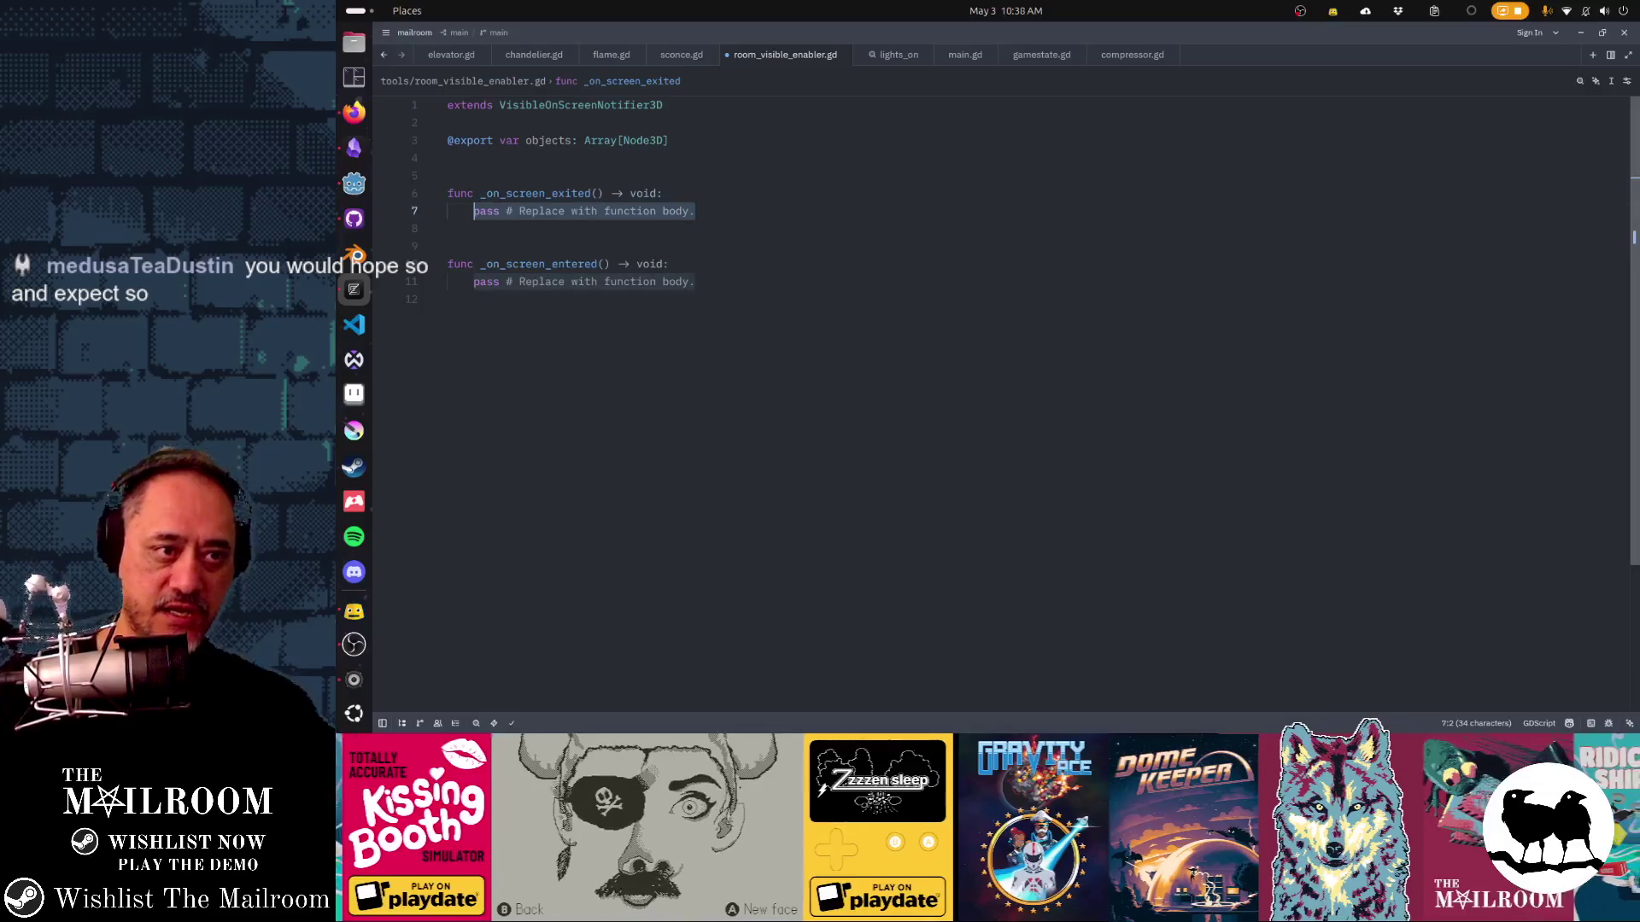
text(for obj)
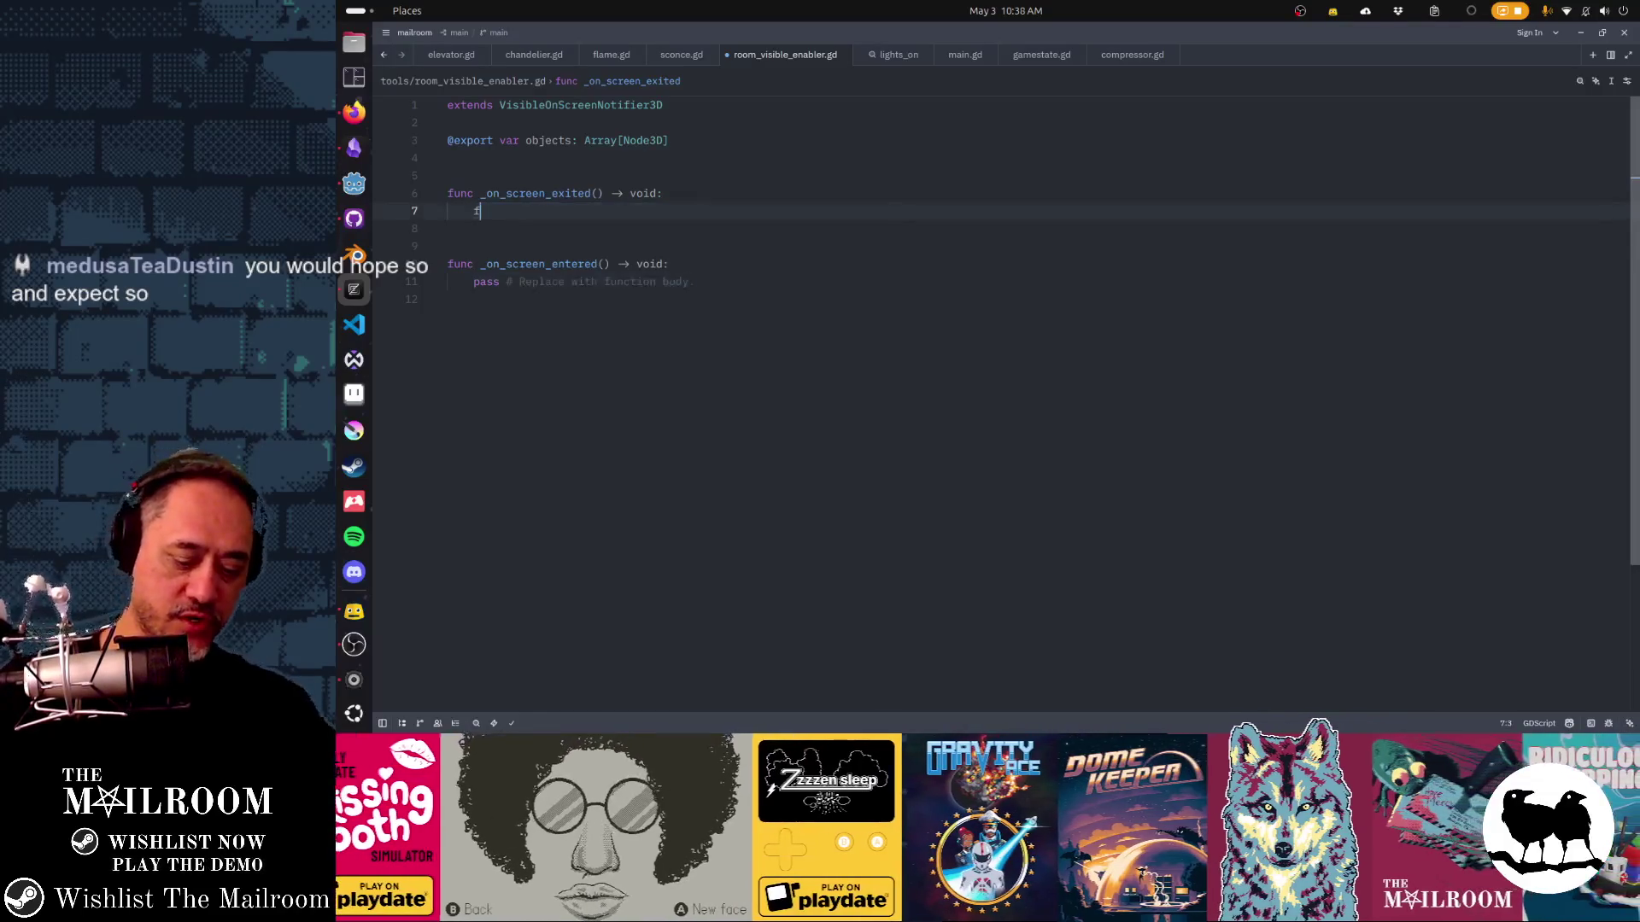
text( in objects)
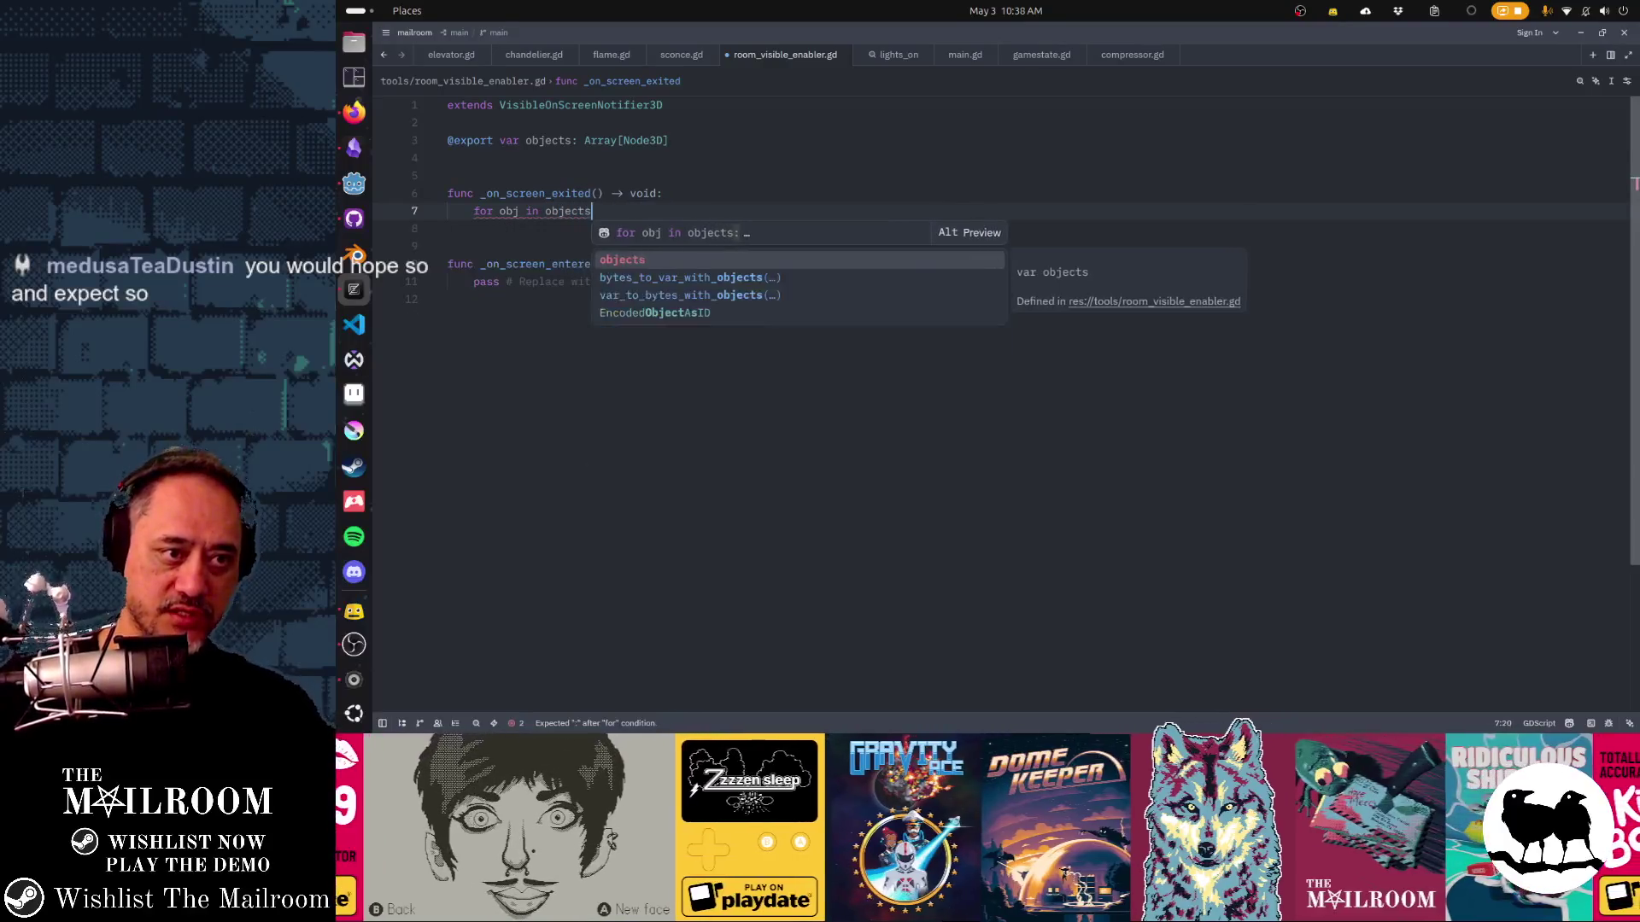
key(Tab)
text(:)
key(Return)
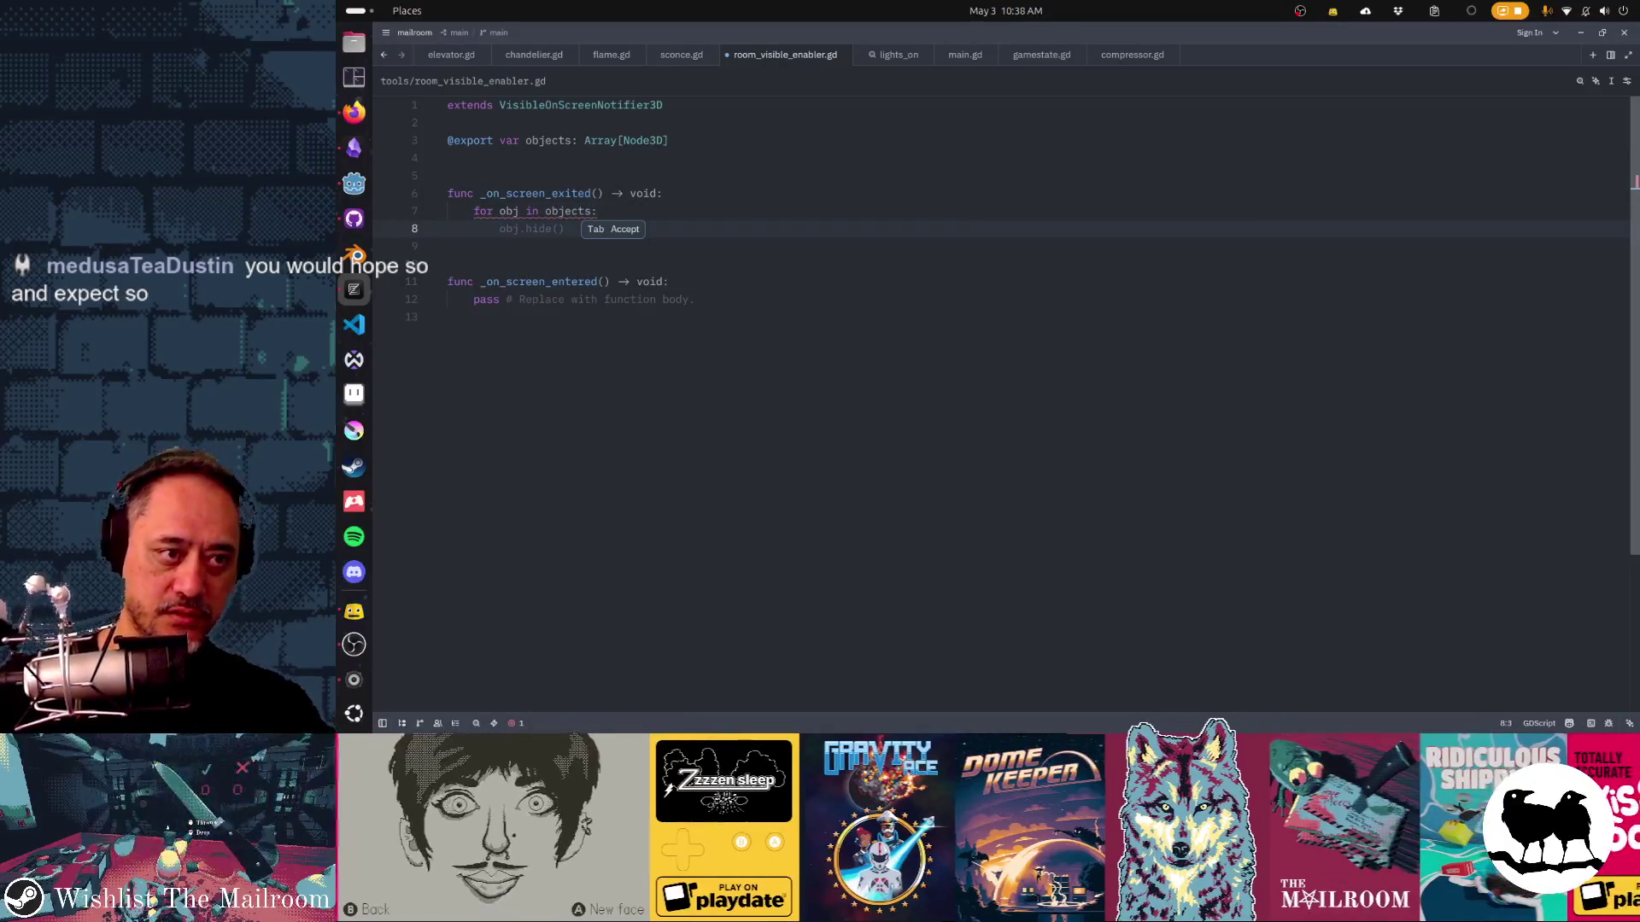
key(Tab)
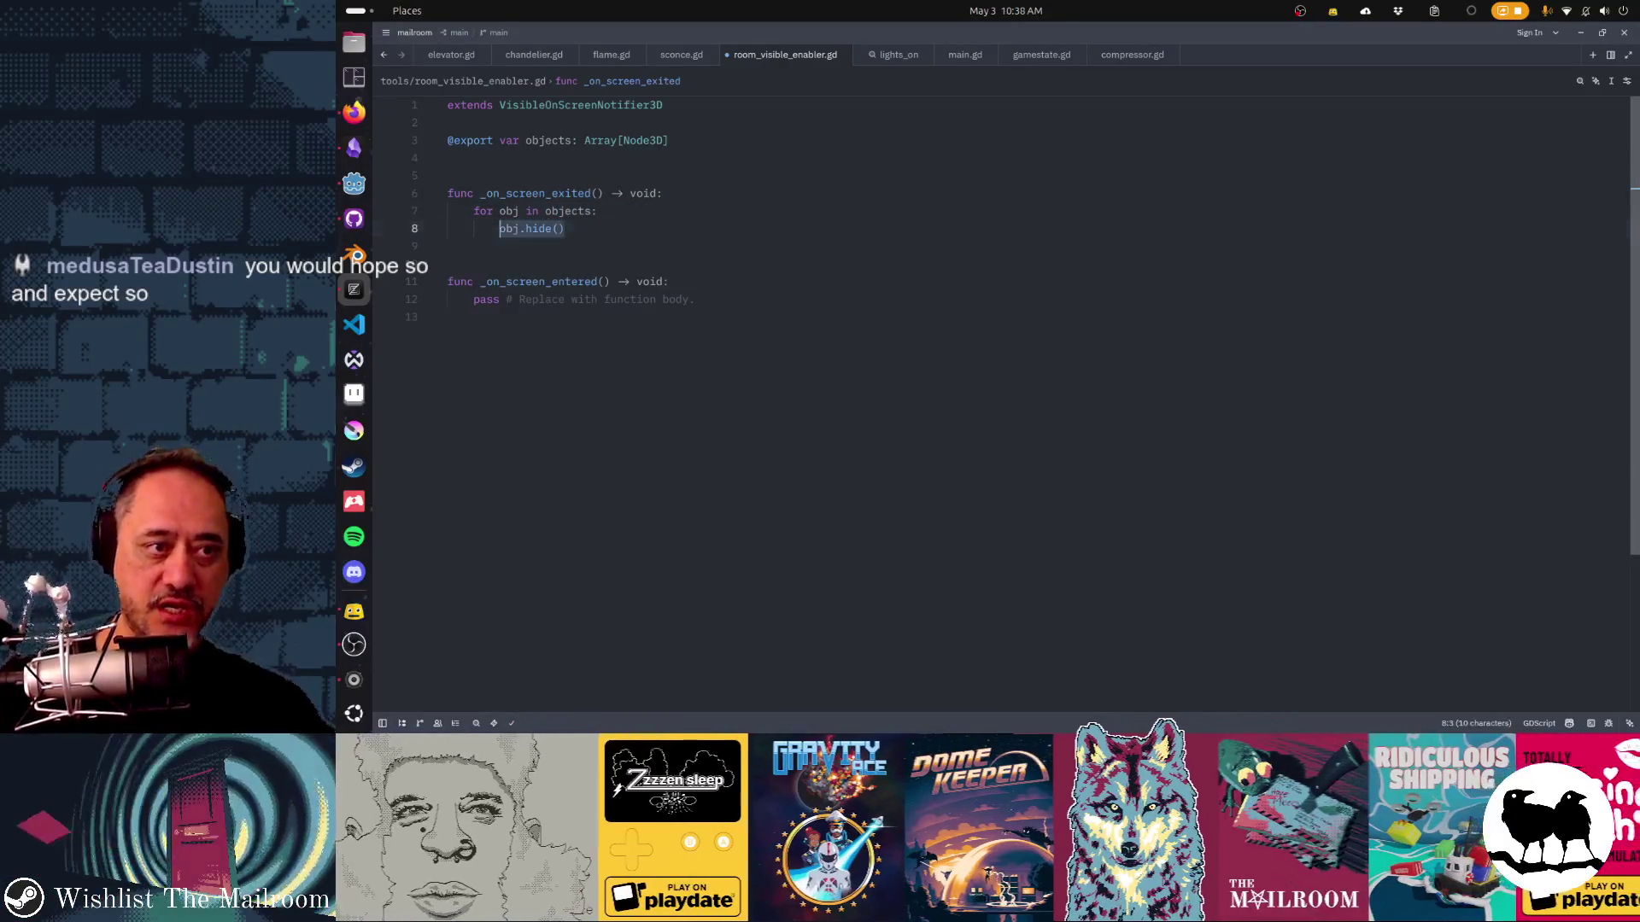
Paste the loop into _on_screen_entered, changing hide to show
key(Down)
key(Down)
key(Down)
key(Home)
key(shift+End)
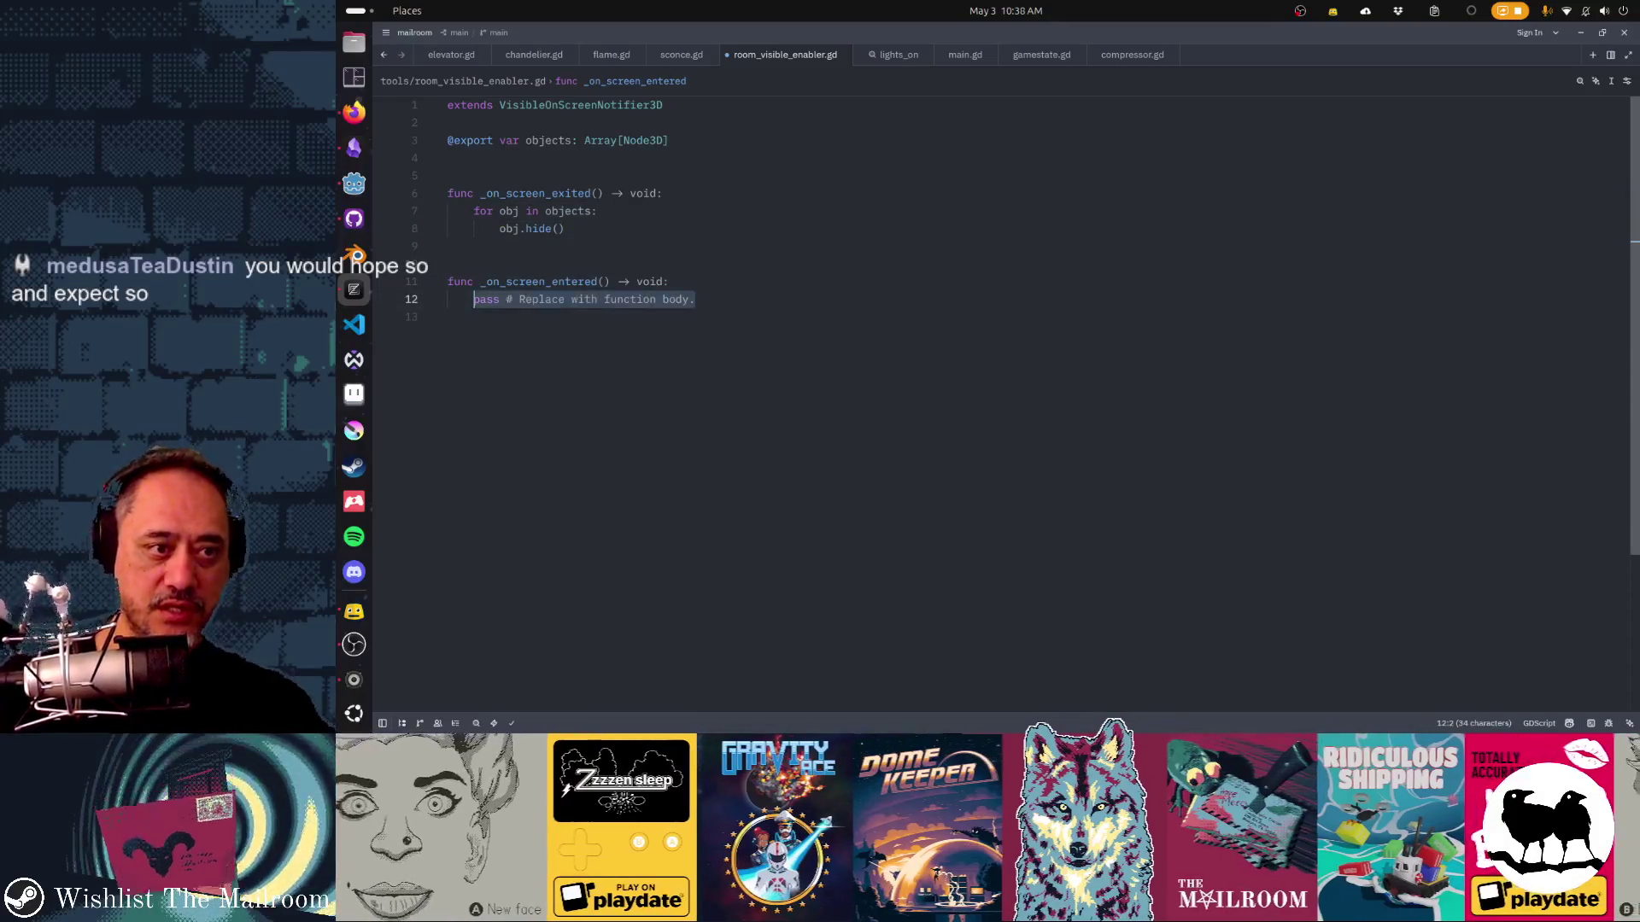
text(for obj in objects: 		obj.hide())
key(Left)
key(Left)
key(ctrl+shift+Left)
text(show)
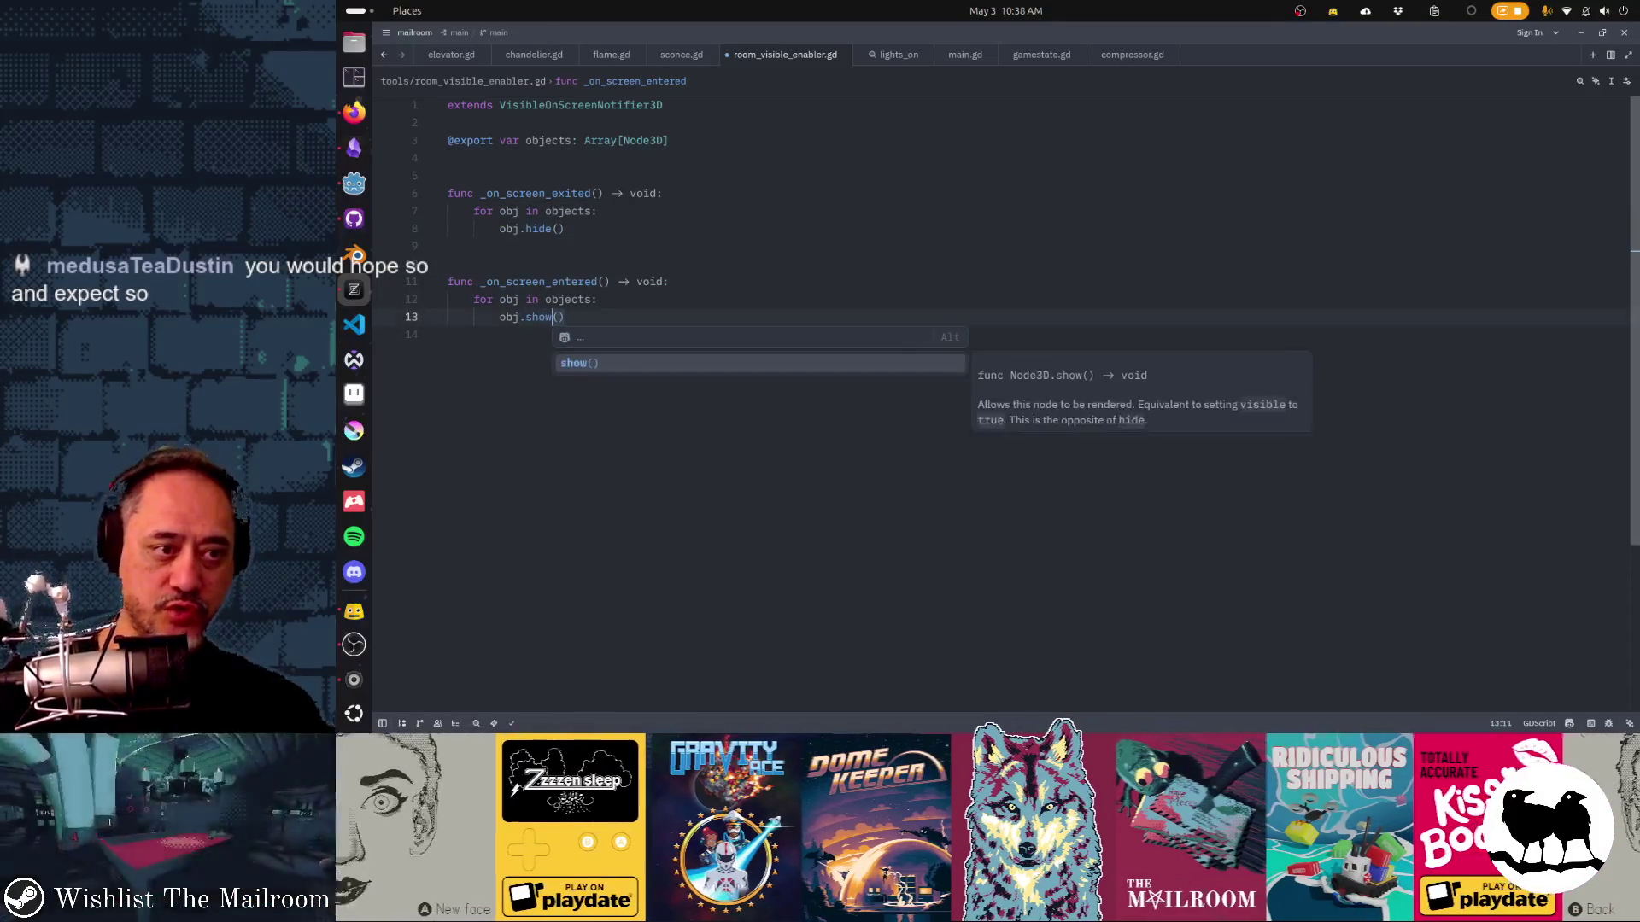
key(Up)
key(Up)
key(Up)
key(Up)
key(Up)
key(Up)
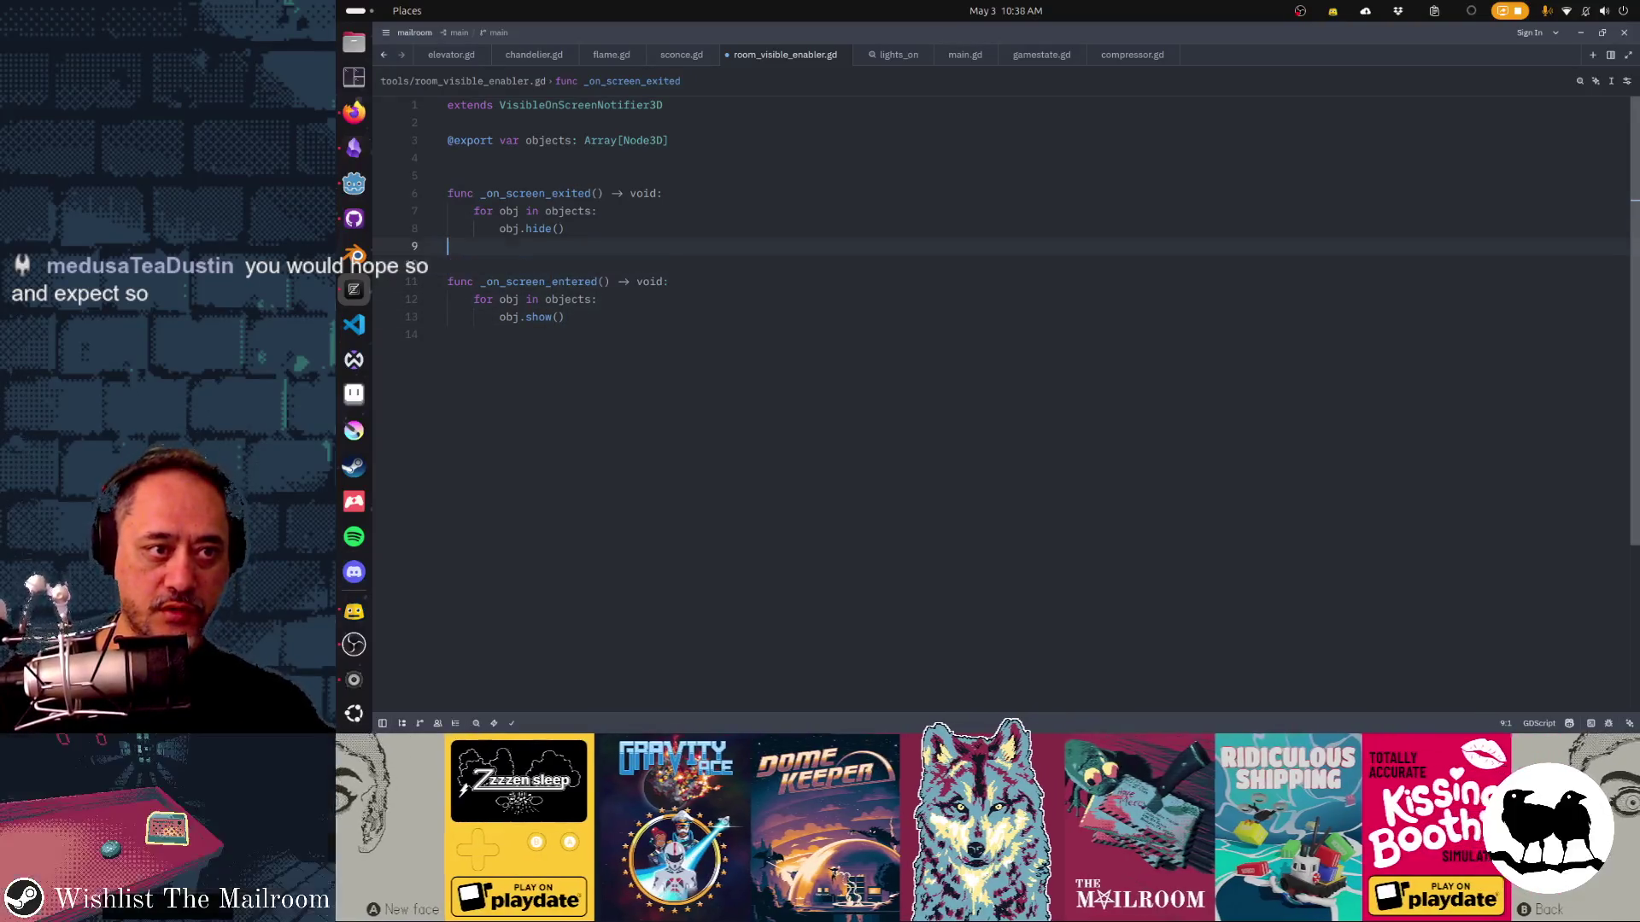
key(alt+Tab)
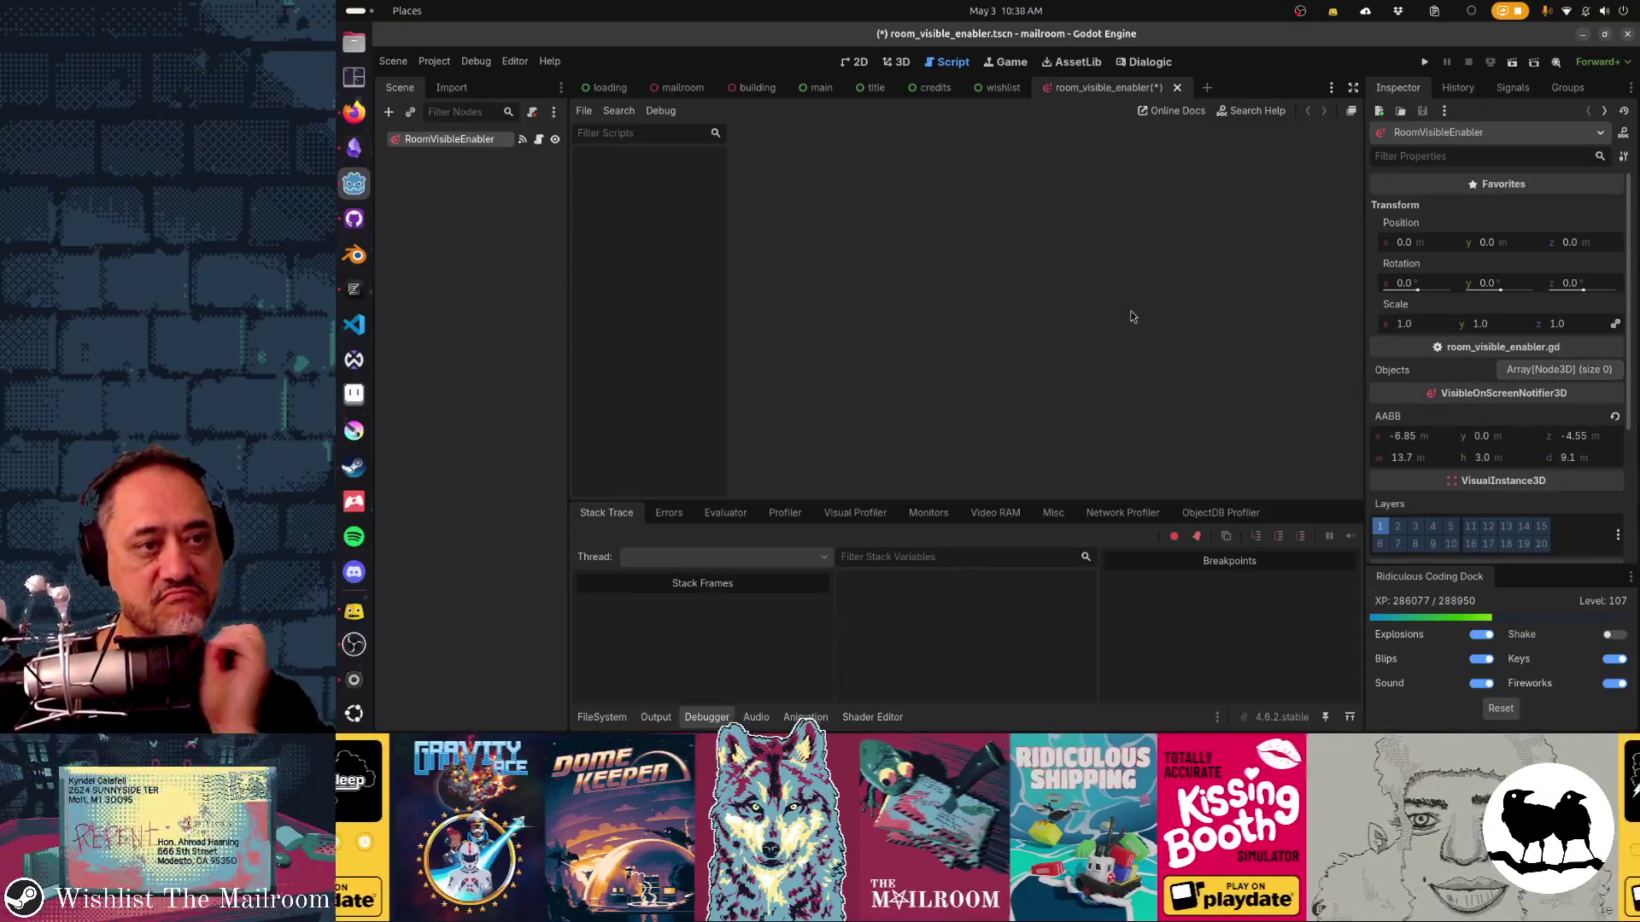
Inspect the notifier's box from above in the 3D view
key(ctrl+F2)
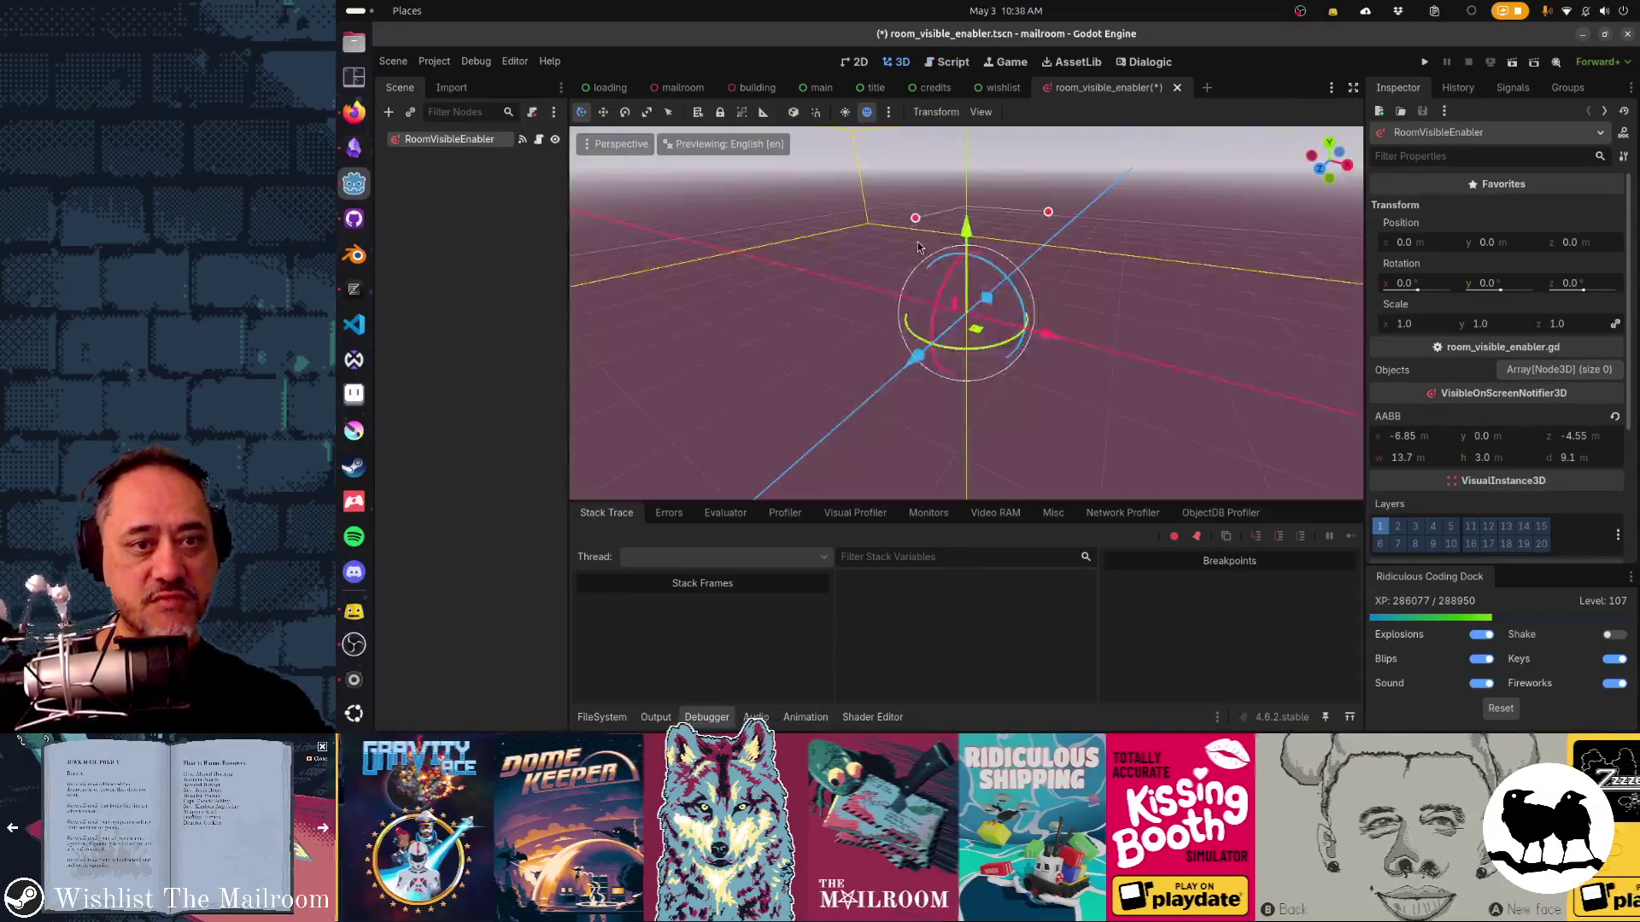
scroll(730, 210, down, 5)
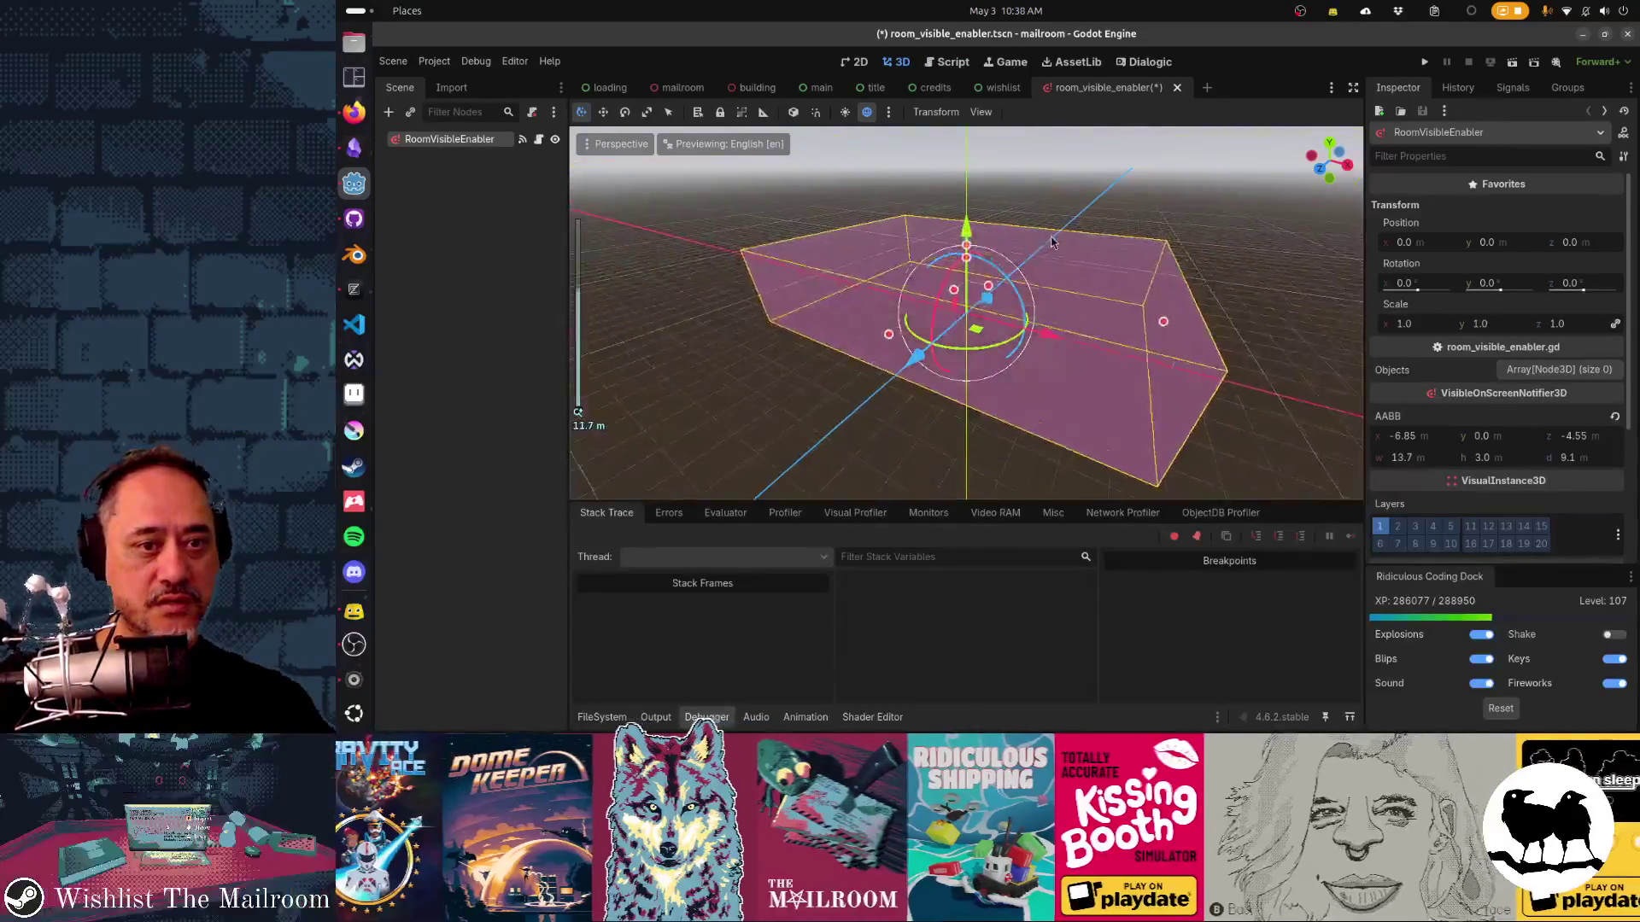
drag(730, 210, 907, 218)
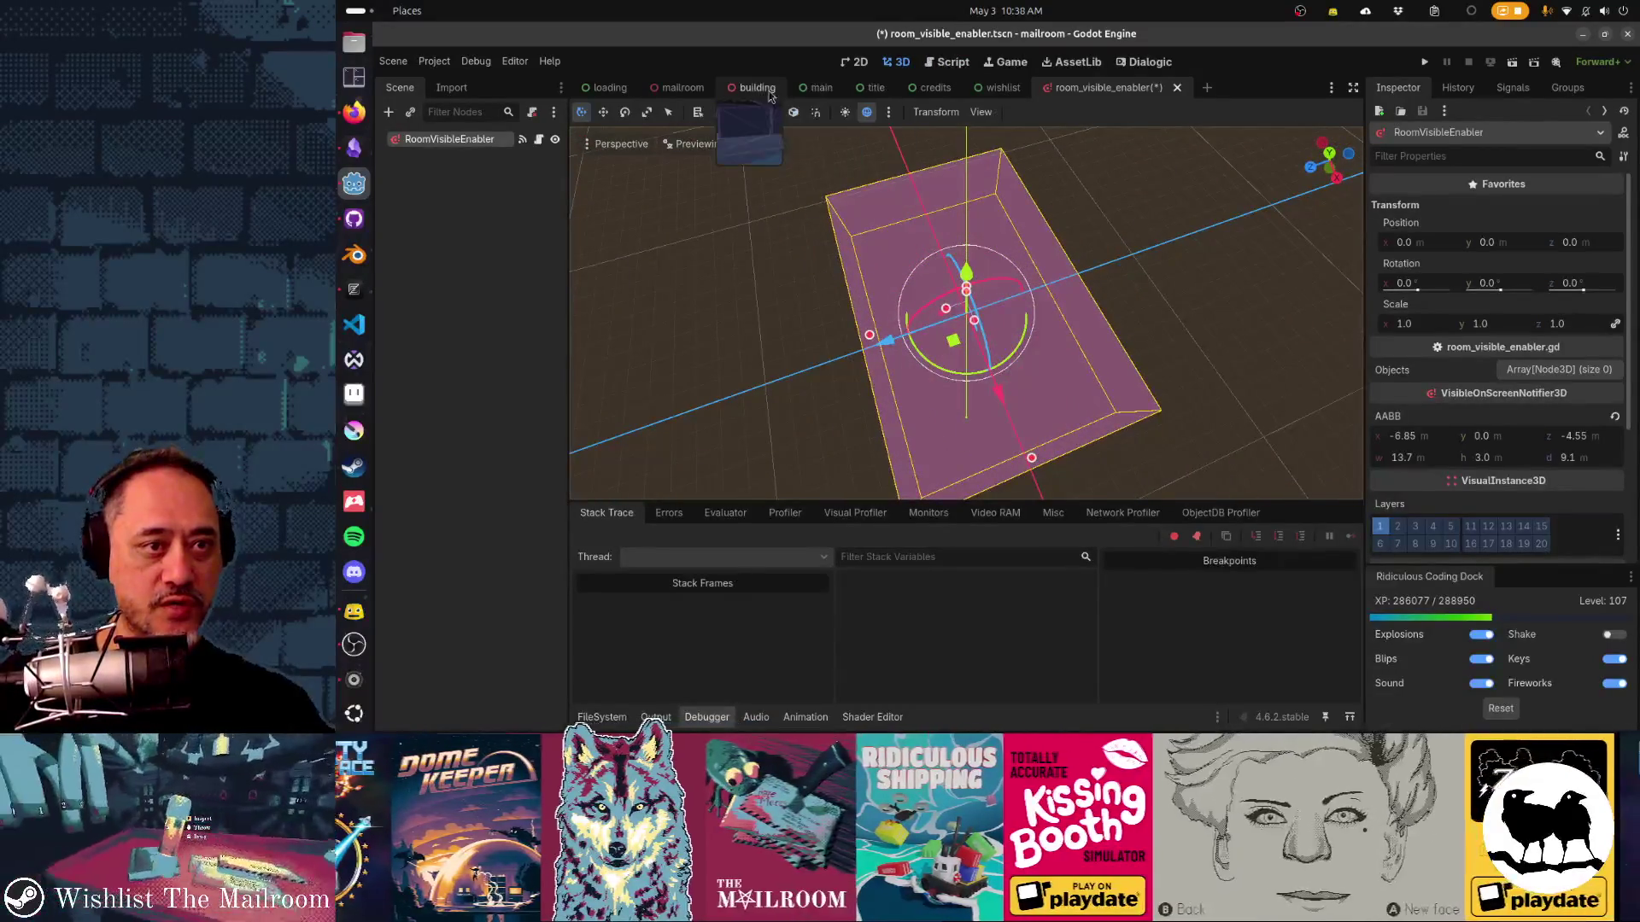
Open the mailroom scene and look down into the room
mouse_move(671, 96)
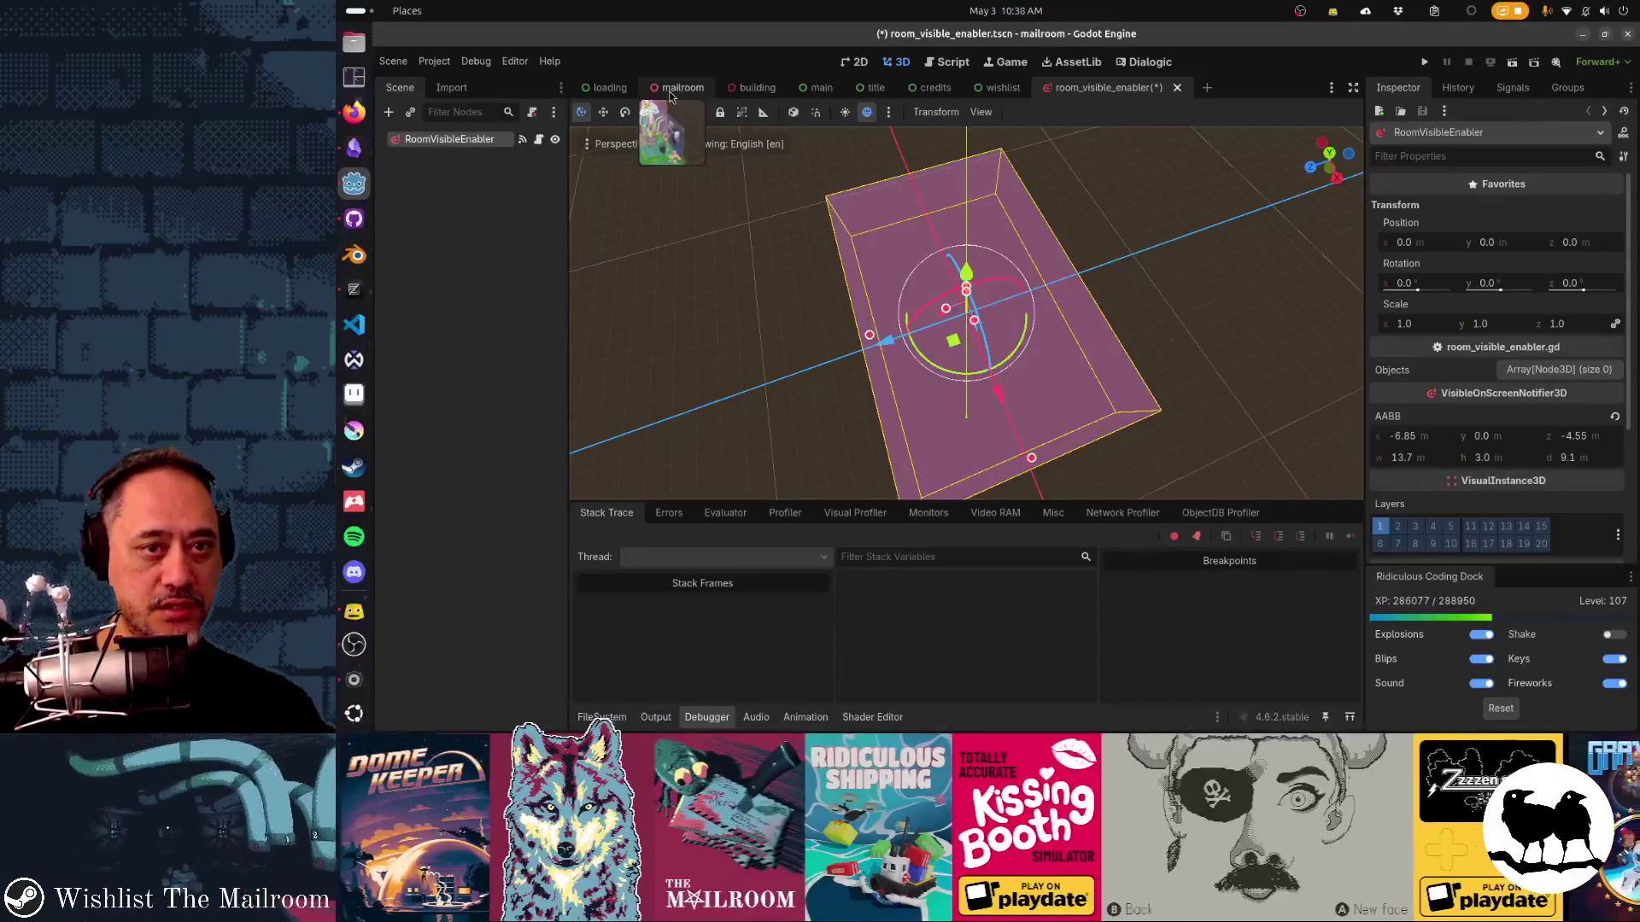
click(671, 89)
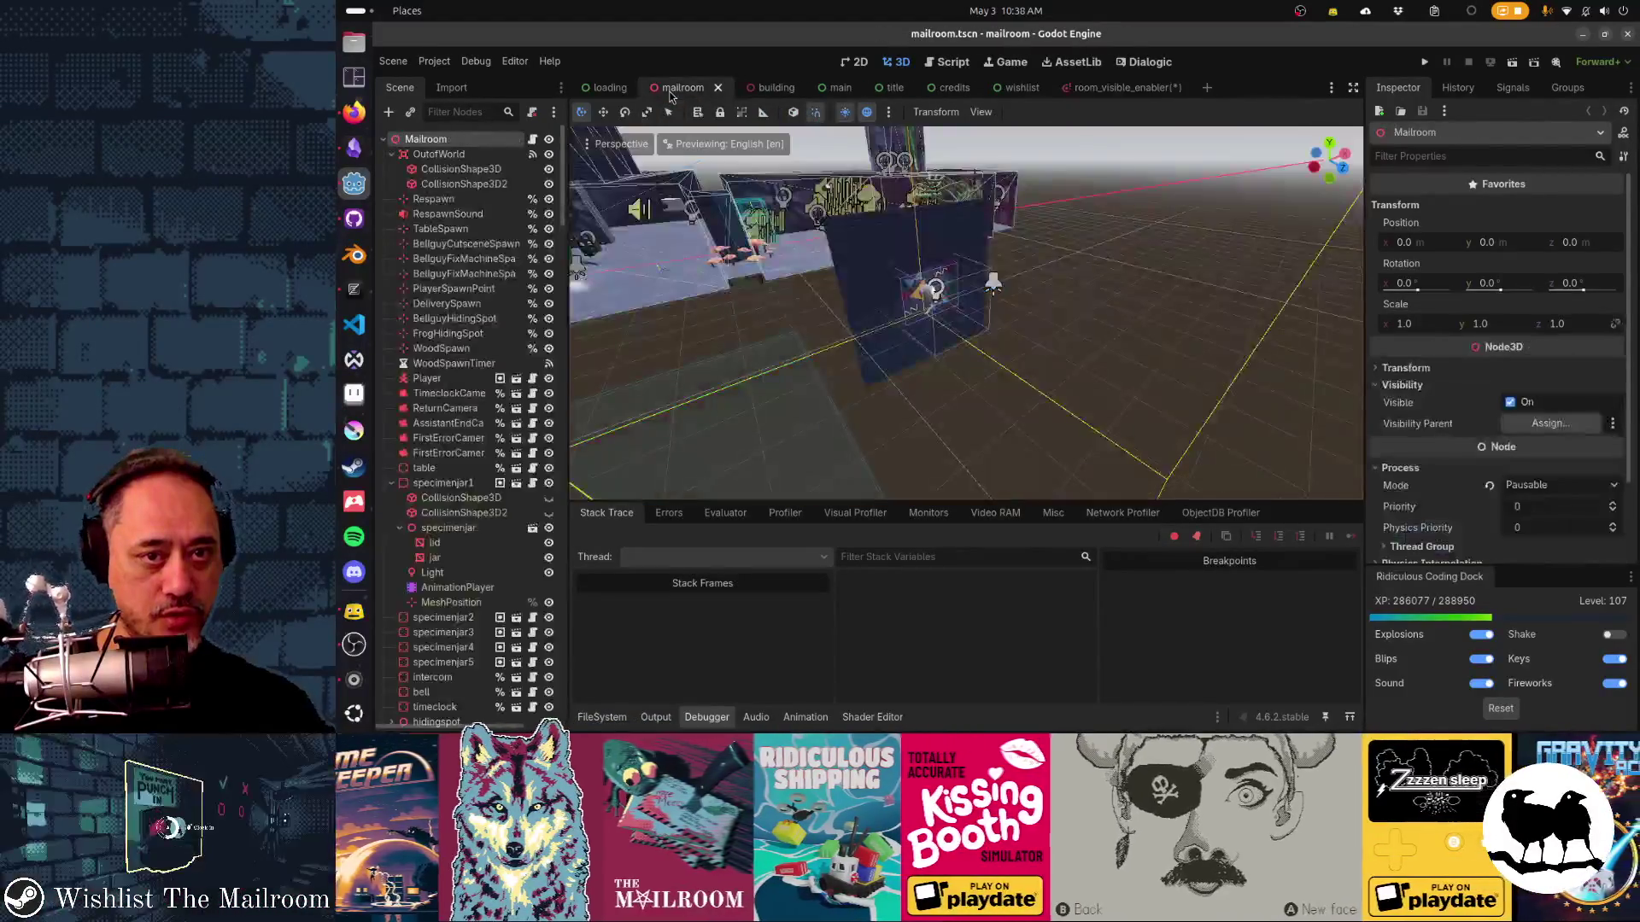
click(1108, 88)
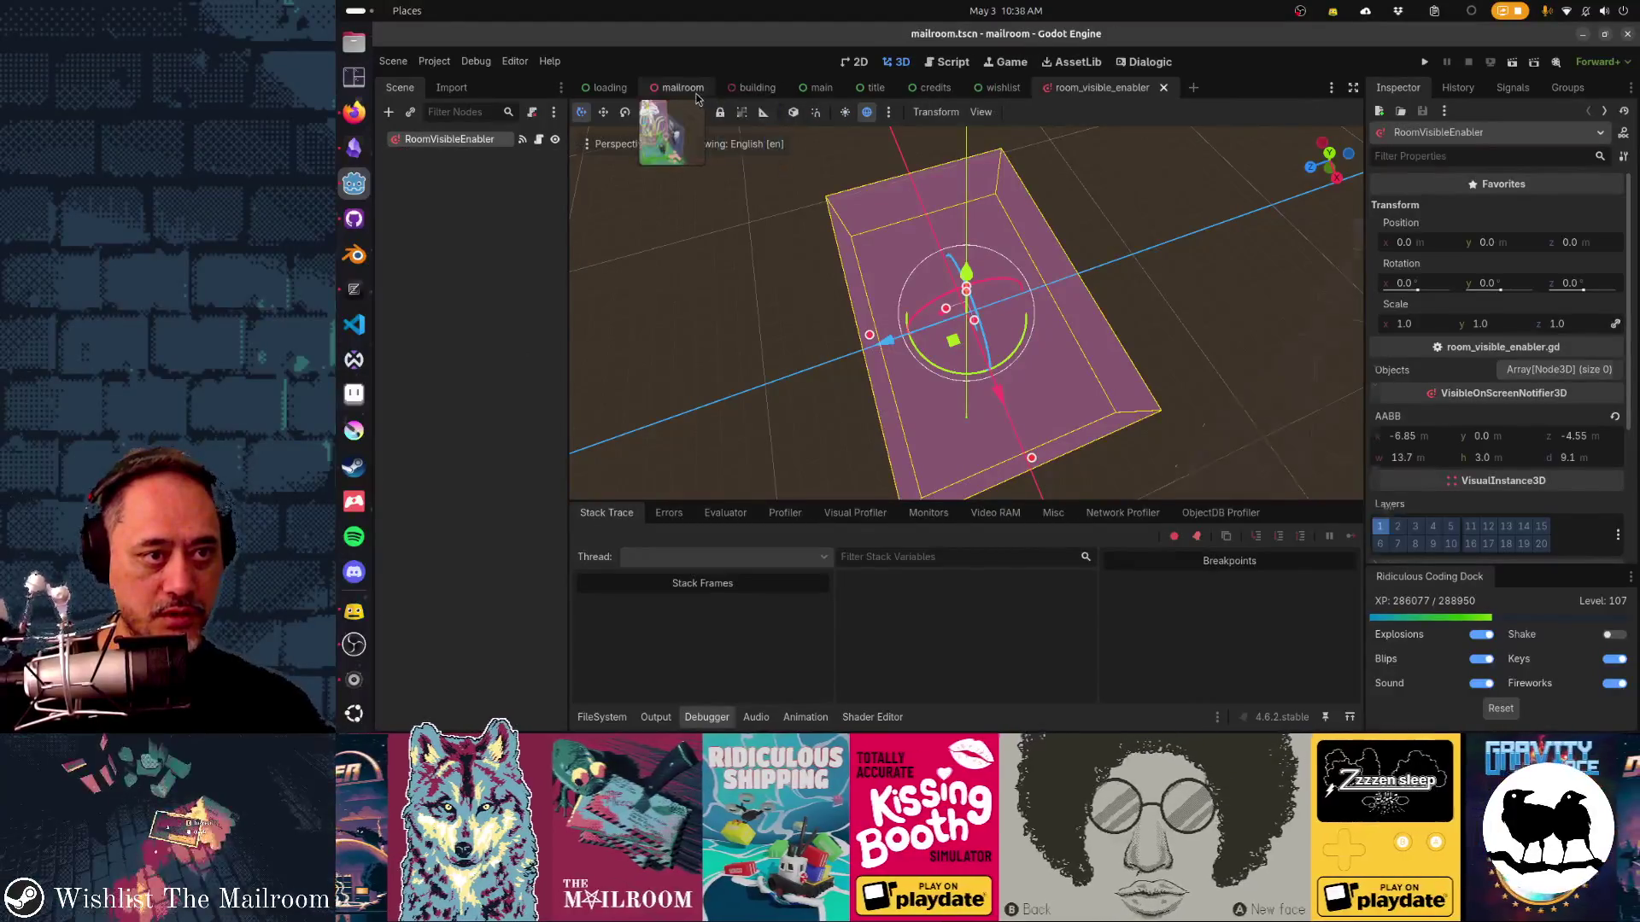
click(680, 88)
scroll(445, 572, down, 15)
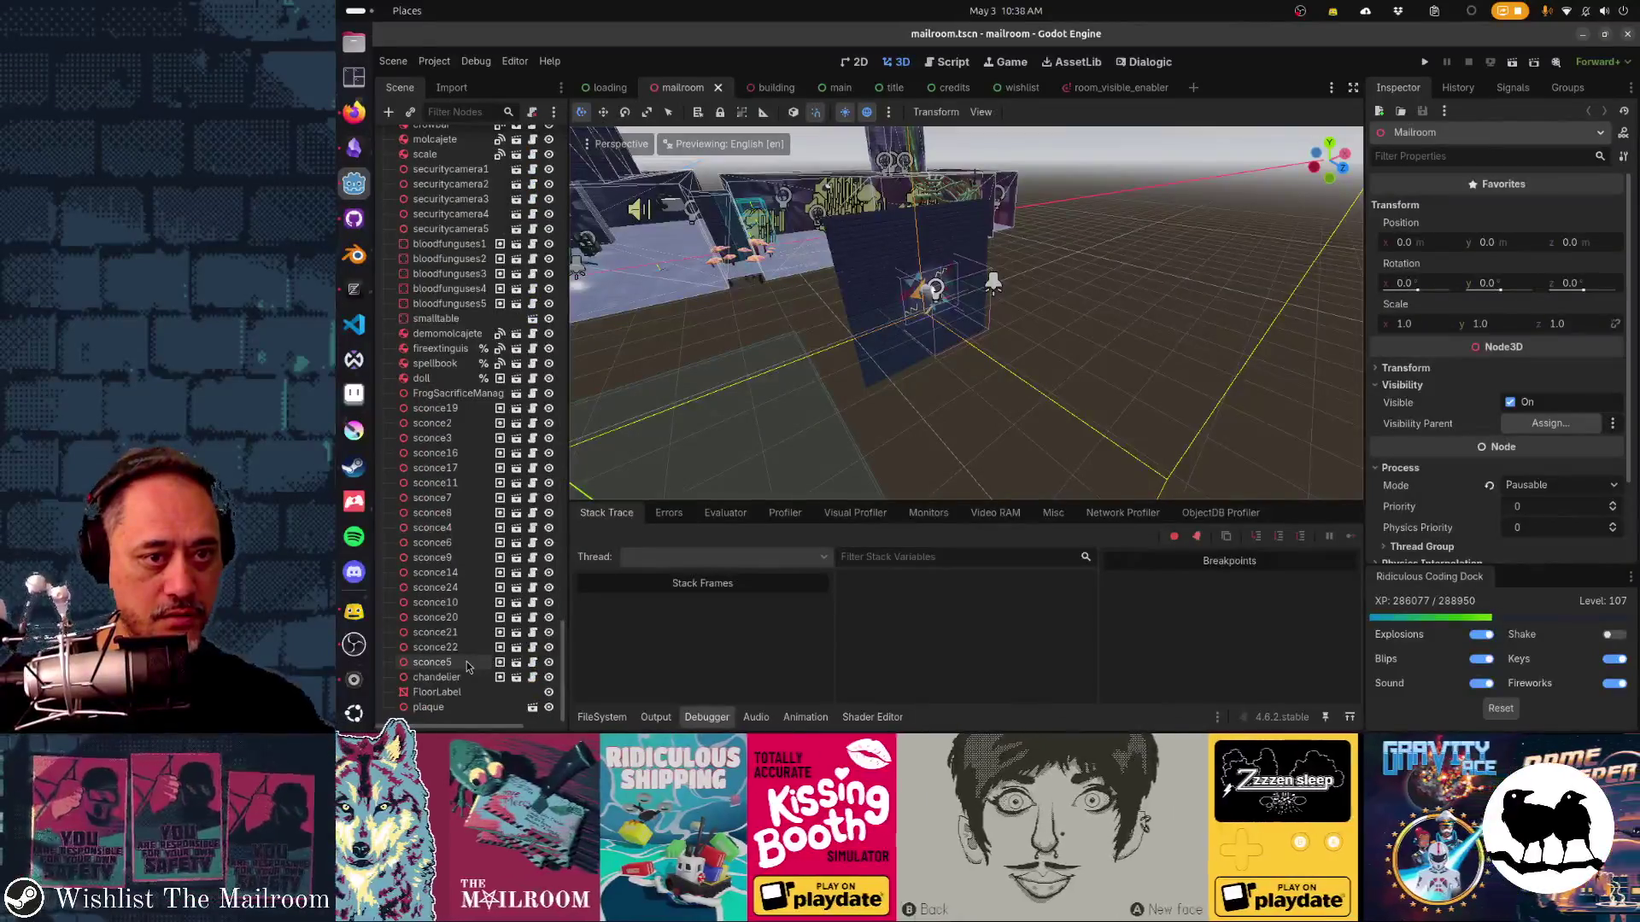
mouse_move(894, 429)
mouse_down()
mouse_move(1050, 408)
mouse_move(958, 393)
mouse_up()
scroll(502, 386, up, 15)
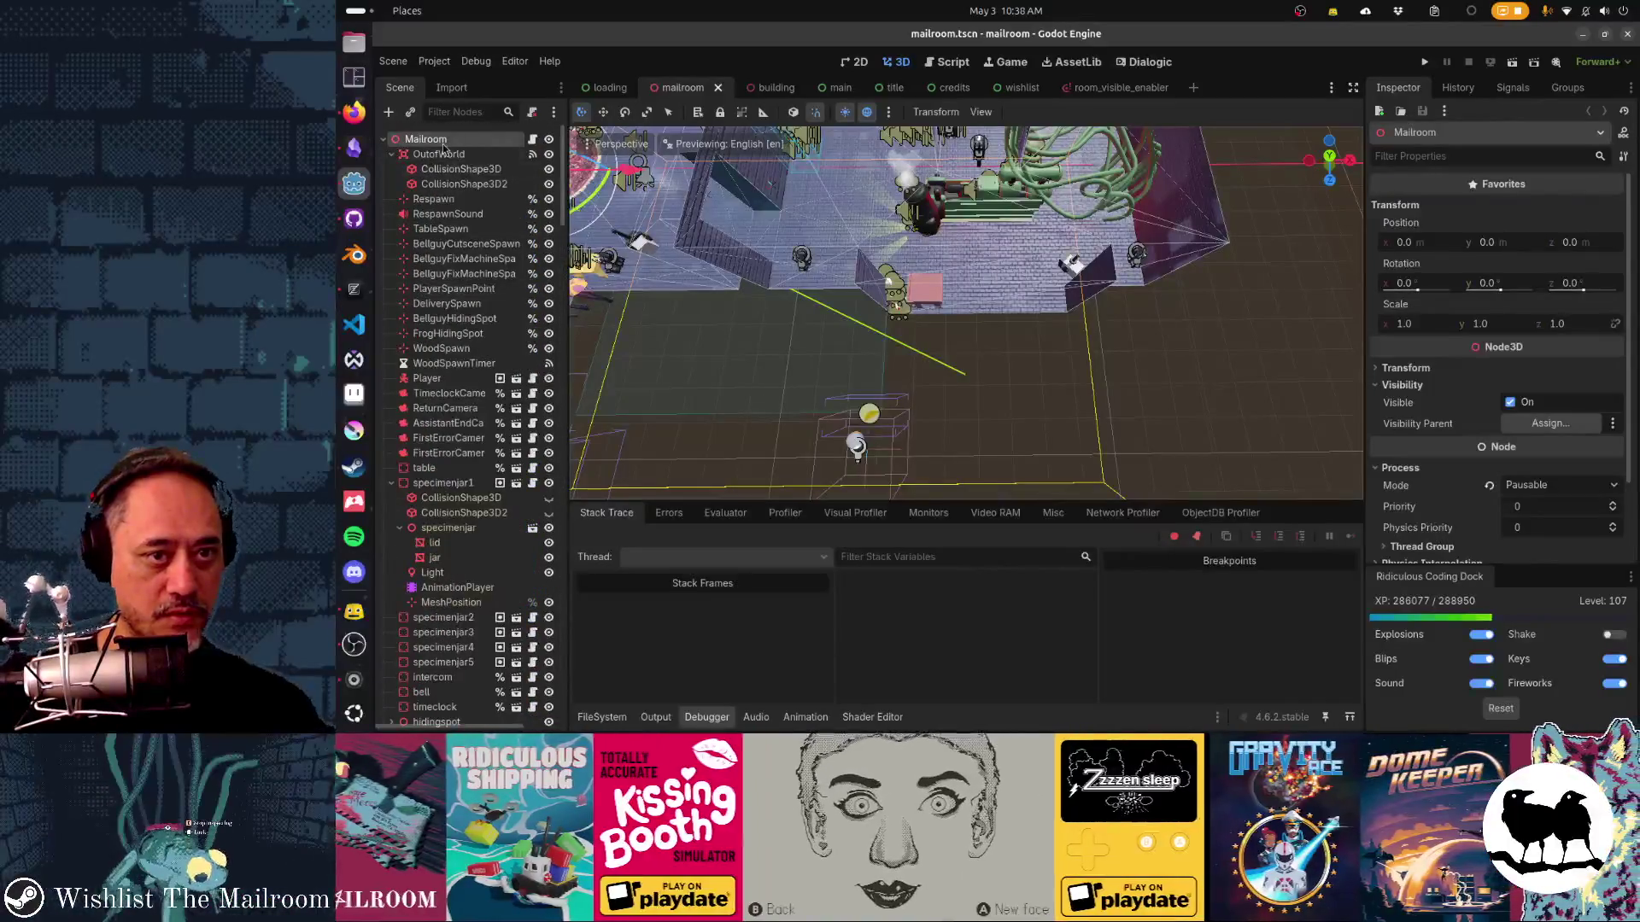
Instance room_visible_enabler.tscn into the mailroom and rename it CompressorRoomVisibleEnabler
click(410, 112)
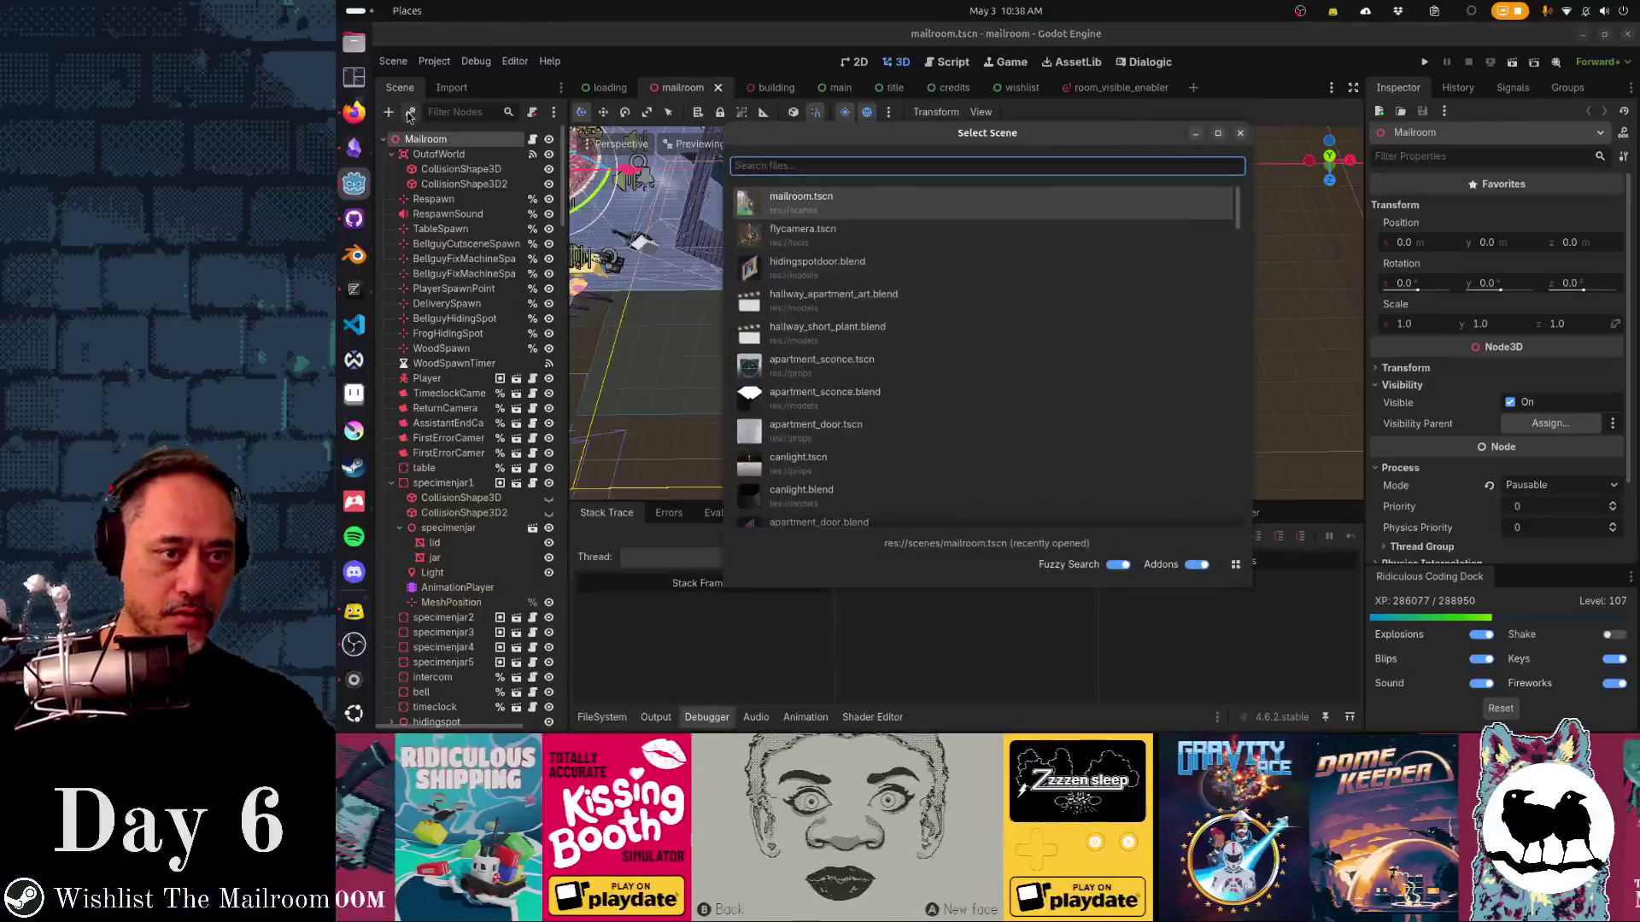
text(compressor)
key(ctrl+a)
text(roomvi)
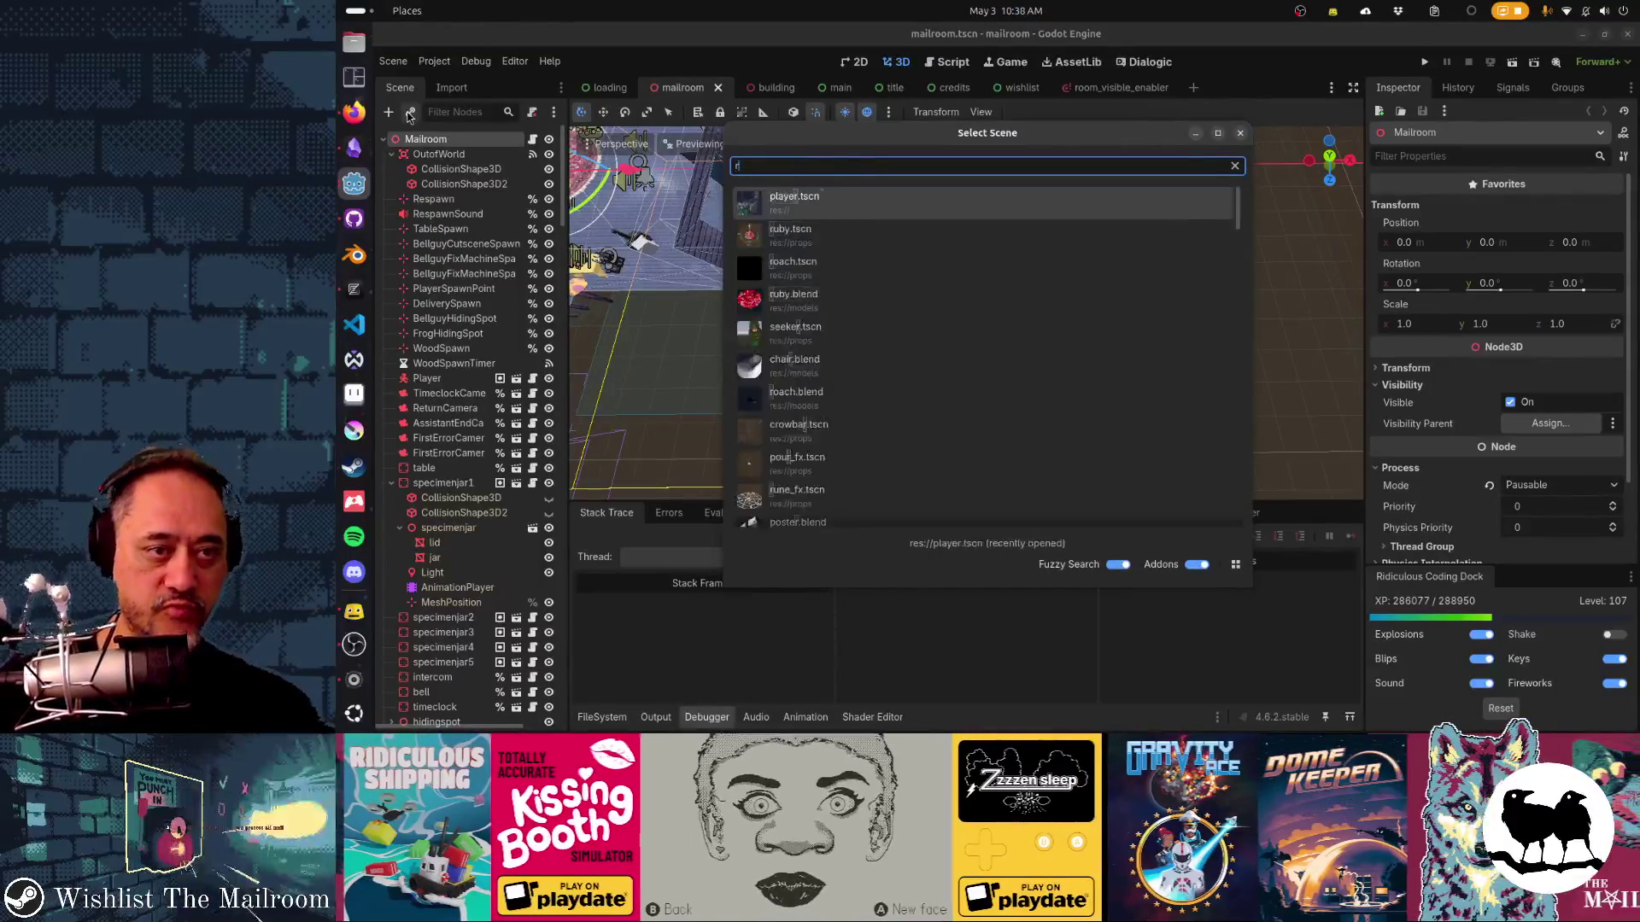
key(Return)
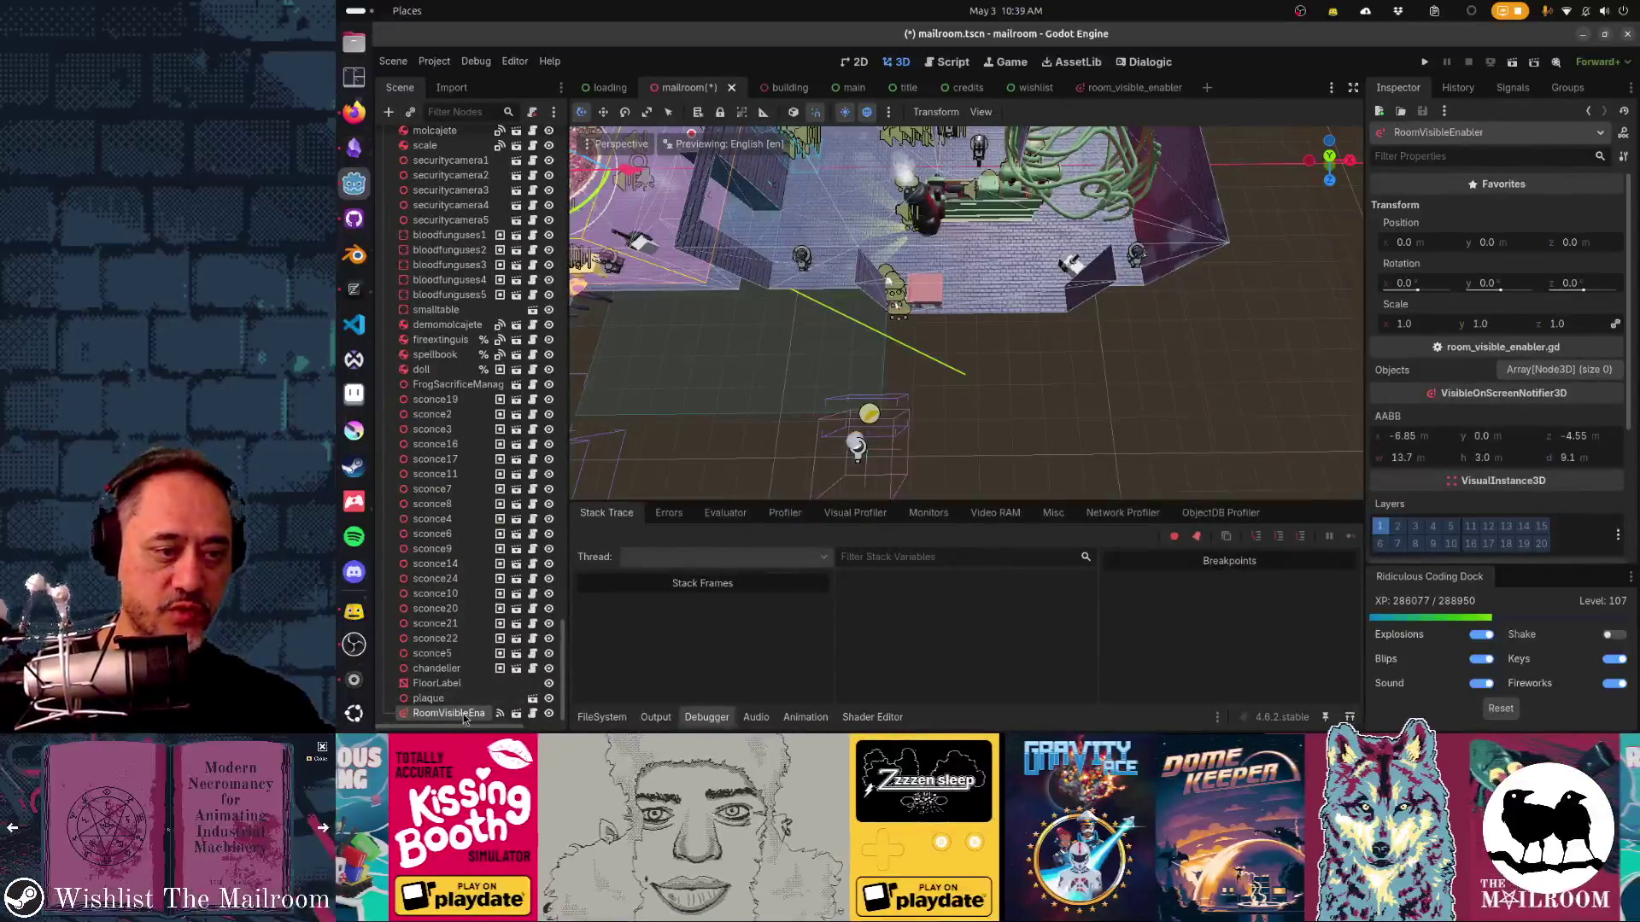
key(Escape)
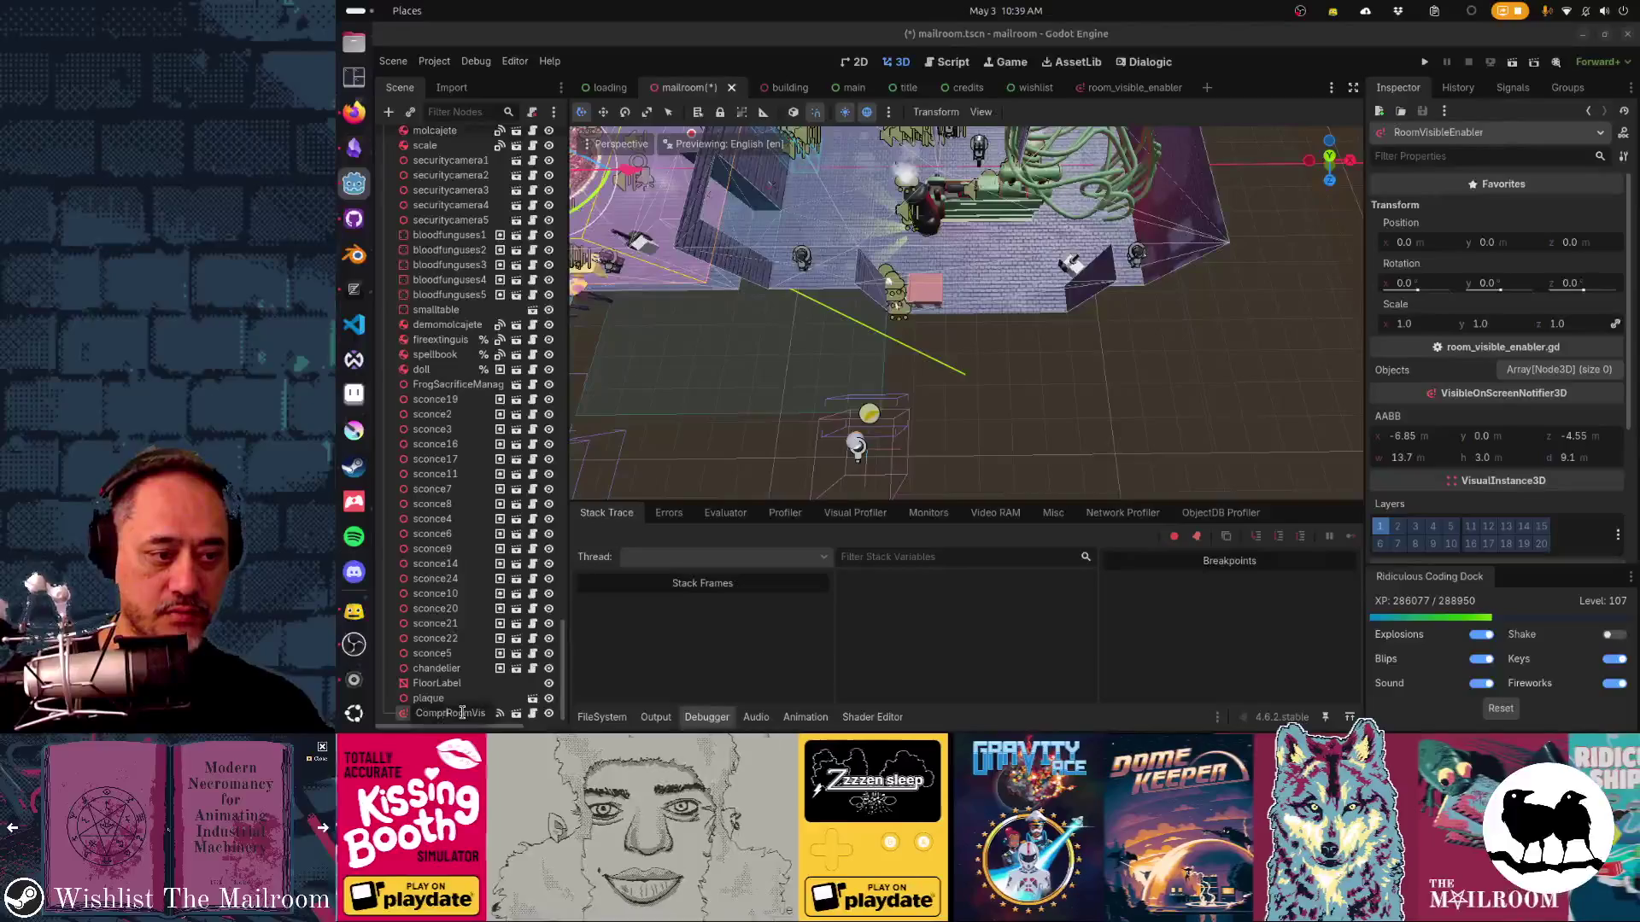
key(Return)
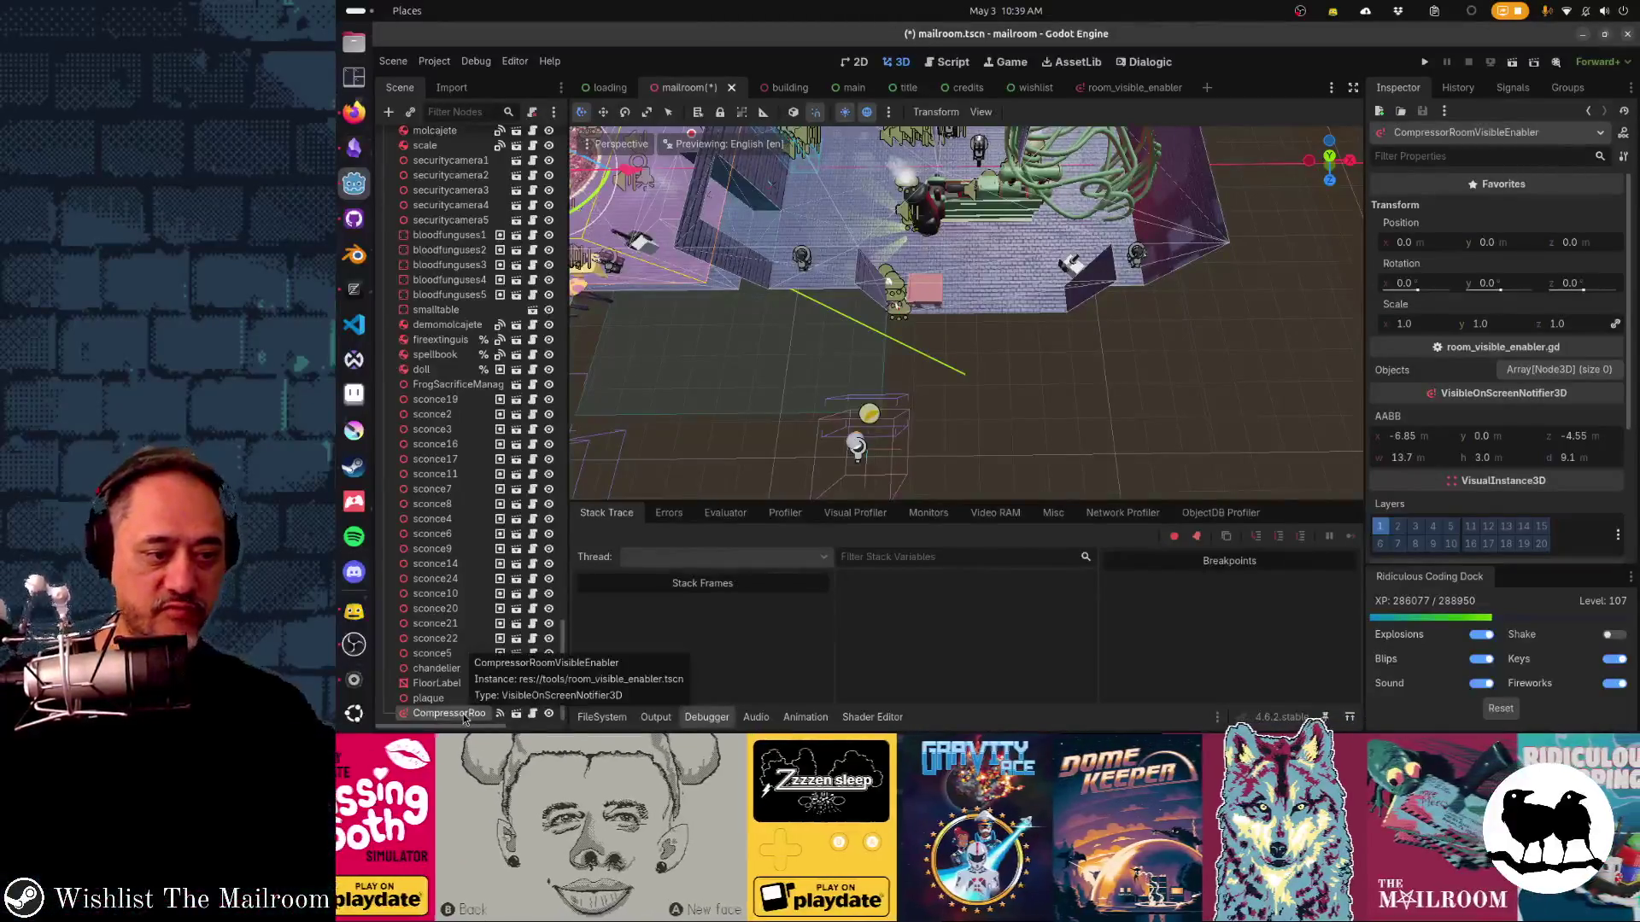
scroll(859, 272, down, 5)
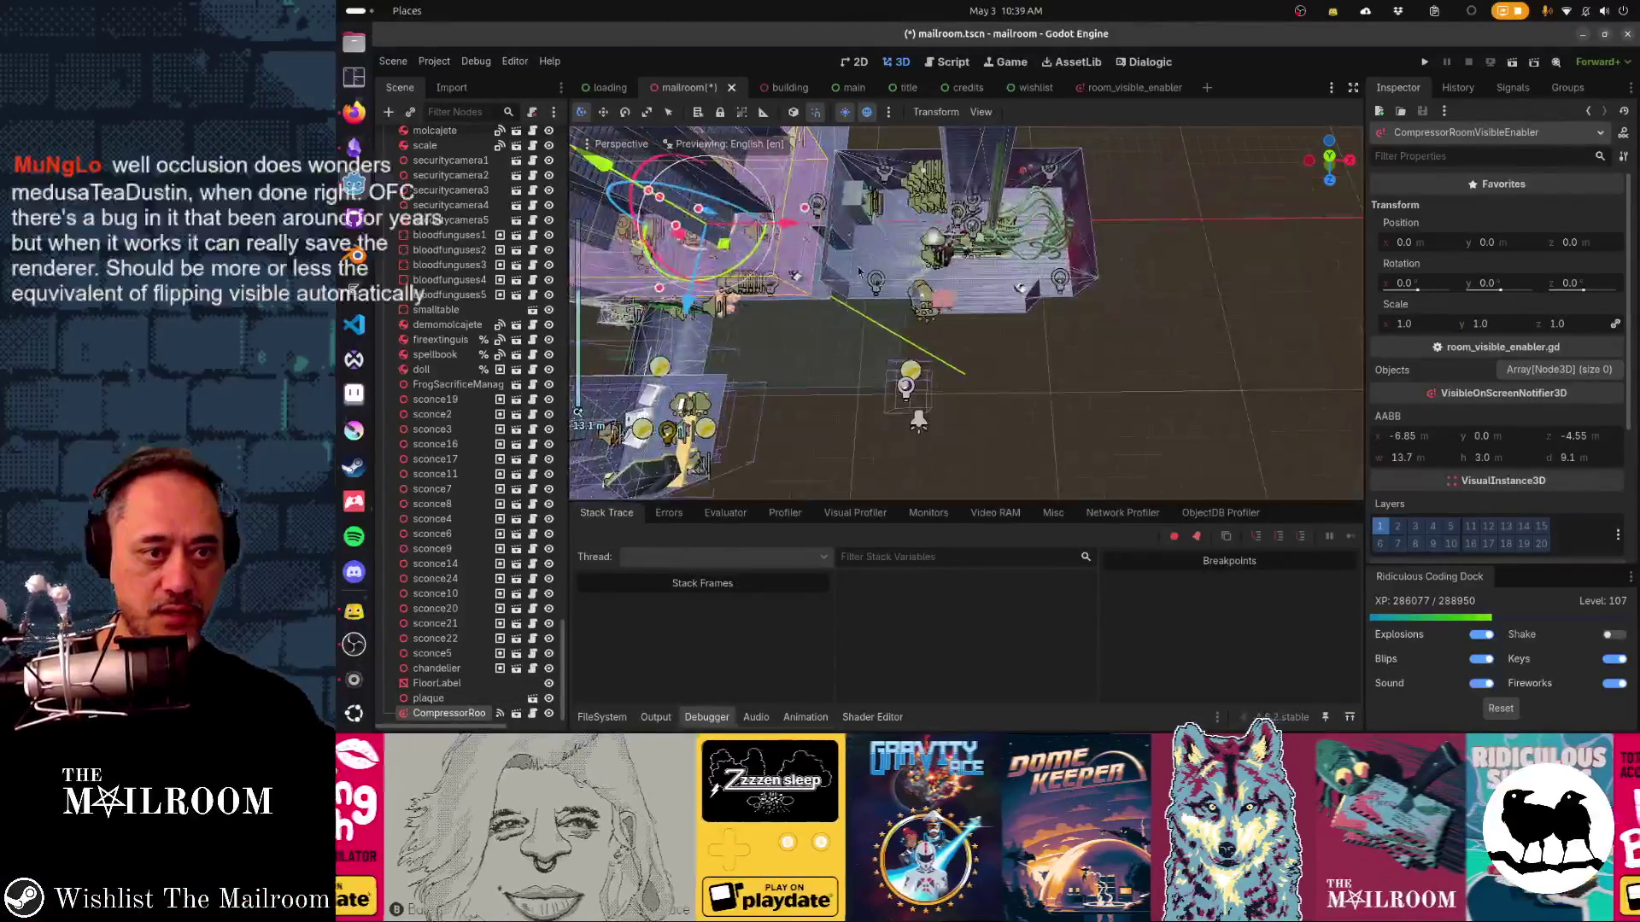
Drag CompressorRoomVisibleEnabler to x 15.35 and z 1.6 using Front and Top views
drag(783, 229, 1039, 237)
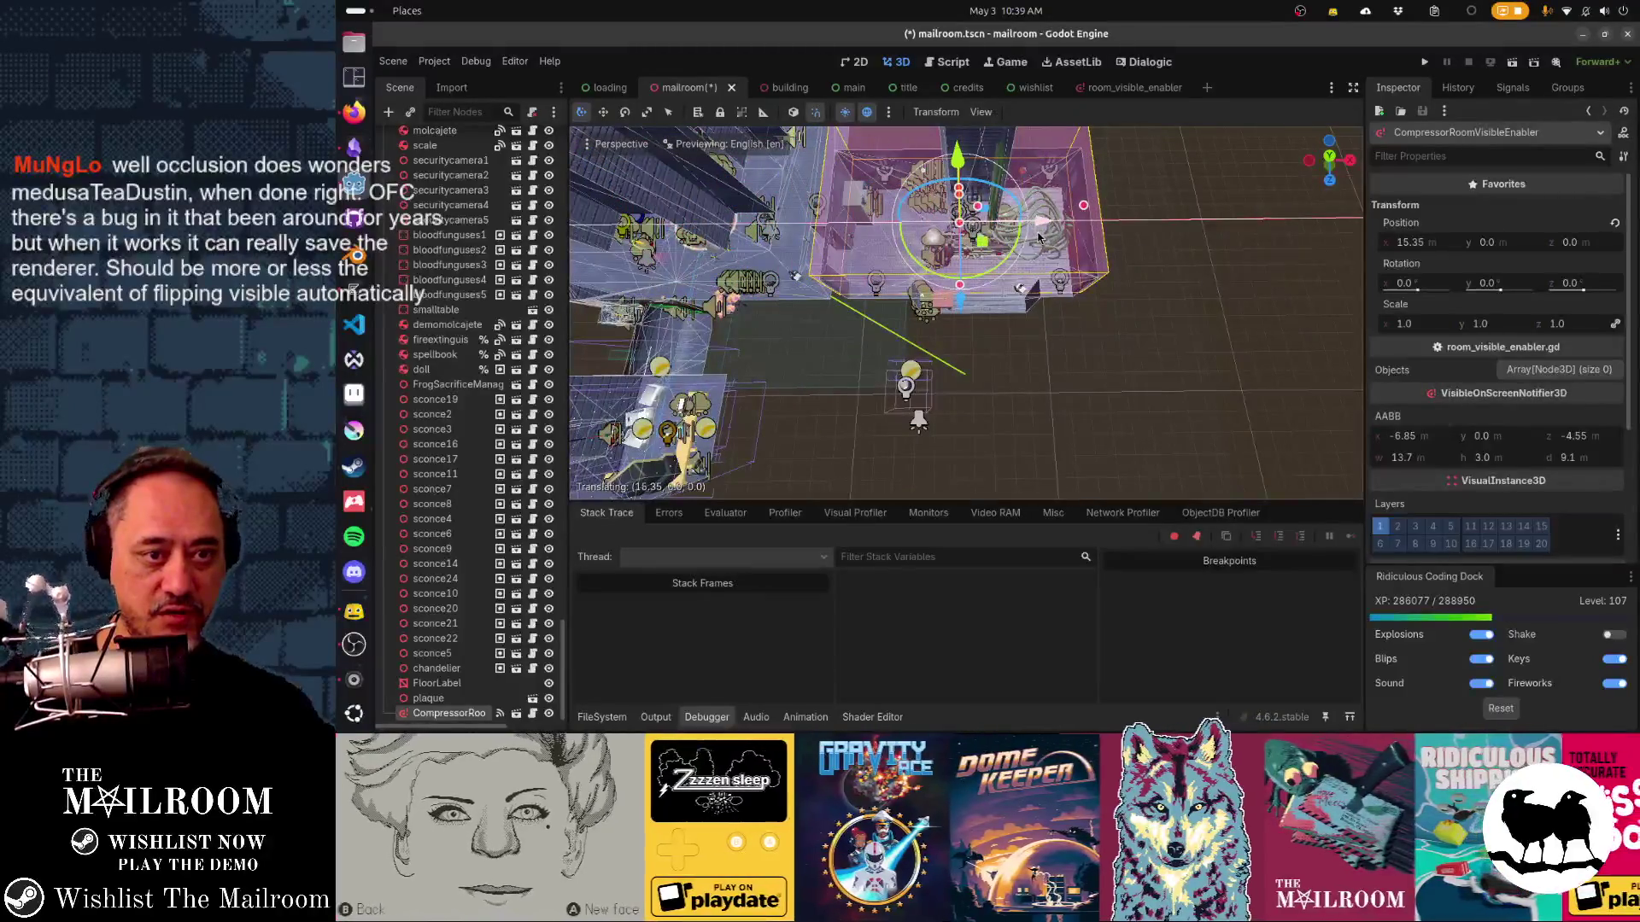
key(KP_1)
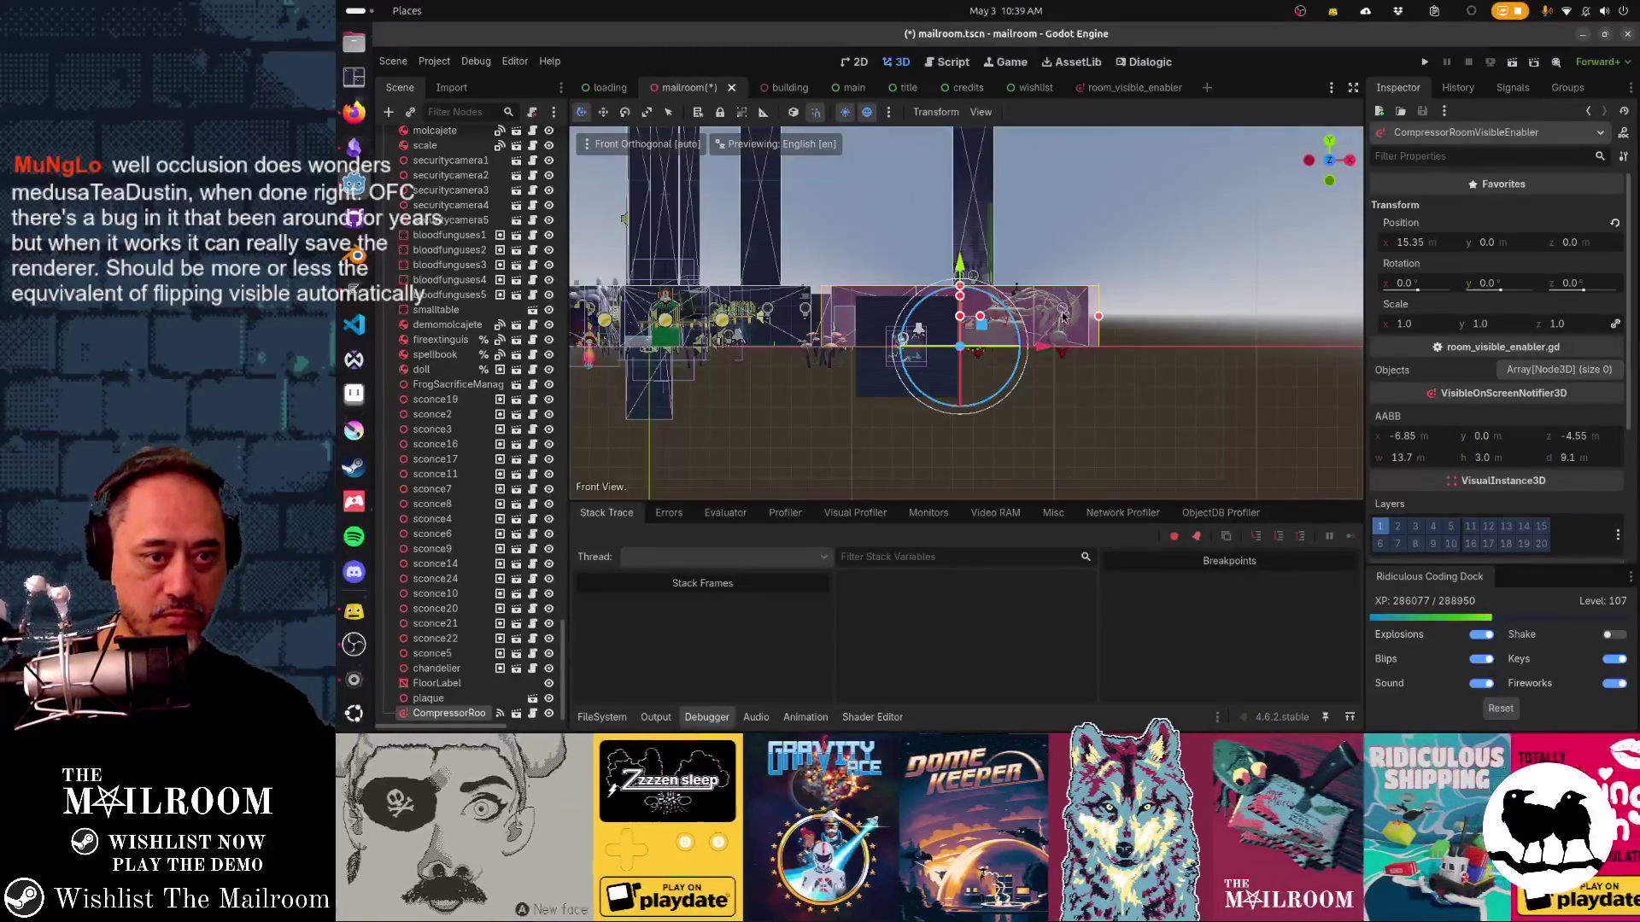
key(KP_7)
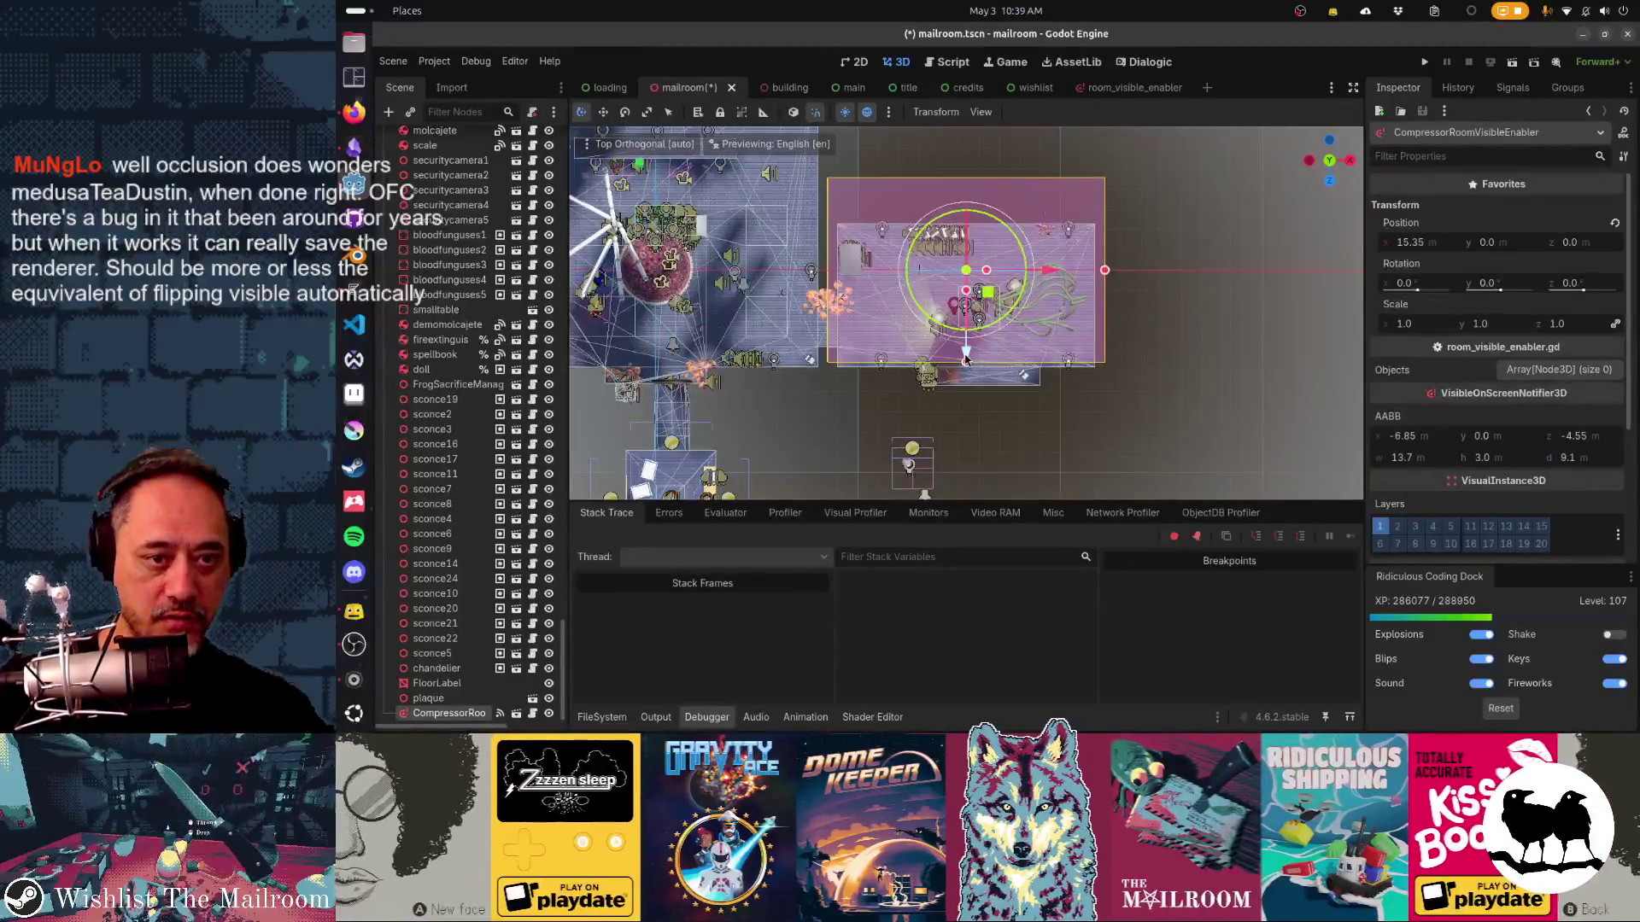
drag(966, 360, 978, 392)
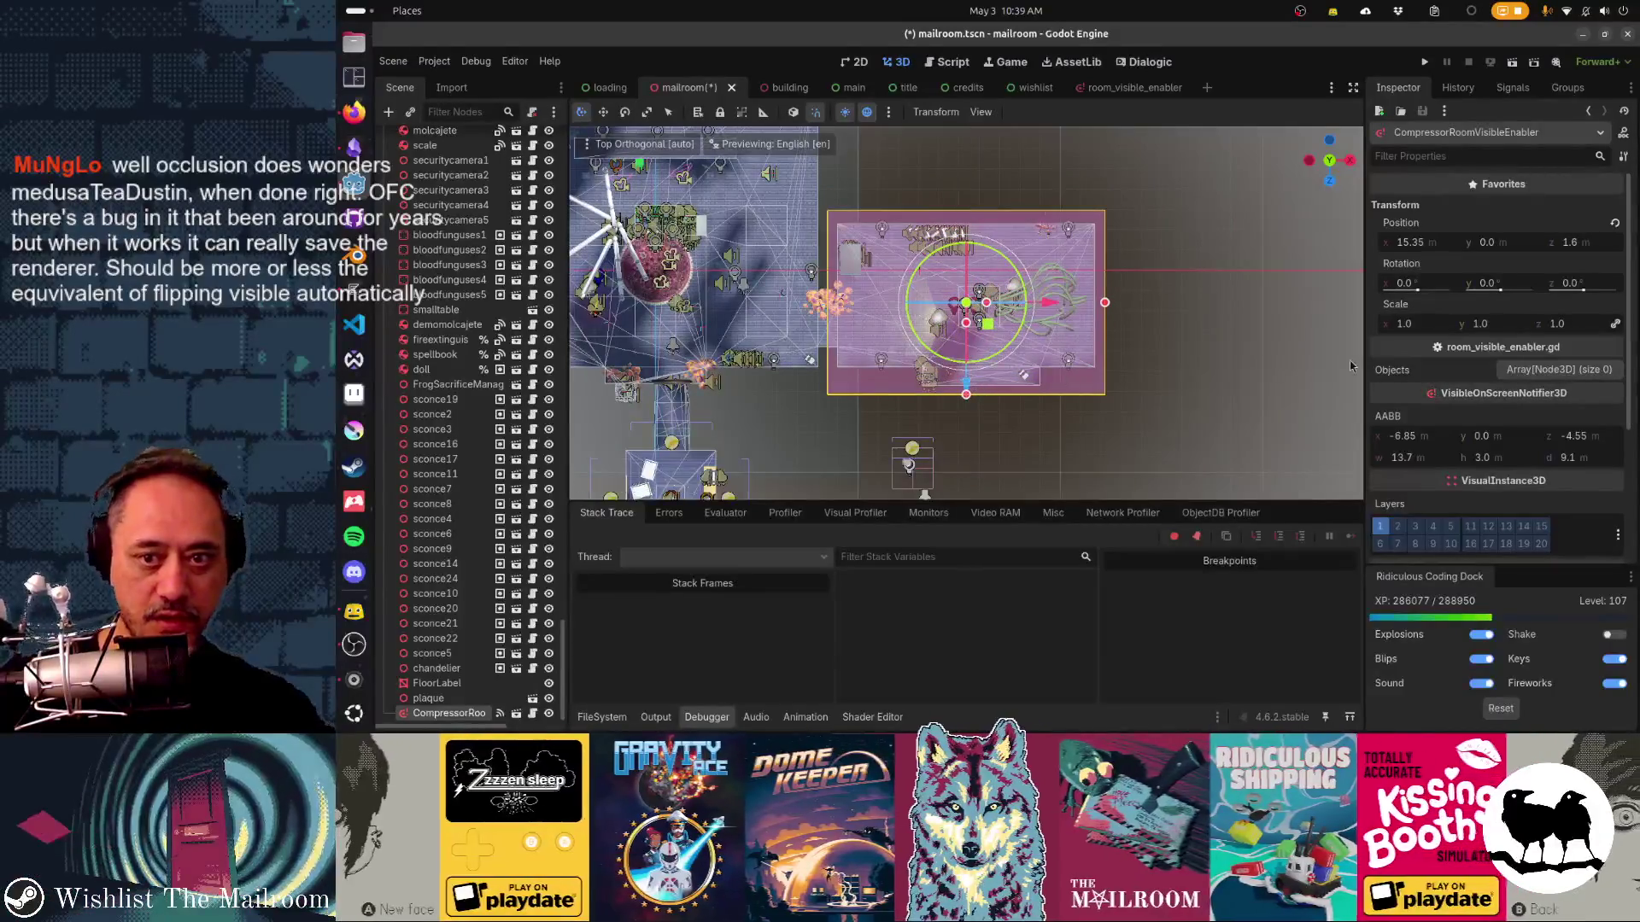
click(1559, 369)
click(1507, 415)
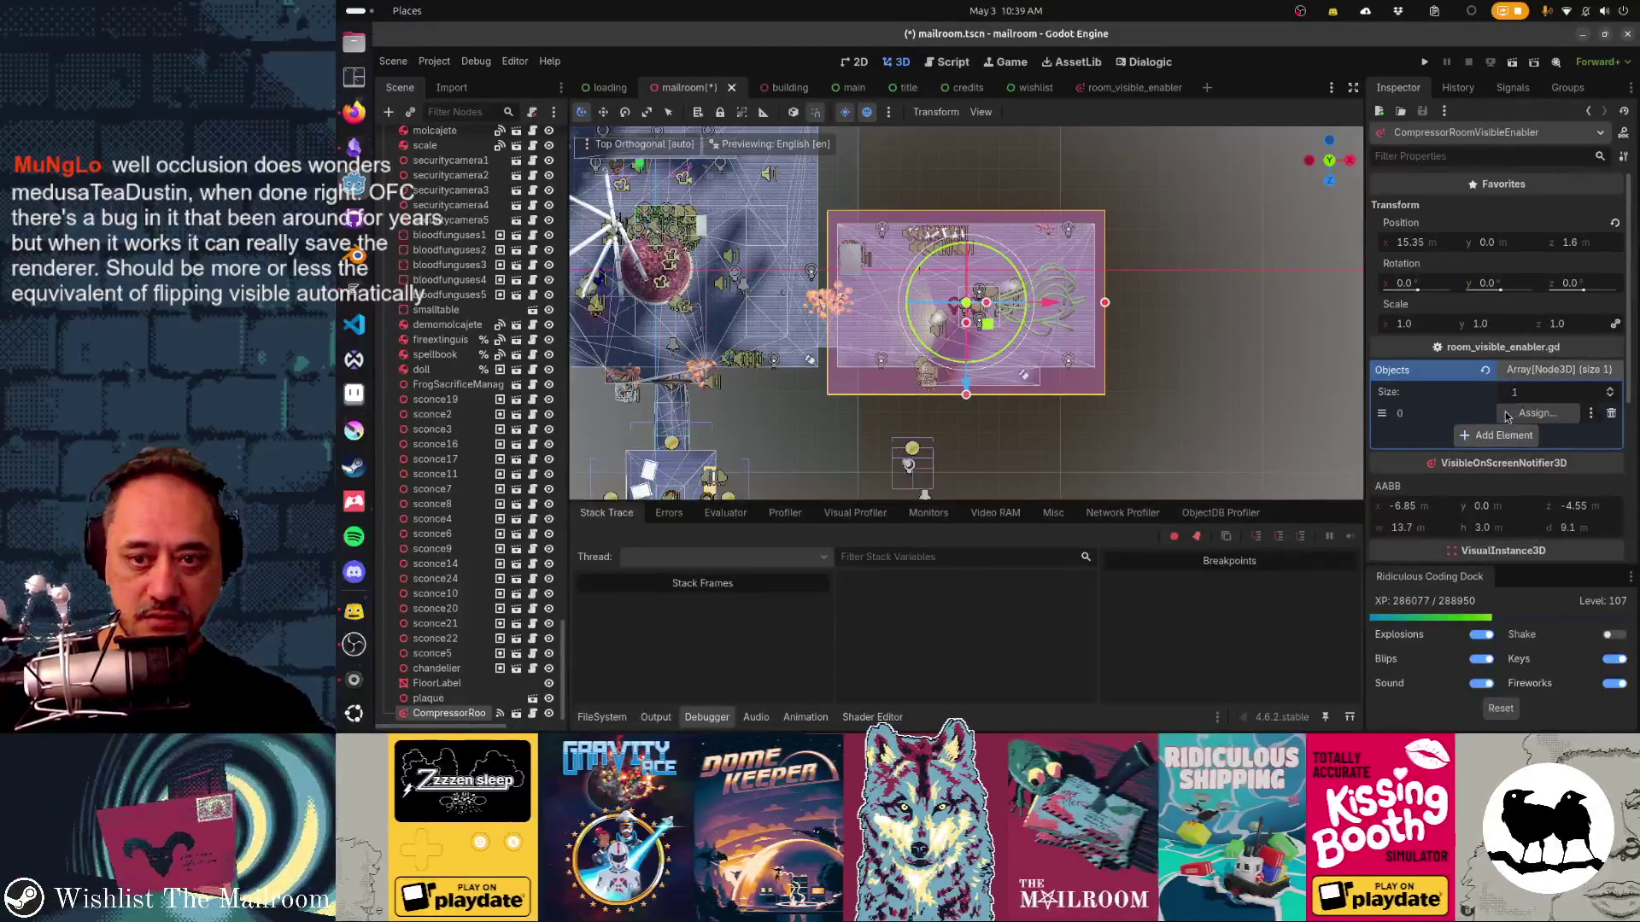
click(1538, 413)
key(Escape)
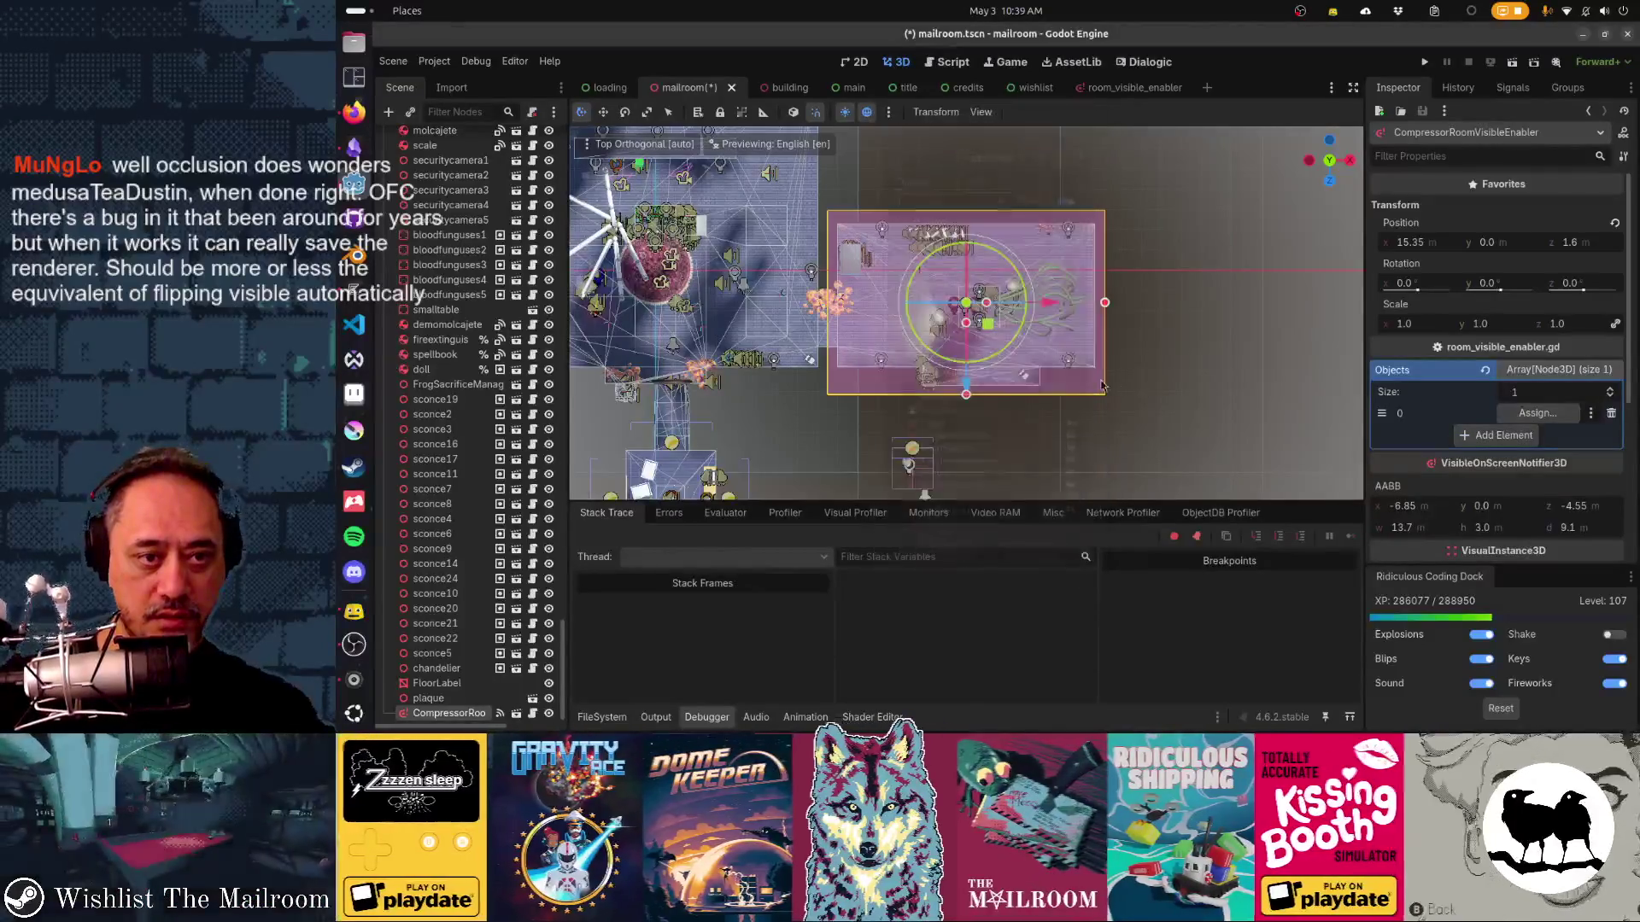
mouse_move(1141, 381)
mouse_down()
mouse_move(1045, 323)
mouse_move(1025, 439)
mouse_move(988, 469)
mouse_move(1040, 173)
mouse_move(1068, 256)
mouse_move(1110, 273)
mouse_up()
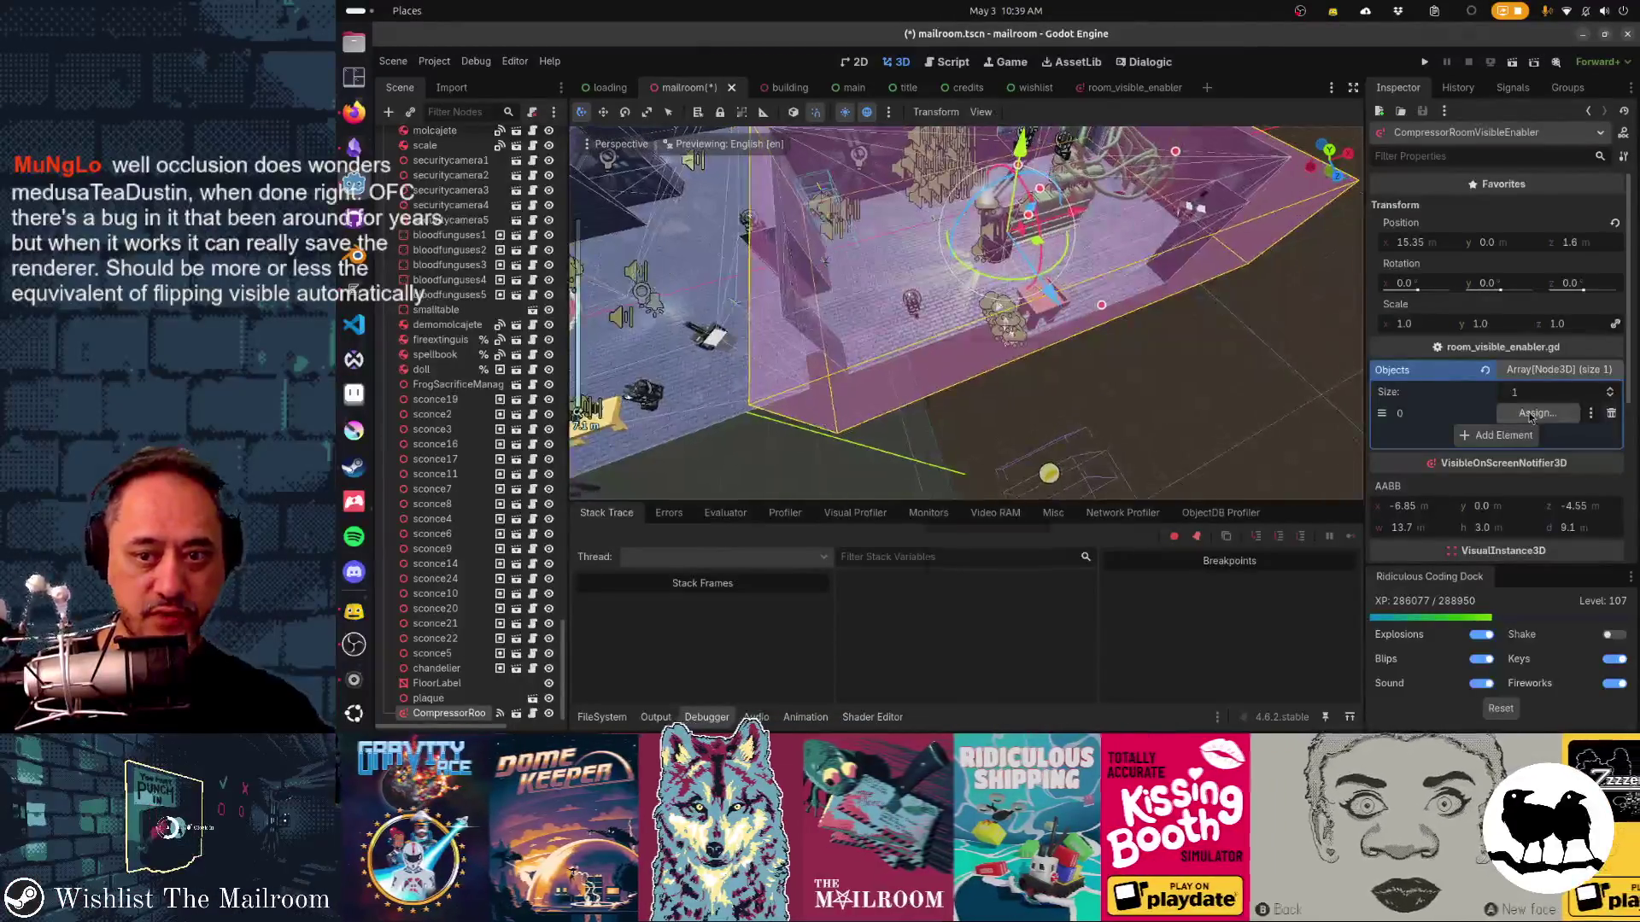
click(1536, 413)
text(compresso)
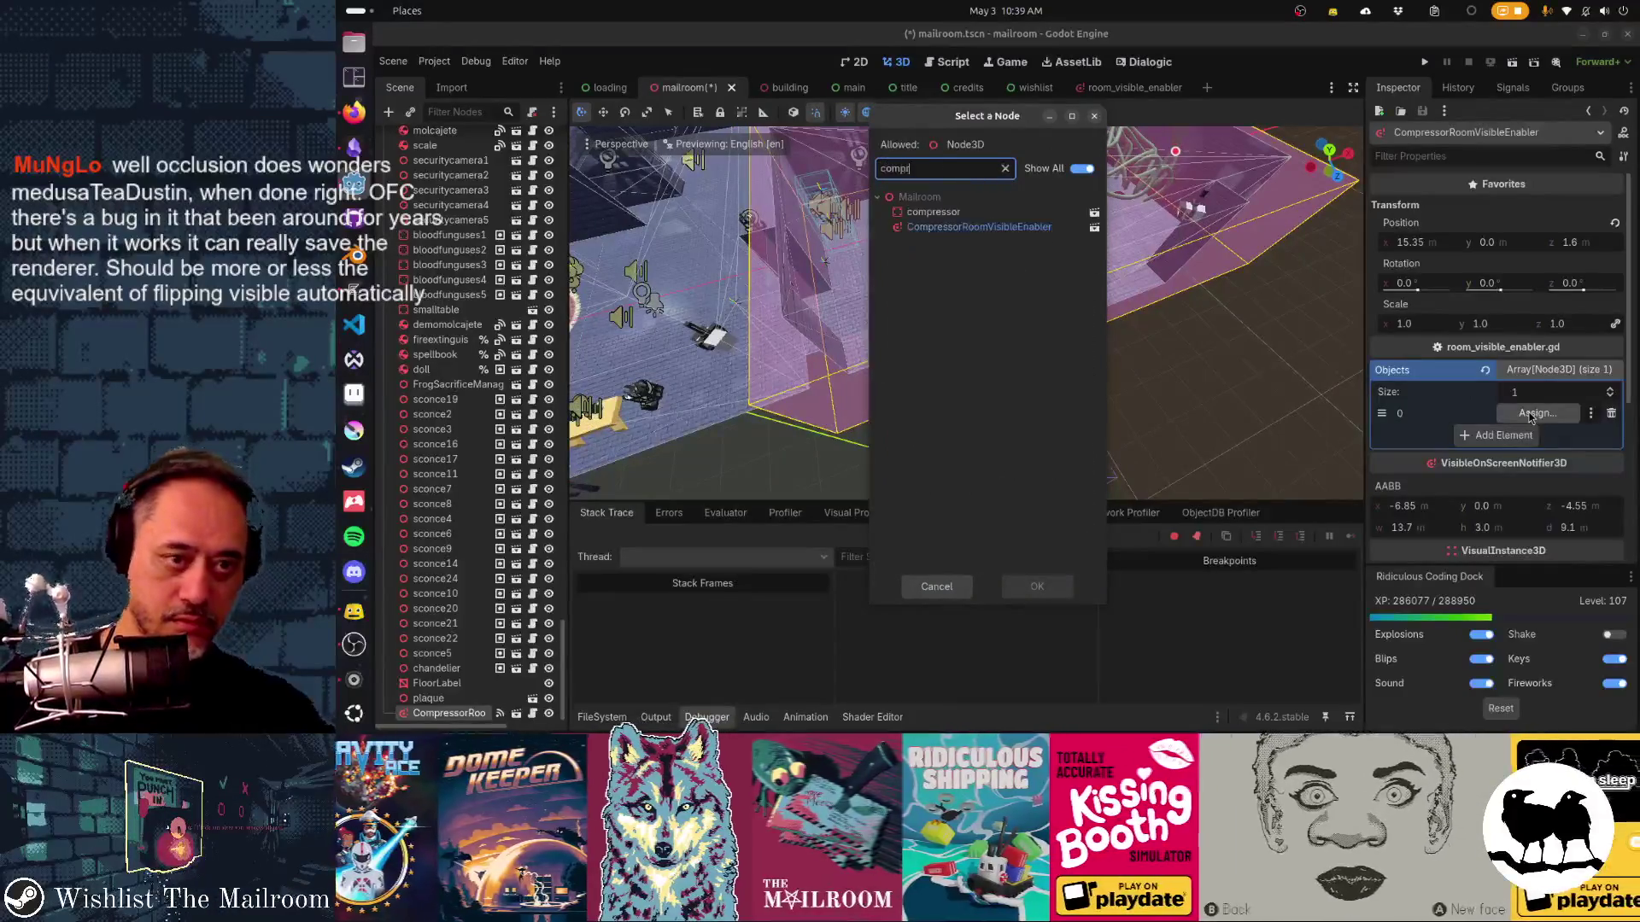
text(r)
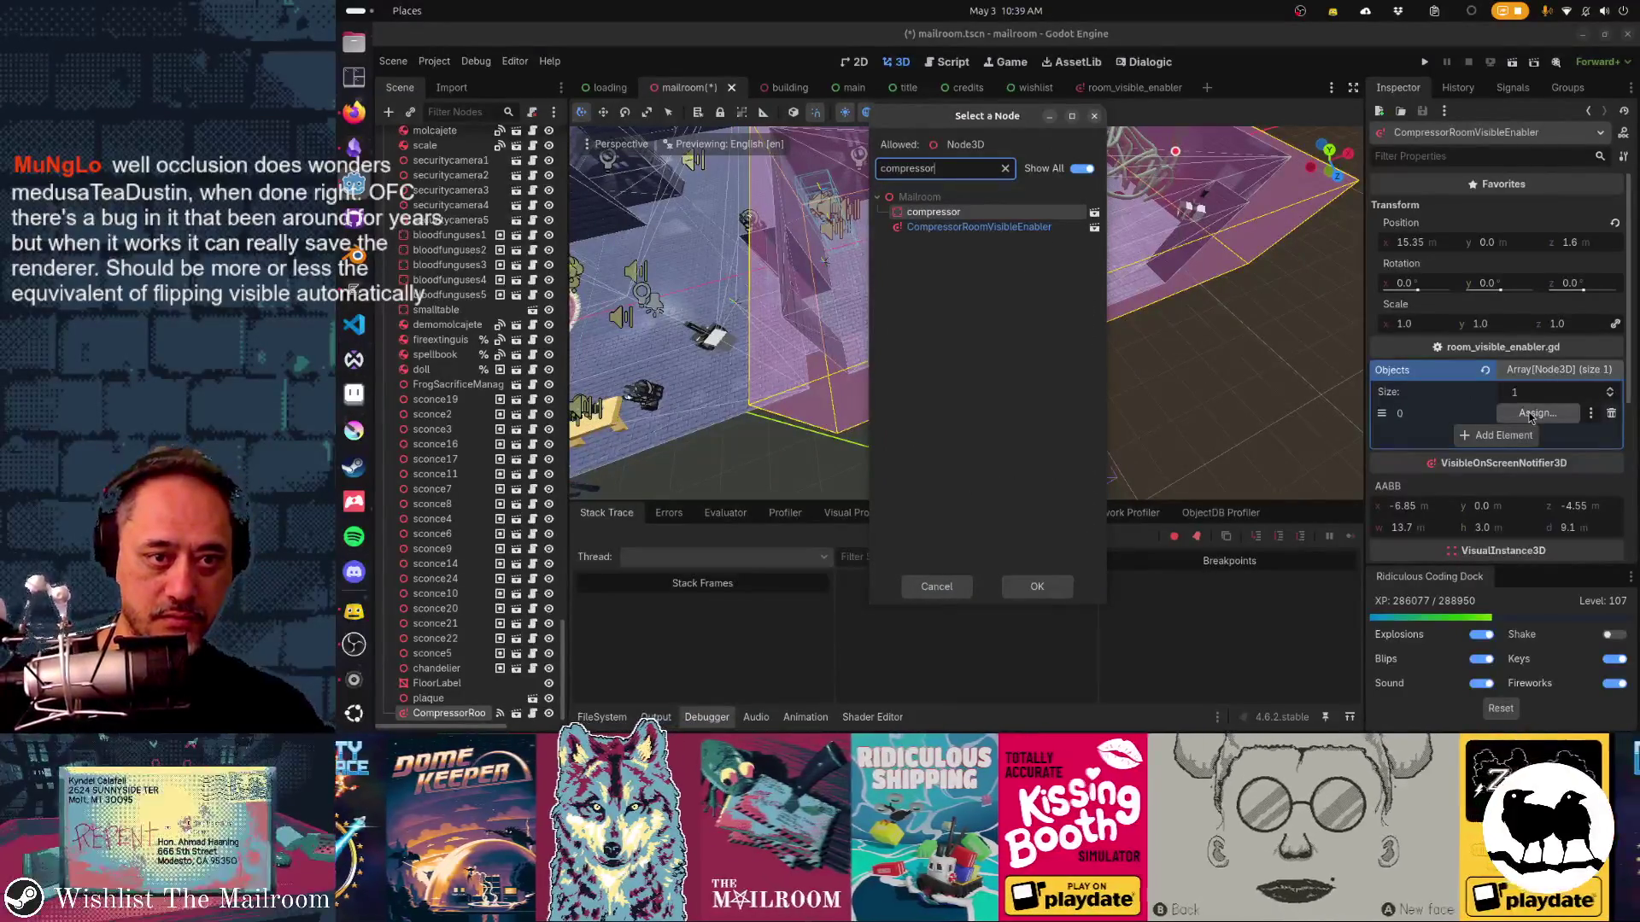
key(Return)
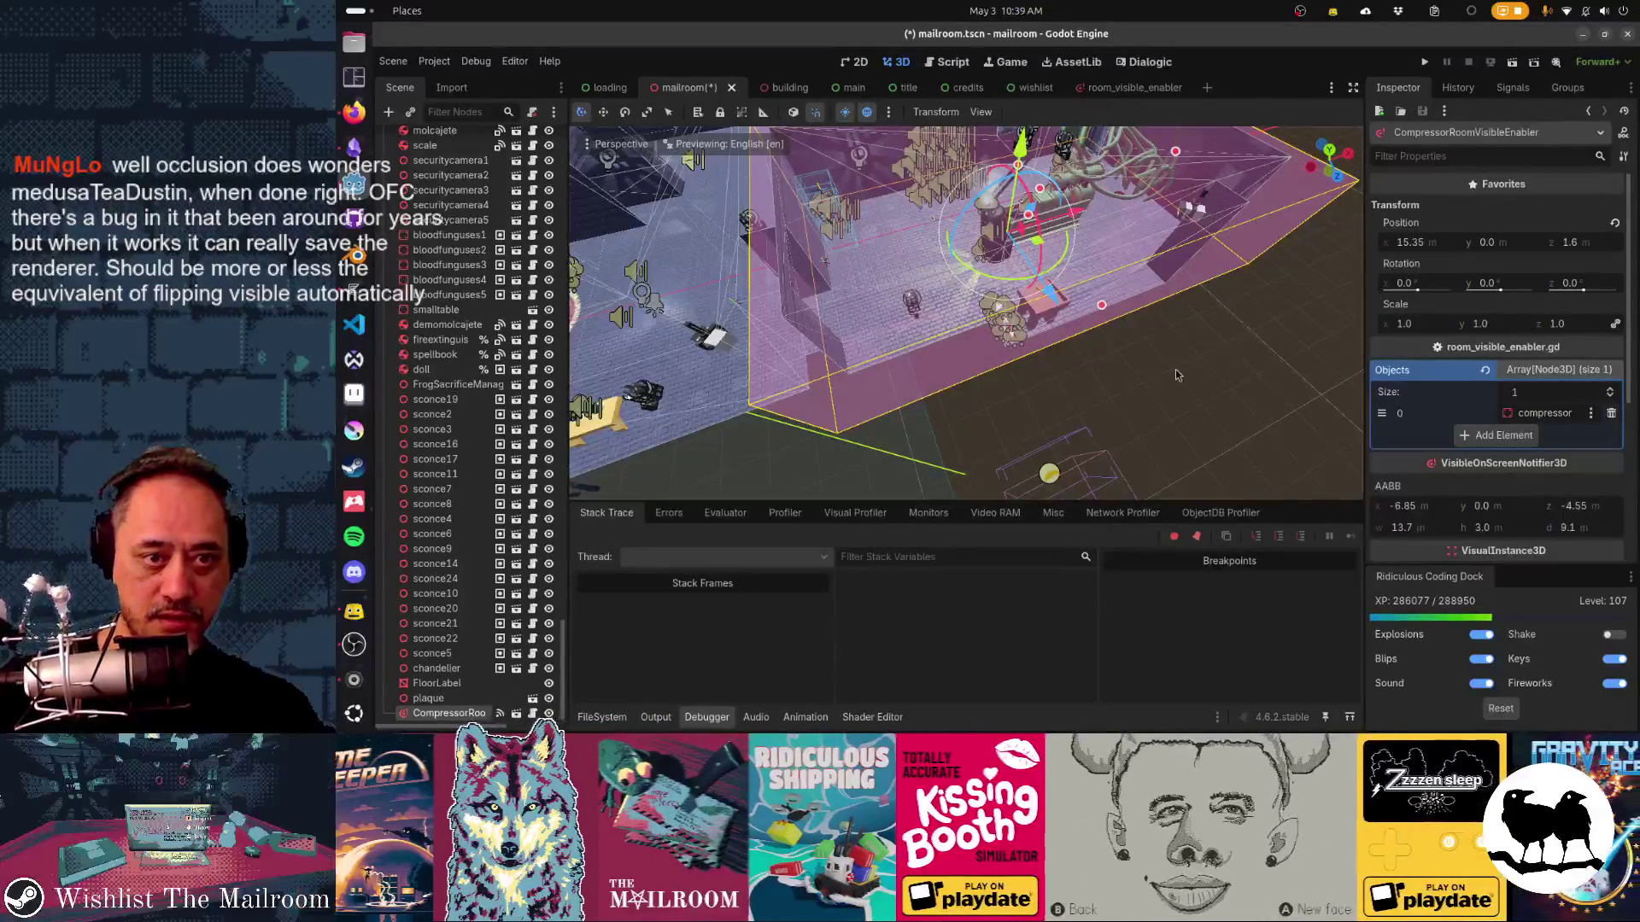
drag(1177, 376, 1081, 377)
click(919, 288)
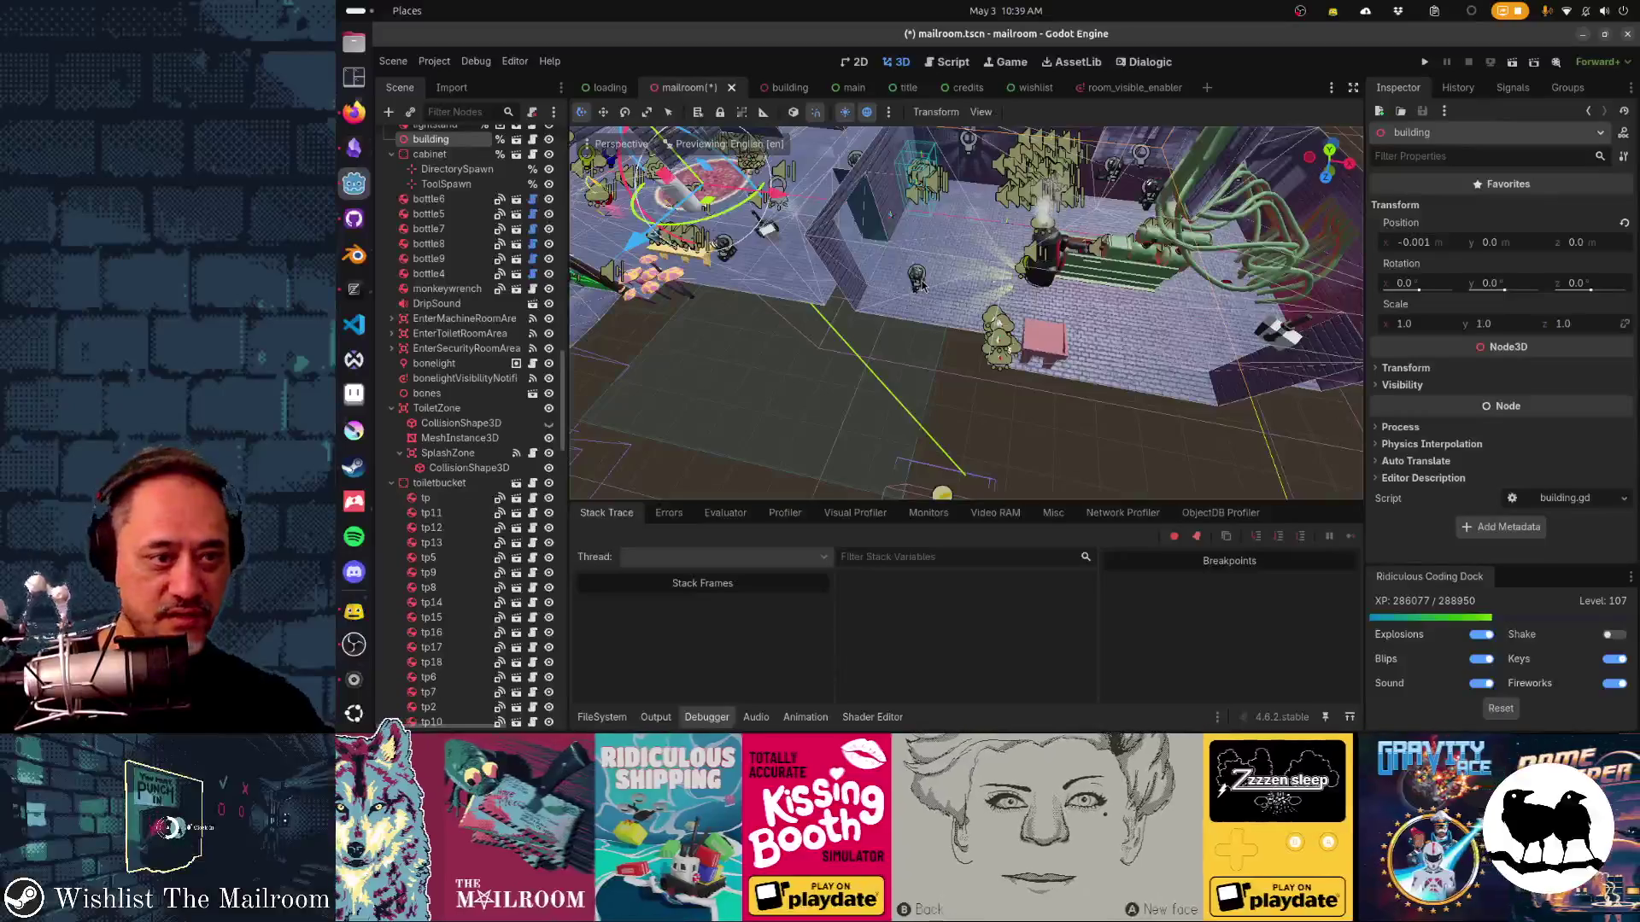
Open the tp scene briefly, close it, and return to the mailroom scene
click(516, 515)
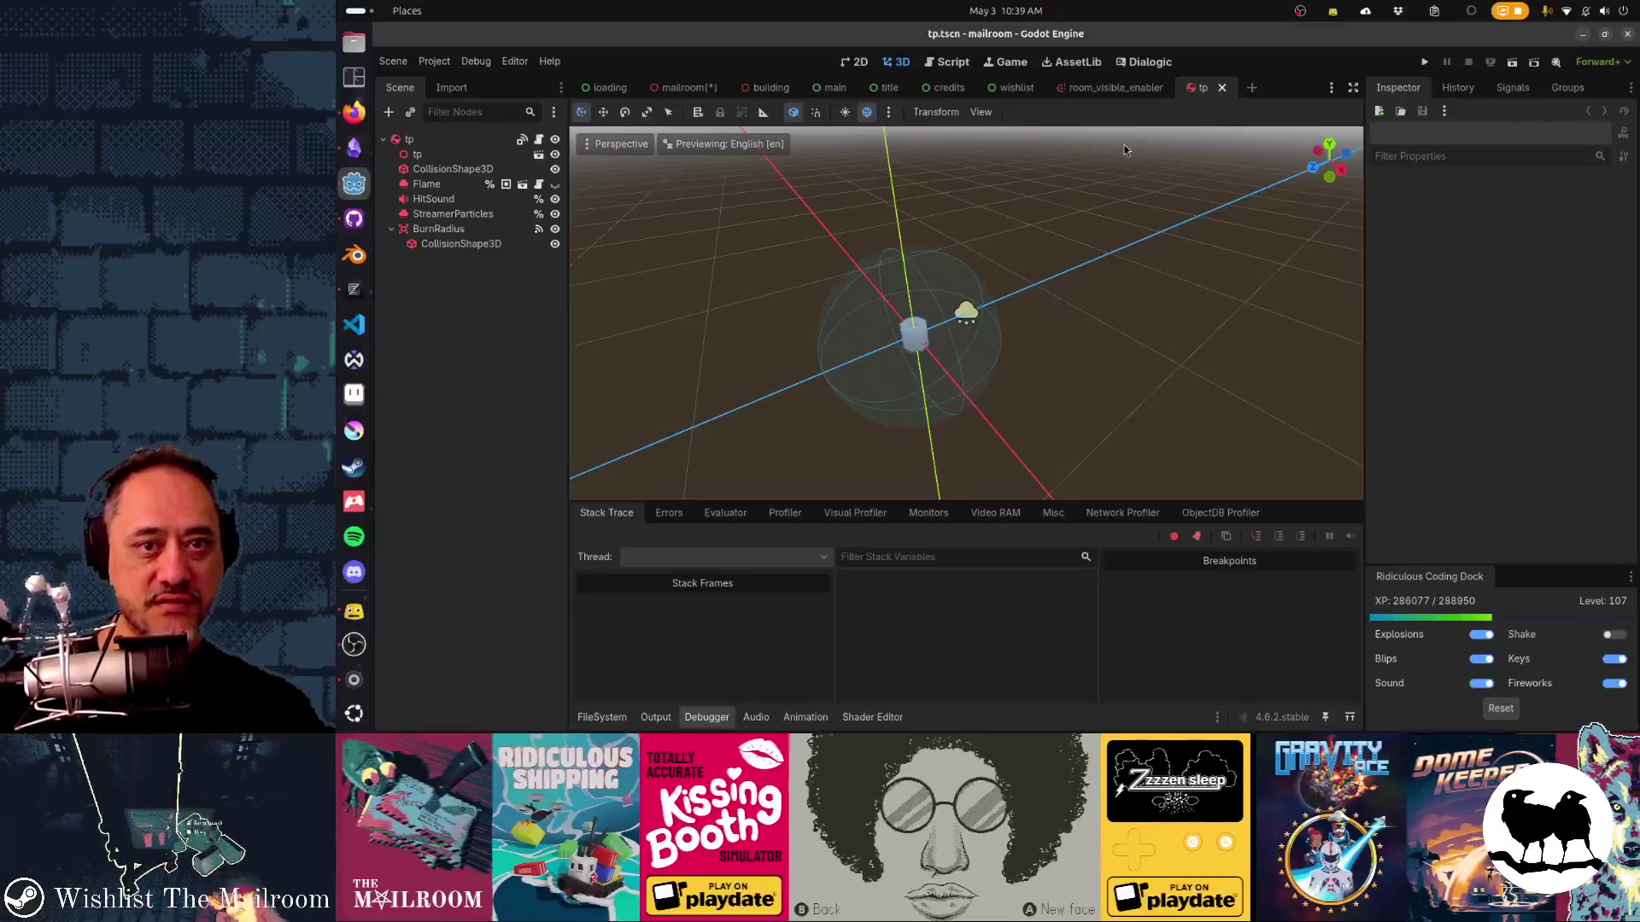
middle_click(1184, 97)
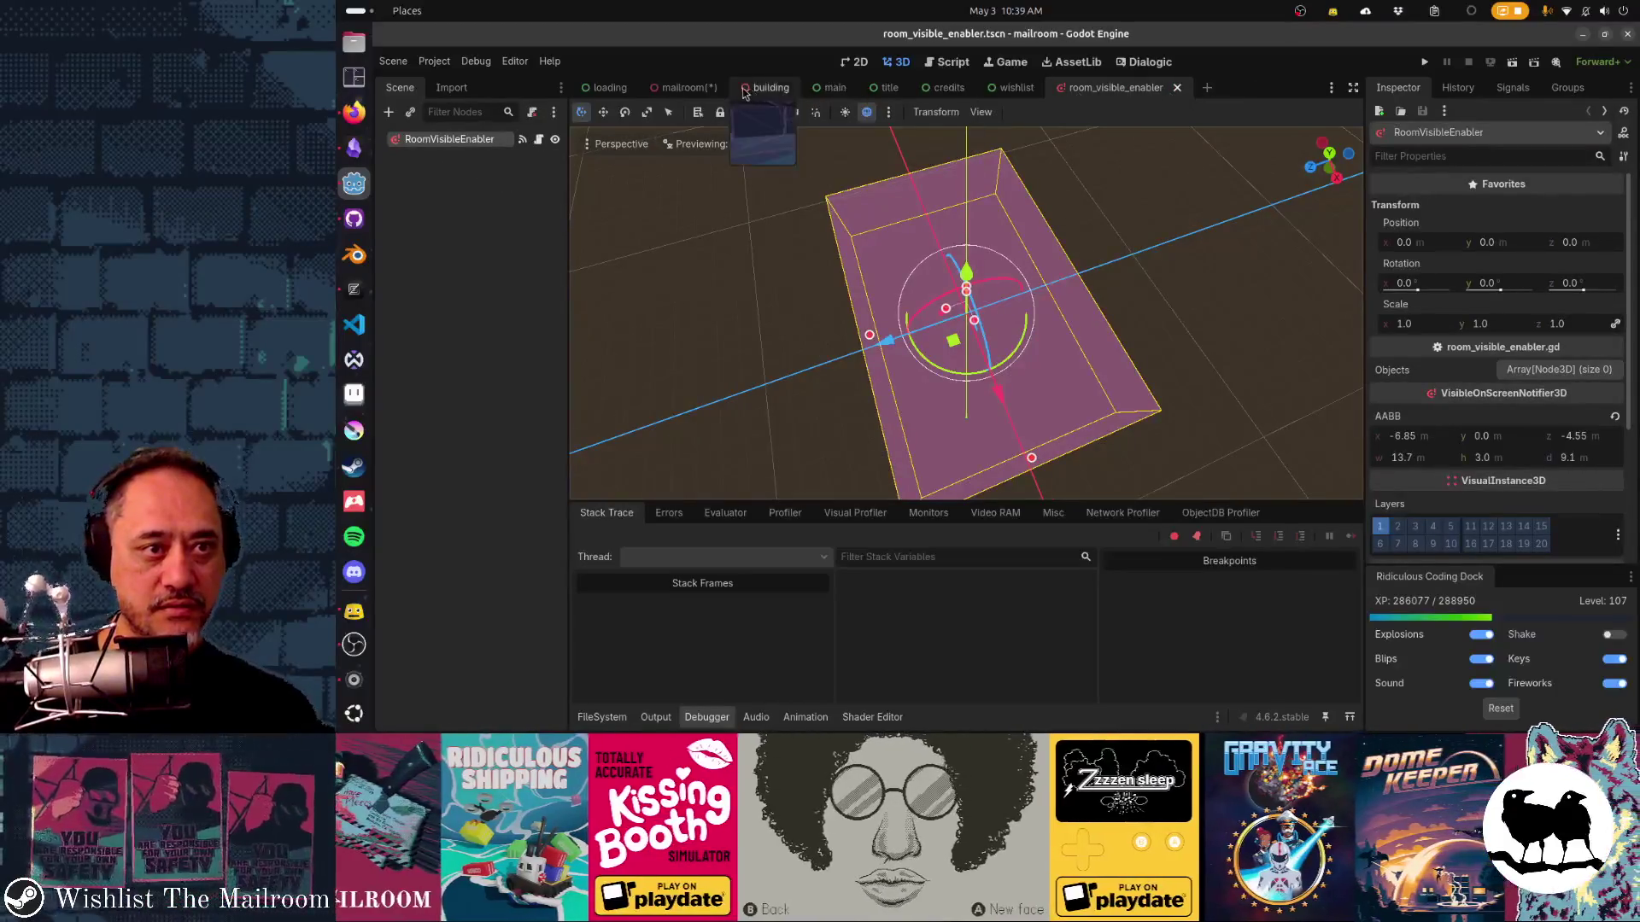
click(689, 89)
scroll(465, 574, down, 10)
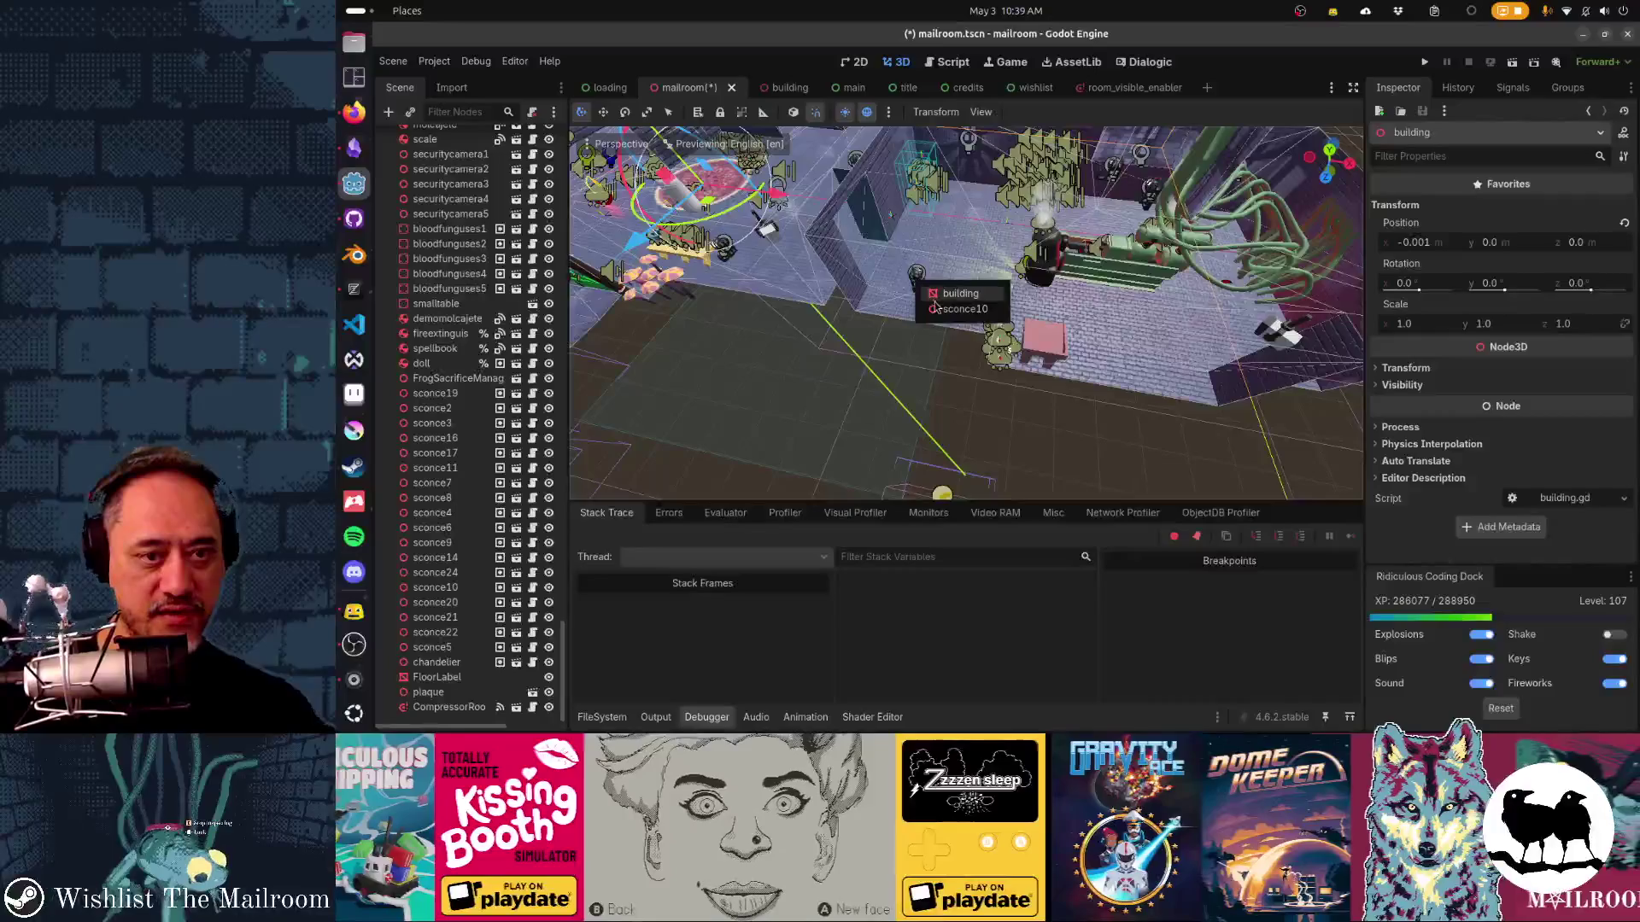
Add sconce10 as the second entry in the enabler's Objects list
click(938, 313)
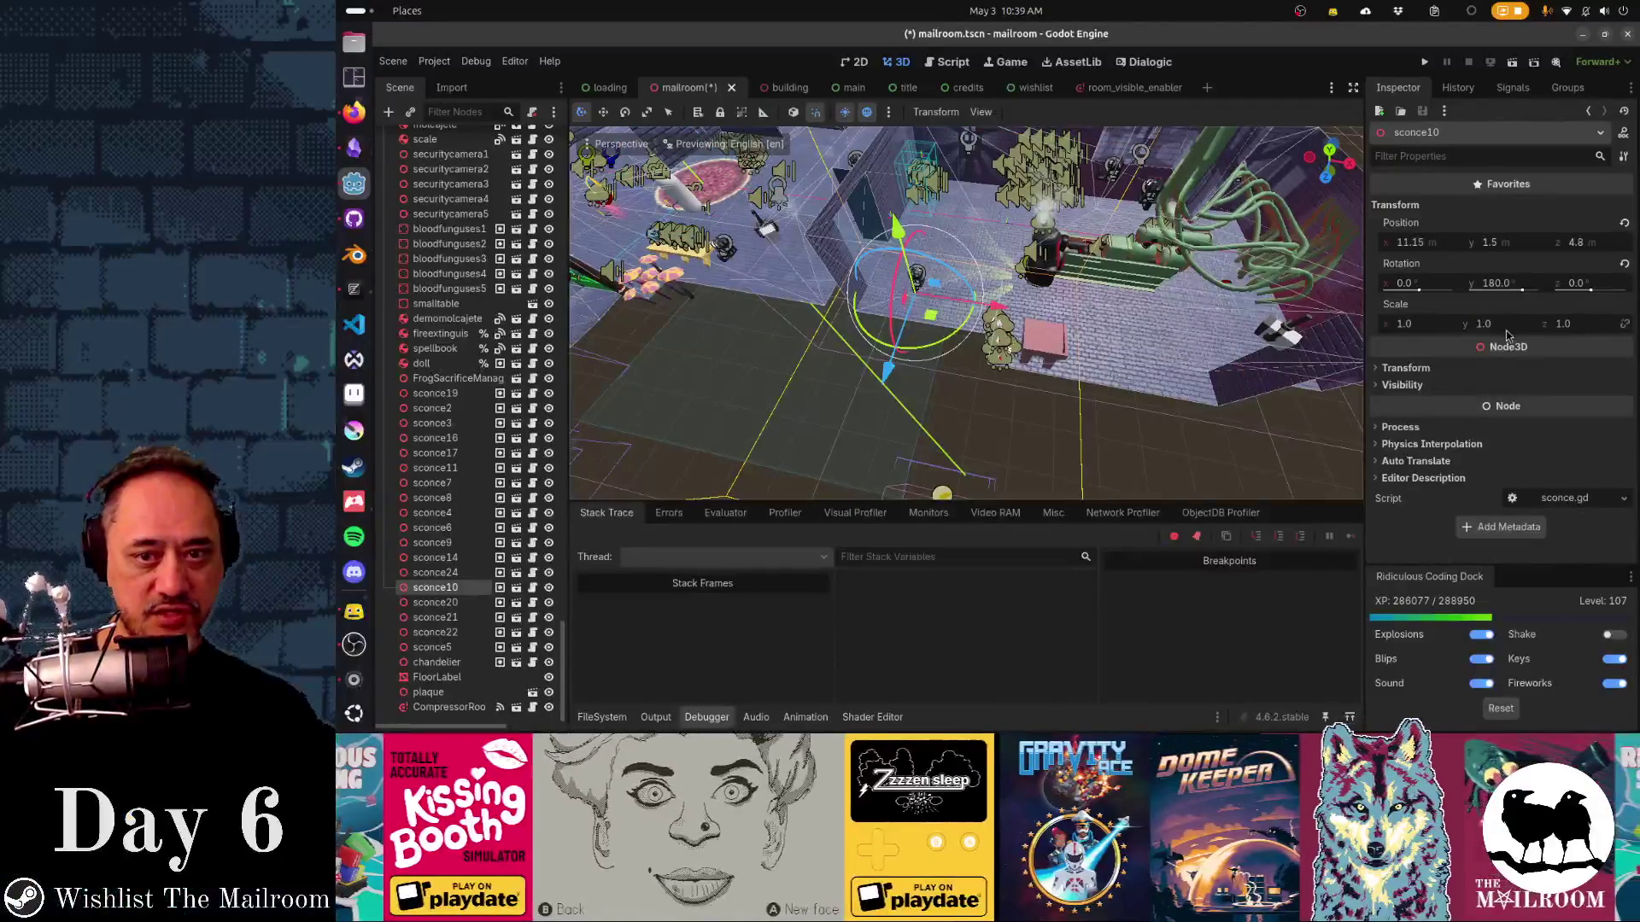
click(485, 712)
click(1529, 434)
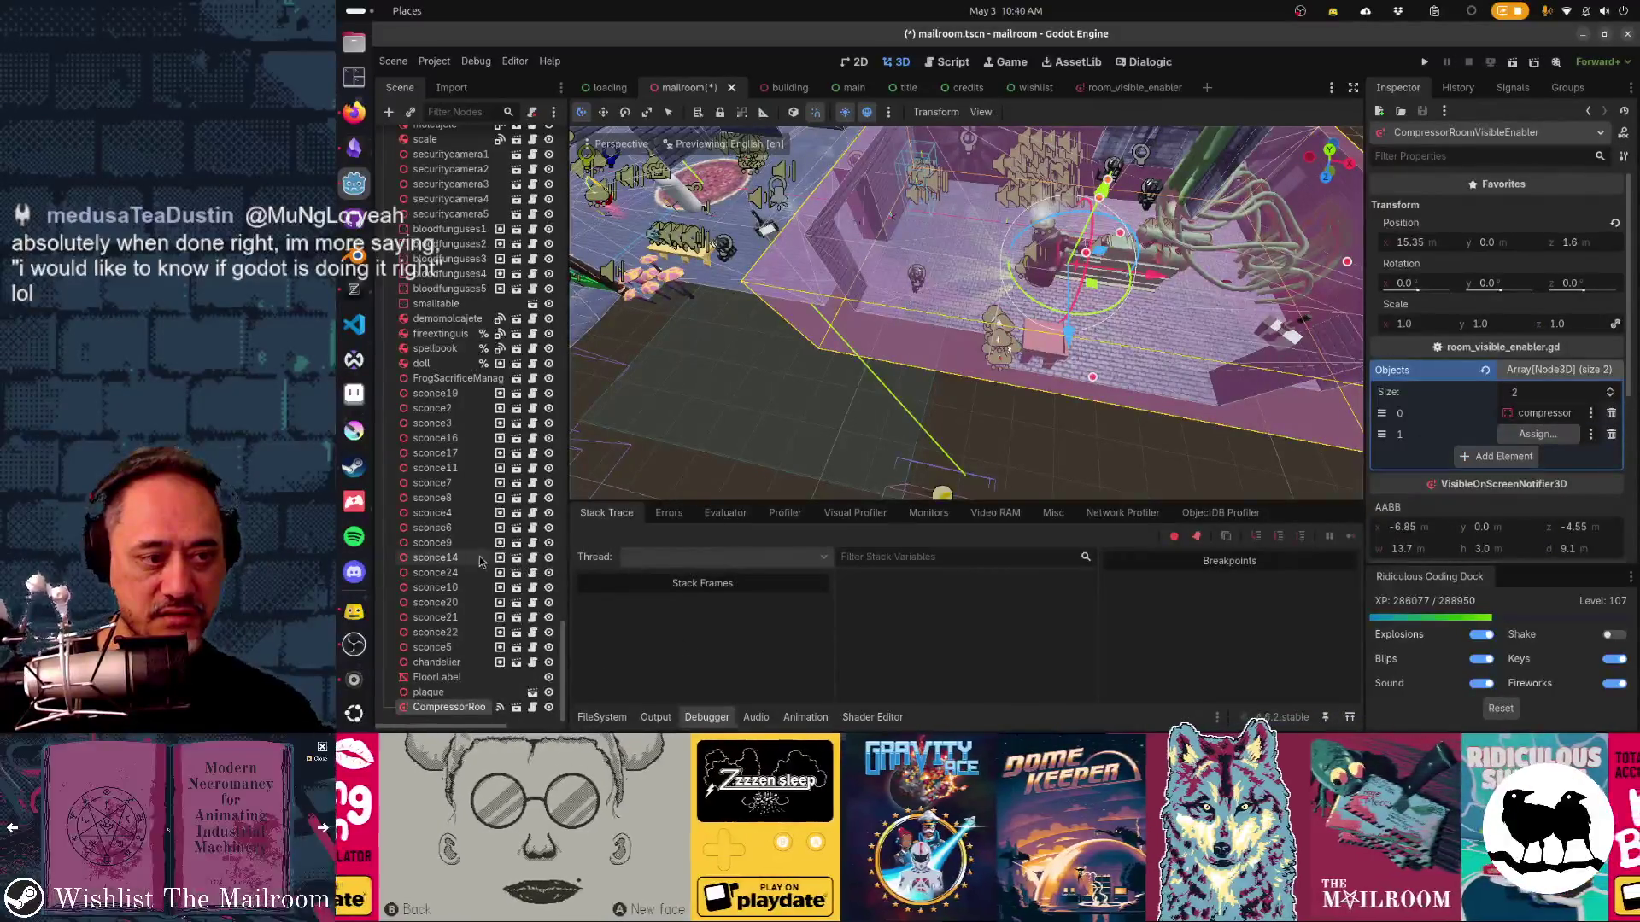
click(472, 587)
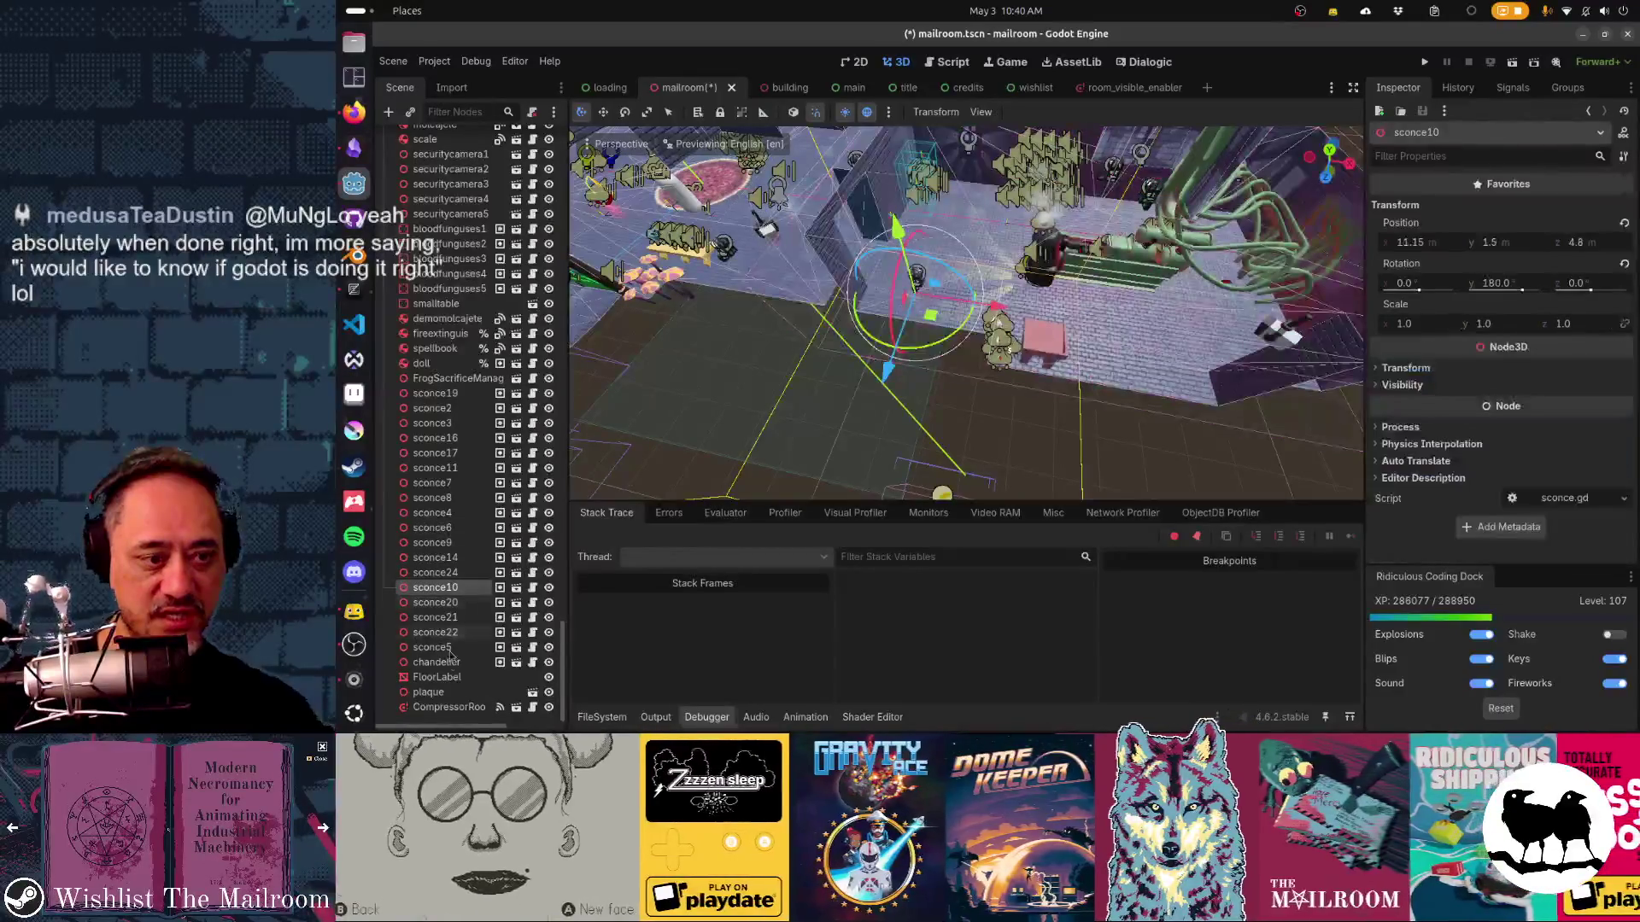
click(457, 711)
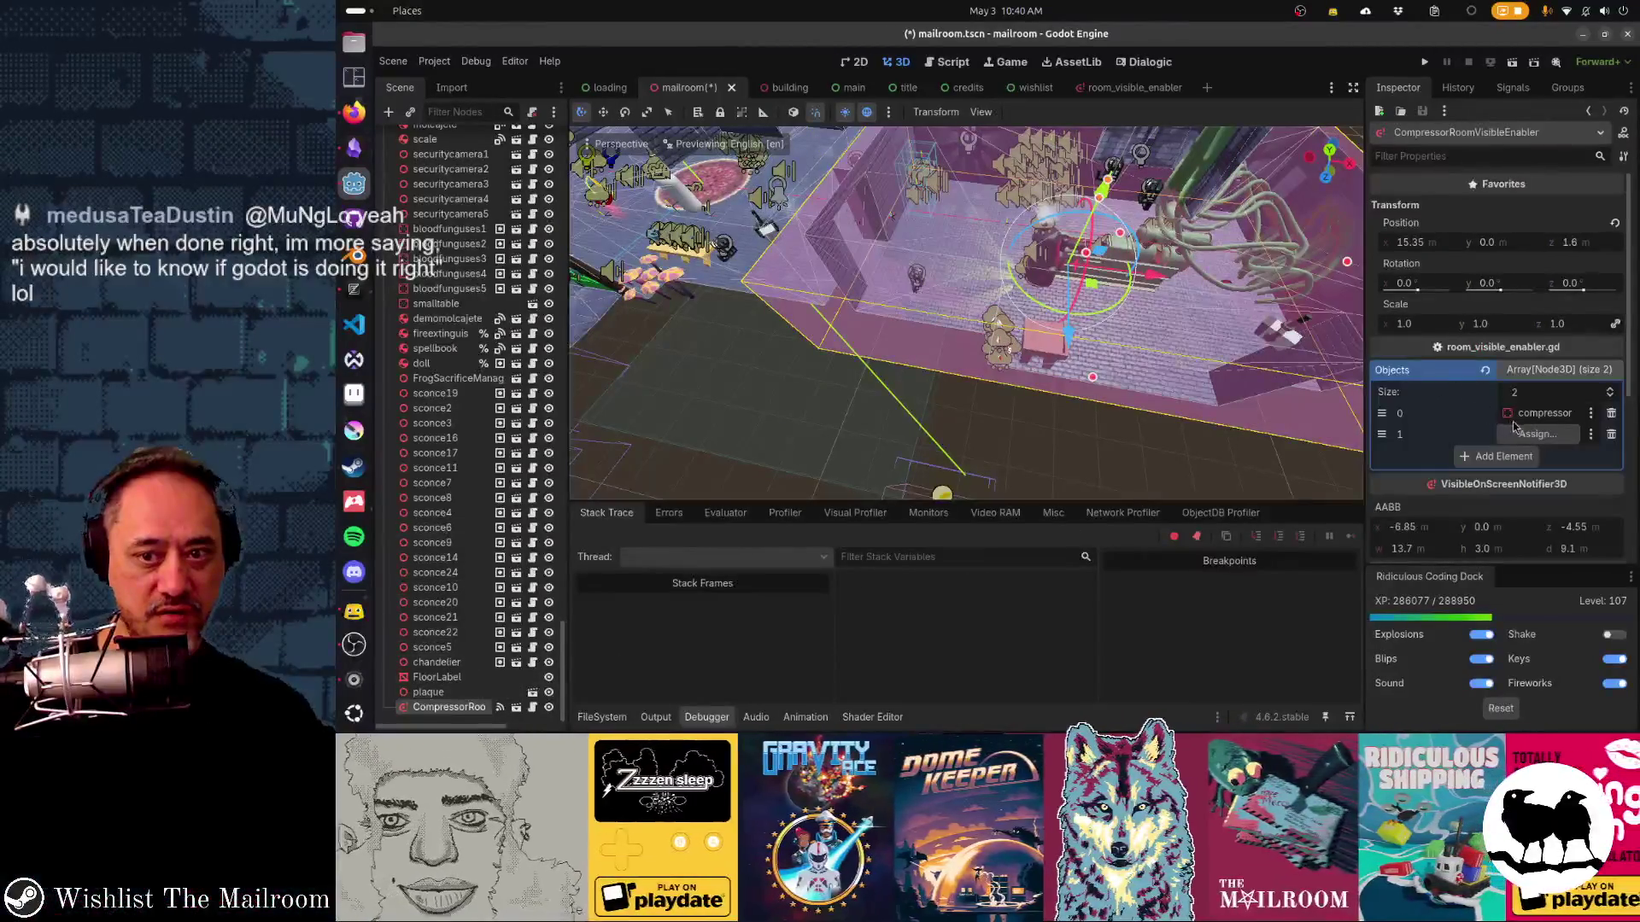
click(1535, 435)
text(sconce)
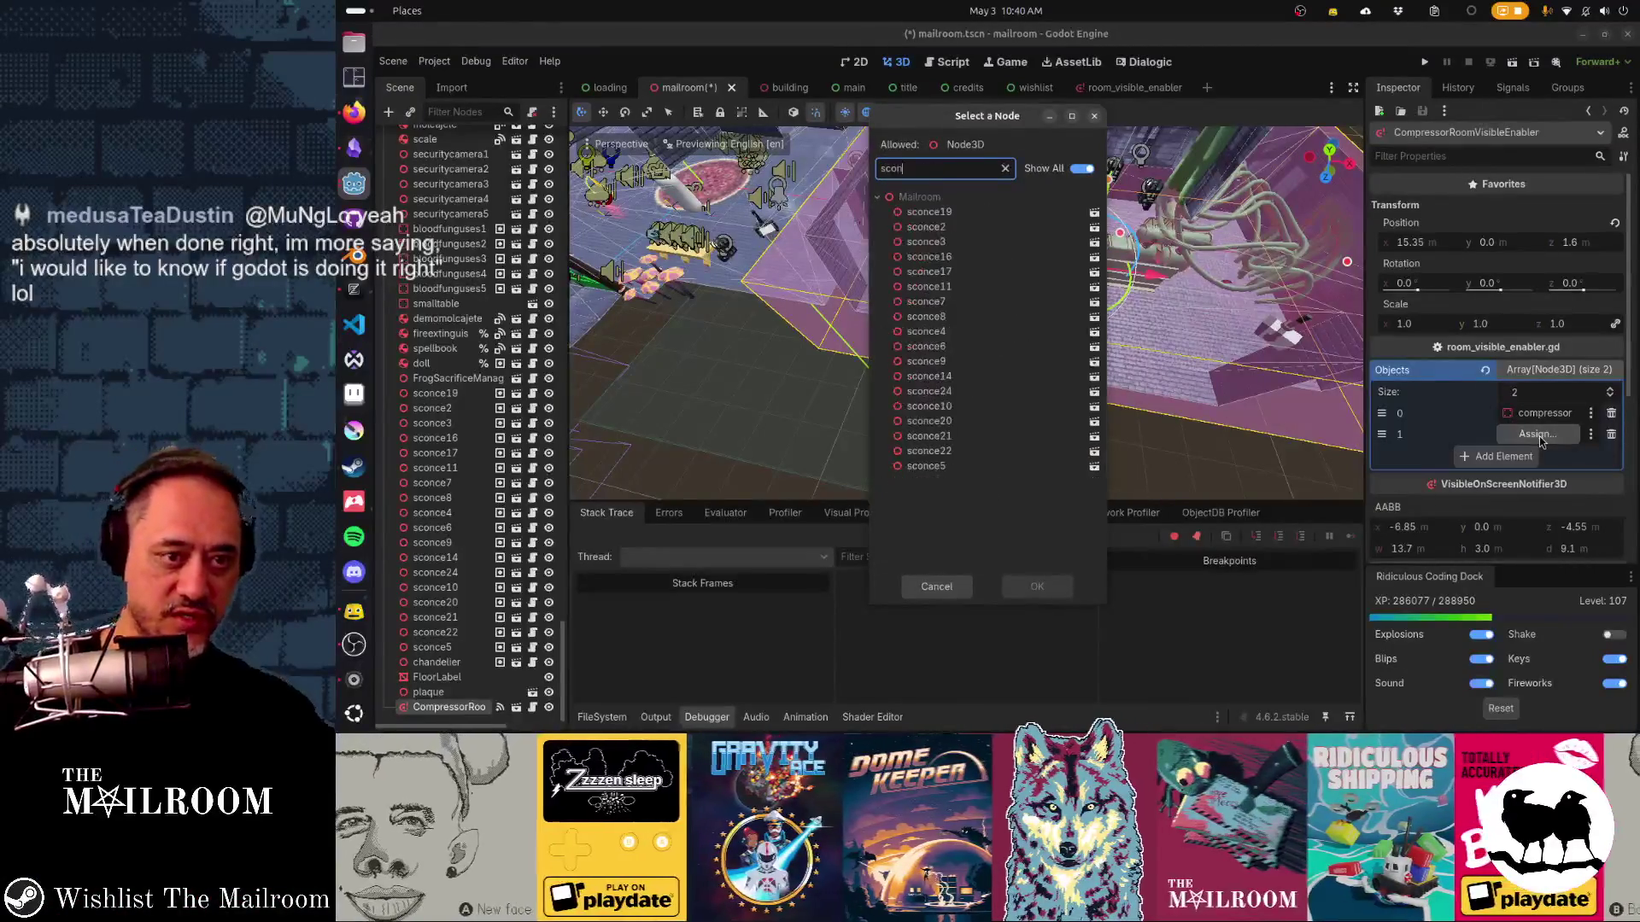
text(10)
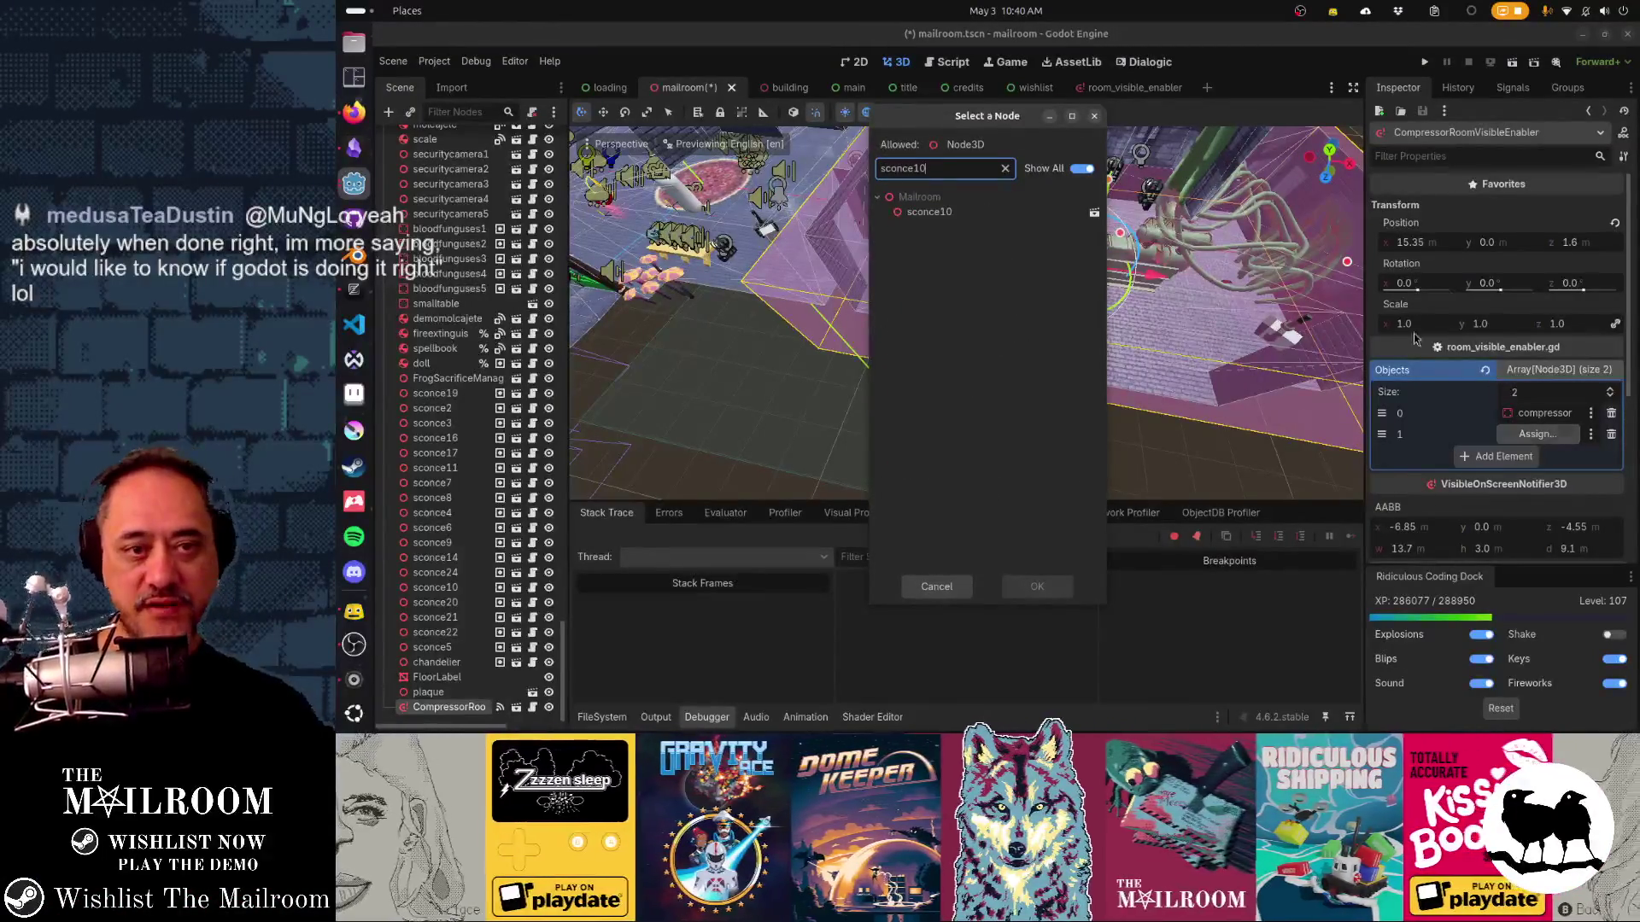
click(990, 216)
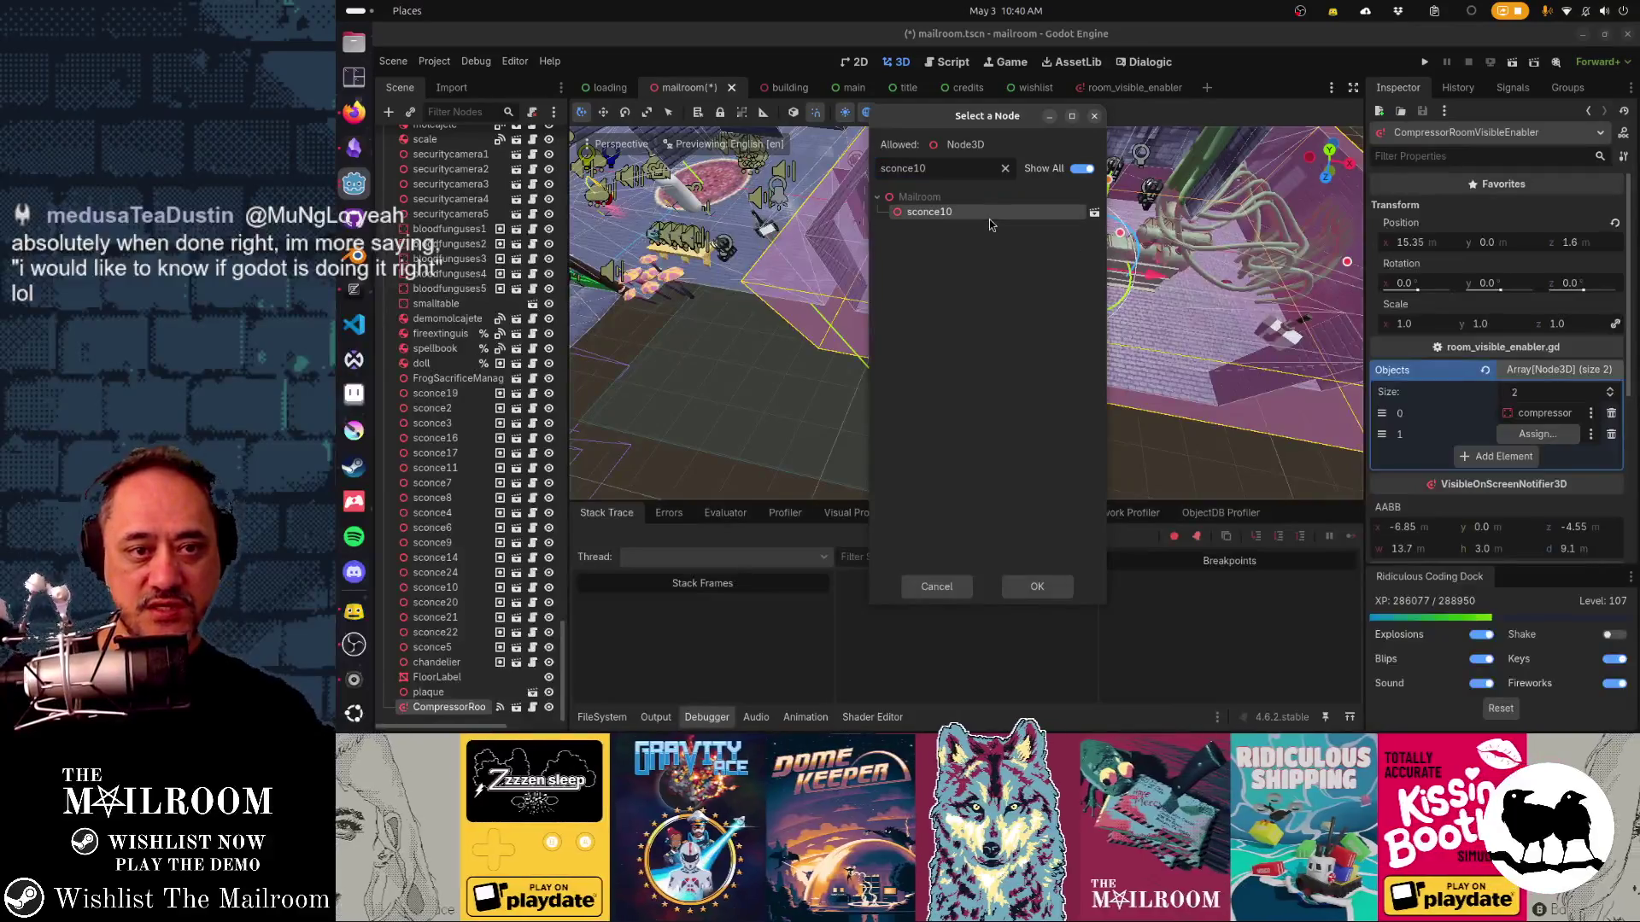
click(1037, 588)
Add sconce9 as the third Objects entry
click(1501, 456)
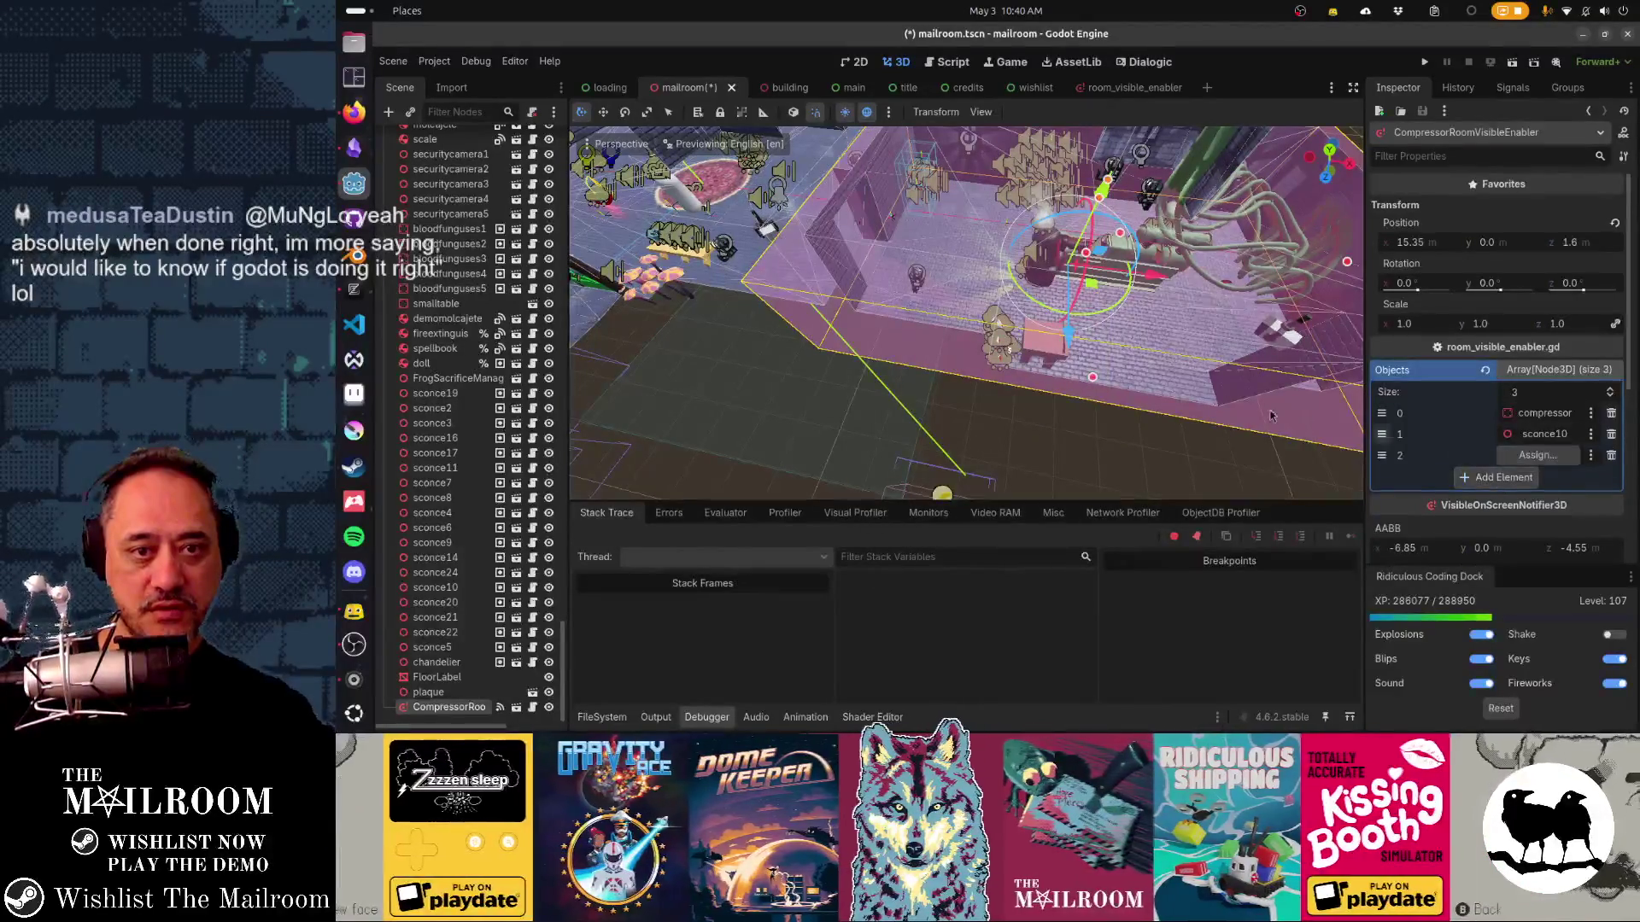
drag(1164, 343, 878, 279)
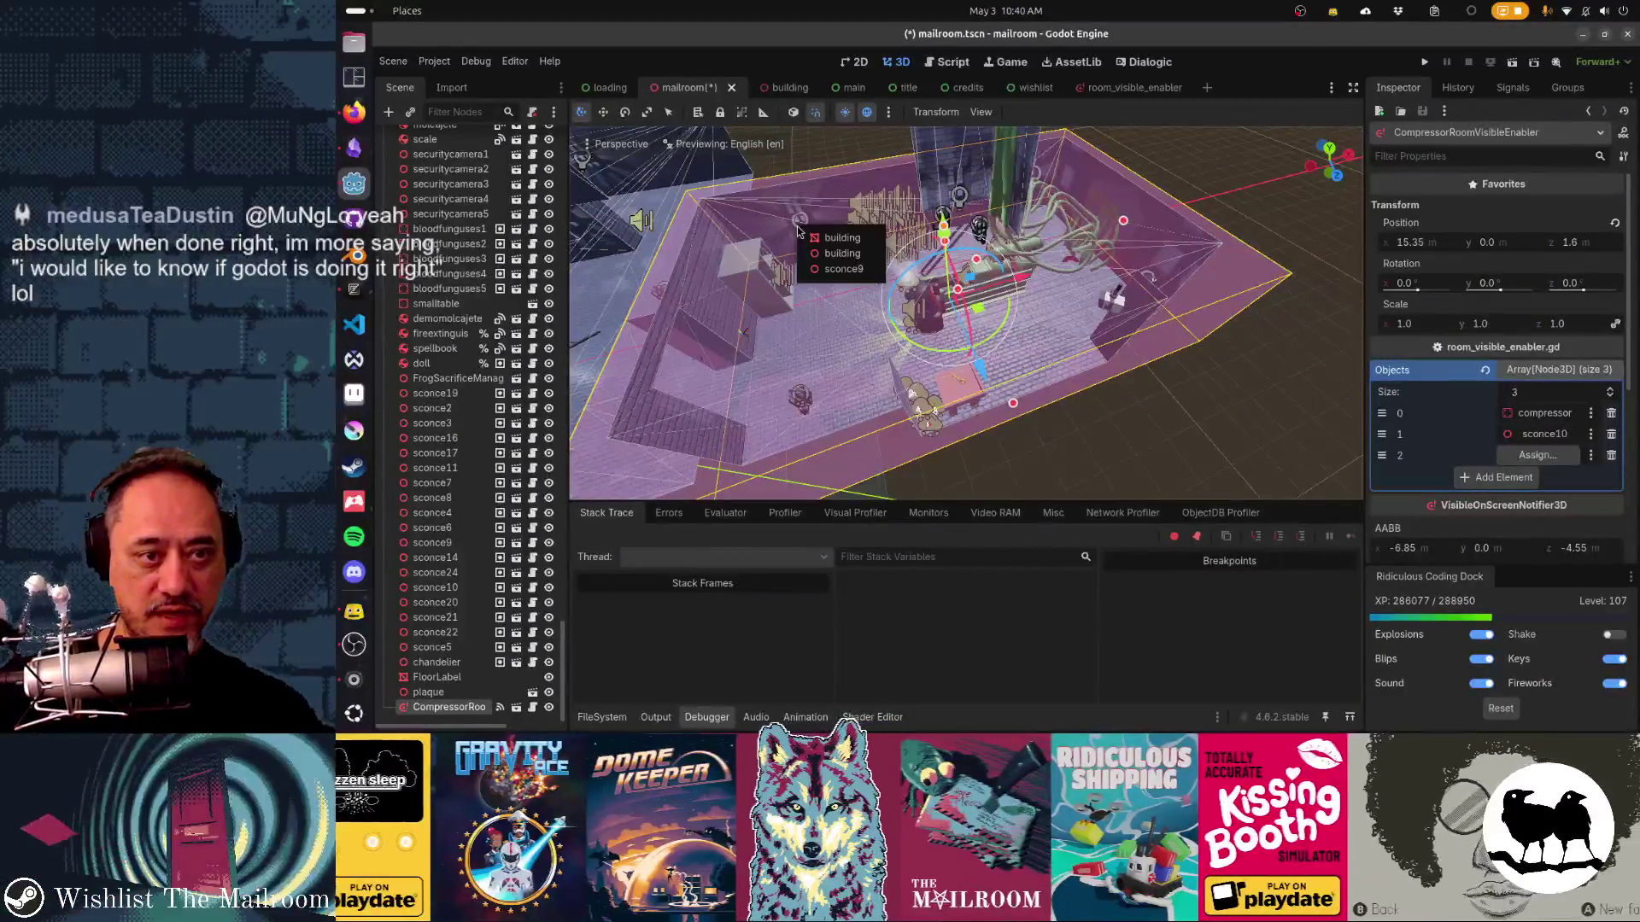
click(1538, 456)
text(sconce9)
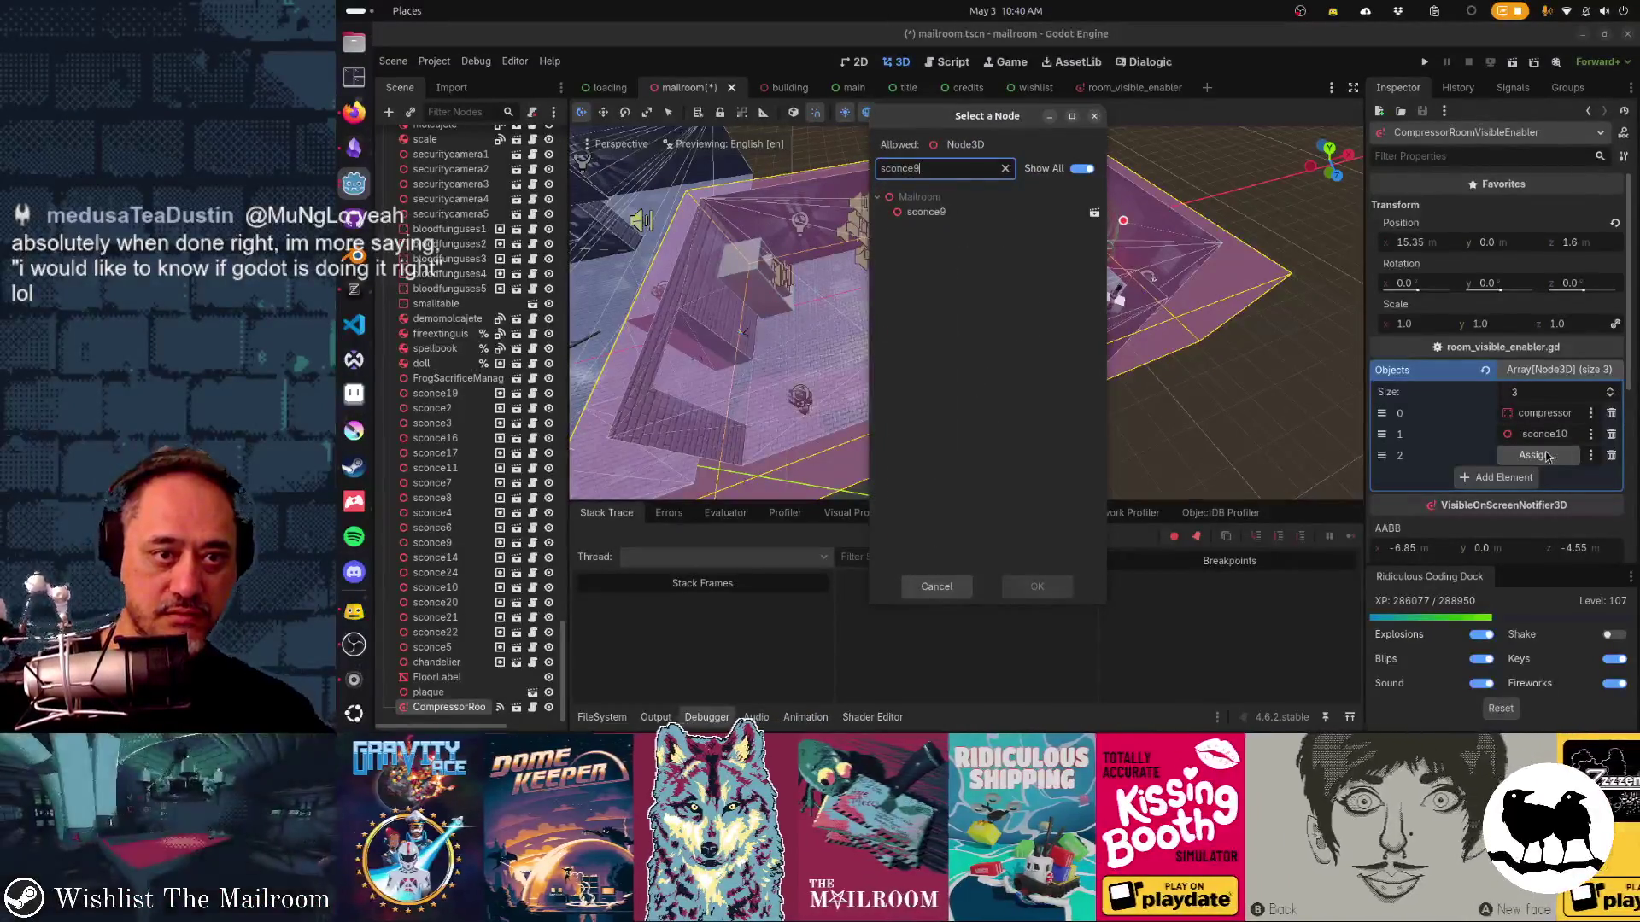
key(Down)
key(Return)
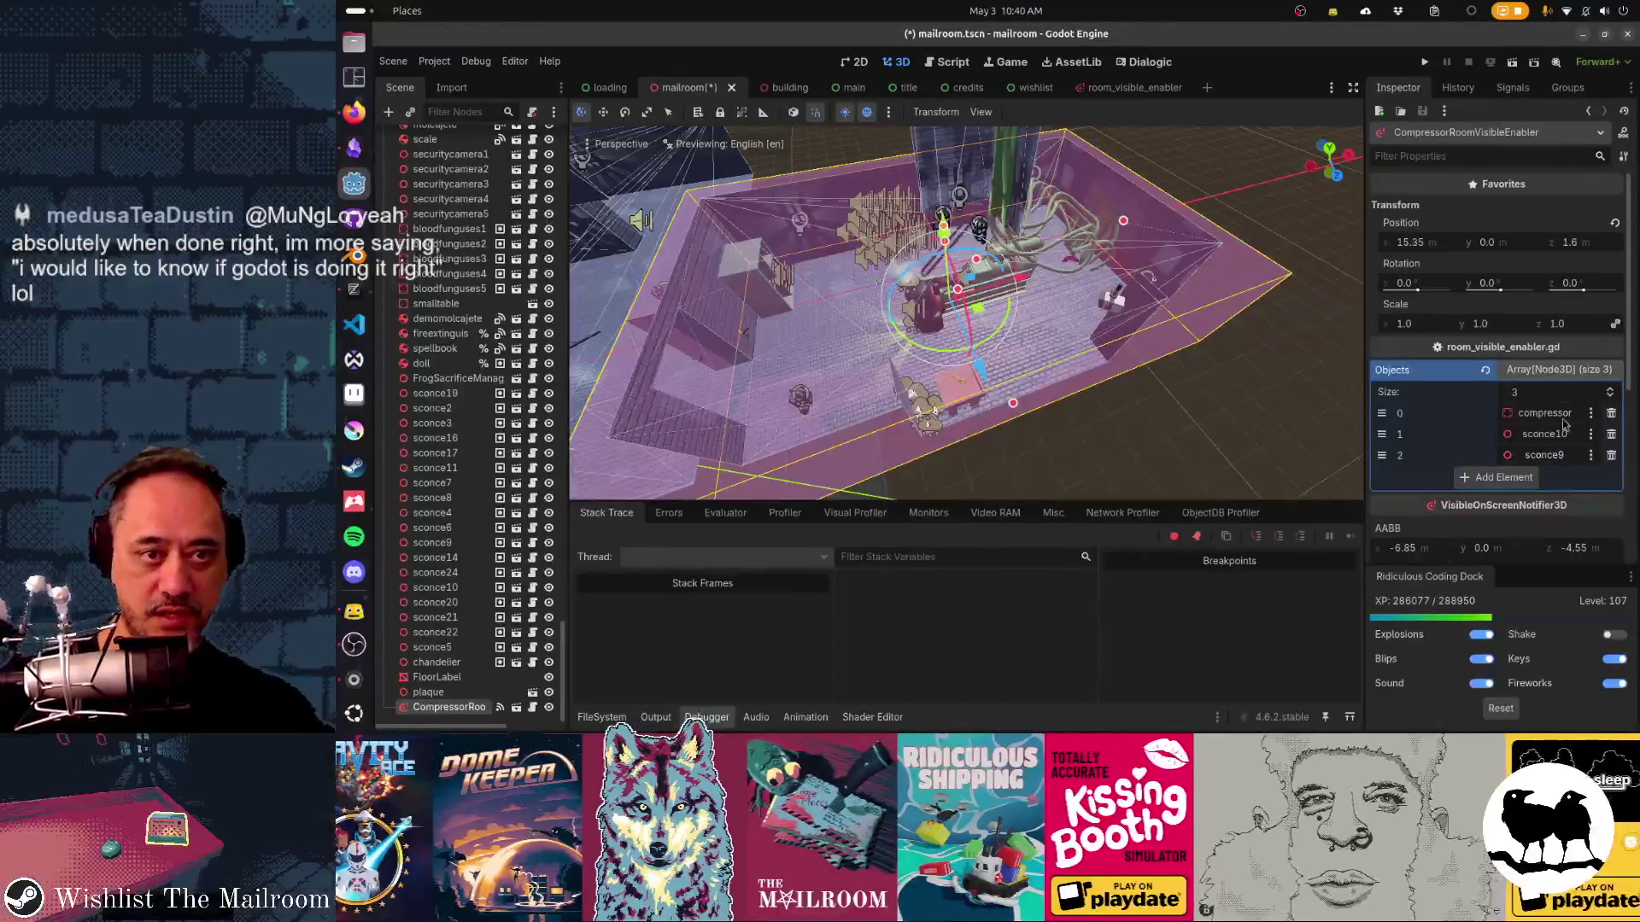
Add sconce24 and sconce14 as the fourth and fifth Objects entries
mouse_move(1182, 307)
mouse_down()
mouse_move(1064, 336)
mouse_move(1056, 301)
mouse_move(1123, 350)
mouse_move(1136, 391)
mouse_up()
alt+right_click(1136, 391)
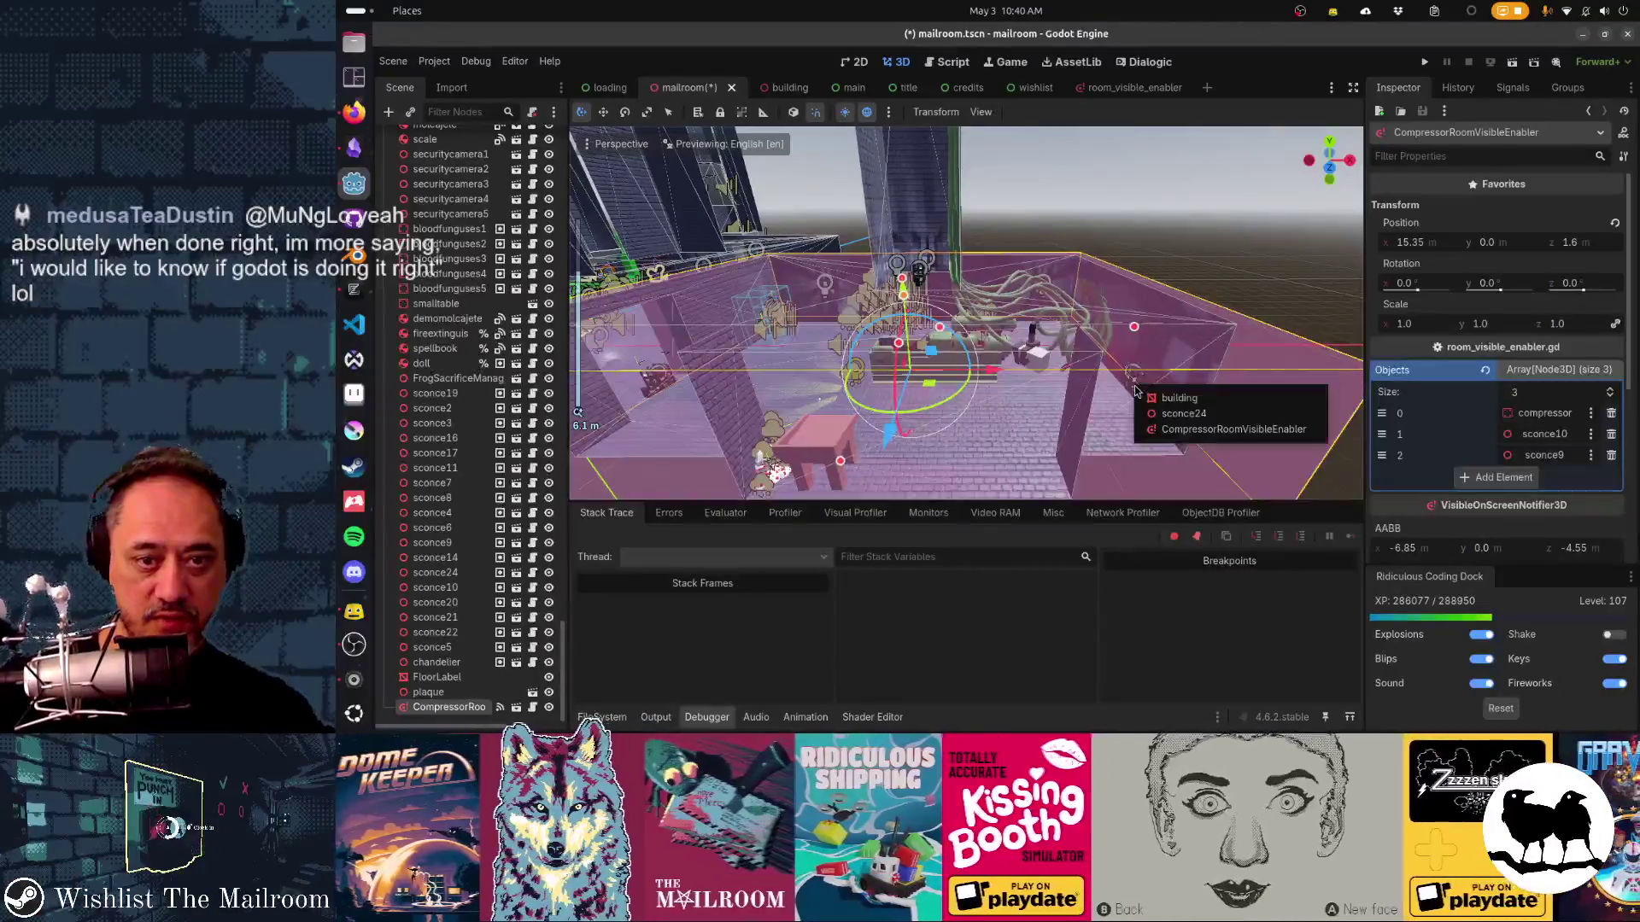
key(Escape)
alt+right_click(1045, 302)
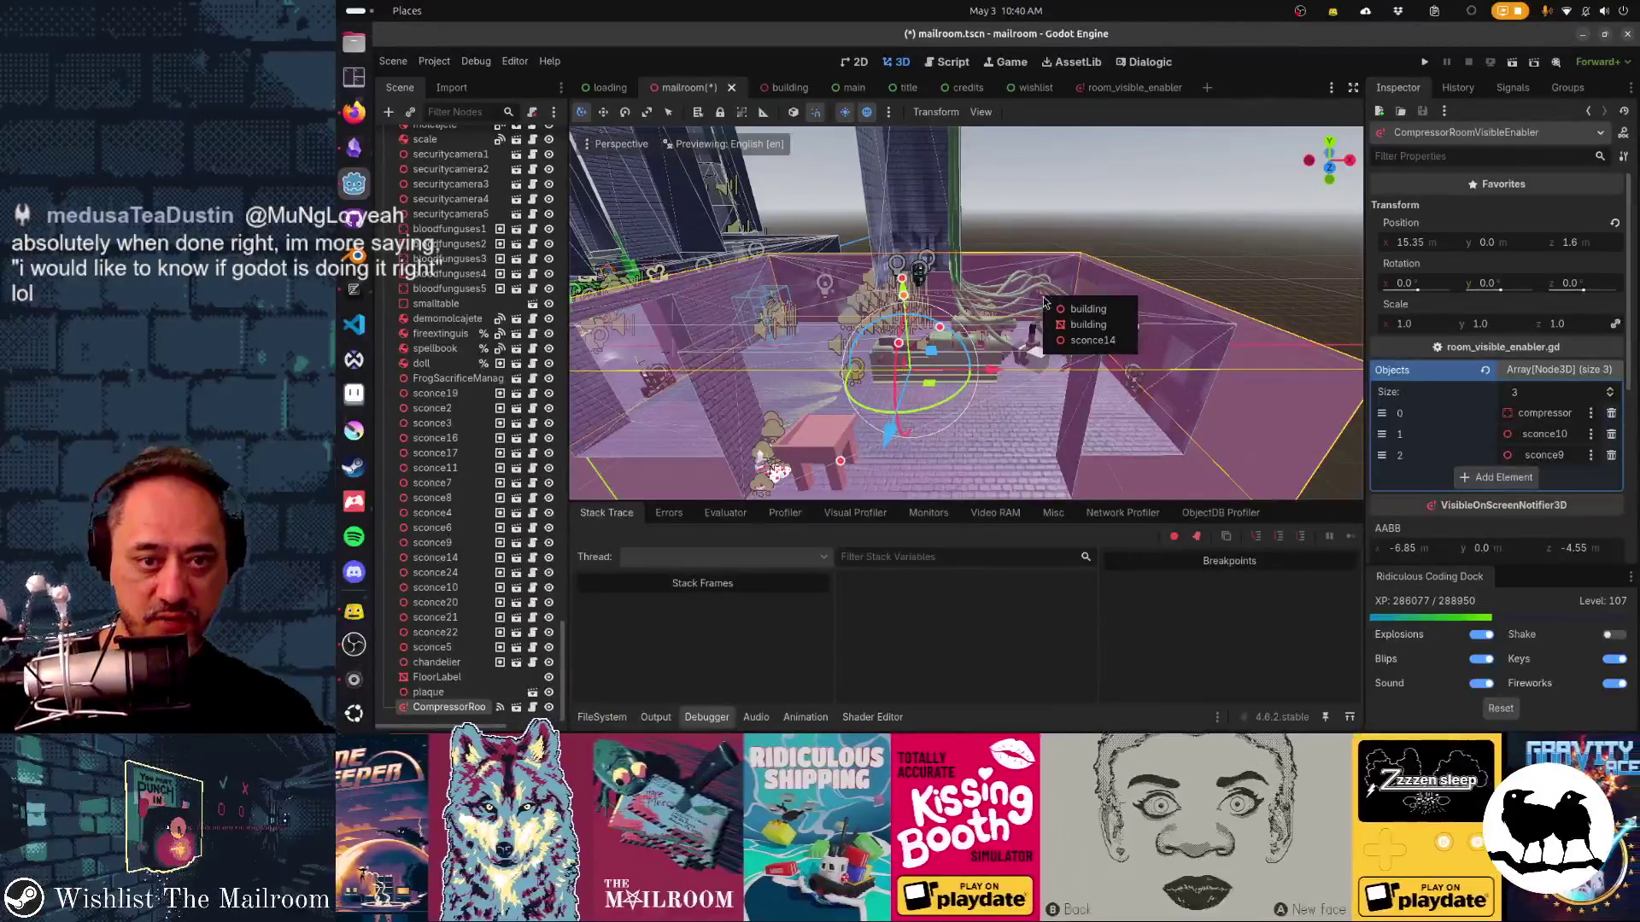
key(Escape)
click(1529, 476)
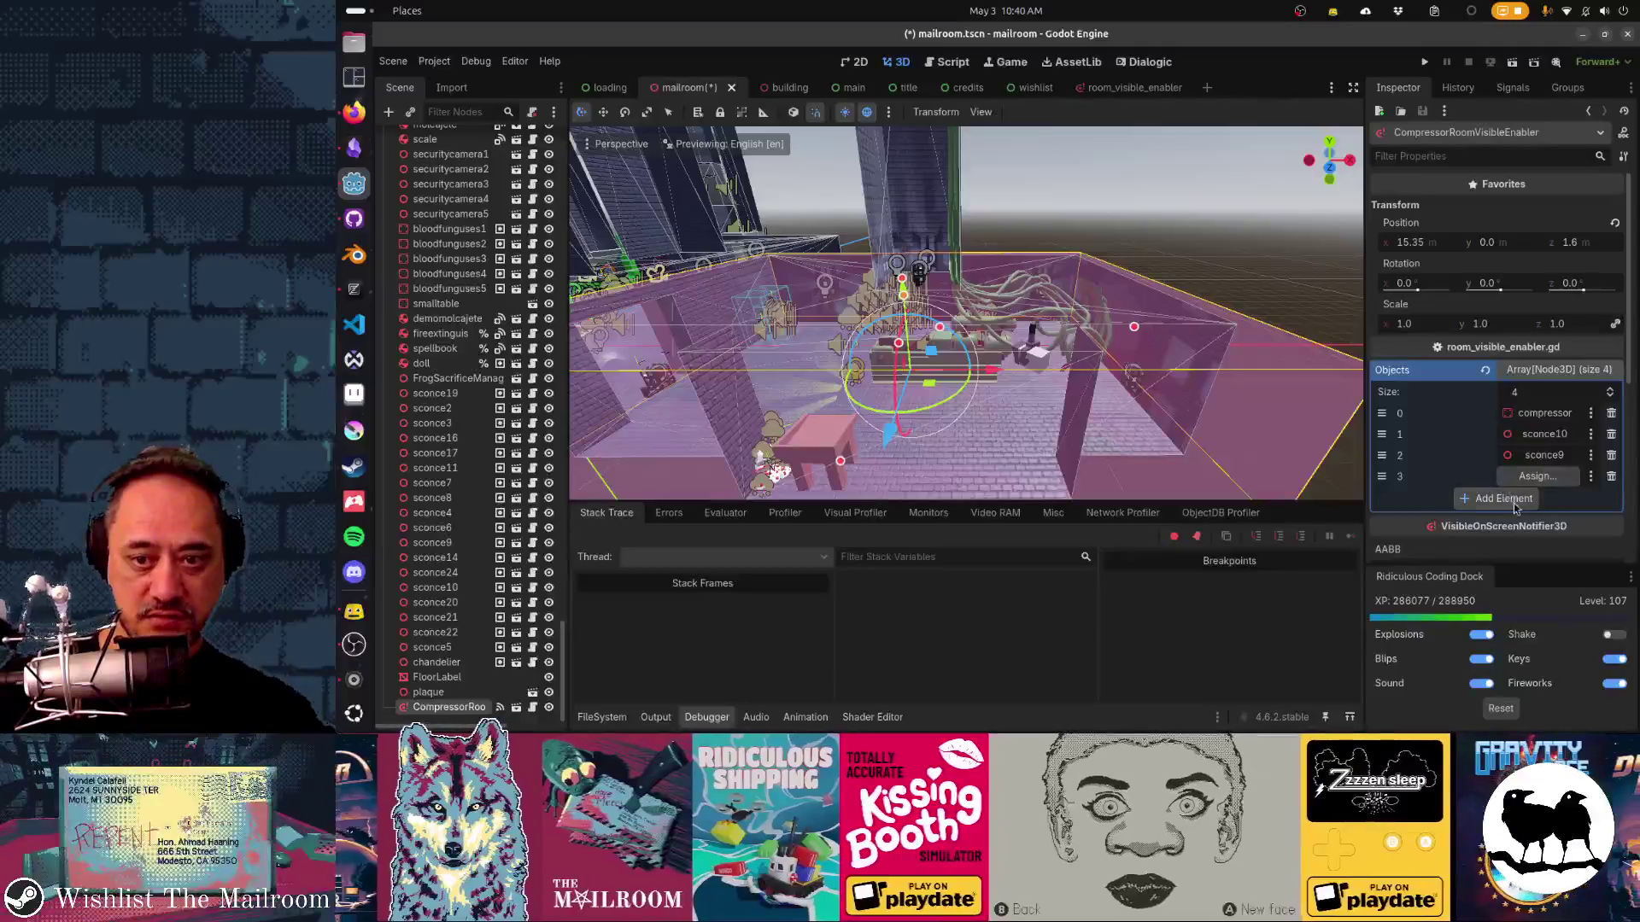
click(1529, 498)
click(1535, 483)
text(sconce)
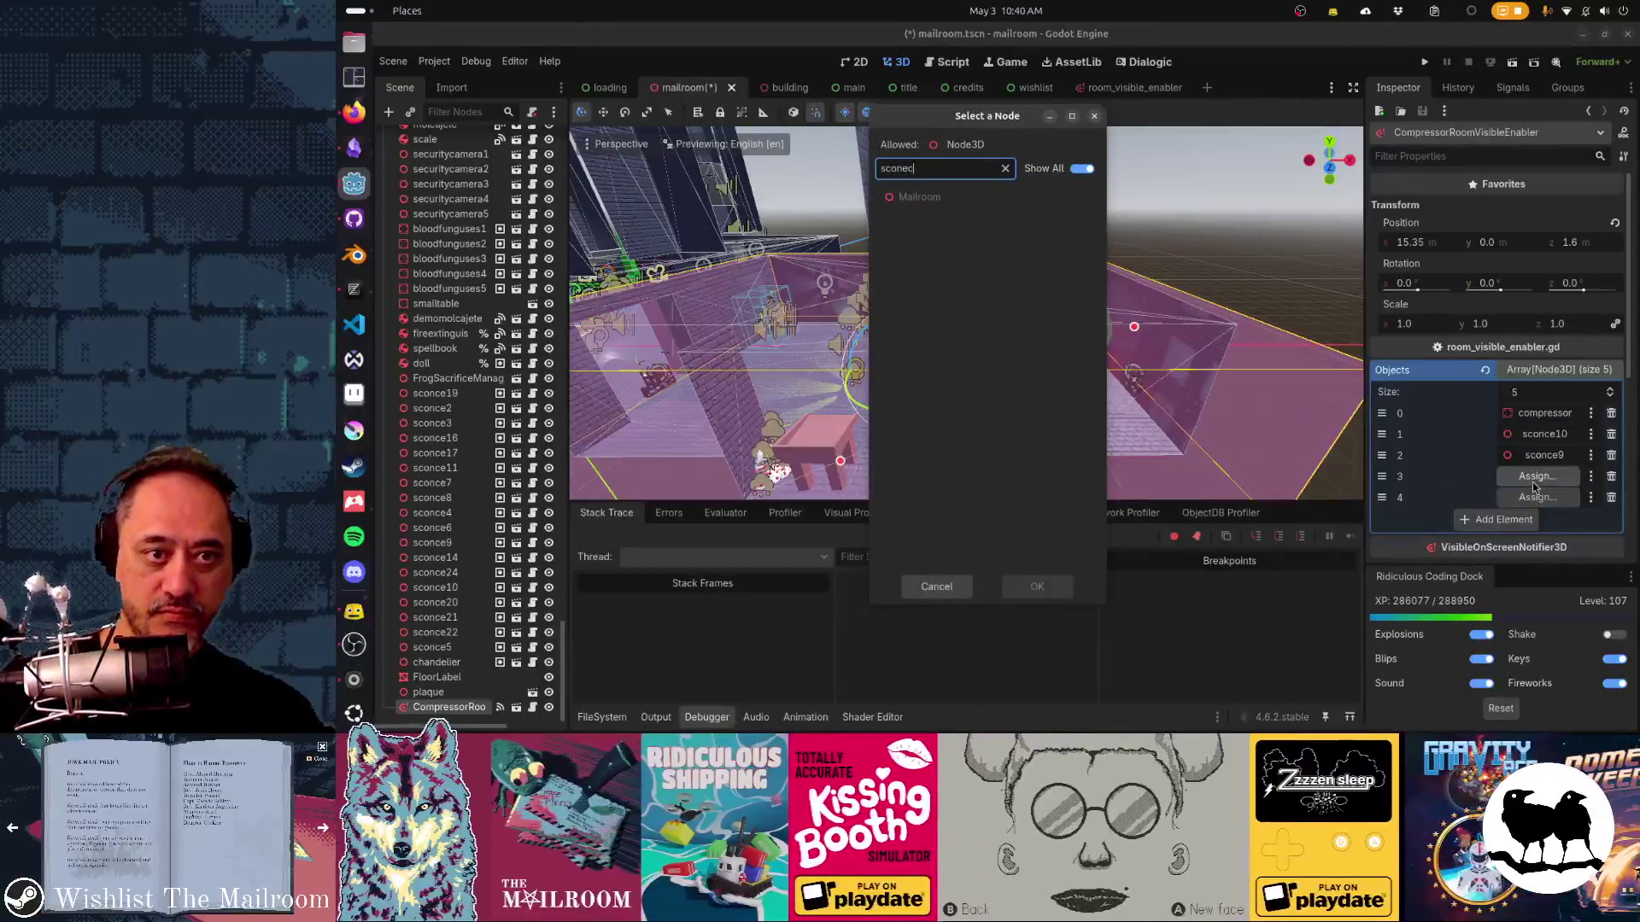
text(24)
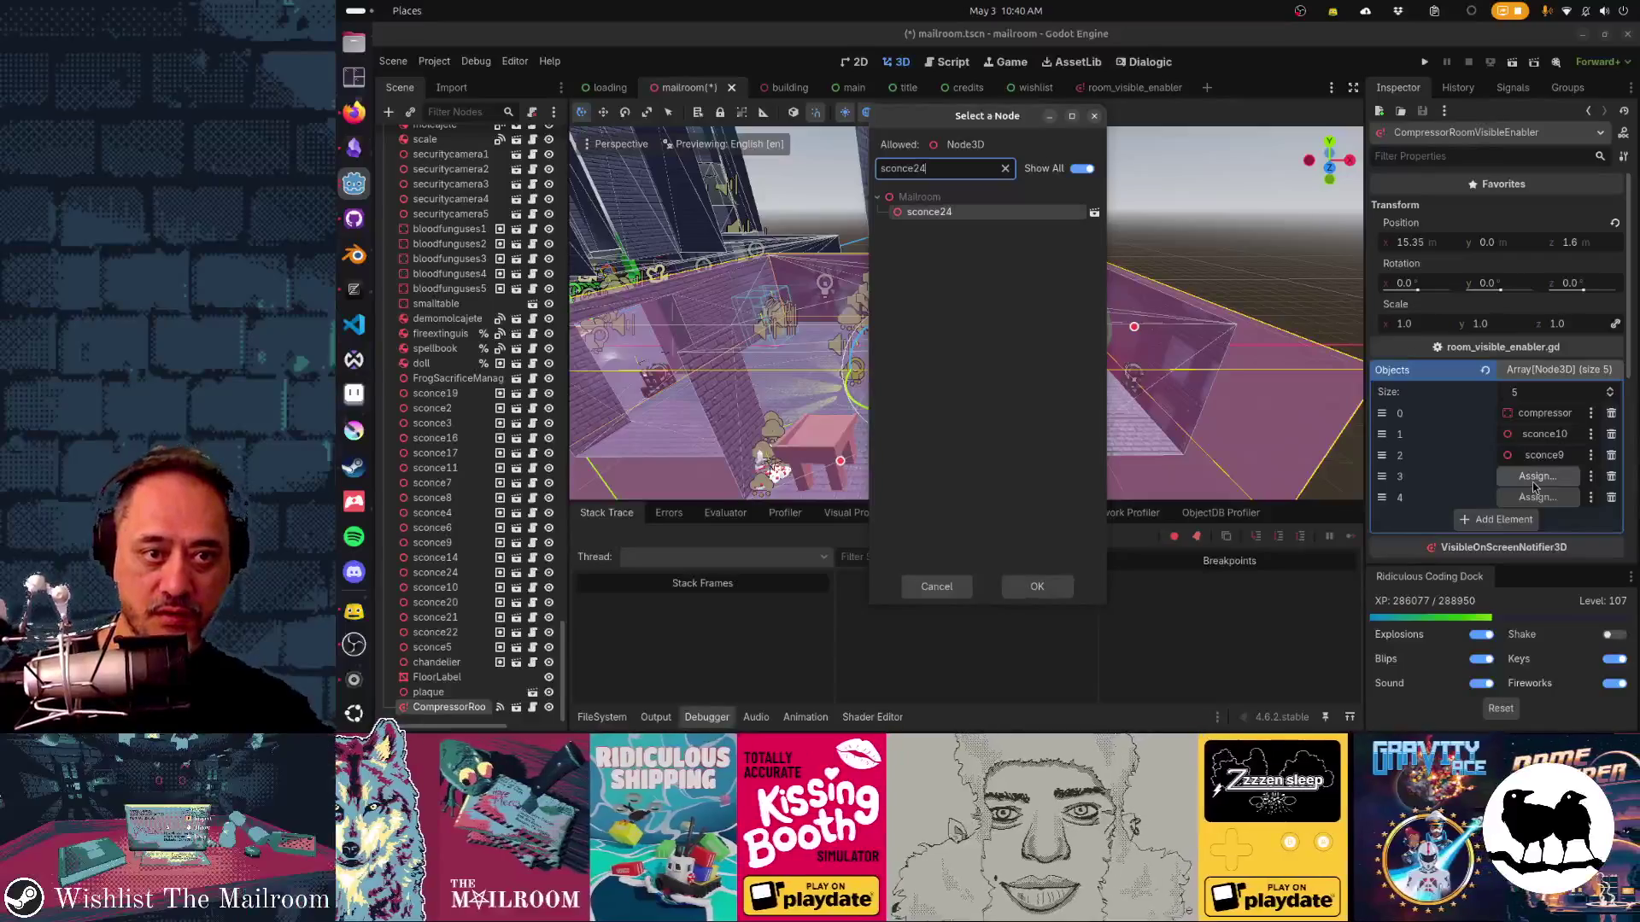
key(Return)
click(1537, 497)
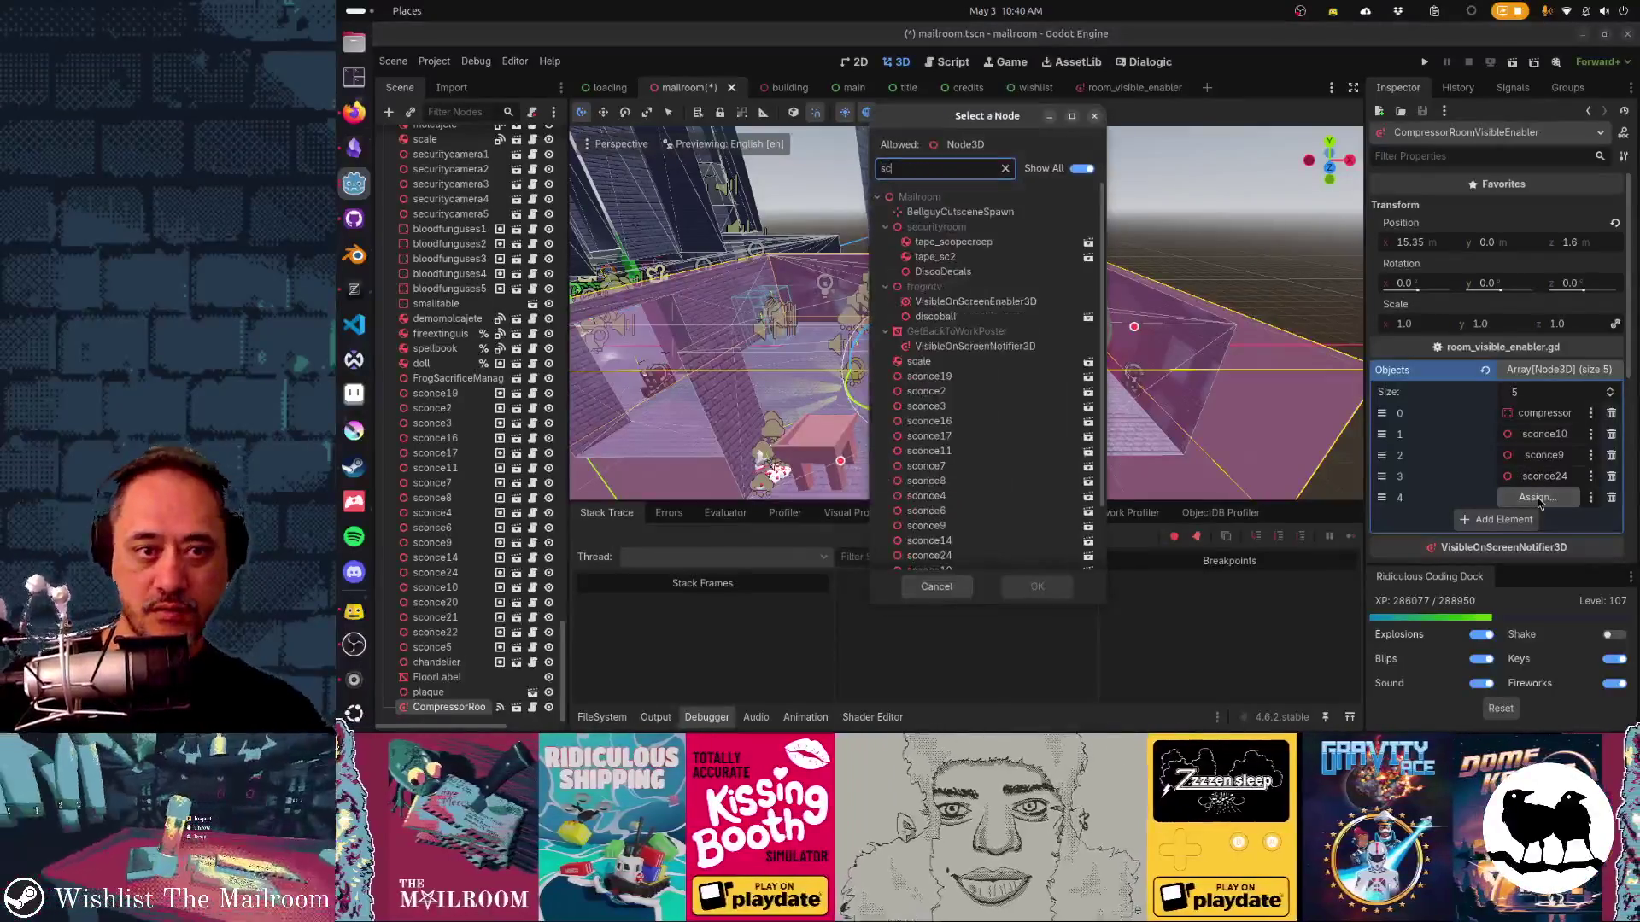
text(sconce14)
key(Return)
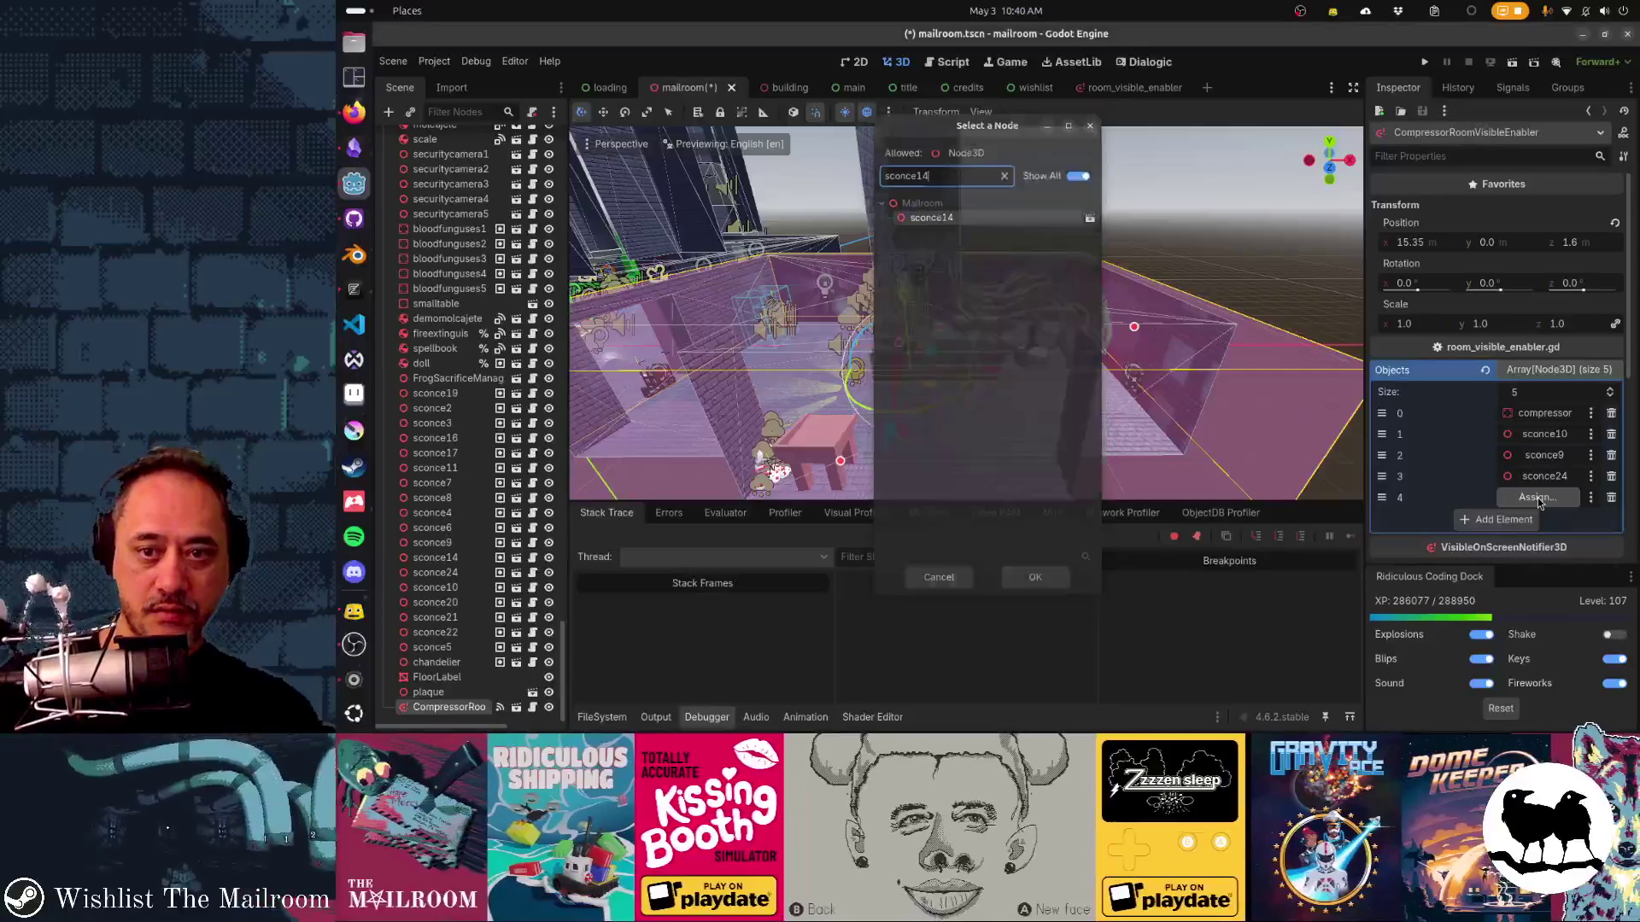
Add sconce20 as the sixth Objects entry and save the mailroom scene
click(1503, 520)
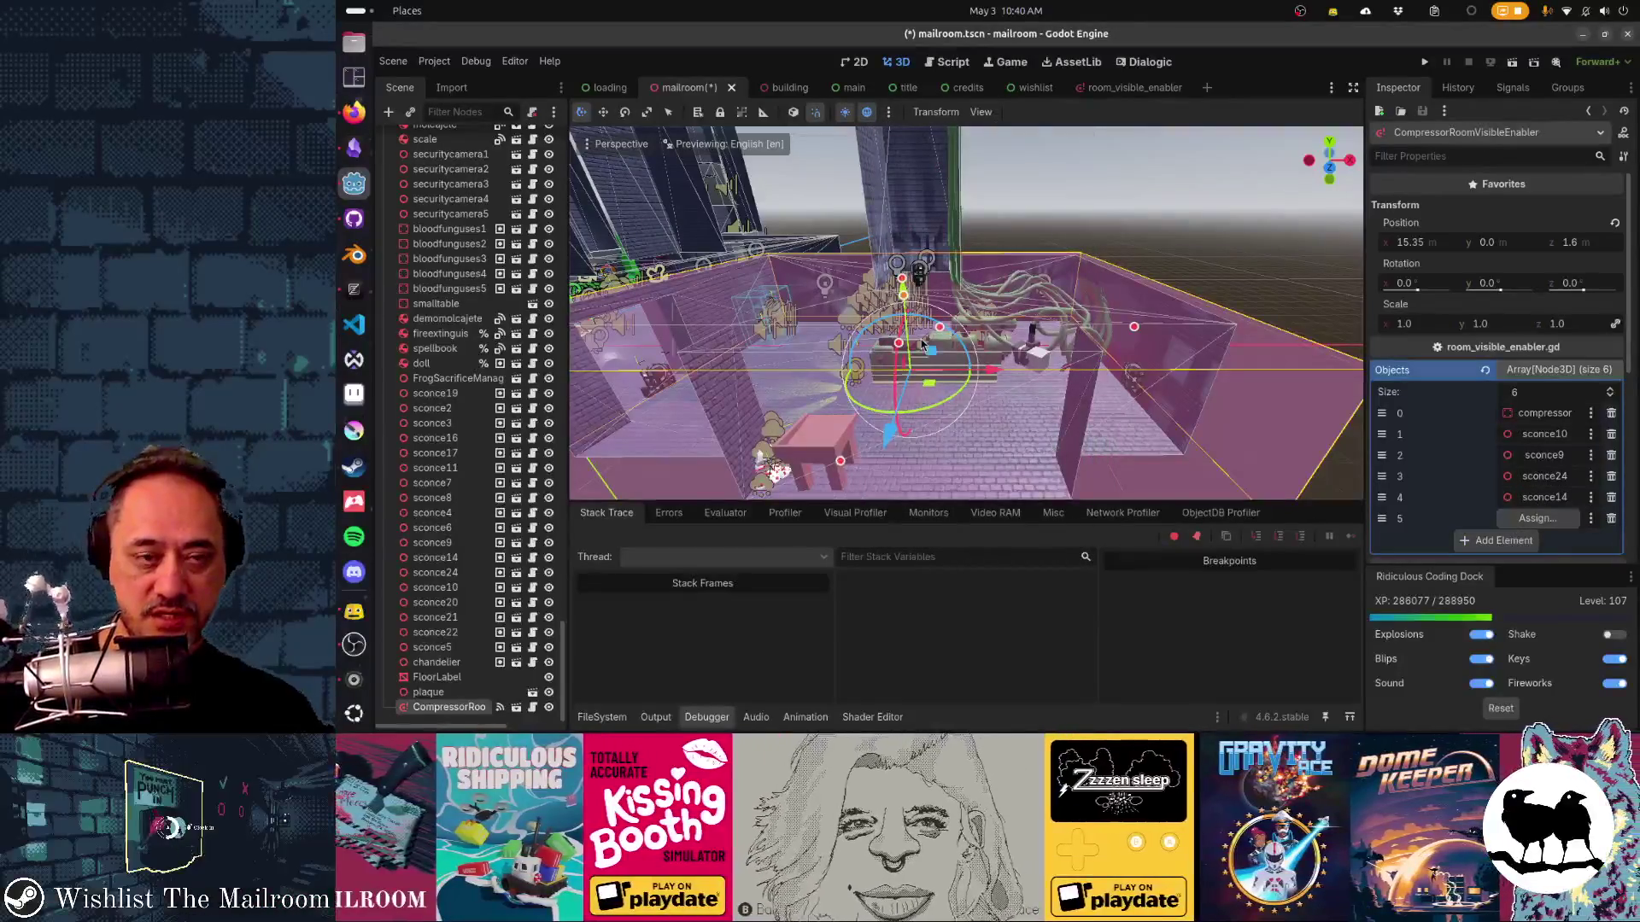
drag(922, 344, 956, 373)
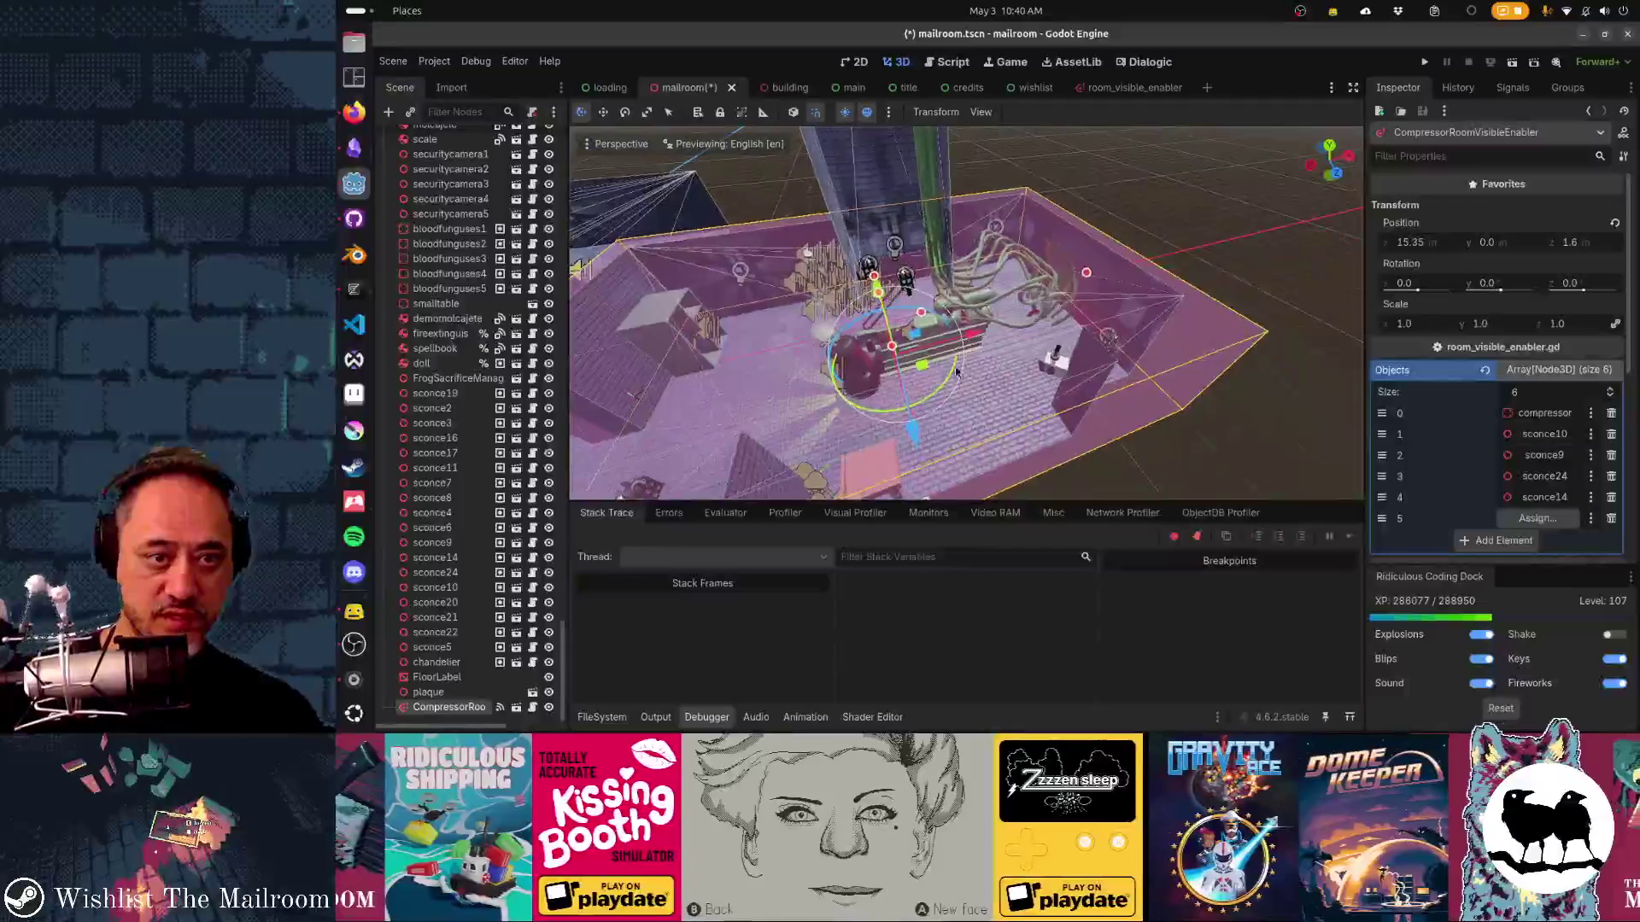
alt+right_click(908, 280)
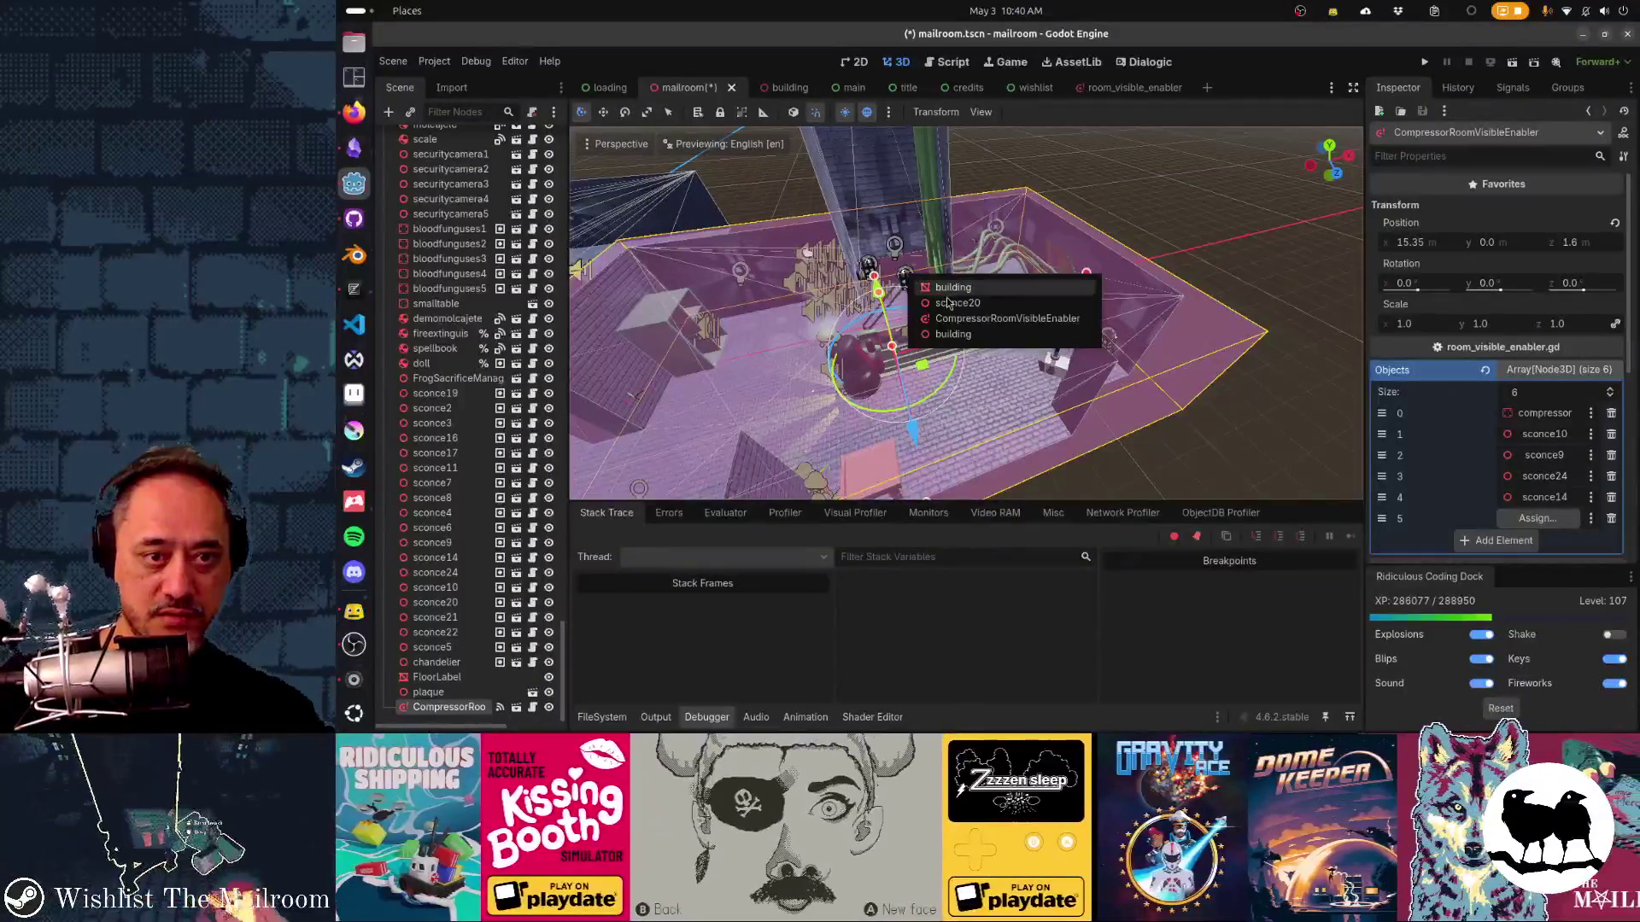
click(900, 277)
alt+right_click(871, 270)
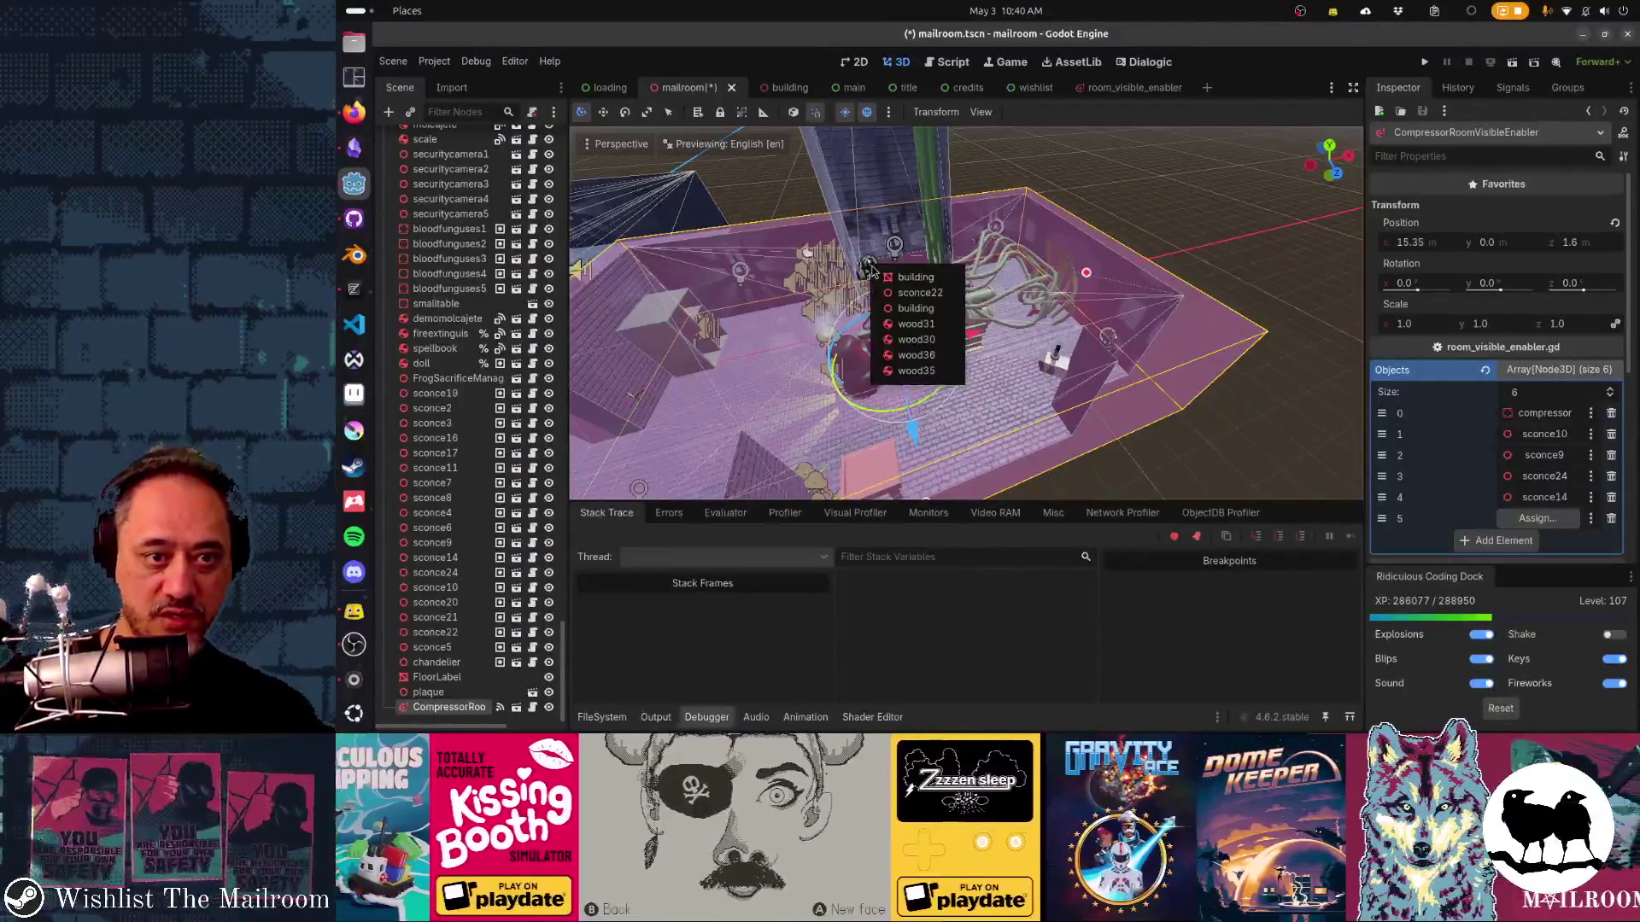
key(Escape)
click(1537, 519)
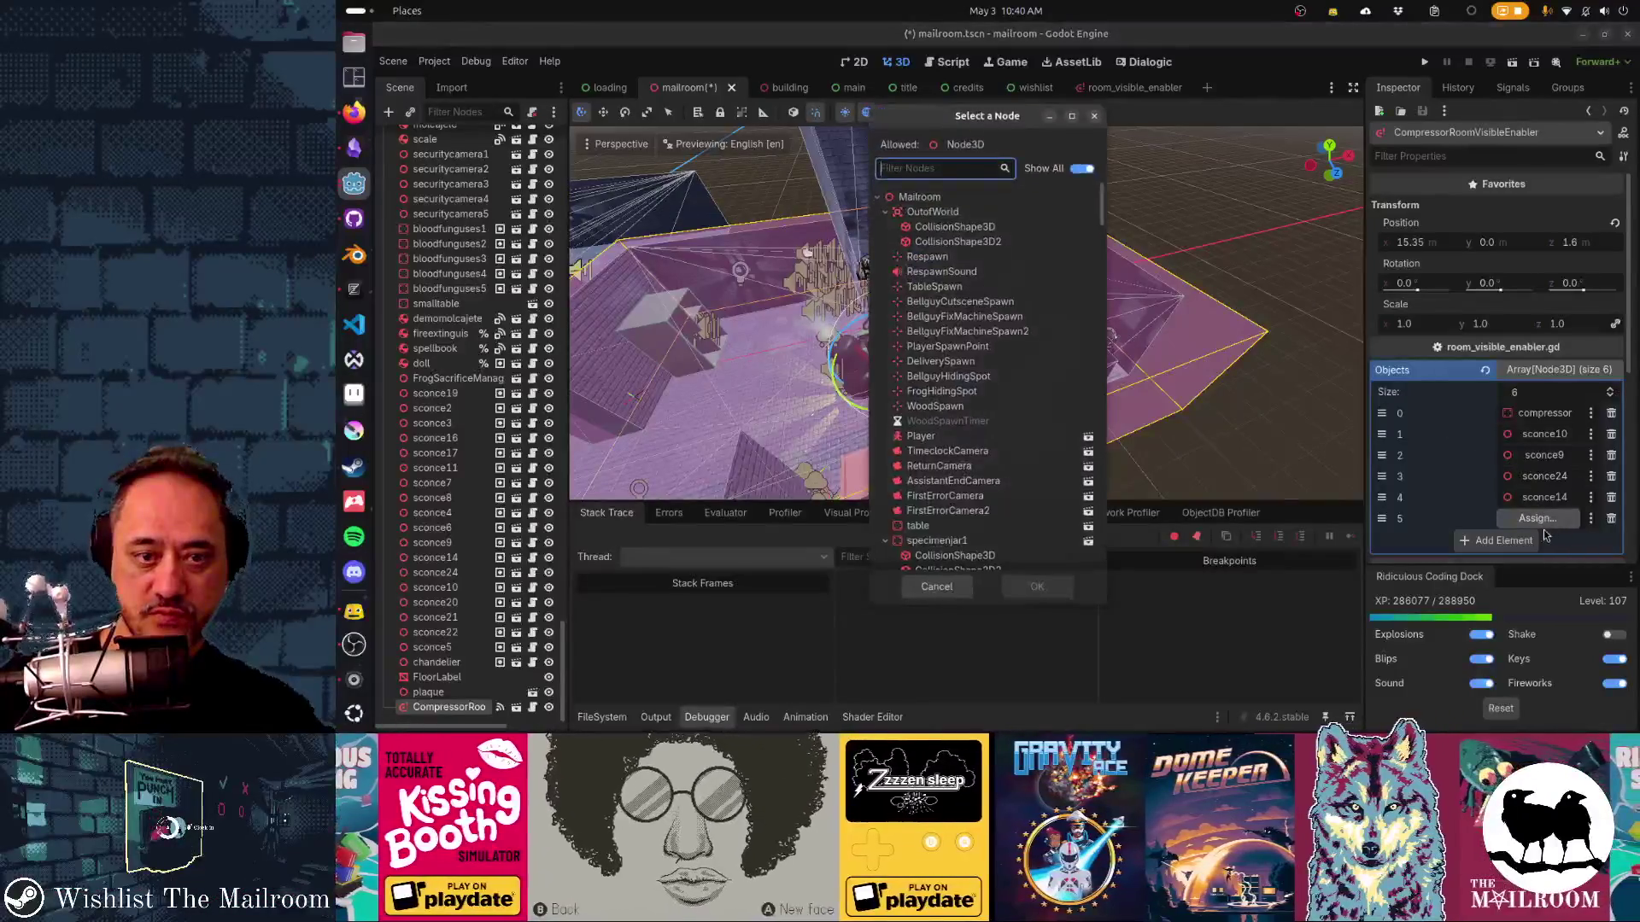
text(sconce)
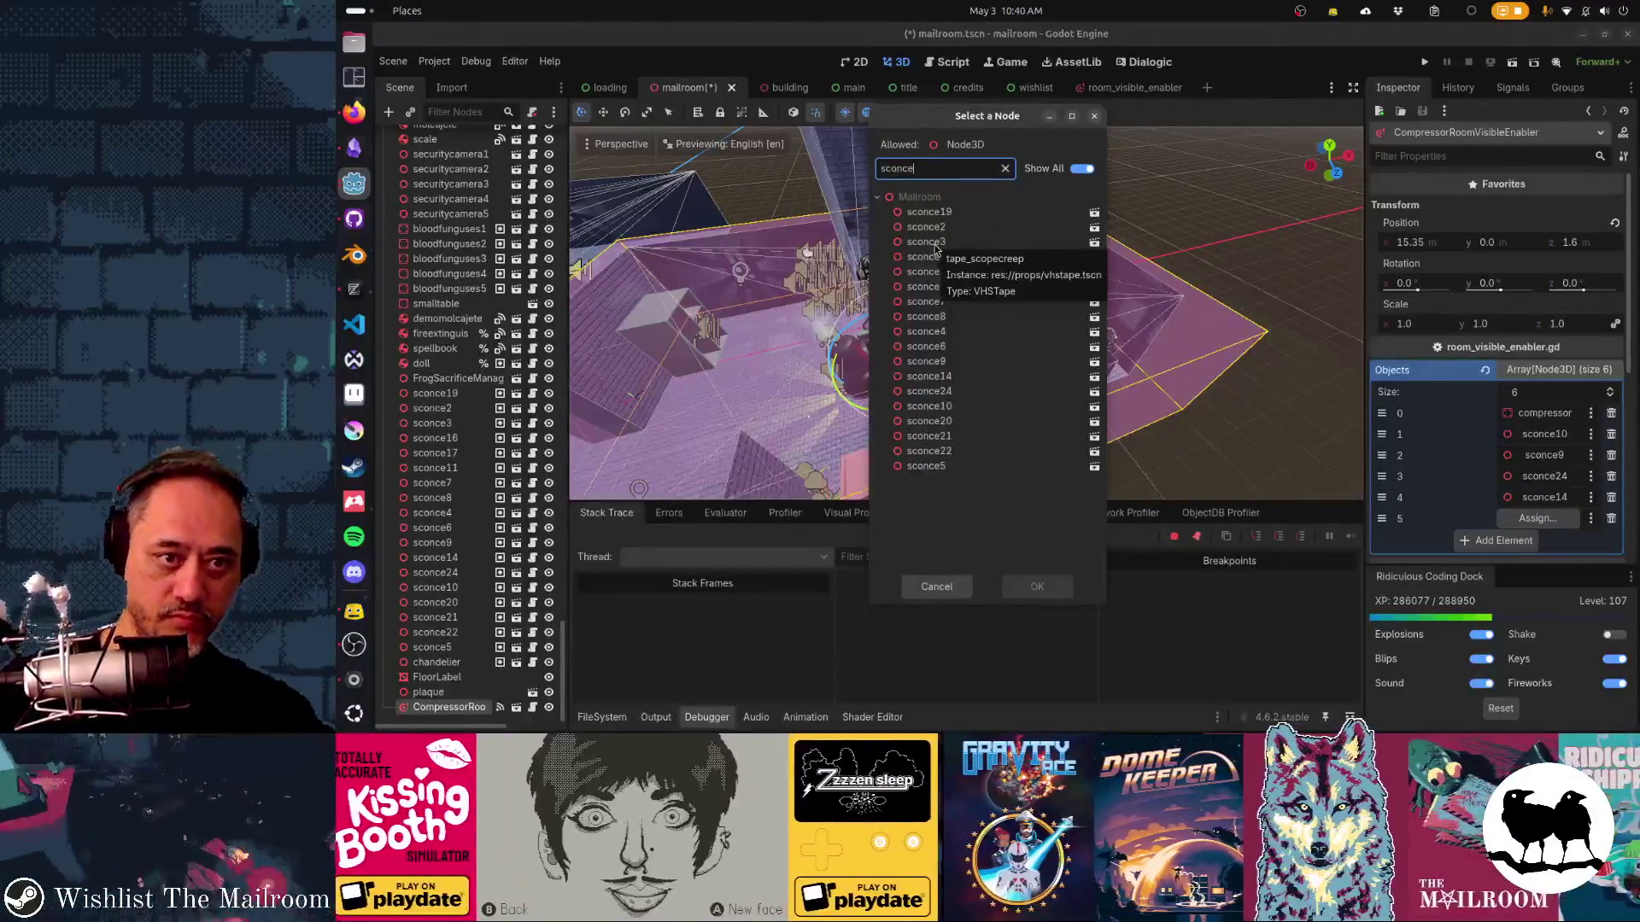
text(20)
key(Down)
key(Return)
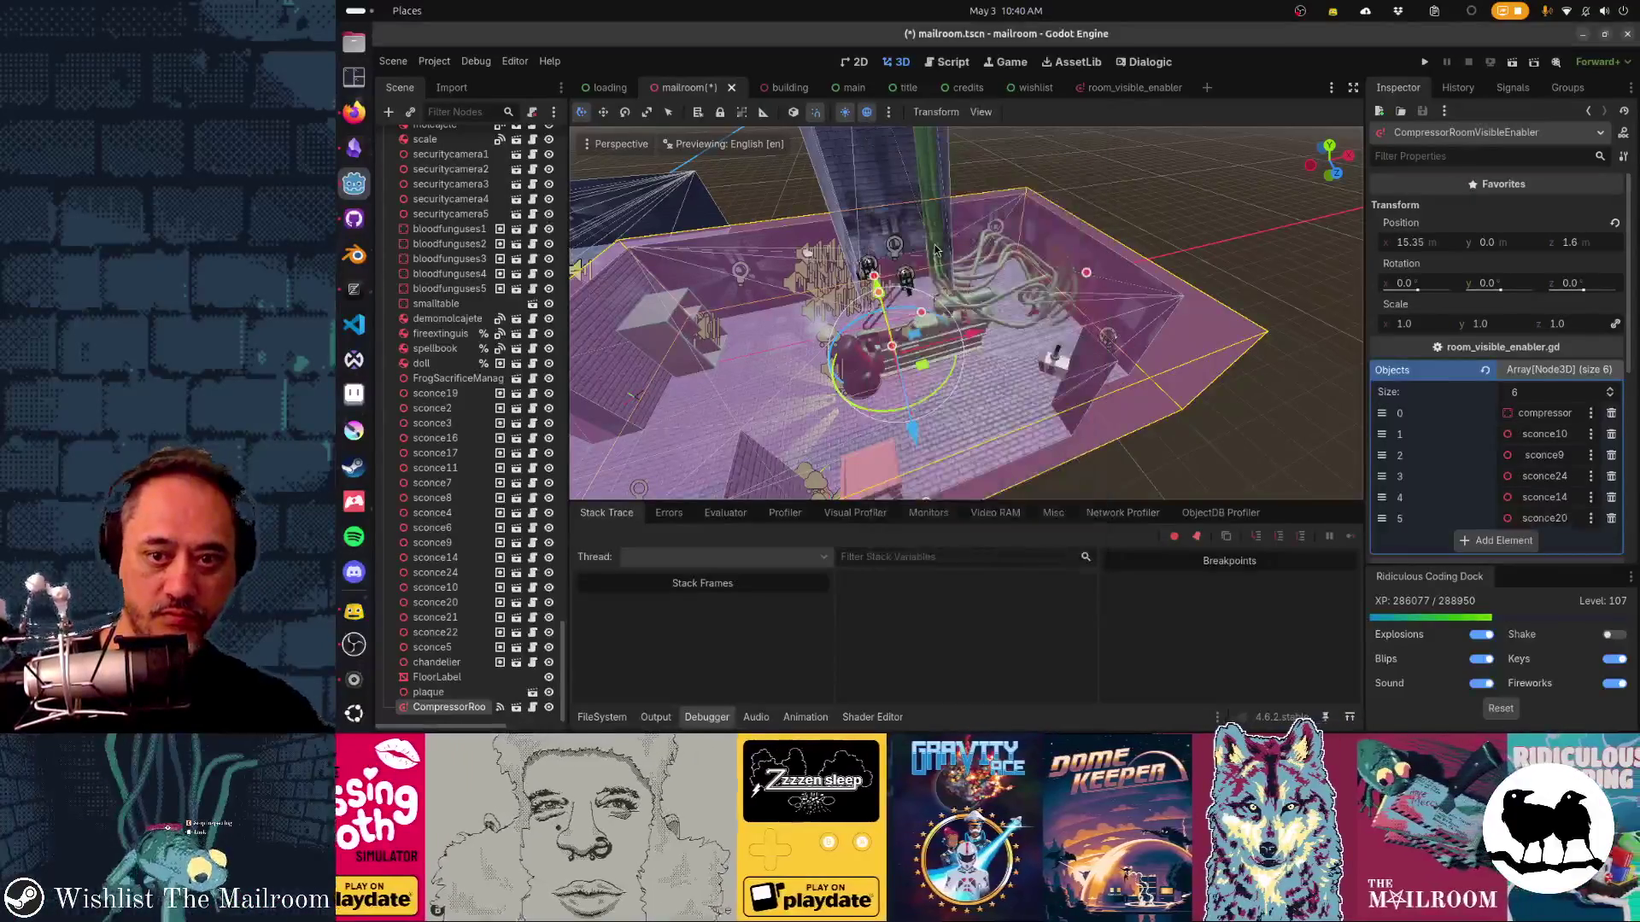
key(ctrl+s)
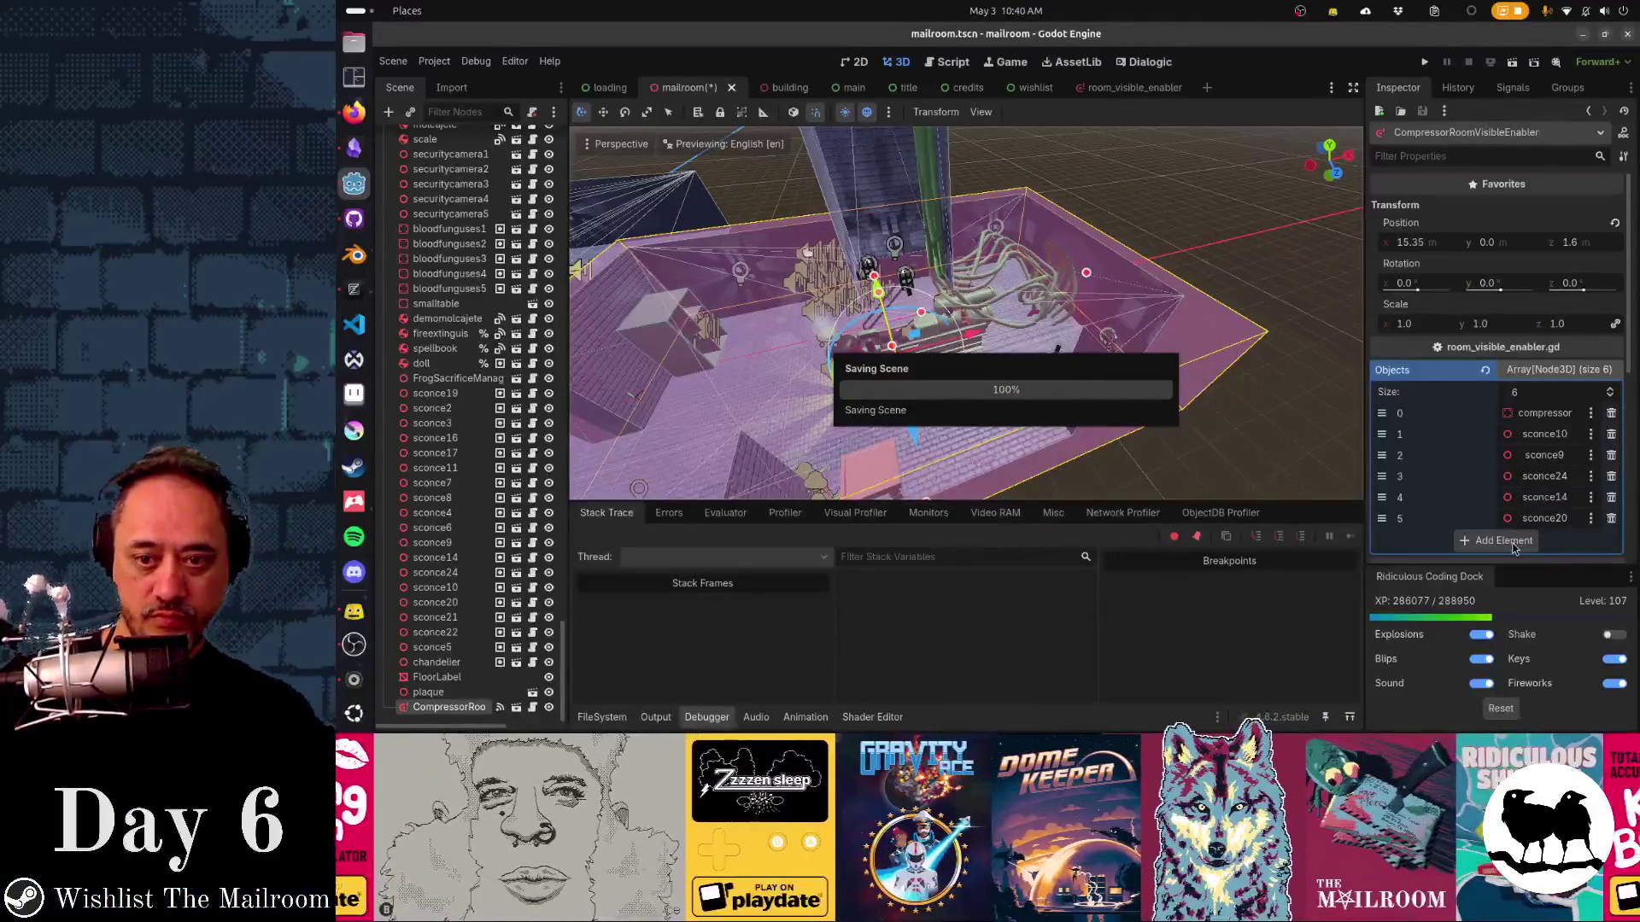
Assign sconce21 and sconce22 (element 7) to new Objects slots and save
click(1512, 548)
click(1513, 561)
click(1538, 538)
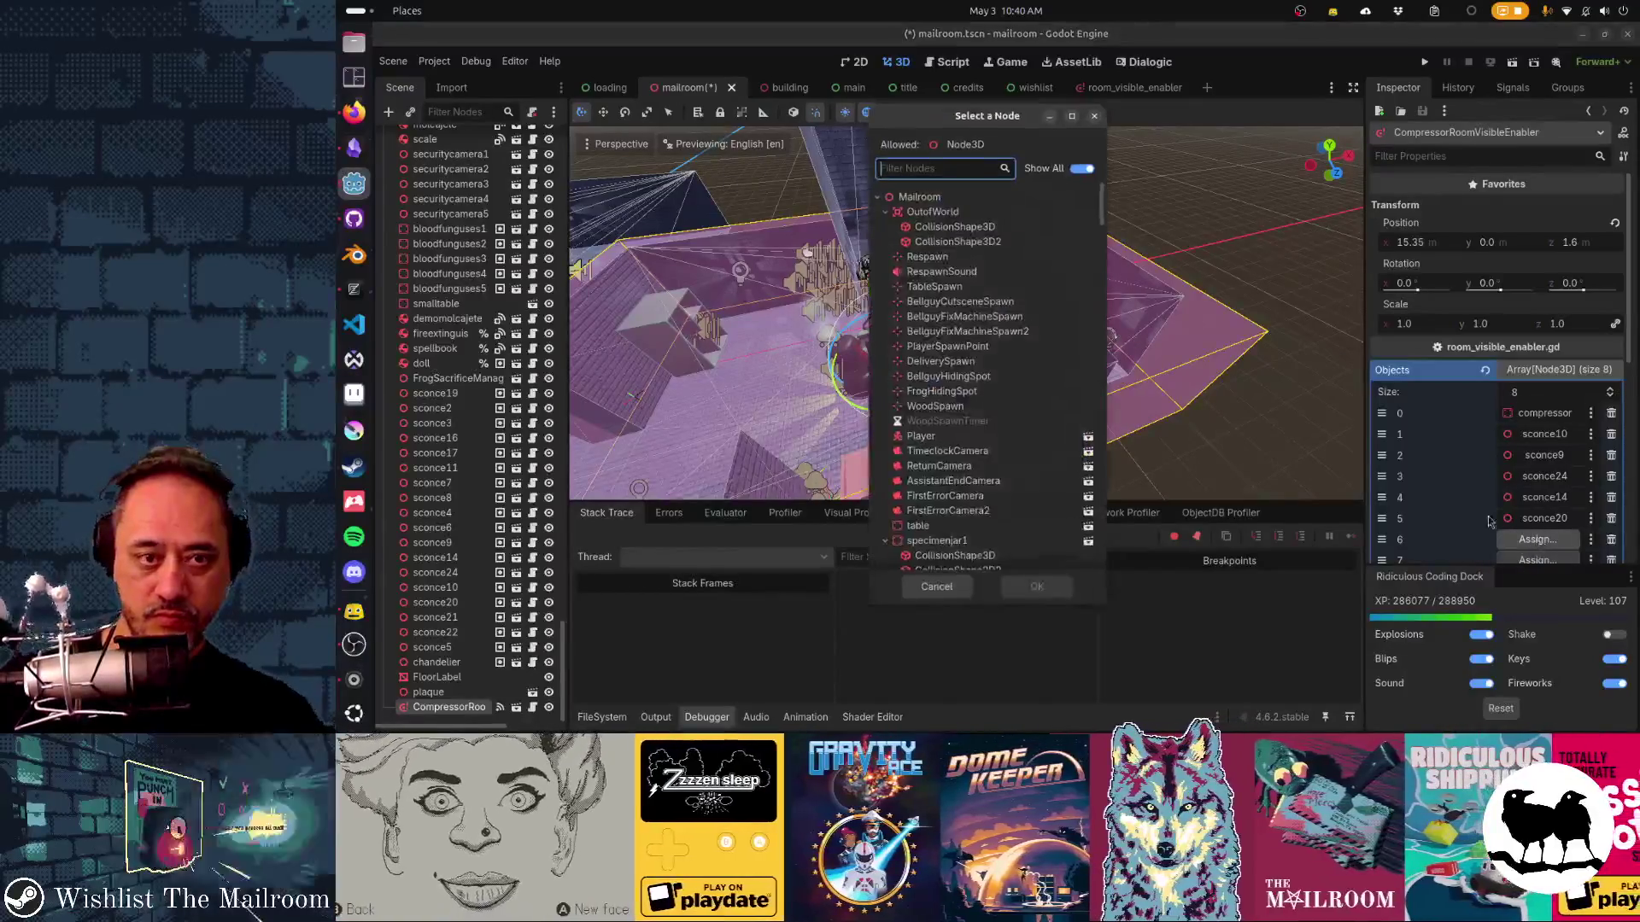
text(sconce21)
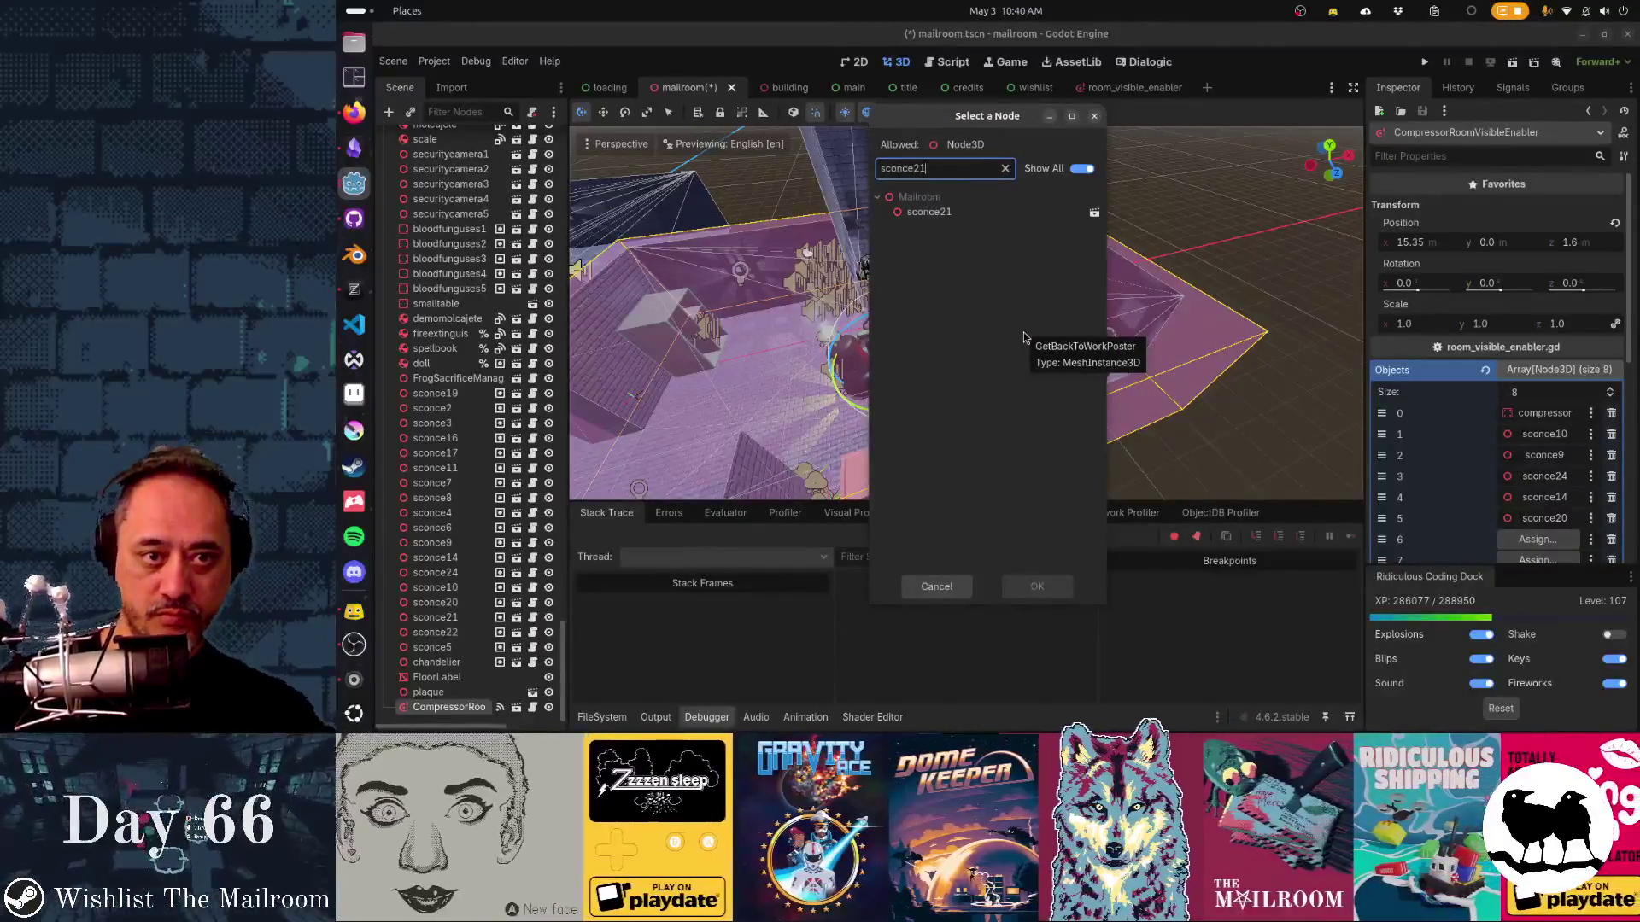
key(Down)
key(Return)
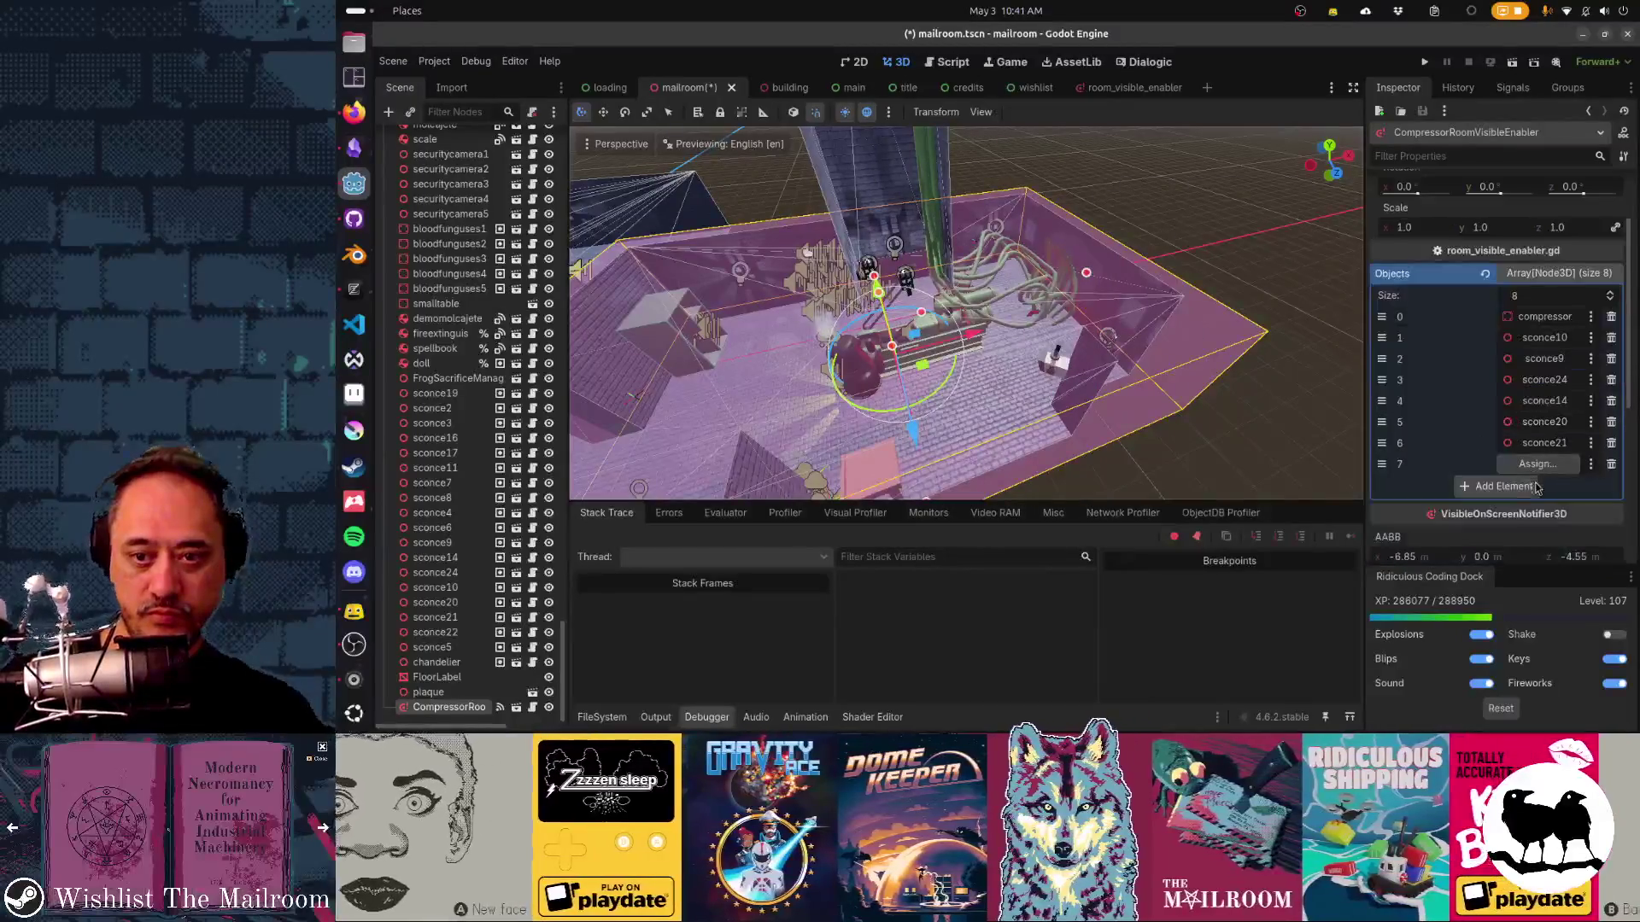
scroll(1529, 477, down, 3)
click(1537, 464)
text(sconce22)
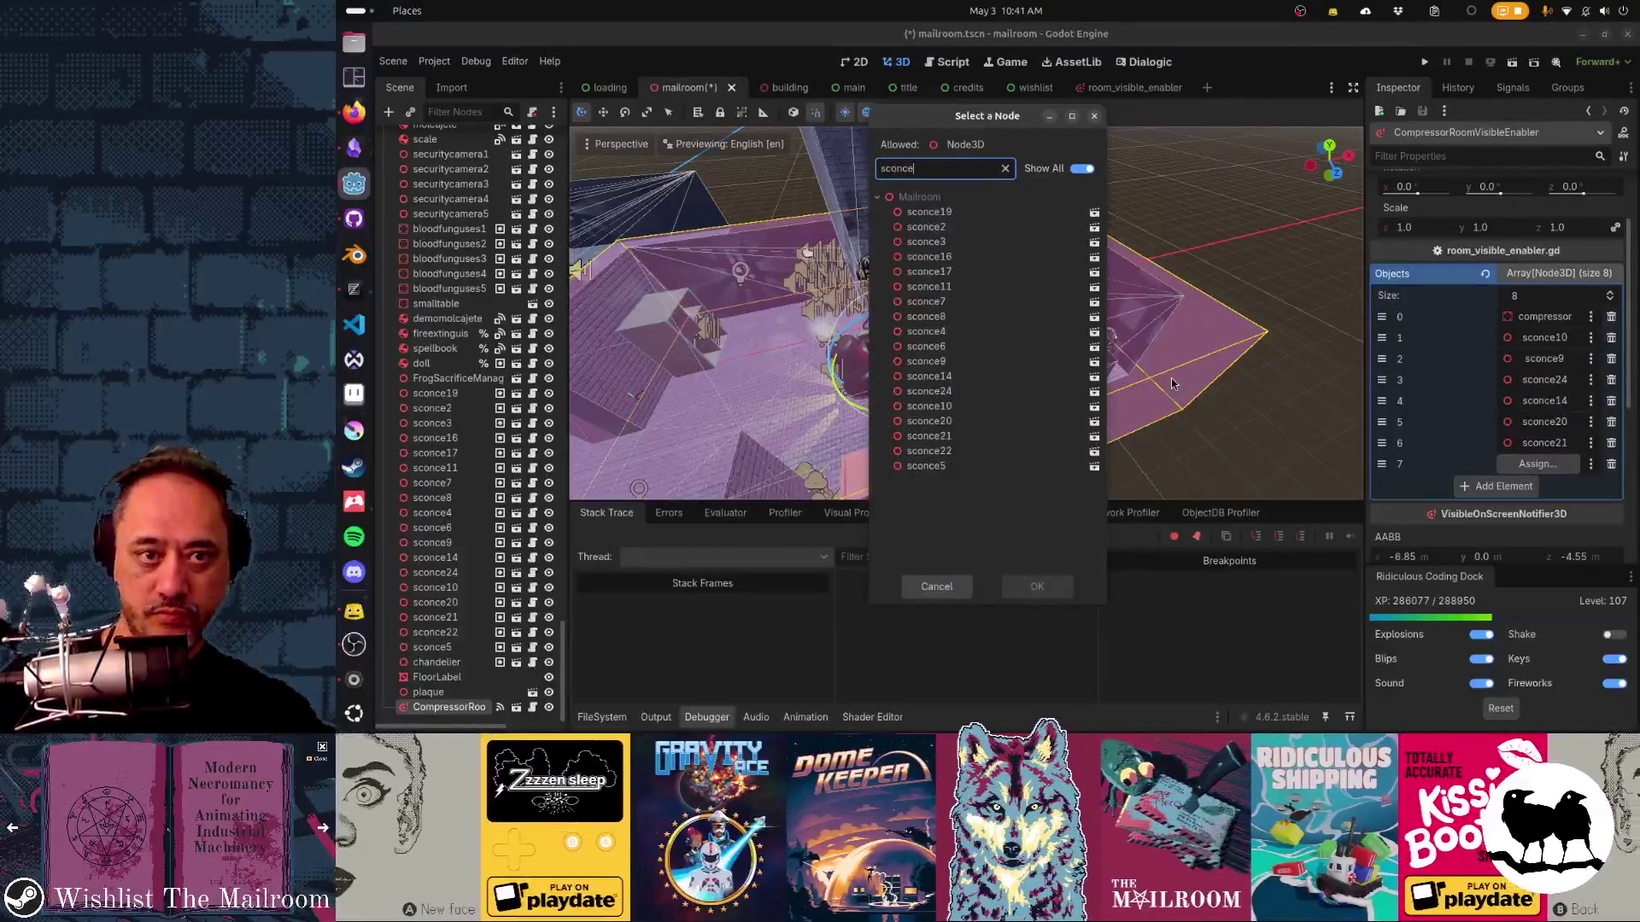
key(Down)
key(Return)
key(ctrl+s)
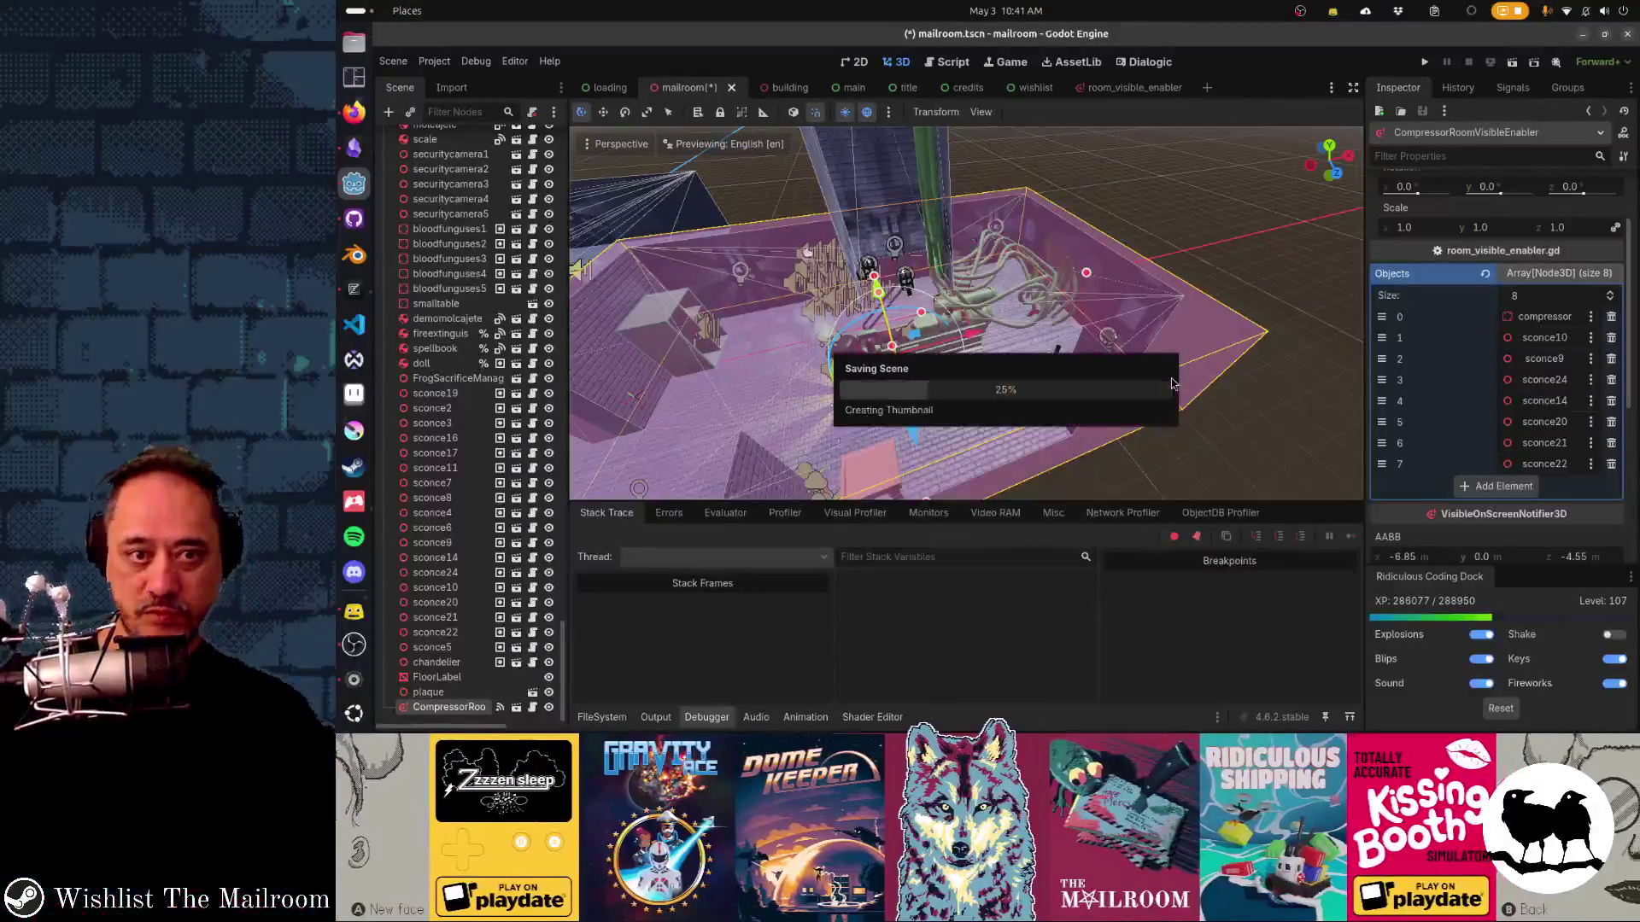
drag(954, 369, 859, 357)
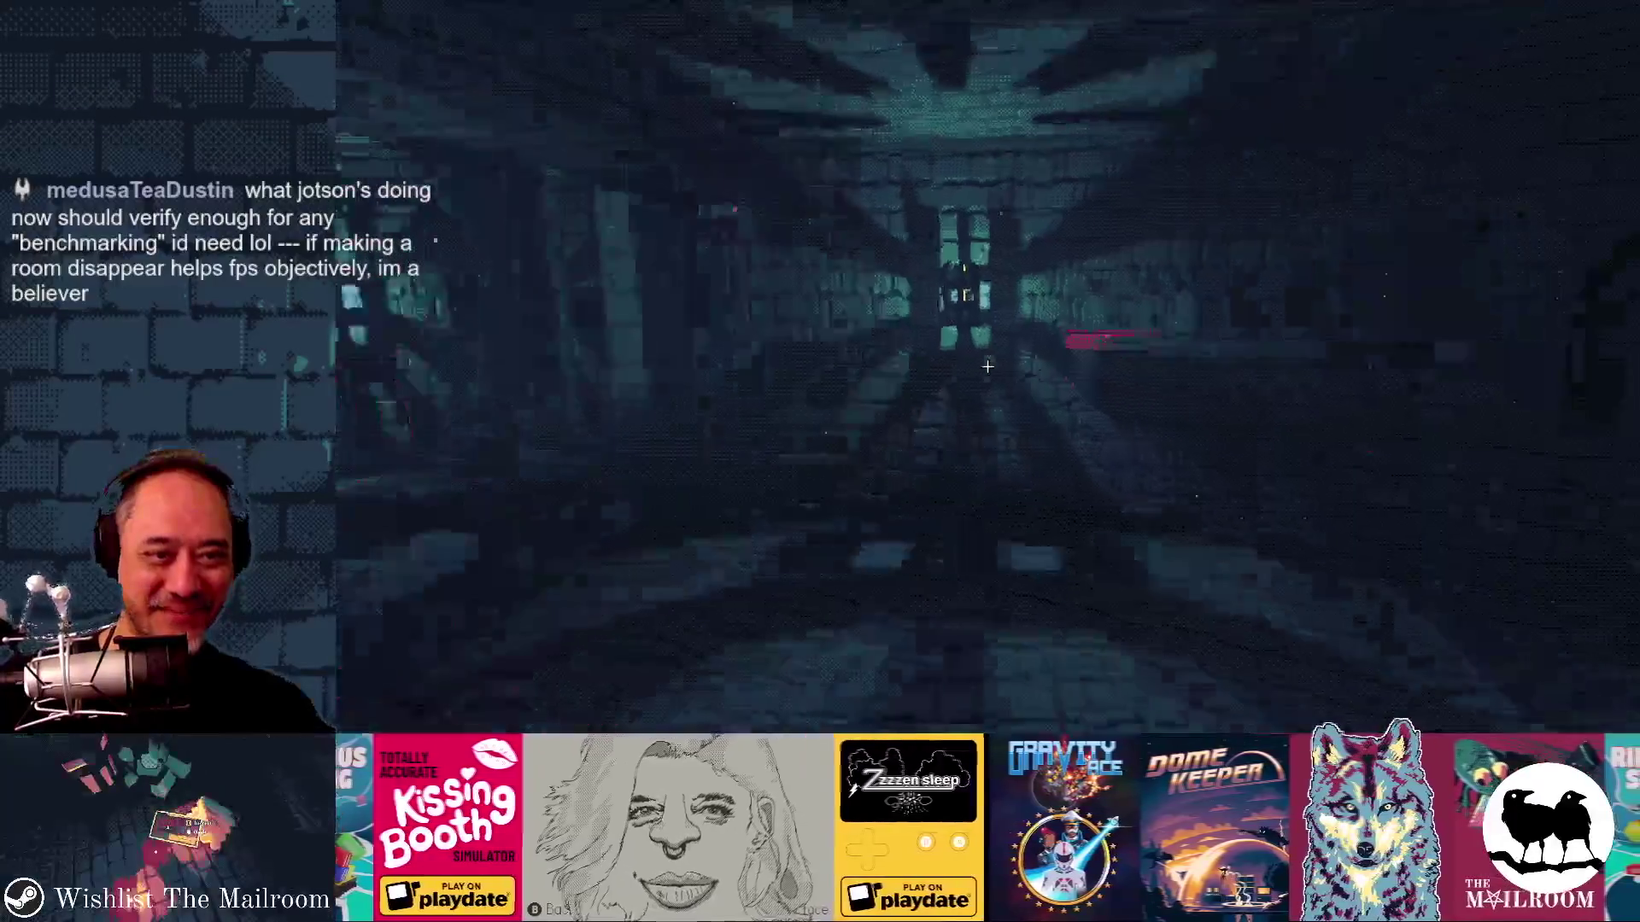
Pause the running playtest and switch to room_visible_enabler.gd in Zed
key(Escape)
key(alt+Tab)
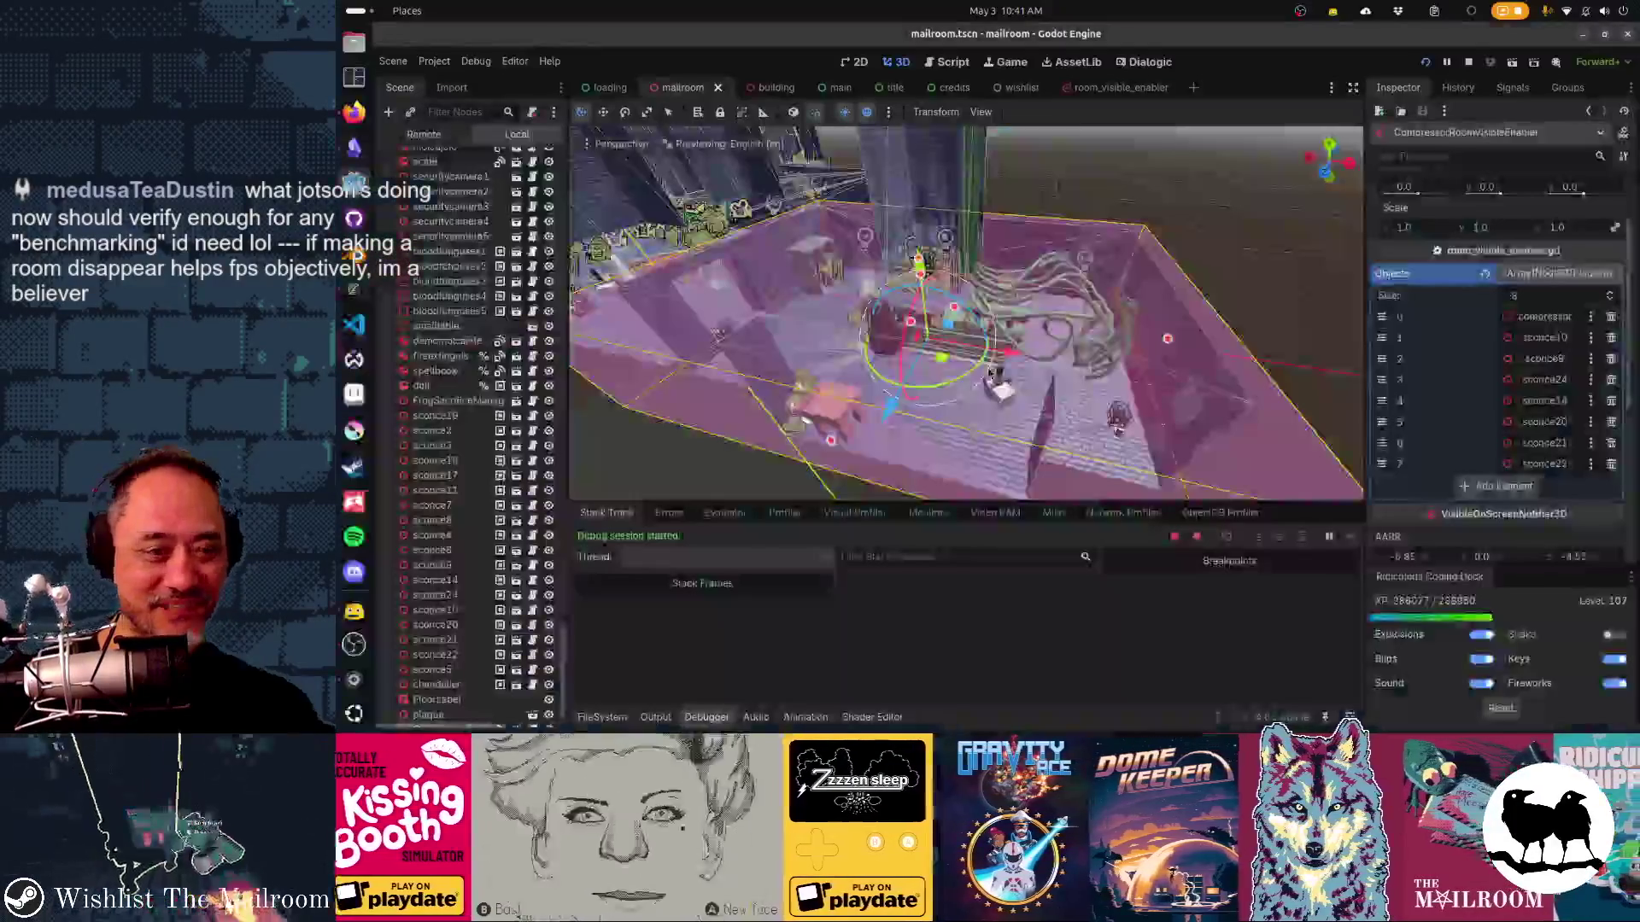
key(alt+Tab)
key(alt+Tab)
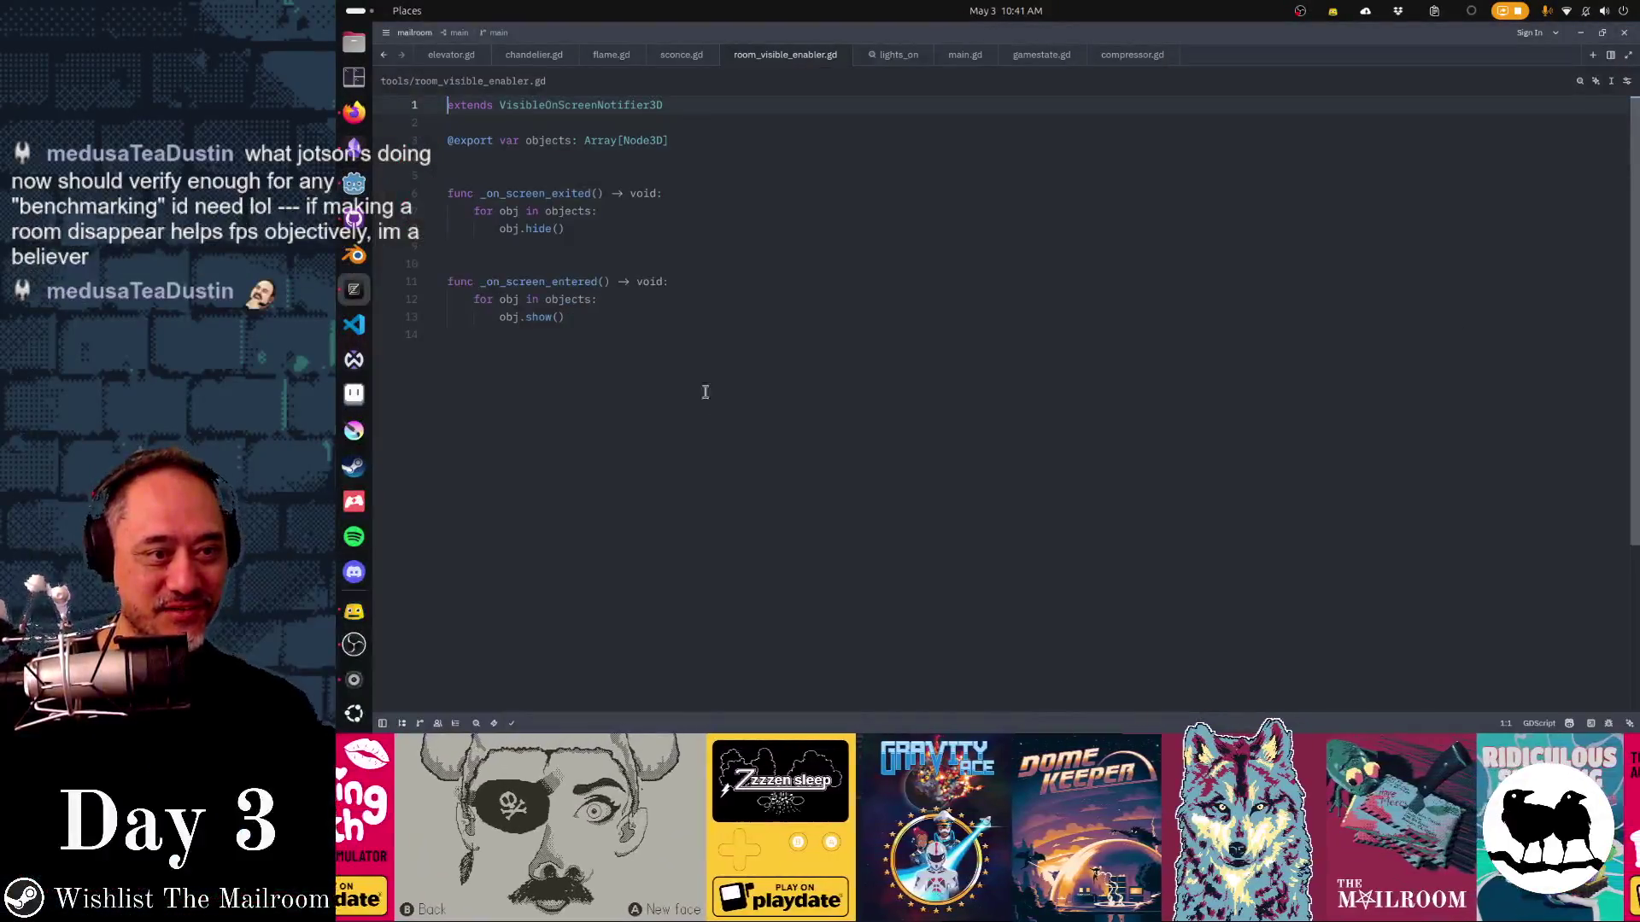
Insert 'pass#' before obj.show() in _on_screen_entered and resume the paused game
click(657, 305)
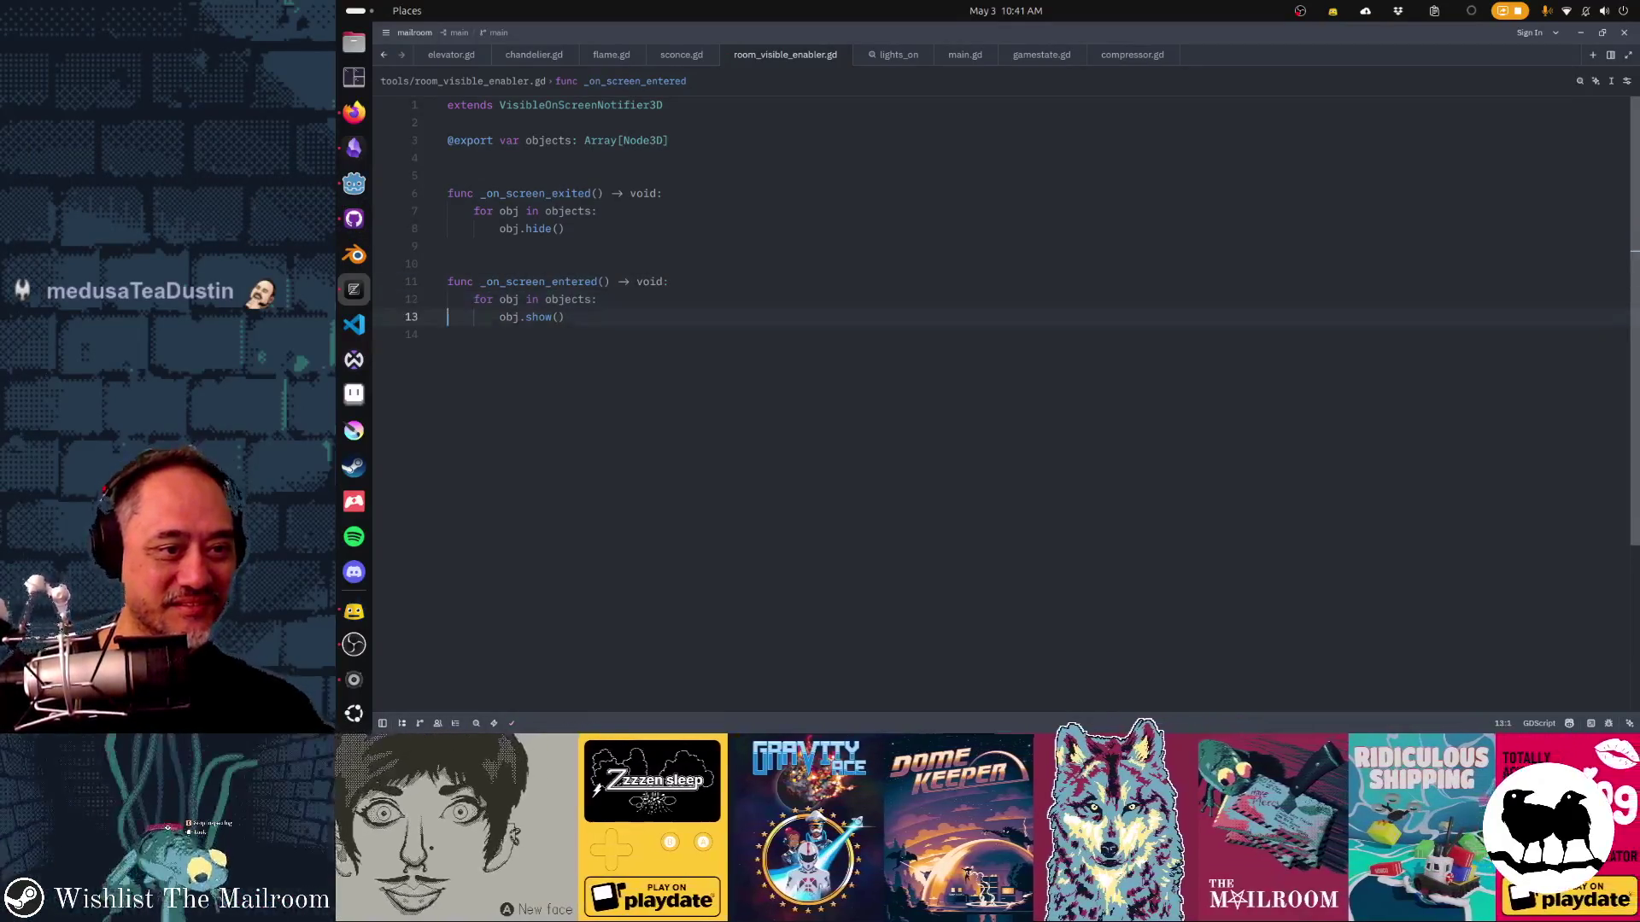
text(pass#)
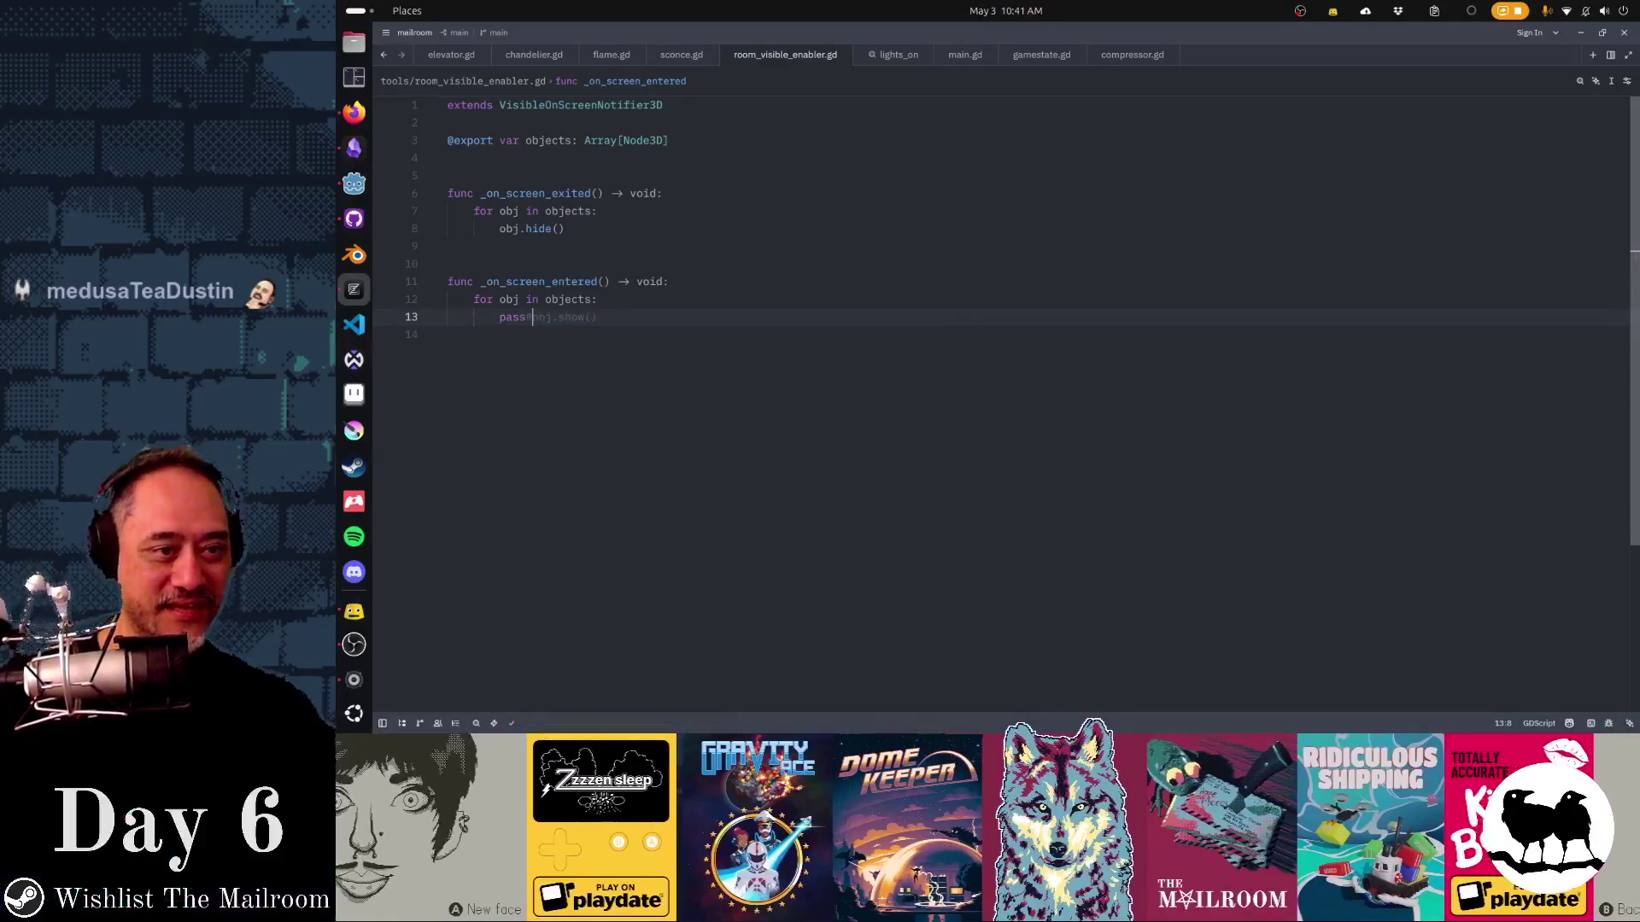
key(alt+Tab)
key(alt+Tab)
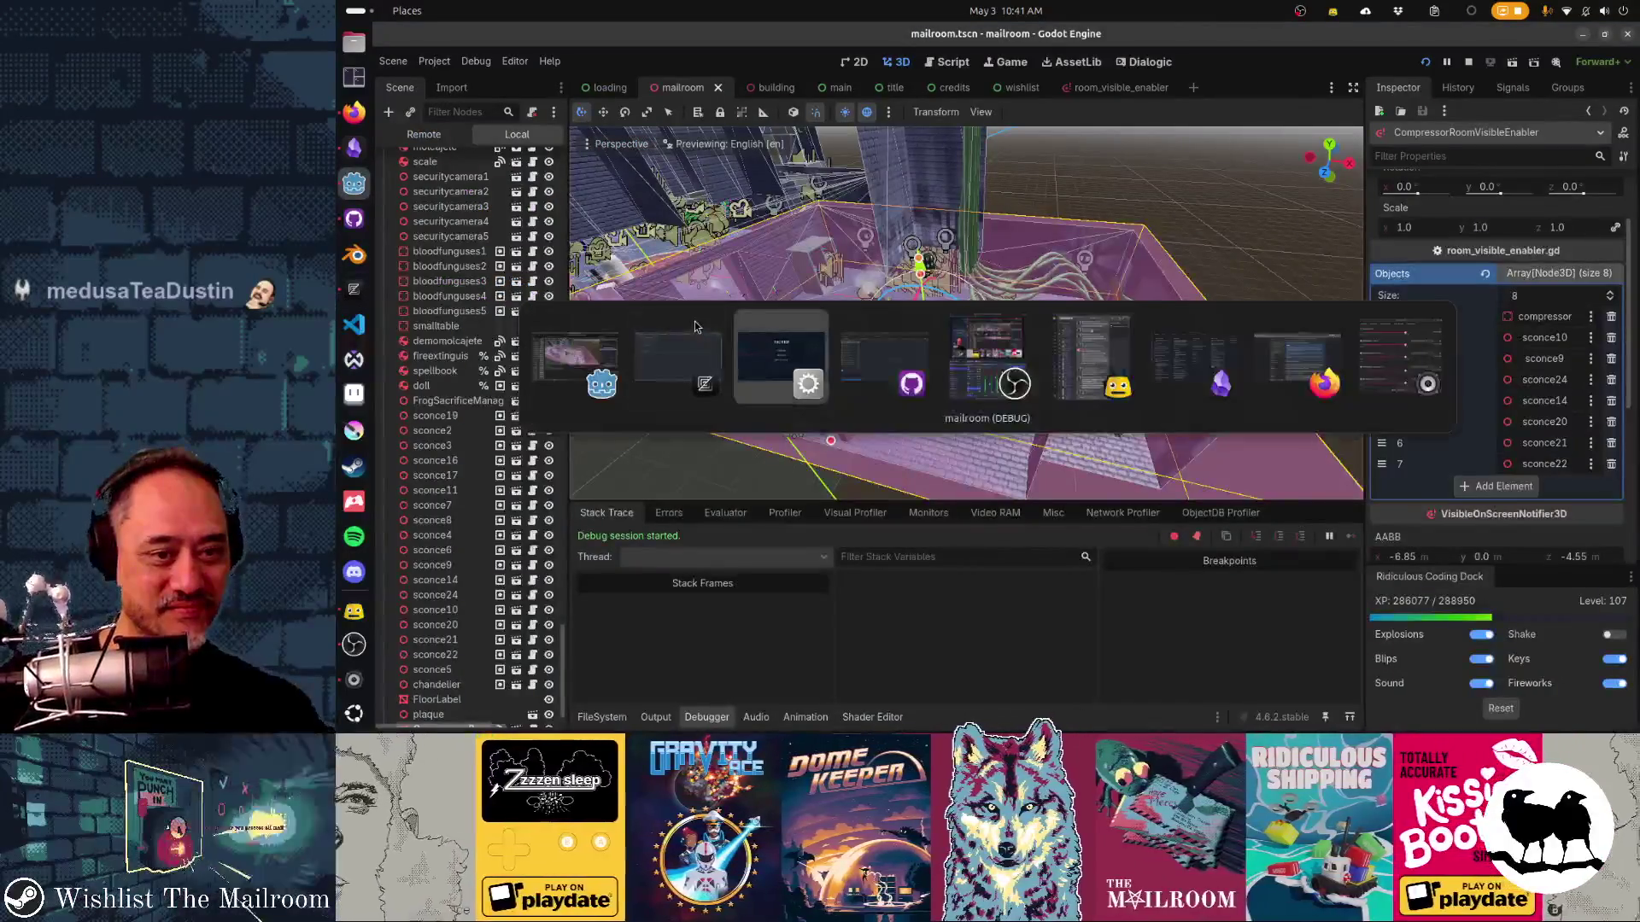
click(958, 289)
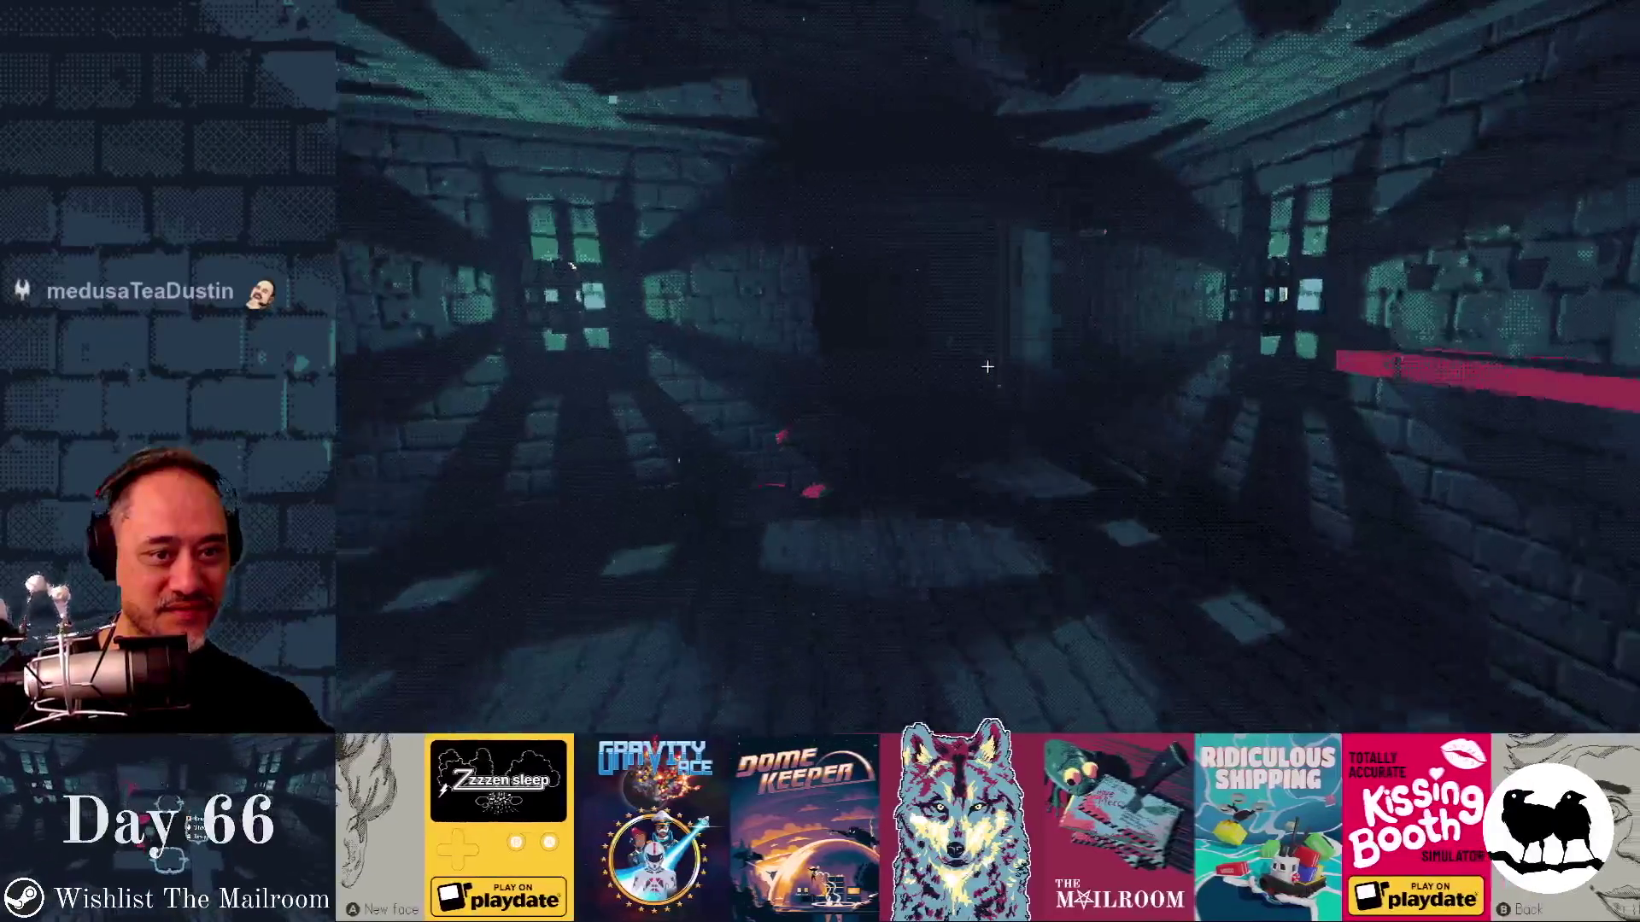
Walk through the dim room into the dark corridor, then teleport to the table
key(w)
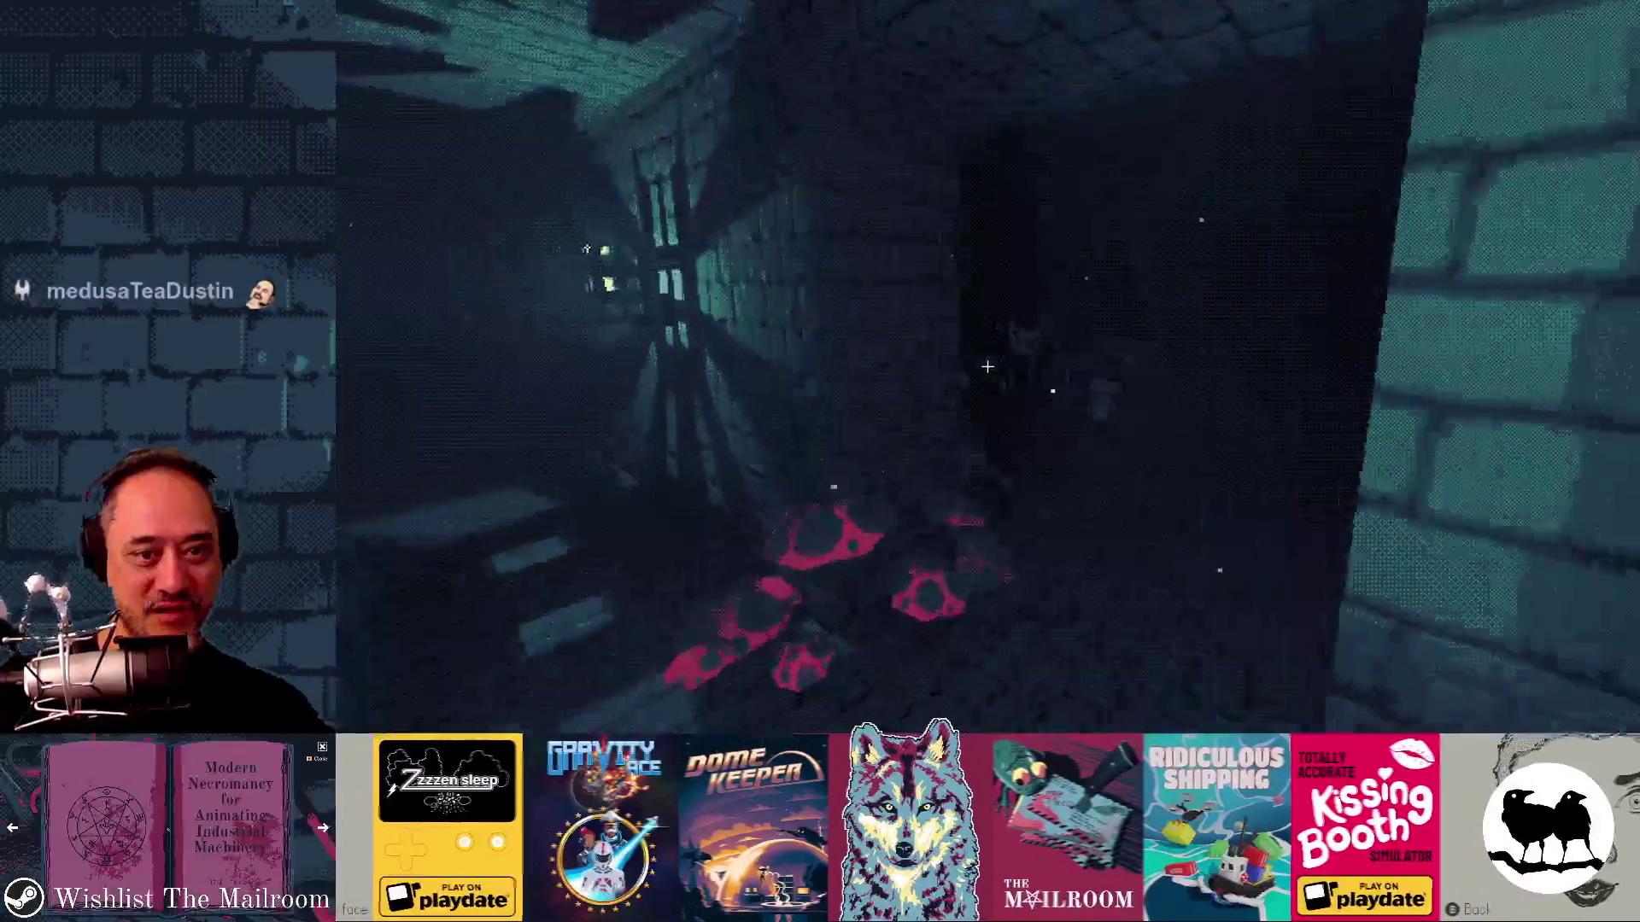
key(w)
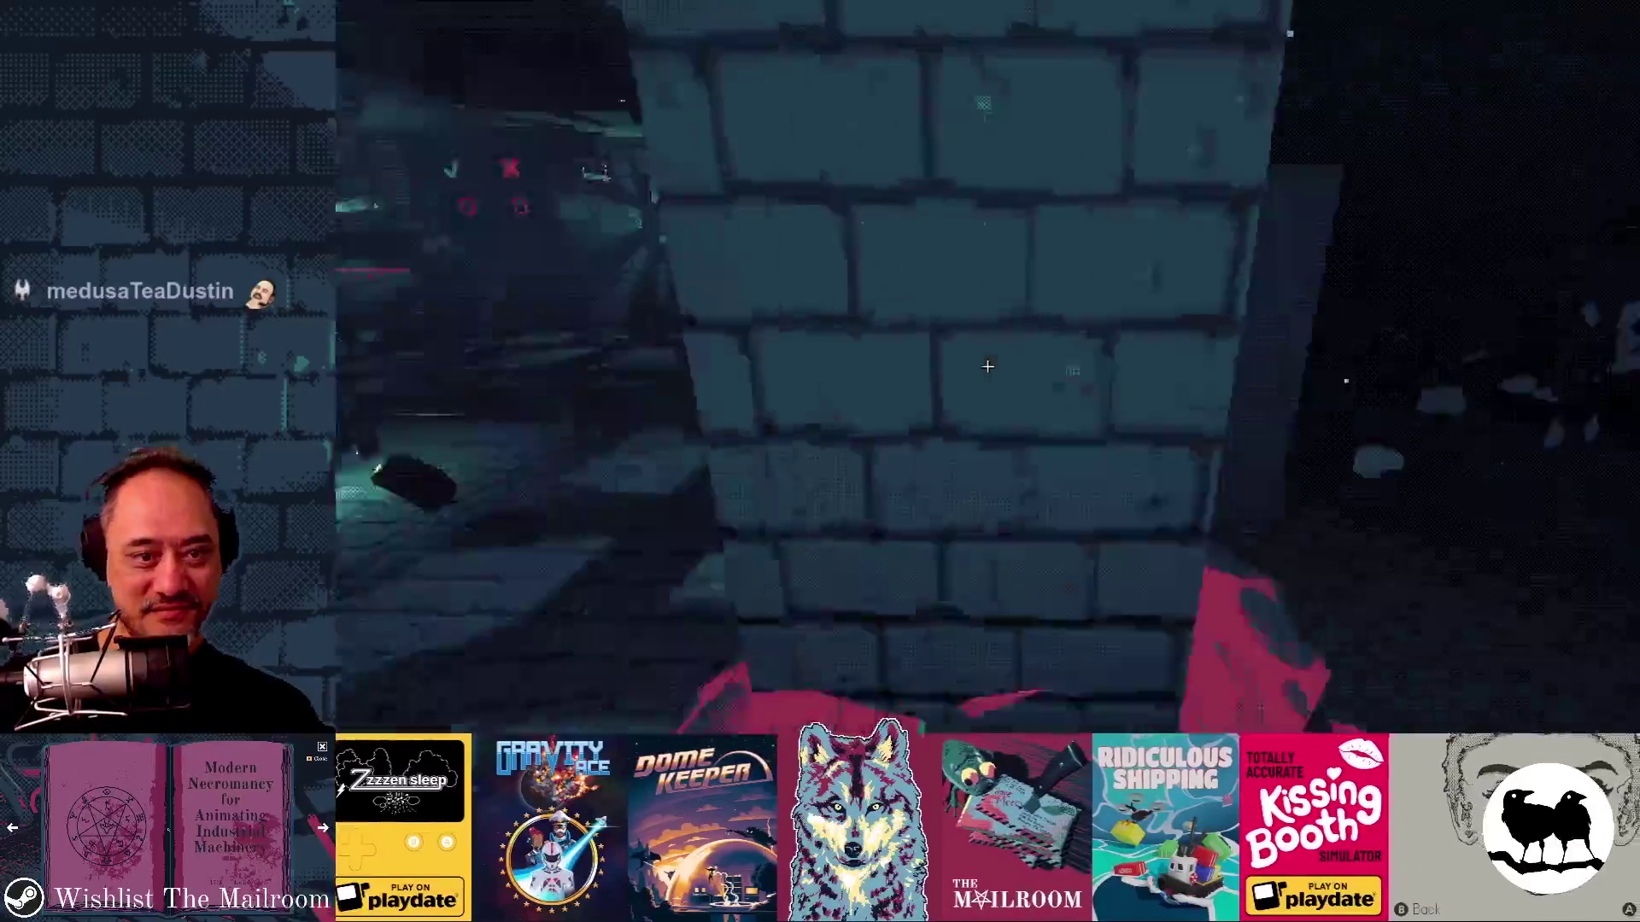
key(w)
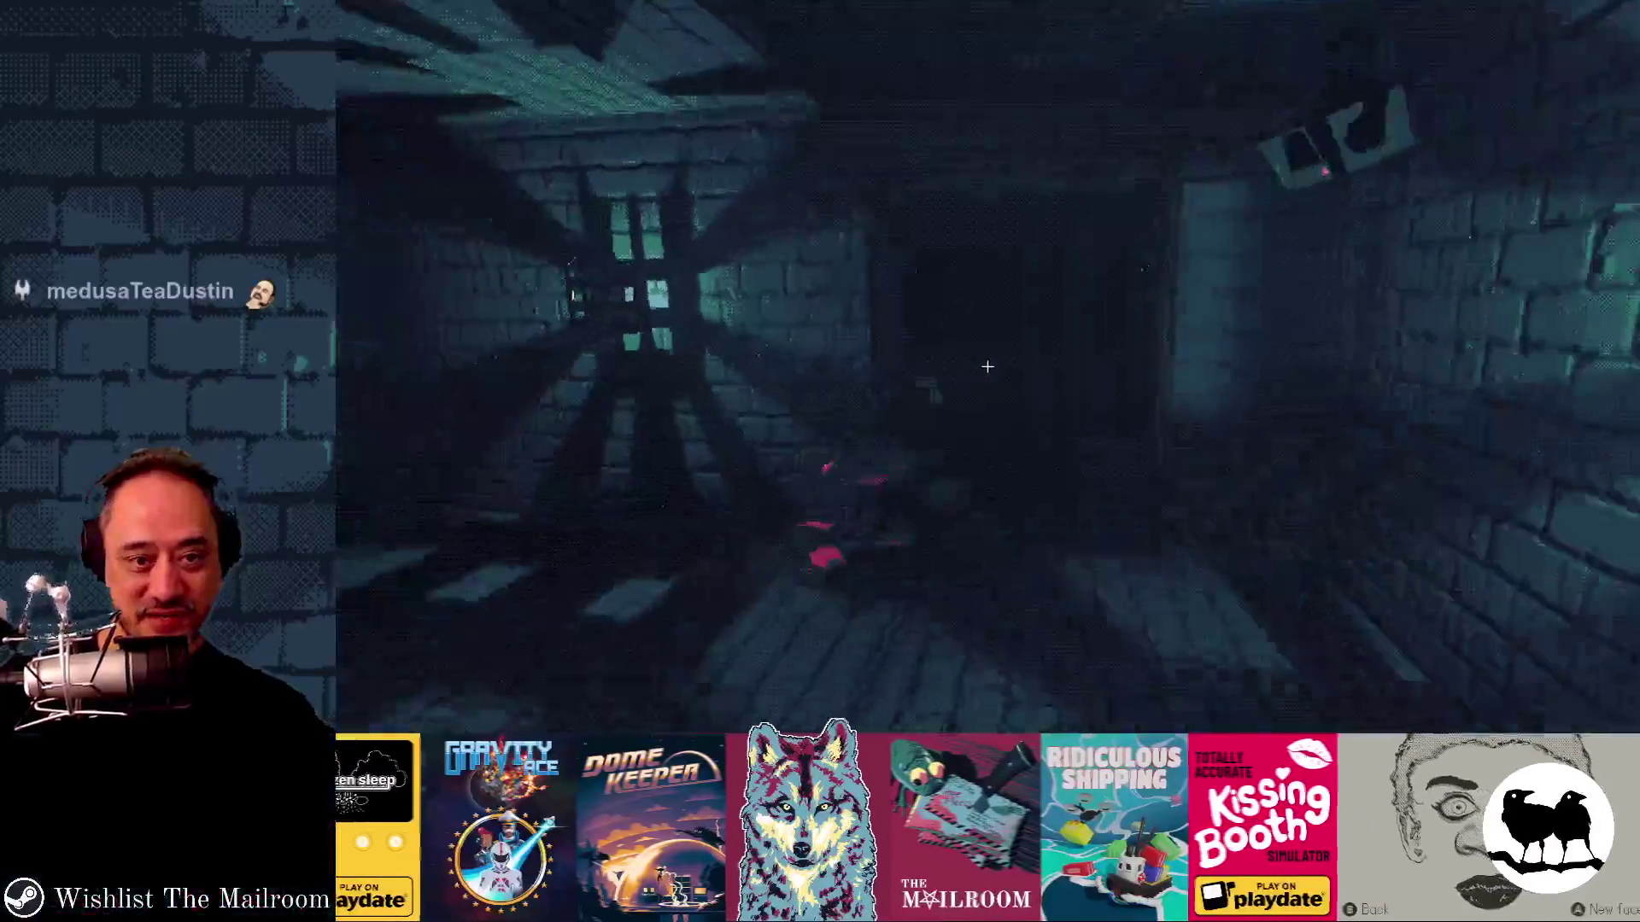
key(w)
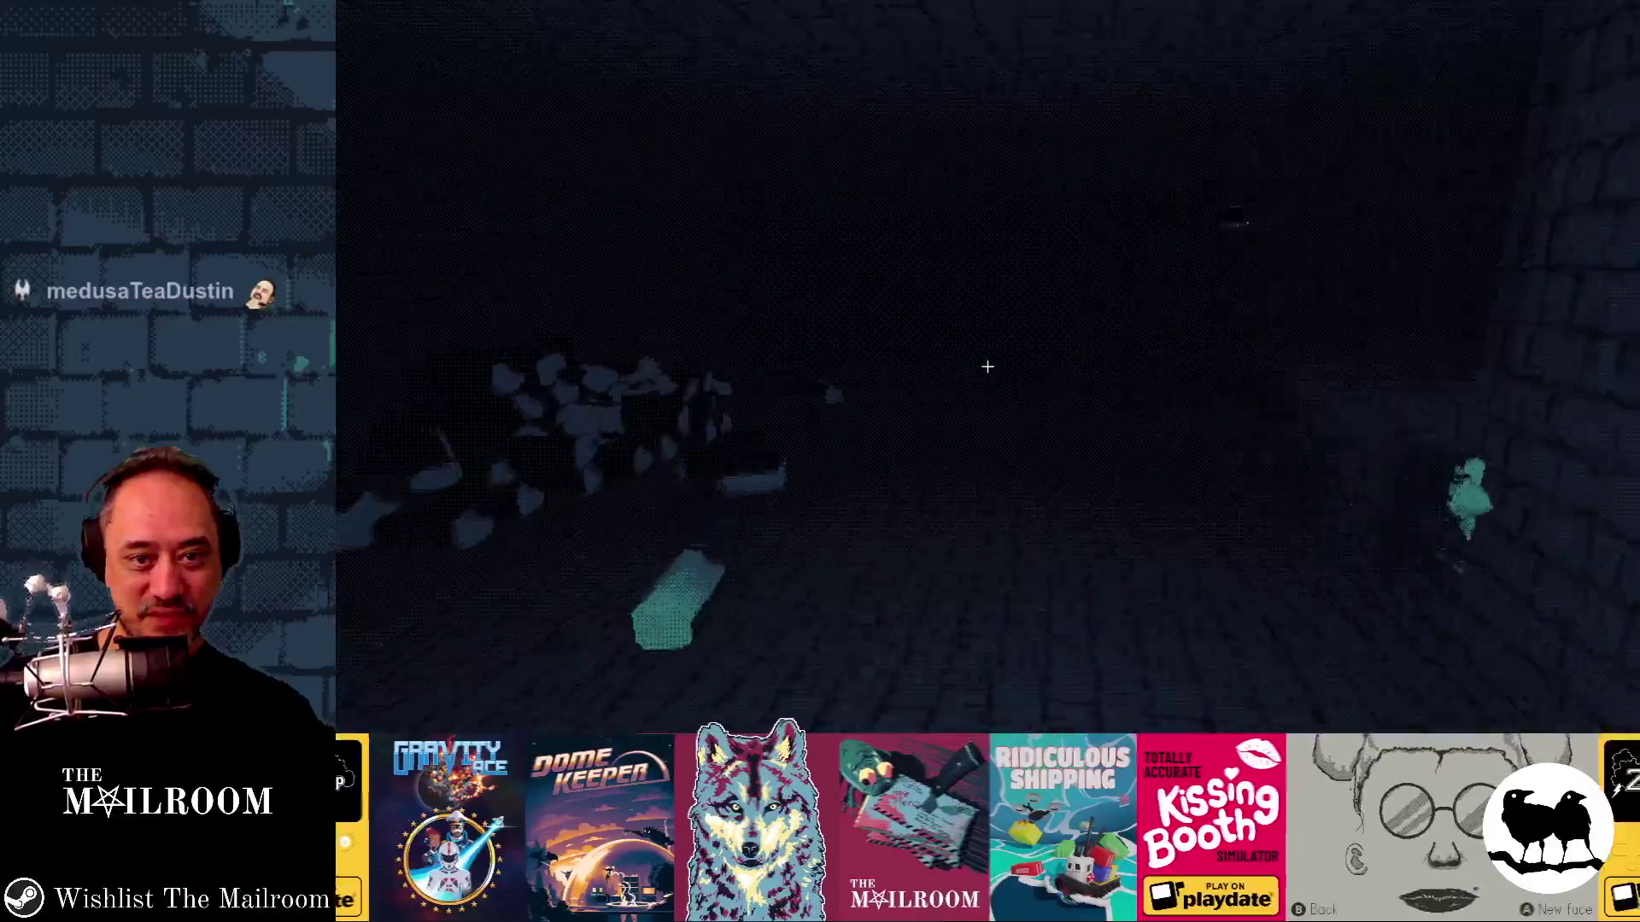
key(grave)
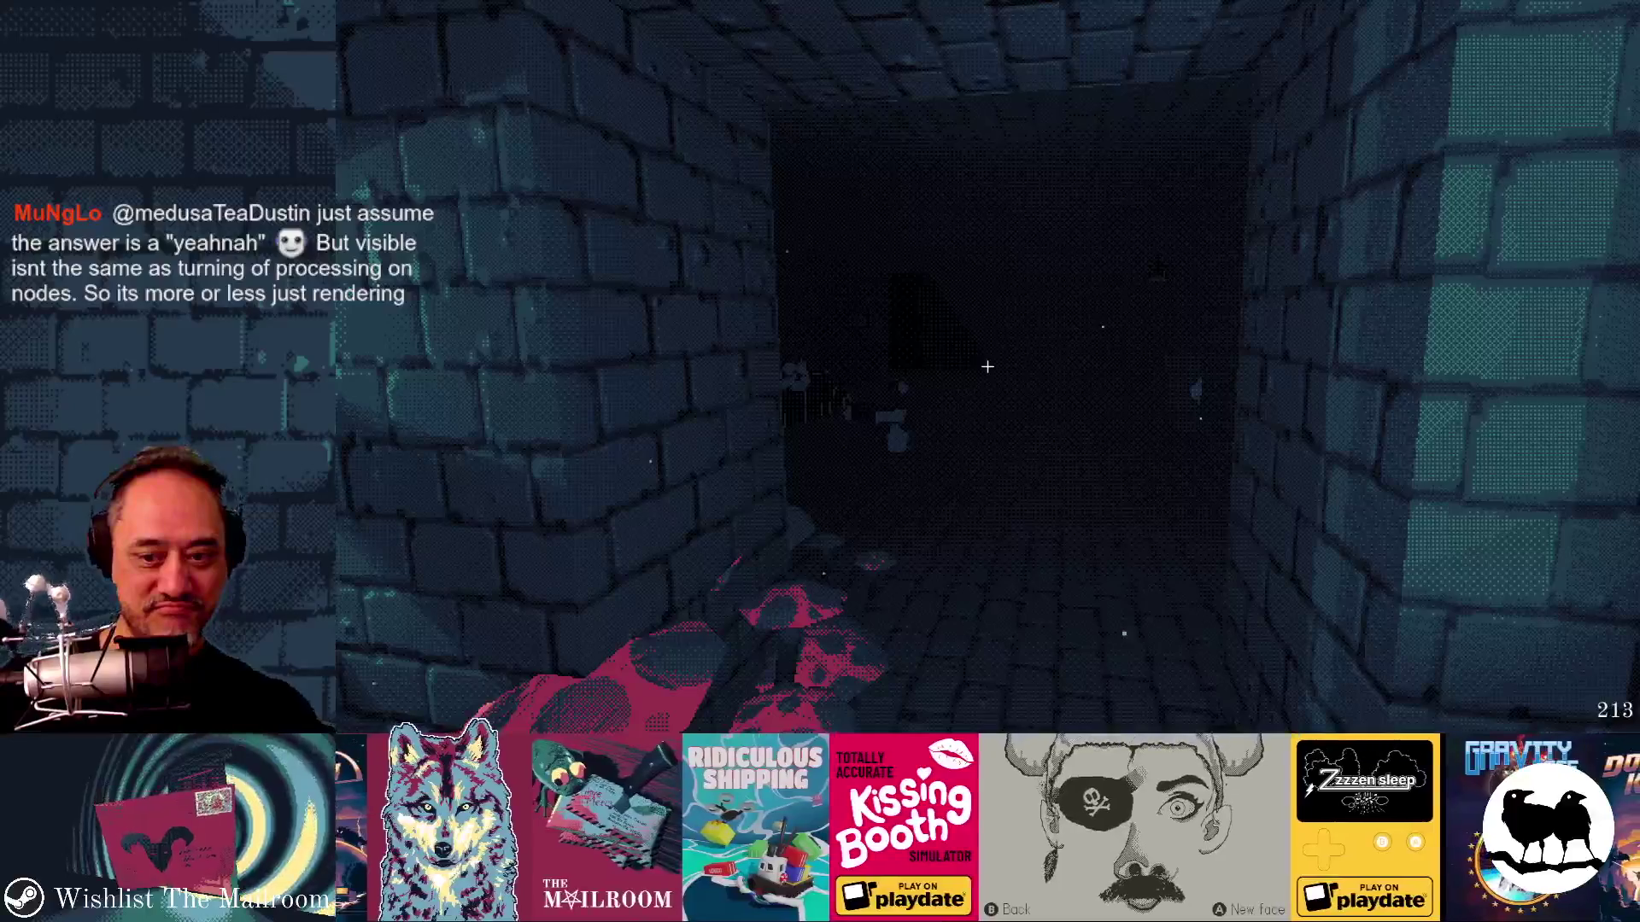
Delete the pass# prefix on line 13 of room_visible_enabler.gd to restore obj.show()
key(alt+Tab)
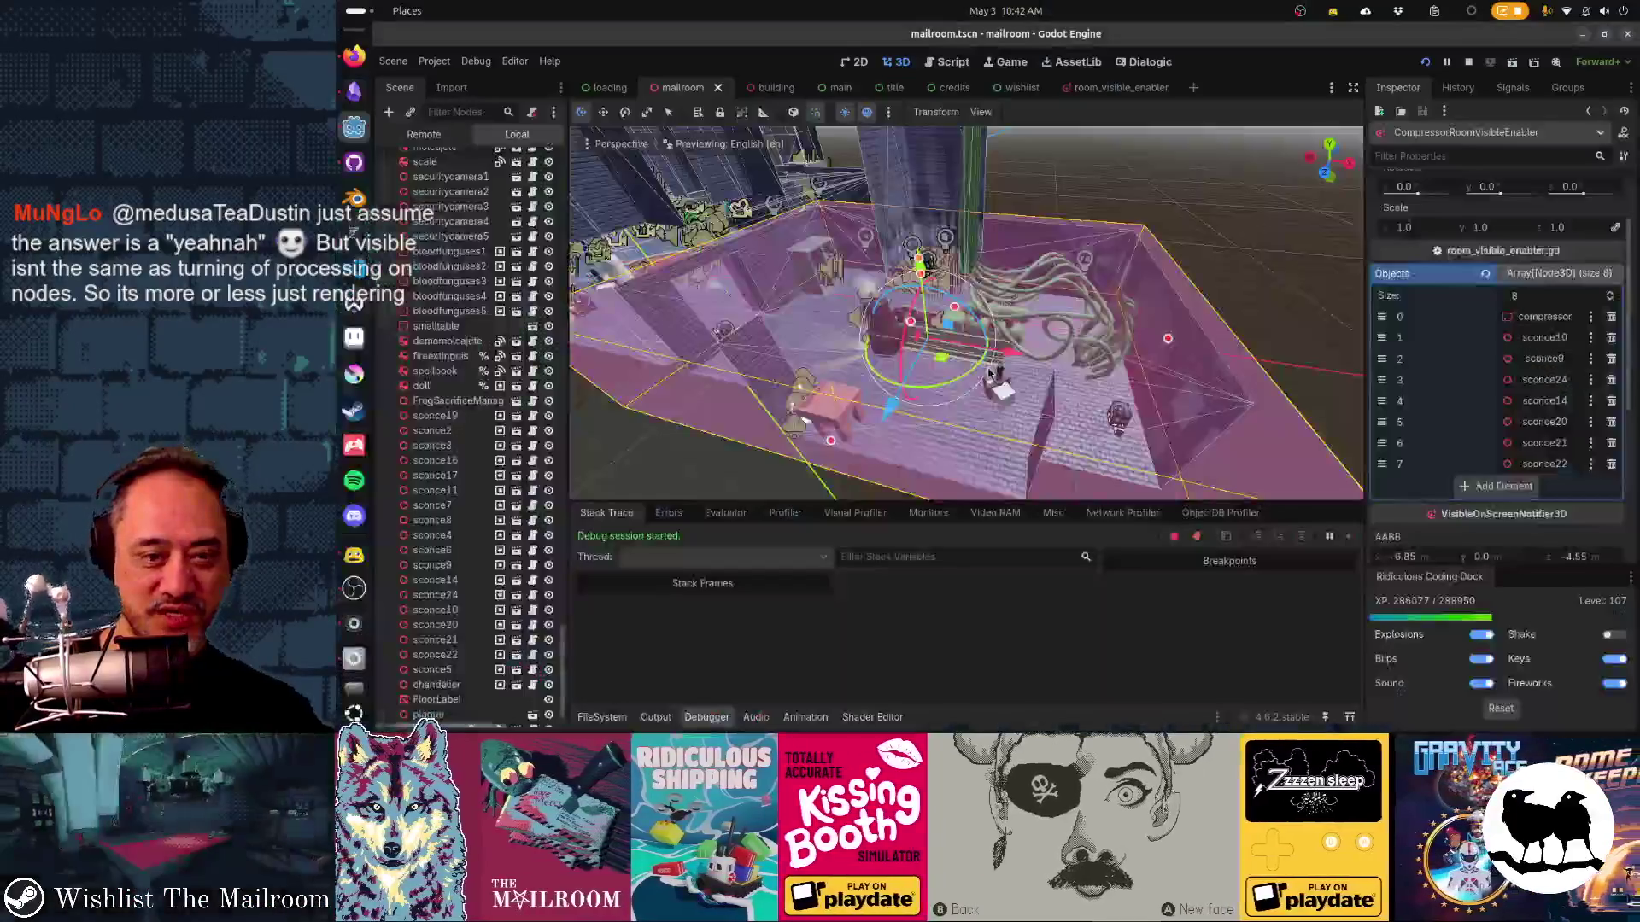
key(alt+Tab)
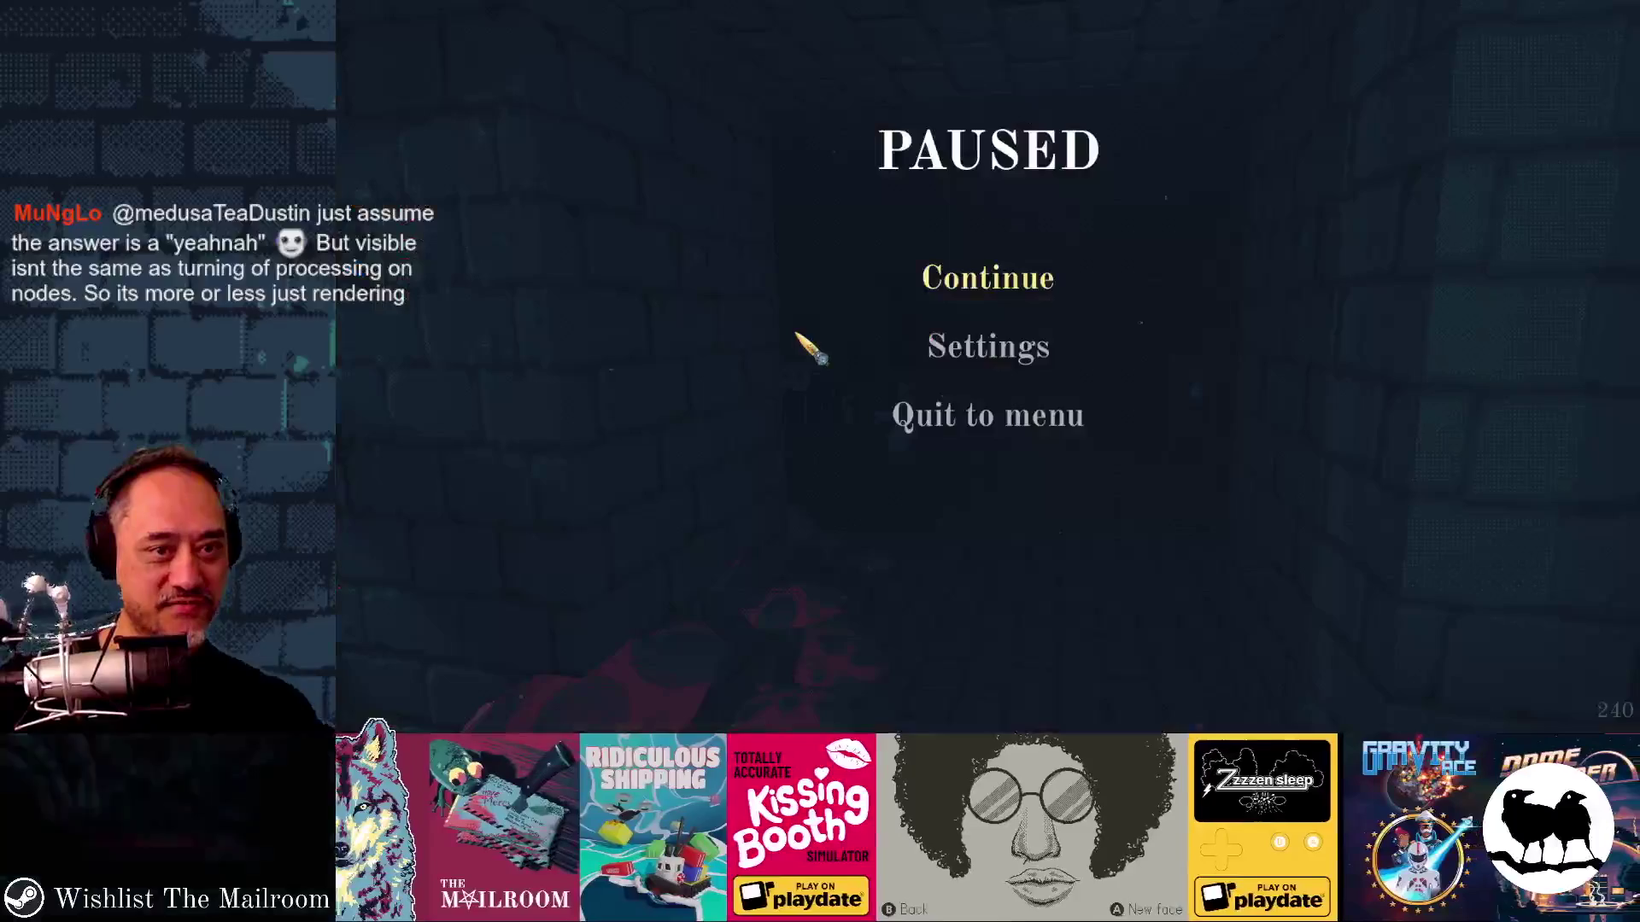
key(alt+Tab)
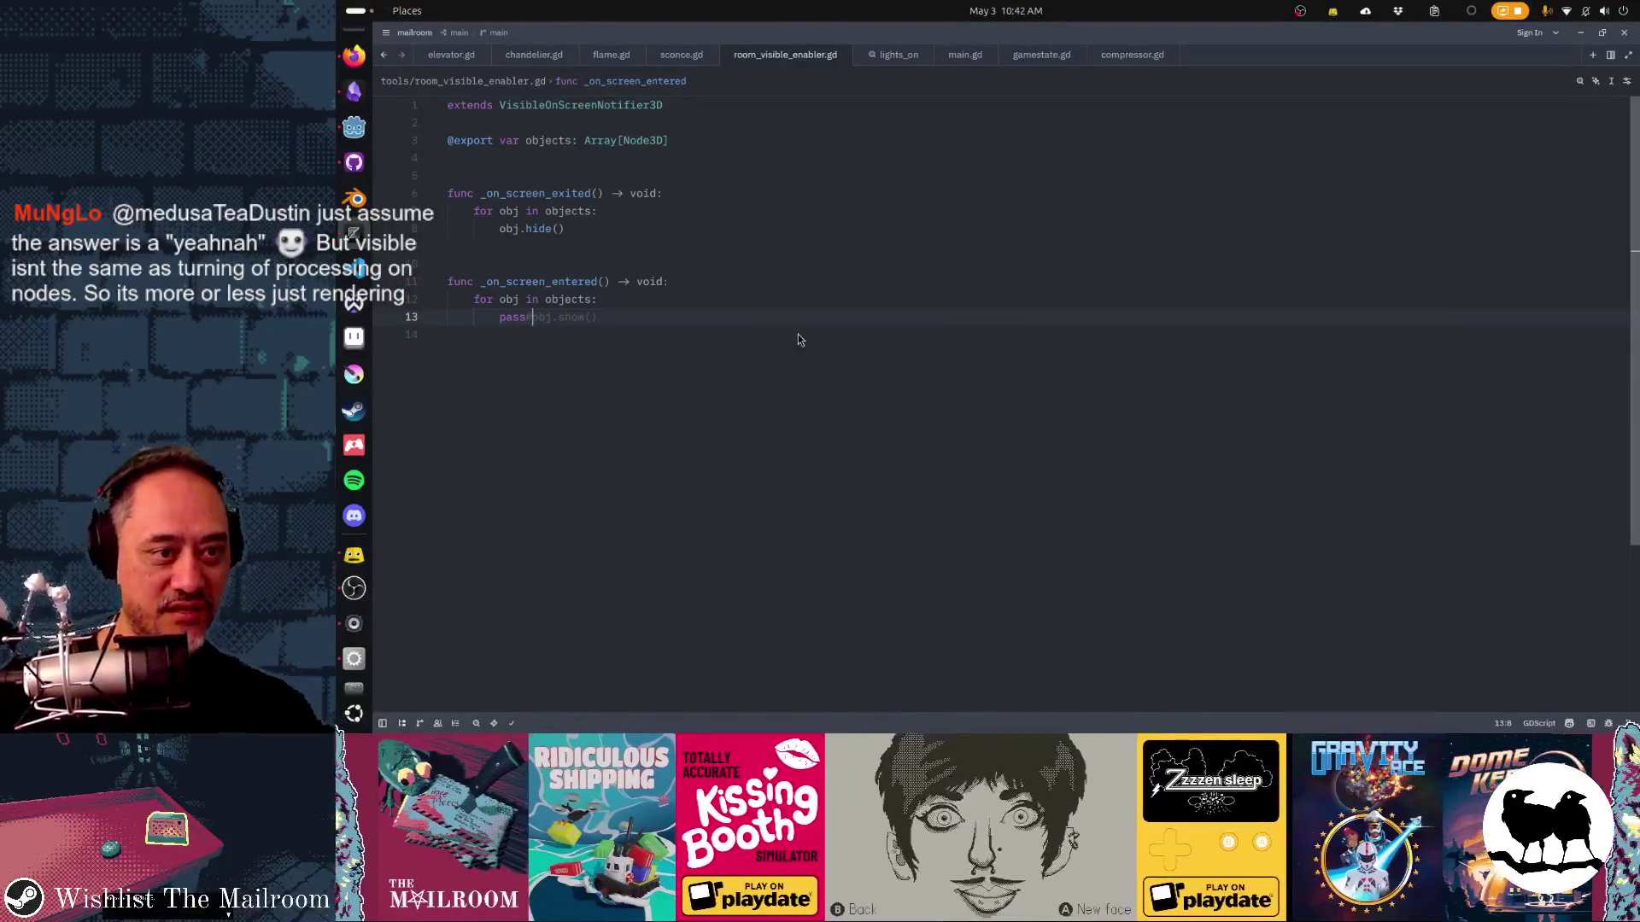
key(shift+Home)
key(BackSpace)
Resume the game, walk into the machinery room and open the arched door
key(alt+Tab)
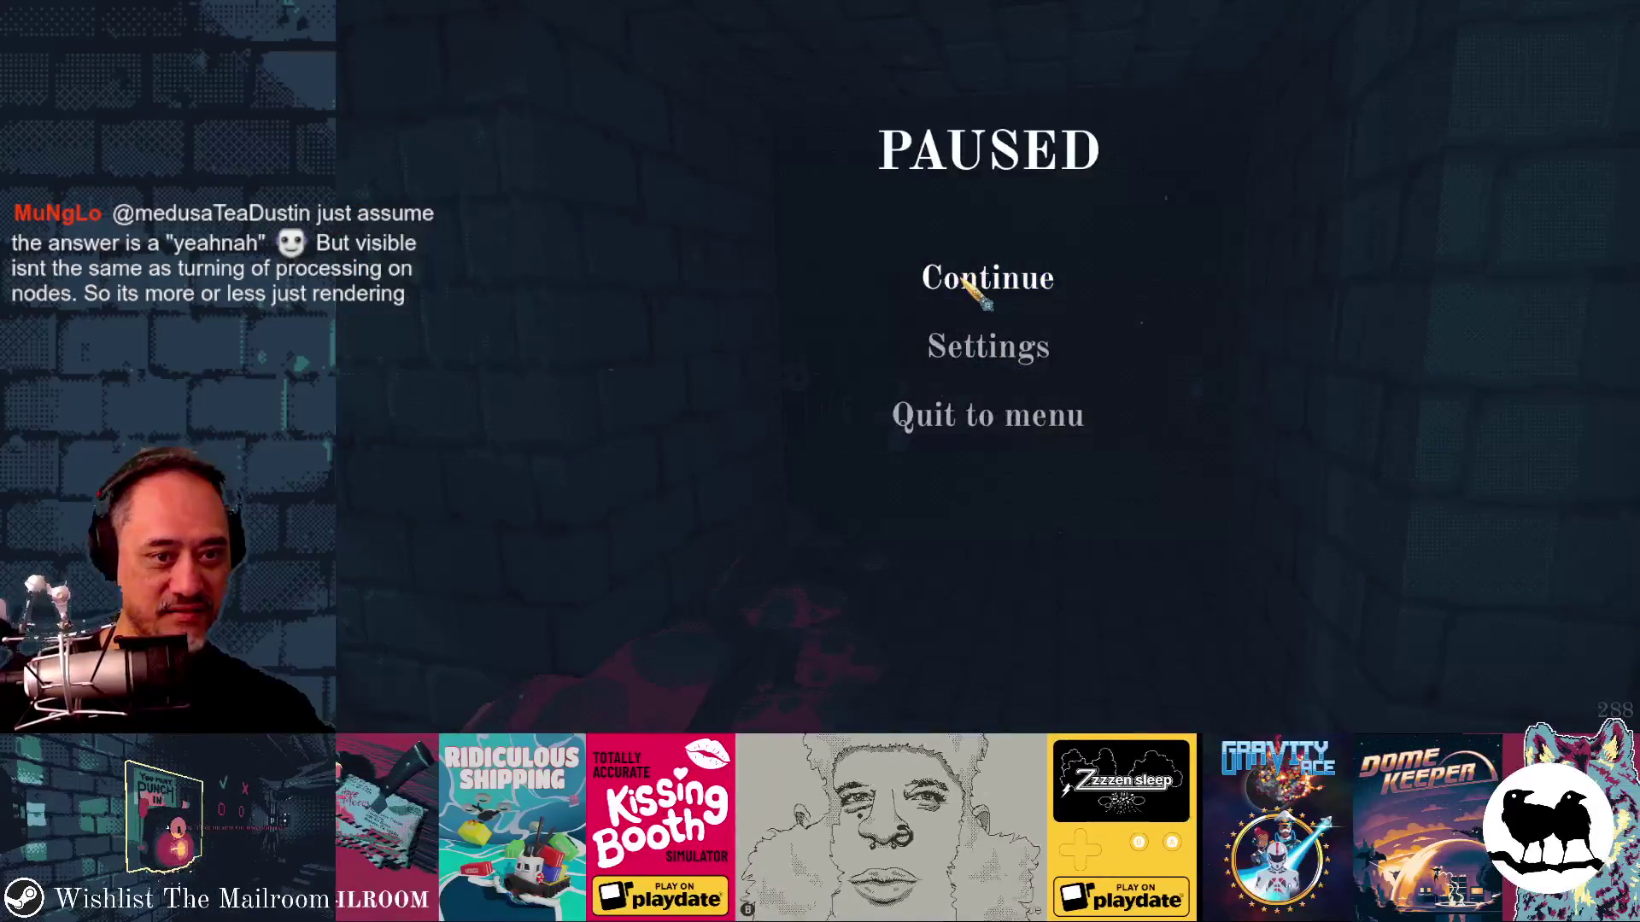
click(973, 282)
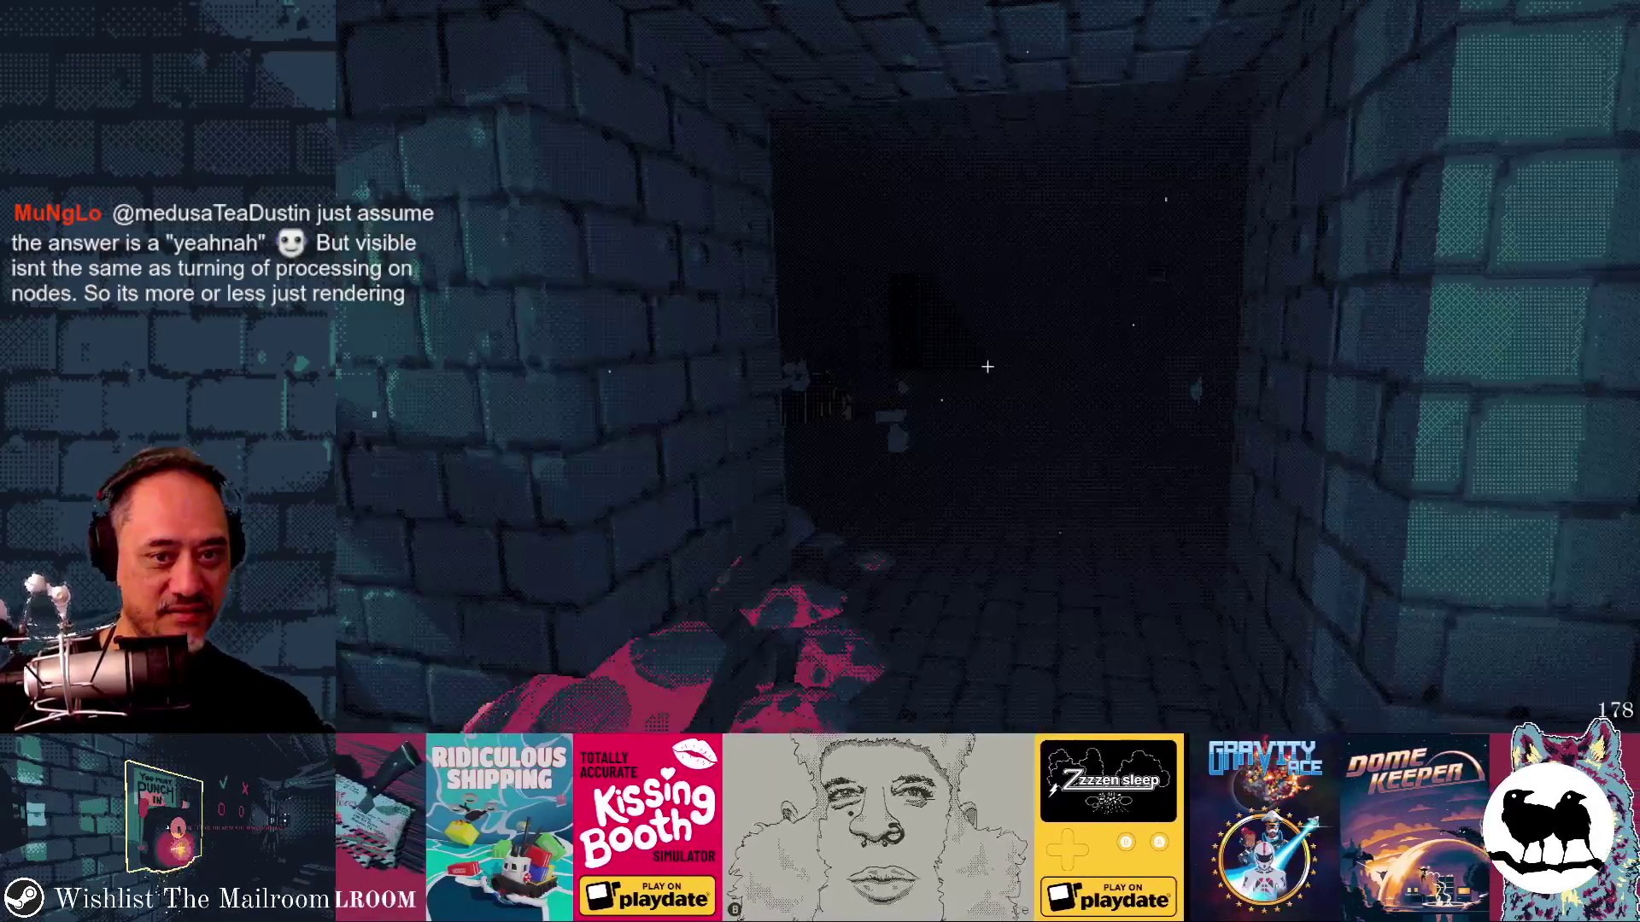
key(w)
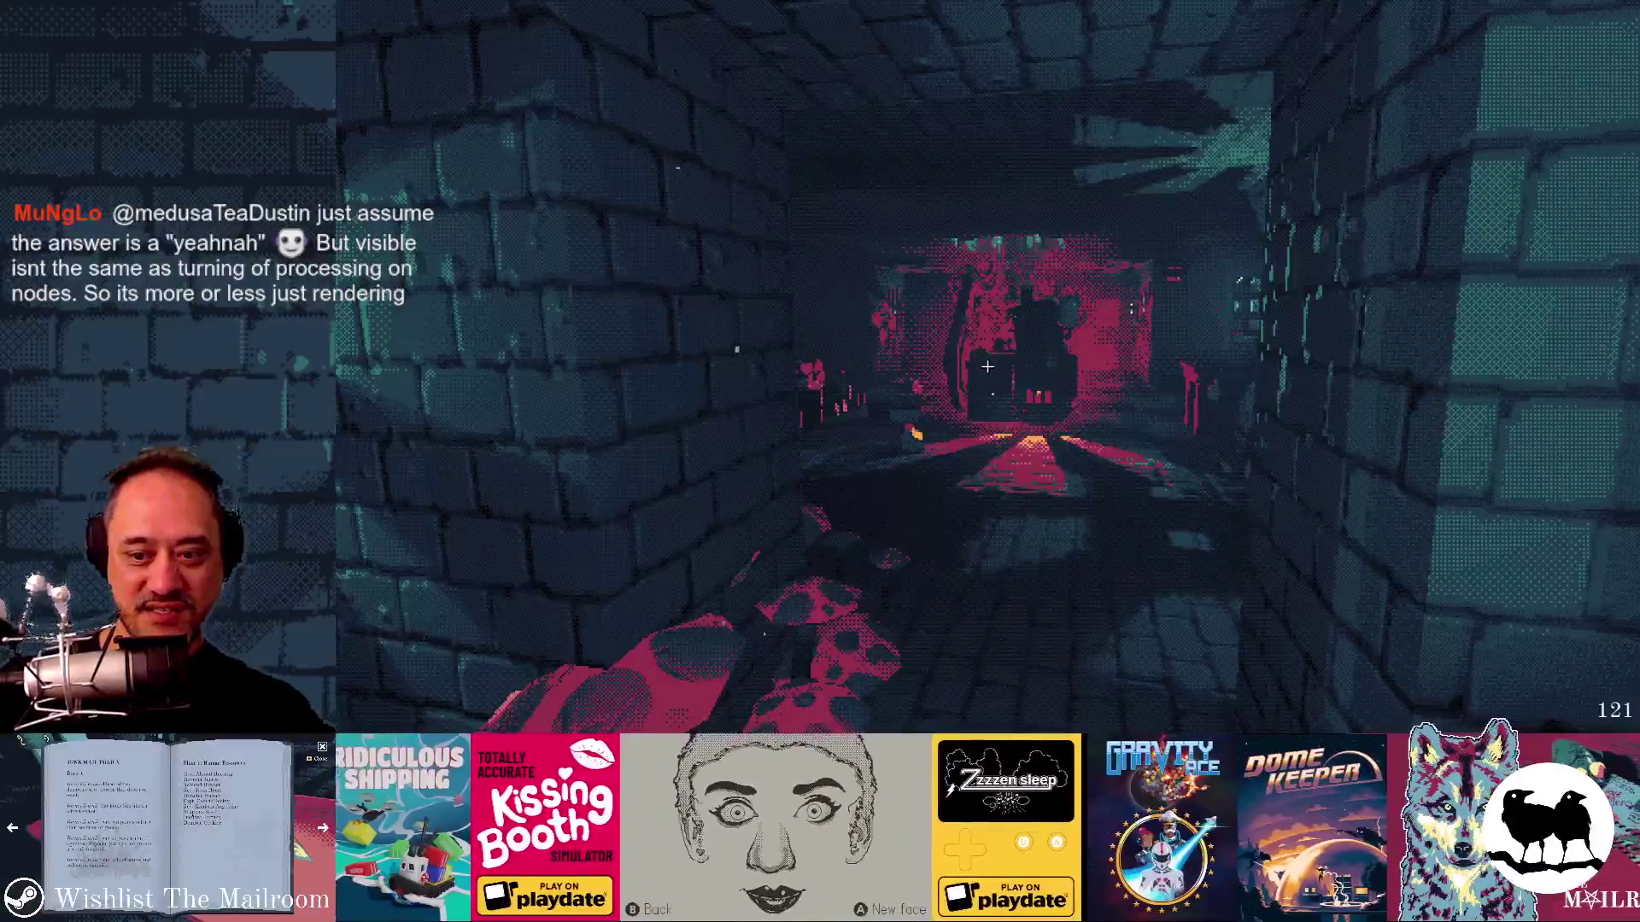
key(w)
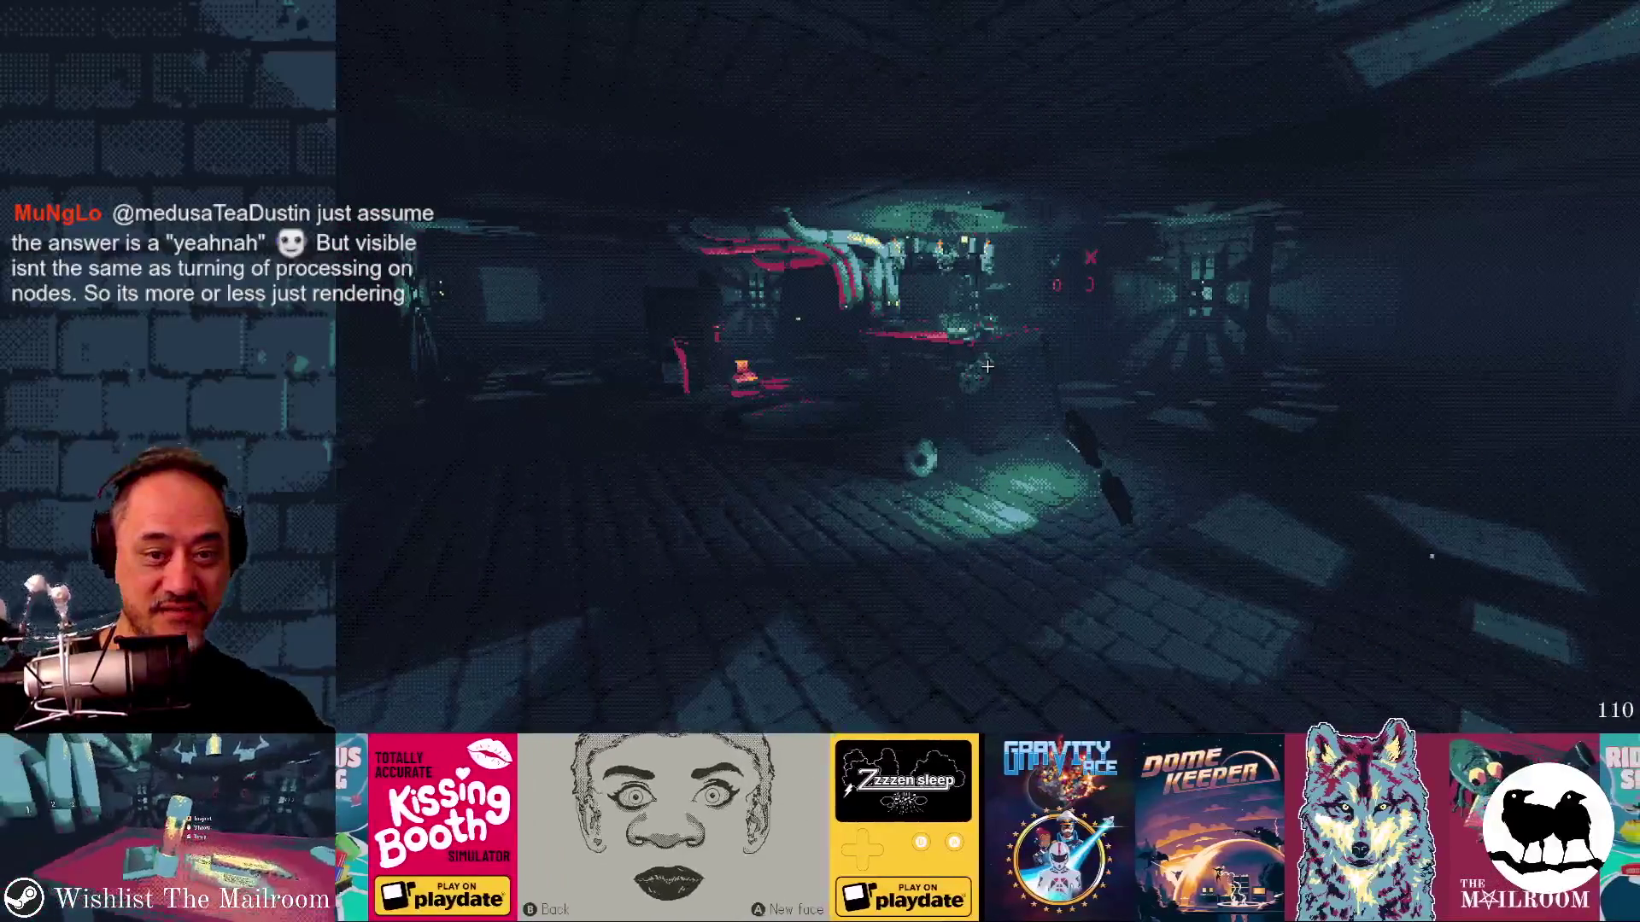
mouse_move(988, 366)
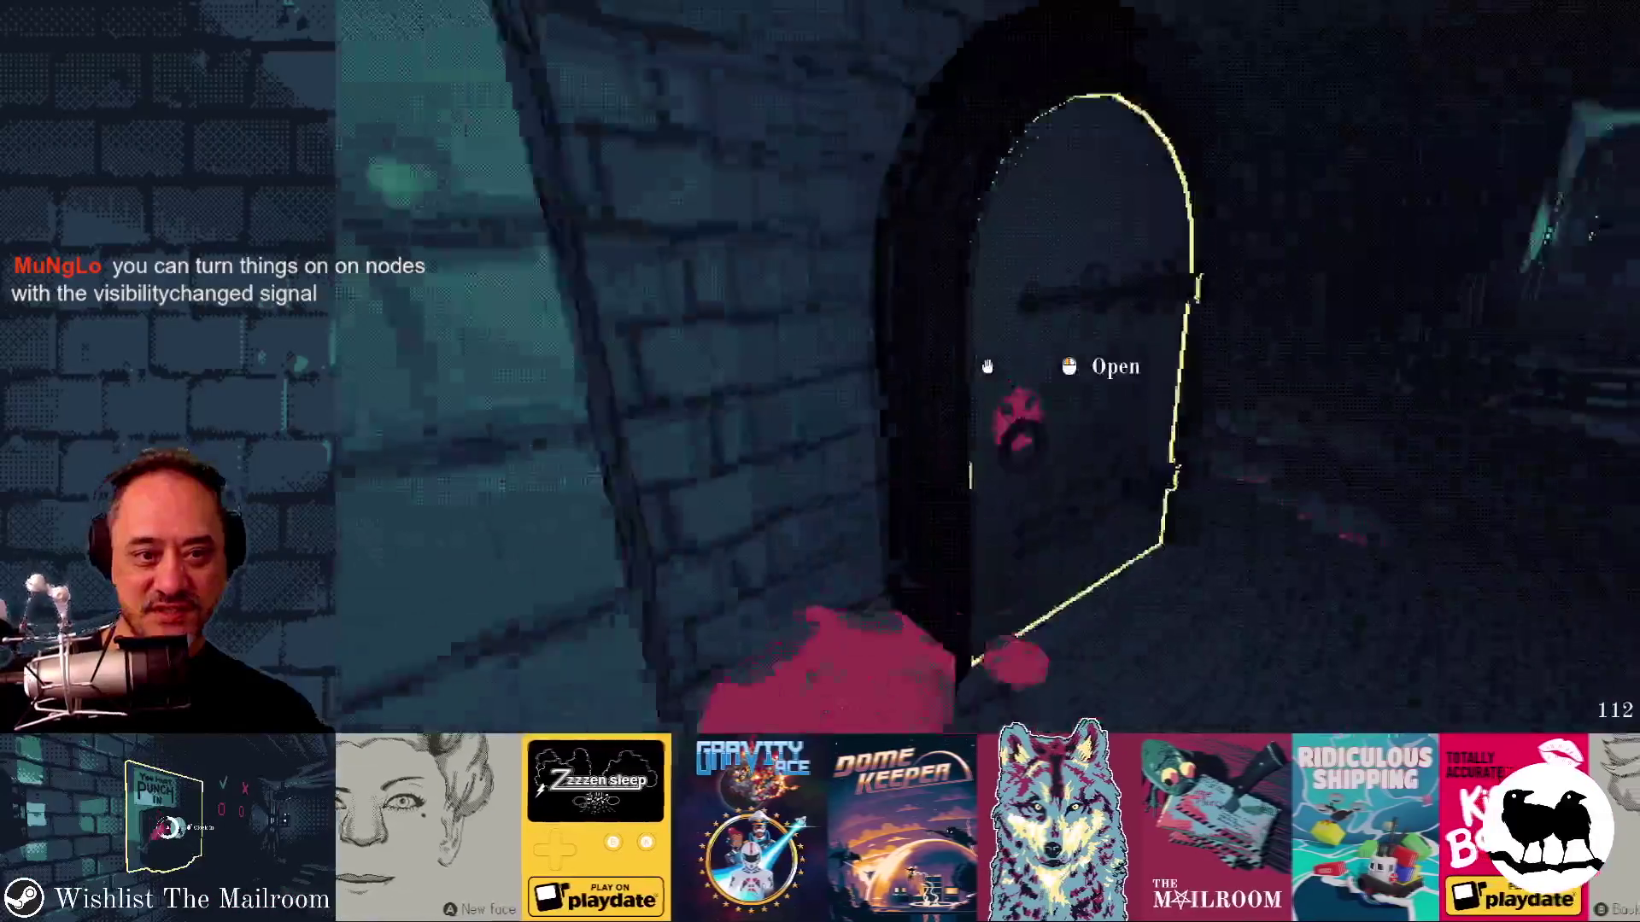
click(987, 367)
Walk down the corridor to the shelf, back up, then go through the next door
key(w)
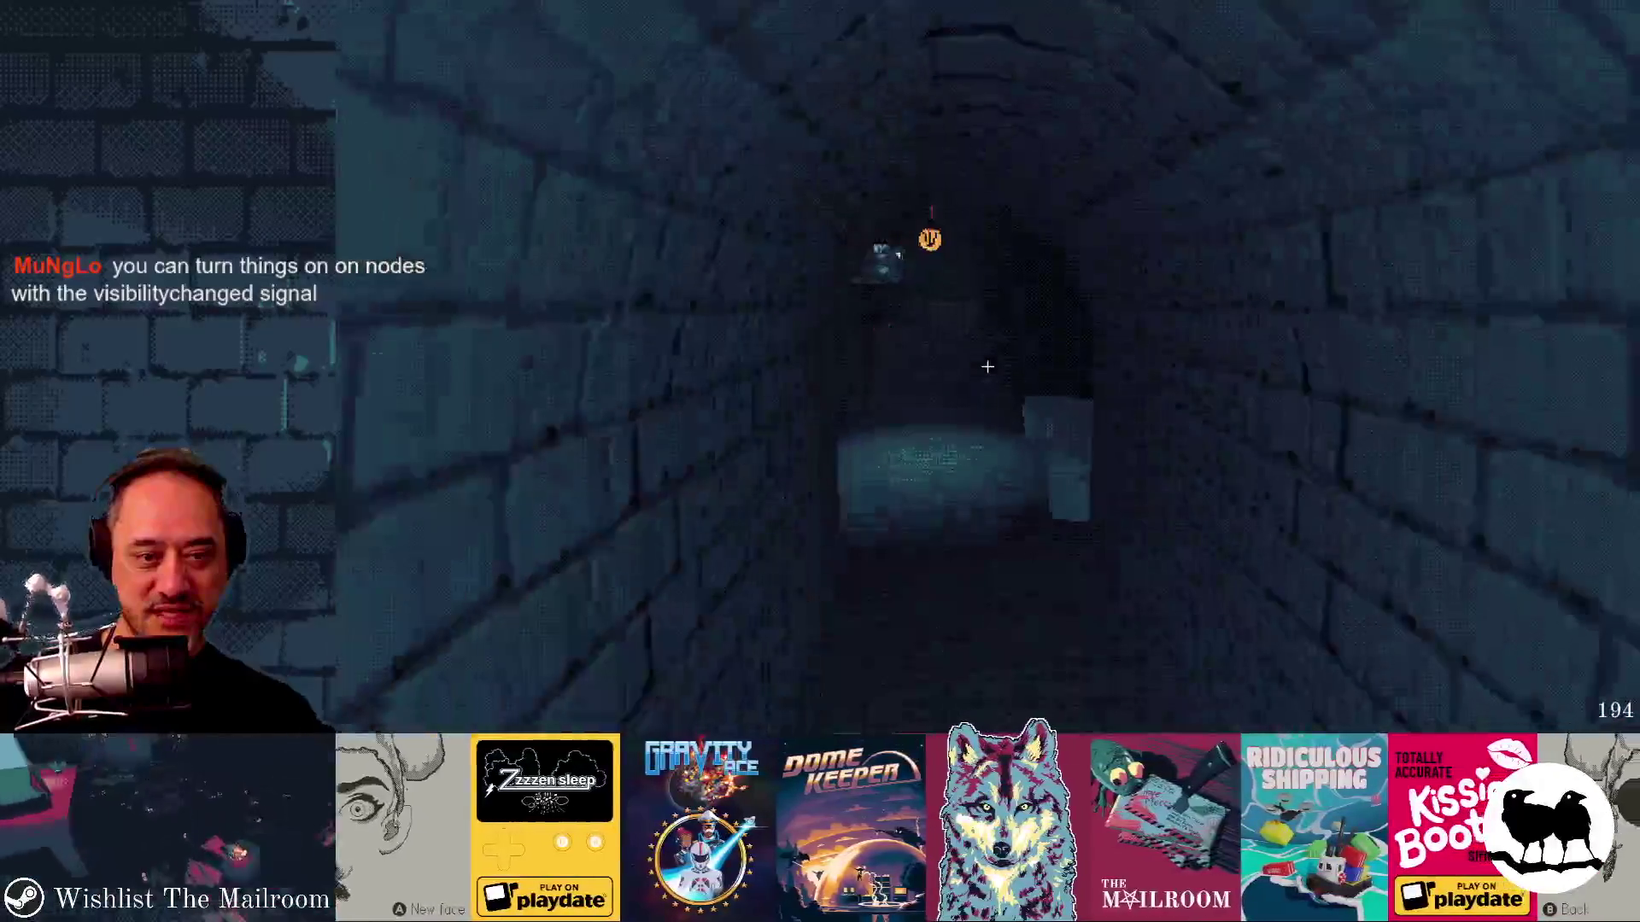
mouse_move(988, 366)
key(s)
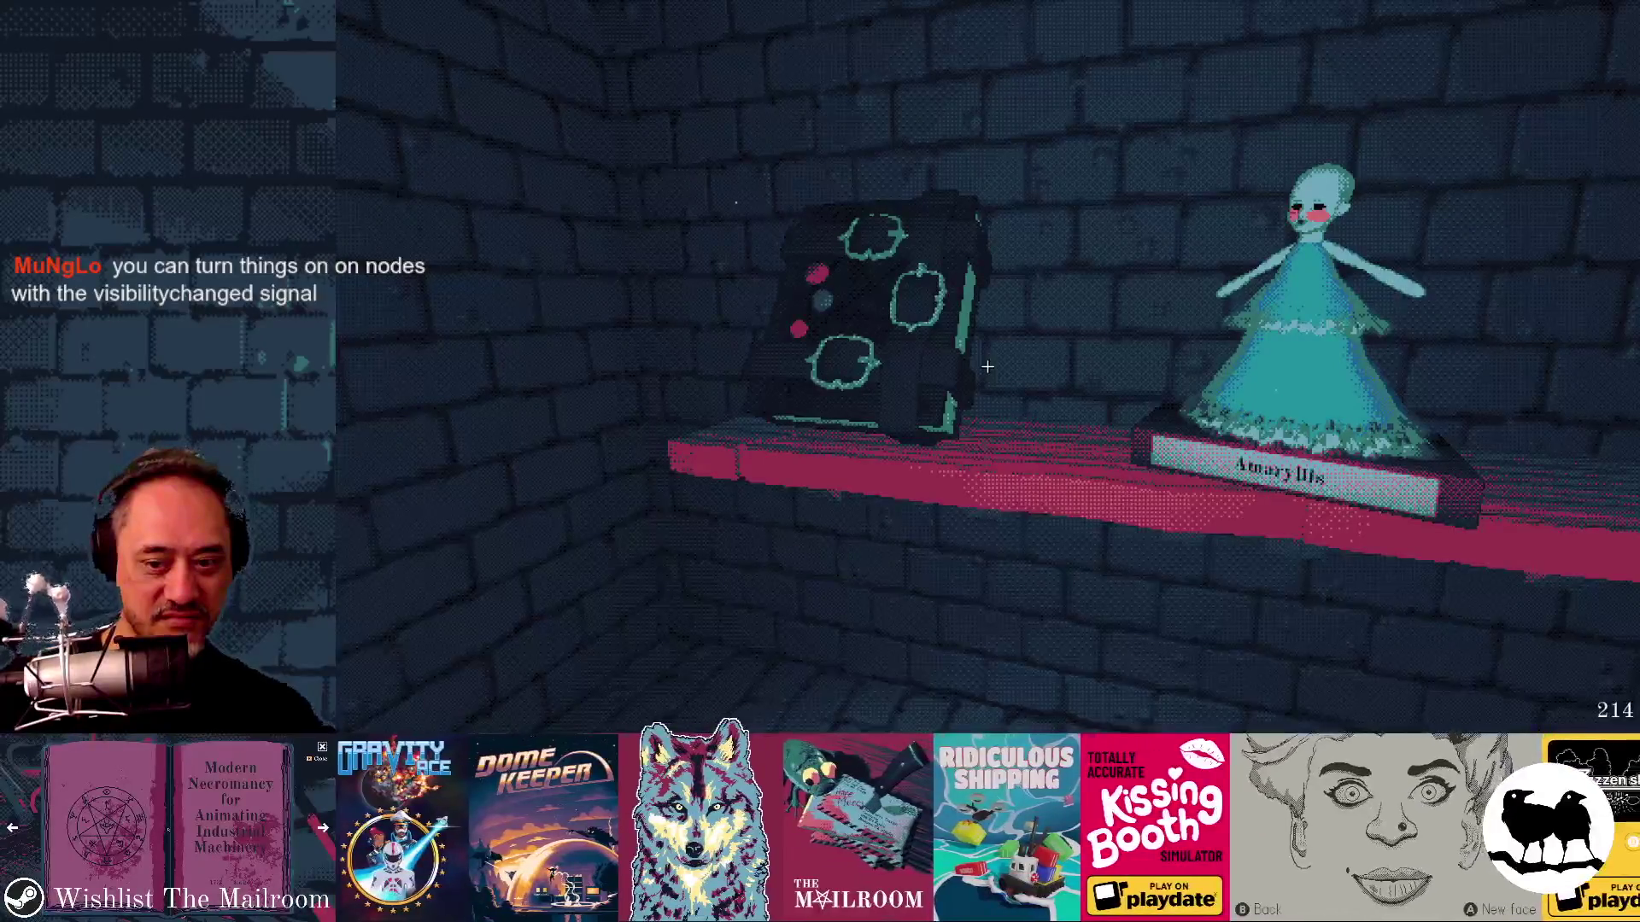
key(w)
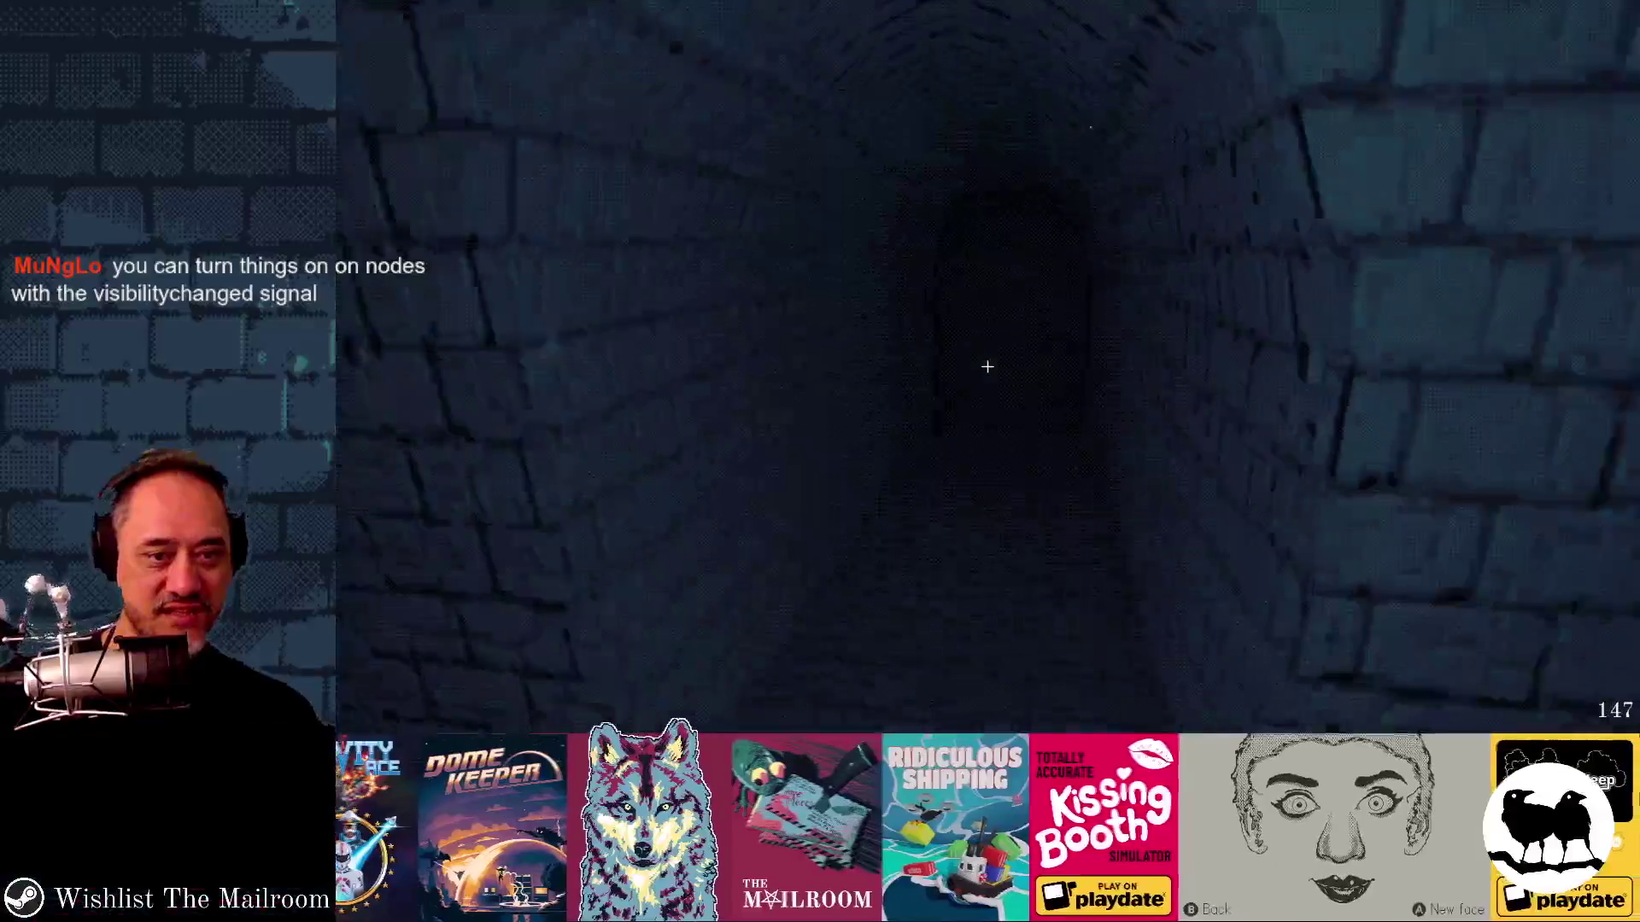
click(988, 366)
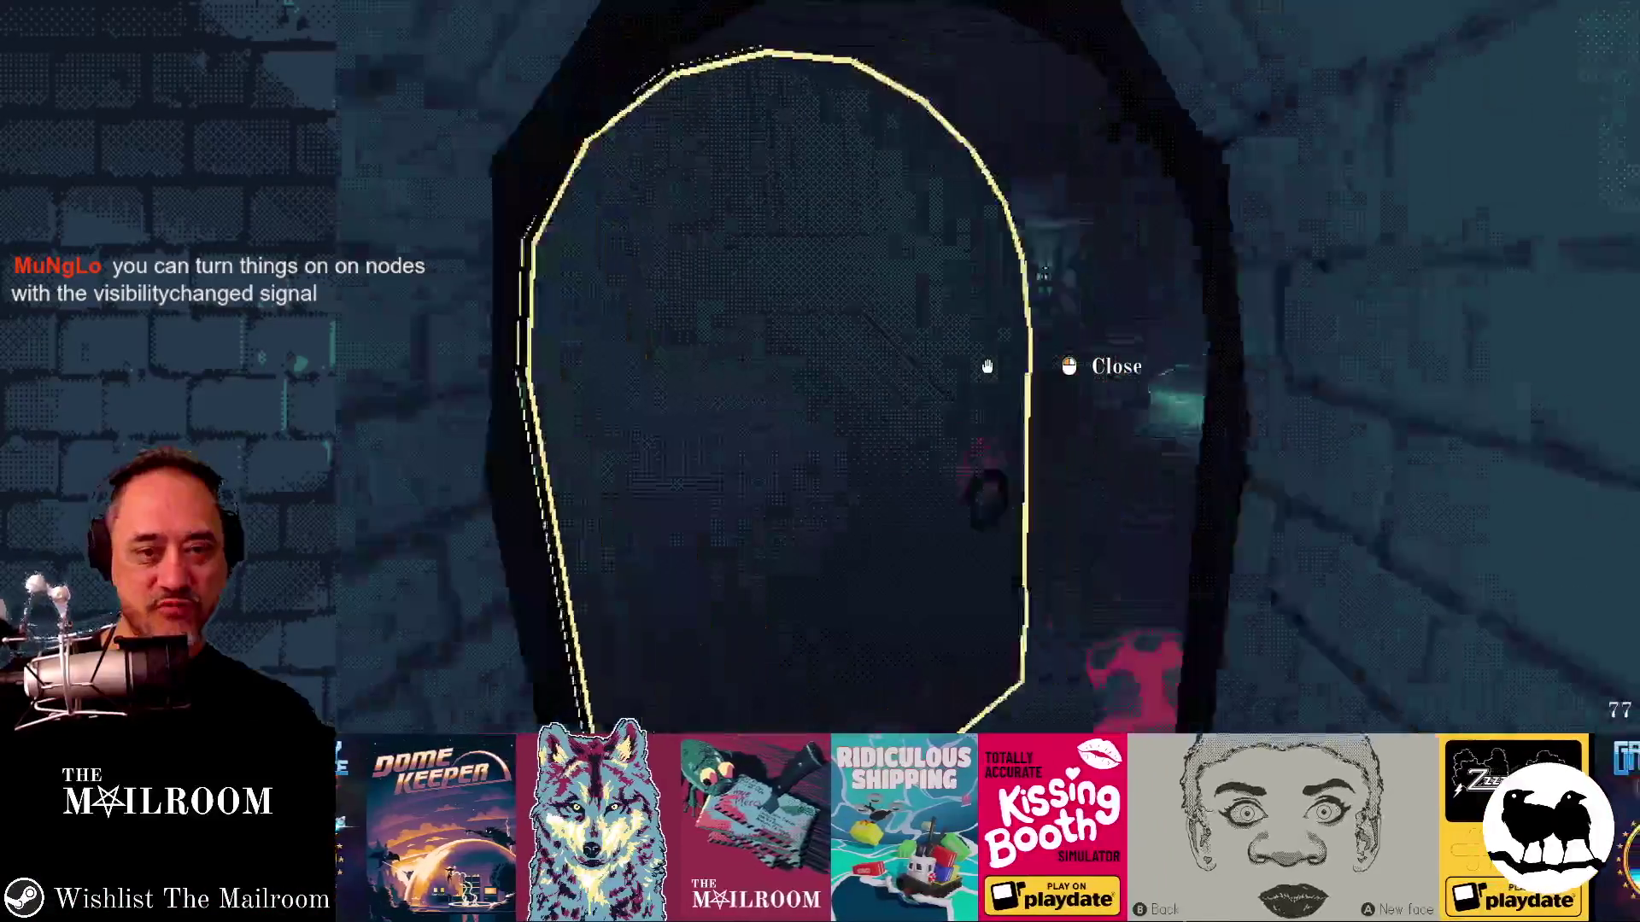
key(w)
Walk the red-lit corridor and look over the brick wall with the lantern and red shelf
key(w)
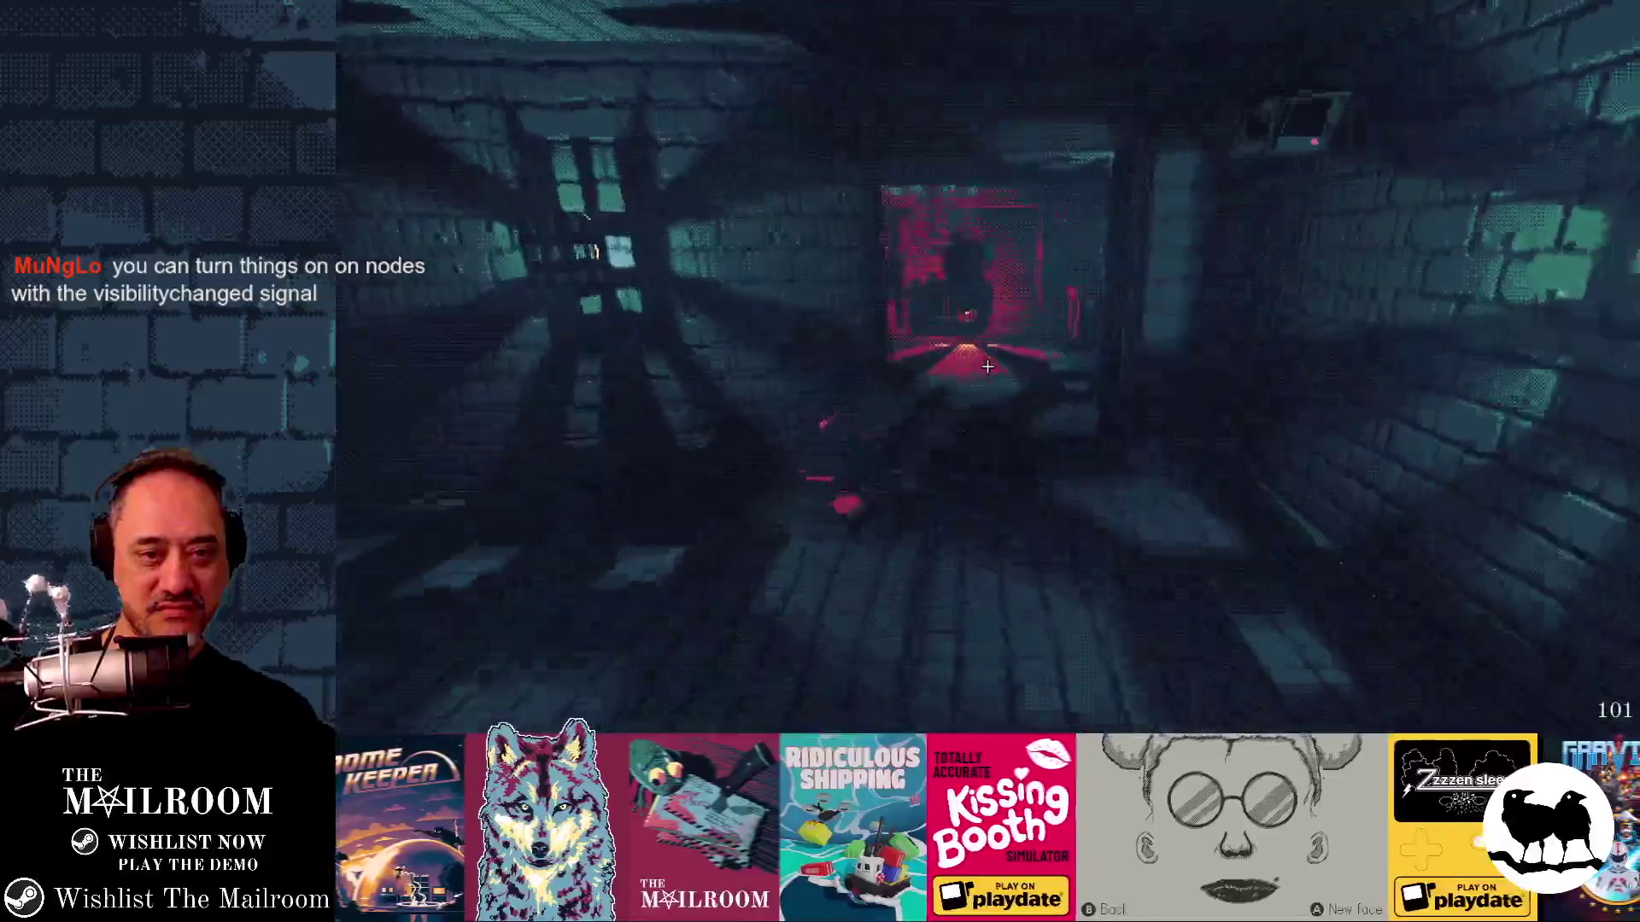
key(w)
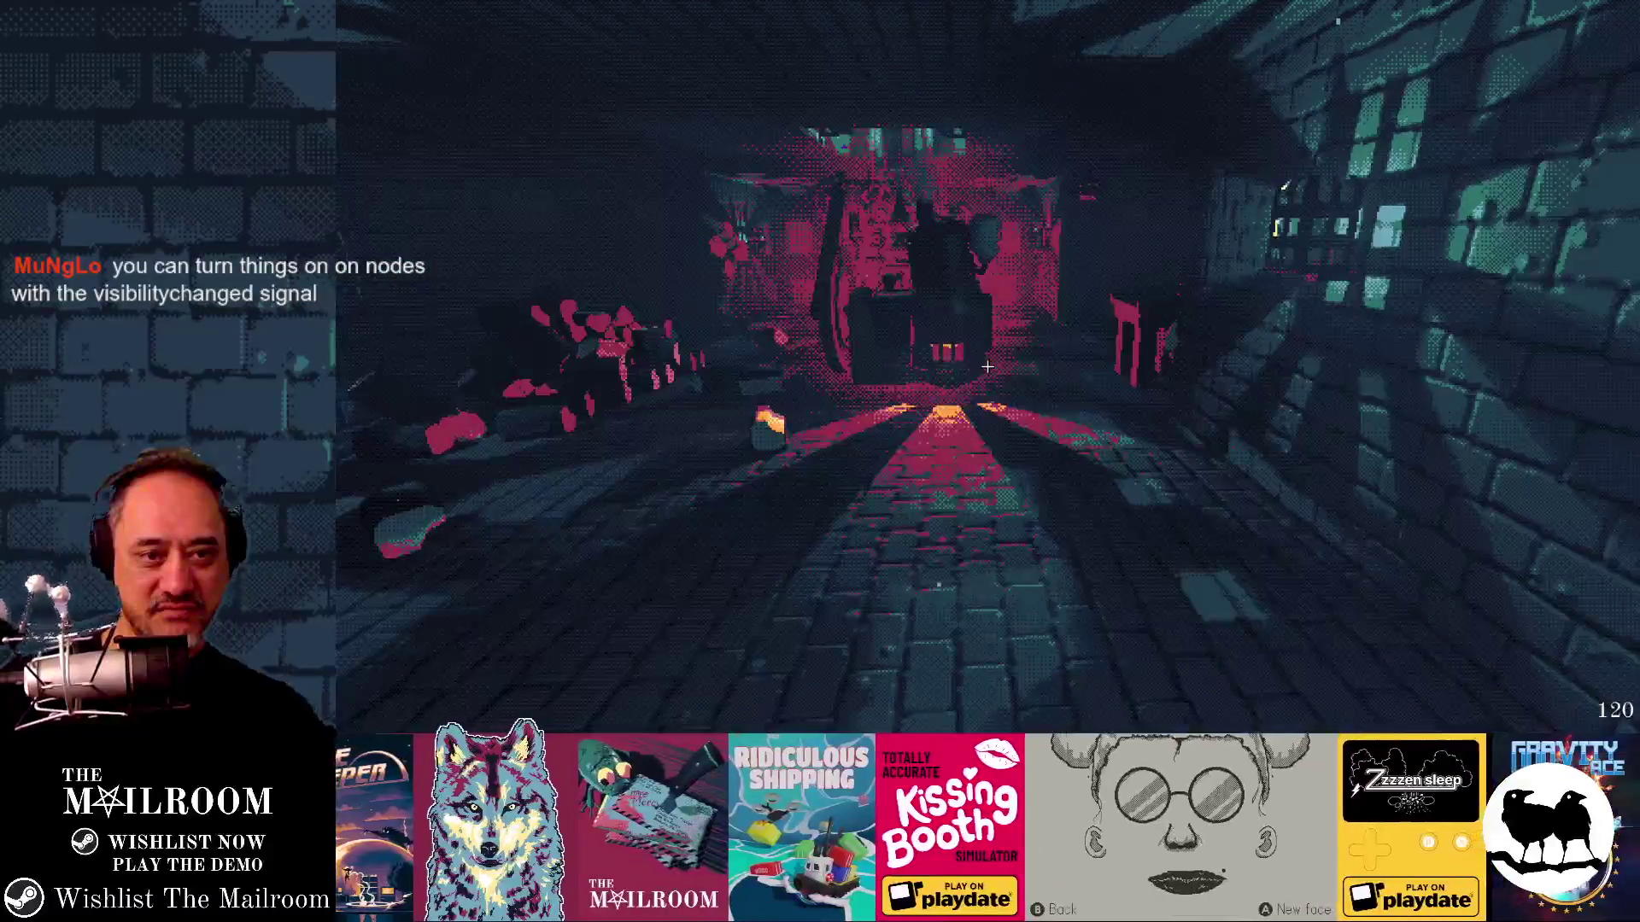
key(w)
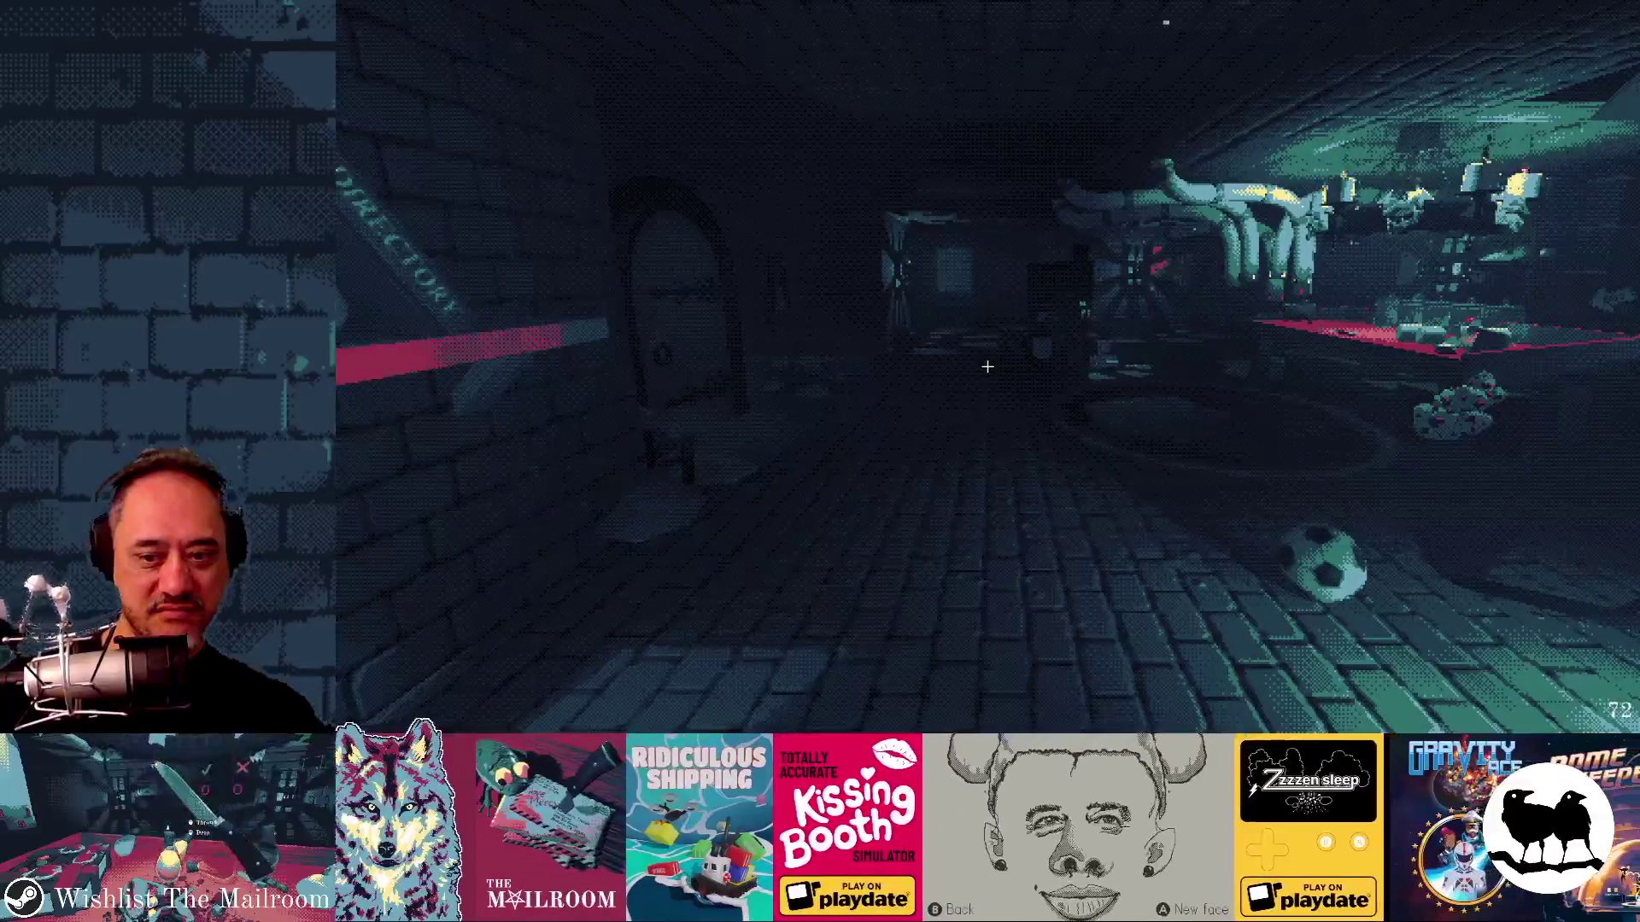
key(w)
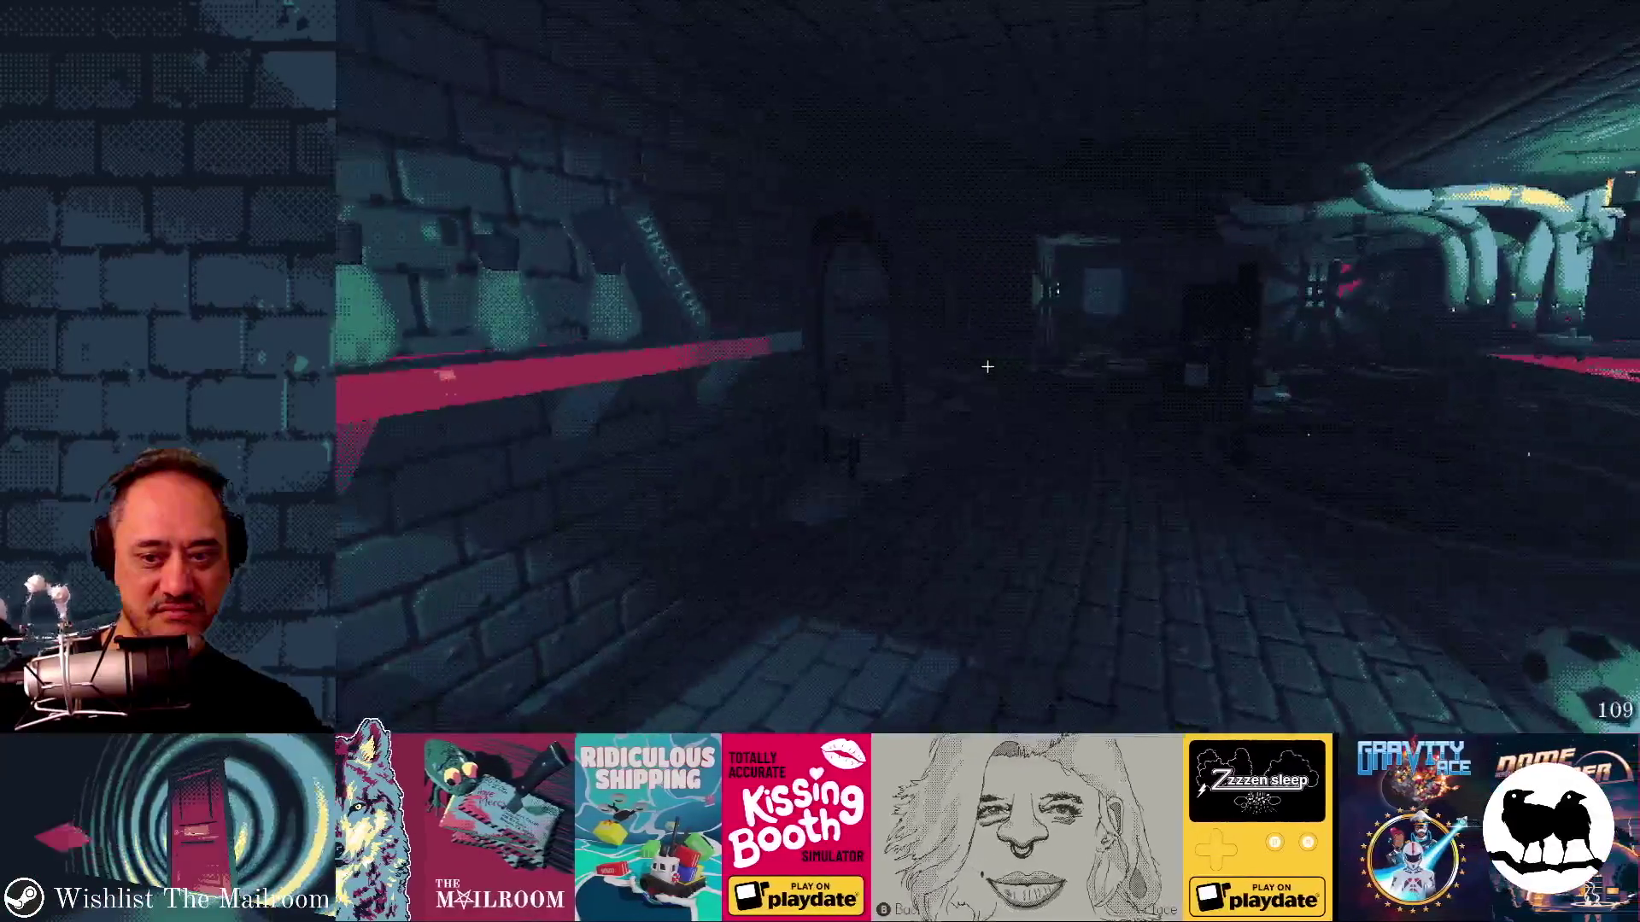
key(w)
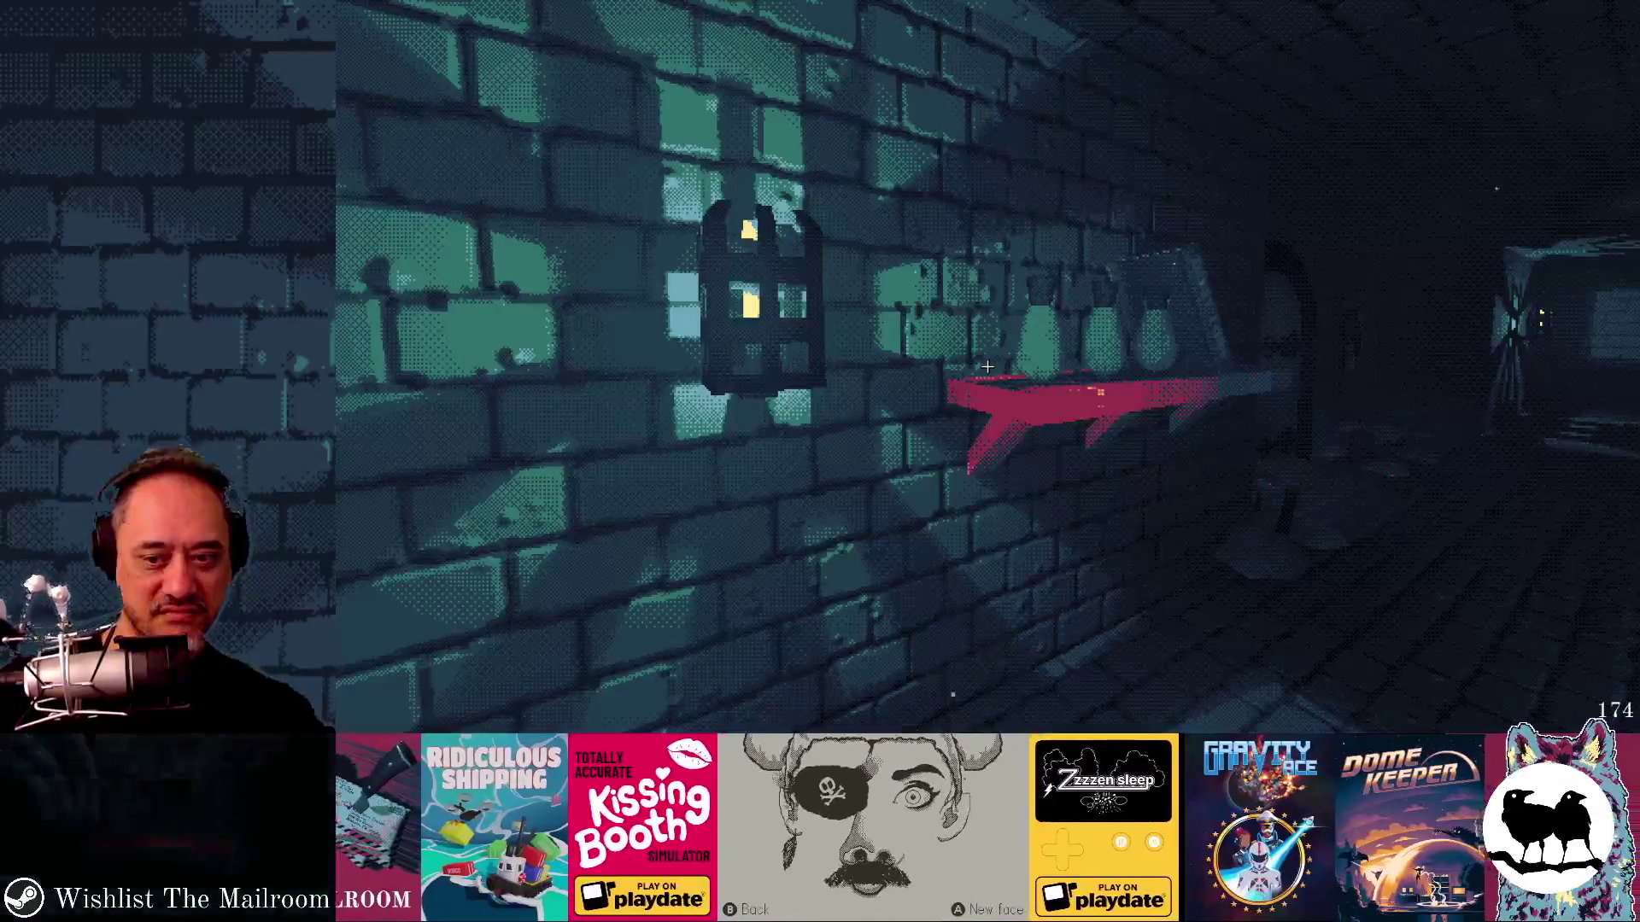
key(w)
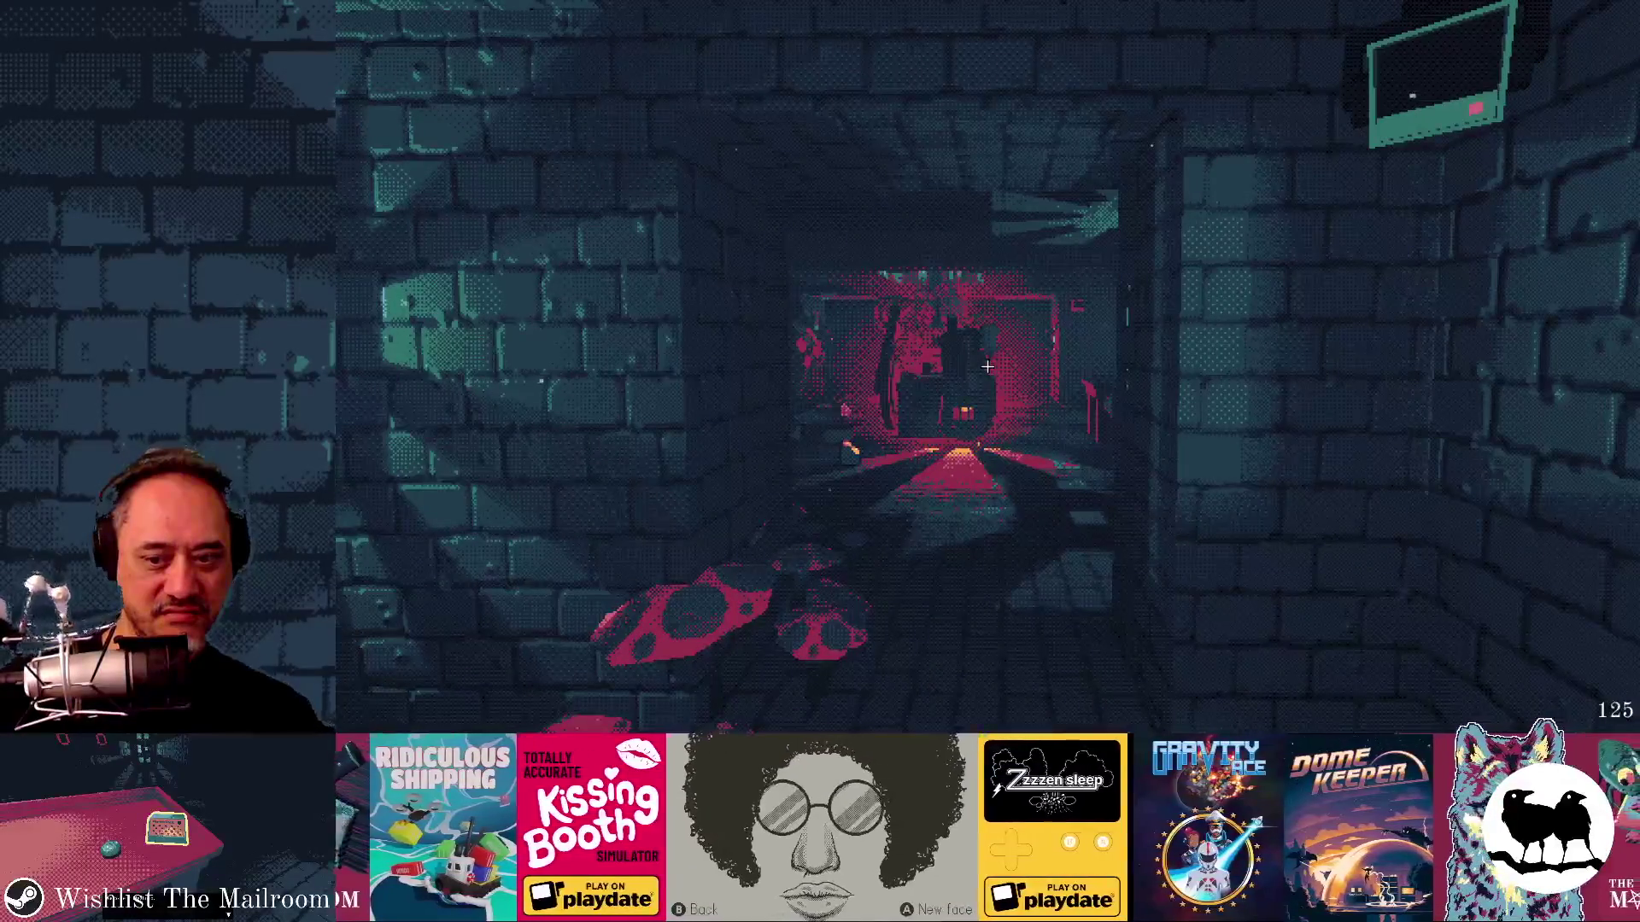
key(w)
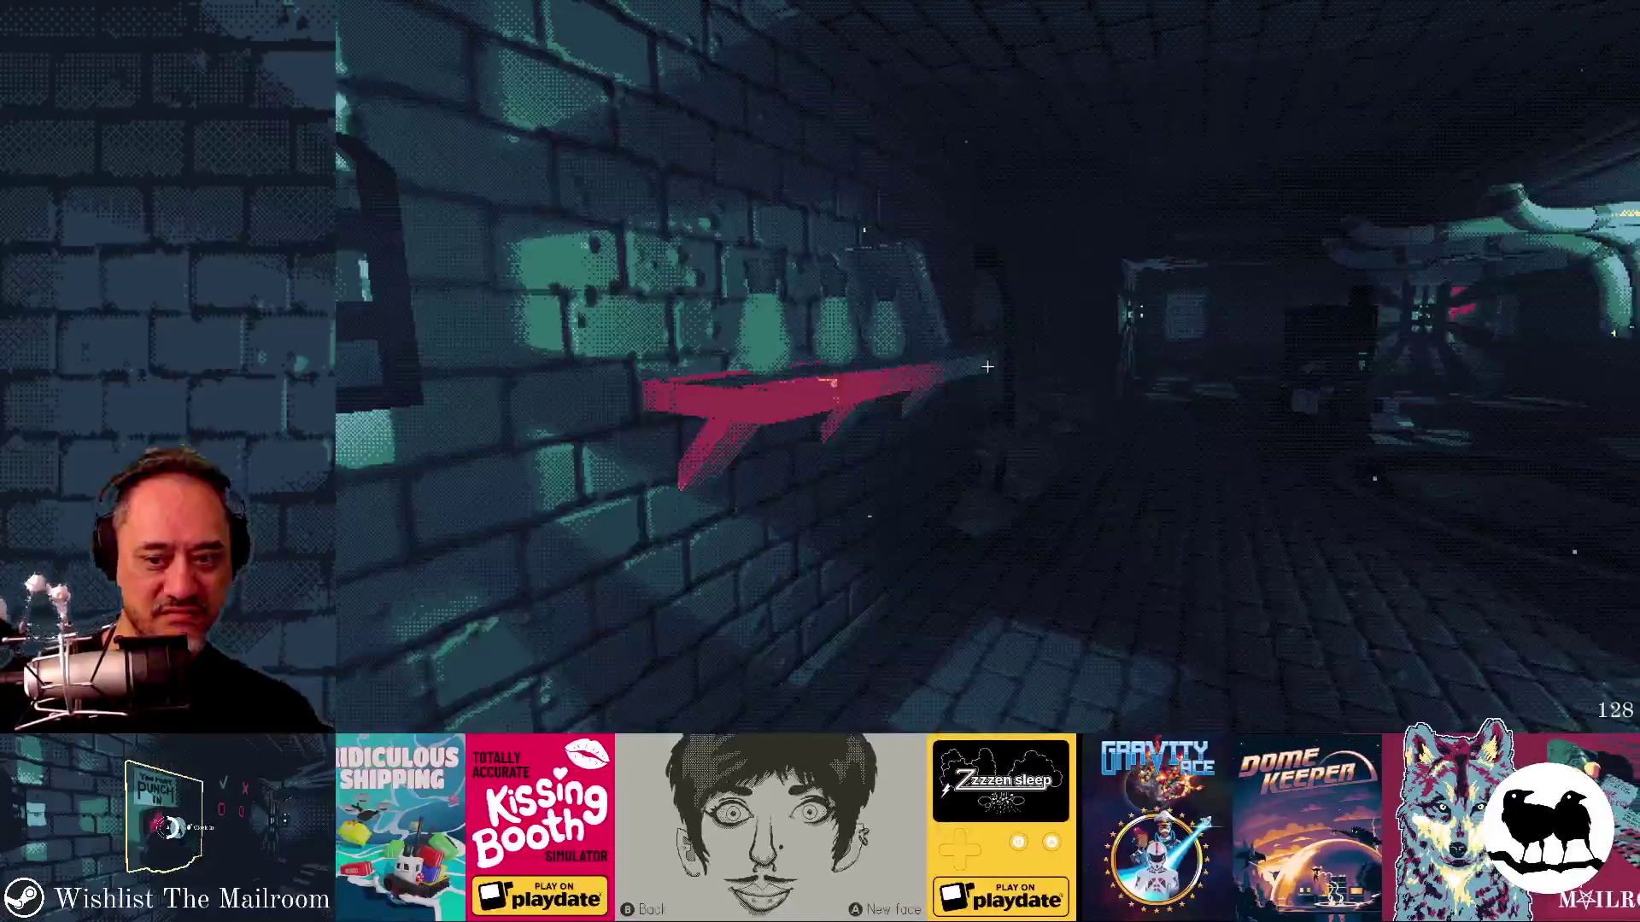
key(alt+Tab)
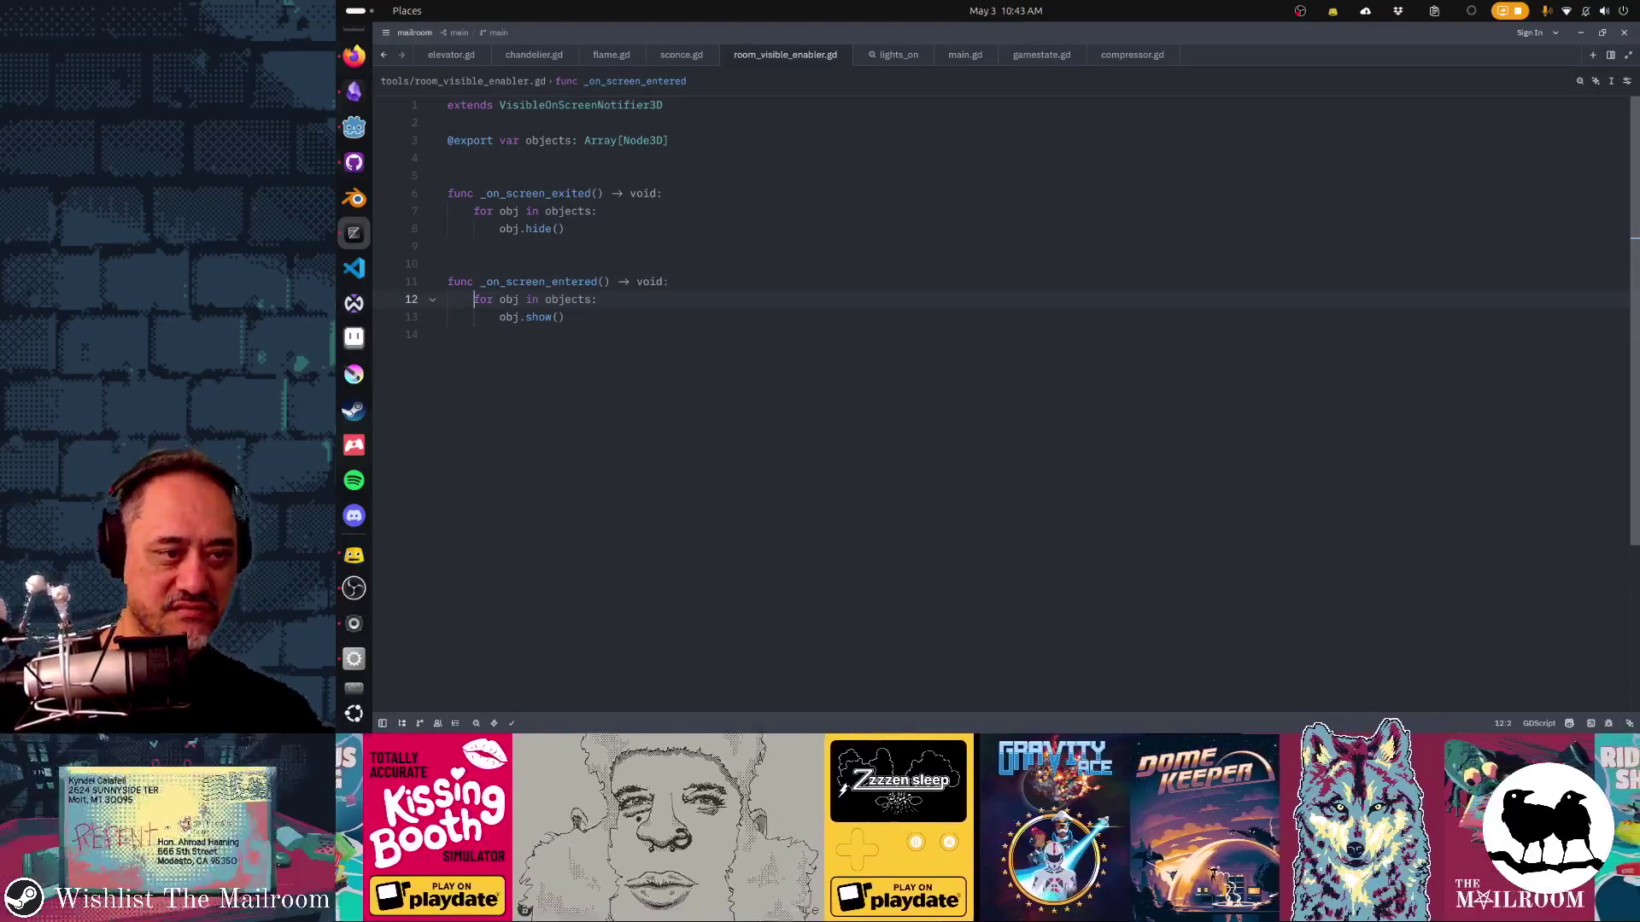
Comment out obj.show() on line 13 by typing 'pass#' before it, then resume the game
text(pass#)
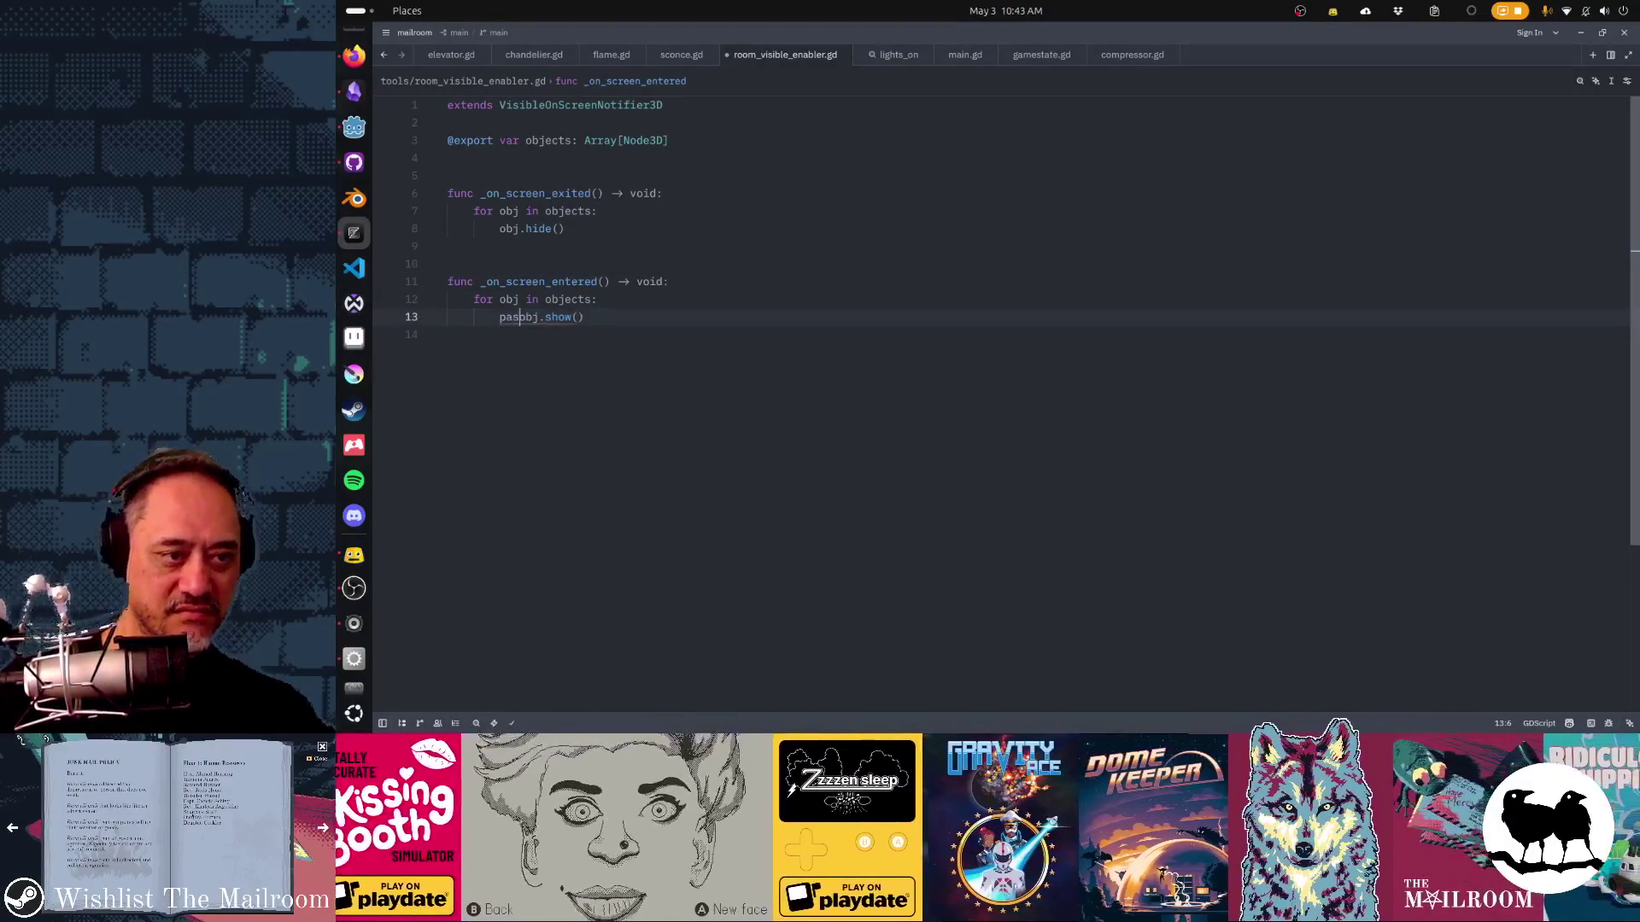
key(alt+Tab)
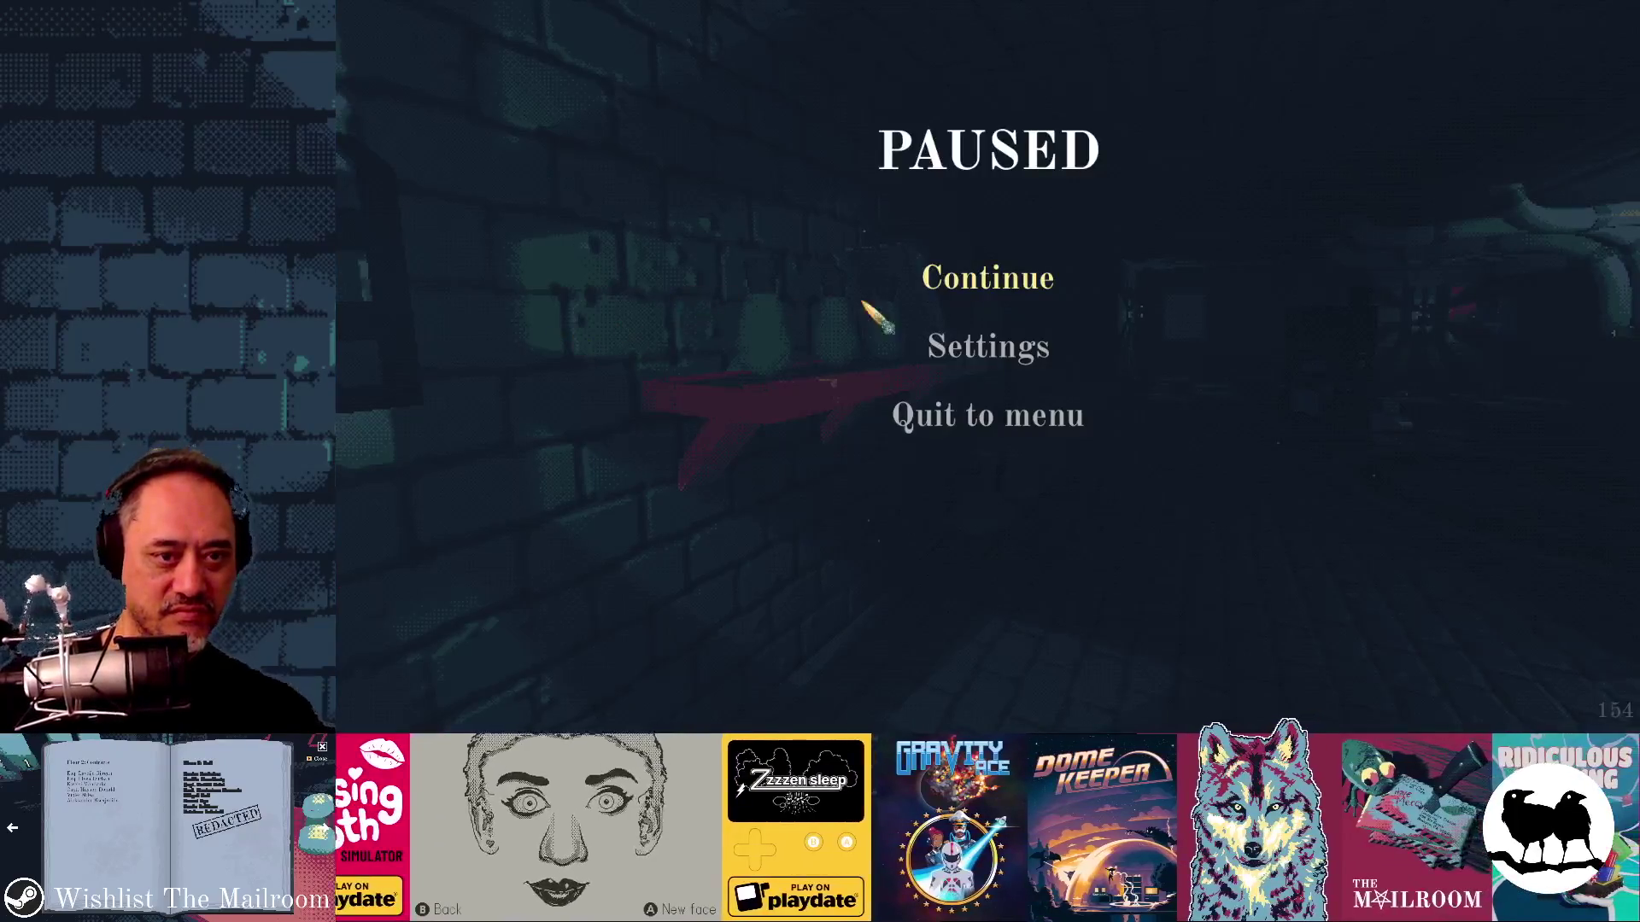
click(986, 277)
Walk along the brick wall and look between the red fixture, lantern shelf and dark doorway
key(w)
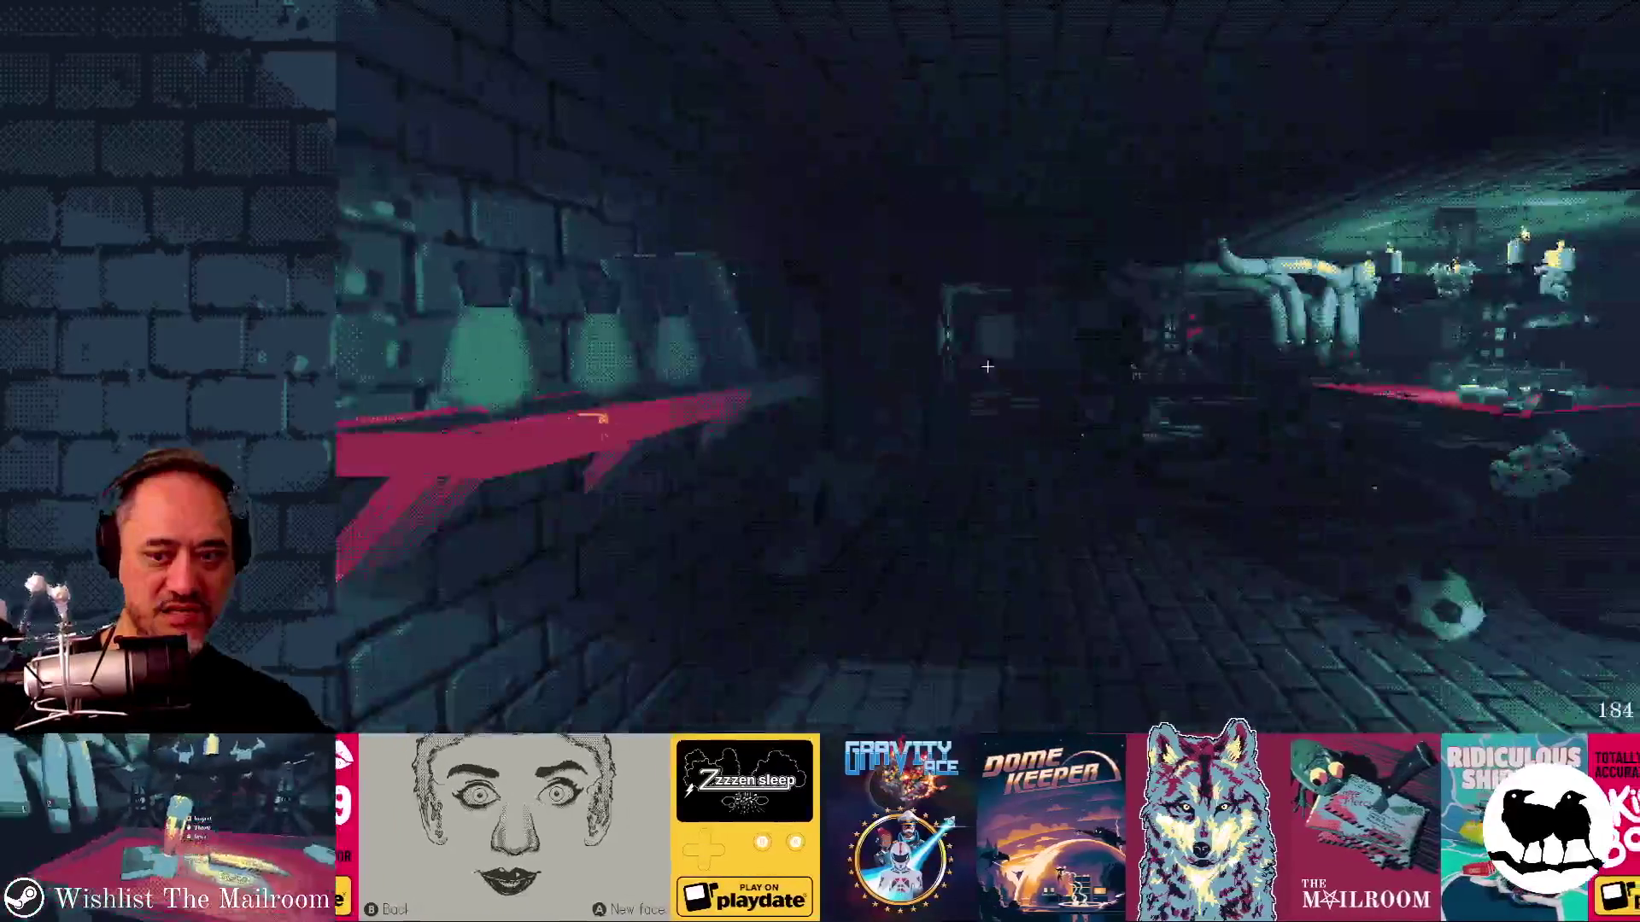
key(w)
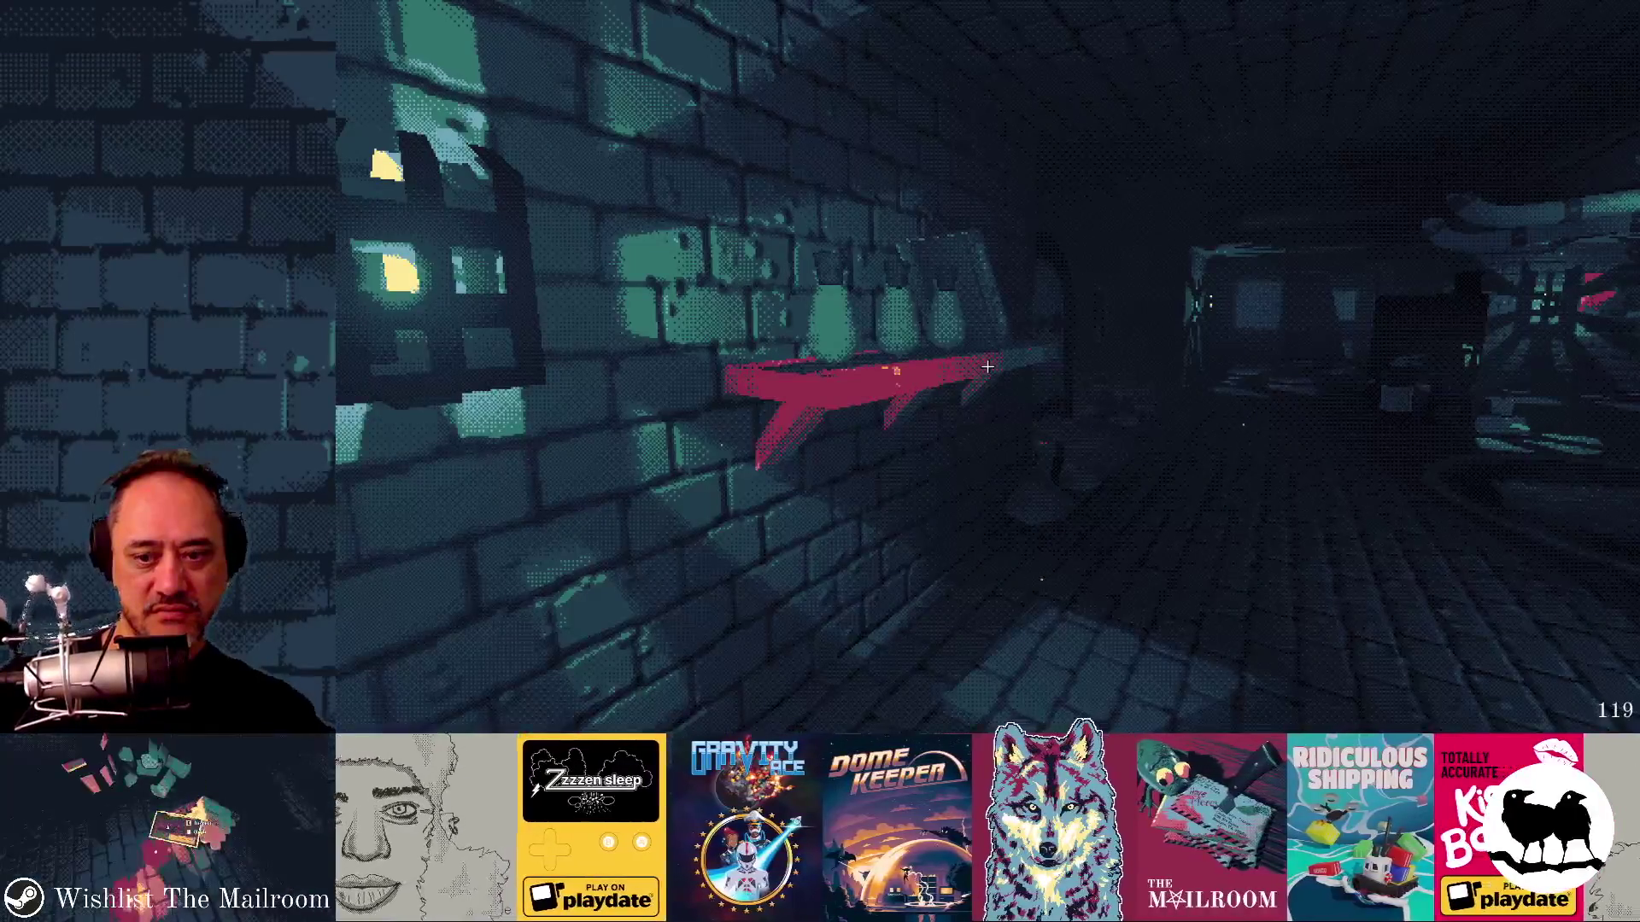
key(w)
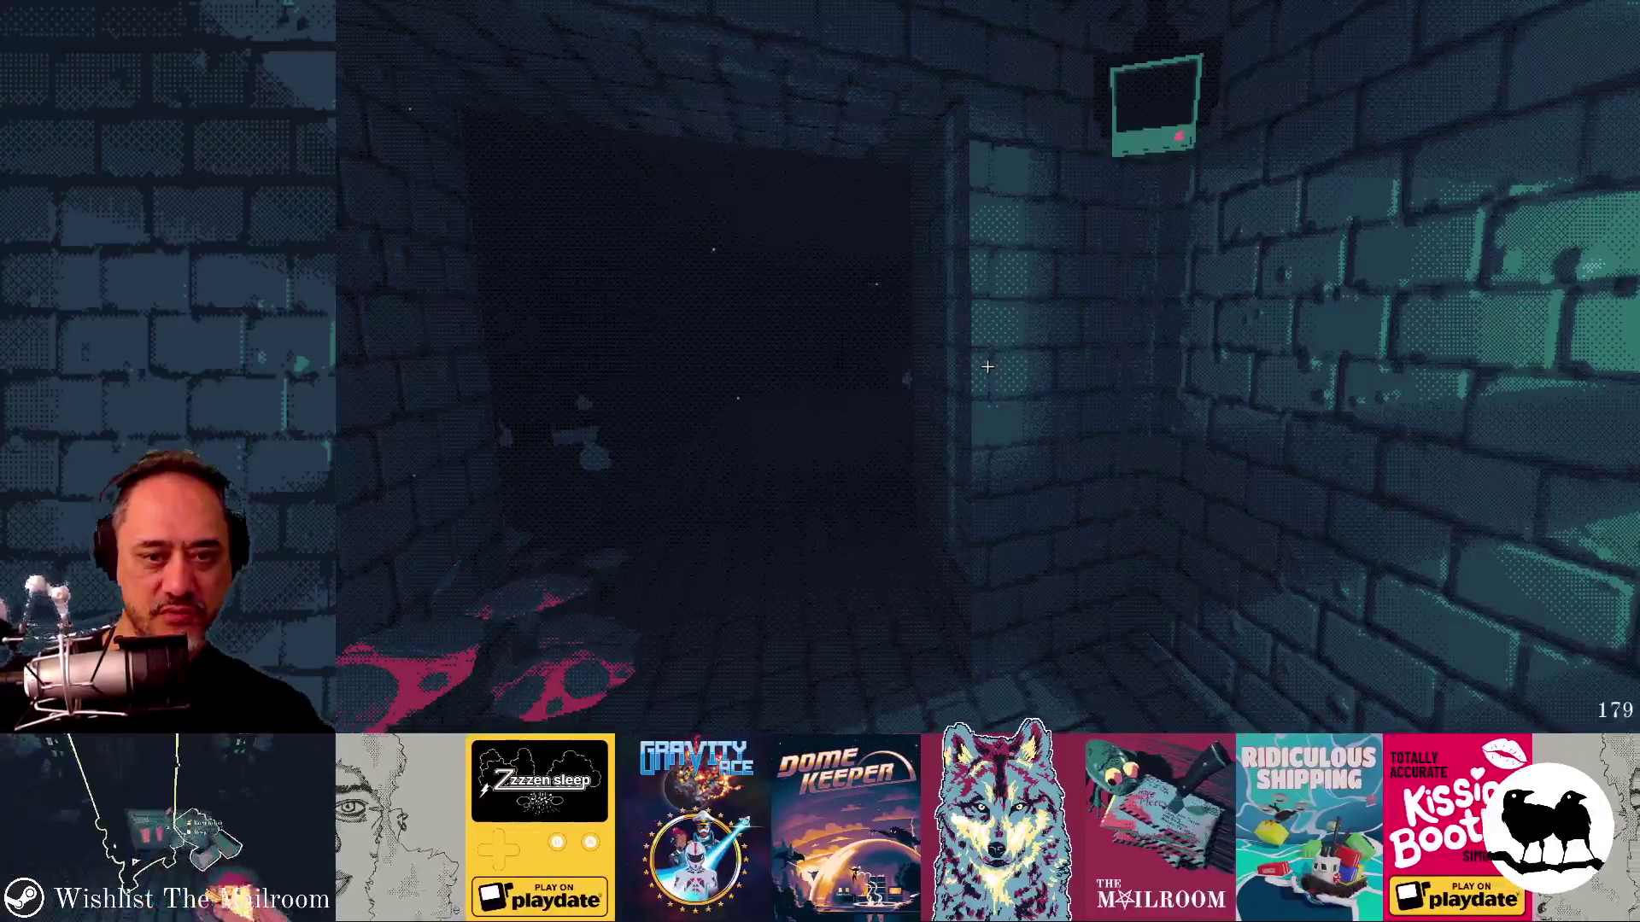
key(Left)
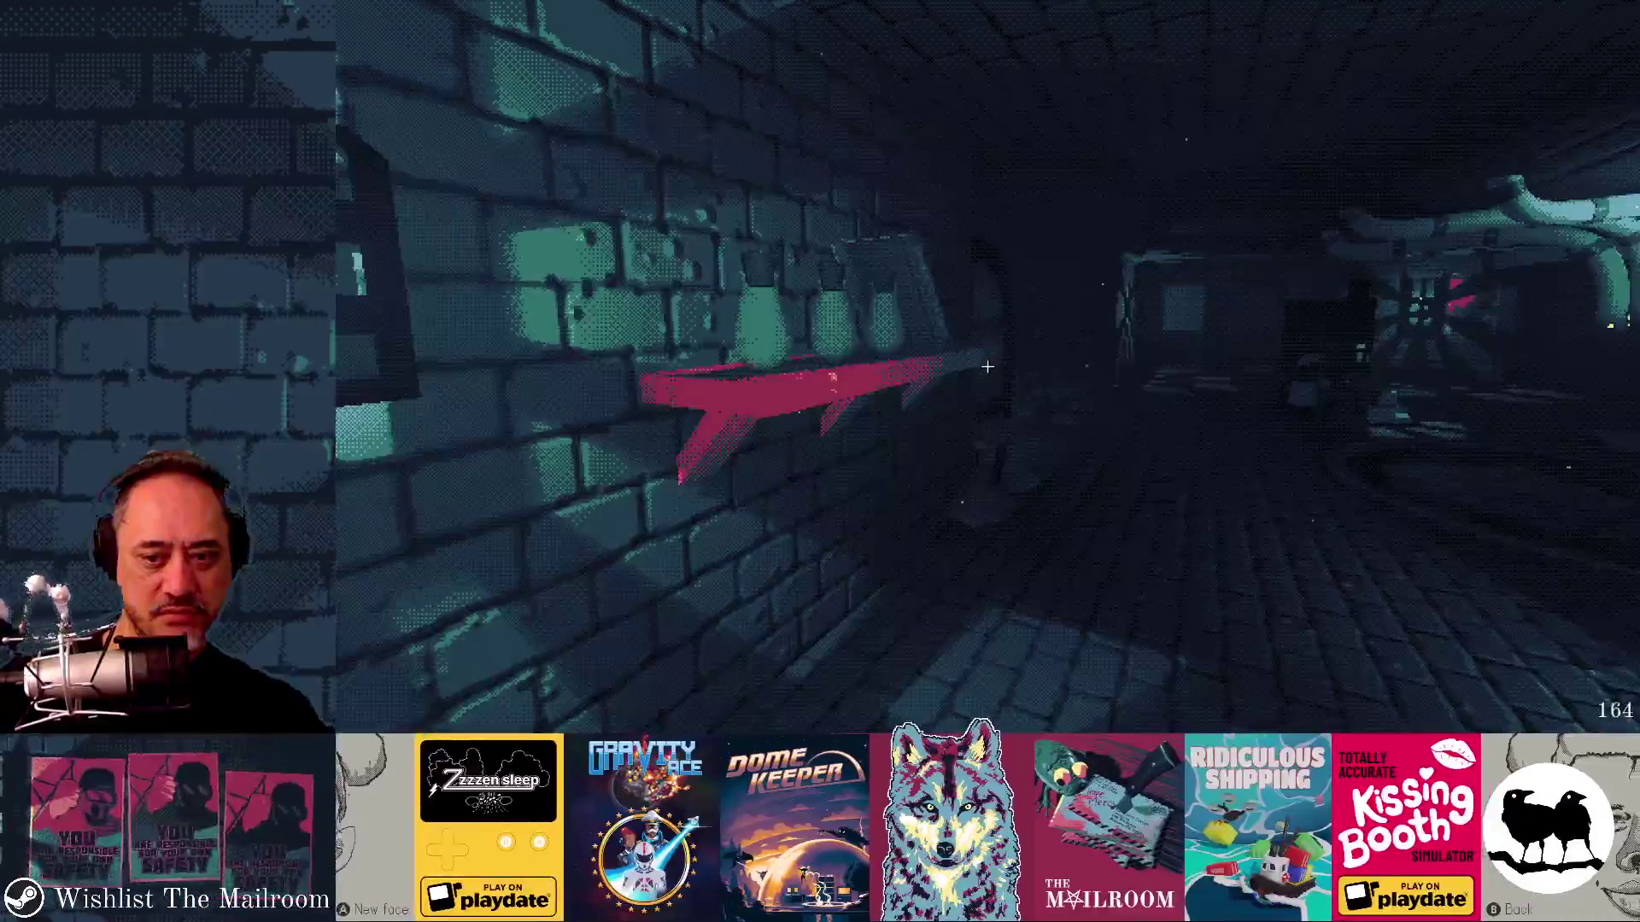
key(Right)
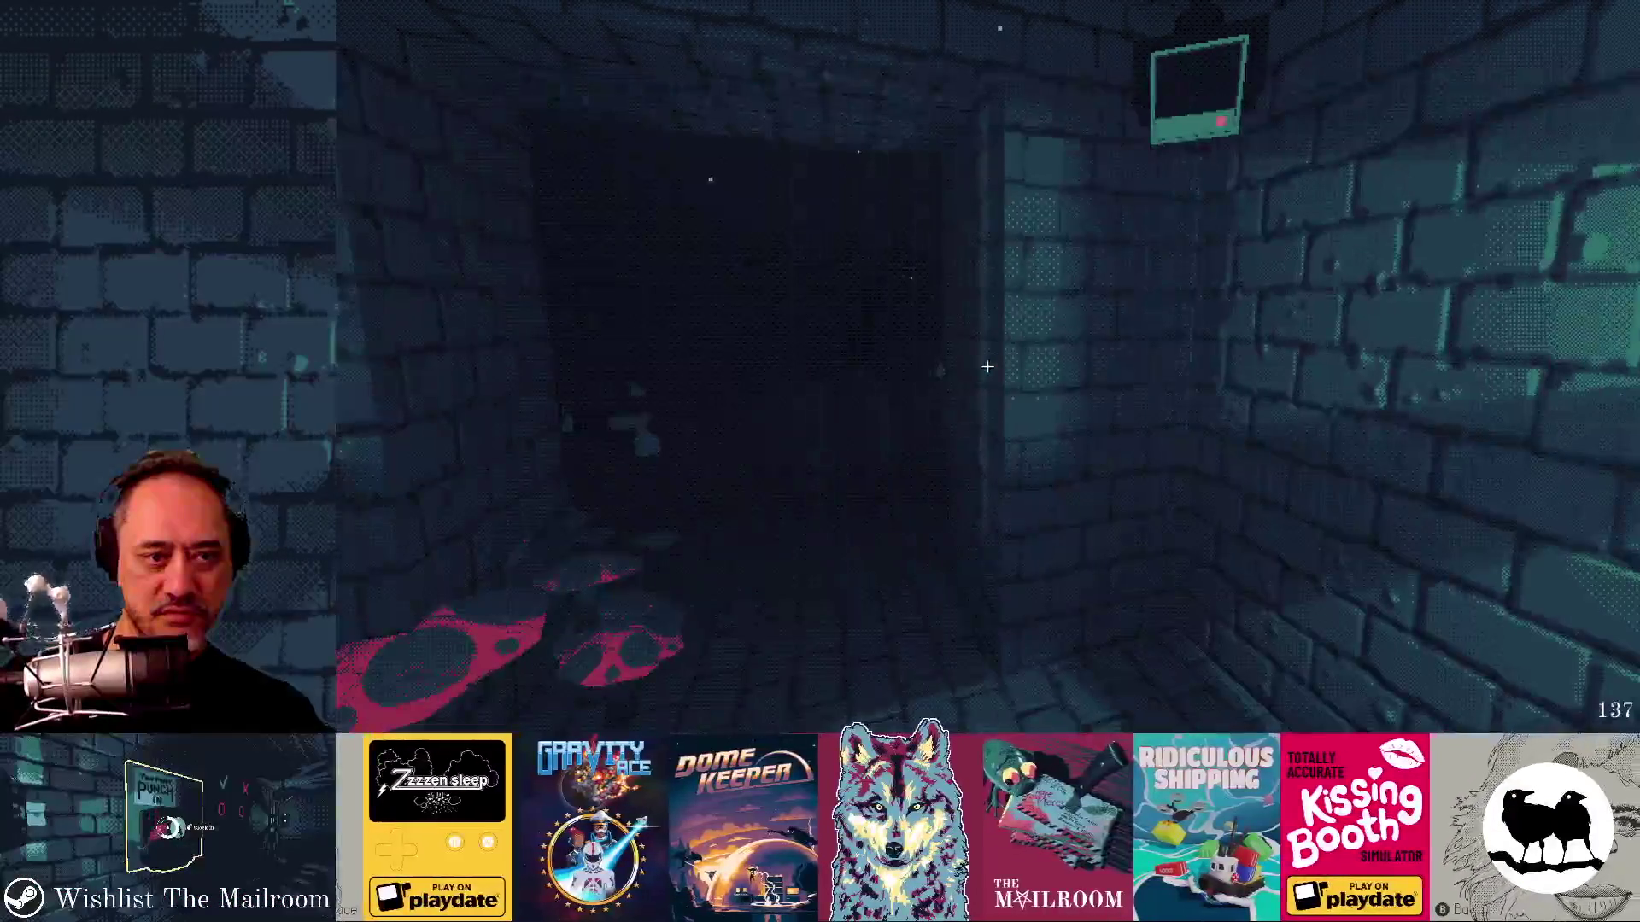
key(Left)
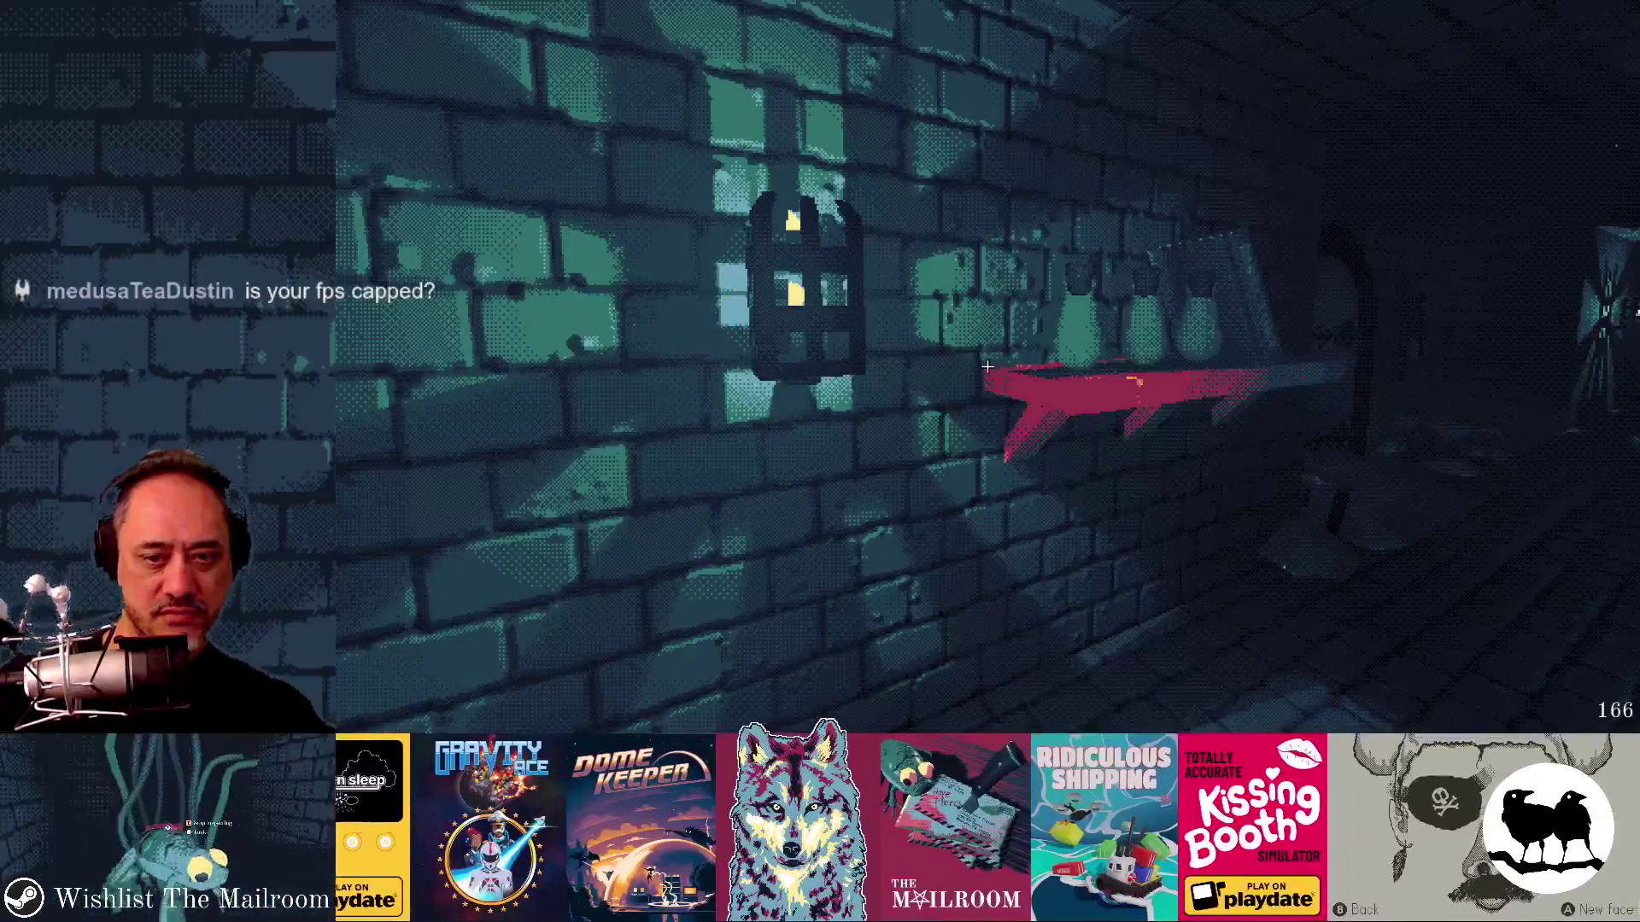
key(Right)
key(Right)
key(Right)
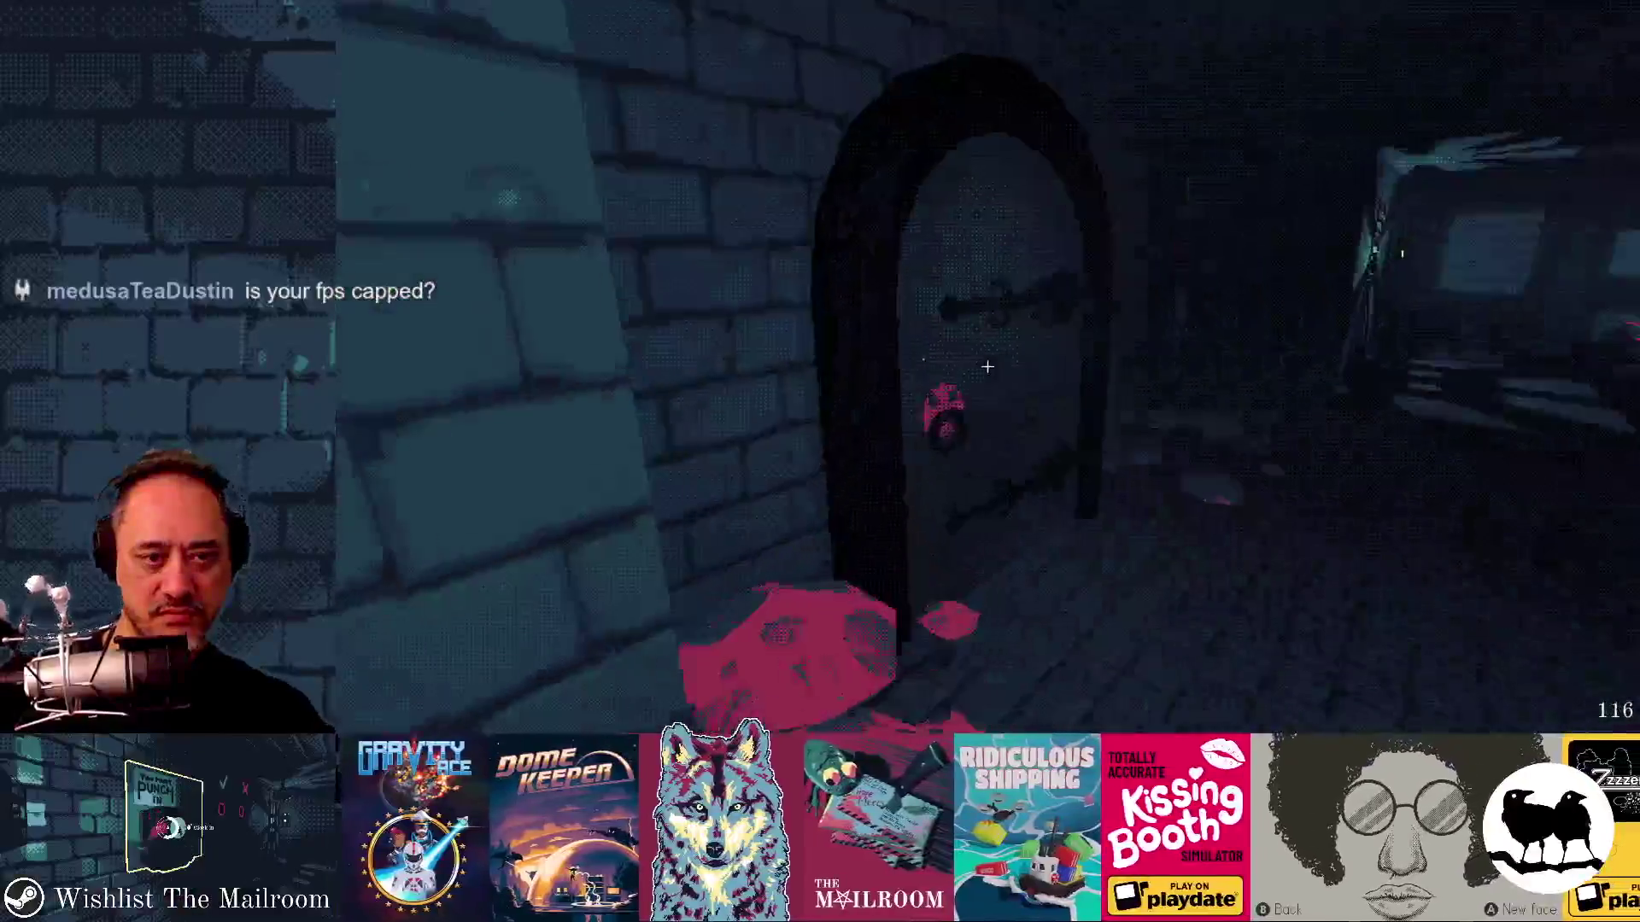
Go through the arched door and down the corridor to the shelf with the Amaryllis doll
click(988, 366)
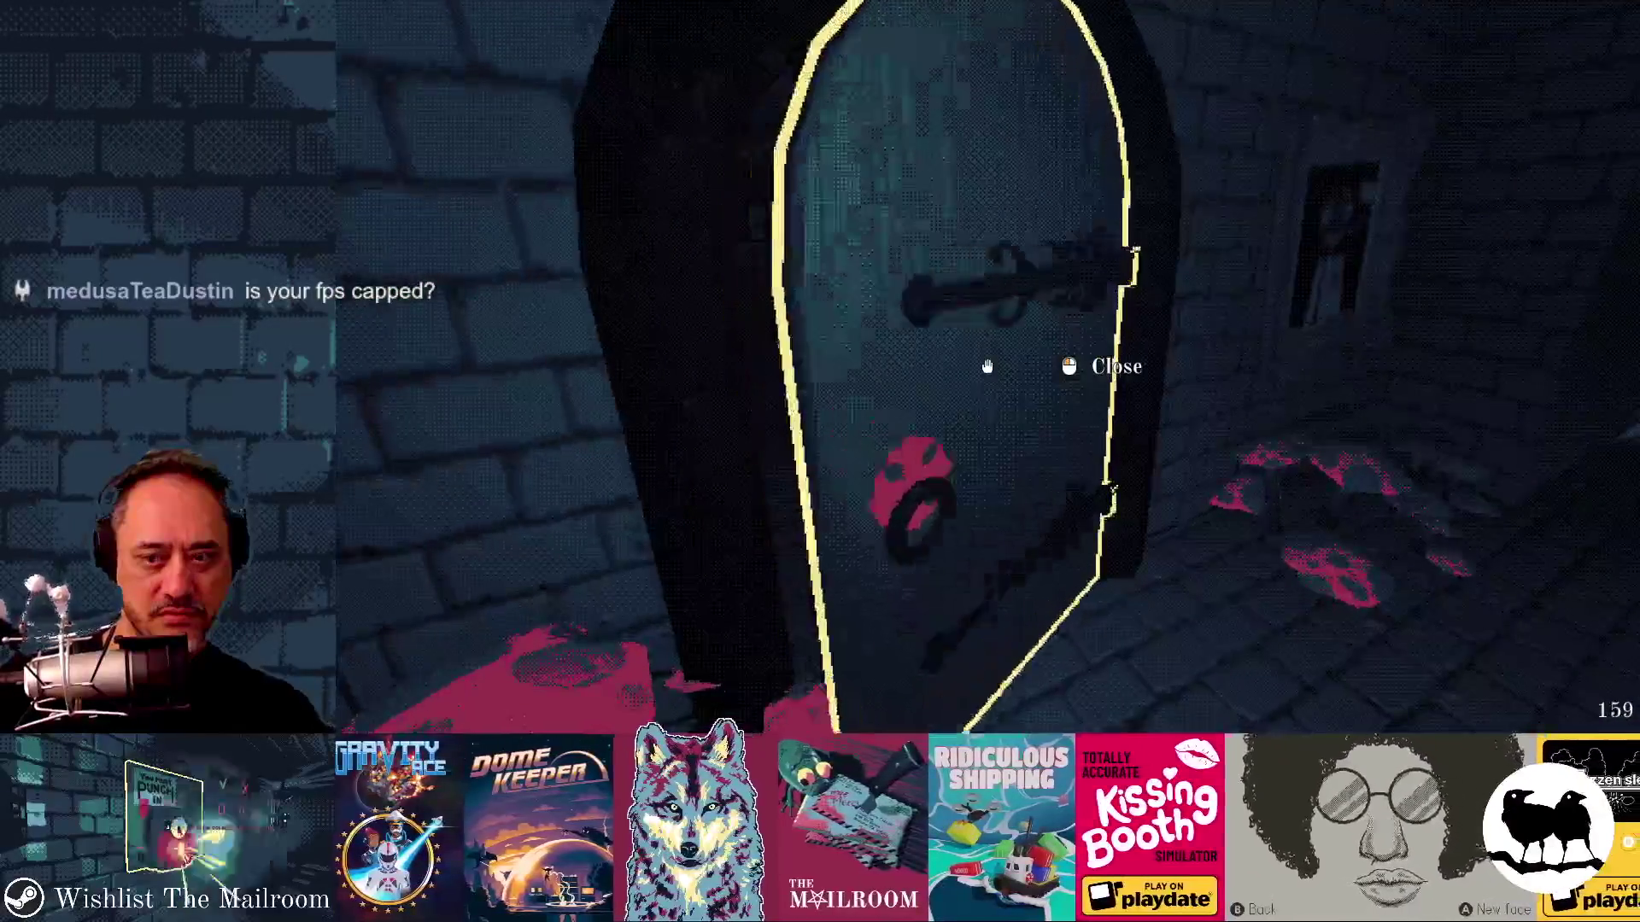
key(Up)
key(Up)
key(Right)
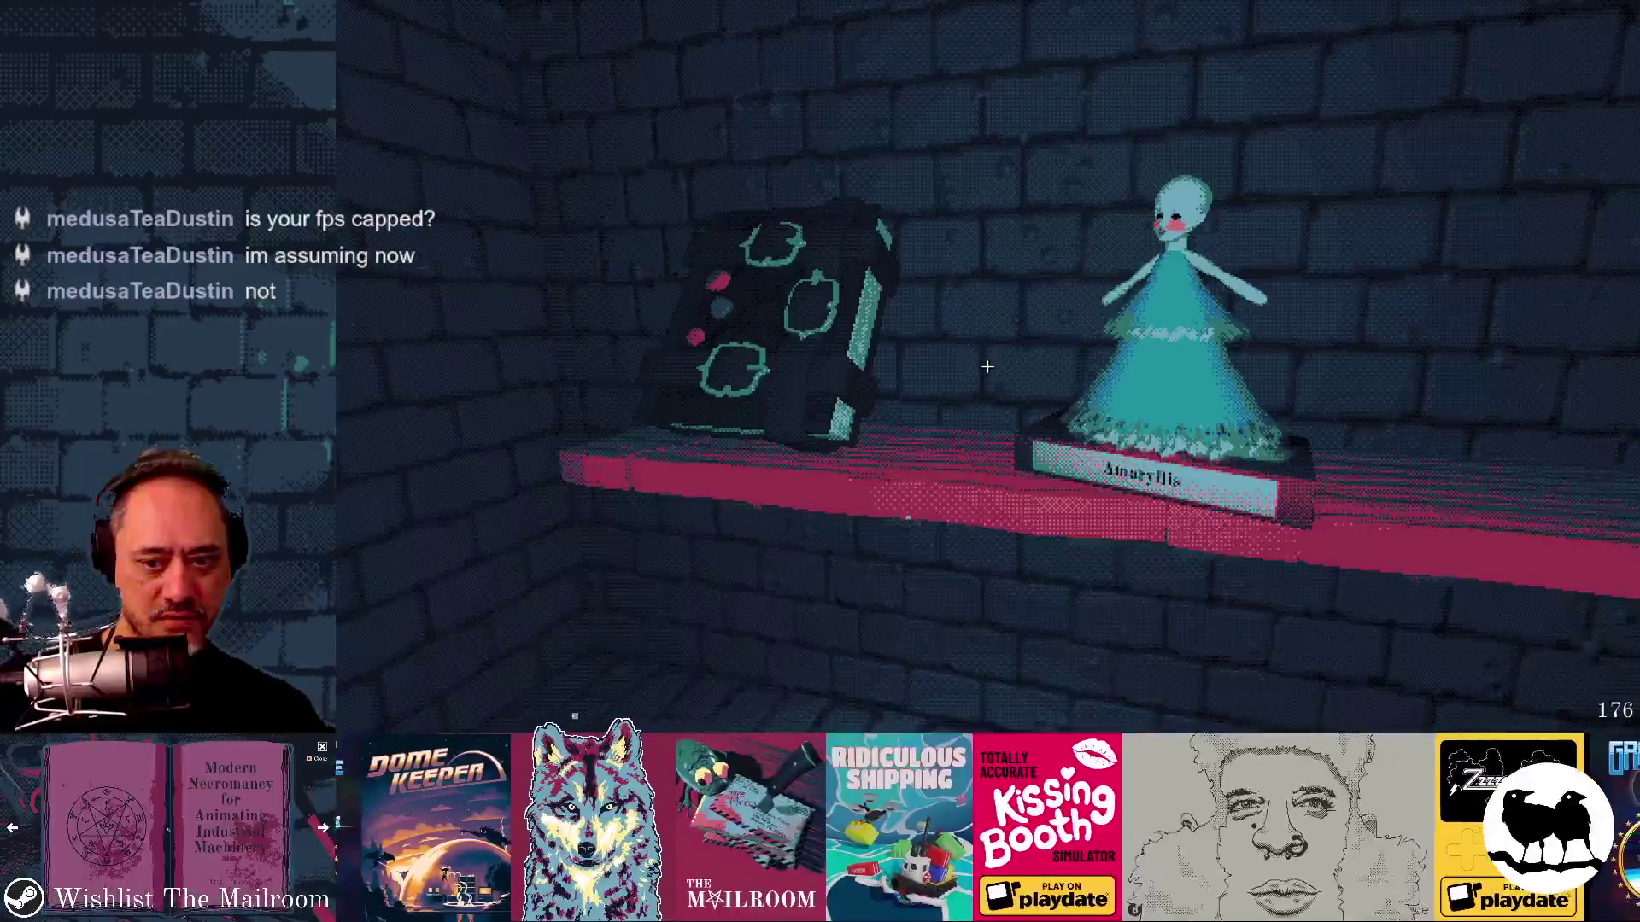
key(Up)
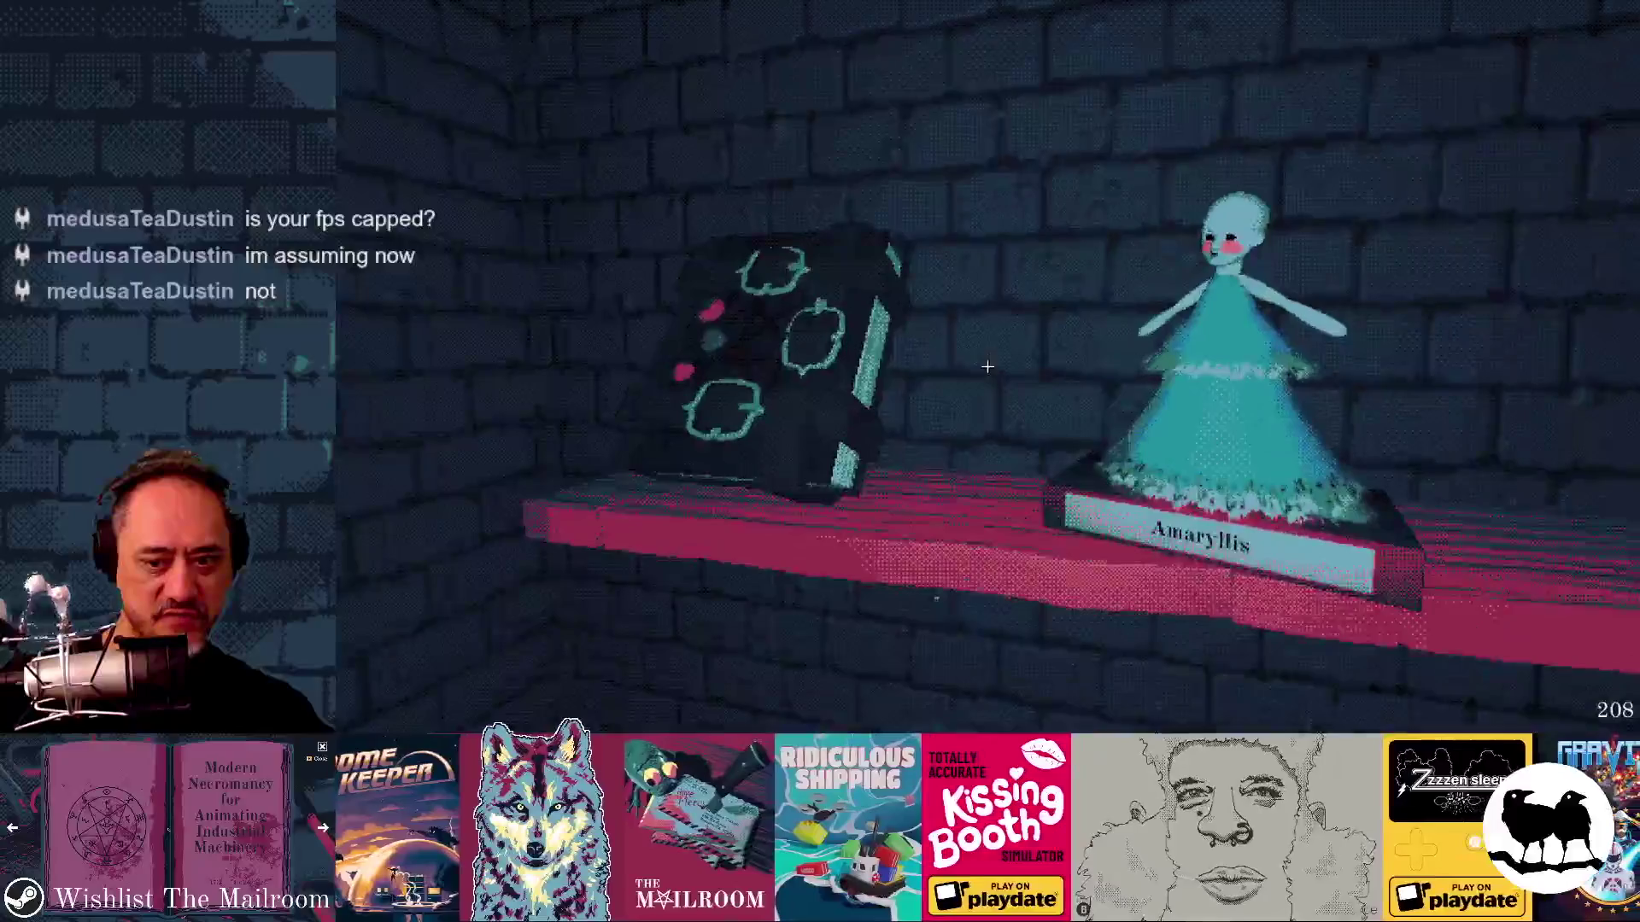
key(Right)
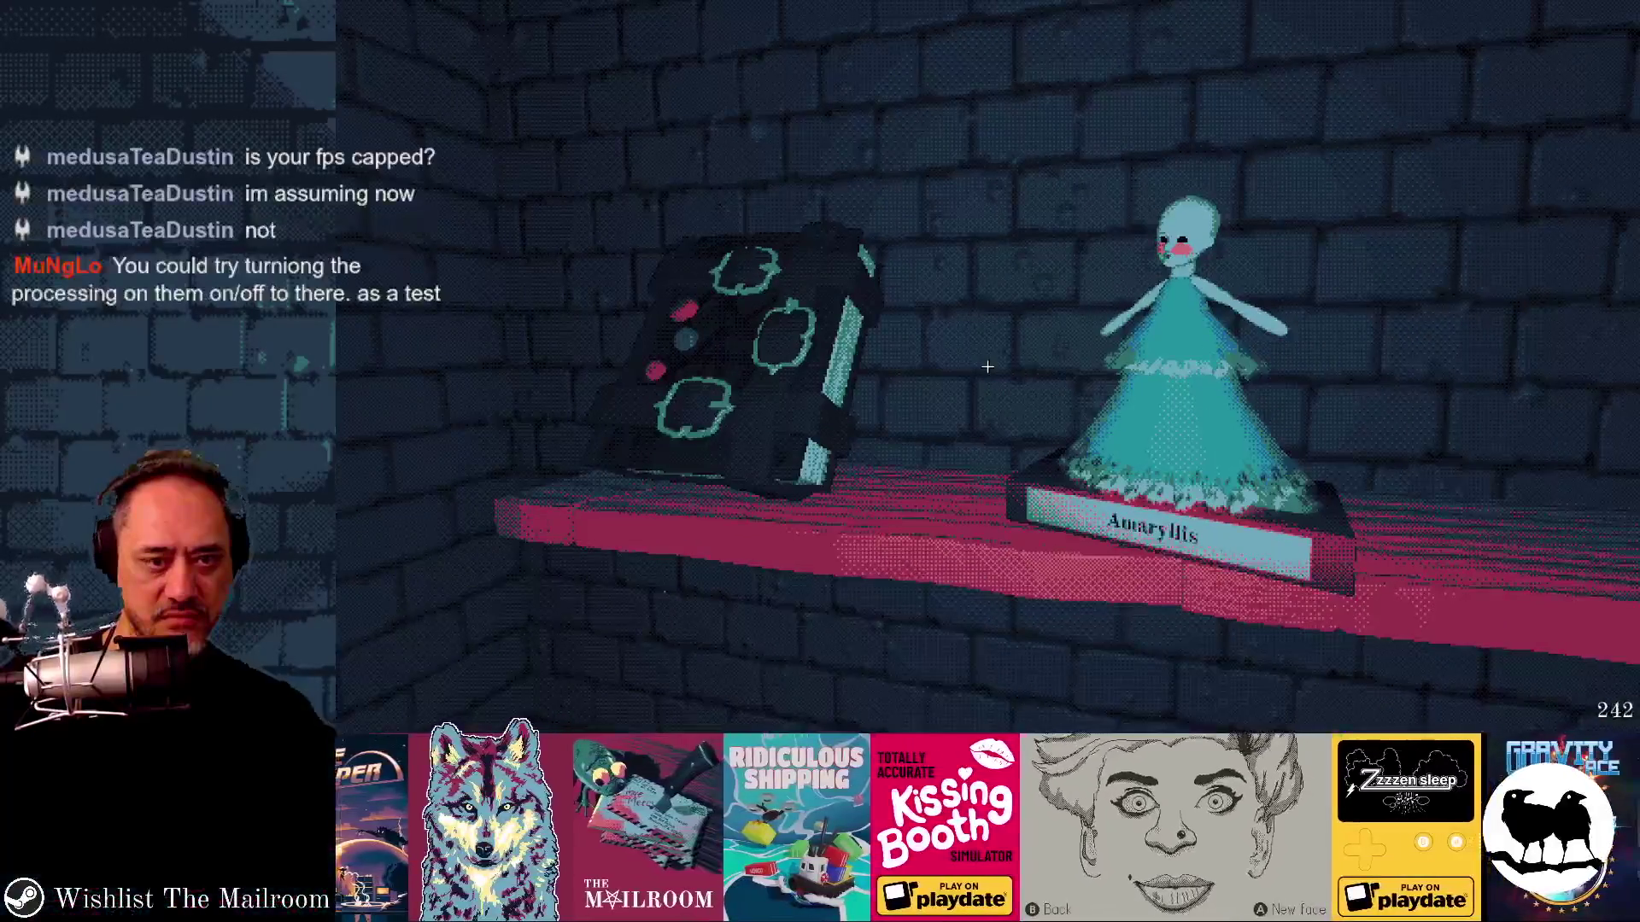
key(Left)
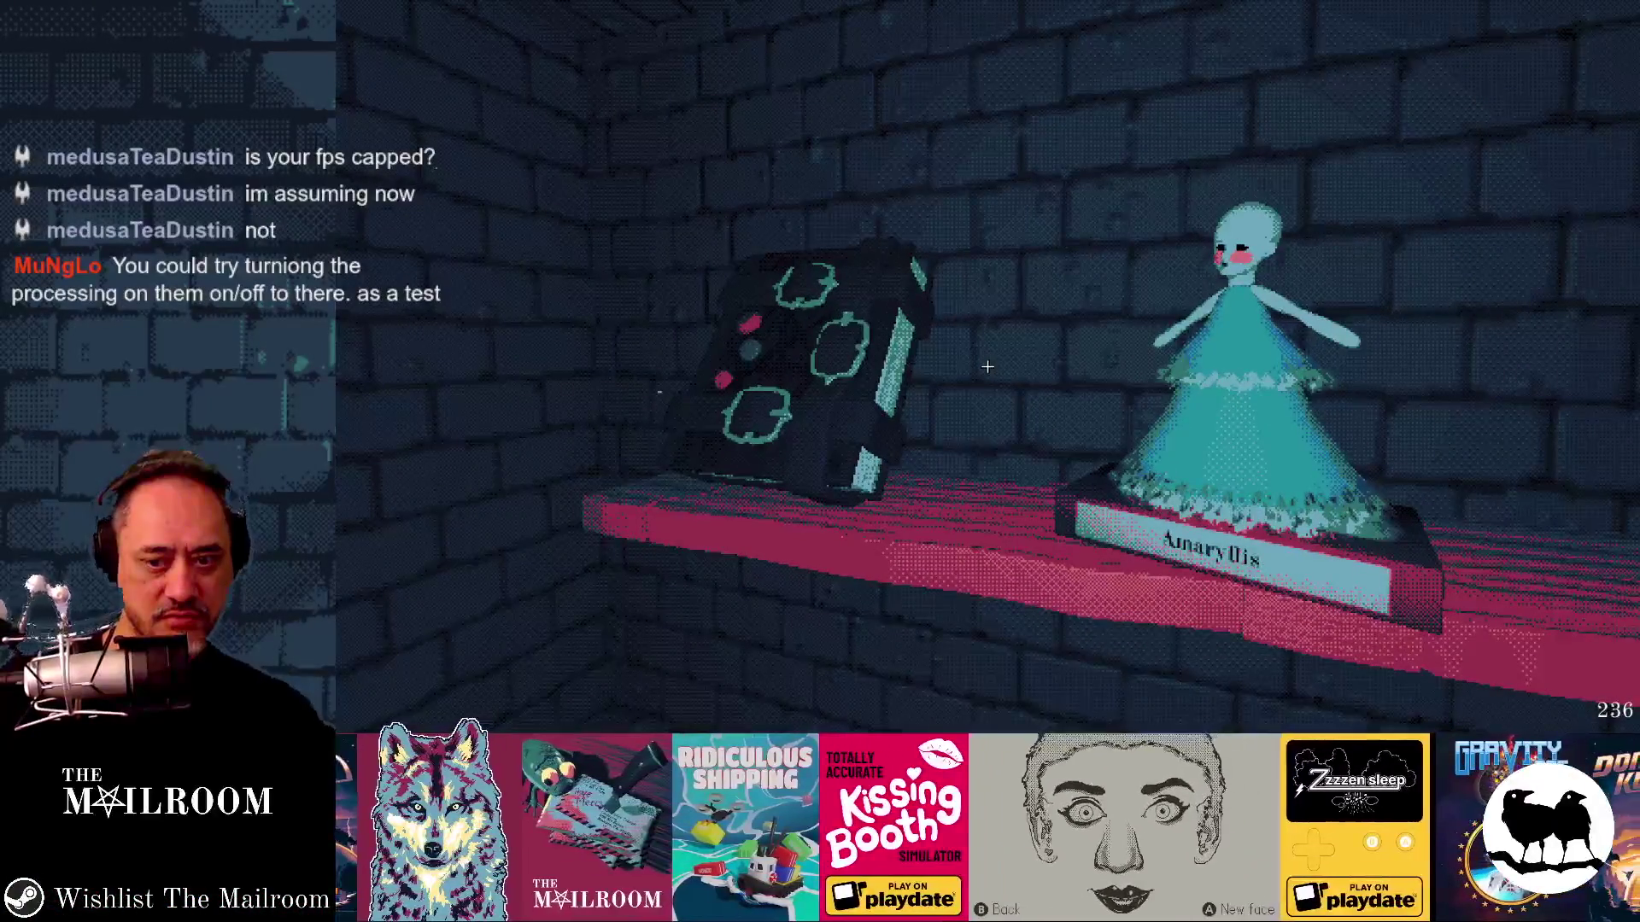
key(alt+Tab)
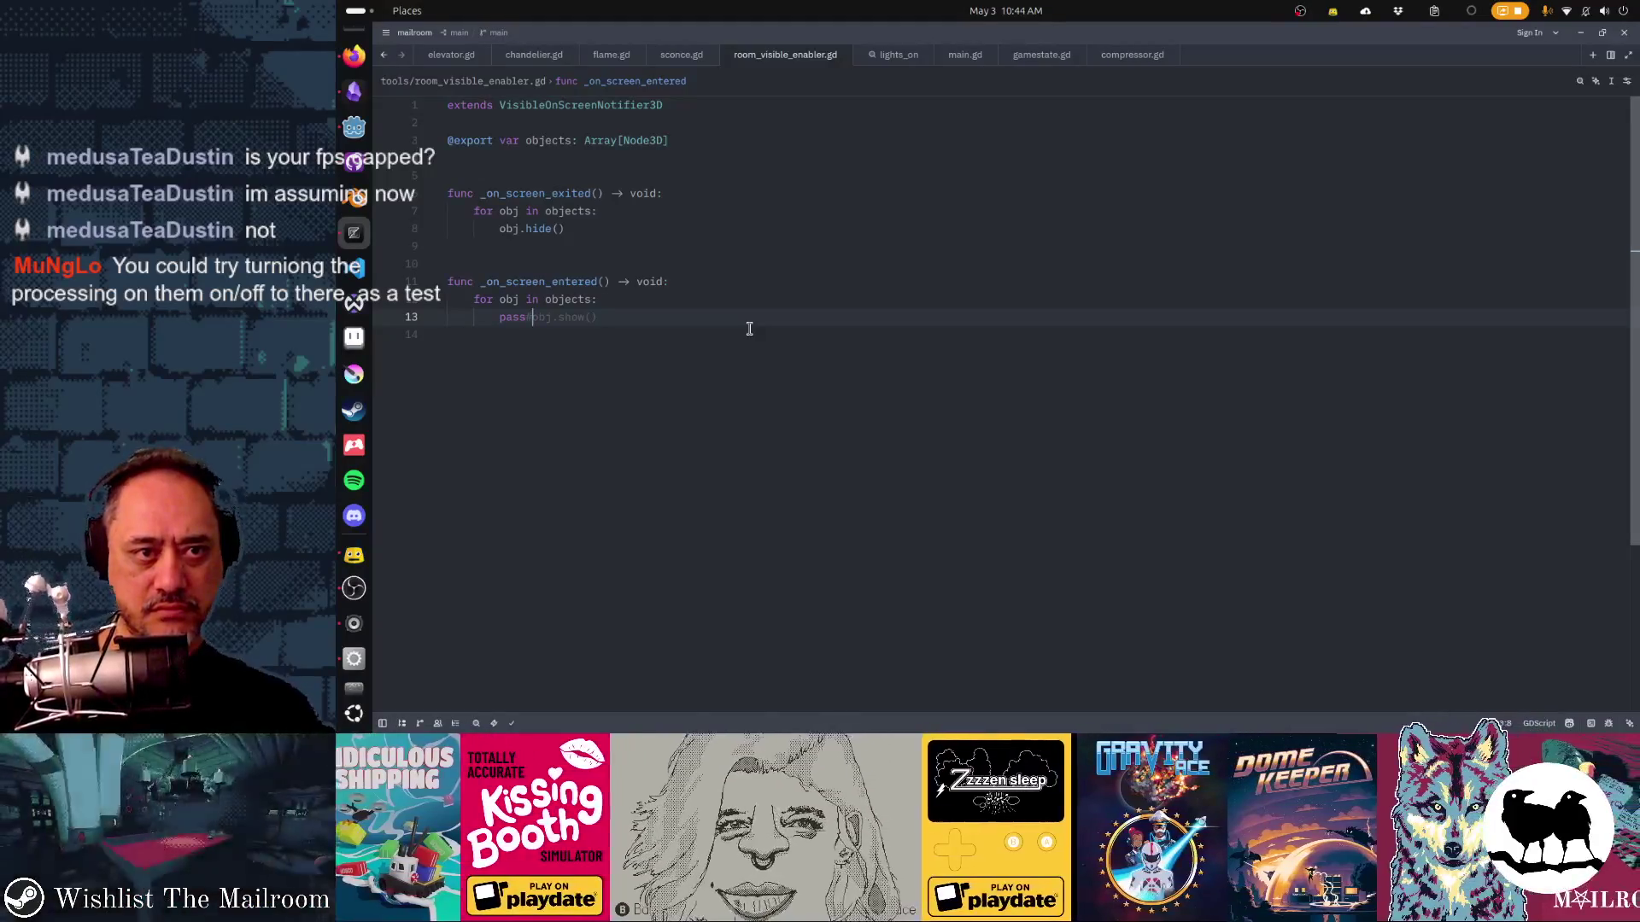
Delete the CompressorRoomVisibleEnabler node from the Scene tree, confirm, and save with Ctrl+S
key(alt+Tab)
key(alt+Tab)
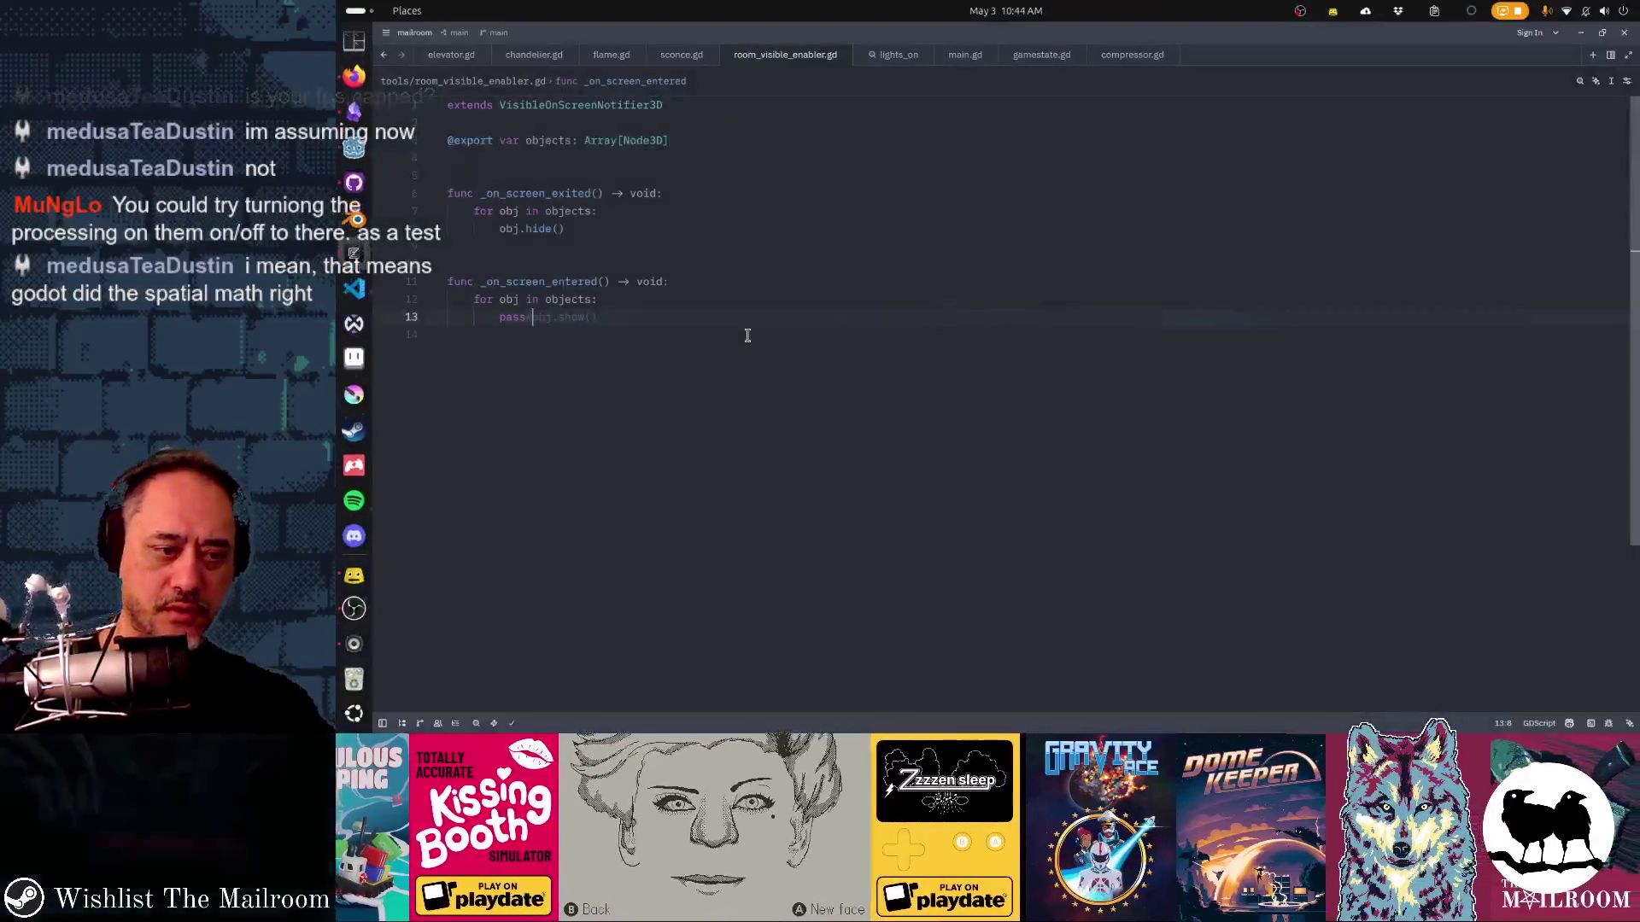
key(alt+Tab)
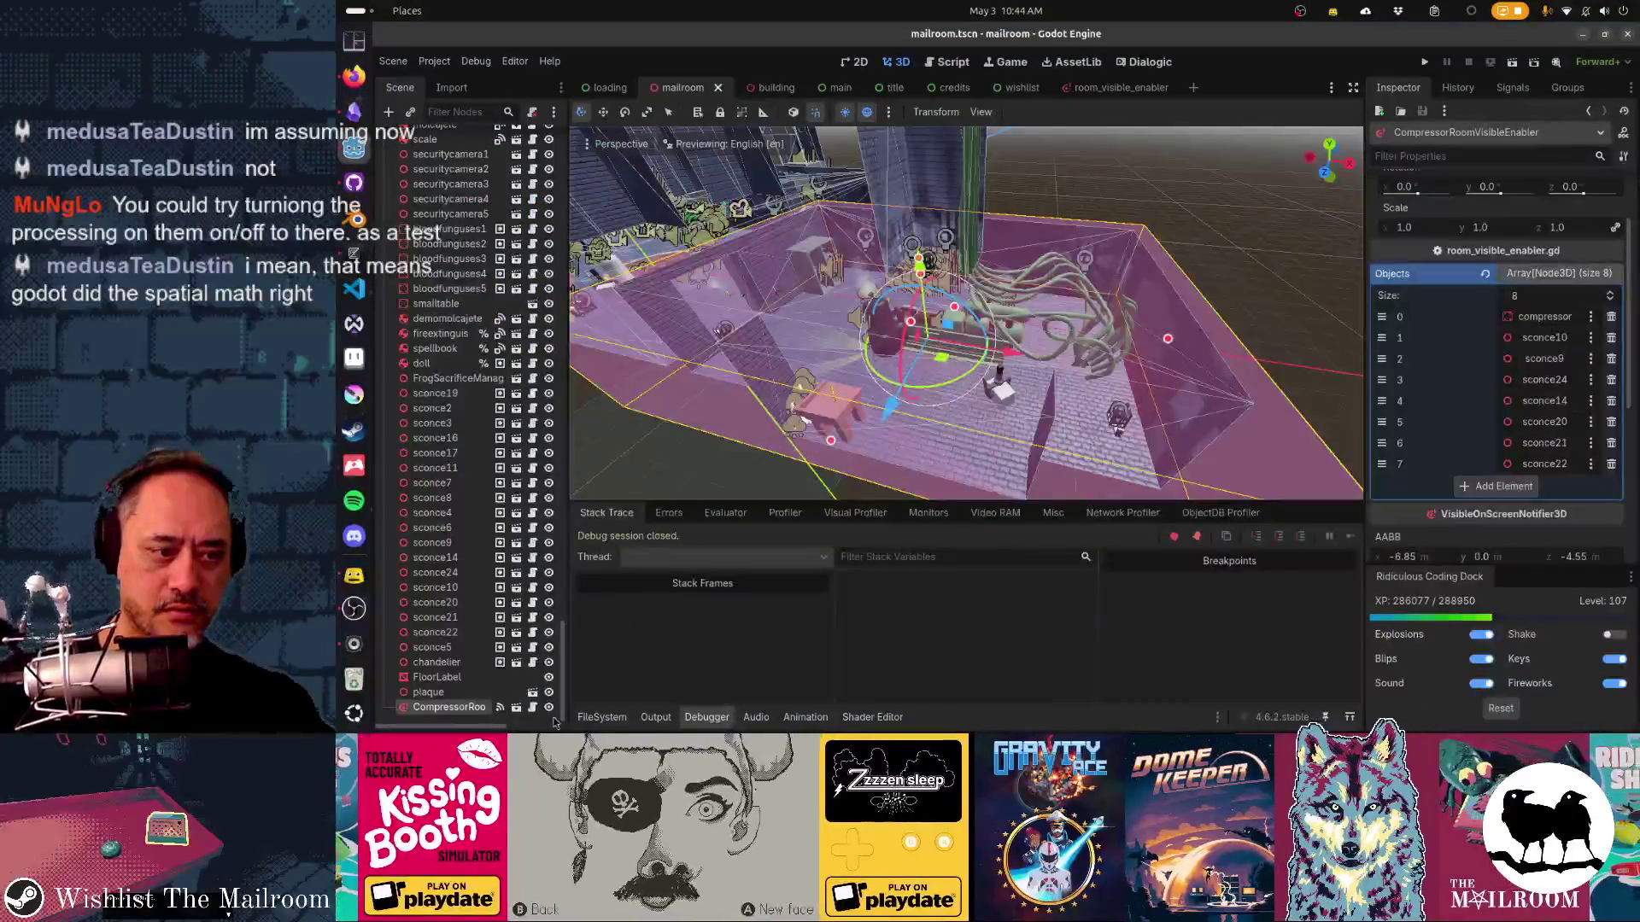
key(Delete)
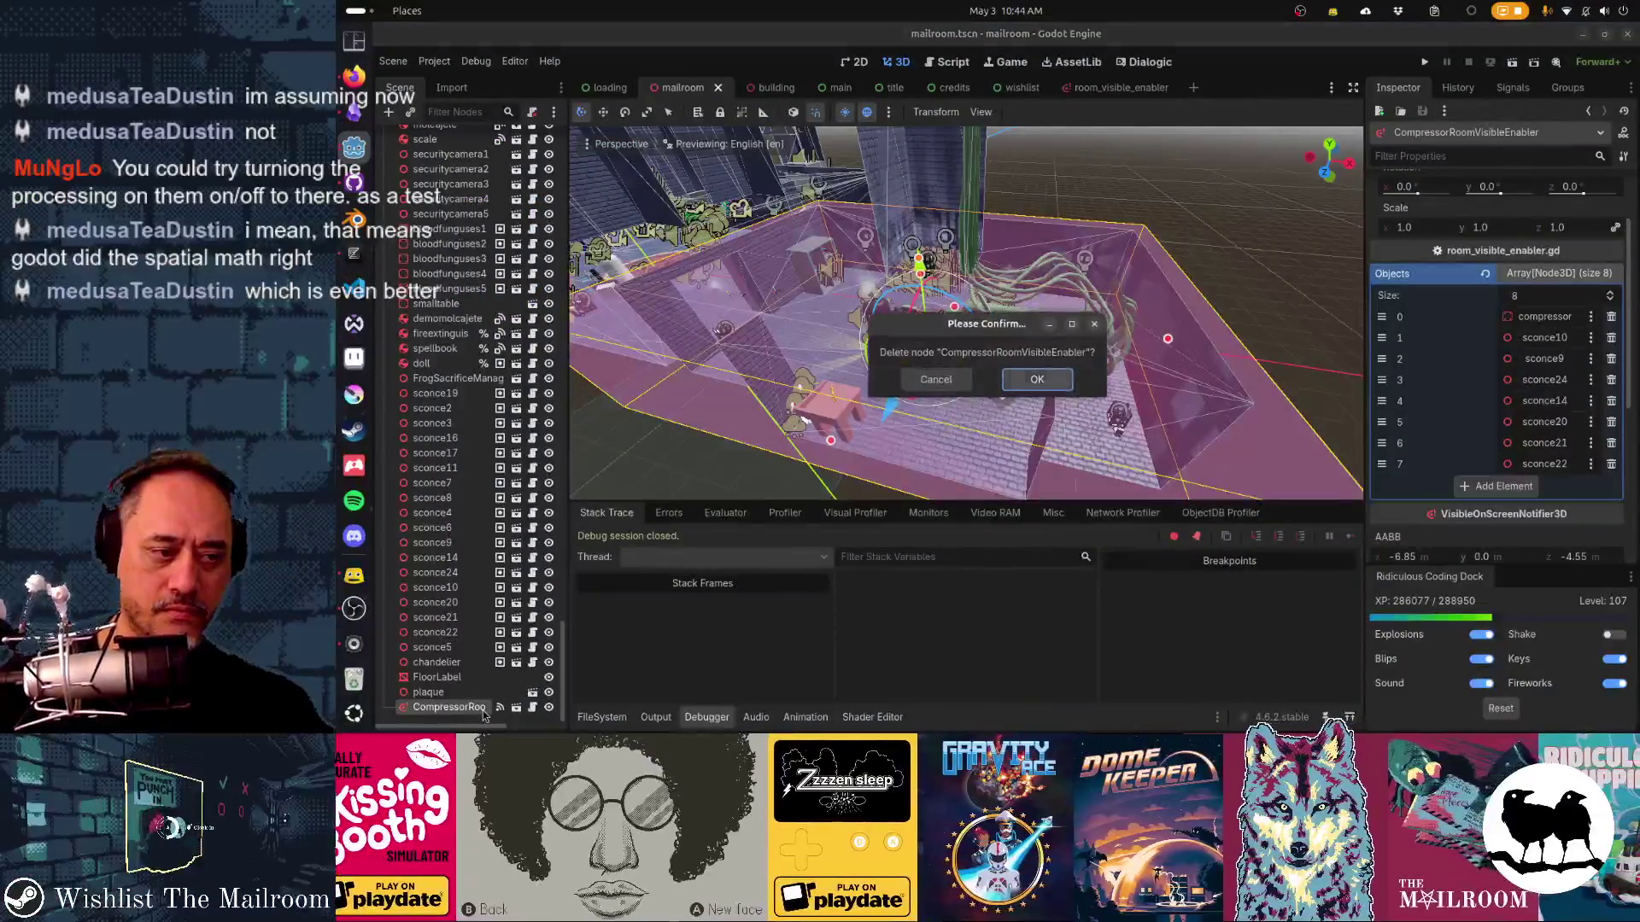
key(Return)
key(ctrl+s)
Multi-select the three room_visible_enabler files and discard their changes, leaving 11 changed files
key(alt+Tab)
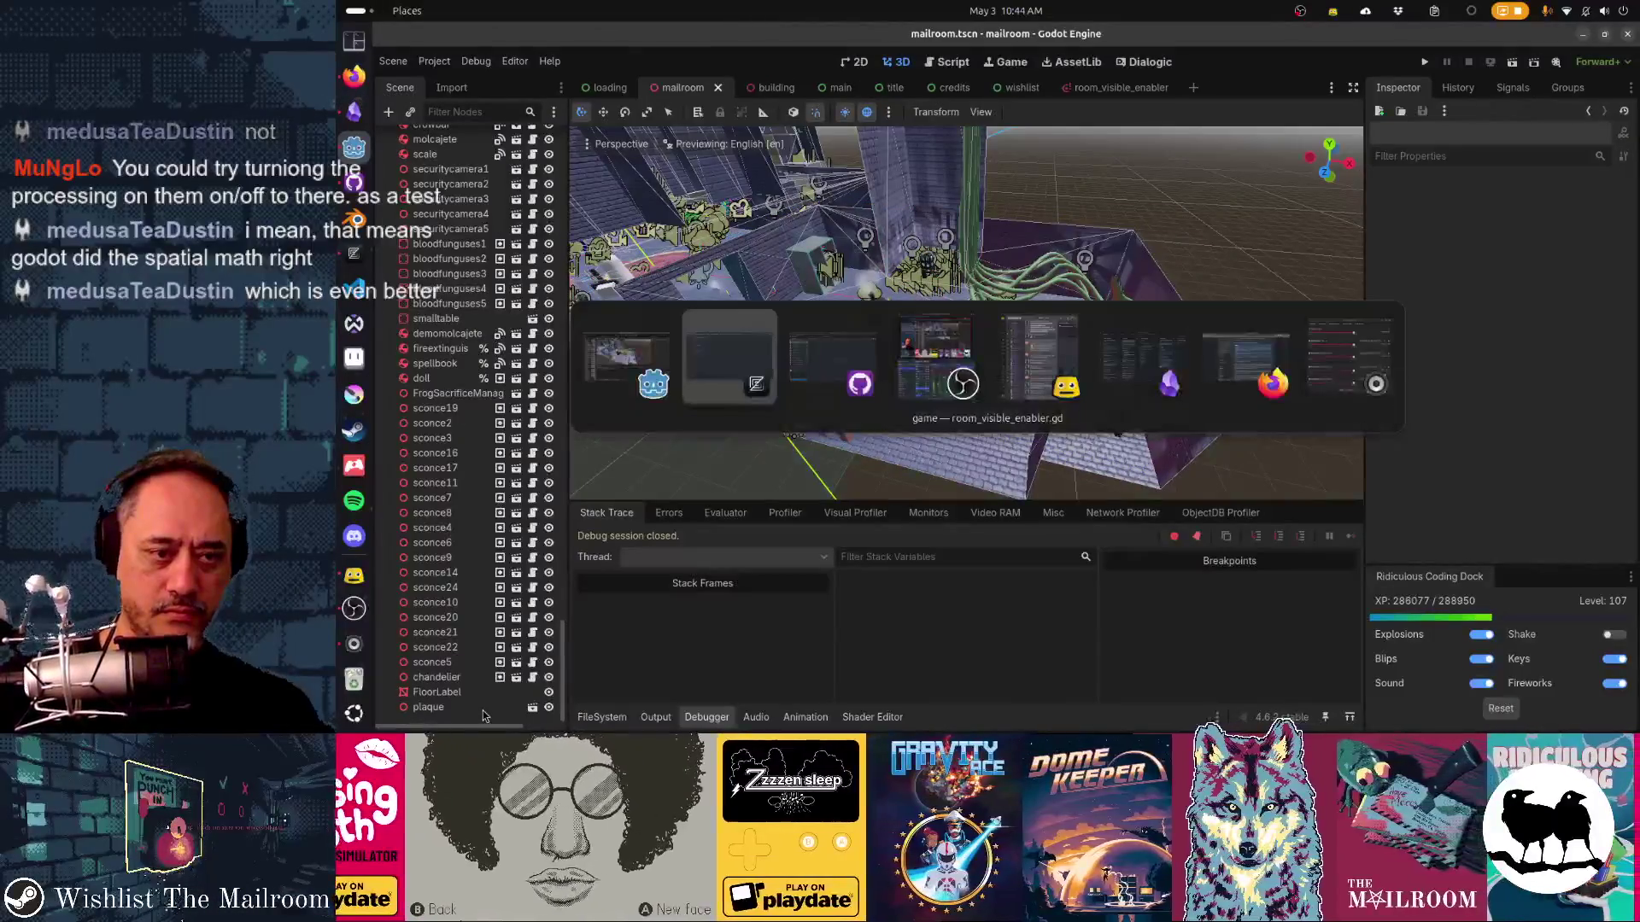
click(436, 490)
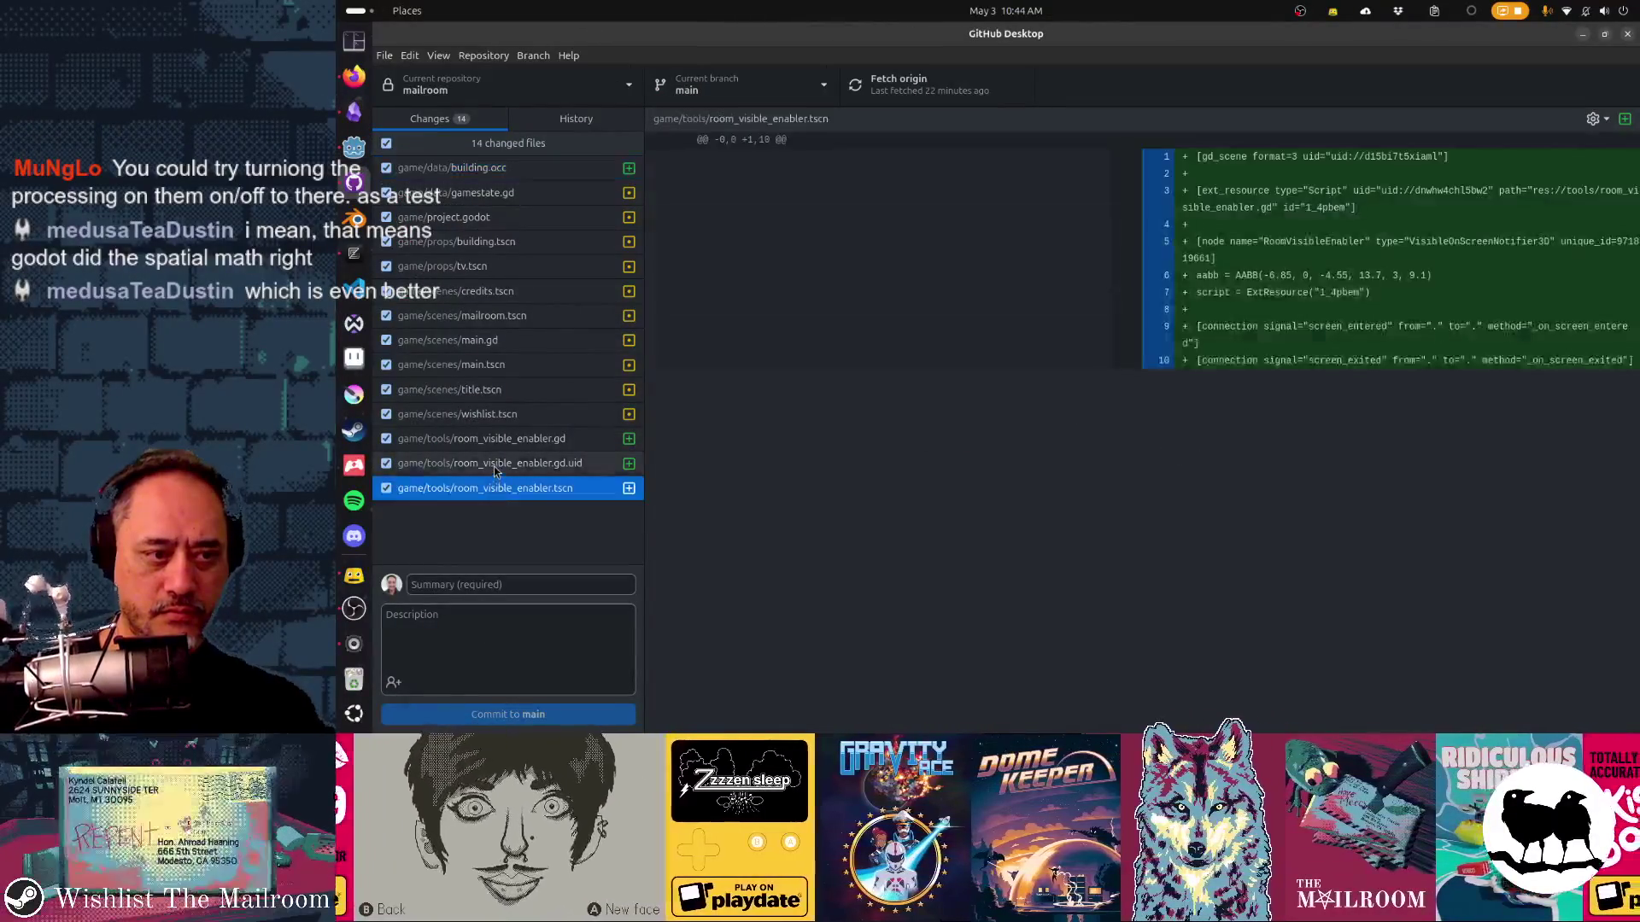
shift+click(494, 438)
right_click(494, 439)
click(623, 453)
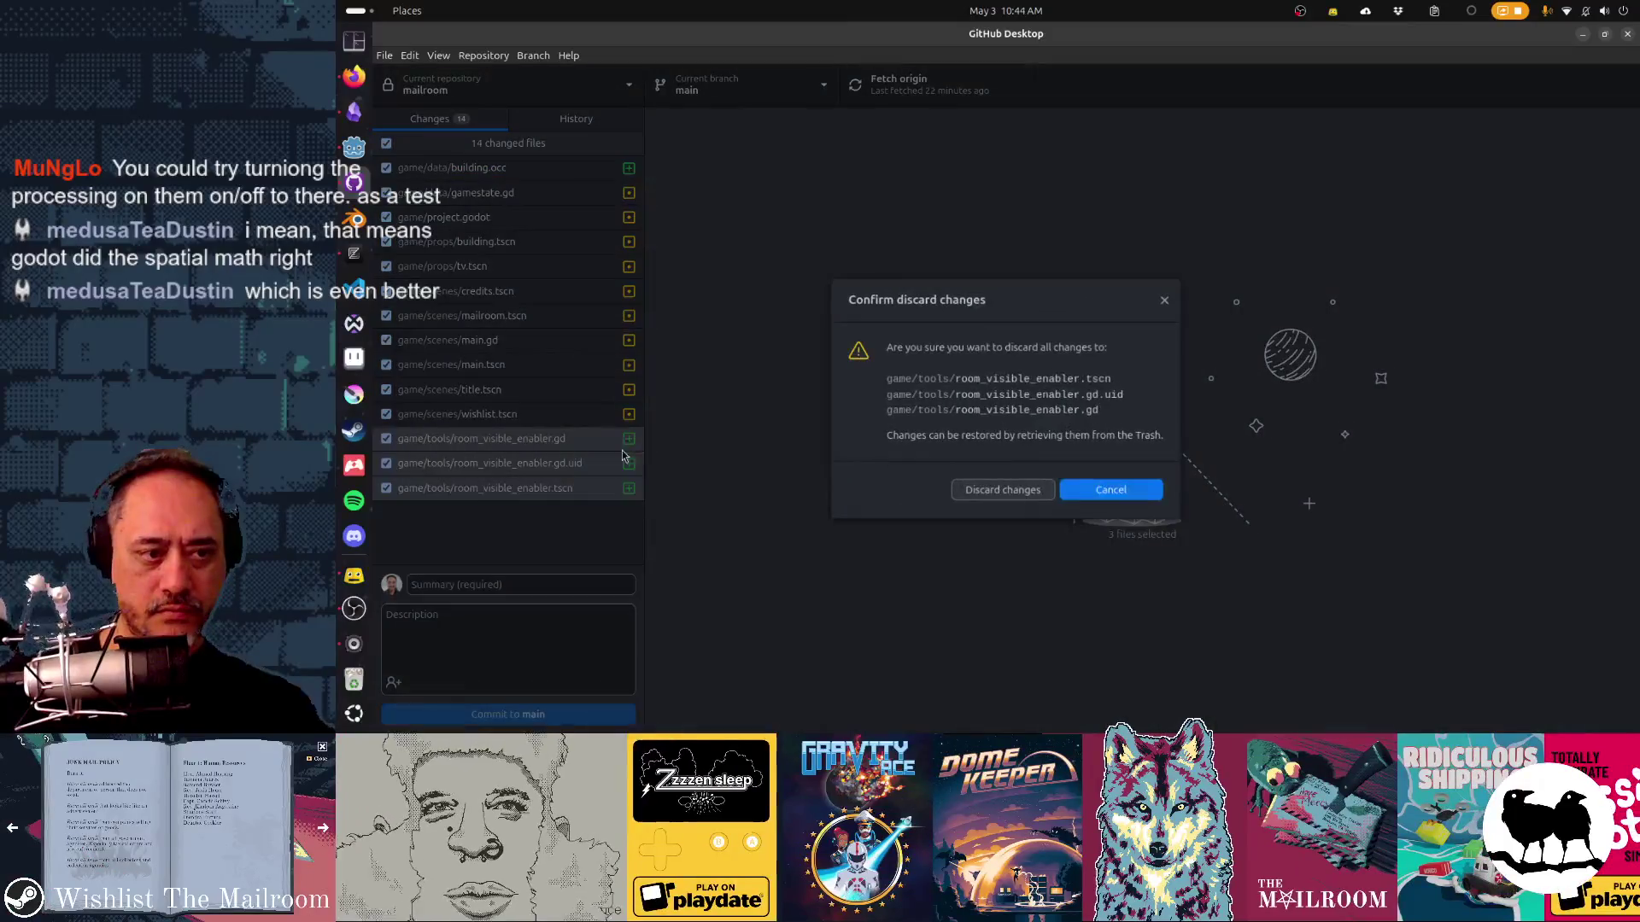
click(1003, 489)
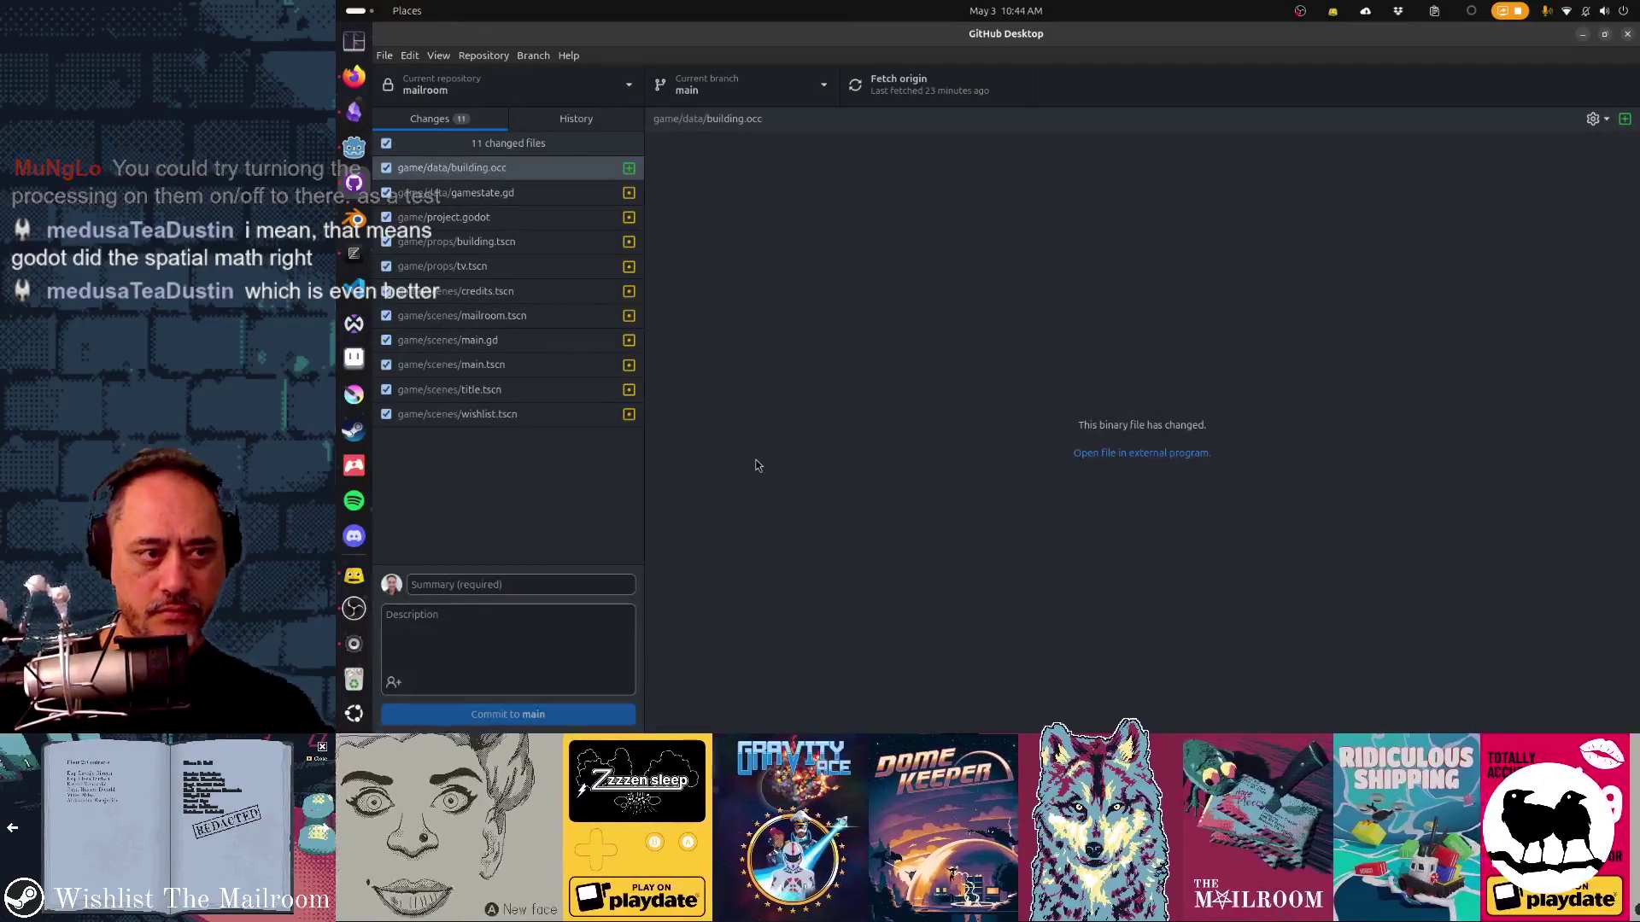
key(alt+Tab)
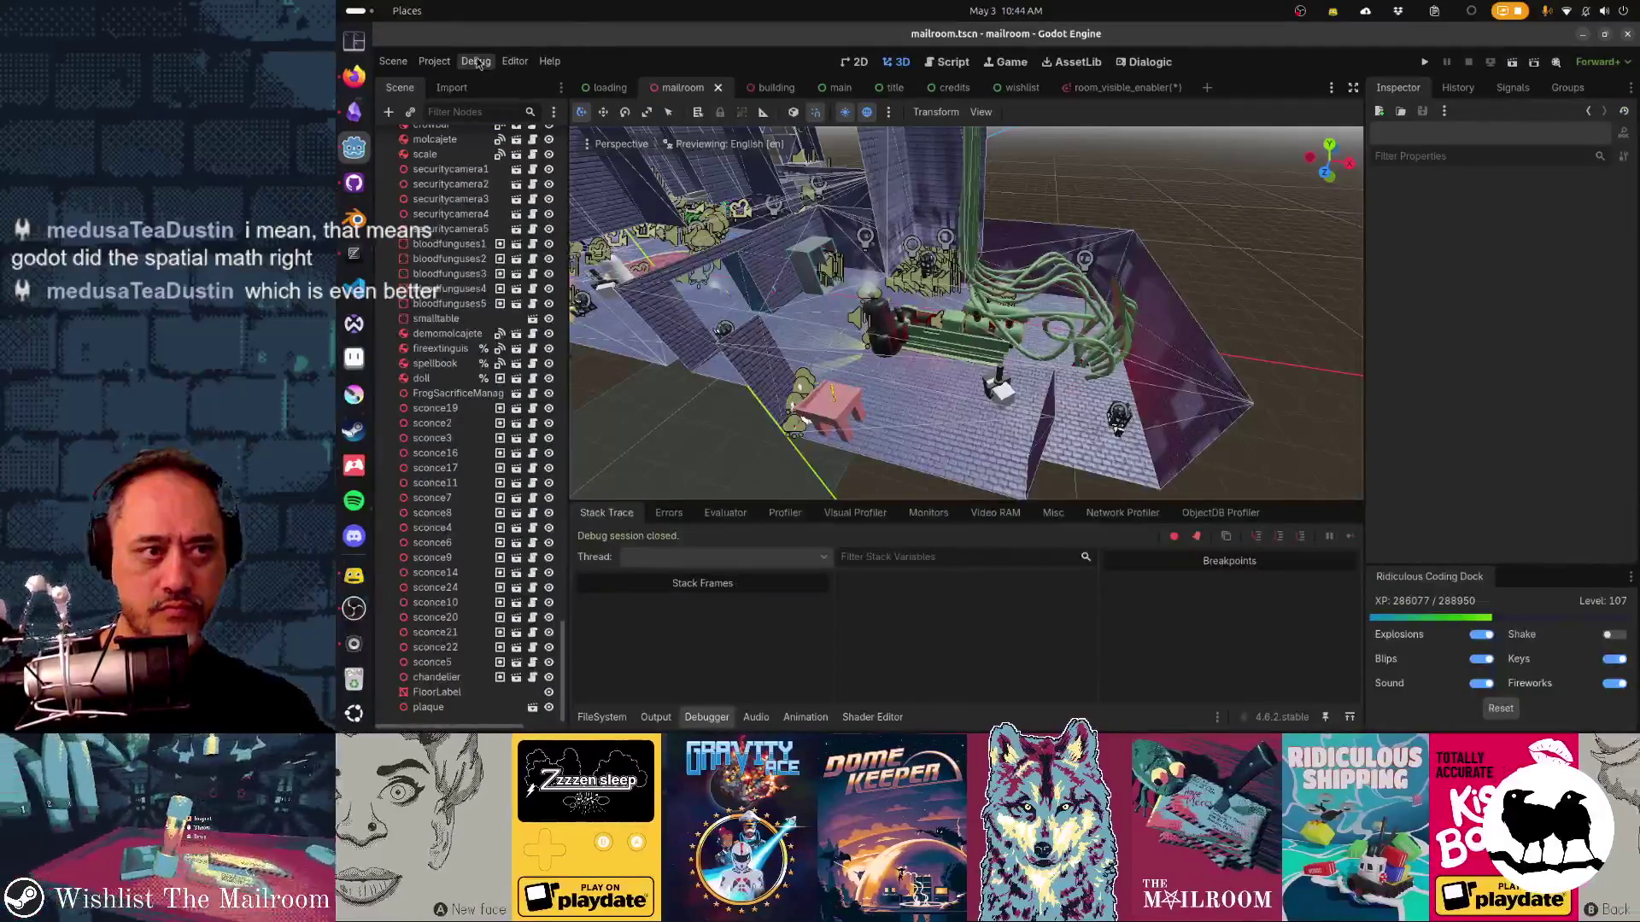
Uncheck Rendering > Occlusion Culling > Use Occlusion Culling in Project Settings, then run the game
click(434, 60)
click(461, 82)
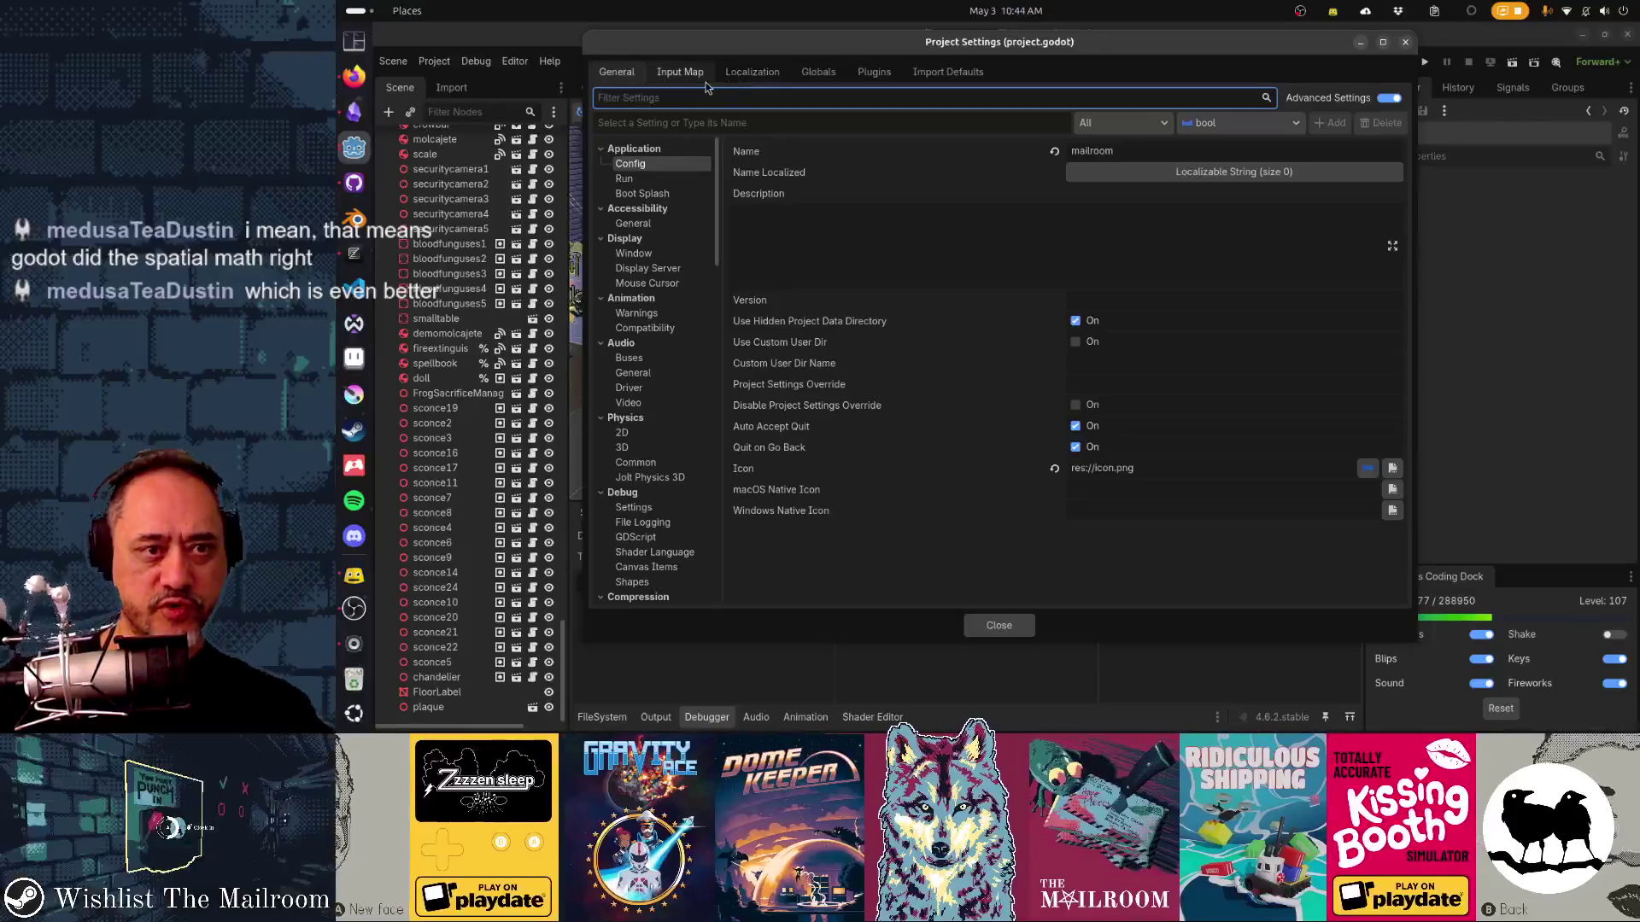
text(occlu)
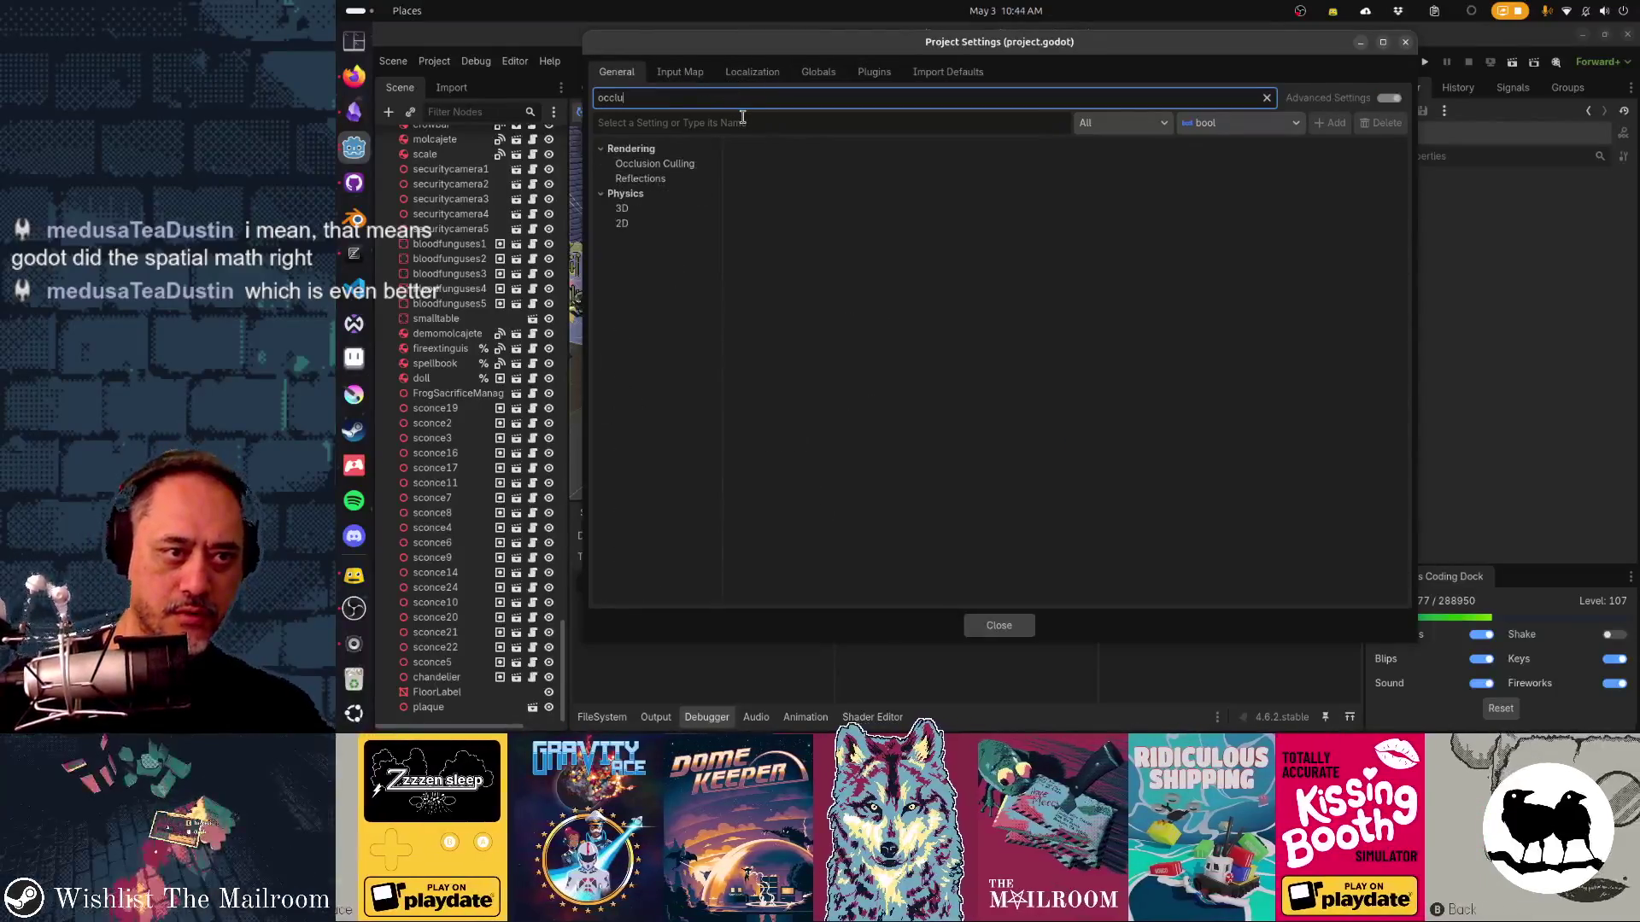
click(714, 166)
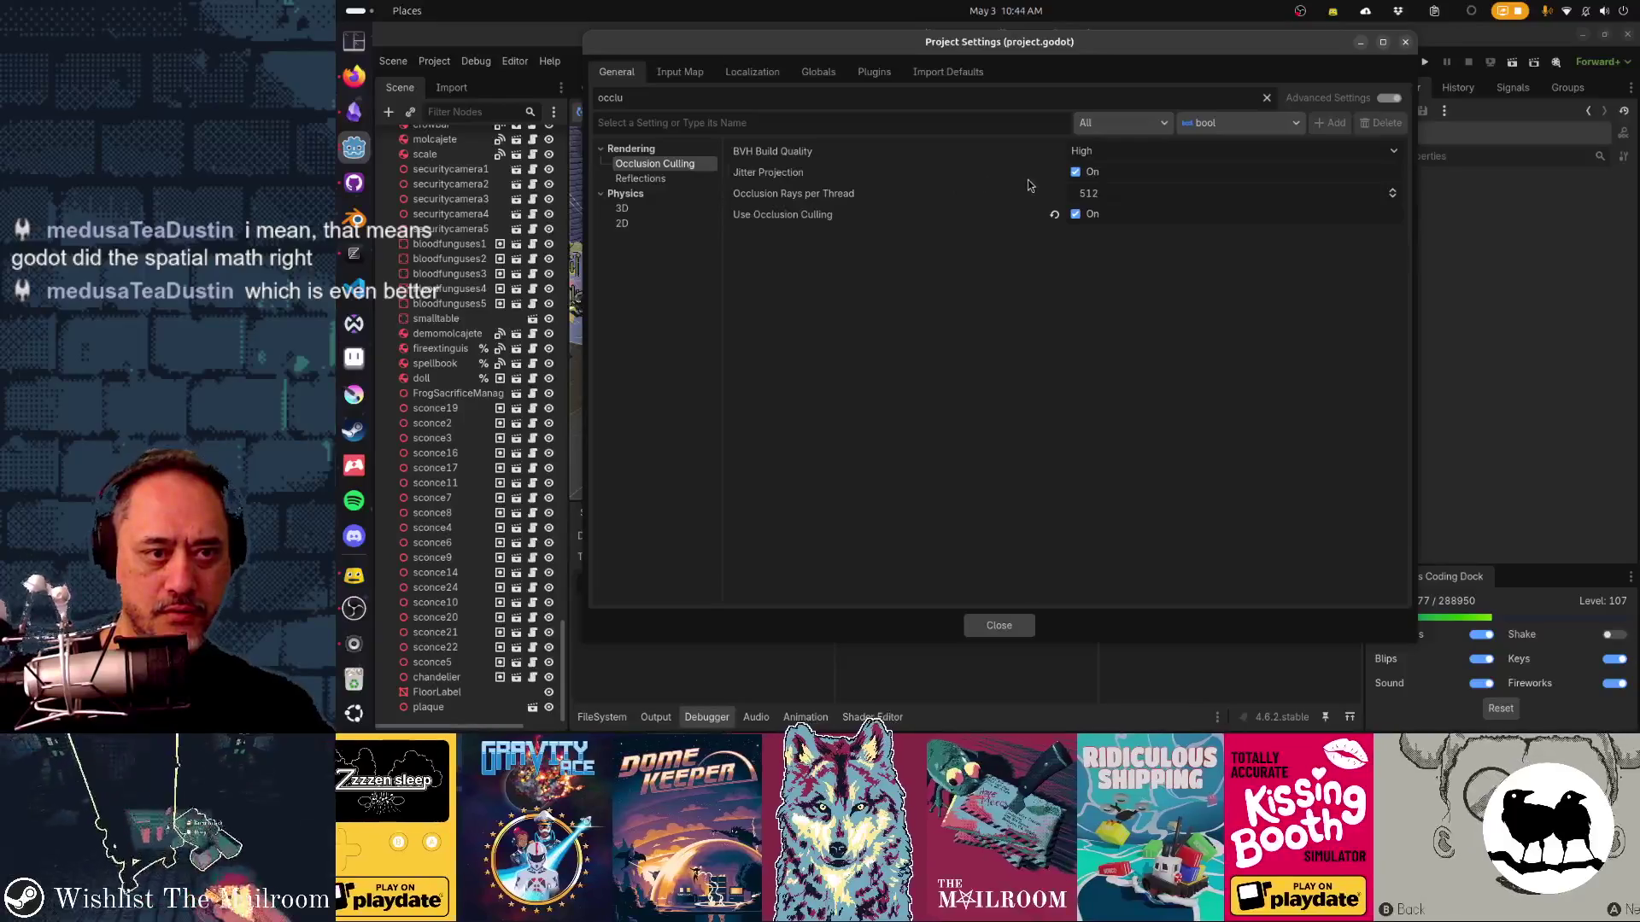
click(1075, 215)
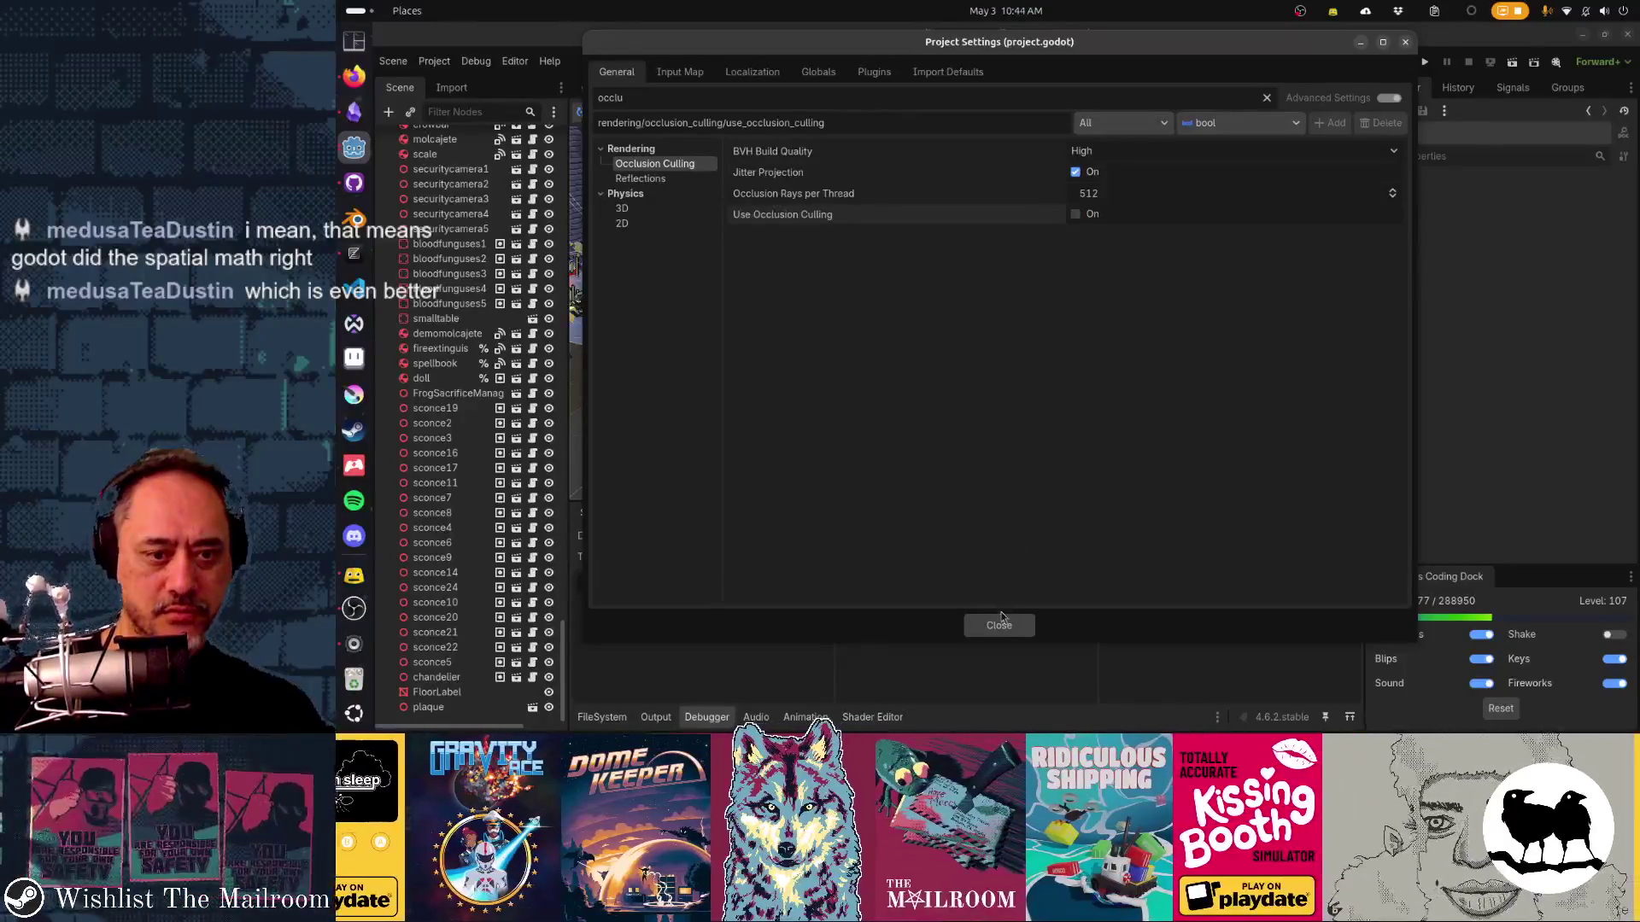
click(1000, 623)
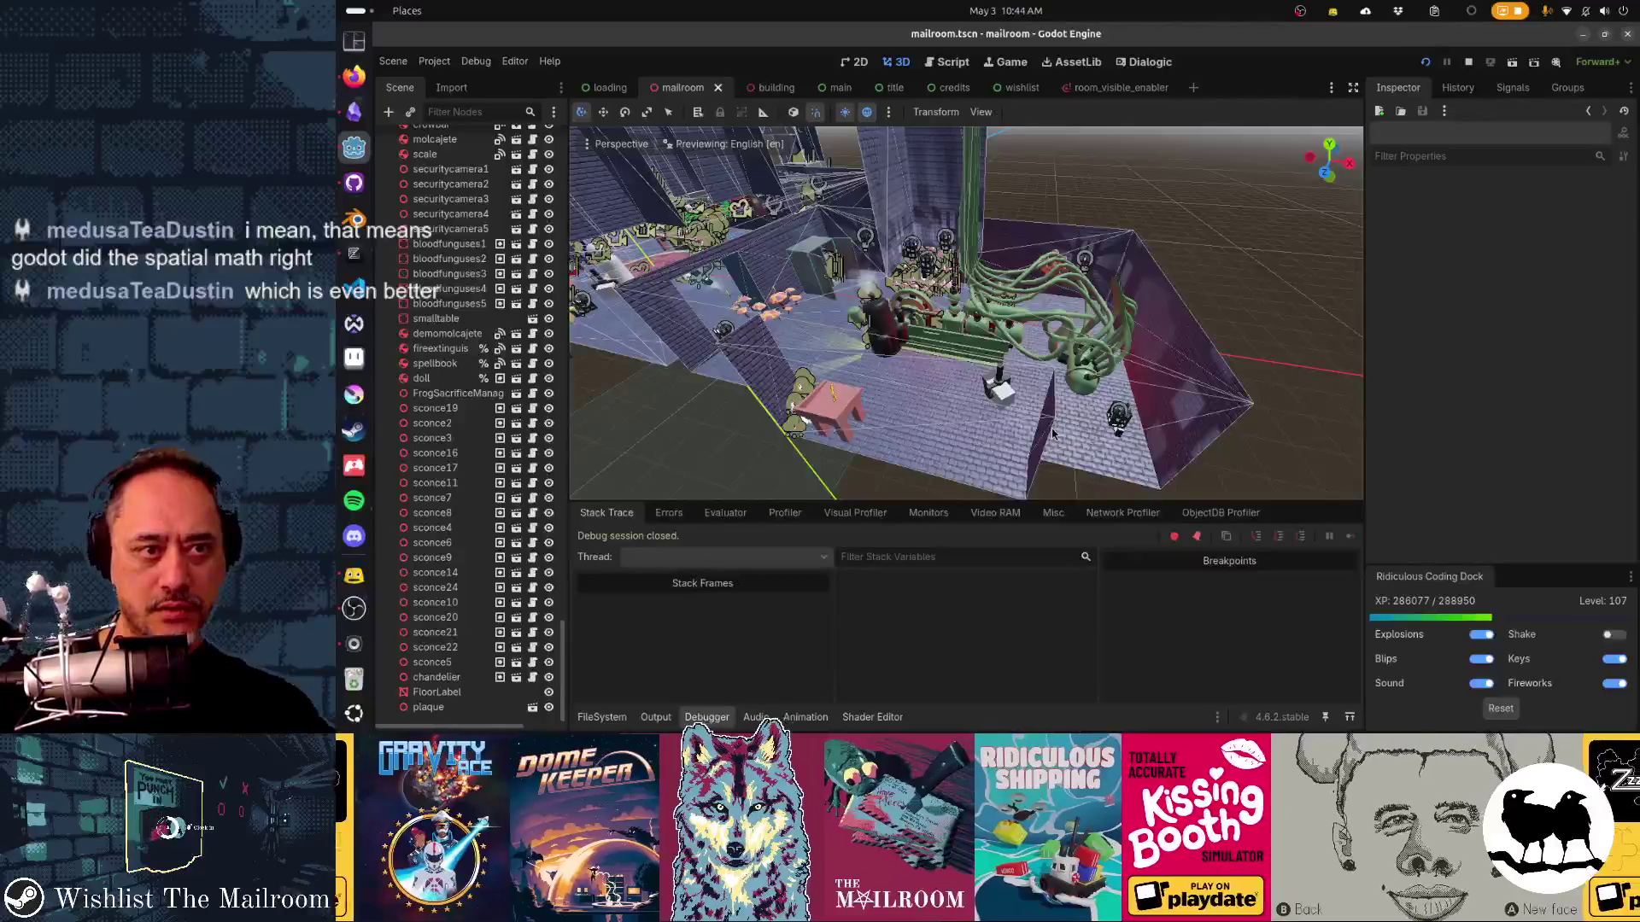
key(F5)
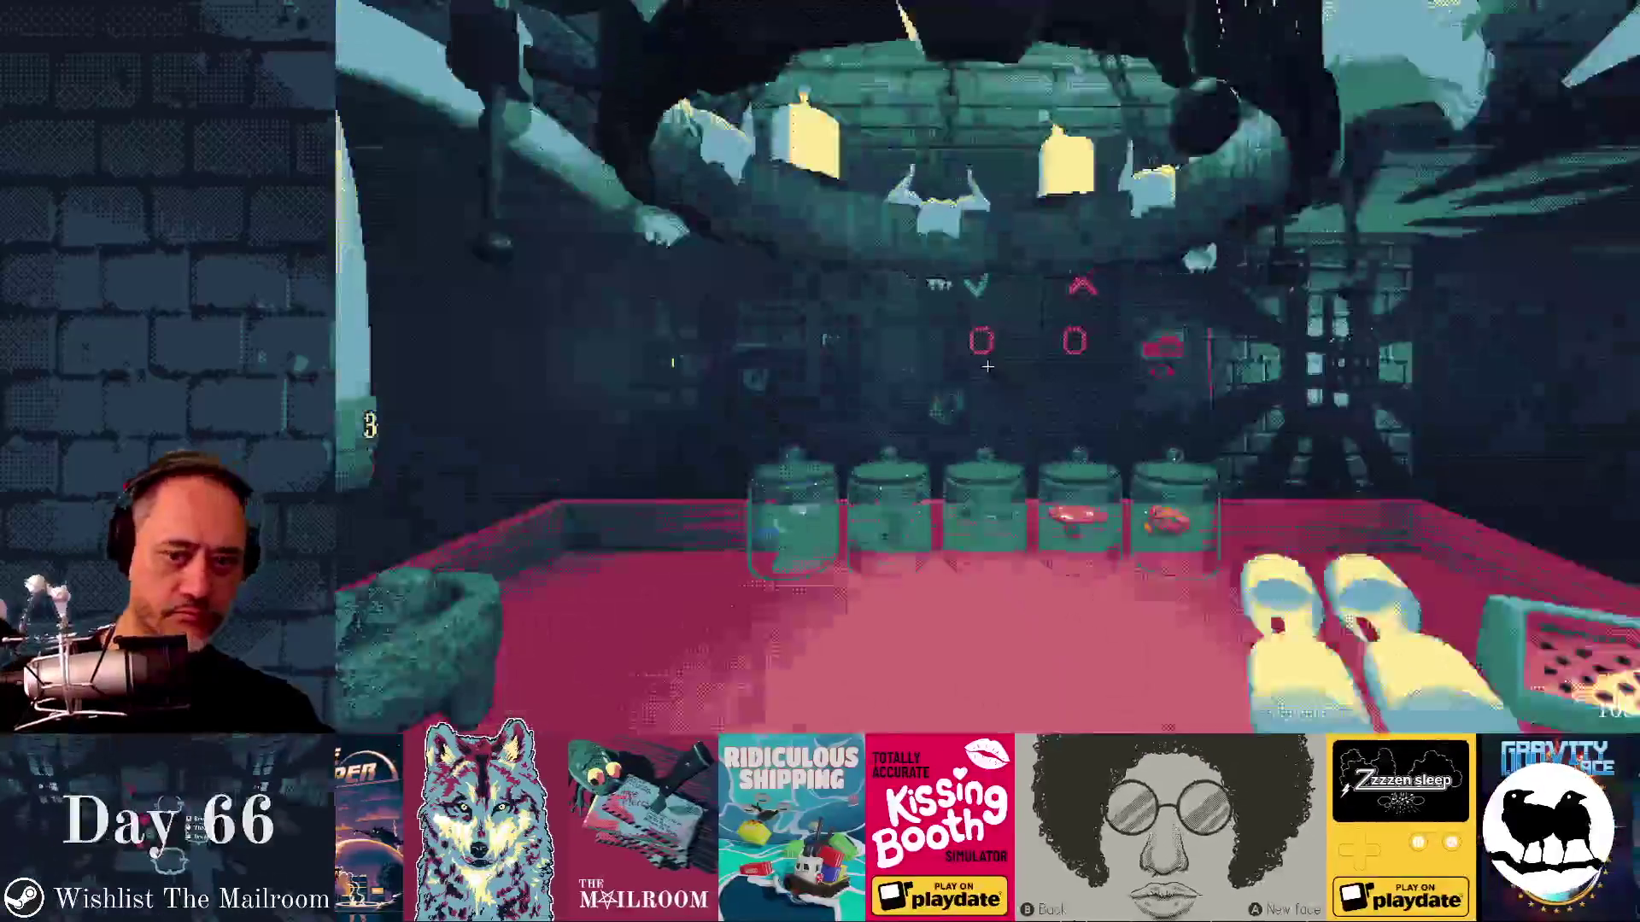
Open the arched door and walk down the corridor to the shelf with the spellbook and doll
key(w)
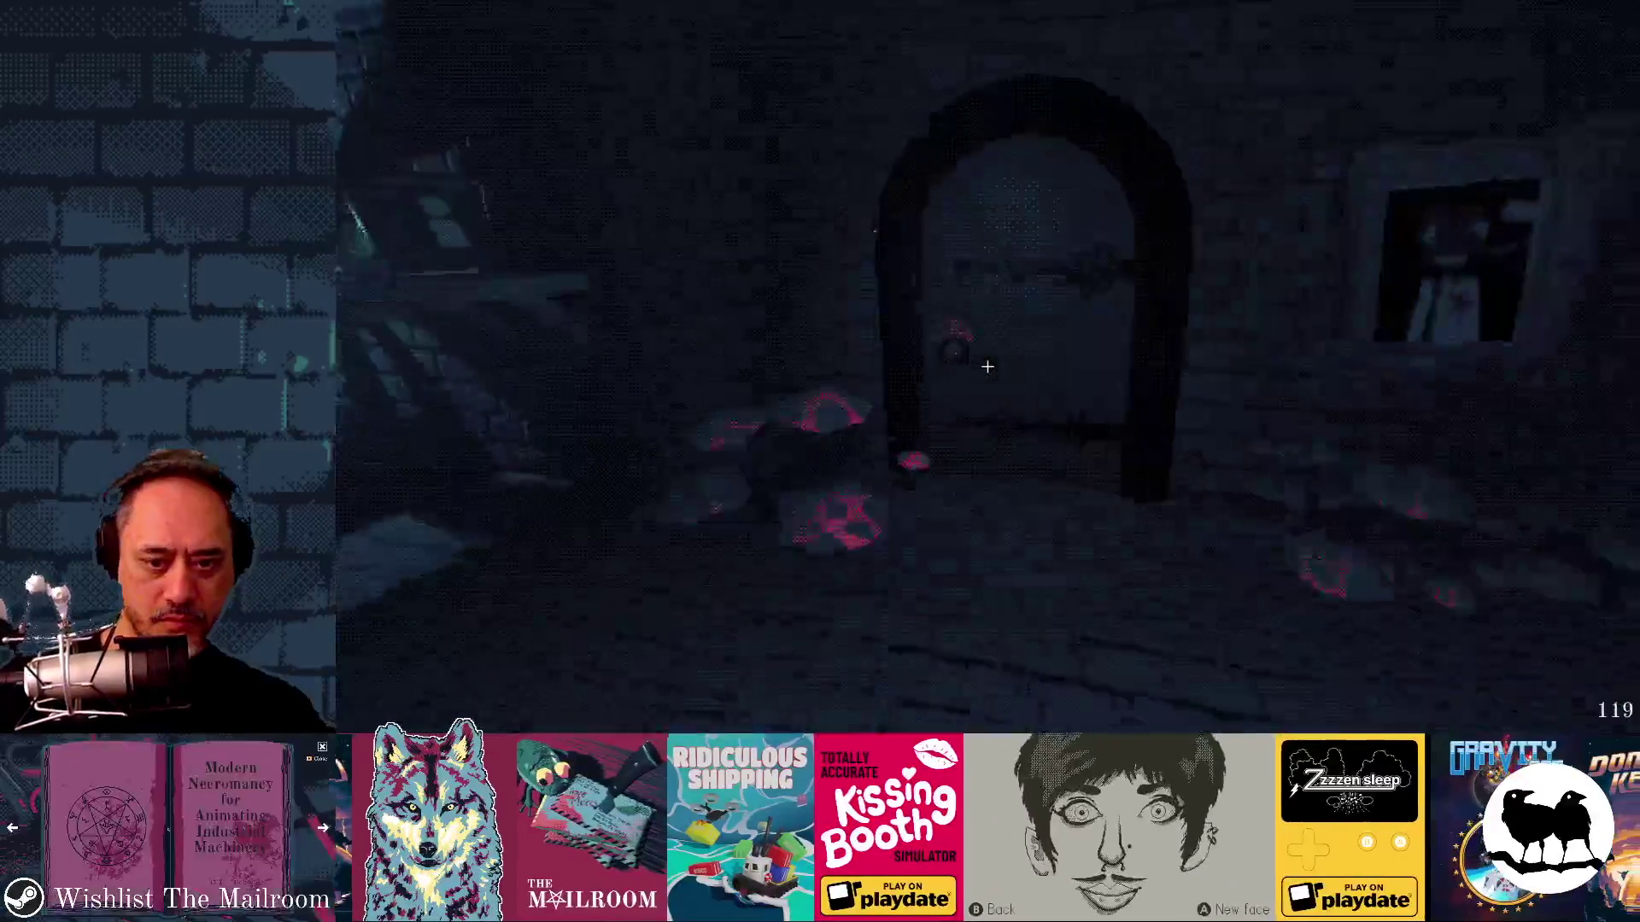
click(987, 366)
key(w)
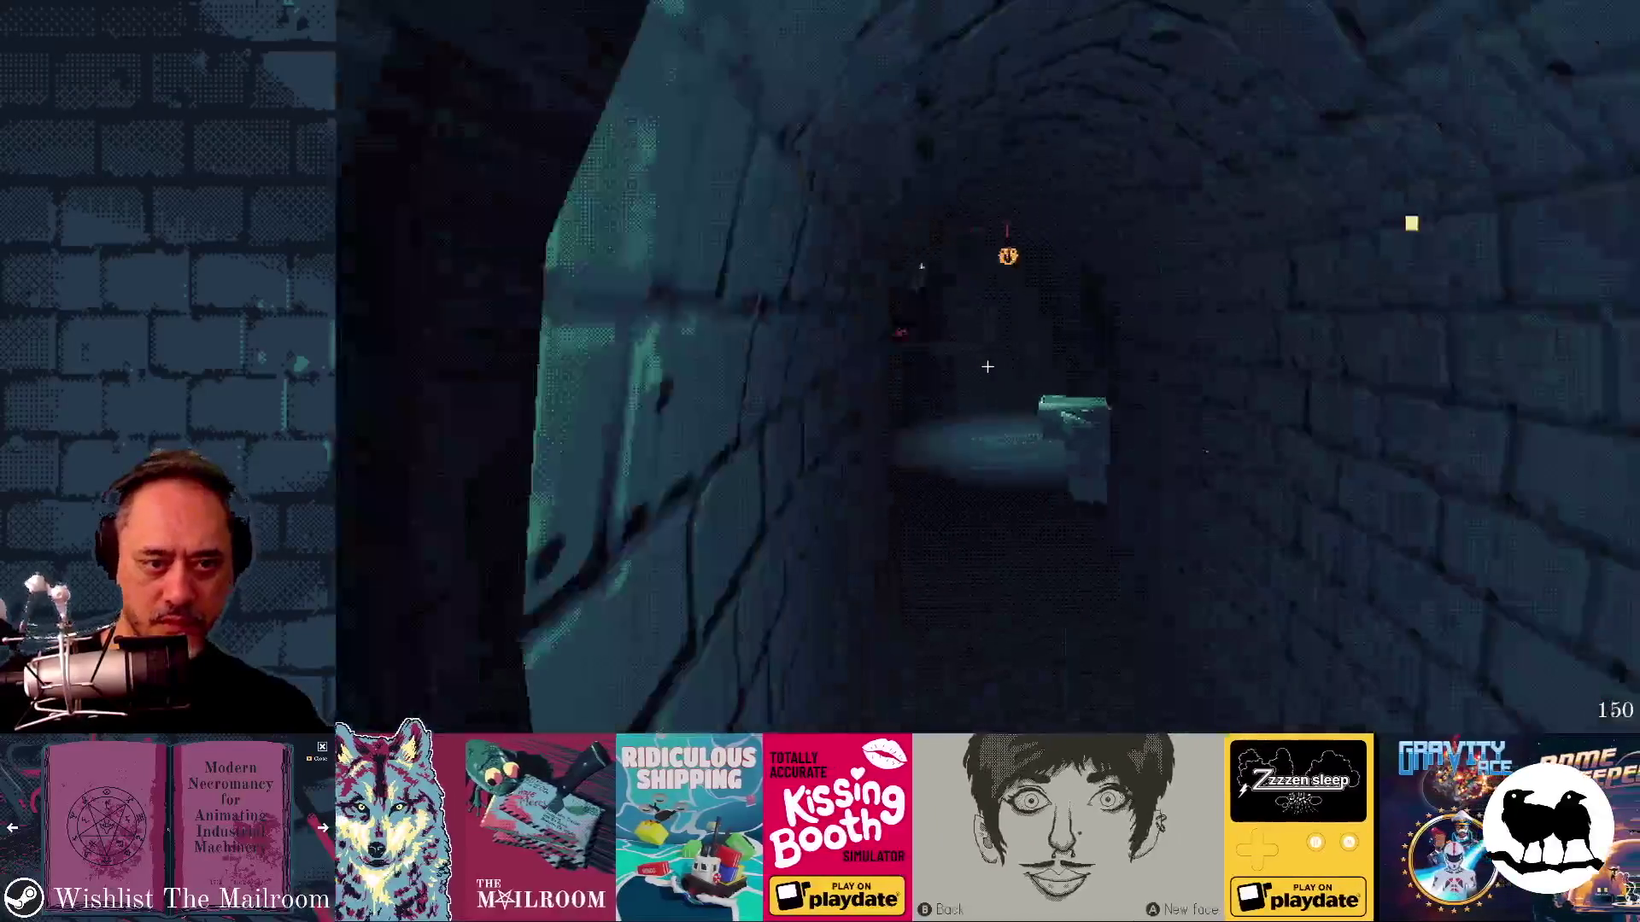
key(w)
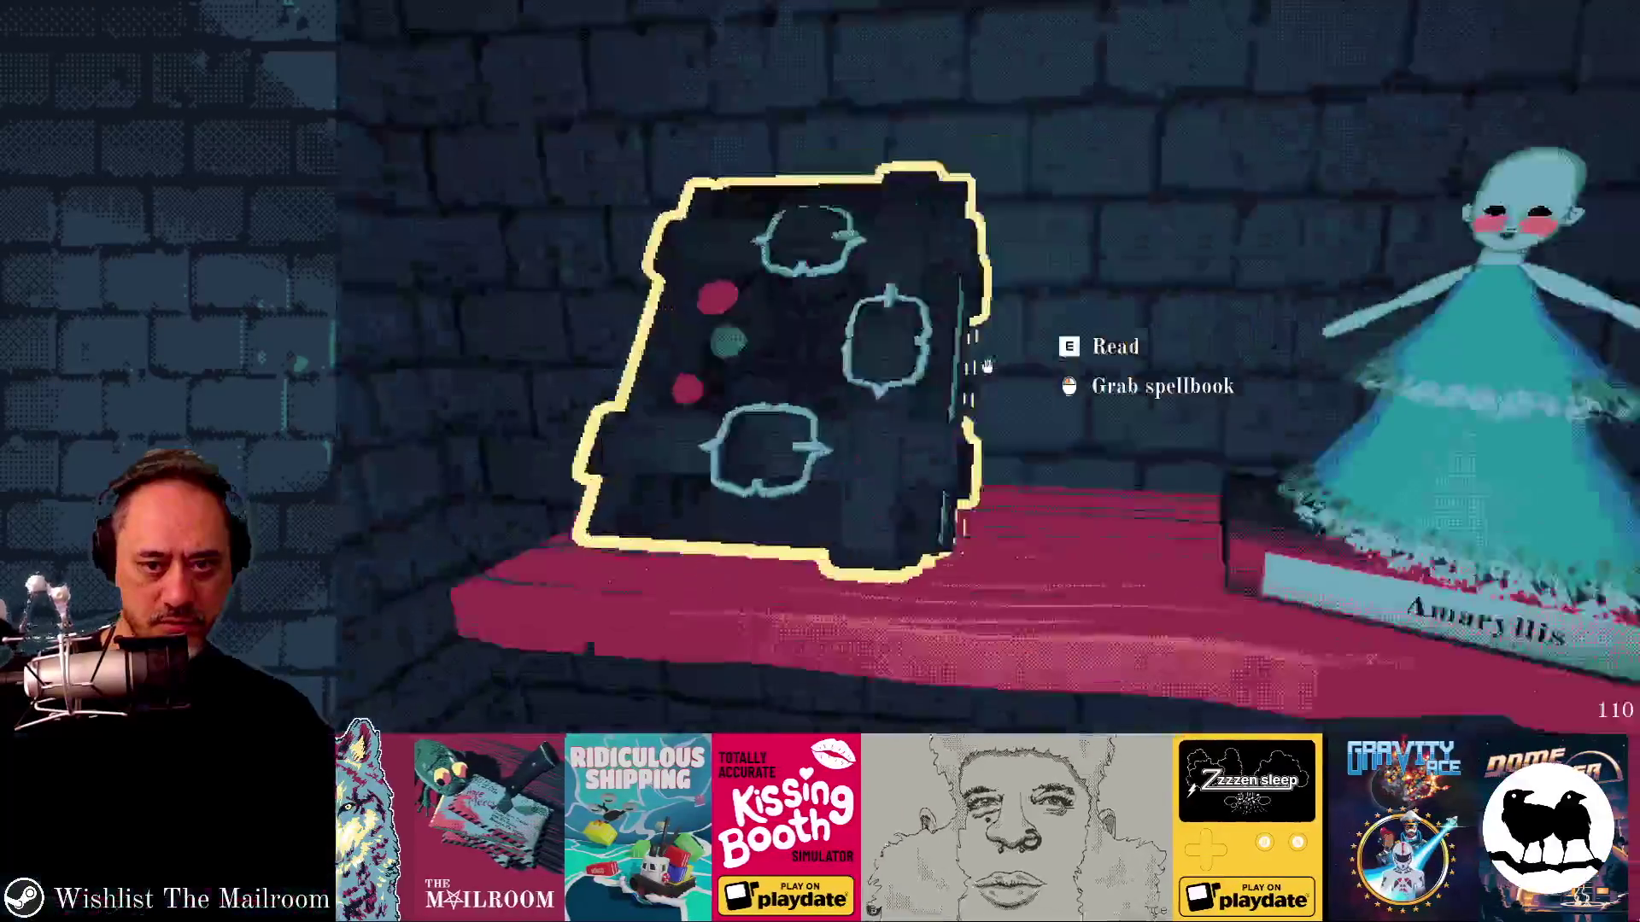
key(s)
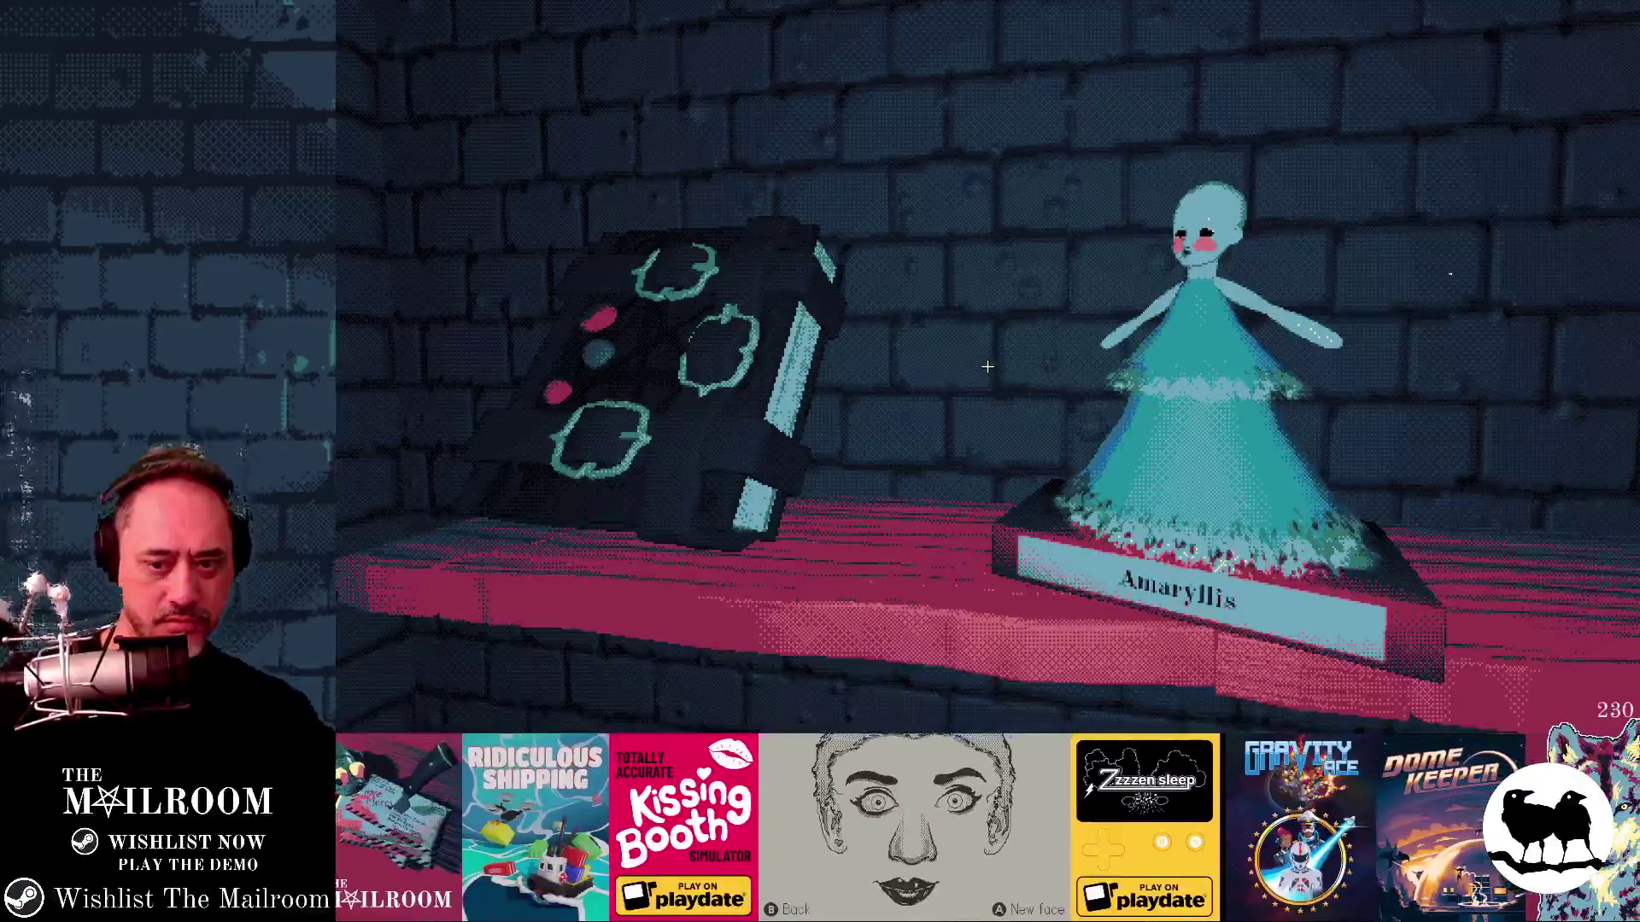
Uncheck Use Occlusion Culling on the main scene's SubViewport, then resume the running game
key(alt+Tab)
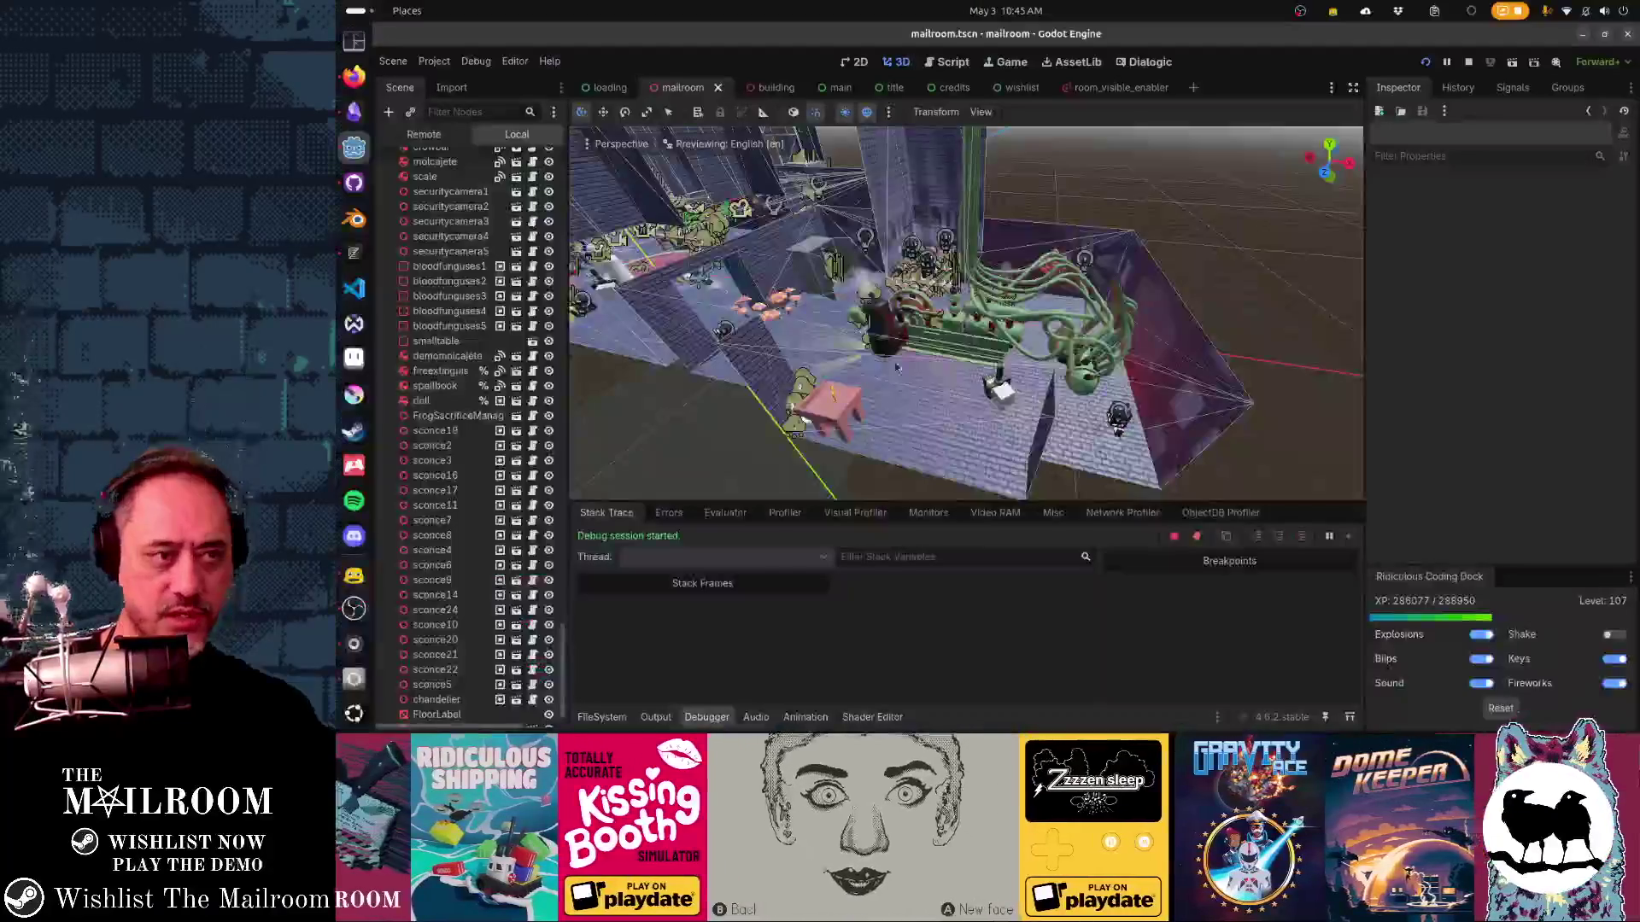
scroll(510, 245, down, 5)
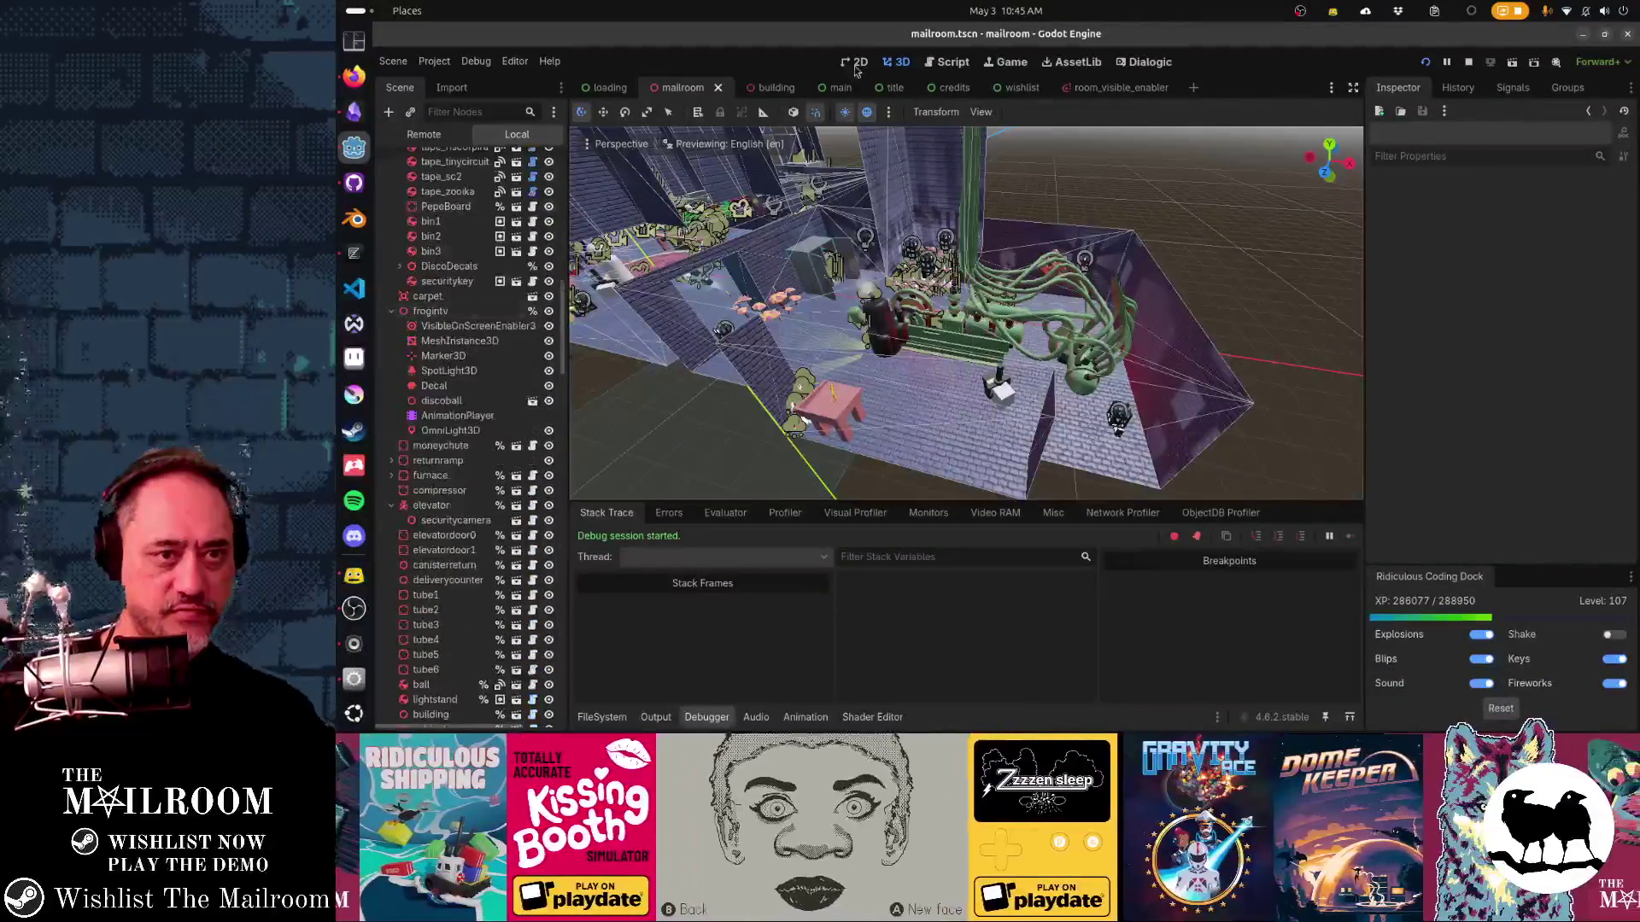
click(821, 87)
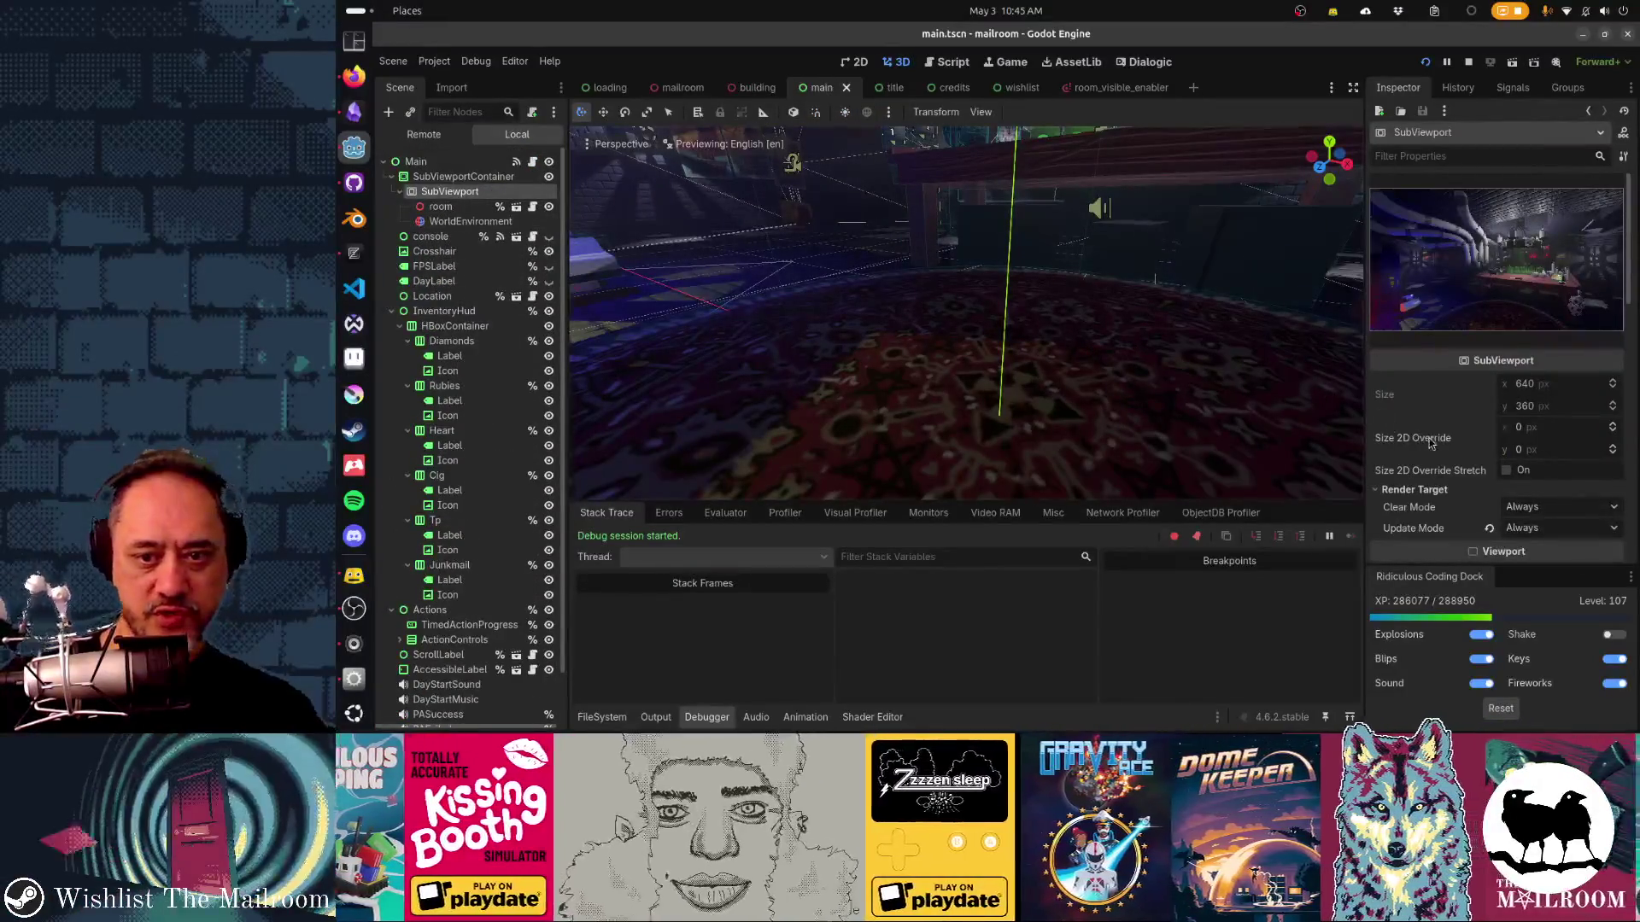
scroll(1431, 441, down, 4)
scroll(1433, 446, down, 4)
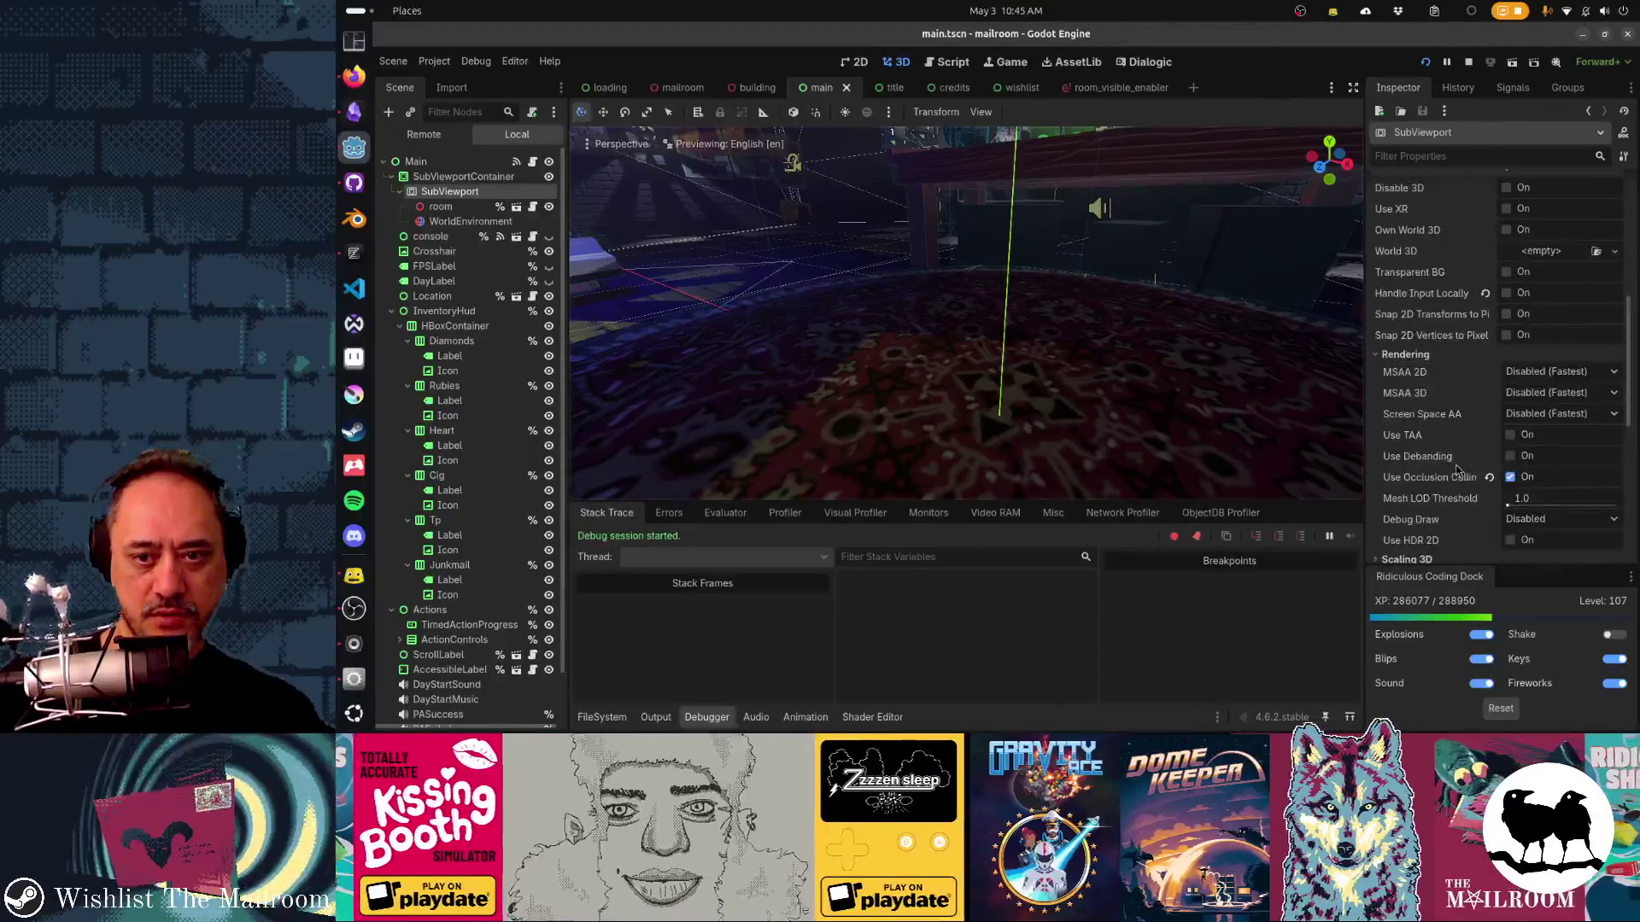
key(F5)
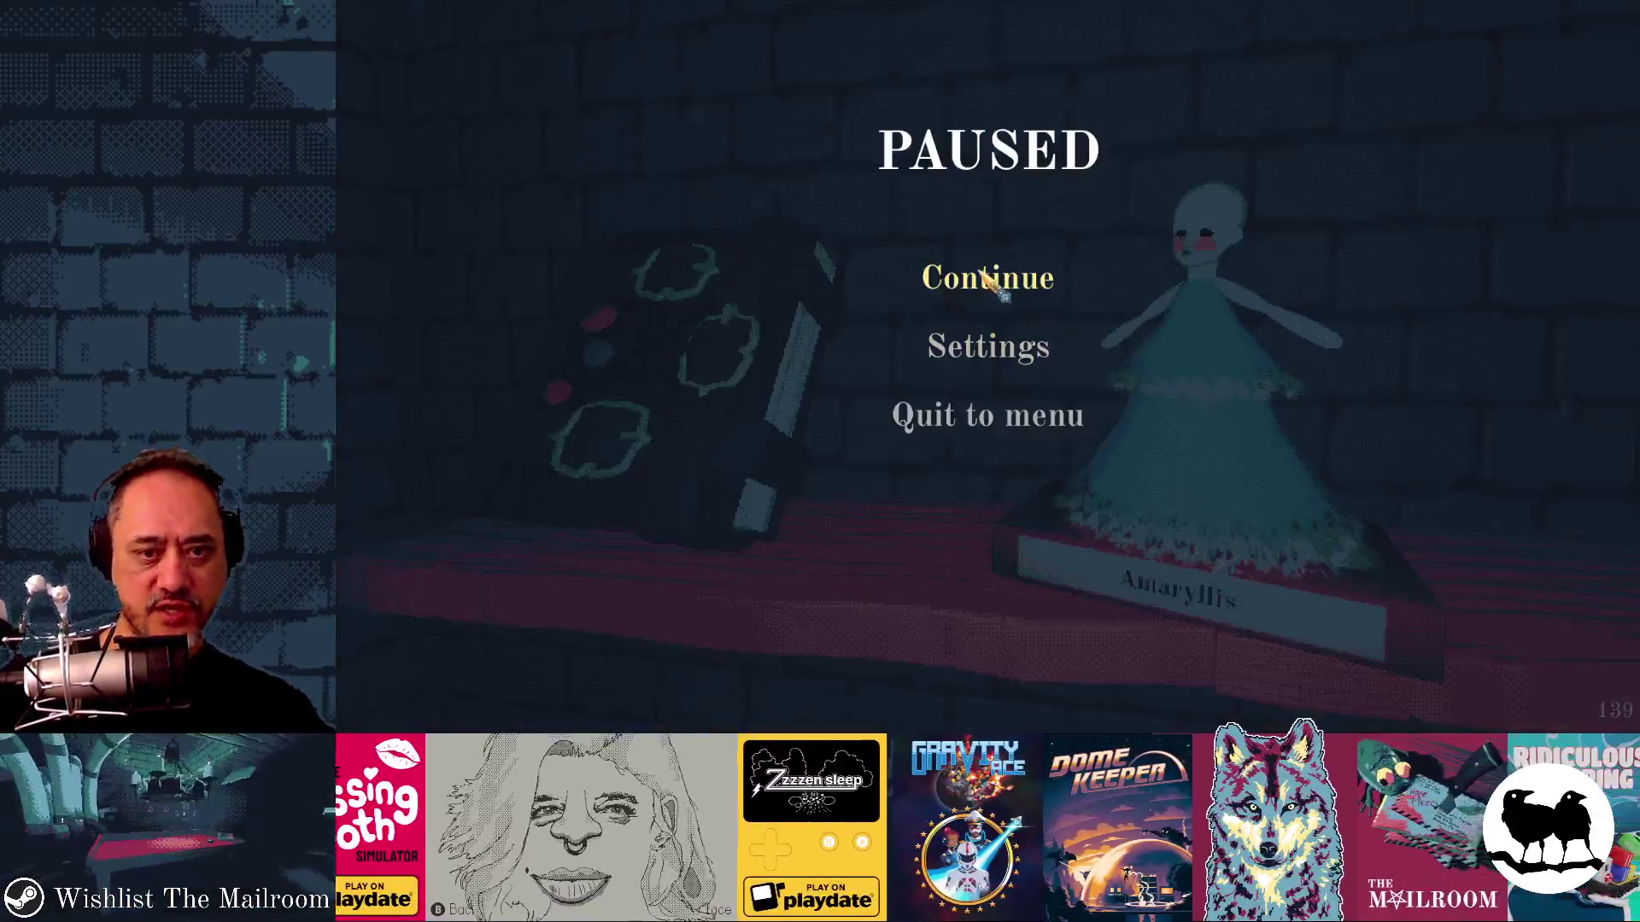
click(988, 276)
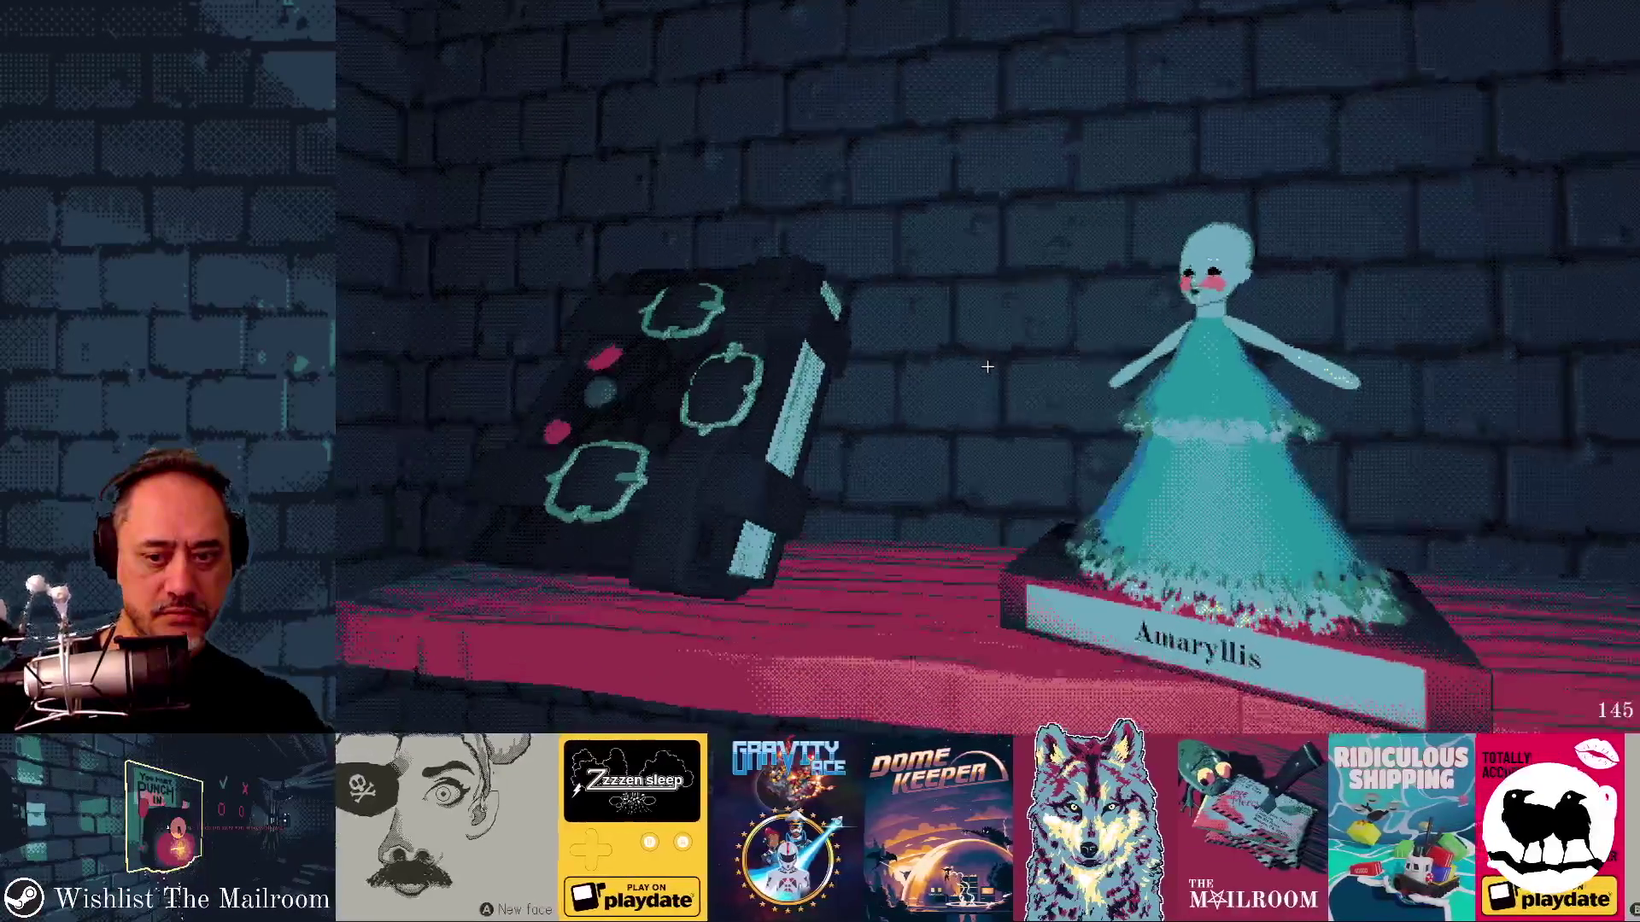
Stop the game at the doll shelf and relaunch it with SubViewport occlusion culling on
key(s)
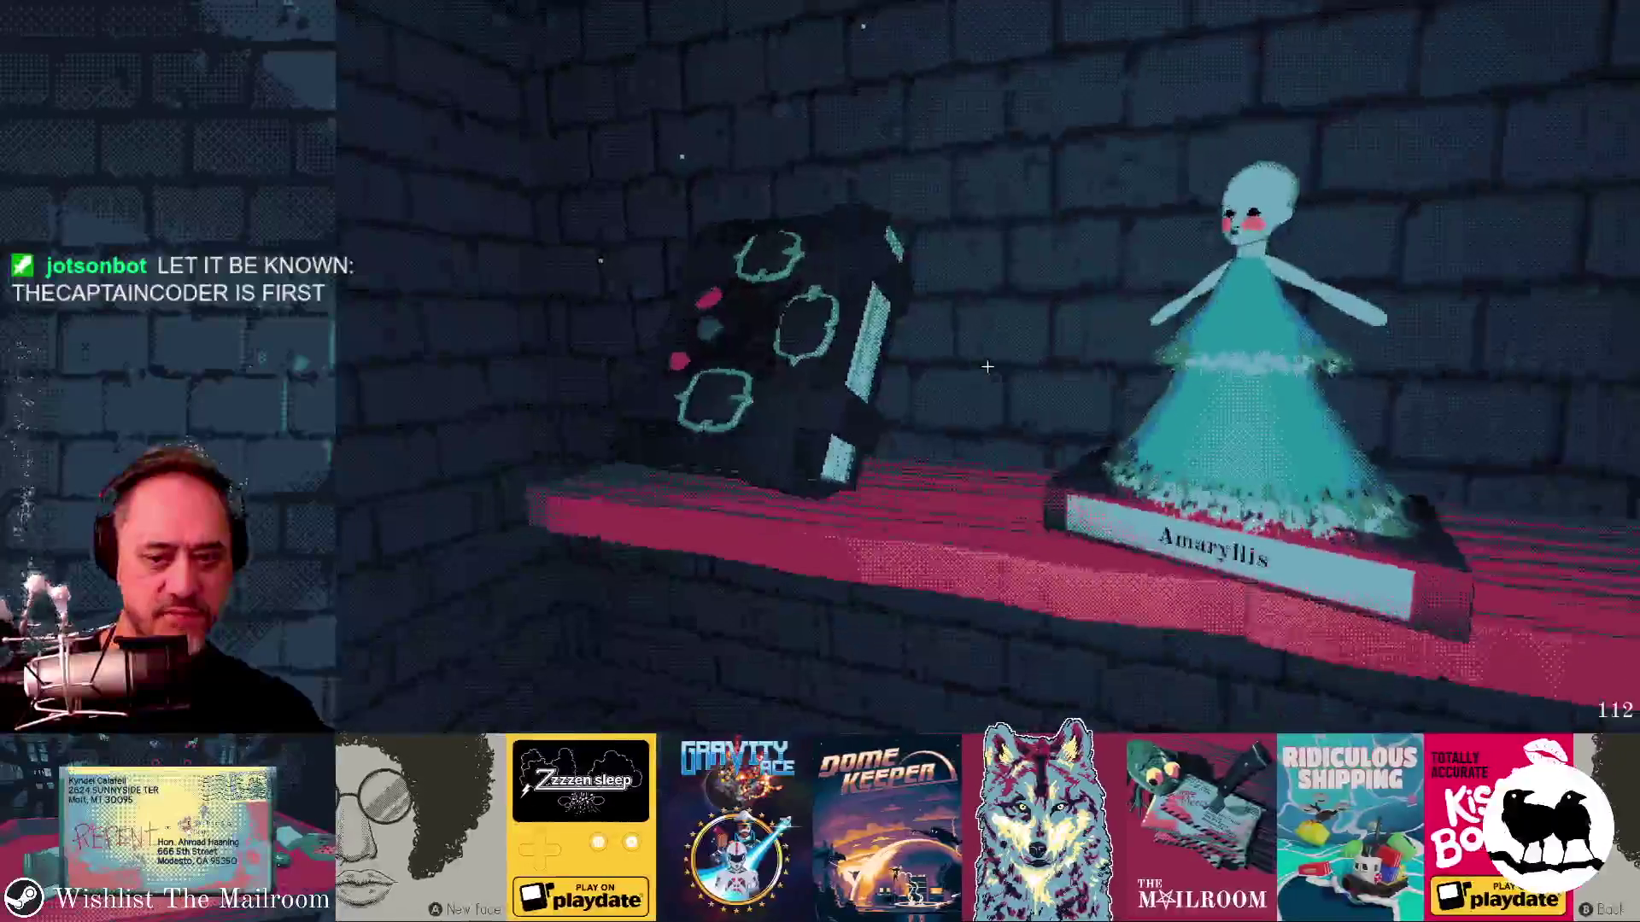
key(s)
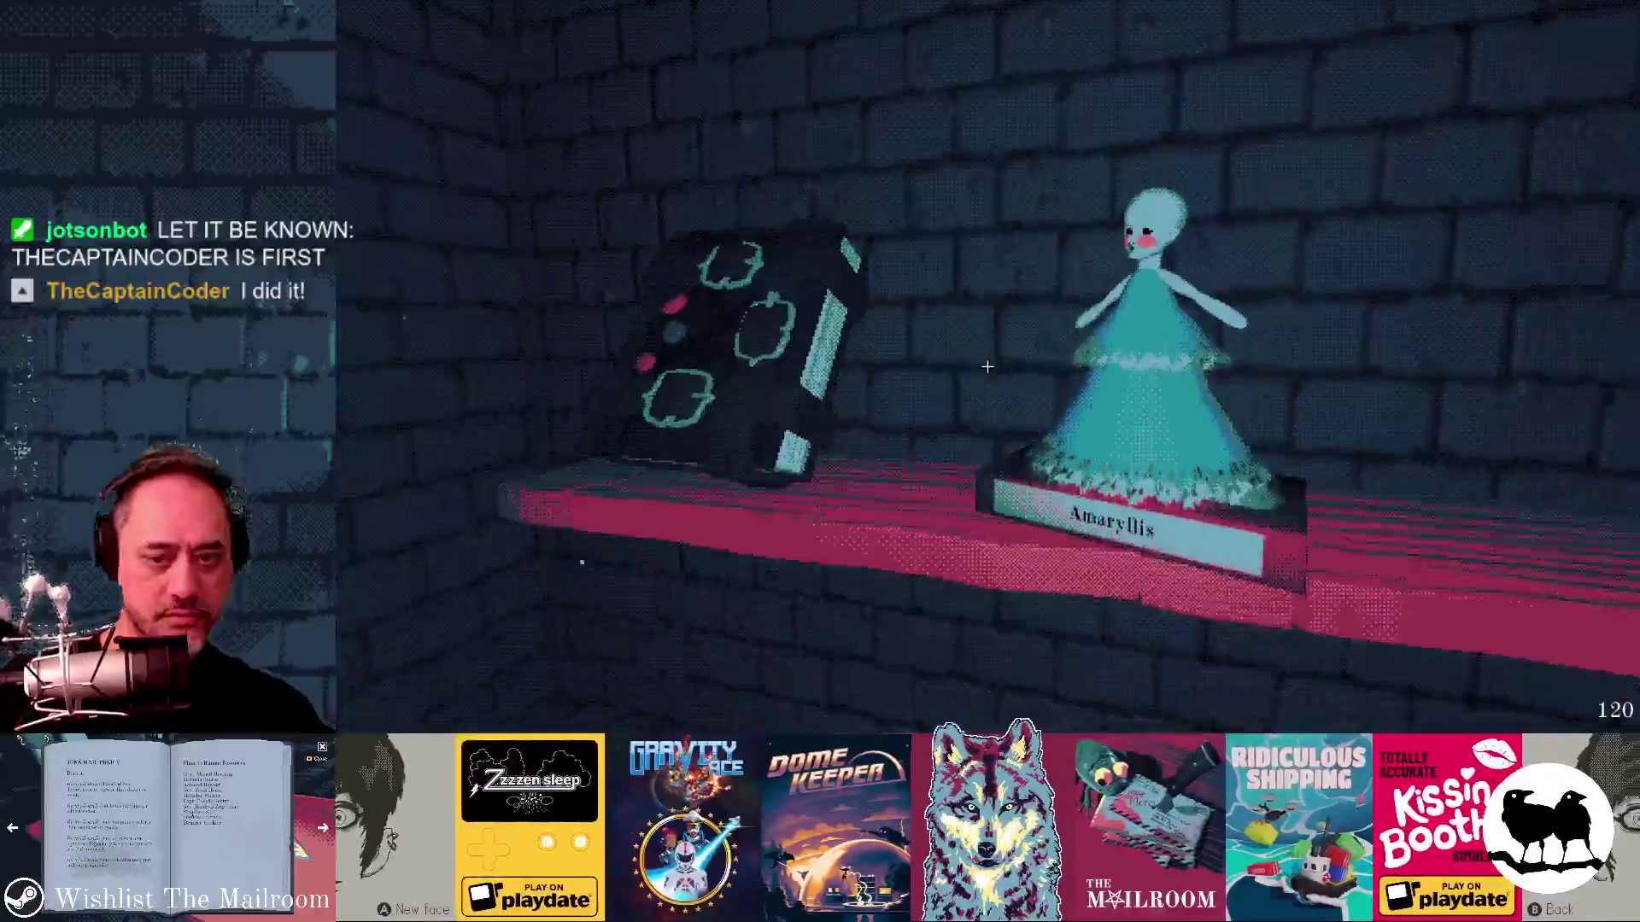
key(w)
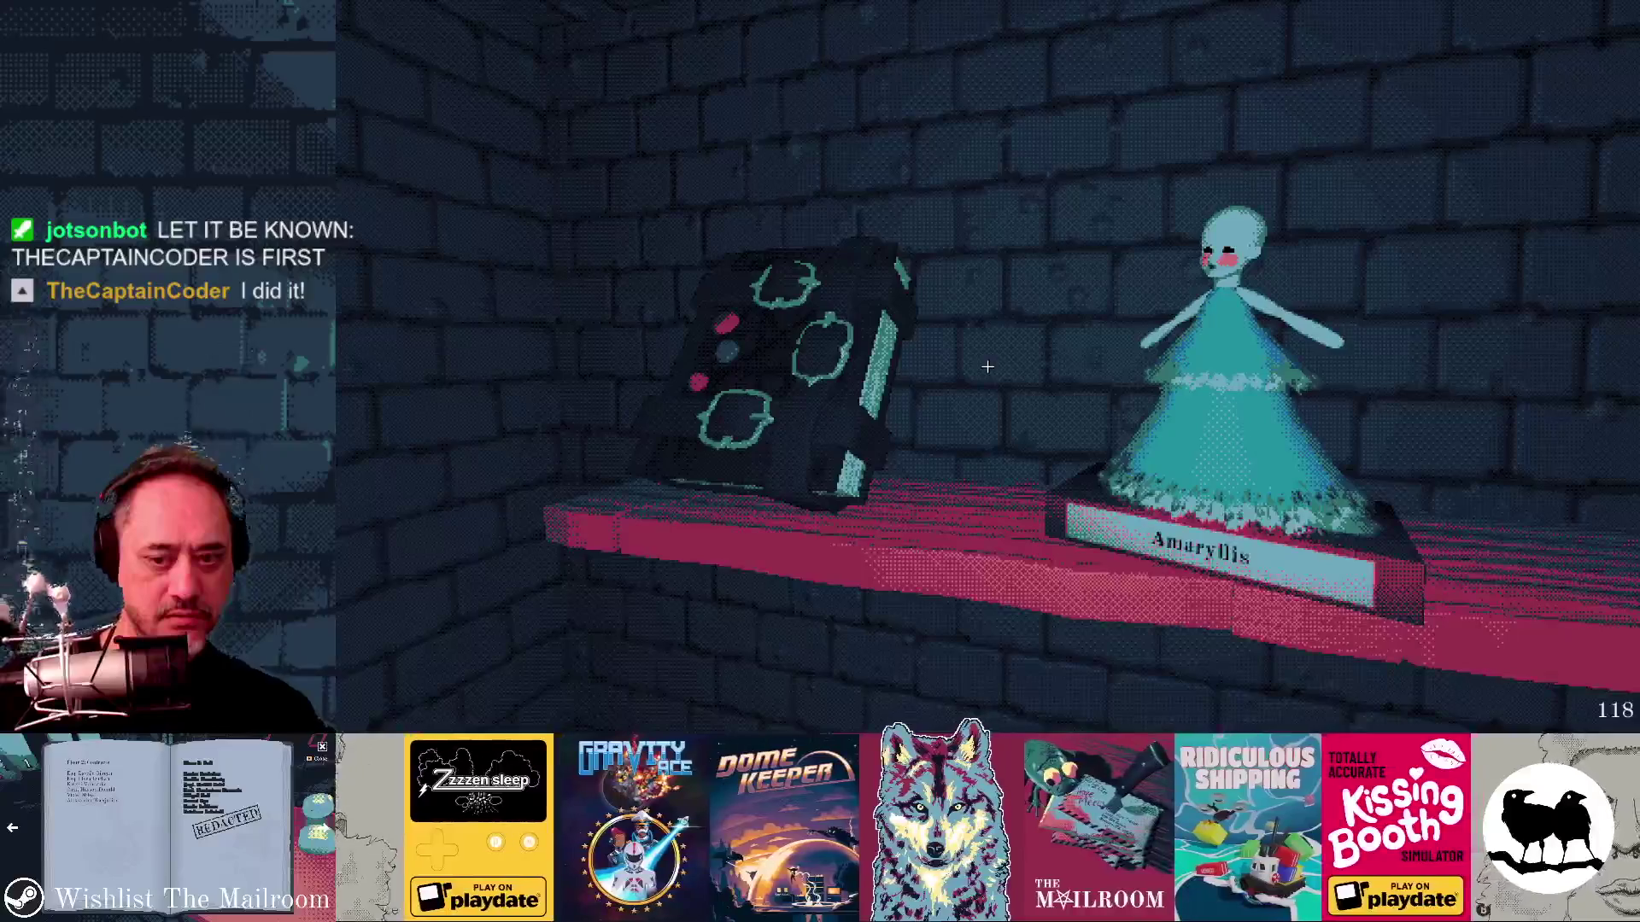
key(F8)
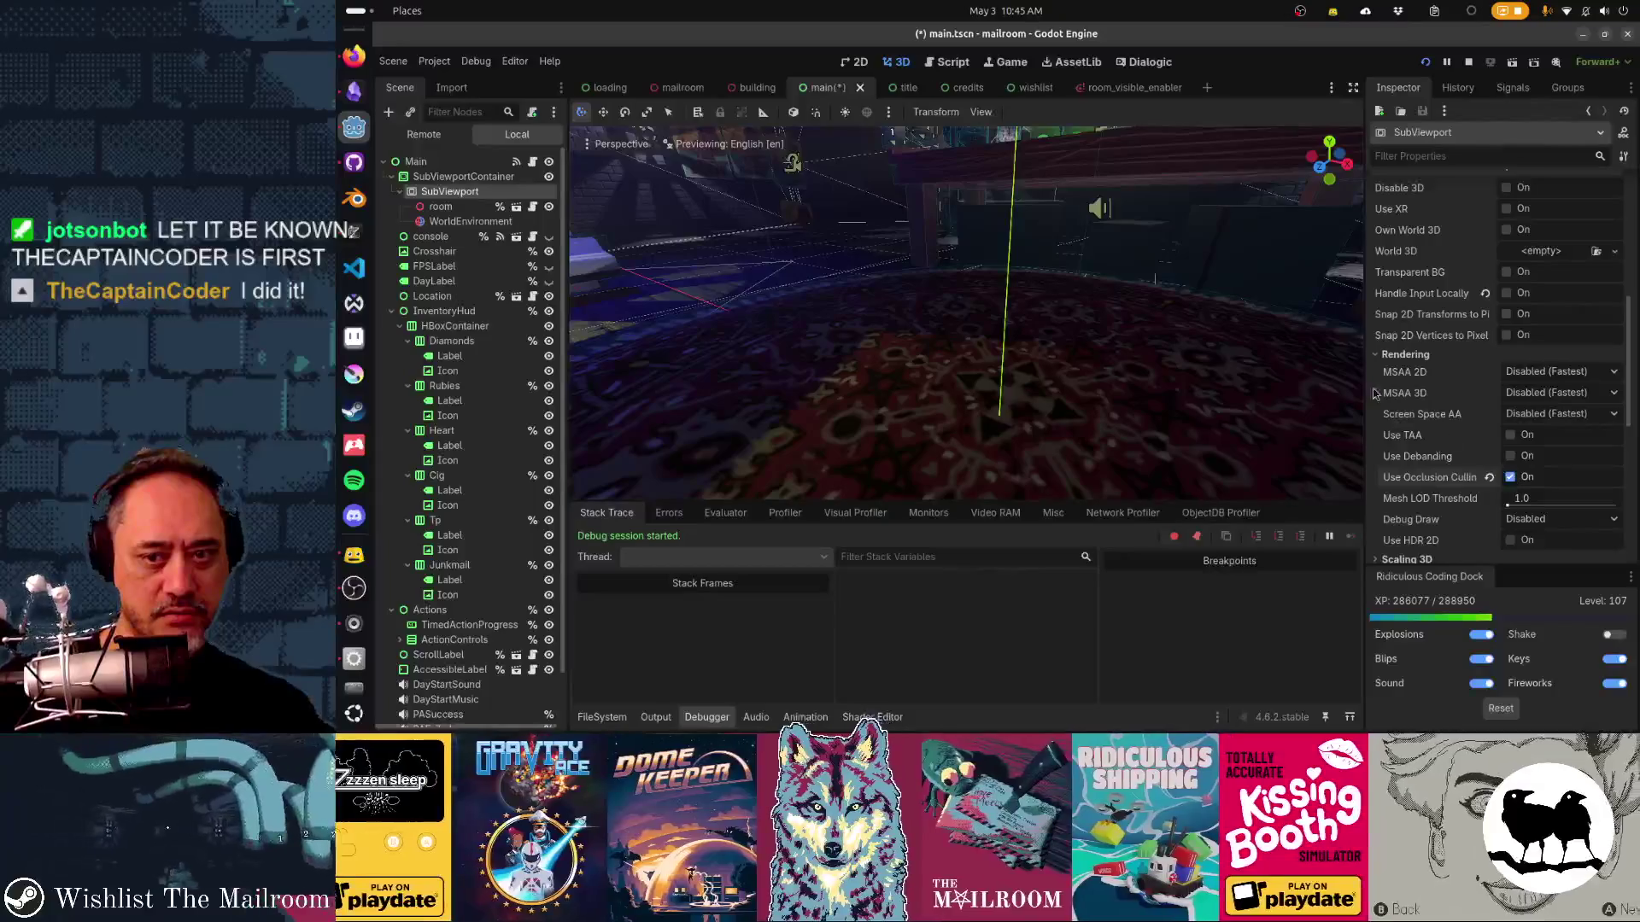
key(F5)
key(Escape)
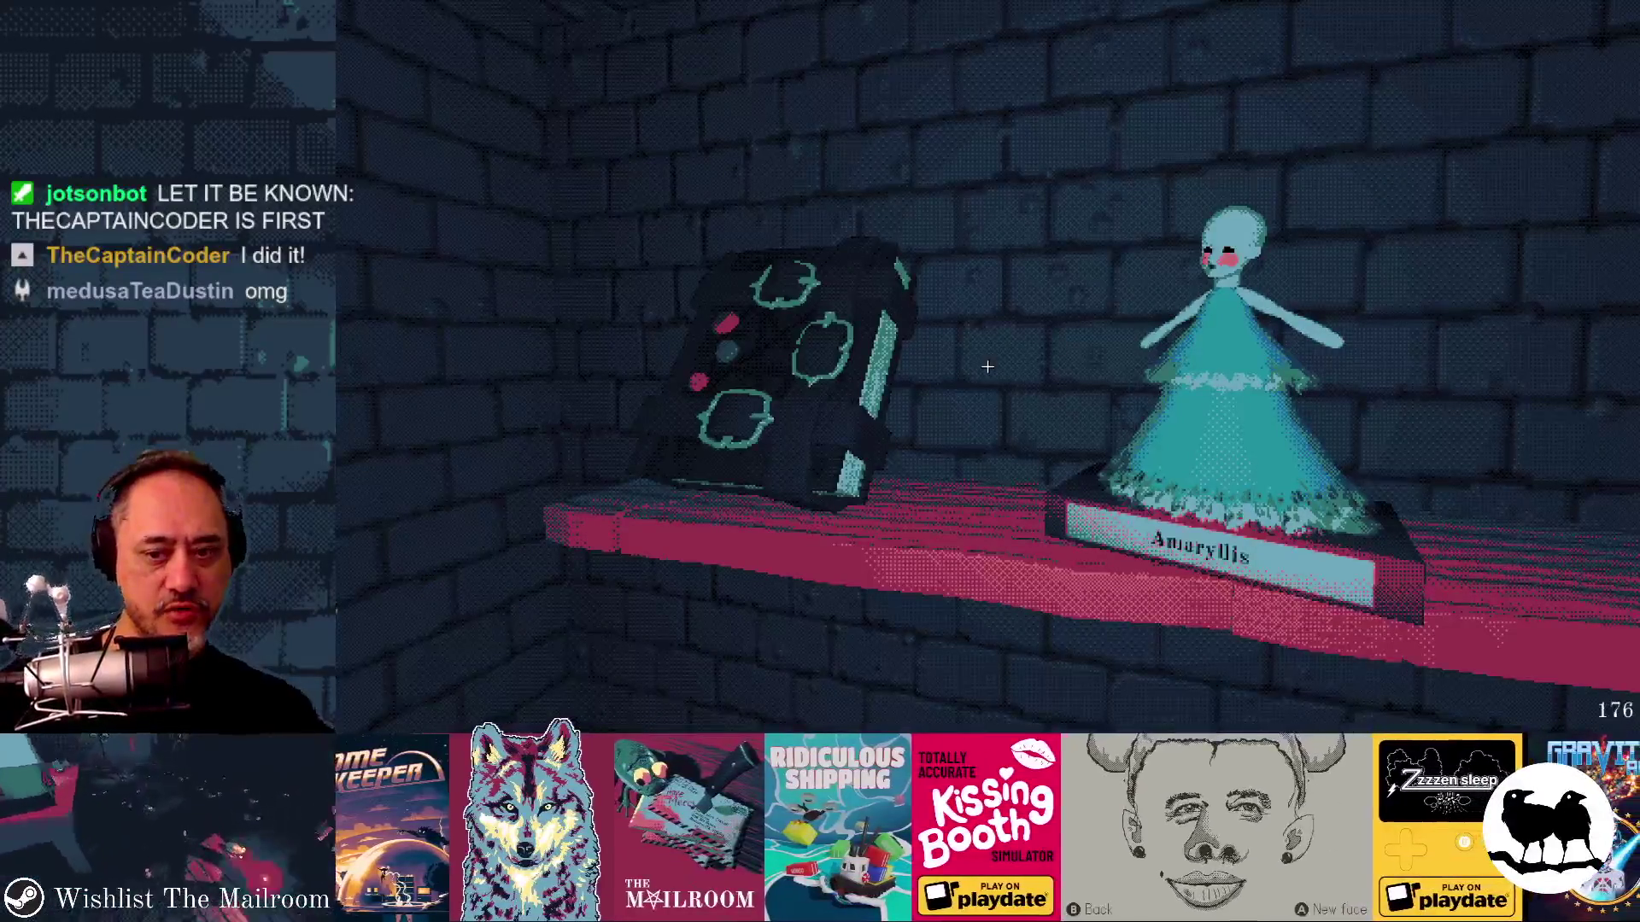
Walk through the door and corridor into the pipe room toward the lit table area
key(Left)
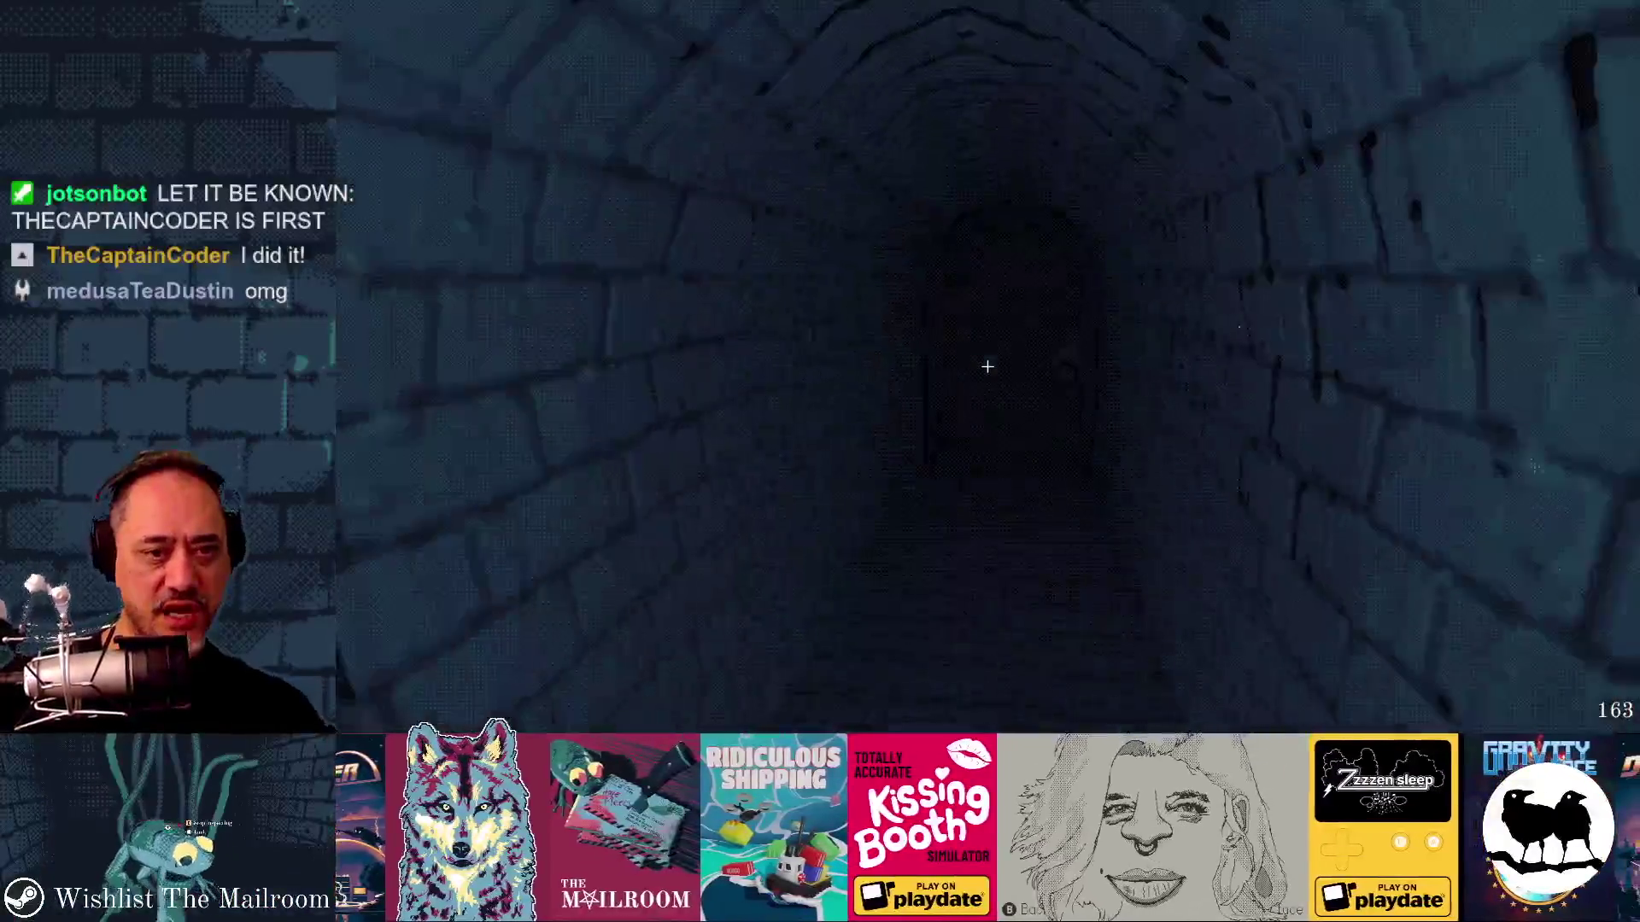
key(Up)
click(987, 367)
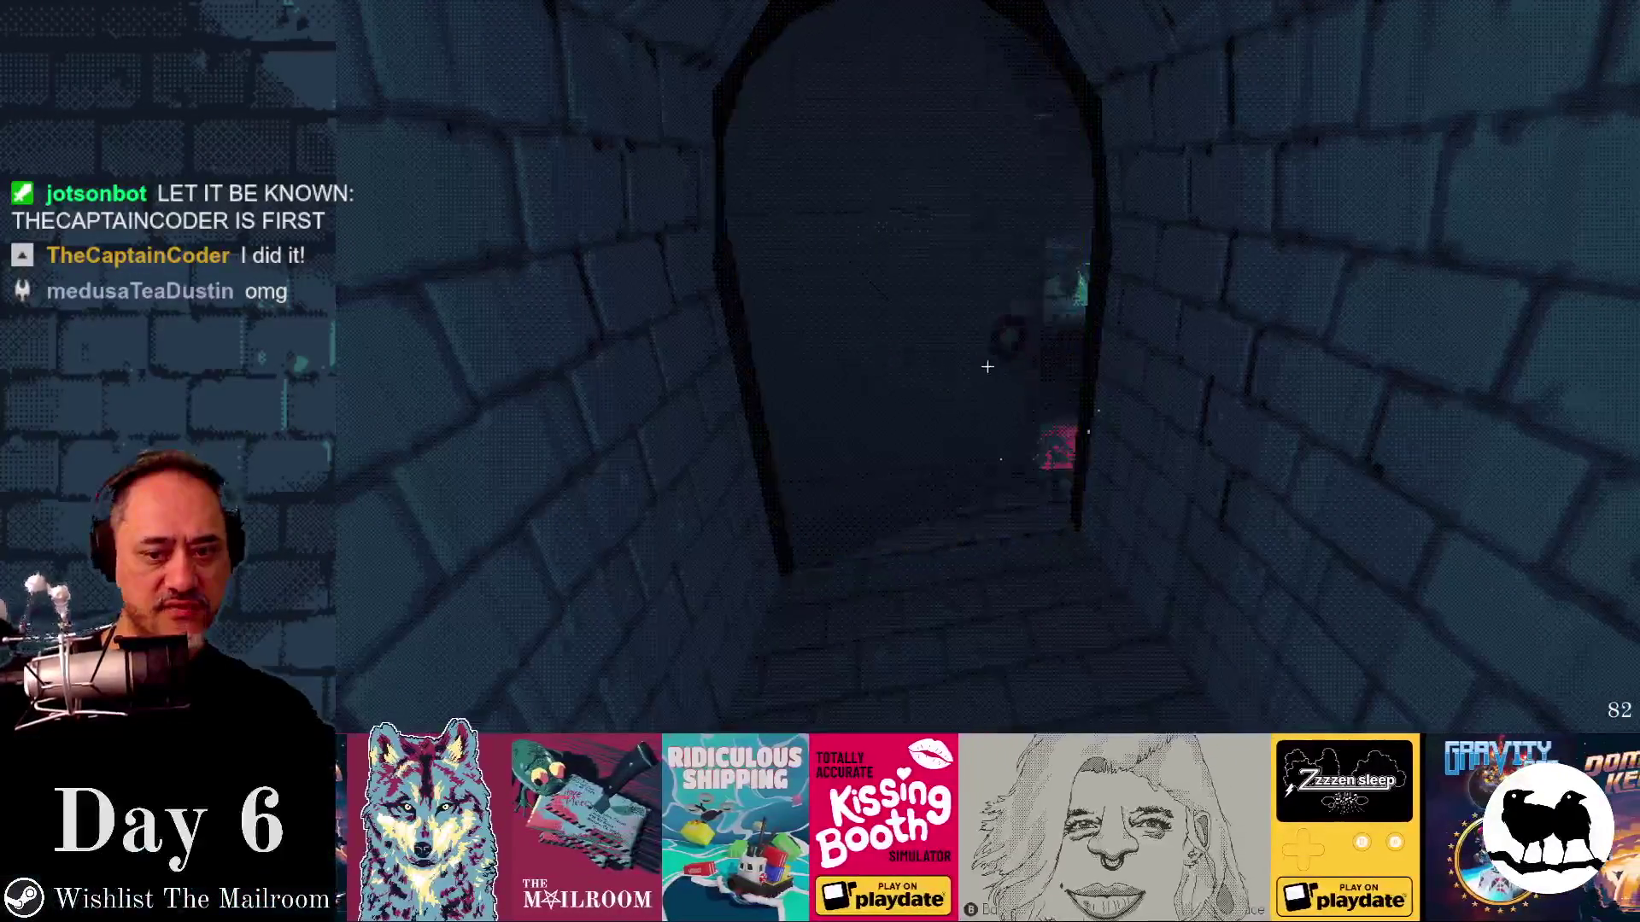
key(Up)
key(Up)
key(Right)
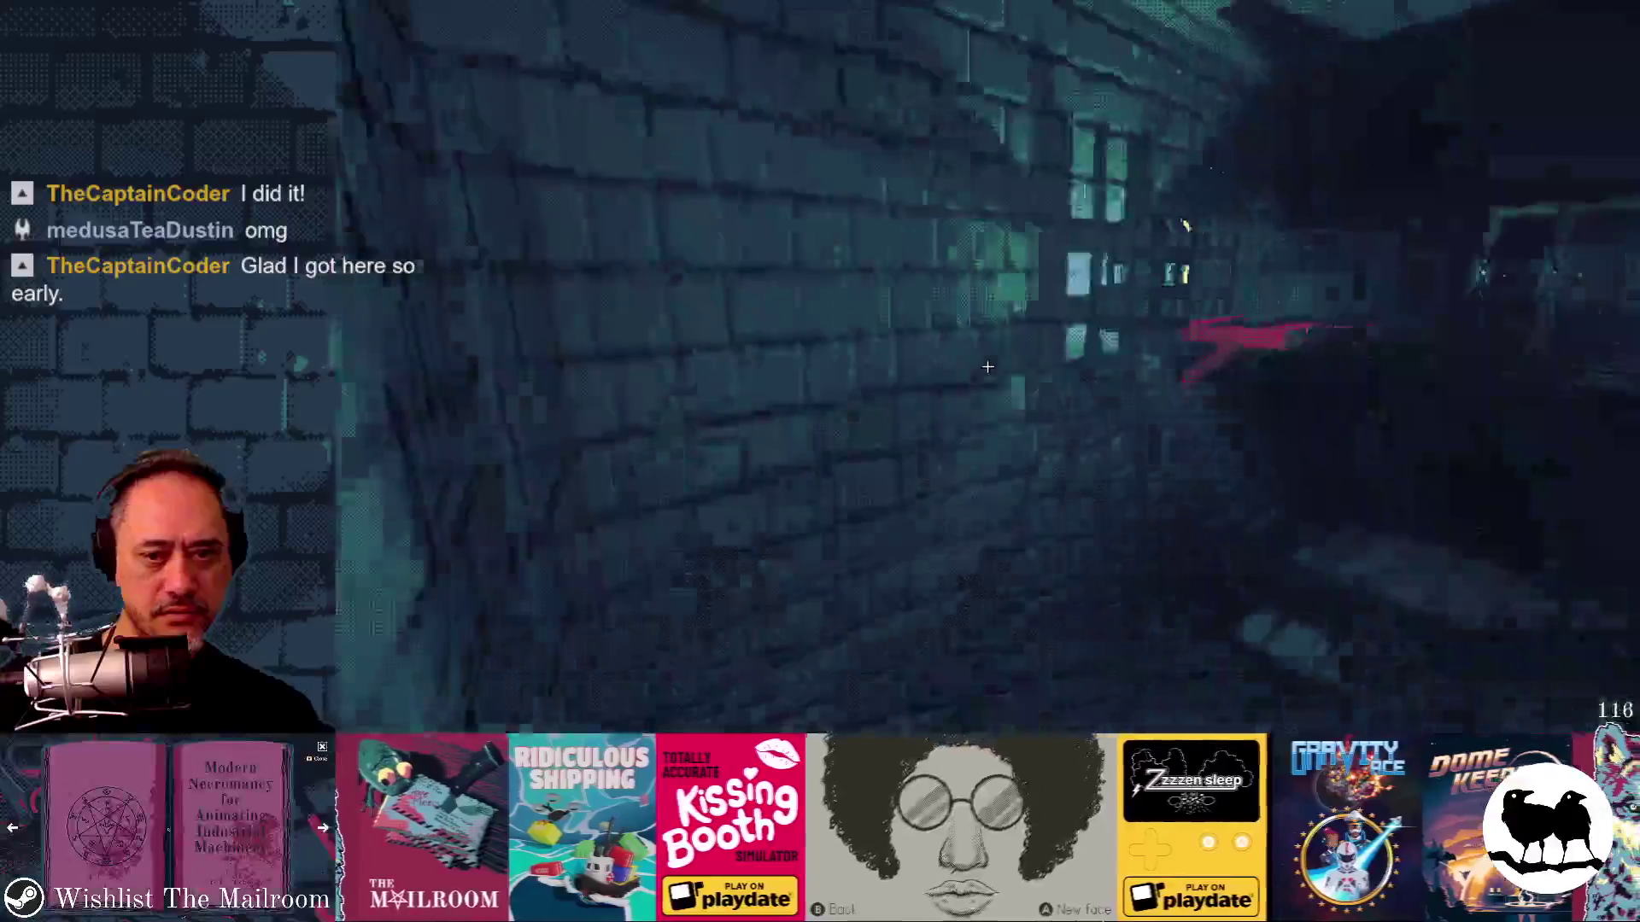
key(Right)
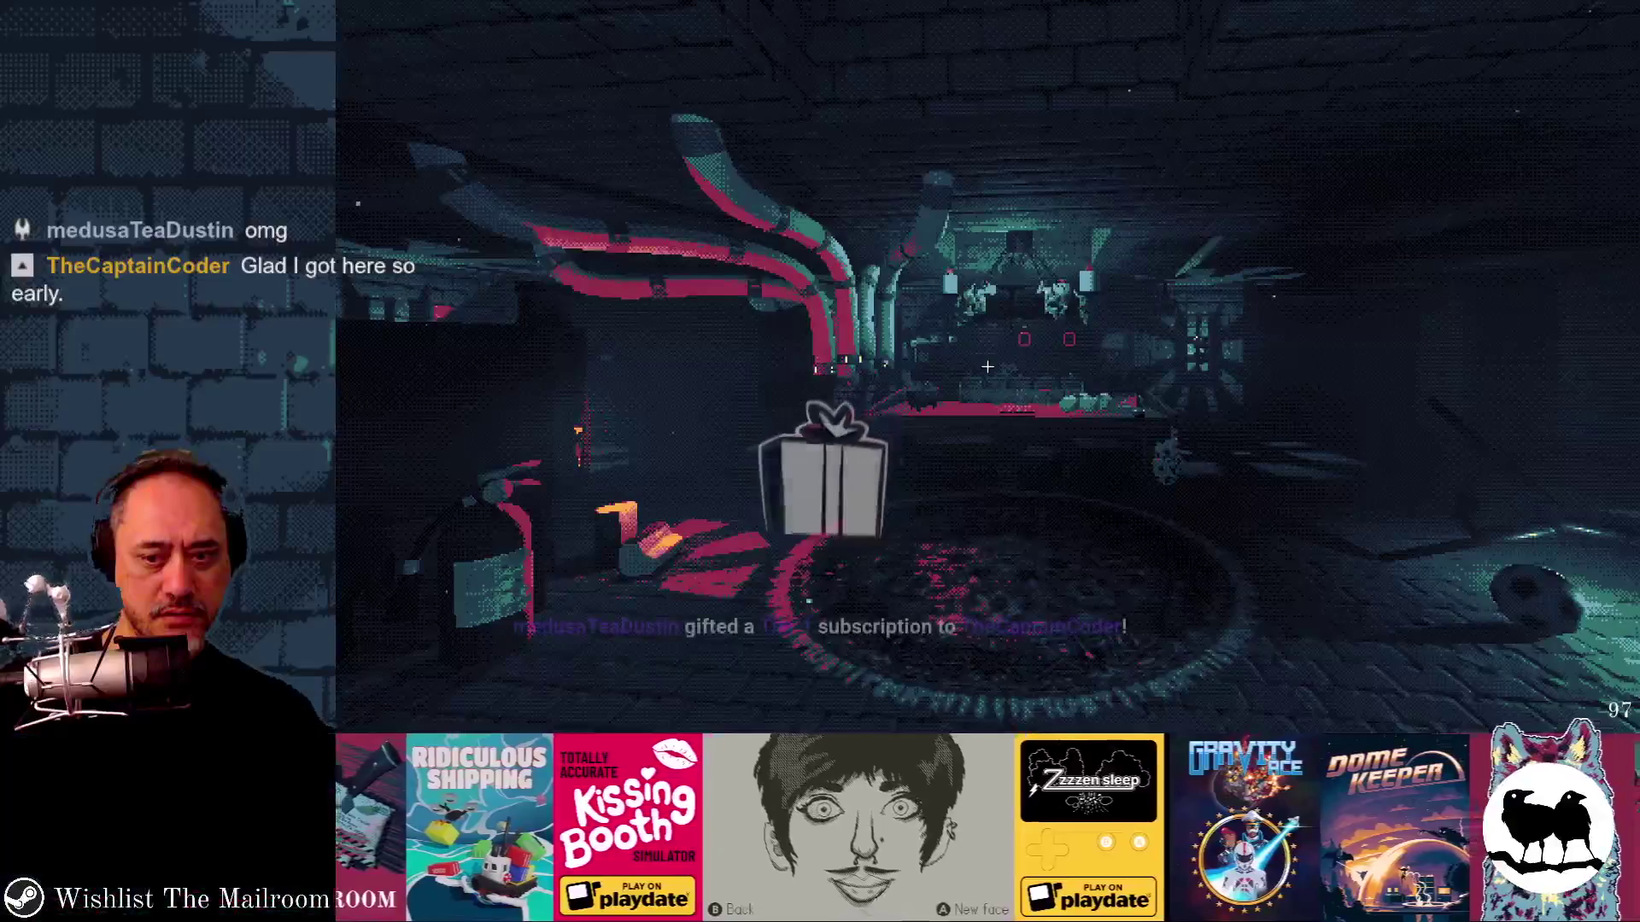
key(Up)
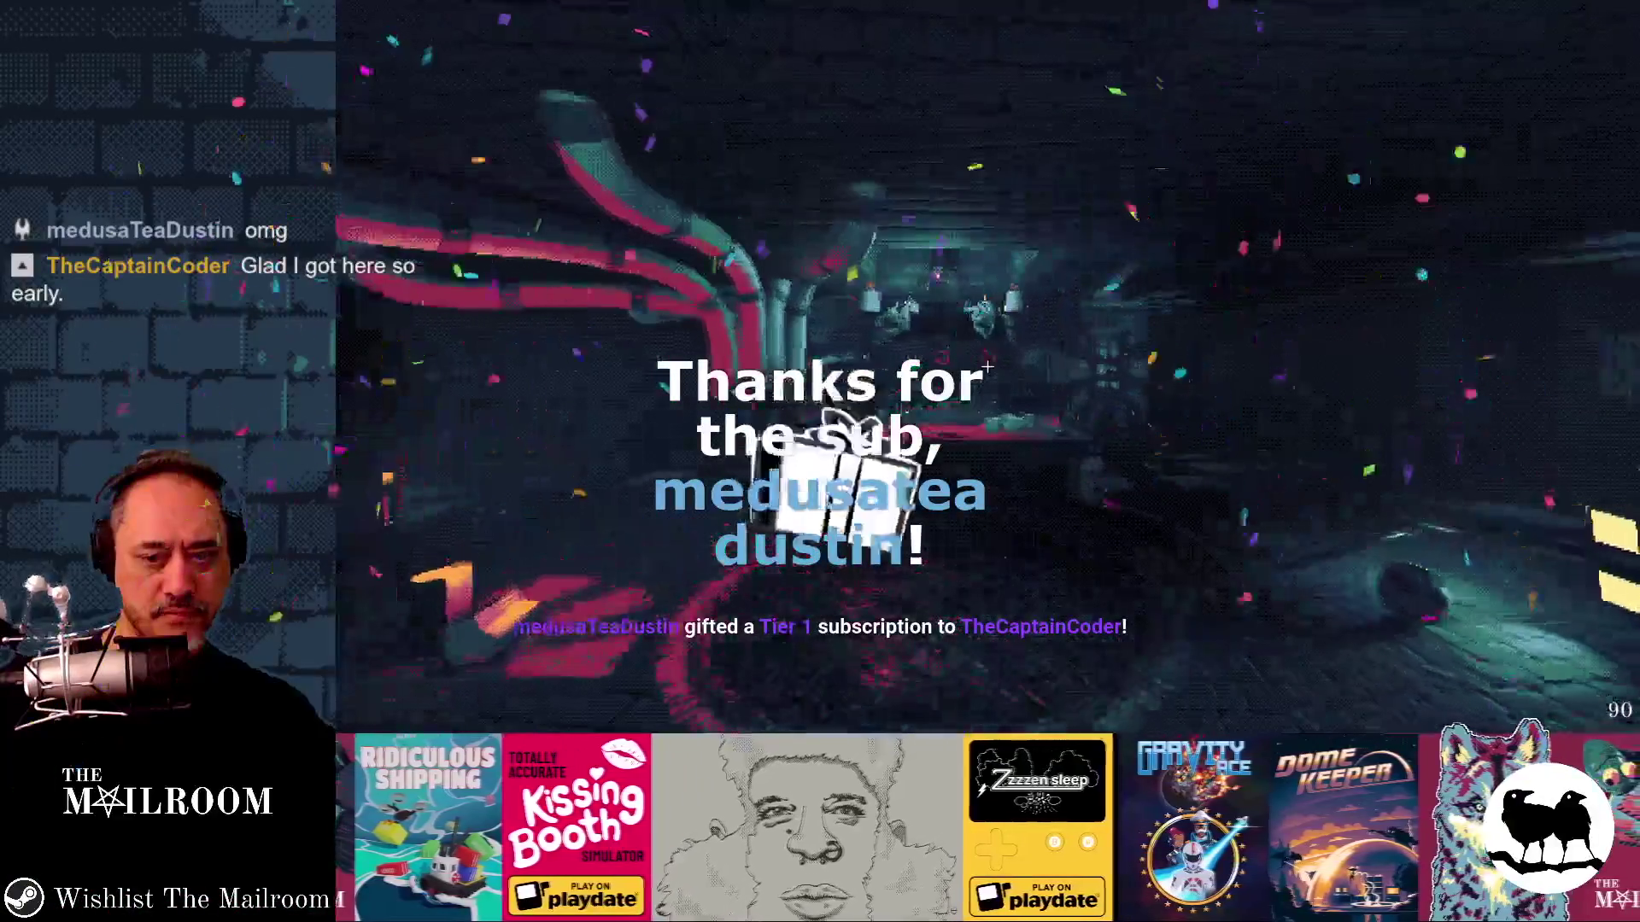
key(Left)
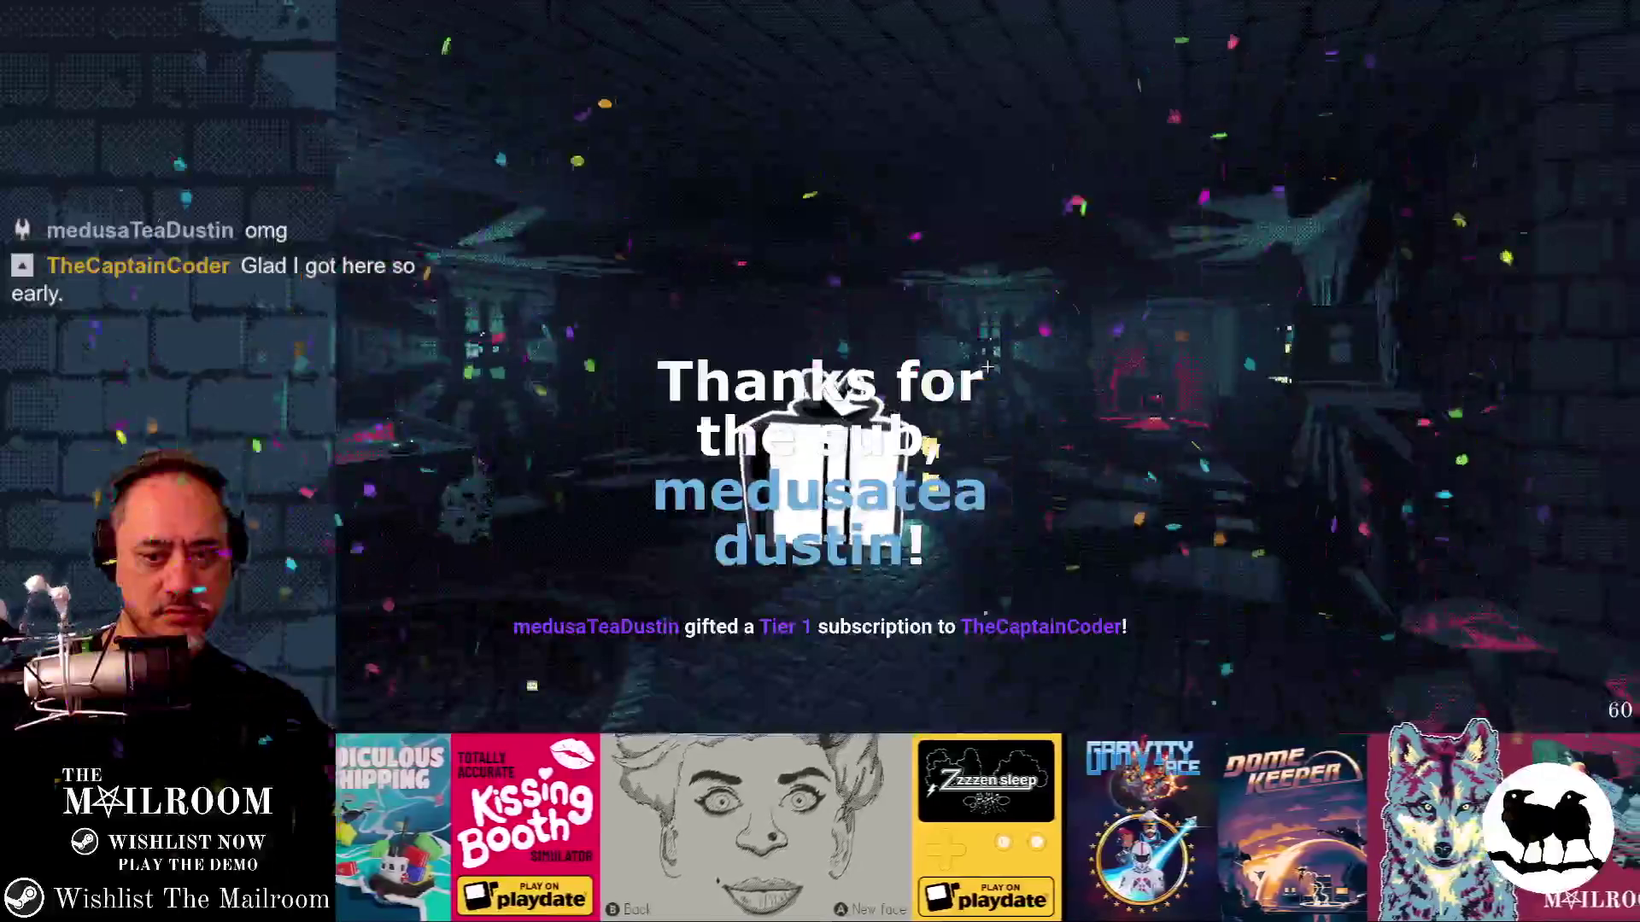
key(Up)
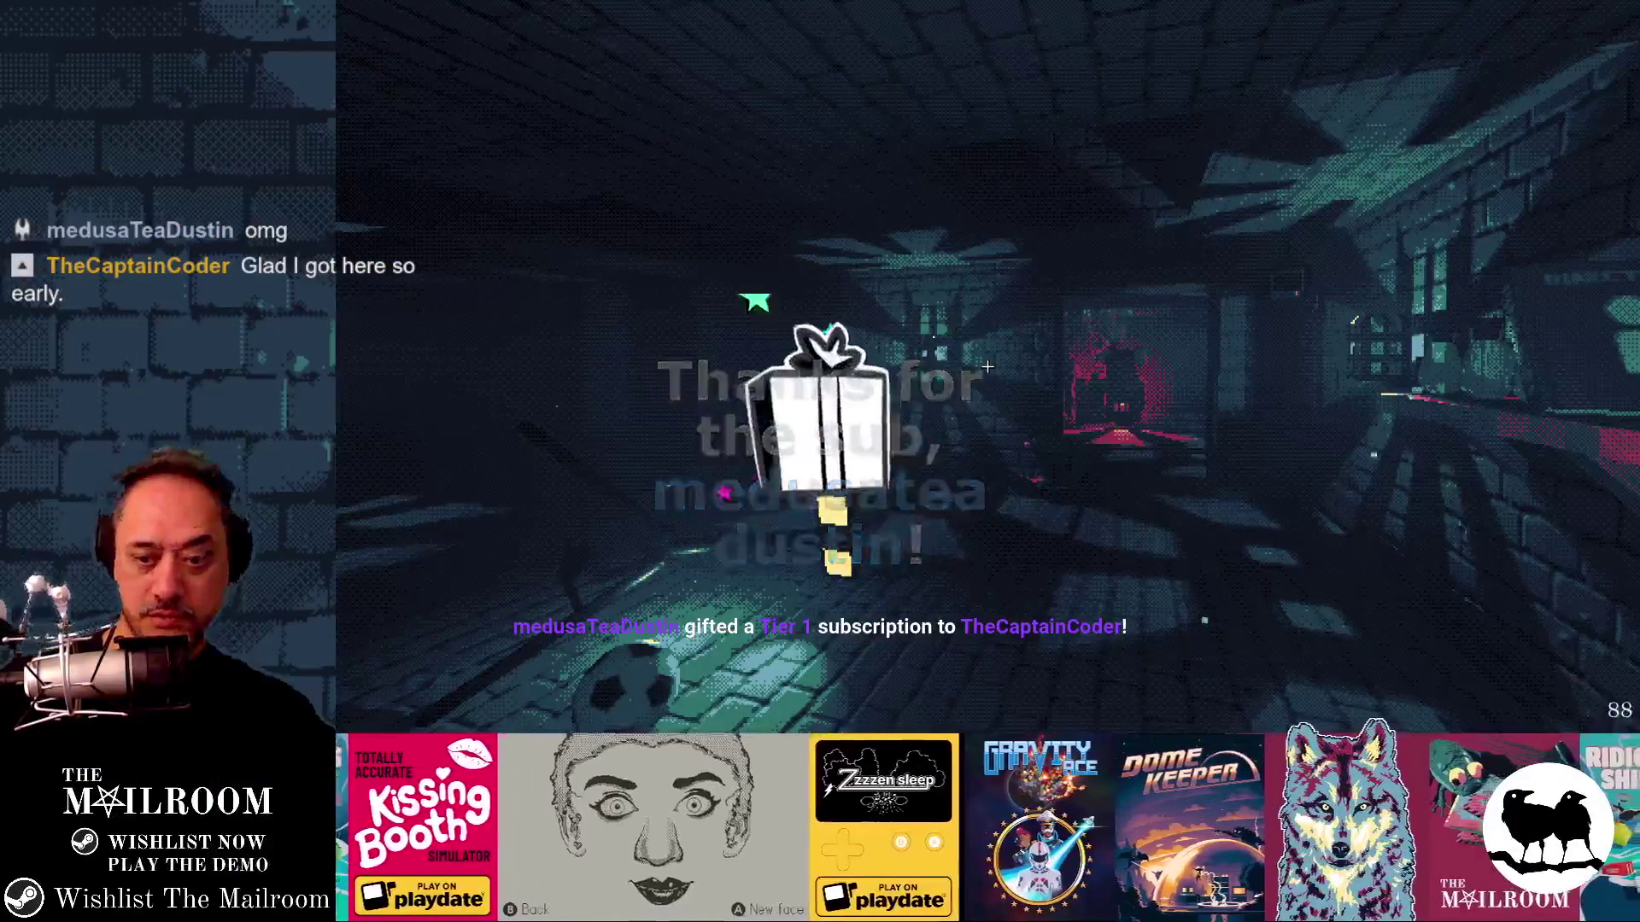
key(alt+Tab)
Check that Use Occlusion Culling is still unchecked in Project Settings, then stop the game with F8
click(434, 62)
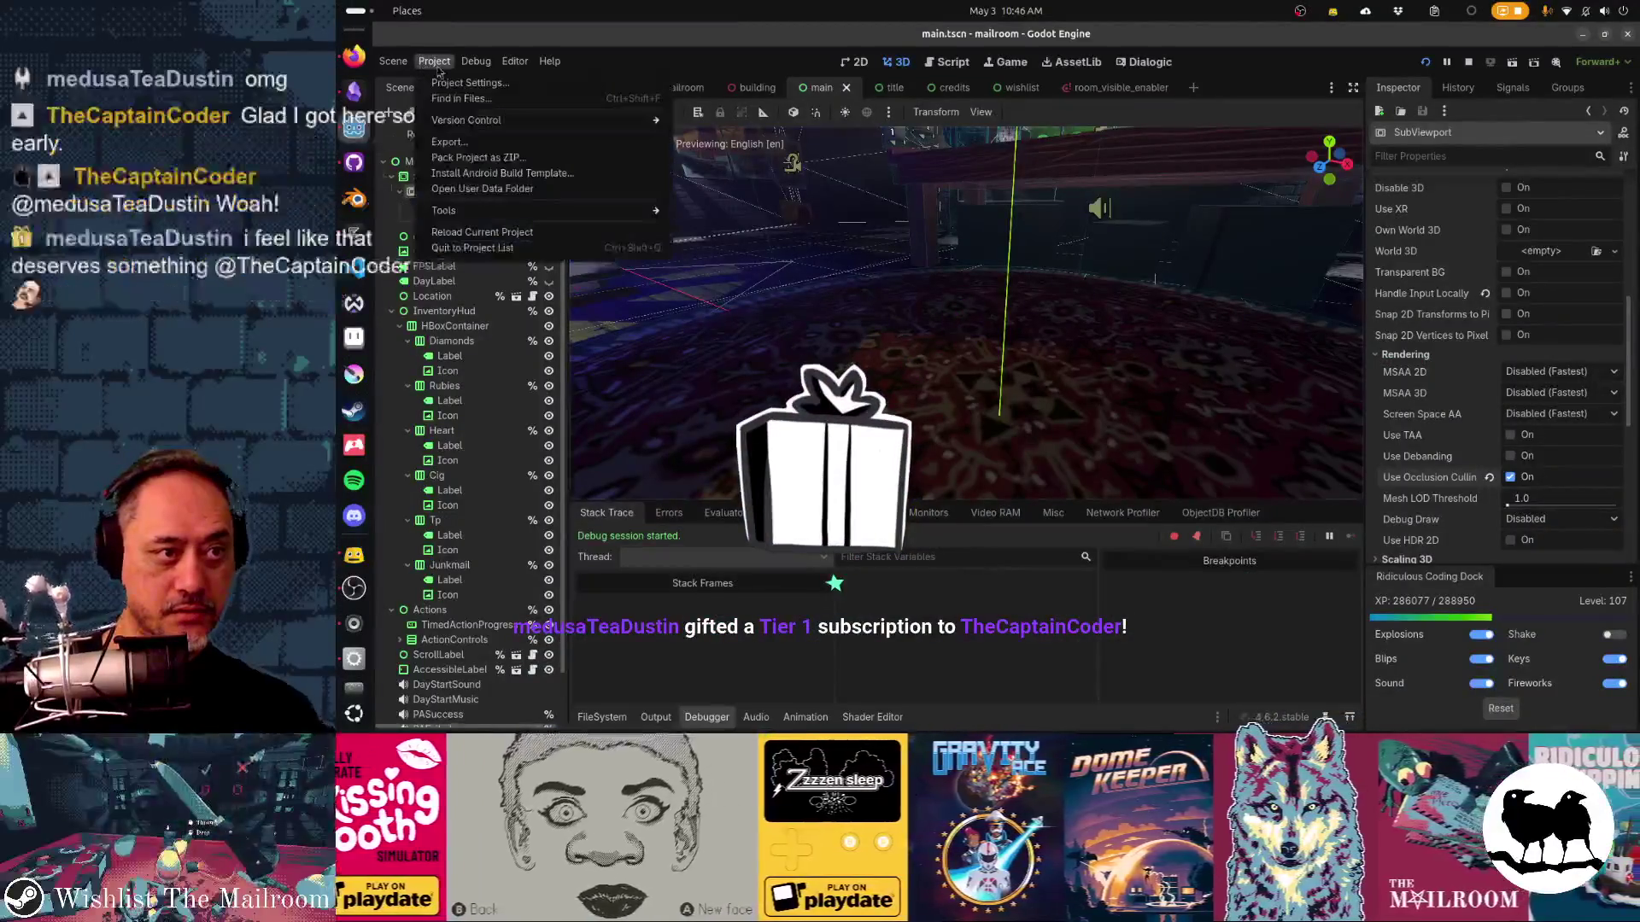
click(466, 83)
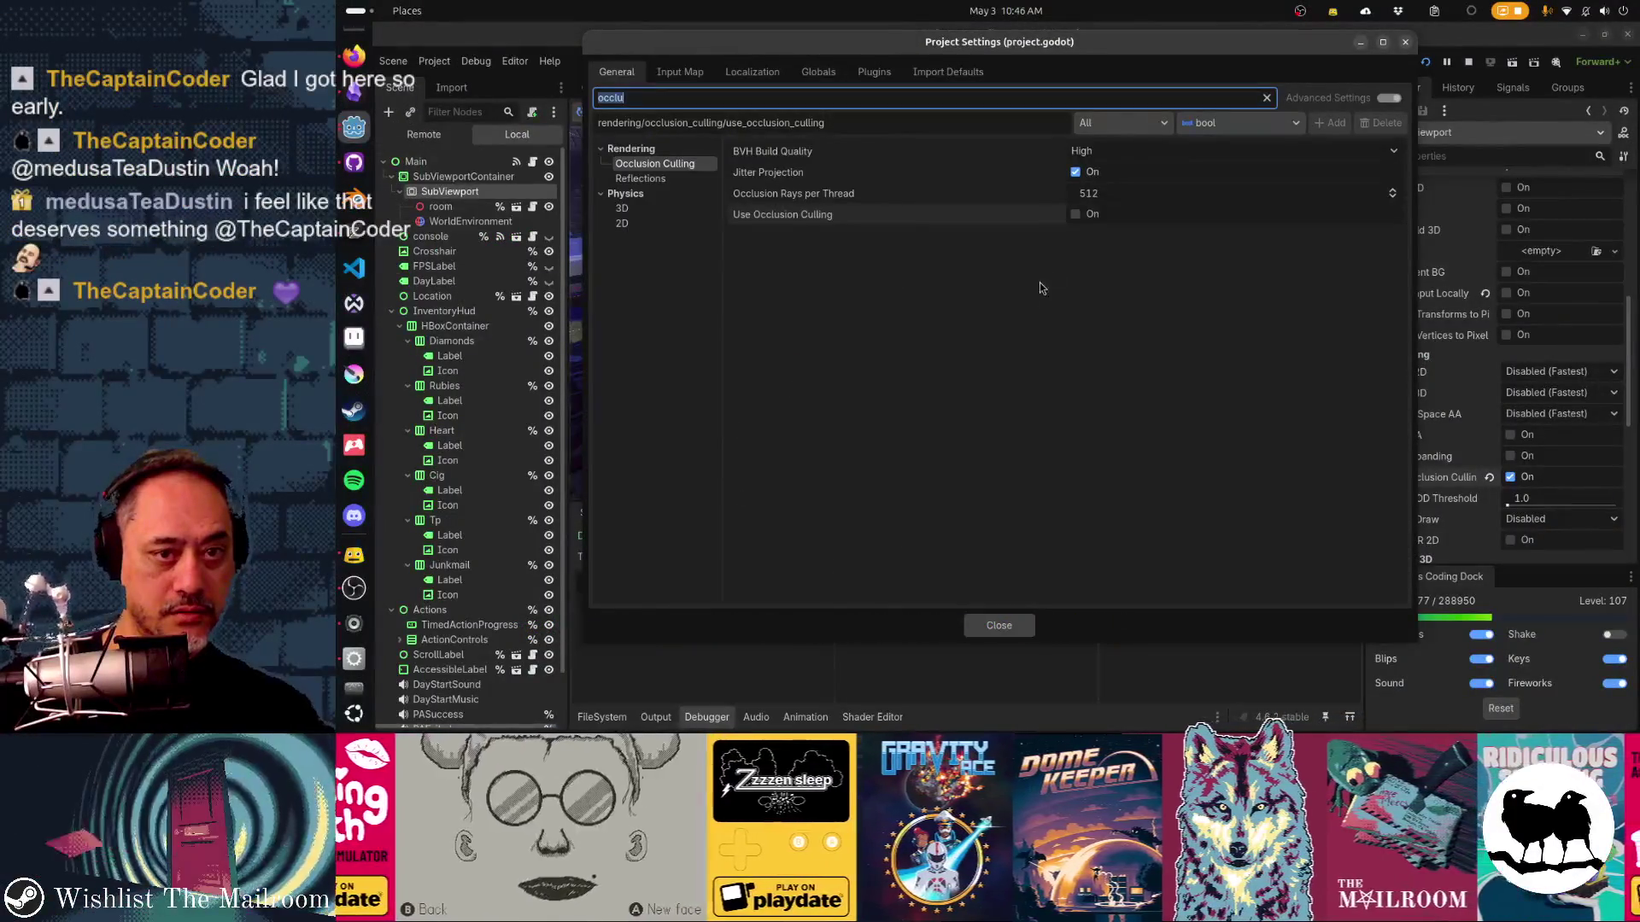
click(998, 625)
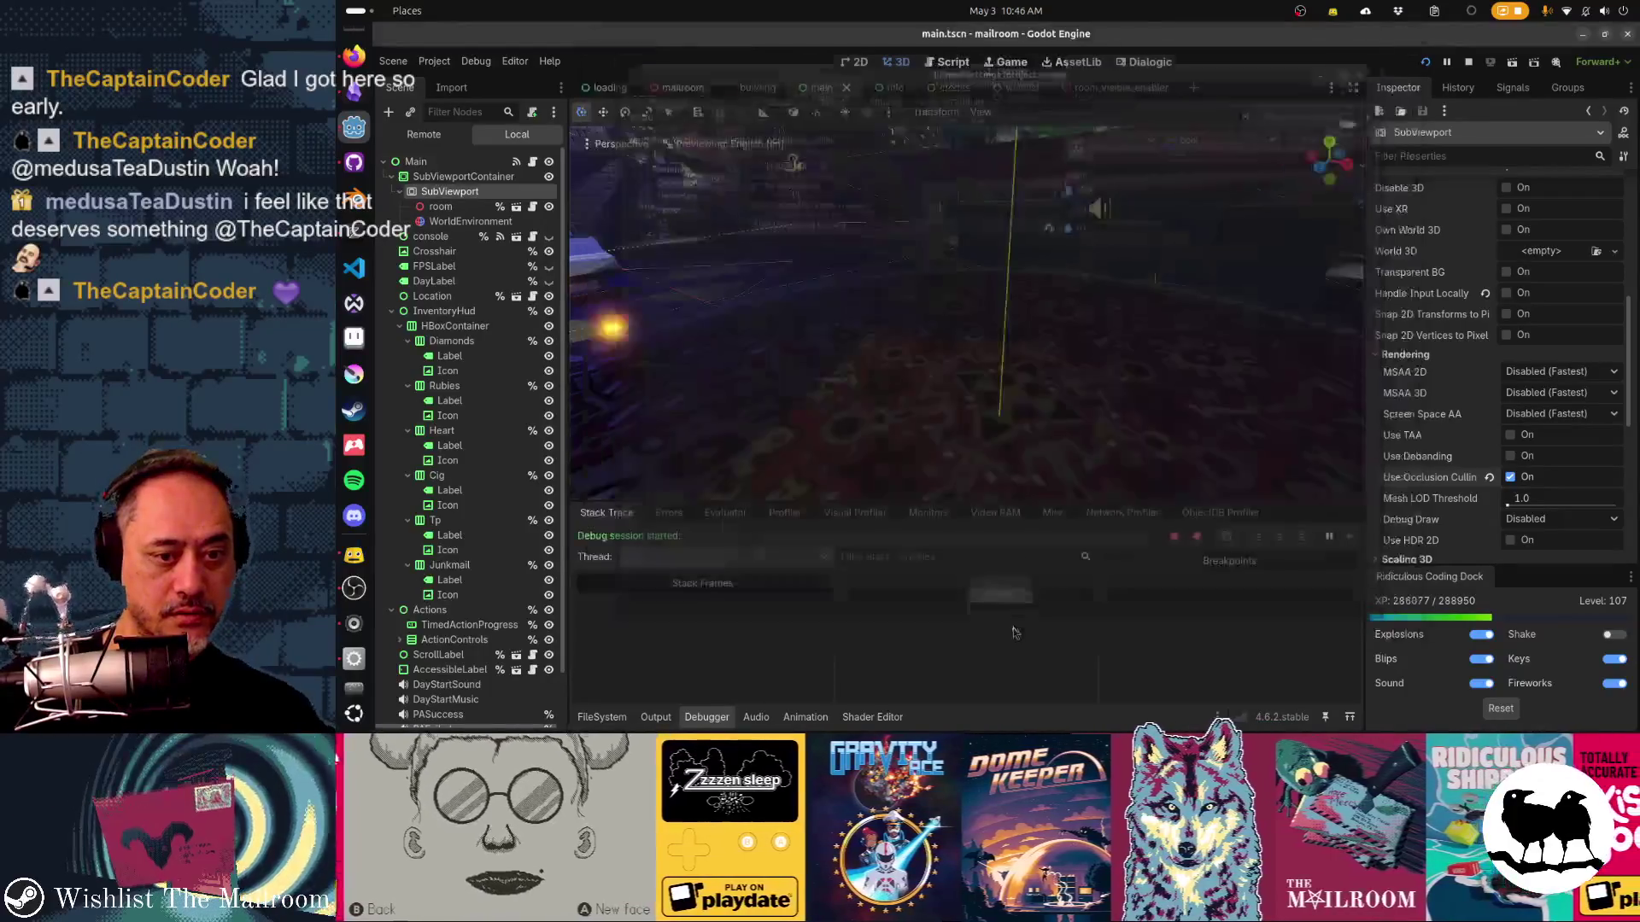
key(F8)
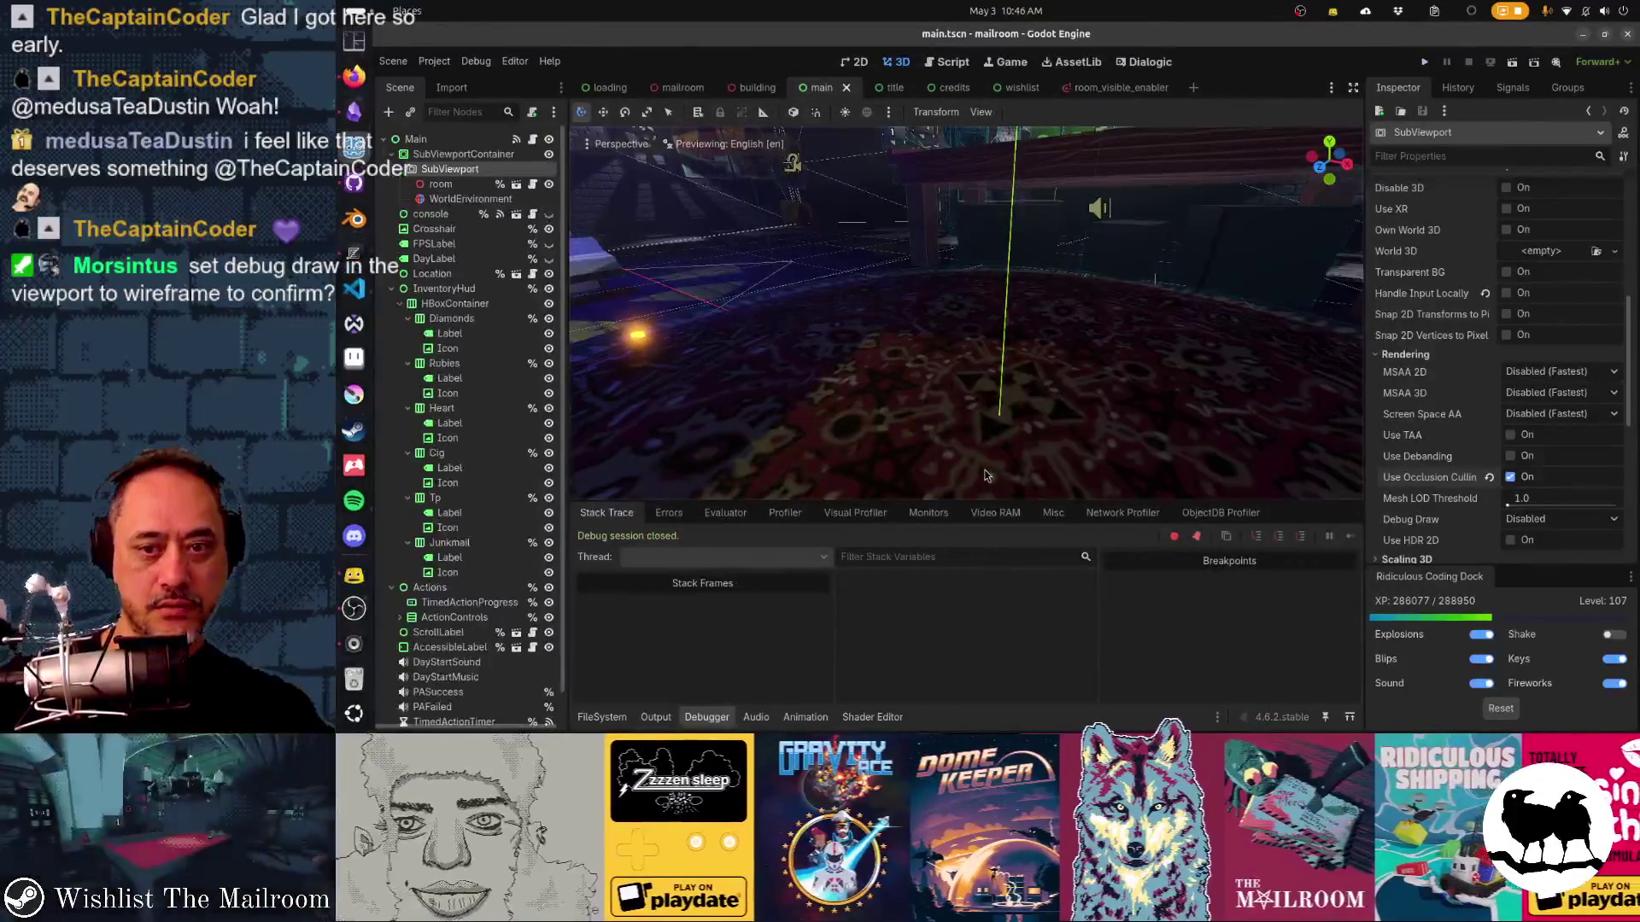
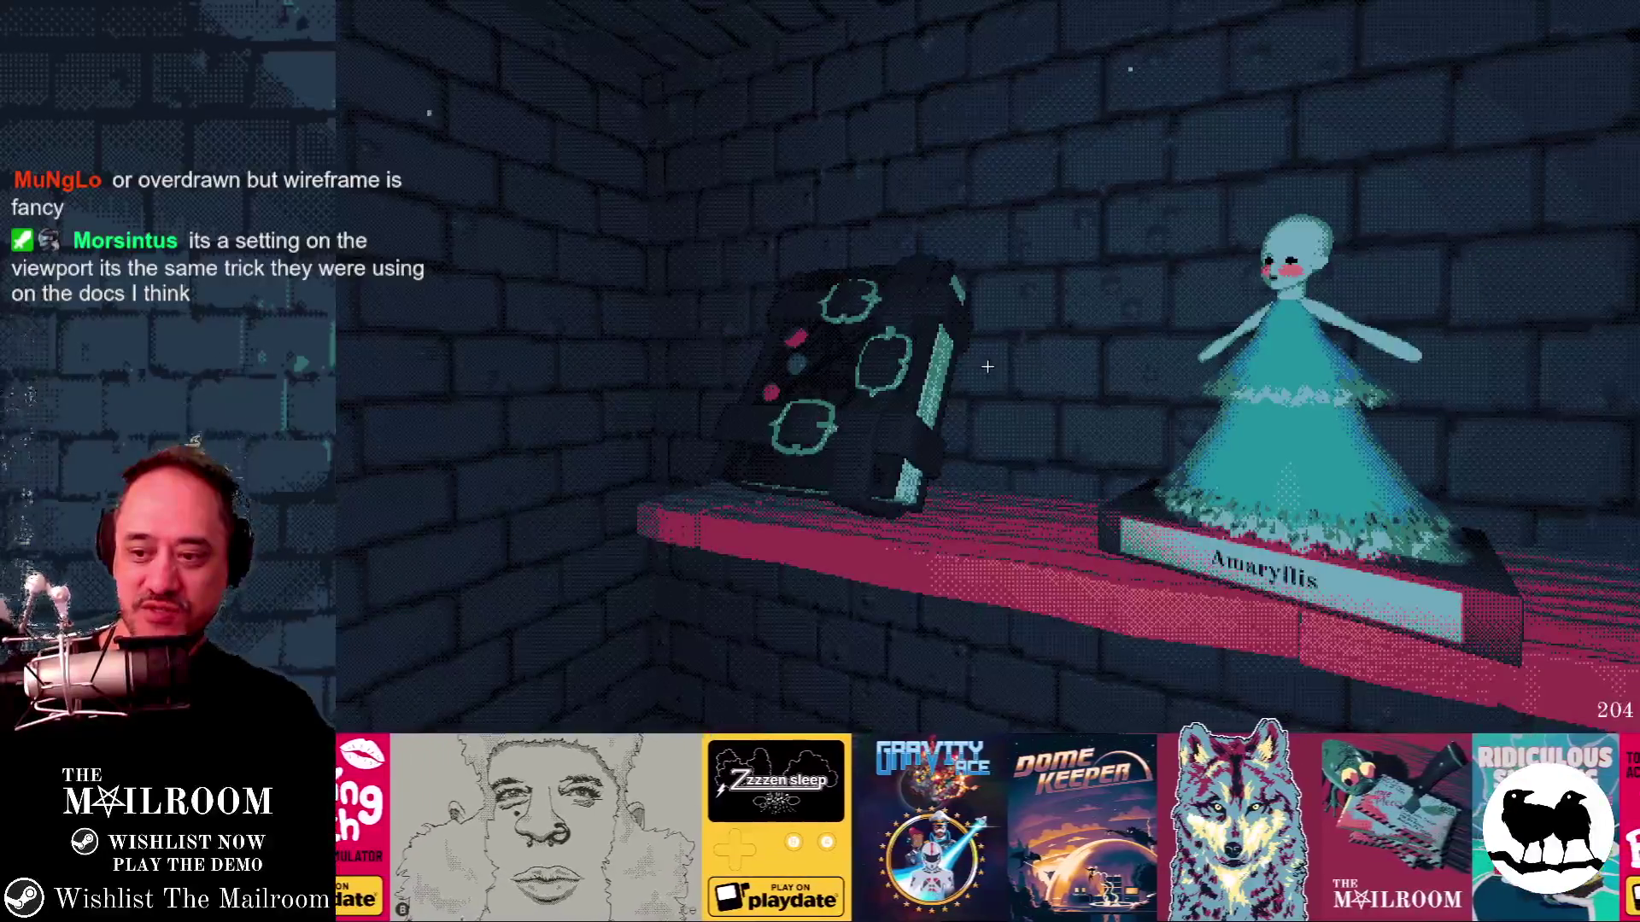
In the editor, set the SubViewport's Rendering > Debug Draw to Overdraw
key(alt+Tab)
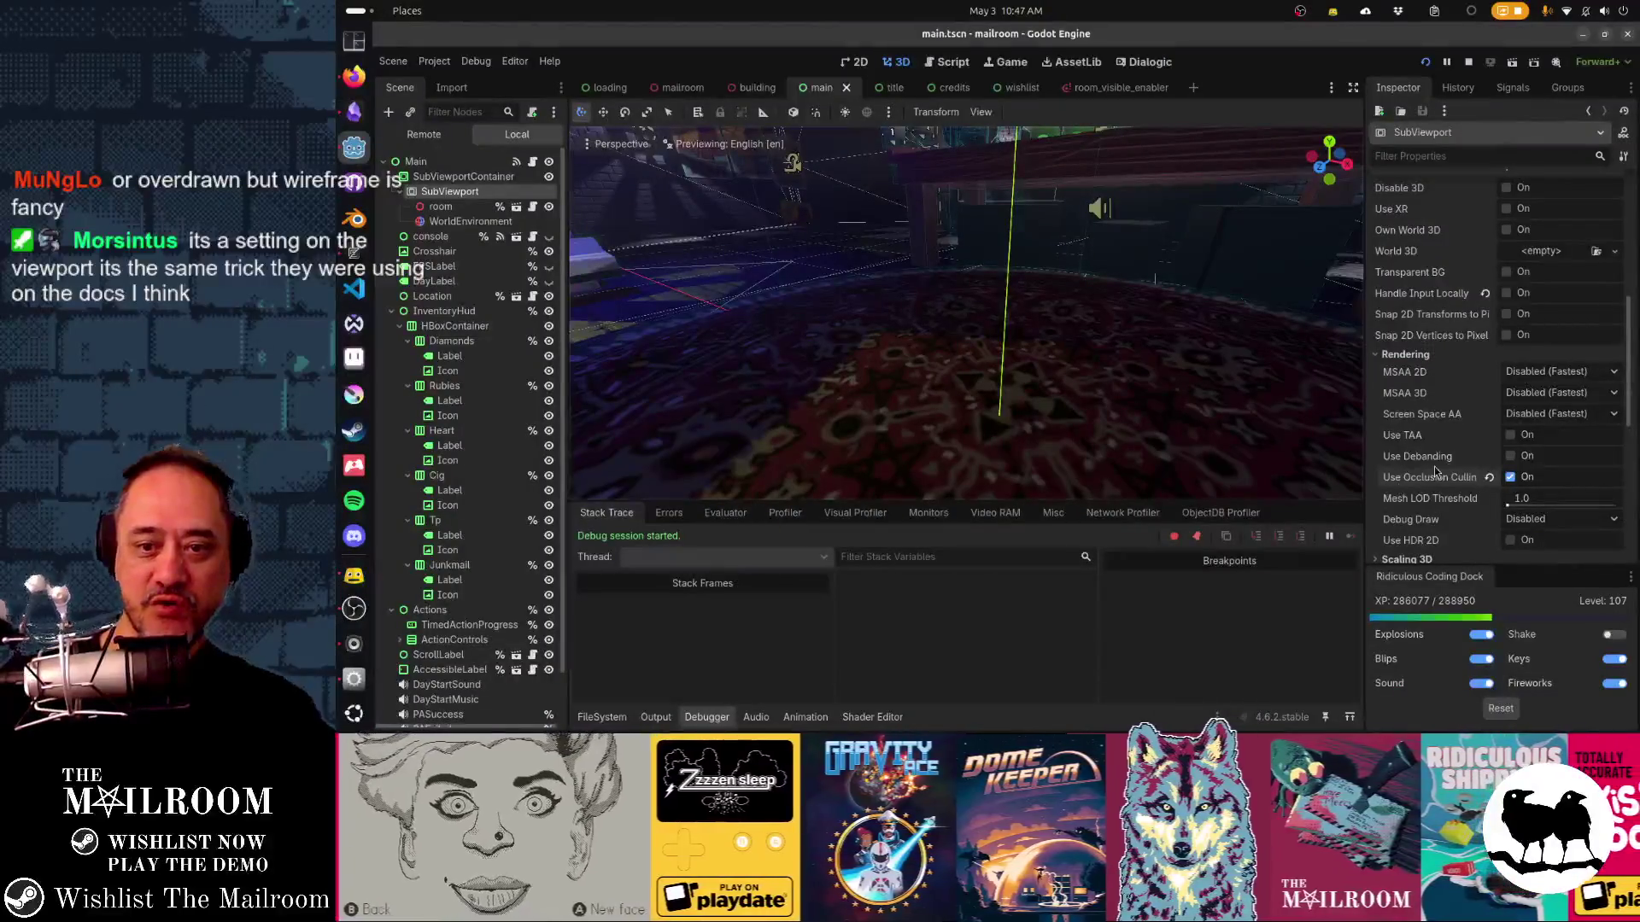
mouse_move(1493, 430)
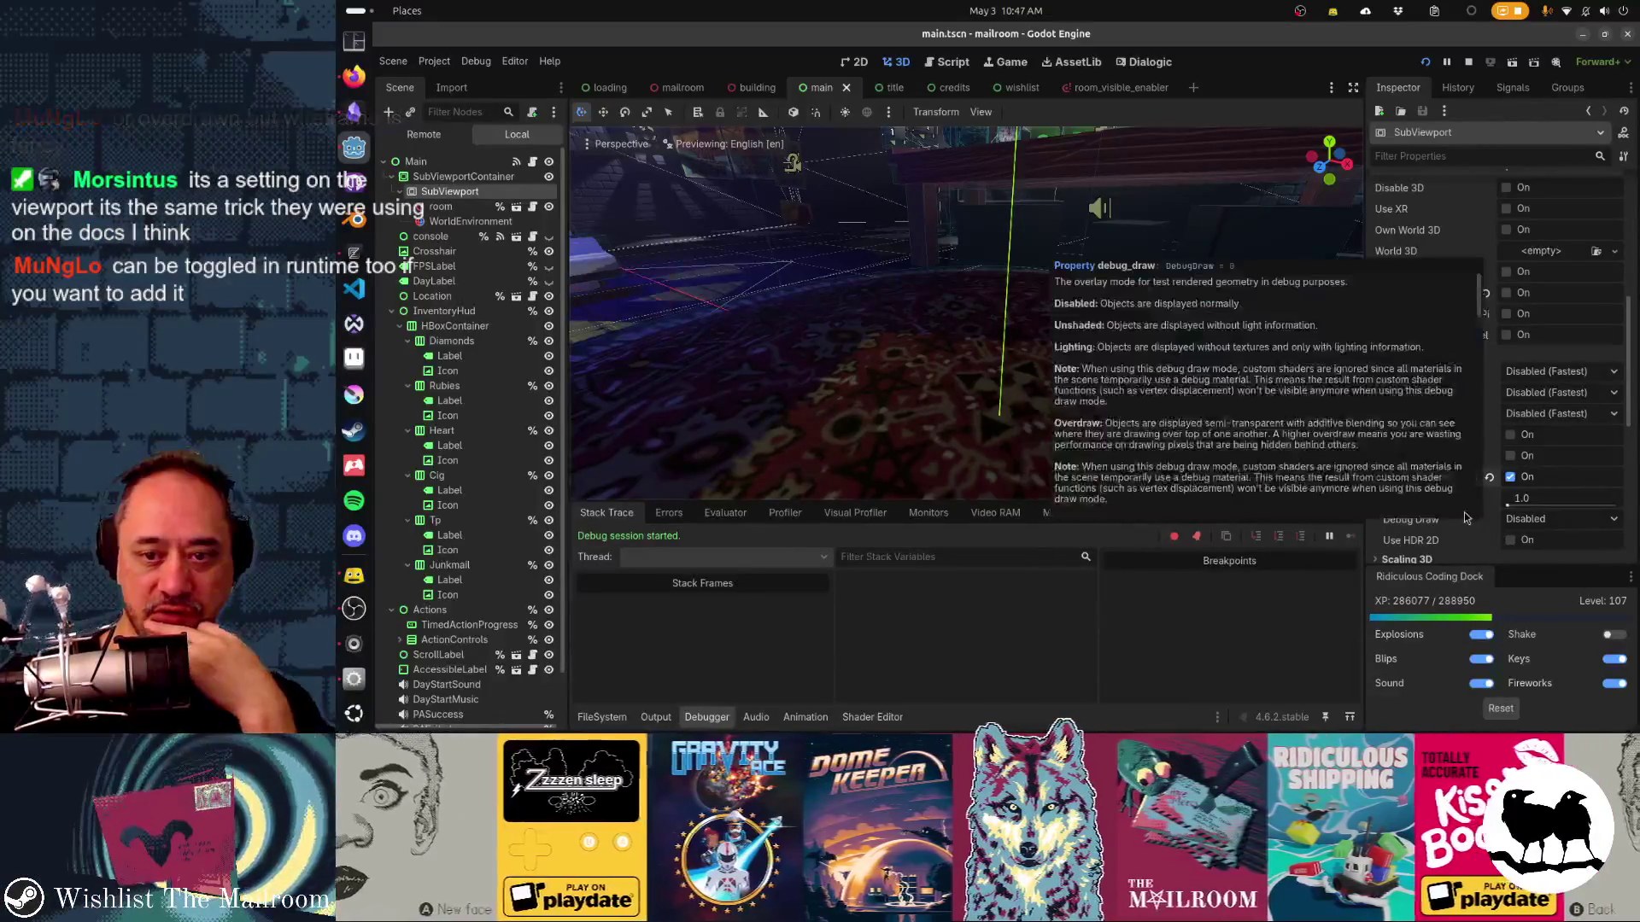
scroll(1499, 444, down, 3)
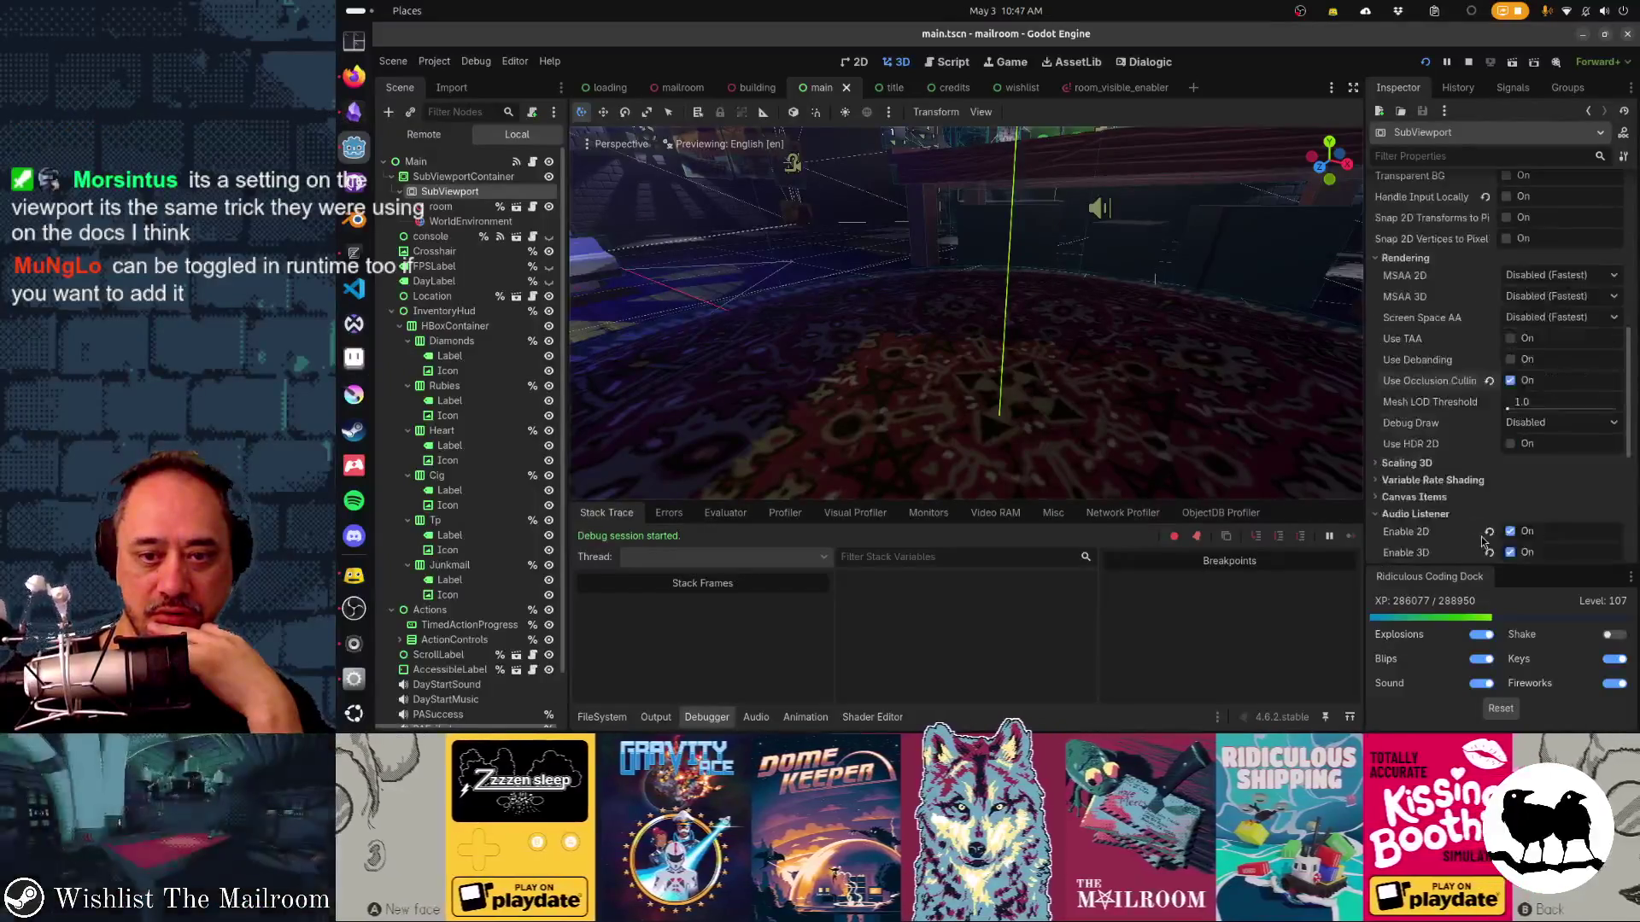
click(1565, 378)
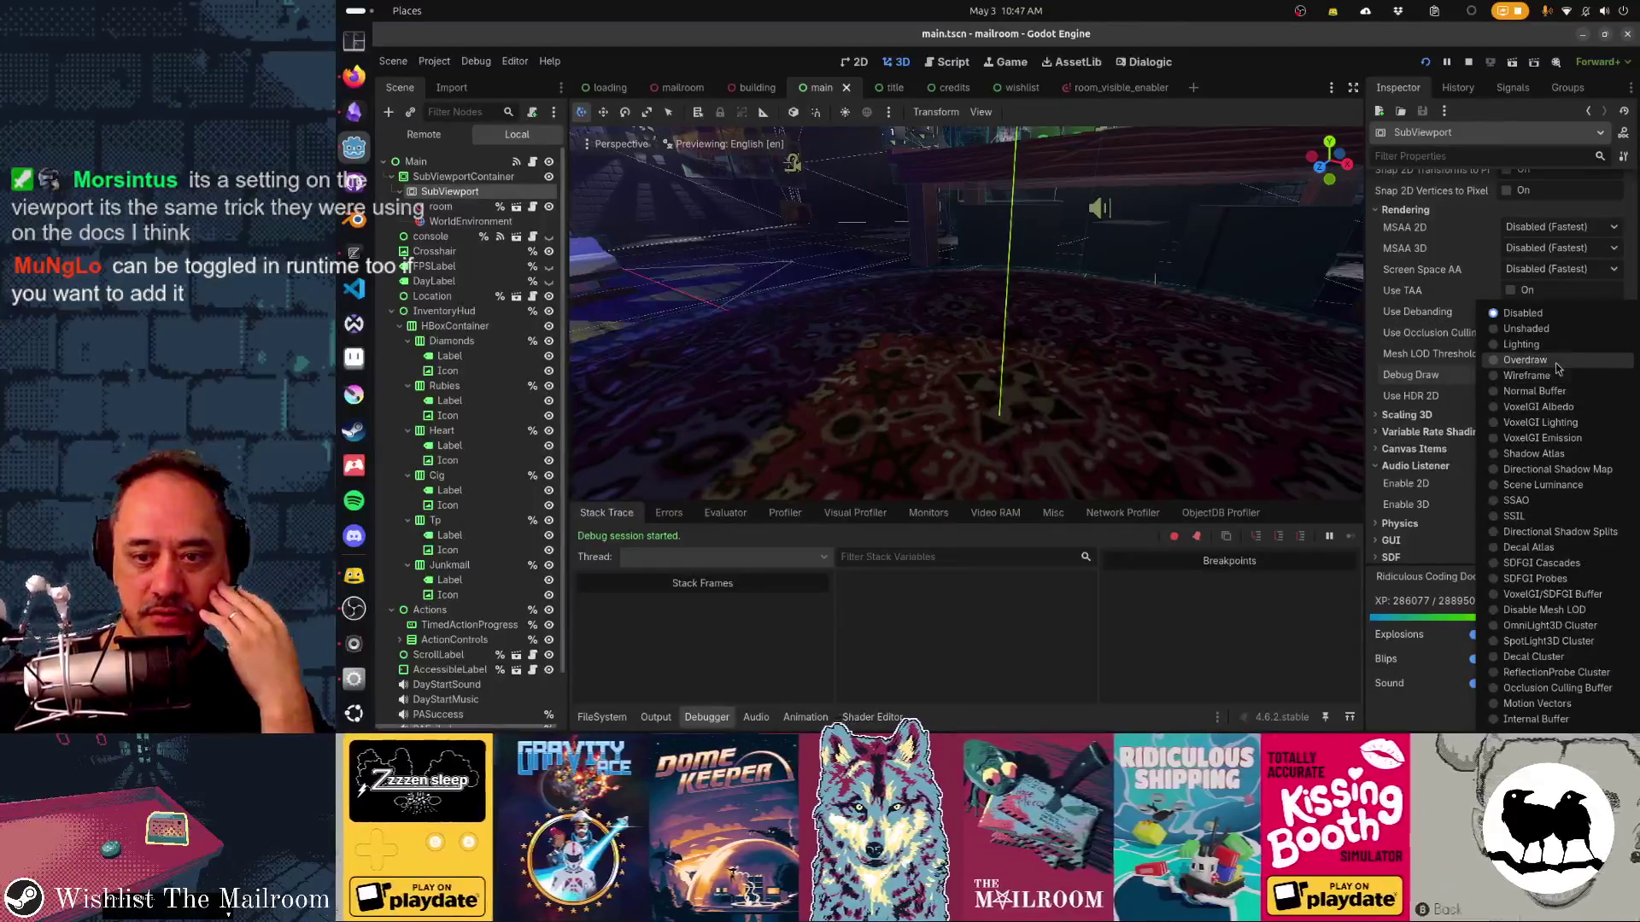
click(1558, 363)
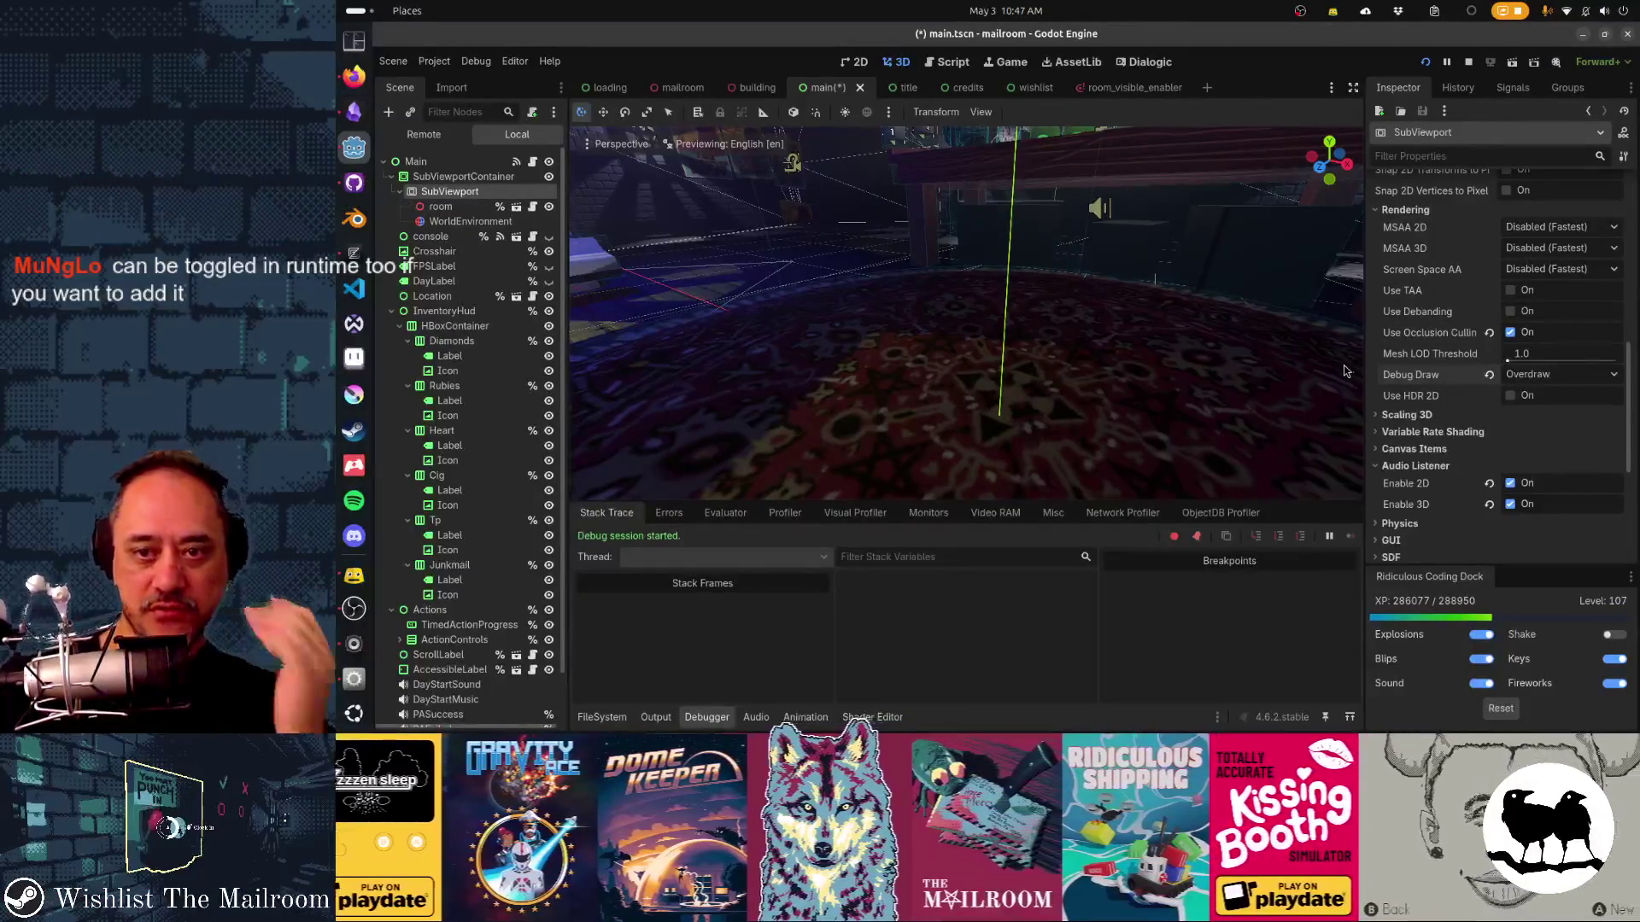
Resume the game and walk around the first room in overdraw view to the doorway
key(alt+Tab)
key(Escape)
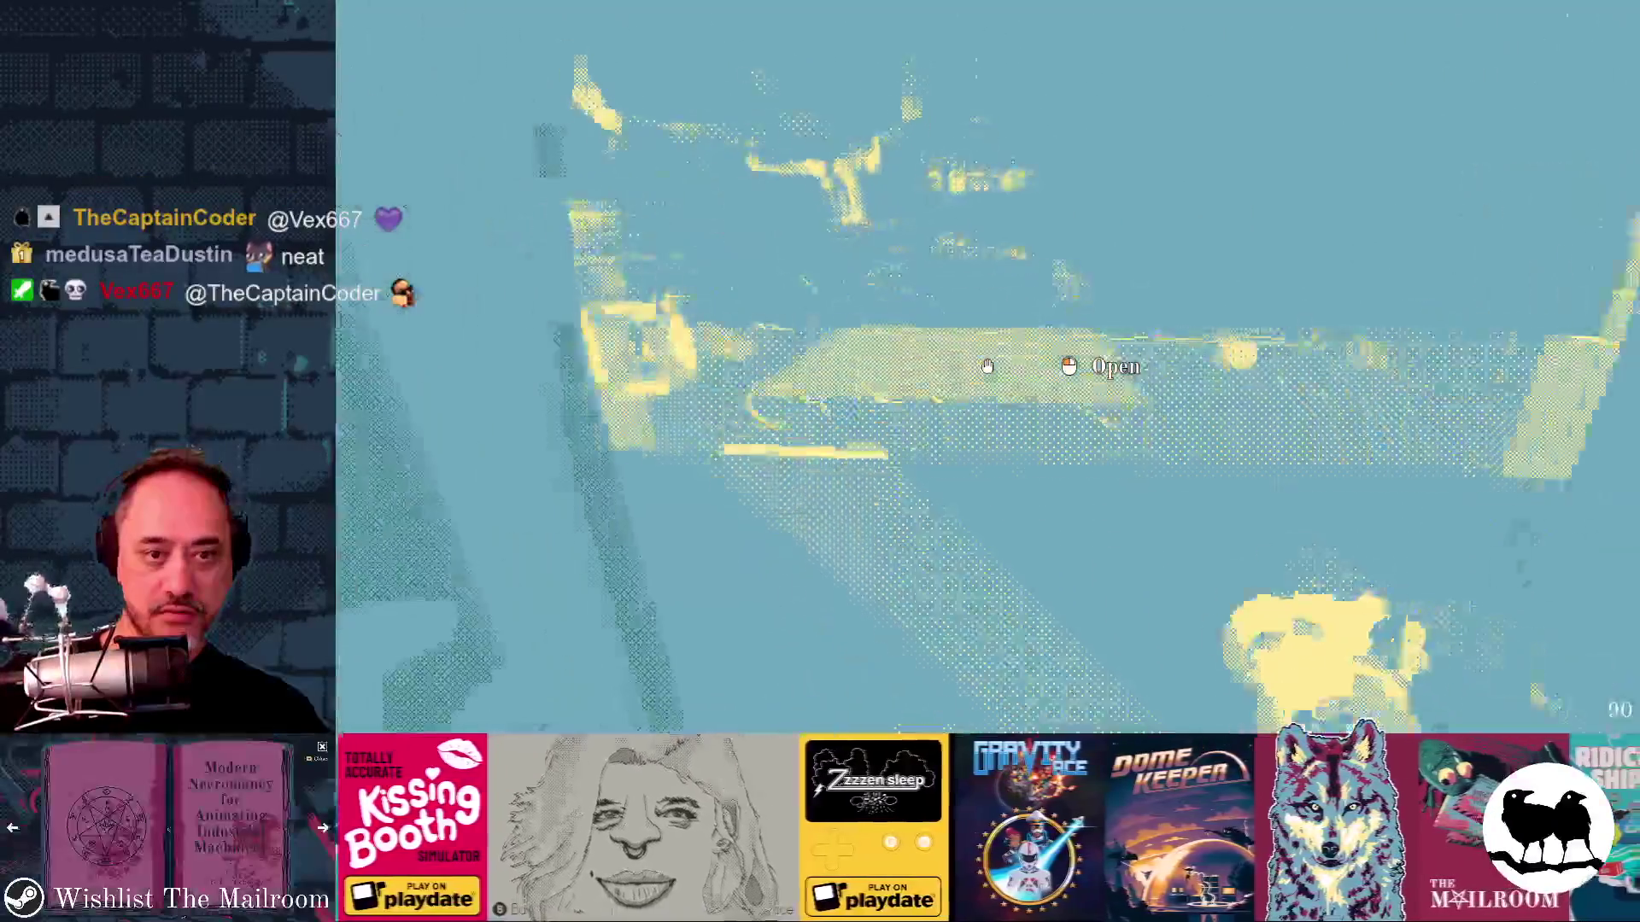
key(w)
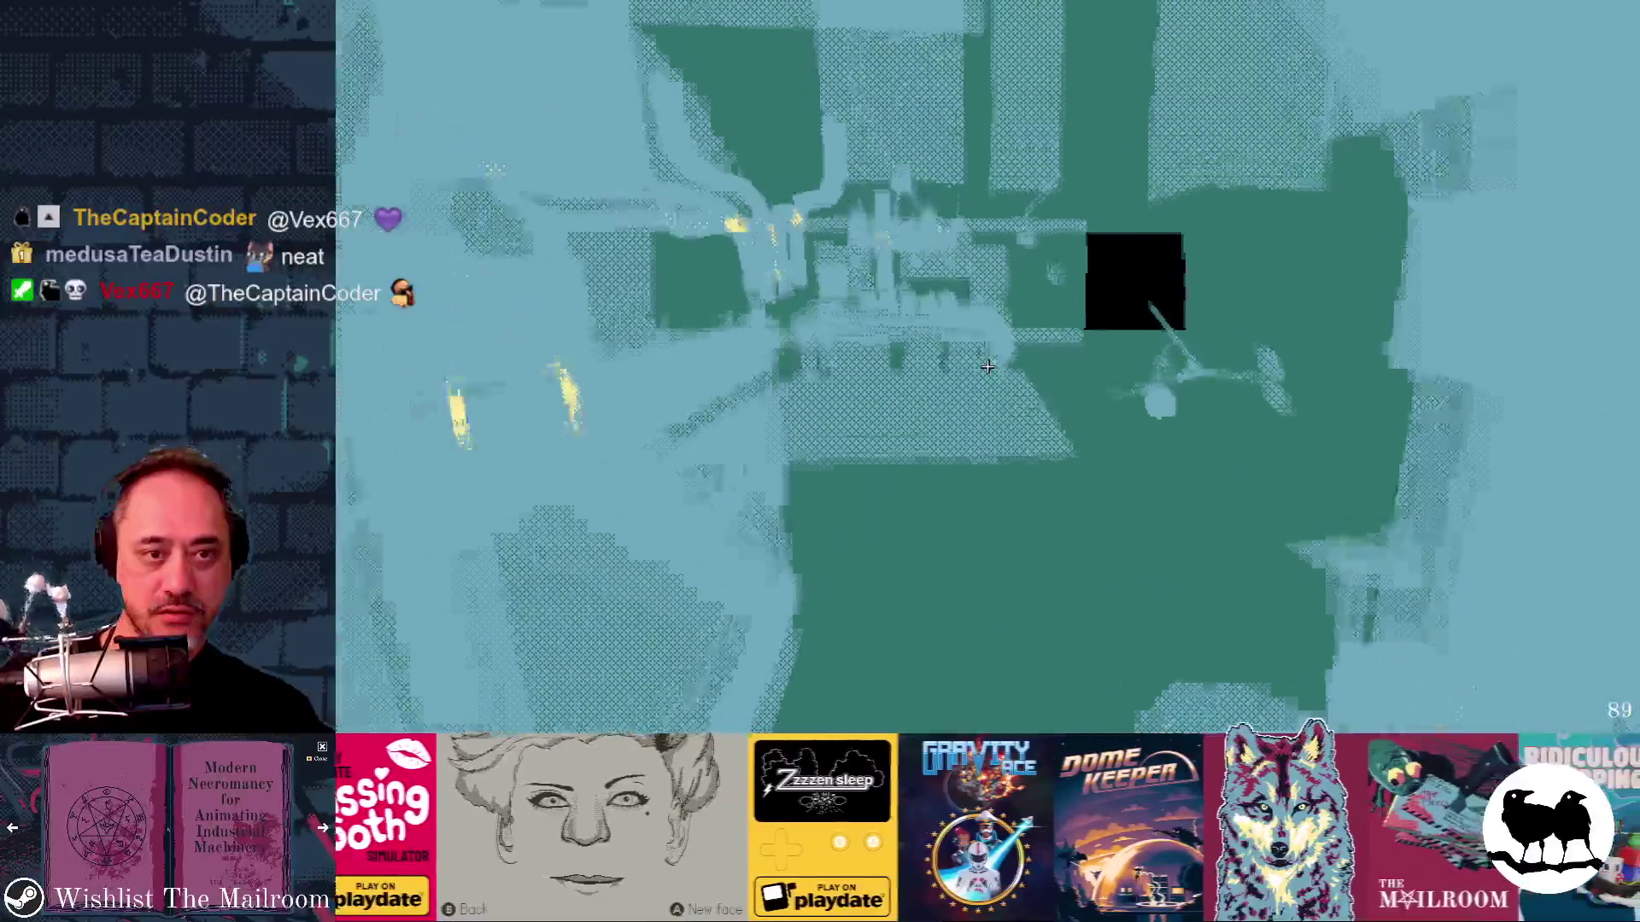
key(w)
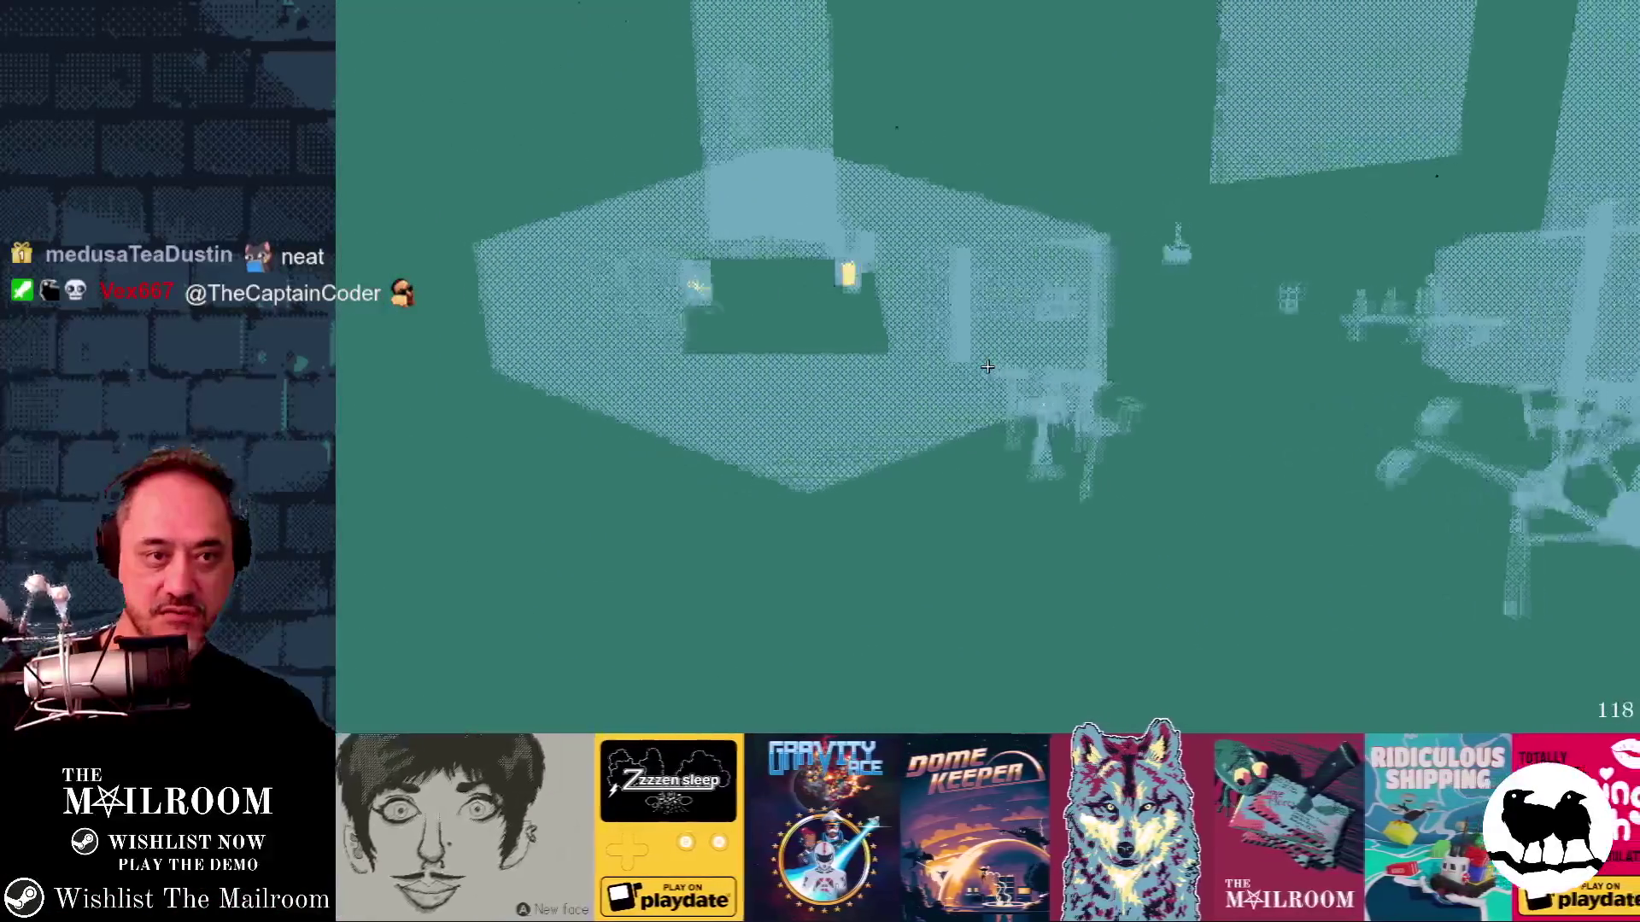
key(w)
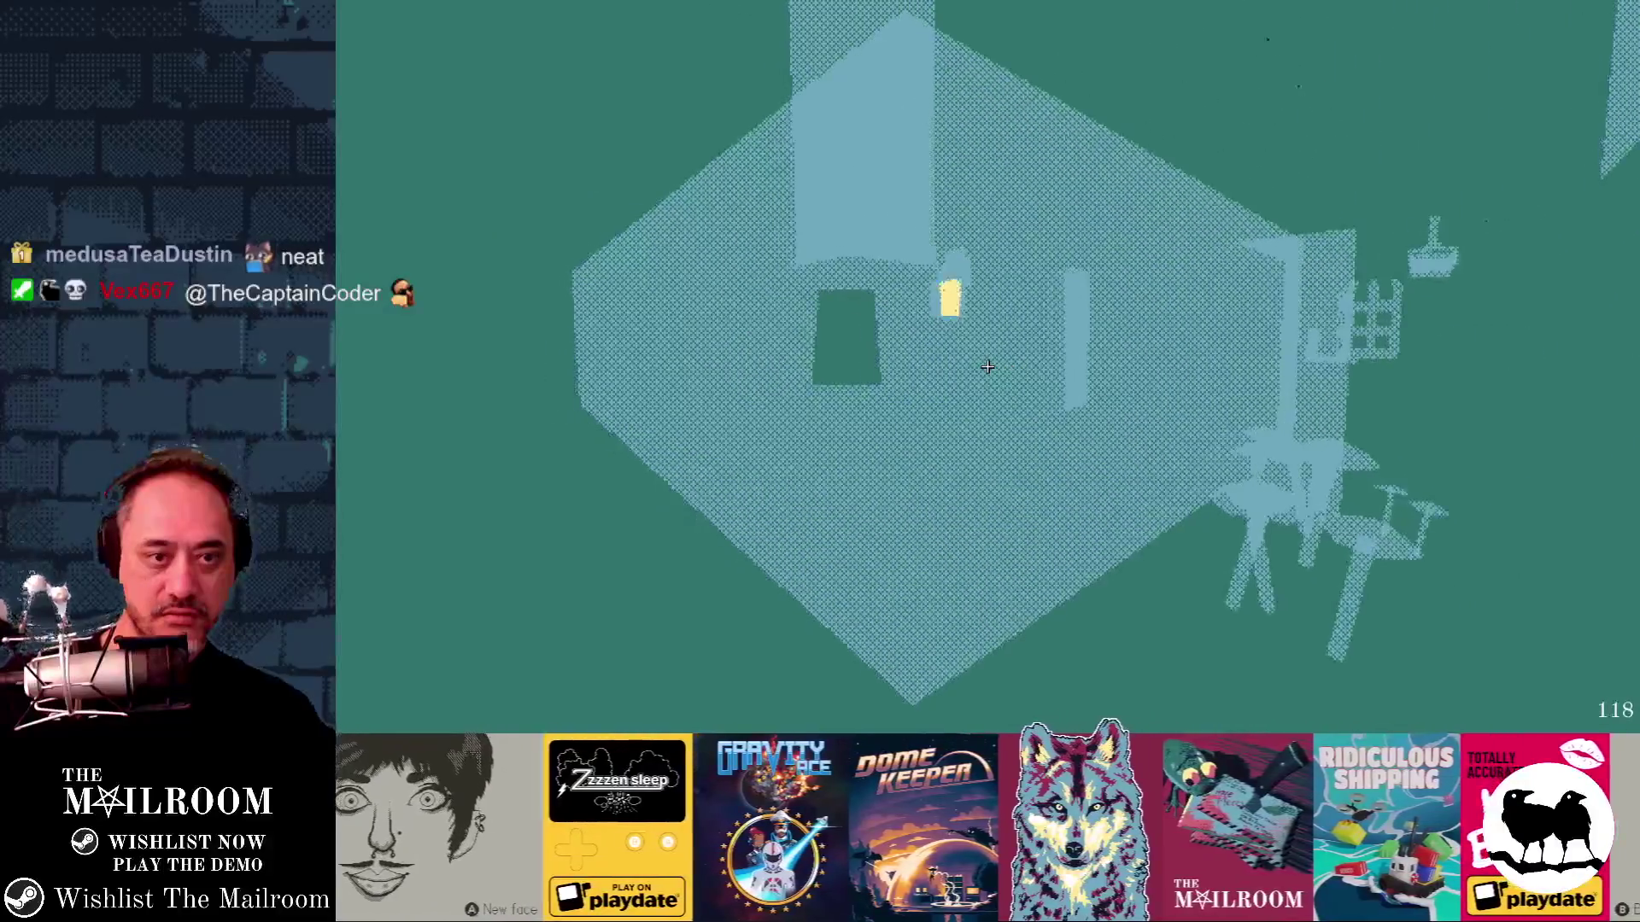
key(w)
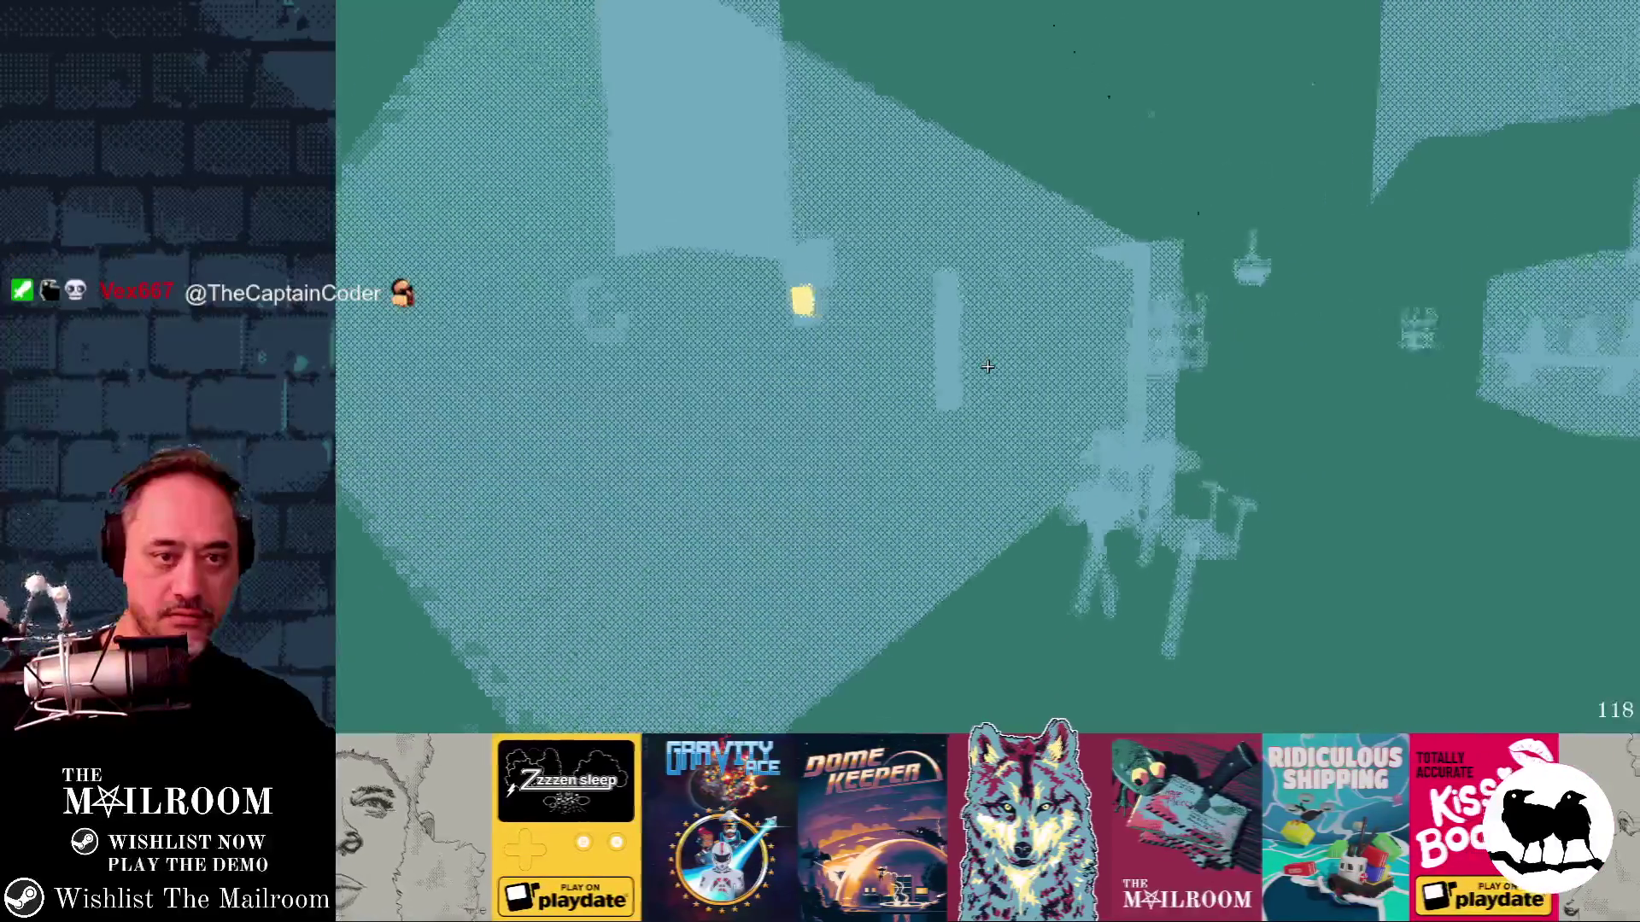
key(w)
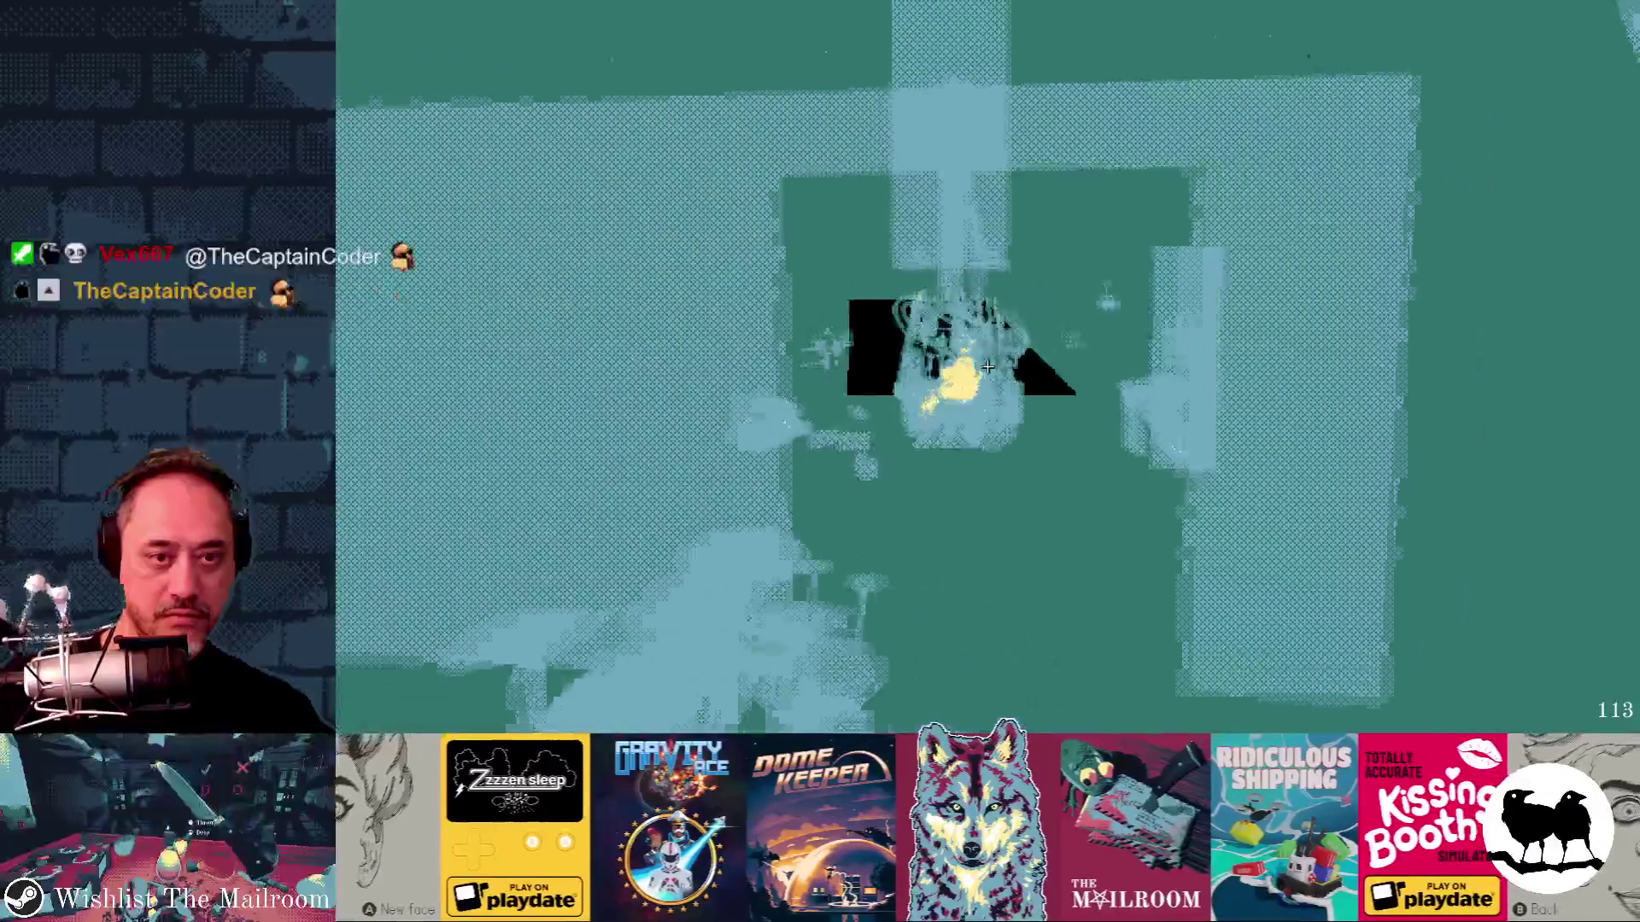
key(w)
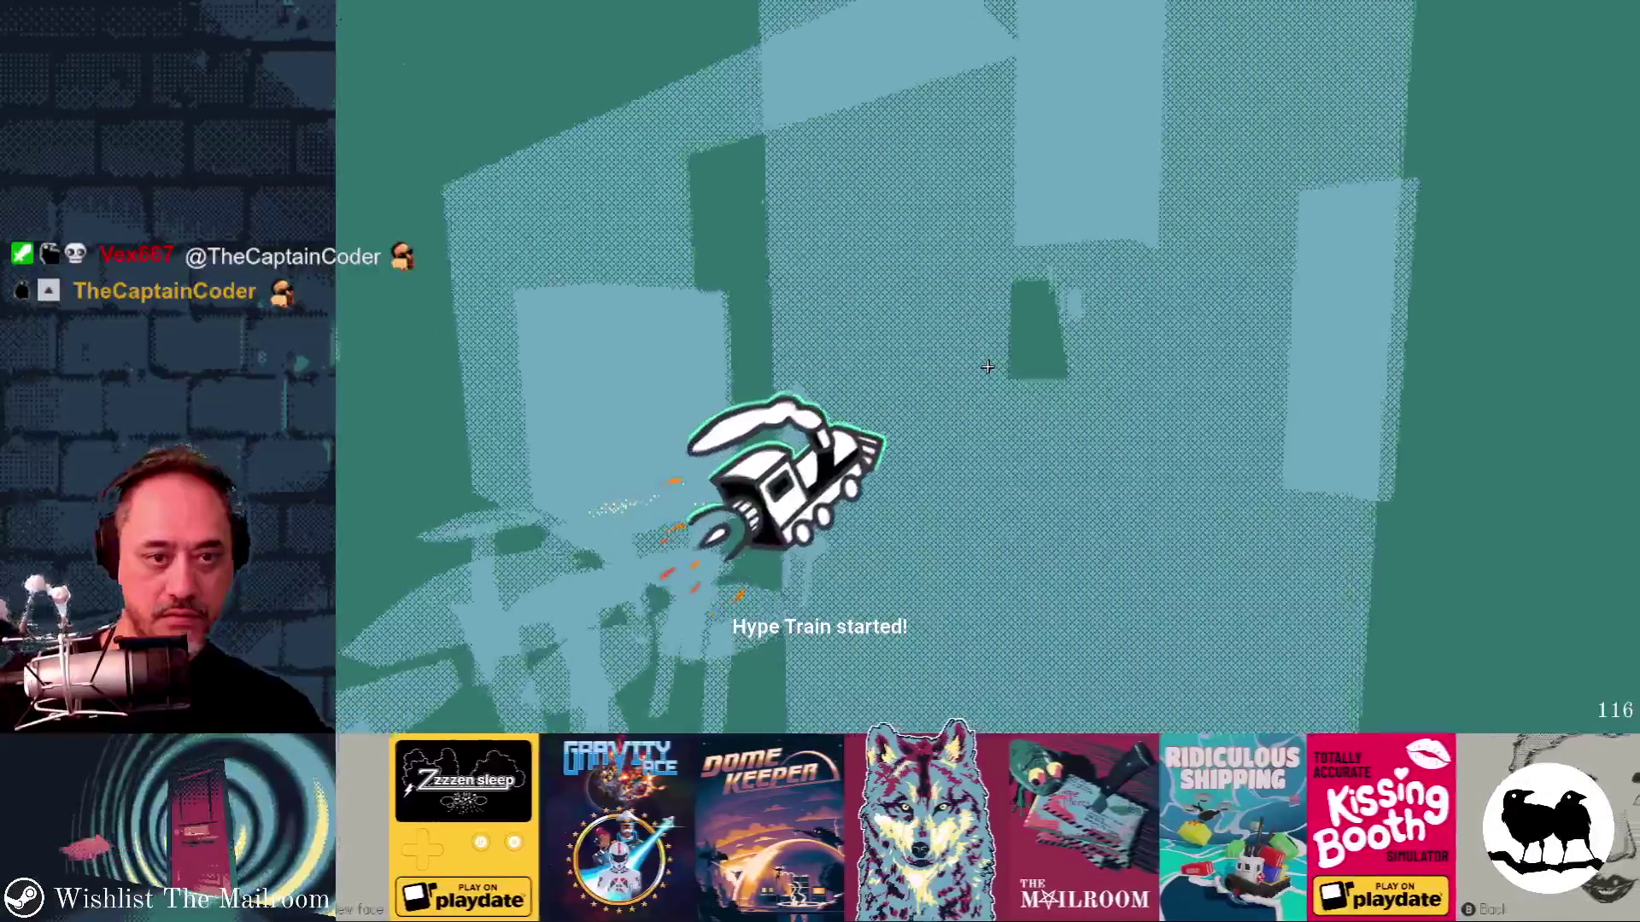
key(w)
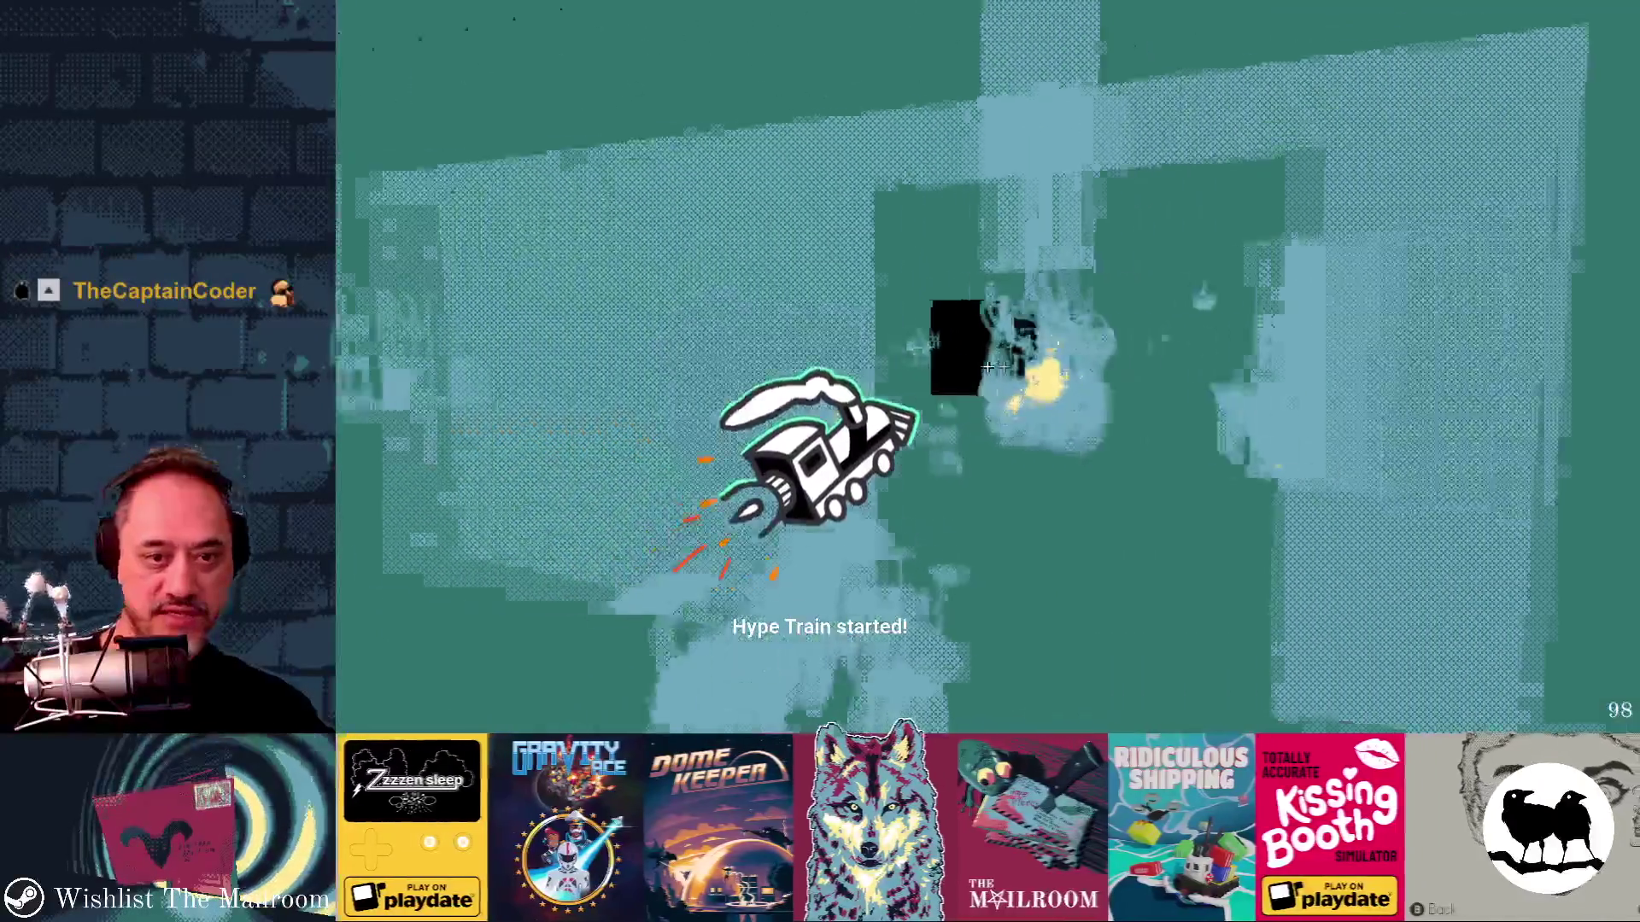
key(w)
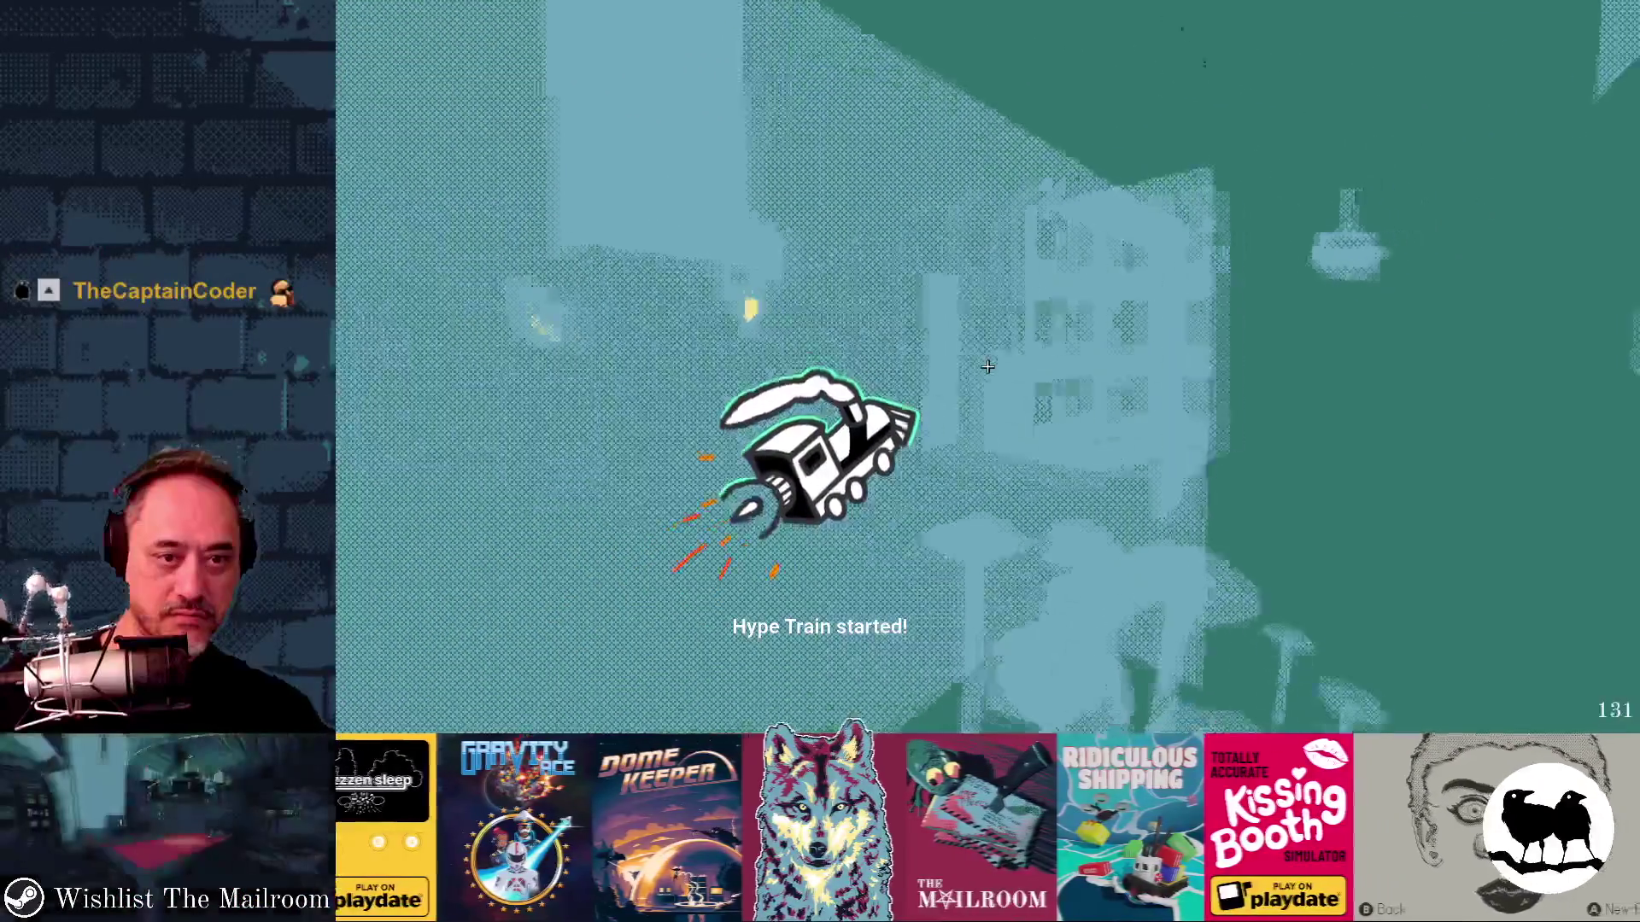
key(w)
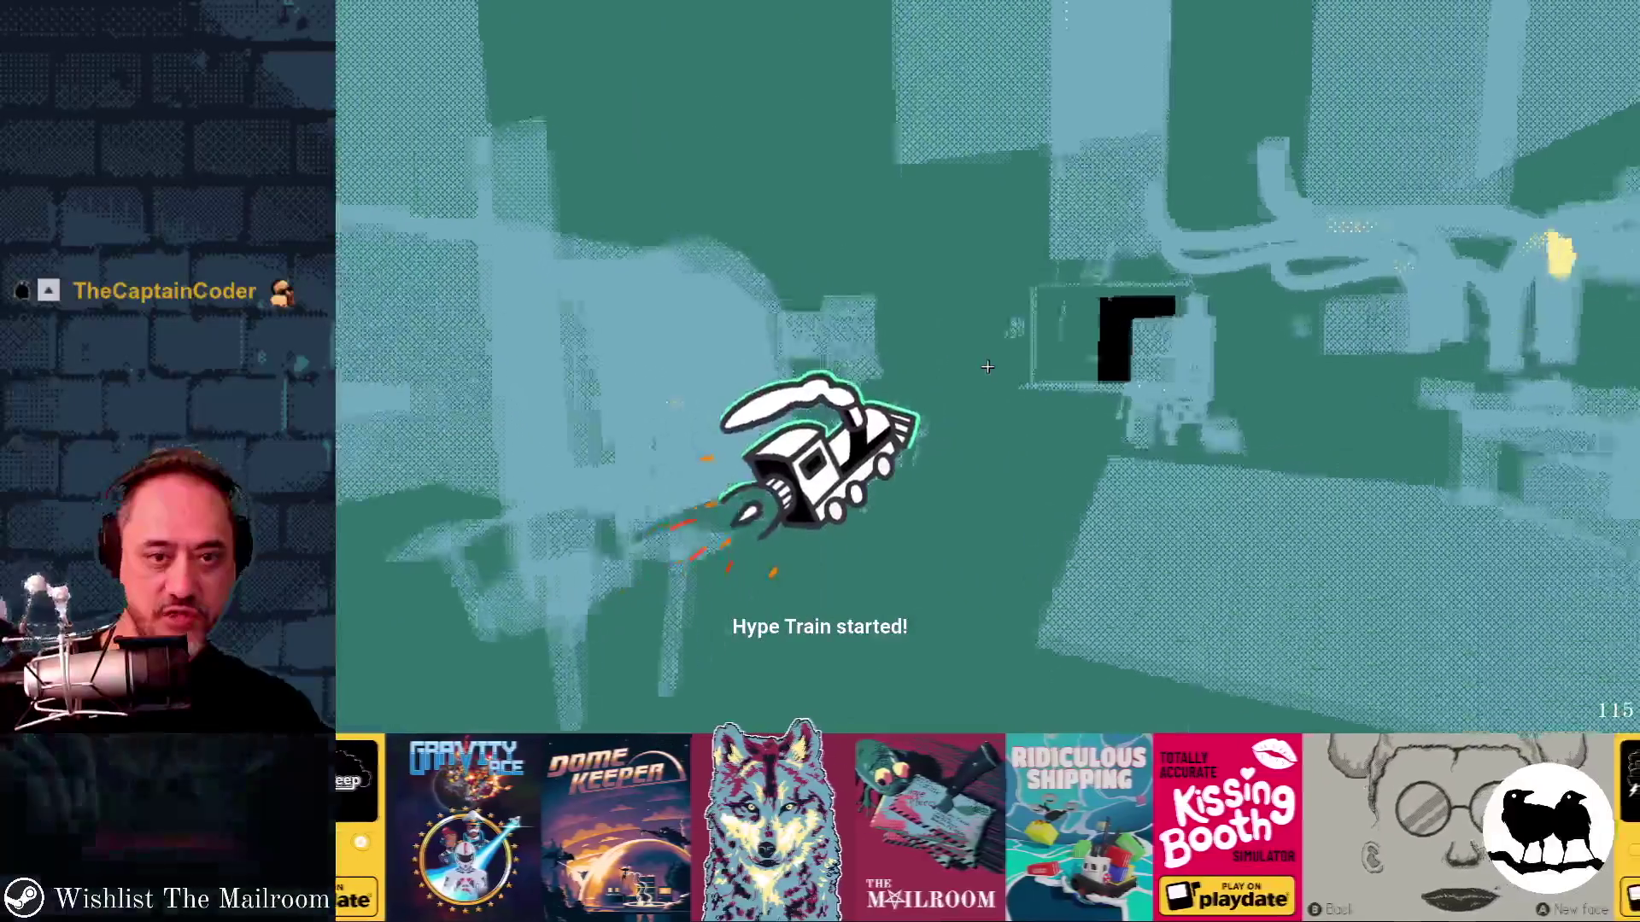
key(w)
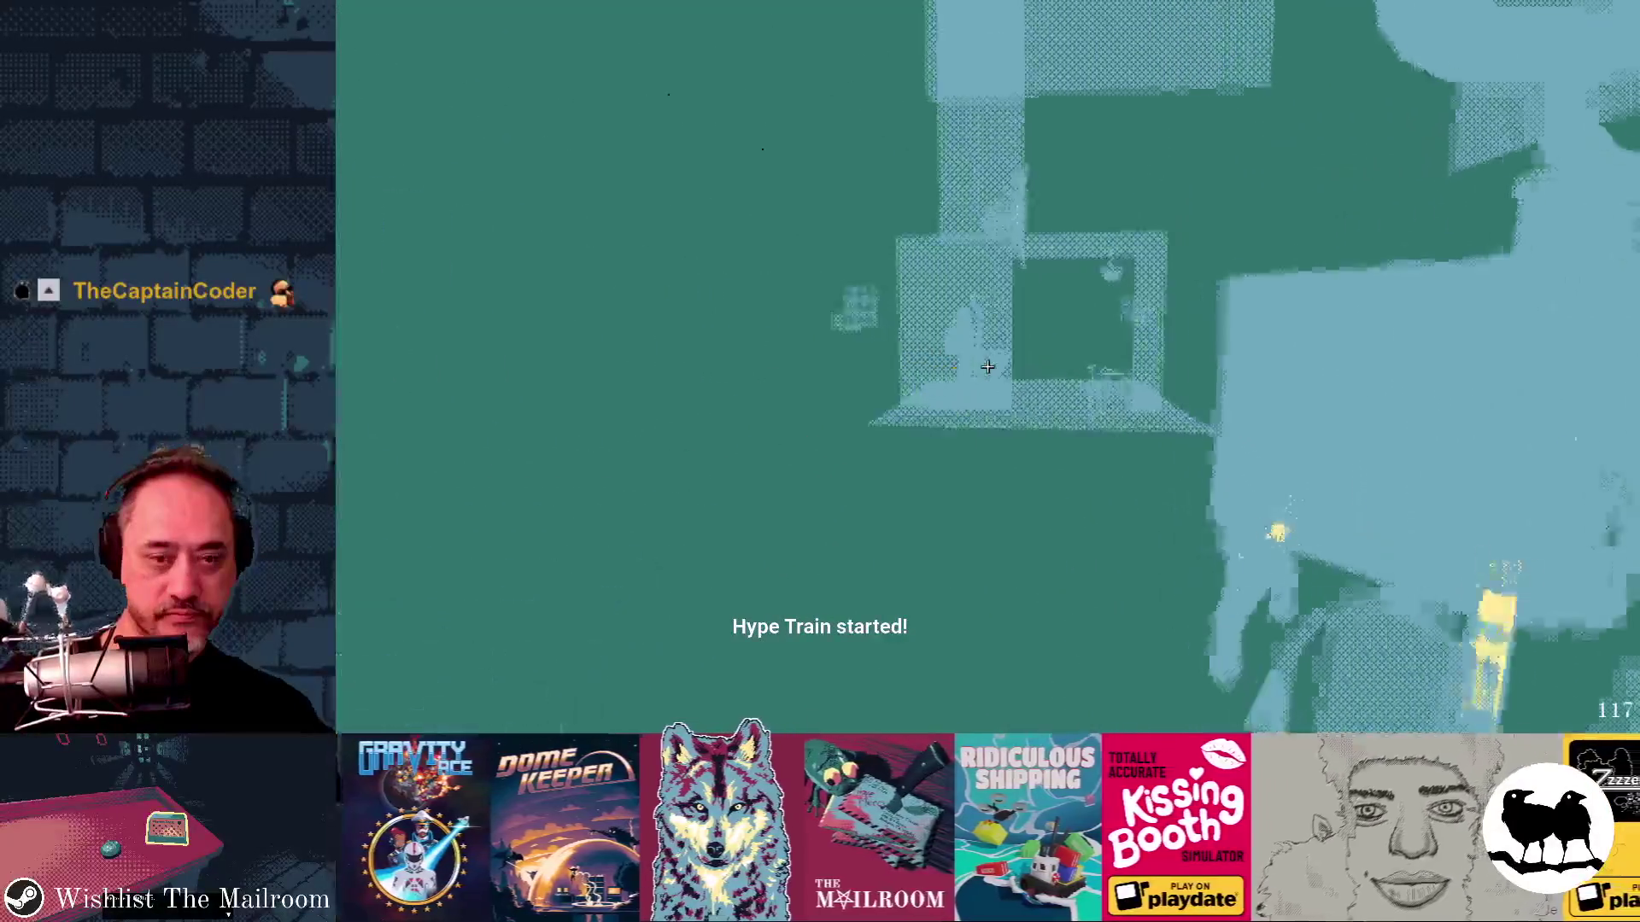
key(w)
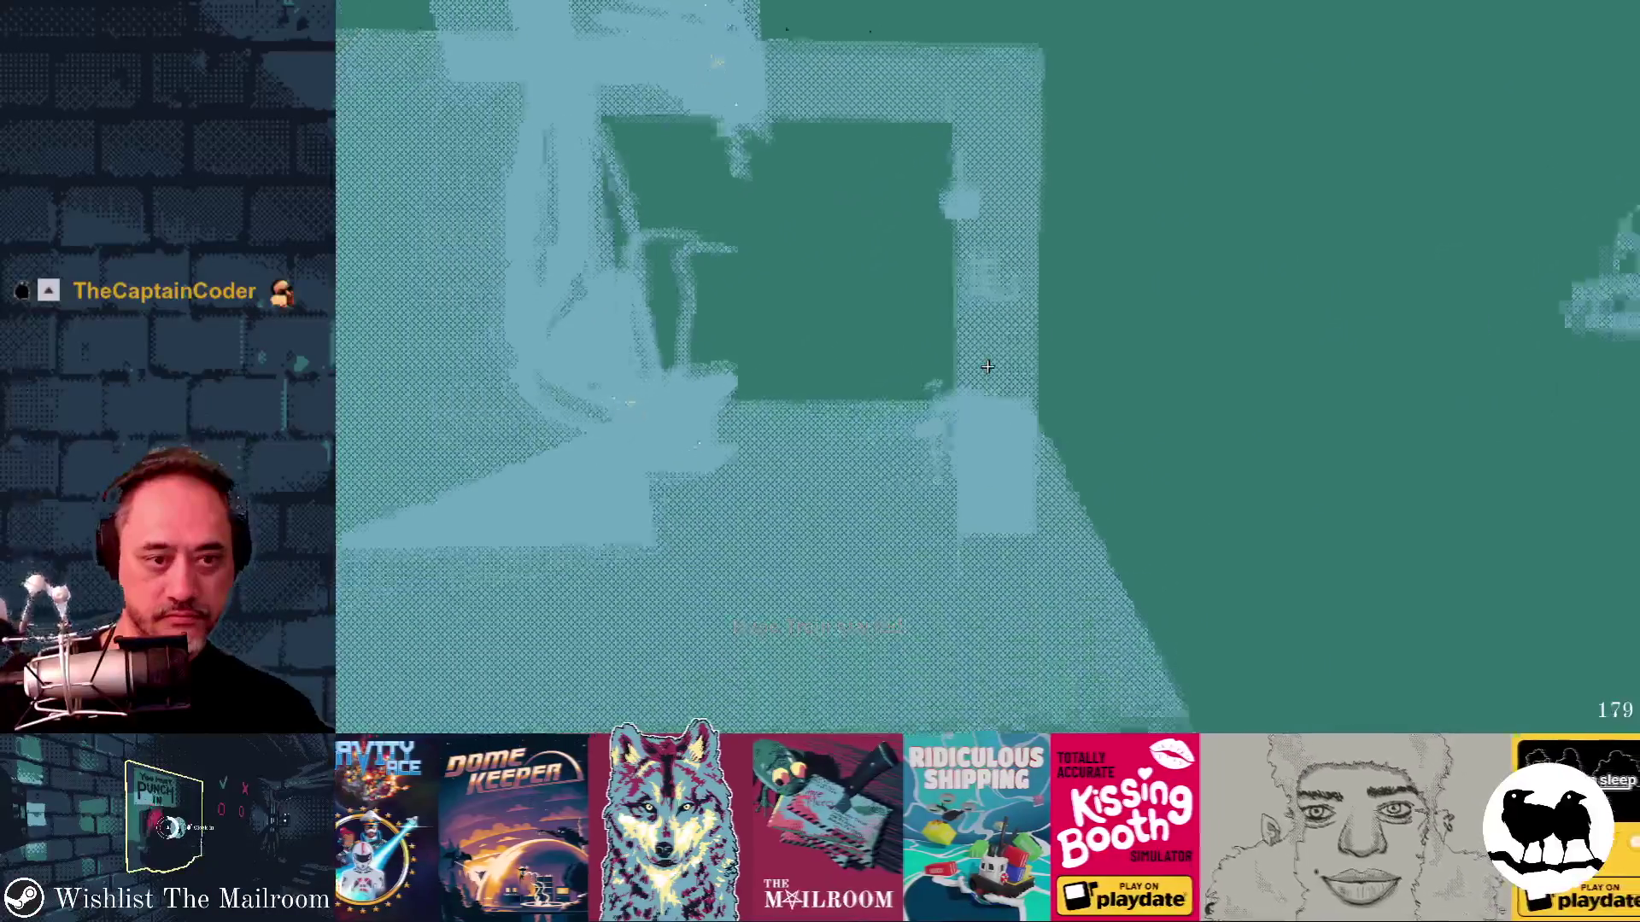
Explore the next rooms' tilted walls and furniture in overdraw, ending near the desk and chairs
key(a)
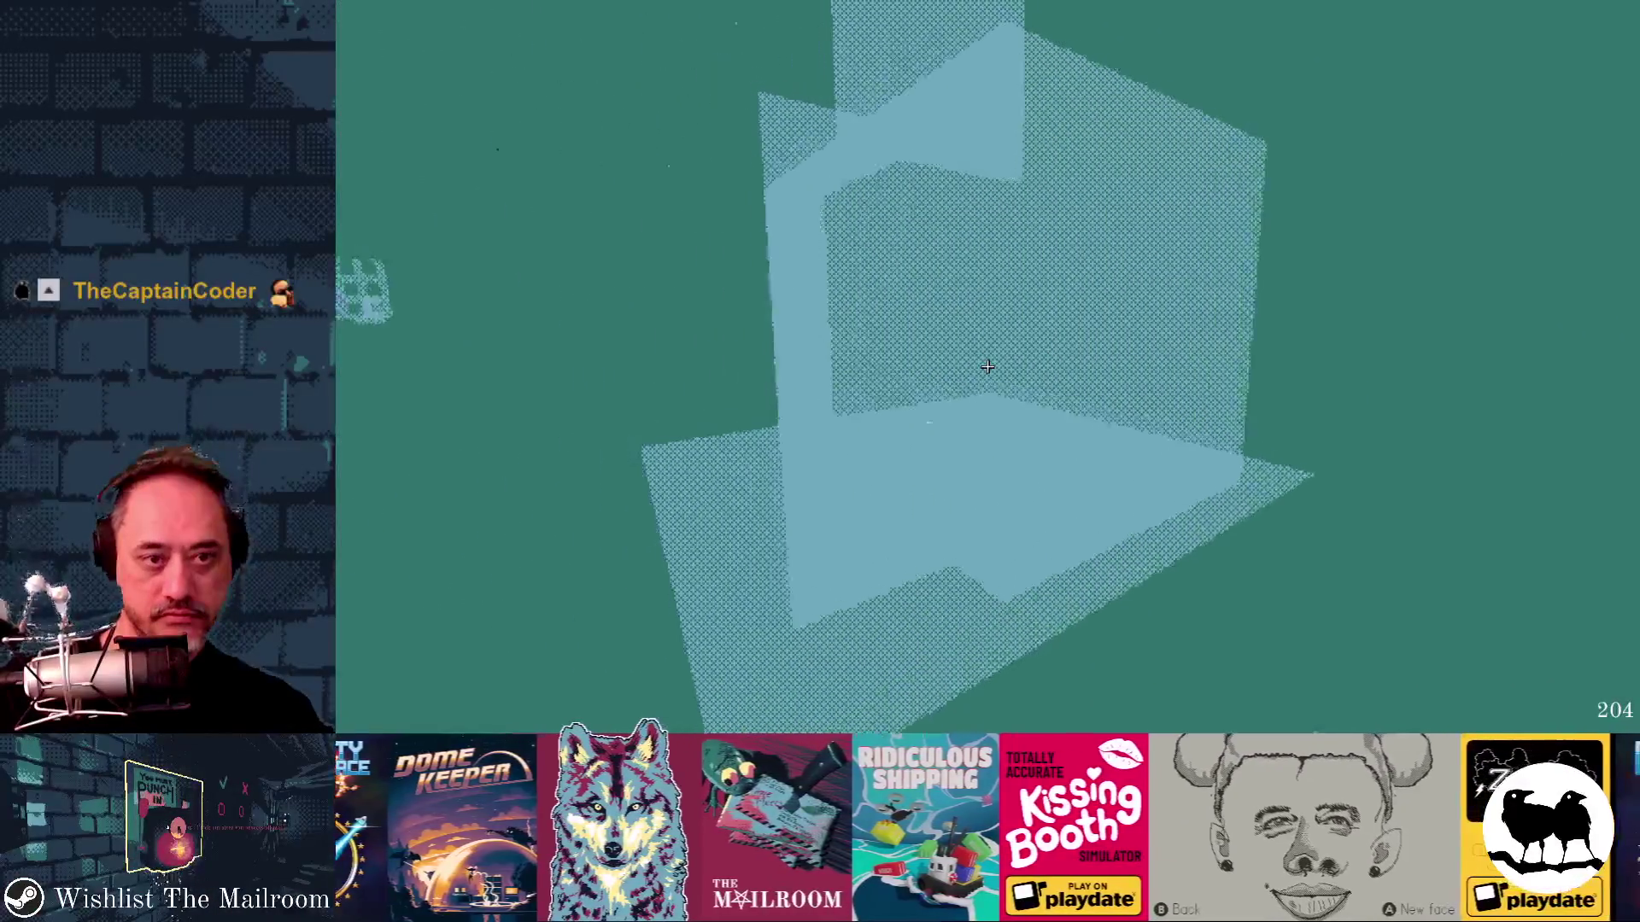
key(w)
key(w)
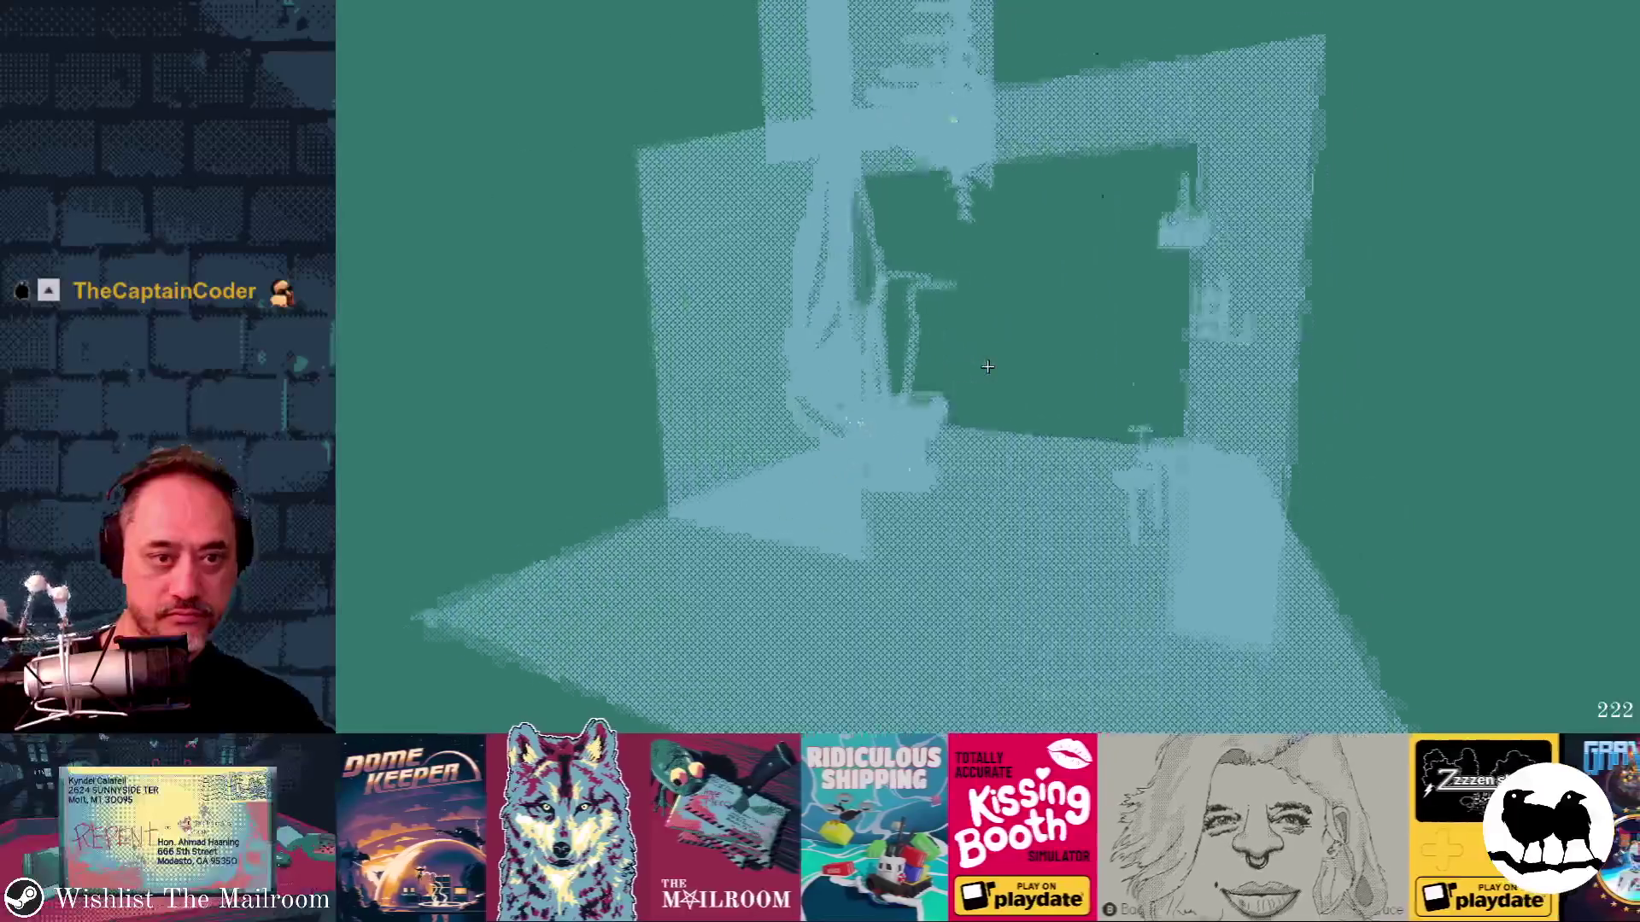
key(s)
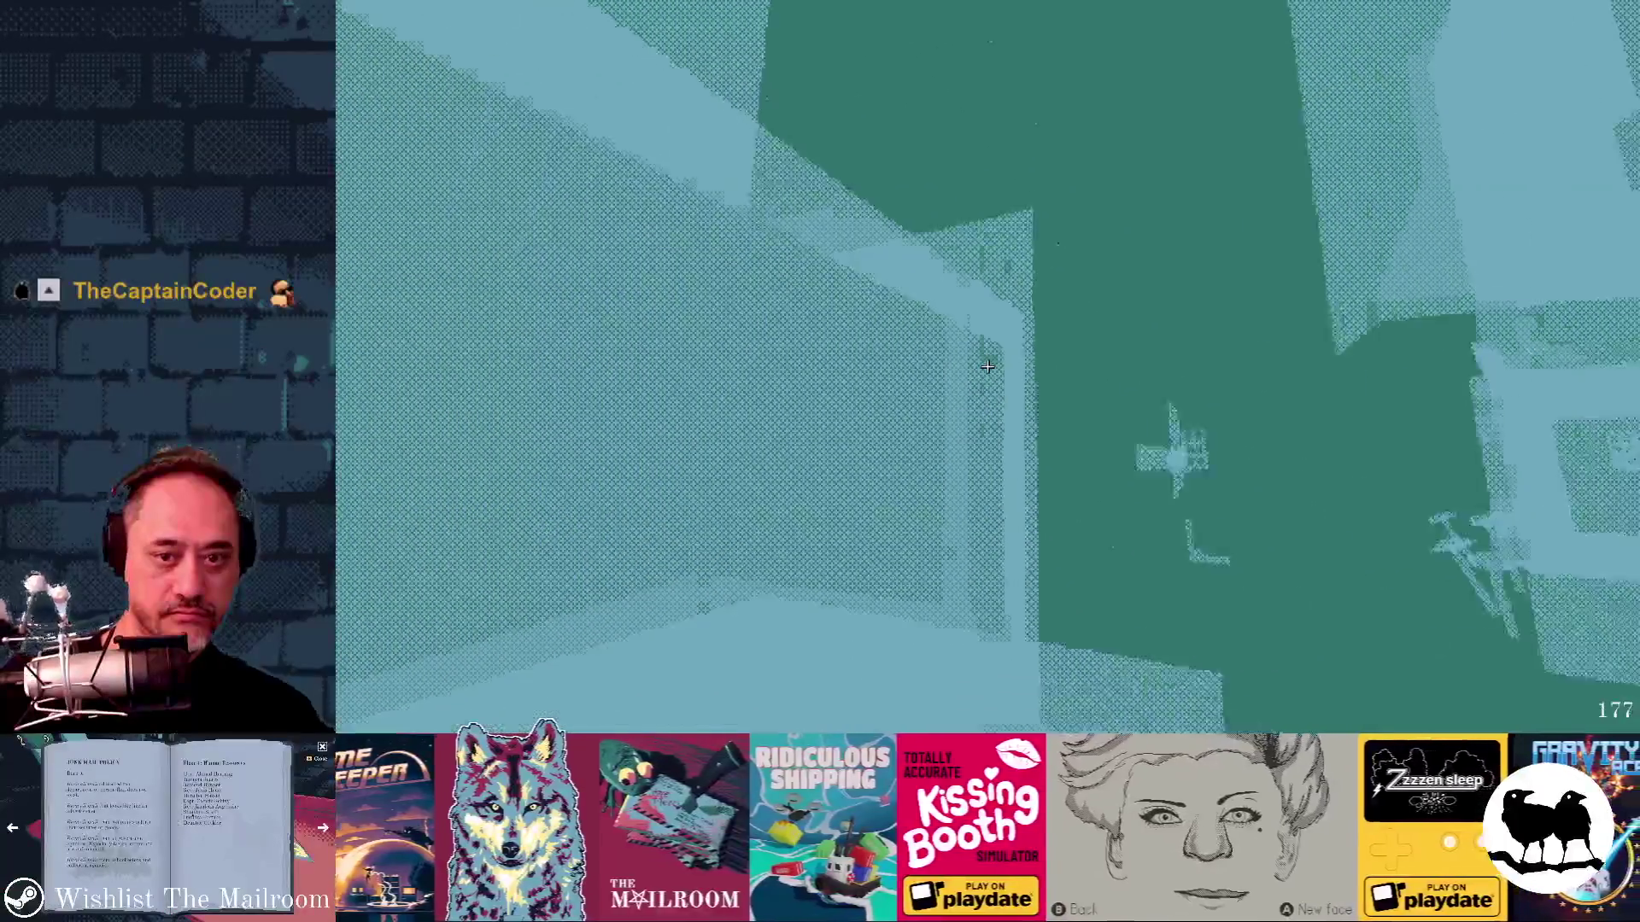
key(w)
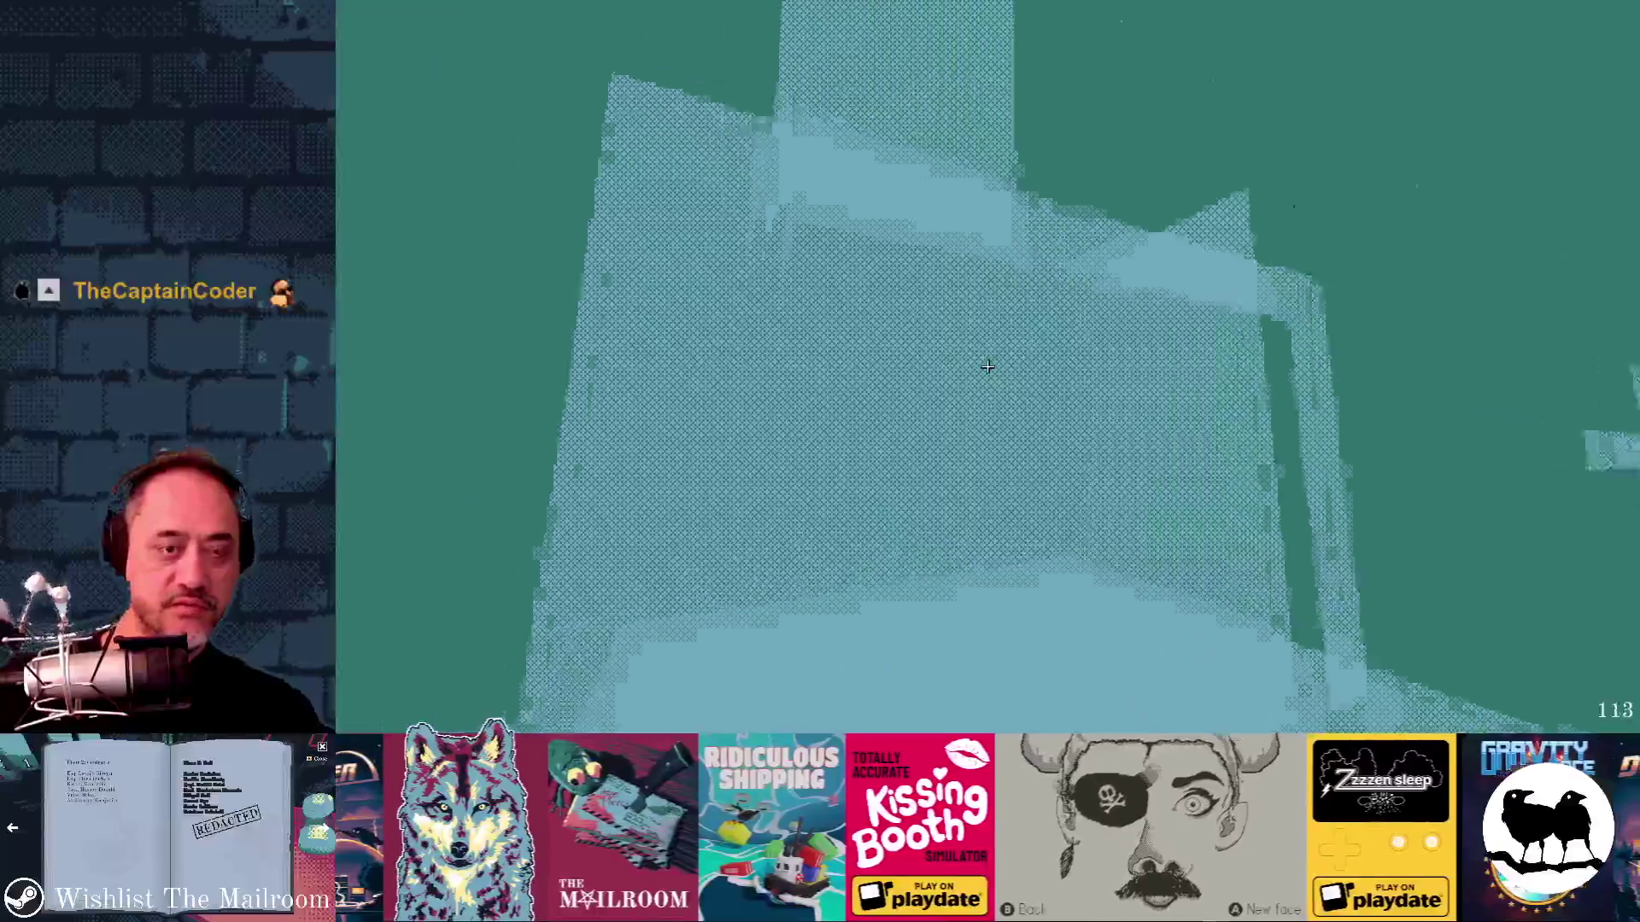
key(s)
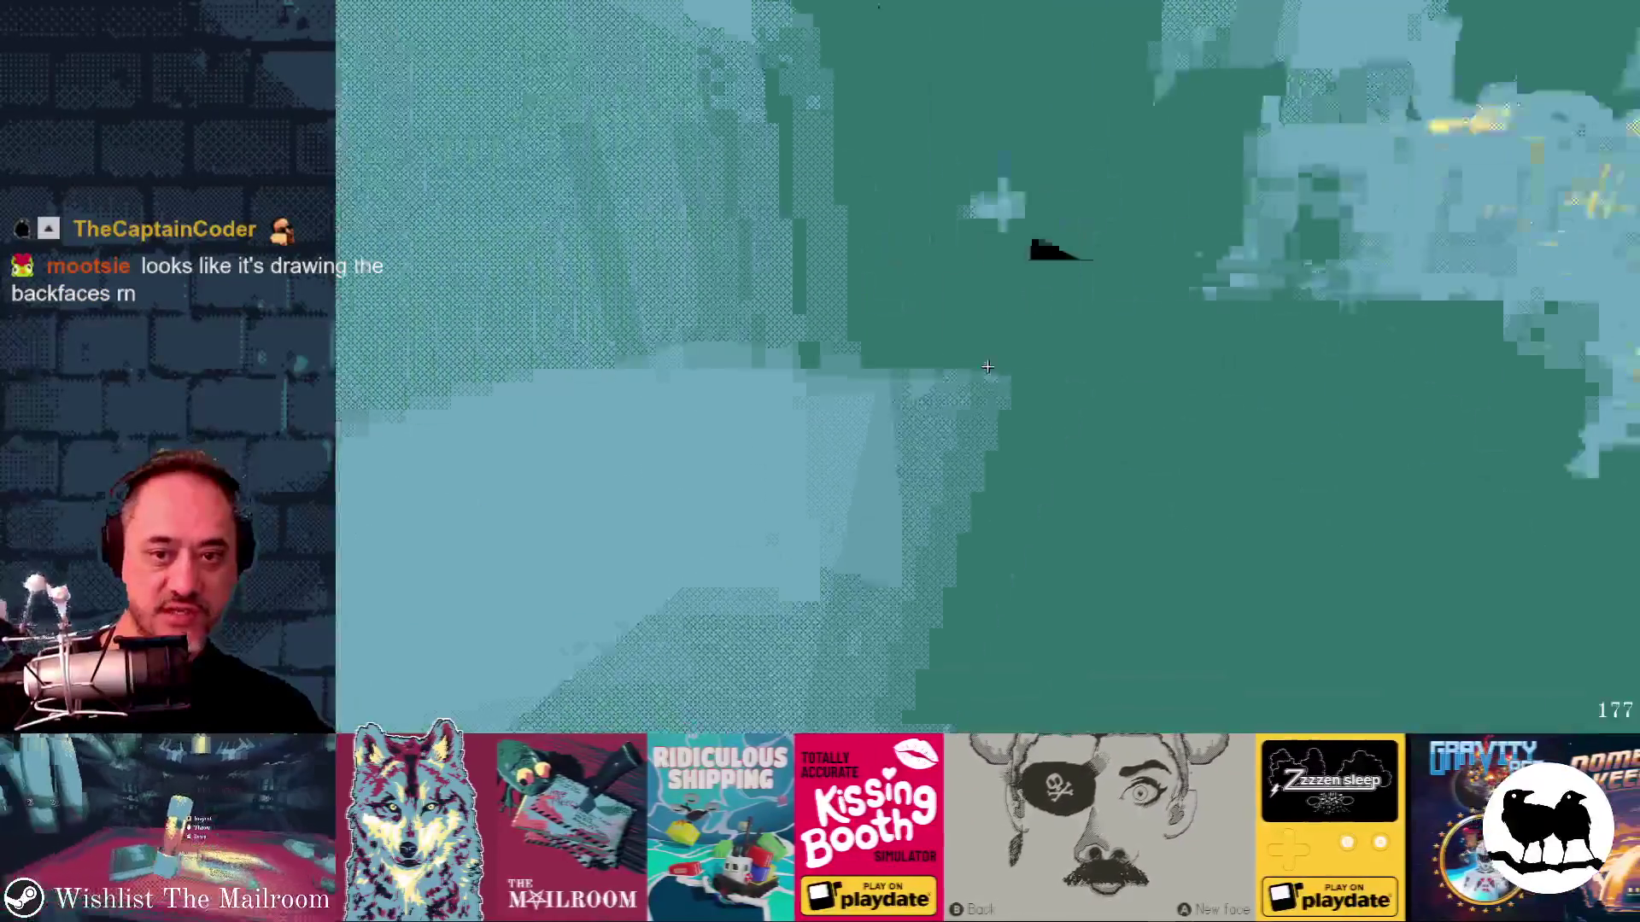
key(w)
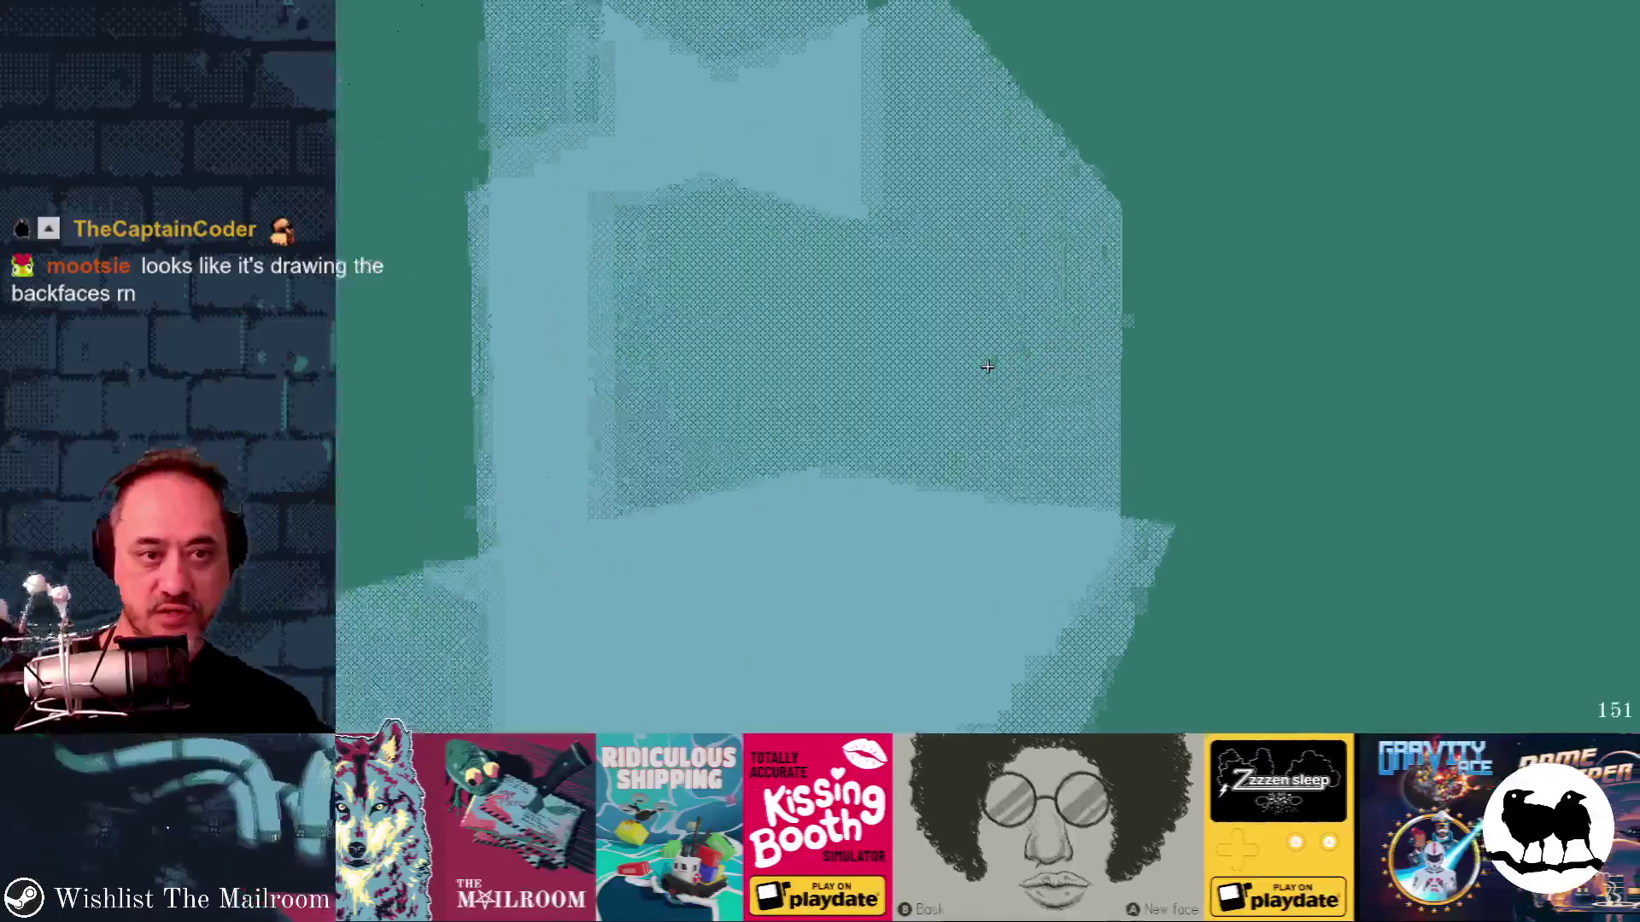
key(w)
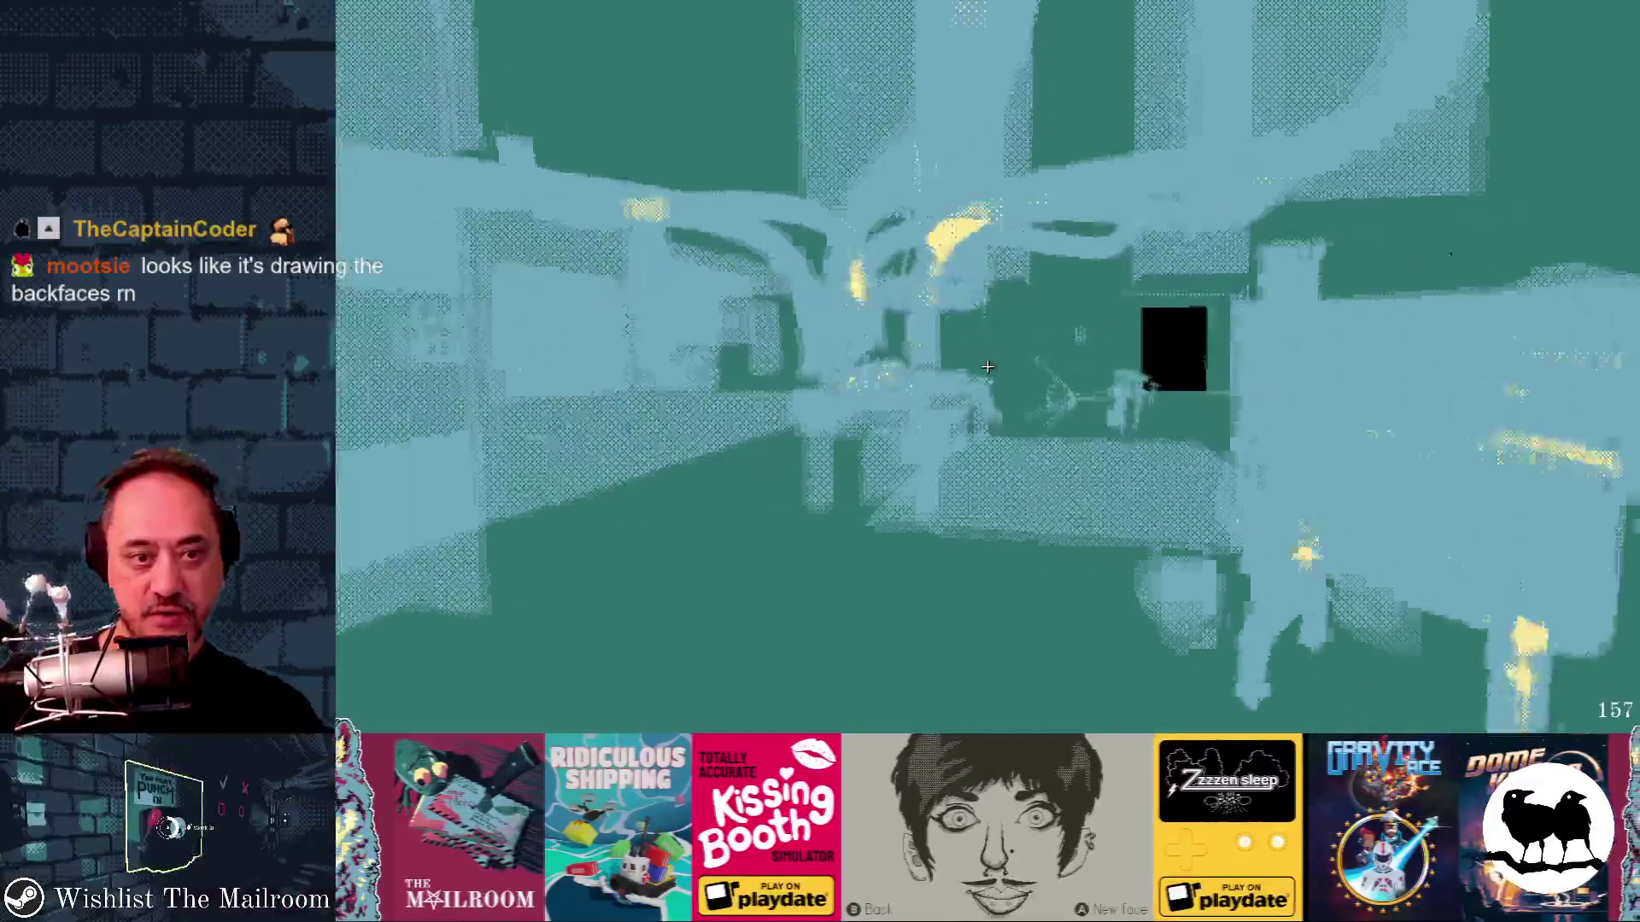
key(w)
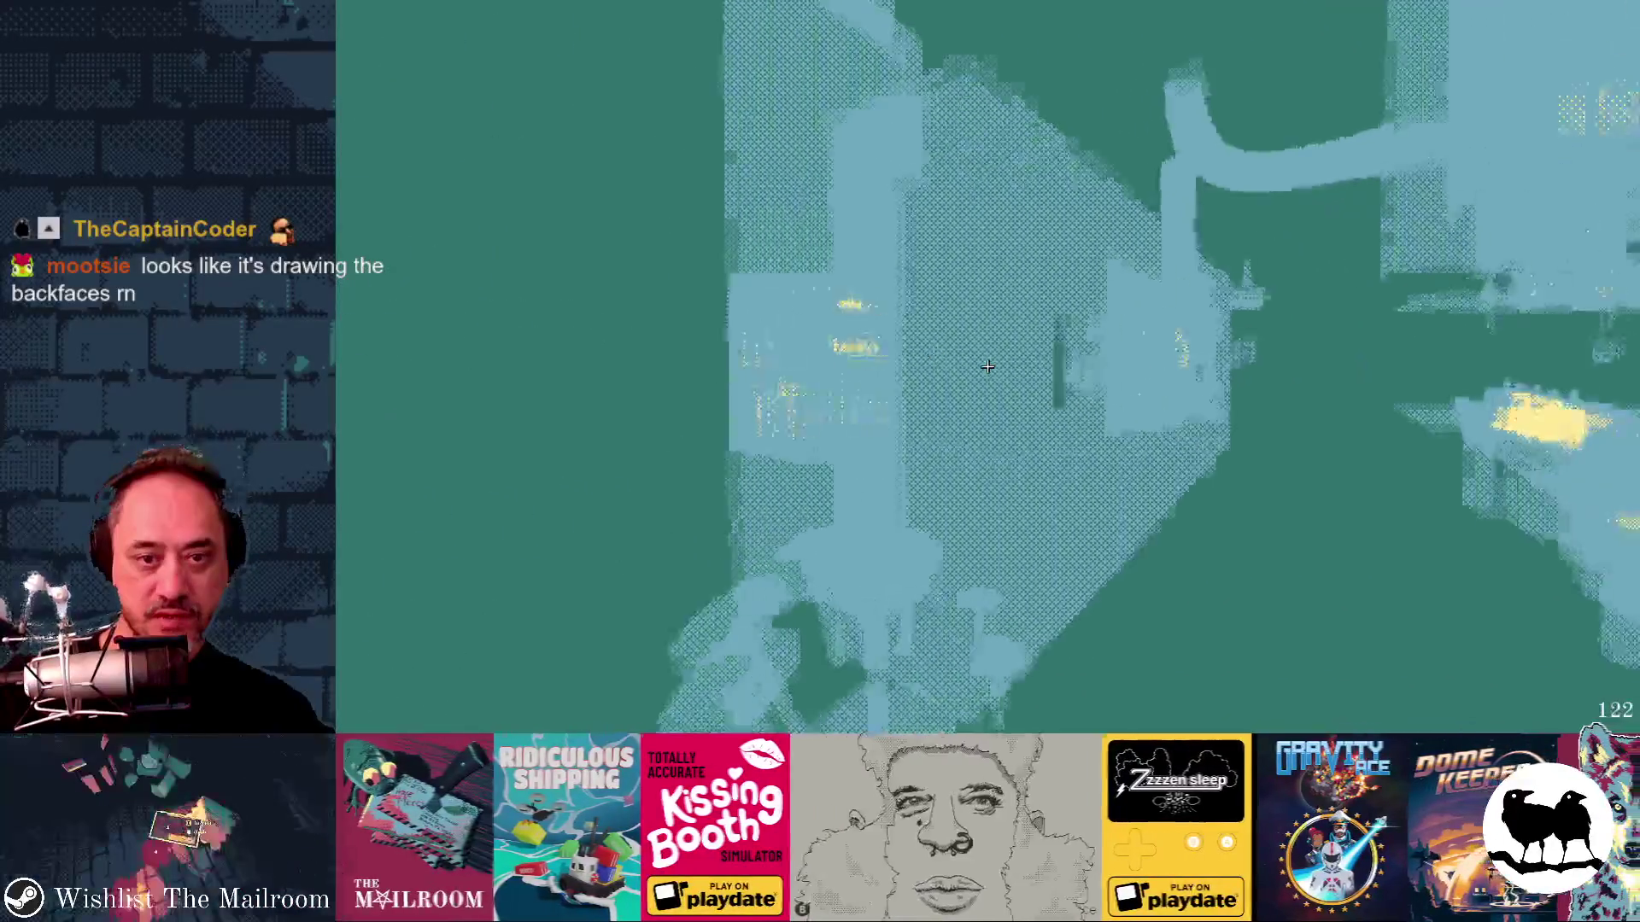
key(w)
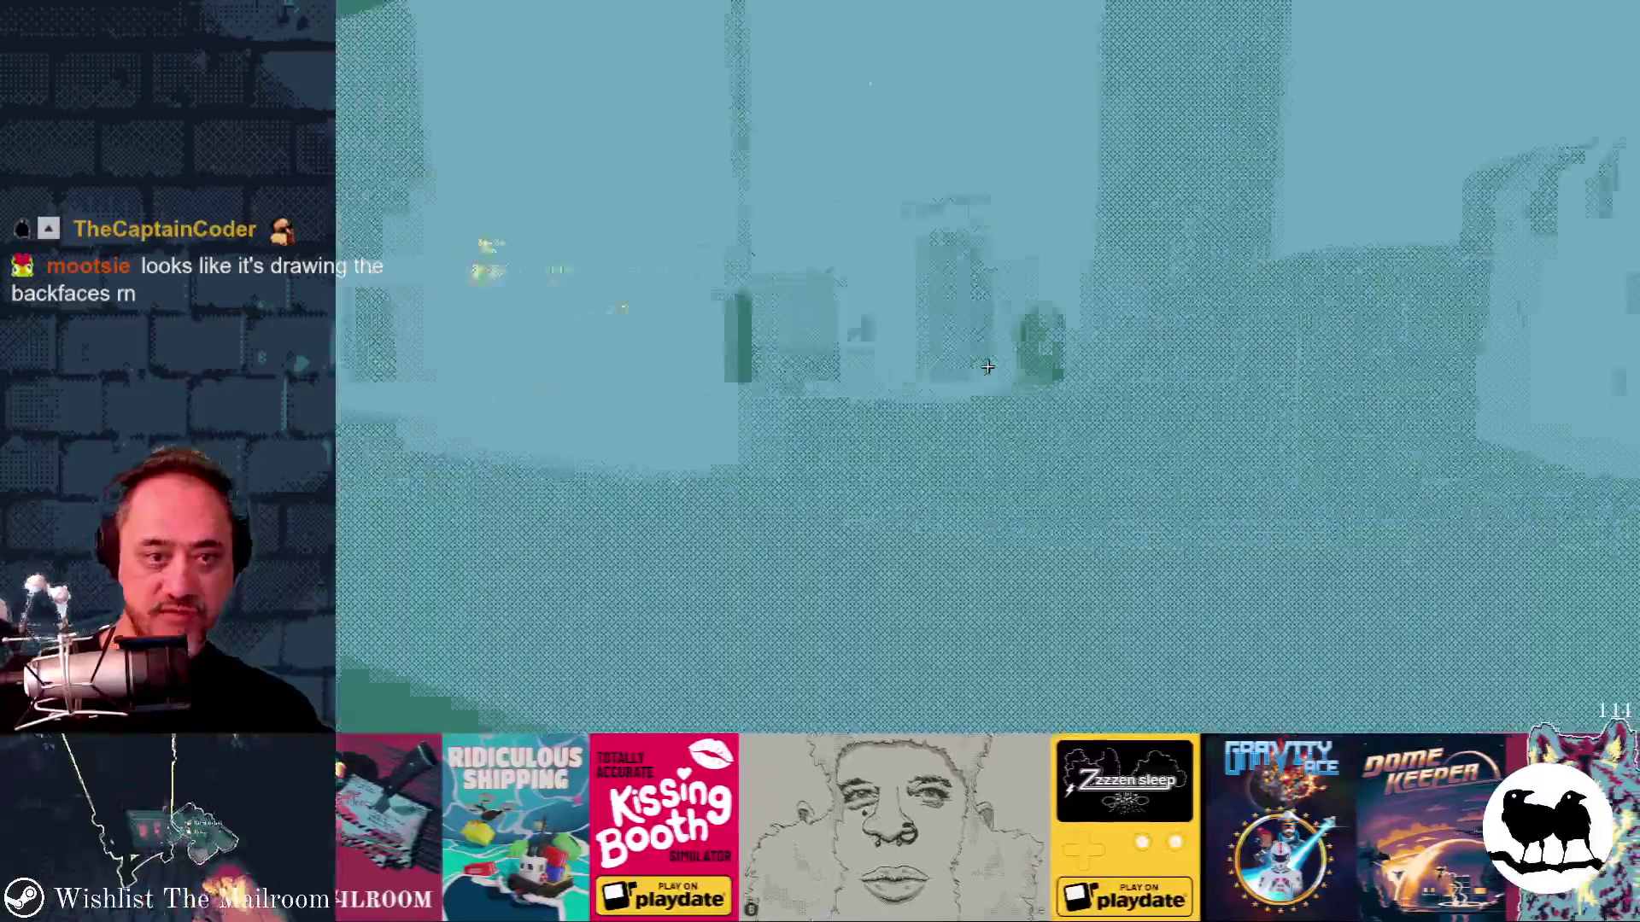
key(w)
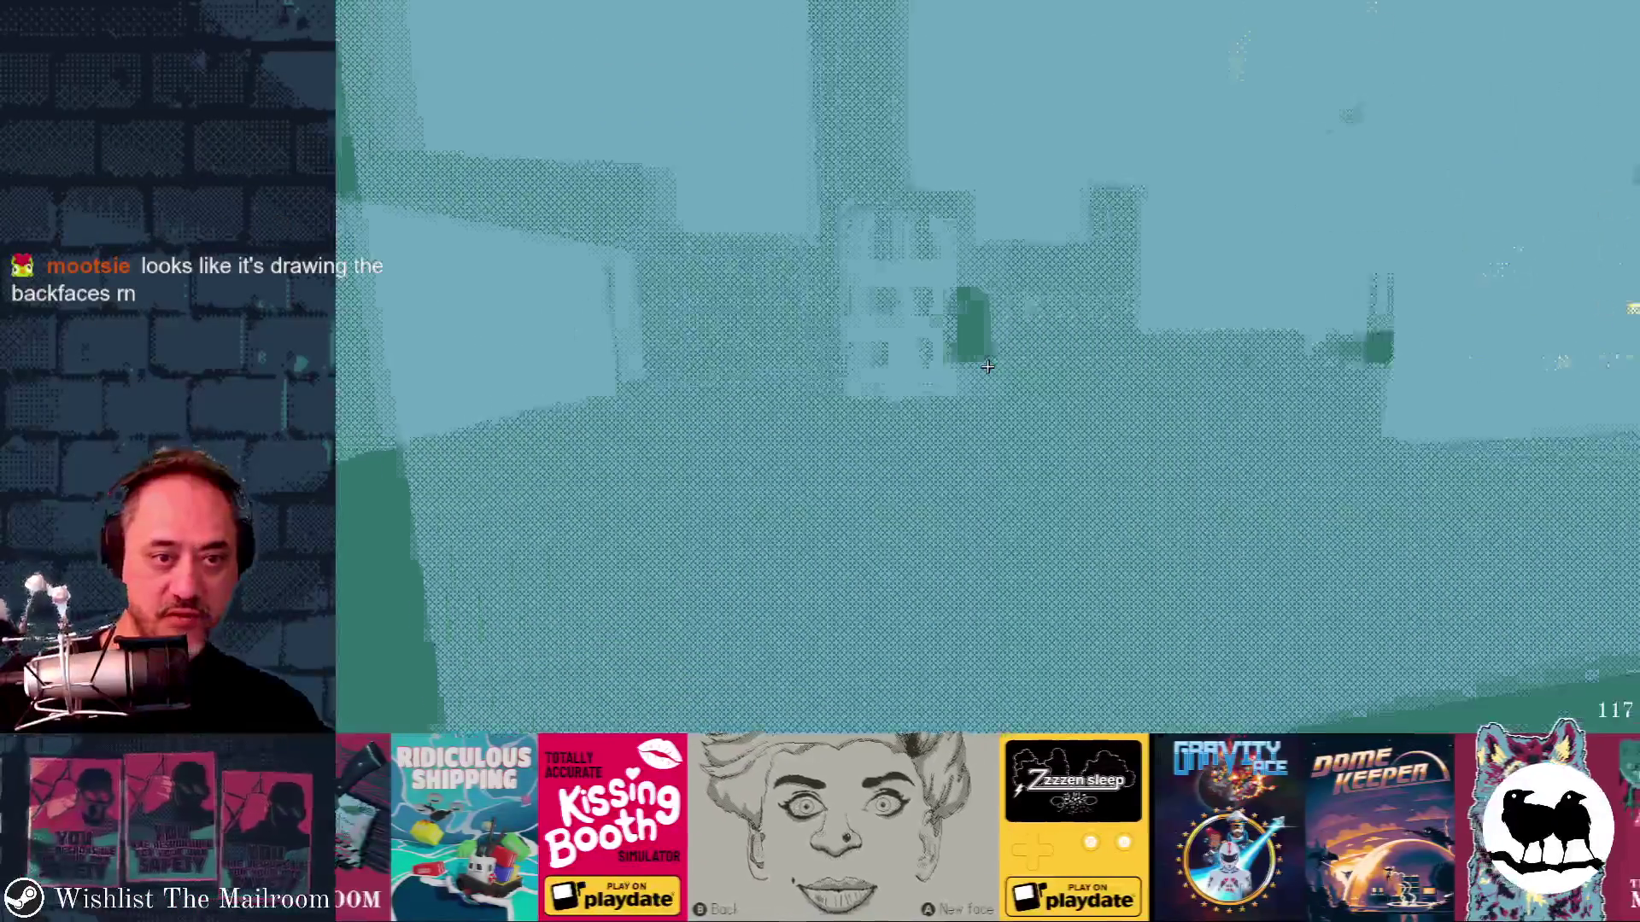
key(w)
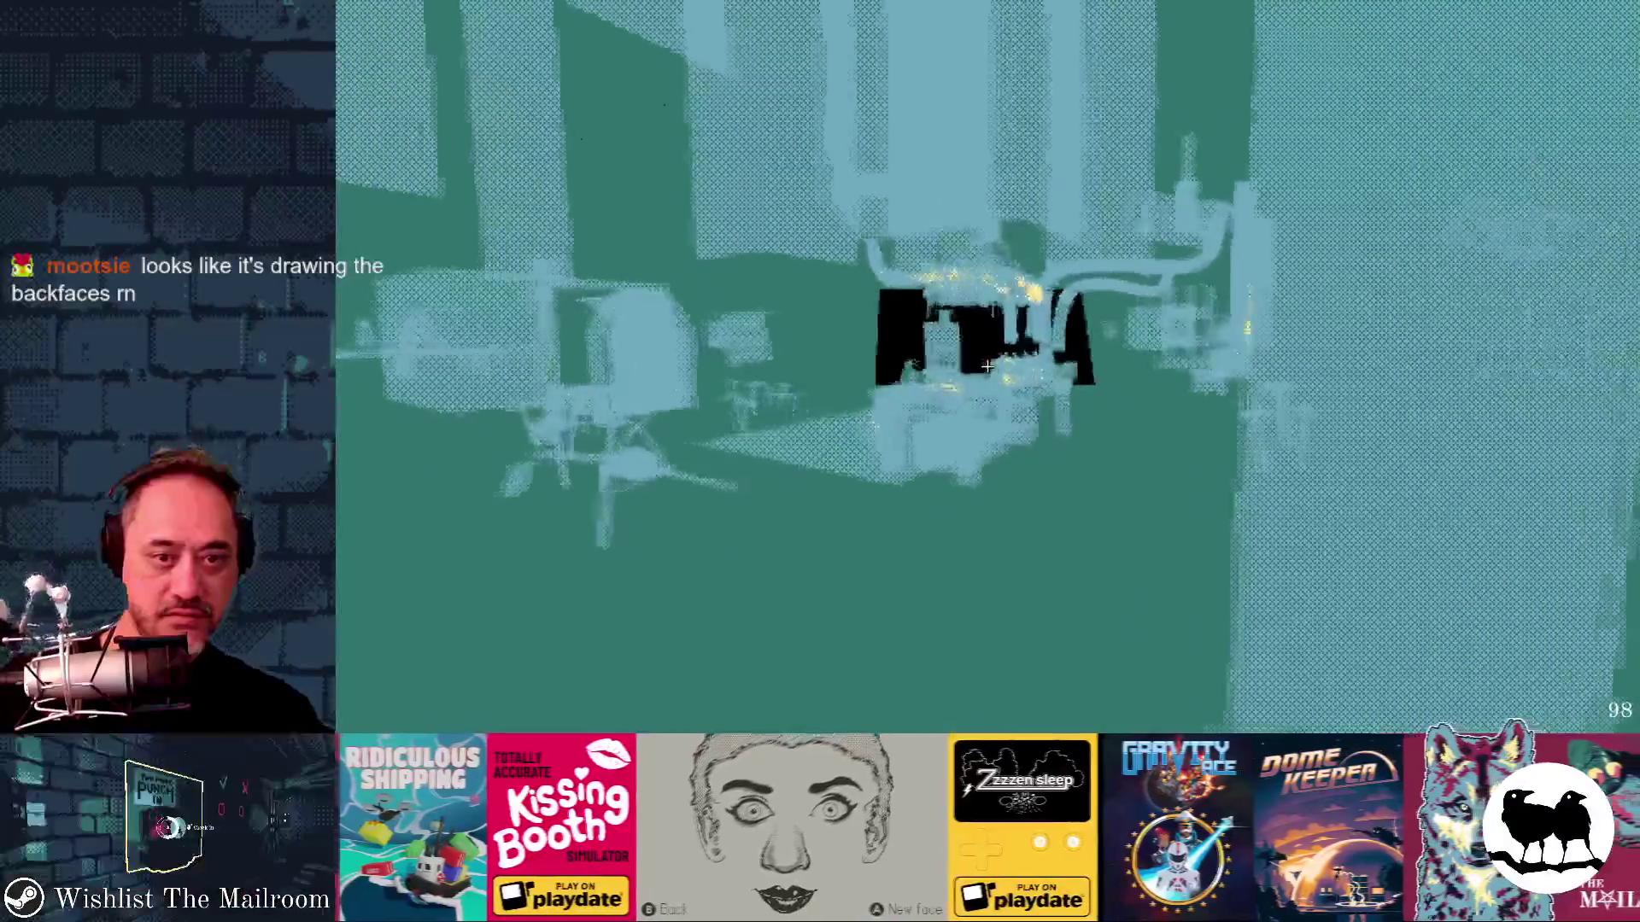
key(Right)
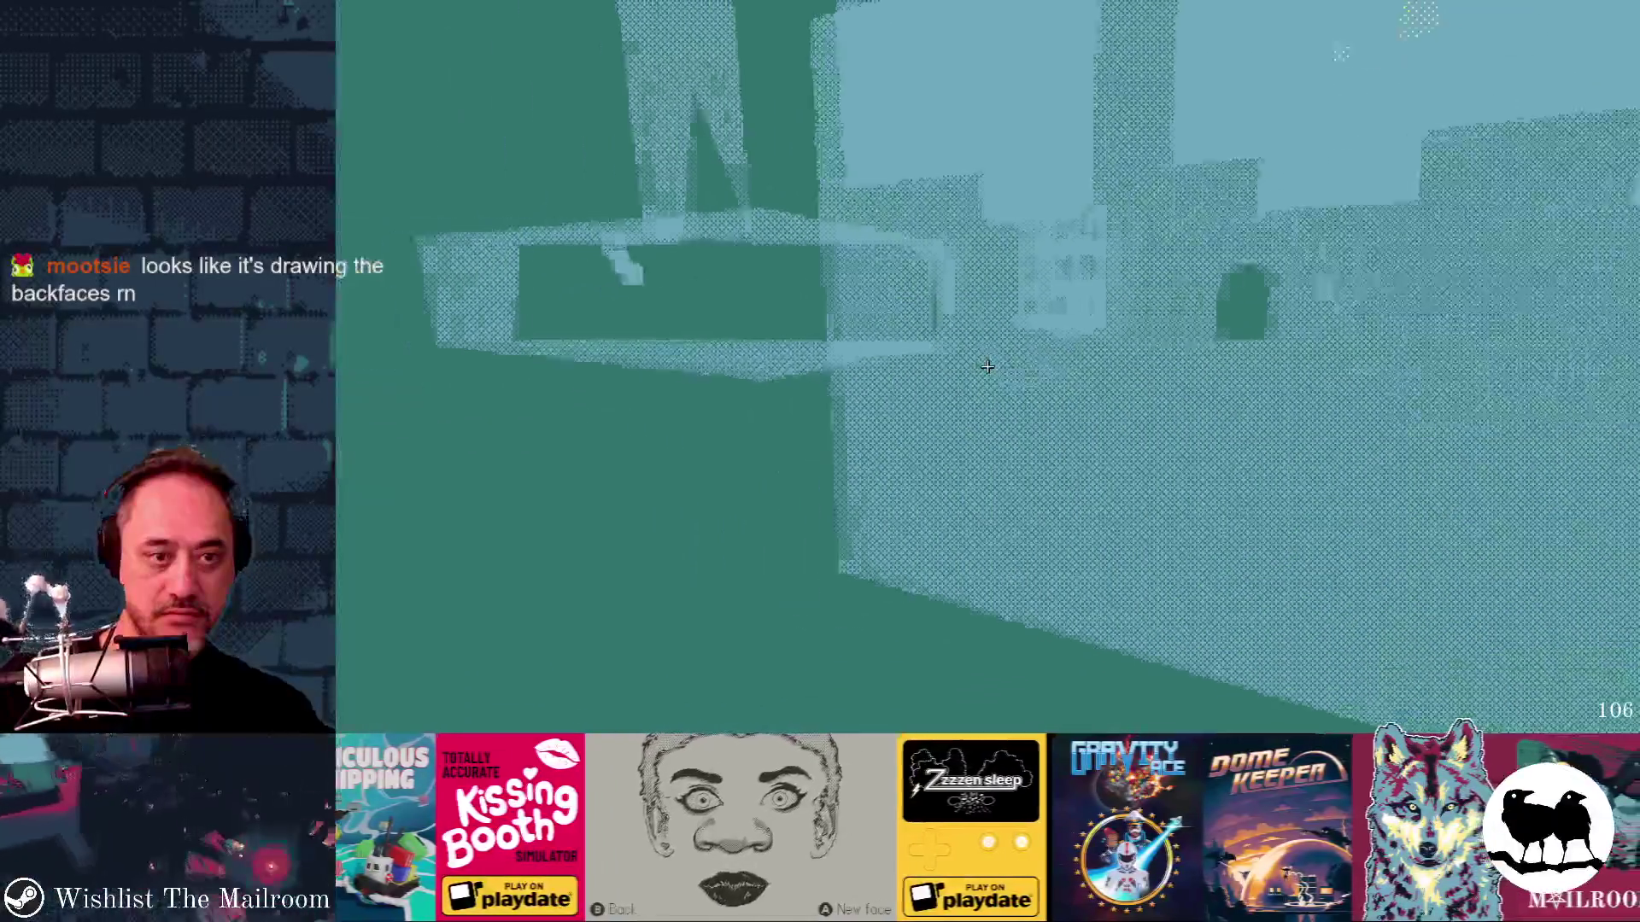
key(w)
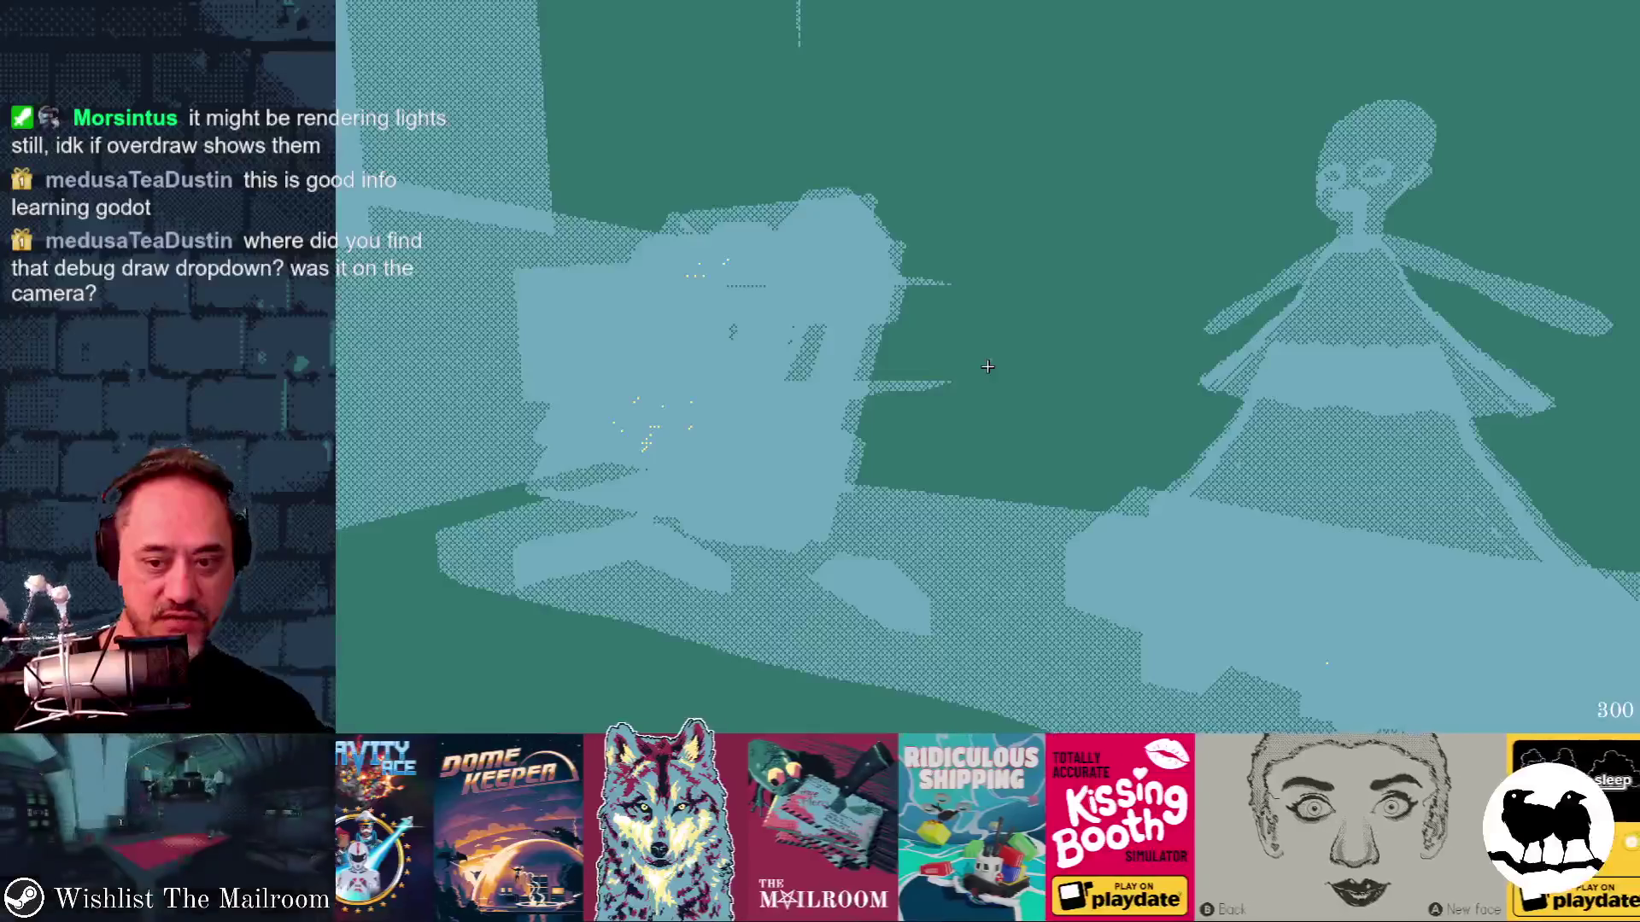
Bring the game window back and choose Continue to resume the overdraw view of the TV corner
key(alt+Tab)
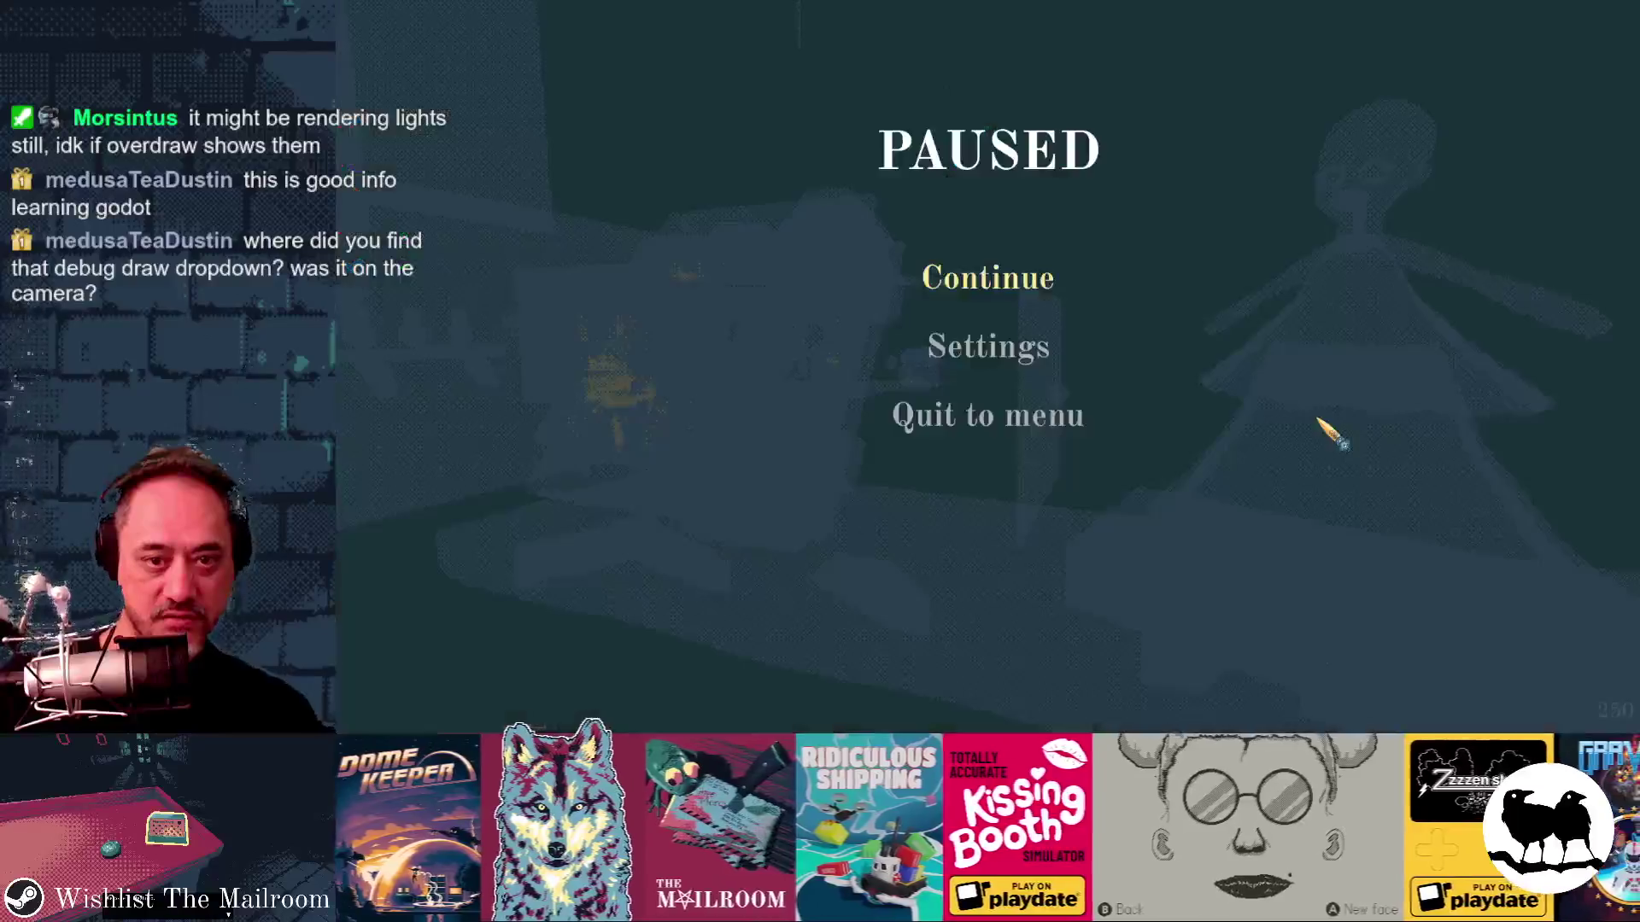
key(alt+Tab)
click(1029, 284)
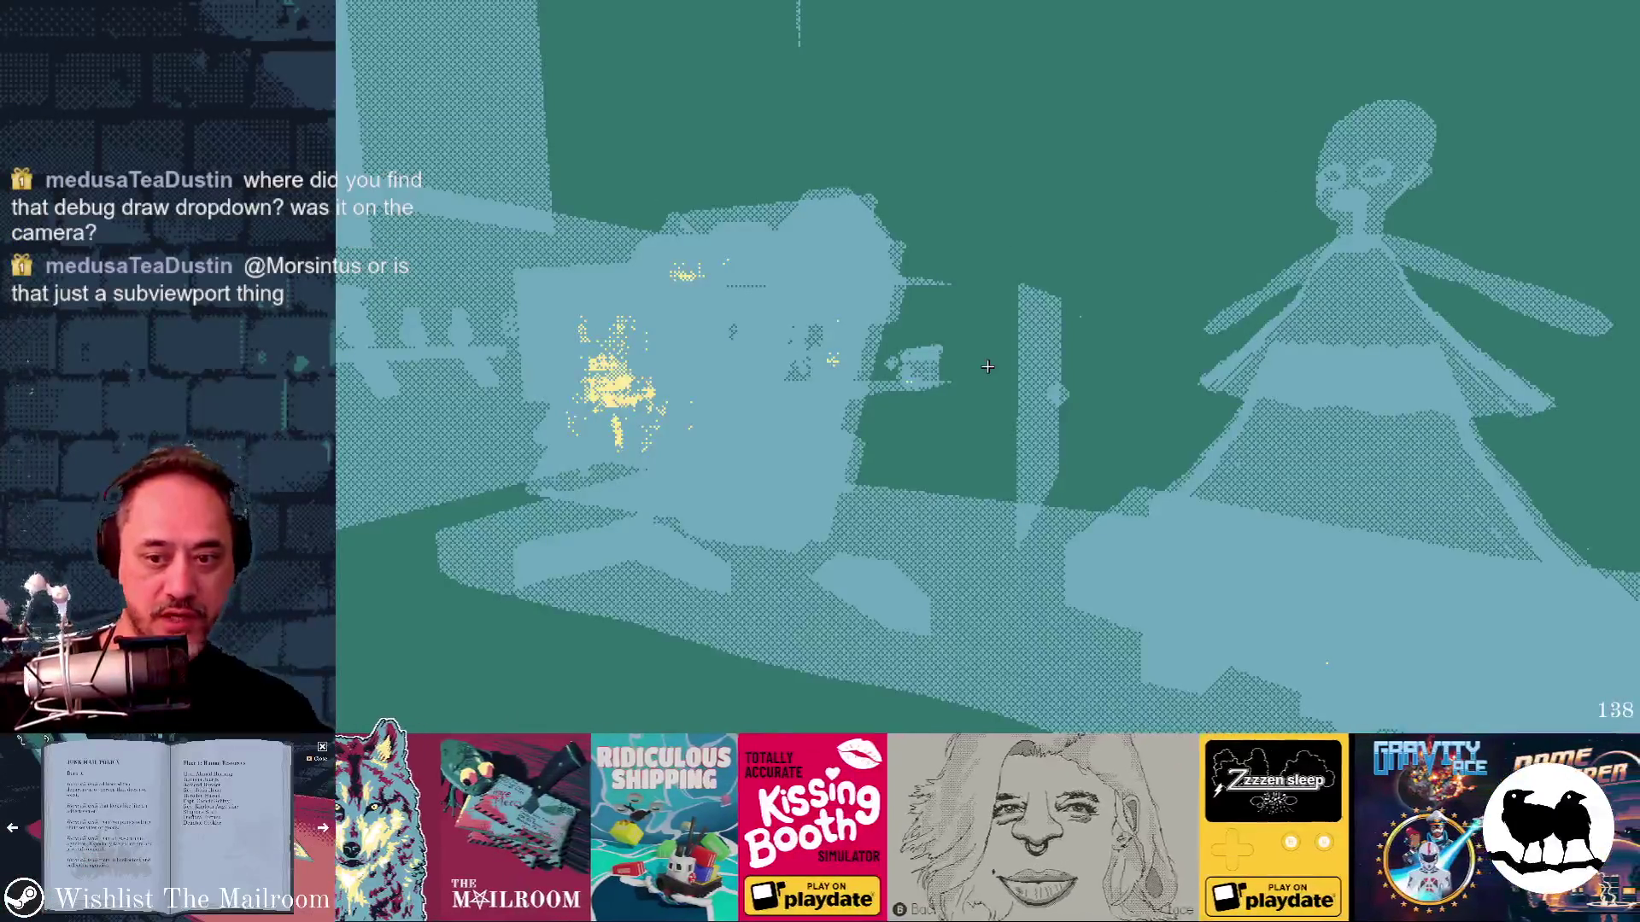
Resume the game to view the TV in overdraw, then return to the editor's Inspector
key(alt+Tab)
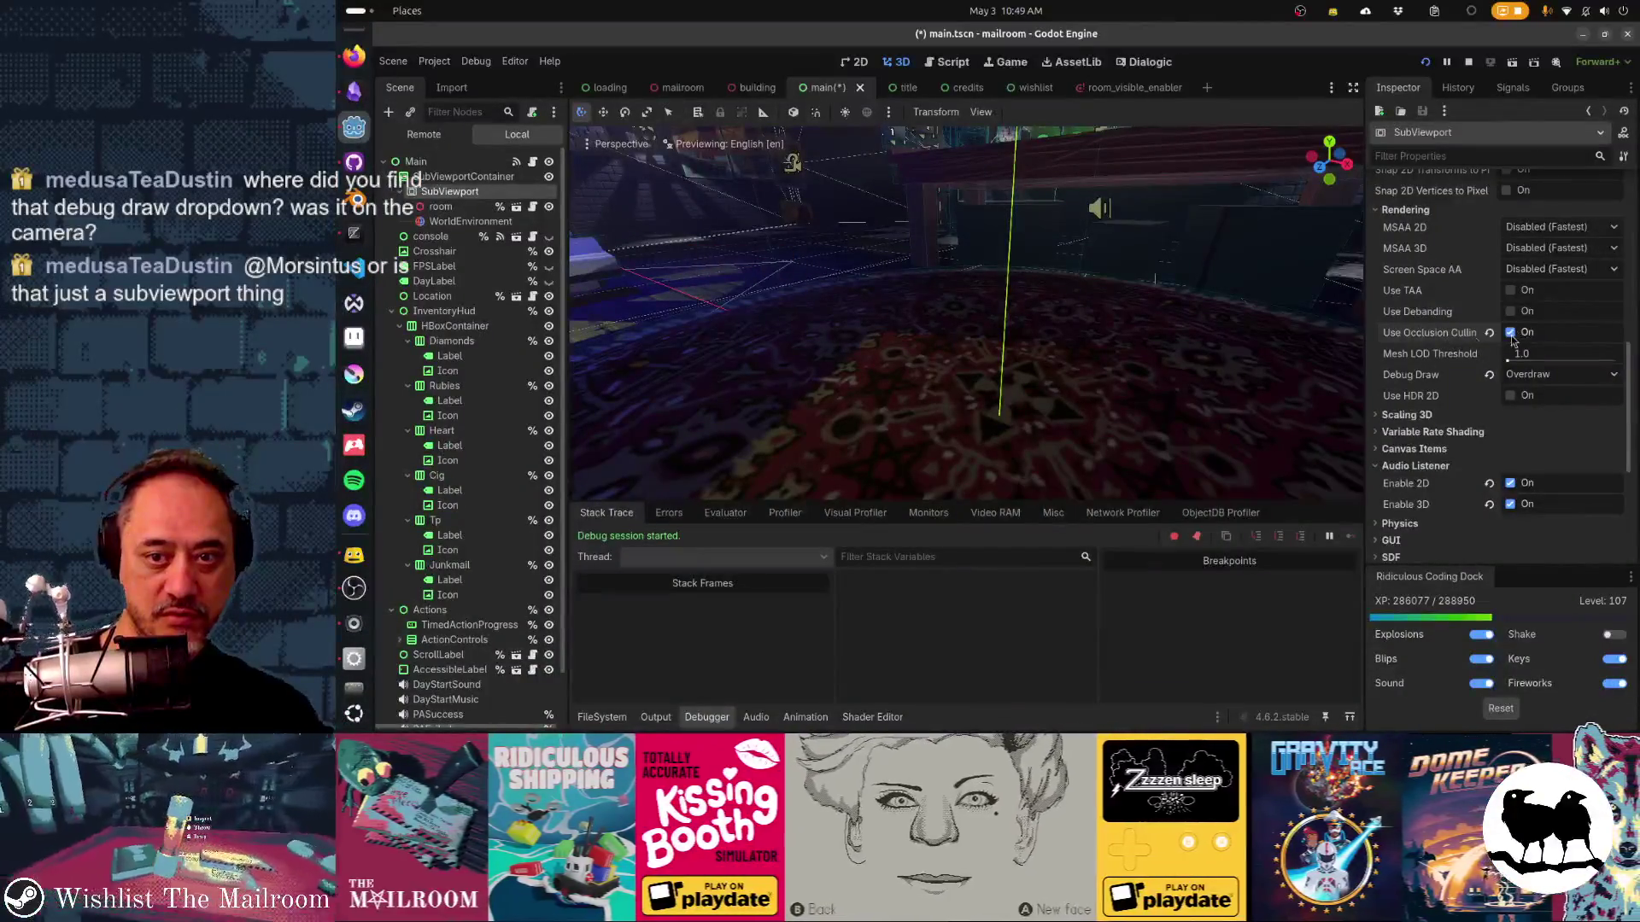
key(alt+Tab)
click(1012, 277)
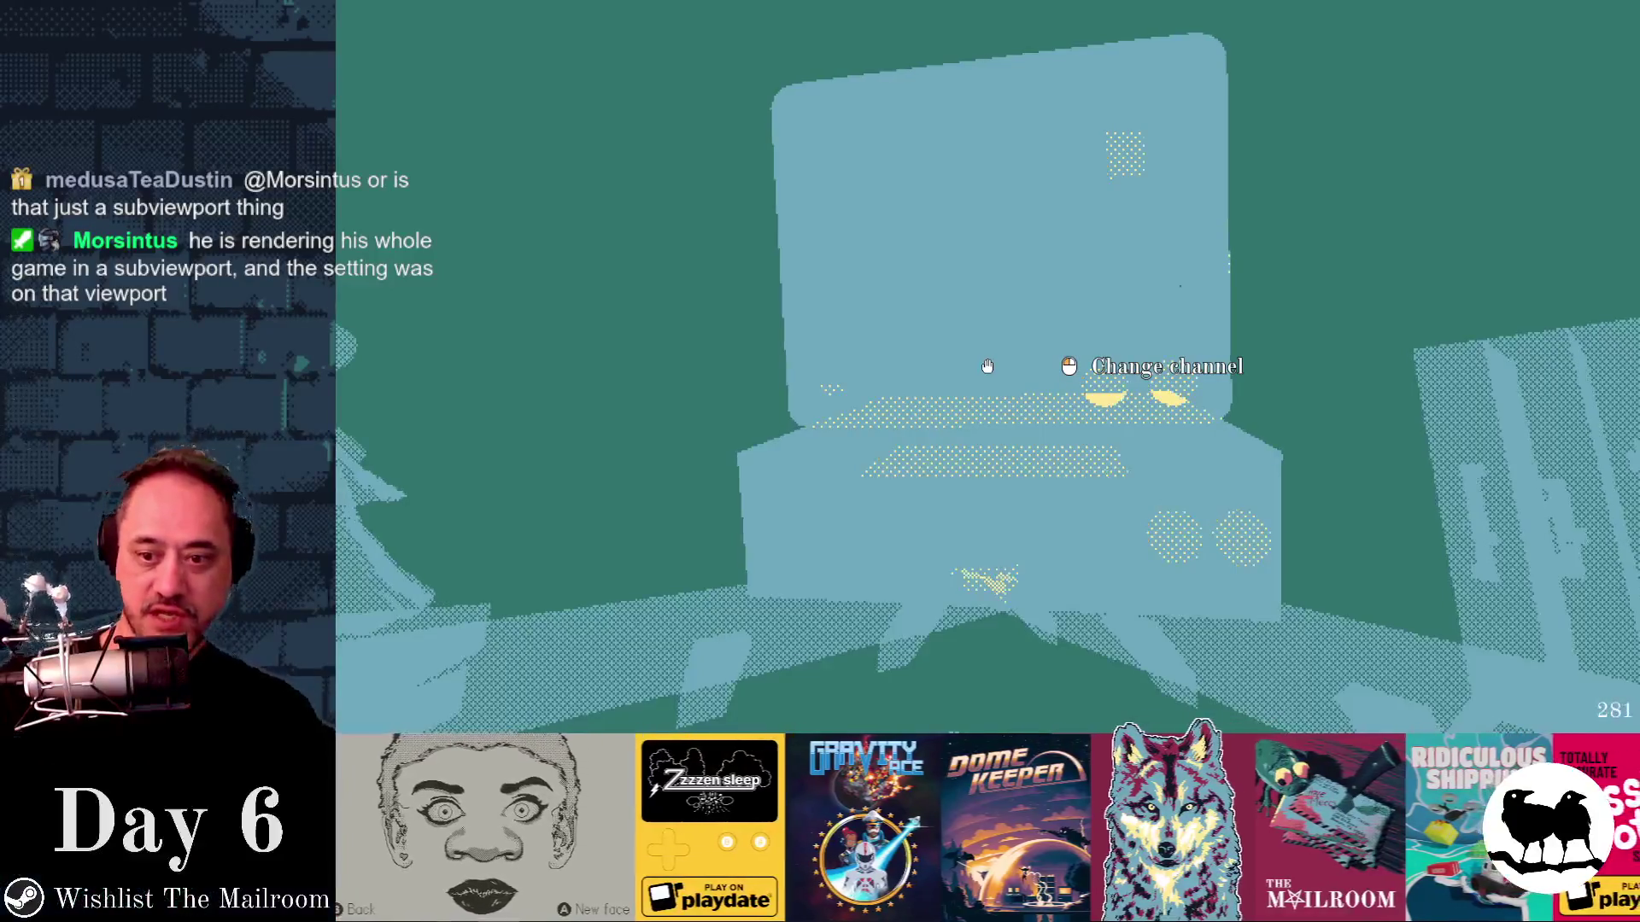
key(alt+Tab)
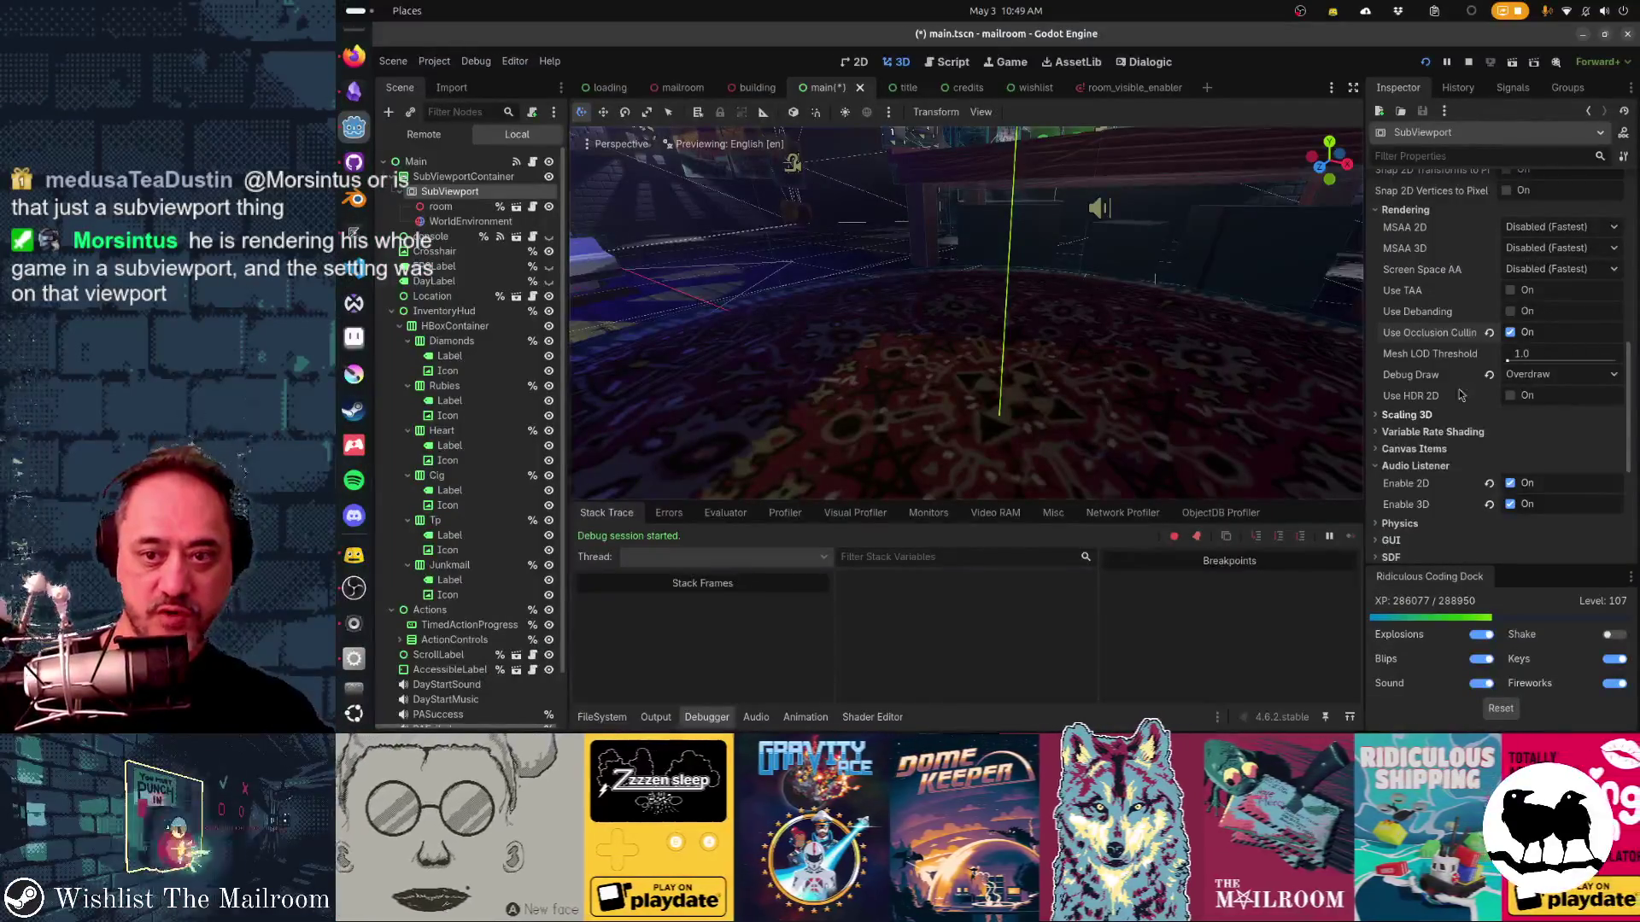
Resume the game and click the TV to change it to the next channel
key(alt+Tab)
key(Escape)
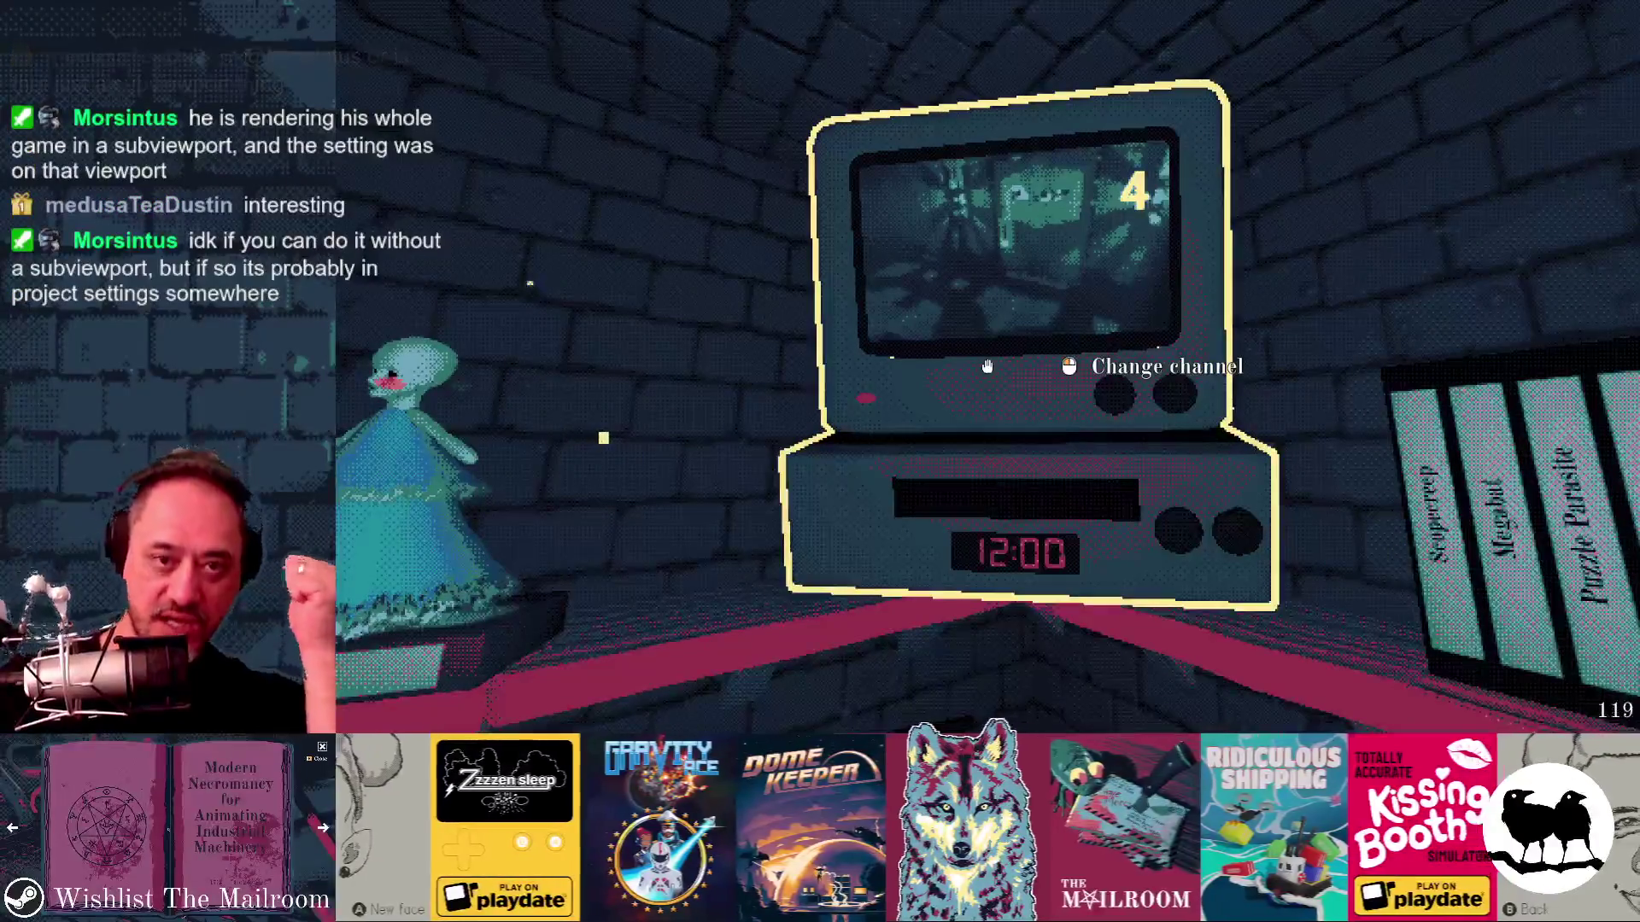
click(987, 366)
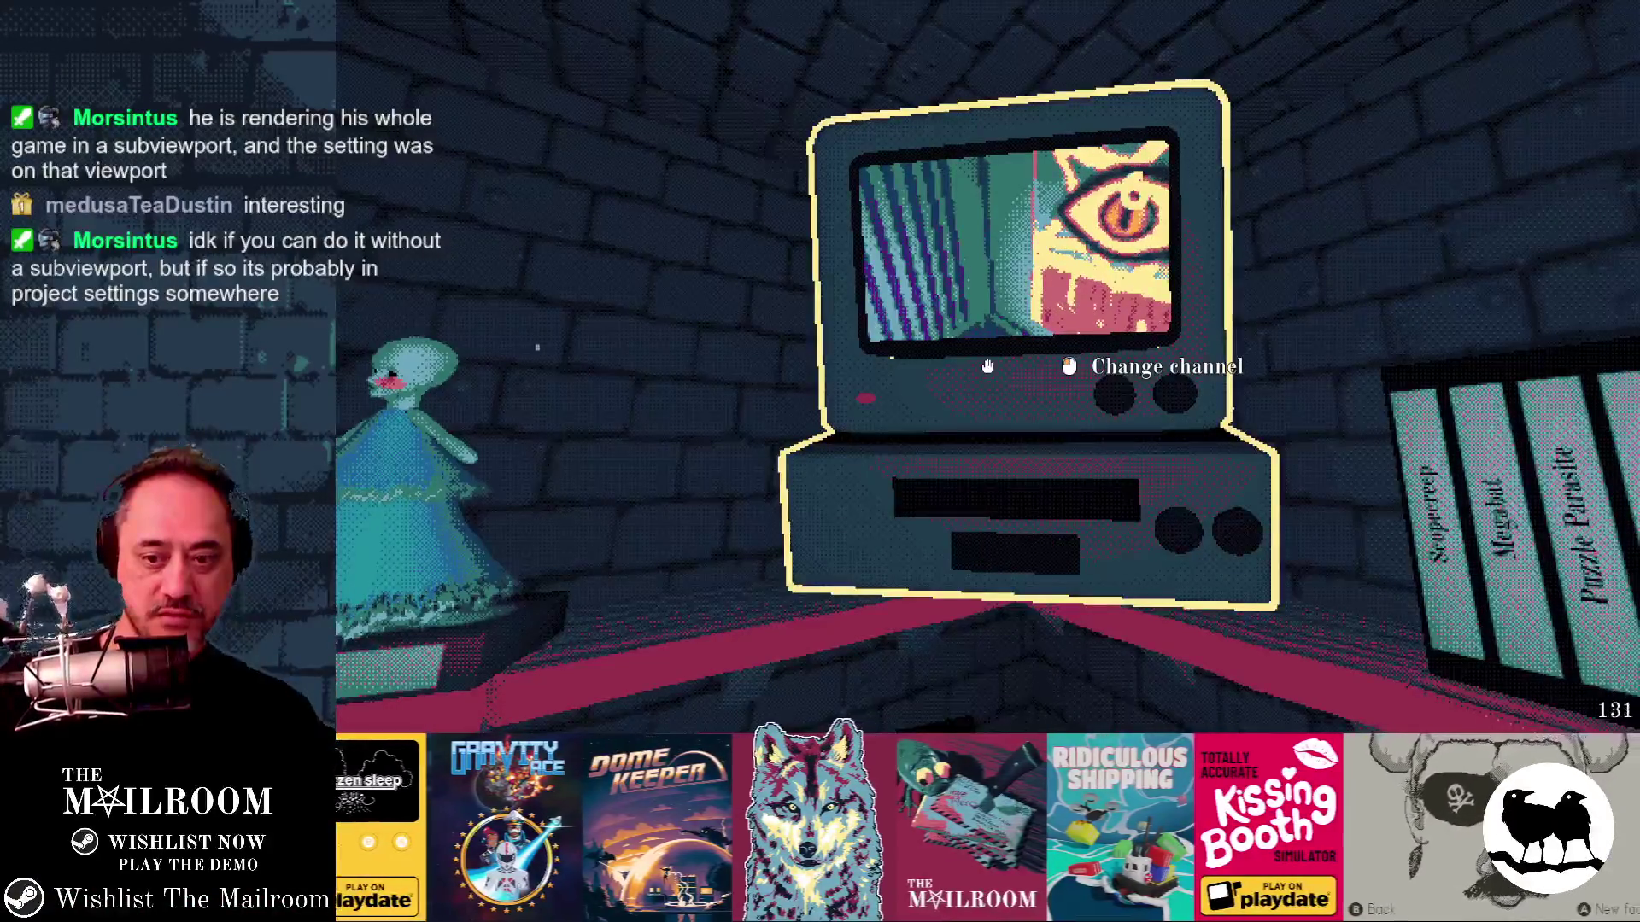
Alternate between editor and game, resuming play and stepping closer to the TV
key(alt+Tab)
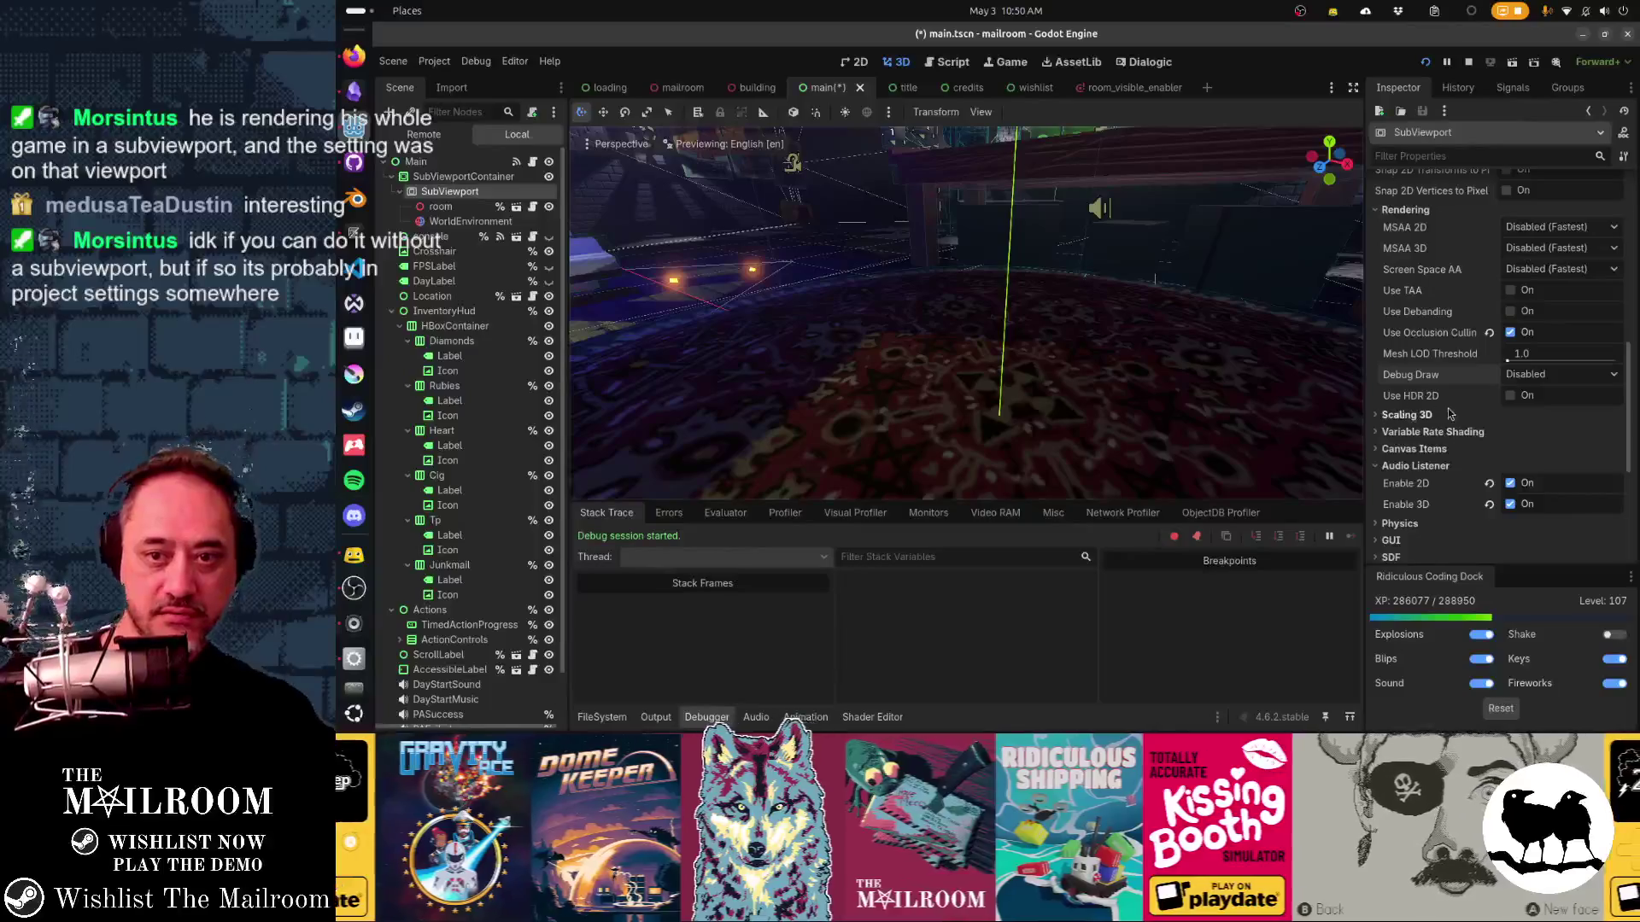
key(alt+Tab)
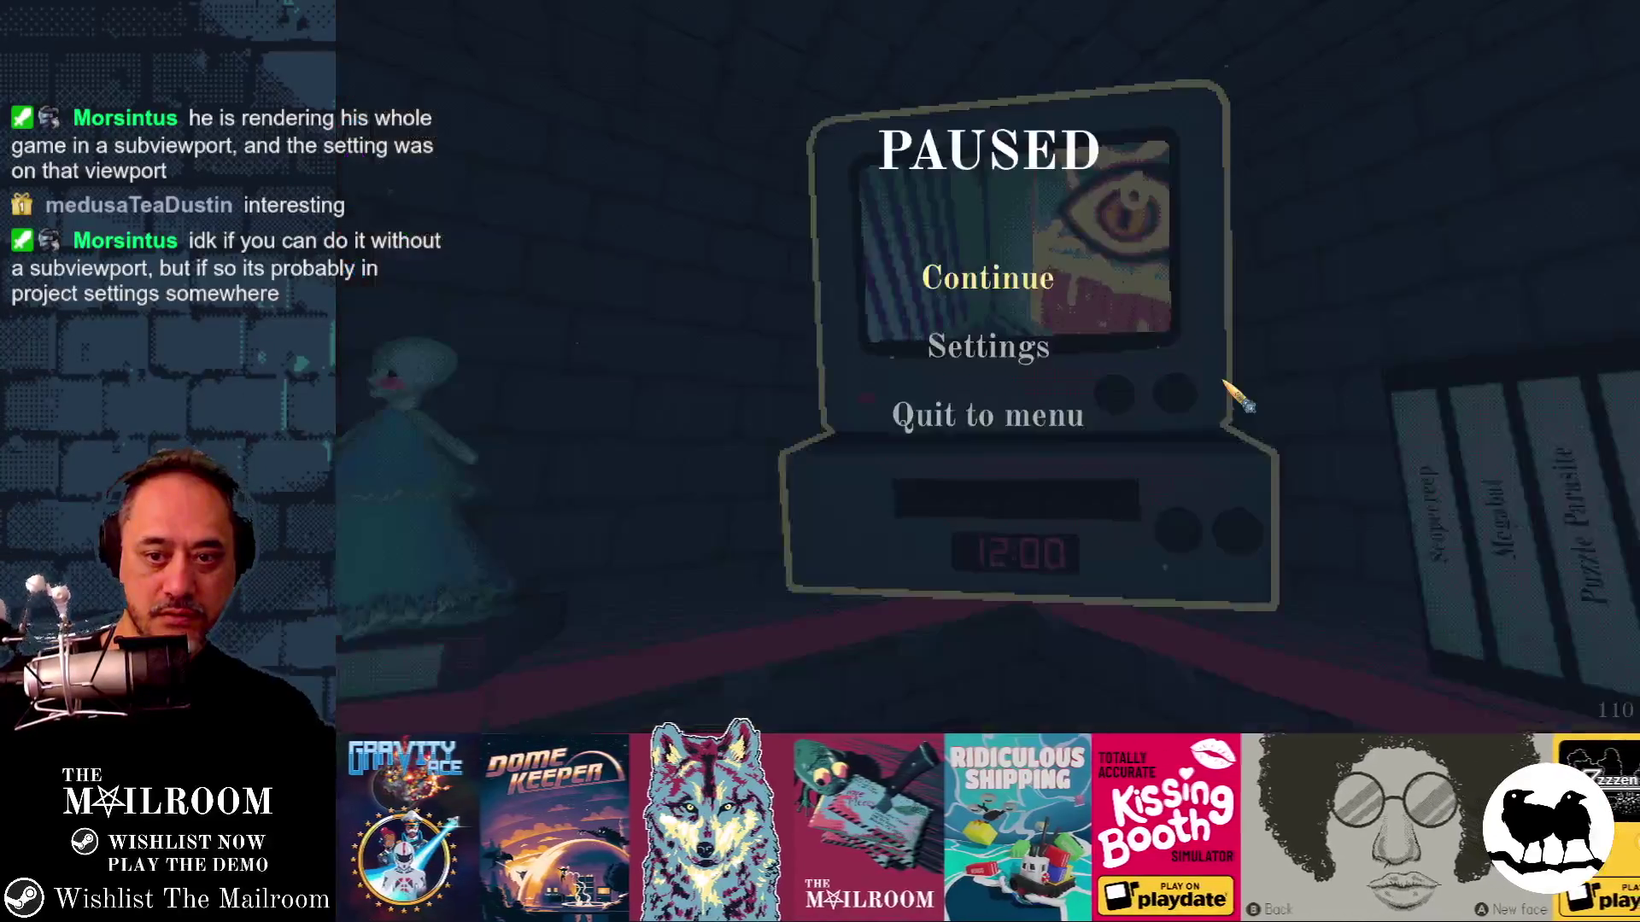
key(Escape)
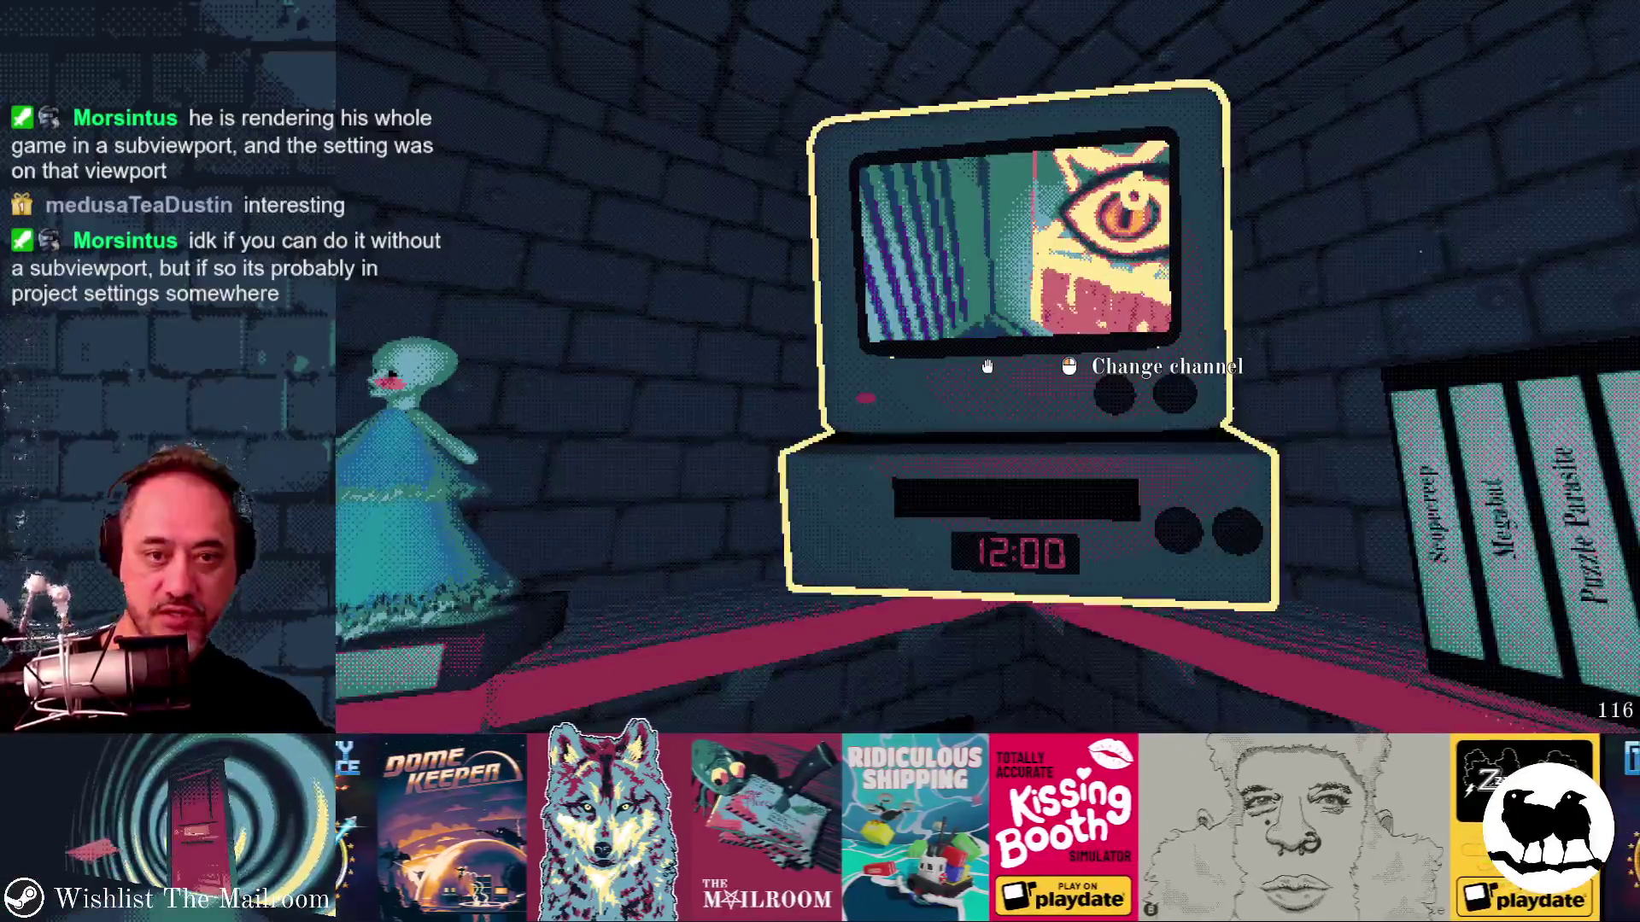
key(w)
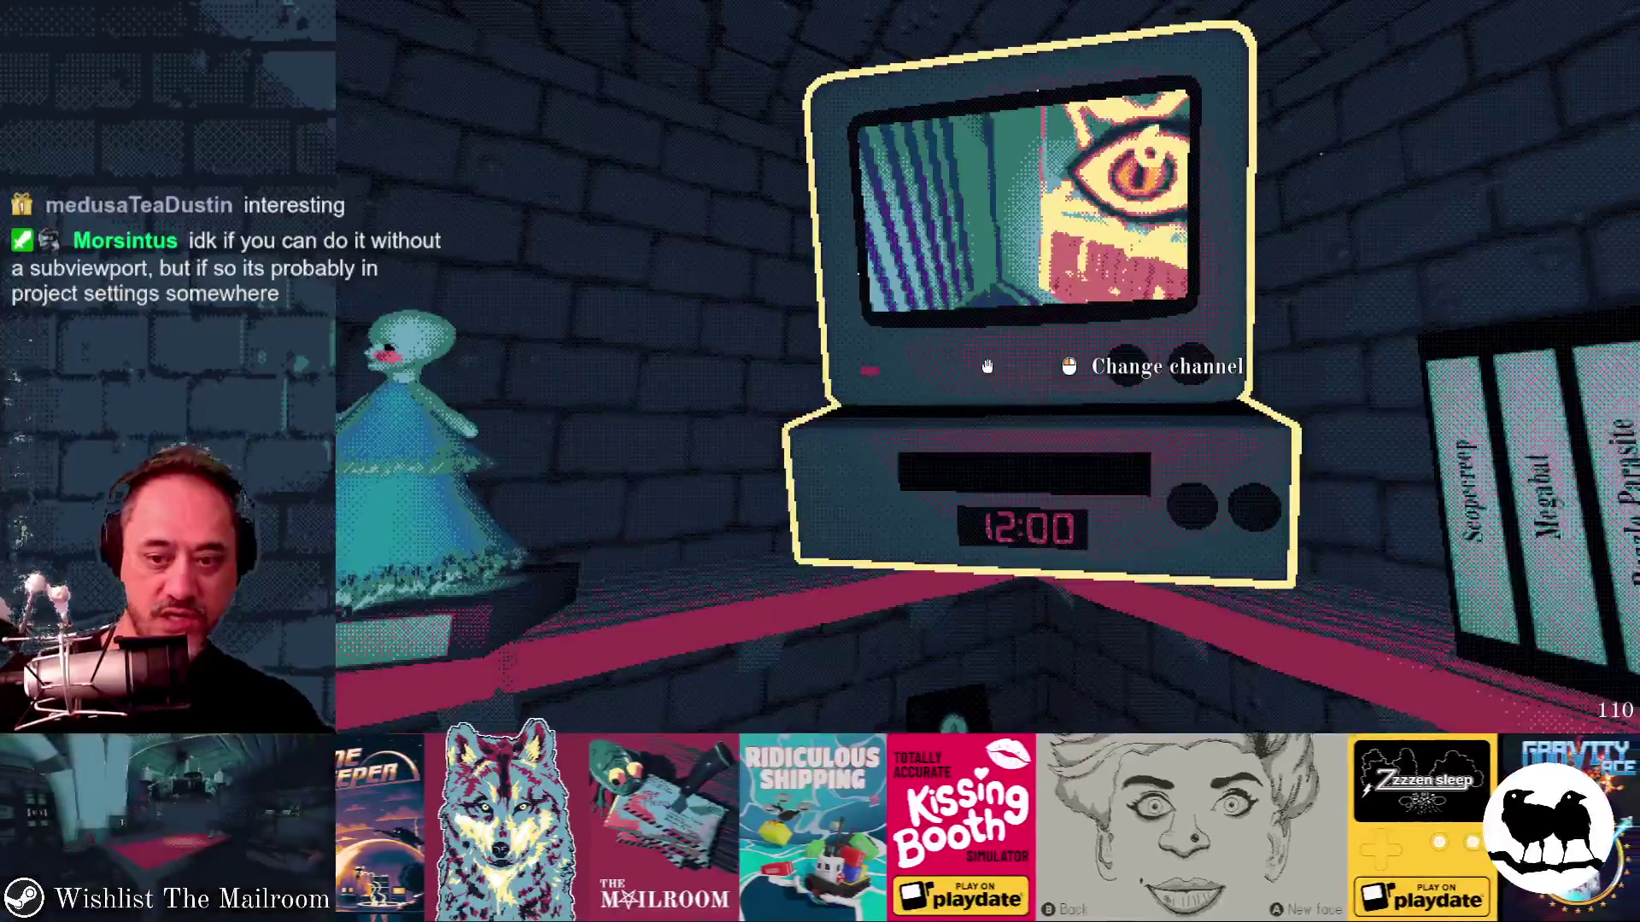
key(alt+Tab)
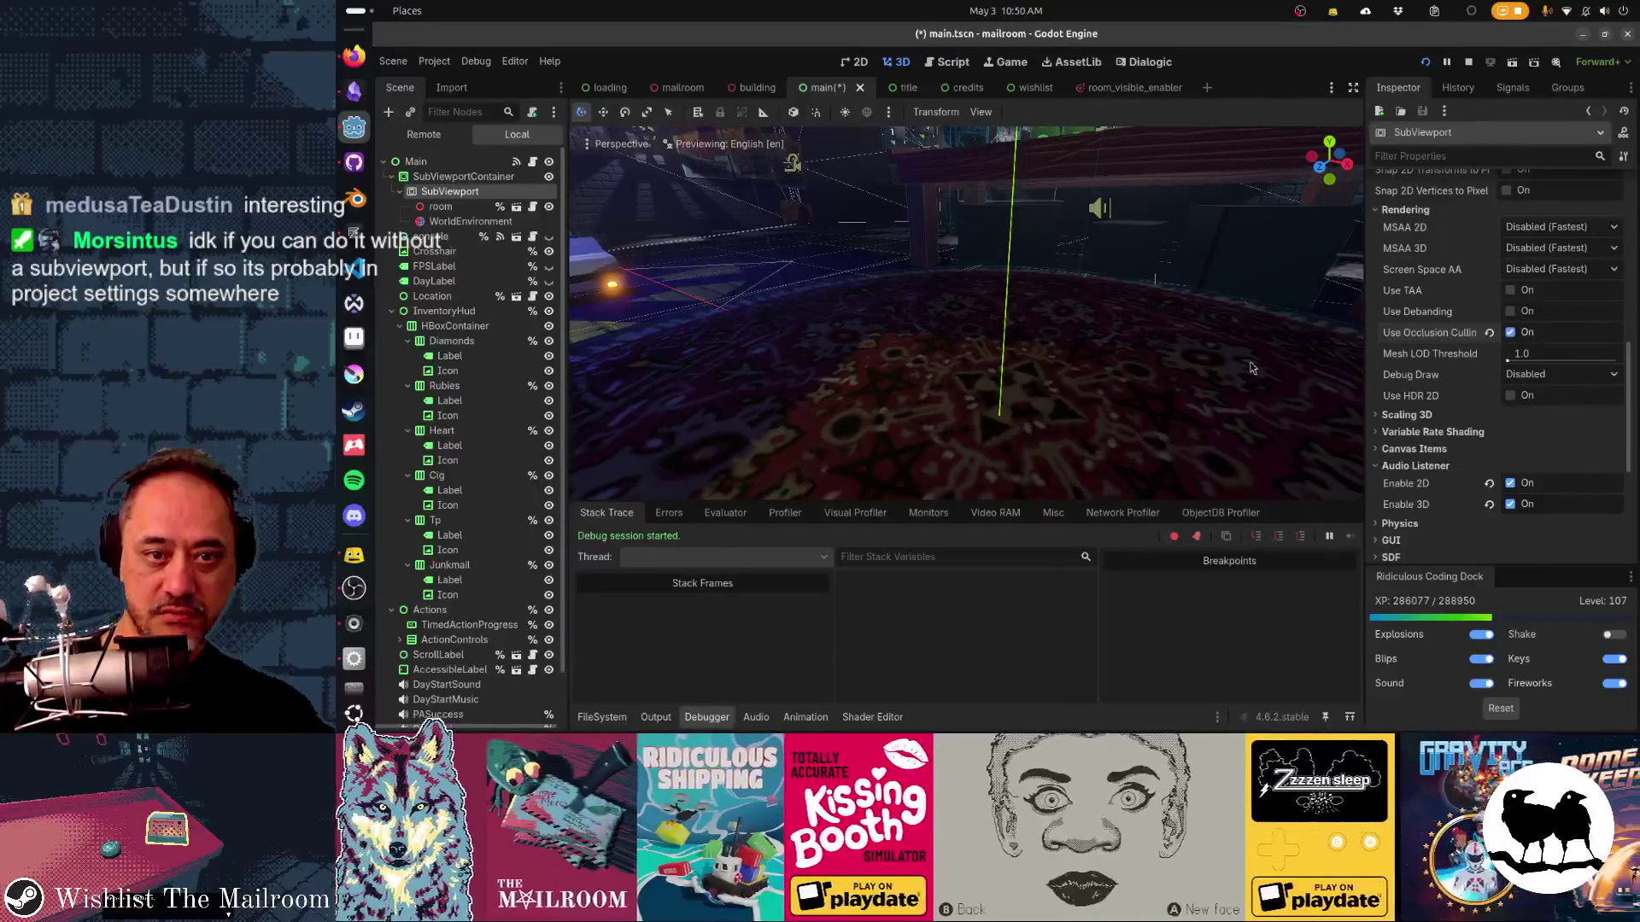
key(alt+Tab)
key(Escape)
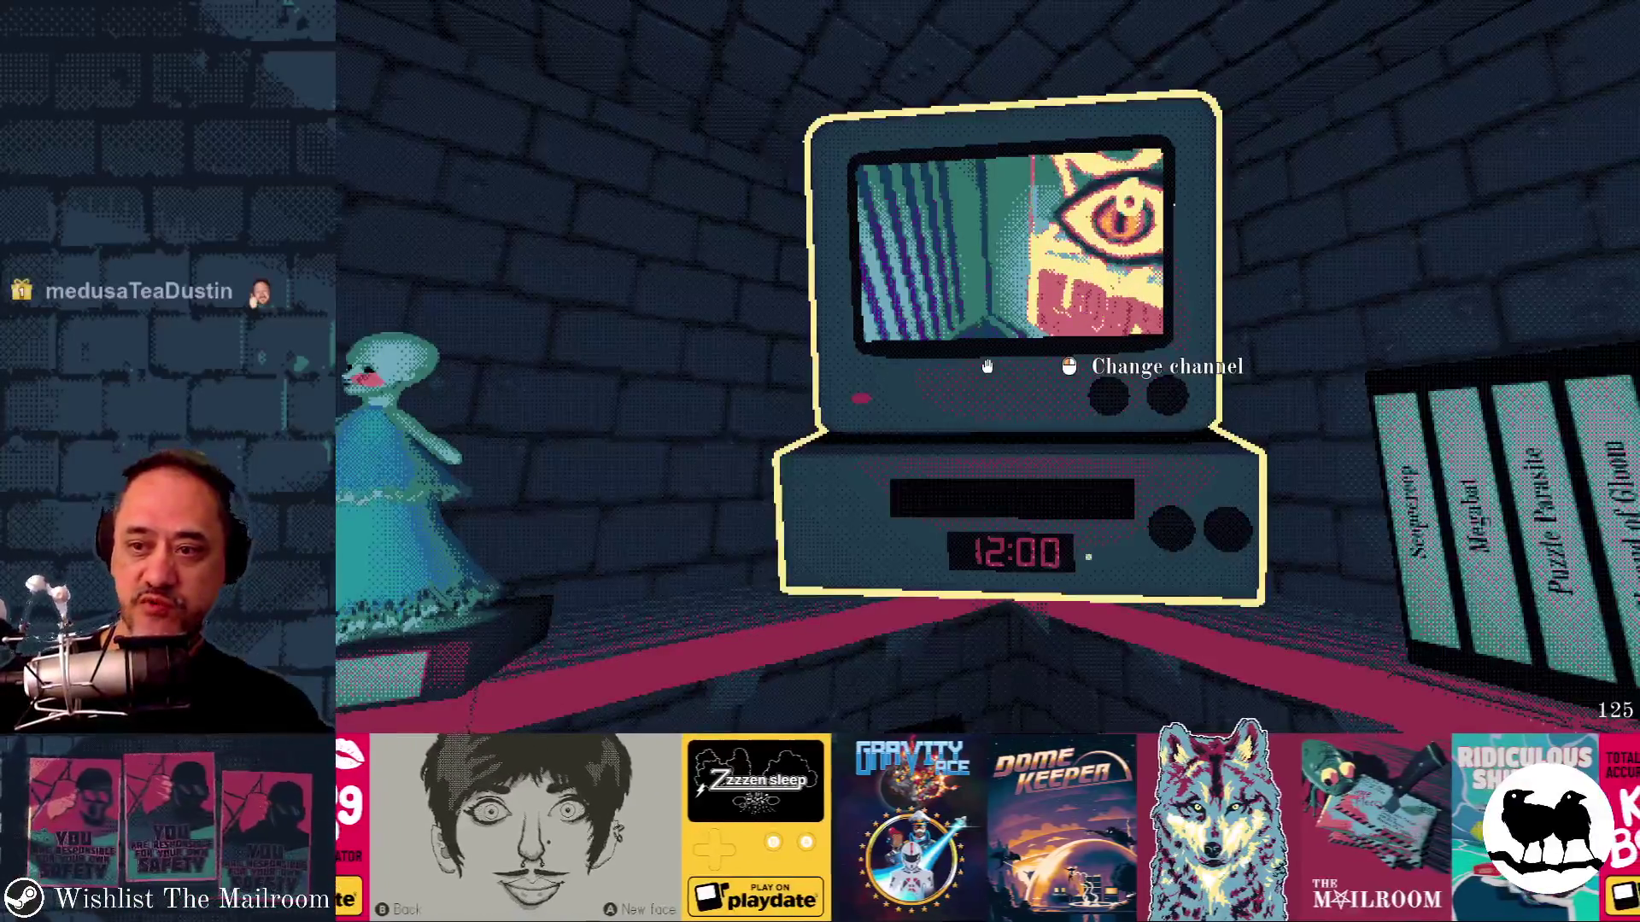
Walk from the TV nook through the tunnel, past the red table, toward the ball
mouse_move(988, 366)
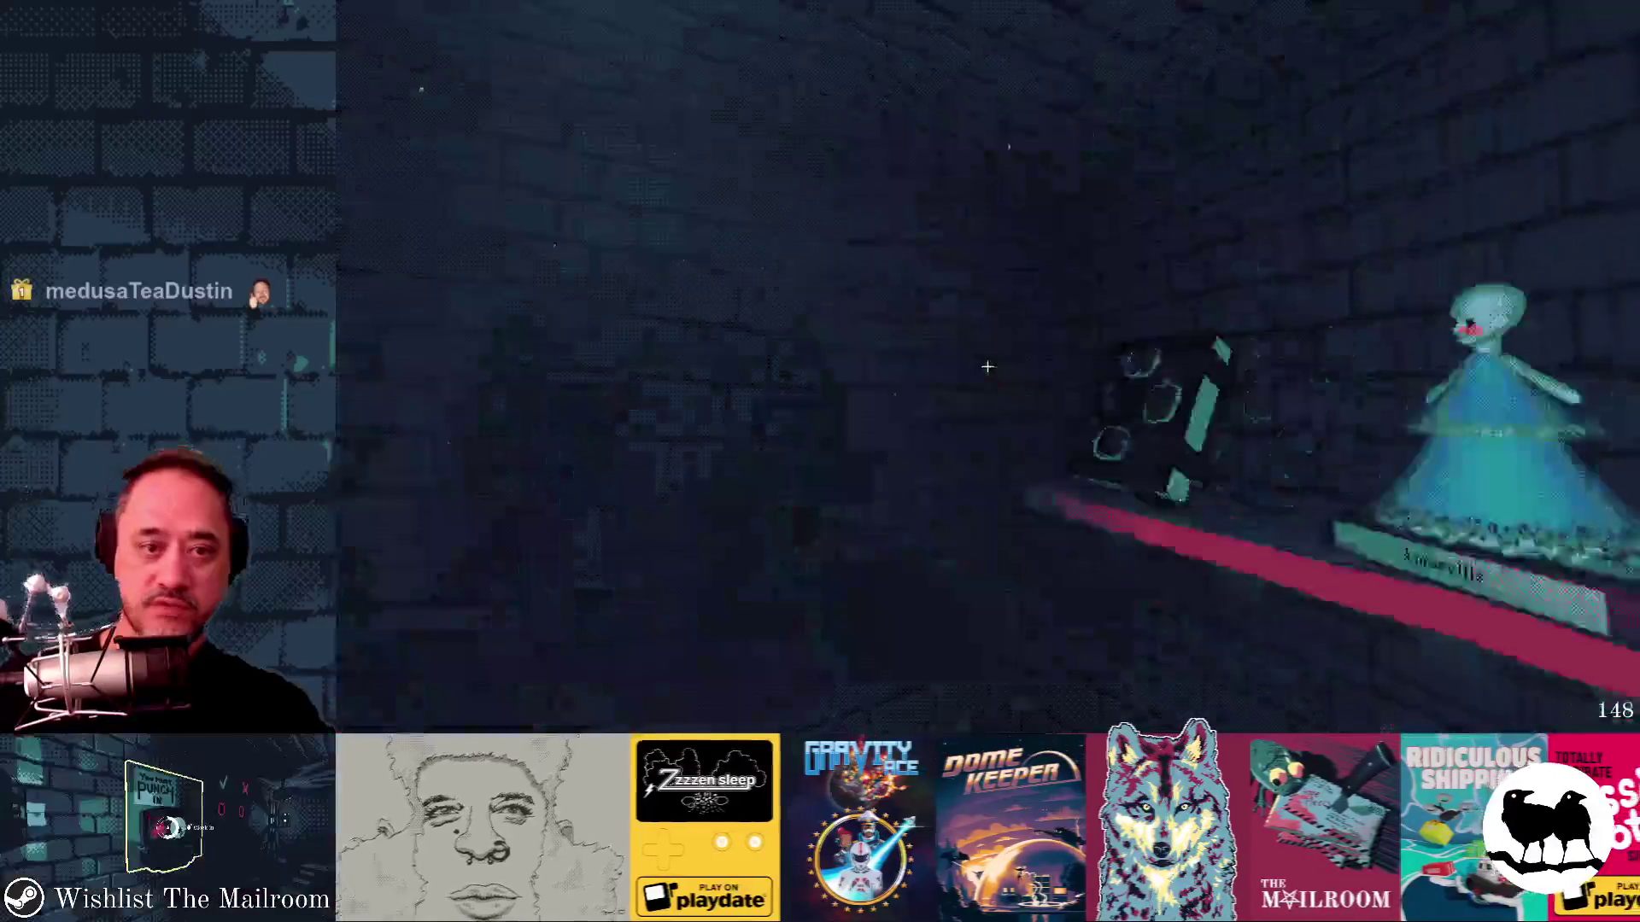
key(w)
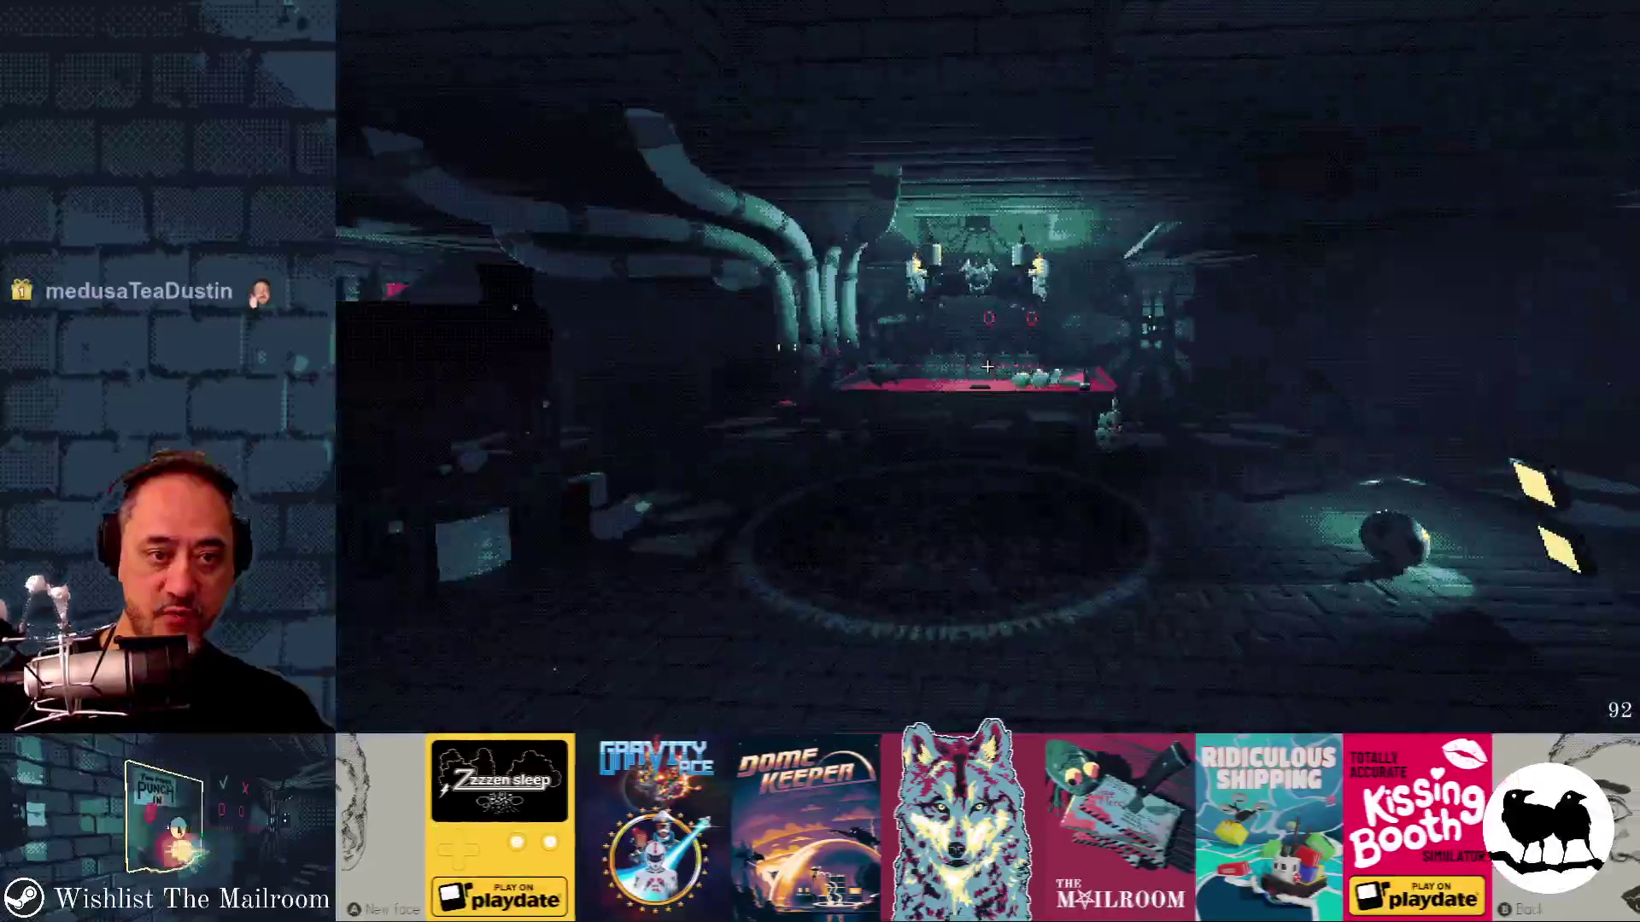
key(w)
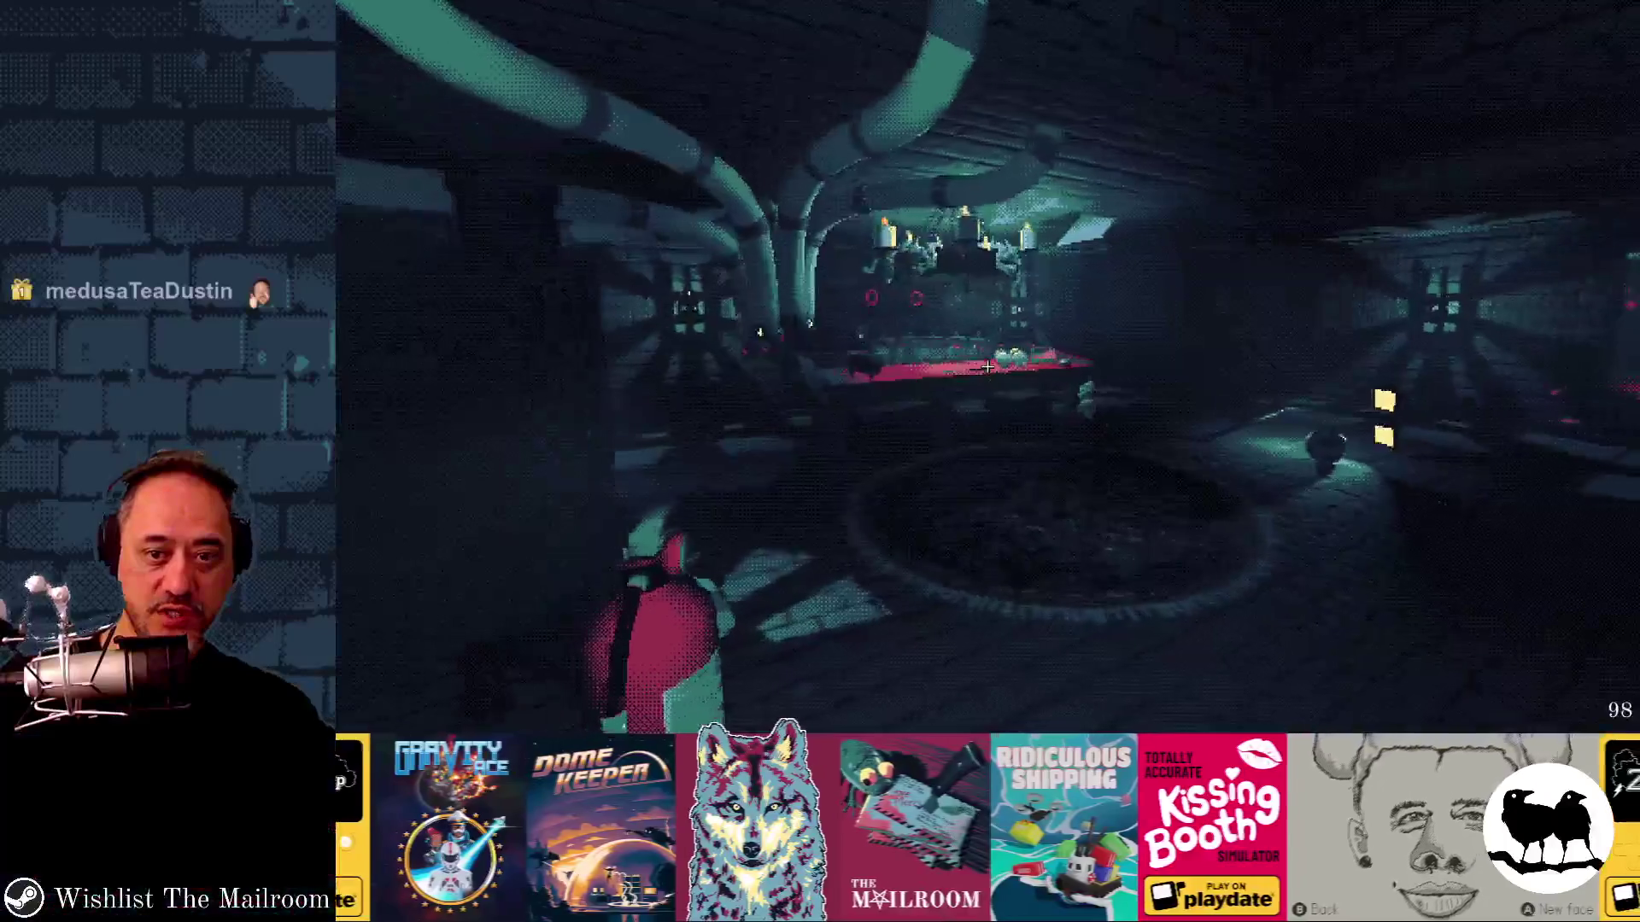
key(w)
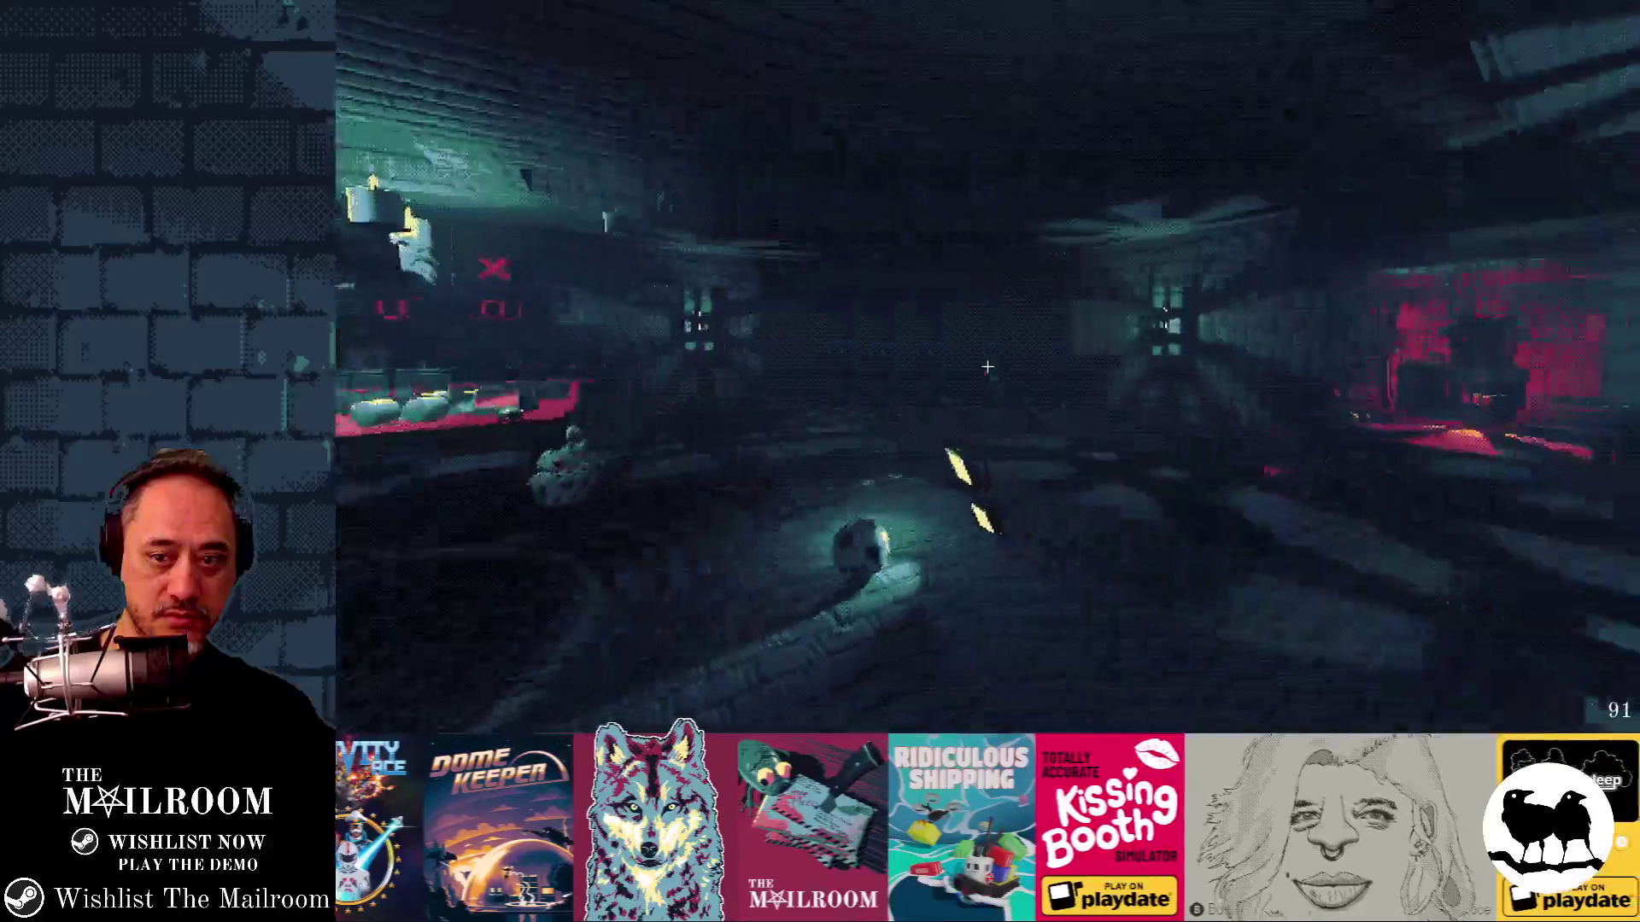
key(w)
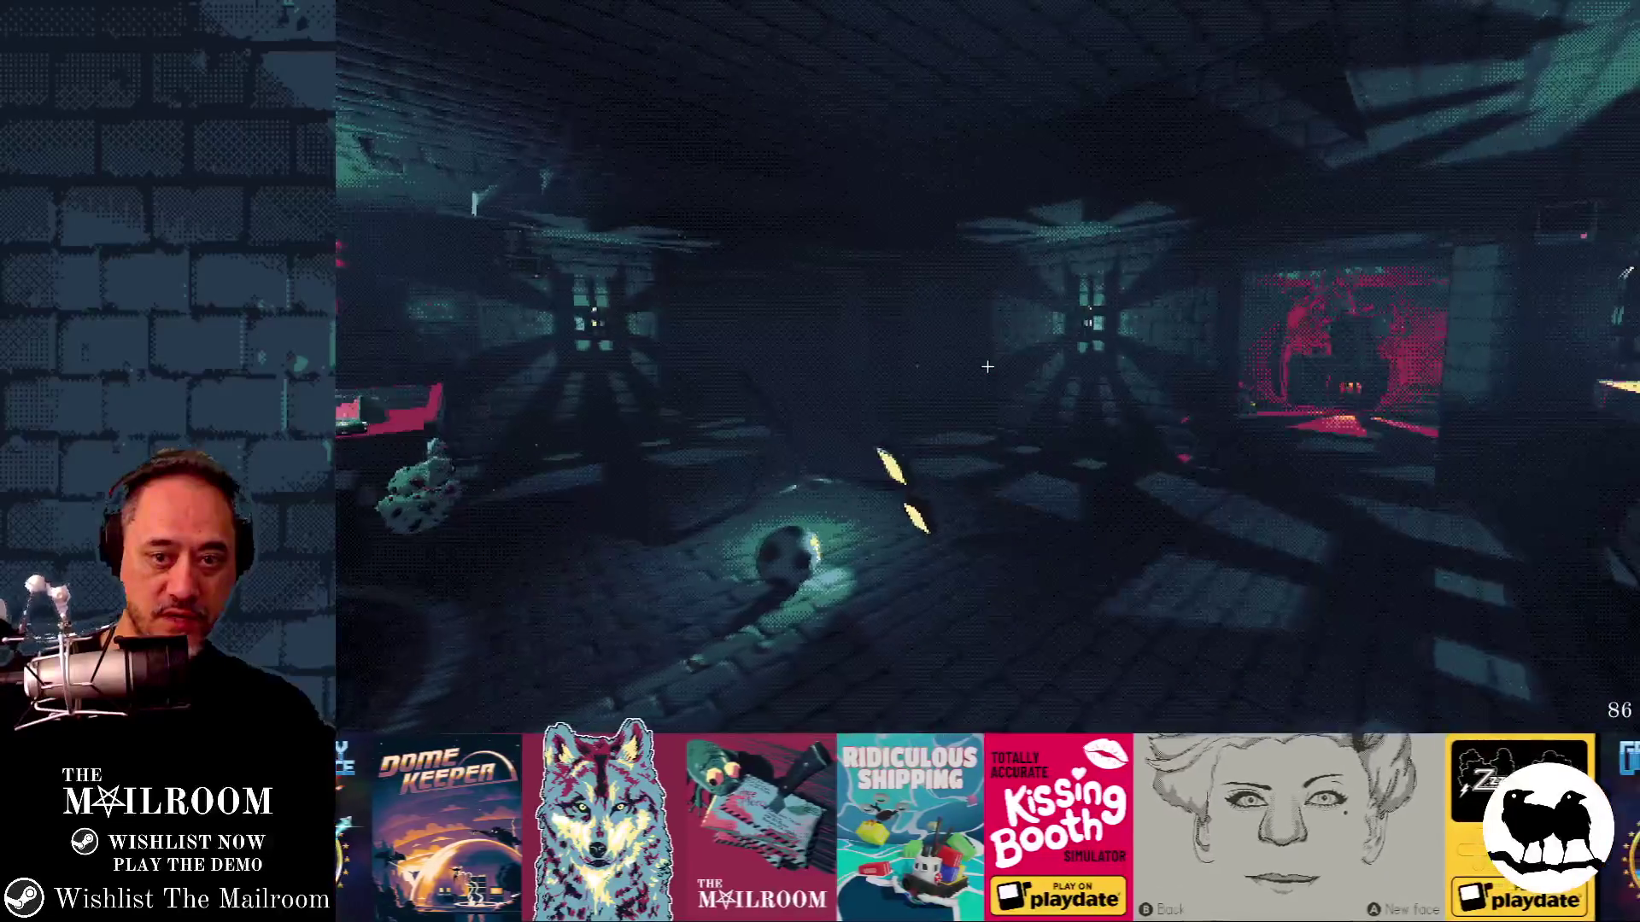
key(w)
key(w)
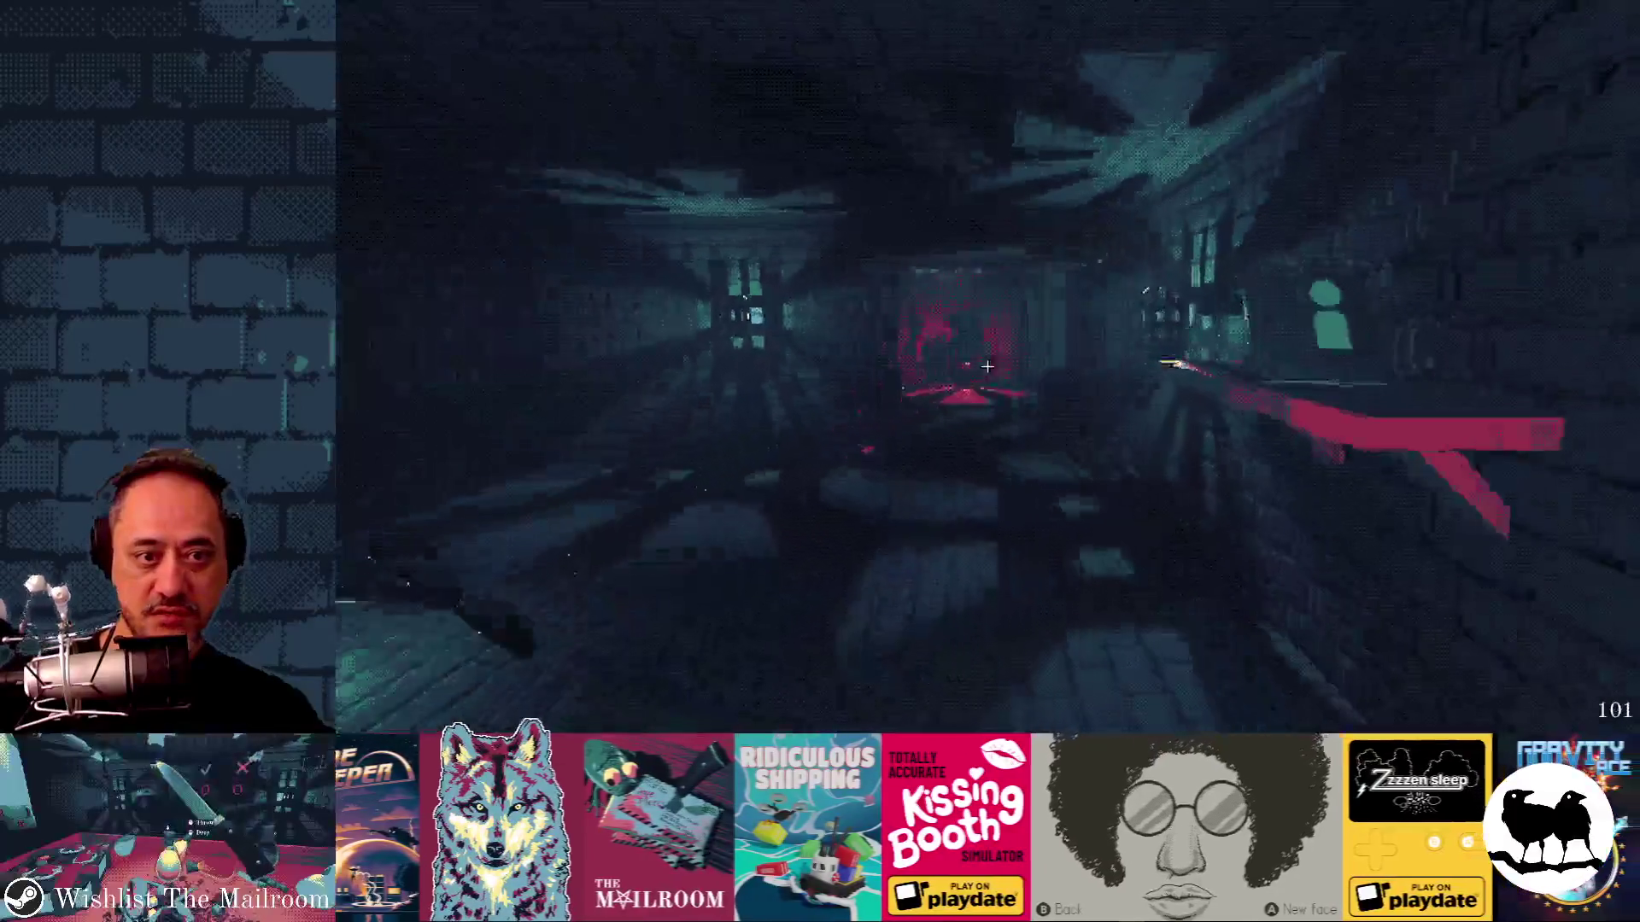
Continue down the corridor into the next room, then quit the game with F8
key(w)
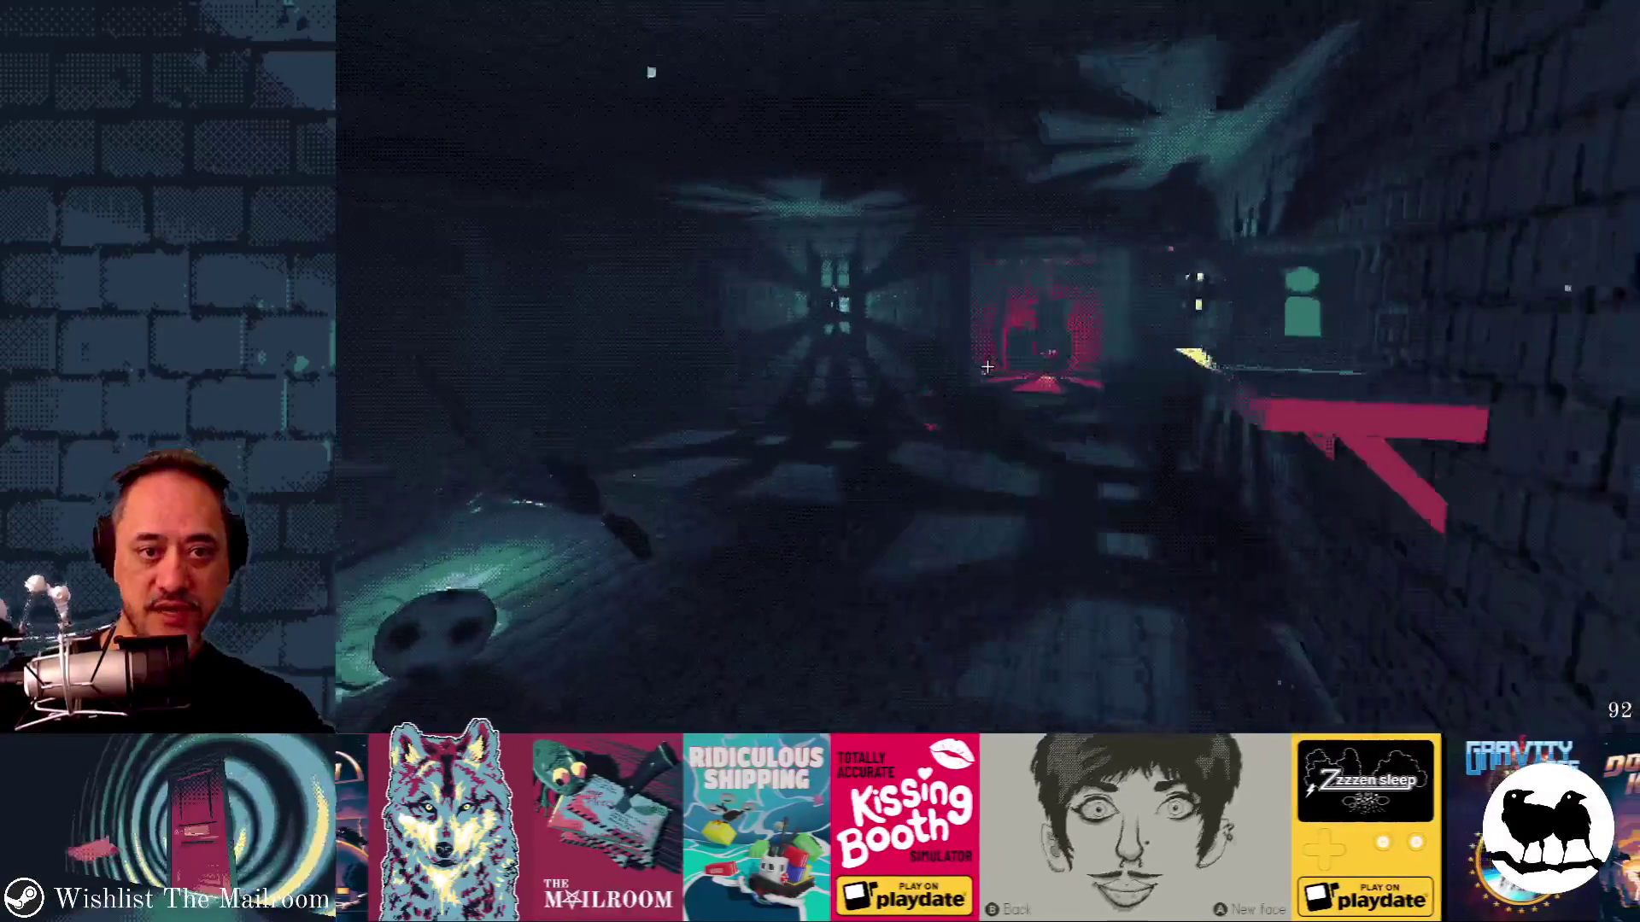
key(w)
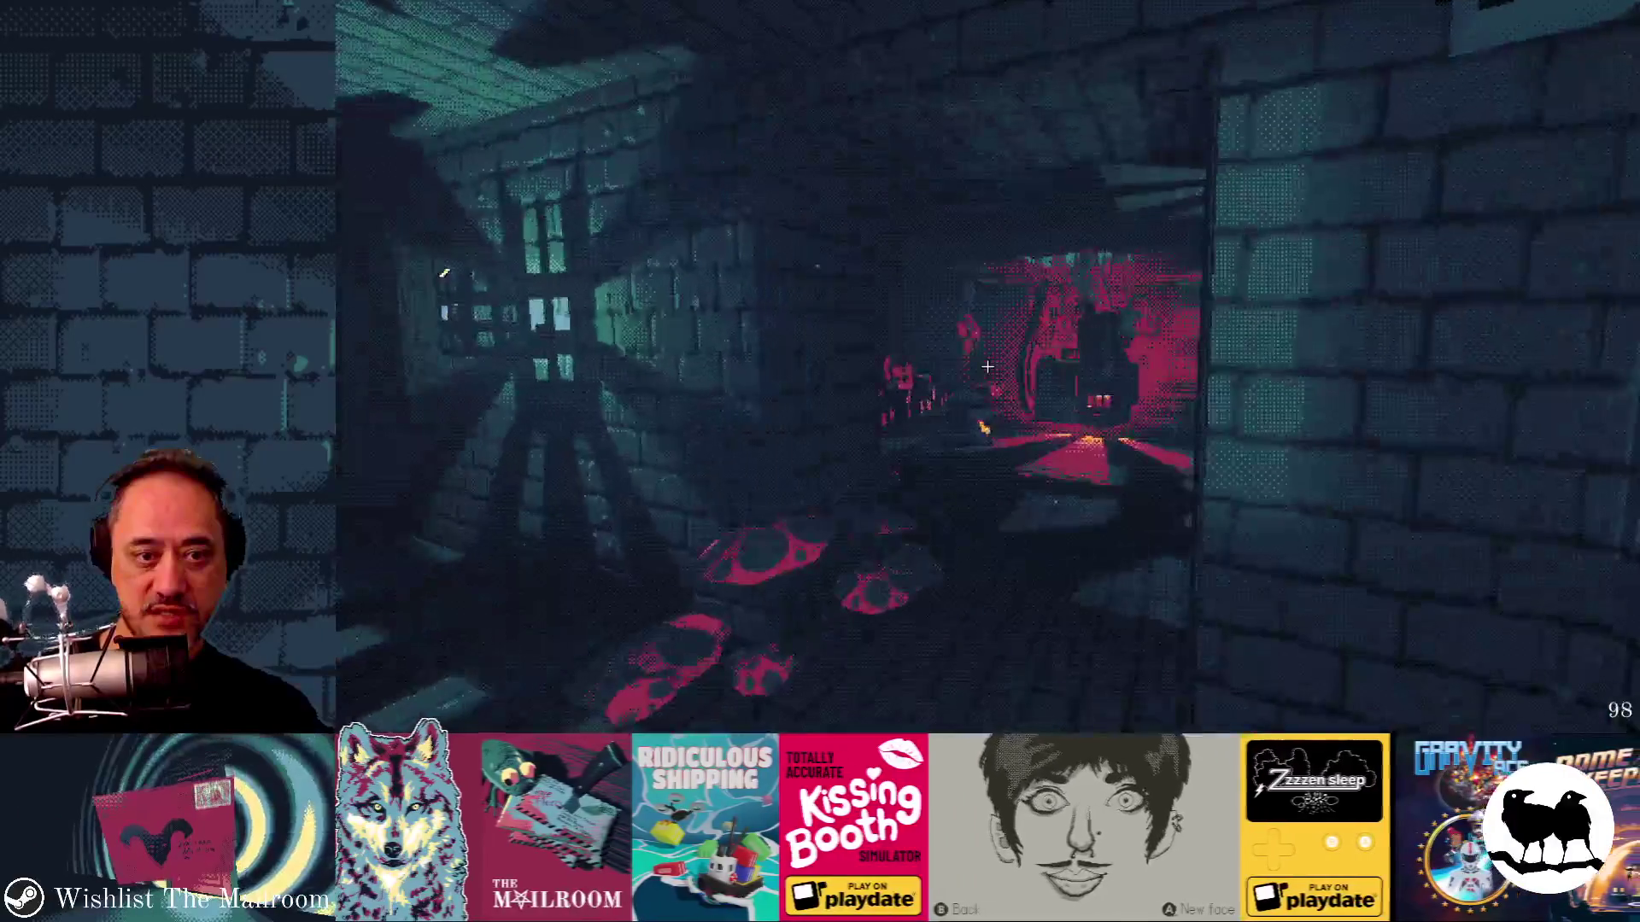
key(w)
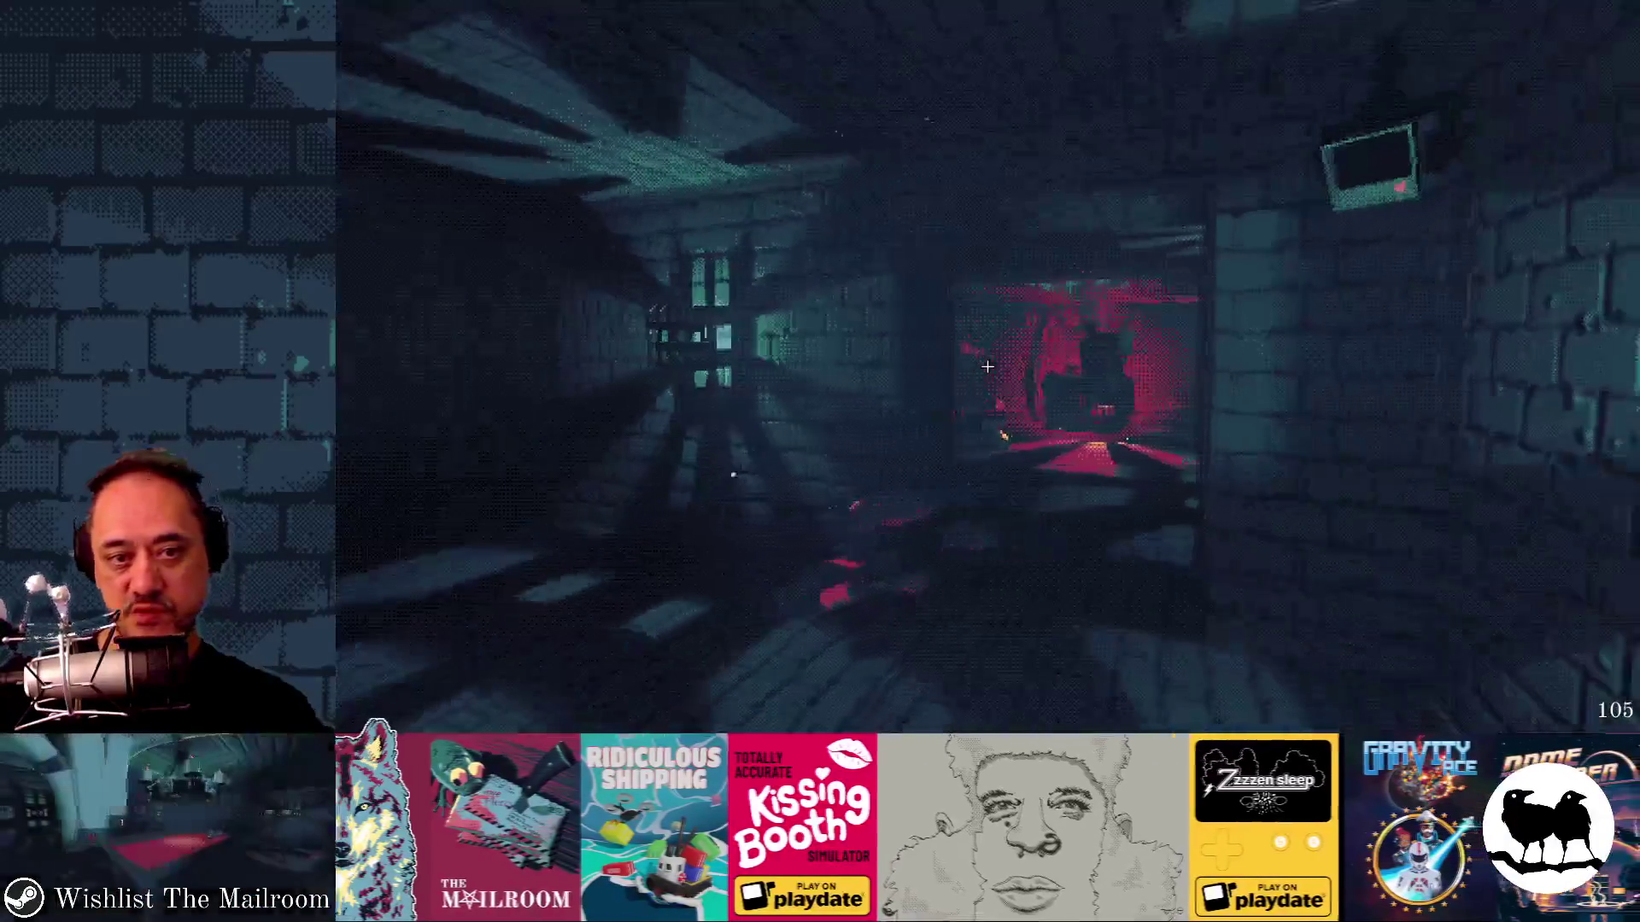
key(w)
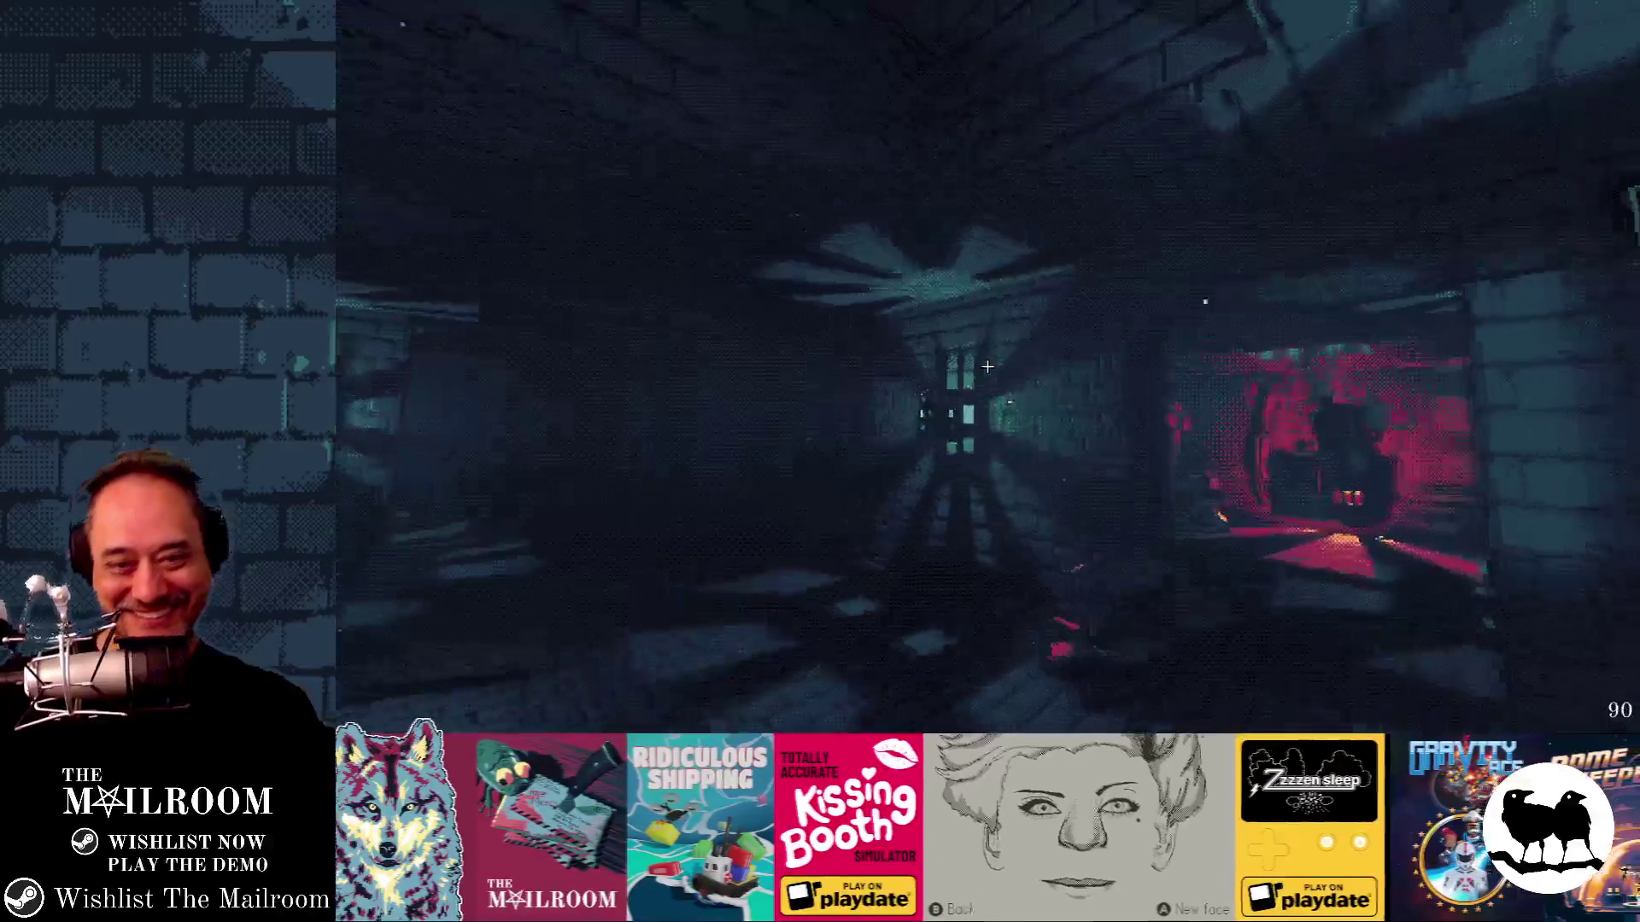
key(F8)
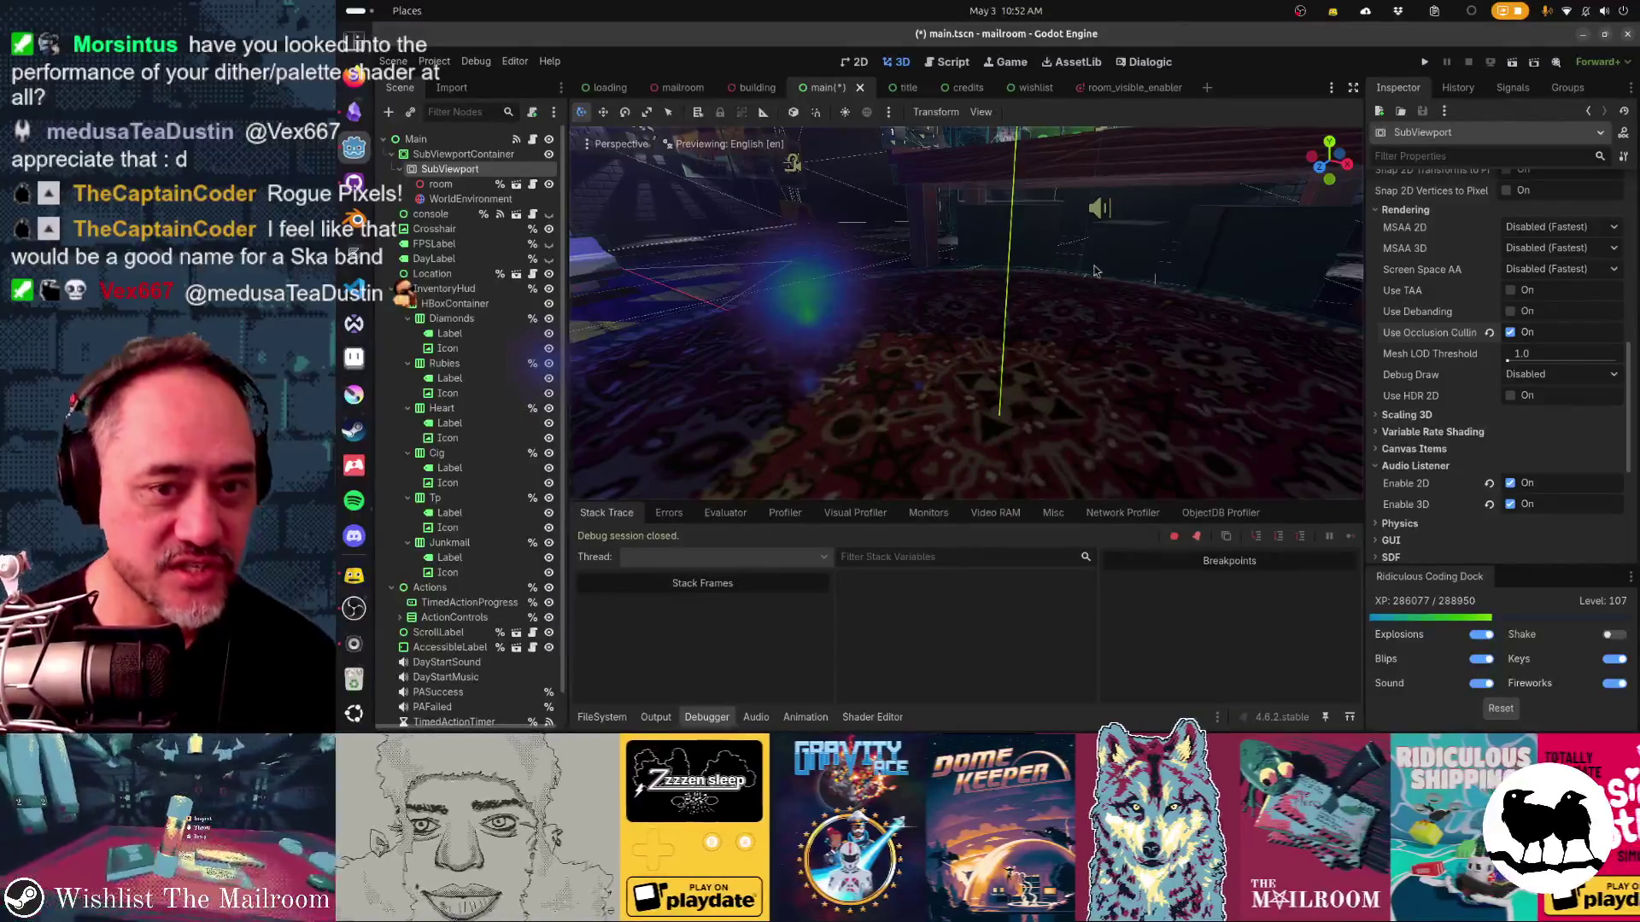
Save and relaunch with F5, start a new game from the main menu, then stop it with F8
key(F5)
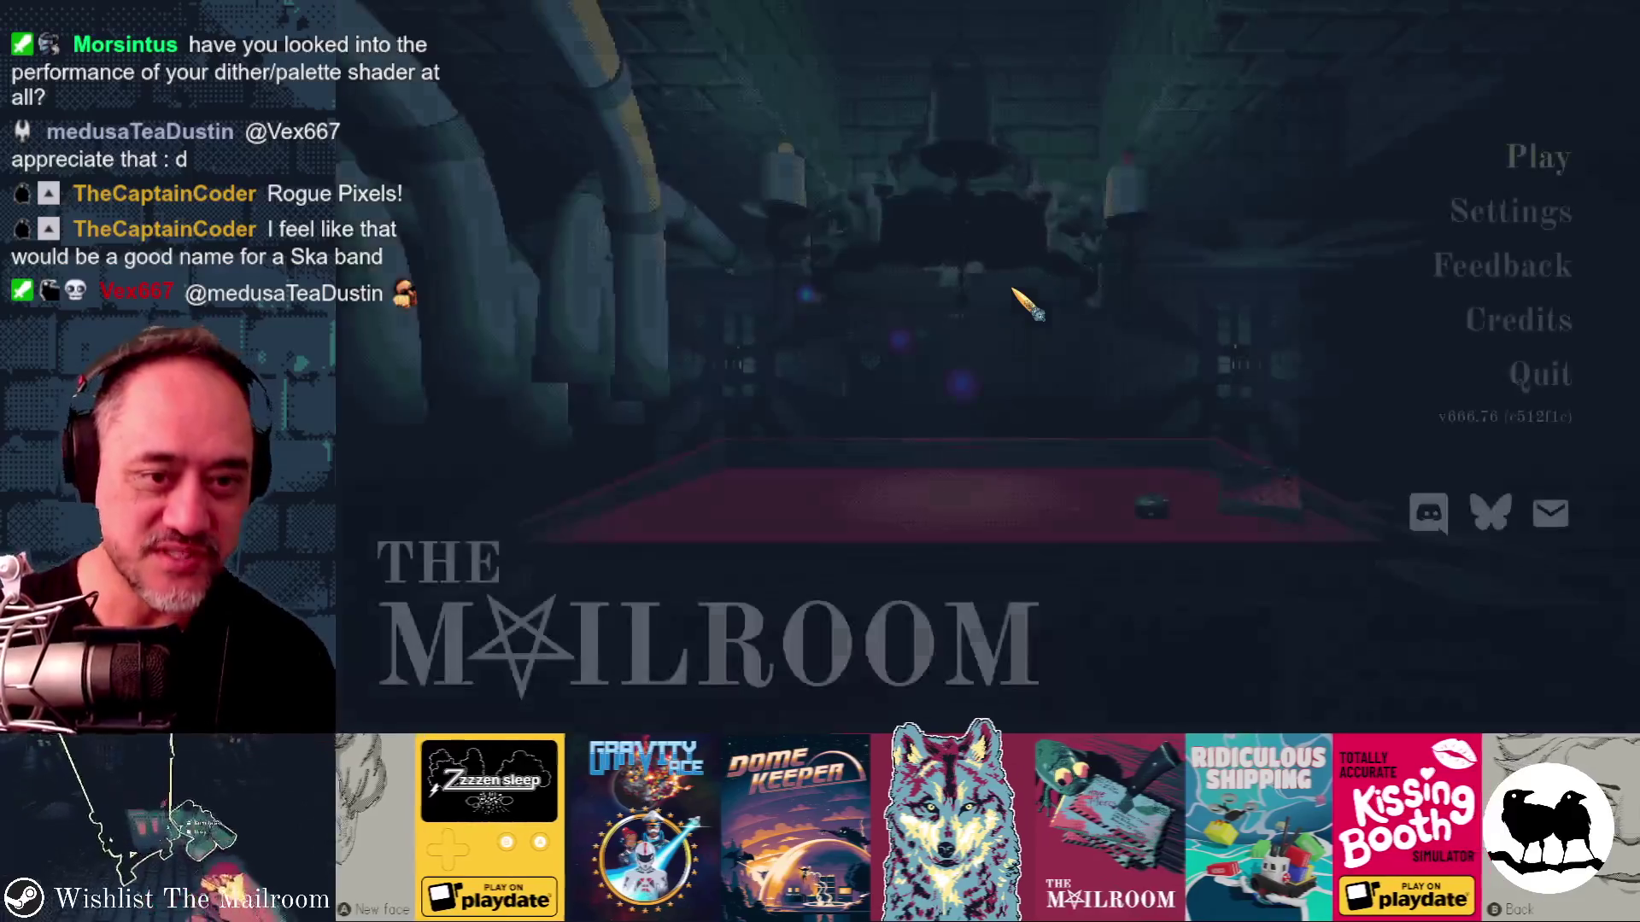
key(Return)
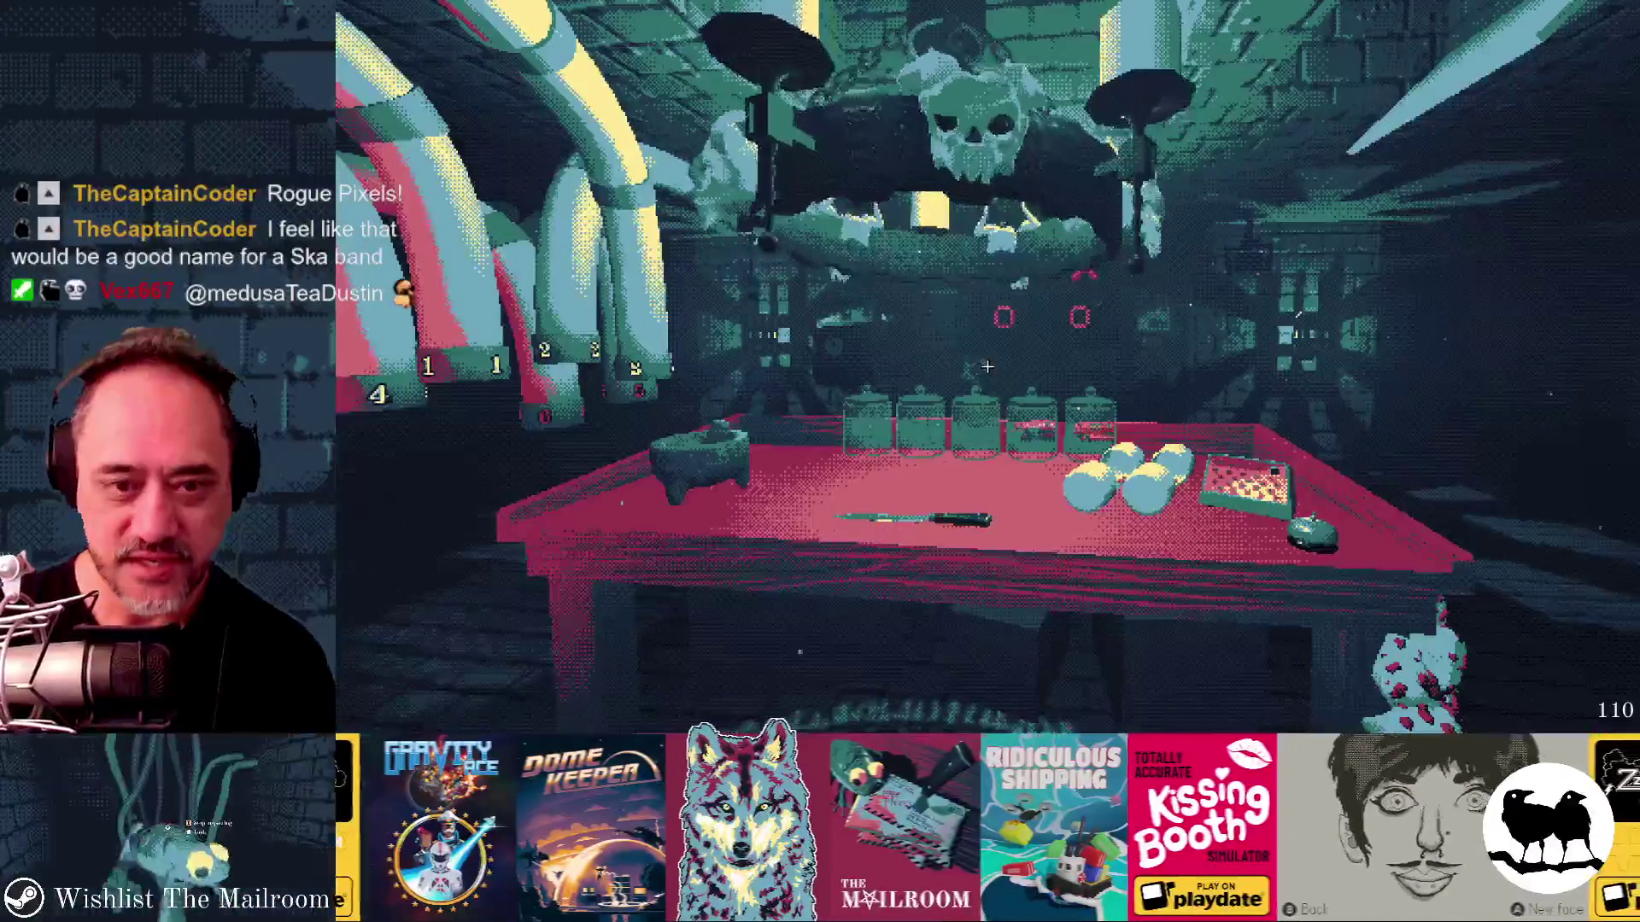
key(F8)
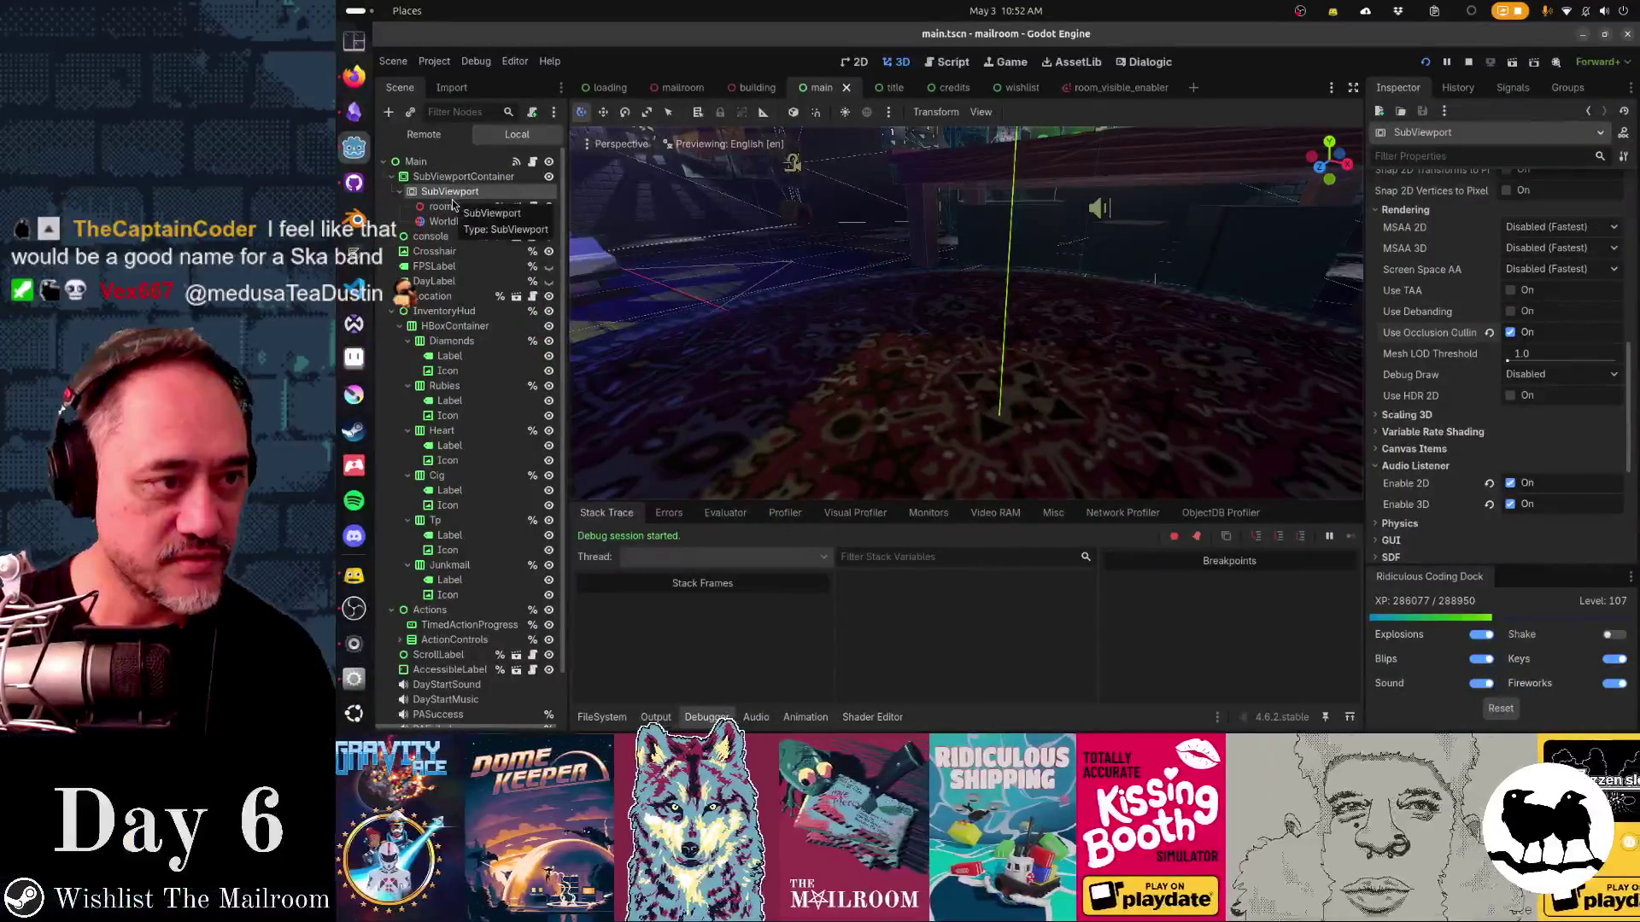
Browse the SubViewportContainer's Inspector properties, then resume the paused game
scroll(1469, 458, down, 5)
scroll(1469, 458, down, 2)
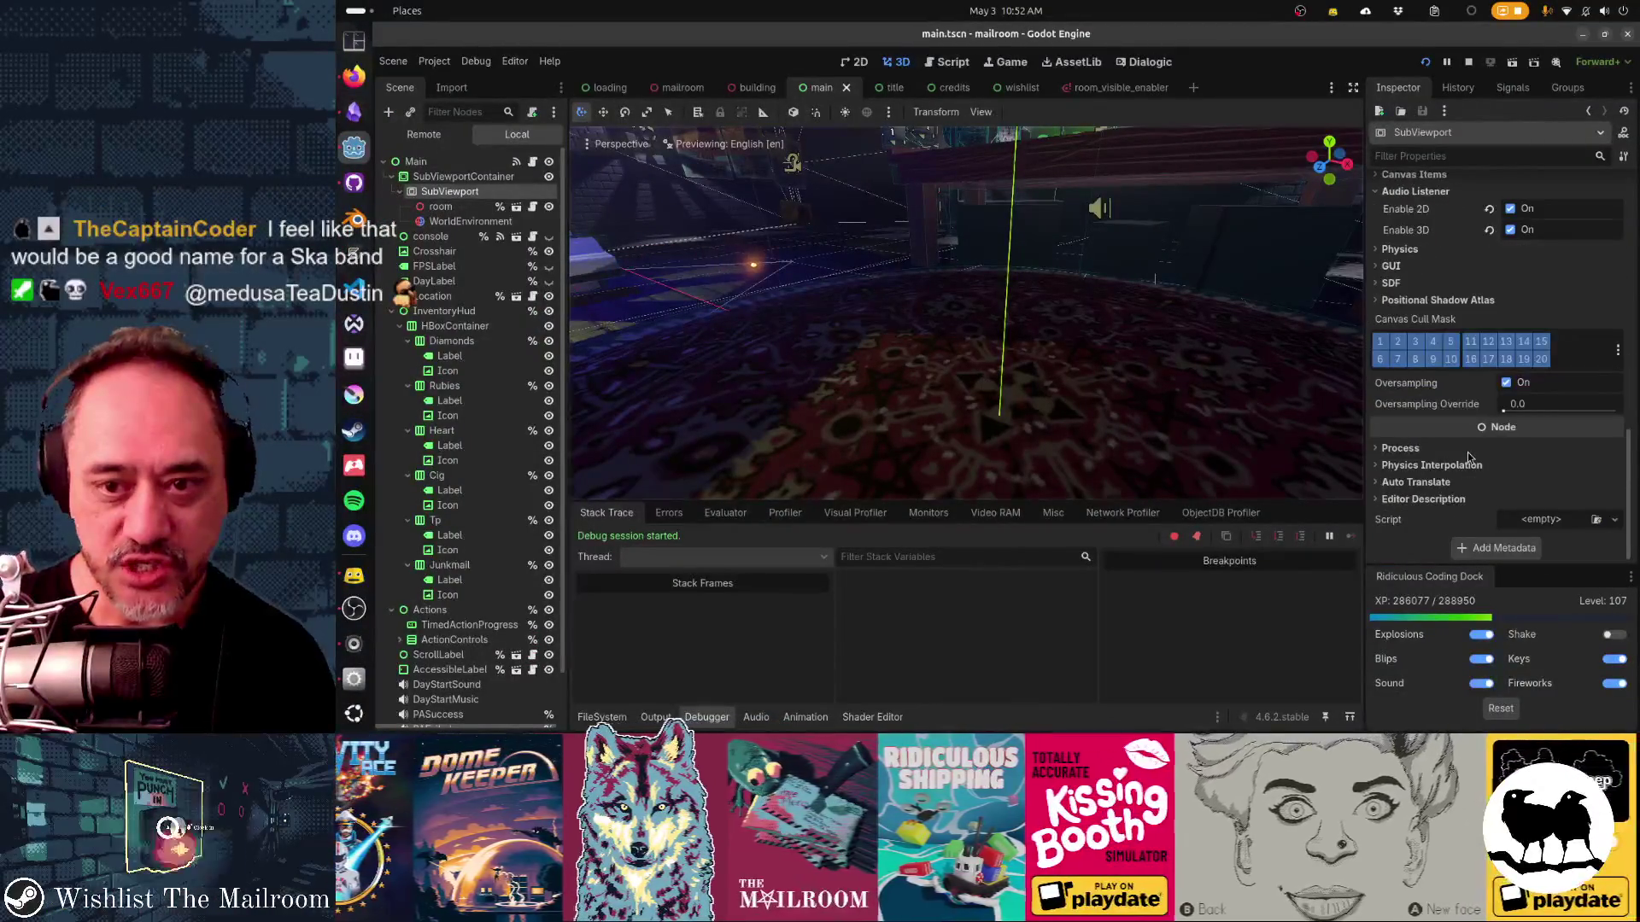
scroll(1467, 452, up, 3)
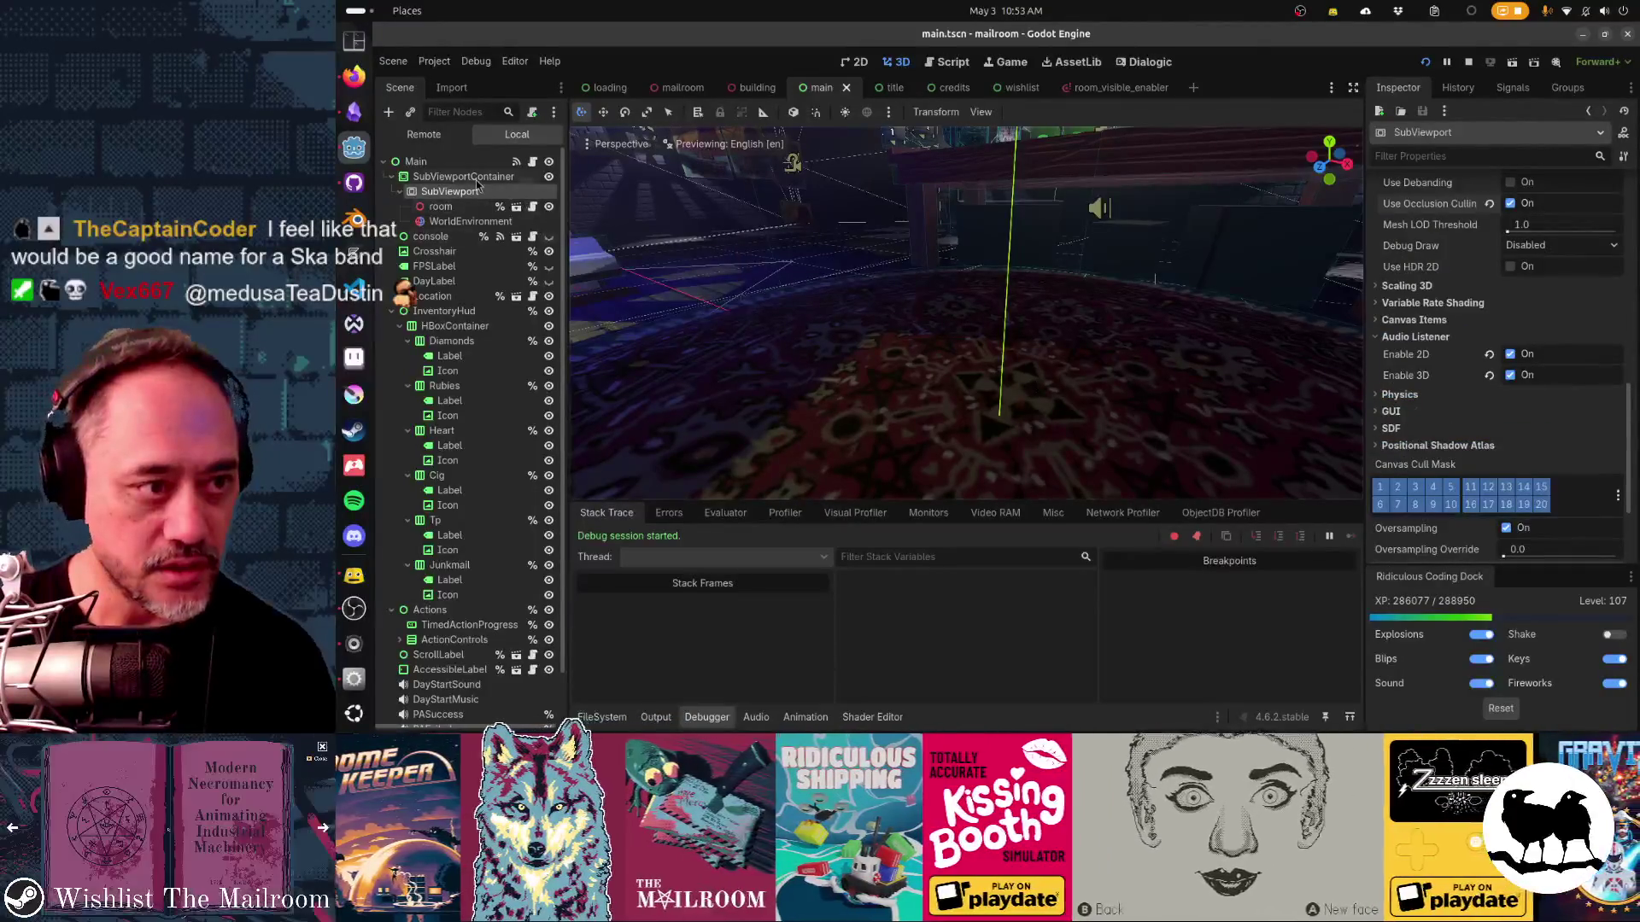
key(Up)
scroll(1527, 384, down, 10)
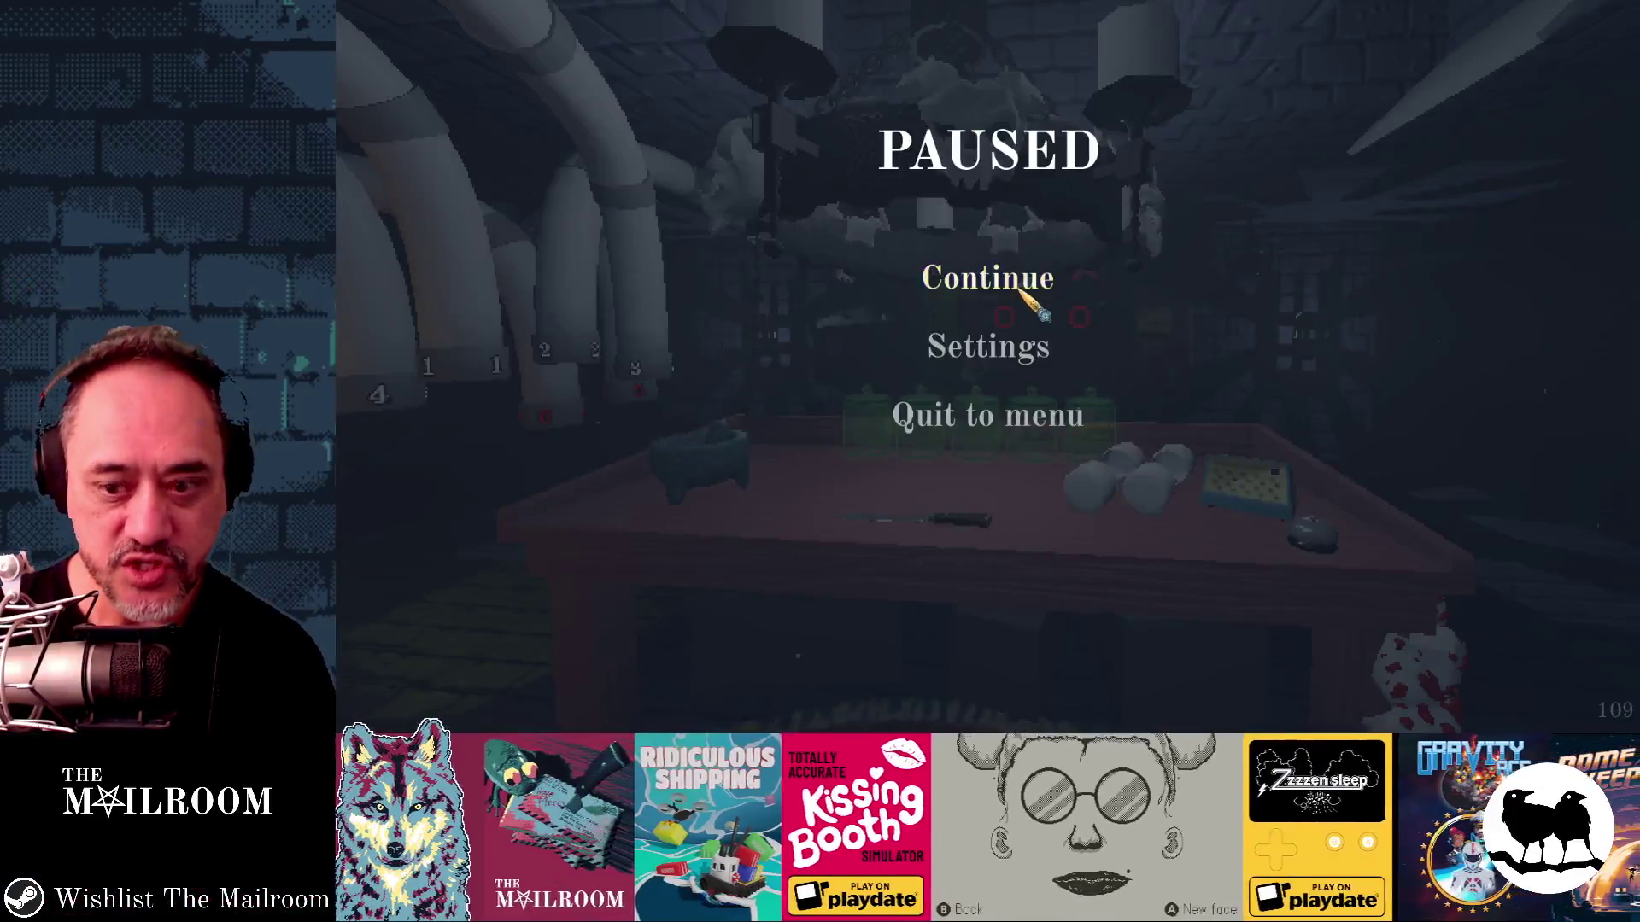
click(1025, 284)
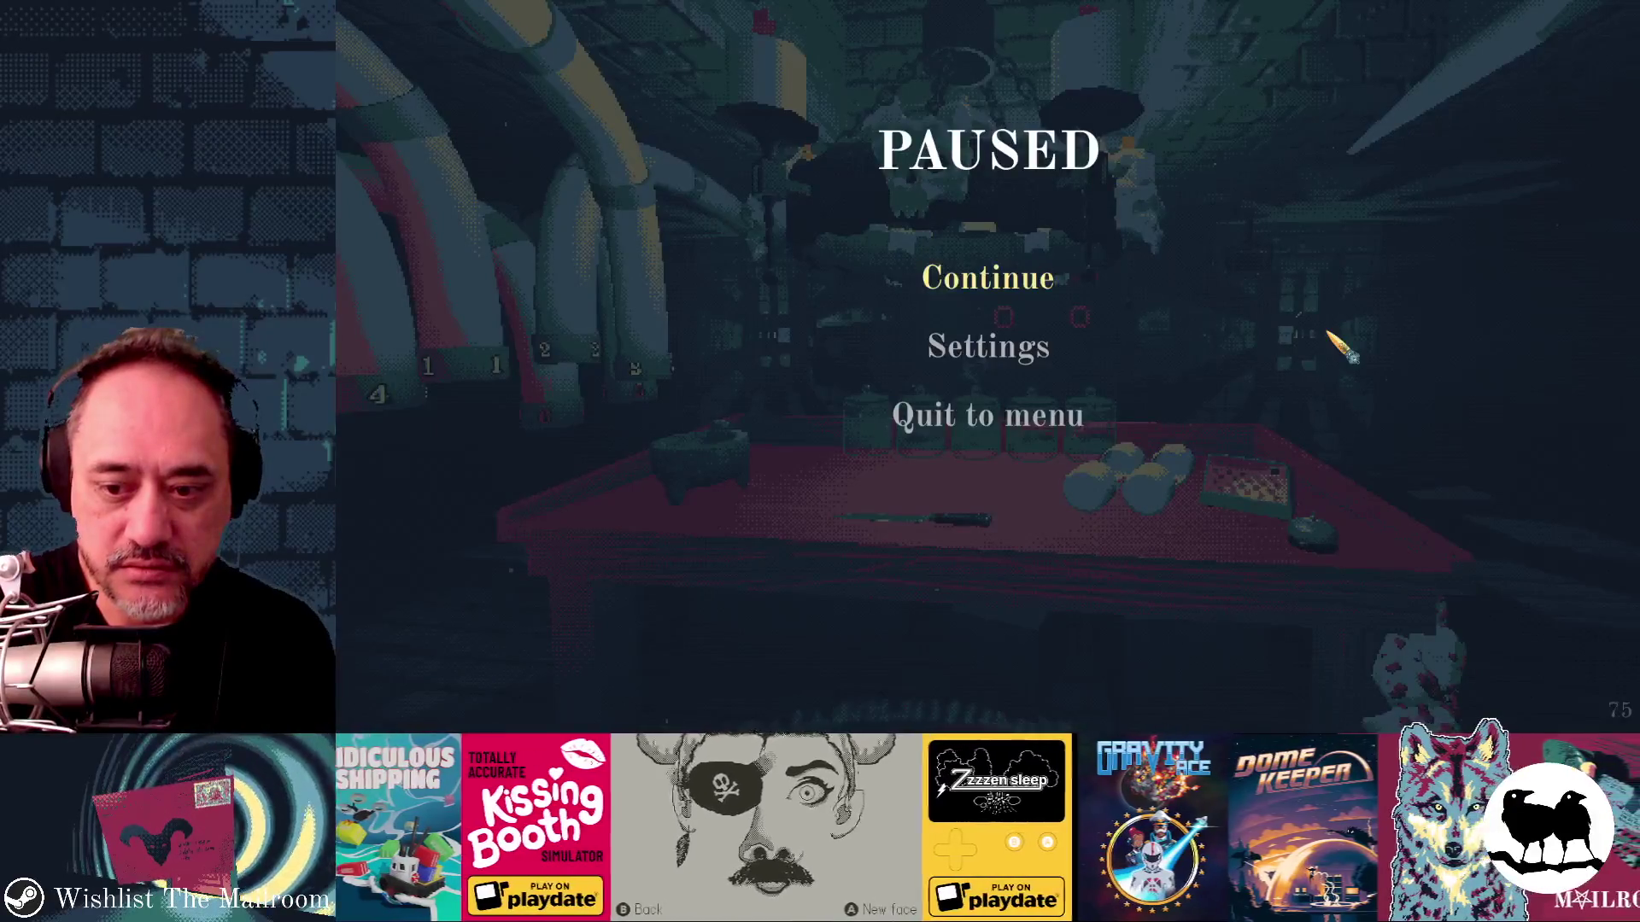
Continue the game, walk the dark corridor, and switch back to the Godot editor
click(1063, 282)
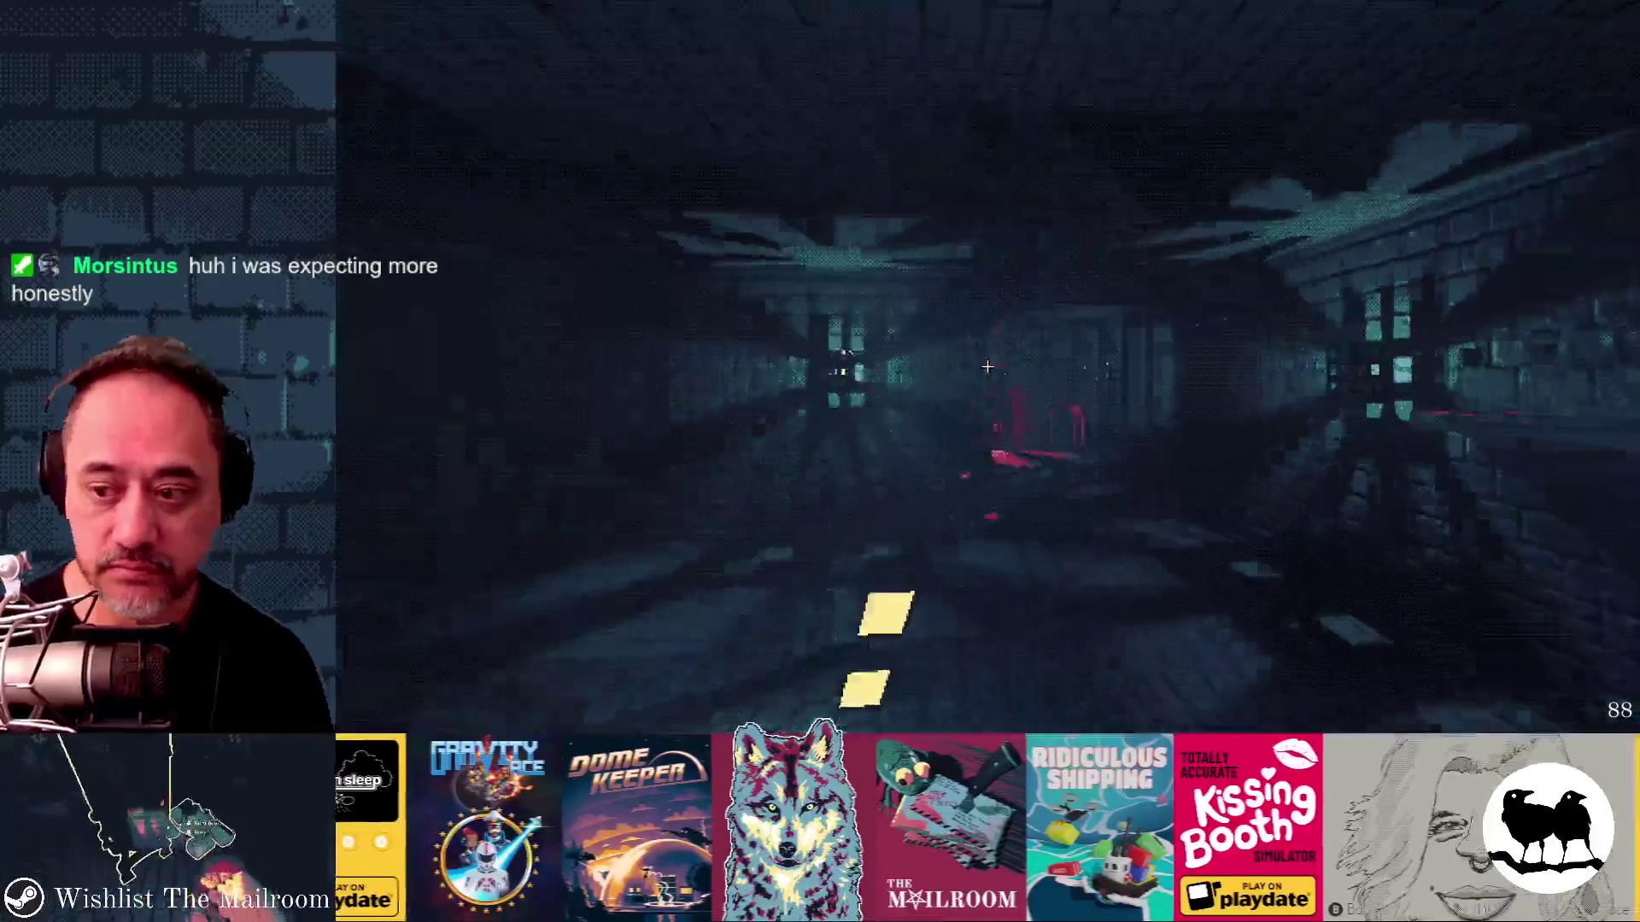
key(alt+Tab)
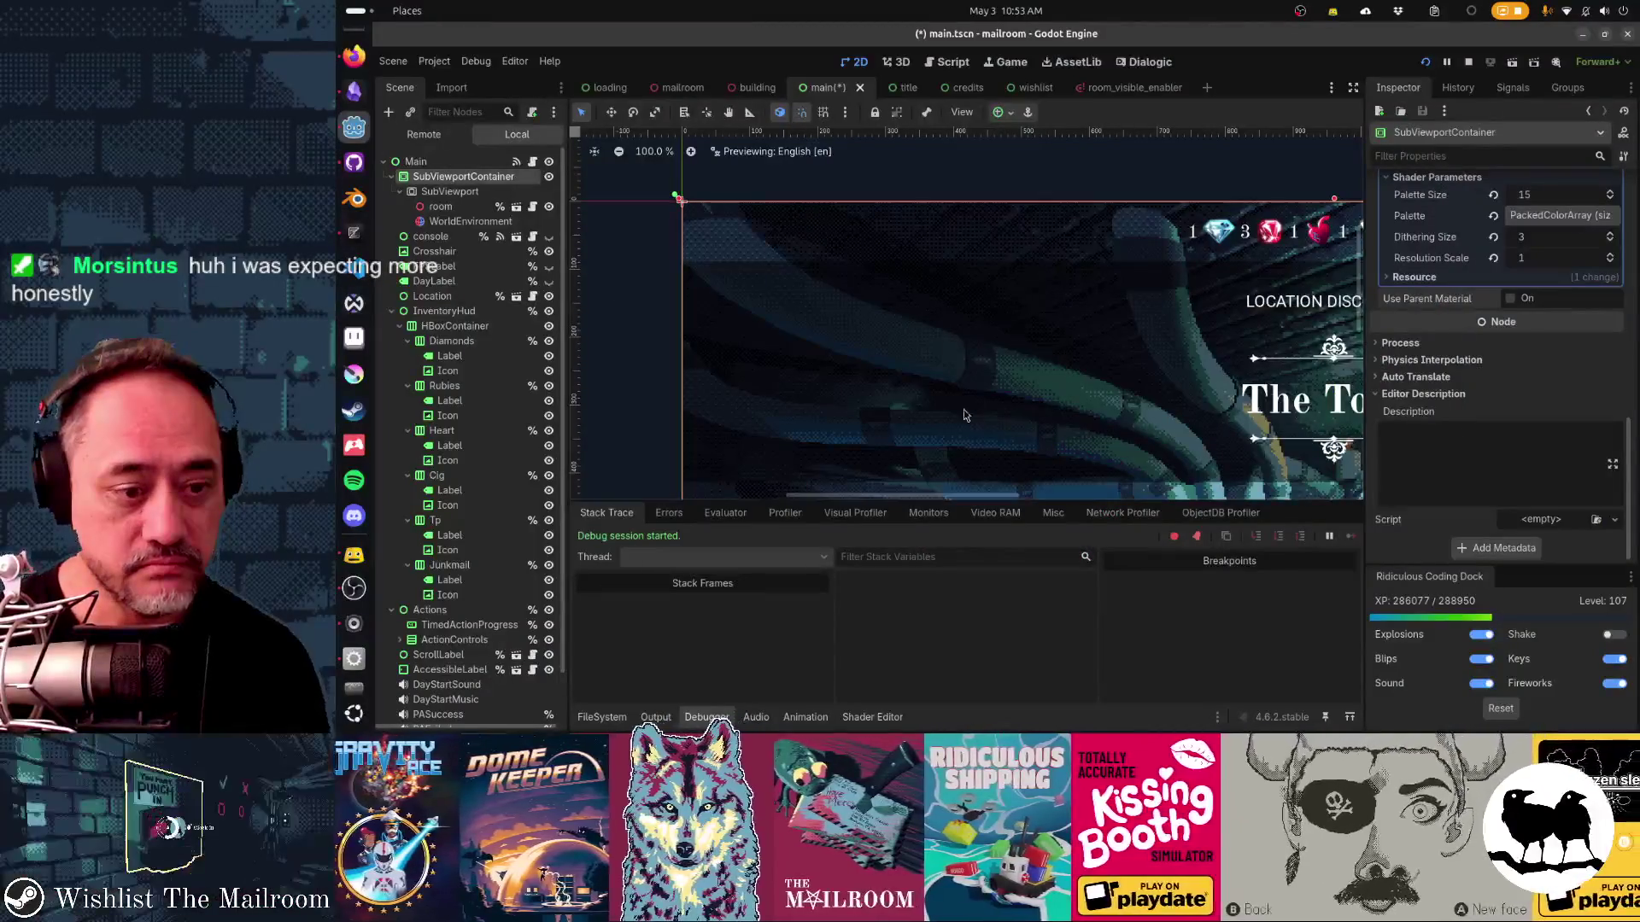
Open posterize.gdshader in the Shader Editor and enlarge the code area
click(870, 718)
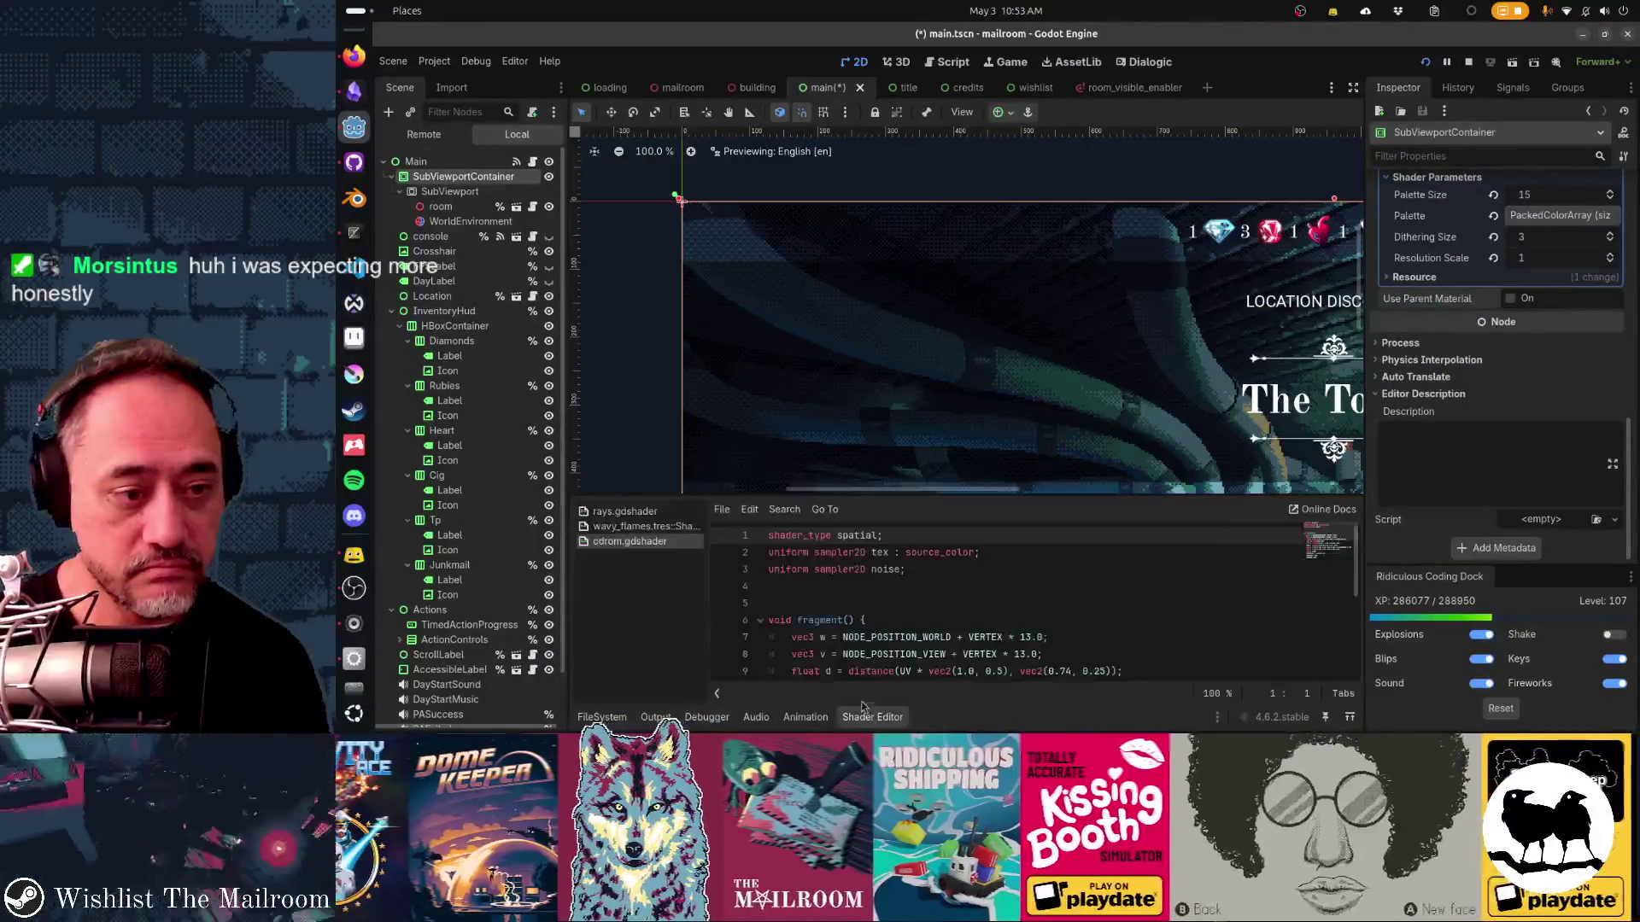
key(shift+alt+o)
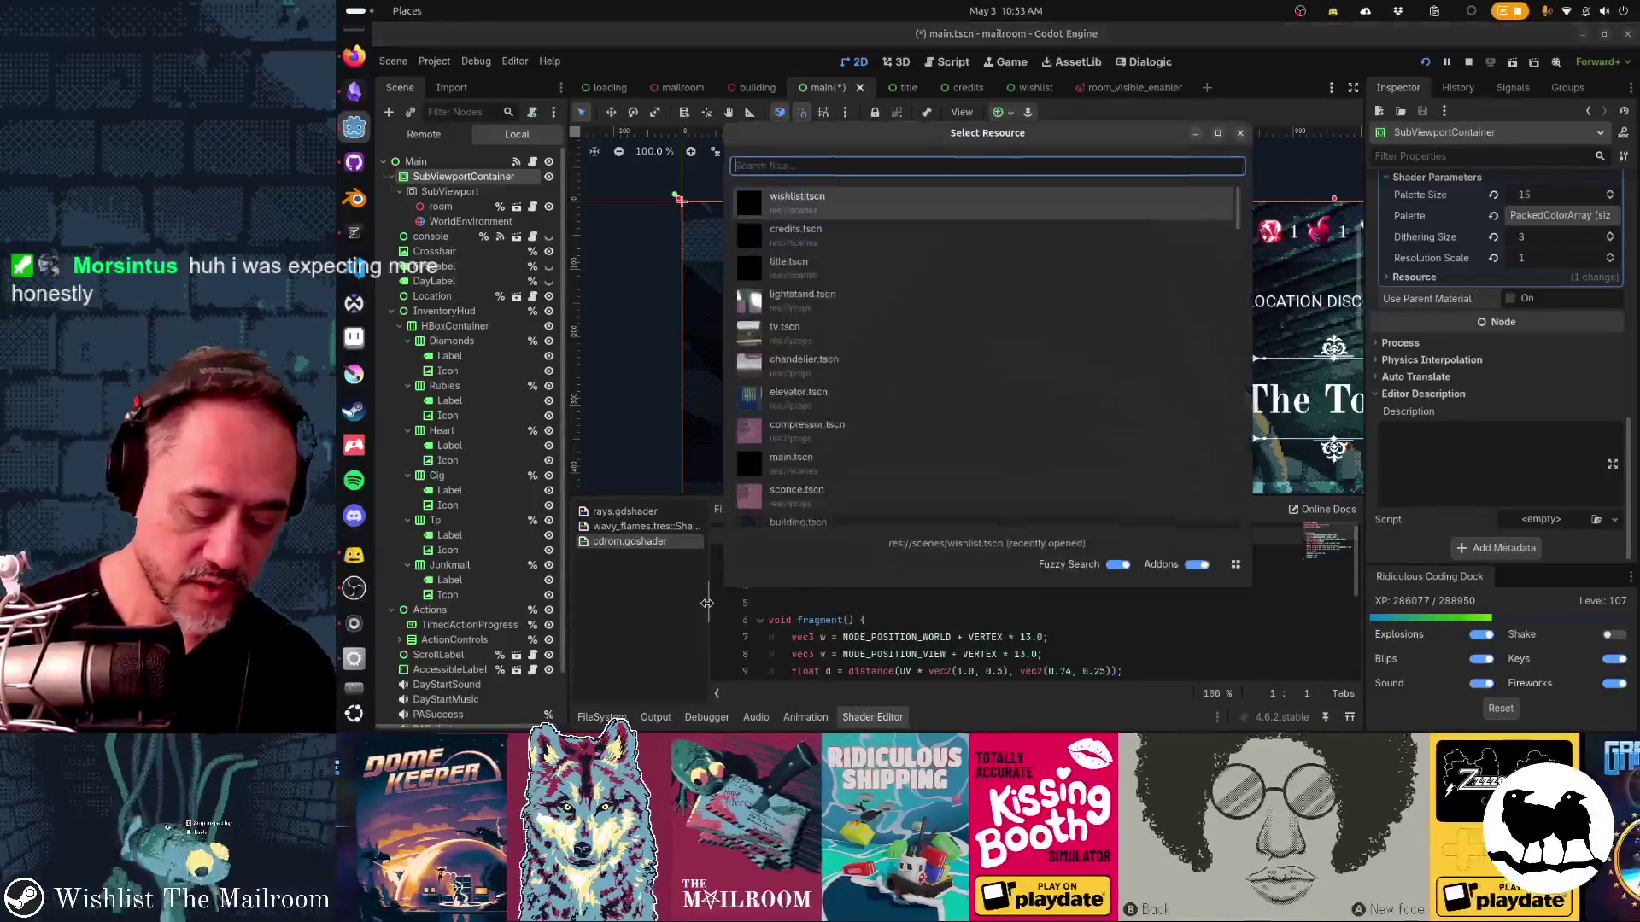
text(posterize)
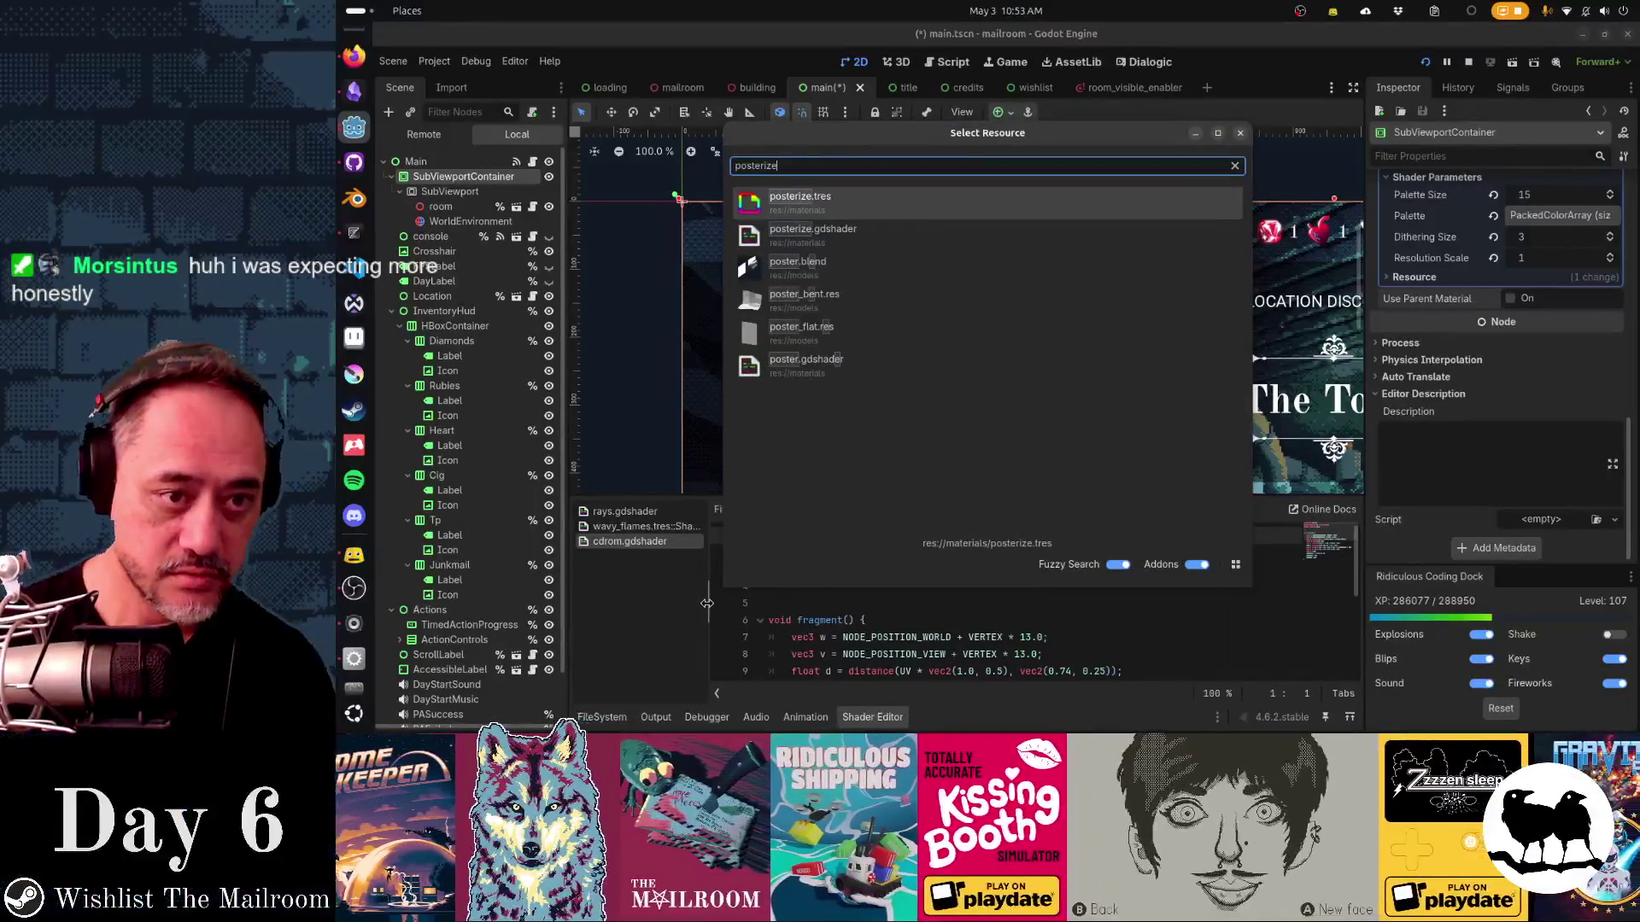
key(Down)
key(Return)
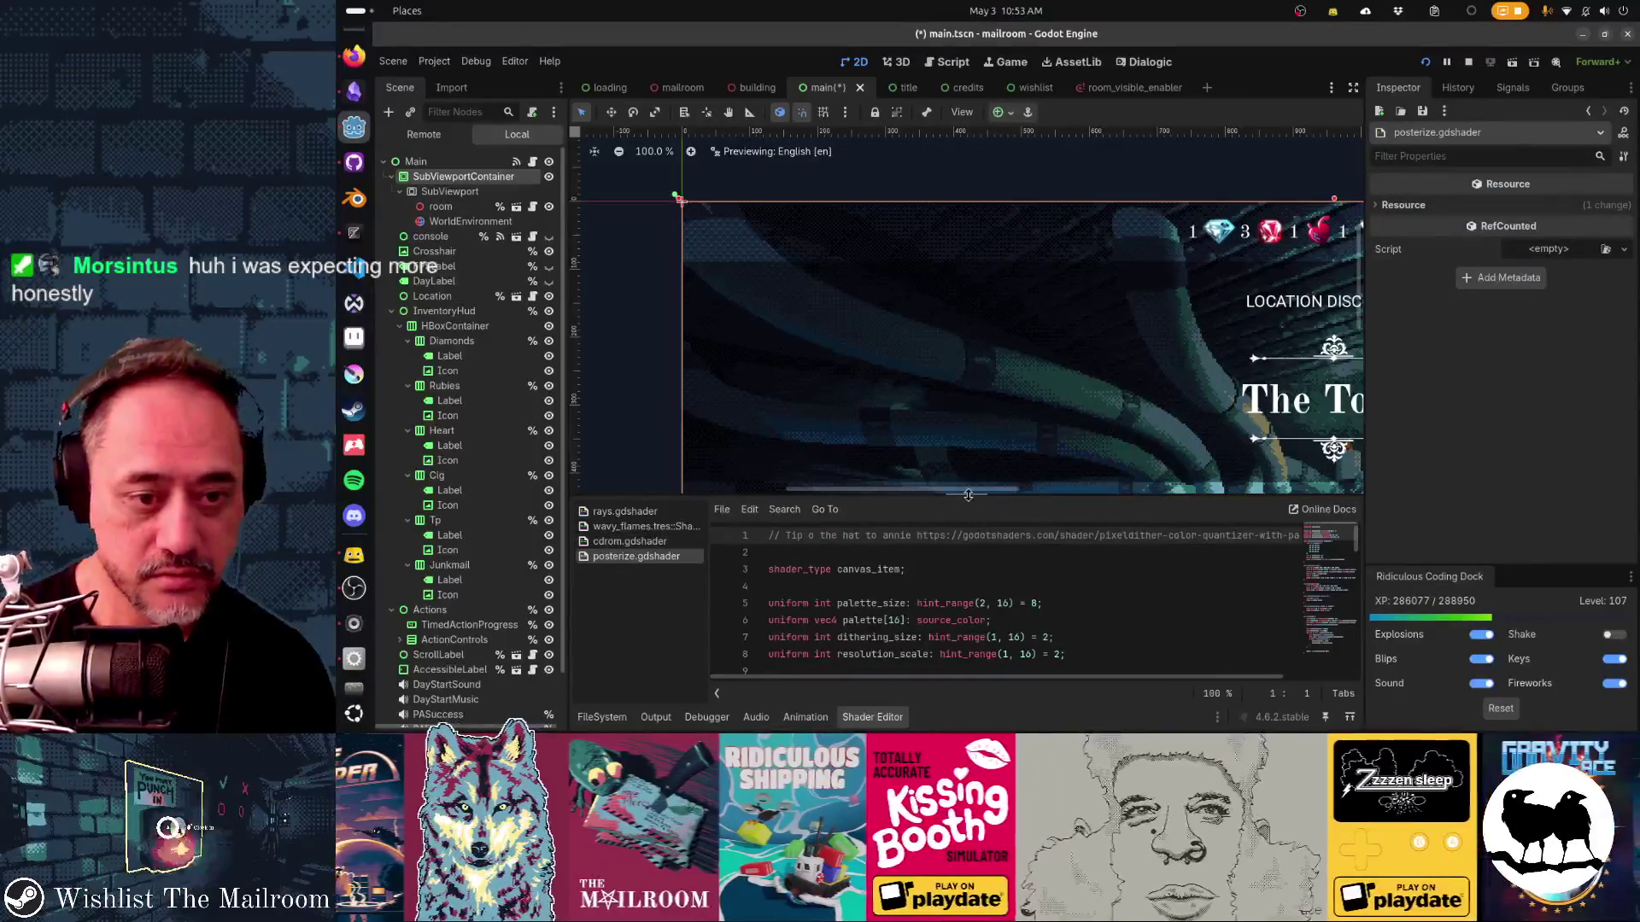
mouse_move(969, 468)
mouse_down()
mouse_move(974, 171)
mouse_move(997, 452)
mouse_up()
key(alt+Tab)
key(alt+Tab)
key(alt+Tab)
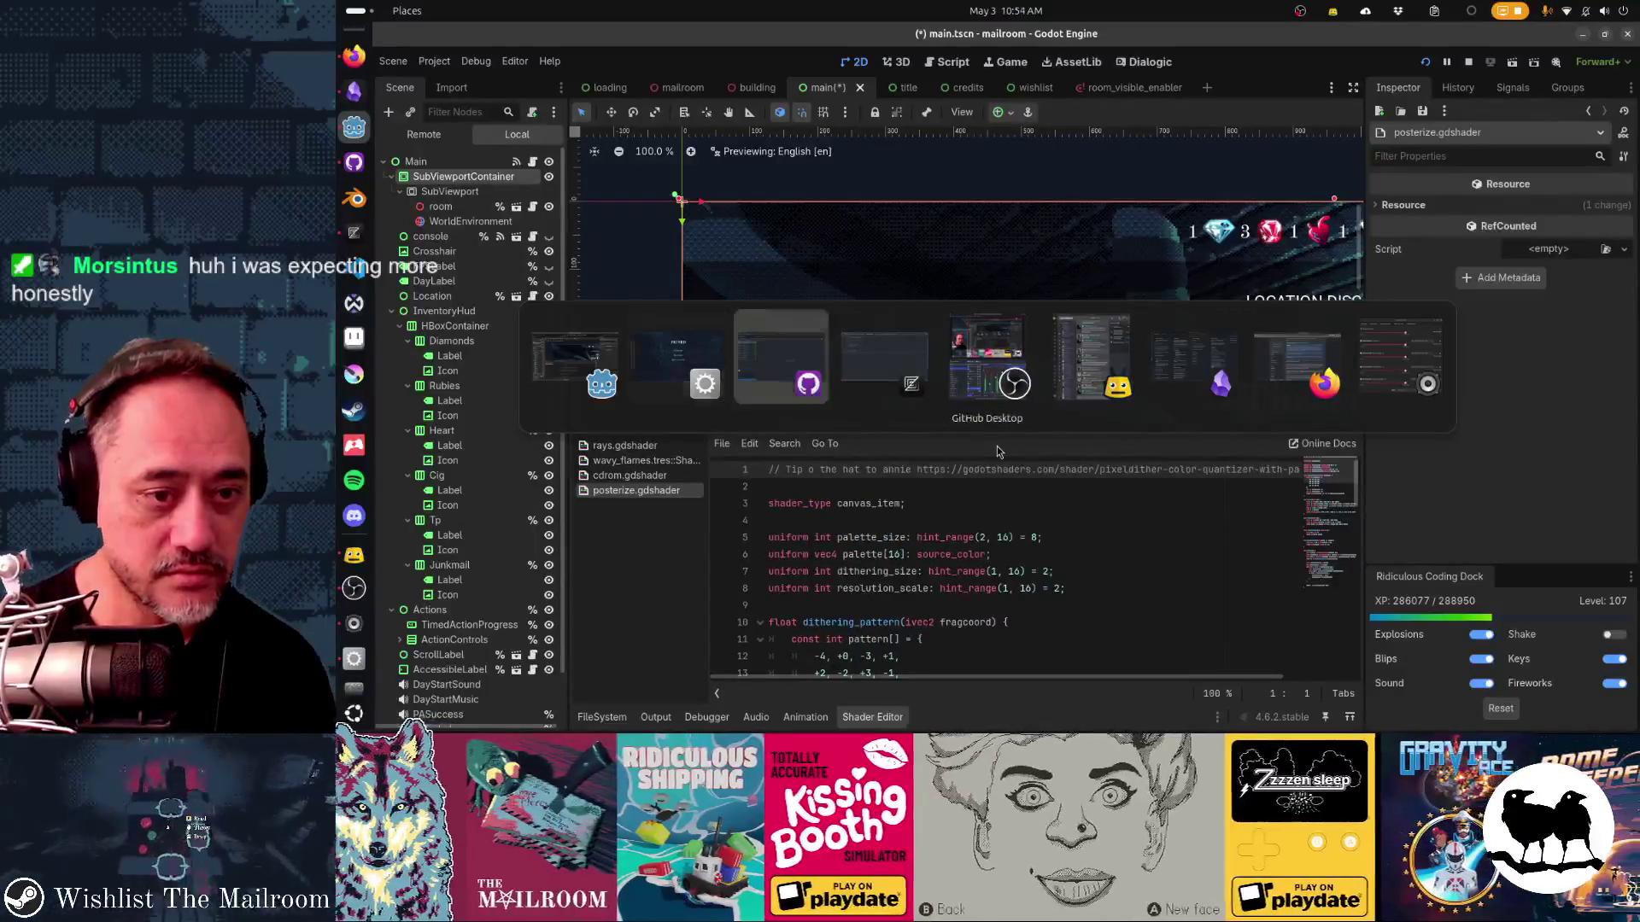
Open posterize.gdshader in Zed and read through the dithering_pattern function body
key(ctrl+p)
text(posterize)
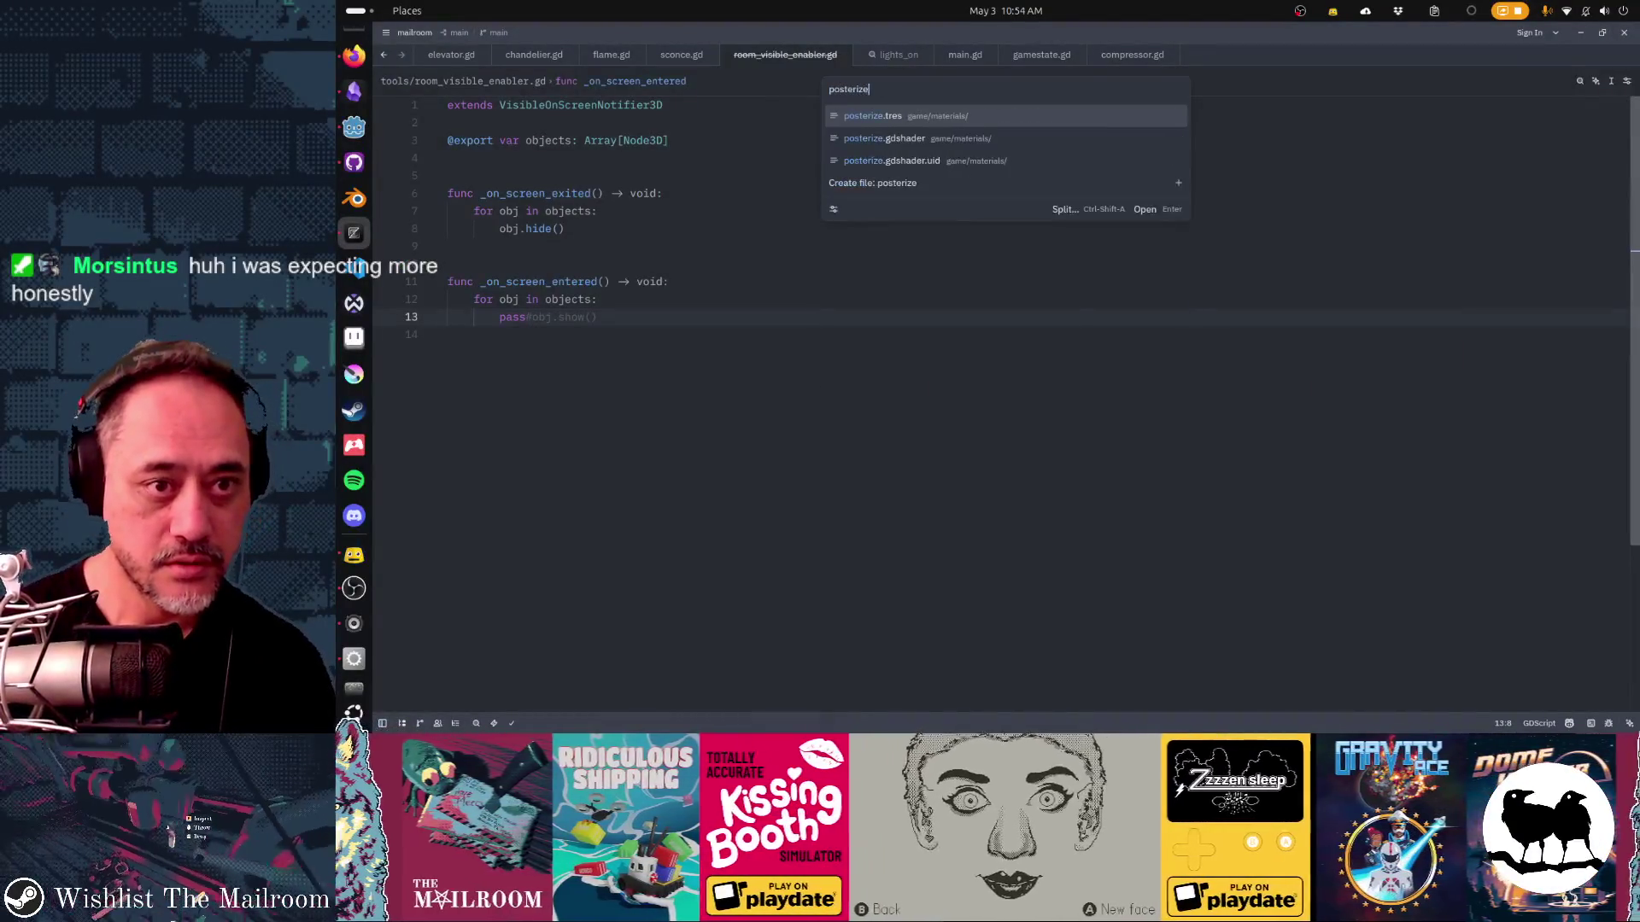
key(Down)
key(Return)
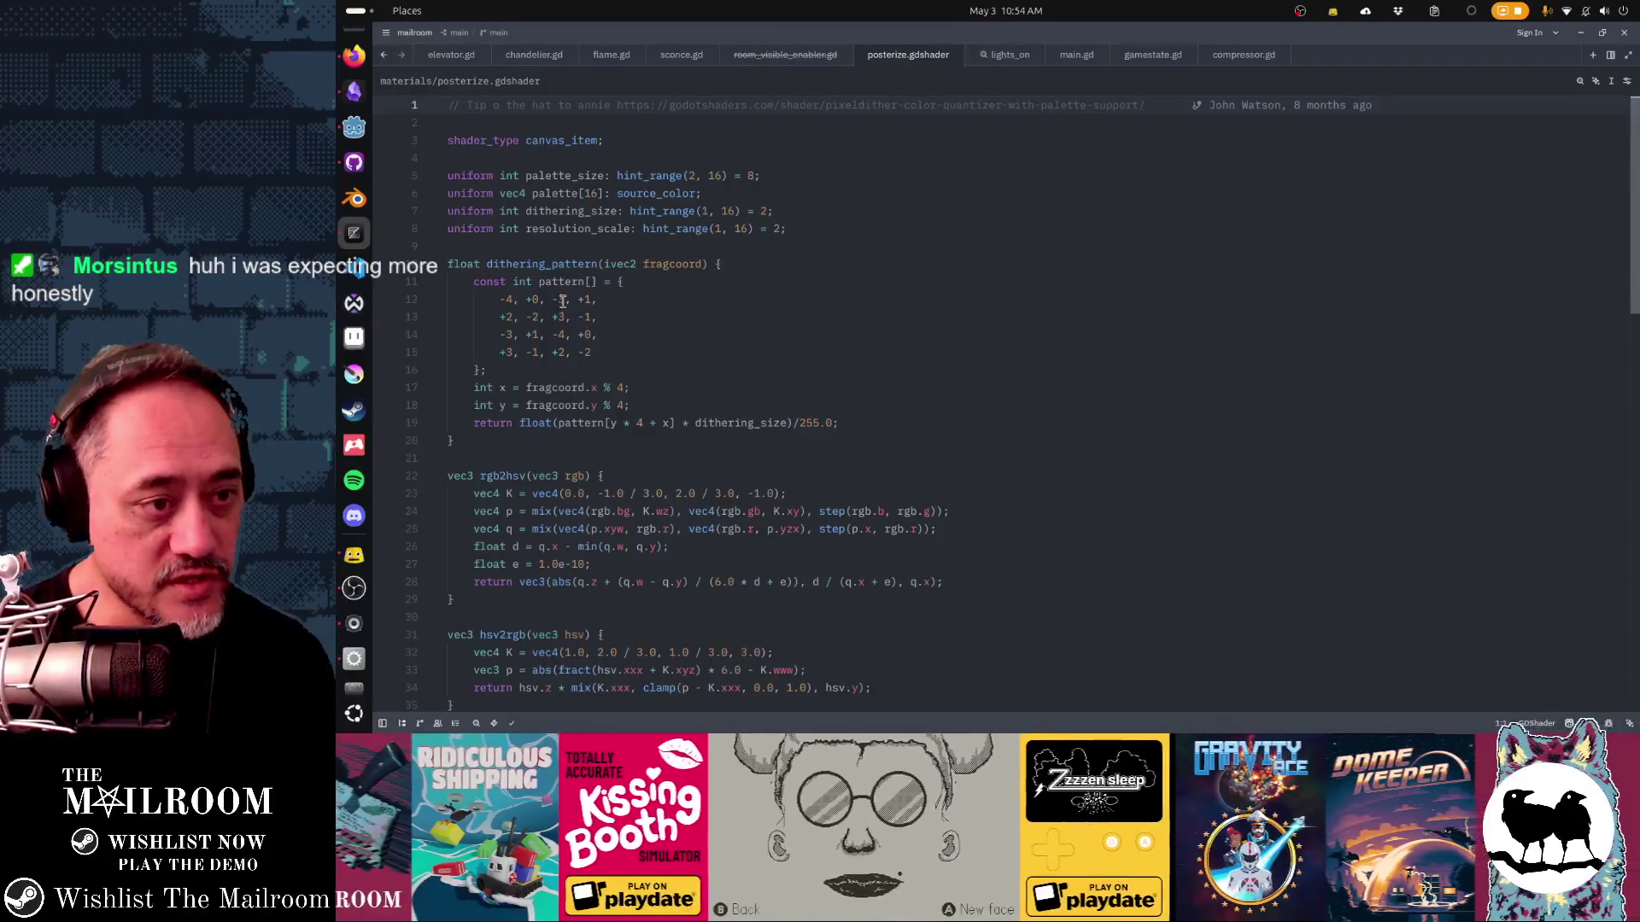
mouse_move(540, 281)
mouse_down()
mouse_move(799, 381)
mouse_move(841, 424)
mouse_up()
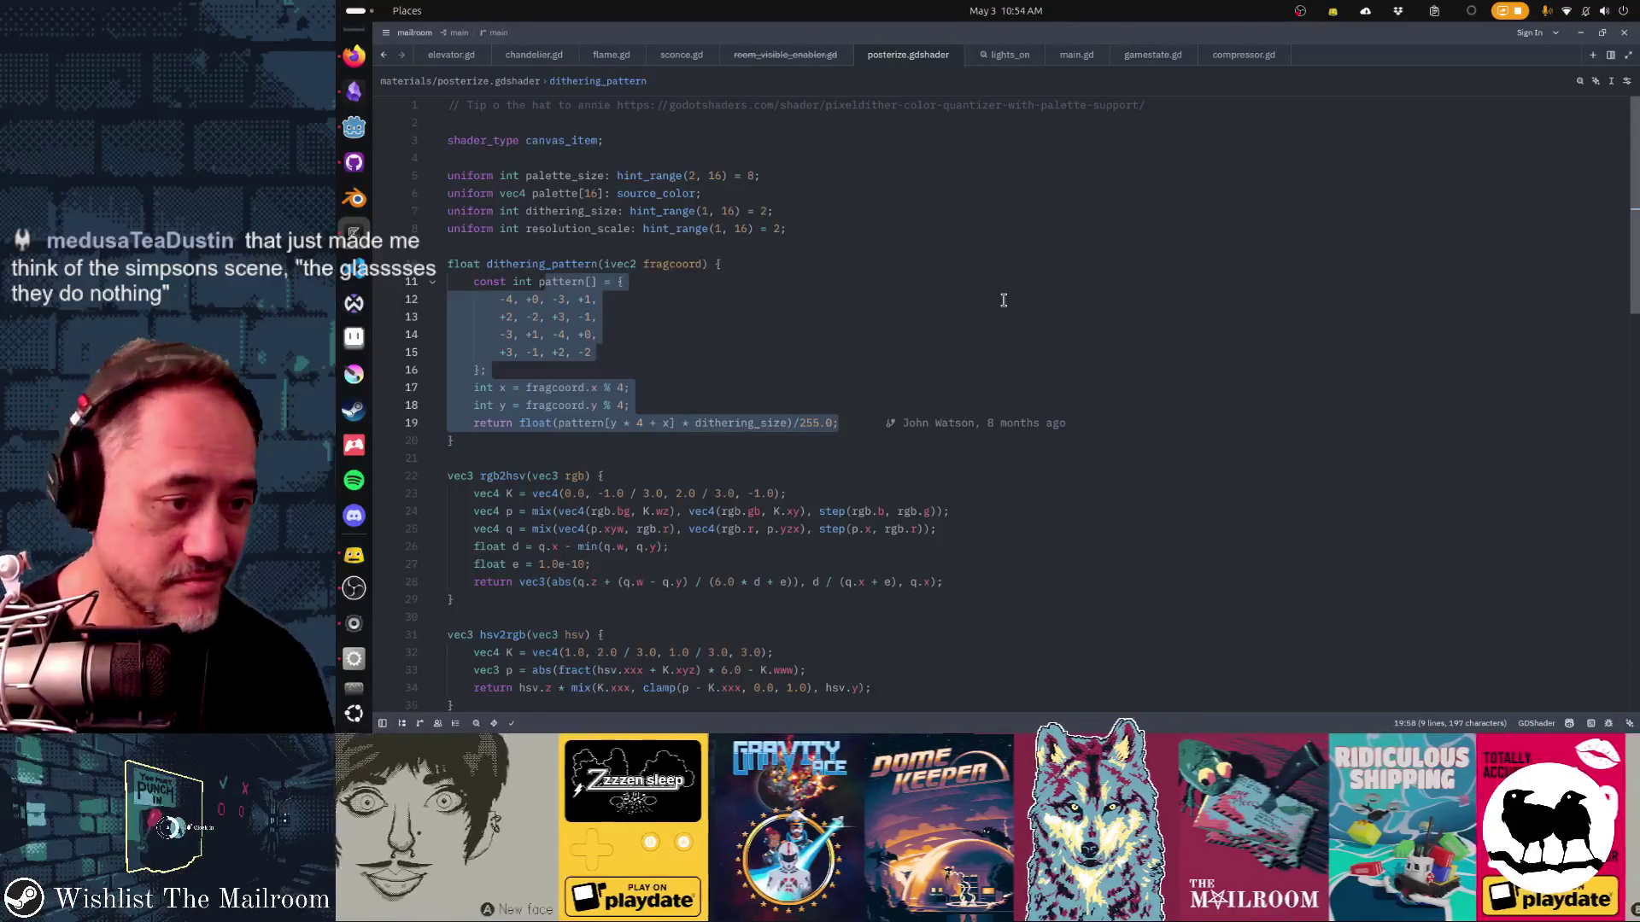
scroll(1004, 299, down, 5)
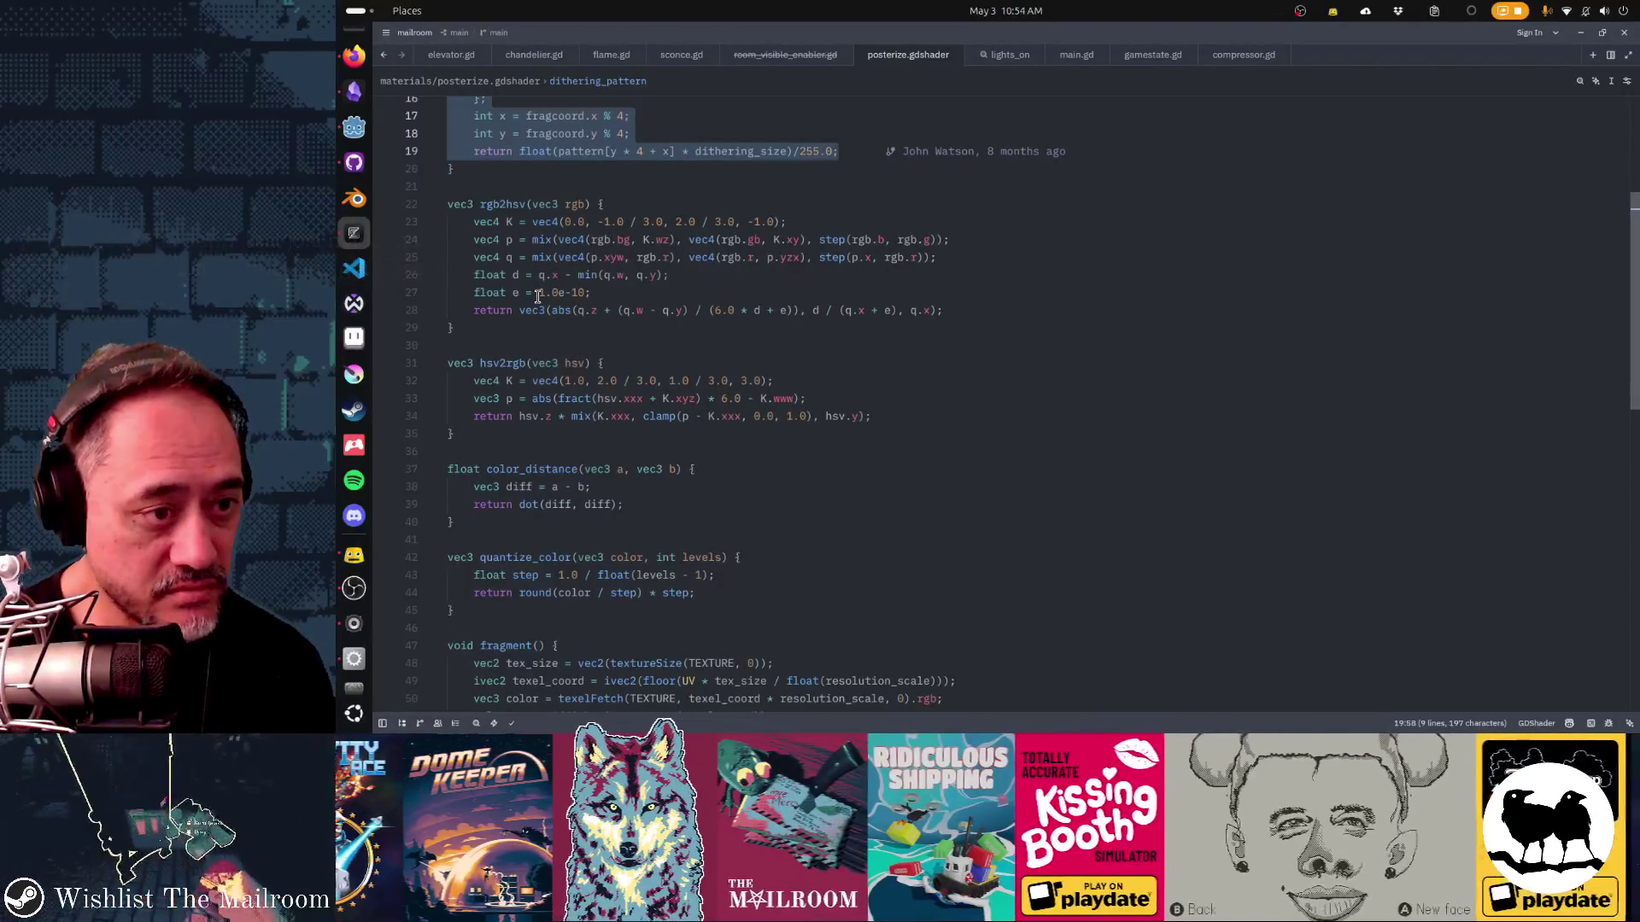
click(588, 292)
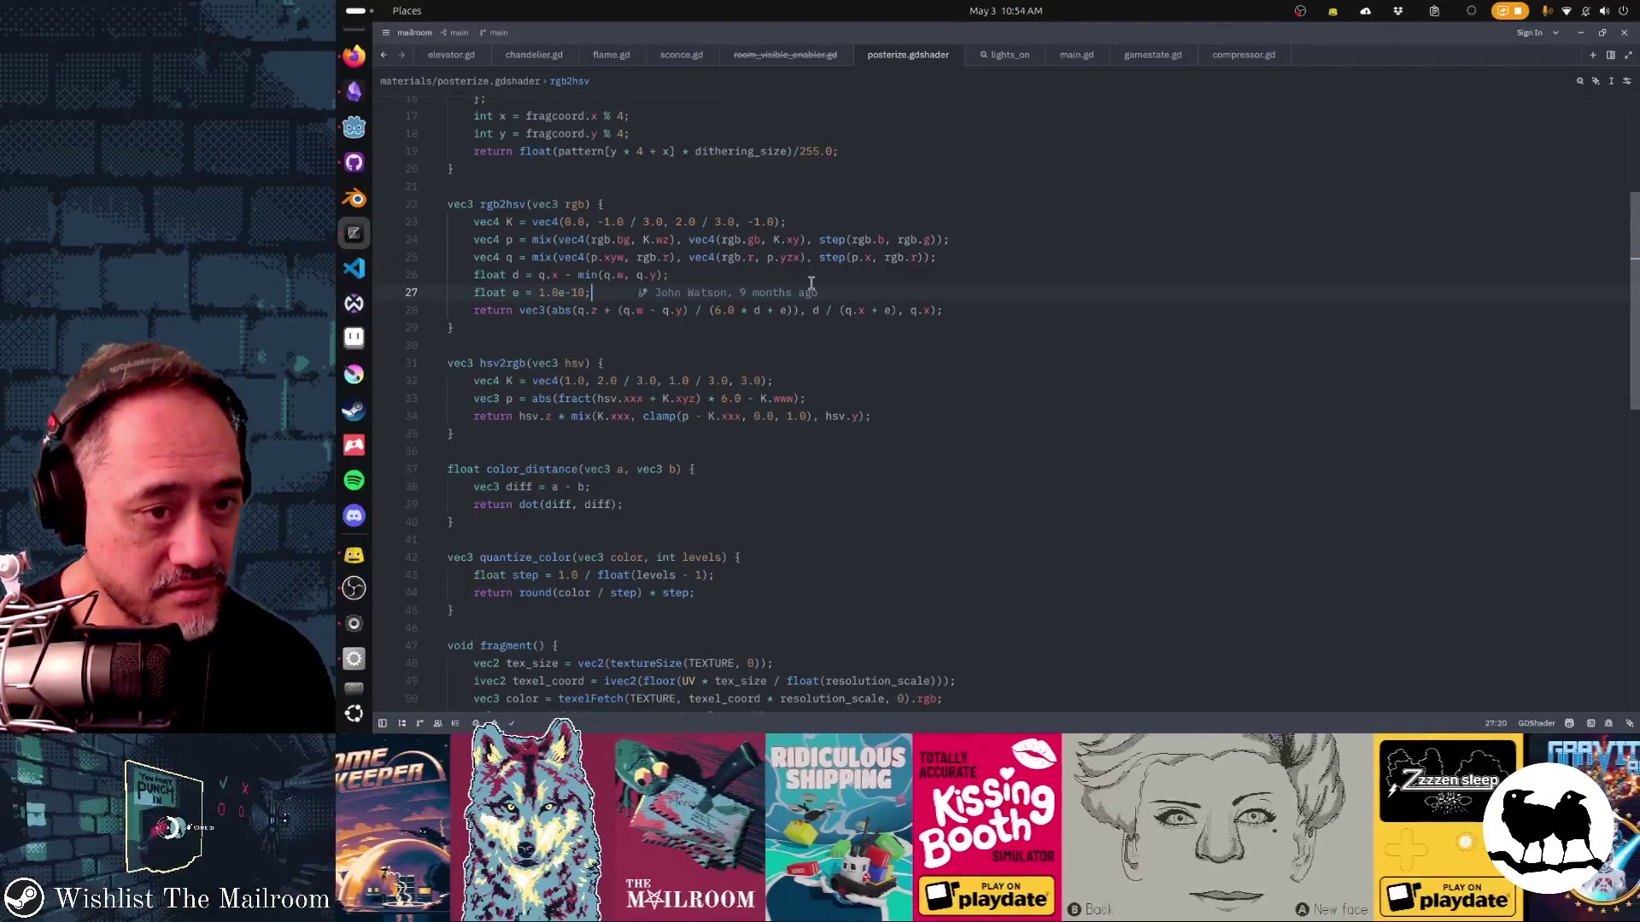
scroll(1088, 484, down, 3)
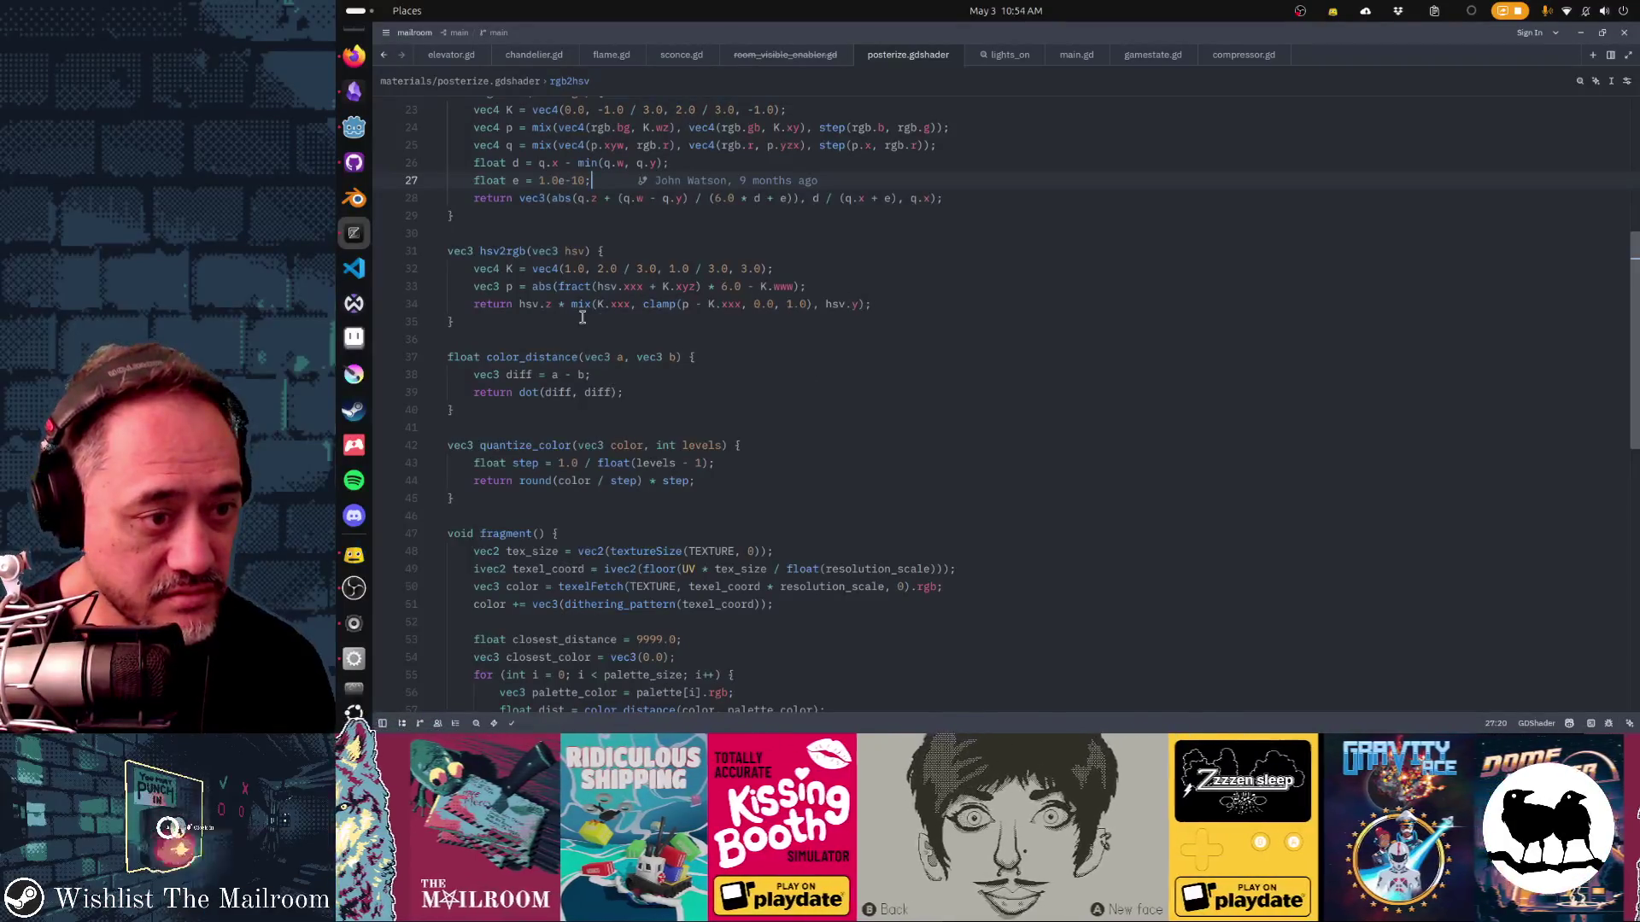
scroll(1033, 445, down, 3)
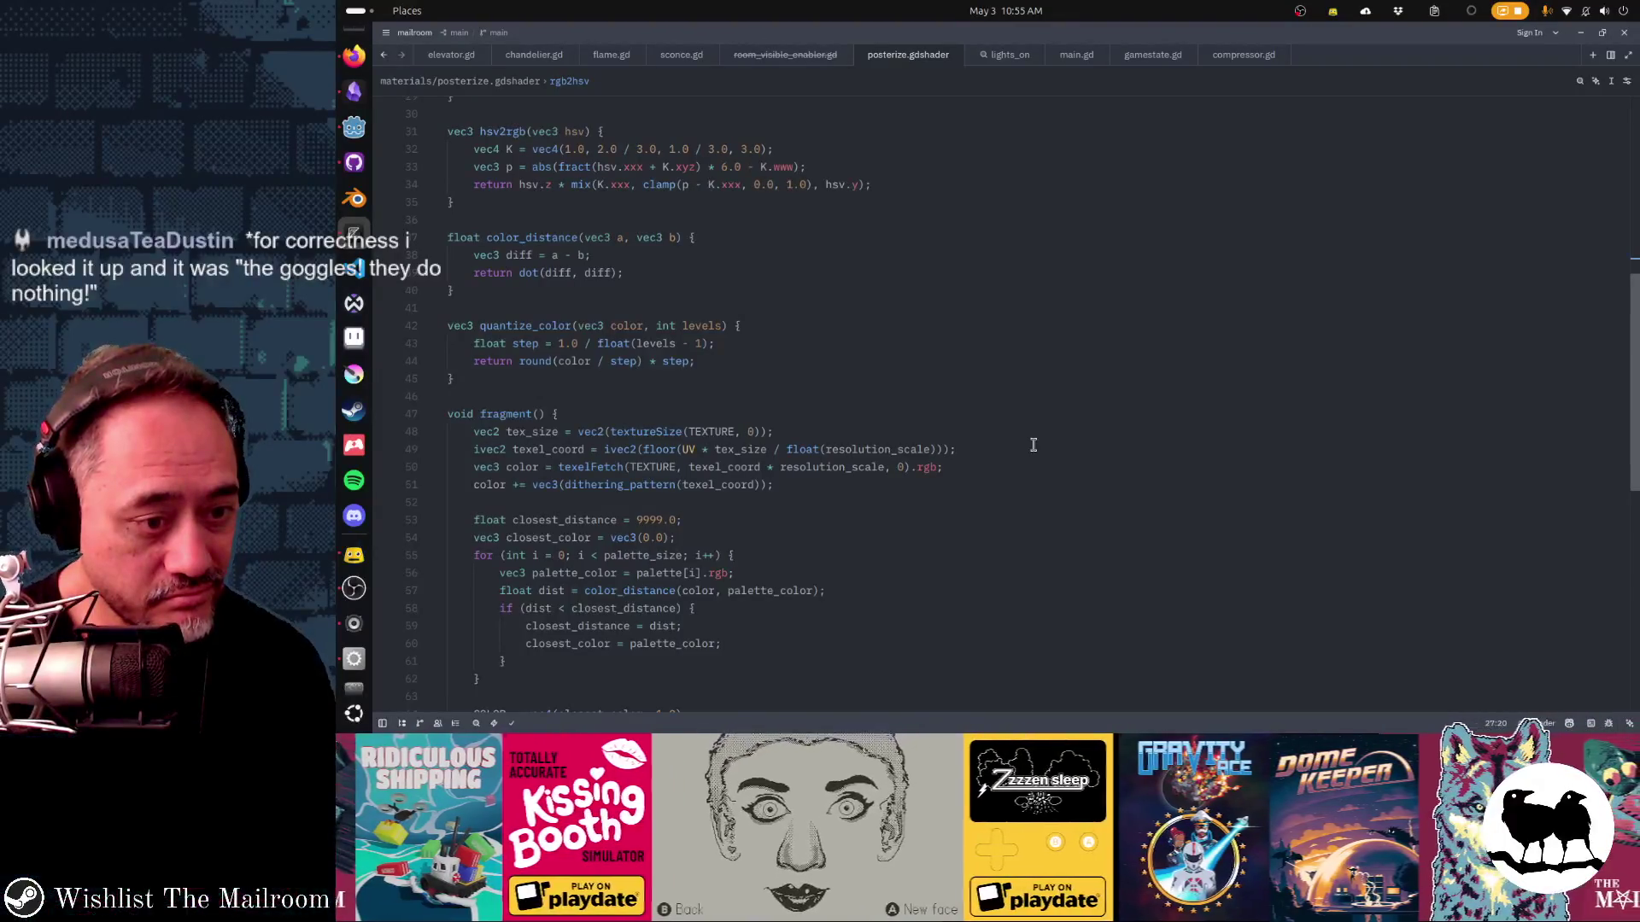
scroll(1008, 469, down, 1)
mouse_move(476, 529)
mouse_down()
mouse_move(546, 564)
mouse_move(586, 656)
mouse_up()
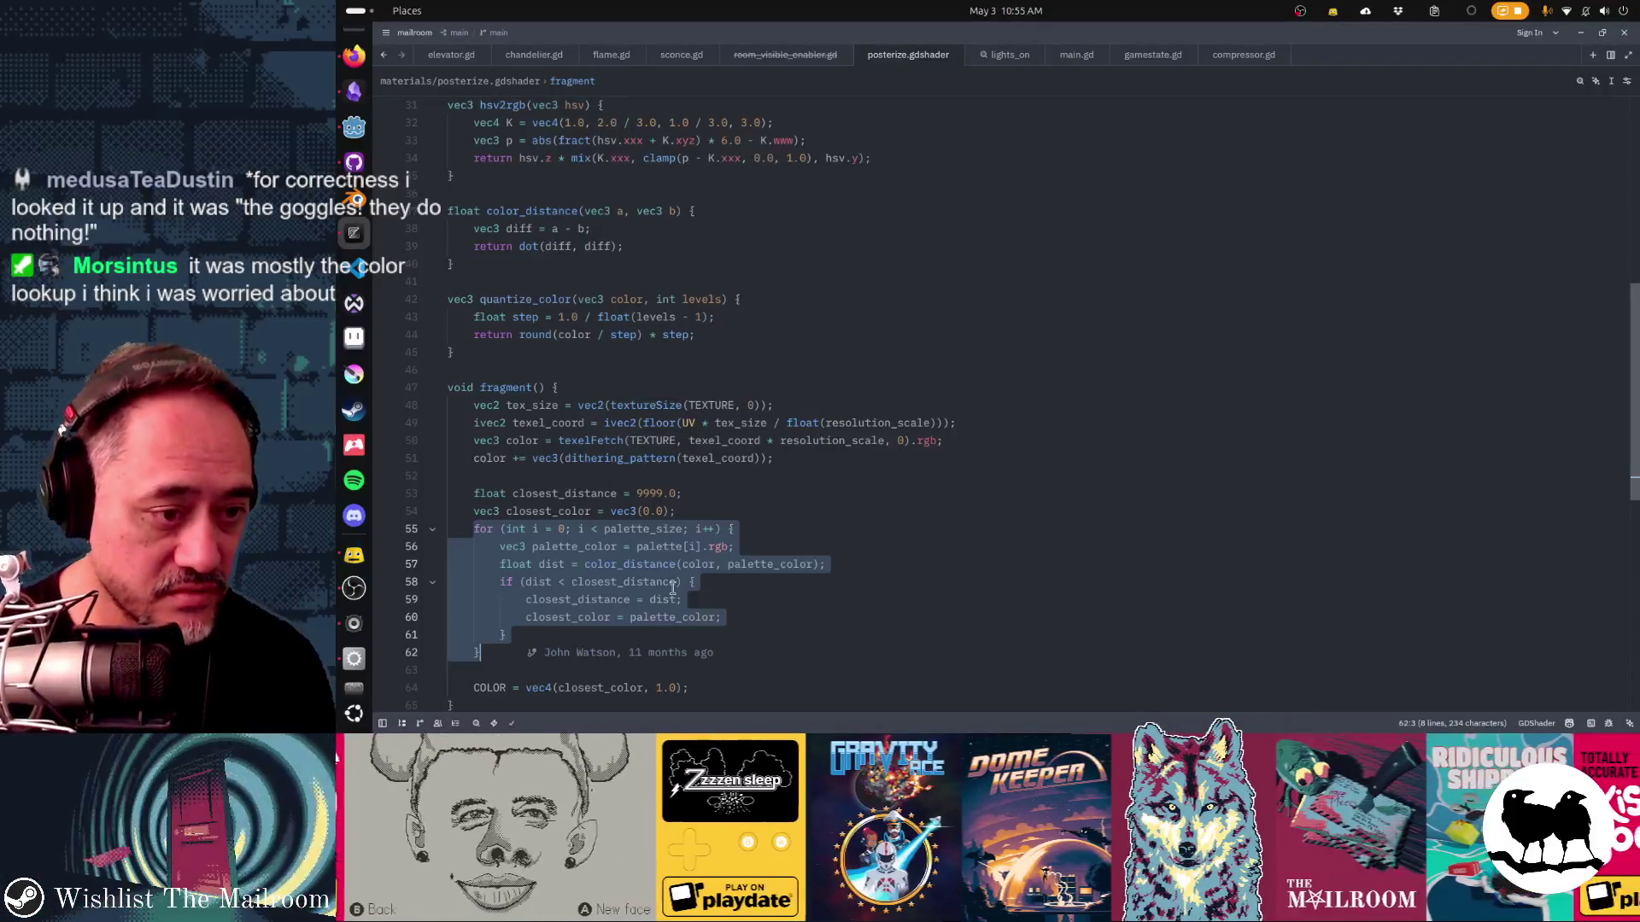
click(864, 475)
scroll(864, 475, up, 9)
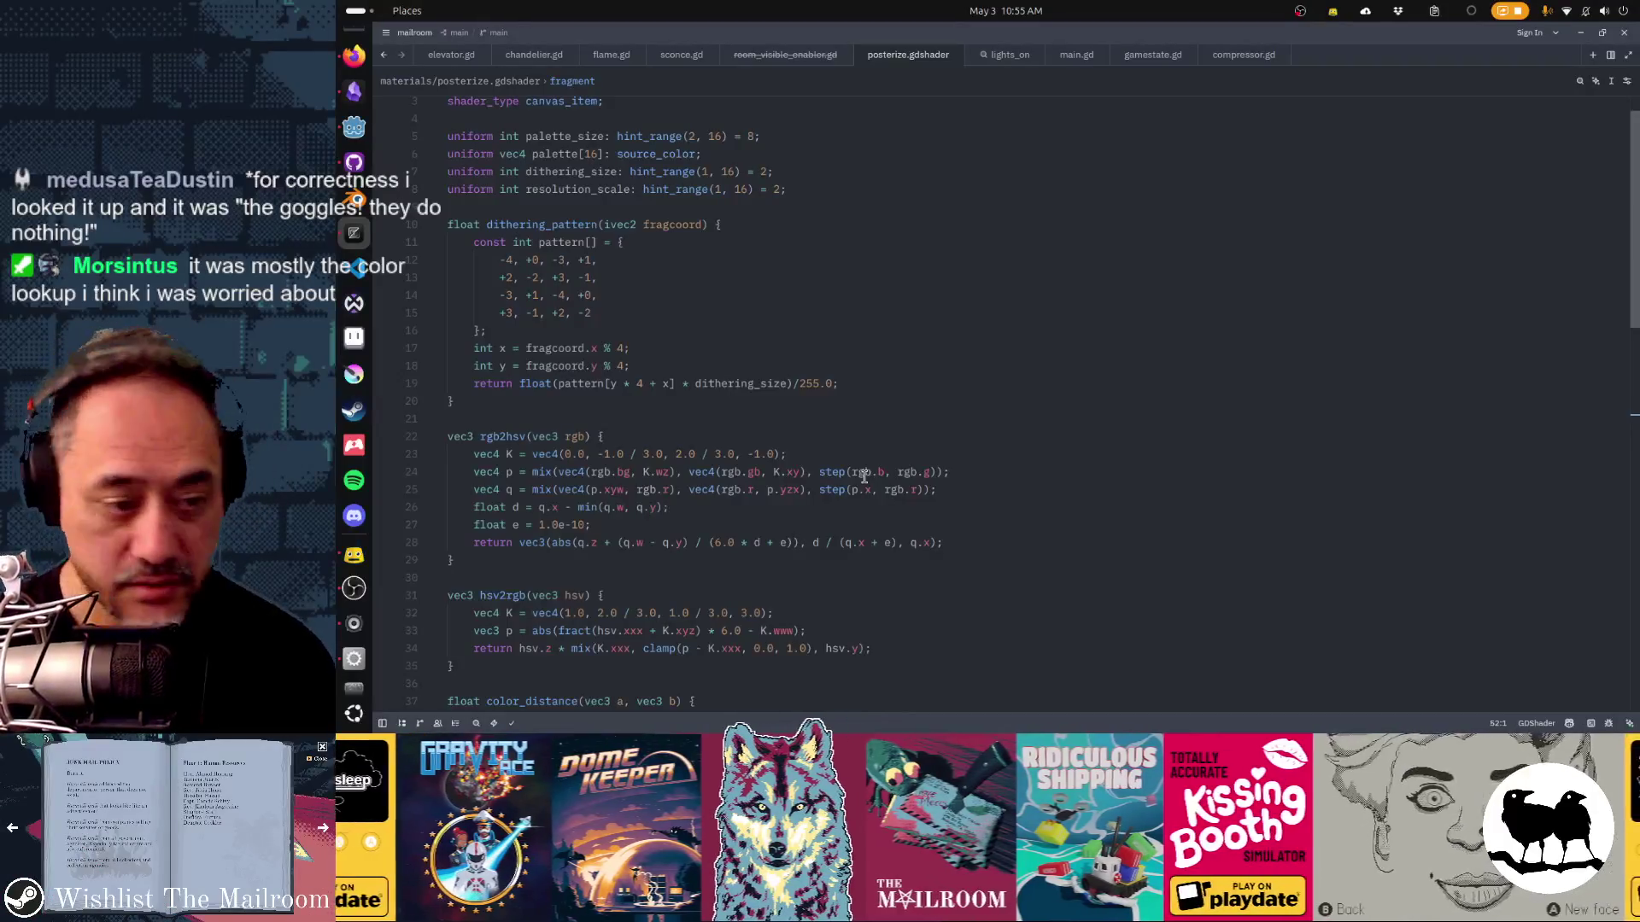
scroll(890, 480, down, 10)
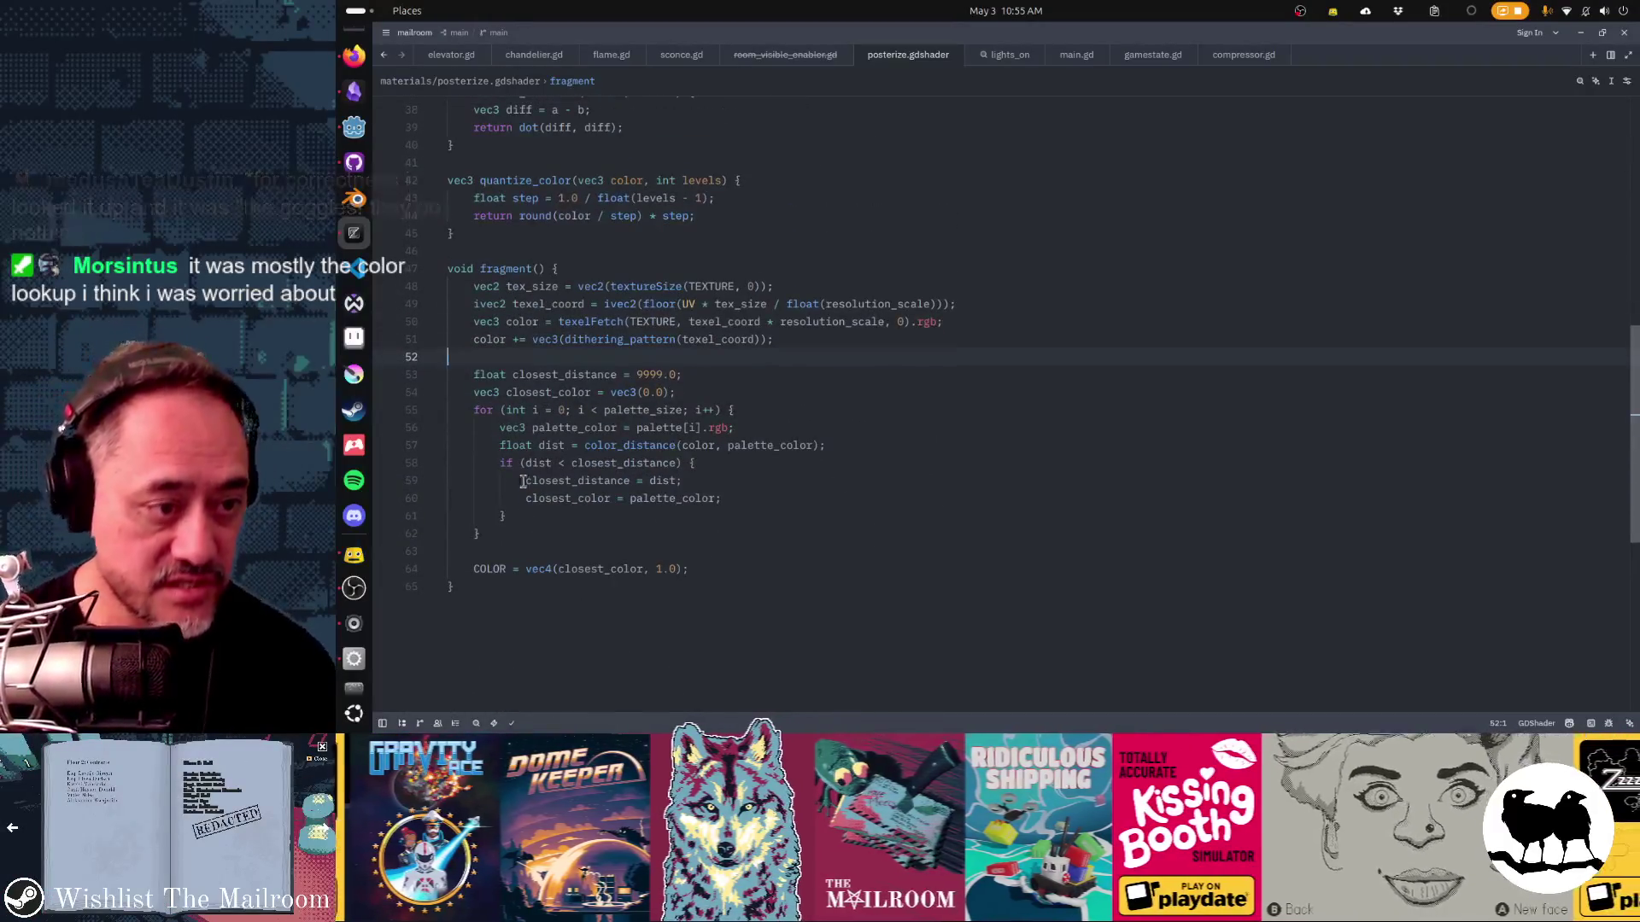
drag(474, 410, 642, 524)
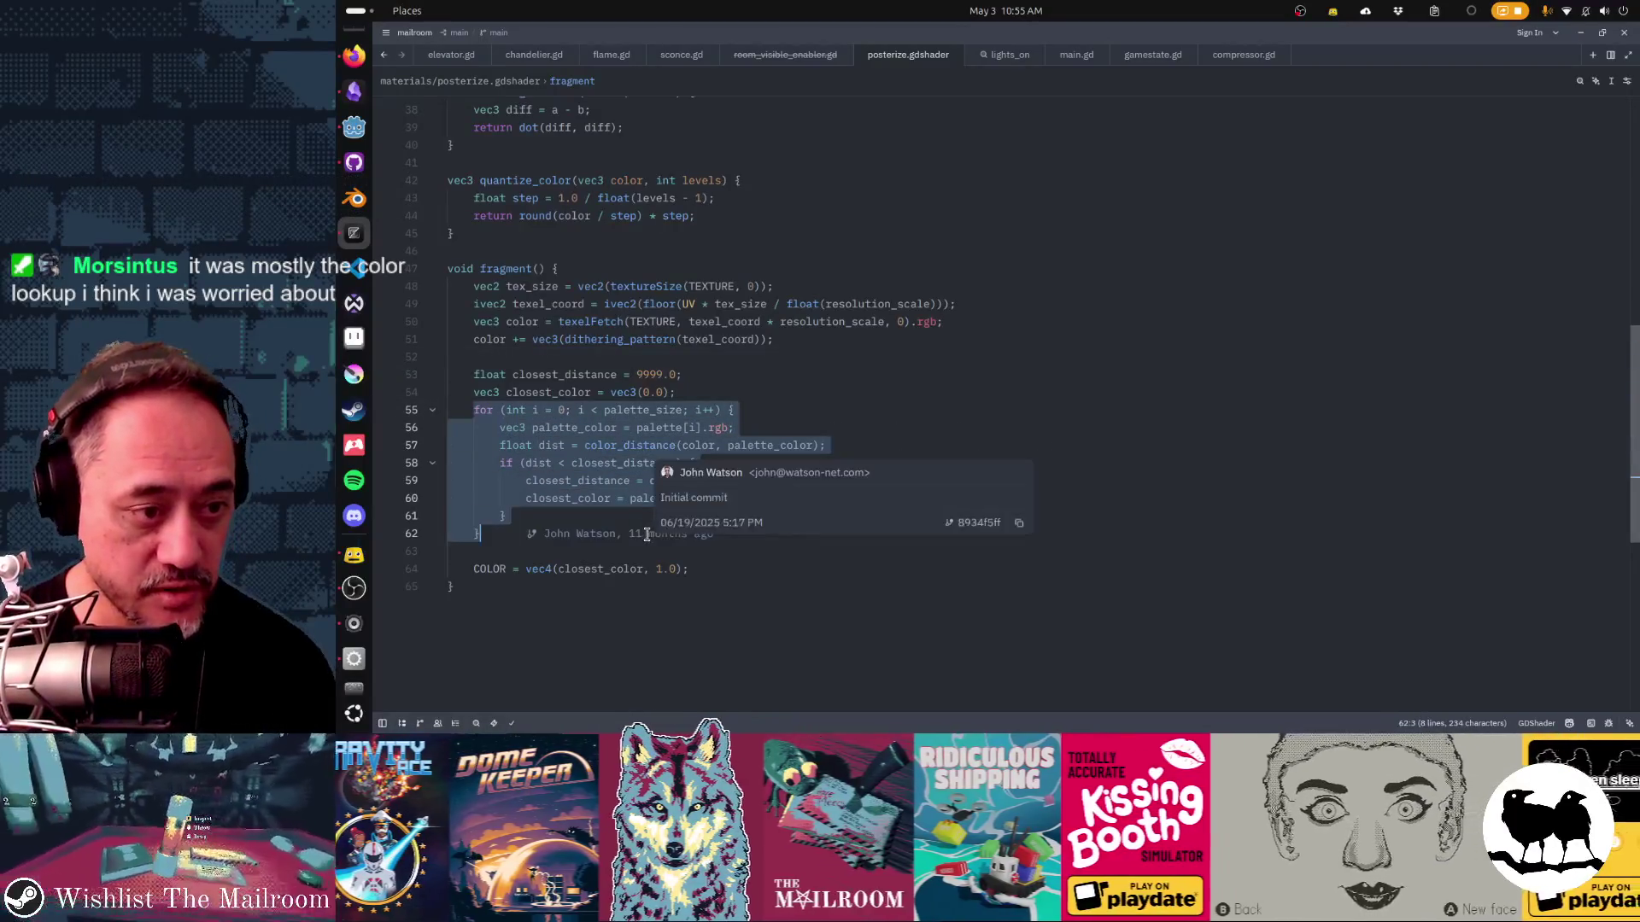
click(570, 428)
click(546, 411)
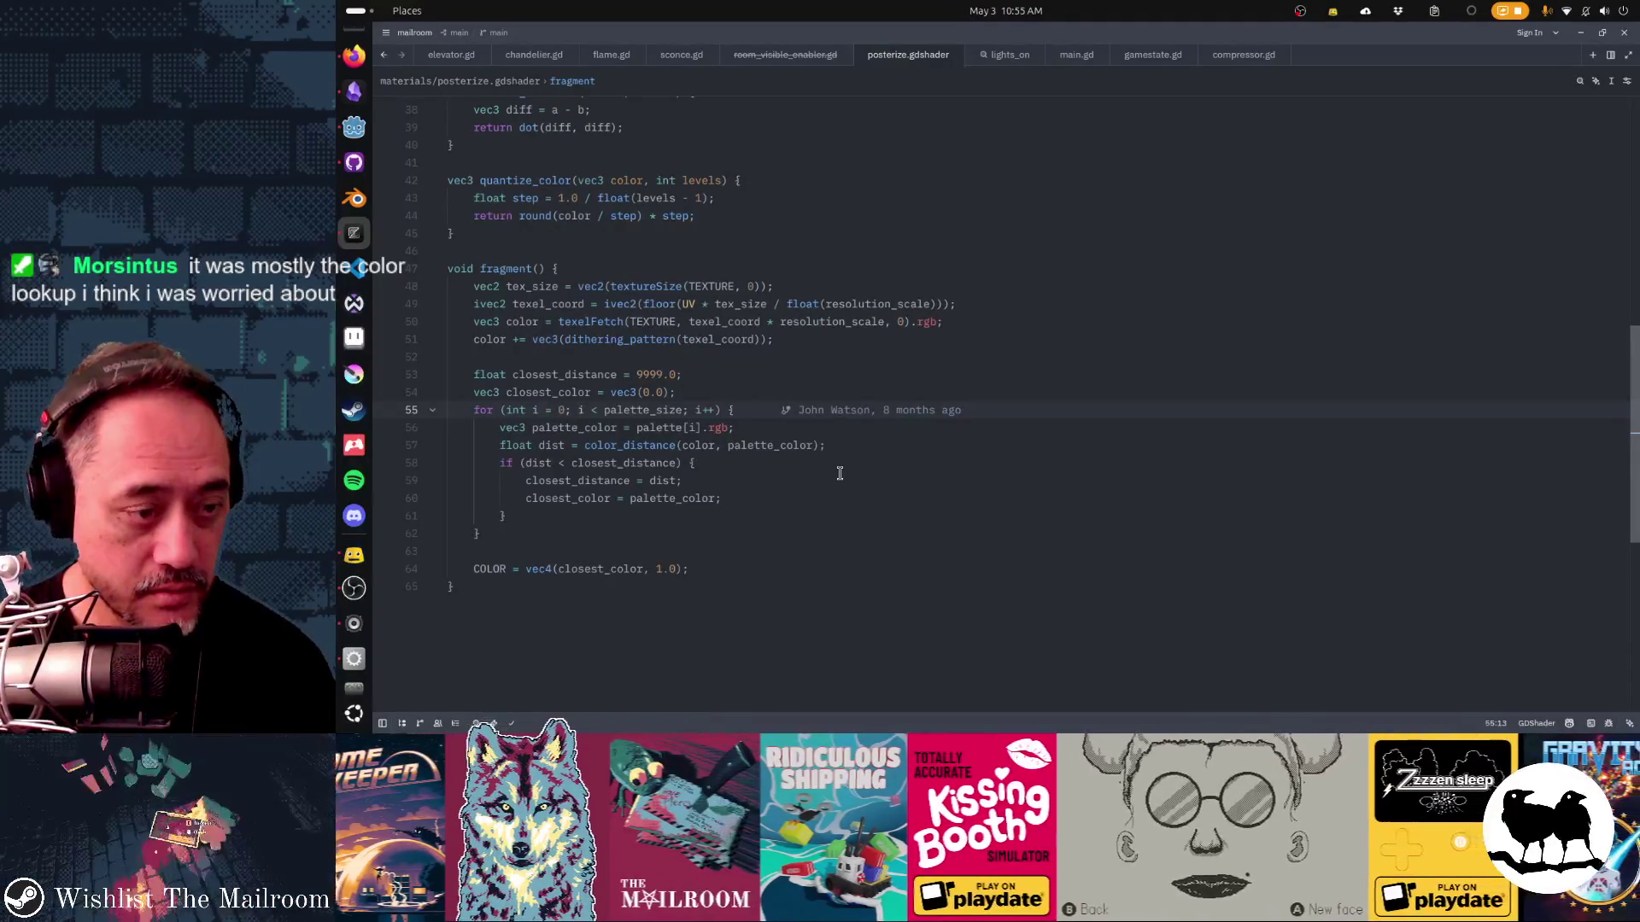
key(alt+Tab)
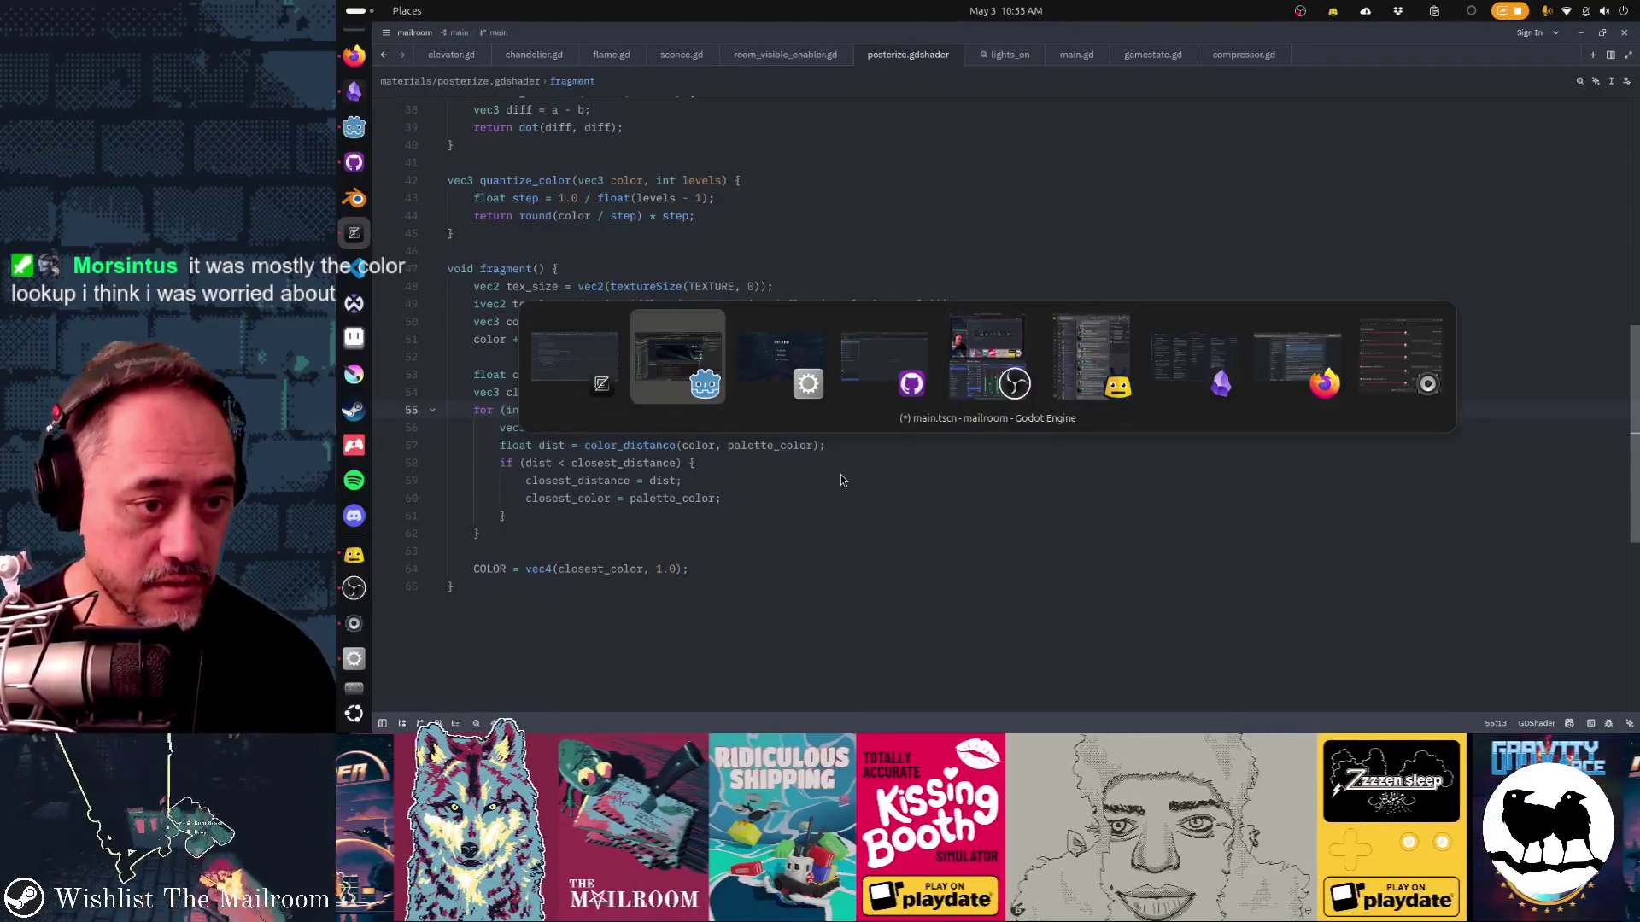
key(alt+Tab)
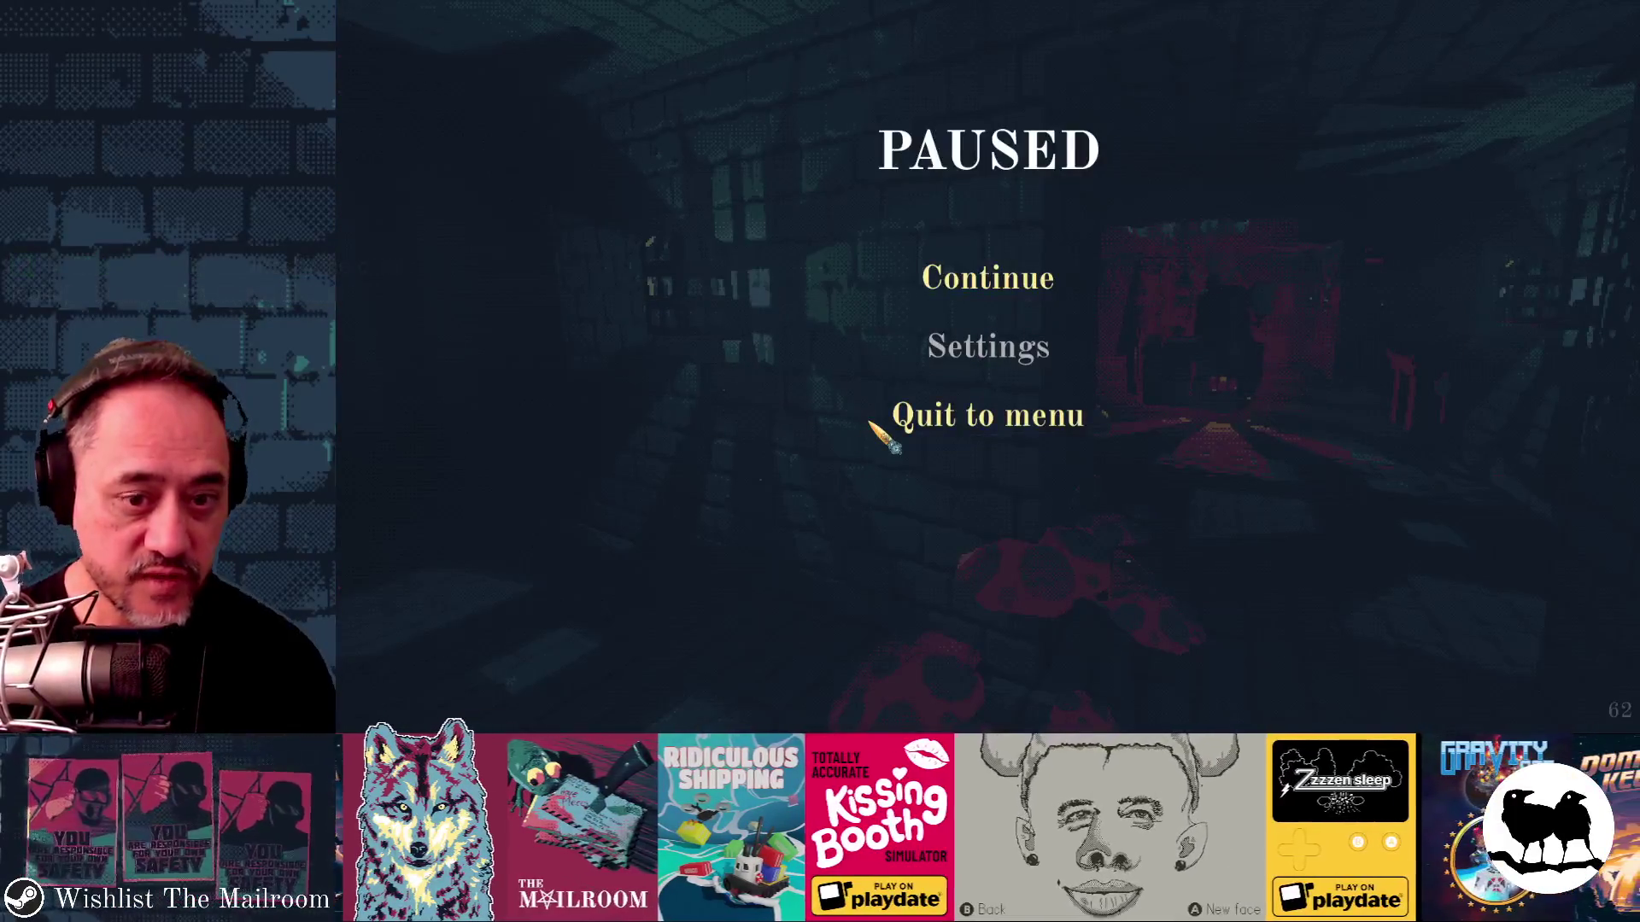
key(alt+Tab)
key(alt+Tab)
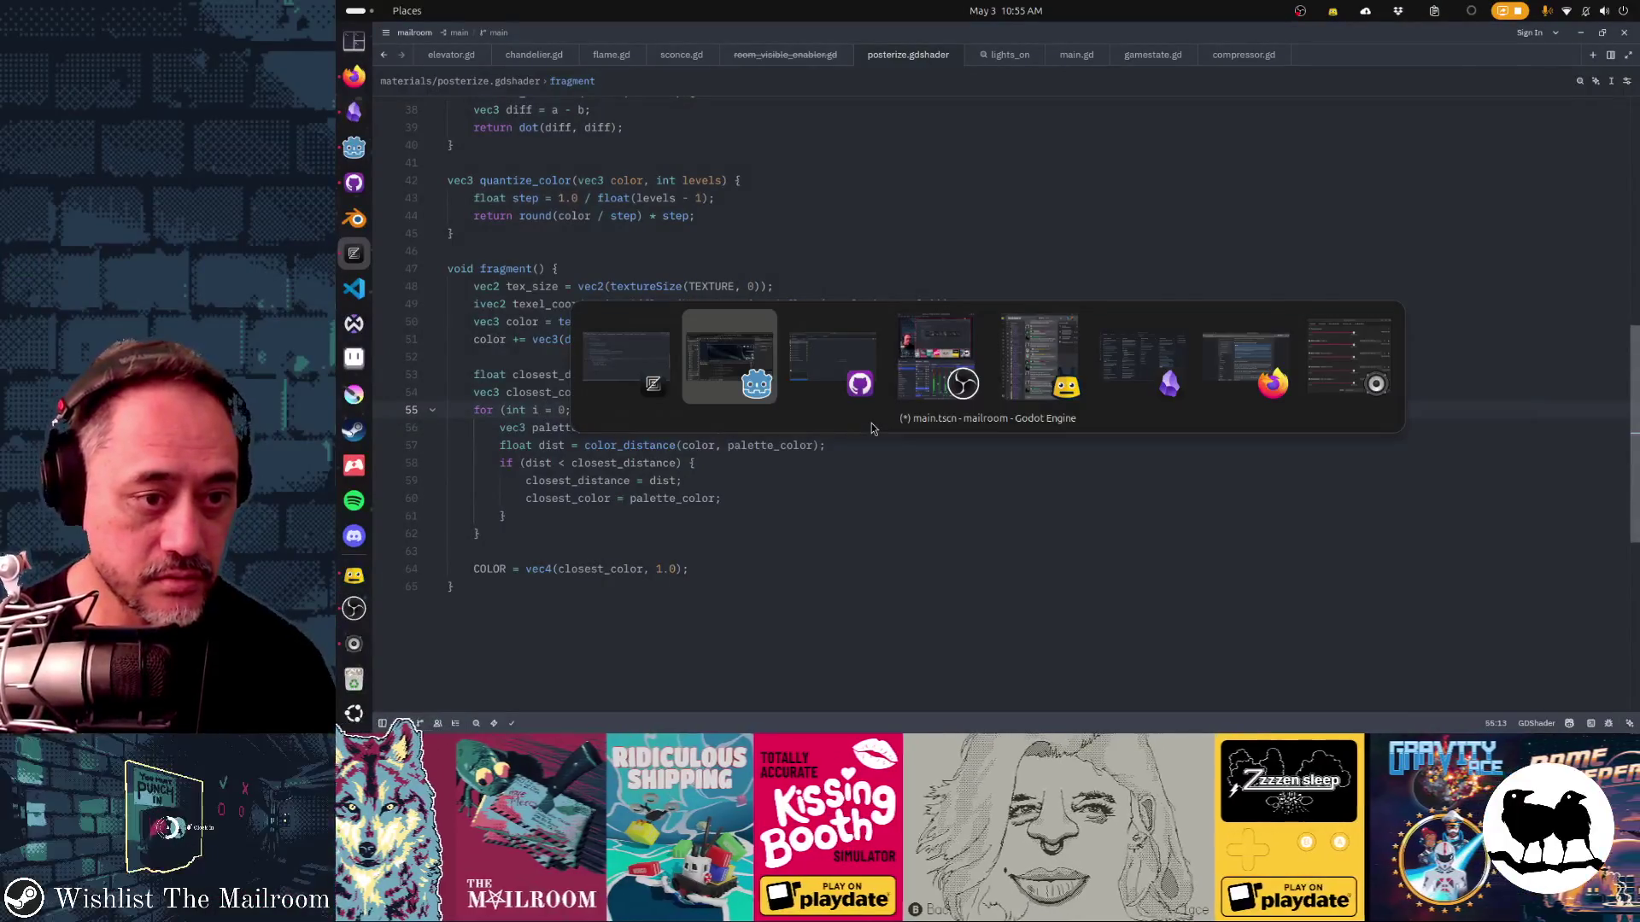
scroll(910, 598, down, 15)
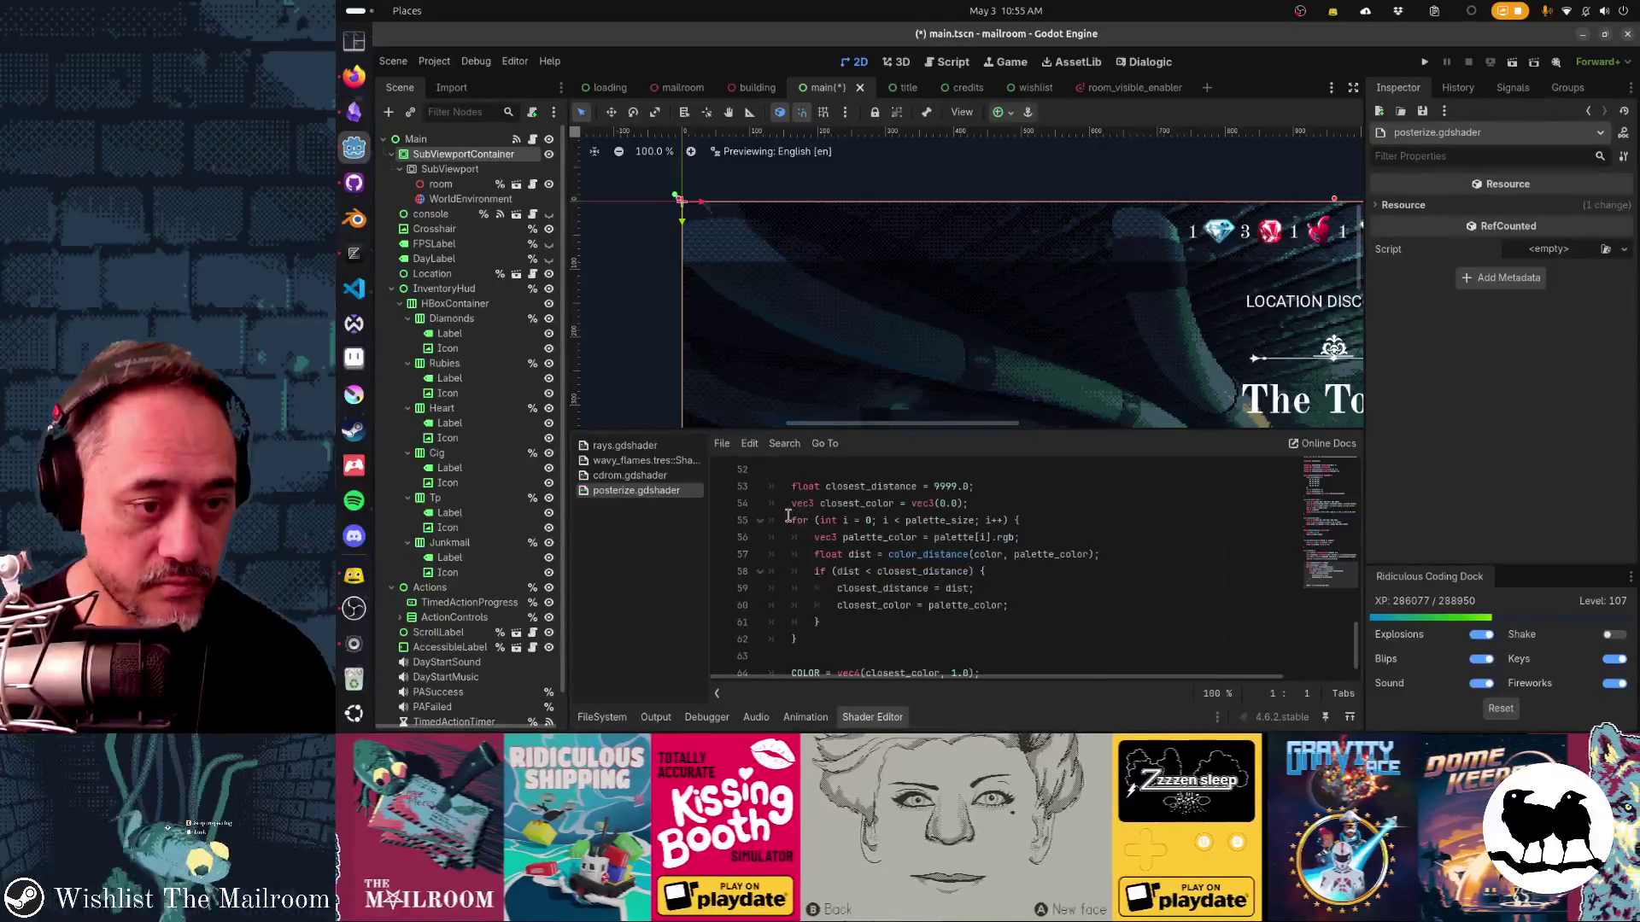
Delete the palette-matching for-loop from posterize.gdshader
drag(788, 521, 836, 639)
key(ctrl+c)
key(BackSpace)
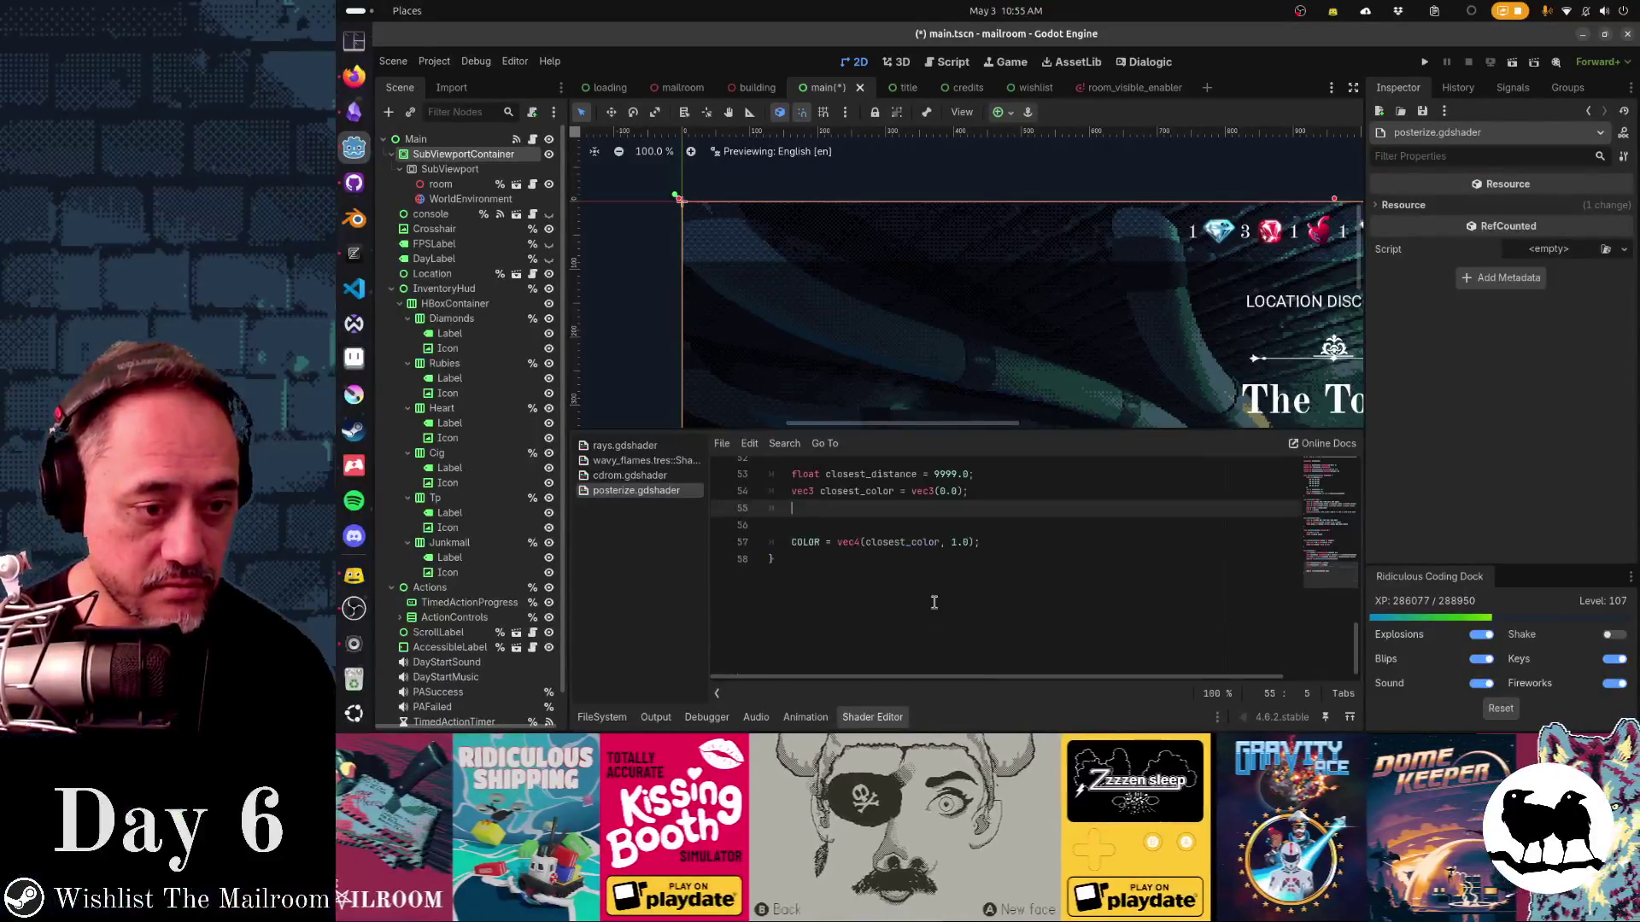
key(ctrl+s)
scroll(968, 566, up, 2)
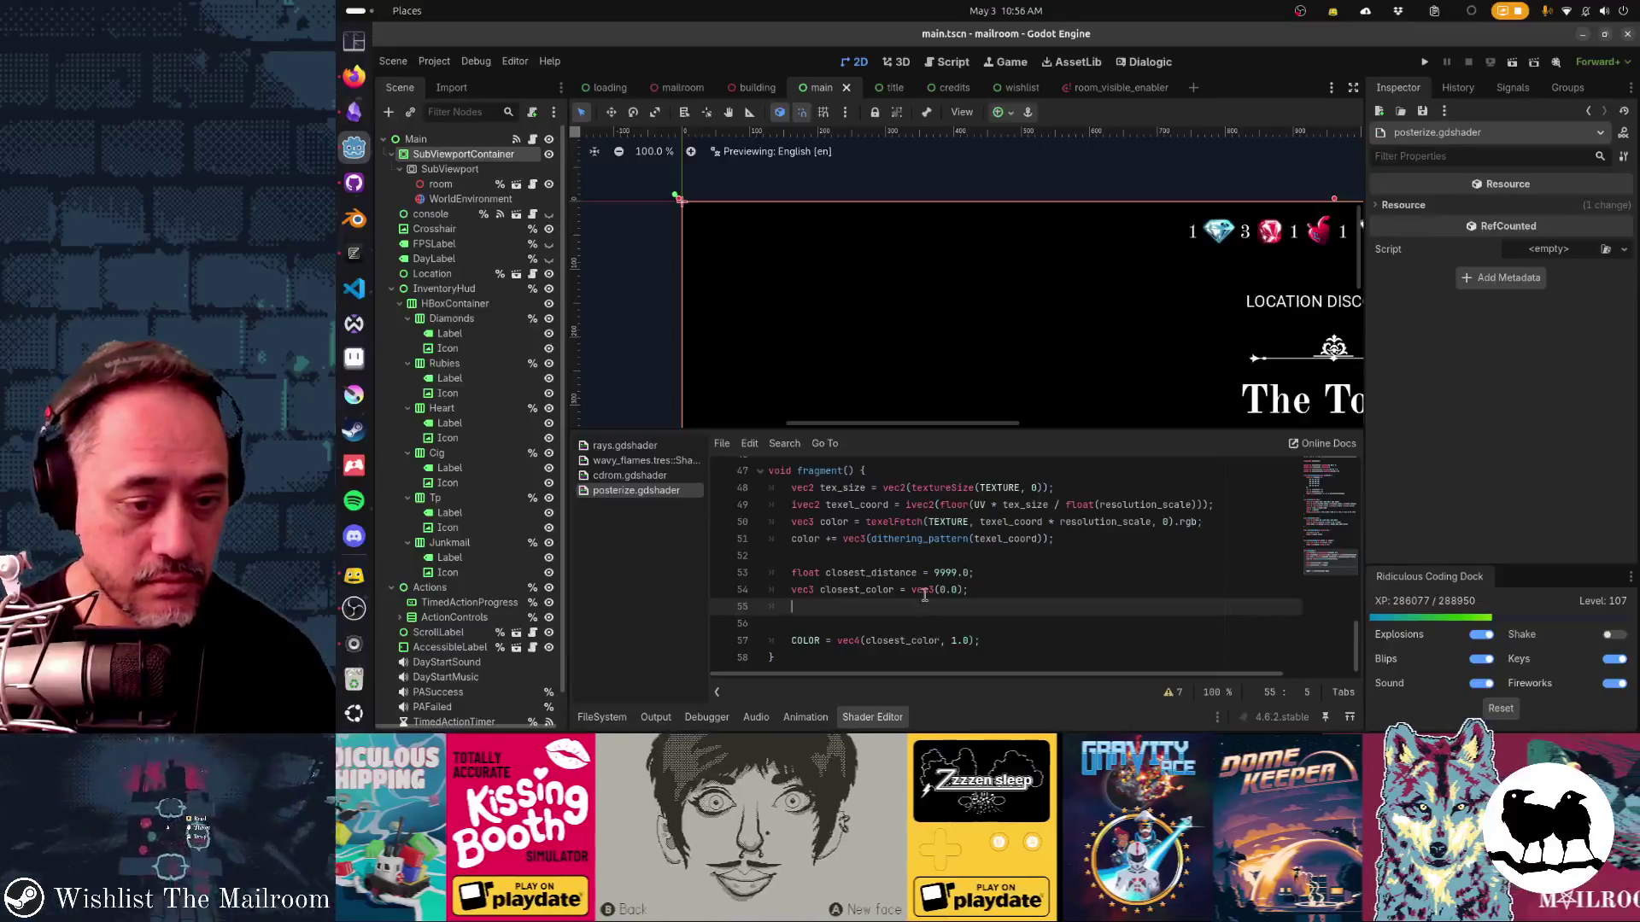
Replace closest_color with color in the COLOR output and run the game
double_click(918, 640)
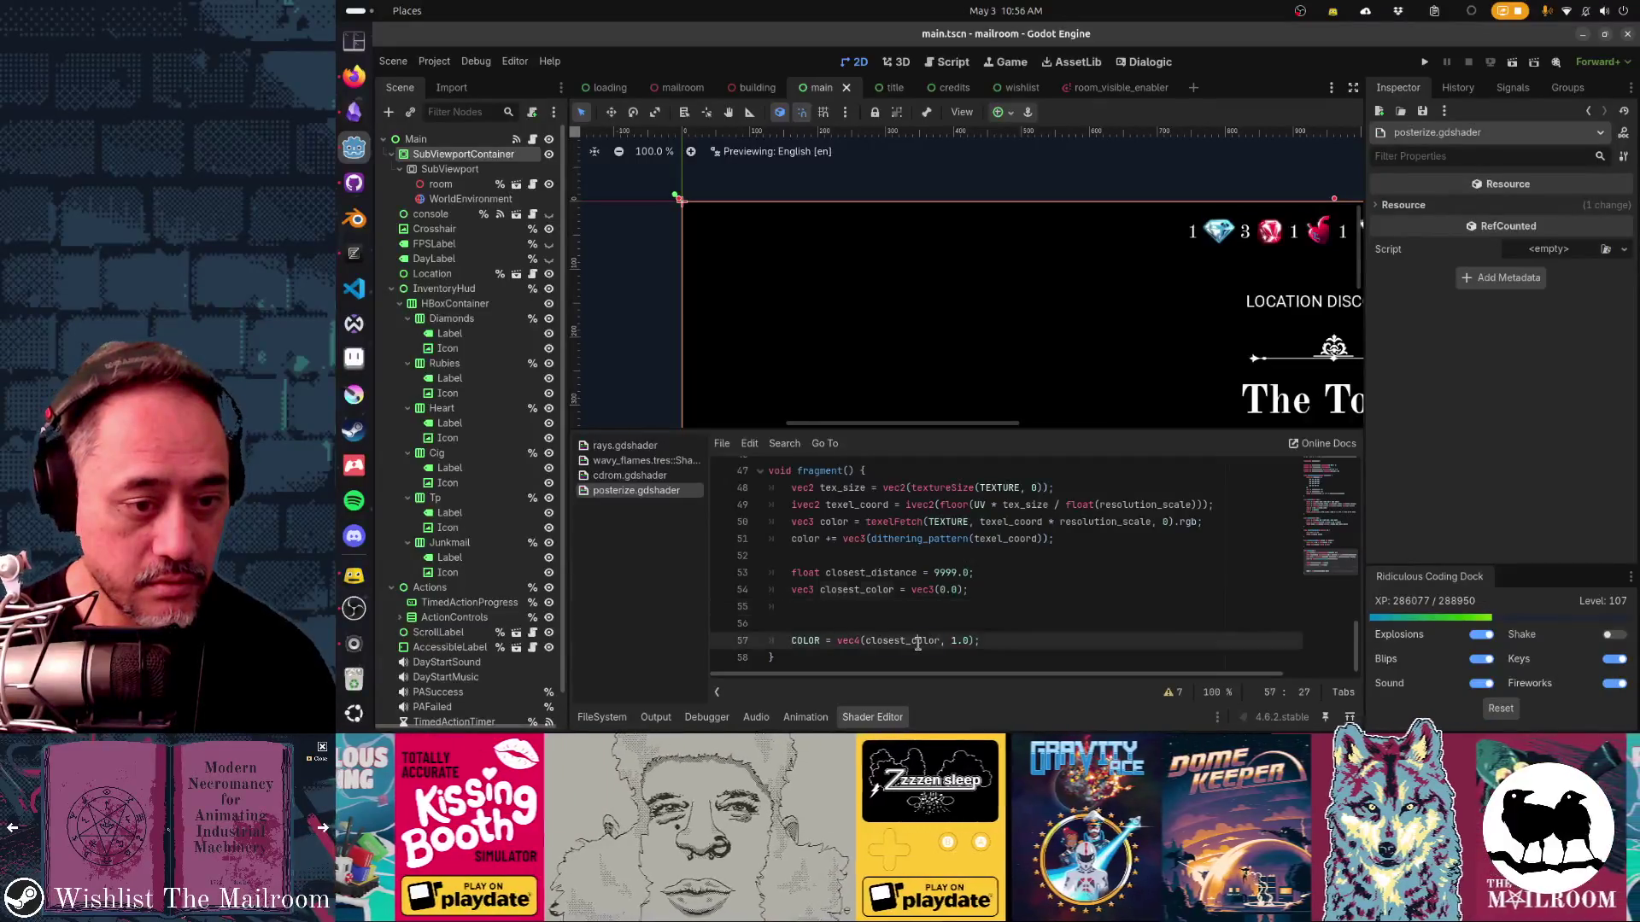
text(color)
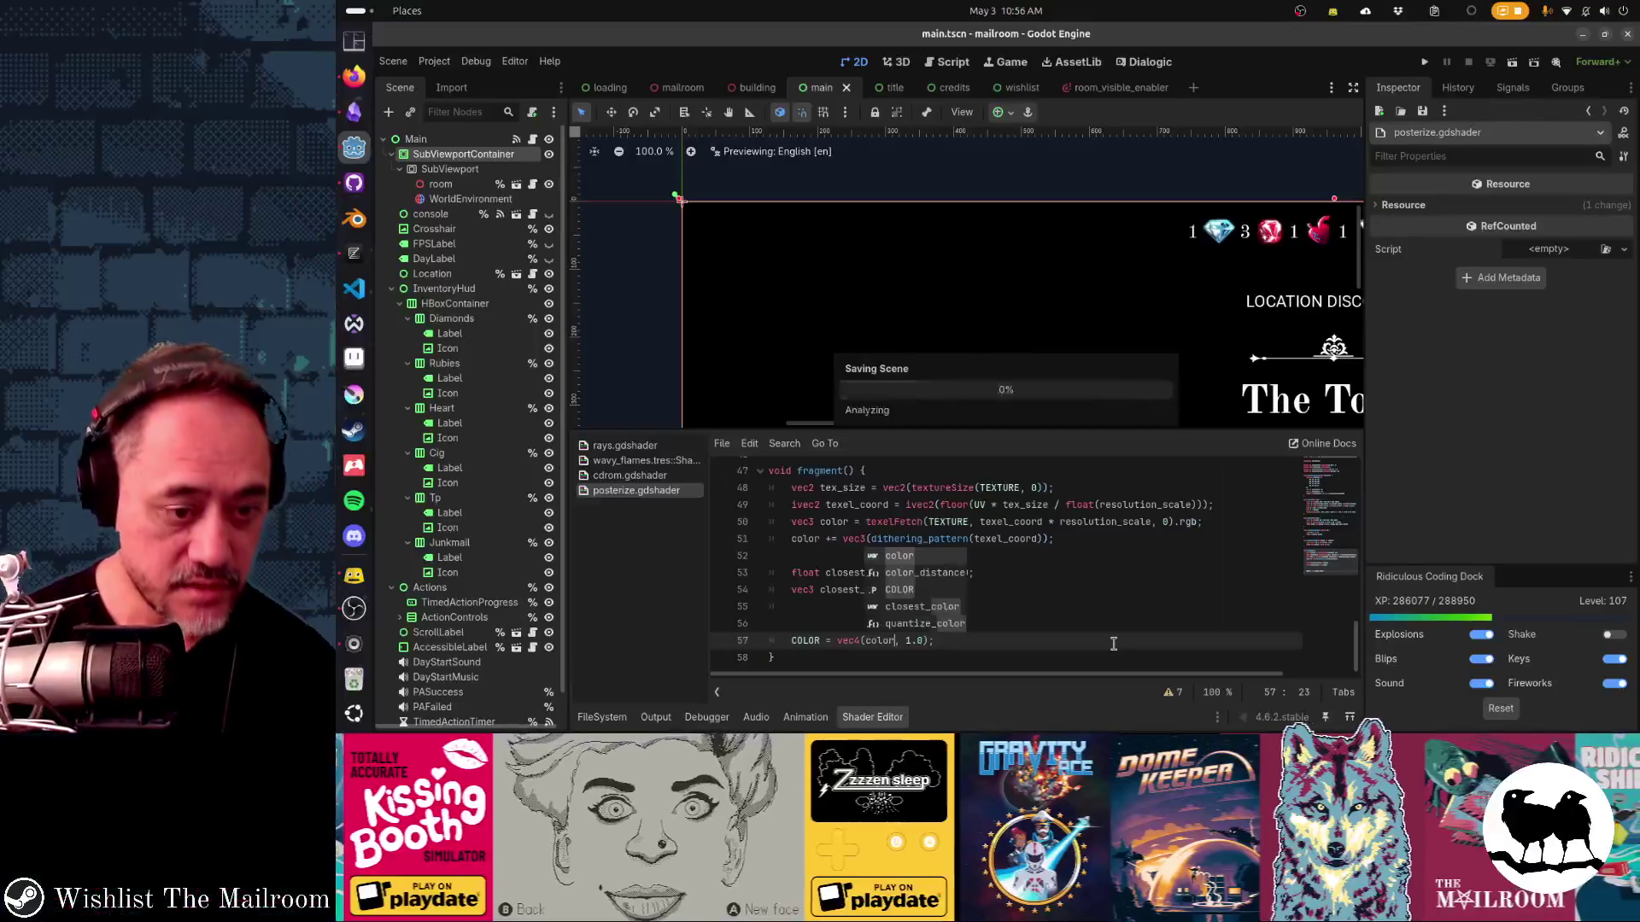
key(F5)
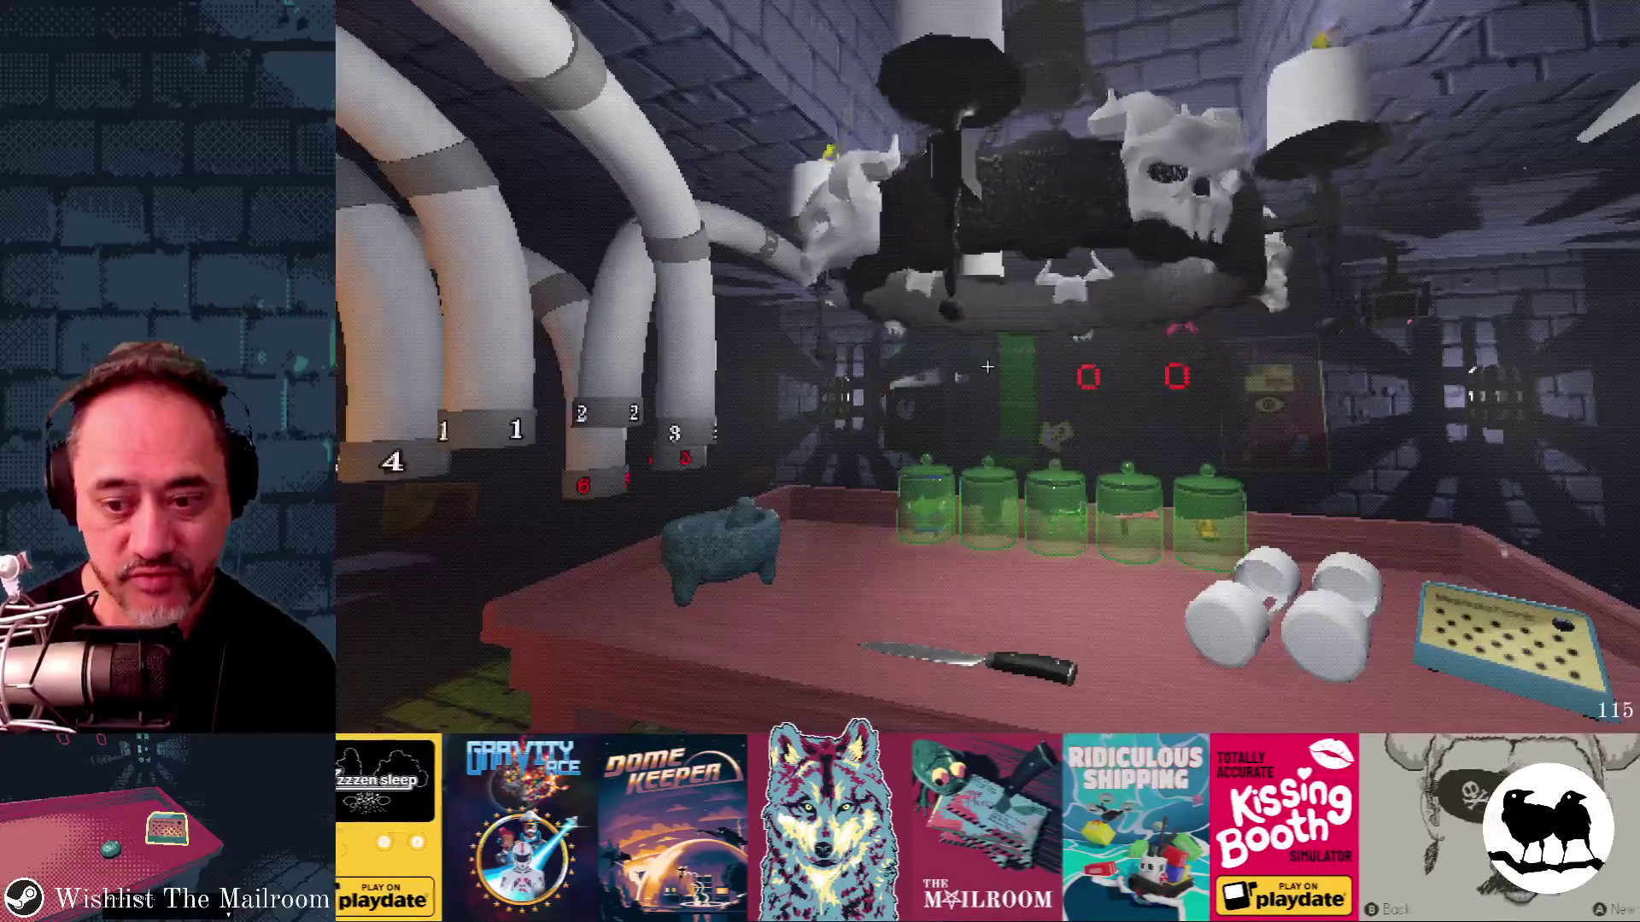
Stop the game and paste the closest-palette-colour for-loop back into the shader
key(F8)
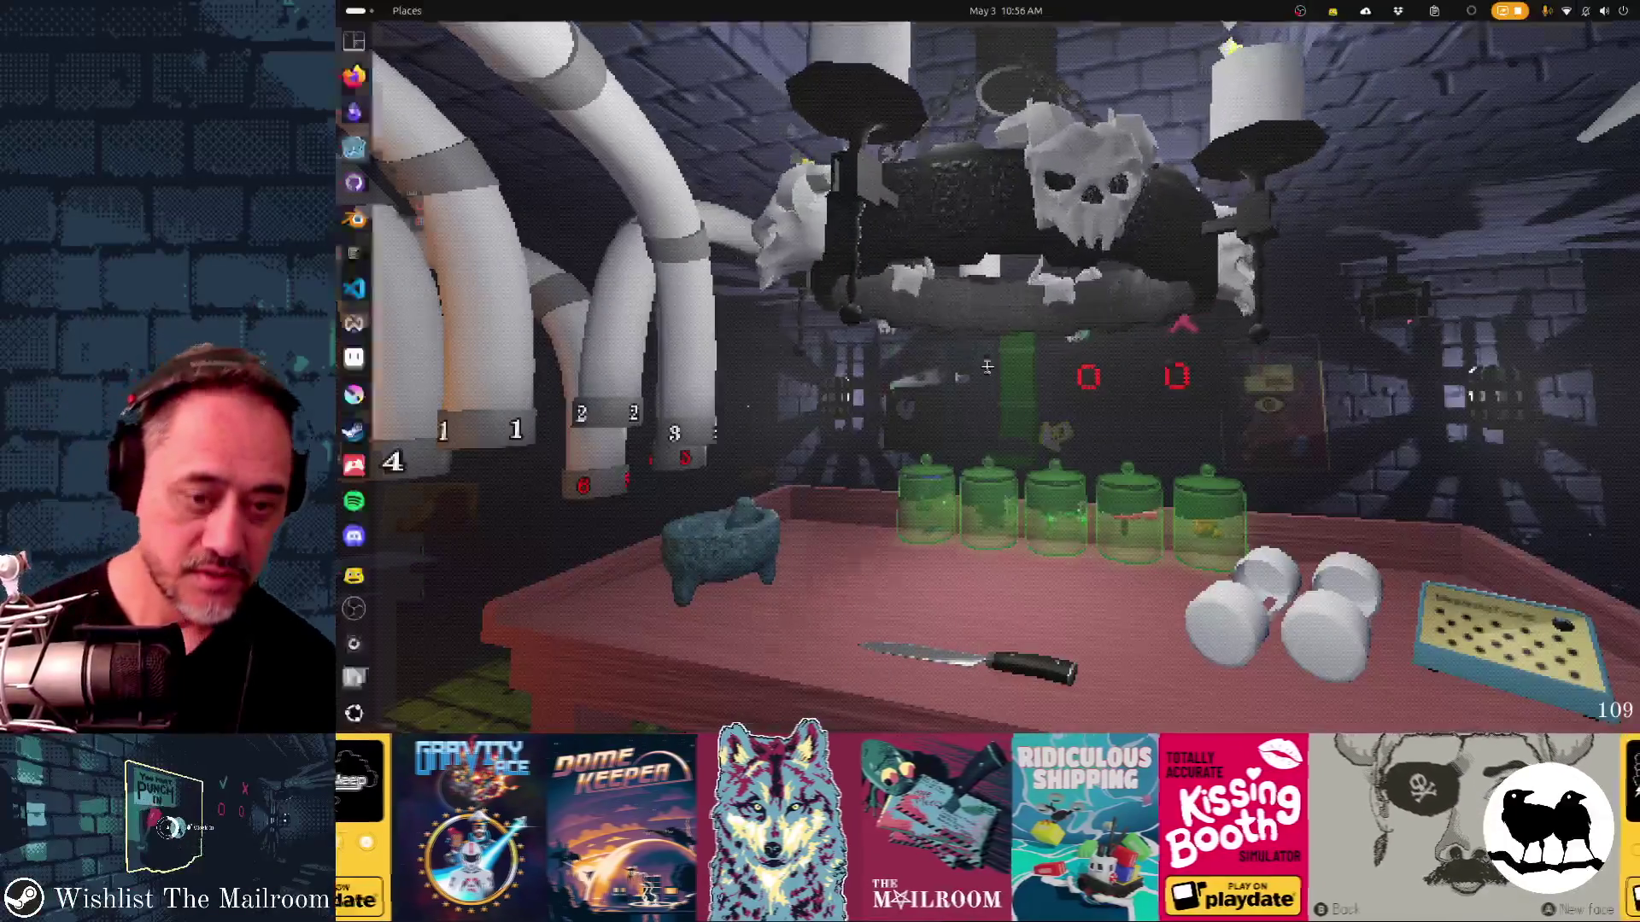
key(ctrl+v)
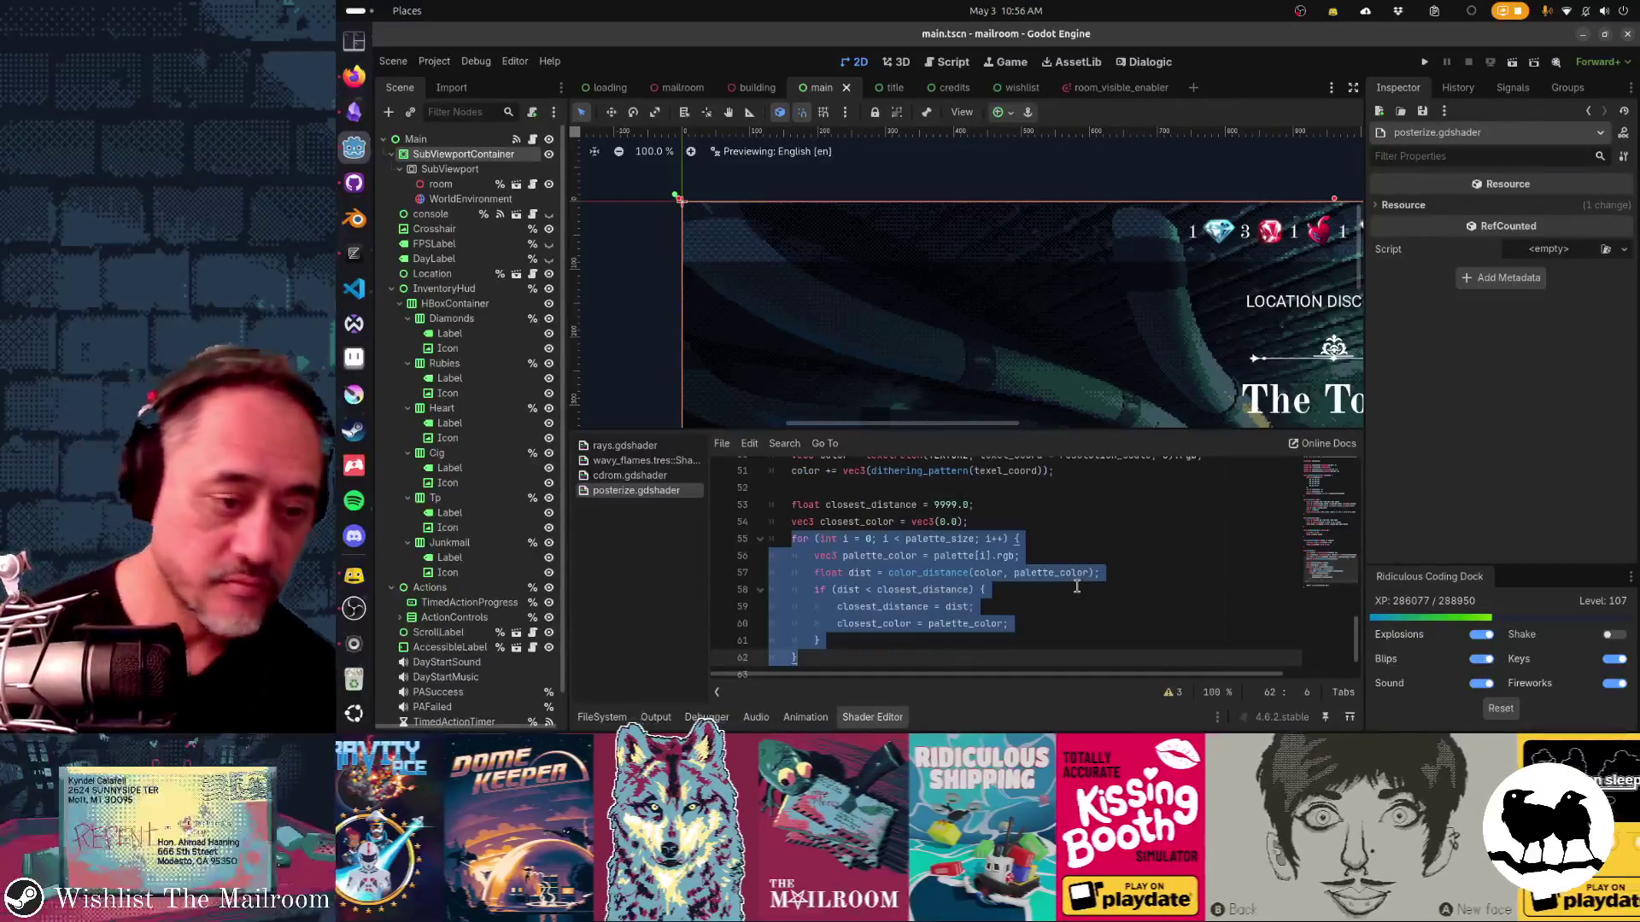
Deselect the new loop and collapse the Shader Editor panel to restore the 2D viewport
scroll(1077, 587, down, 1)
click(1077, 587)
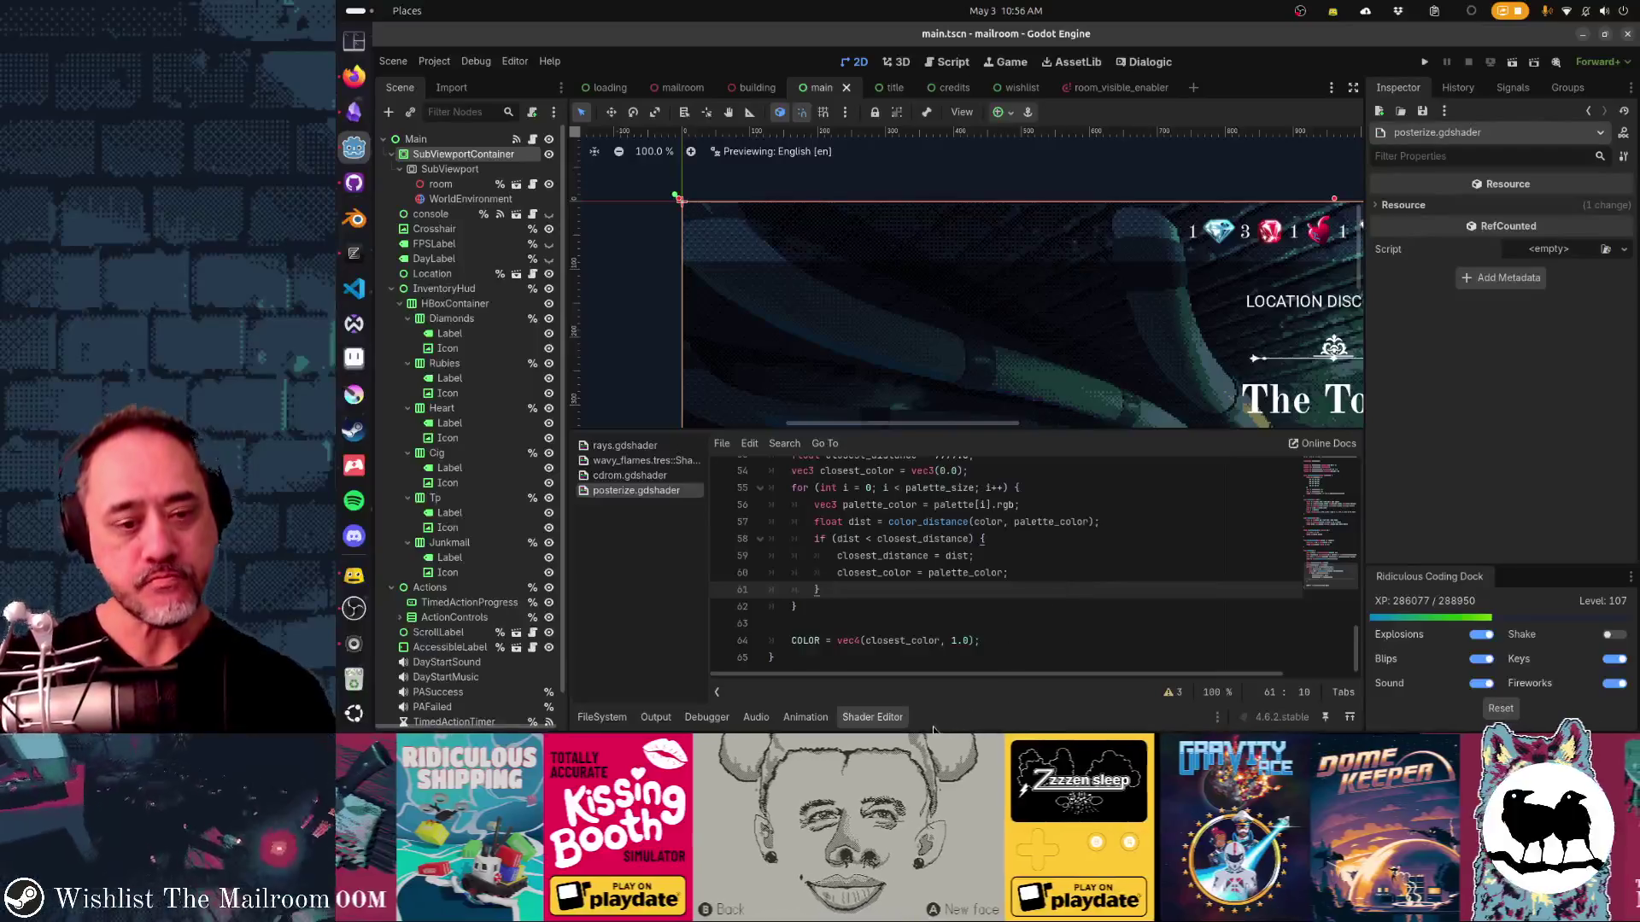
click(897, 718)
key(alt+Tab)
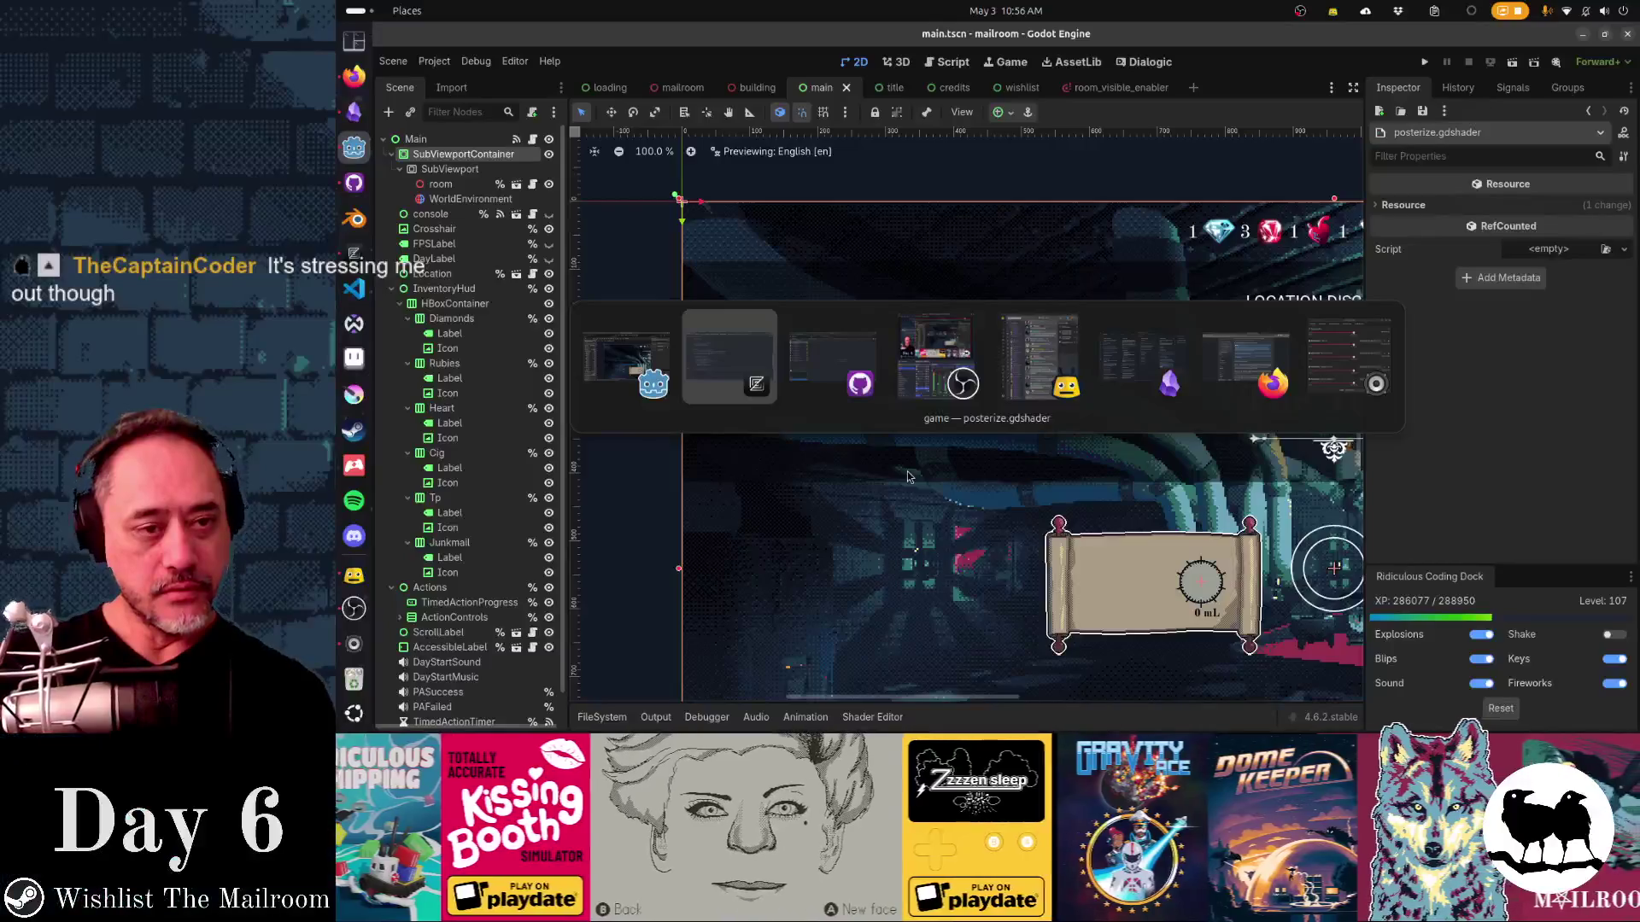
Discard the lights_on change to gamestate.gd in GitHub Desktop
key(Tab)
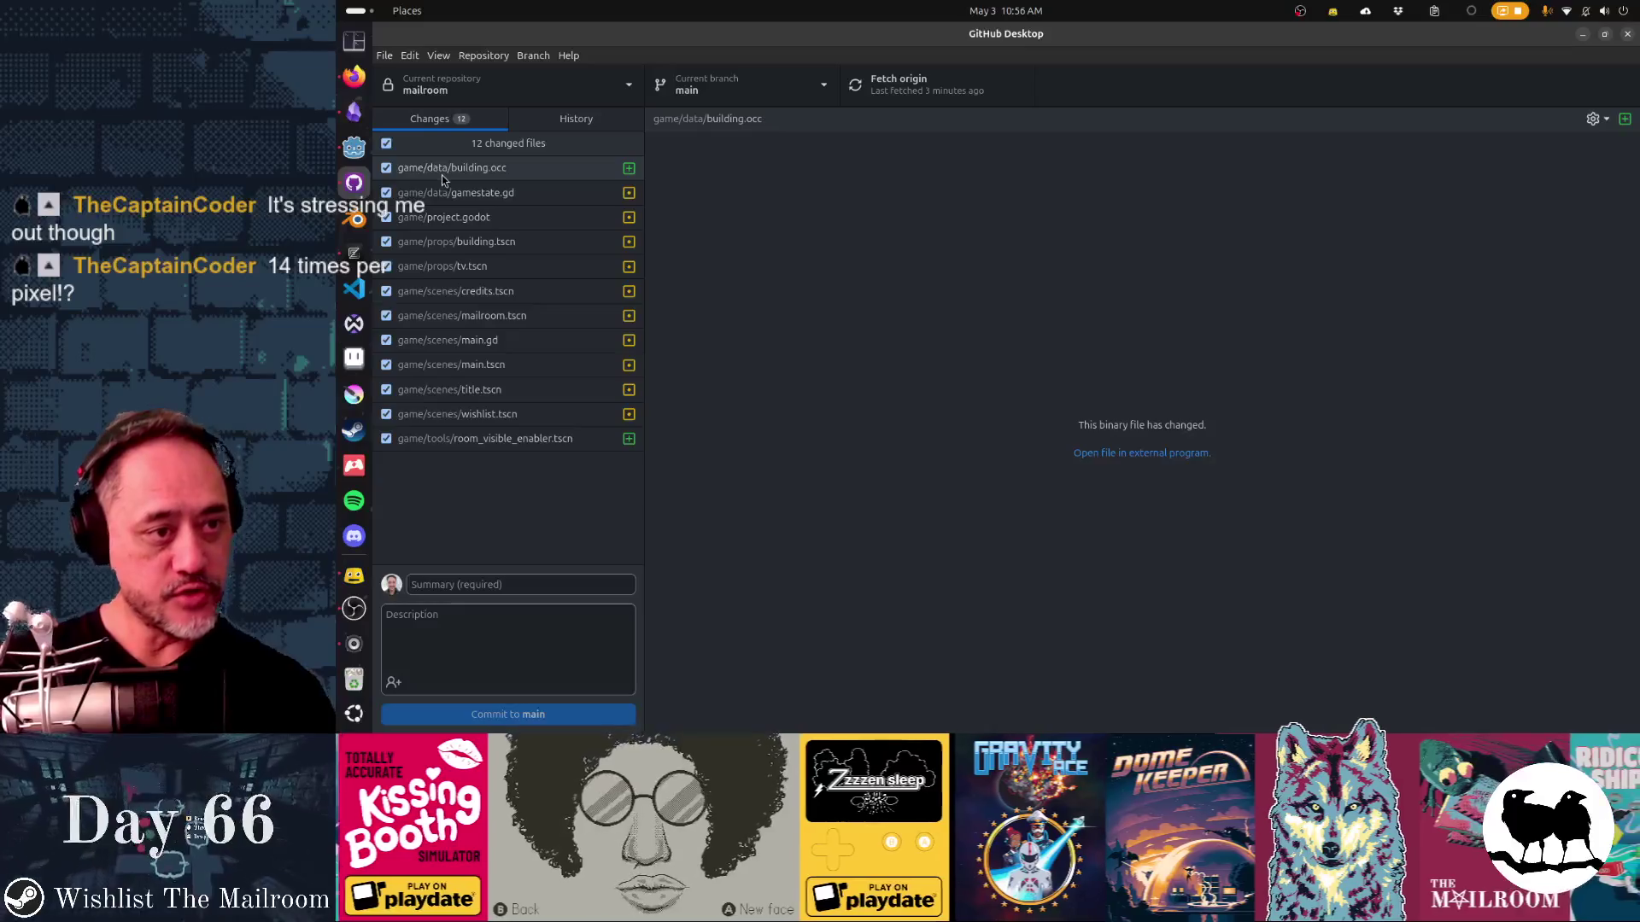
click(508, 201)
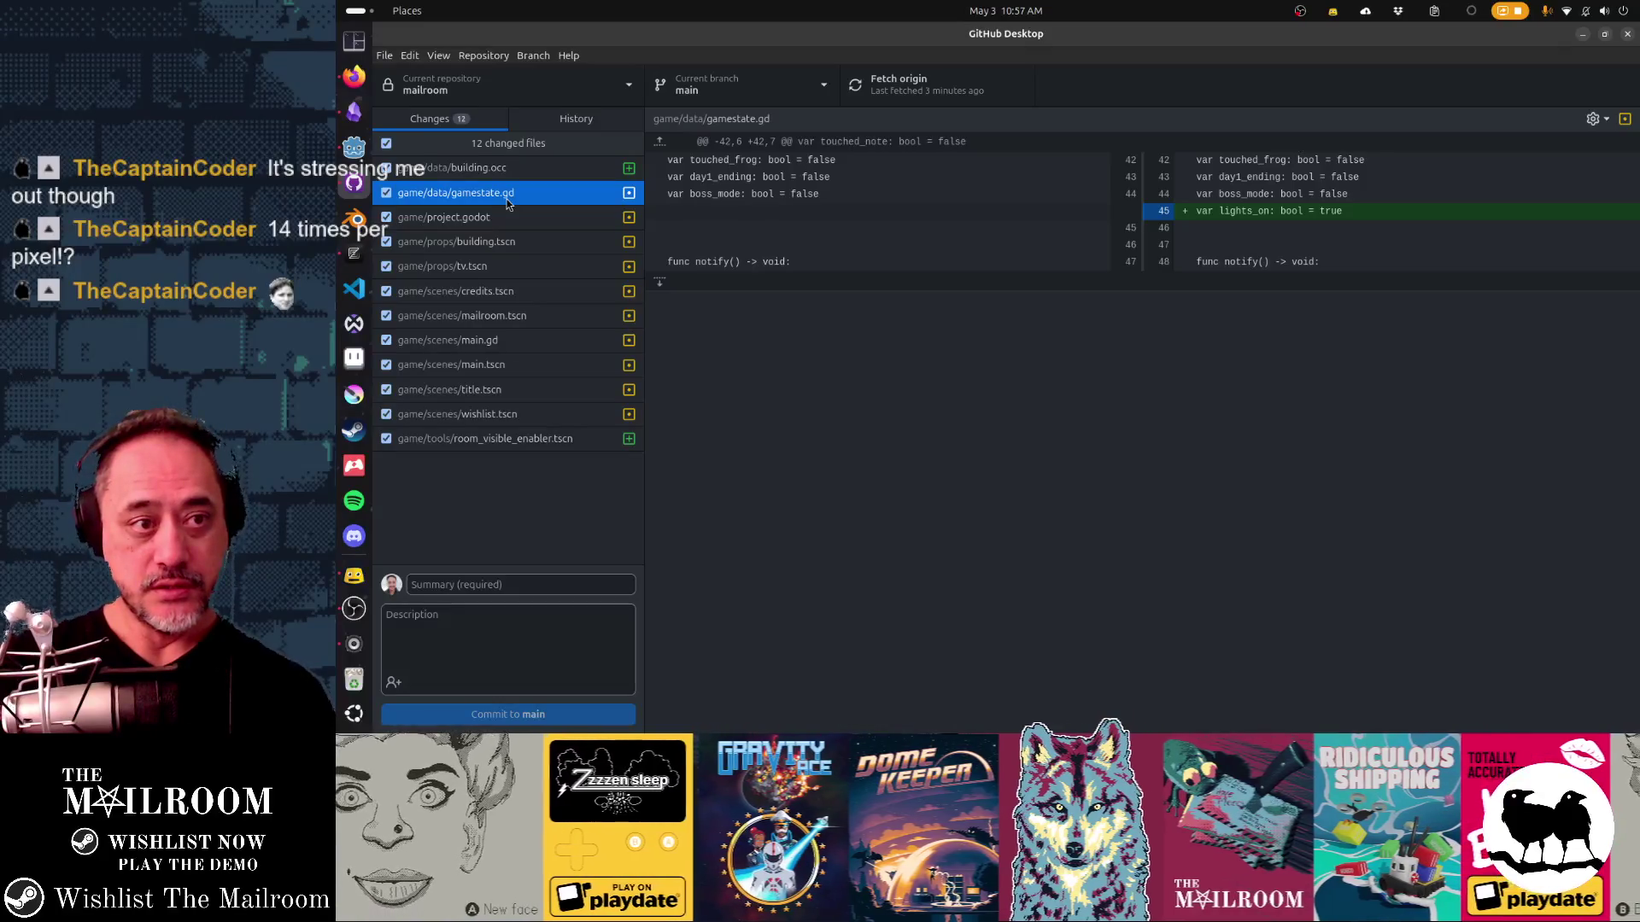
right_click(507, 201)
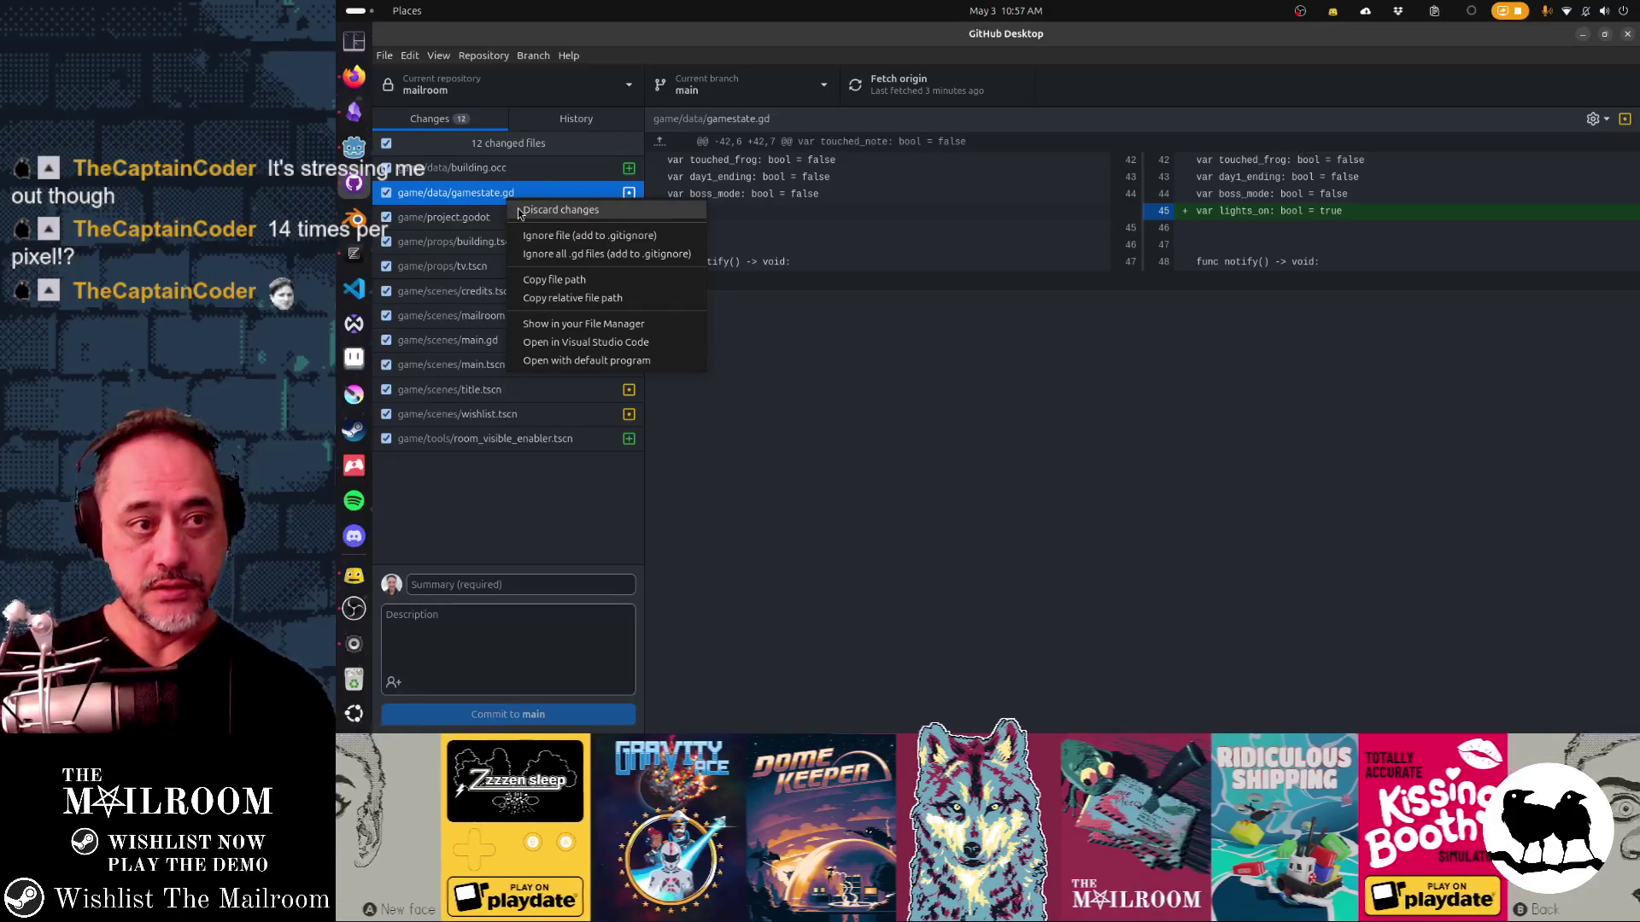
click(519, 211)
click(498, 198)
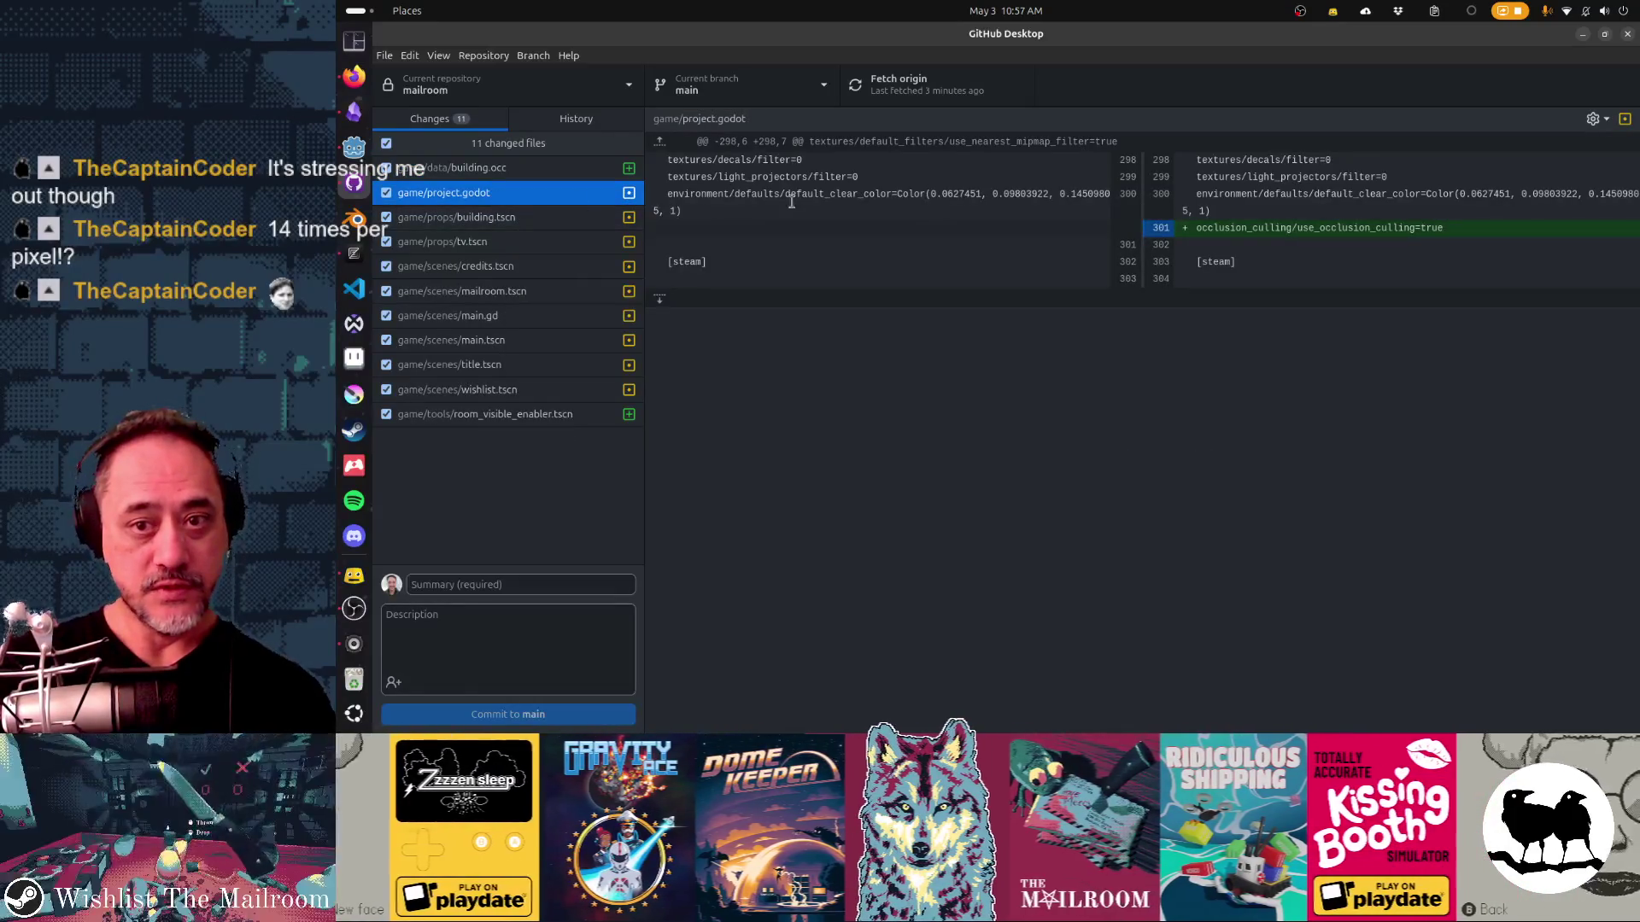
Review the diffs for building.tscn, tv.tscn, credits.tscn and mailroom.tscn
click(520, 220)
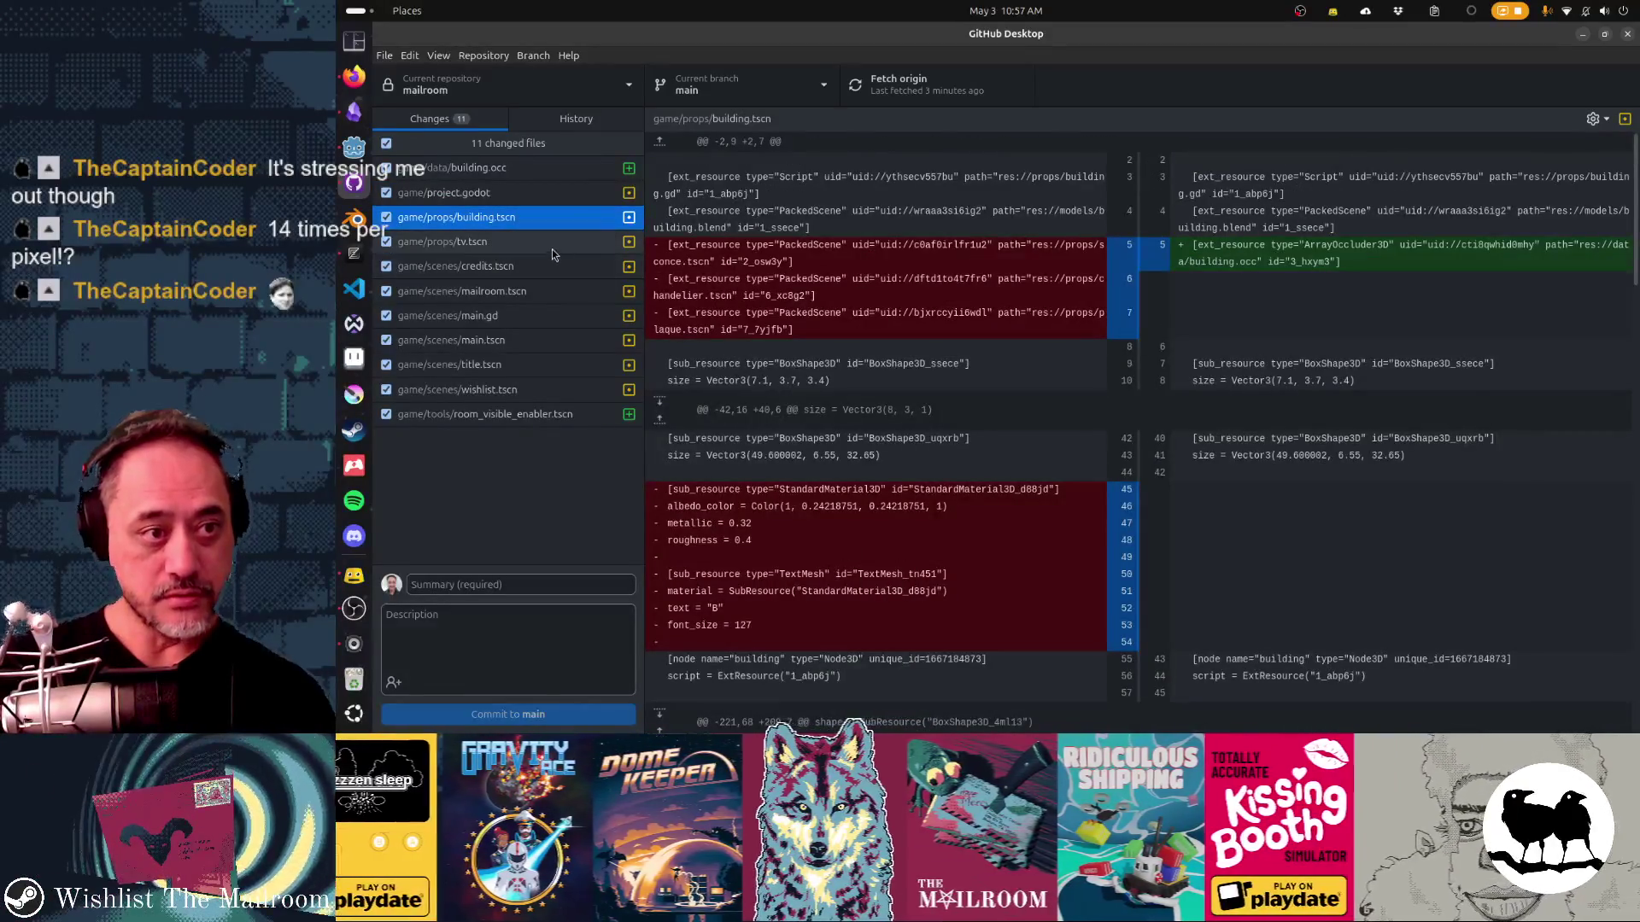
click(504, 244)
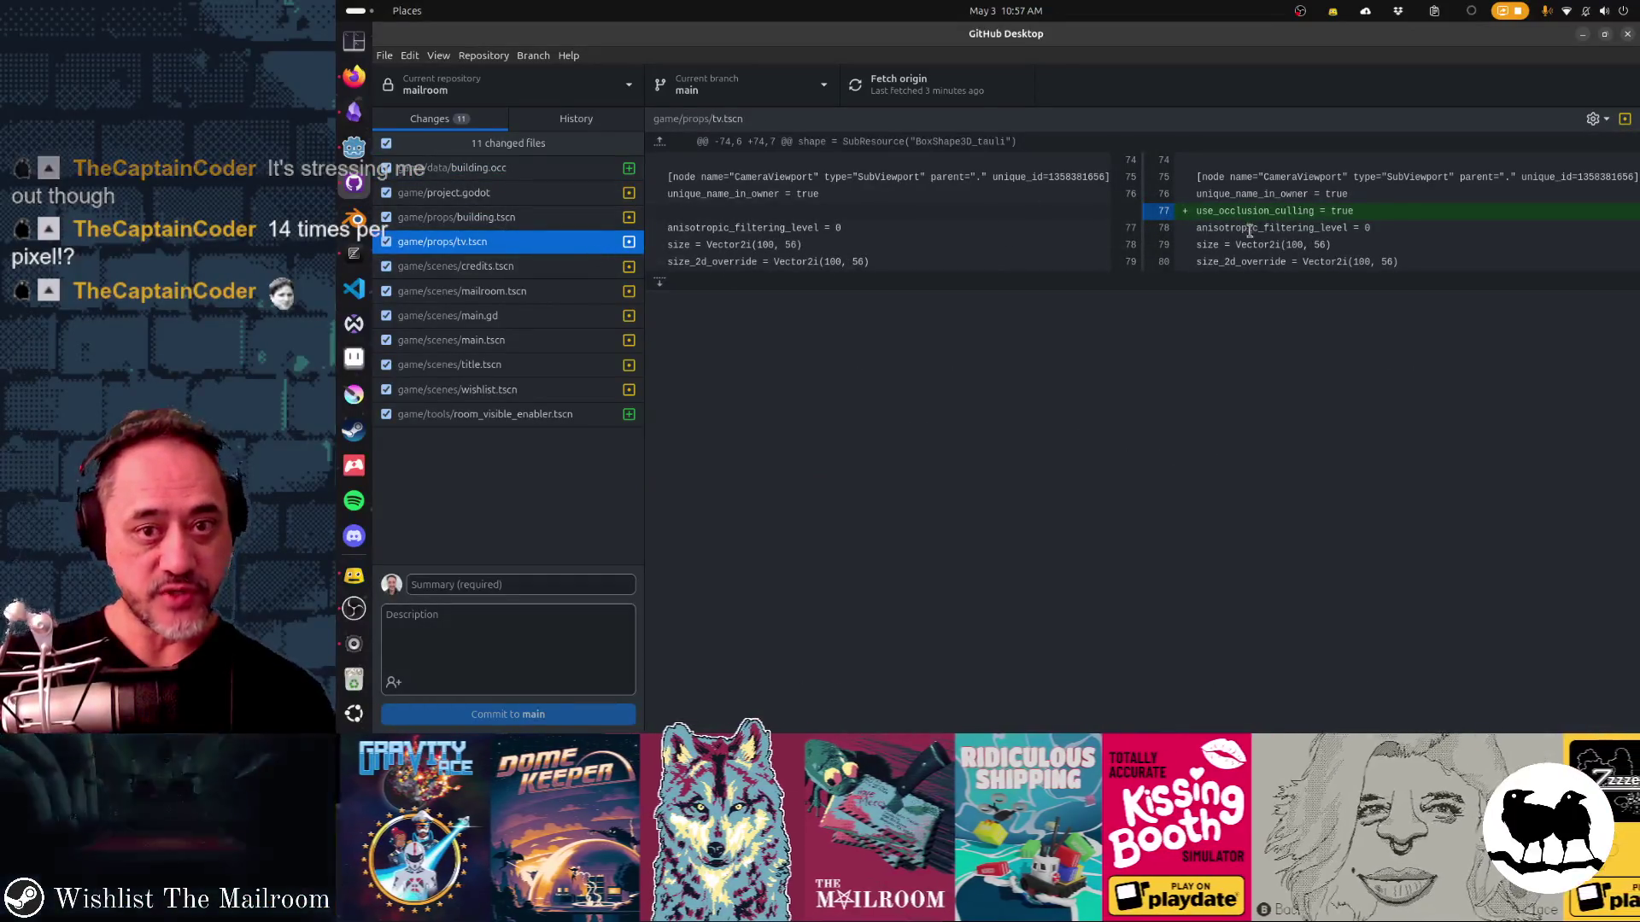
click(504, 268)
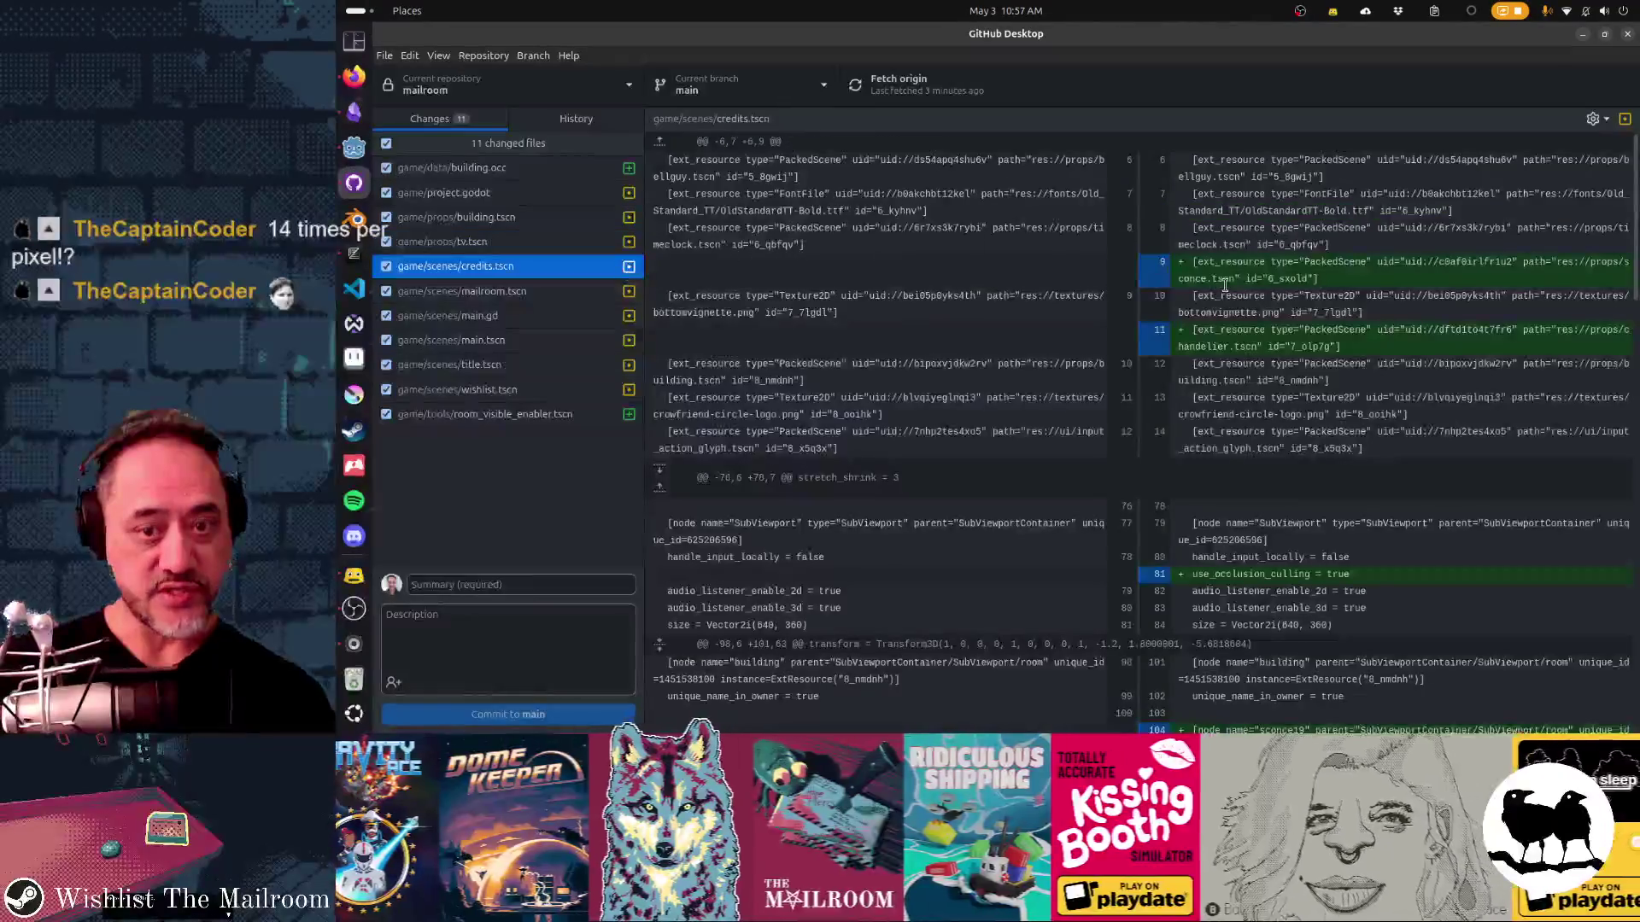
click(524, 293)
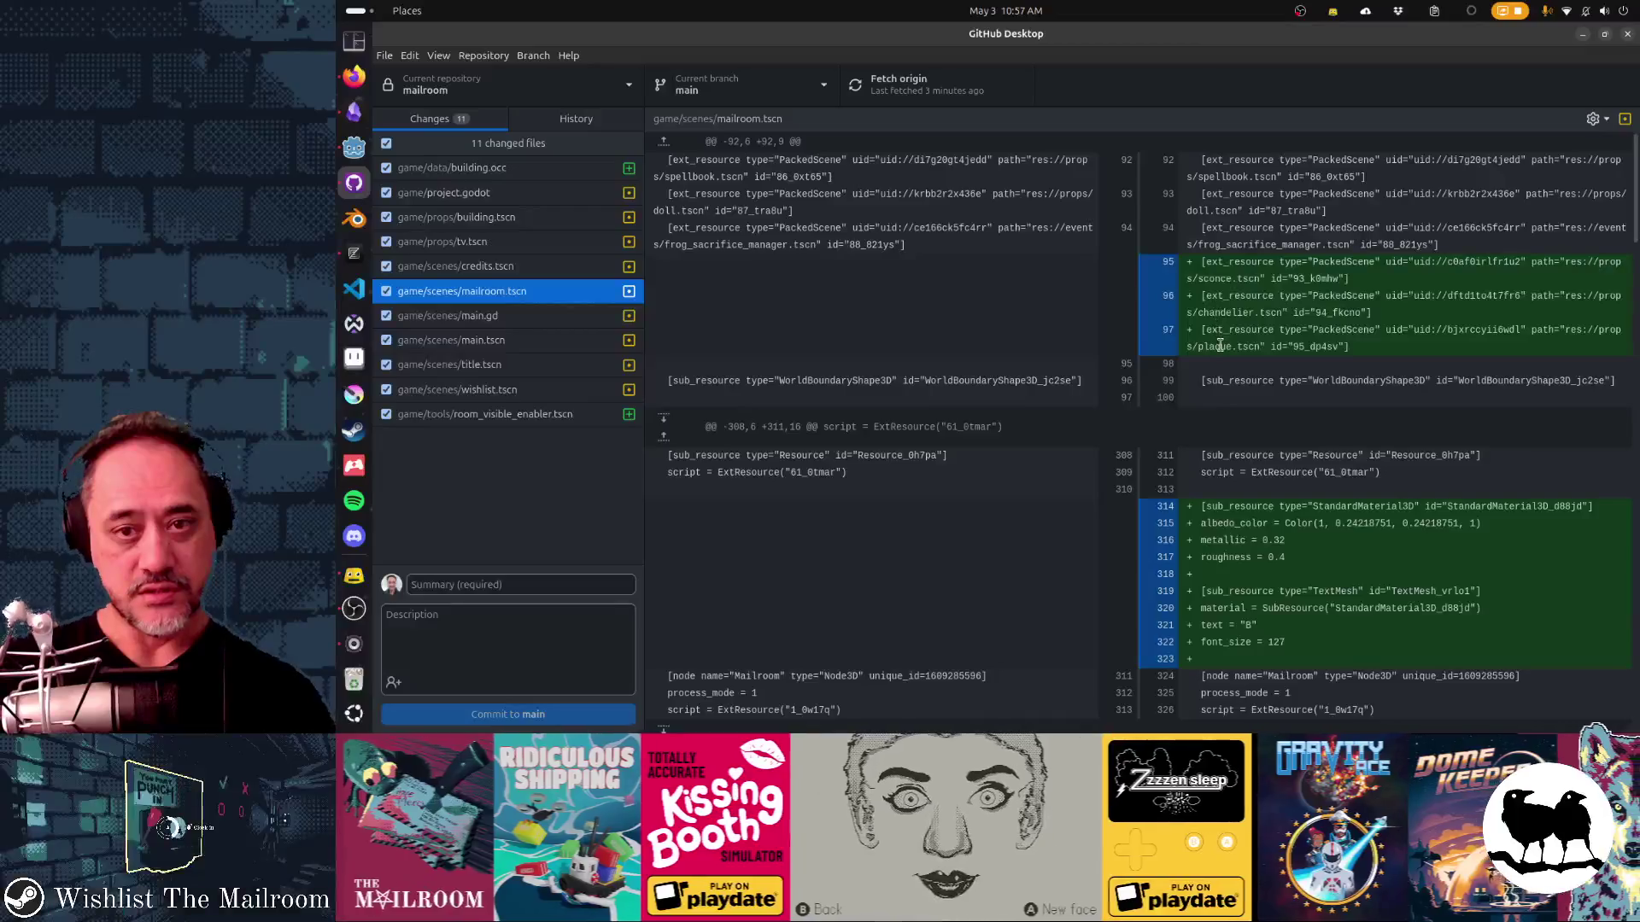
scroll(1220, 345, down, 3)
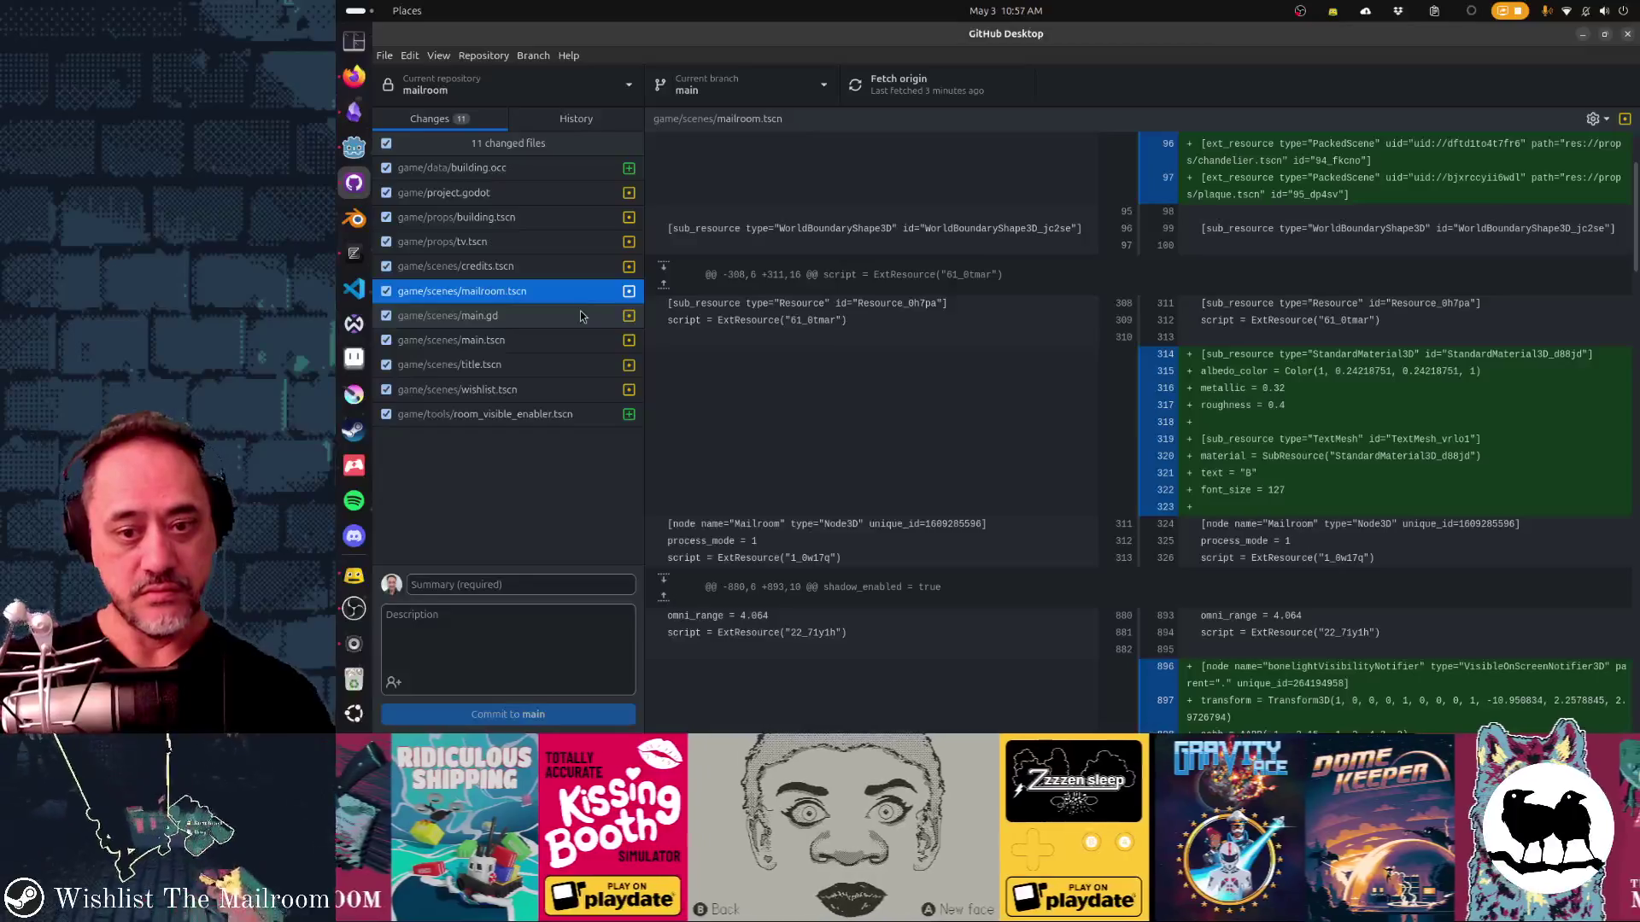
scroll(1430, 527, down, 3)
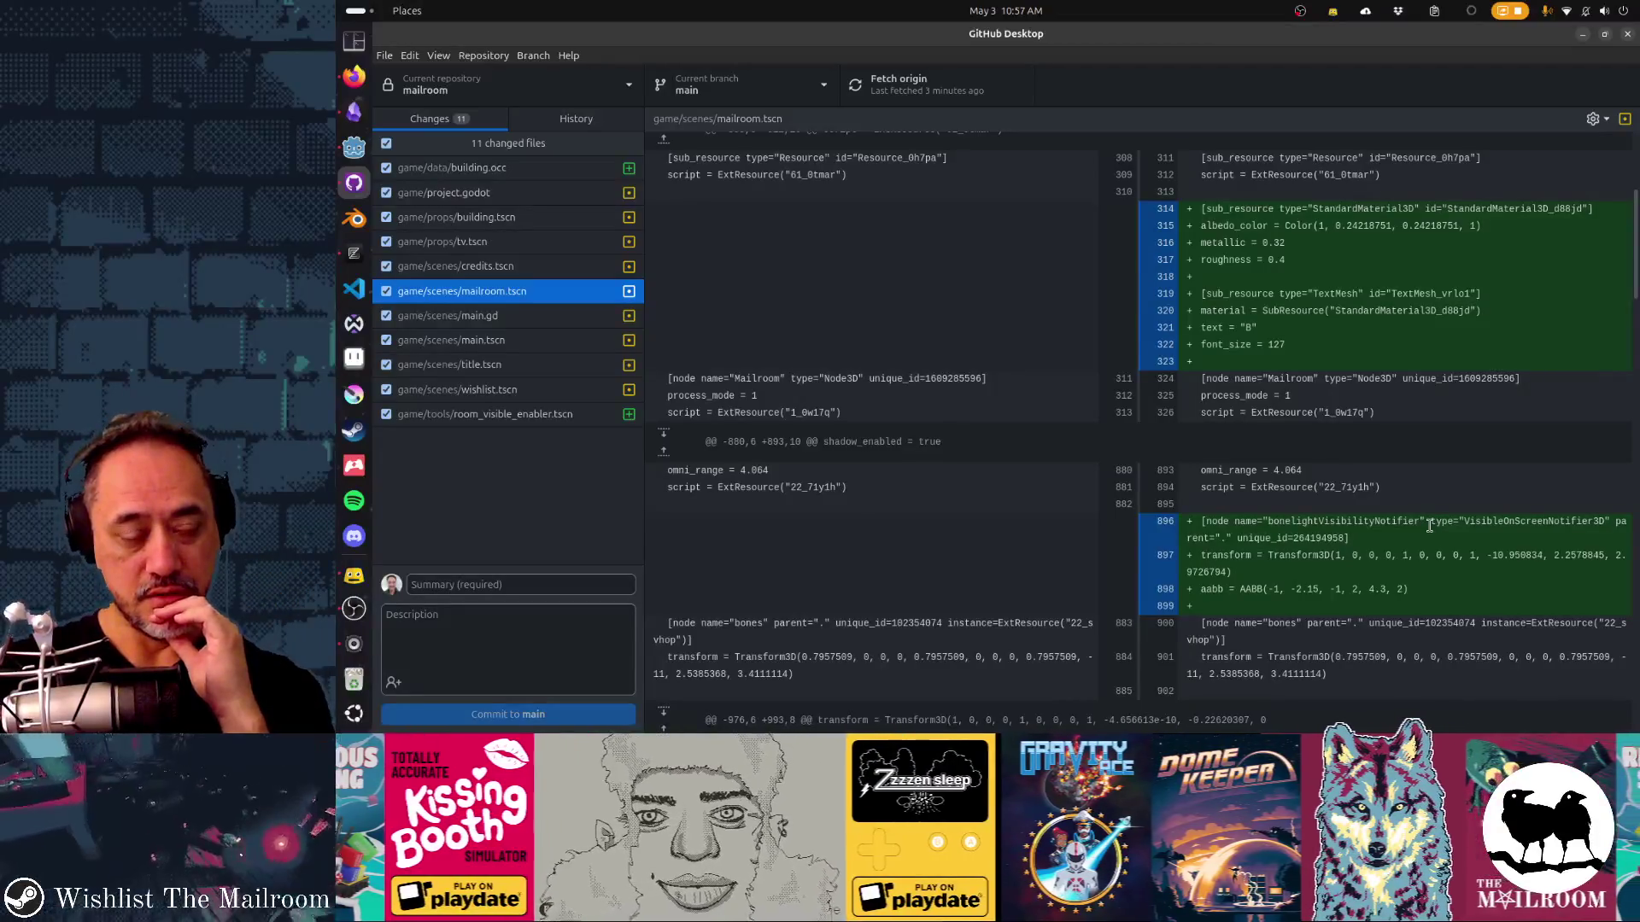
Review the diffs for main.tscn, title.tscn, wishlist.tscn, room_visible_enabler.tscn and main.gd
click(550, 345)
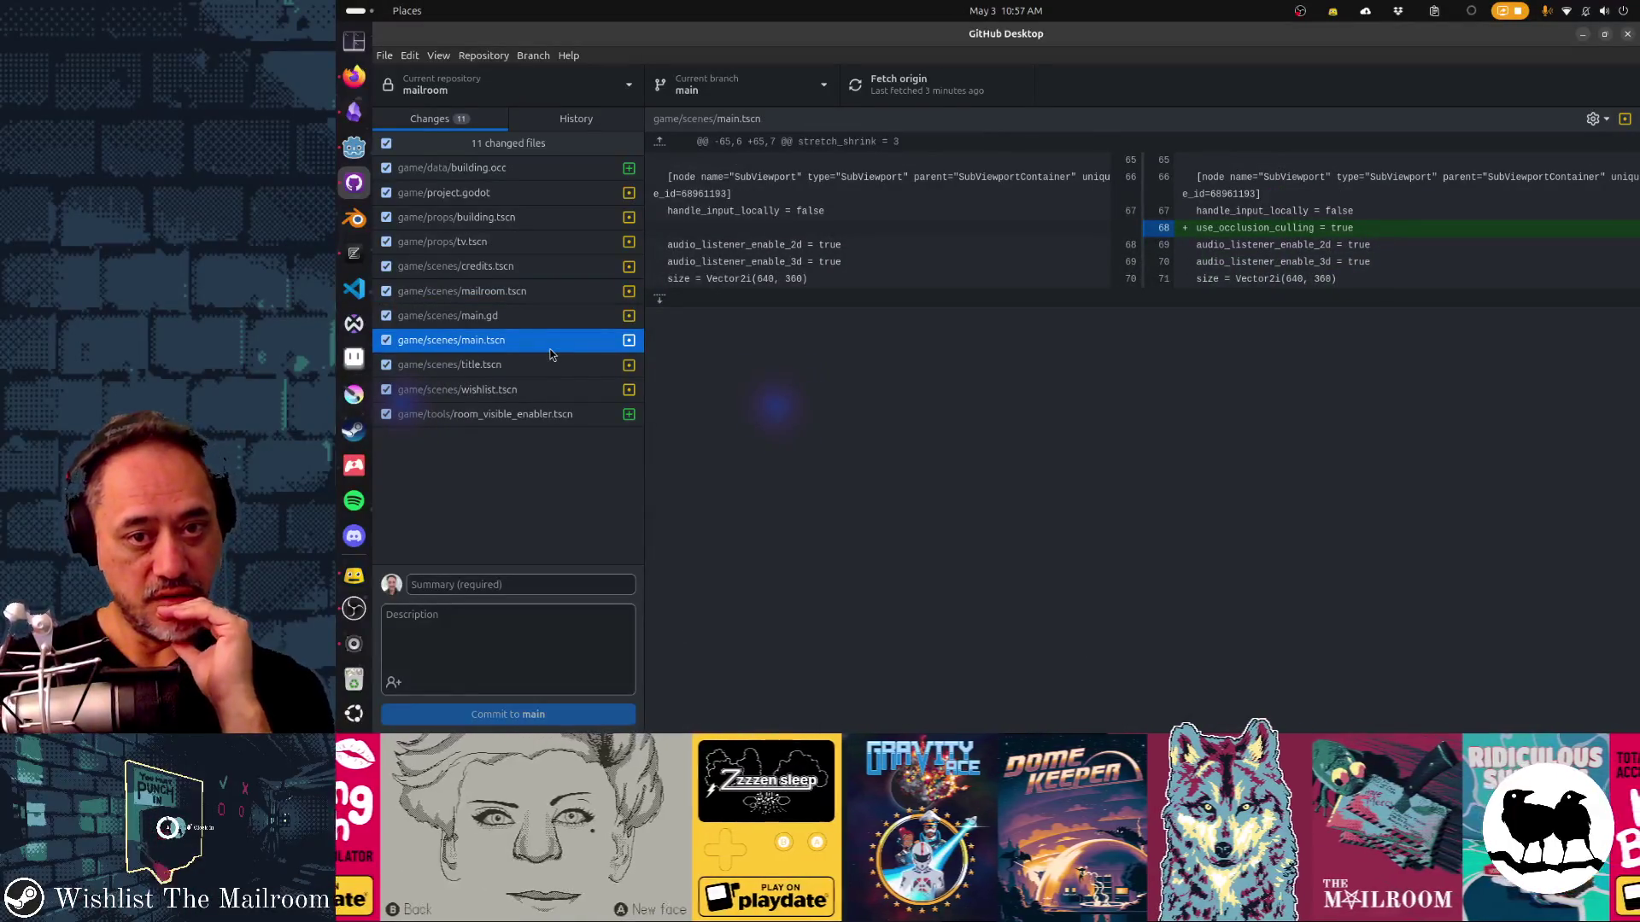
click(531, 364)
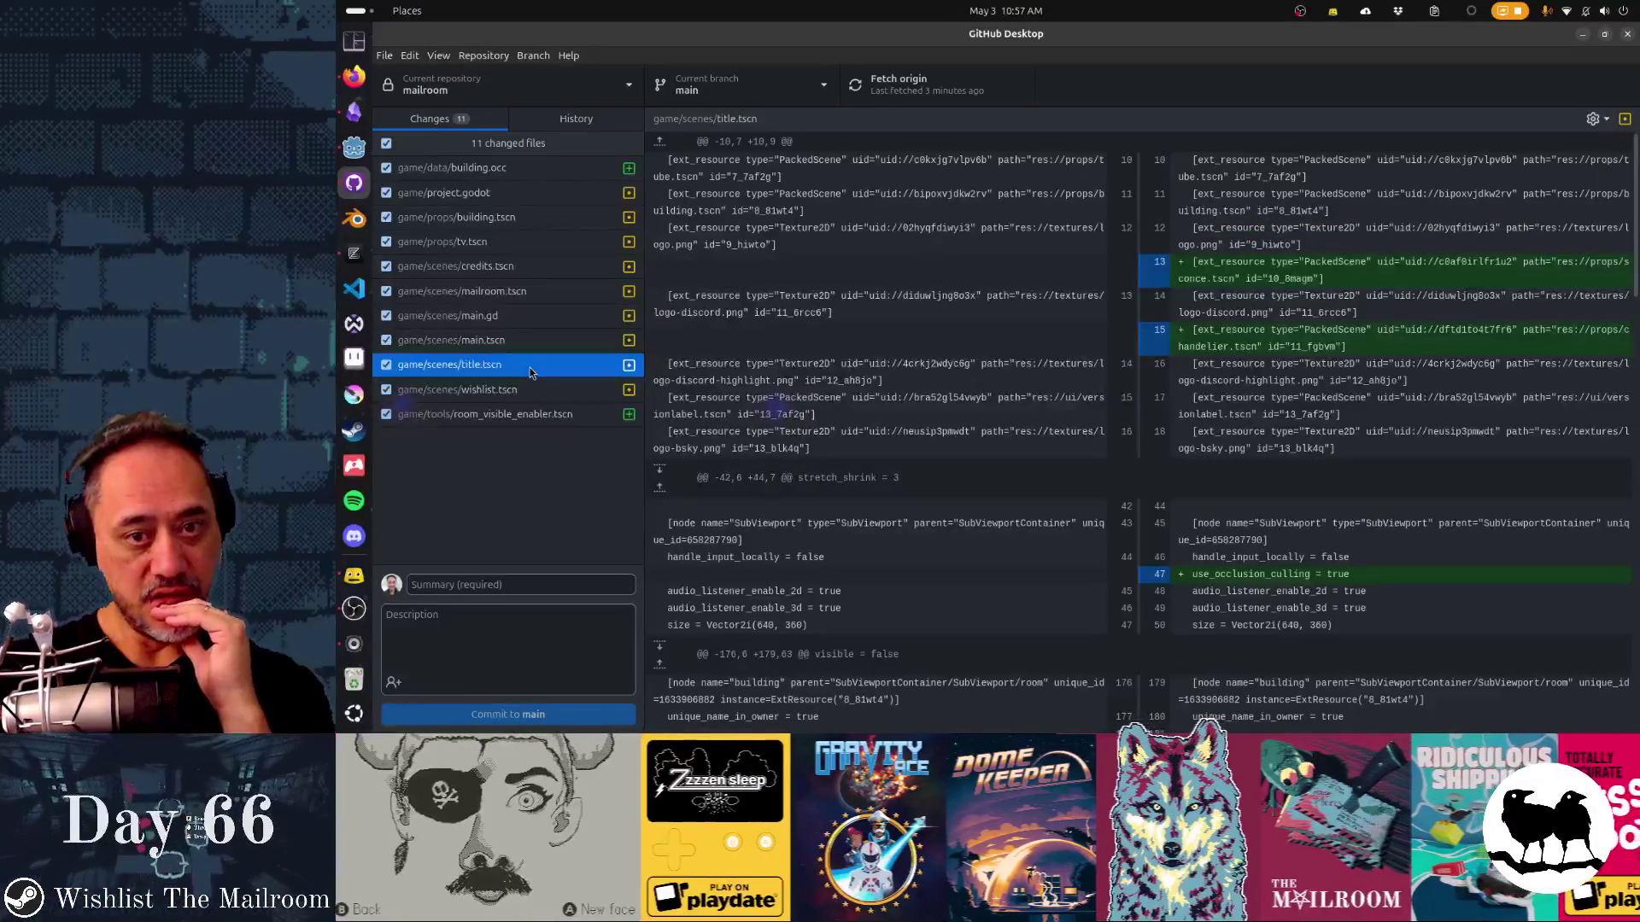
click(528, 390)
click(532, 415)
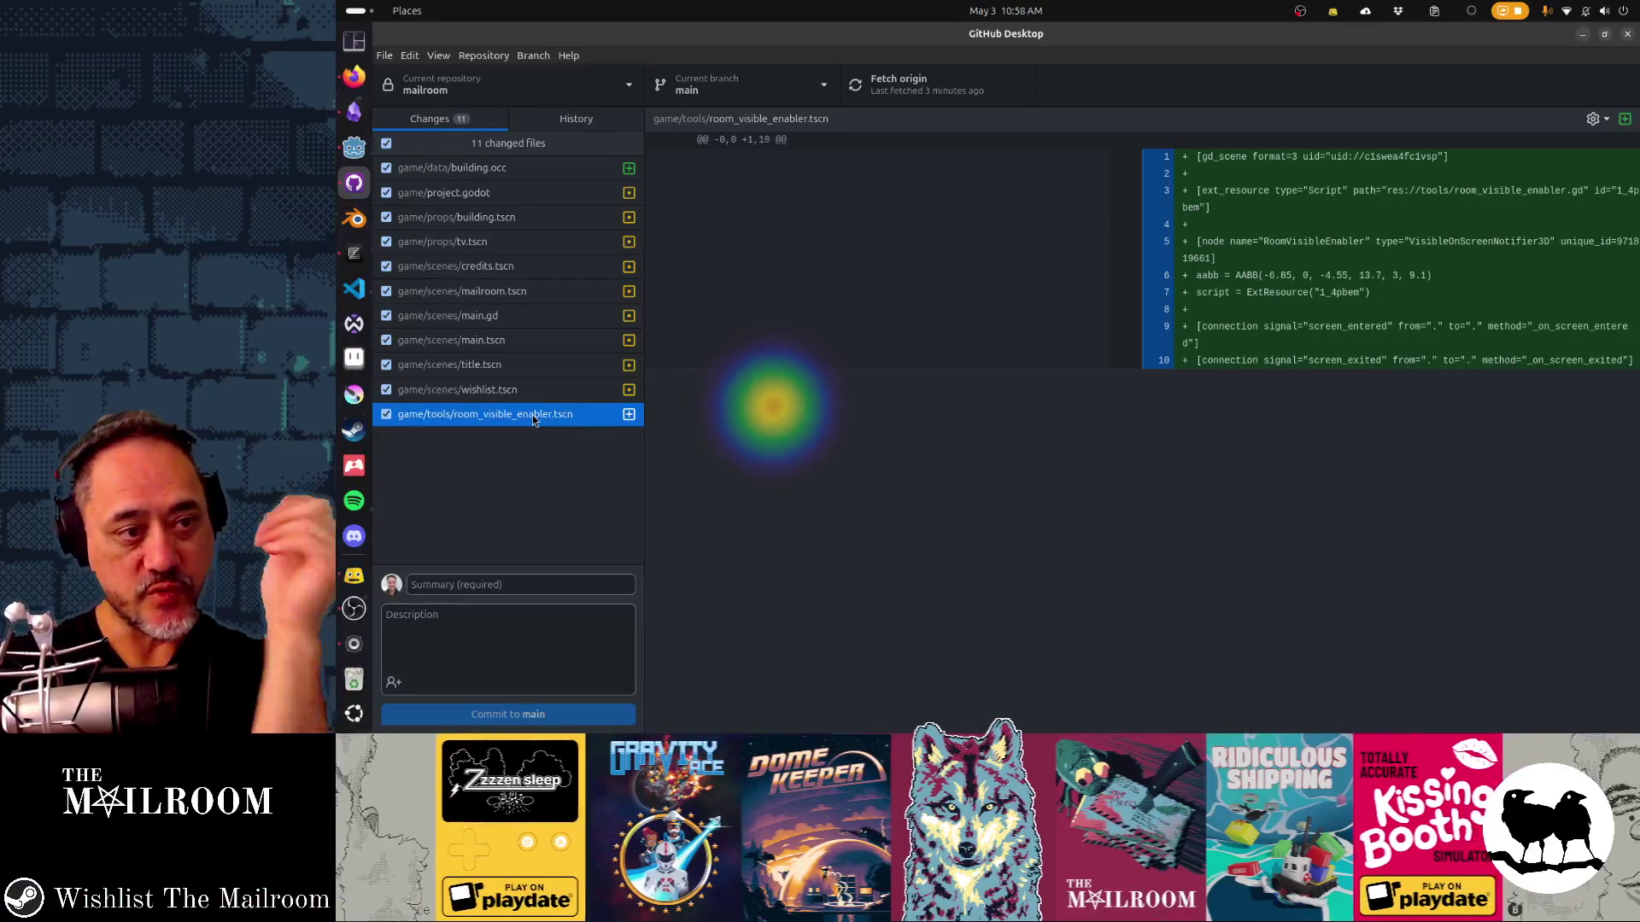
click(521, 316)
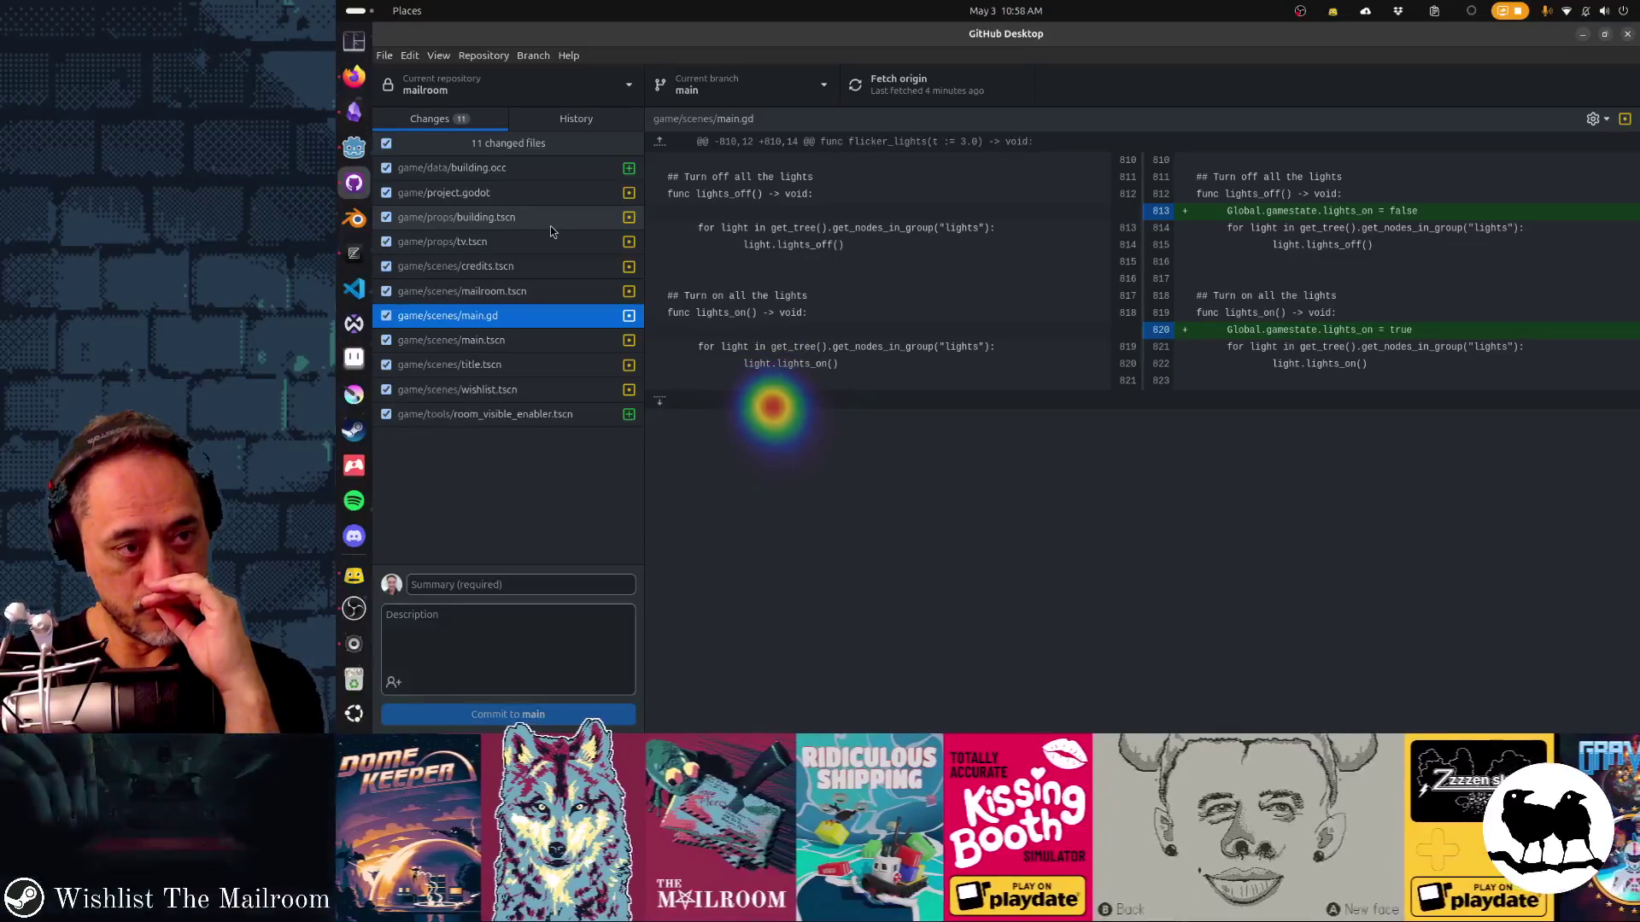
Discard all 11 changed files in GitHub Desktop
right_click(531, 151)
click(531, 159)
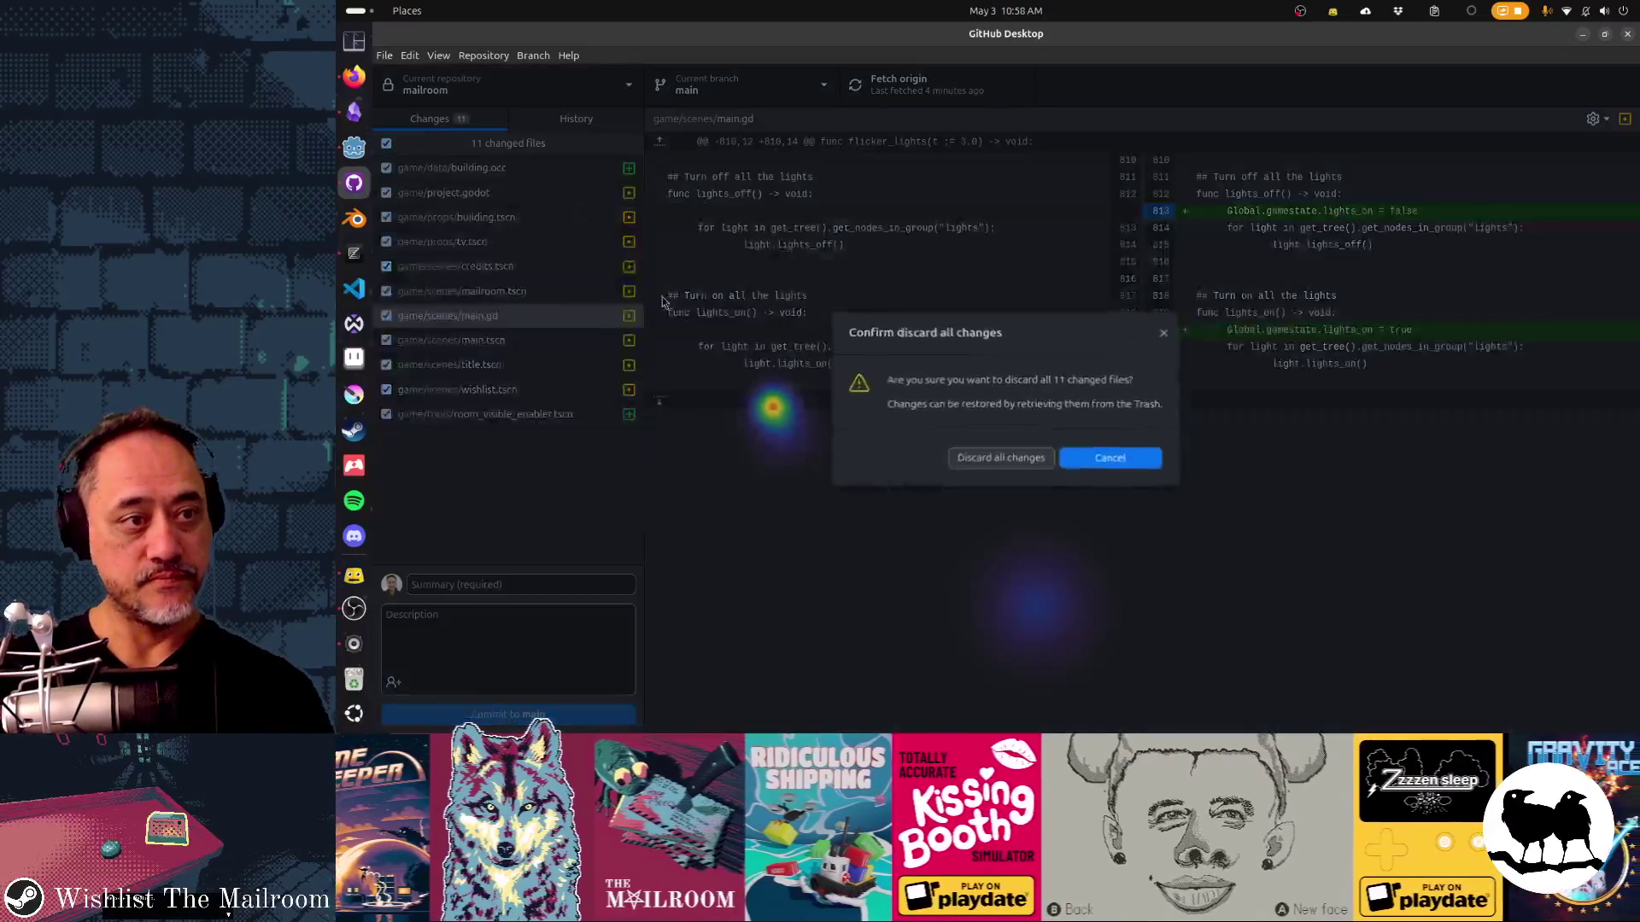
click(1018, 458)
Reload the modified files from disk in Godot and close the room_visible_enabler scene
key(alt+Tab)
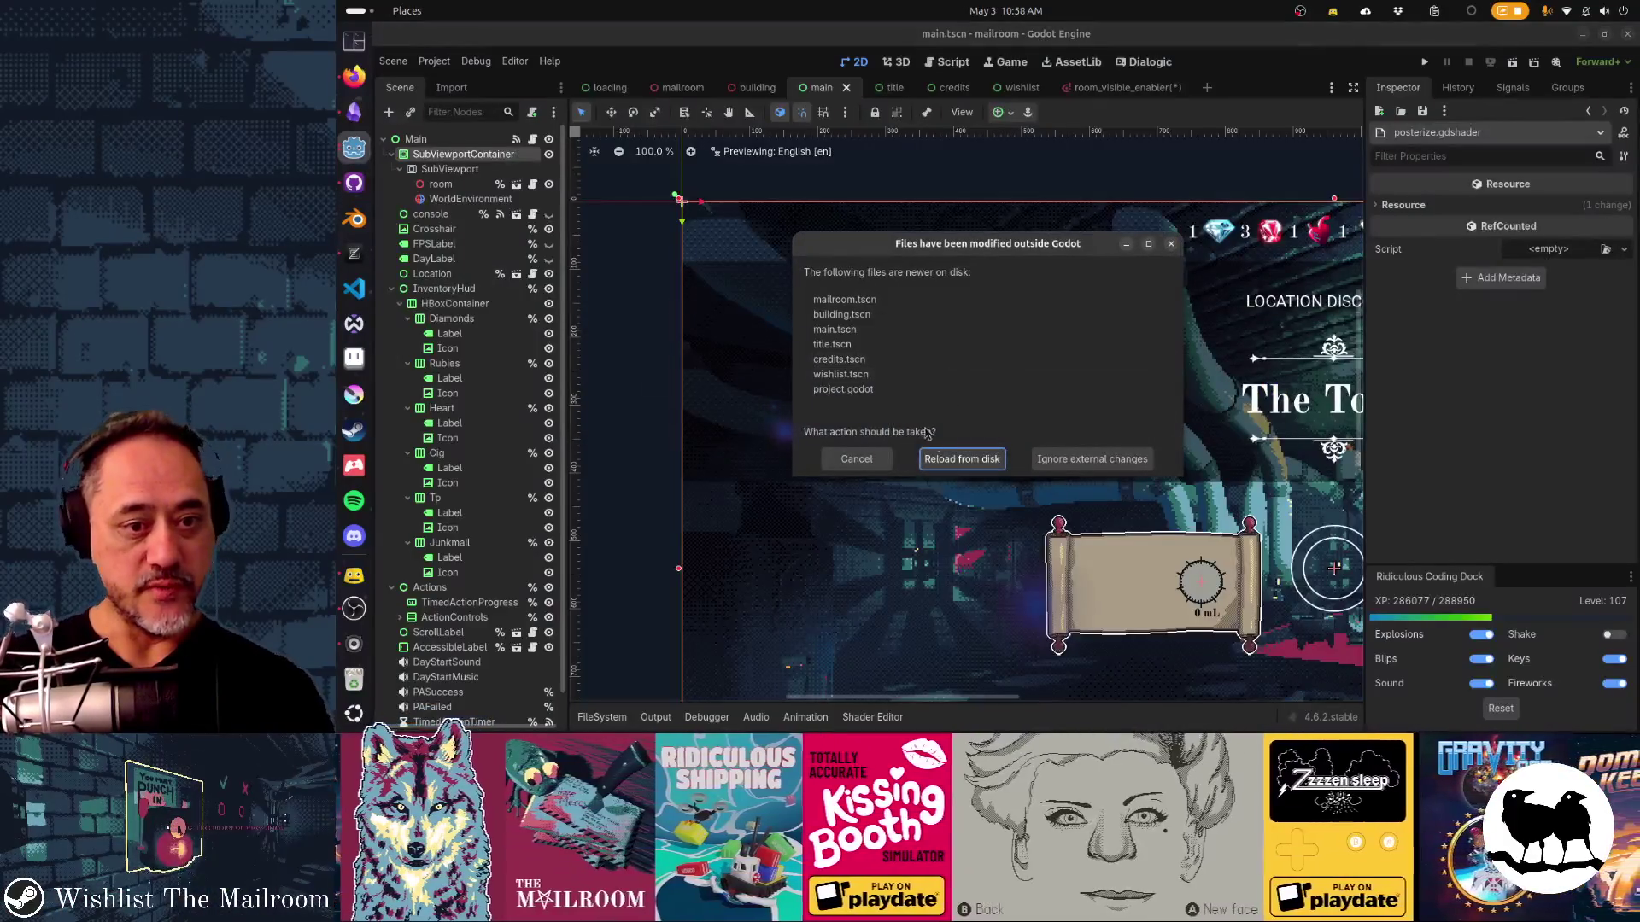
click(957, 462)
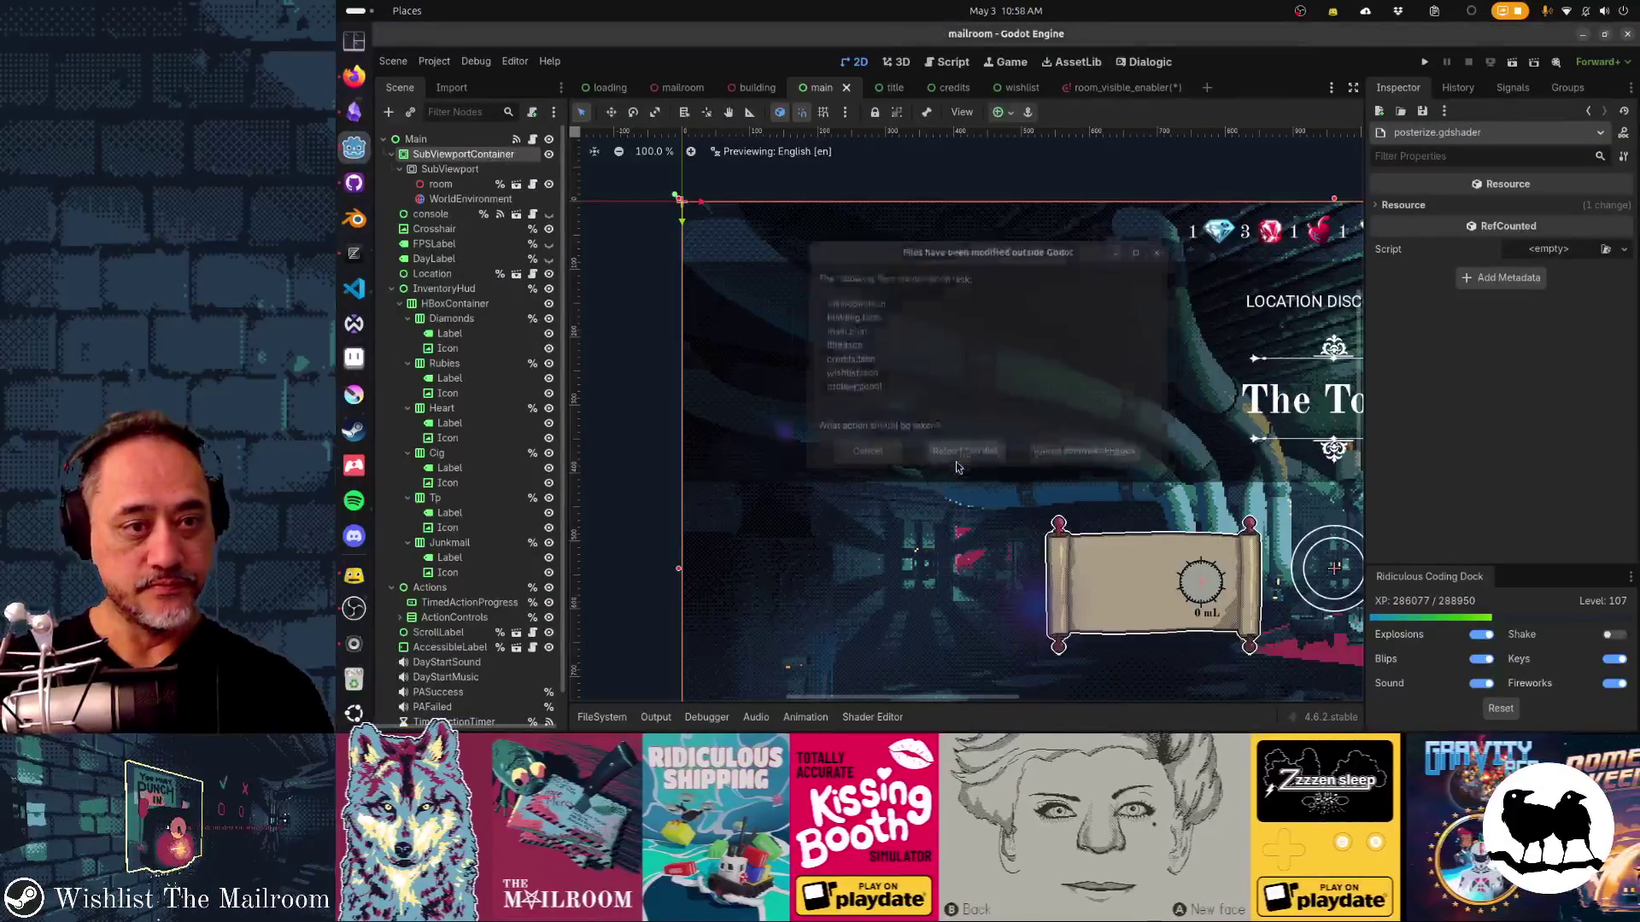
click(968, 454)
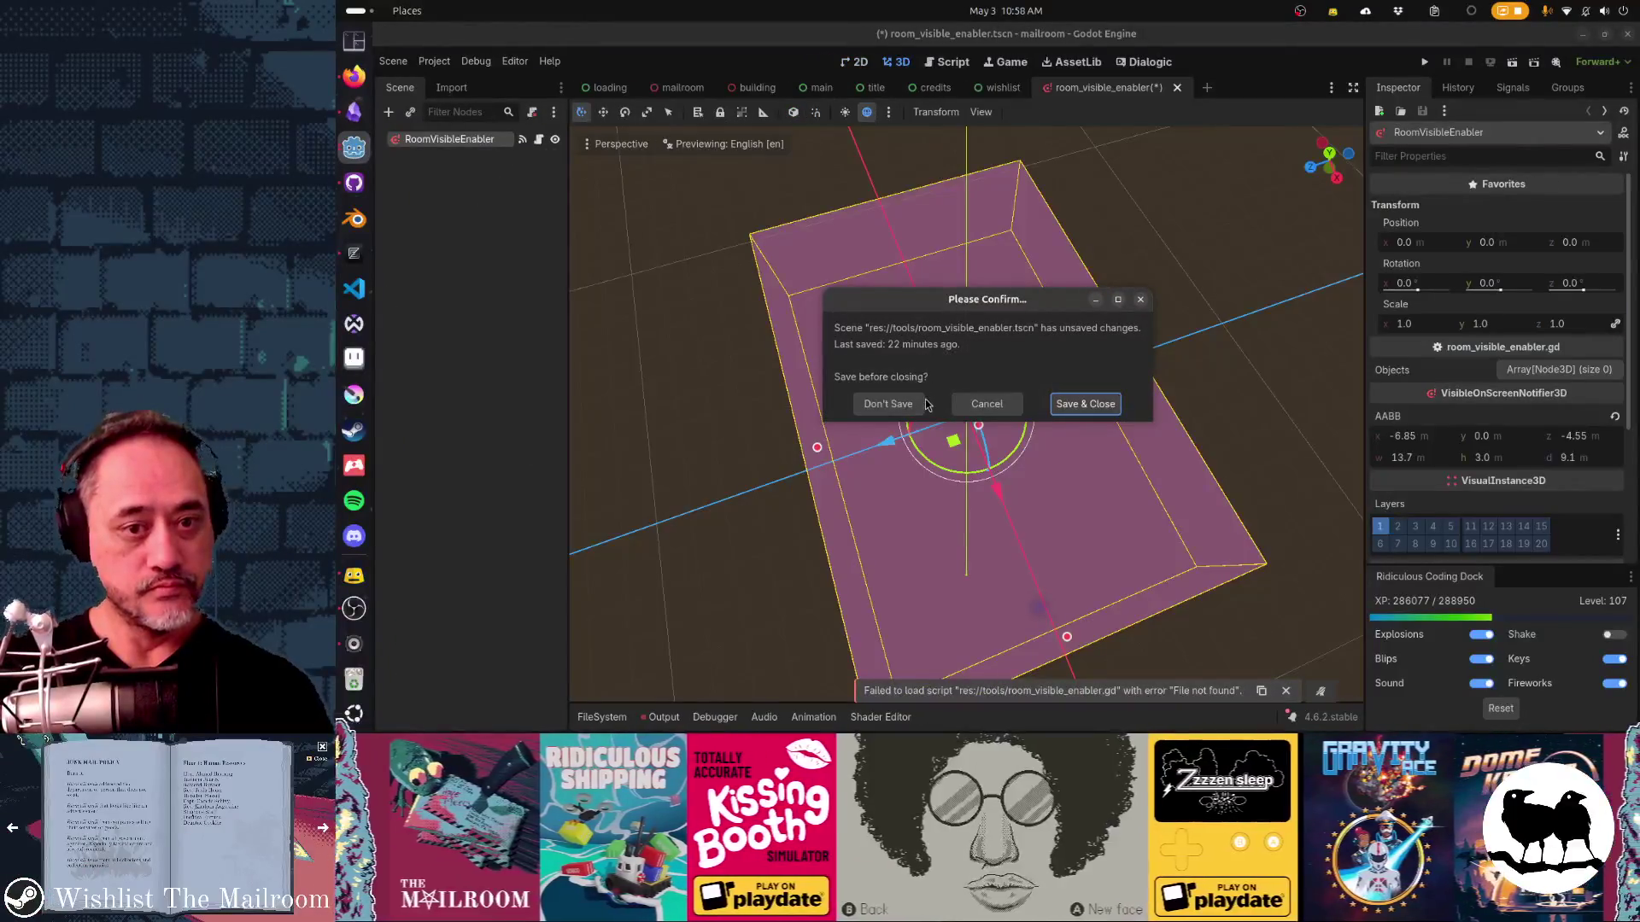
click(1080, 409)
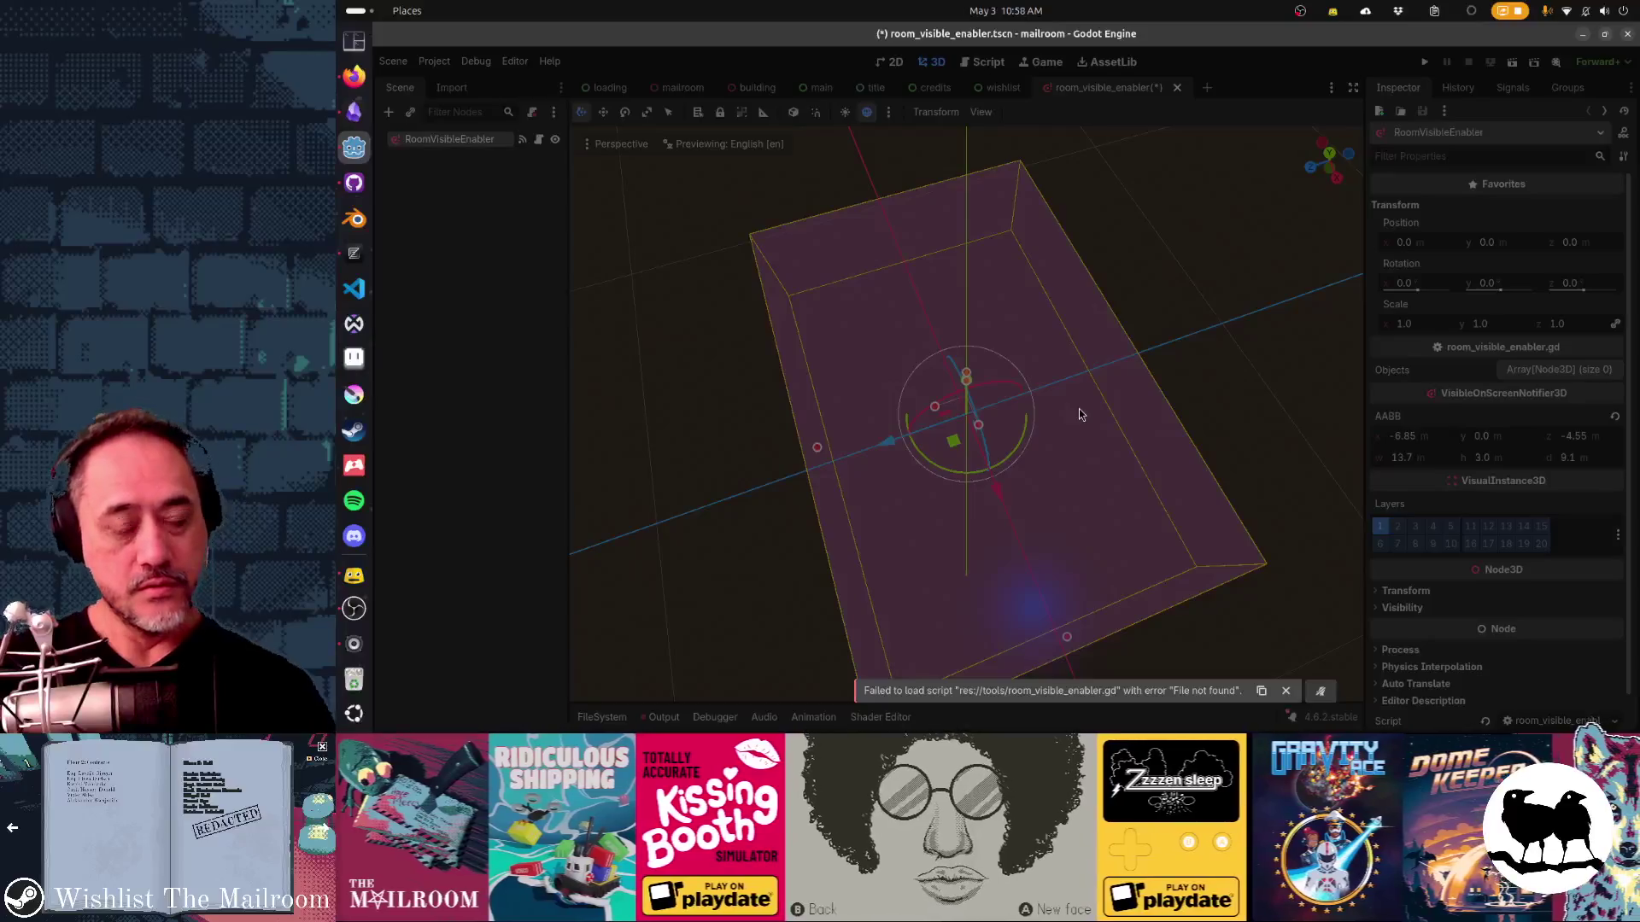
key(alt+Tab)
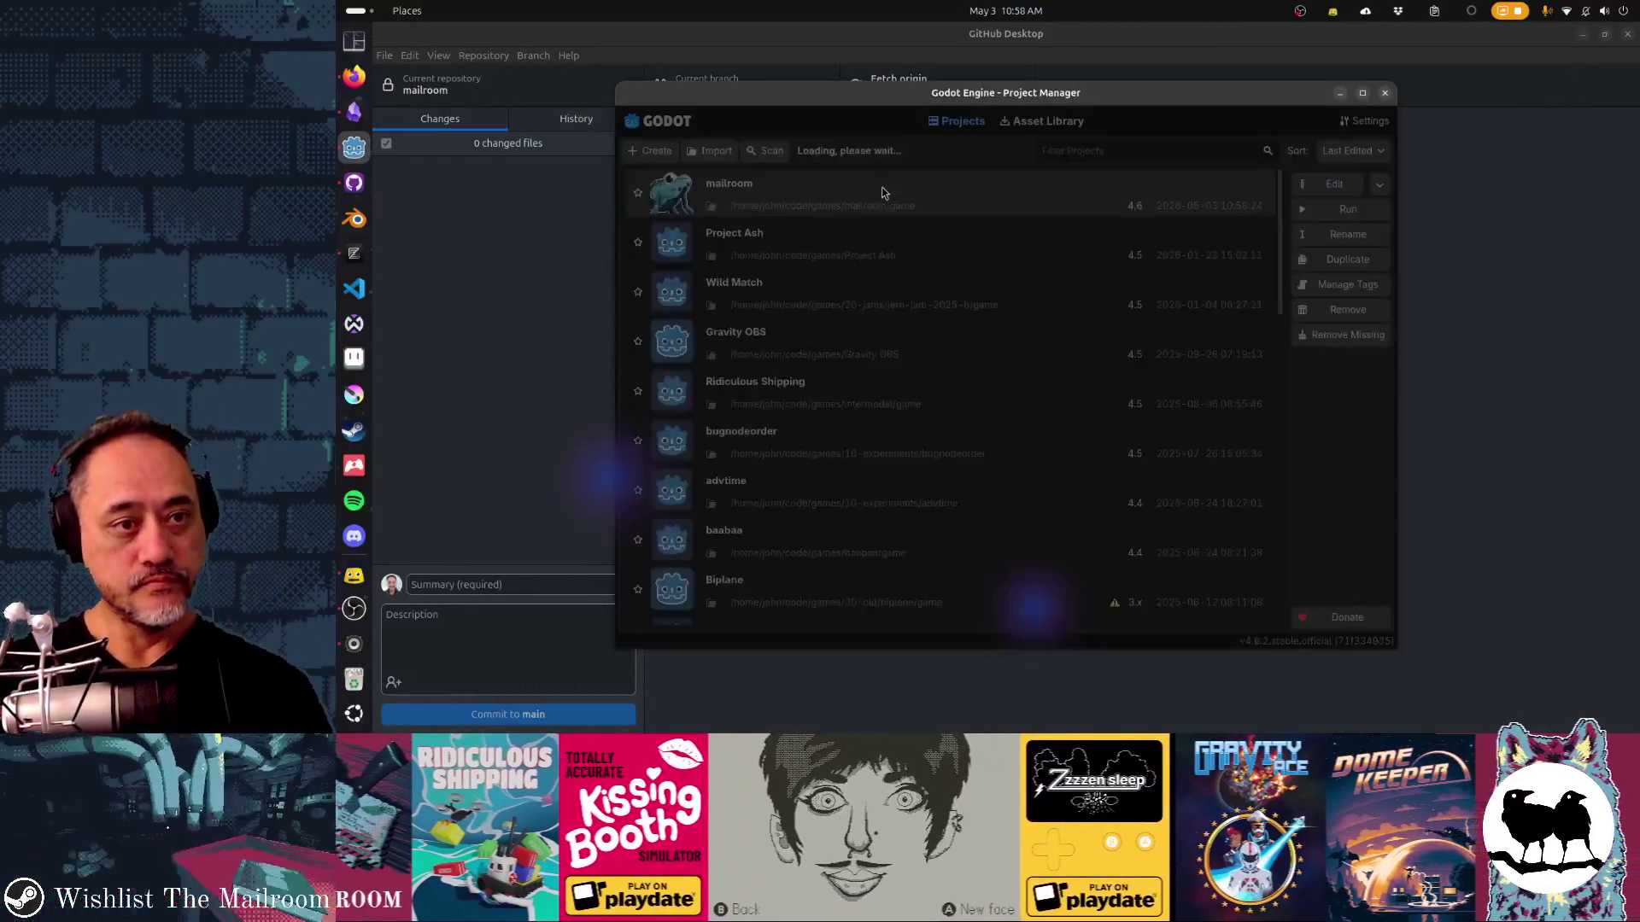
Reopen mailroom, inspect the wishlist menu's SubViewportContainer, and close all open scenes
double_click(882, 193)
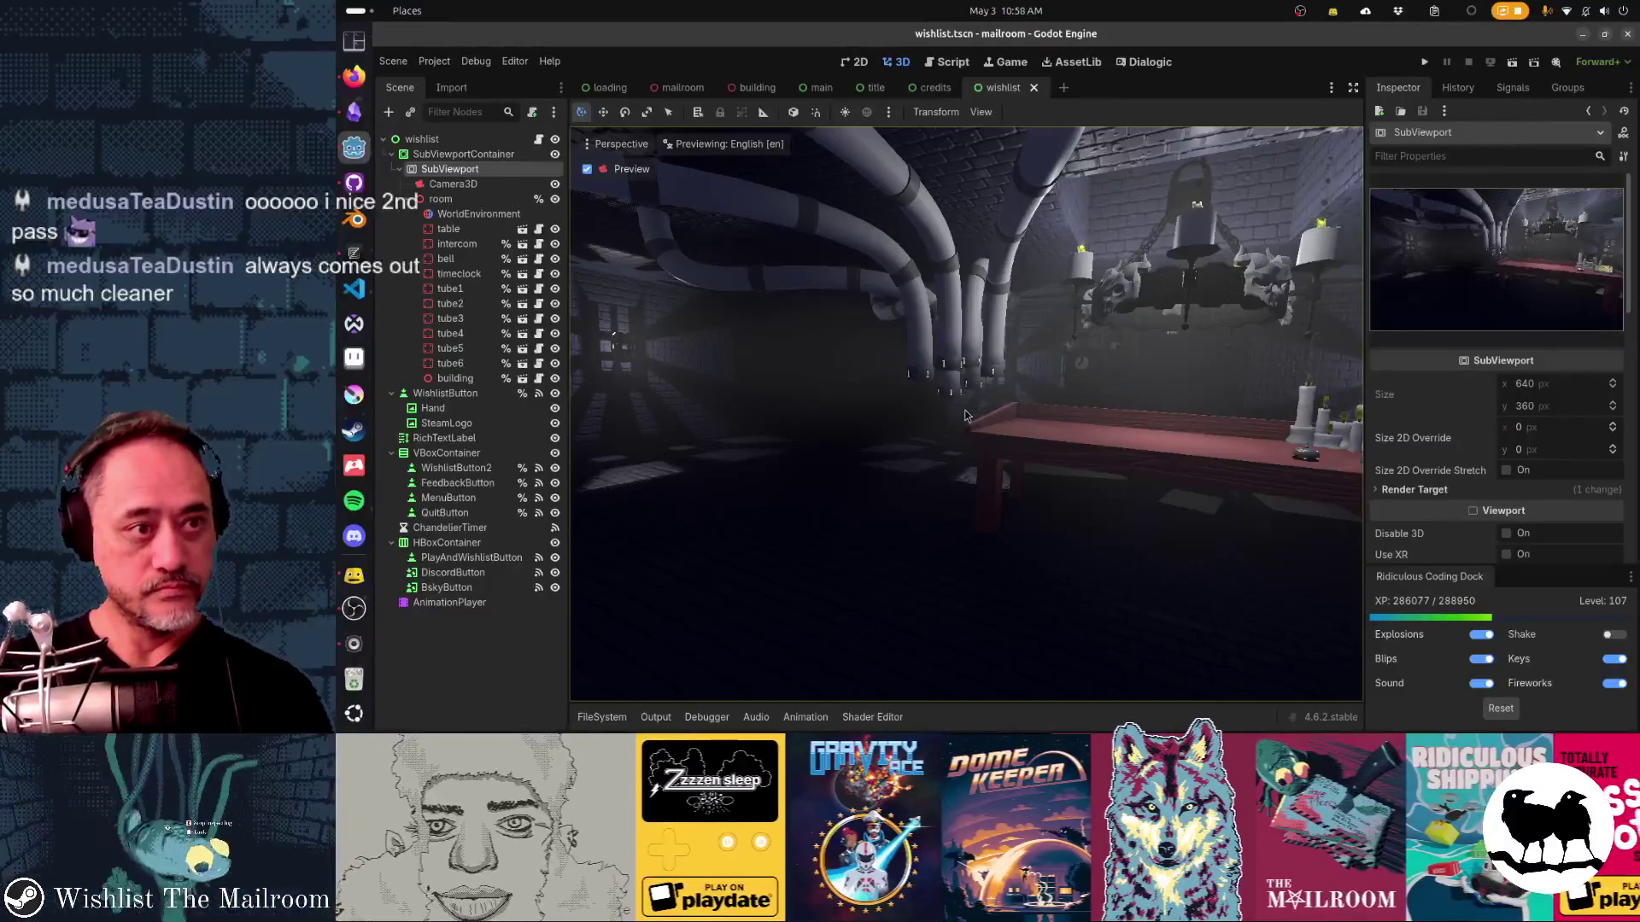
click(471, 154)
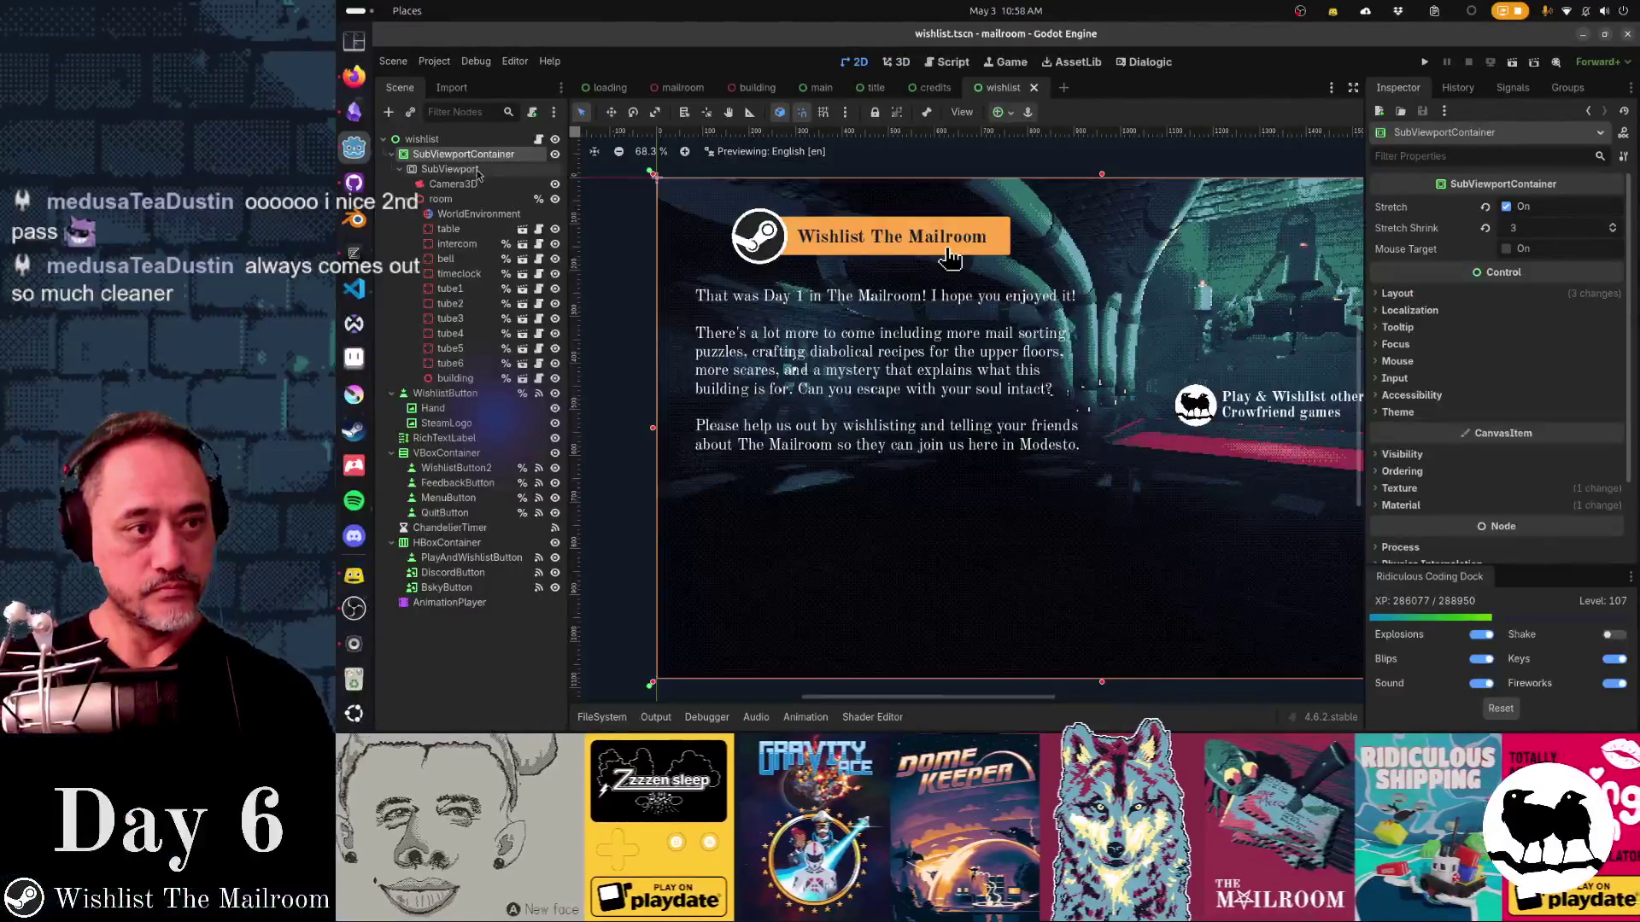
drag(951, 256, 806, 258)
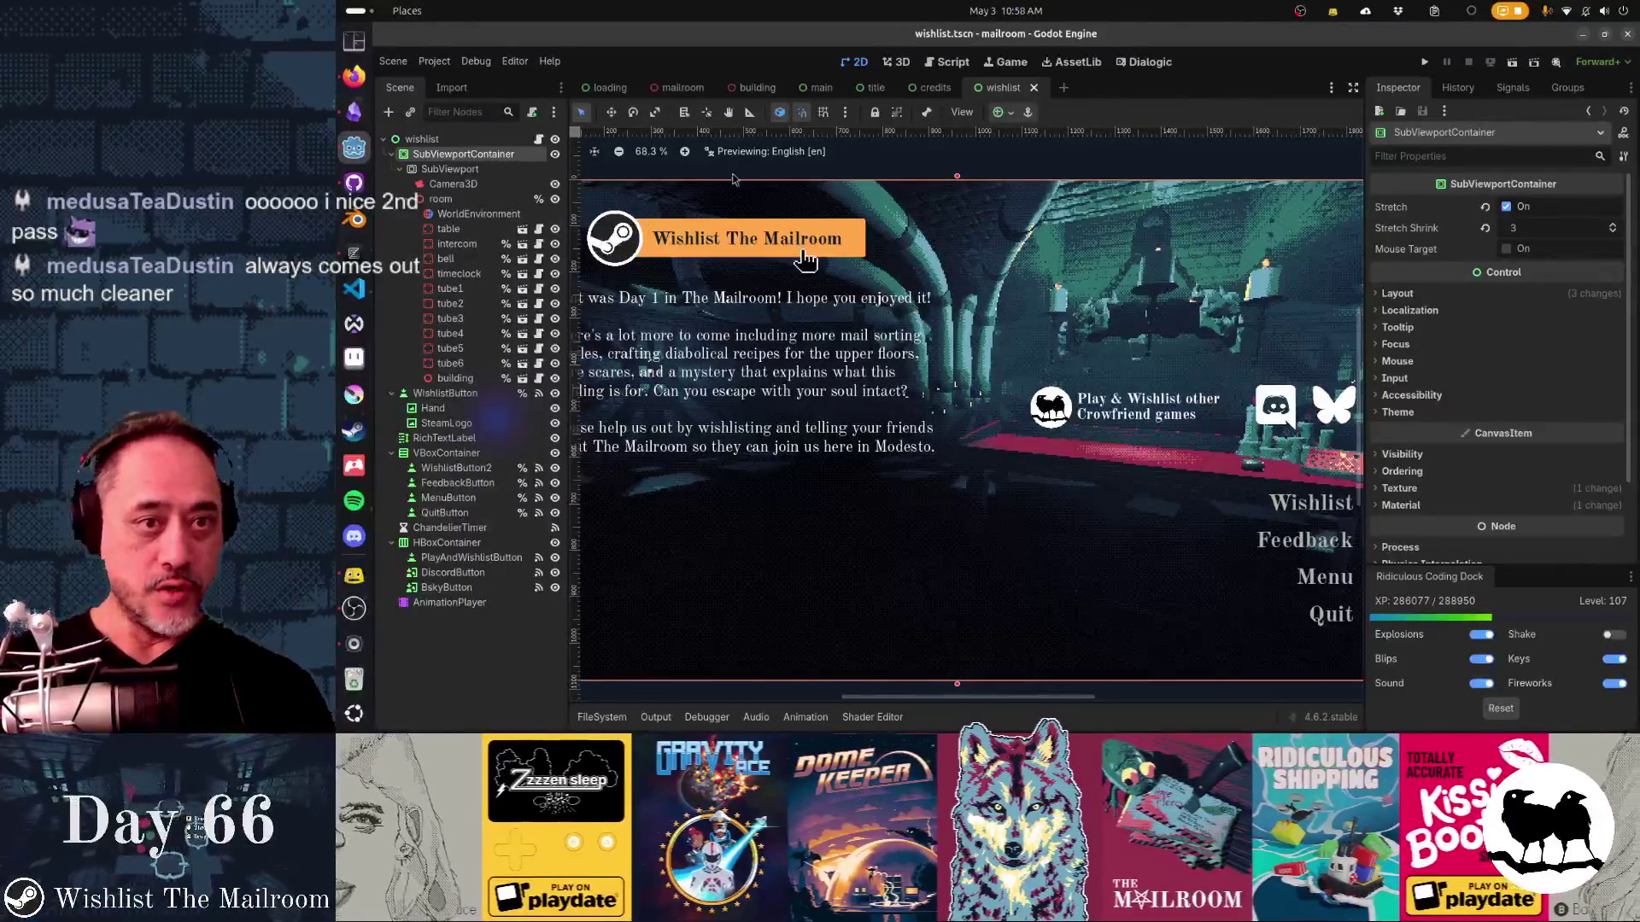
key(ctrl+shift+w)
key(ctrl+shift+w)
key(ctrl+shift+w)
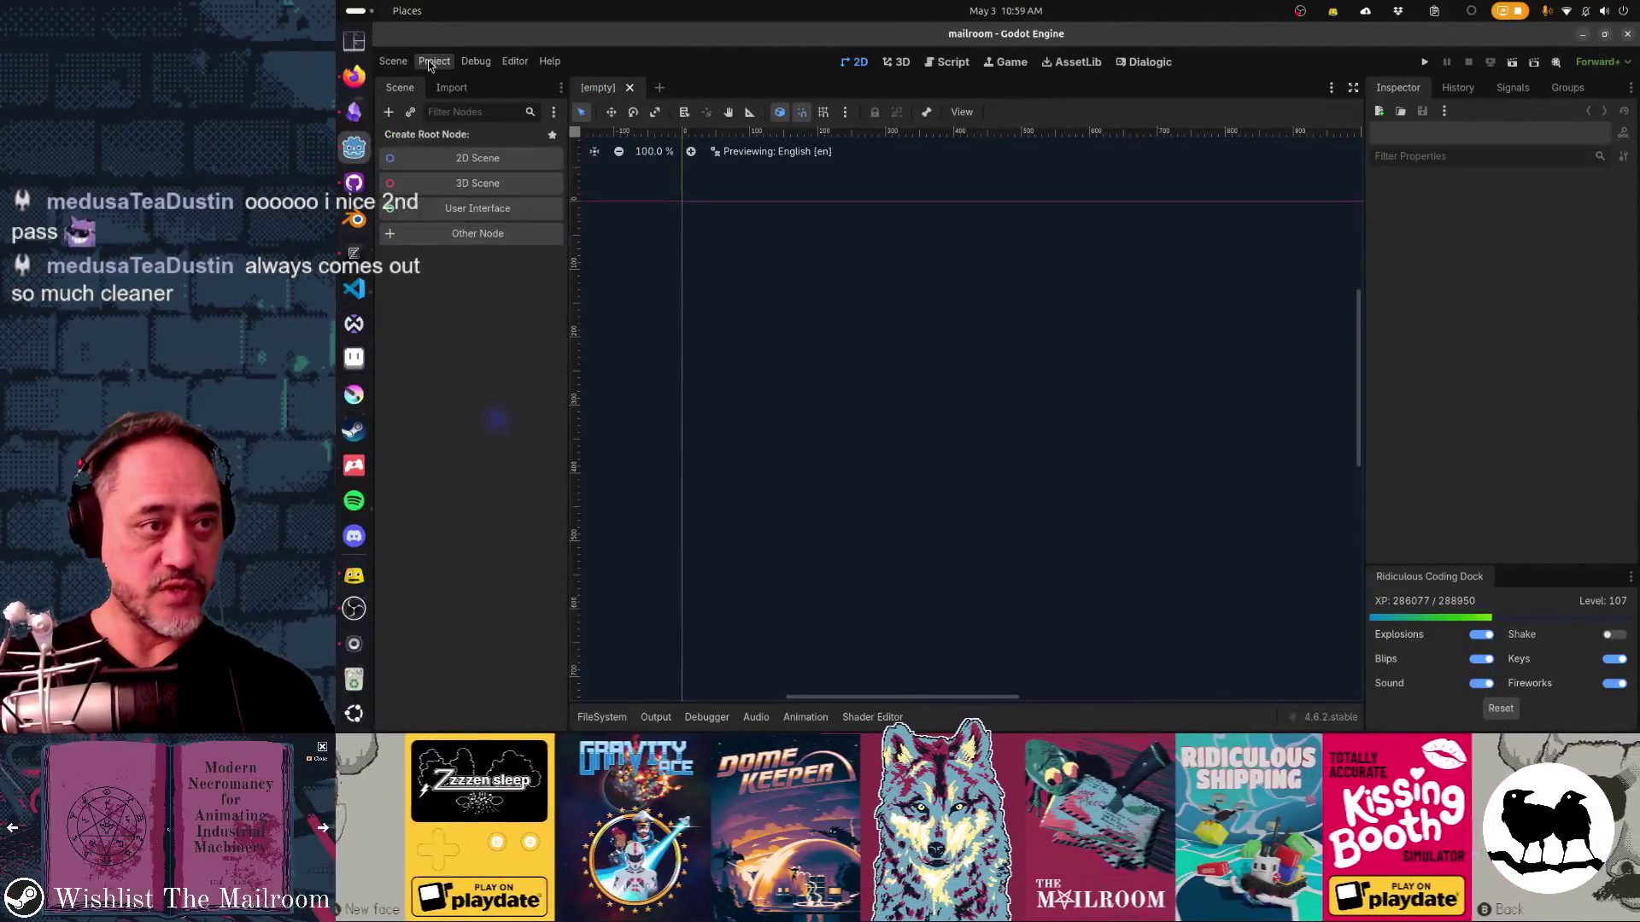
Enable Use Occlusion Culling under Rendering > Occlusion Culling in Project Settings
click(433, 61)
click(457, 77)
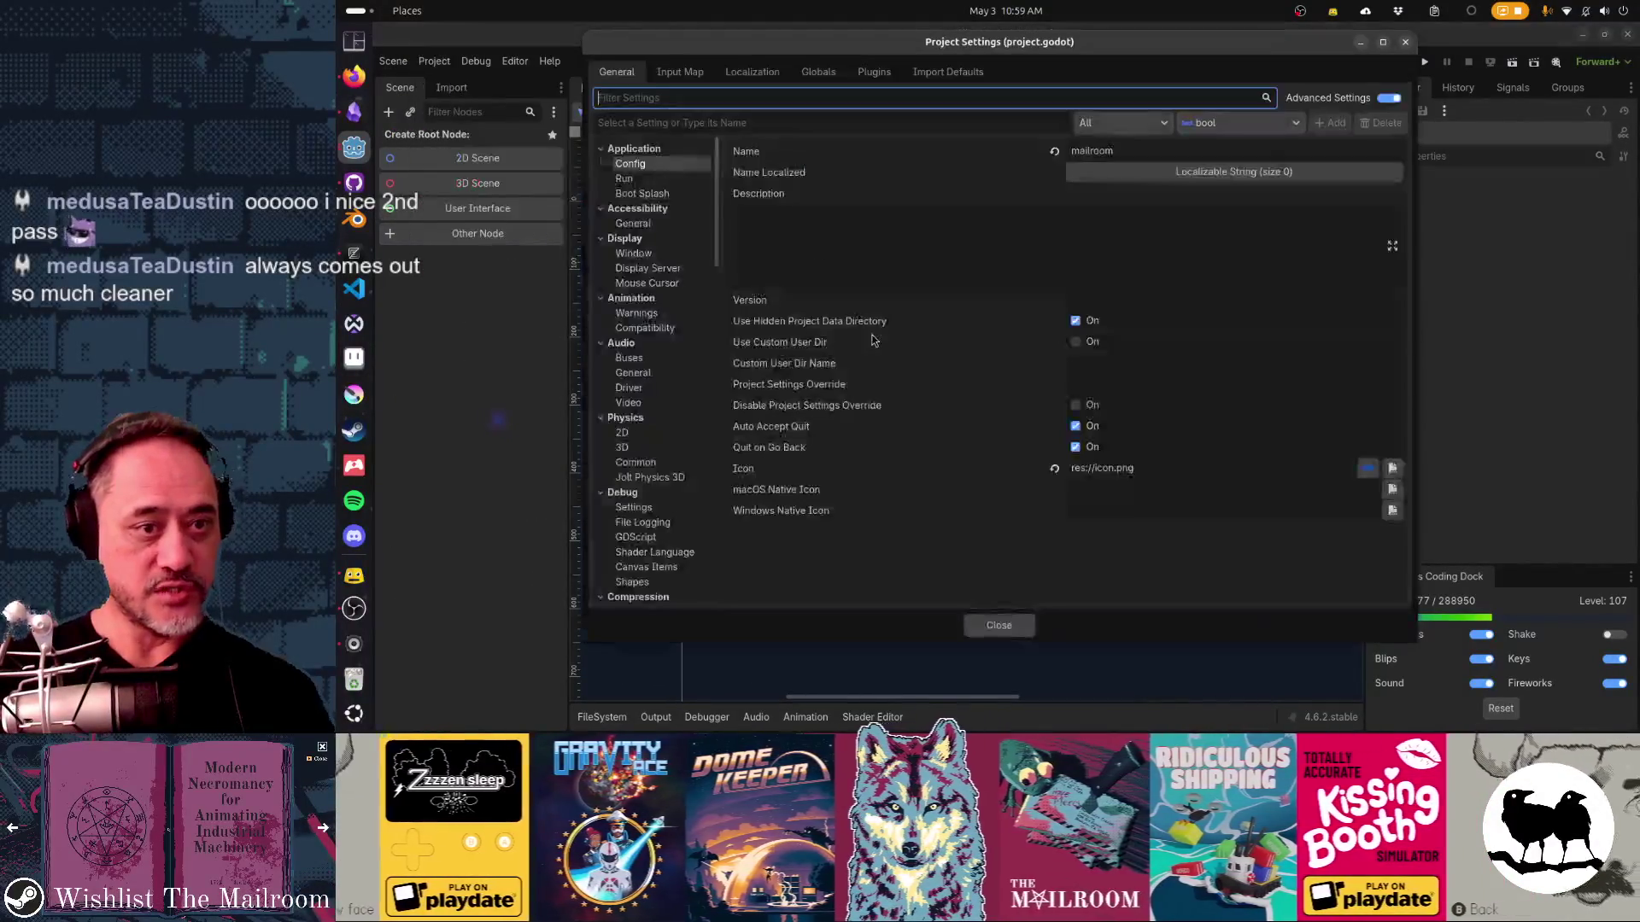
text(occlusion)
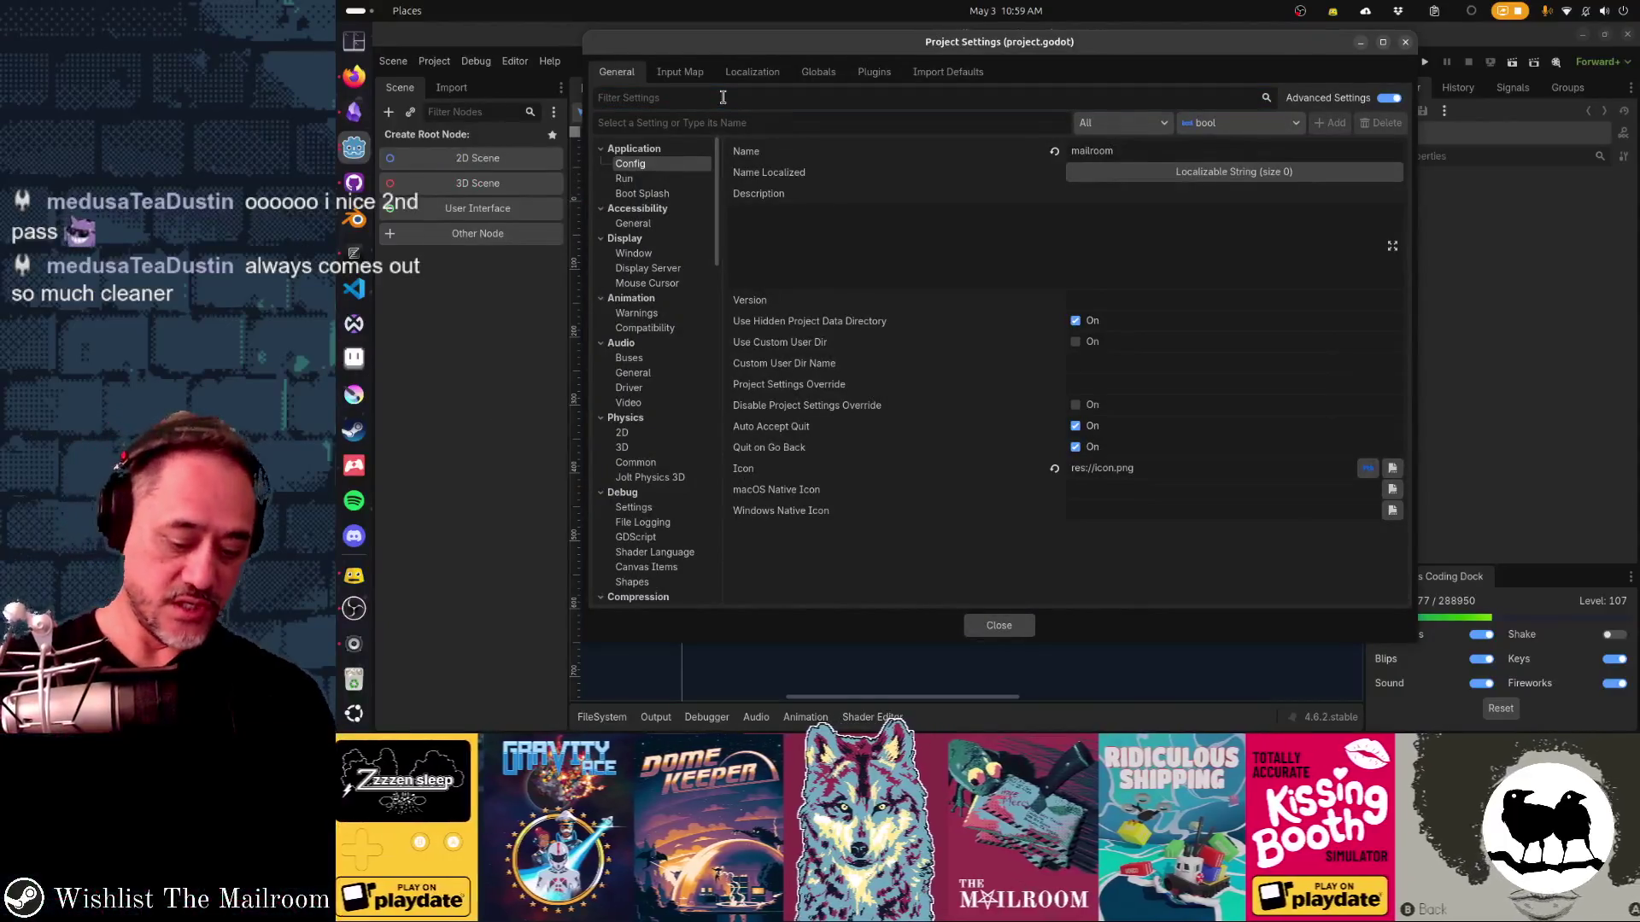
click(654, 163)
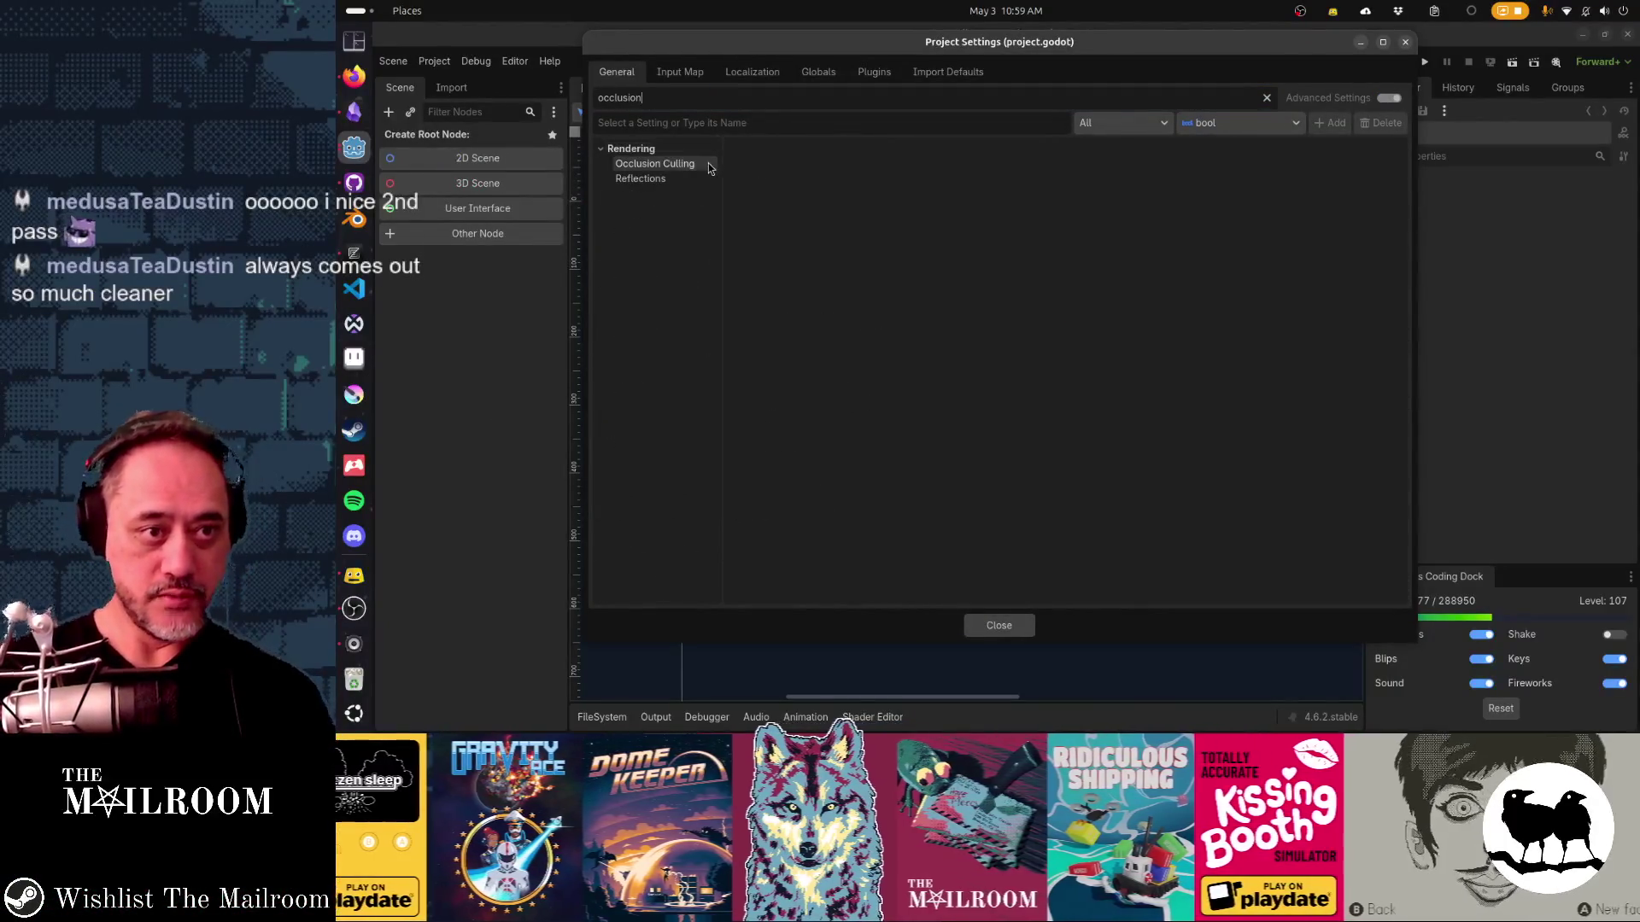
click(1075, 214)
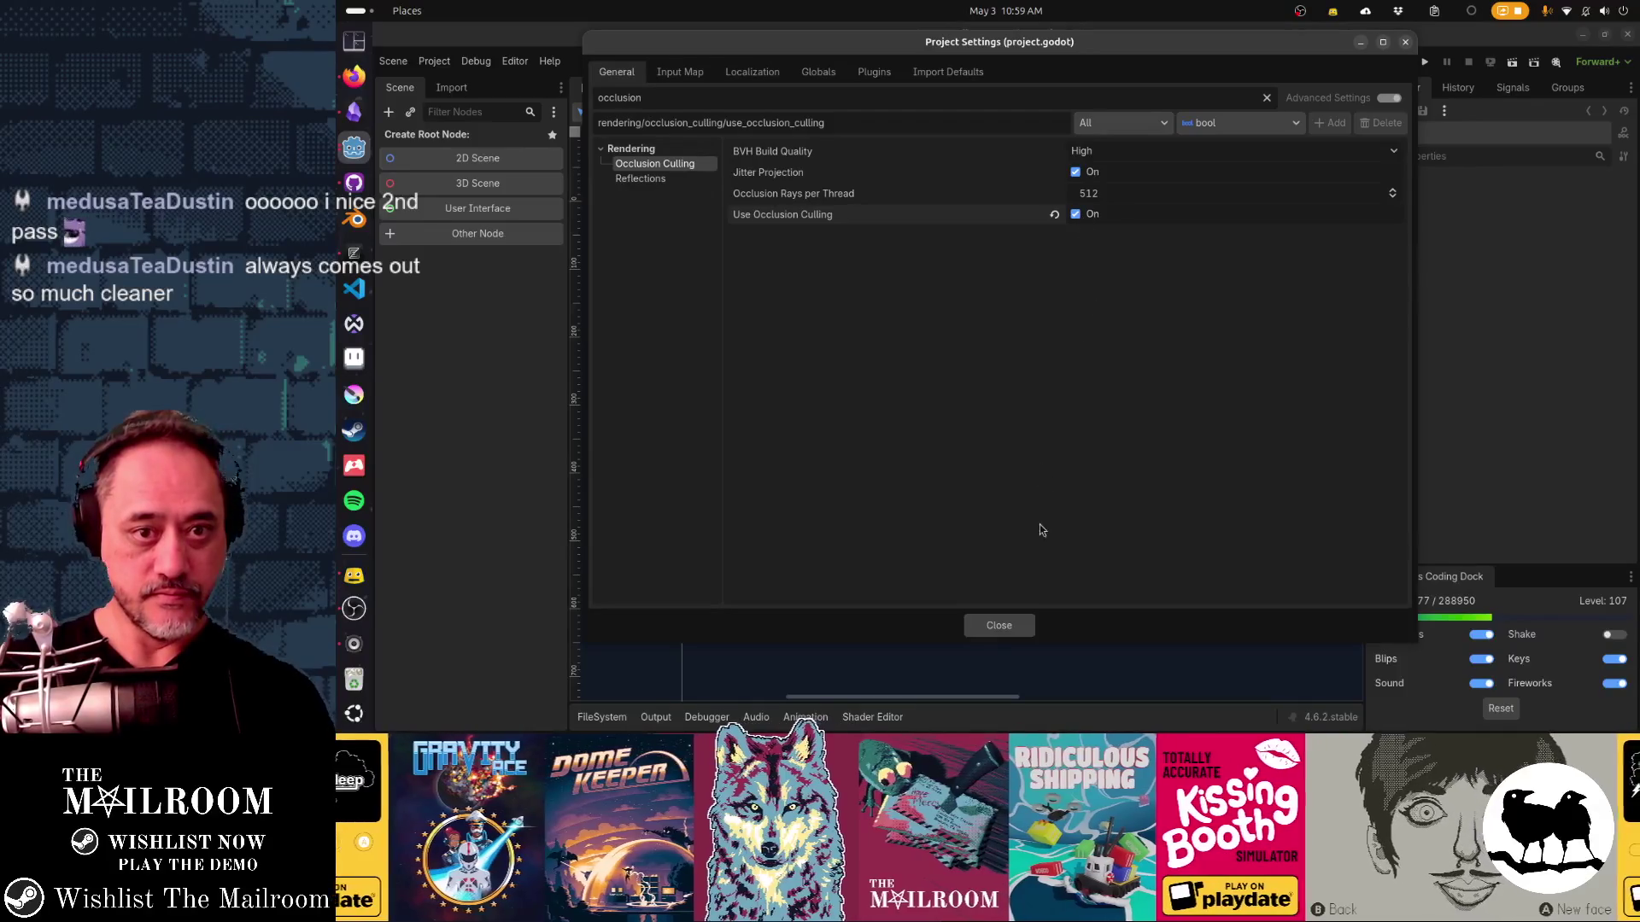
click(998, 625)
Quick-open title.tscn, credits.tscn and wishlist.tscn
key(shift+alt+o)
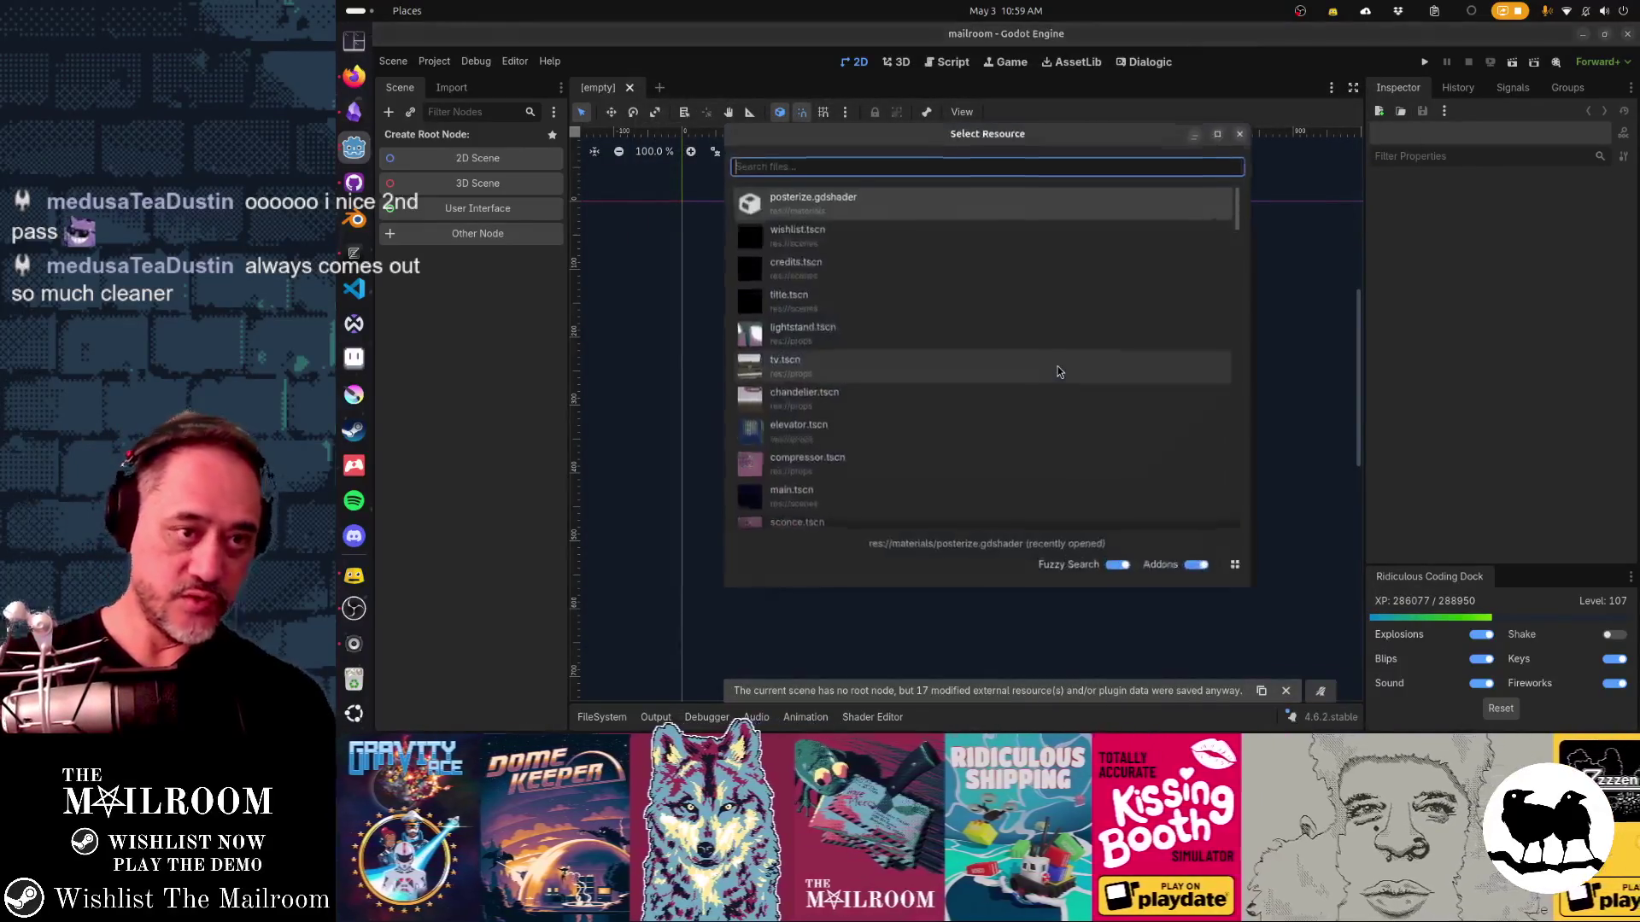
text(title.tscn)
key(Return)
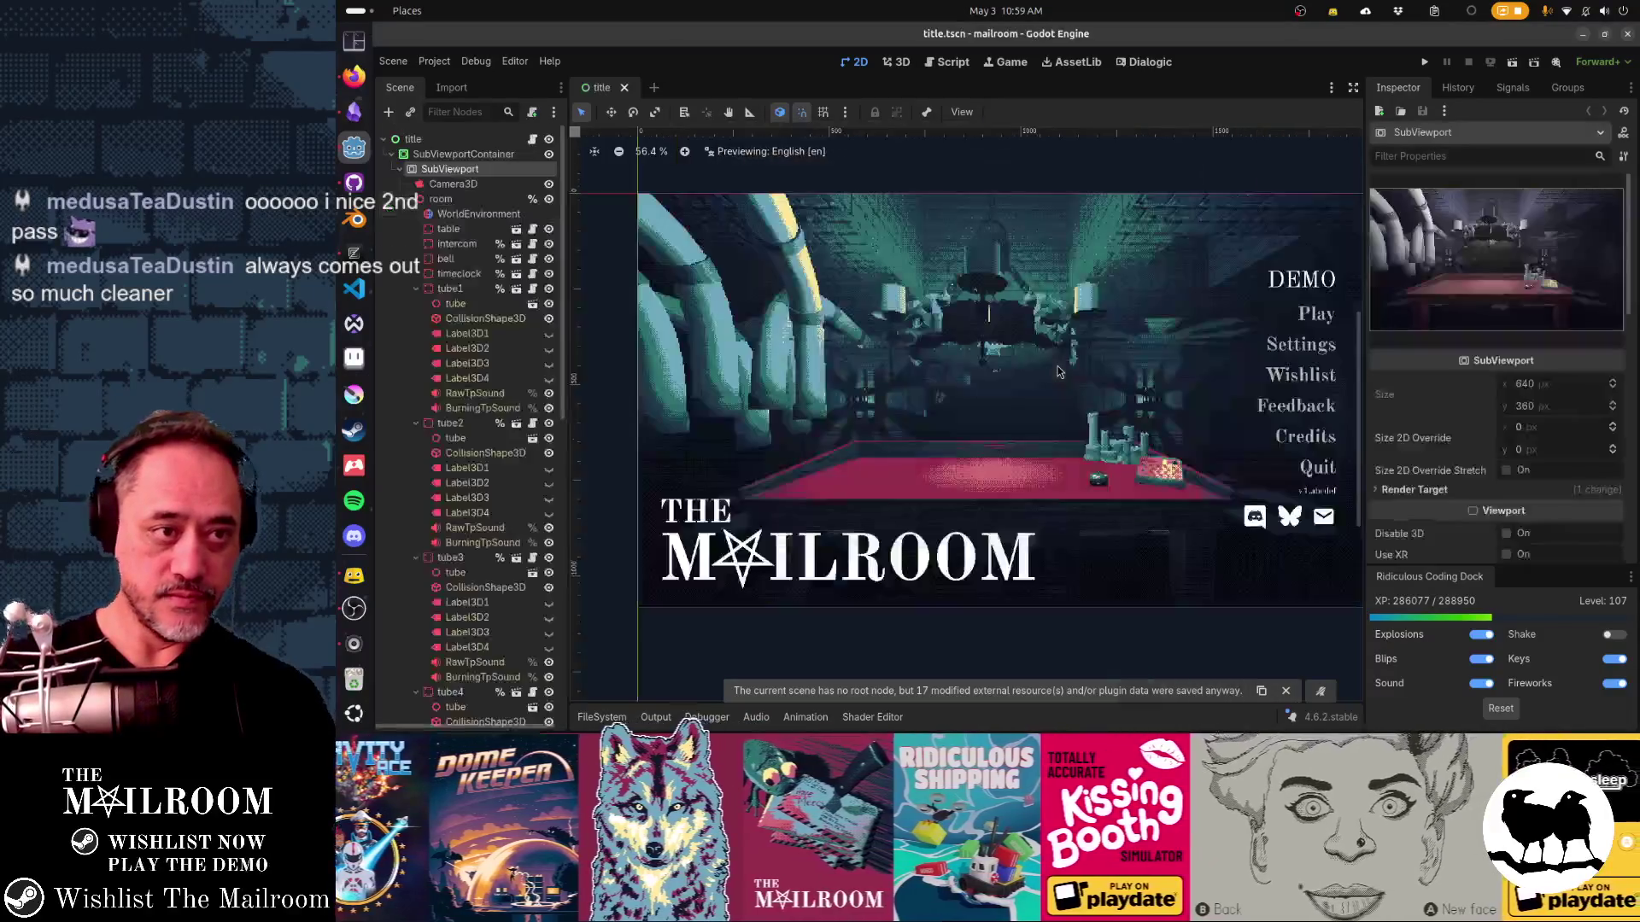
key(shift+alt+o)
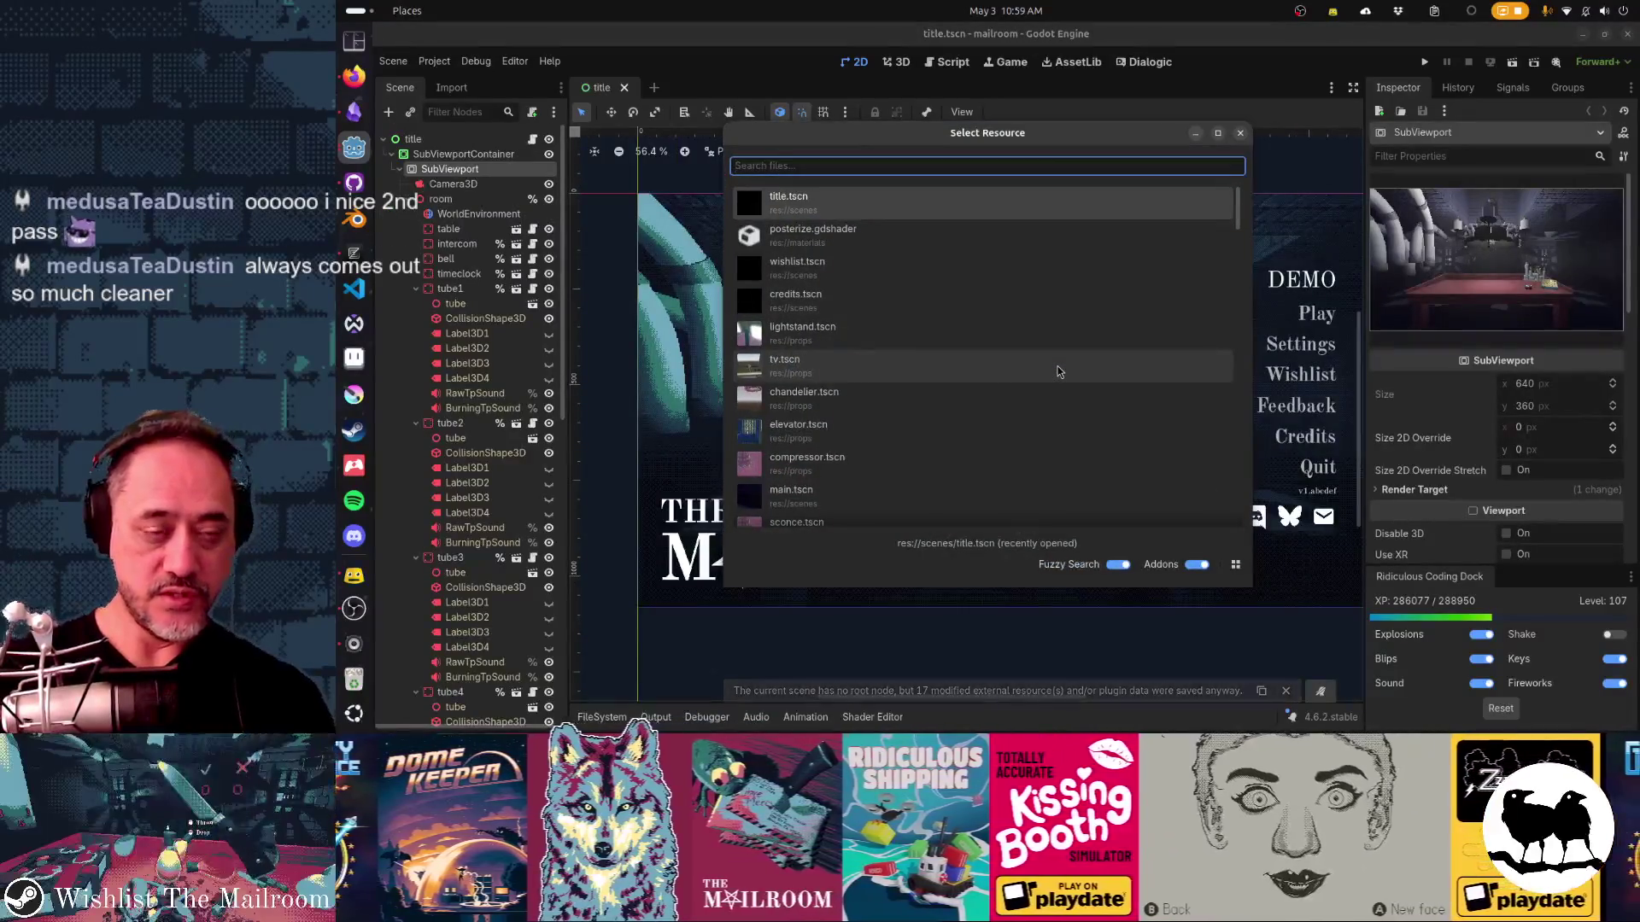
text(credits)
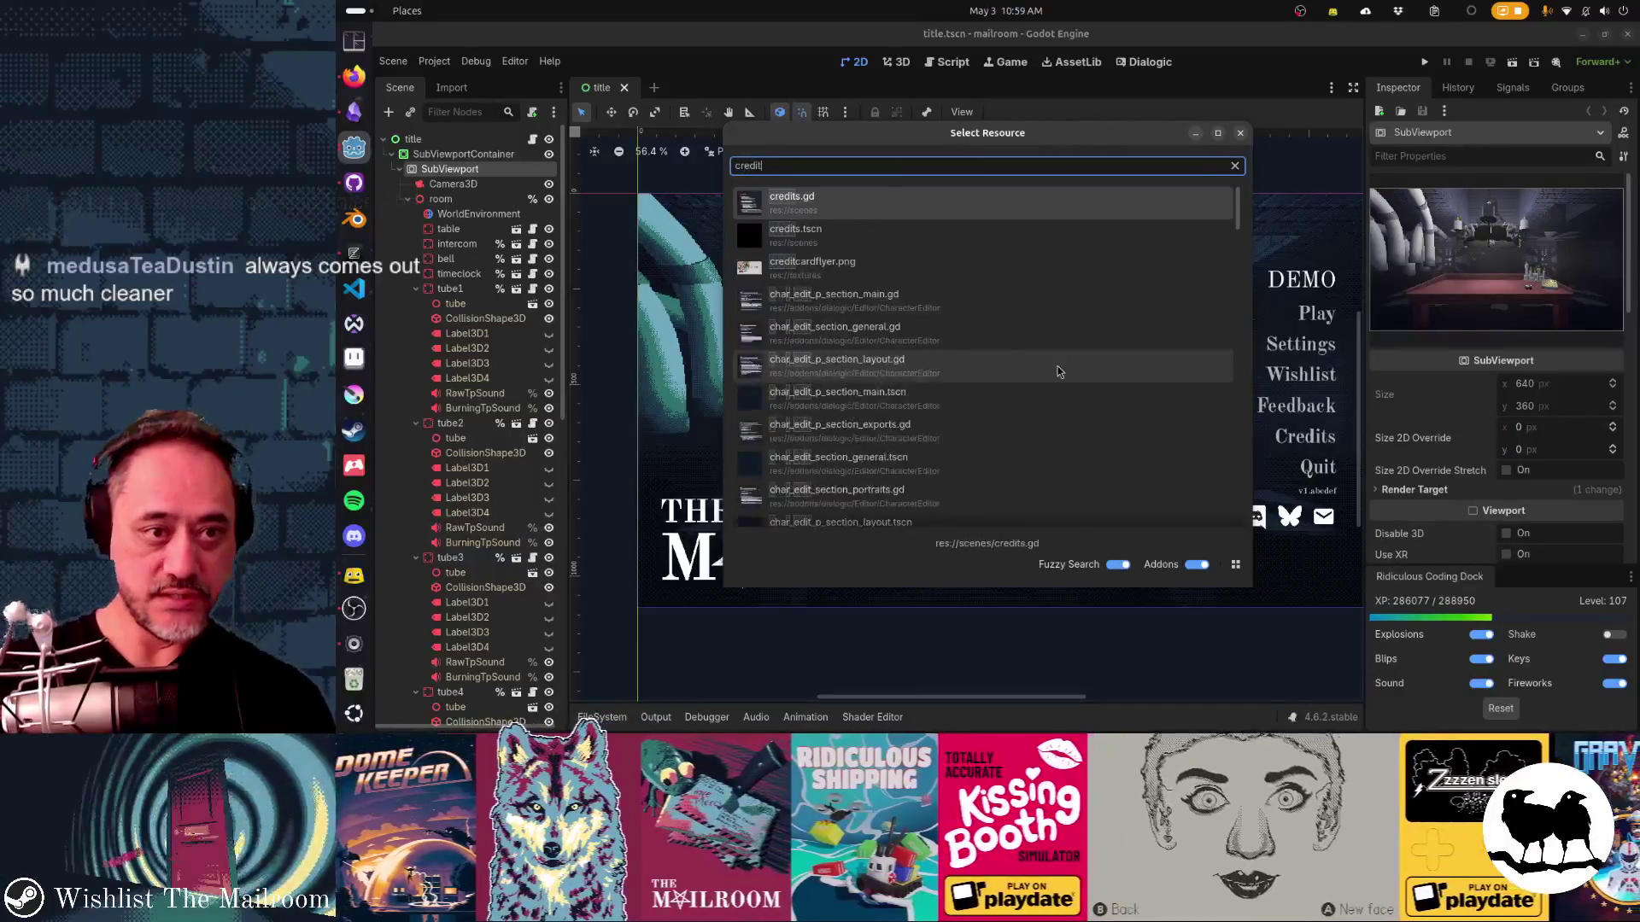
key(Return)
key(shift+alt+o)
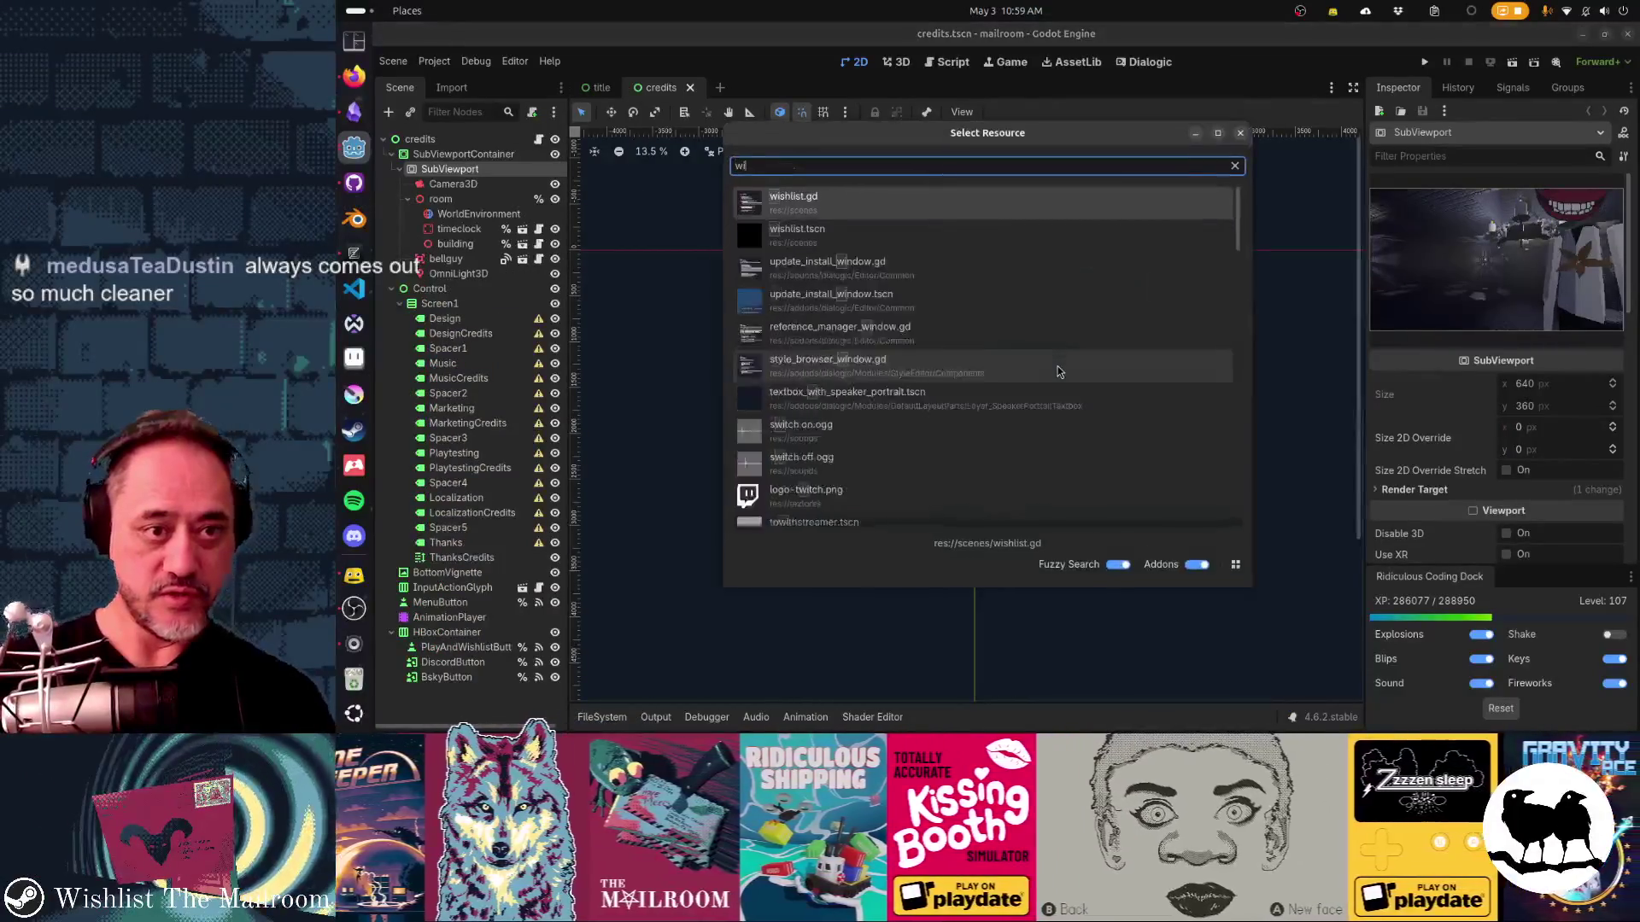
text(wishlisth)
key(Down)
key(Return)
Open main.tscn and then tv.tscn, ending on the tv scene
key(shift+alt+o)
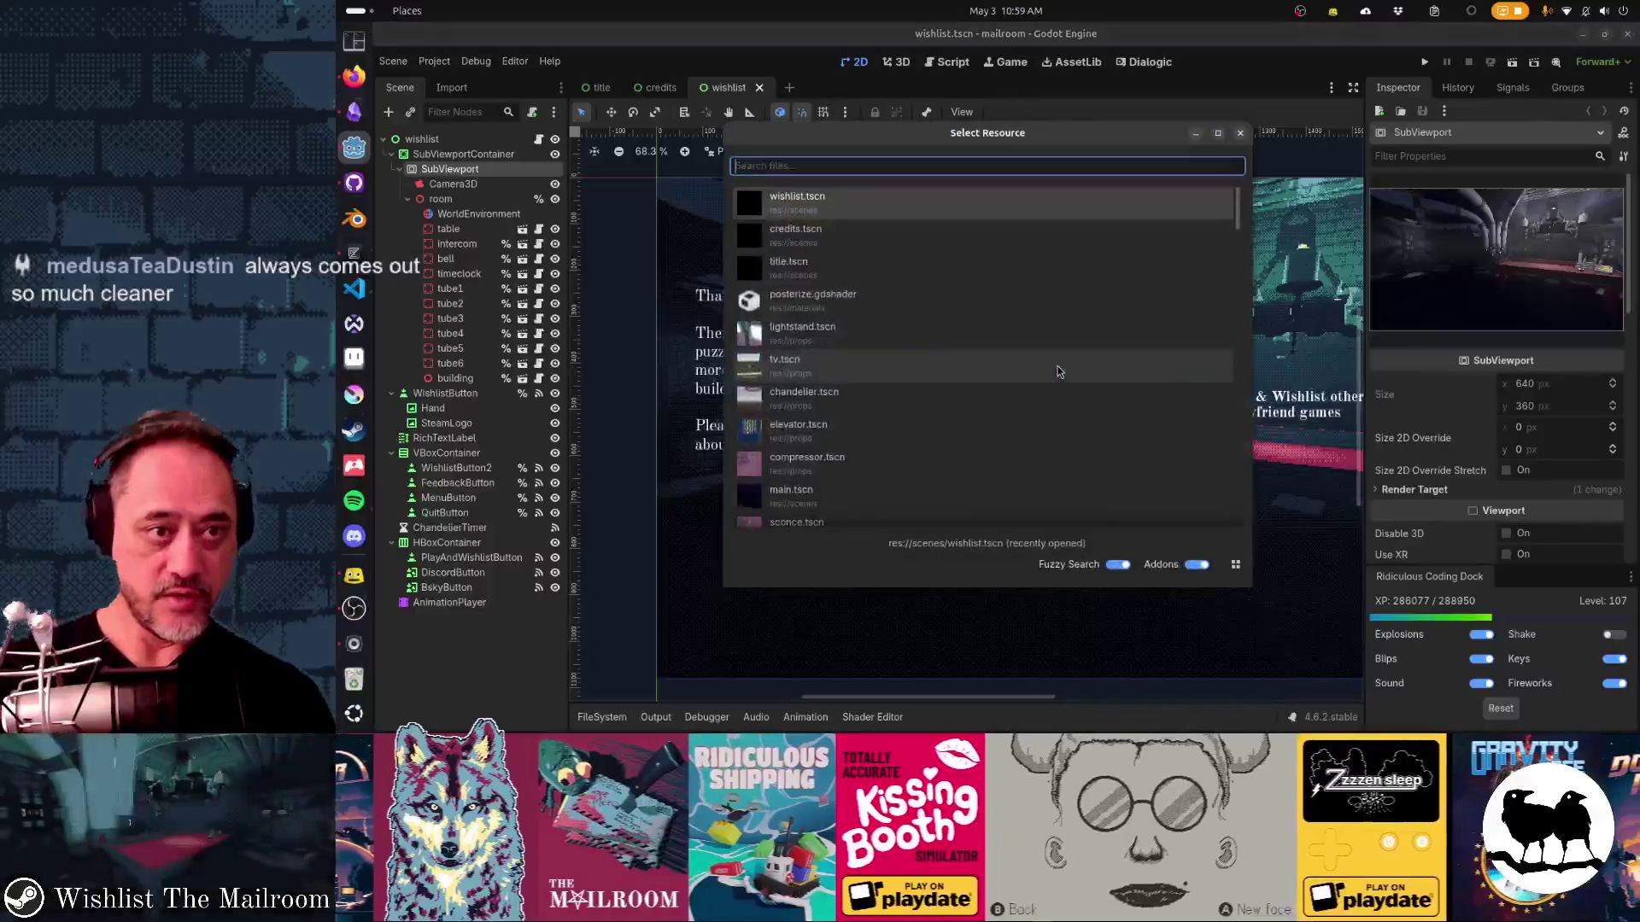
text(main)
text(tscn)
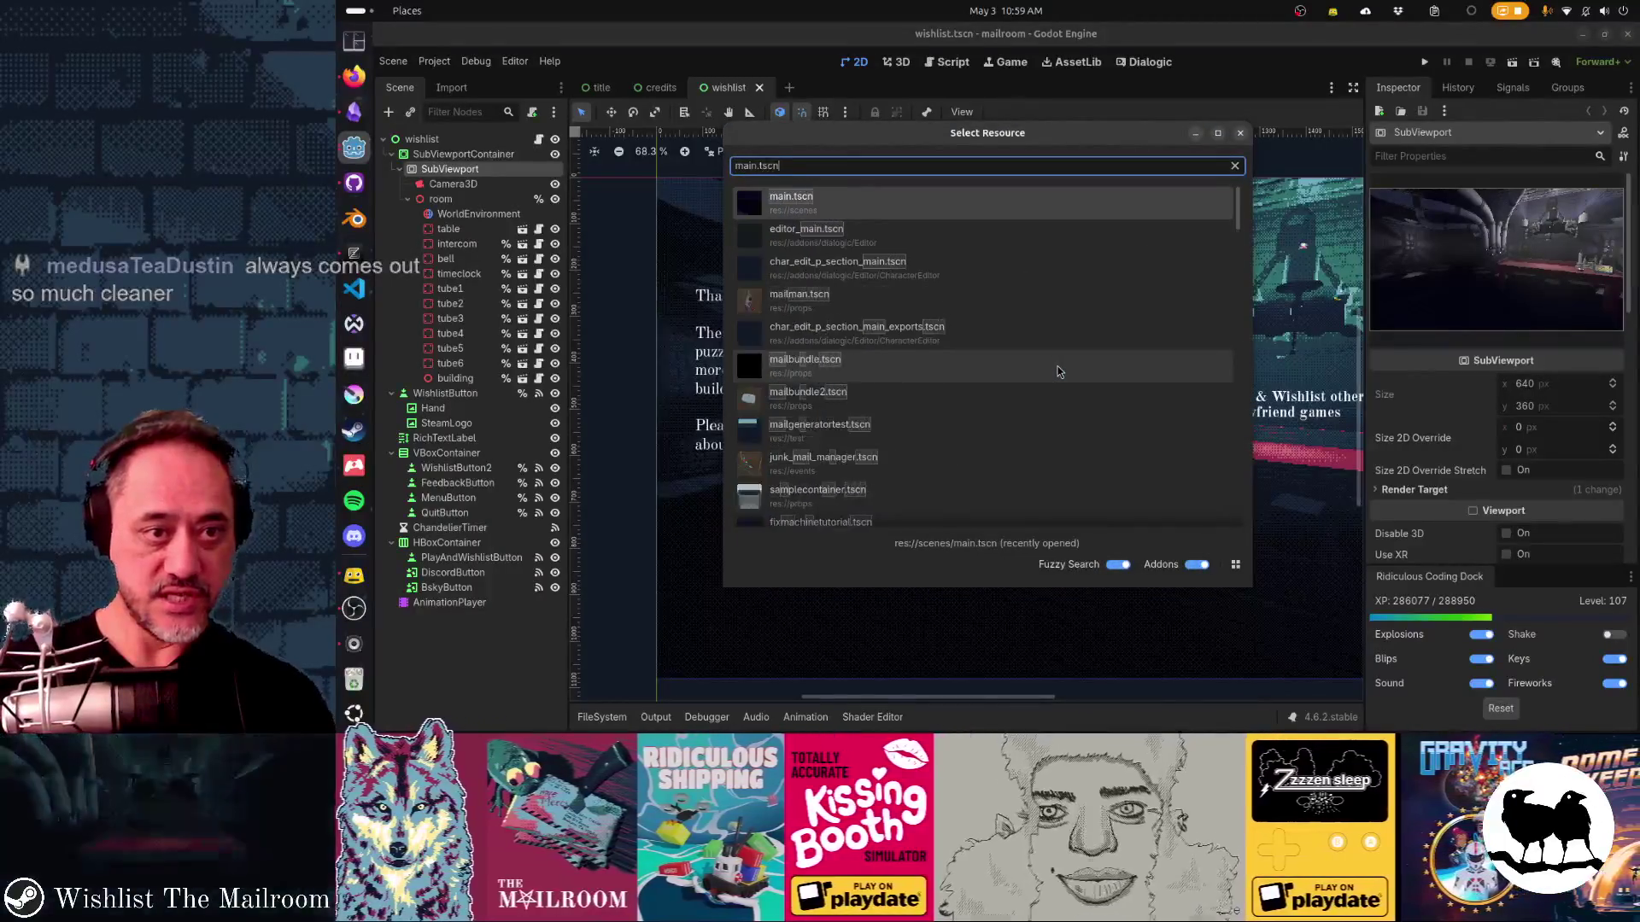
key(Return)
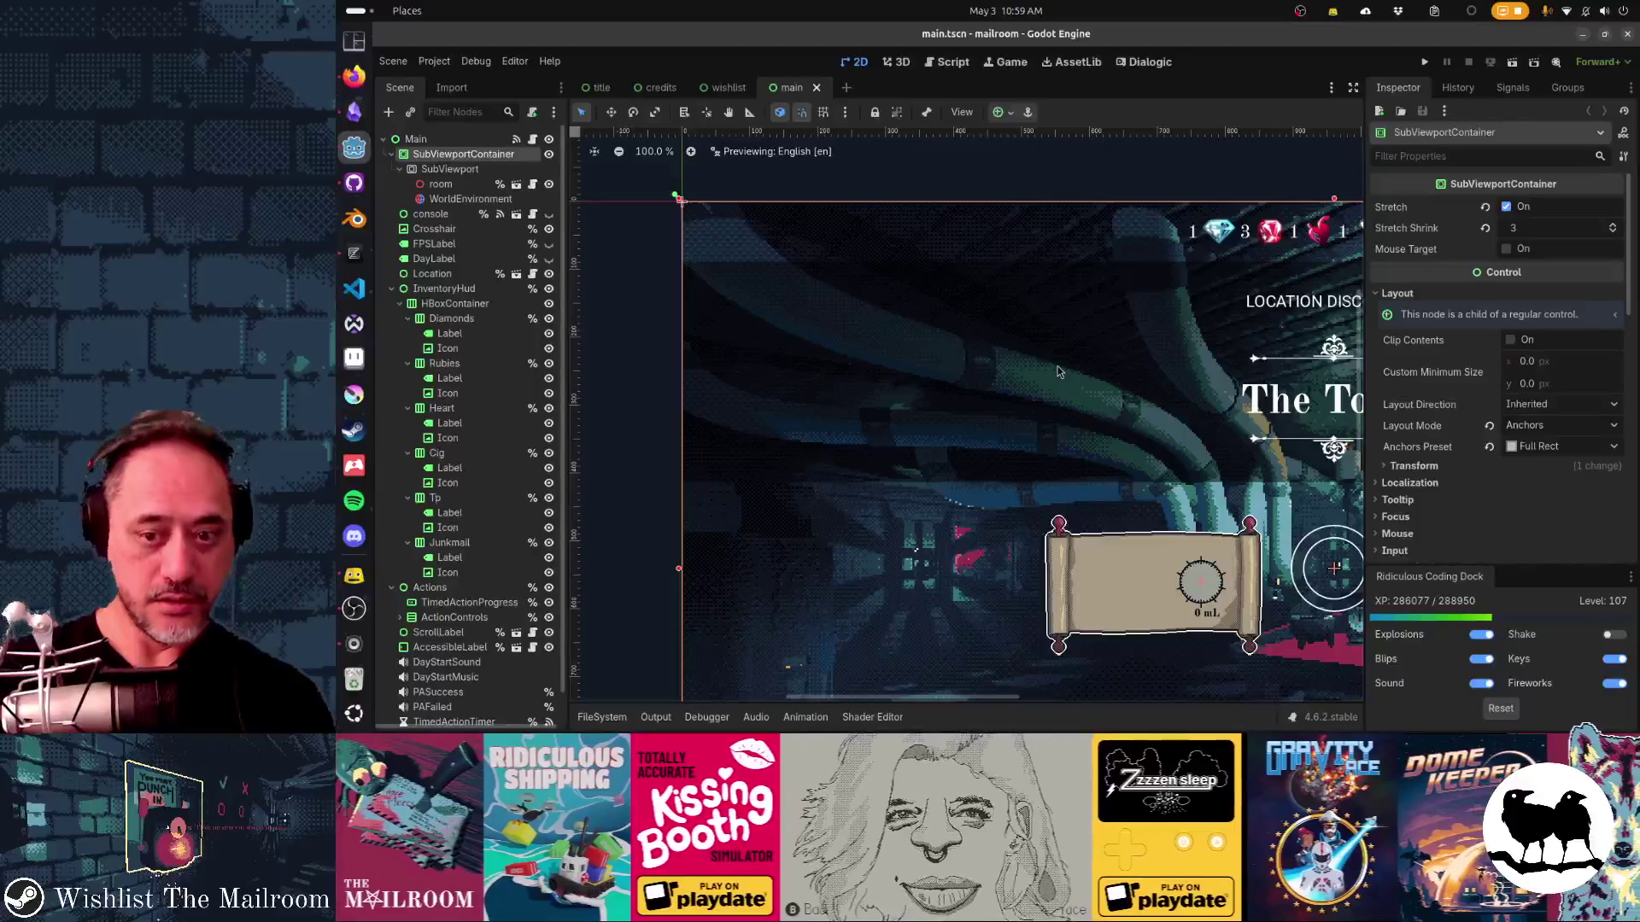
key(shift+alt+o)
text(tv)
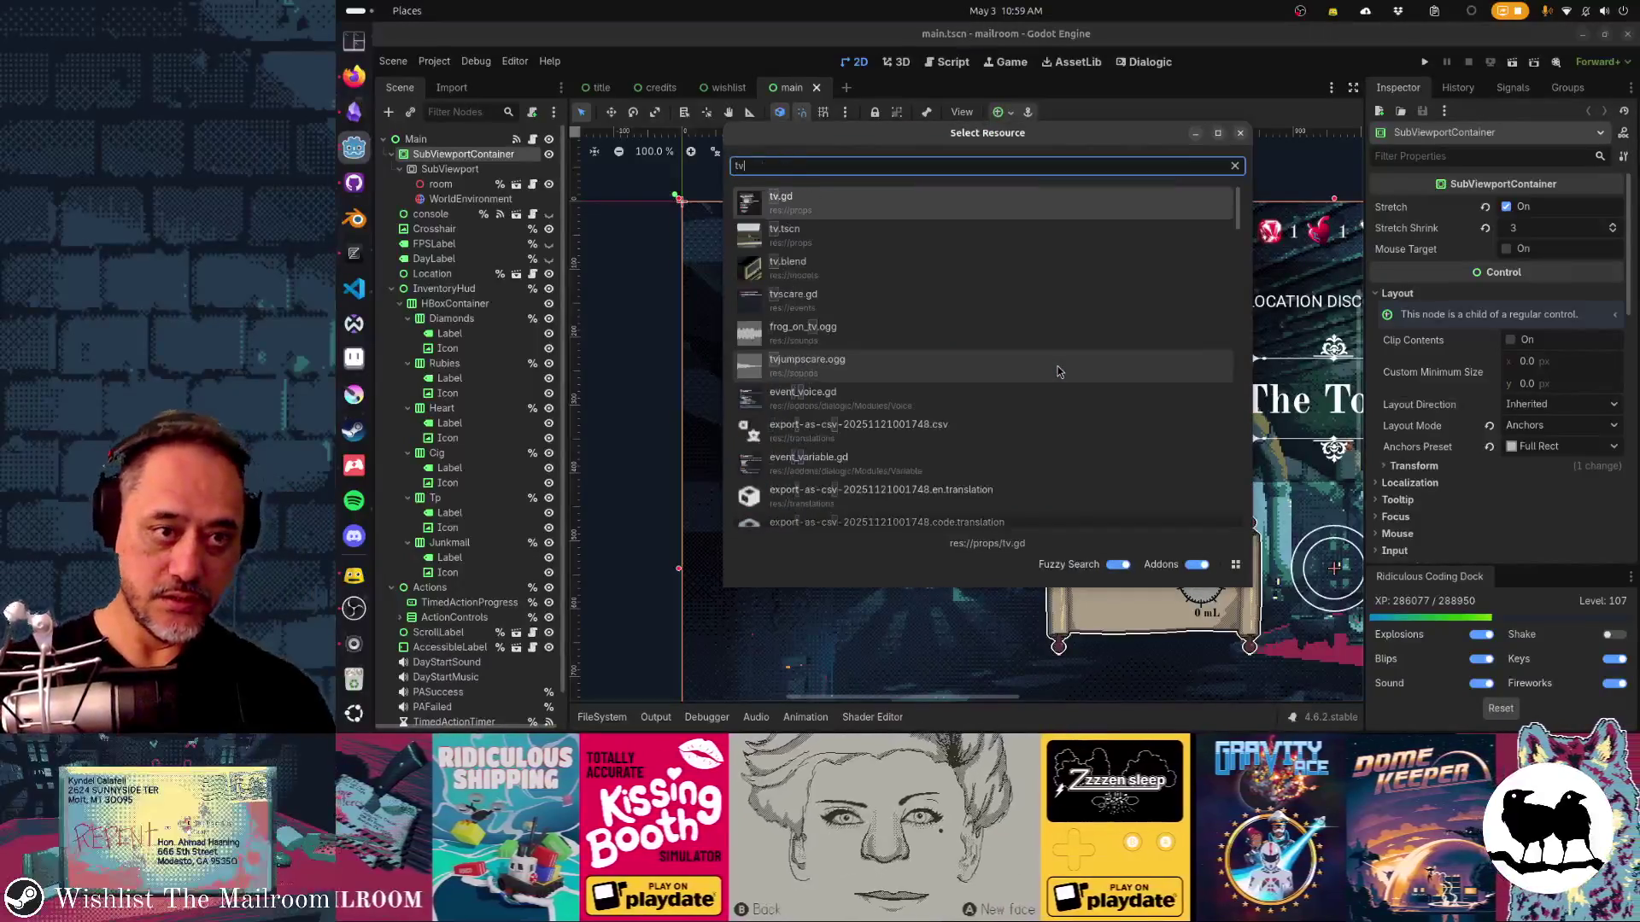
text(.t)
key(Return)
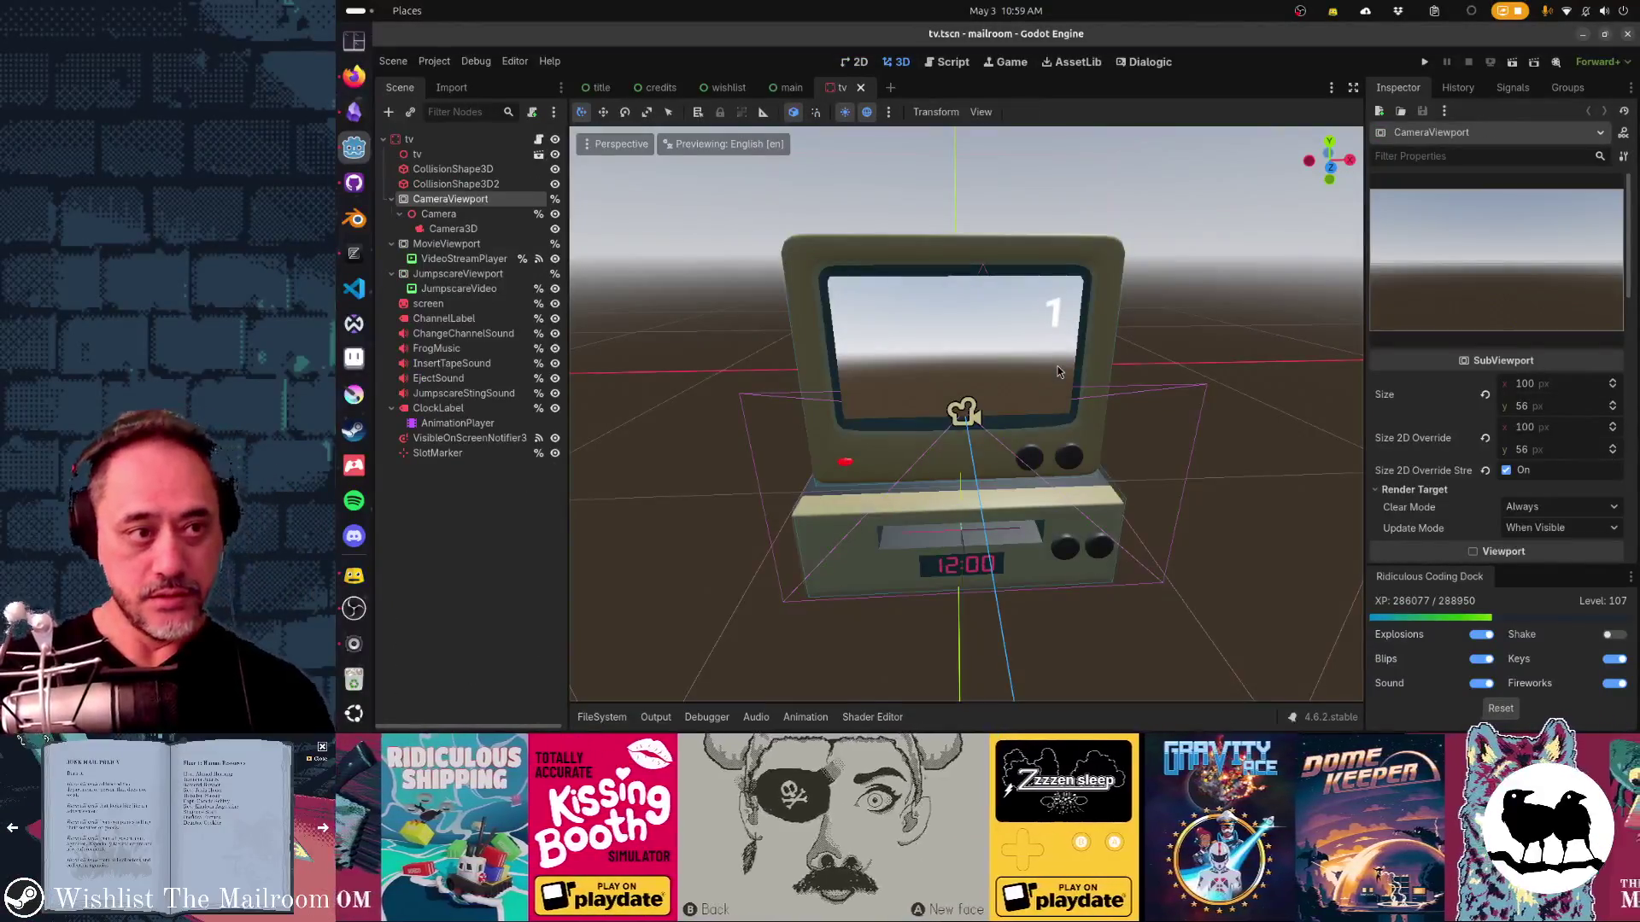
Turn on Use Occlusion Culling for the tv scene's CameraViewport
scroll(1504, 473, down, 10)
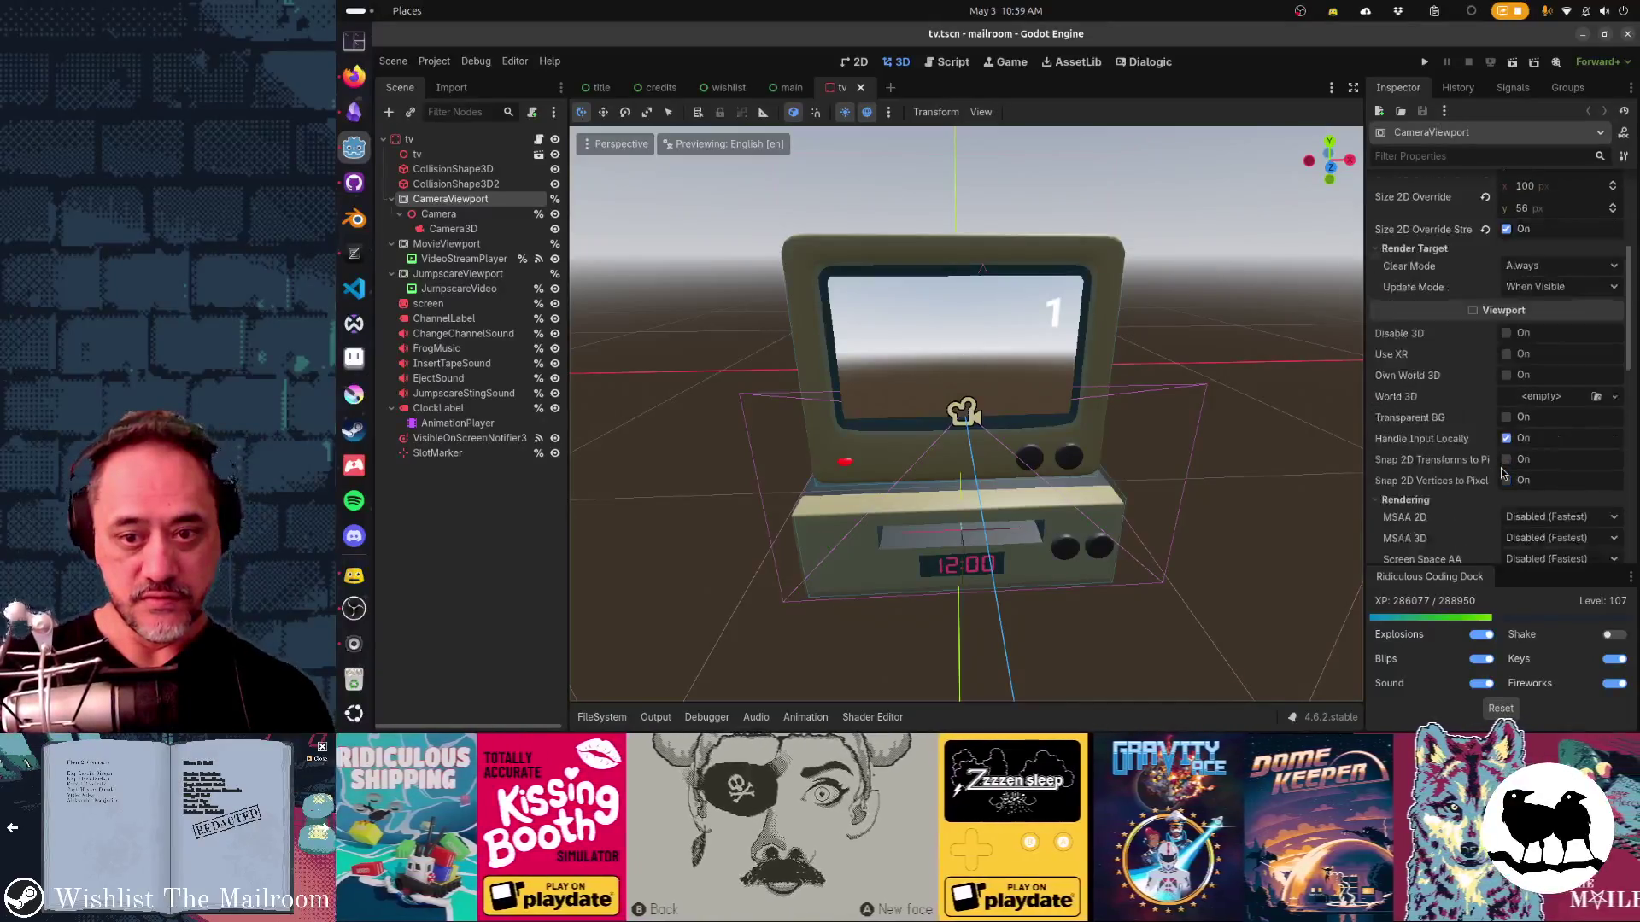
scroll(1504, 472, down, 3)
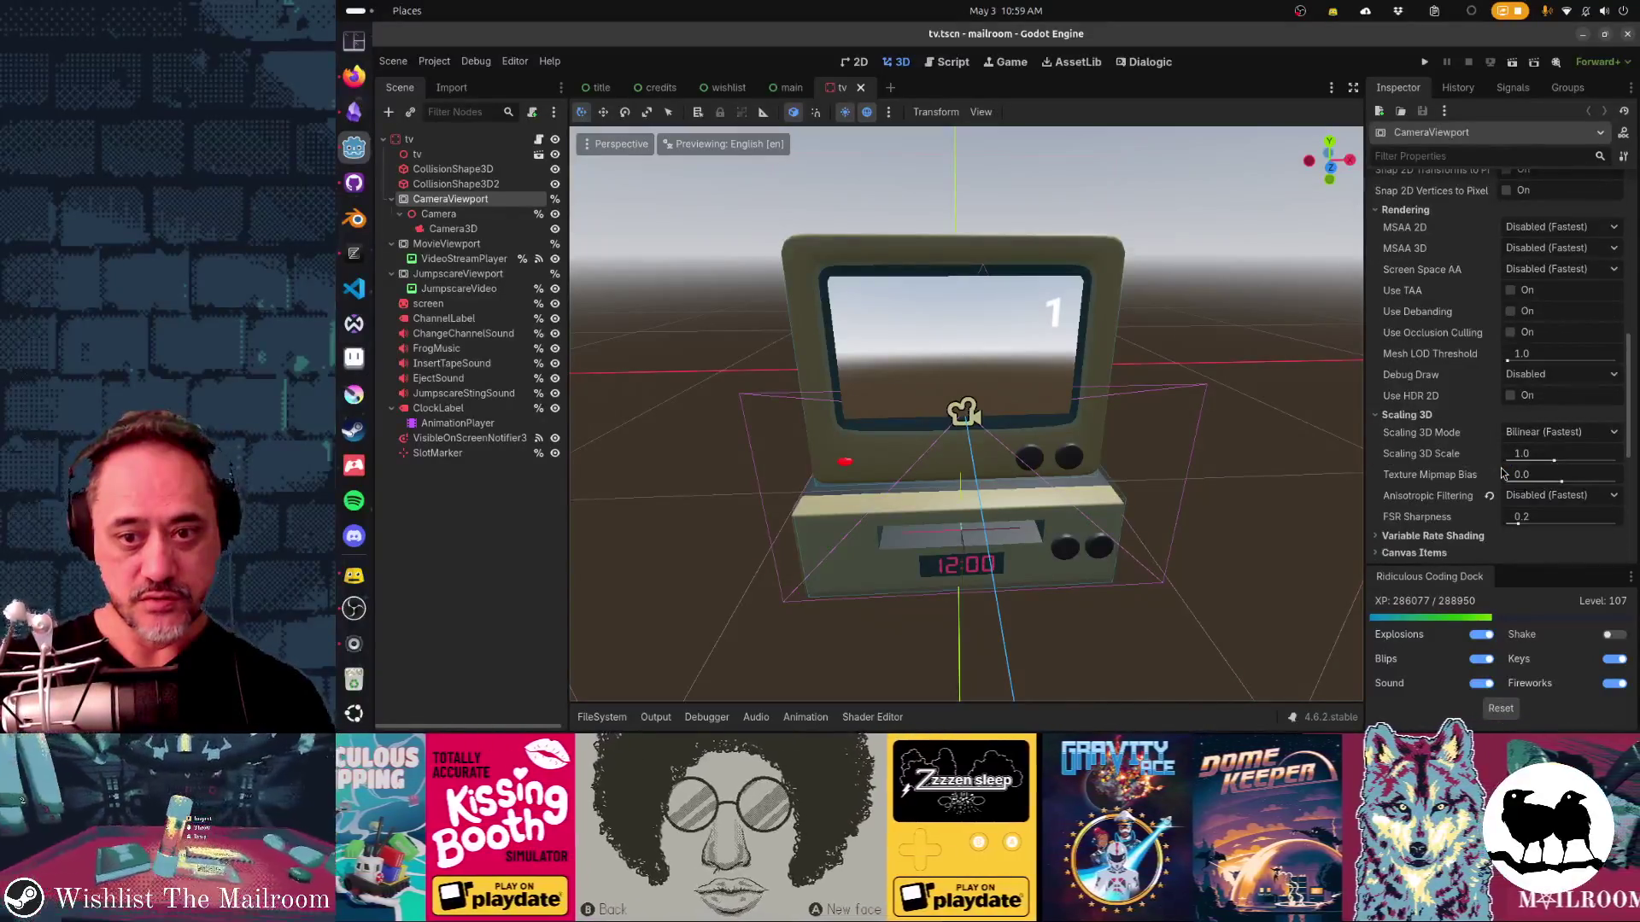
scroll(1502, 472, down, 2)
scroll(1502, 473, up, 4)
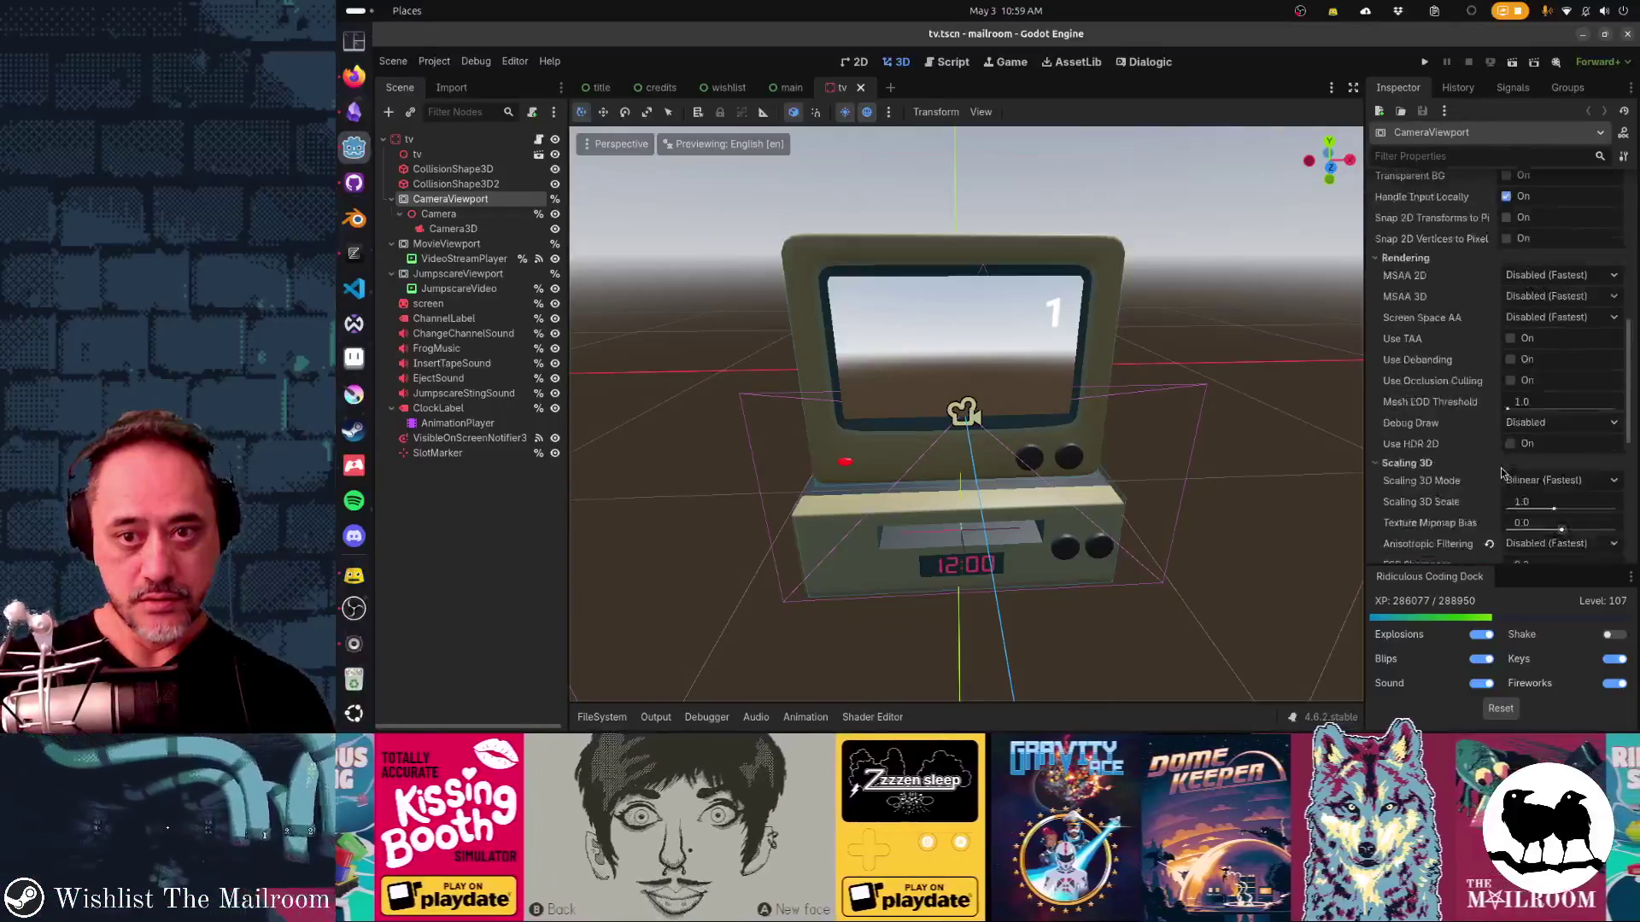
scroll(1503, 472, up, 1)
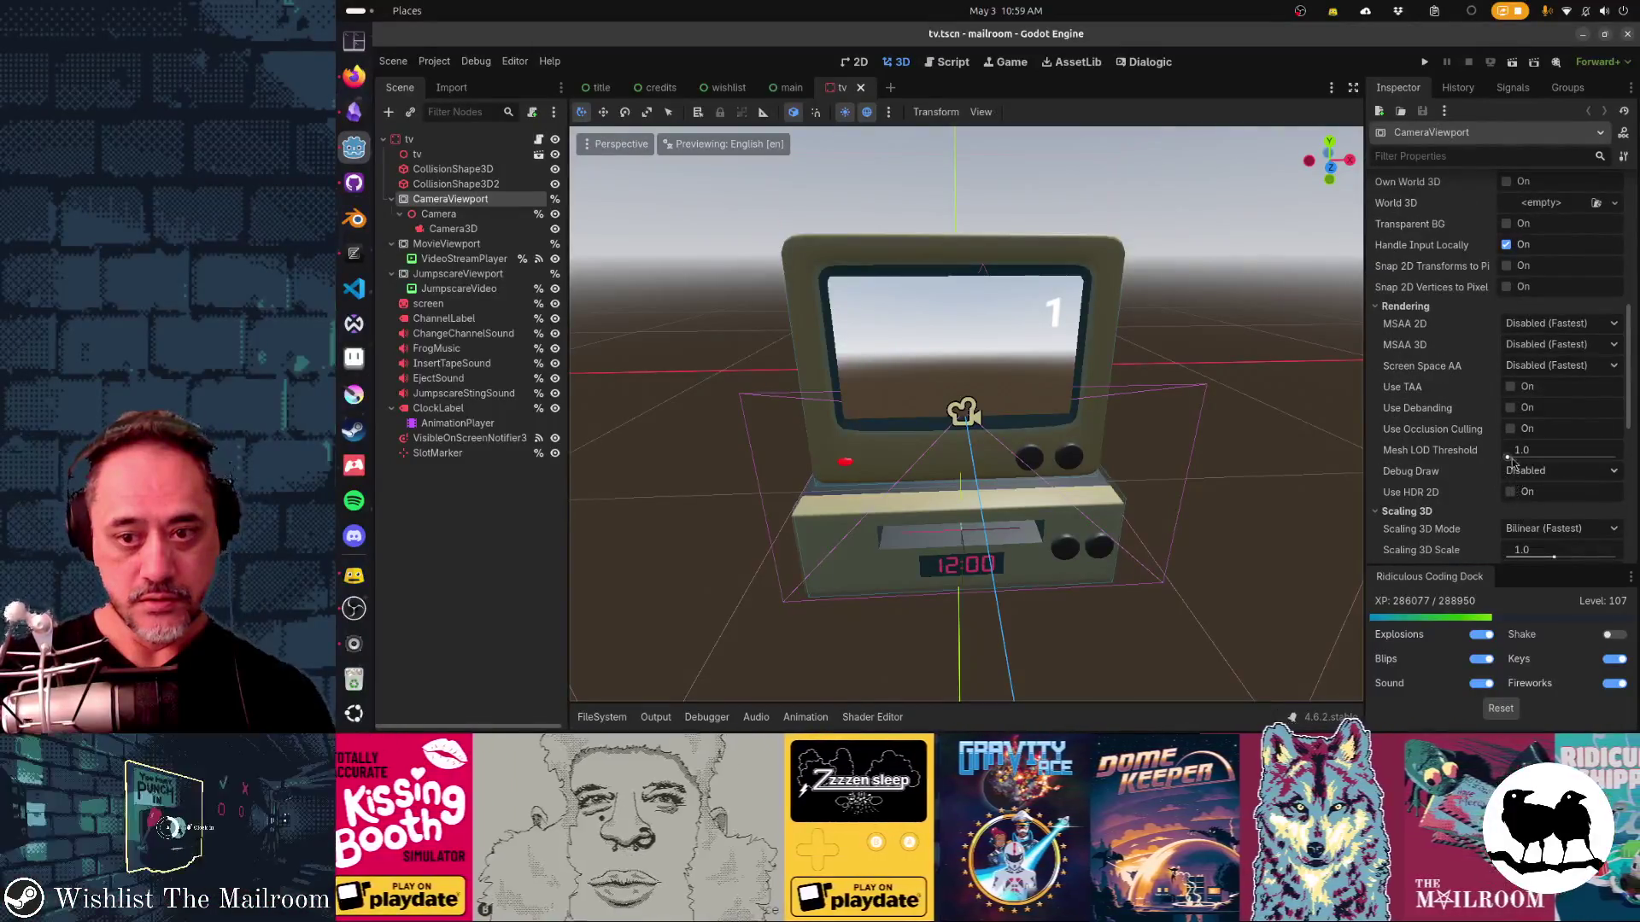
click(1510, 429)
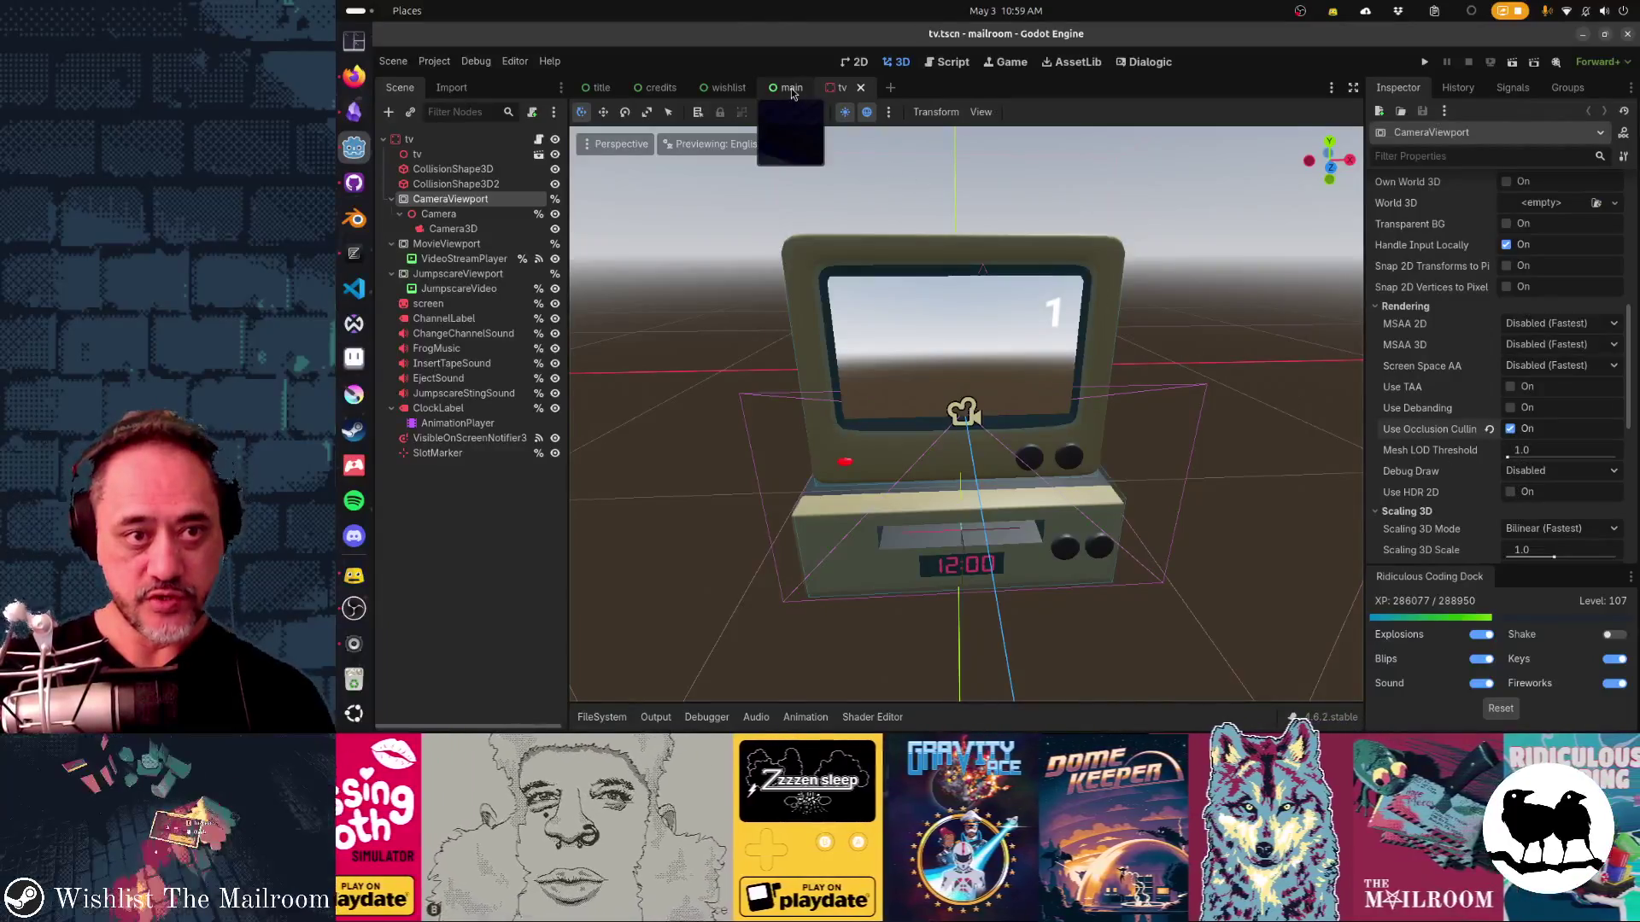
Review the occlusion culling setting on the main, wishlist and credits scene viewports
click(791, 88)
scroll(1499, 466, down, 1)
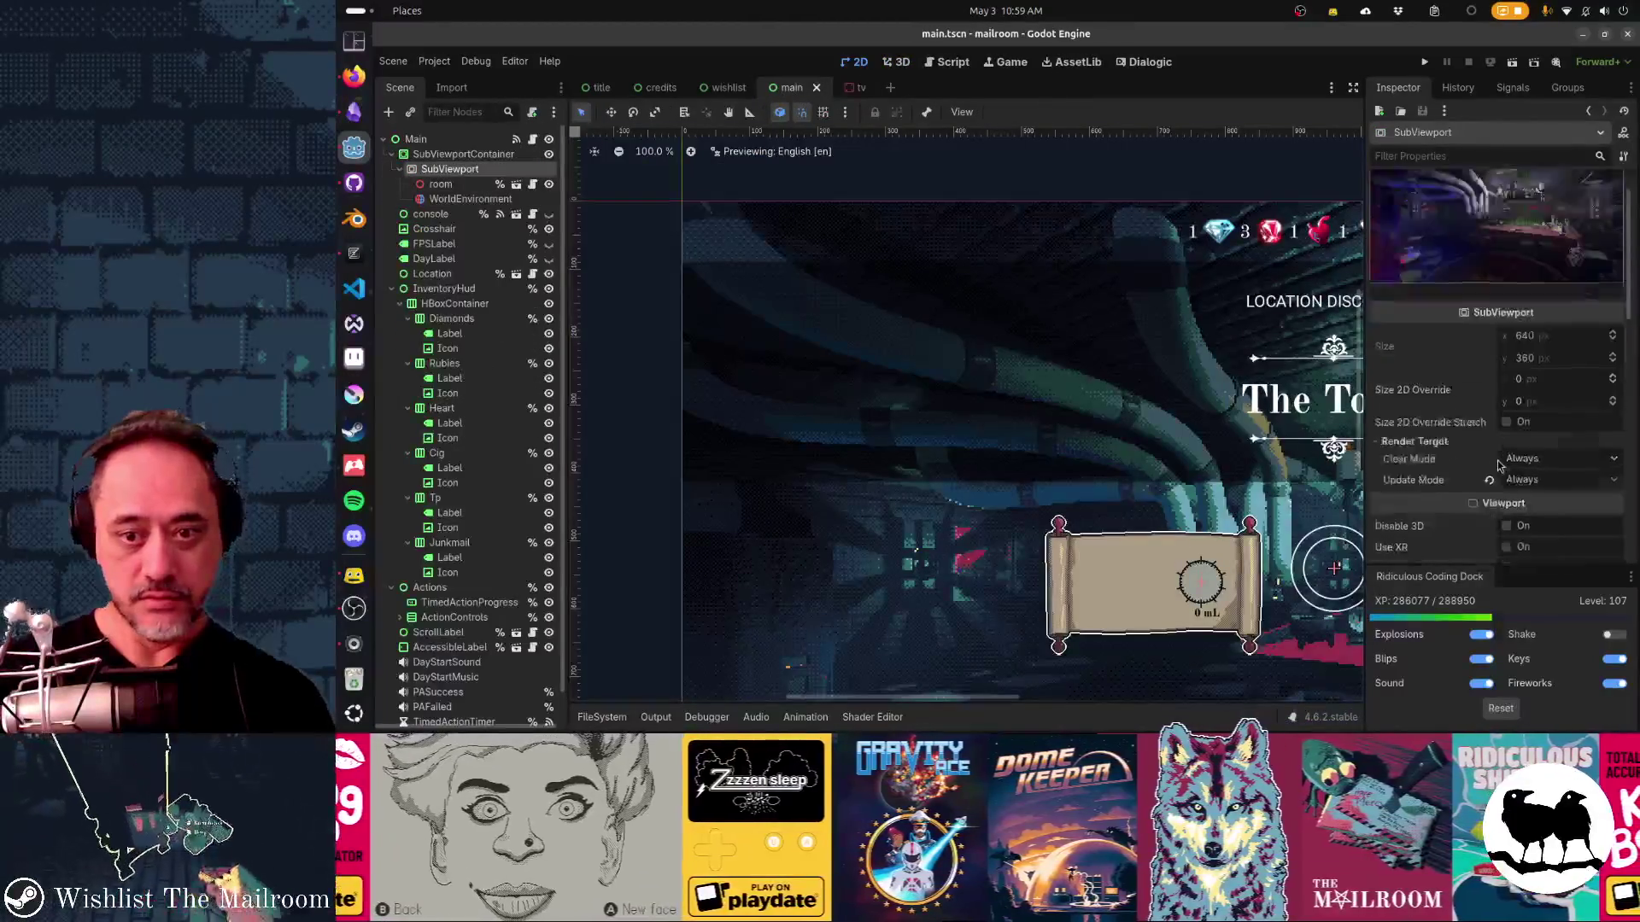
scroll(1499, 465, down, 5)
scroll(1498, 465, down, 2)
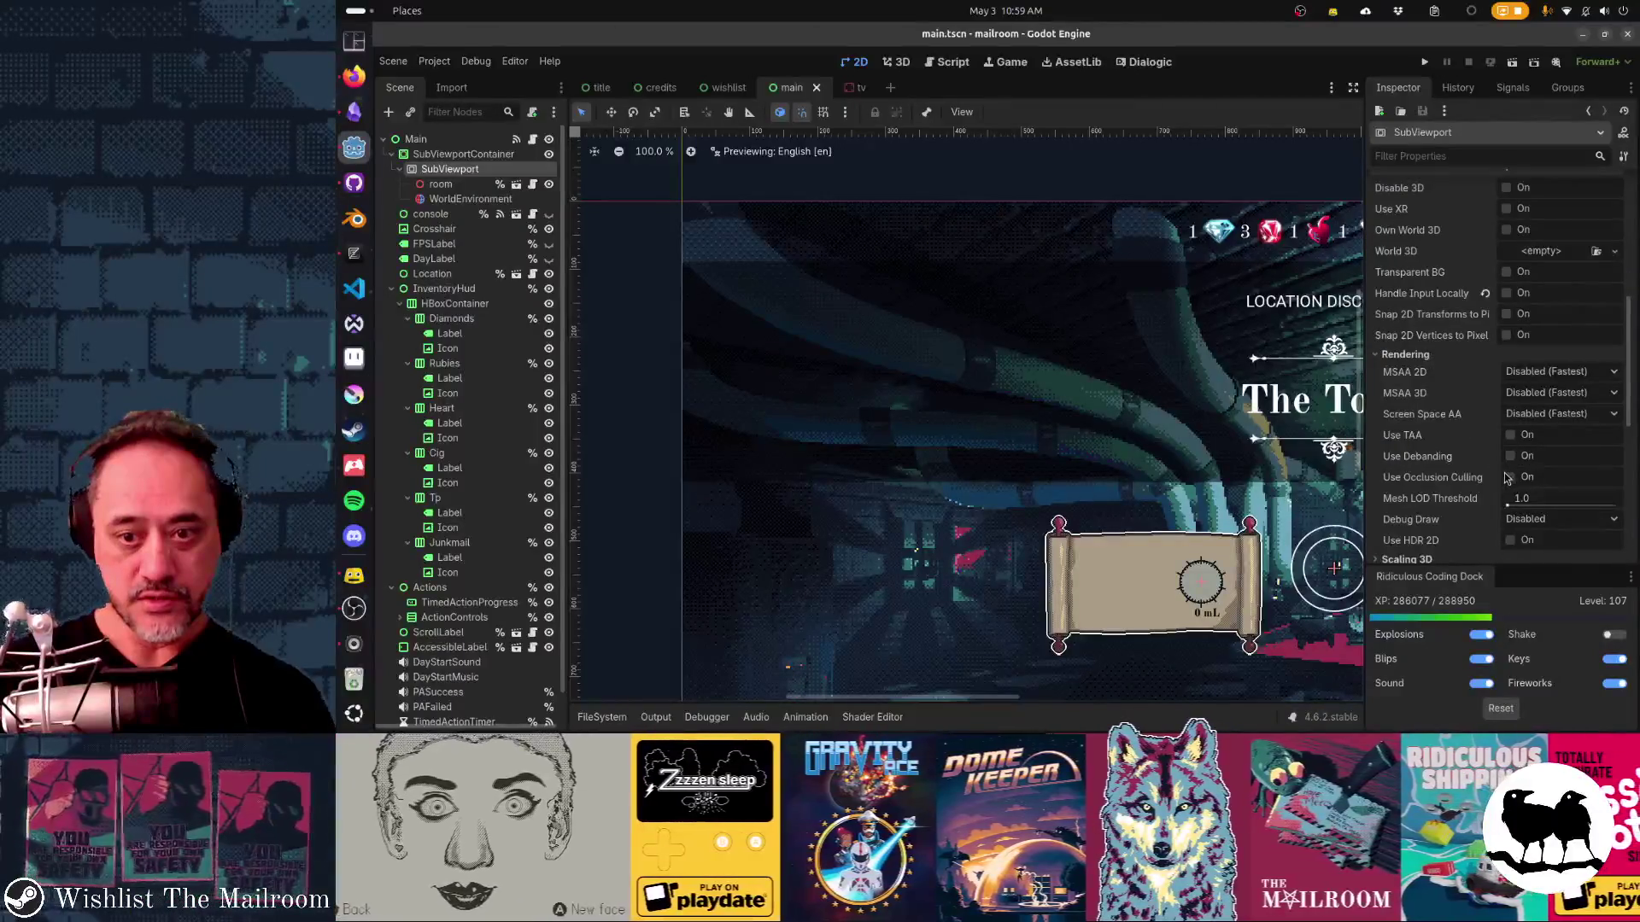
click(727, 88)
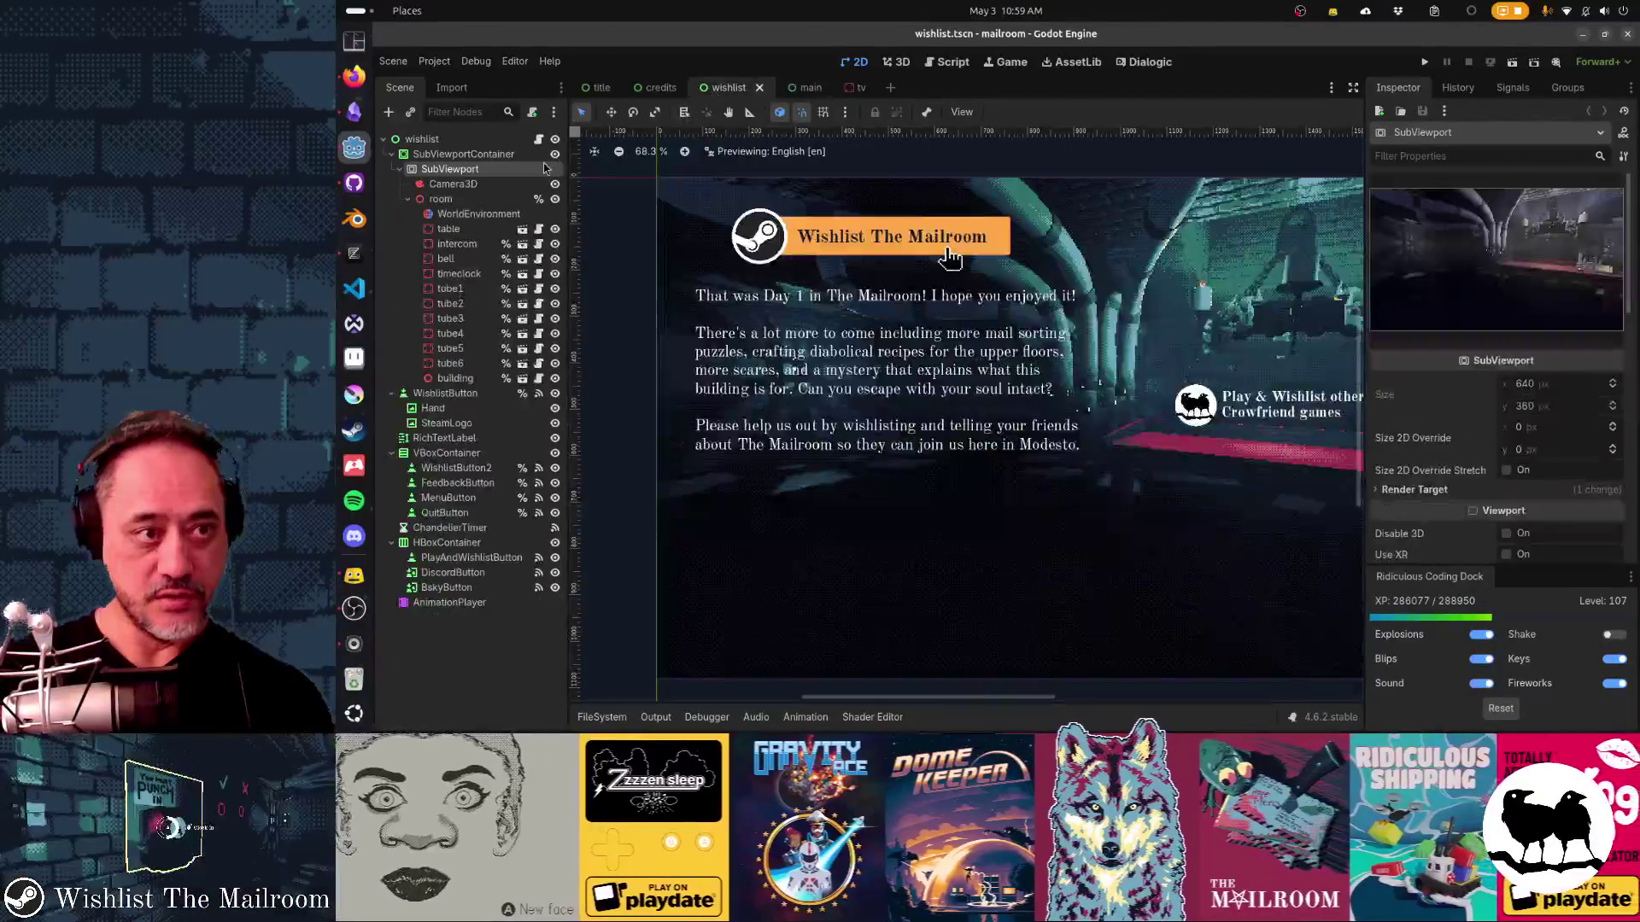
click(449, 169)
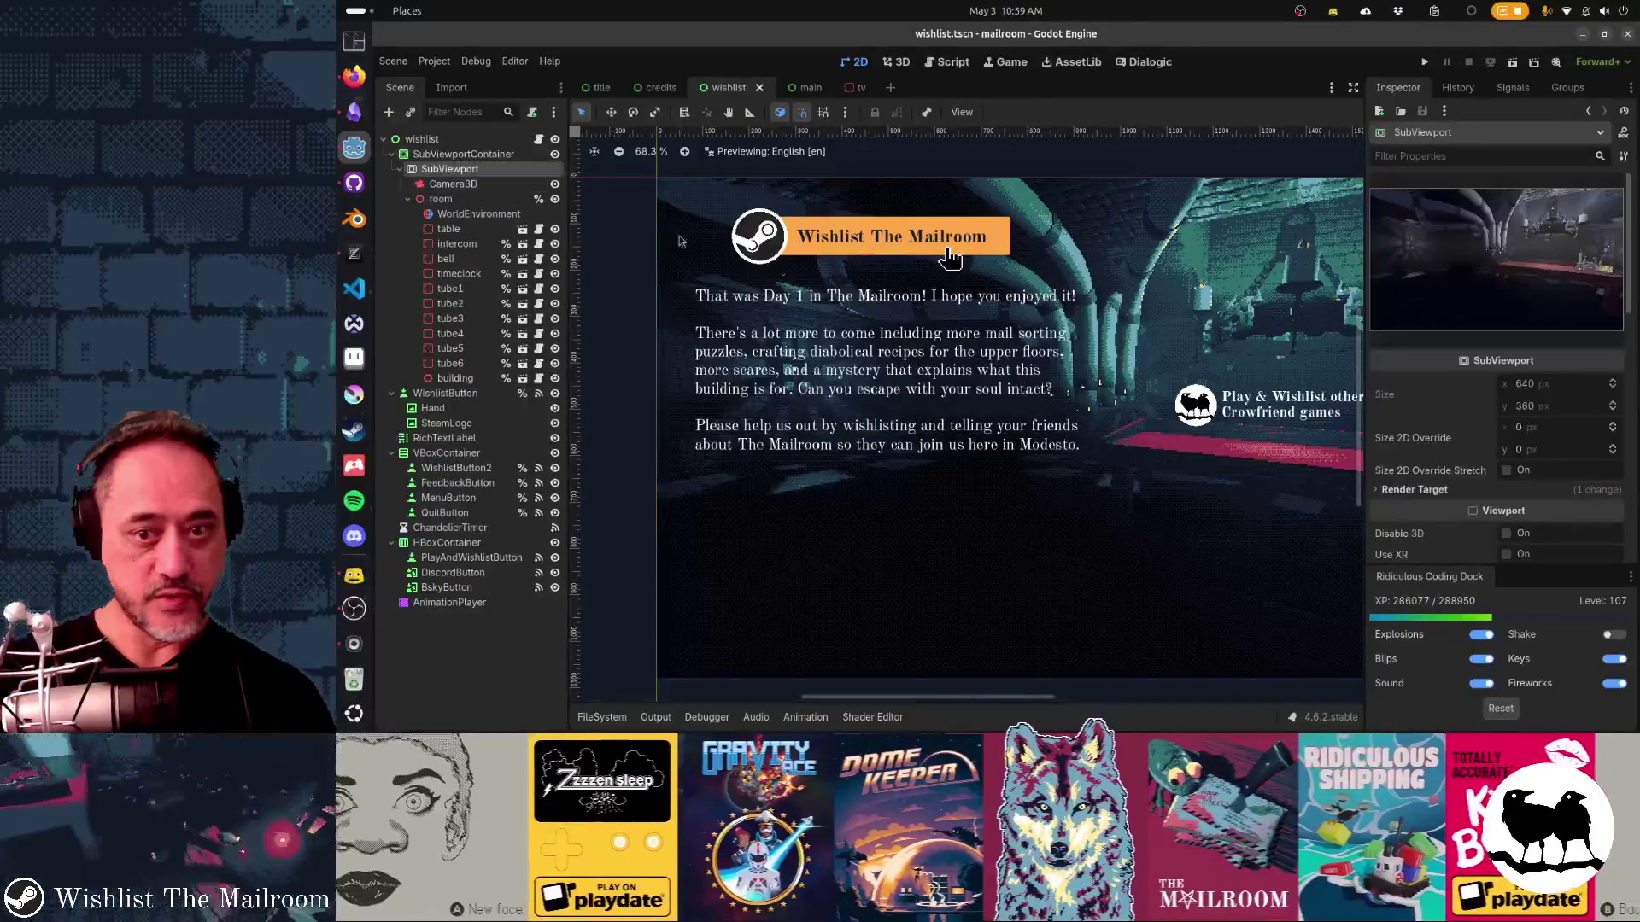
scroll(1537, 385, down, 4)
scroll(1552, 510, down, 3)
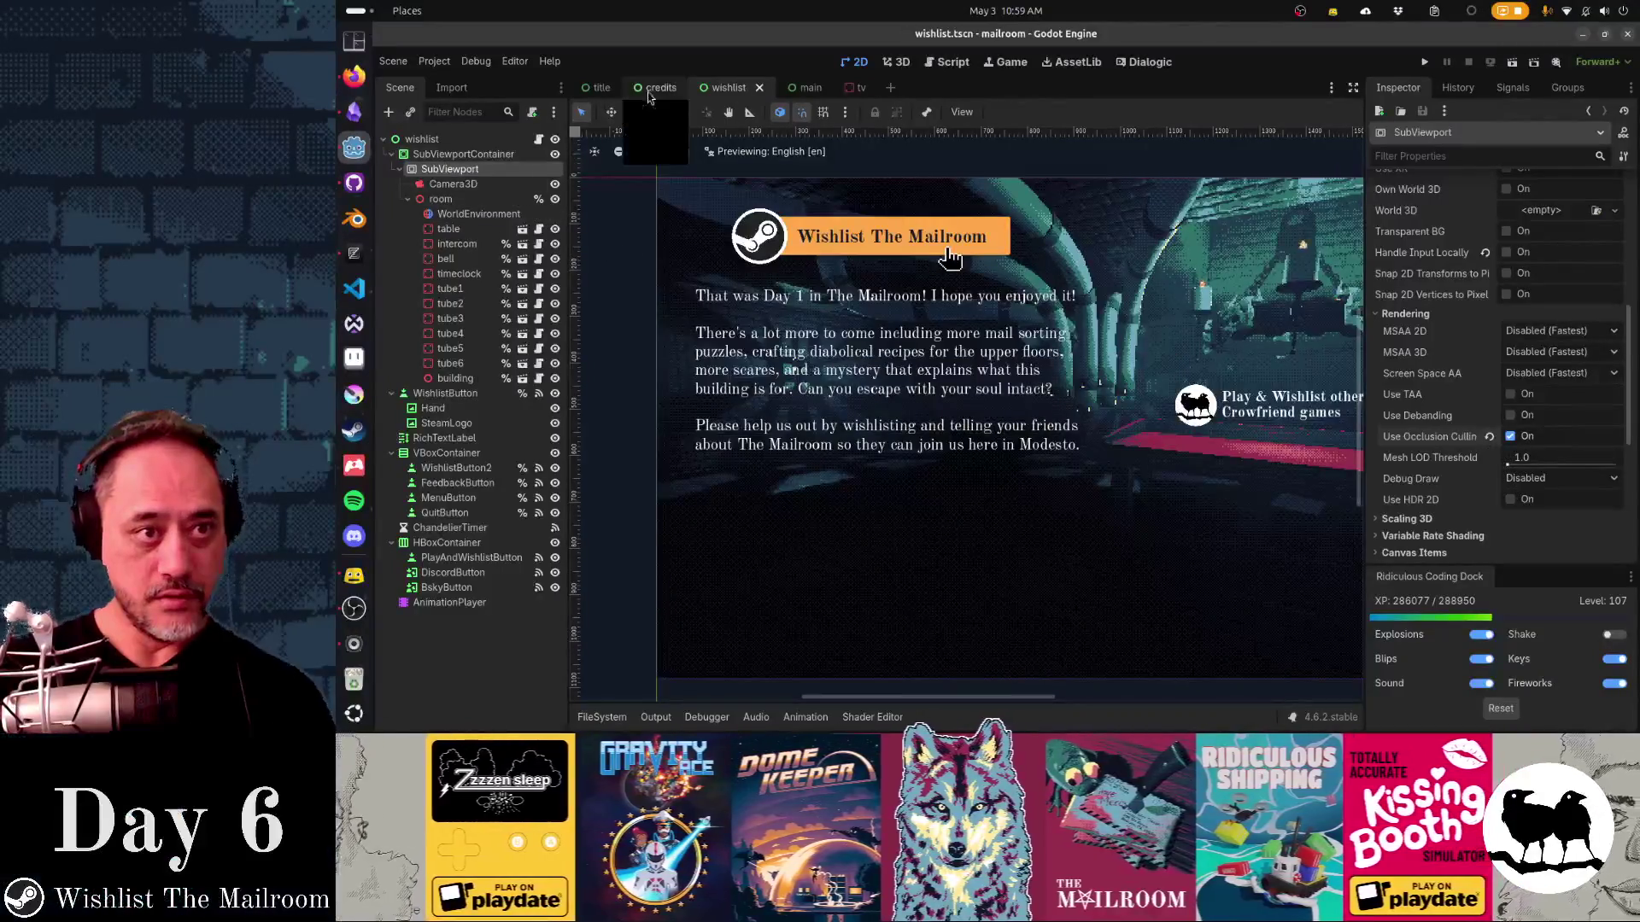
click(649, 89)
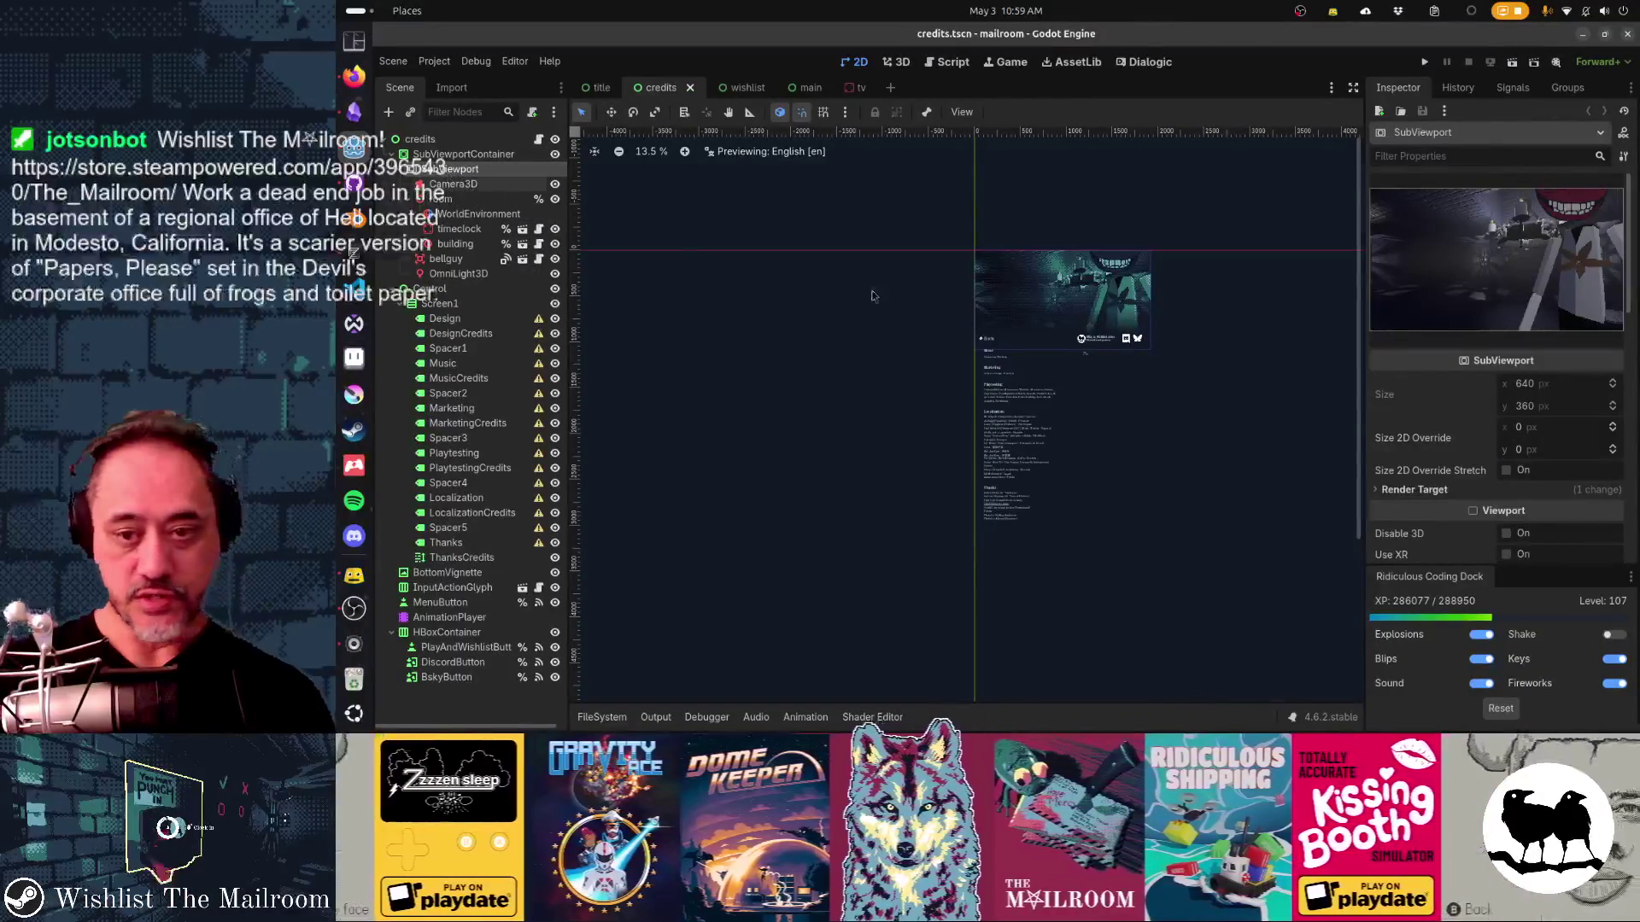
scroll(1456, 448, down, 3)
scroll(1456, 448, down, 3)
scroll(1481, 451, down, 1)
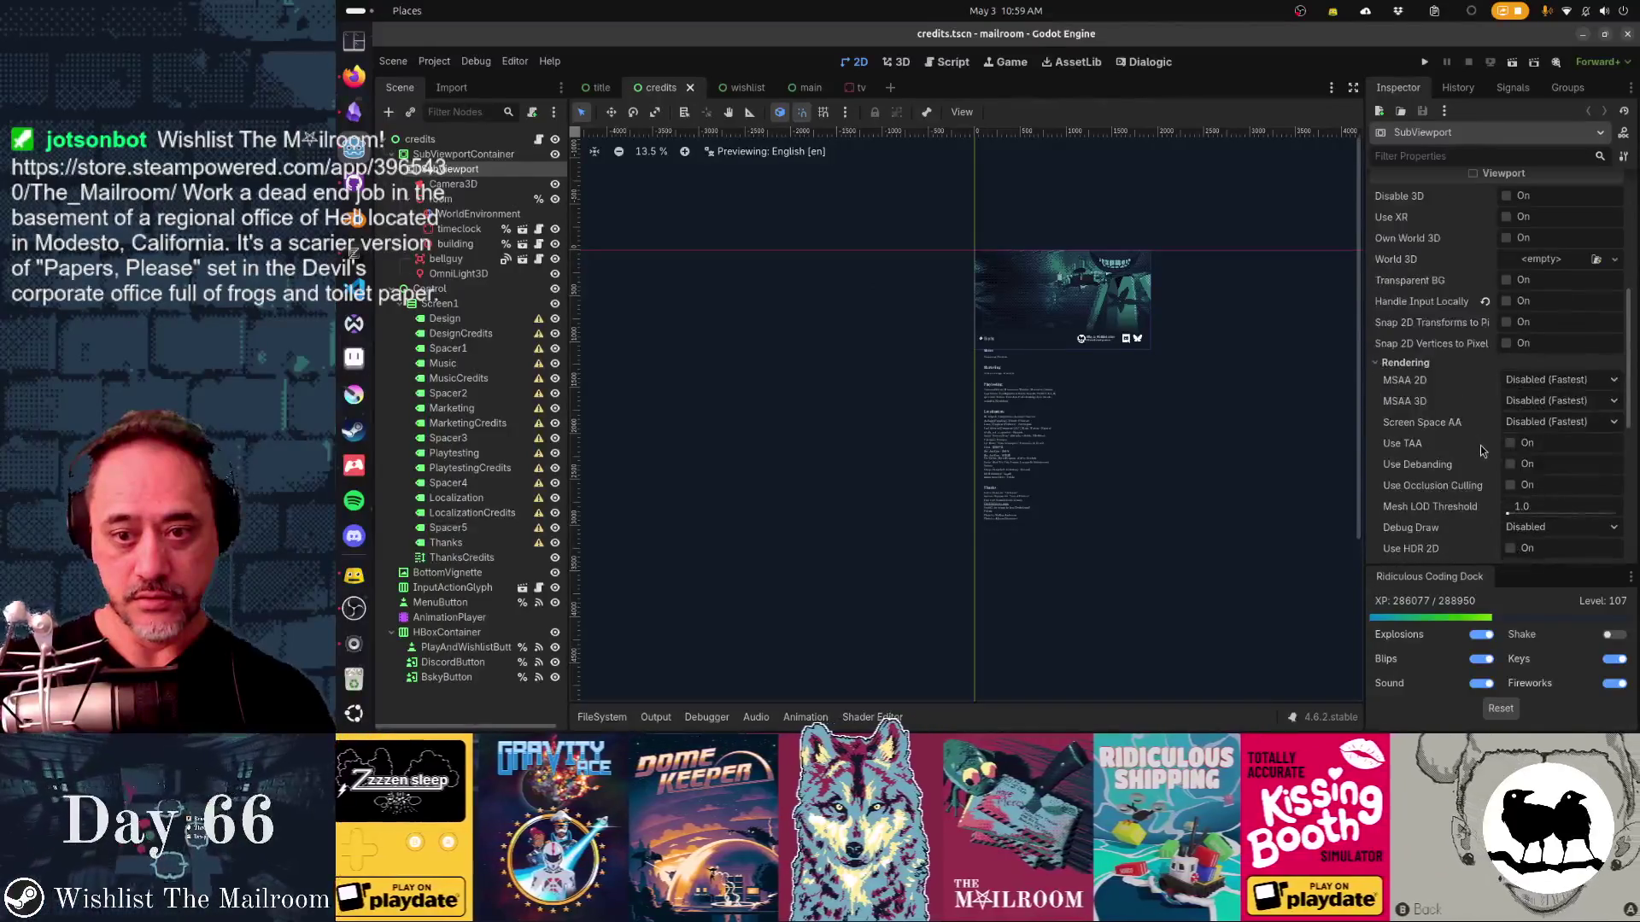
Enable occlusion culling on the title viewport, then cycle back to the tv scene
click(598, 87)
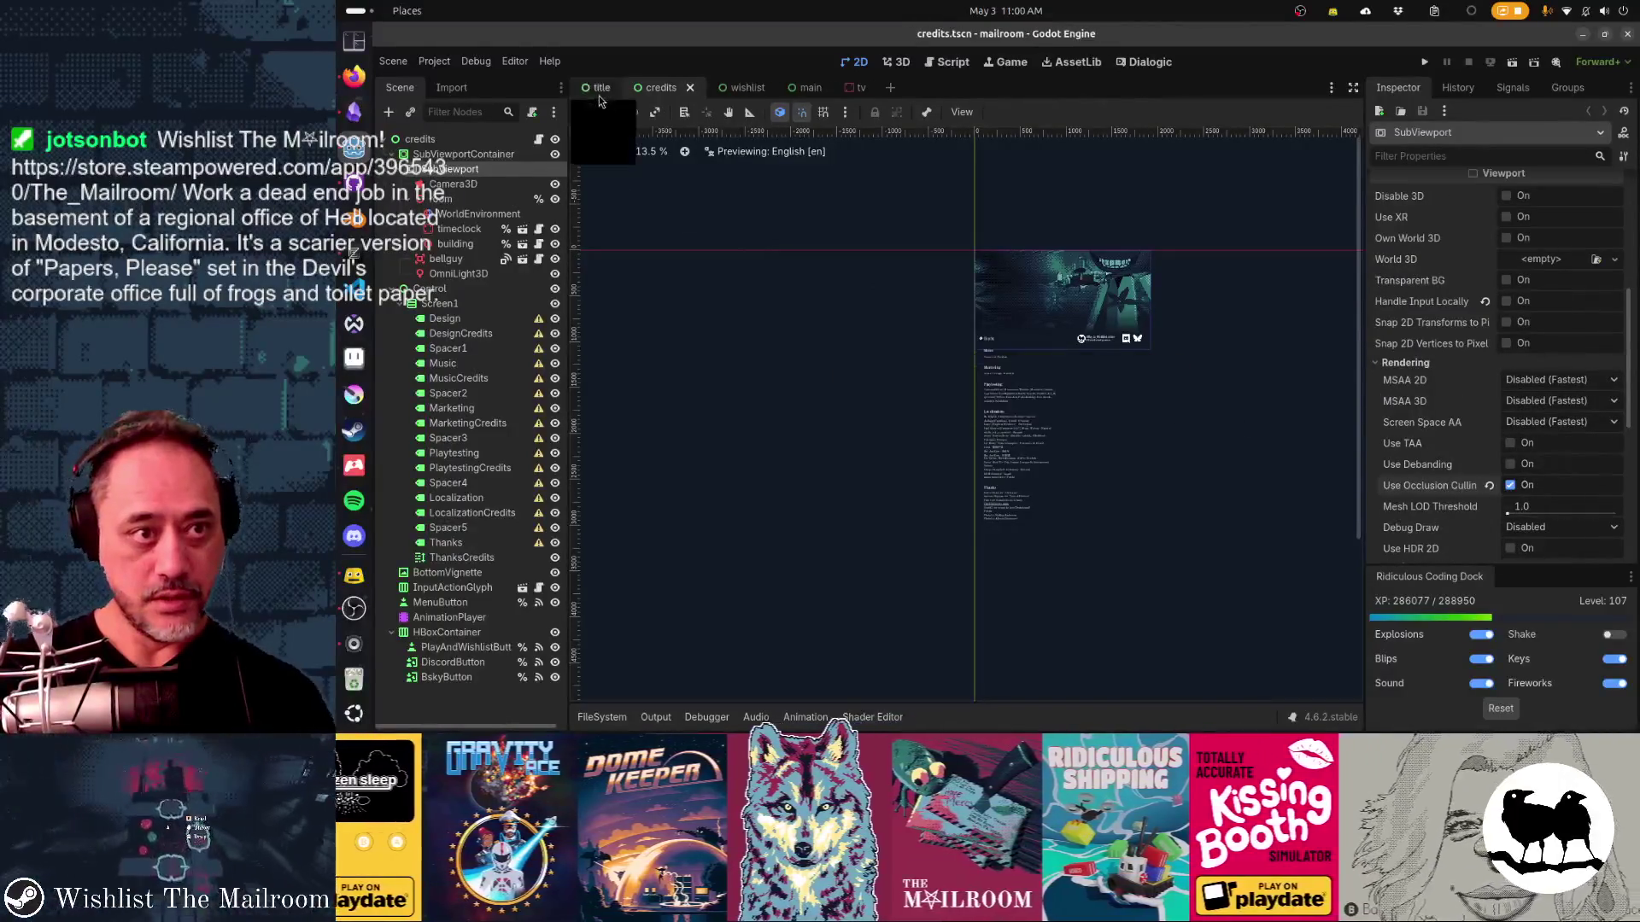
scroll(1441, 427, down, 10)
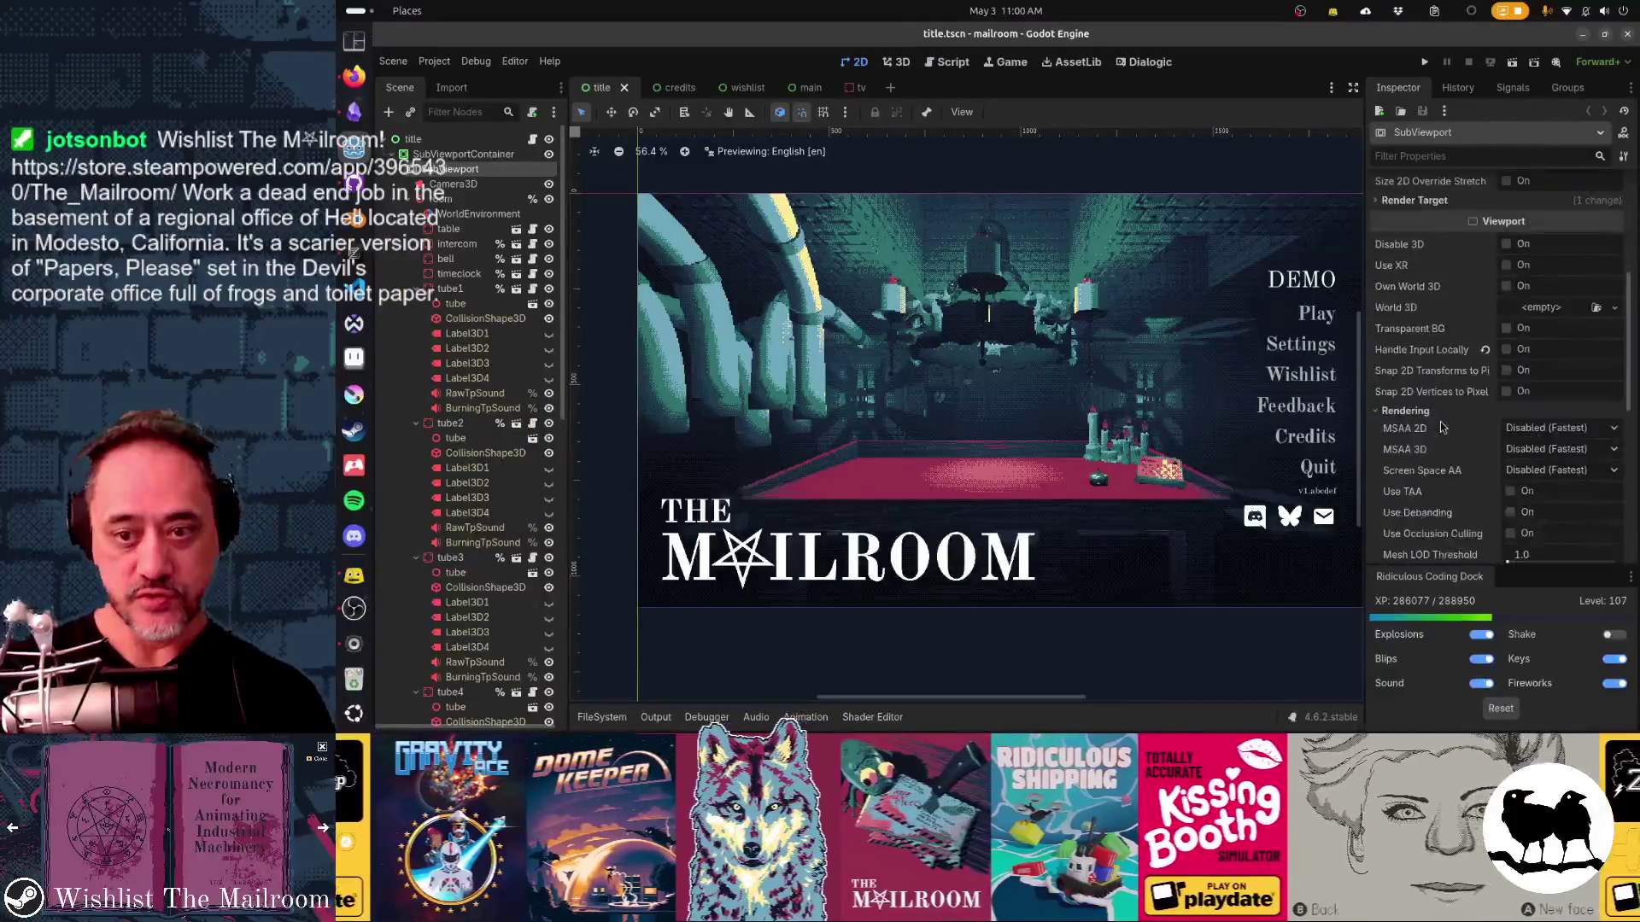
click(1509, 388)
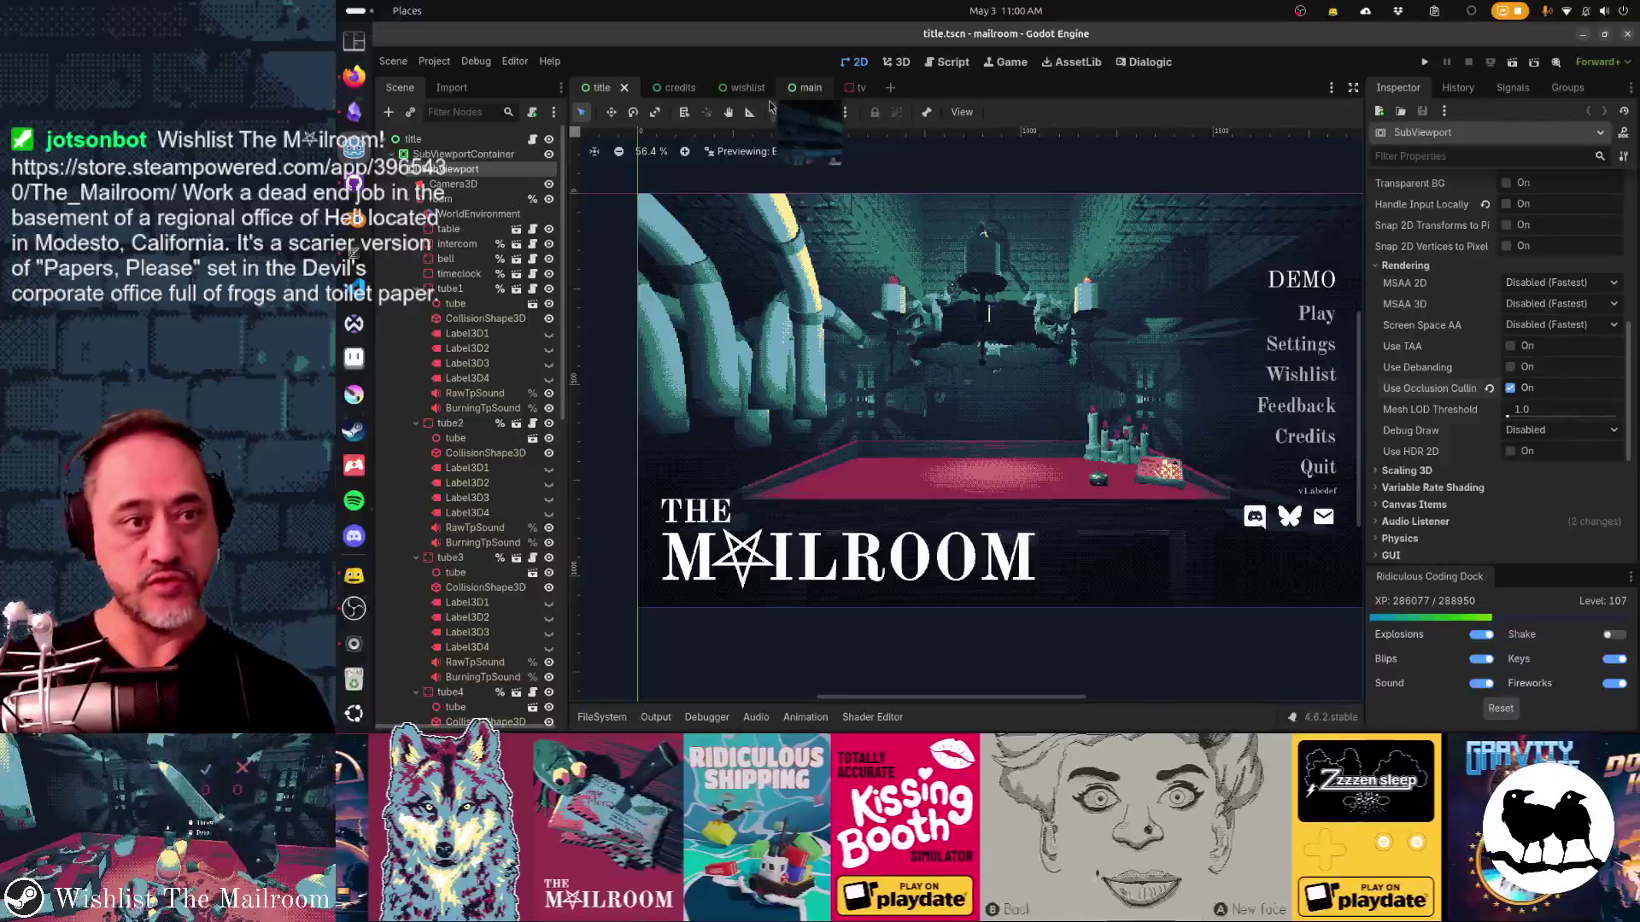
click(668, 90)
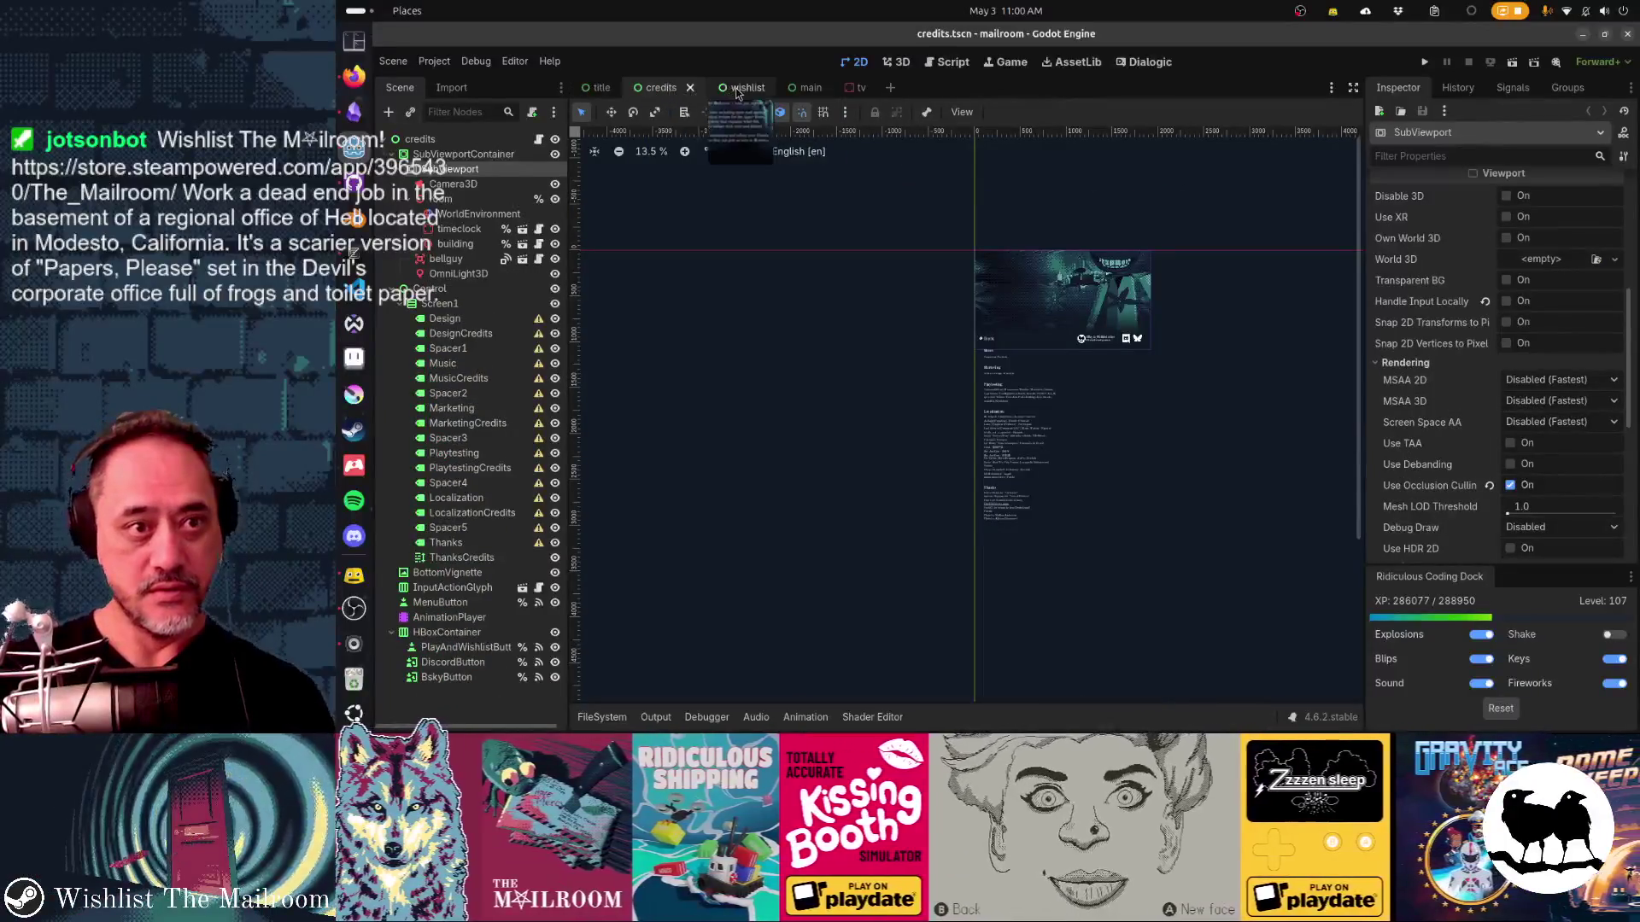
click(734, 88)
click(803, 89)
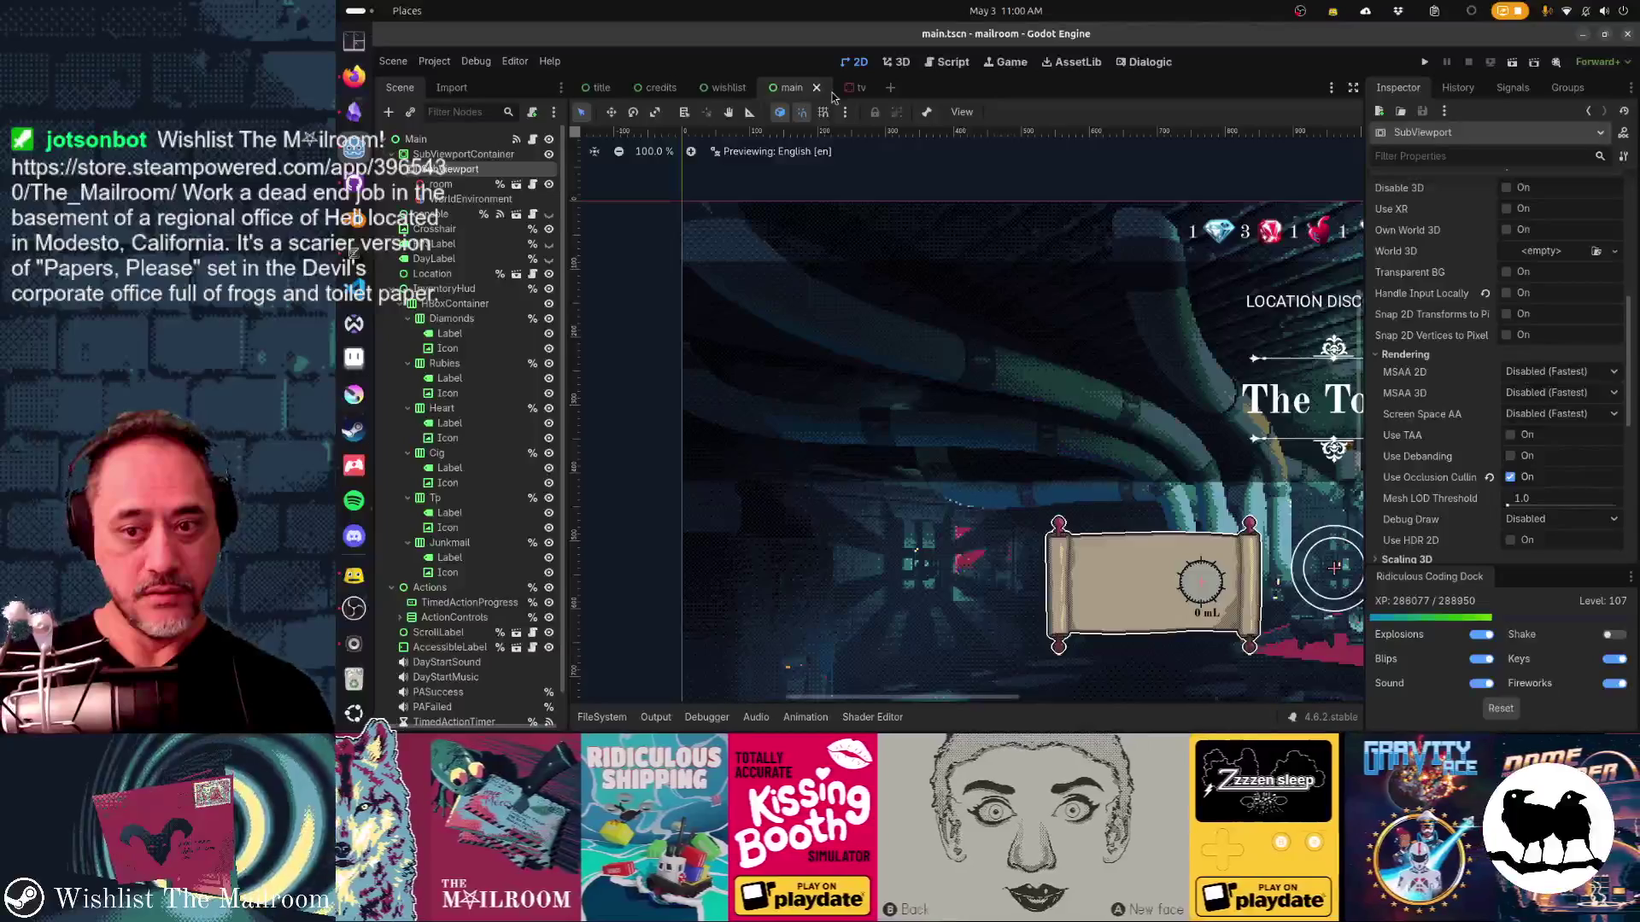
click(848, 89)
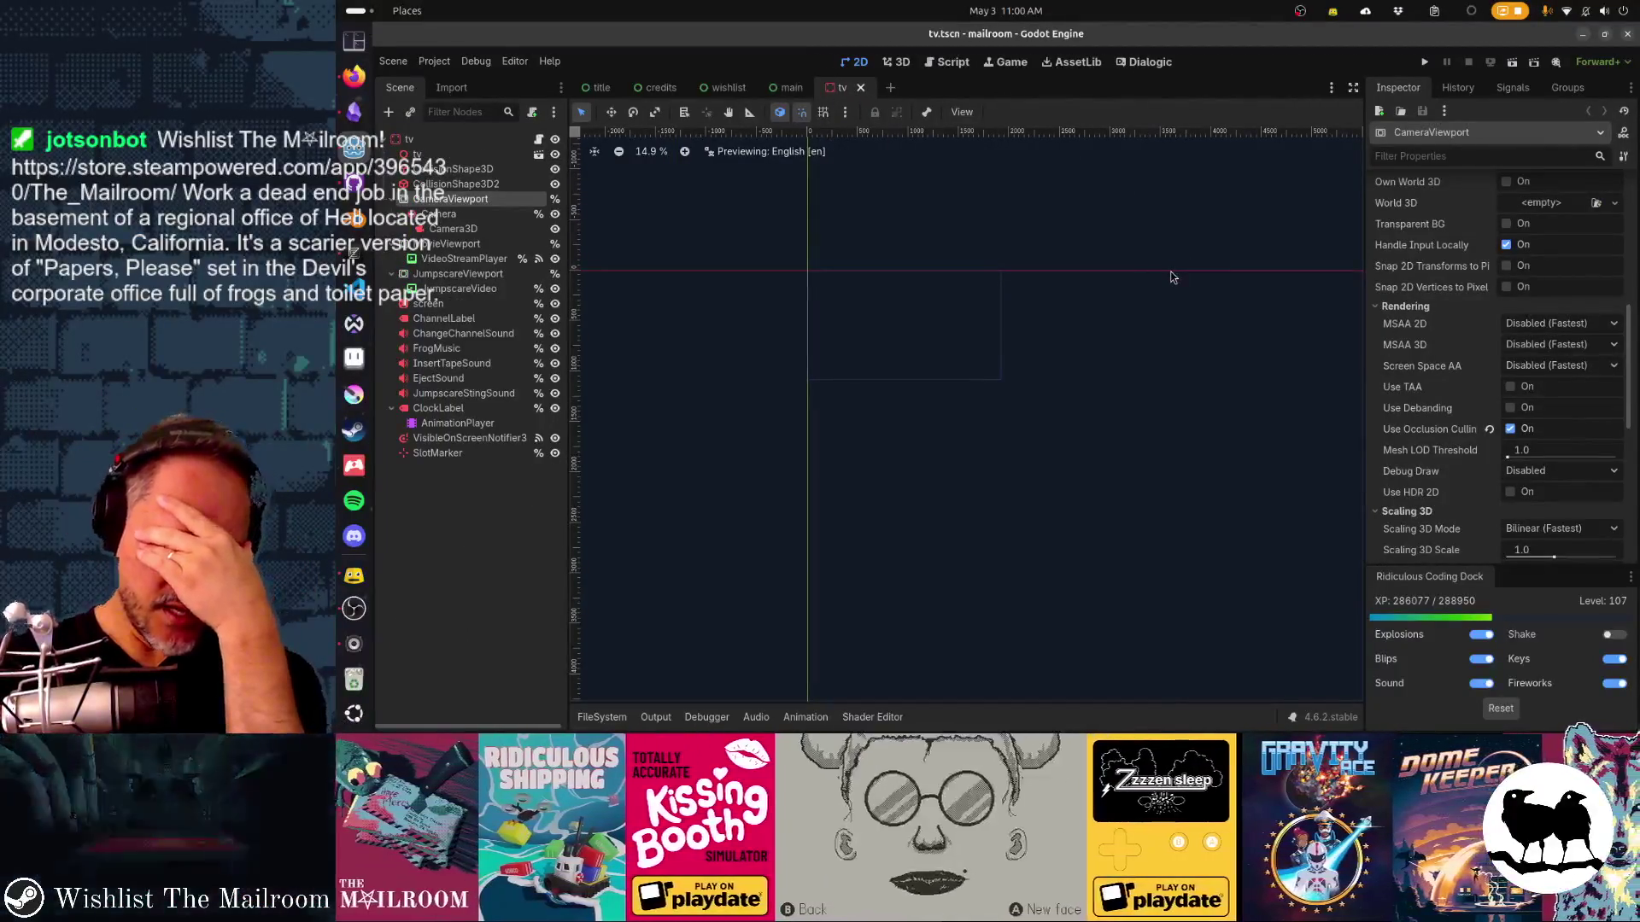
Open building.tscn and select the sconces through the chandelier, then just sconce19
key(ctrl+shift+o)
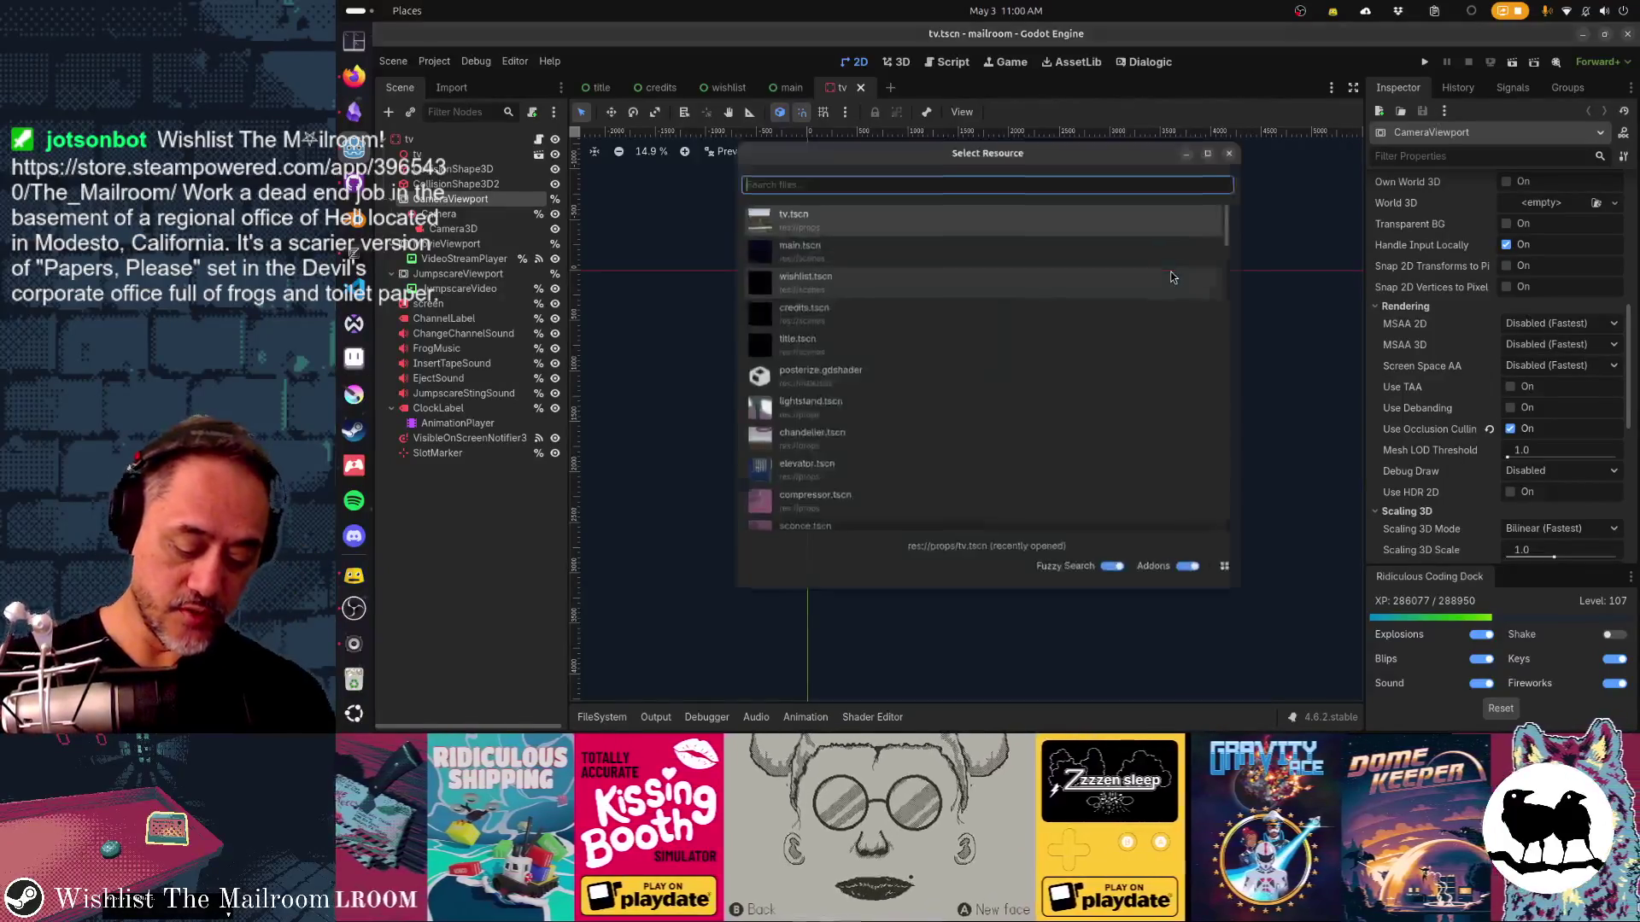
text(building)
key(Return)
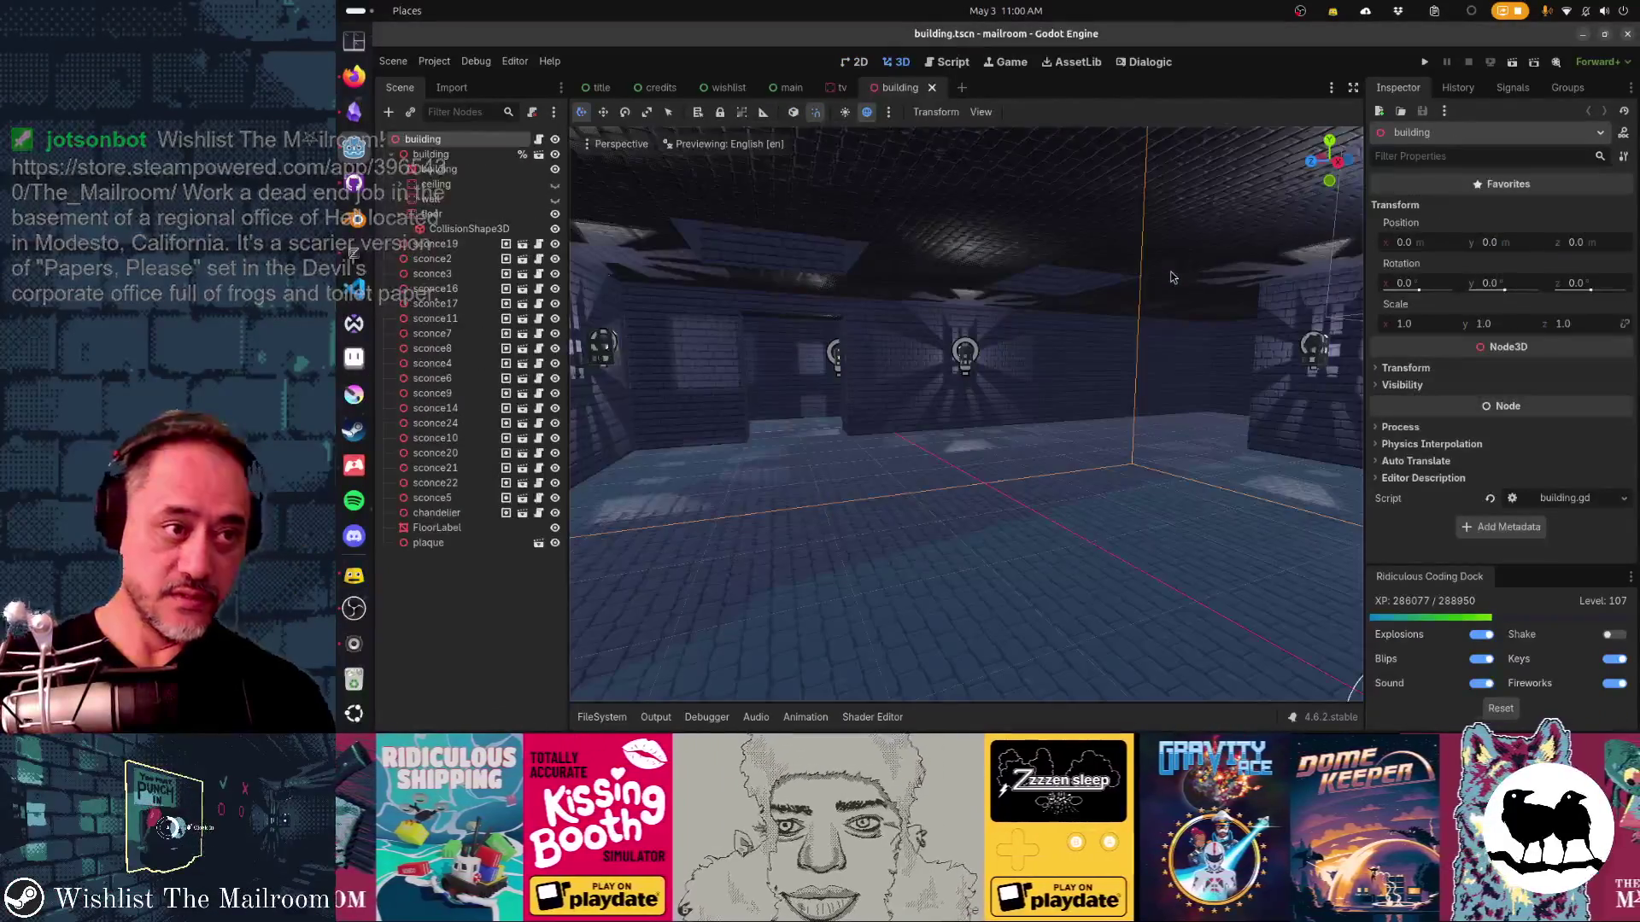
click(440, 245)
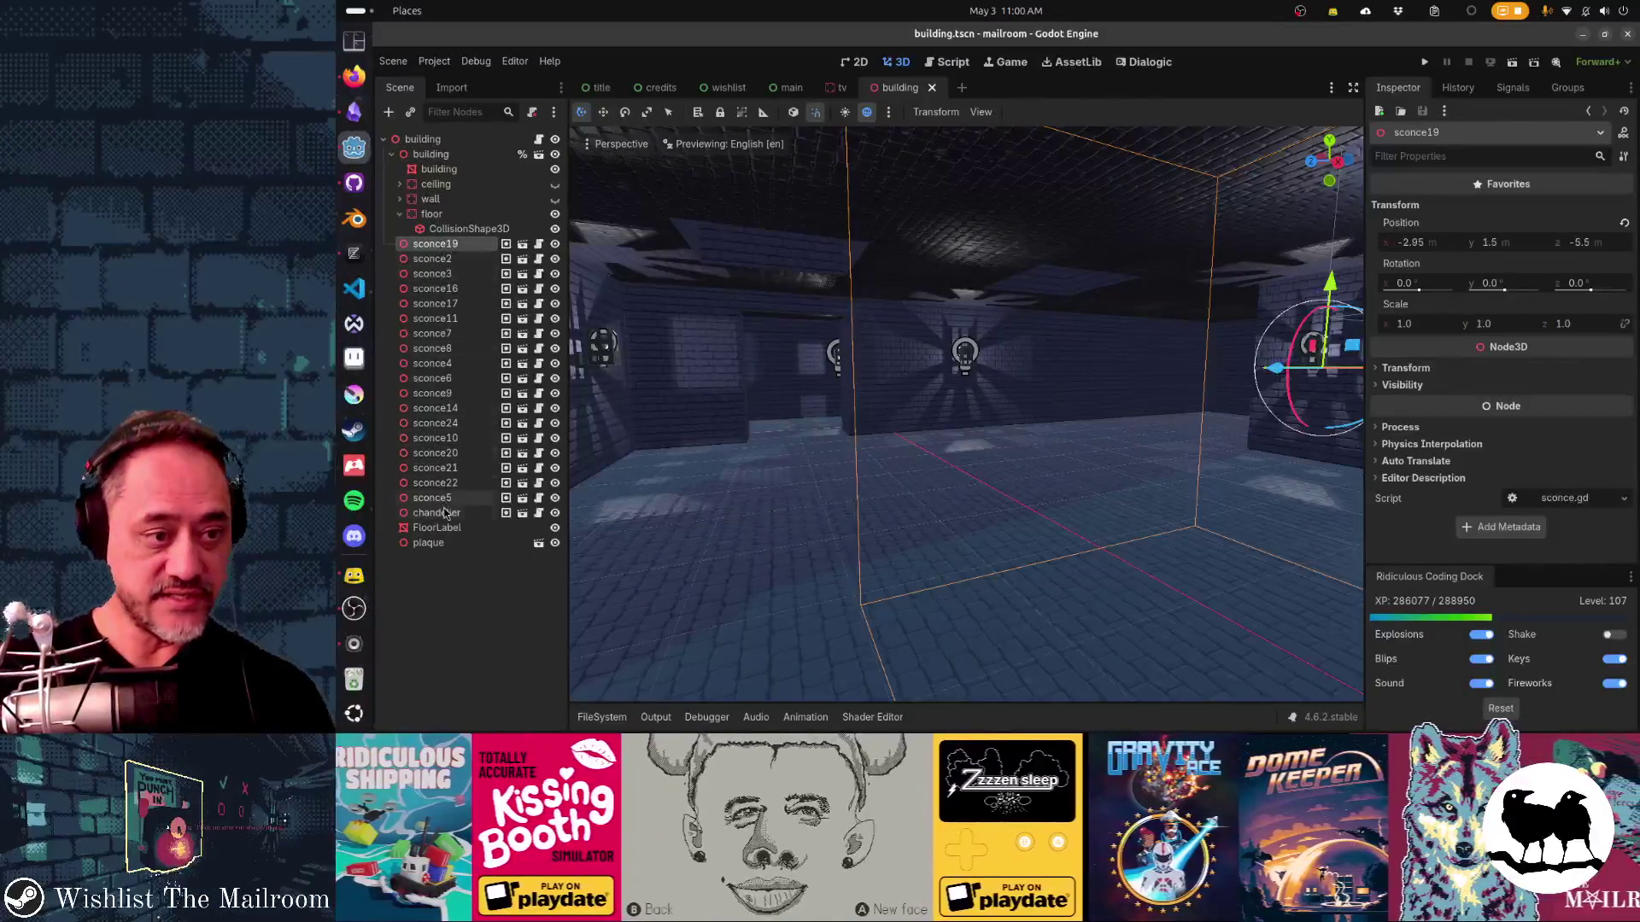
shift+click(436, 513)
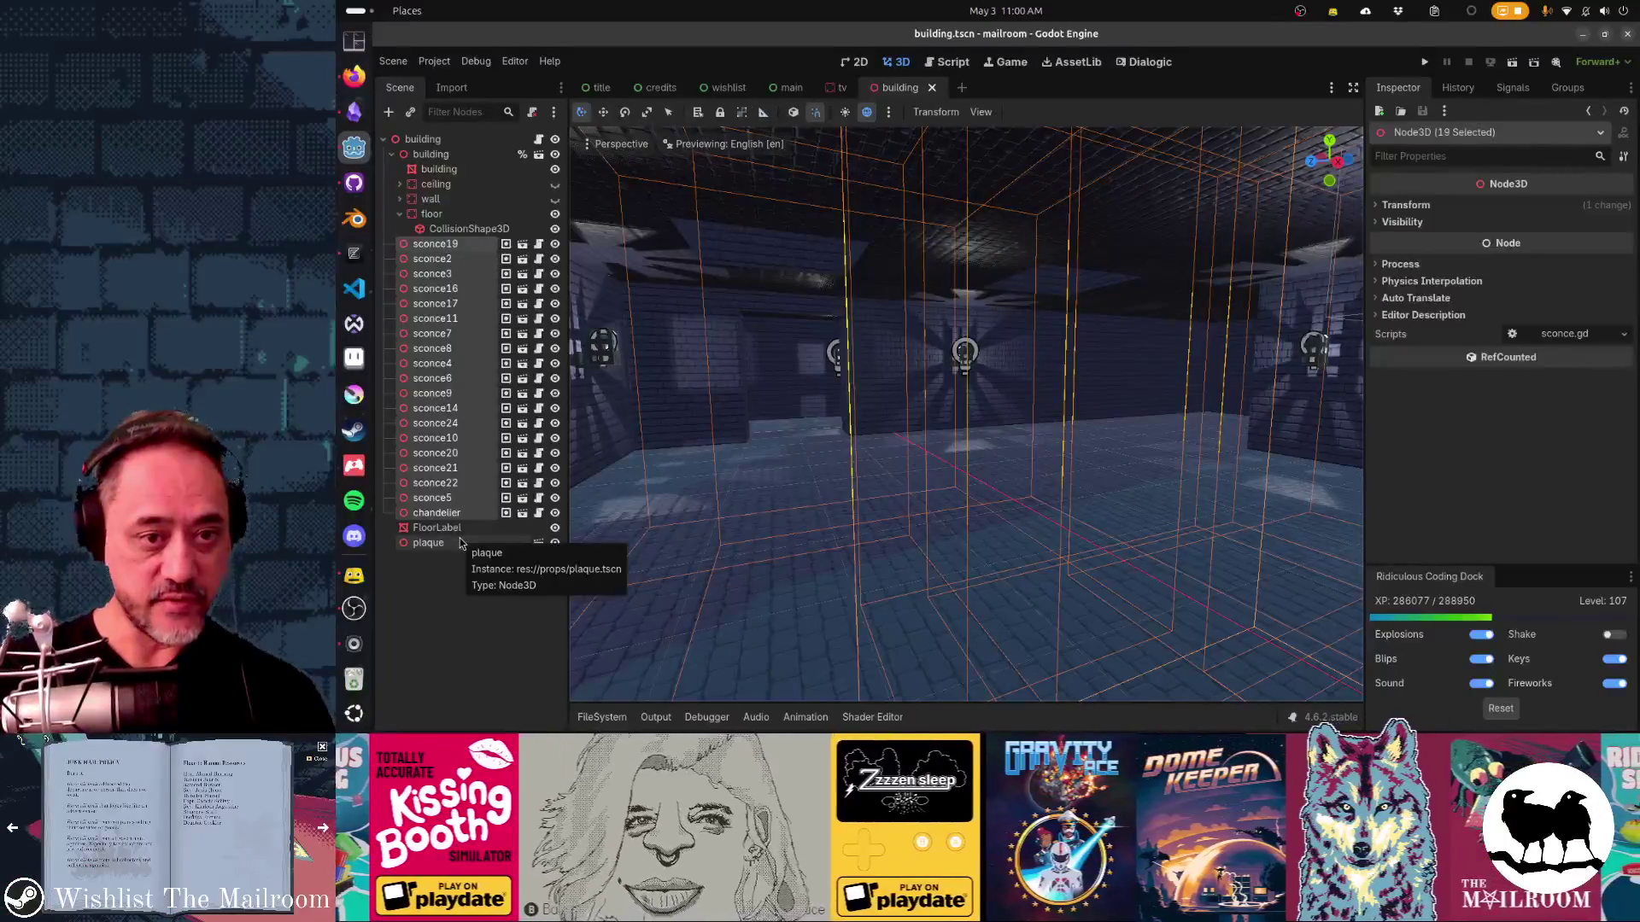
click(846, 407)
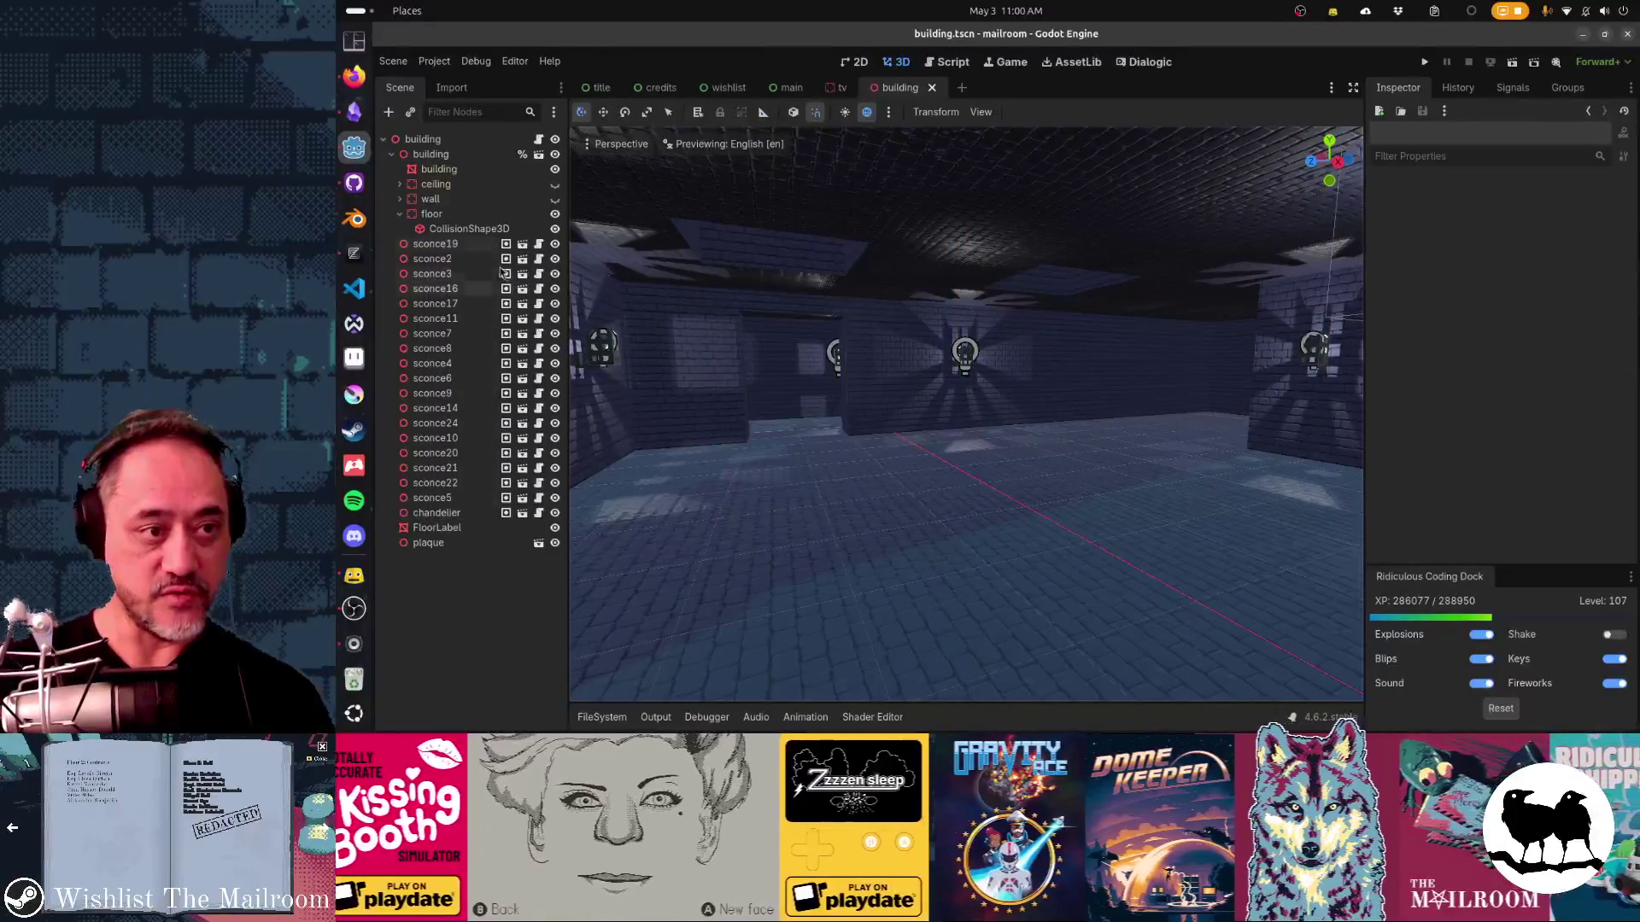
click(436, 244)
Add an OccluderInstance3D child under the root building node
click(423, 138)
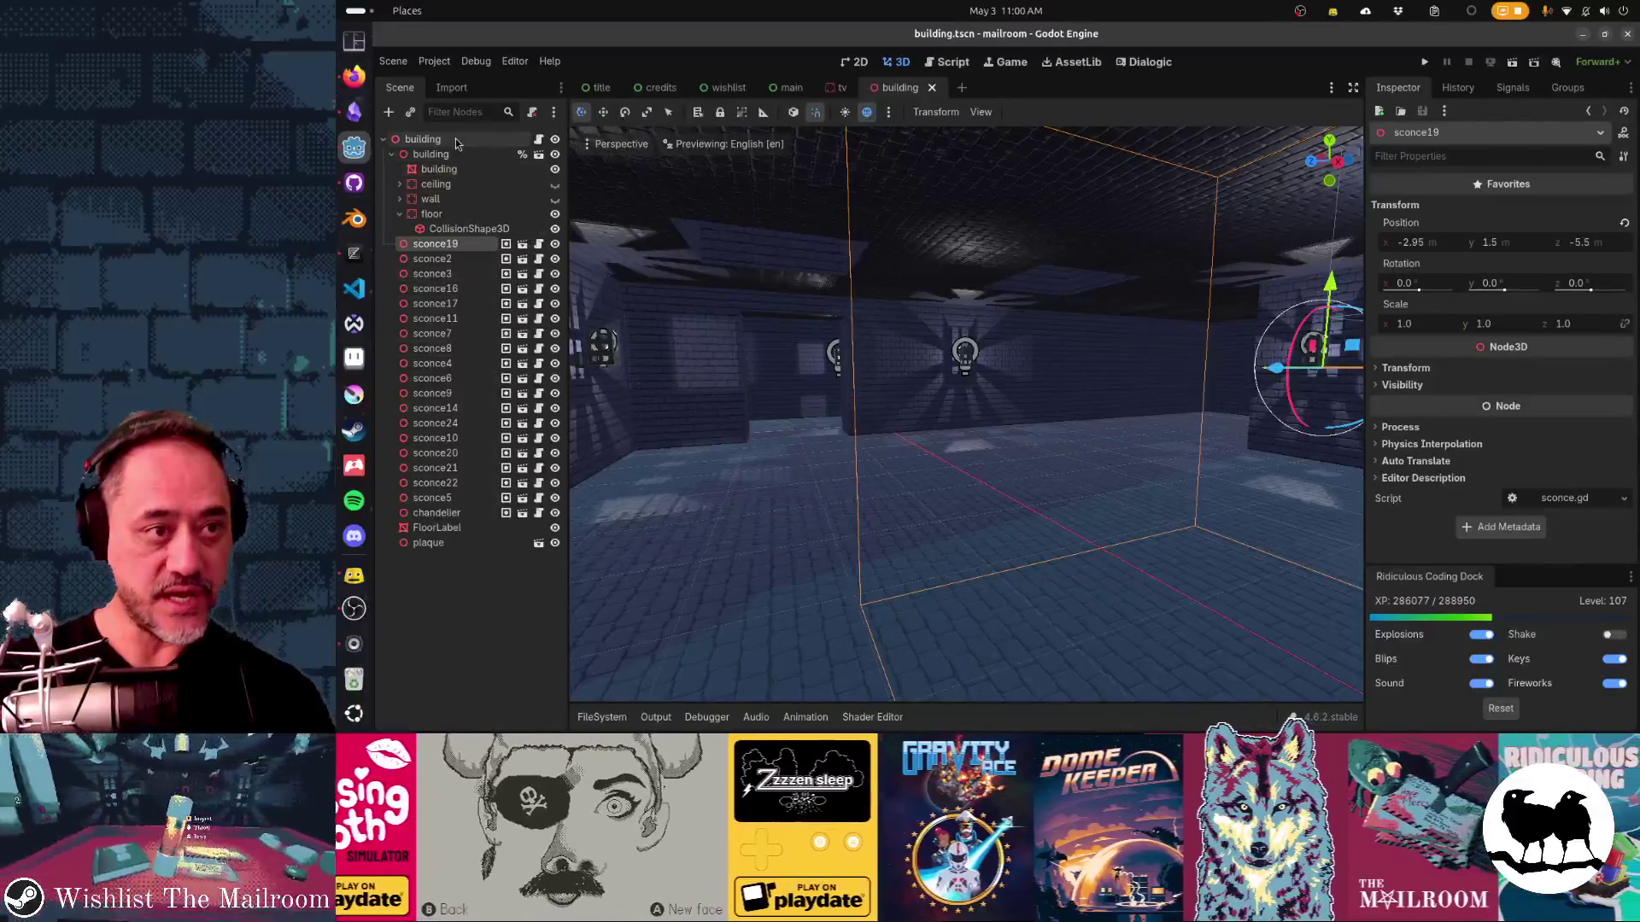
click(389, 113)
text(occluder)
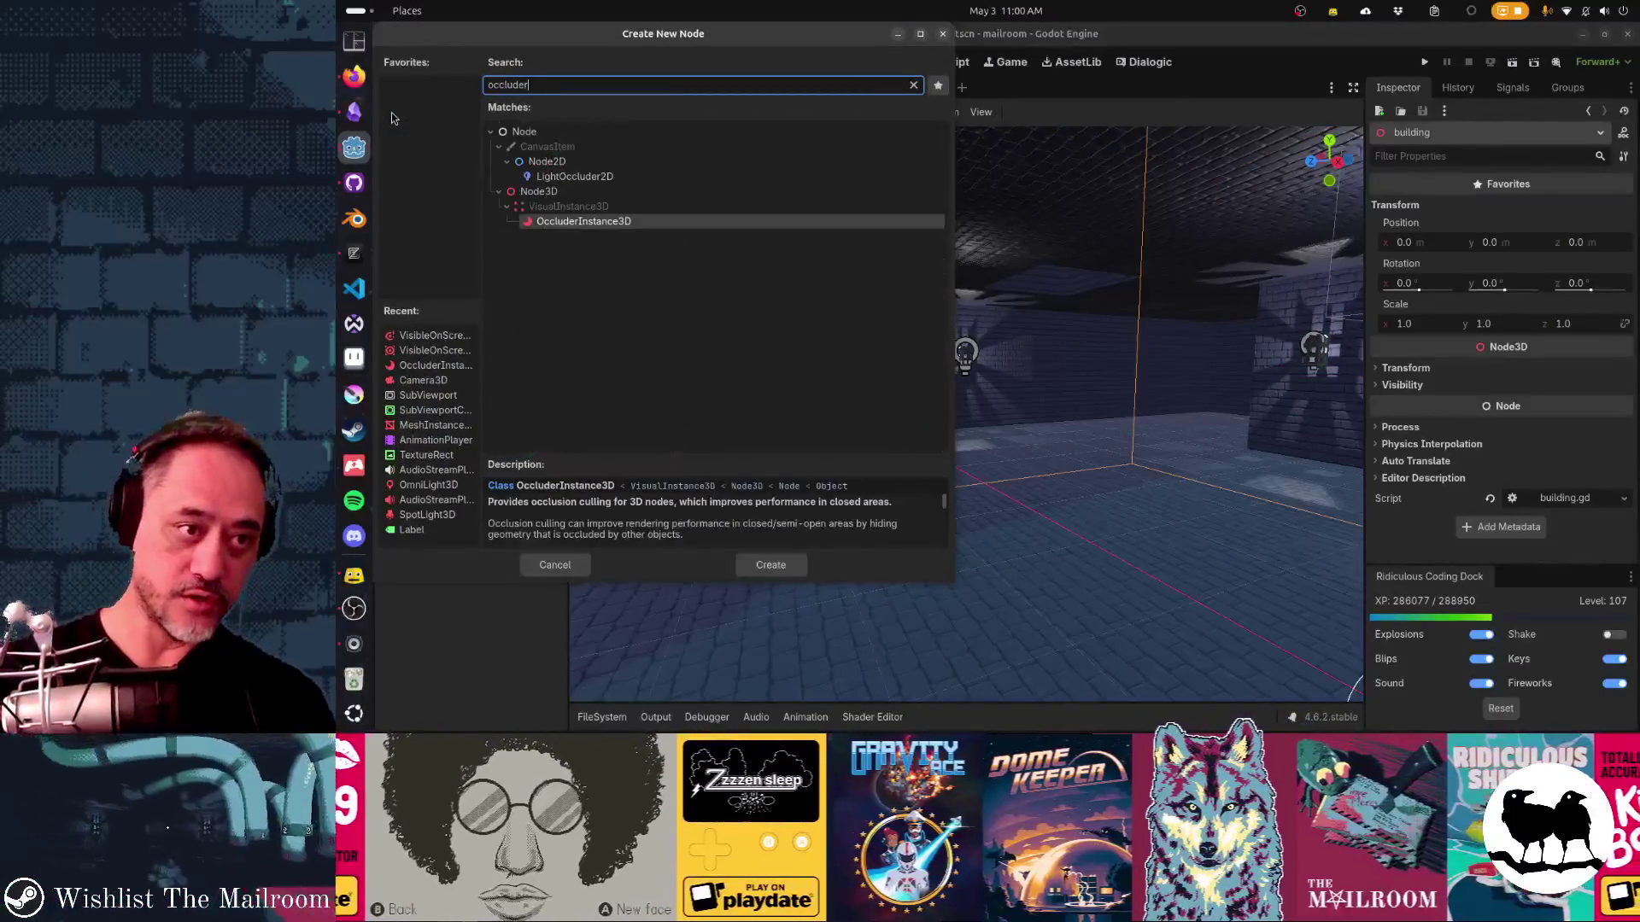
key(Return)
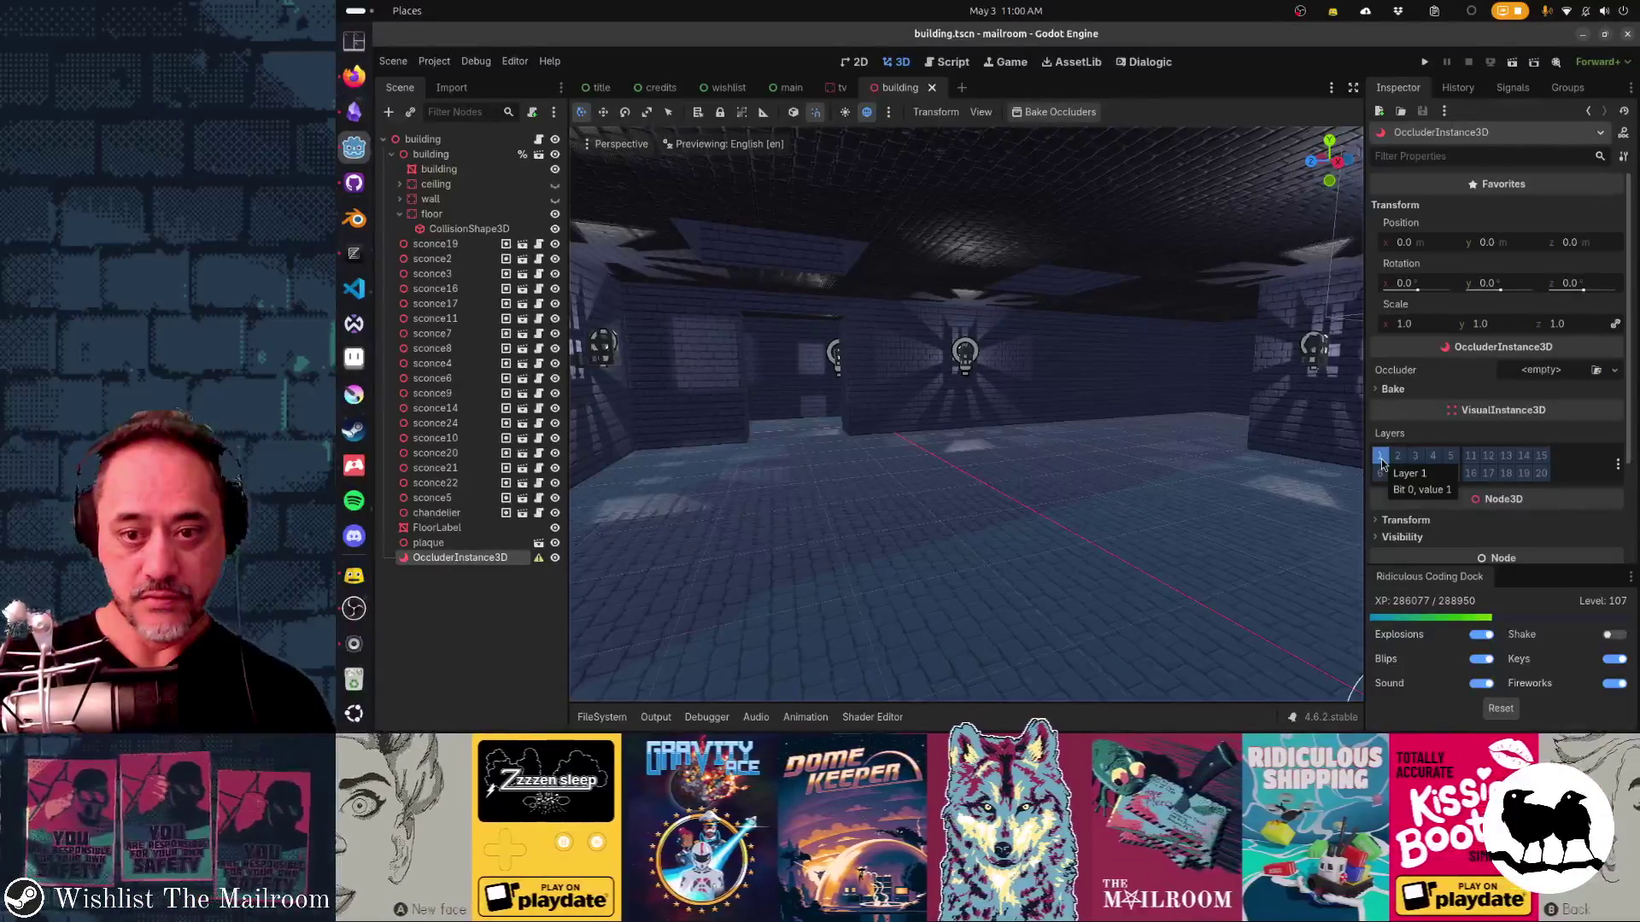
click(436, 244)
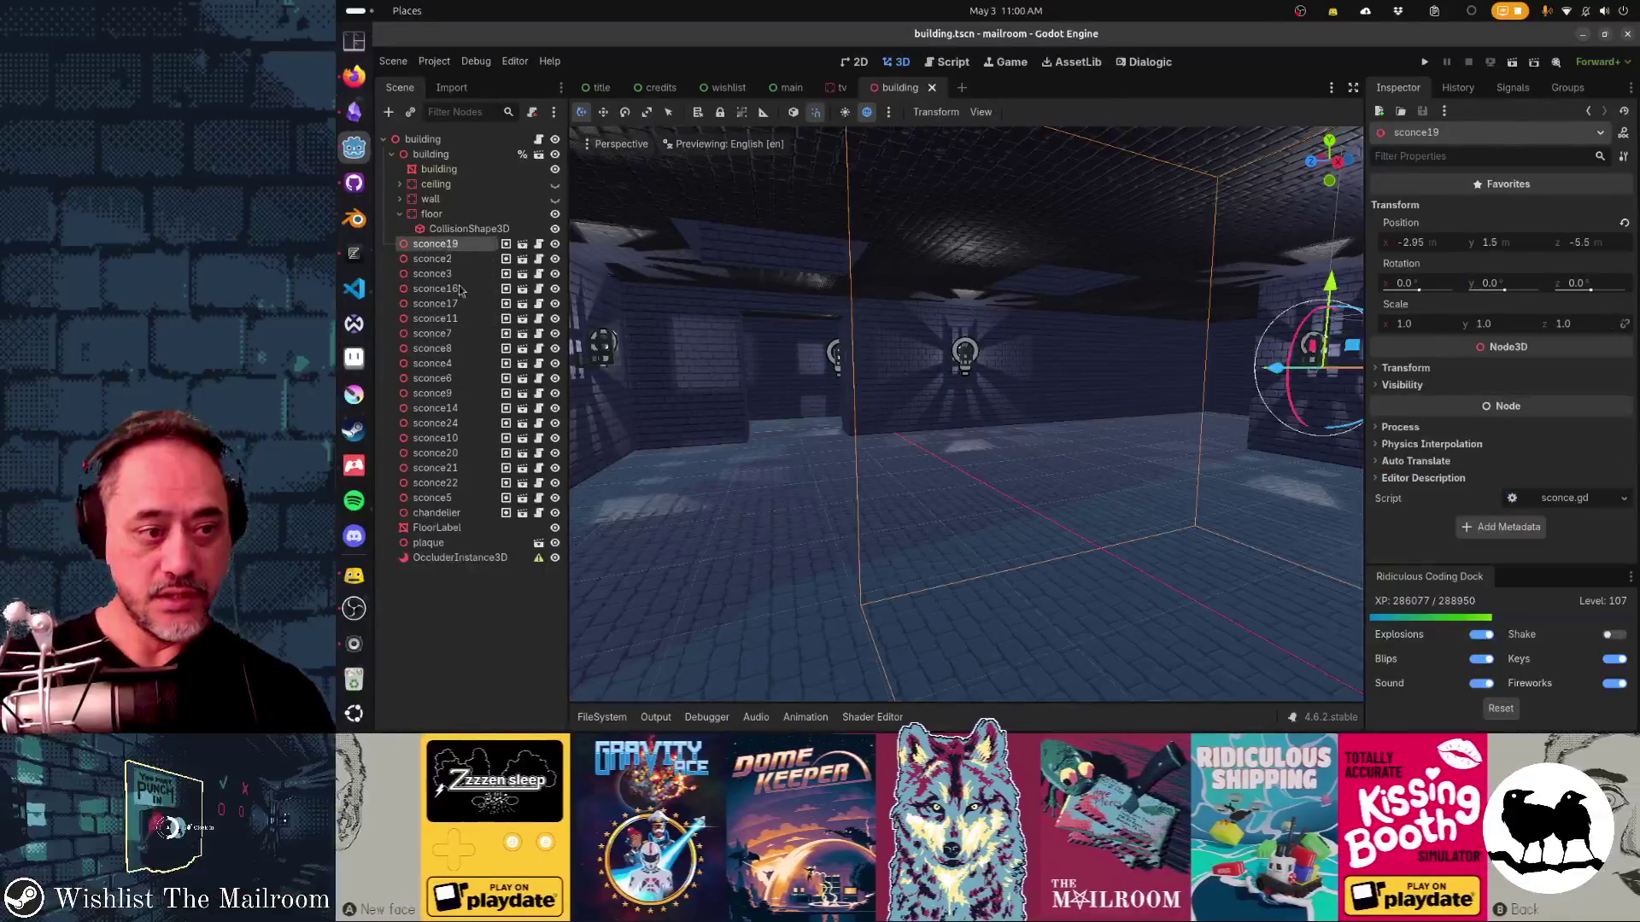
Inspect the sconces' shared Visibility settings, then select the FloorLabel and plaque nodes
shift+click(467, 517)
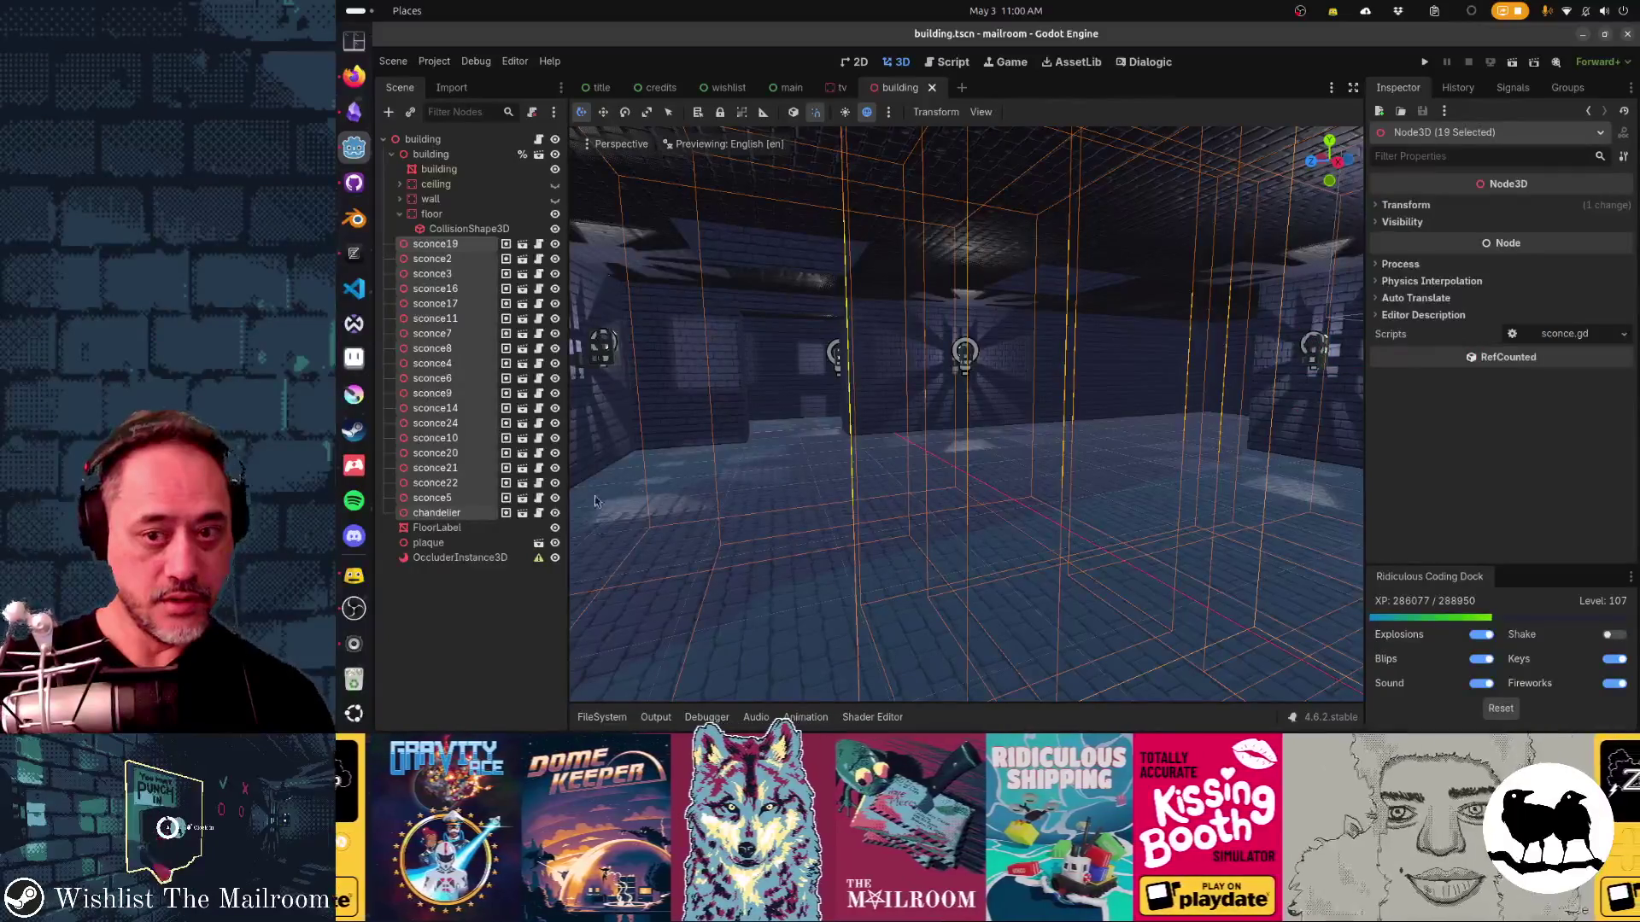
click(1402, 222)
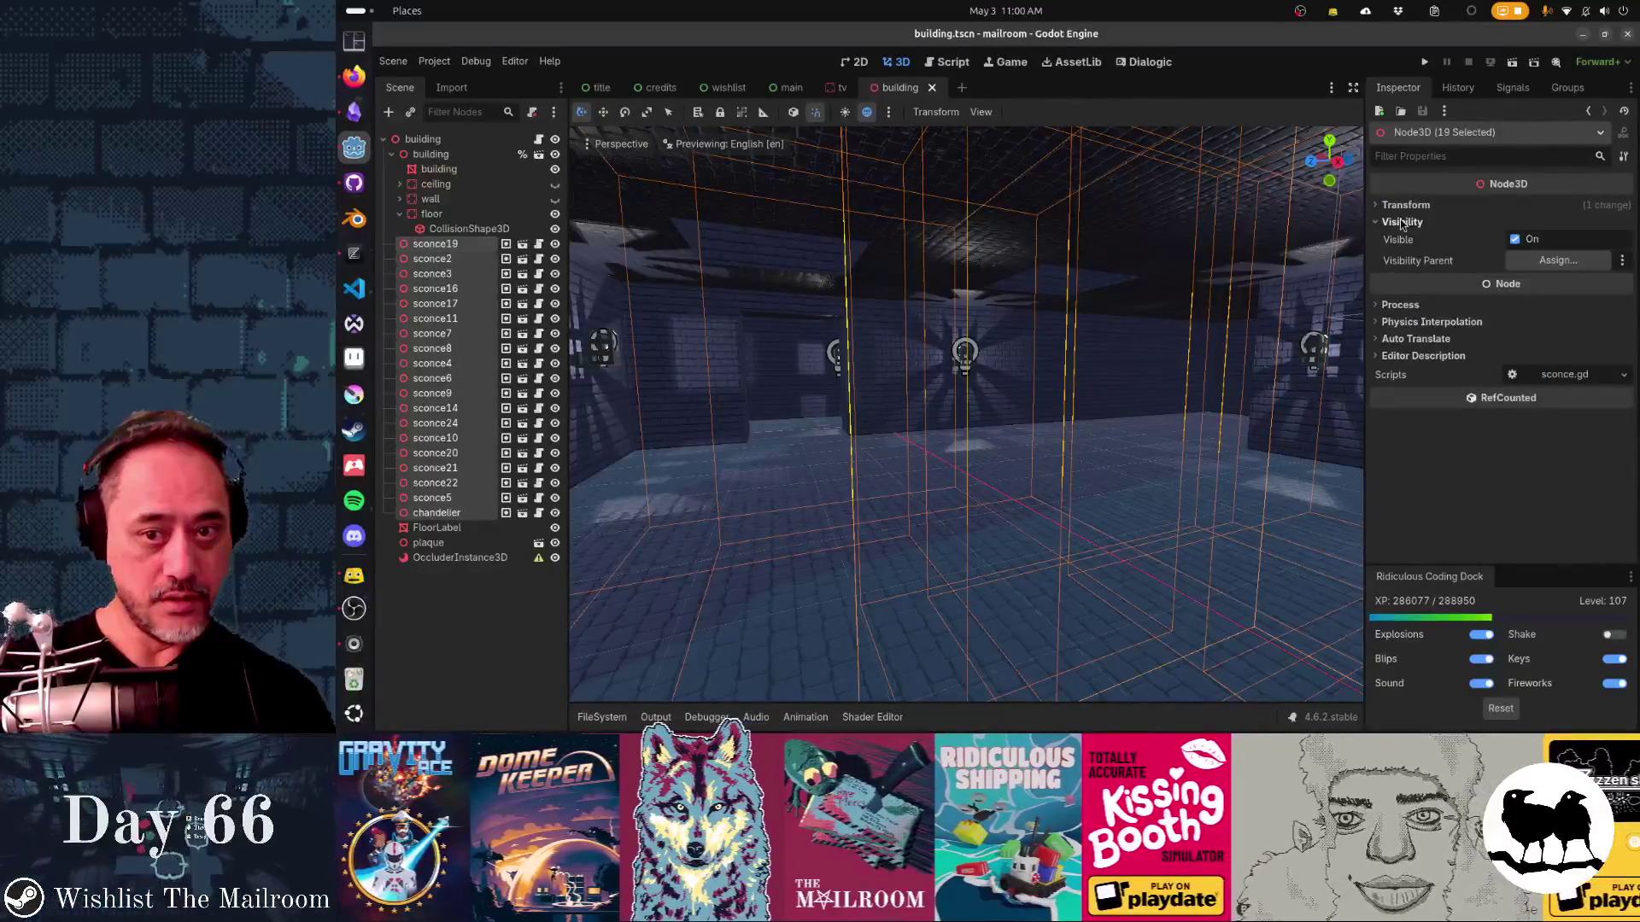
click(1402, 222)
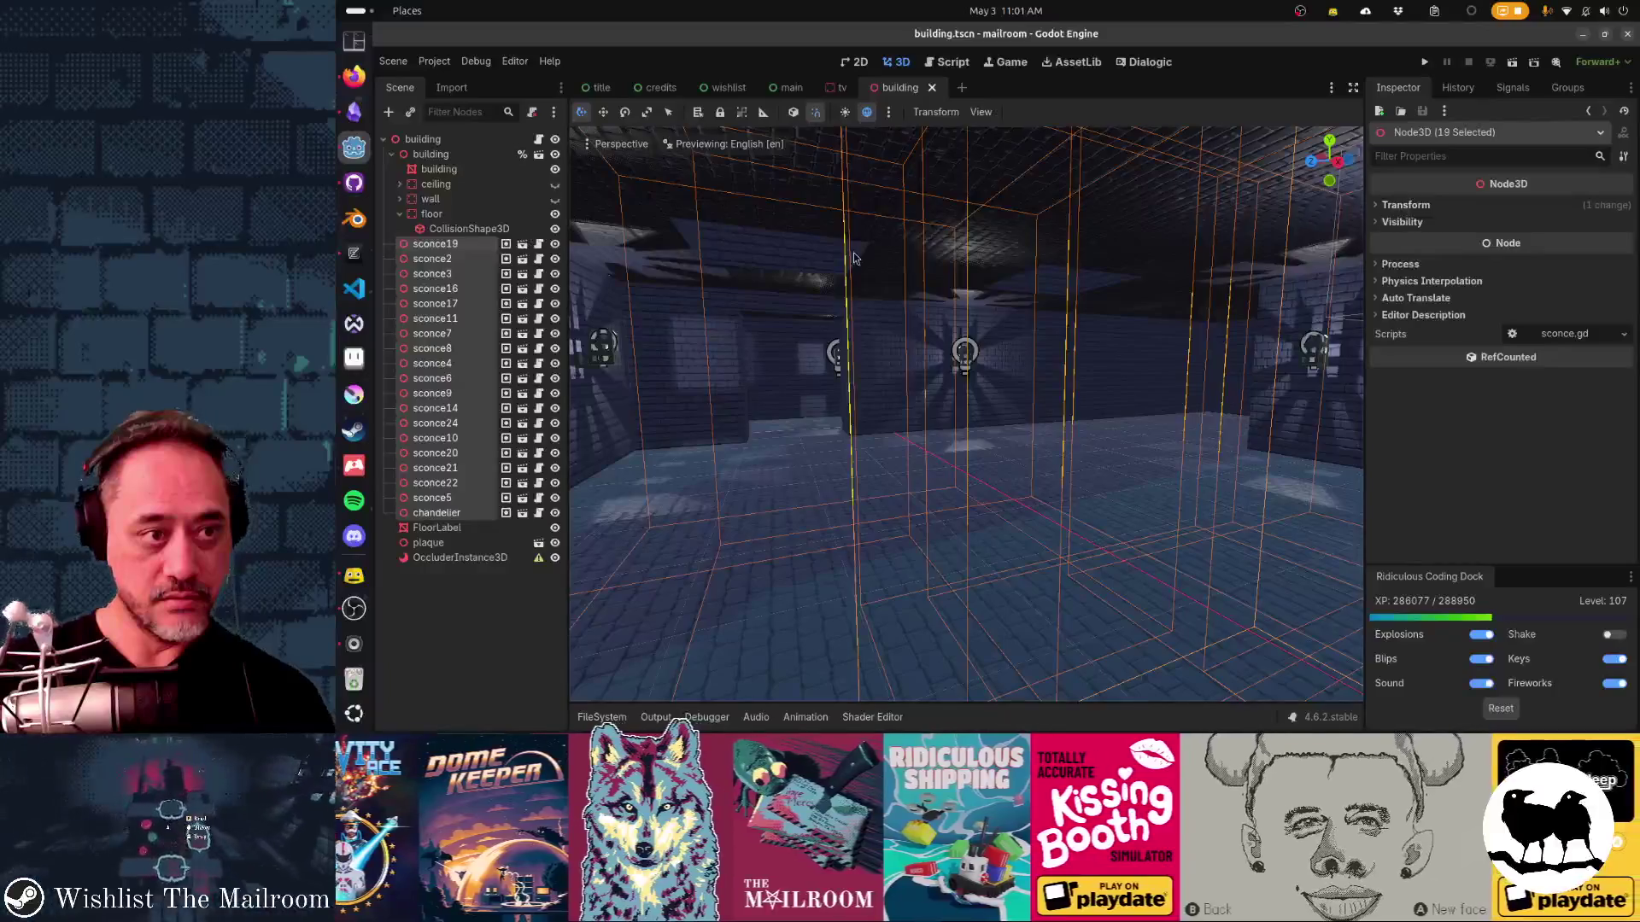
click(476, 246)
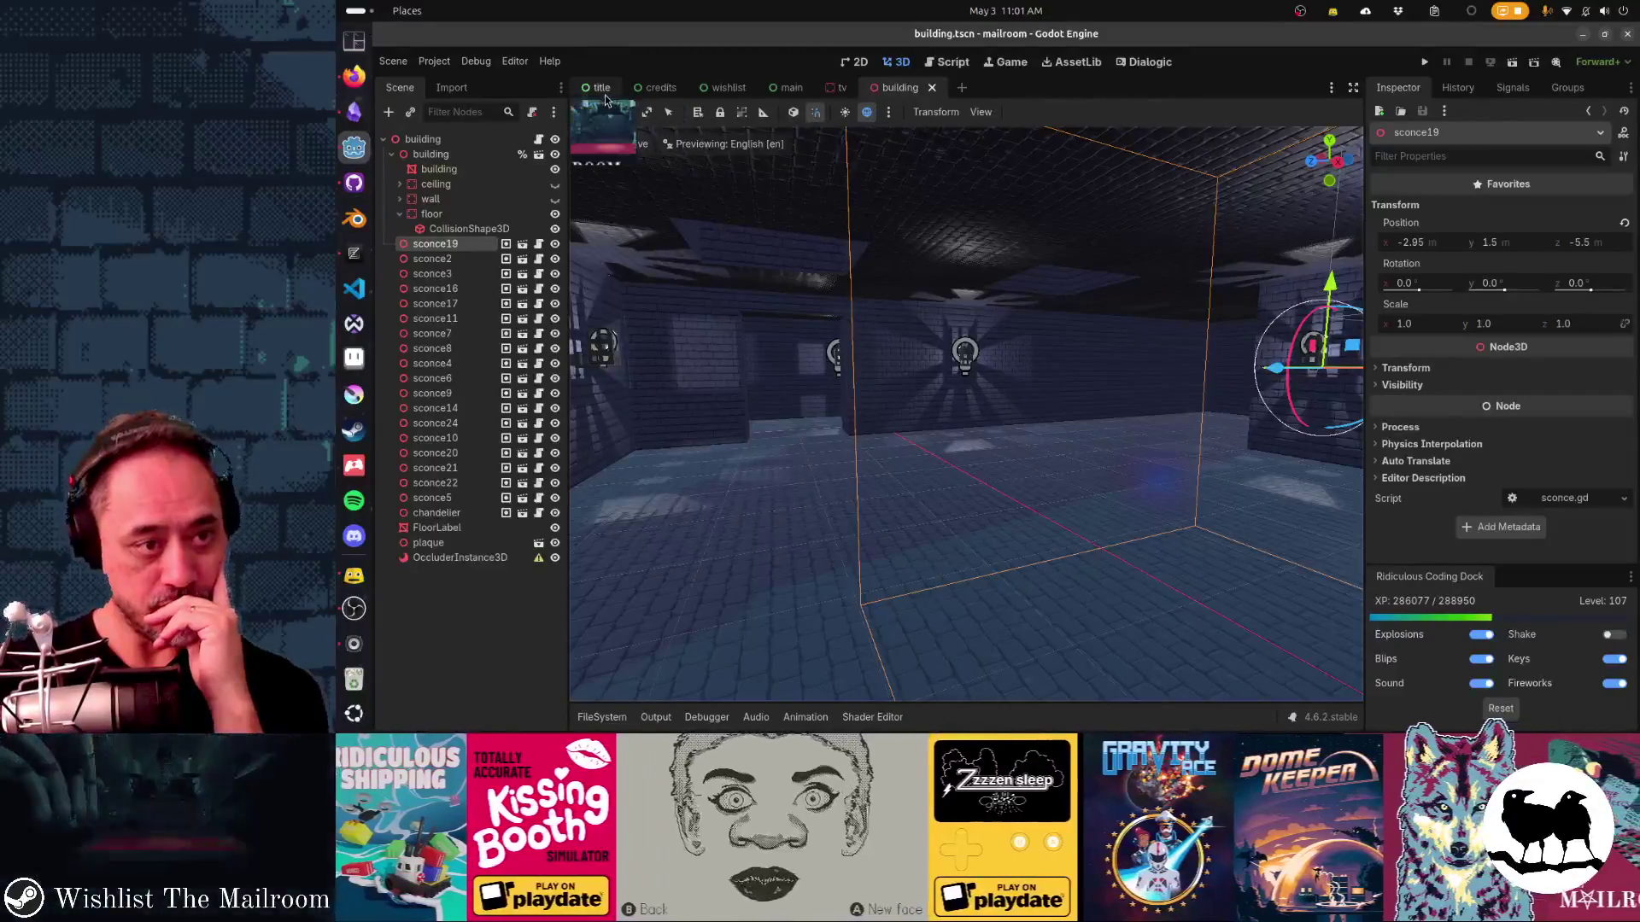
click(436, 528)
shift+click(445, 545)
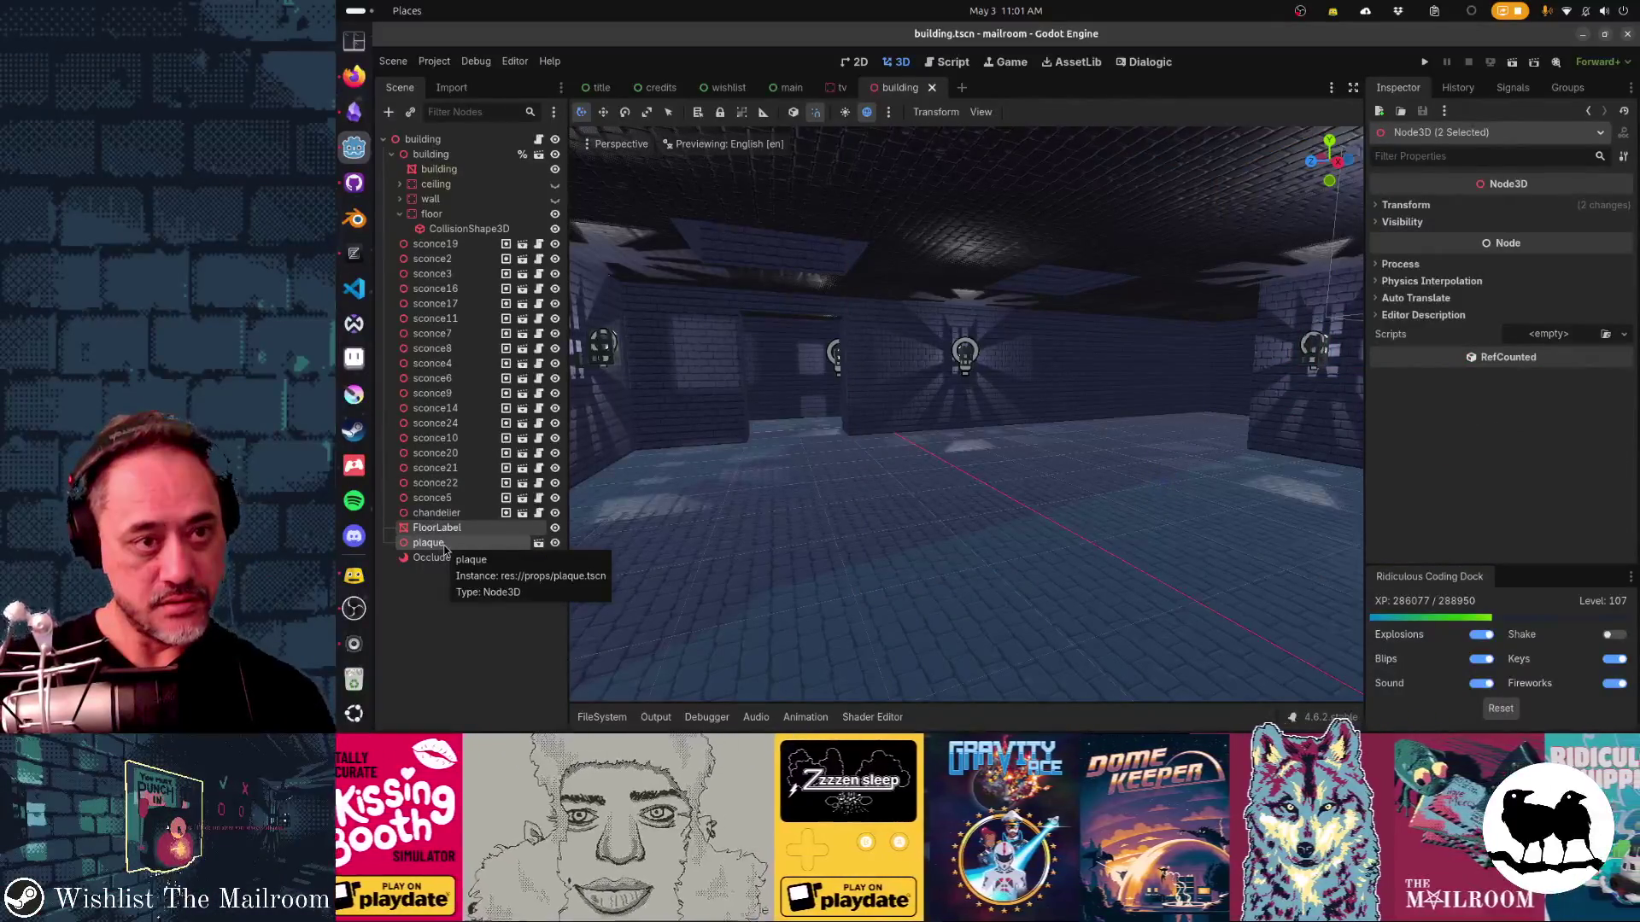
Open mailroom.tscn through Quick Open
key(alt+shift+o)
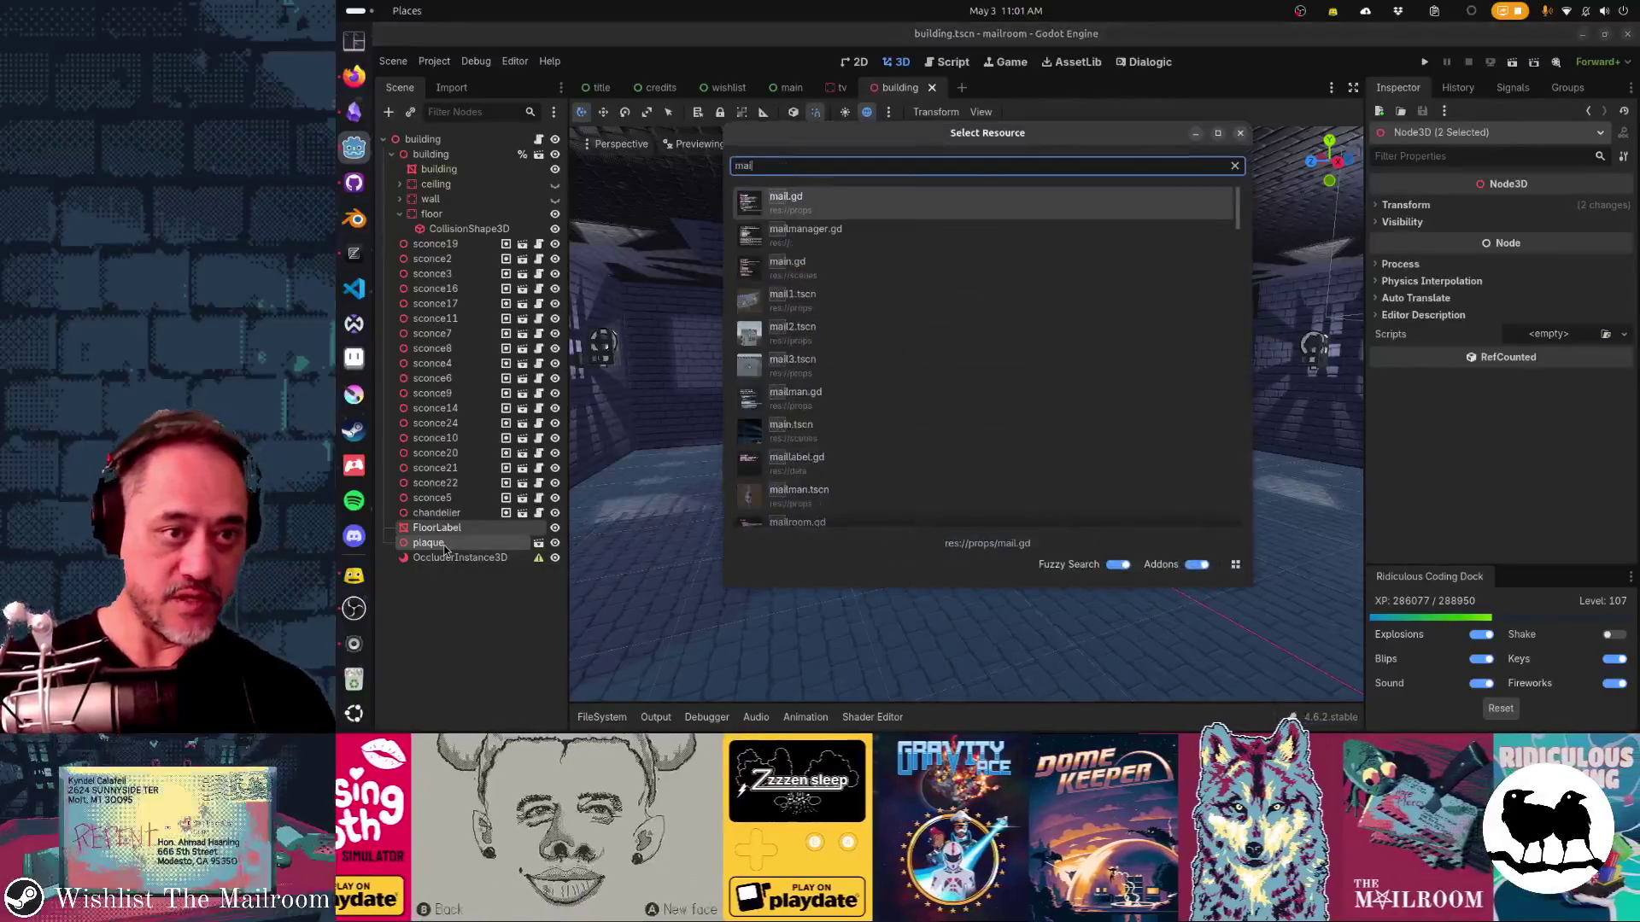
text(mailroom.ts)
key(Return)
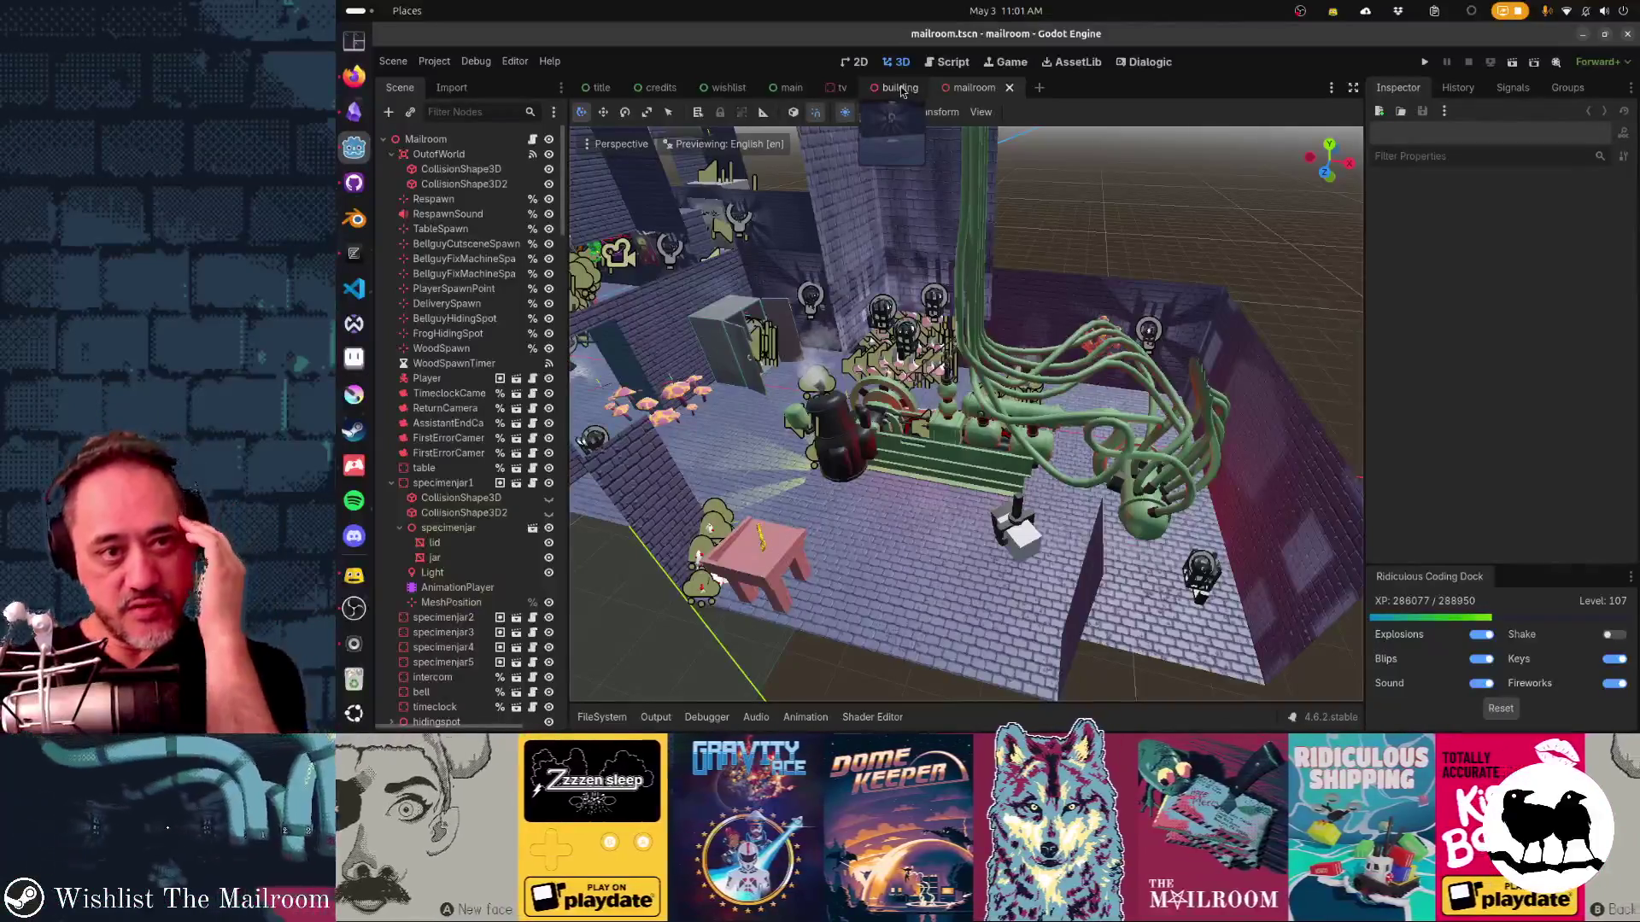
In the wishlist scene, select the table, turn off camera preview and orbit around it
click(790, 89)
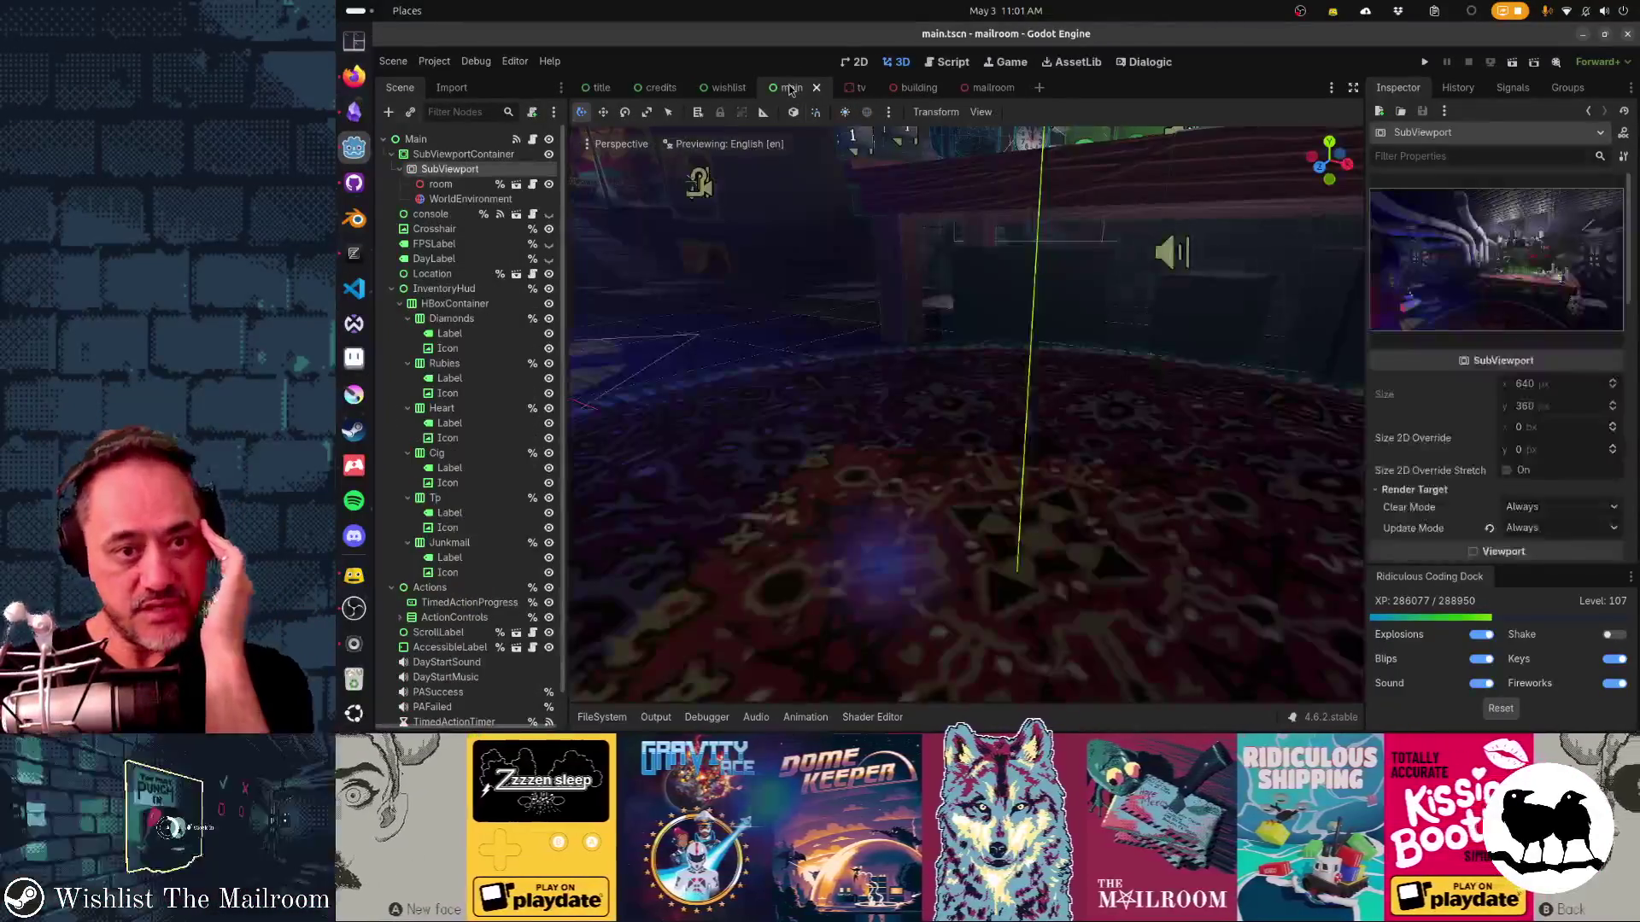
click(729, 88)
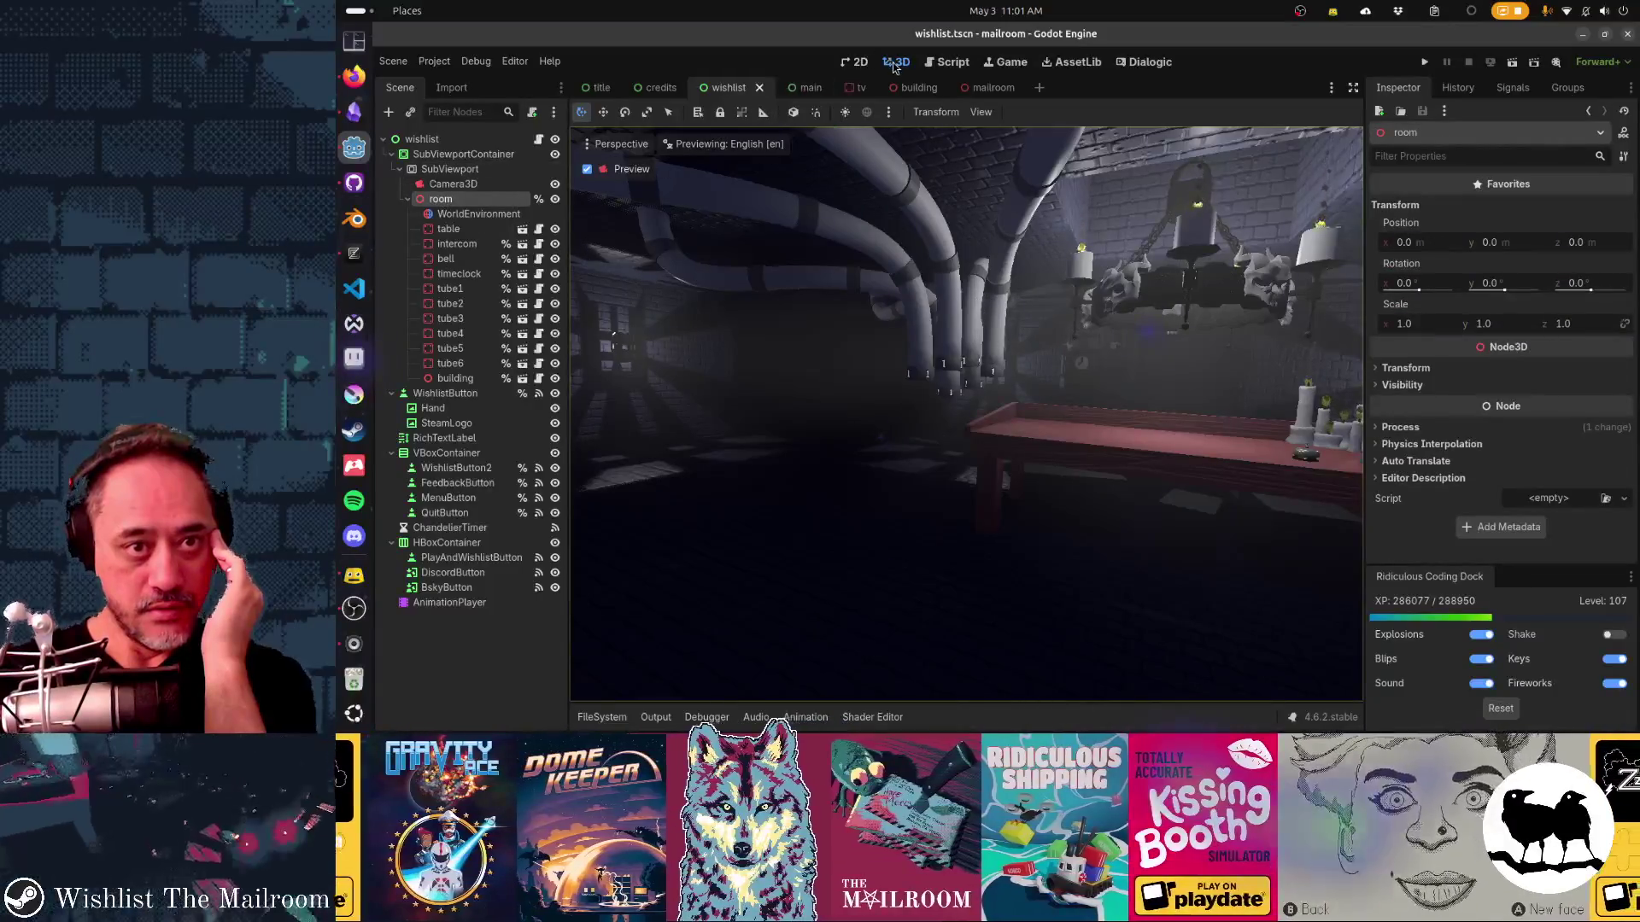
click(448, 229)
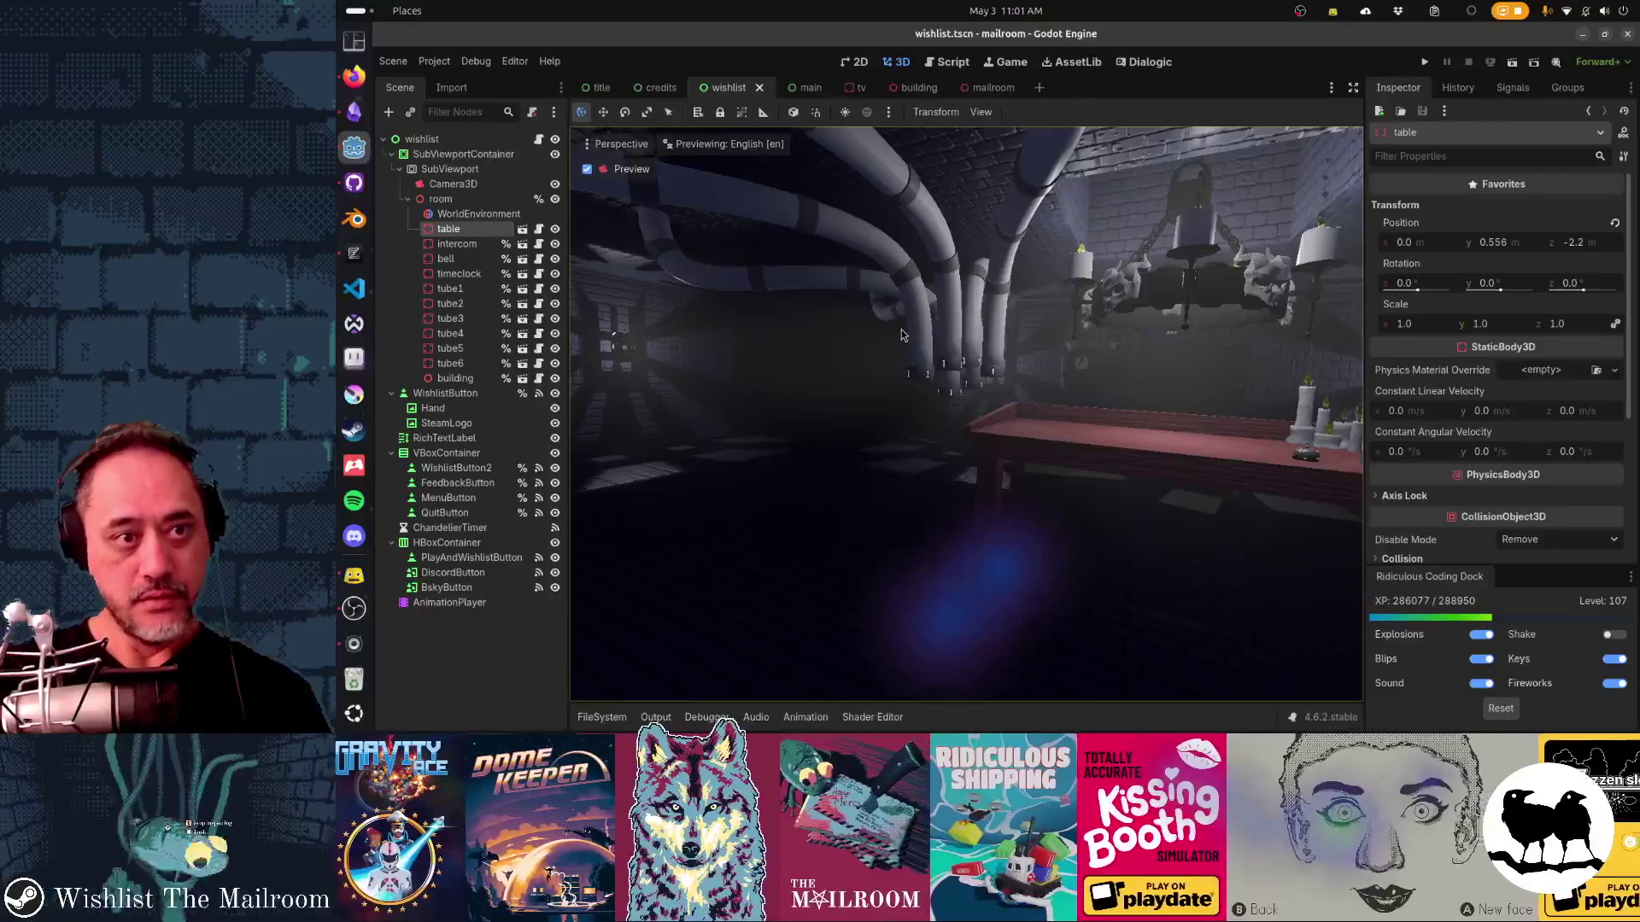
click(587, 170)
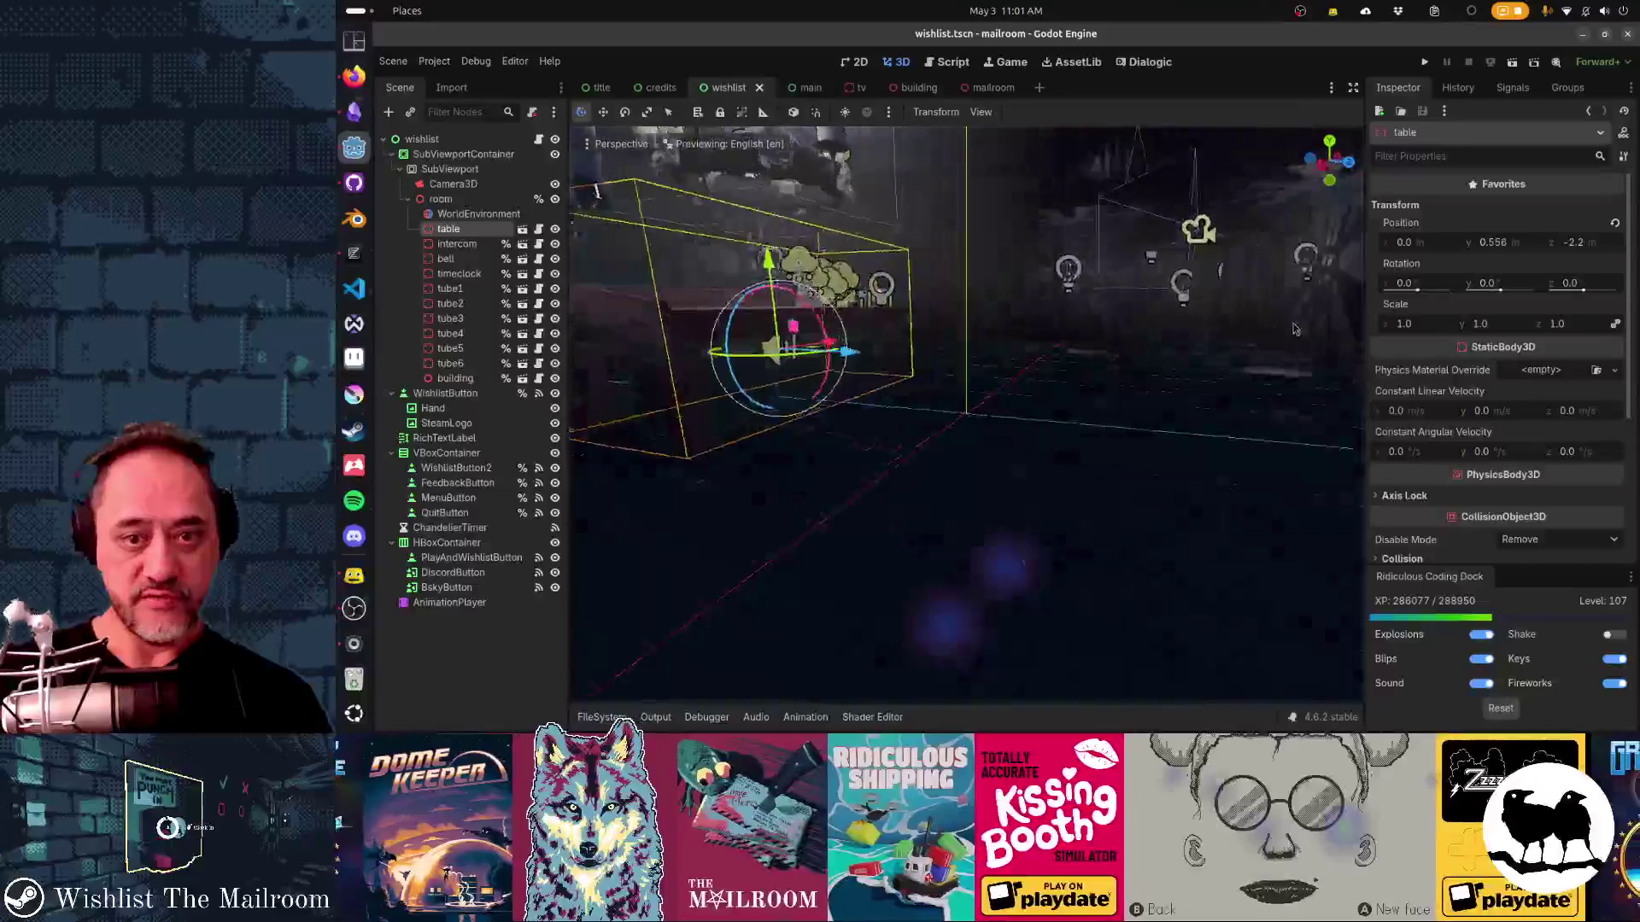
drag(1294, 329, 338, 329)
scroll(956, 342, down, 3)
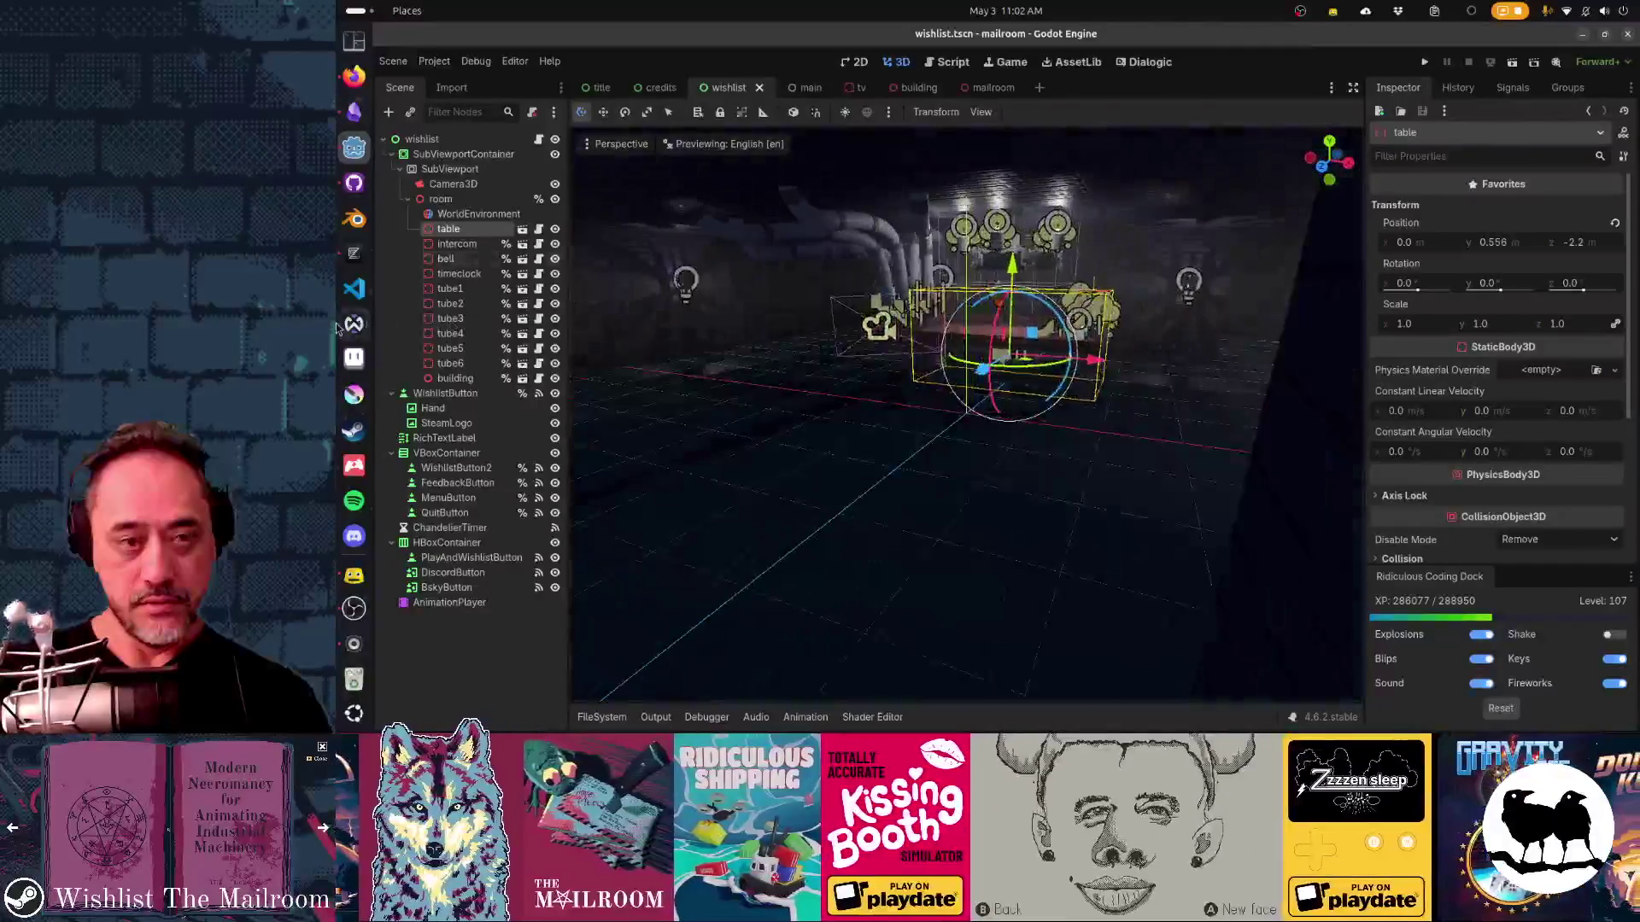
scroll(842, 179, up, 2)
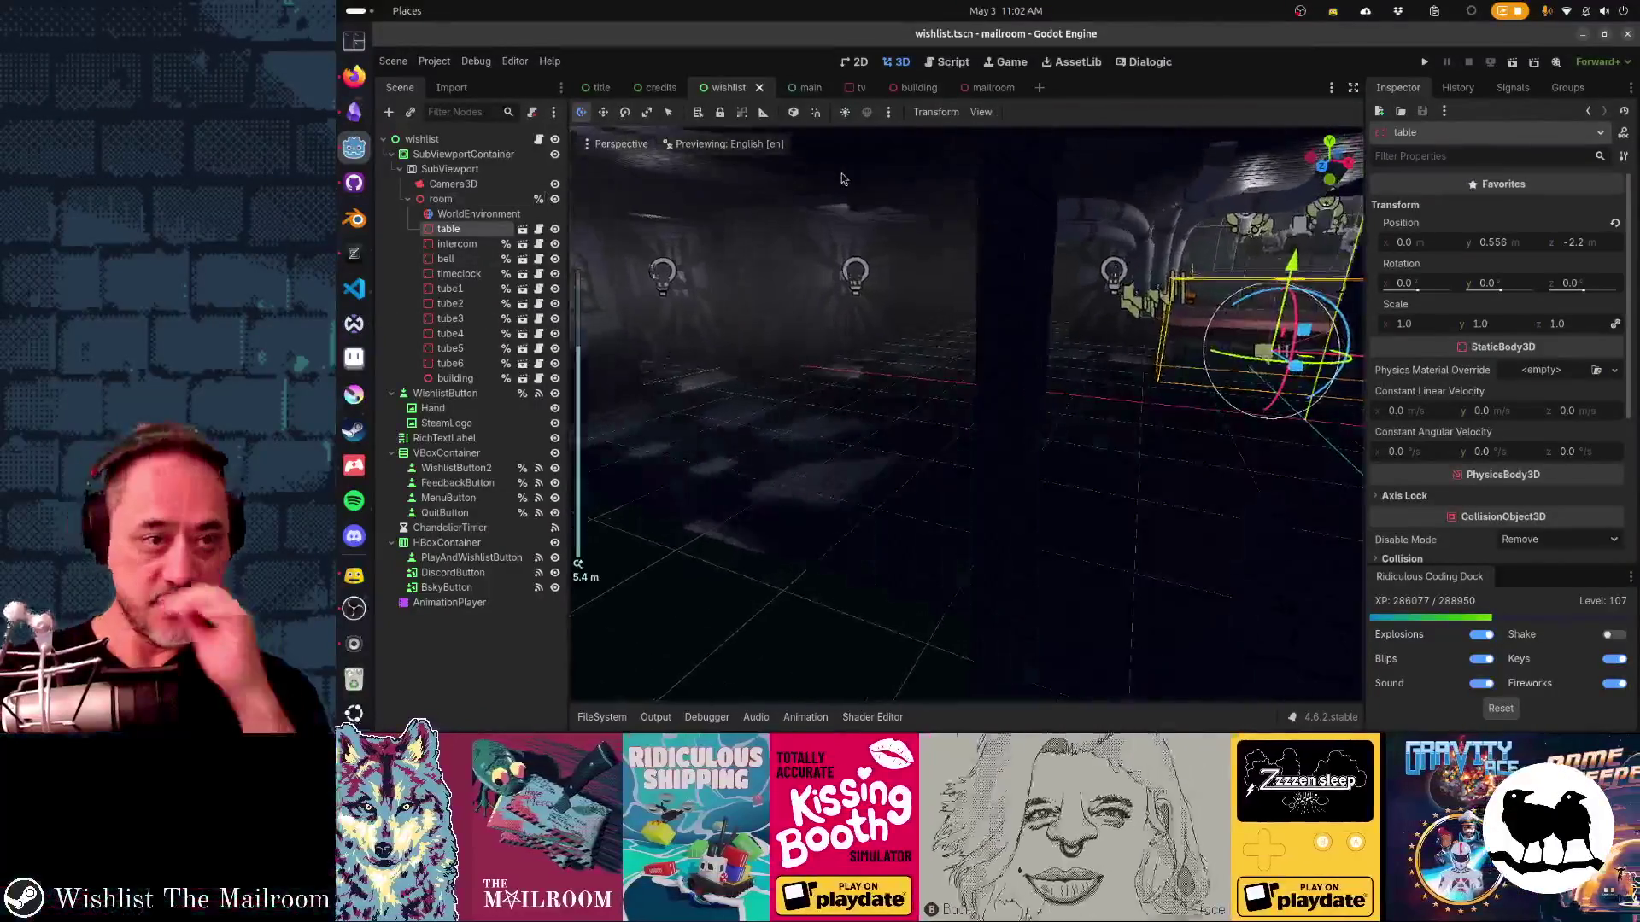
Cut the FloorLabel and plaque nodes from the building scene
click(977, 91)
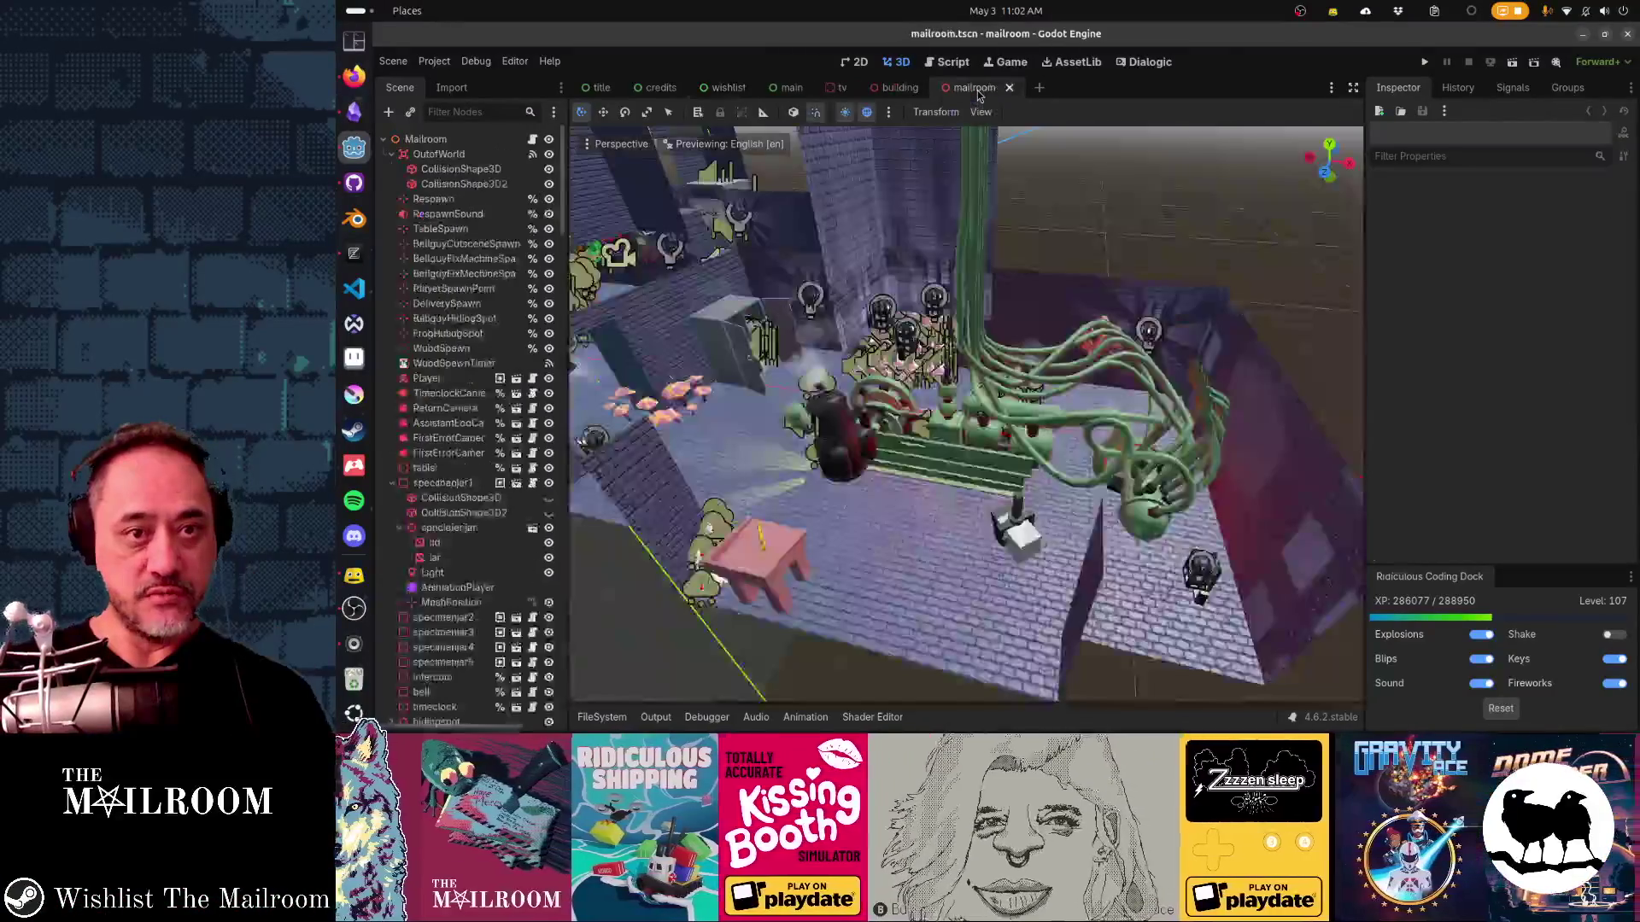
scroll(870, 155, up, 2)
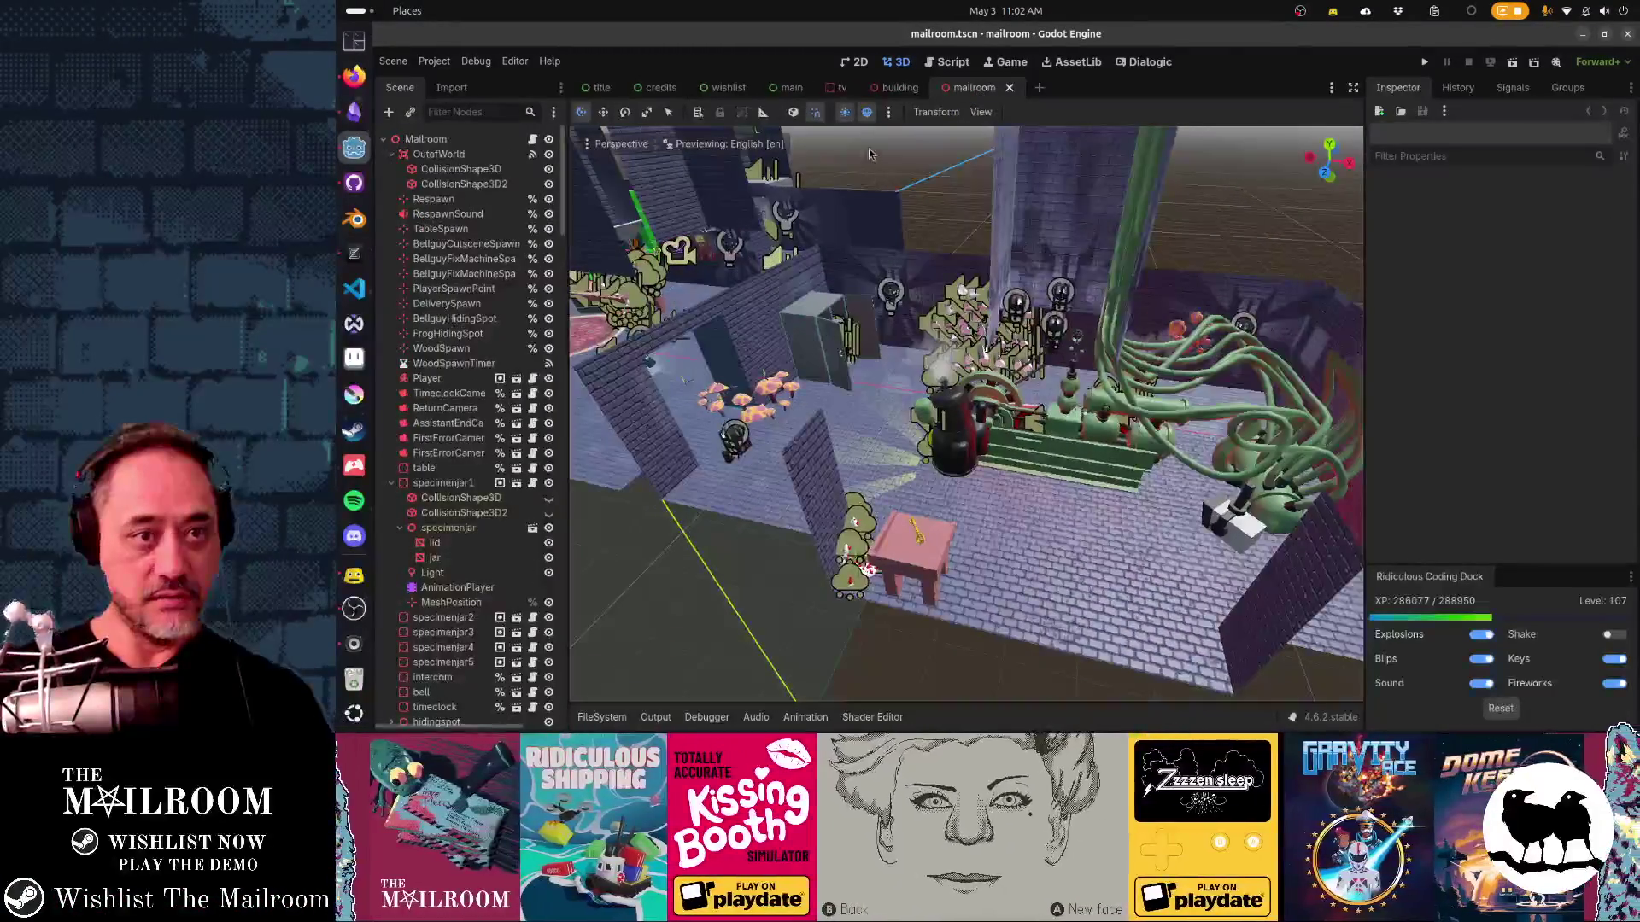
click(897, 87)
click(449, 529)
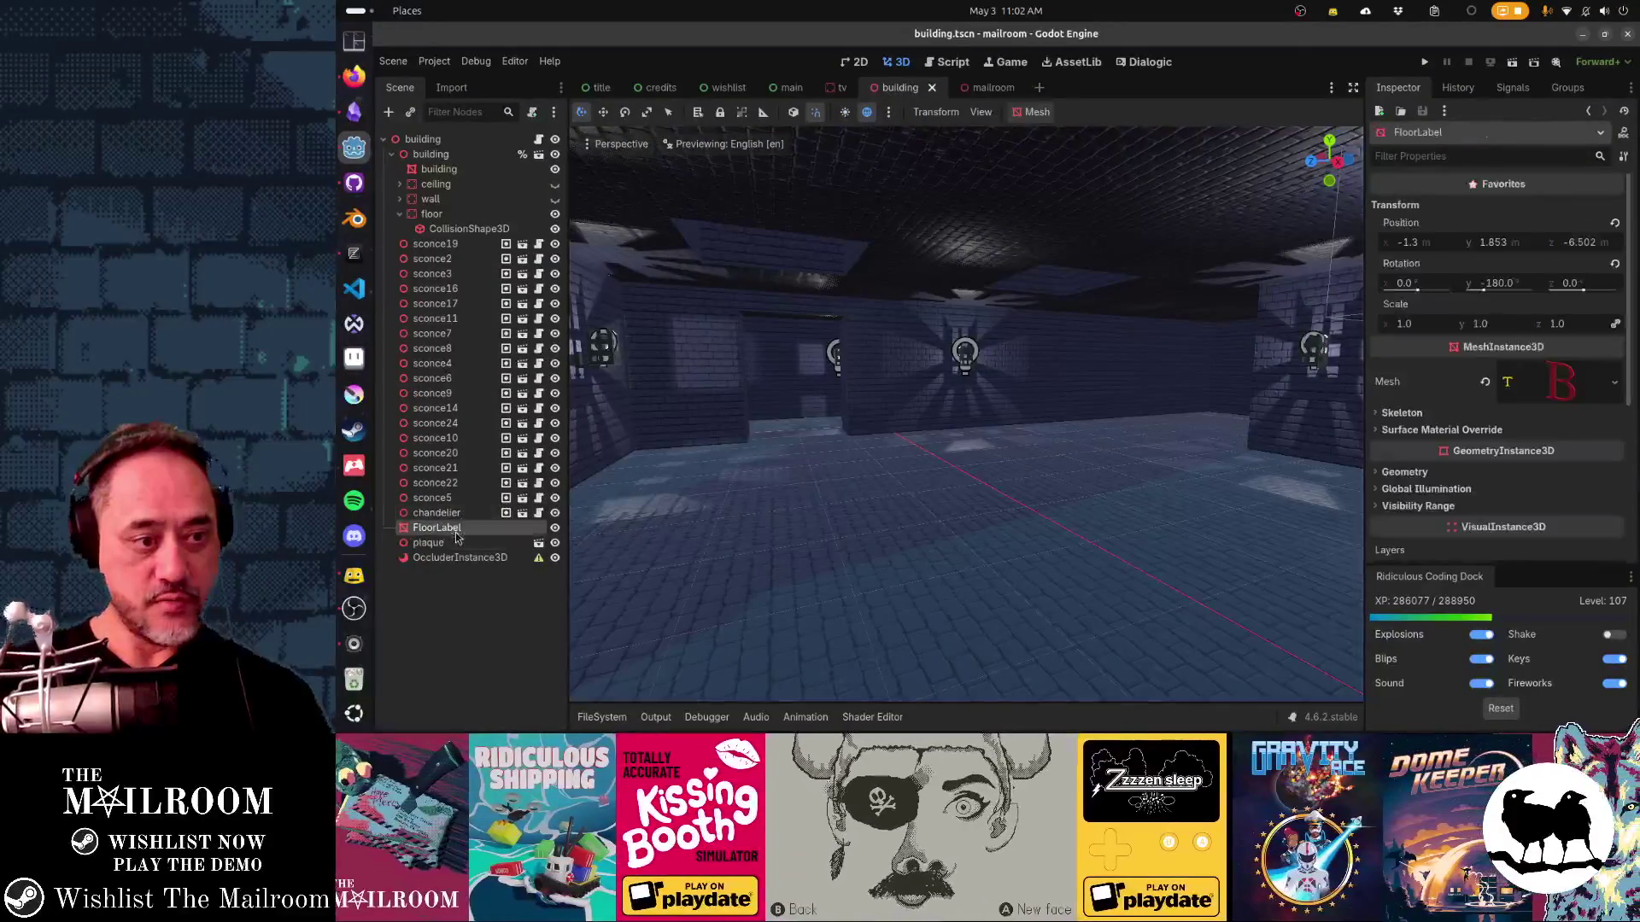
ctrl+click(458, 544)
key(Delete)
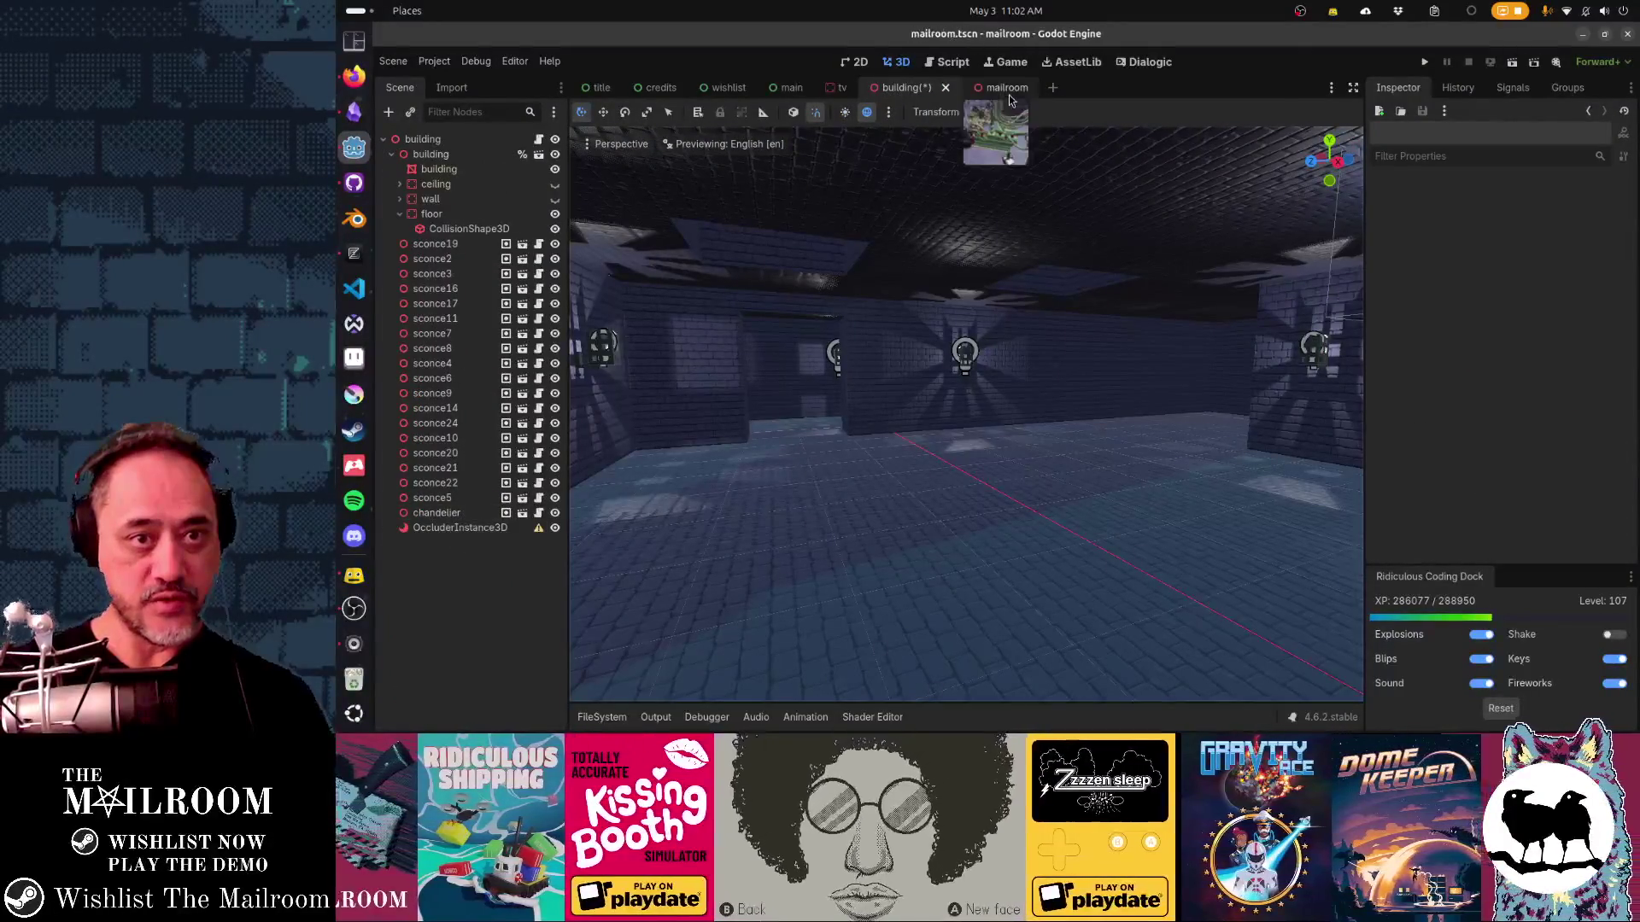
Paste them into mailroom beside the elevator nodes and save the scene
click(1004, 88)
key(ctrl+v)
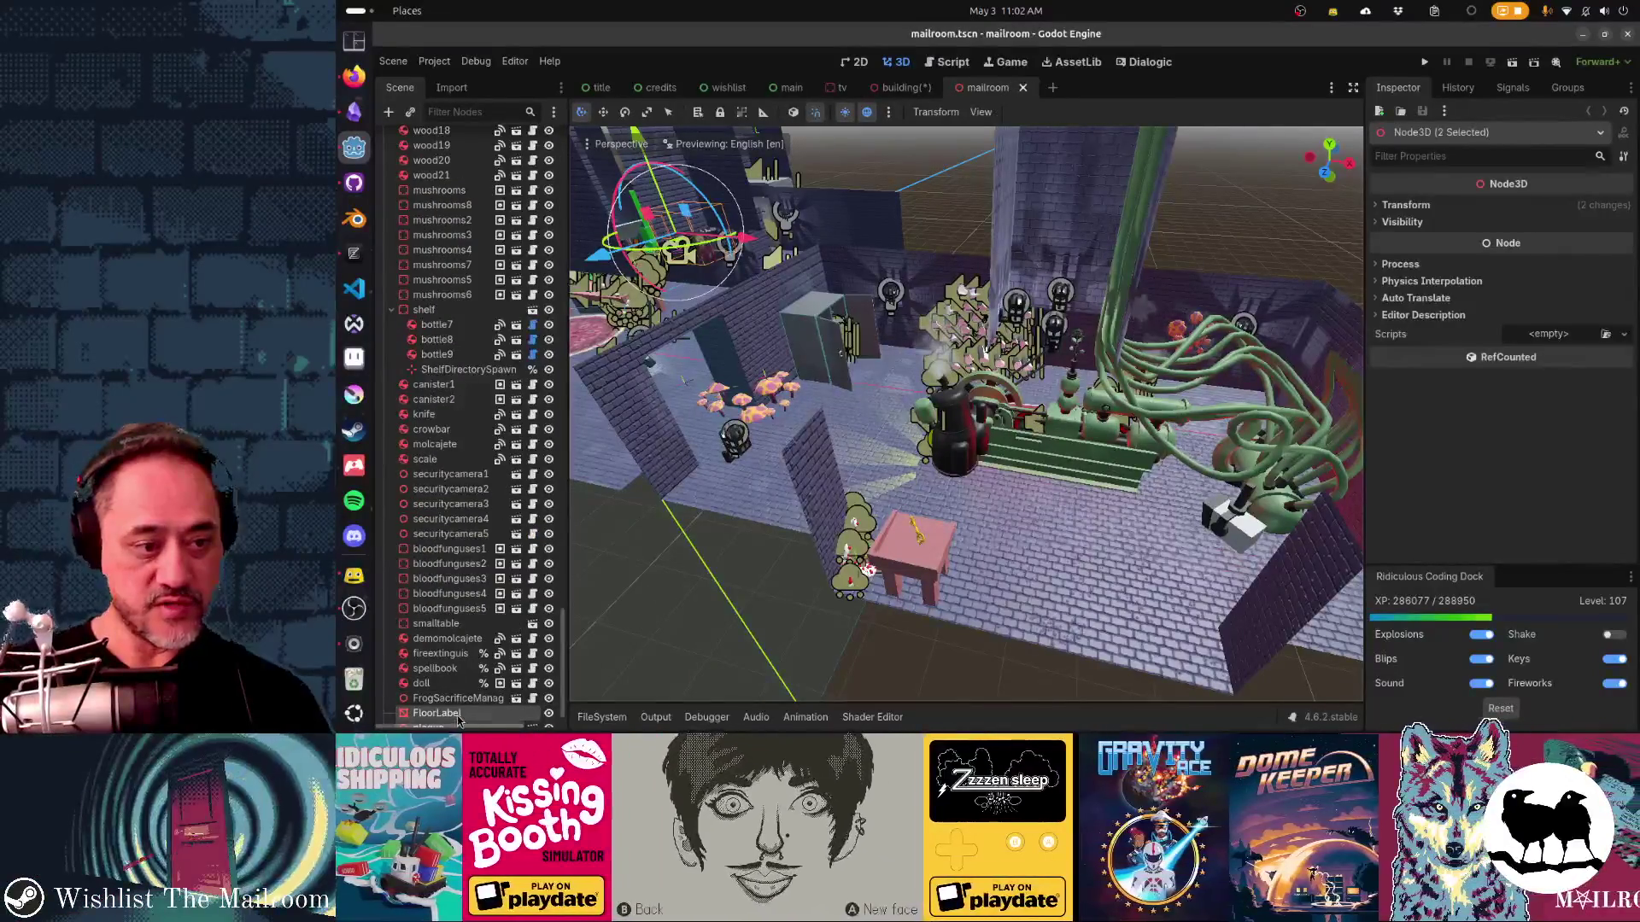
drag(436, 713, 462, 122)
mouse_move(459, 285)
mouse_down()
mouse_move(453, 92)
mouse_move(457, 117)
mouse_move(408, 91)
mouse_move(449, 182)
mouse_move(446, 130)
mouse_move(461, 250)
mouse_up()
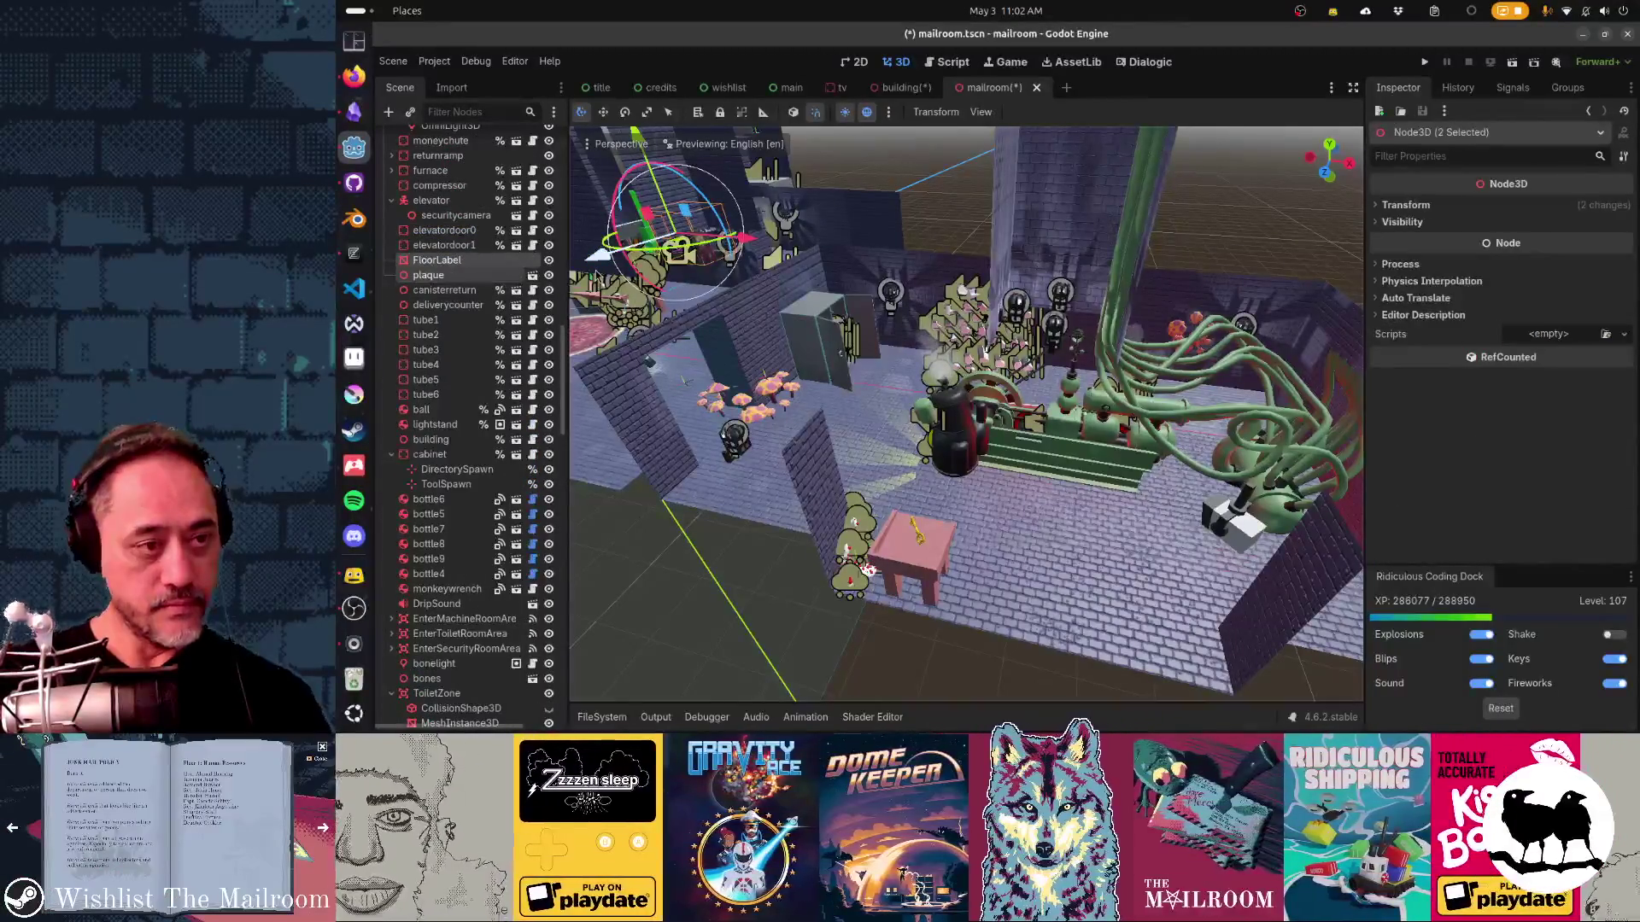
key(ctrl+s)
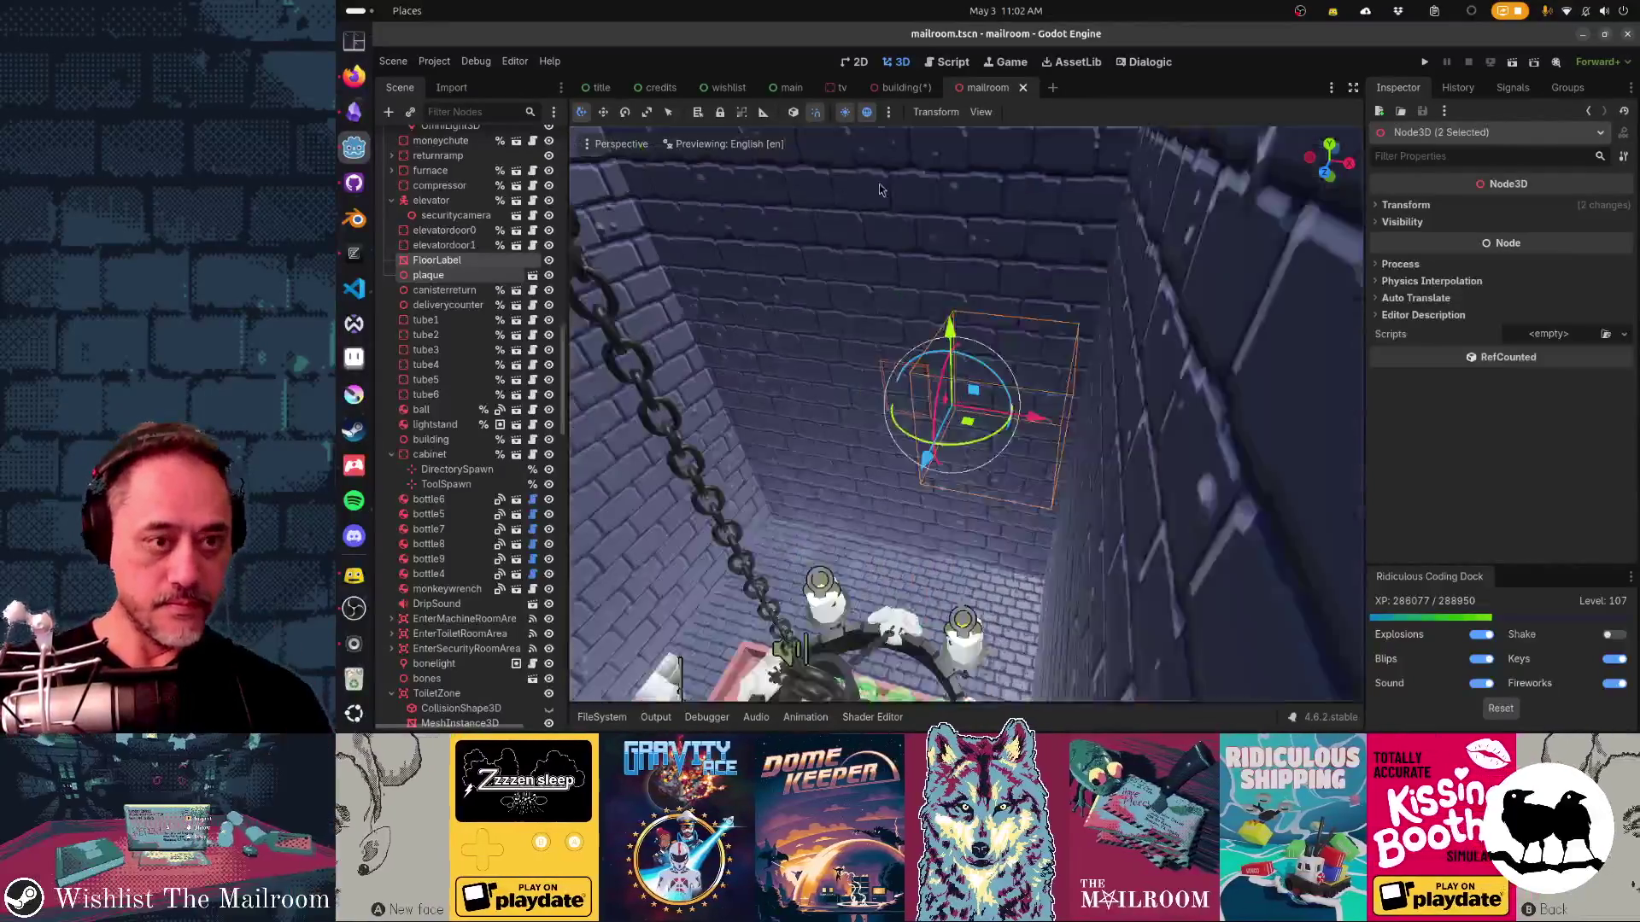
Frame the pasted nodes and orbit to see the plaque on the wall
key(f)
mouse_move(1042, 411)
mouse_down()
mouse_move(746, 326)
mouse_move(603, 346)
mouse_up()
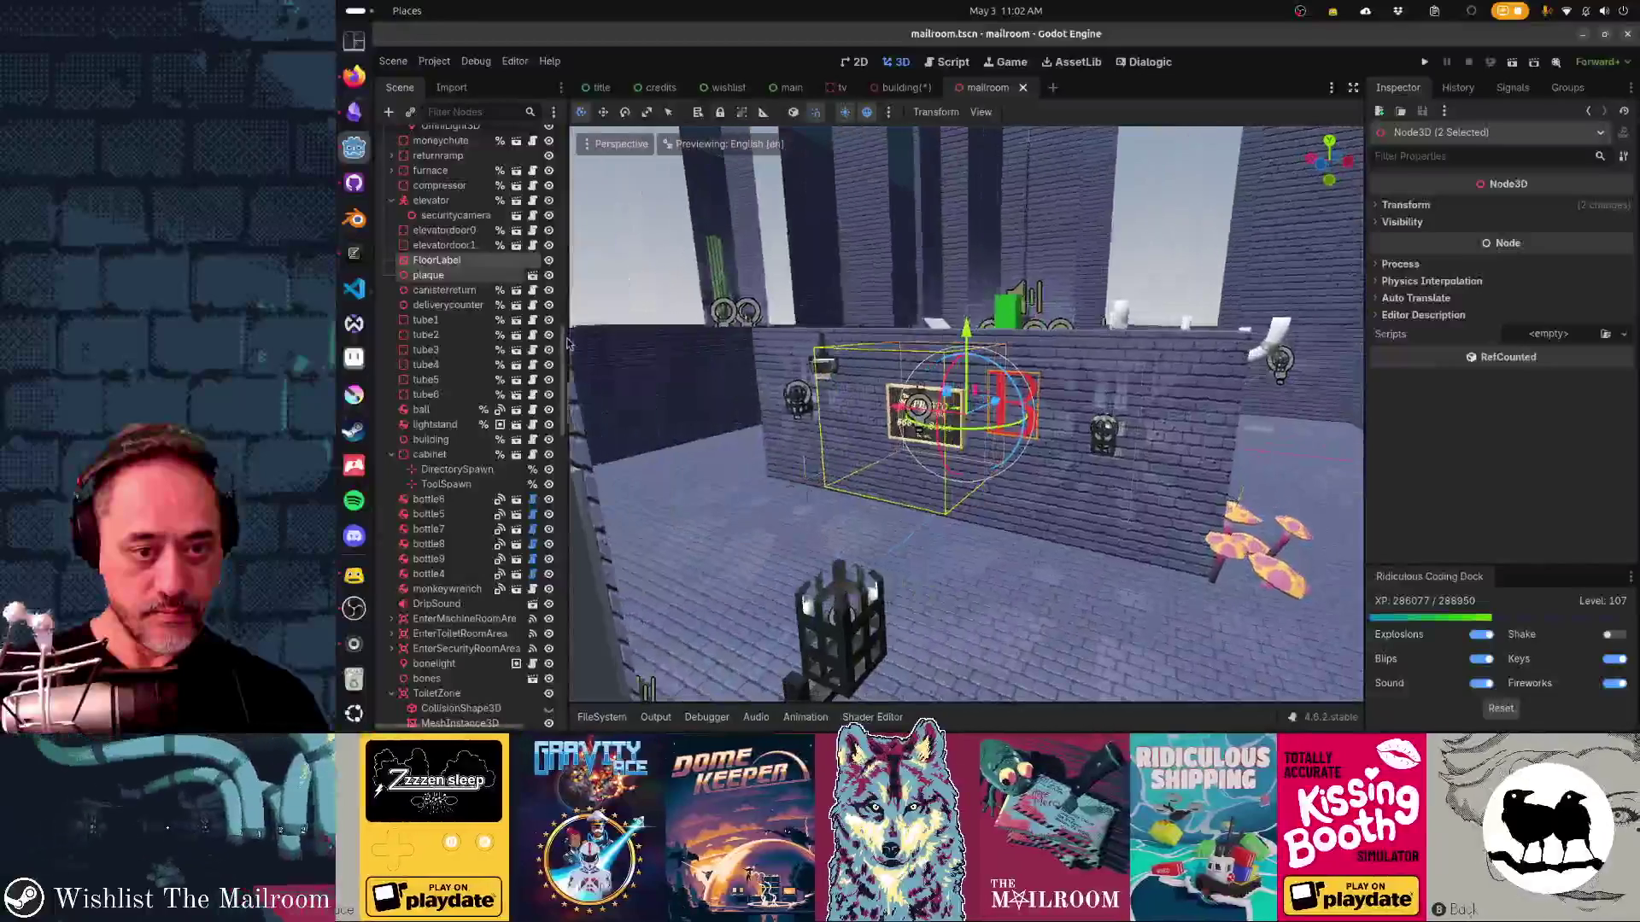
click(905, 88)
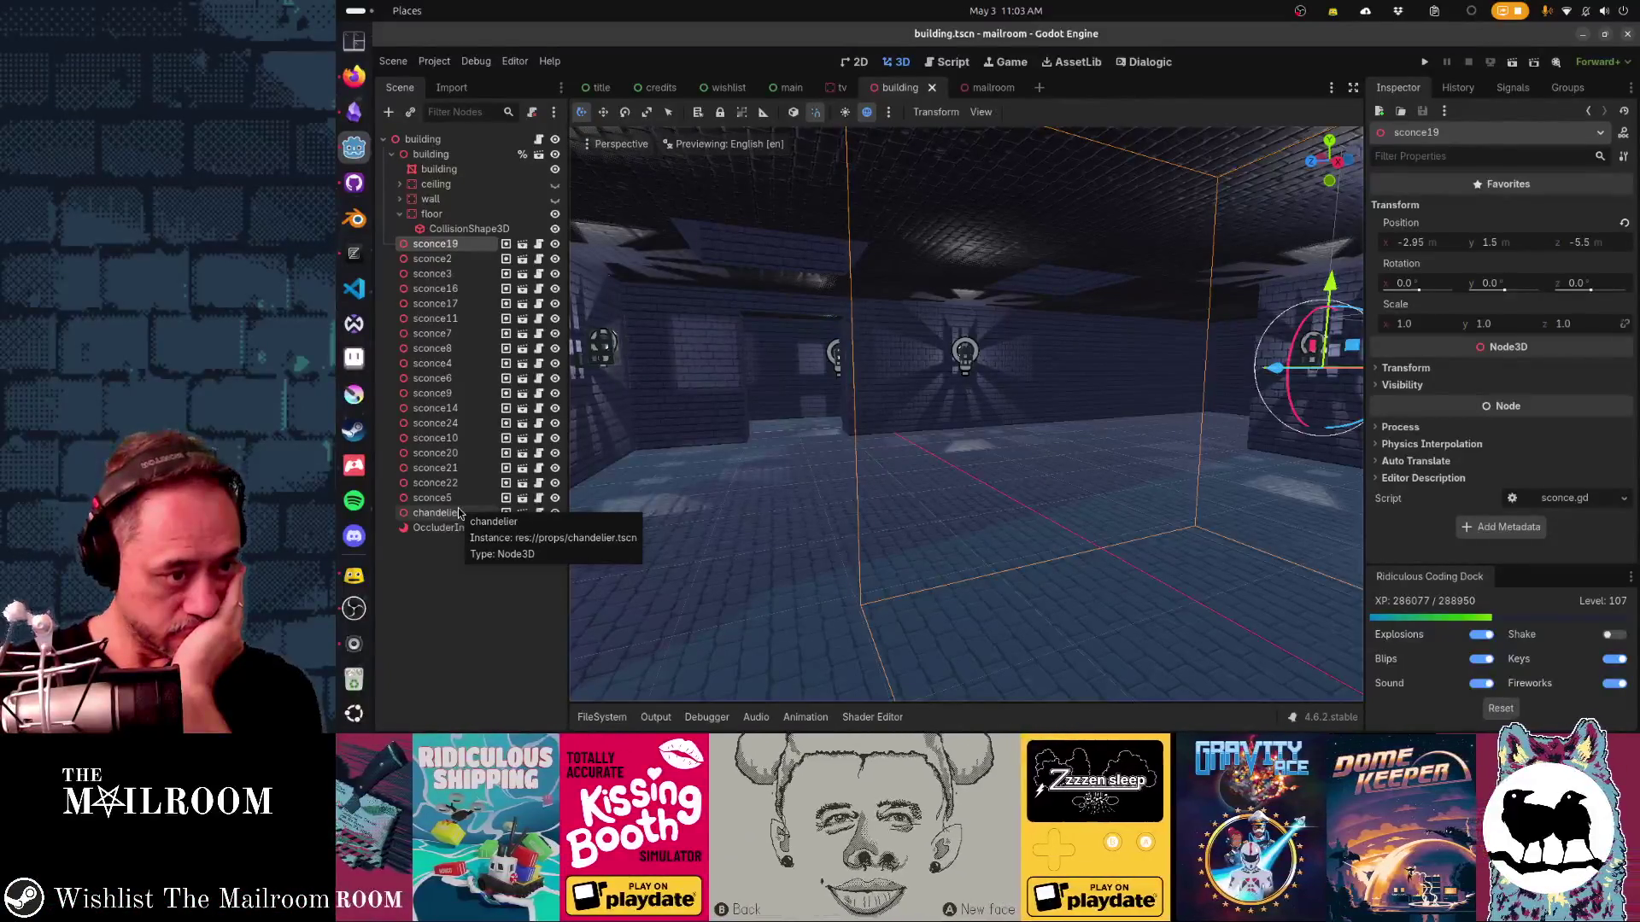
Select the chandelier, then frame the OccluderInstance3D node in the 3D view
click(458, 513)
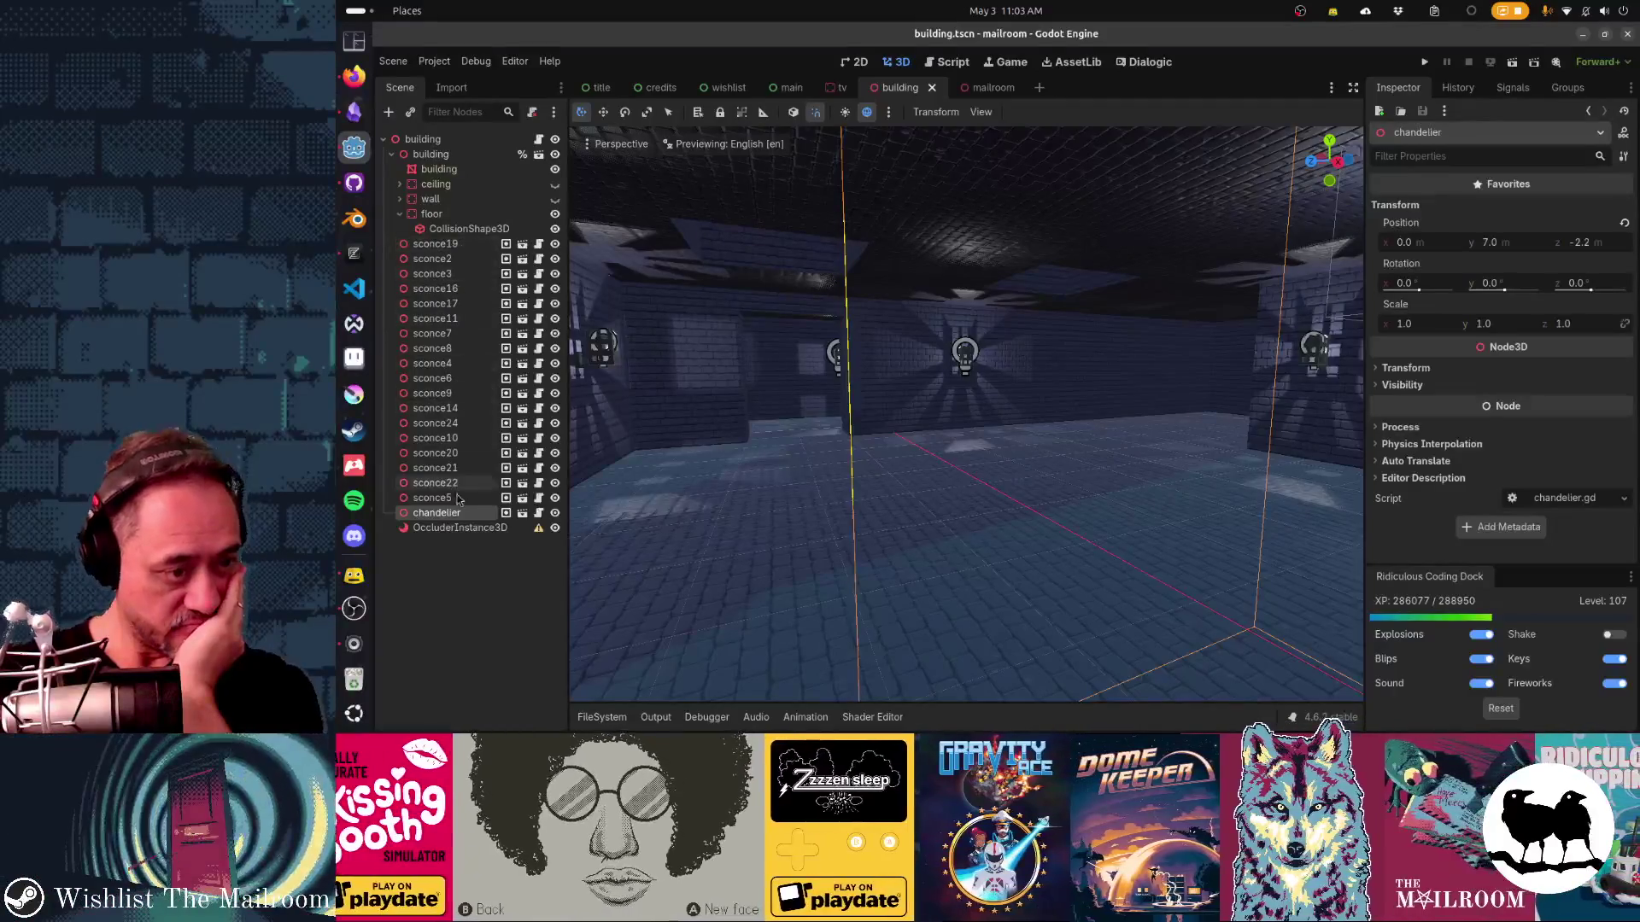
click(460, 528)
key(f)
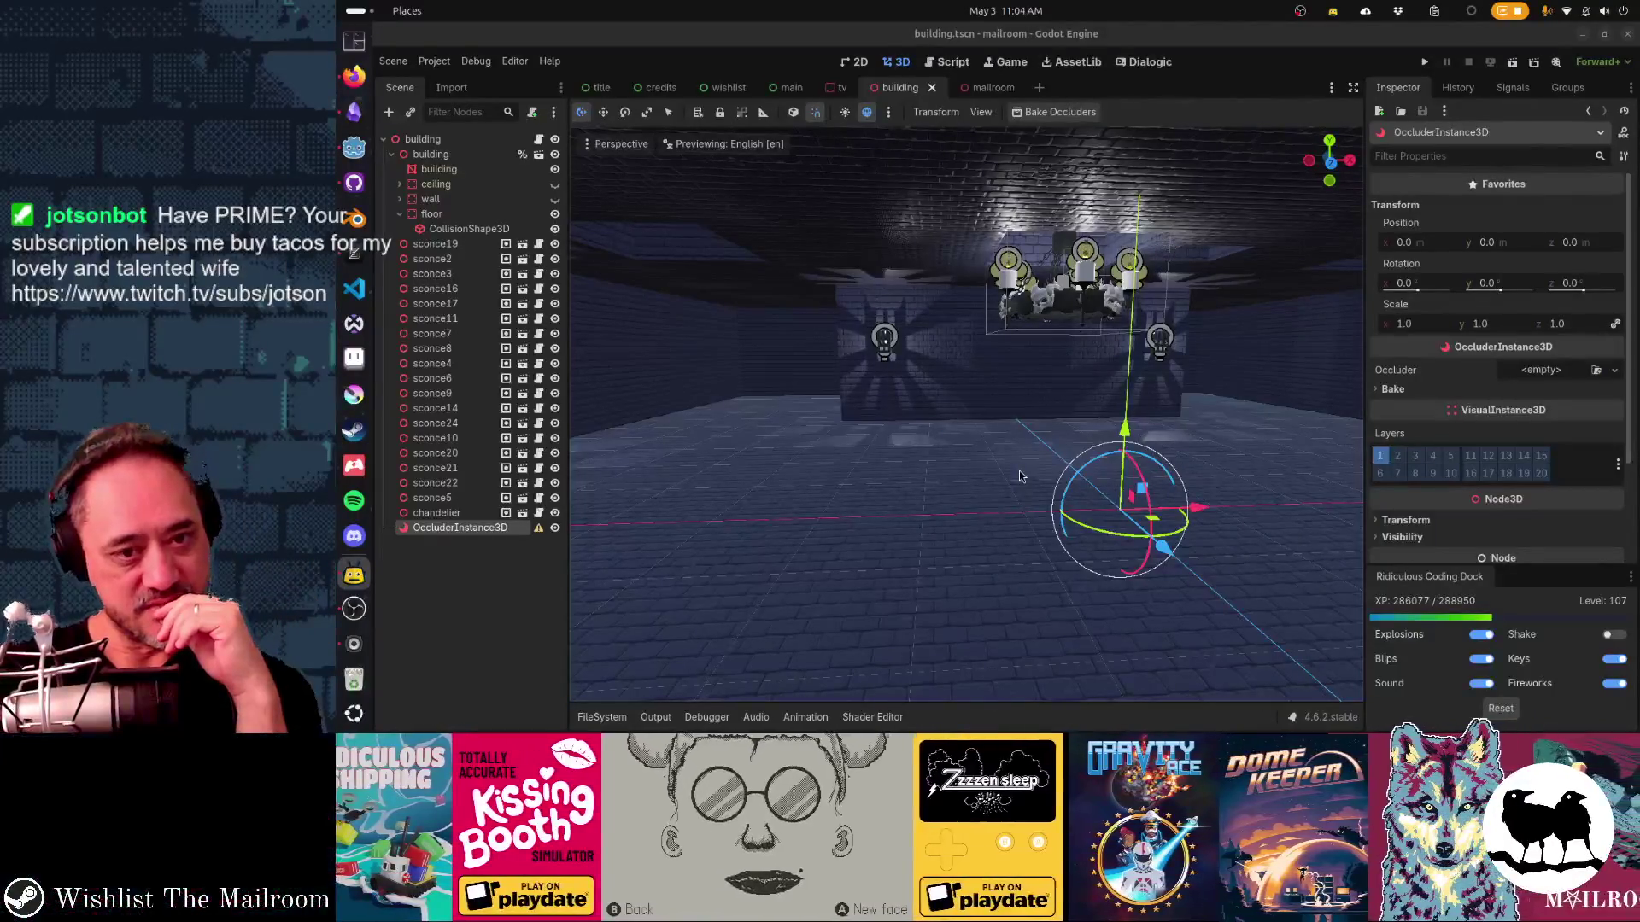
Inspect sconce19's Visibility and Transform sections, then open sconce.tscn for editing
click(434, 244)
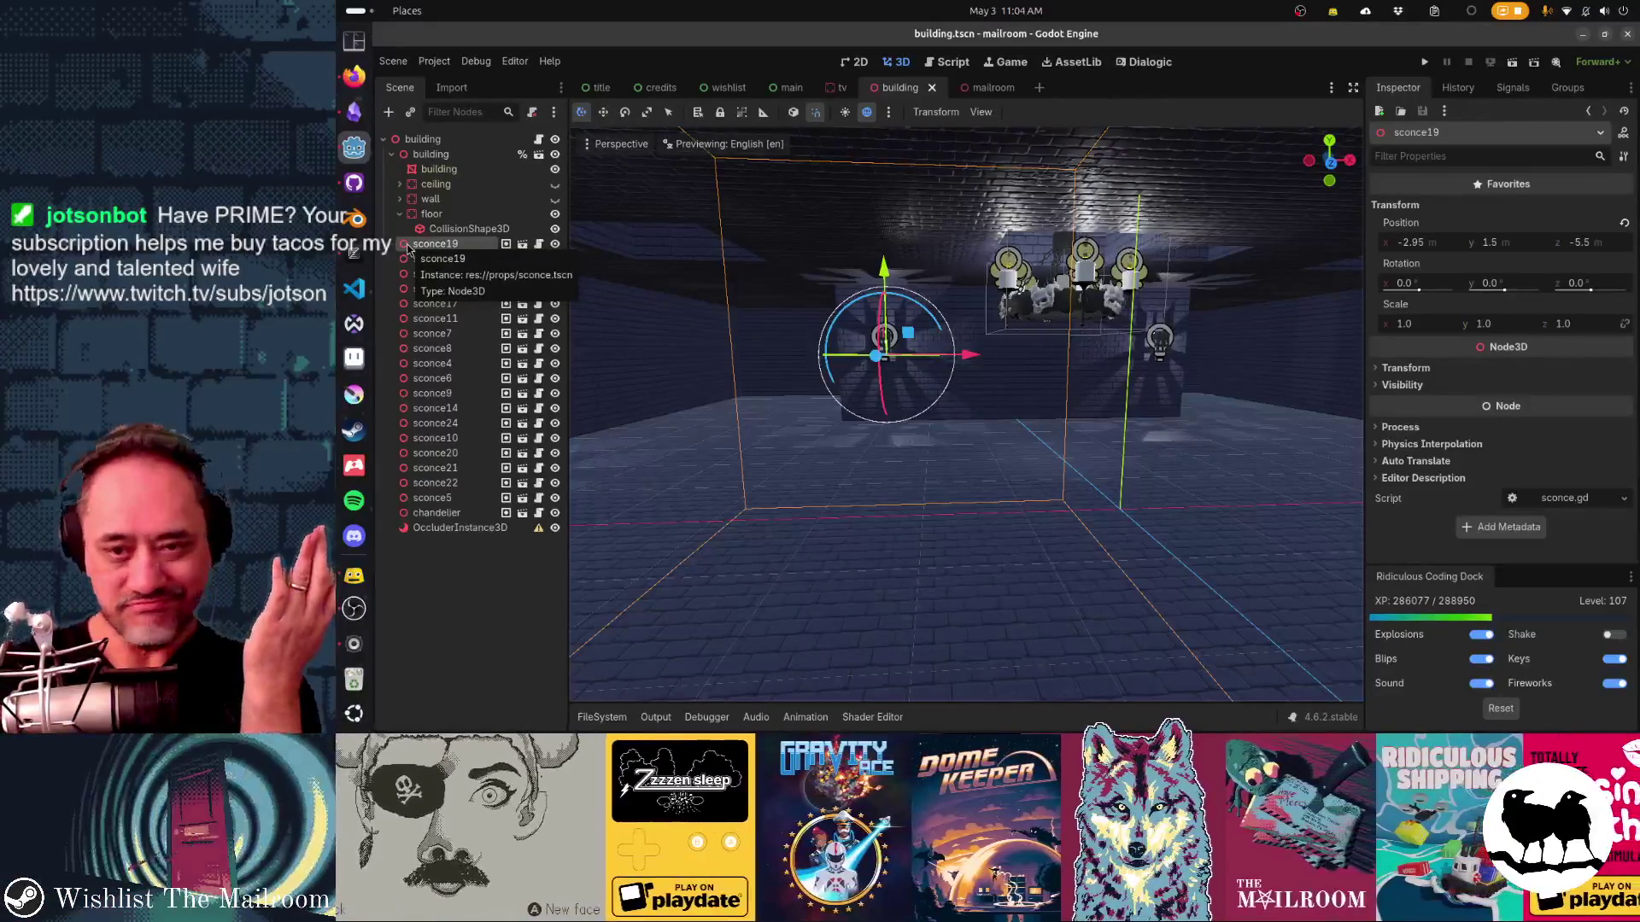
click(1409, 386)
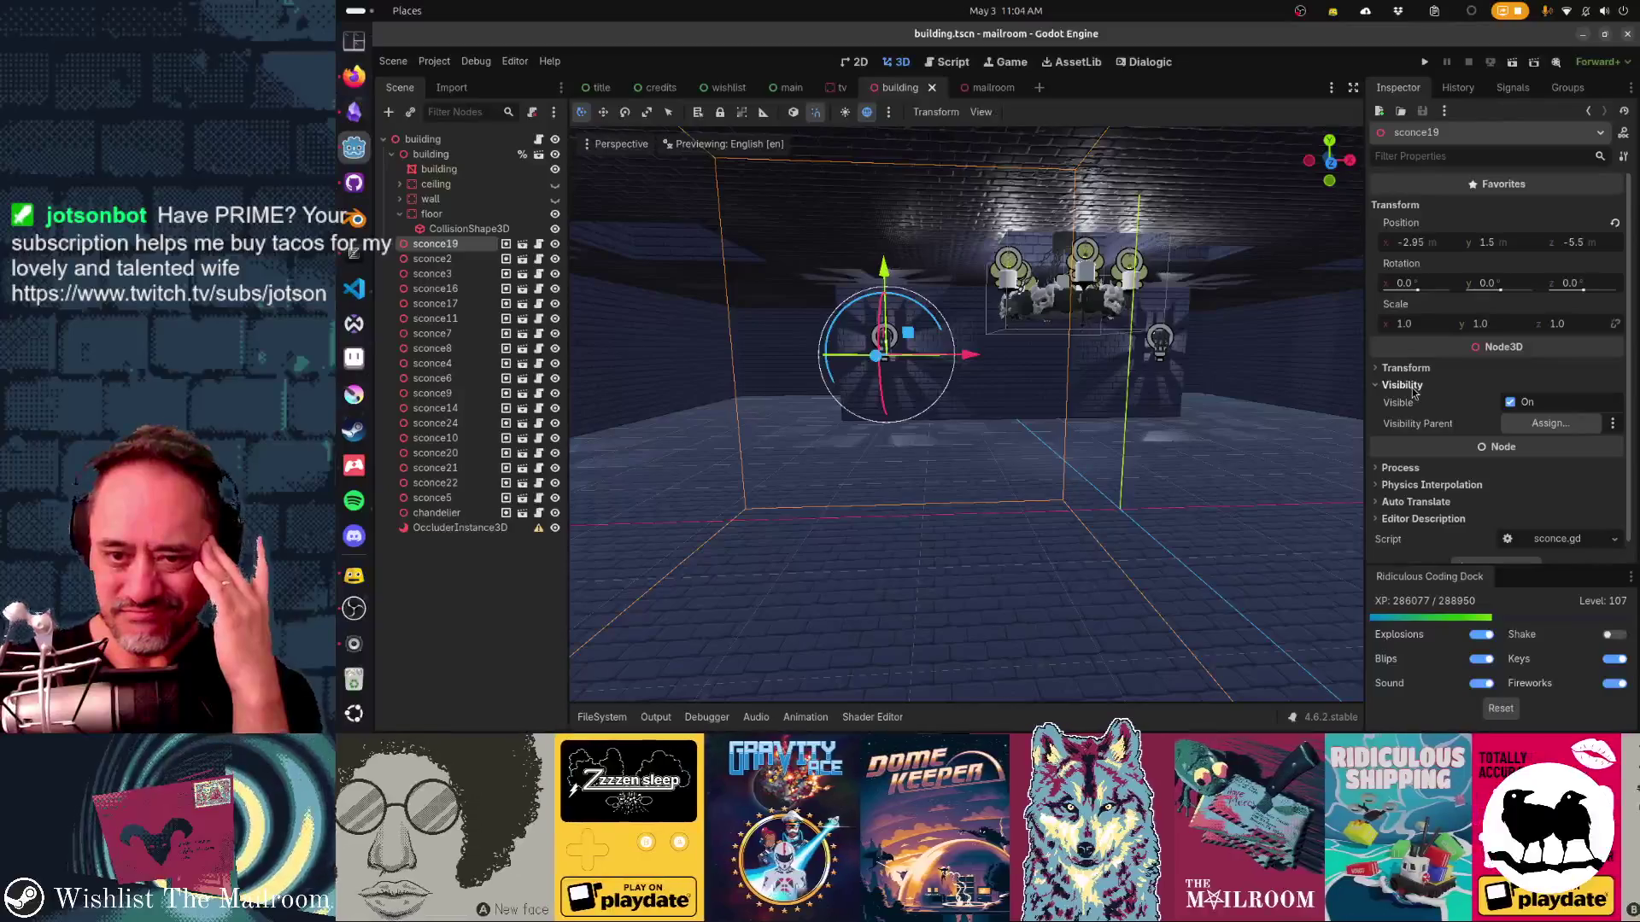
click(1406, 368)
click(1409, 372)
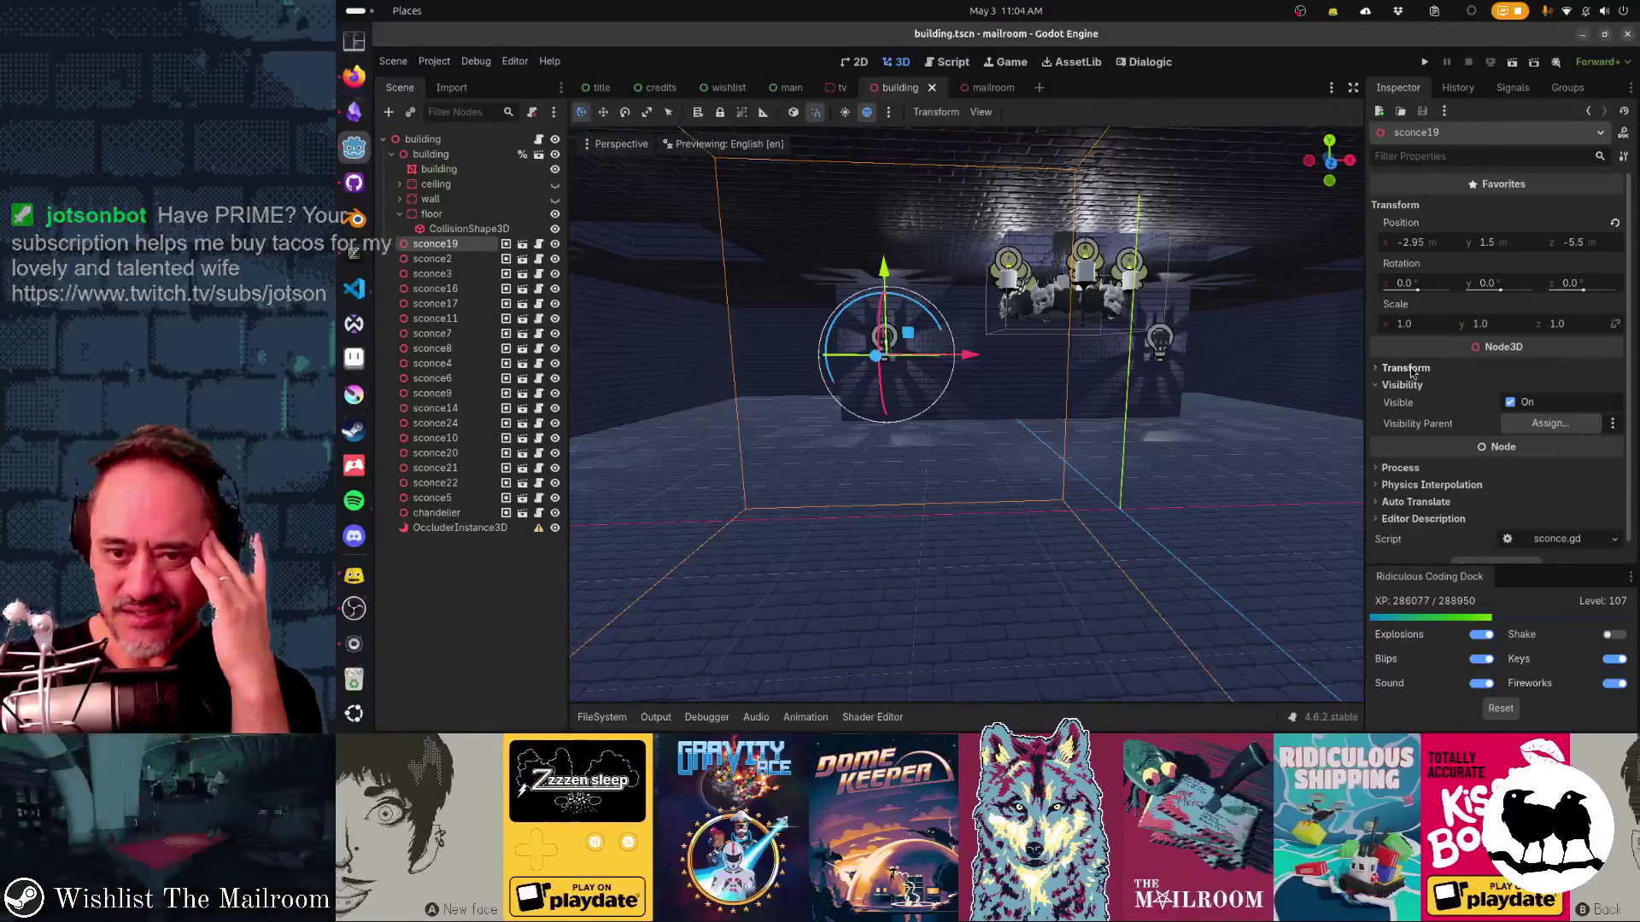
click(1405, 384)
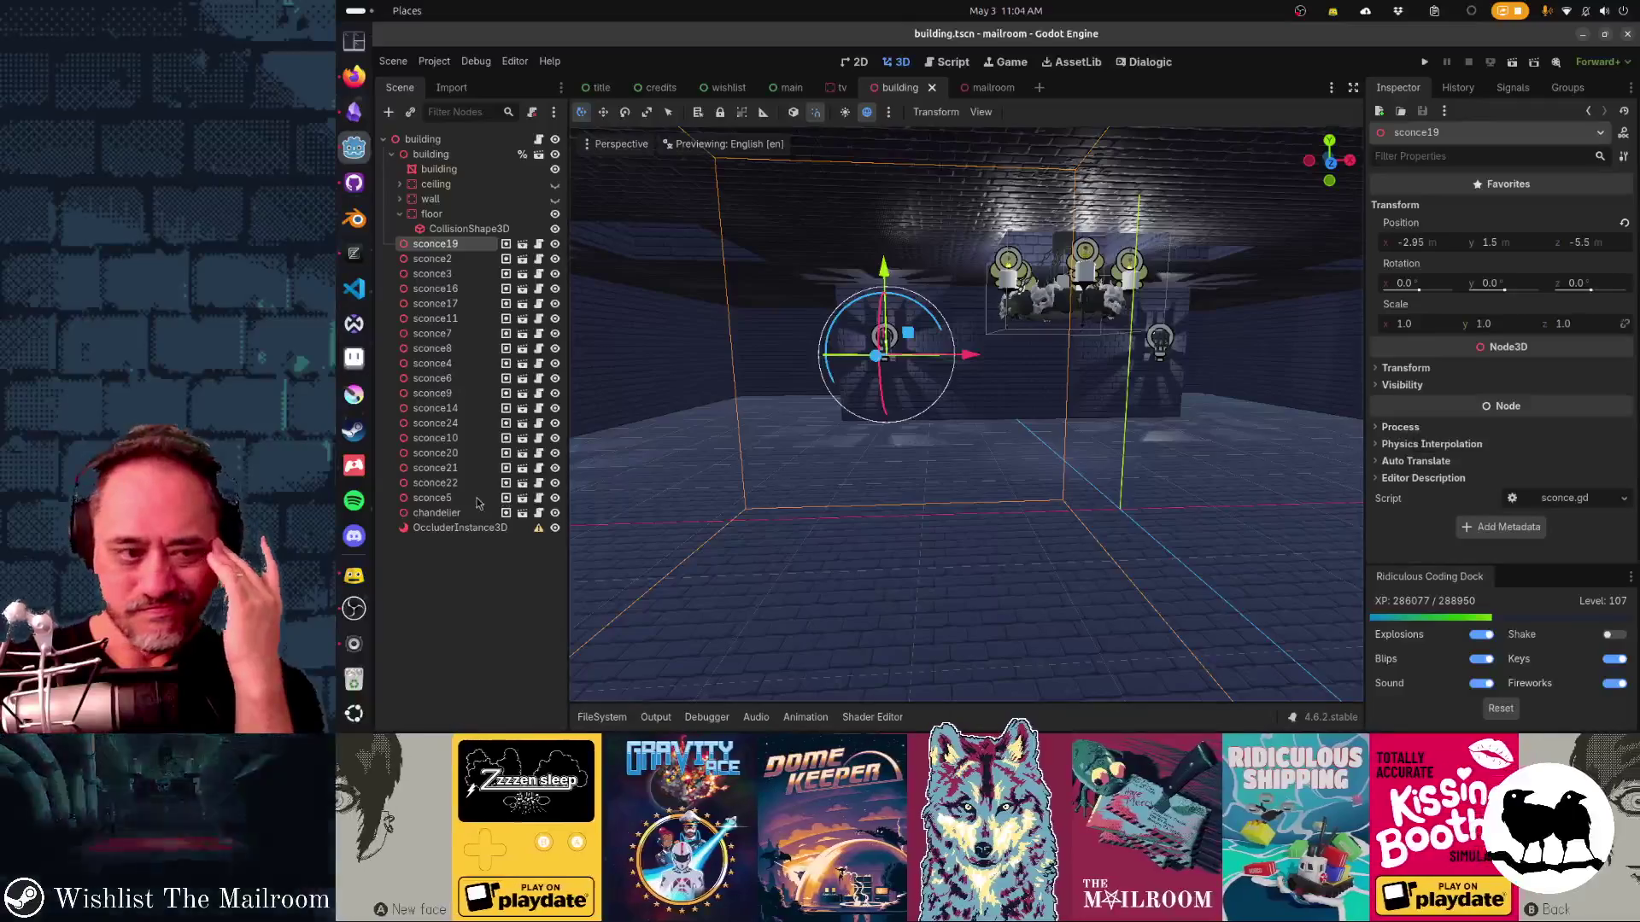
click(461, 528)
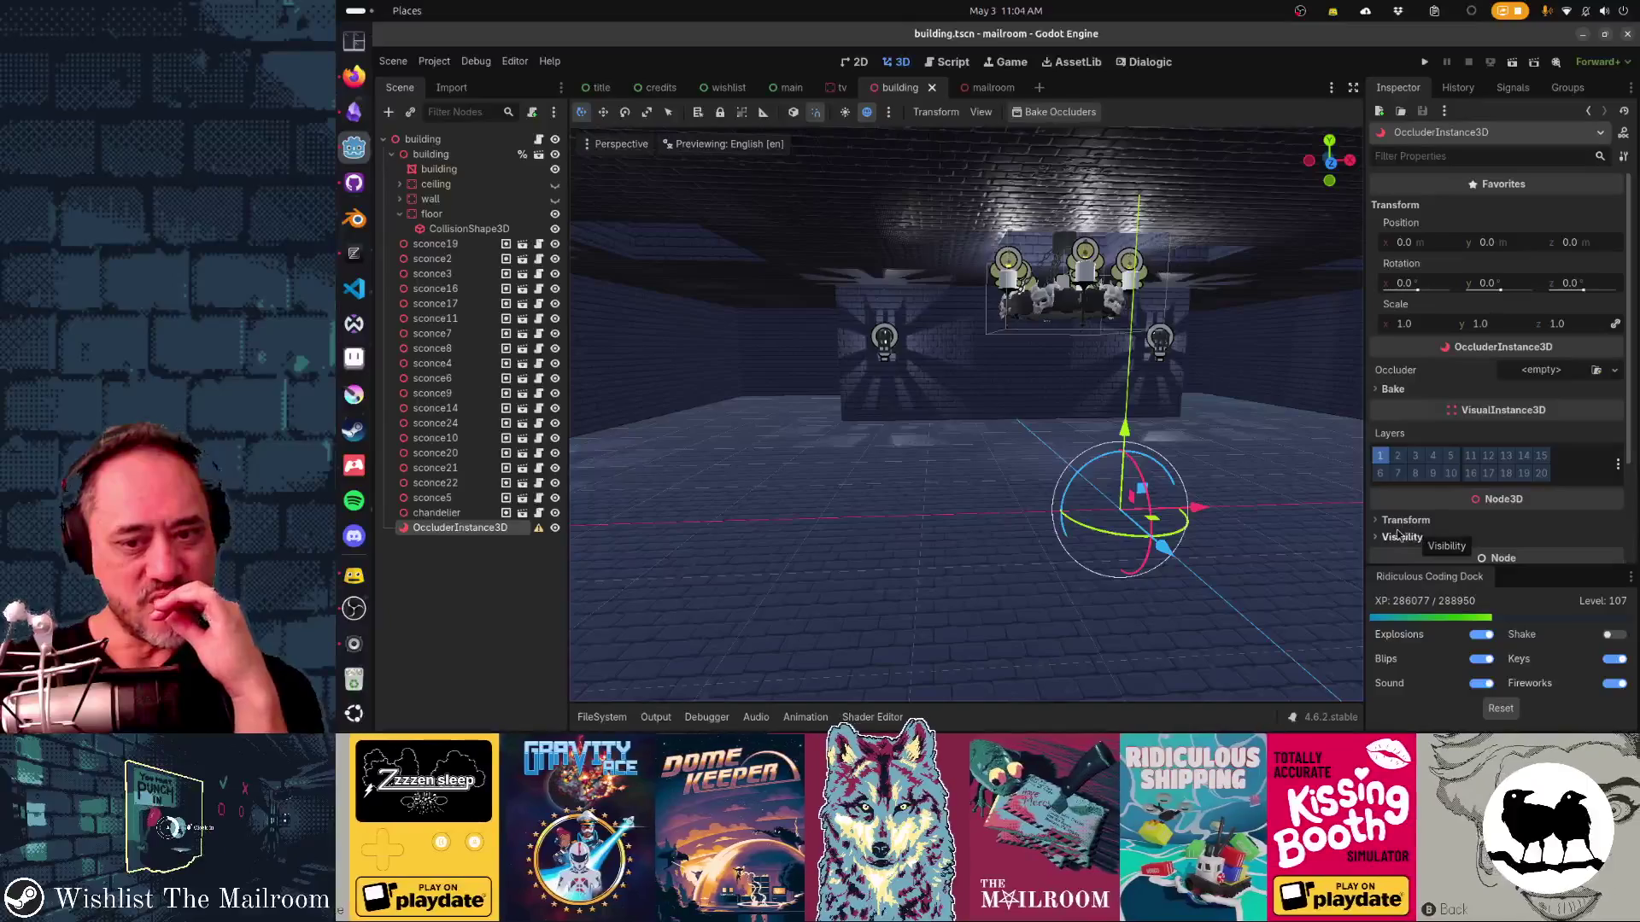
click(524, 247)
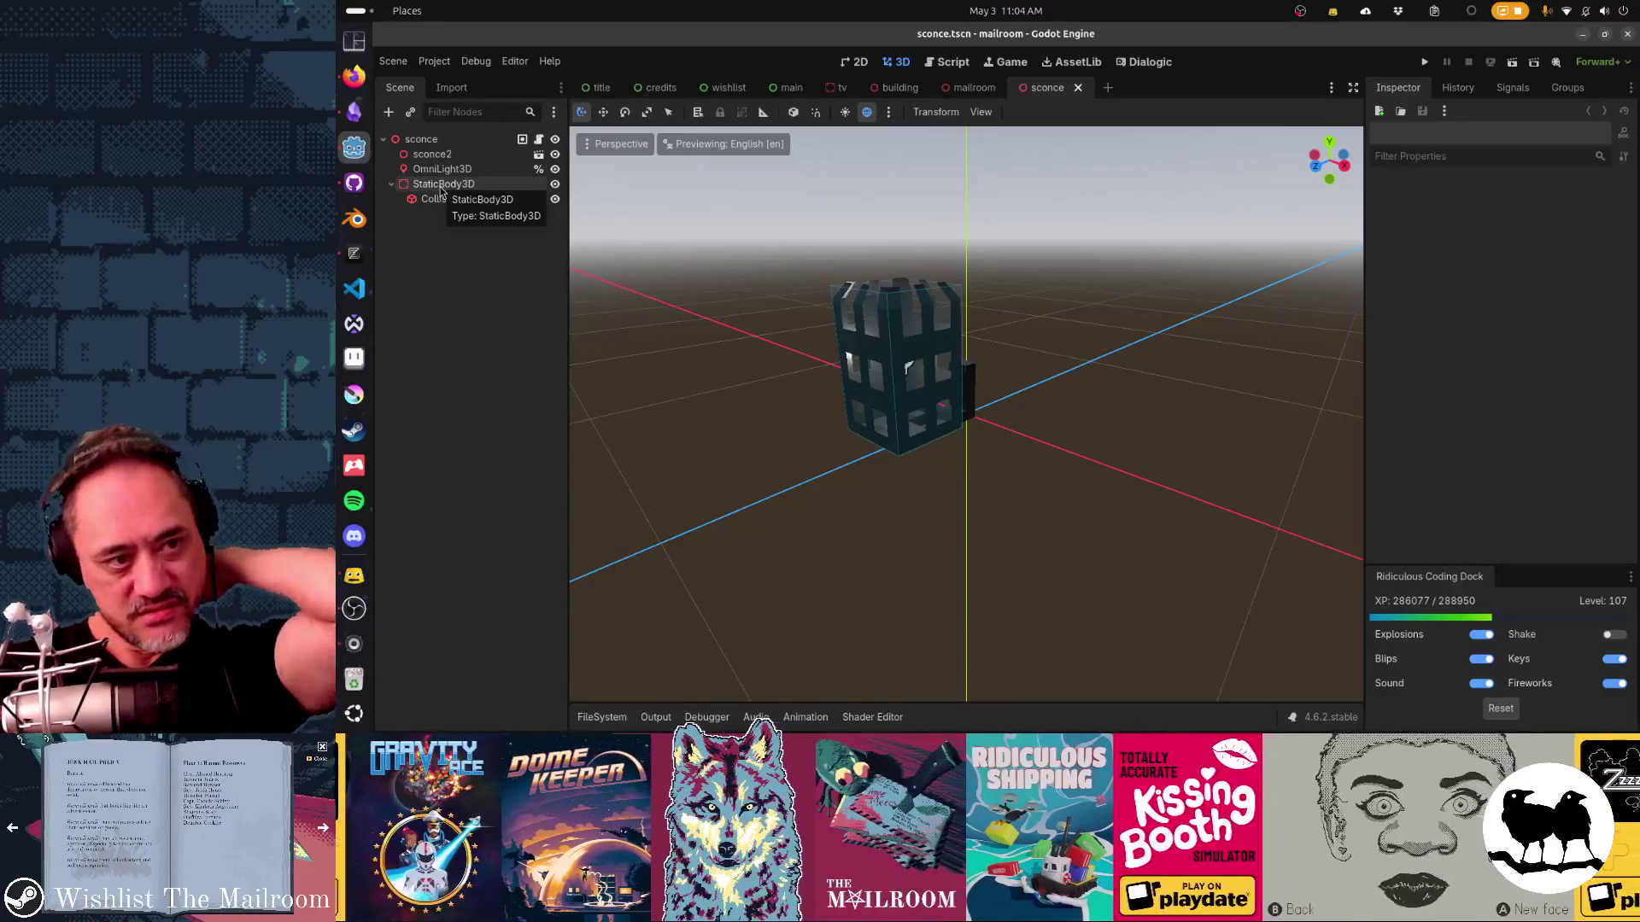
Make sconce2's children editable and switch its mesh to render layer 2, then back to 1
right_click(436, 161)
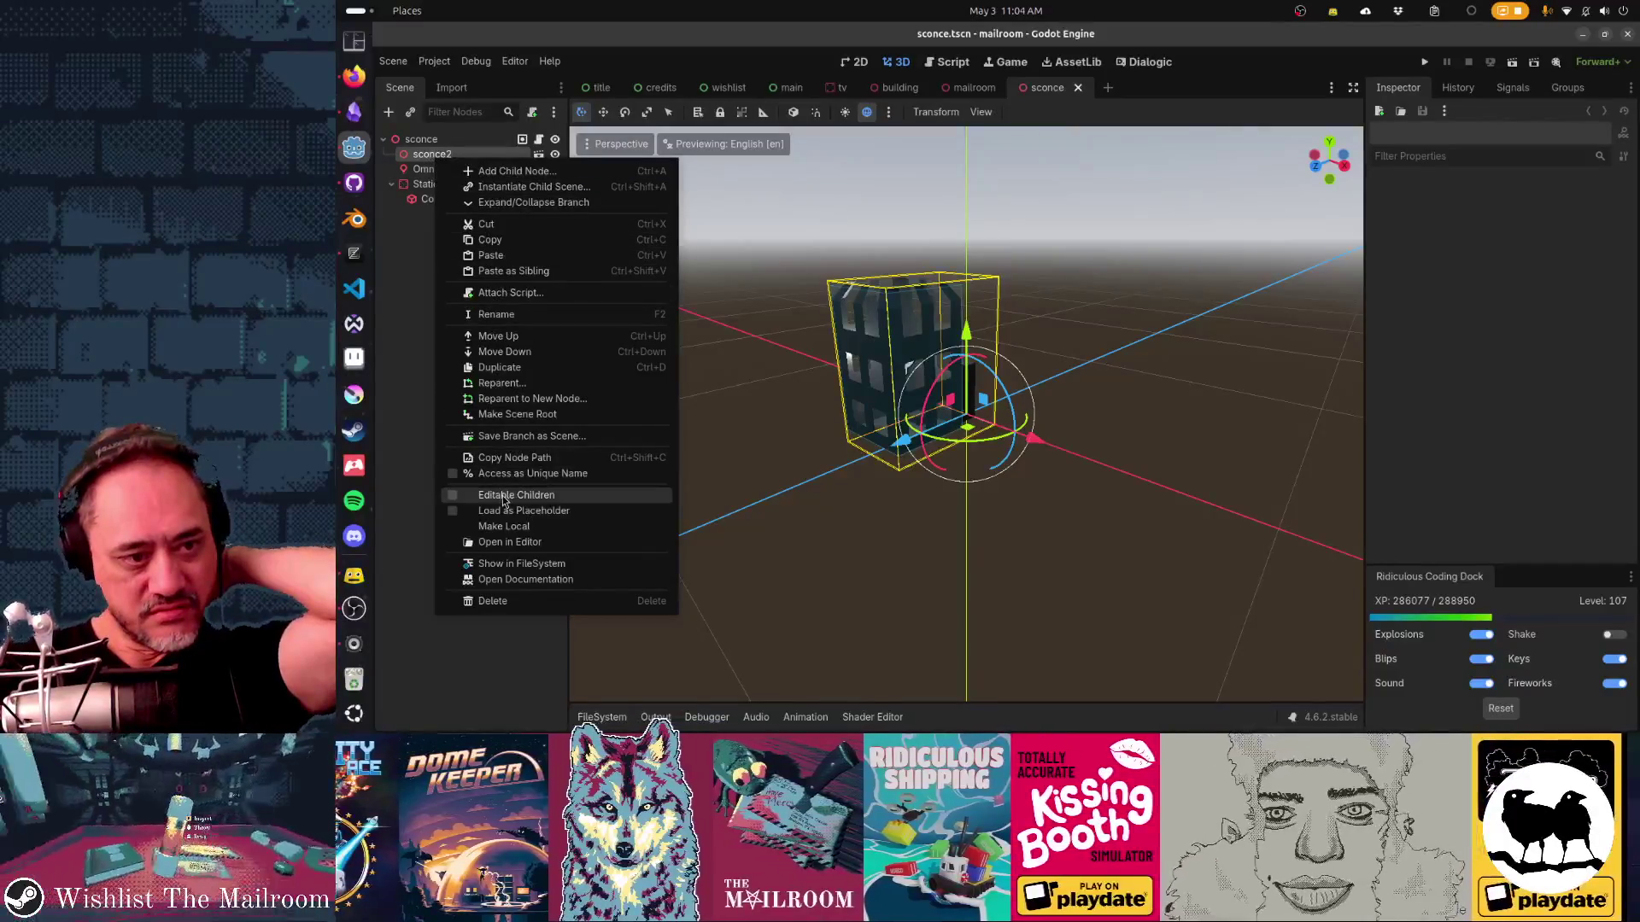
click(504, 496)
click(437, 169)
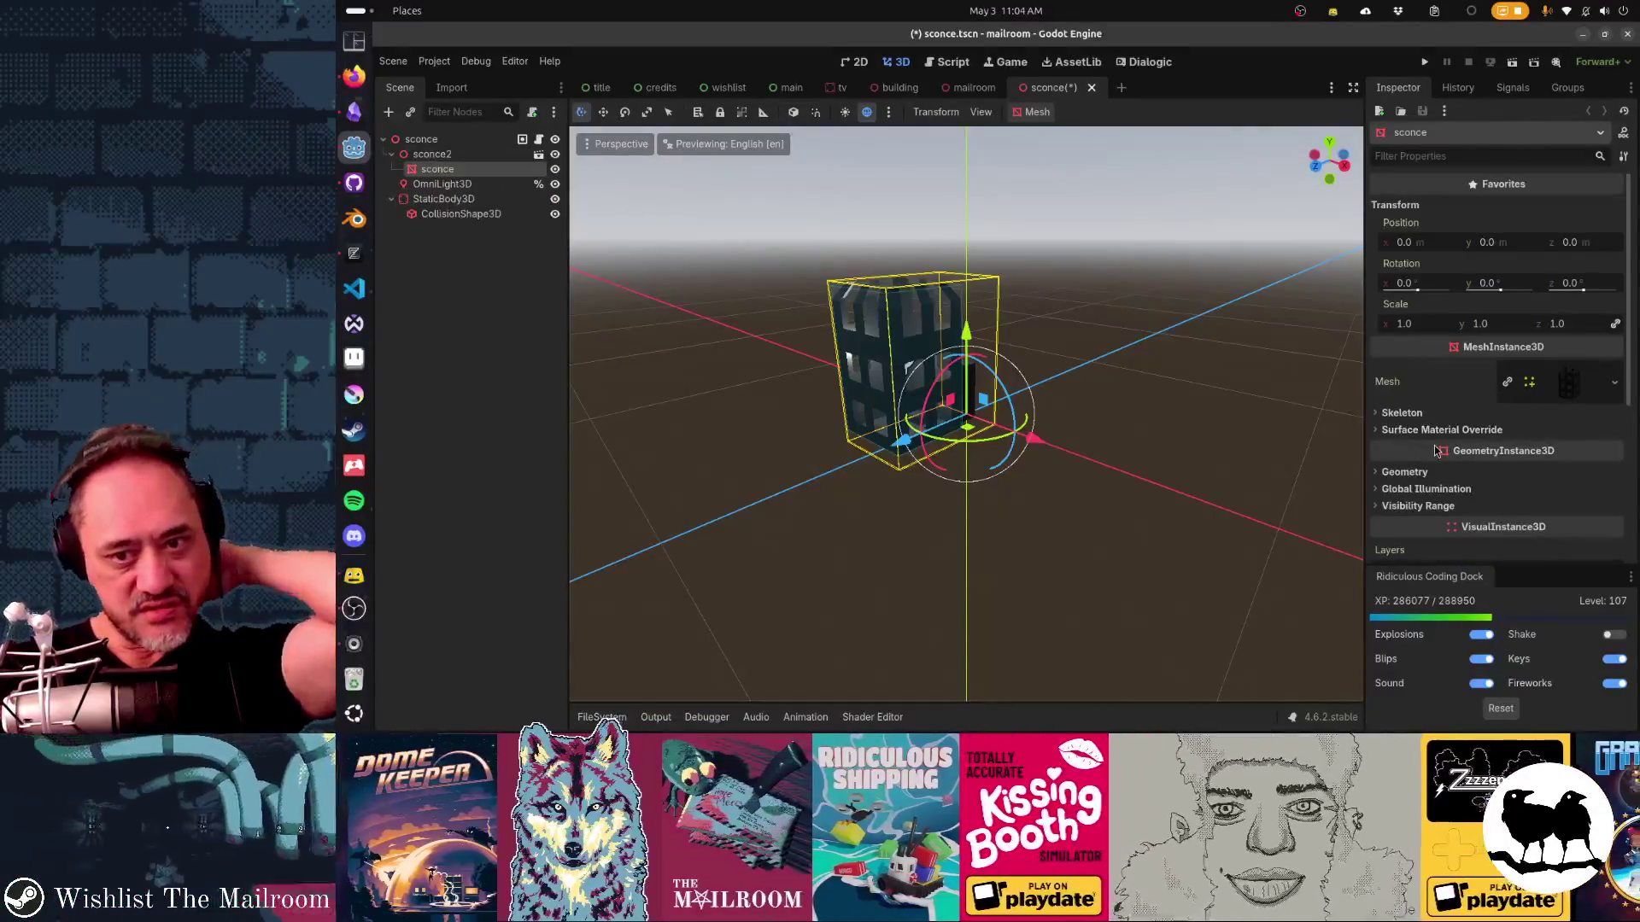
scroll(1435, 451, down, 3)
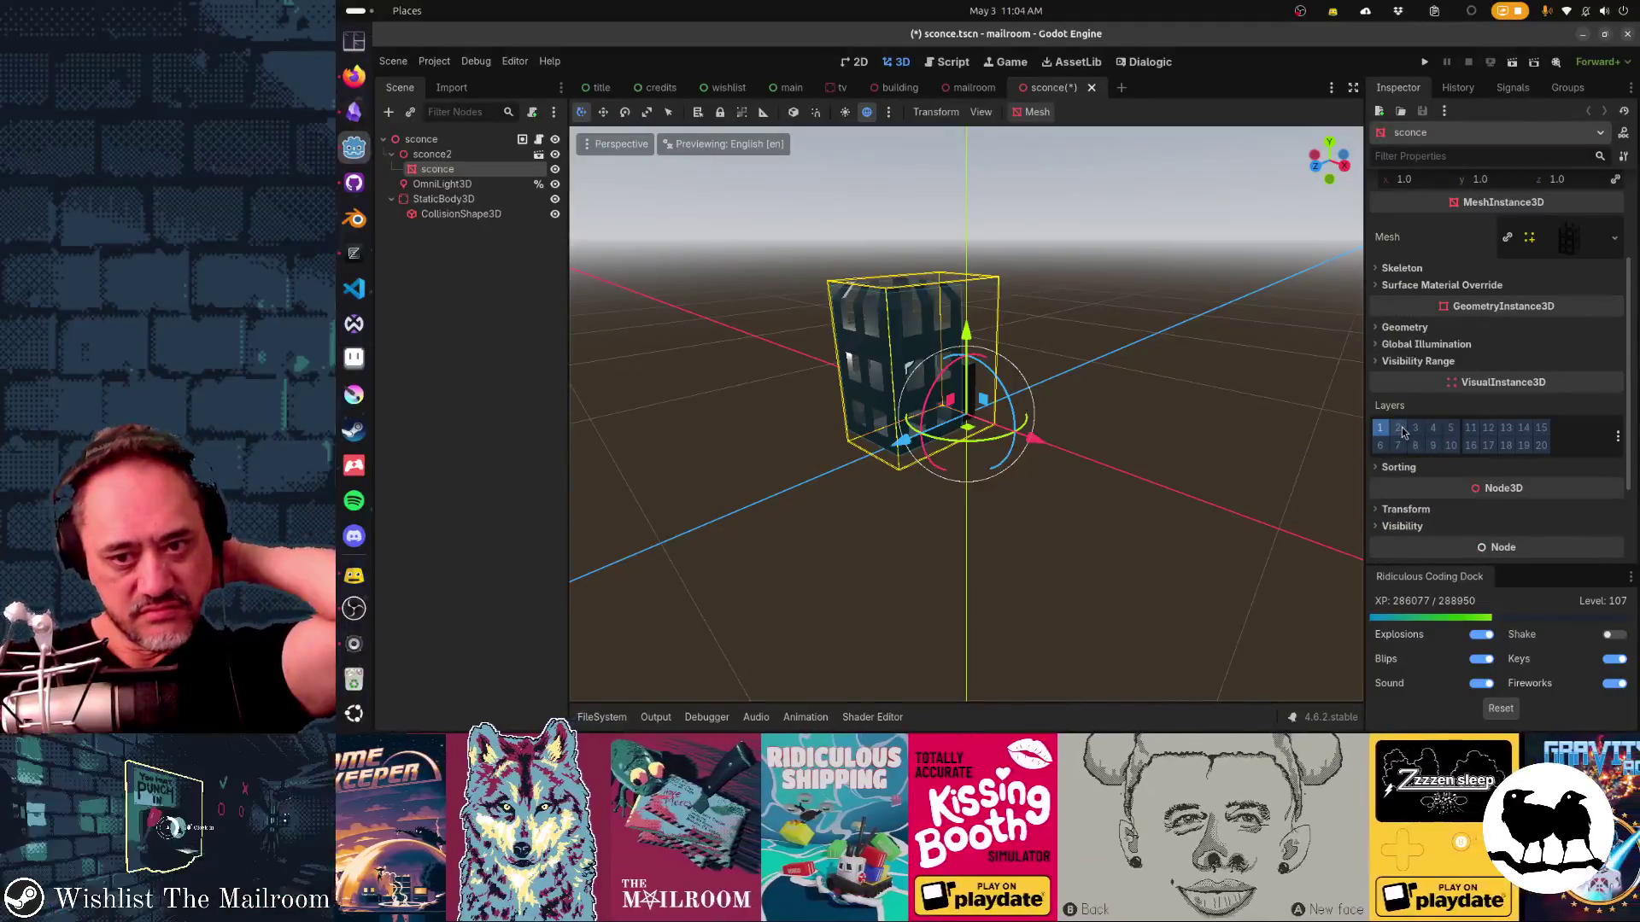
click(1399, 428)
click(1377, 429)
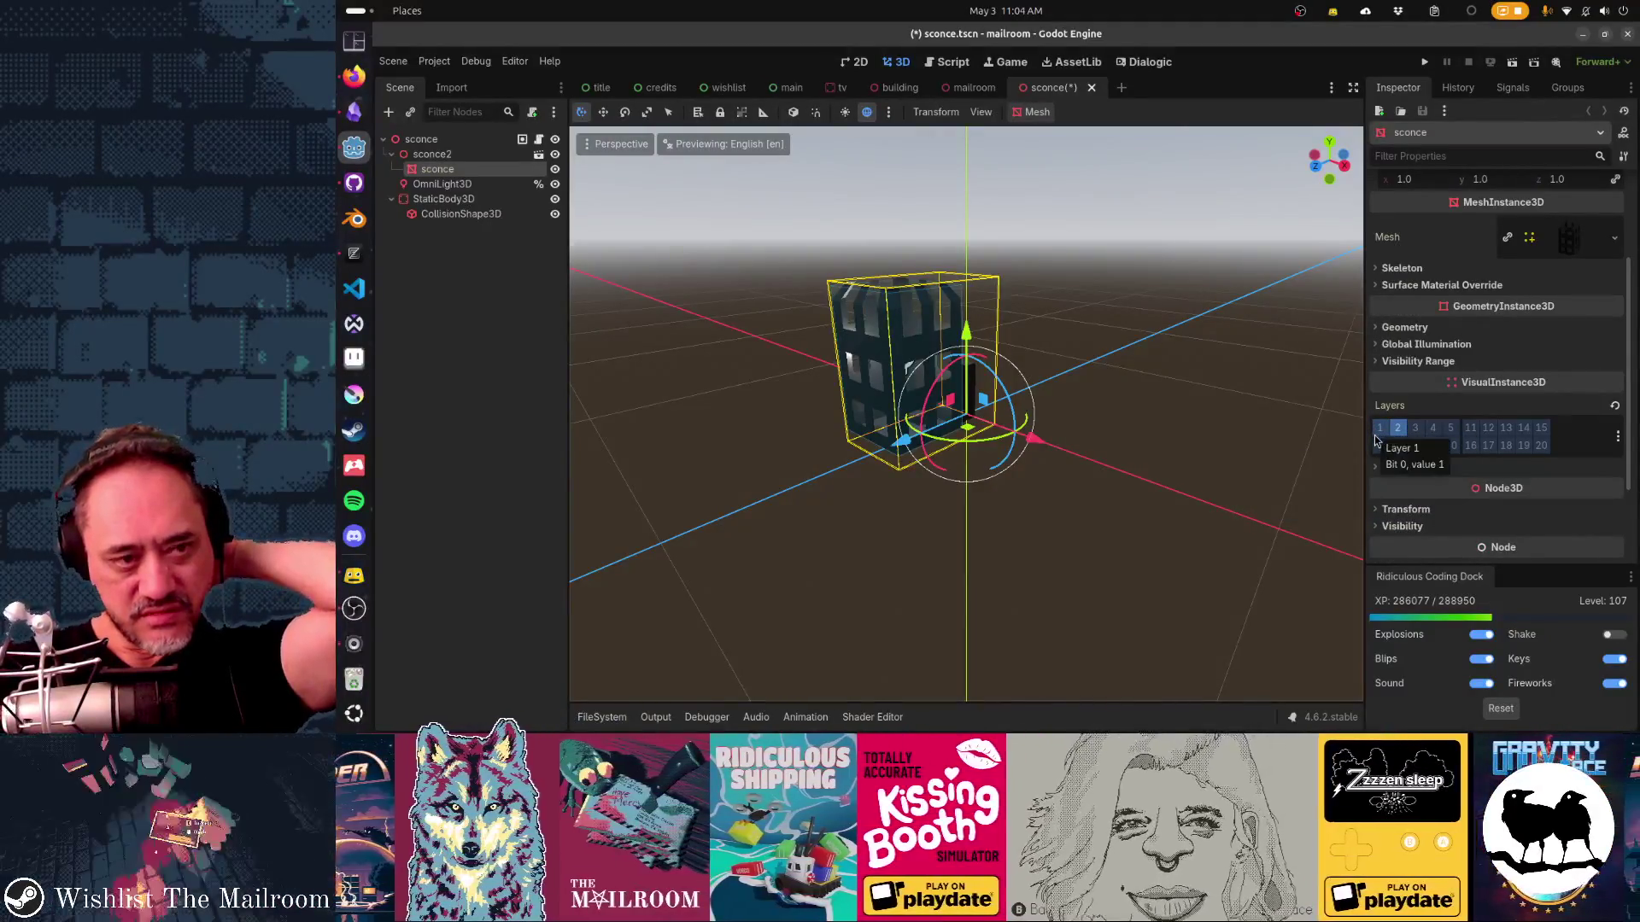
click(1379, 428)
click(1398, 428)
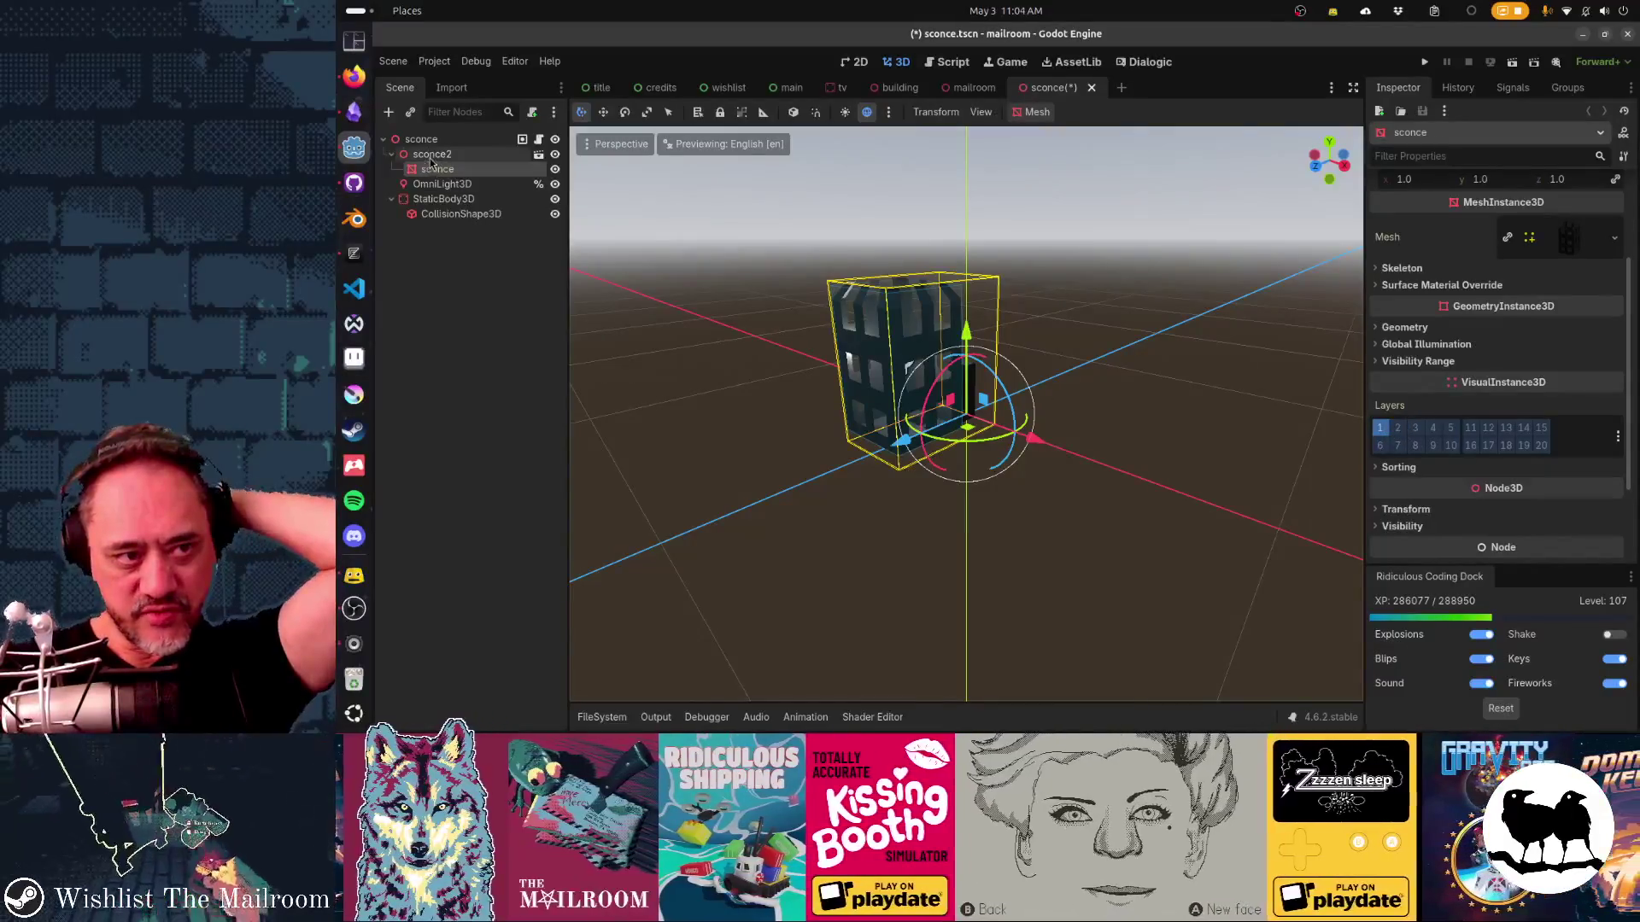
Turn off Editable Children on sconce2, confirm the revert, and close sconce.tscn
right_click(432, 155)
click(520, 496)
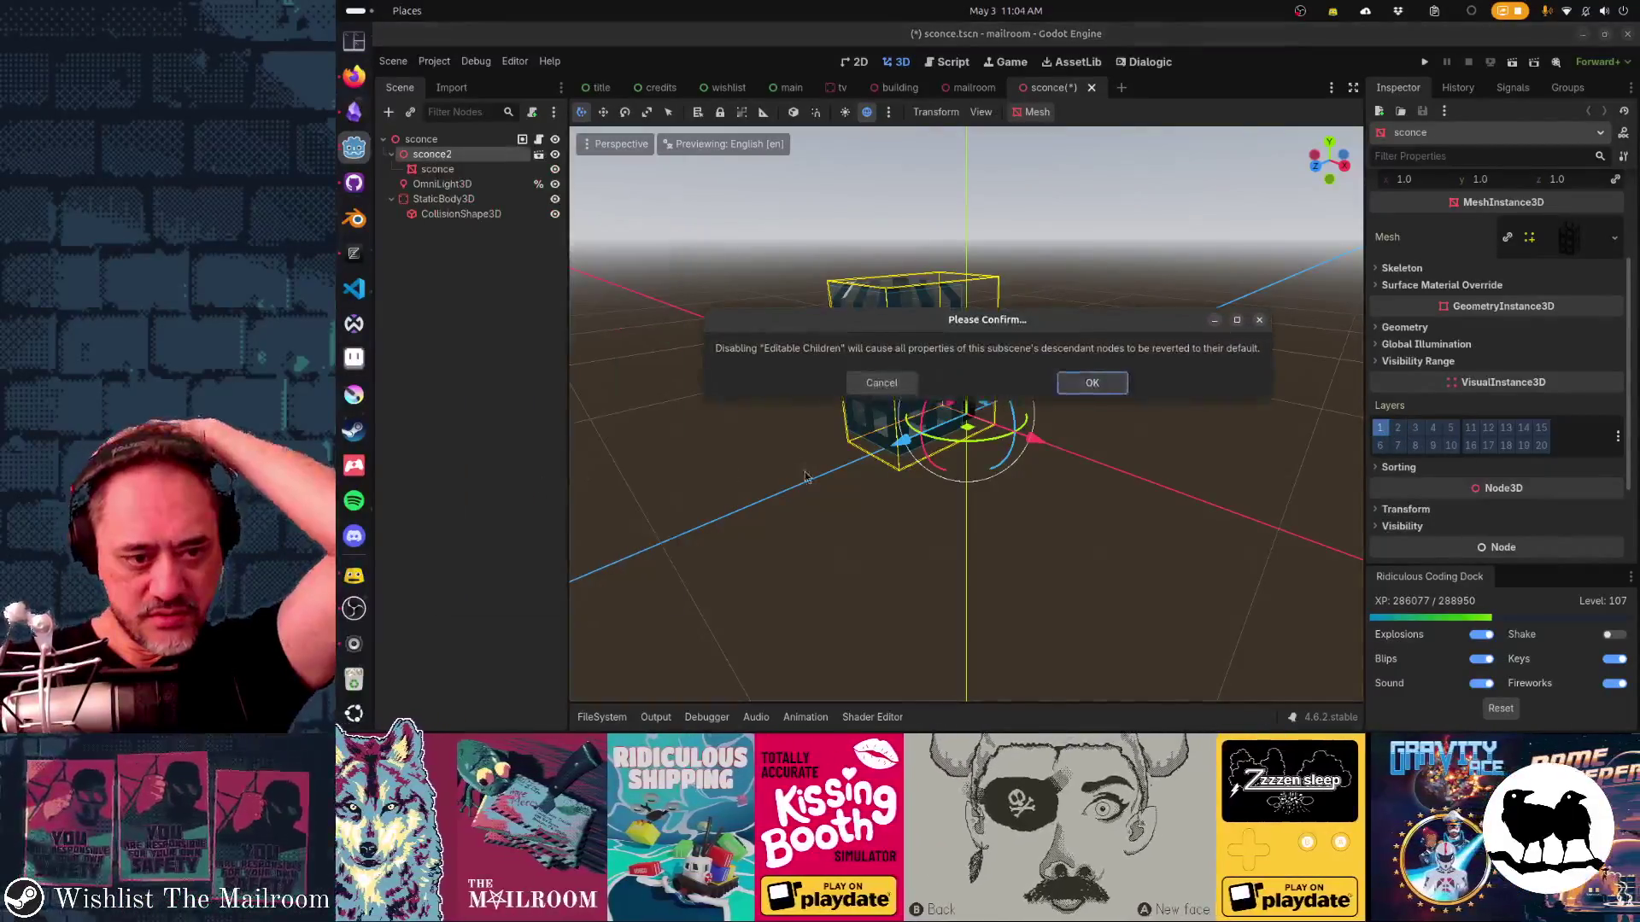
click(1089, 381)
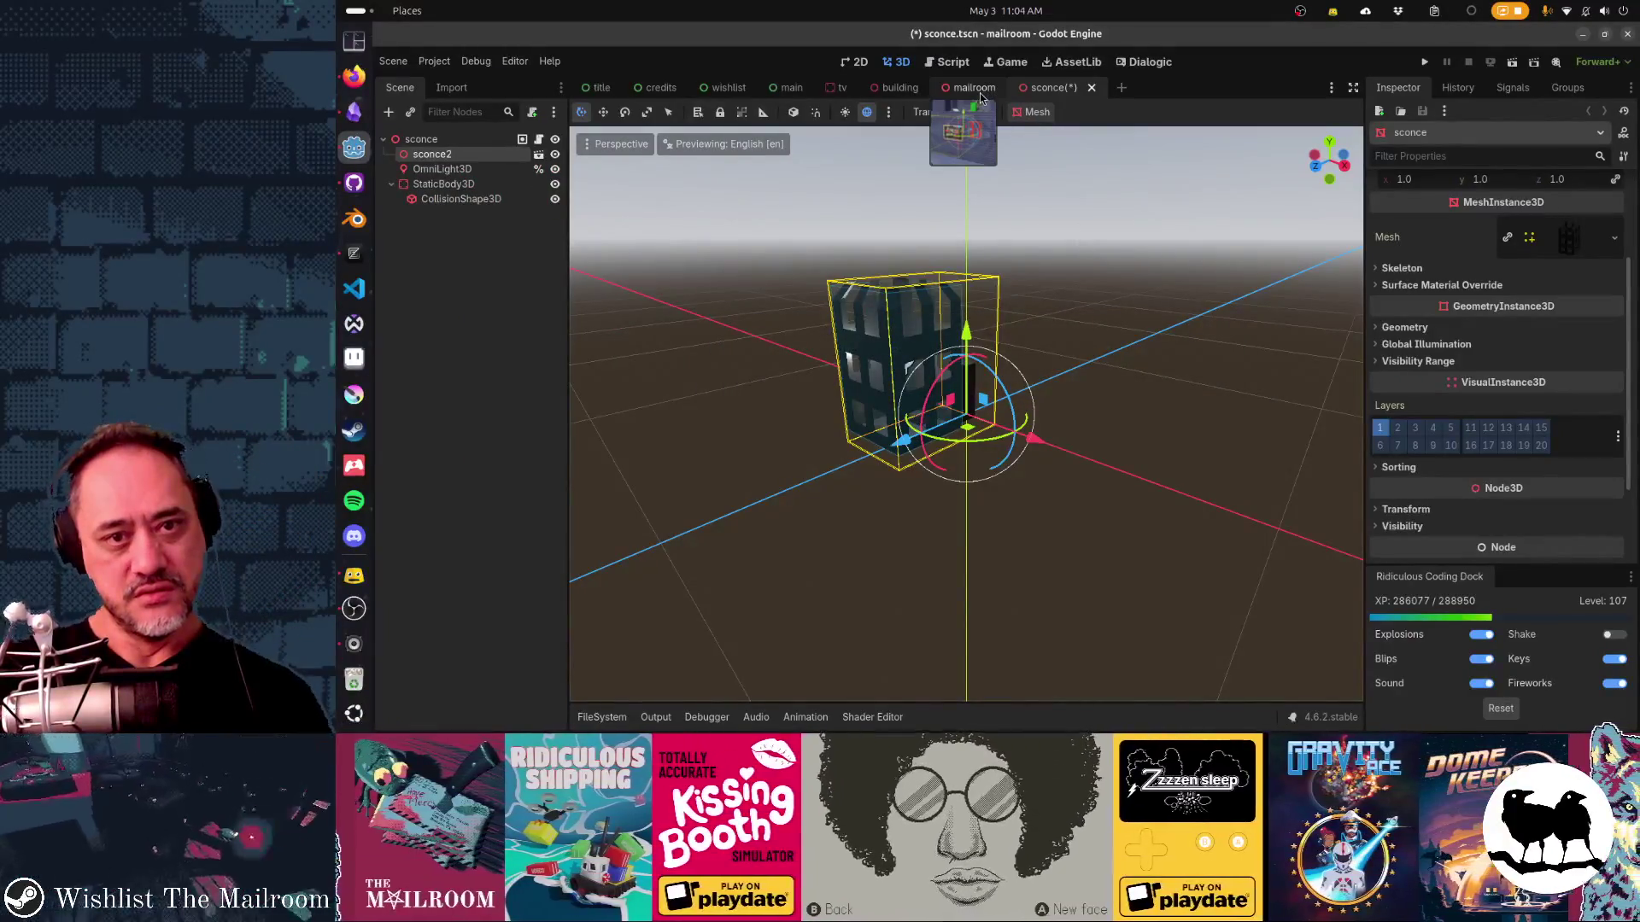
middle_click(1035, 95)
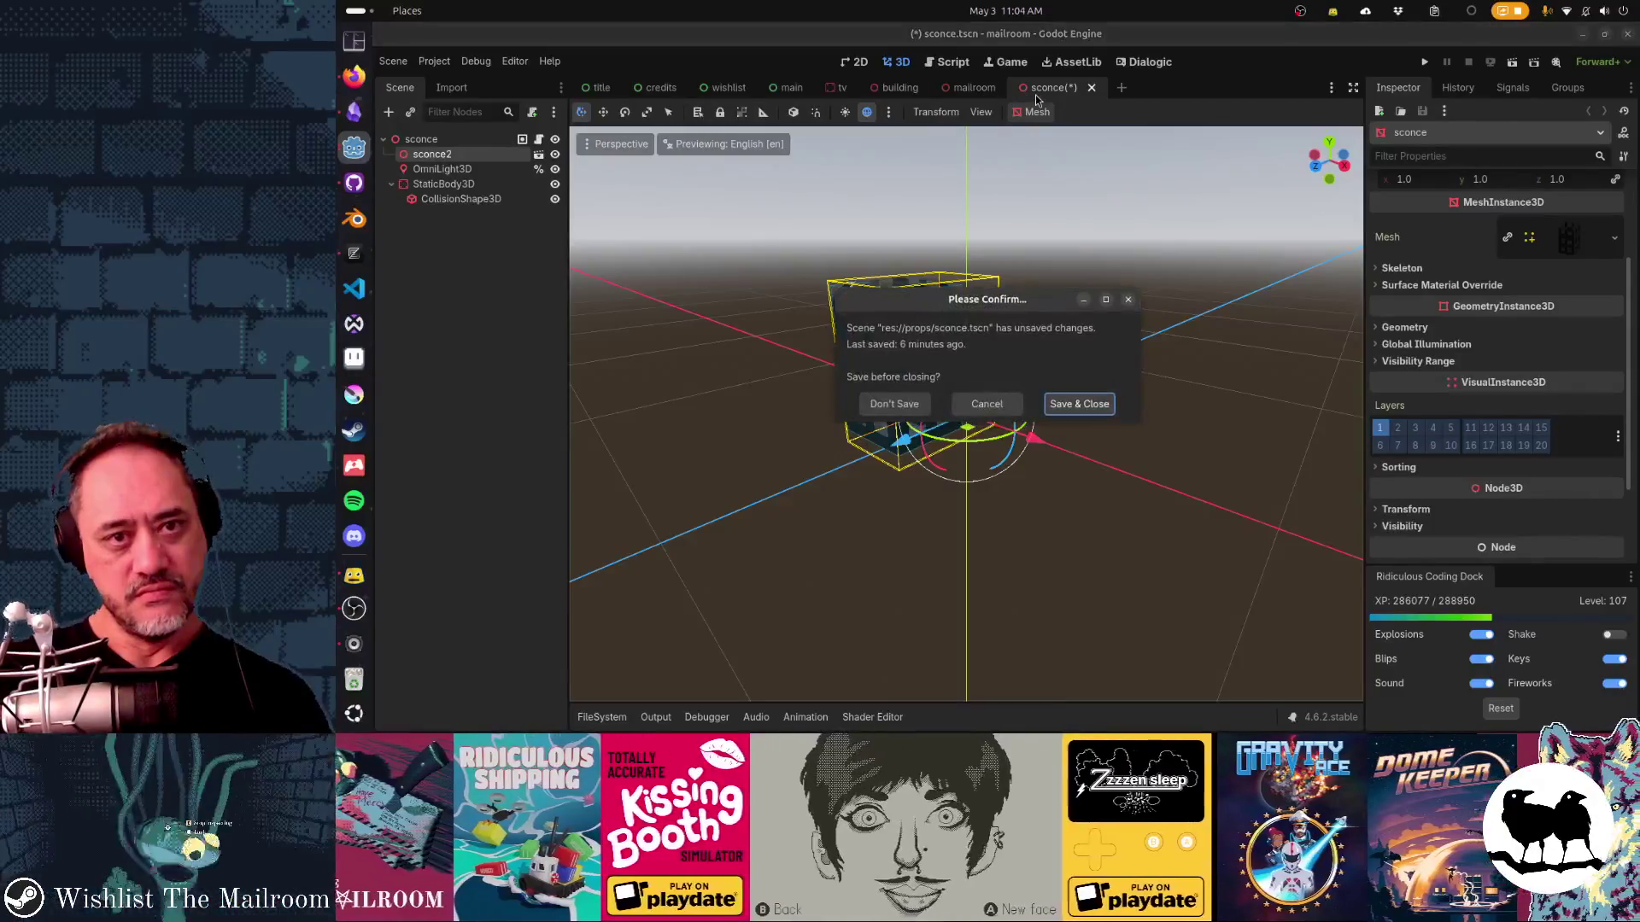
click(894, 404)
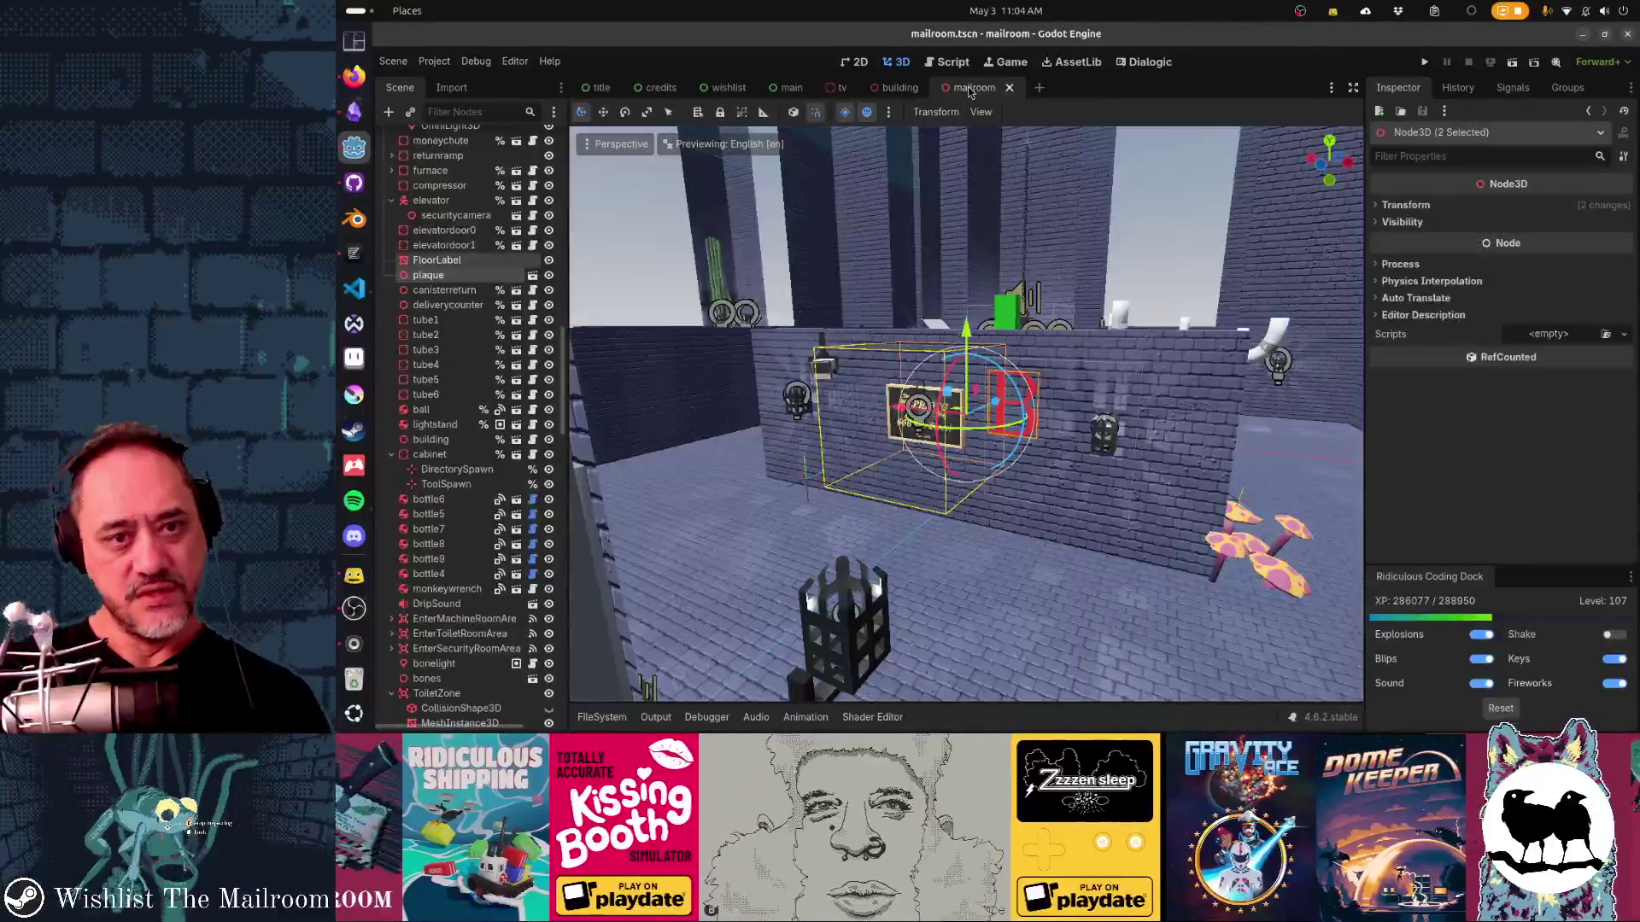
Check the 8 changed files in GitHub Desktop, then reopen the mailroom project in Godot
key(alt+Tab)
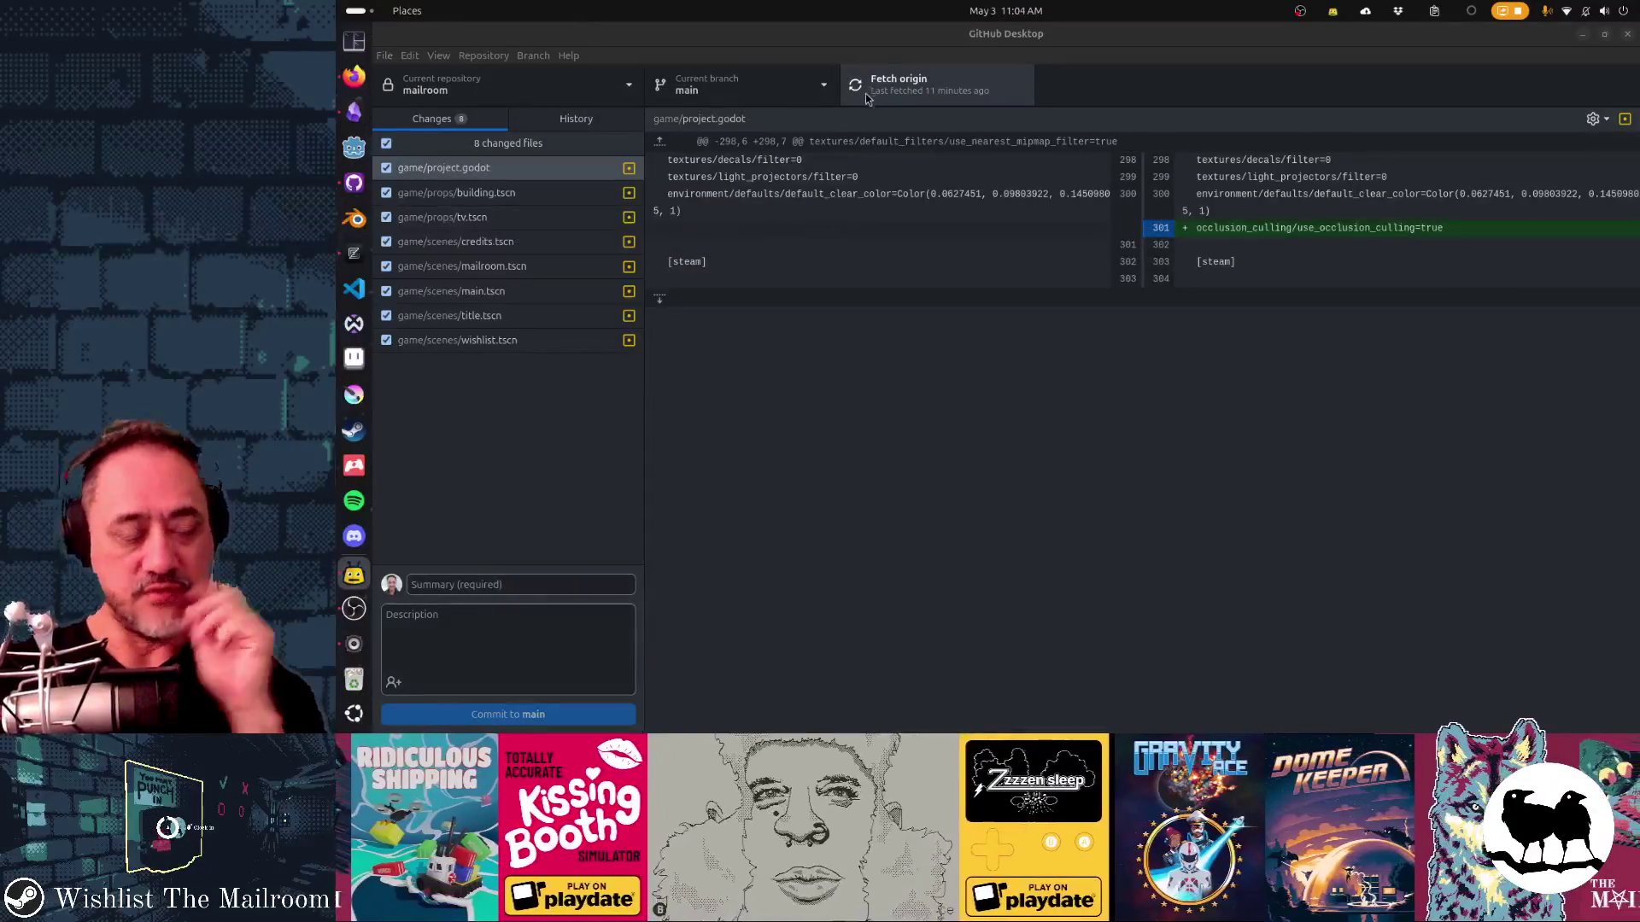
click(353, 147)
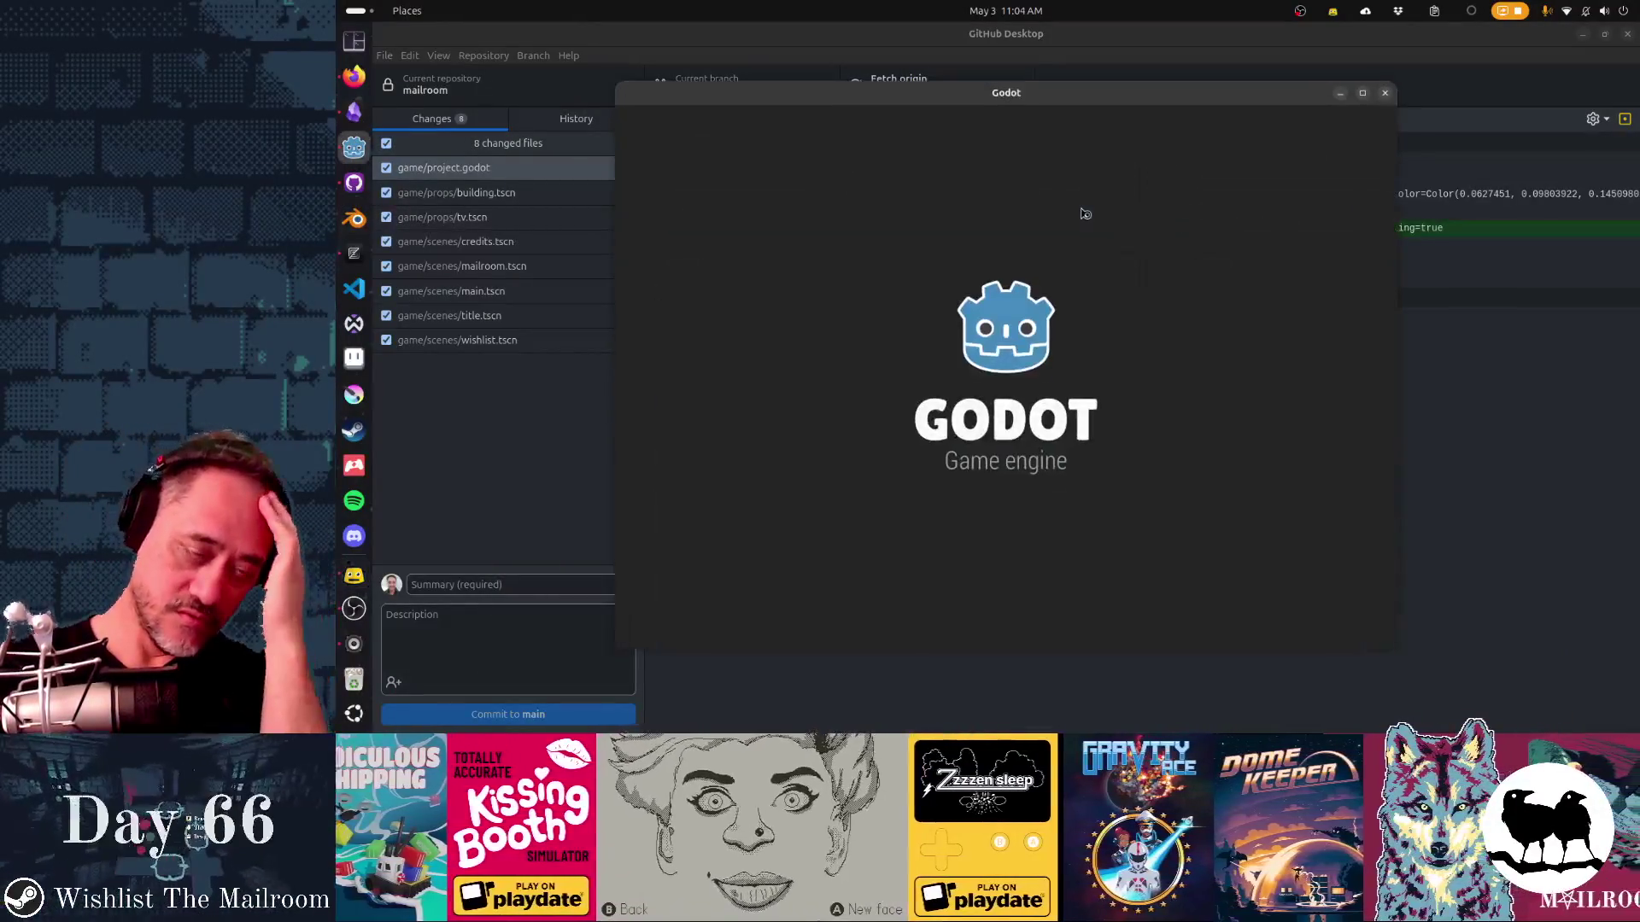
double_click(890, 184)
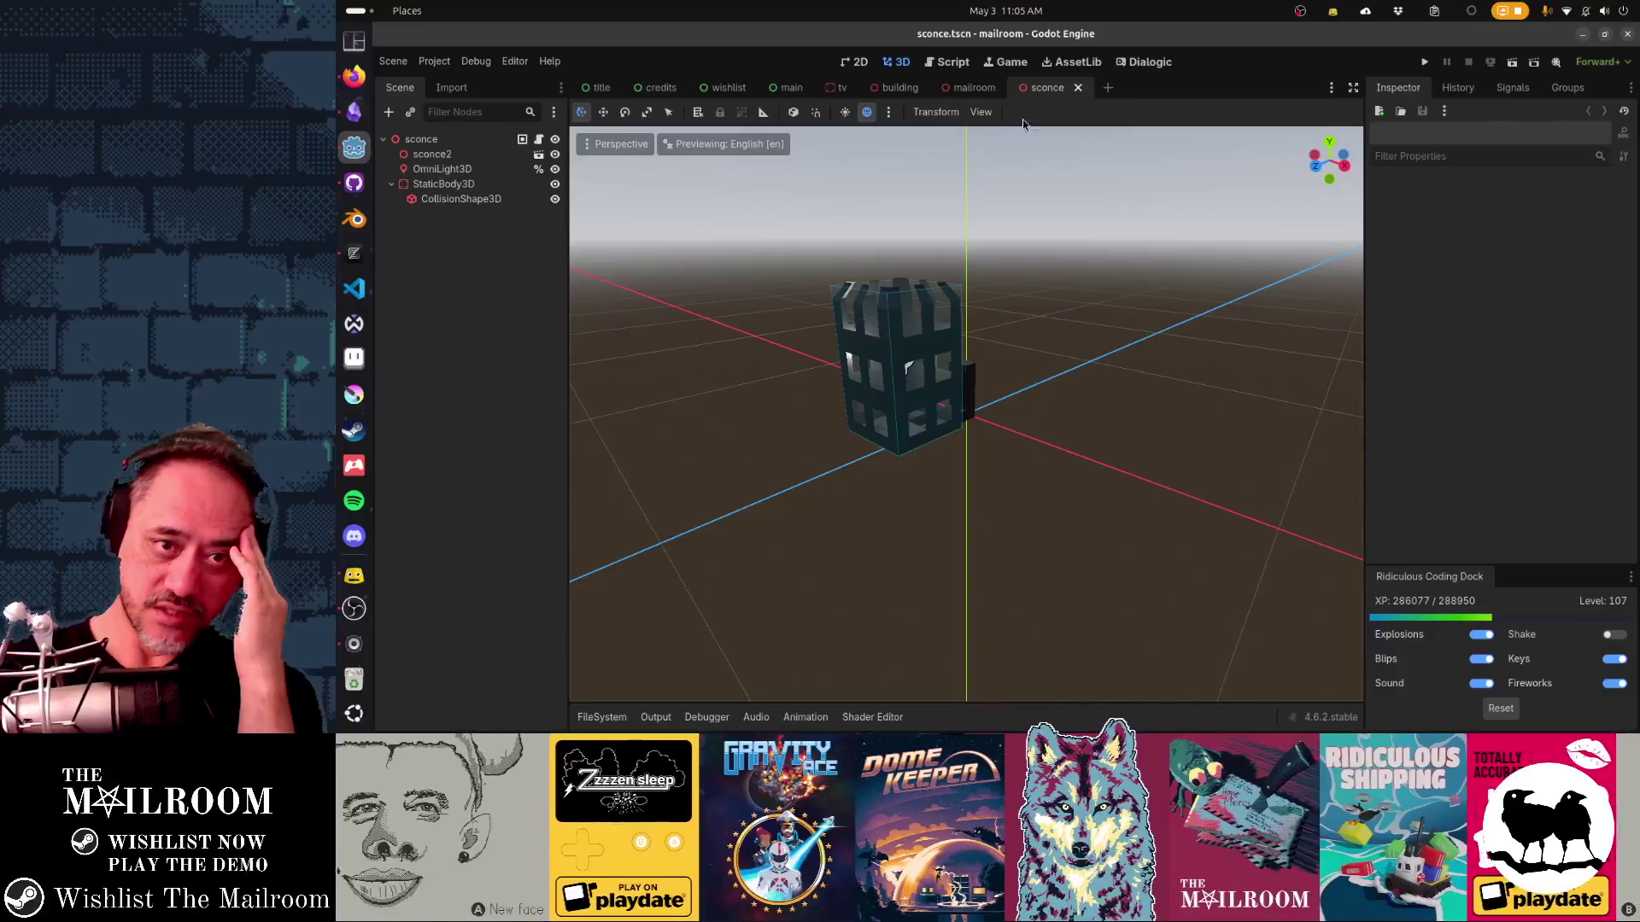
Cut all the sconces and the chandelier from building.tscn and save it
middle_click(1042, 88)
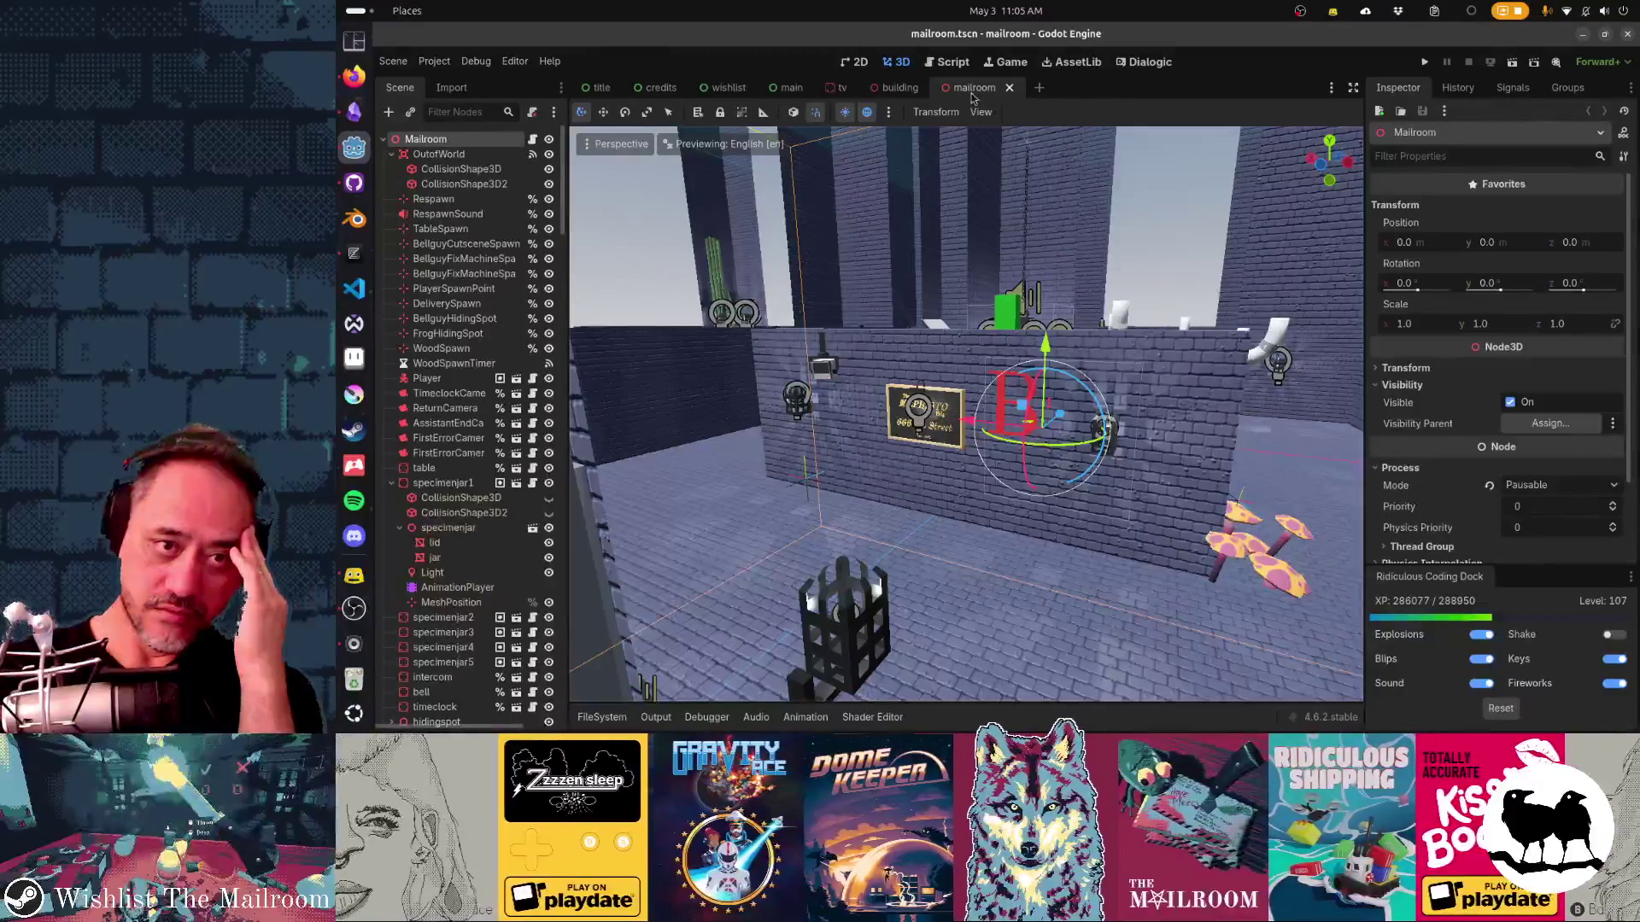
click(897, 87)
mouse_move(1102, 333)
mouse_down()
mouse_move(1033, 320)
mouse_move(957, 337)
mouse_move(983, 333)
mouse_up()
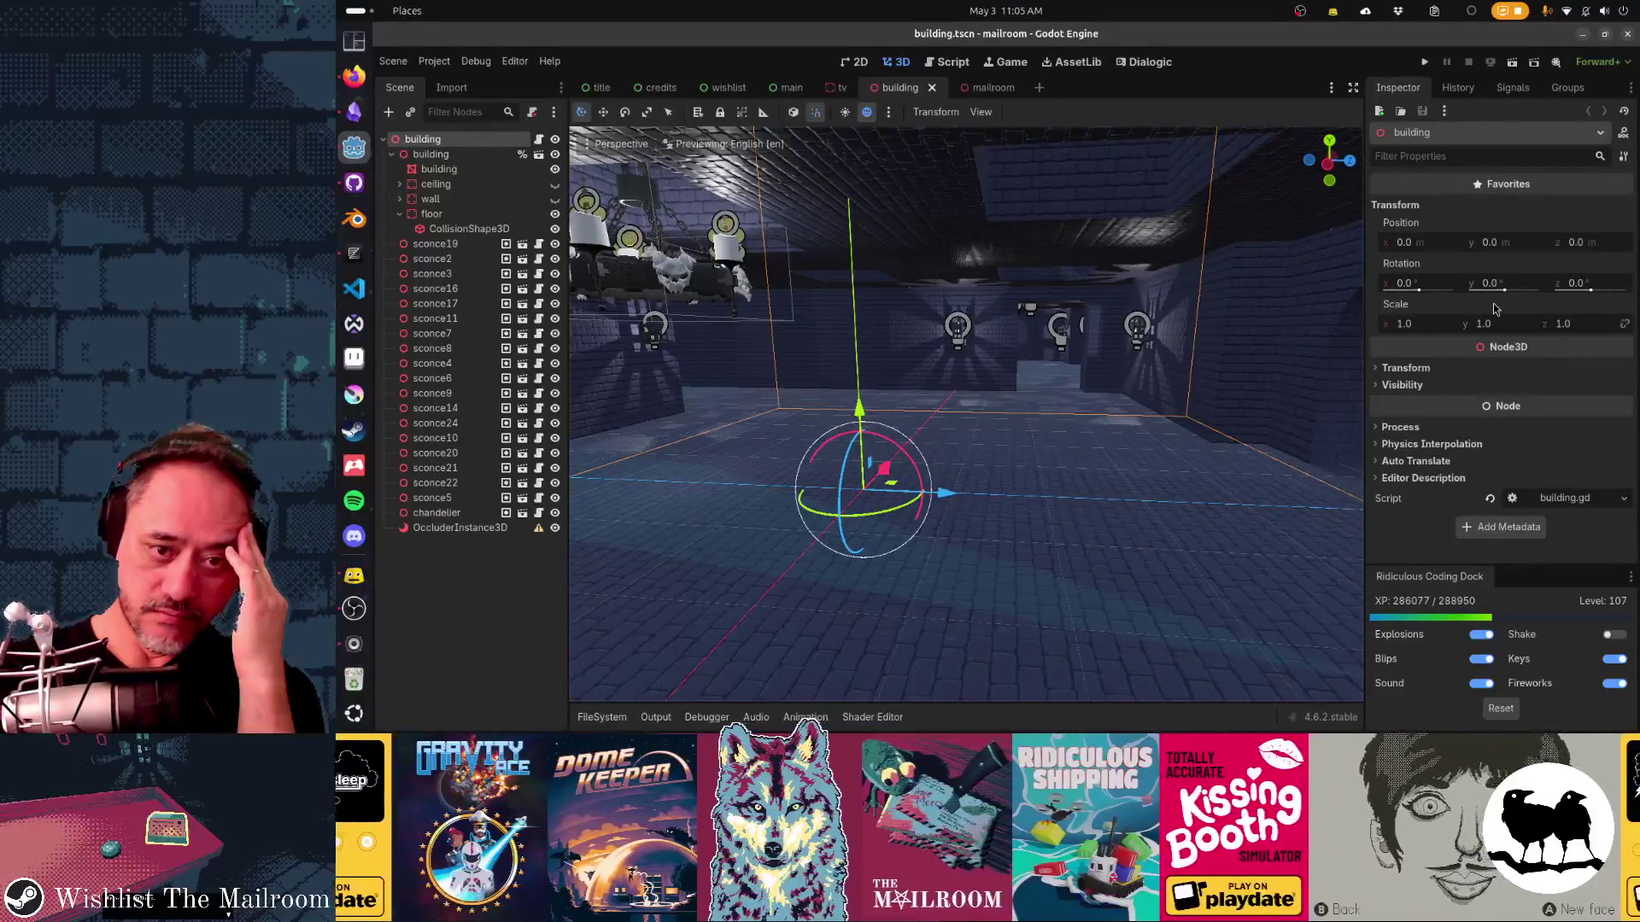
click(483, 512)
shift+click(461, 243)
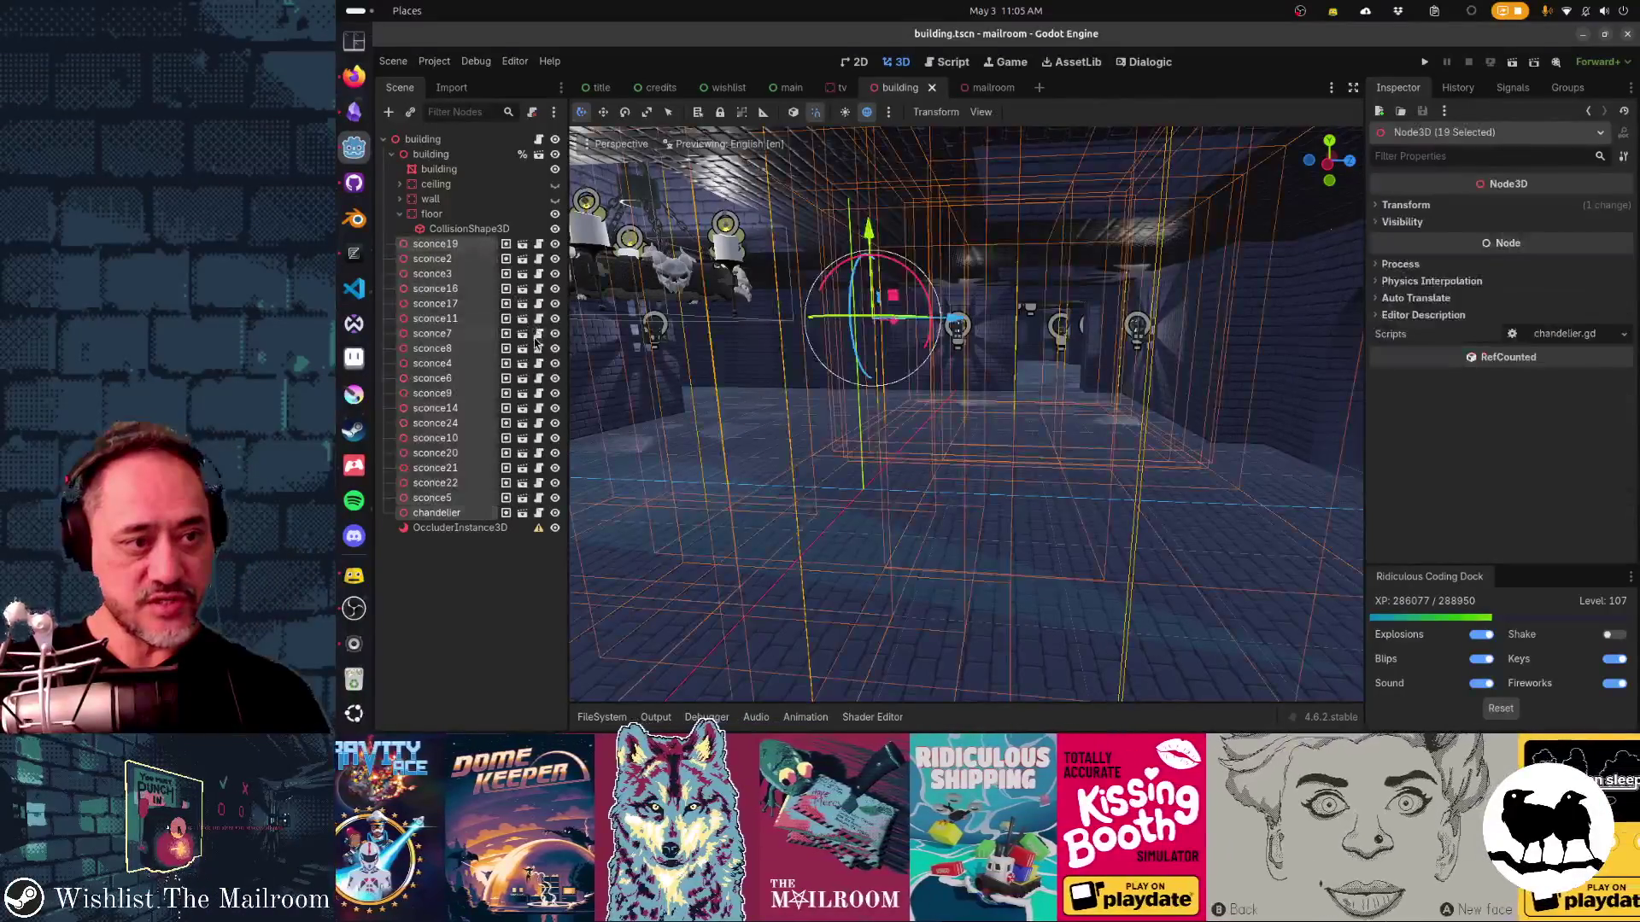
key(Delete)
key(ctrl+s)
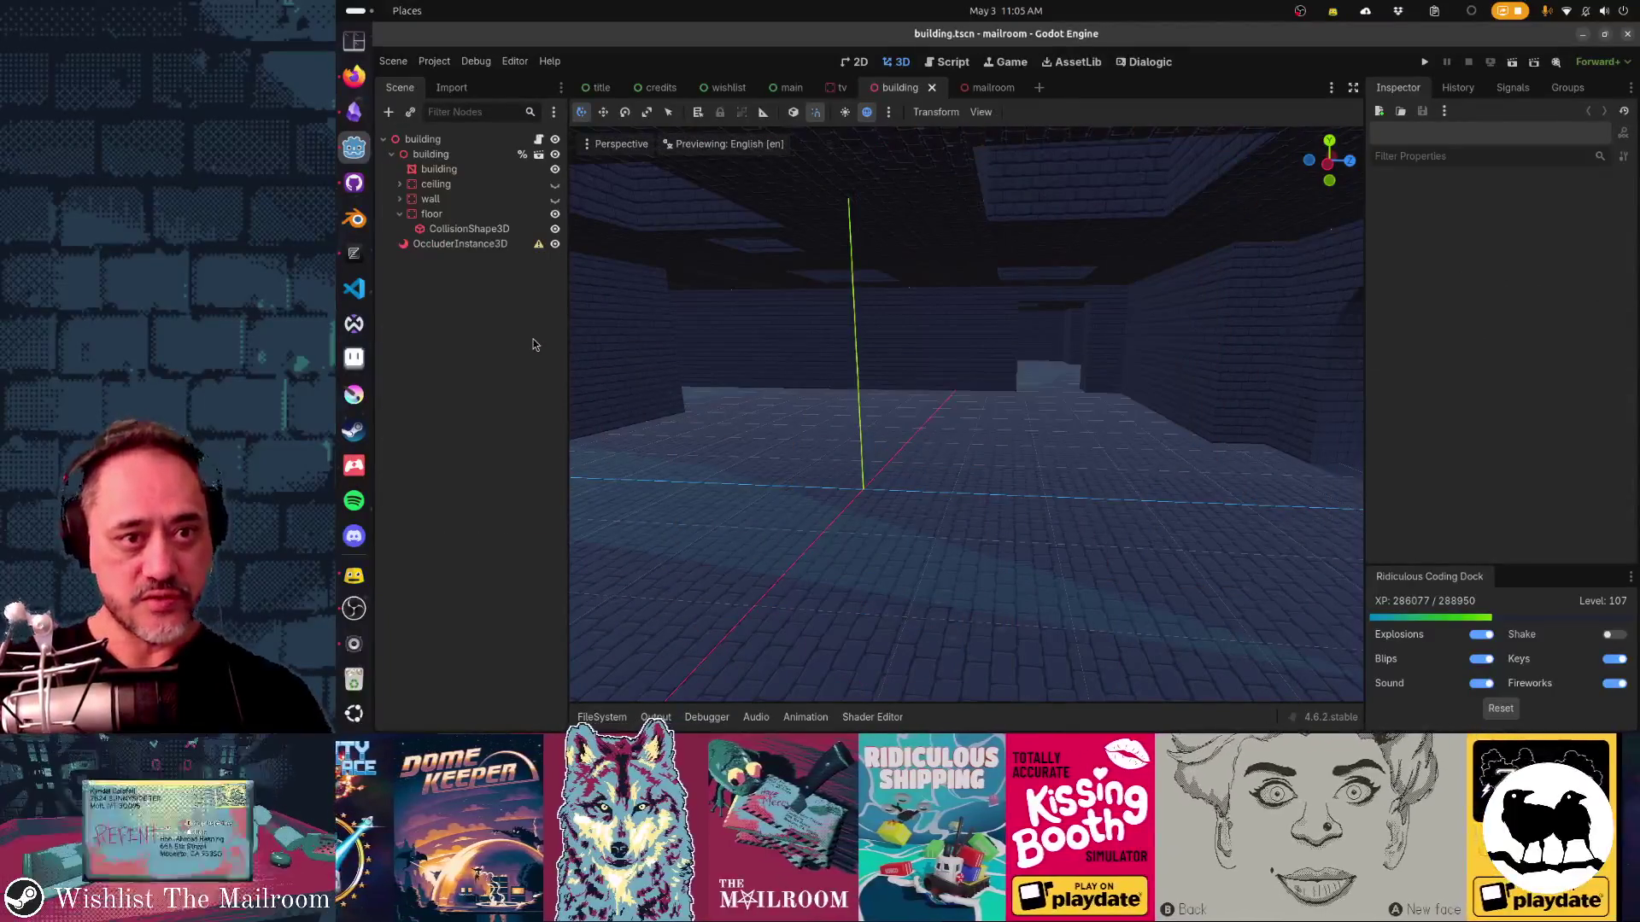
Paste the sconces and chandelier into mailroom.tscn and save it
click(989, 88)
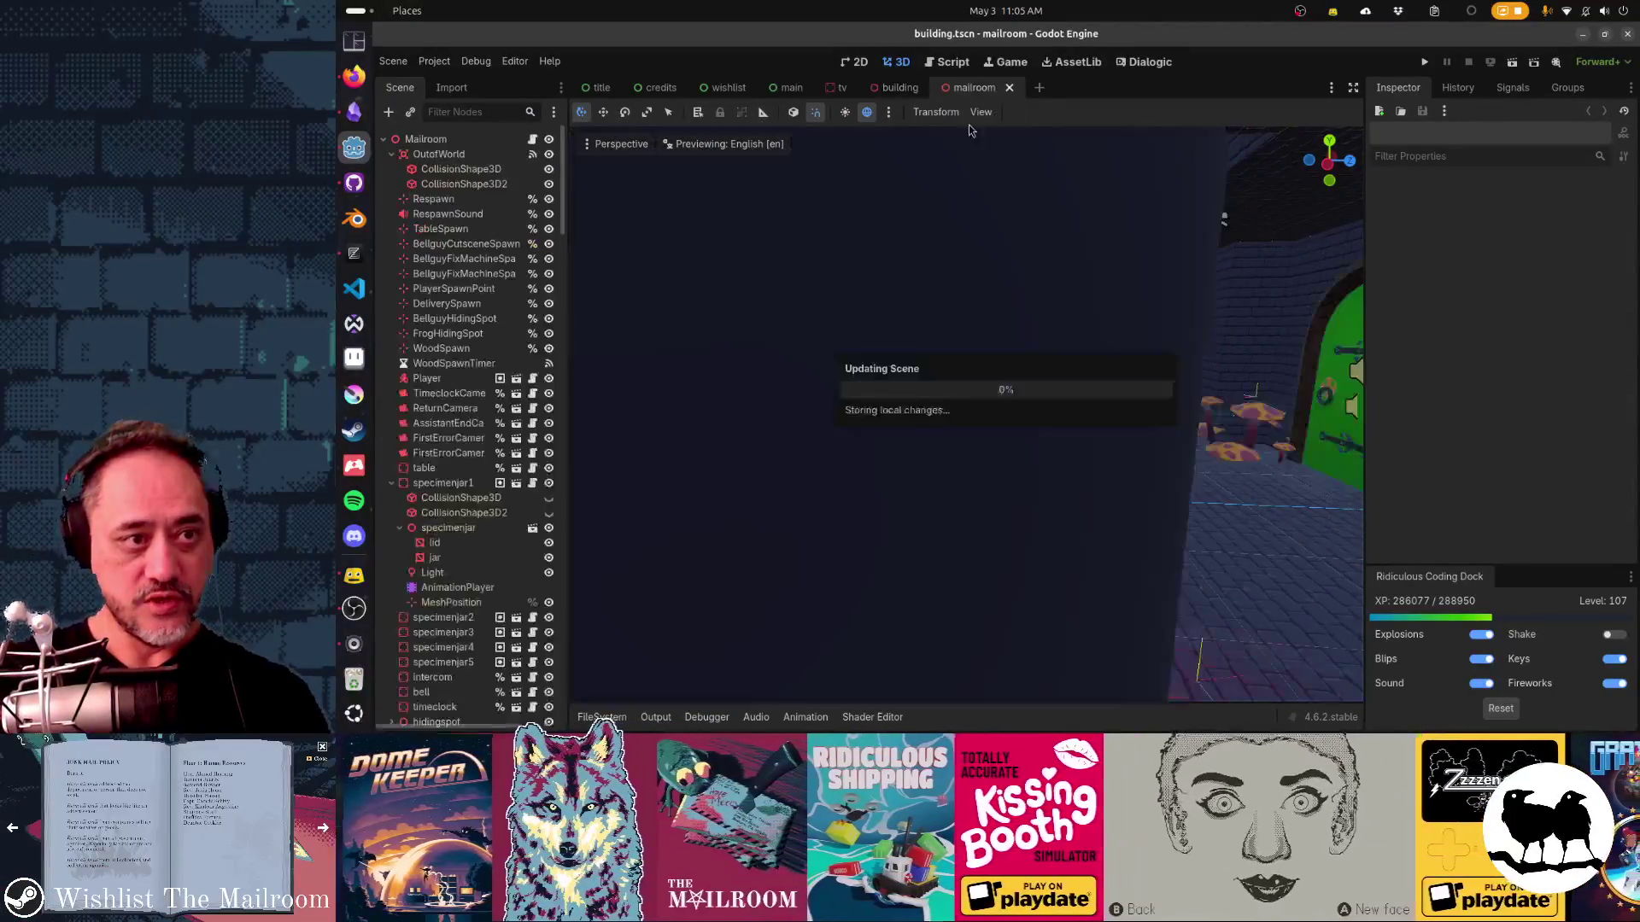
key(ctrl+v)
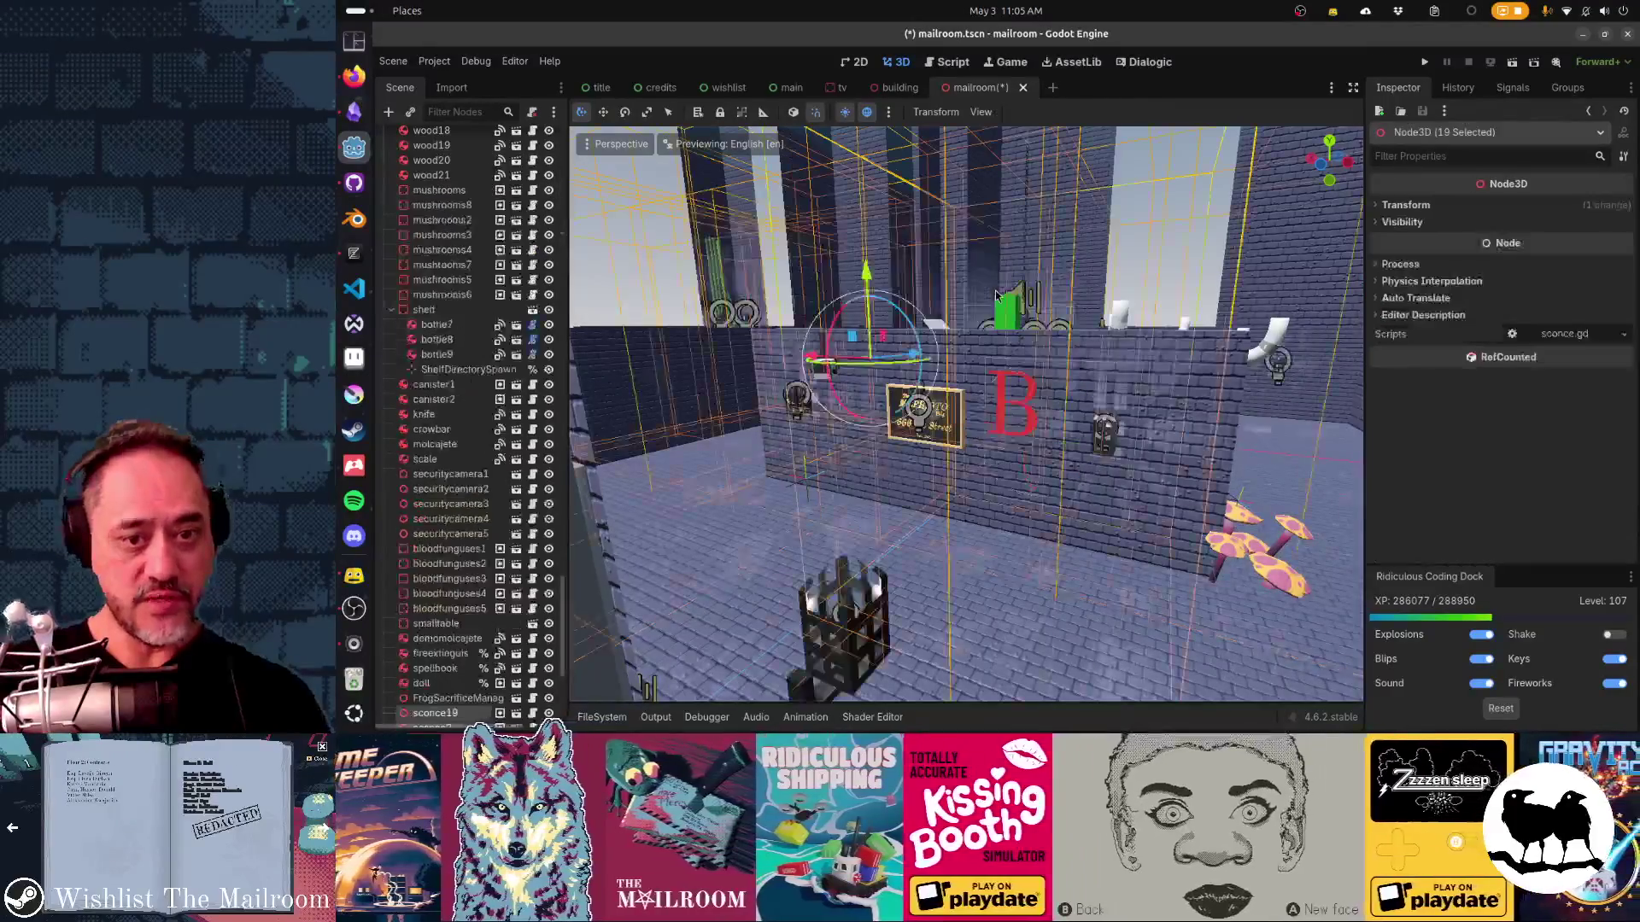
mouse_move(997, 295)
mouse_down()
mouse_move(718, 402)
mouse_move(798, 419)
mouse_up()
key(ctrl+s)
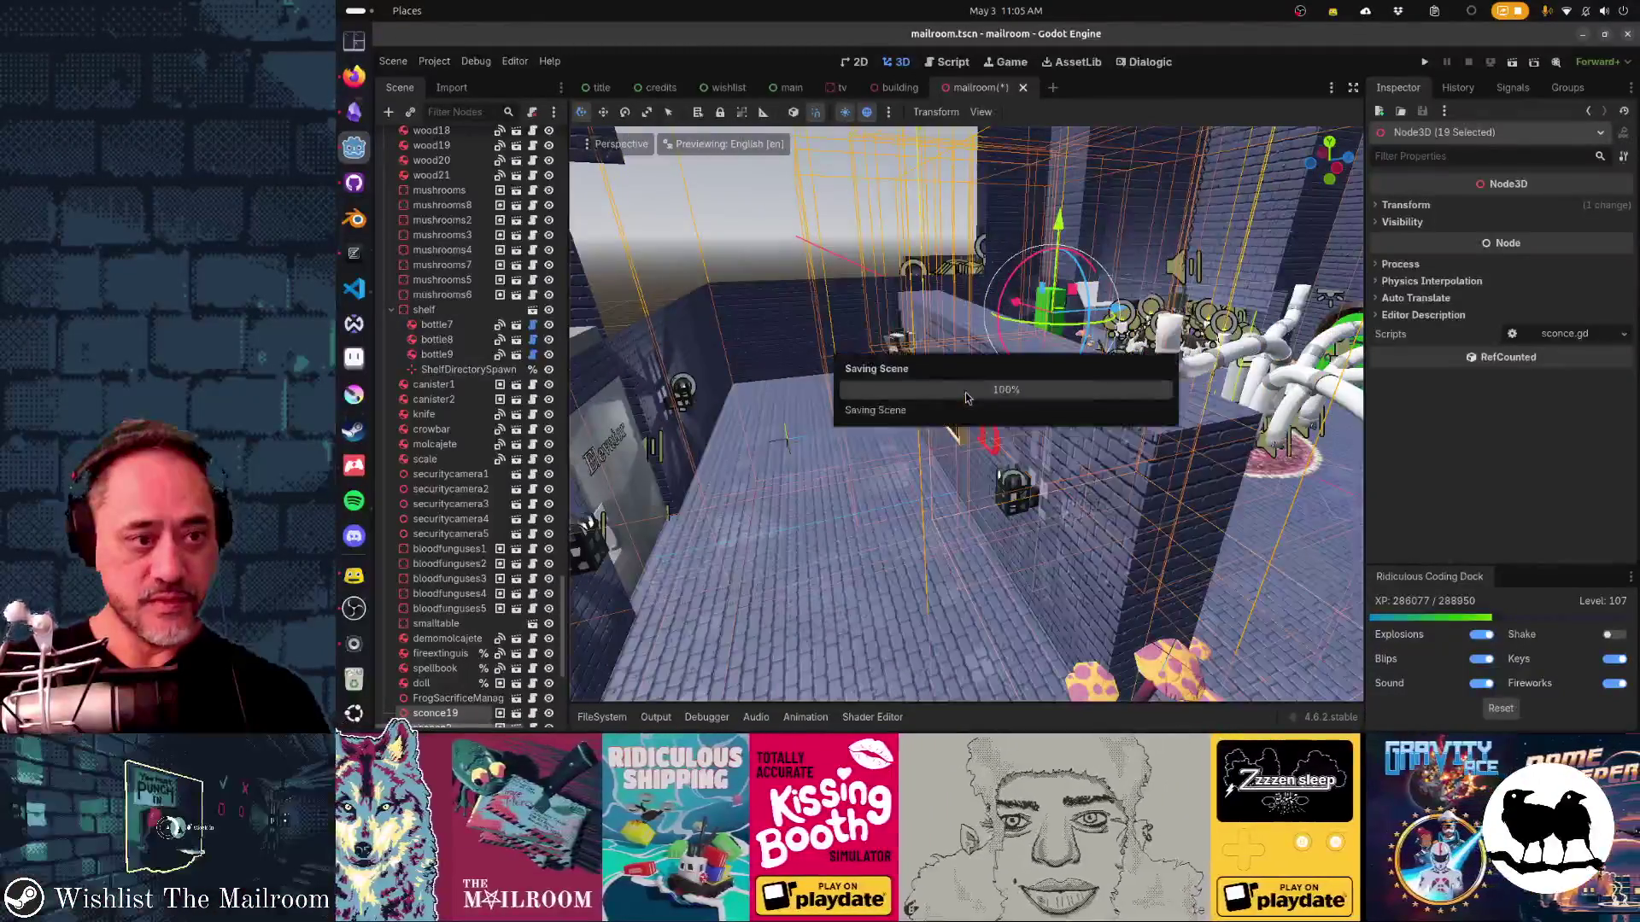
In the title scene, orbit toward the tubes and table and select the room node
click(595, 88)
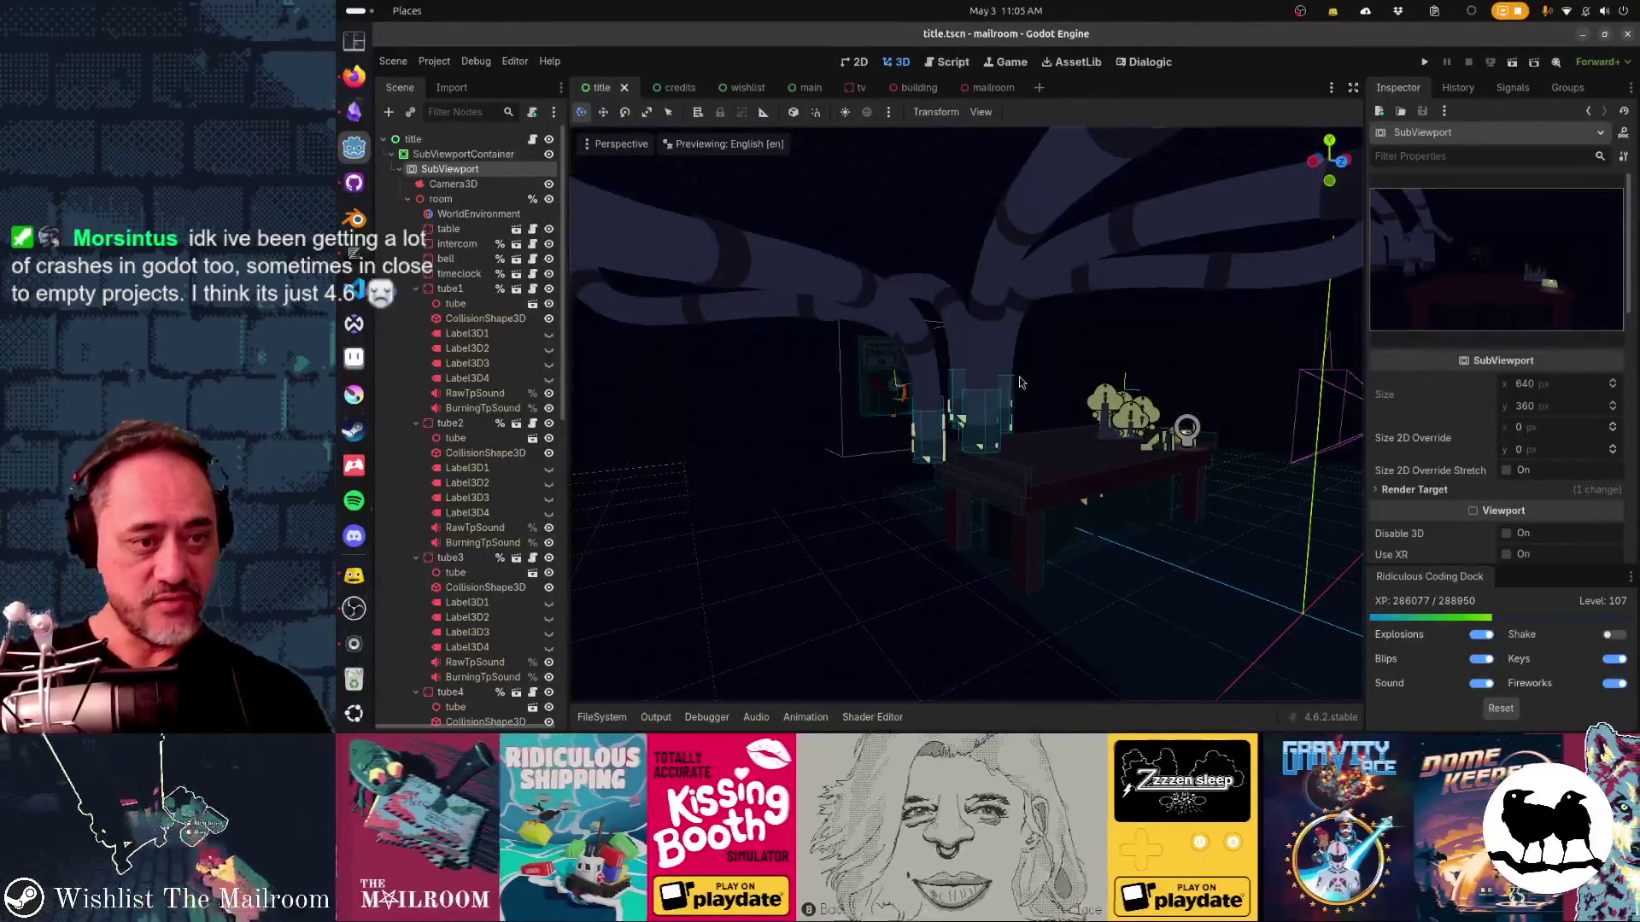
mouse_move(911, 256)
mouse_down()
mouse_move(856, 396)
mouse_move(880, 393)
mouse_up()
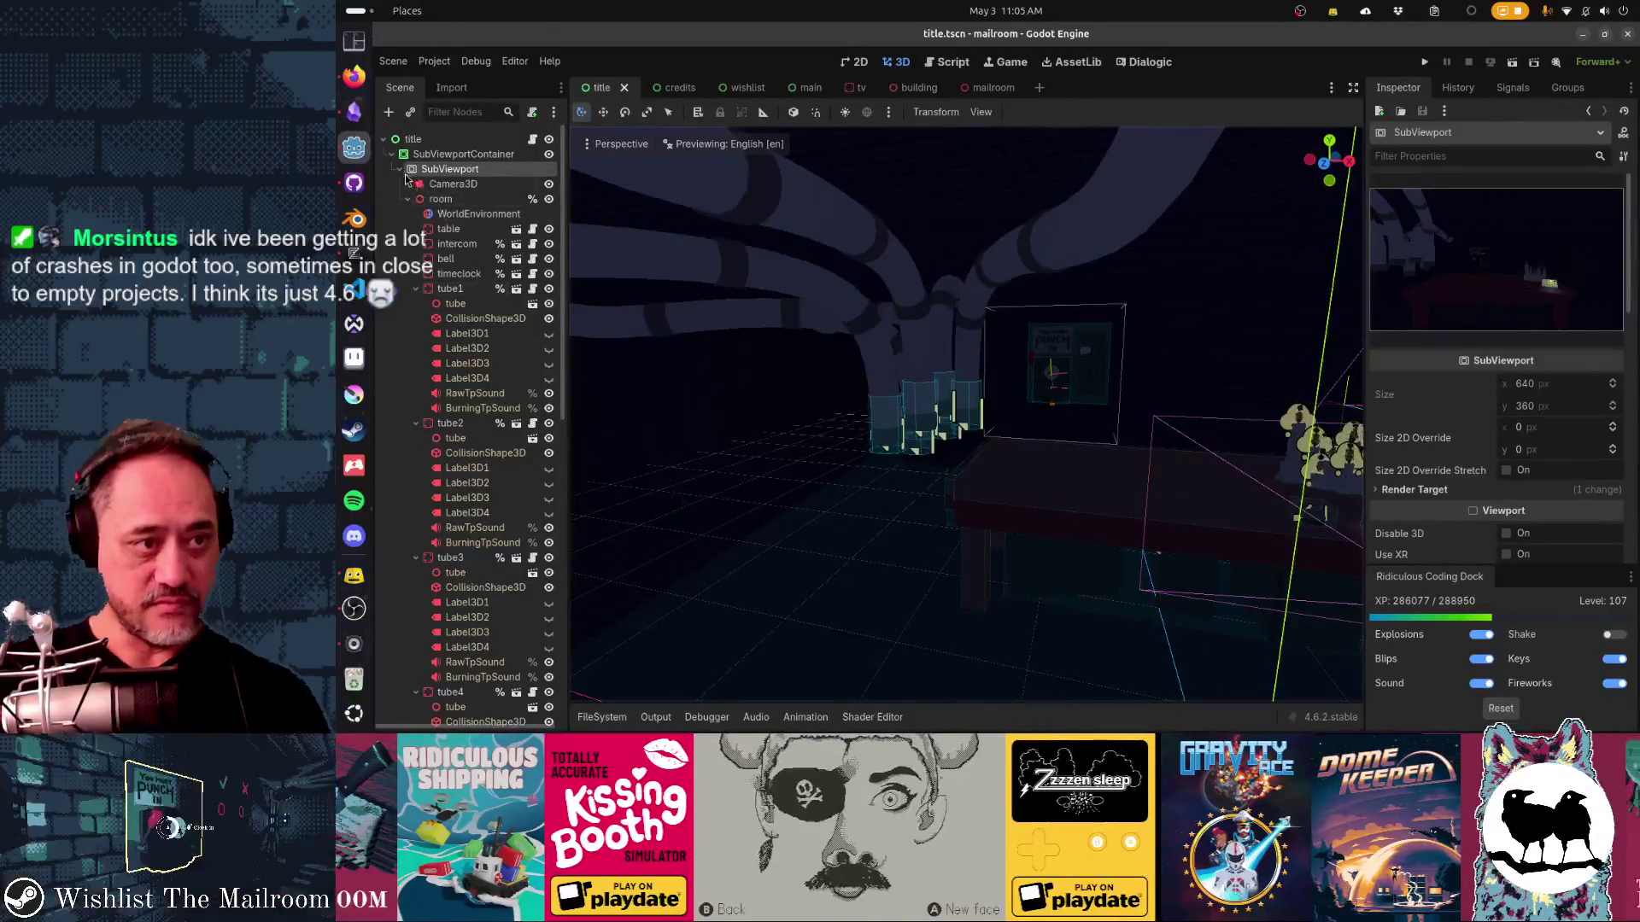
click(420, 199)
Expand the title scene's room node and collapse its six tube nodes
click(408, 199)
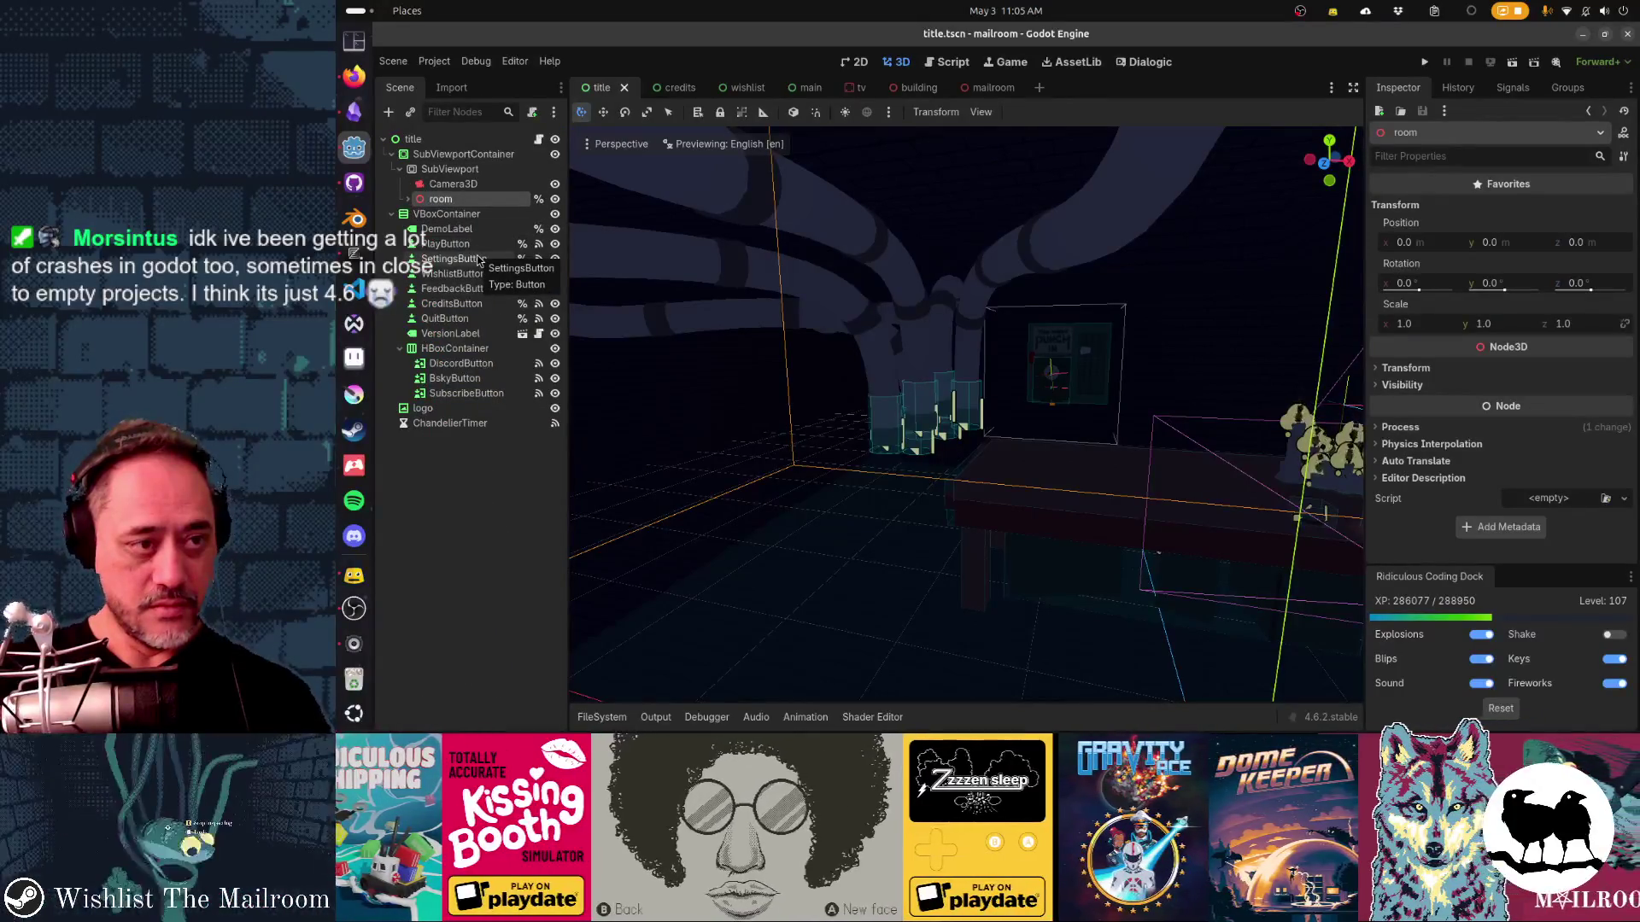
click(407, 199)
click(416, 289)
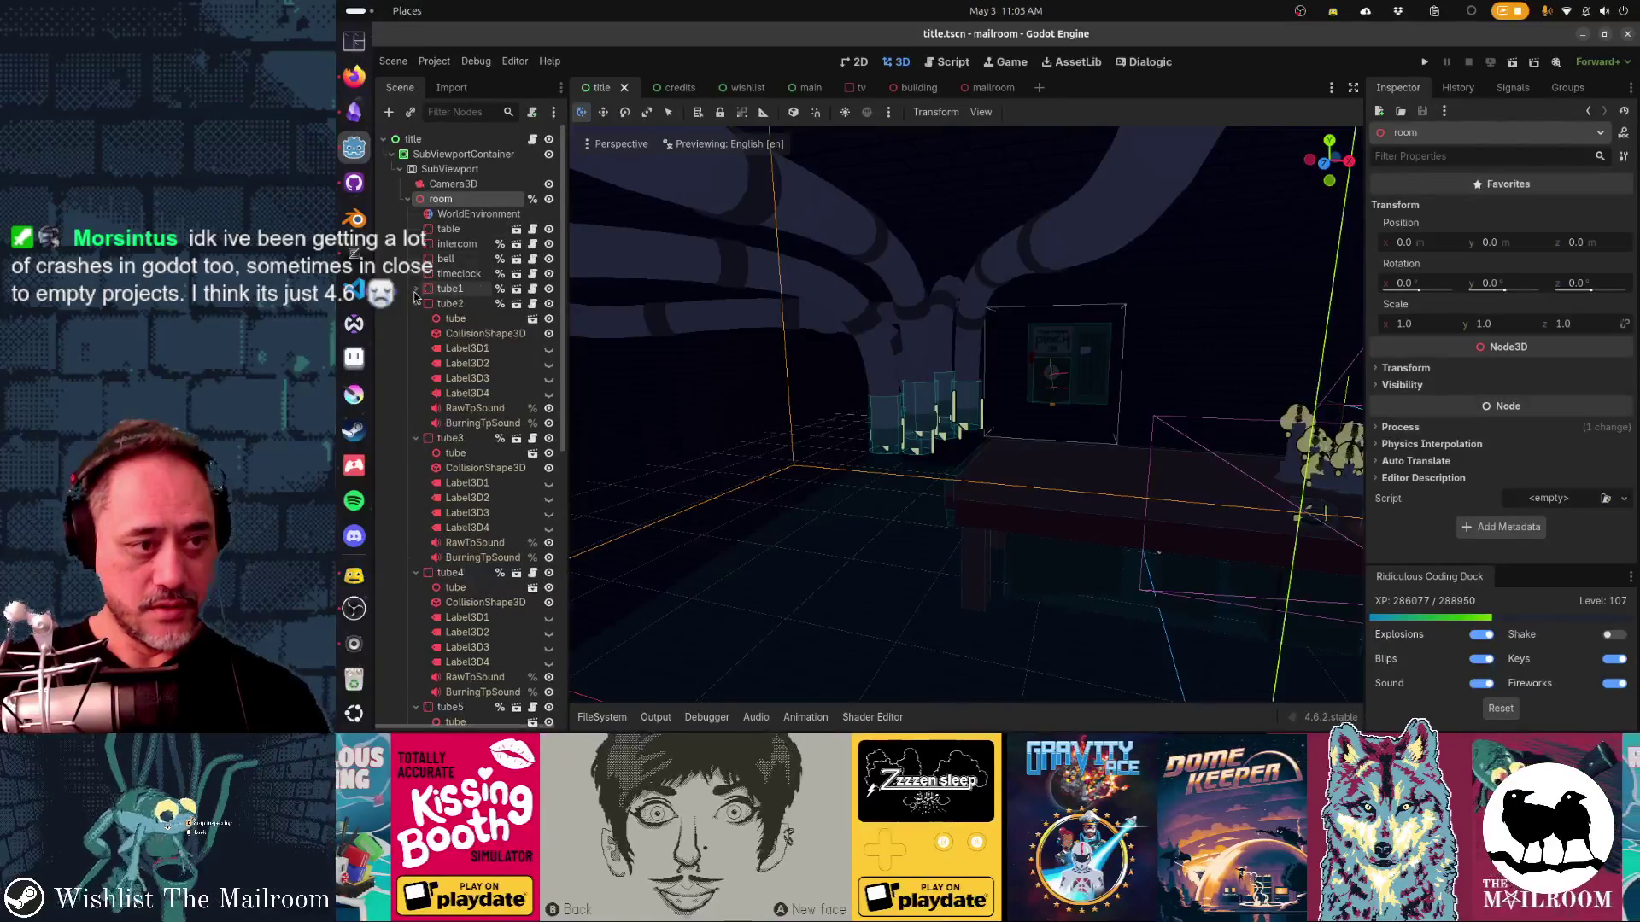
click(415, 303)
click(416, 319)
click(416, 333)
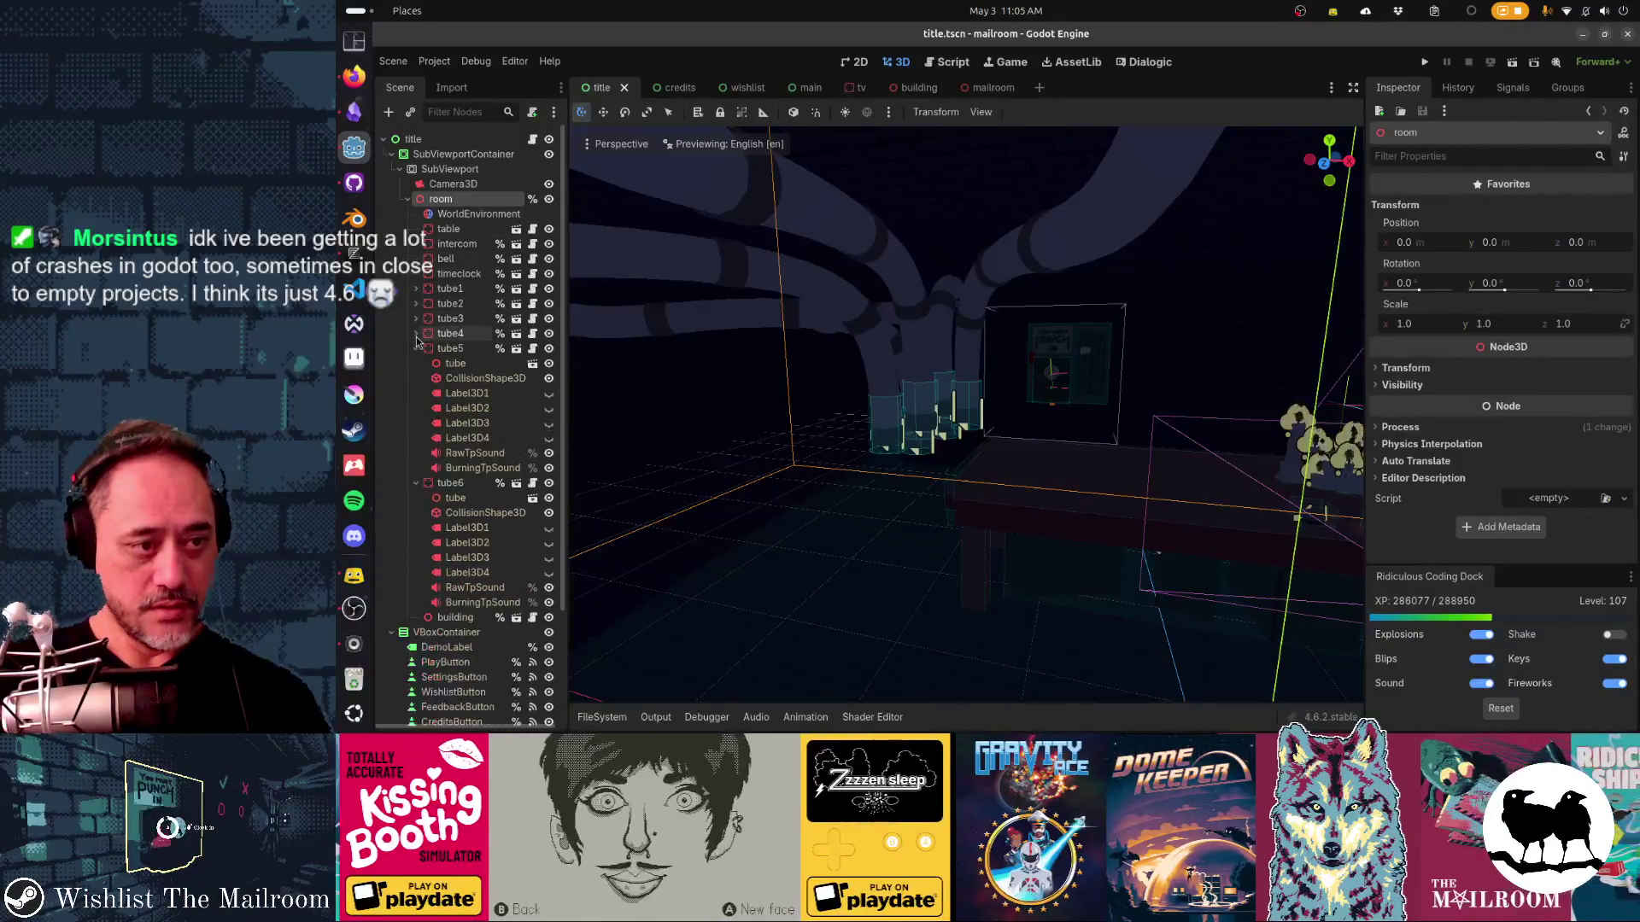
click(416, 349)
click(416, 363)
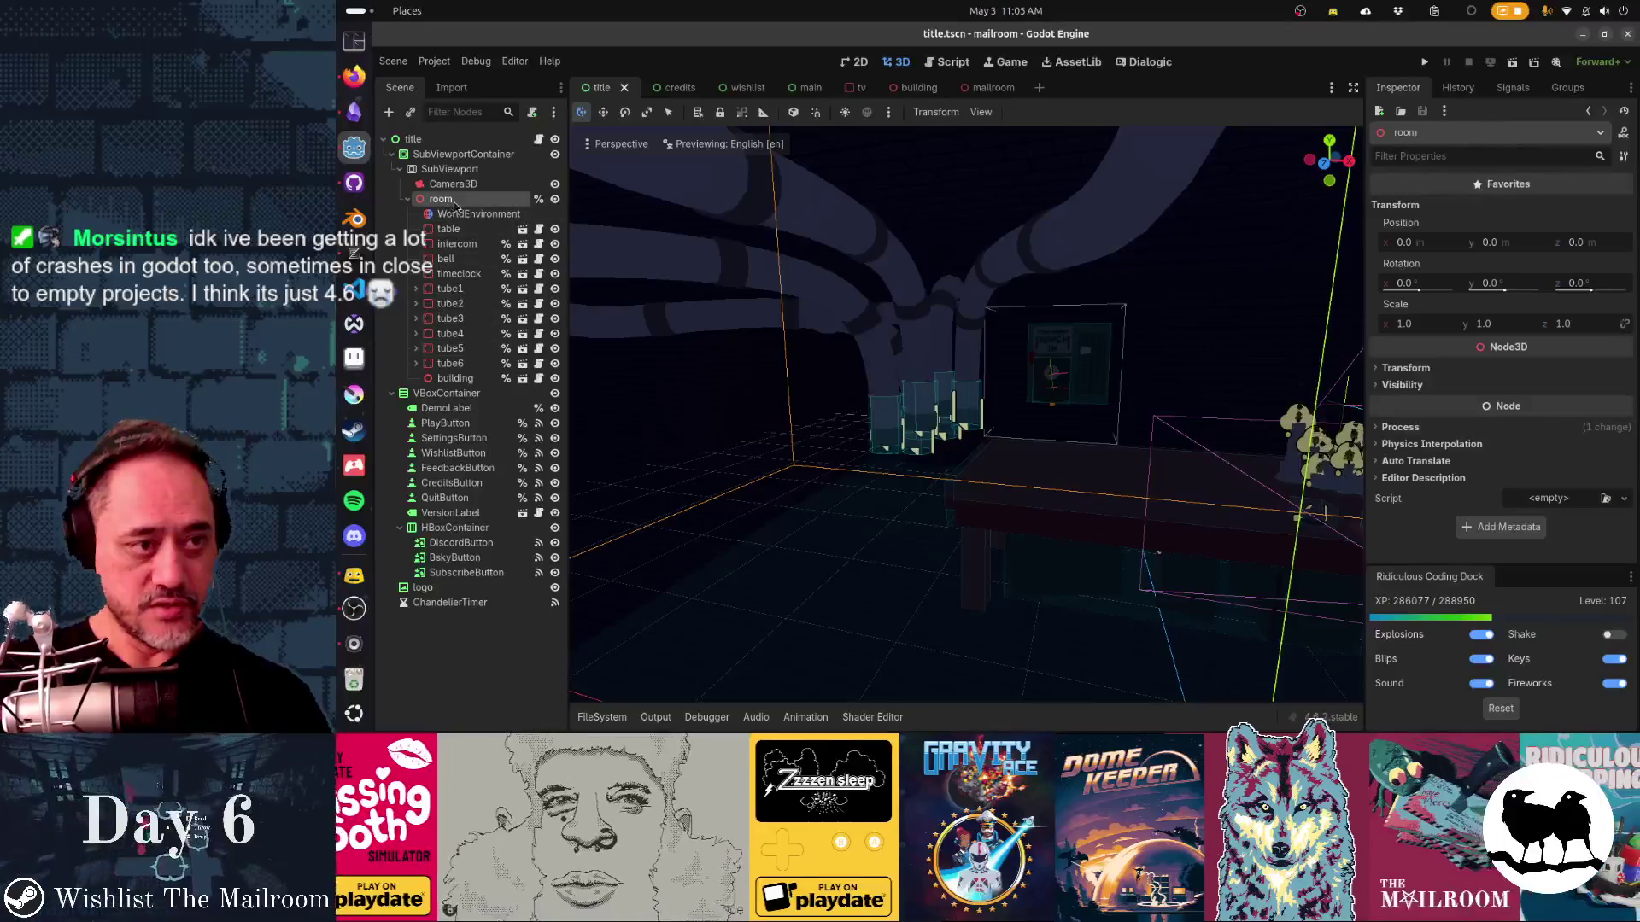
Paste the sconces and chandelier under room and preview the whole title screen
key(ctrl+v)
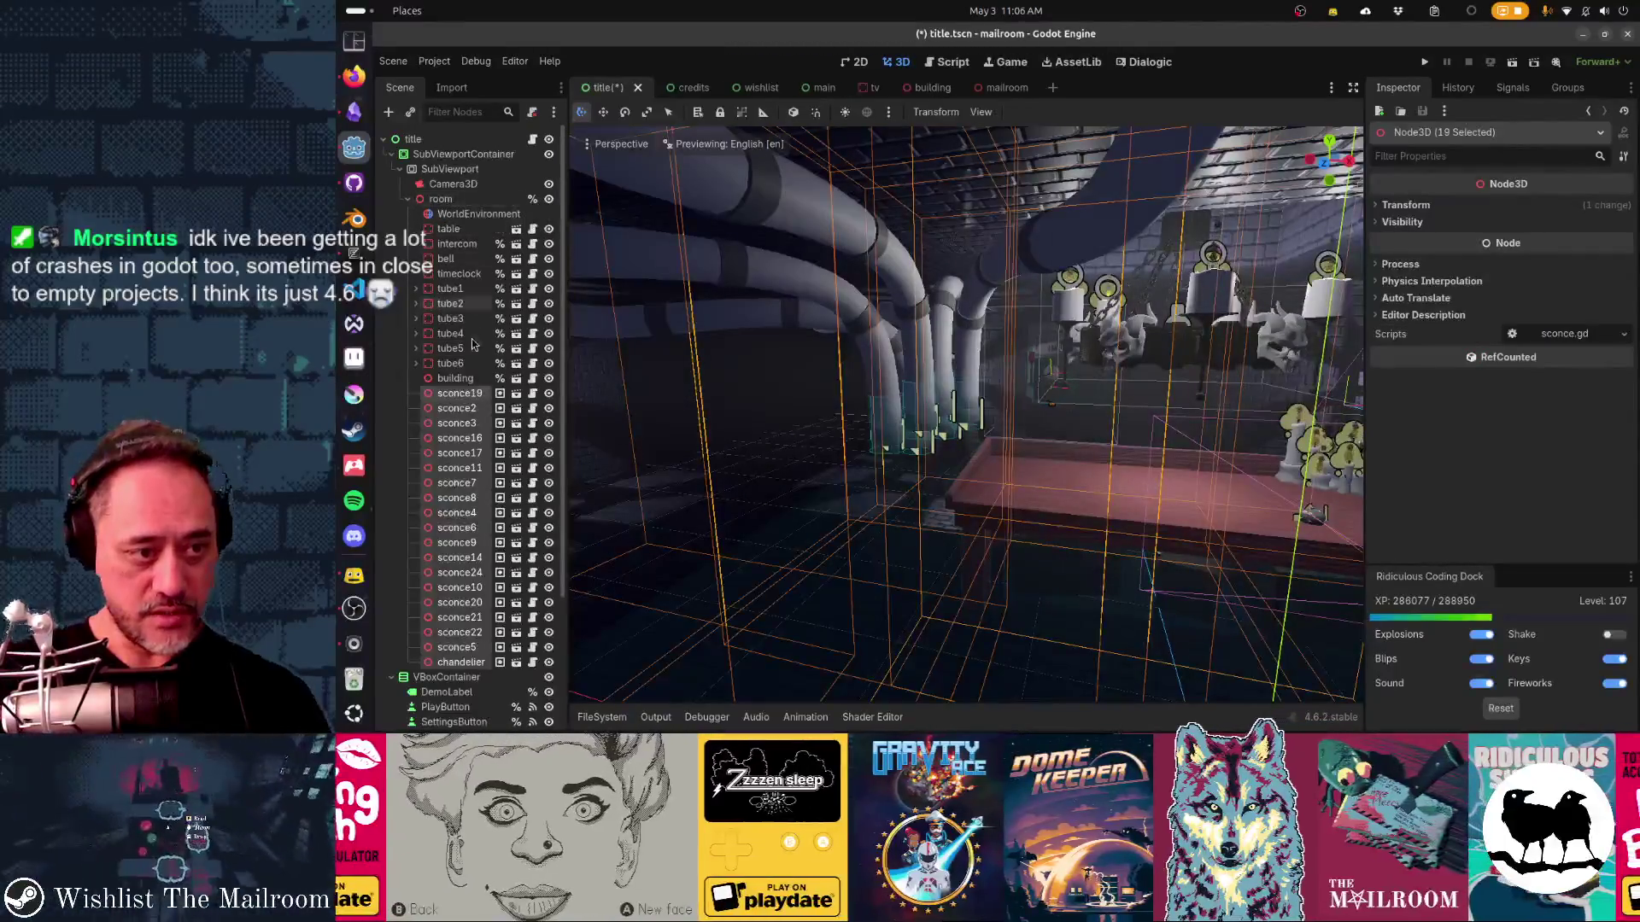
click(525, 395)
key(Escape)
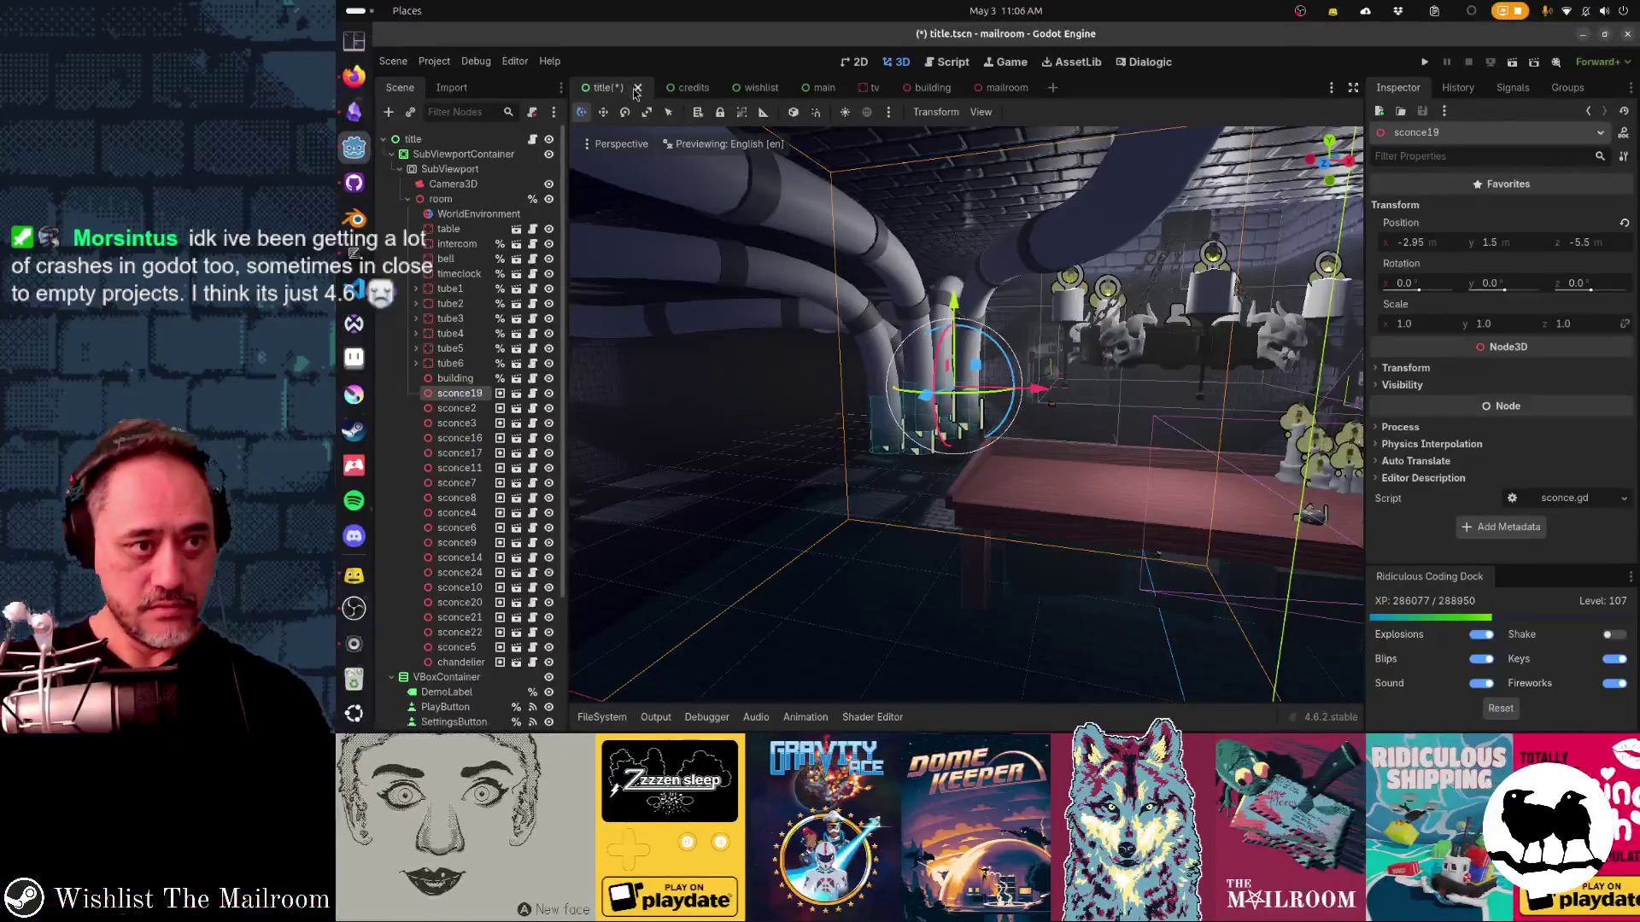
click(478, 155)
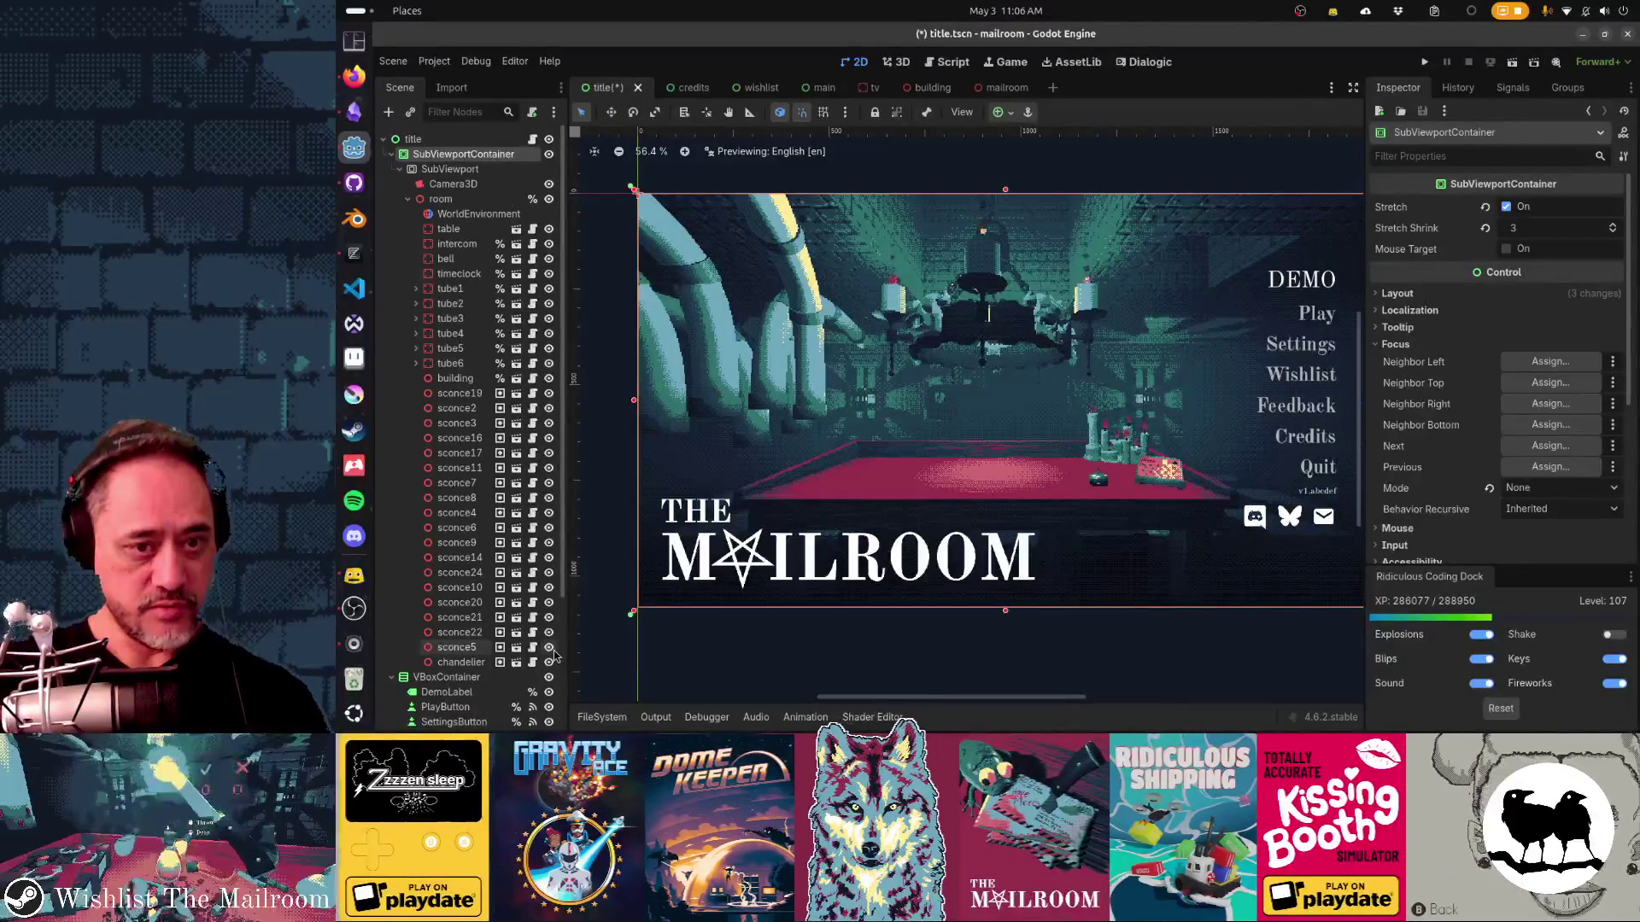
Hide sconce5, 22, 21, 20, 10, 24, 14, 6, 4, 8 and 7 in the title scene
click(550, 649)
click(549, 633)
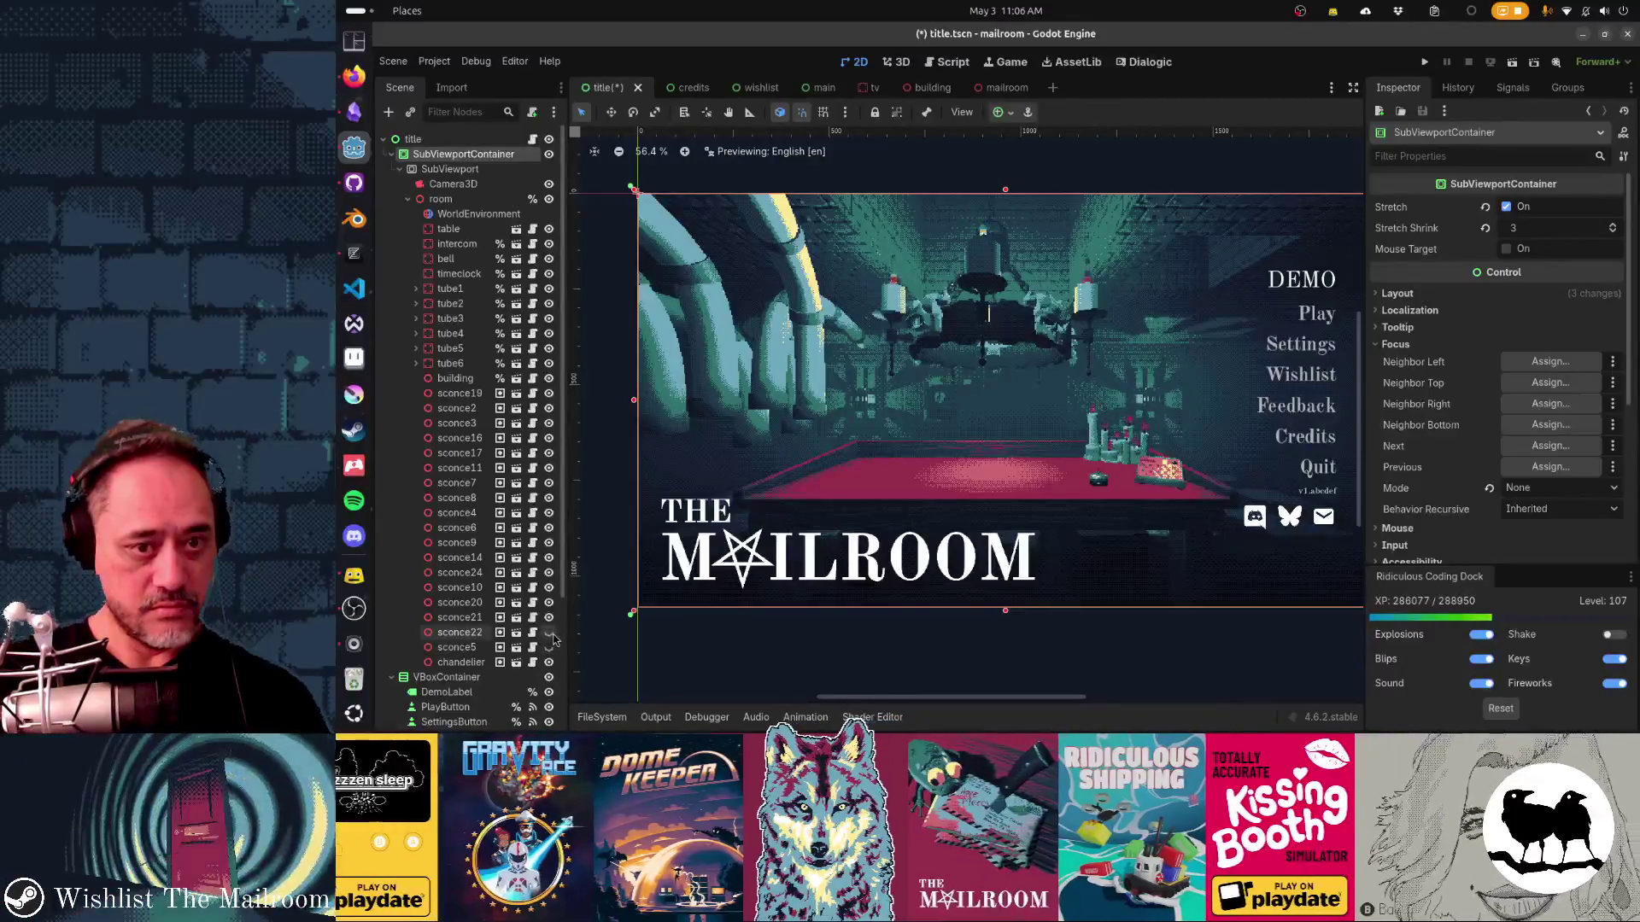
click(550, 618)
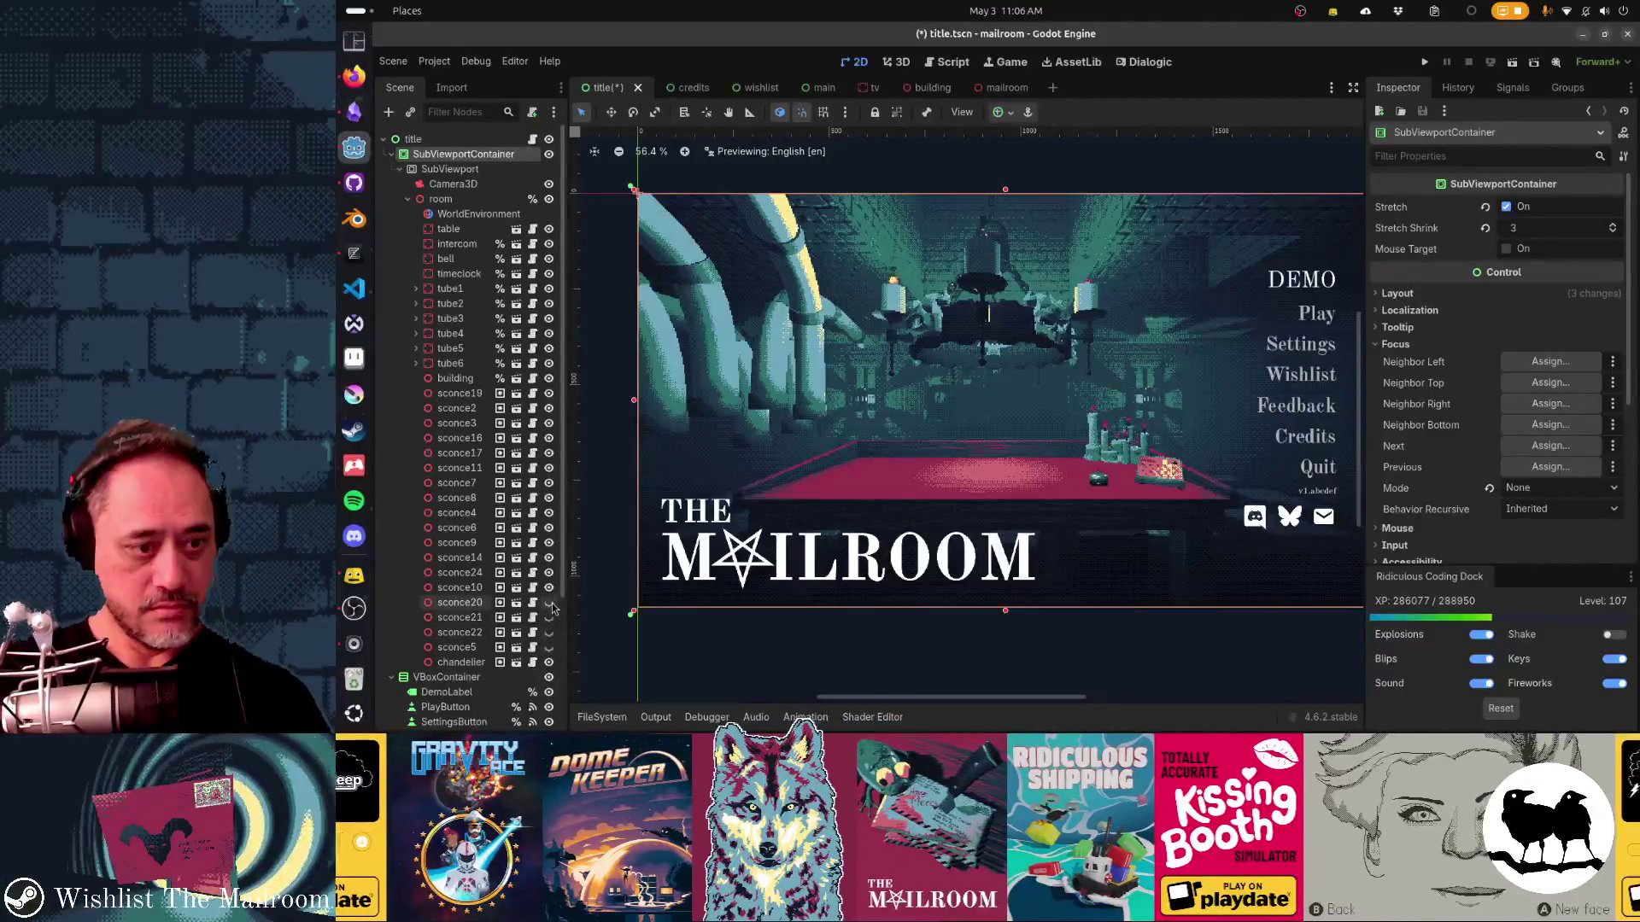
click(550, 603)
click(549, 588)
click(549, 573)
click(549, 557)
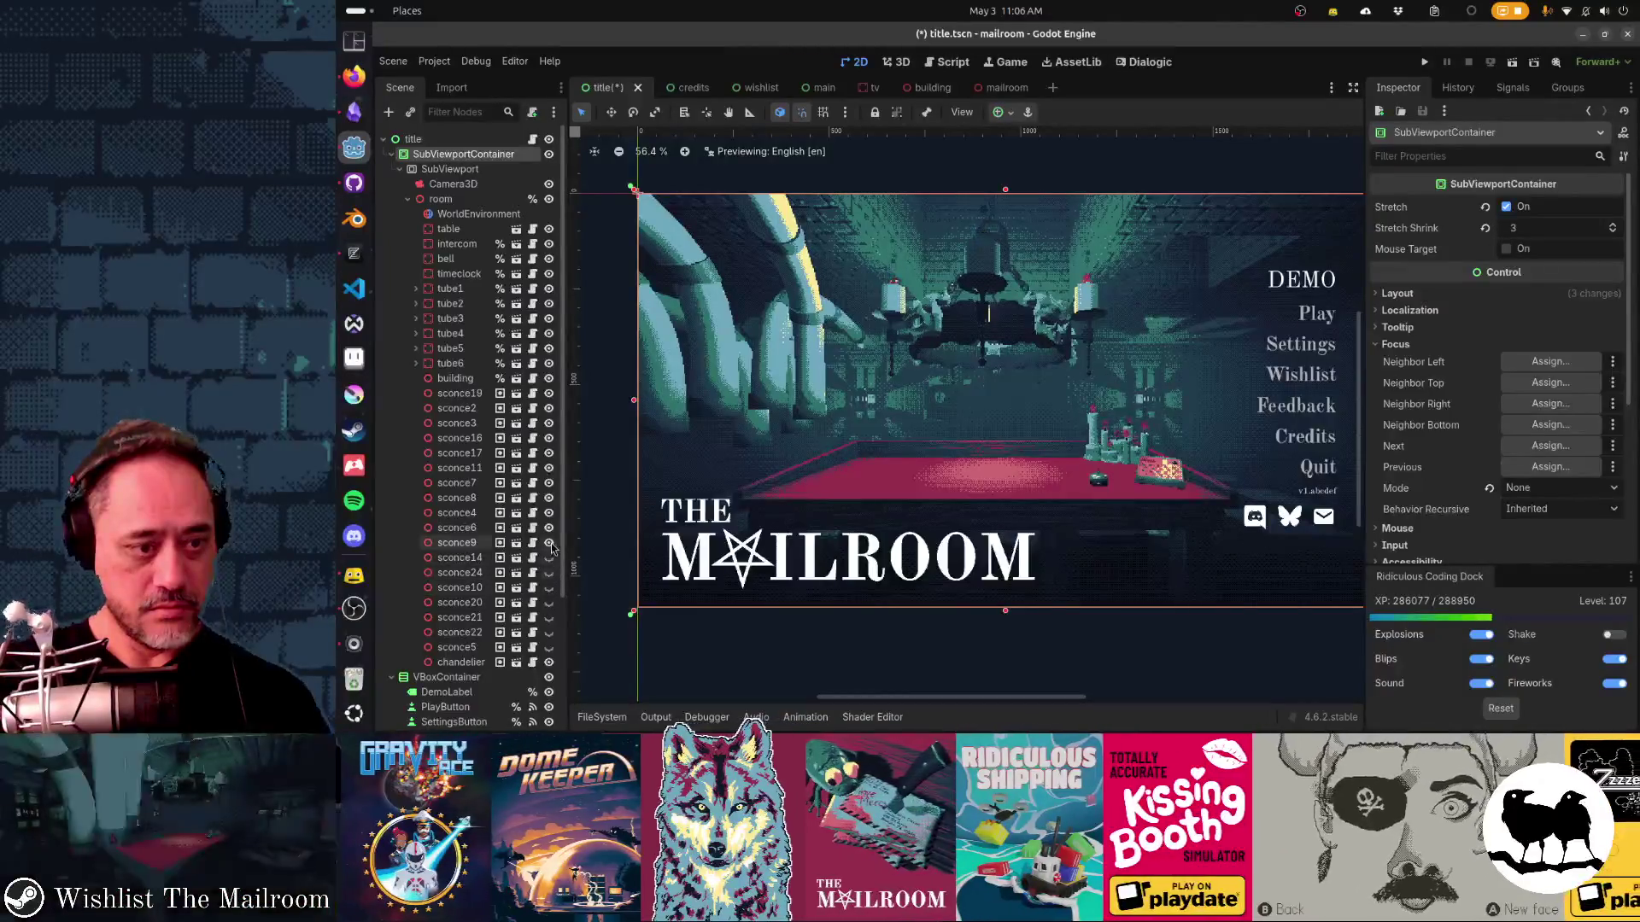
click(549, 528)
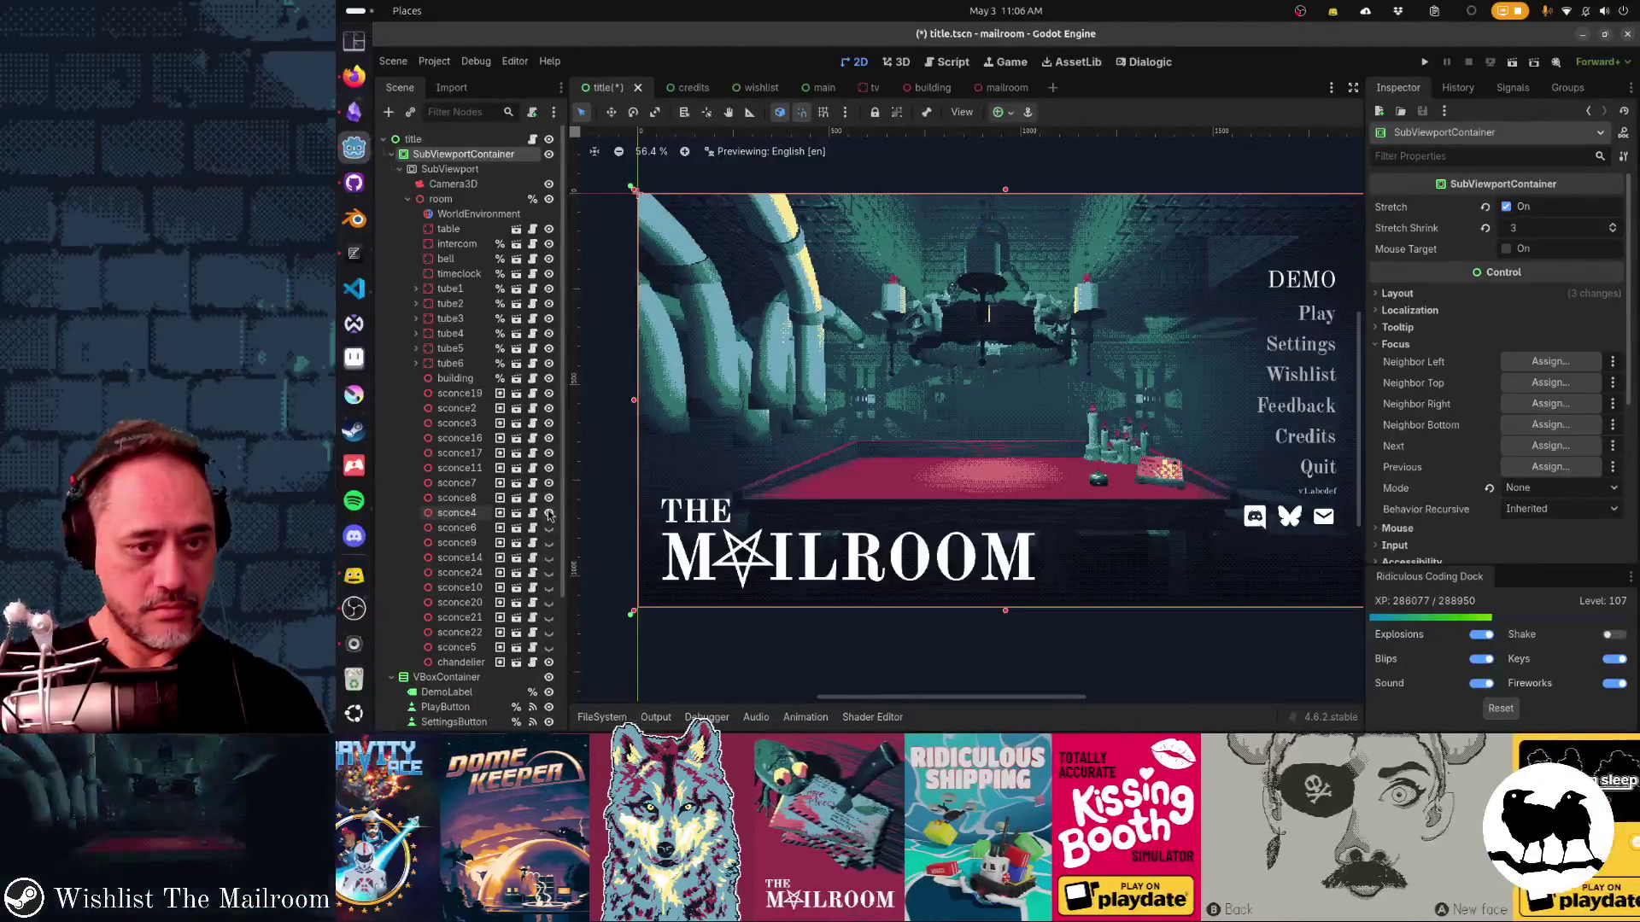
click(549, 513)
click(549, 499)
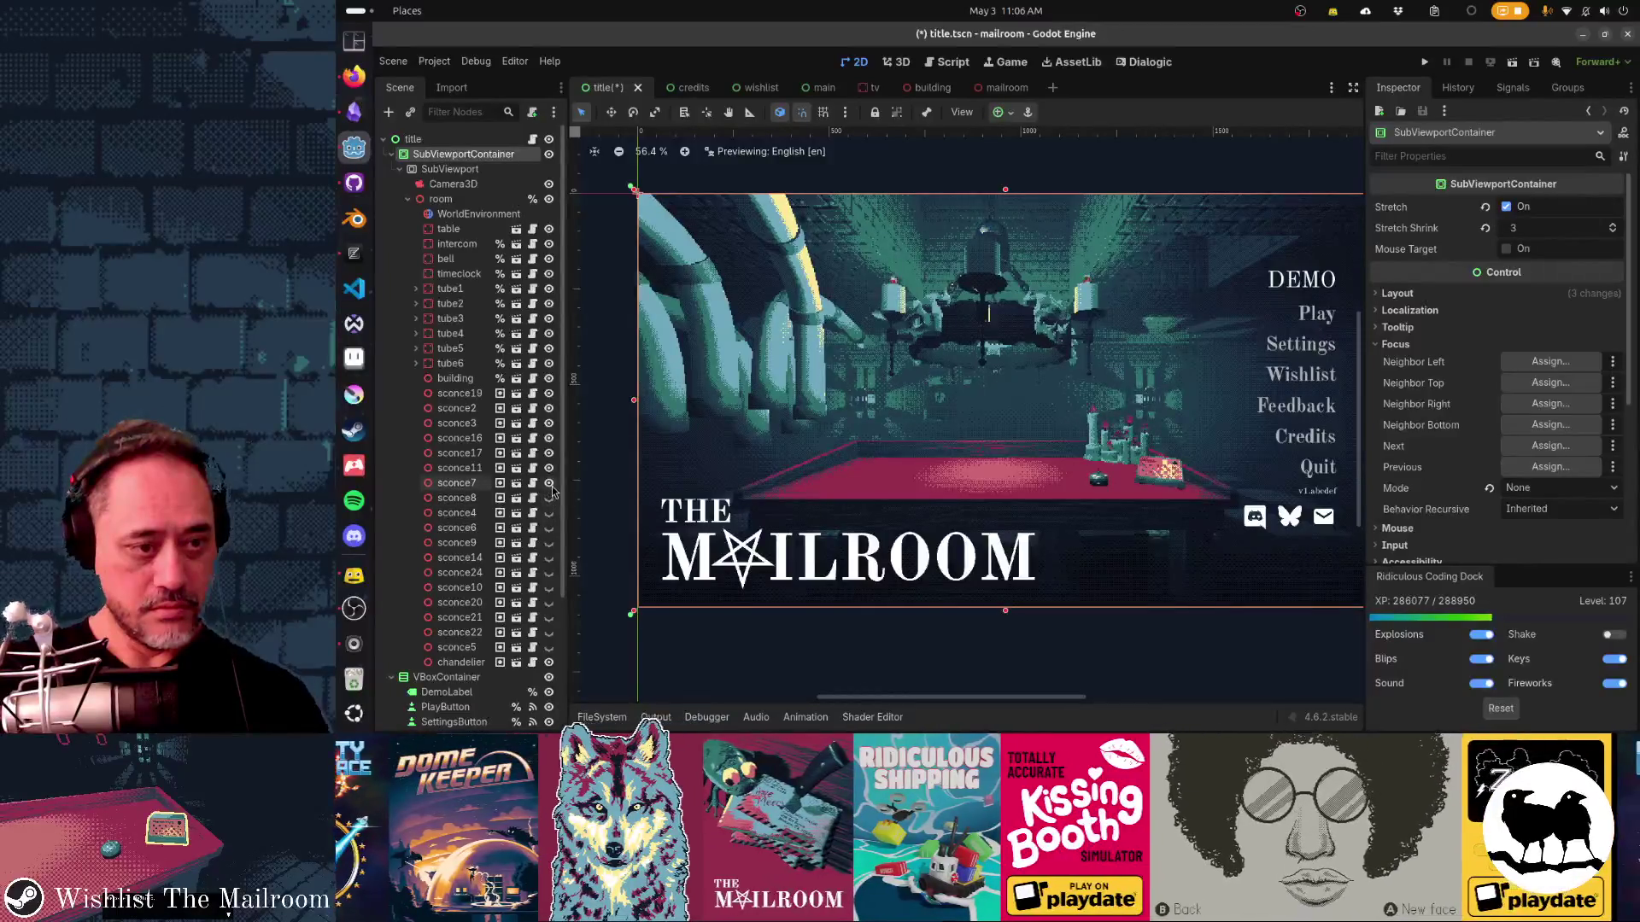
click(549, 482)
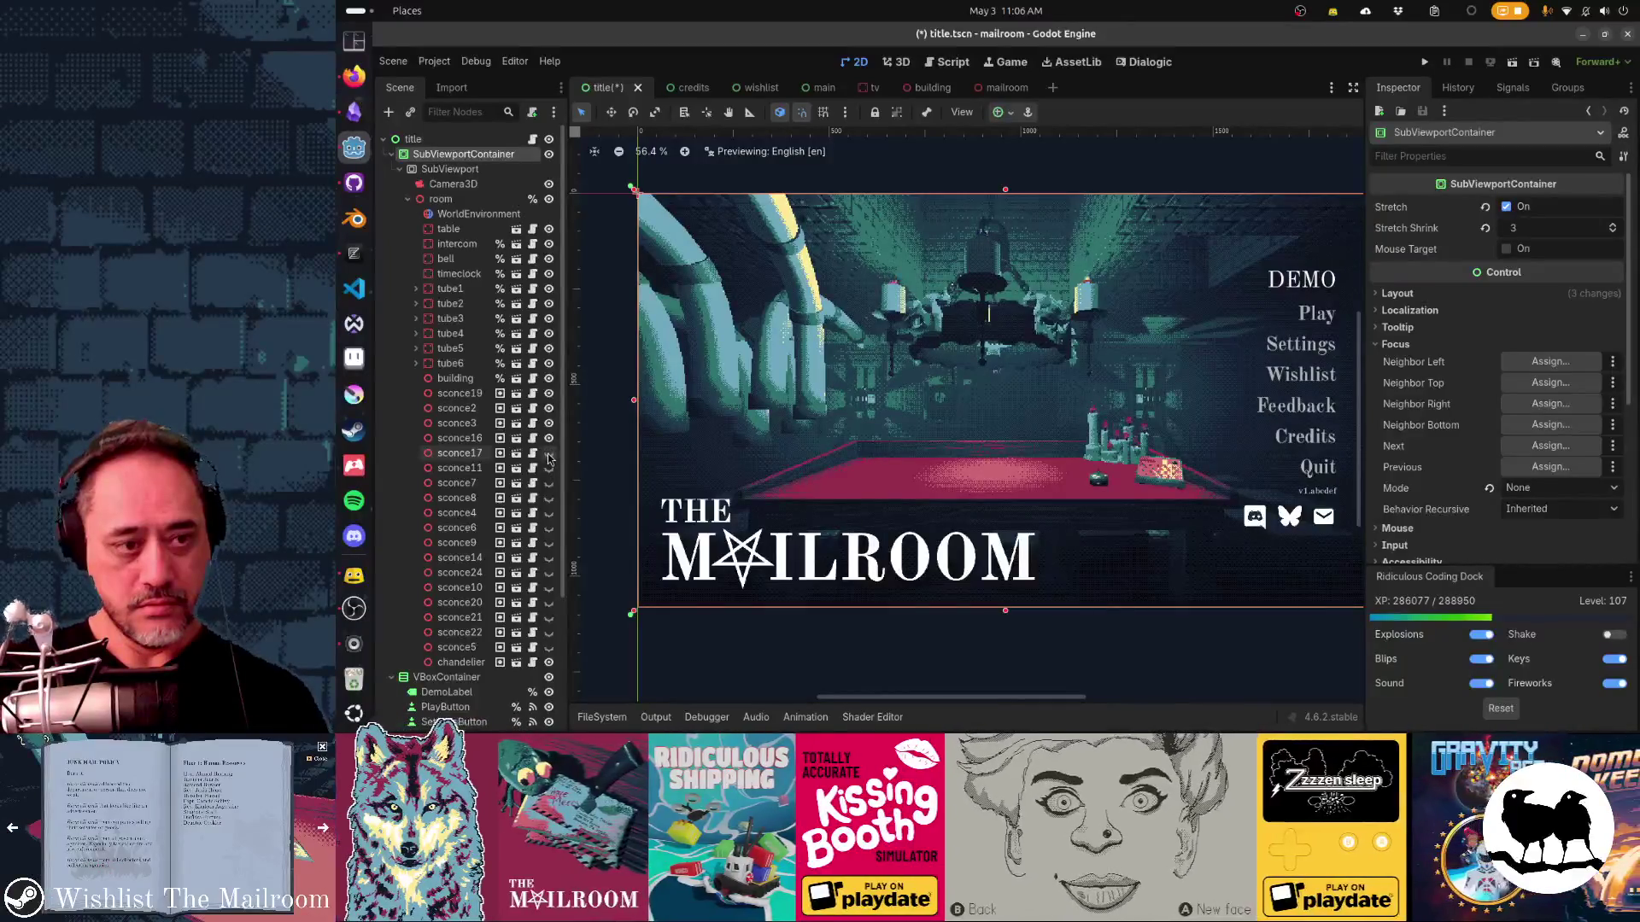
Also hide sconce17, 16, 3, 2 and 19
click(549, 453)
click(549, 438)
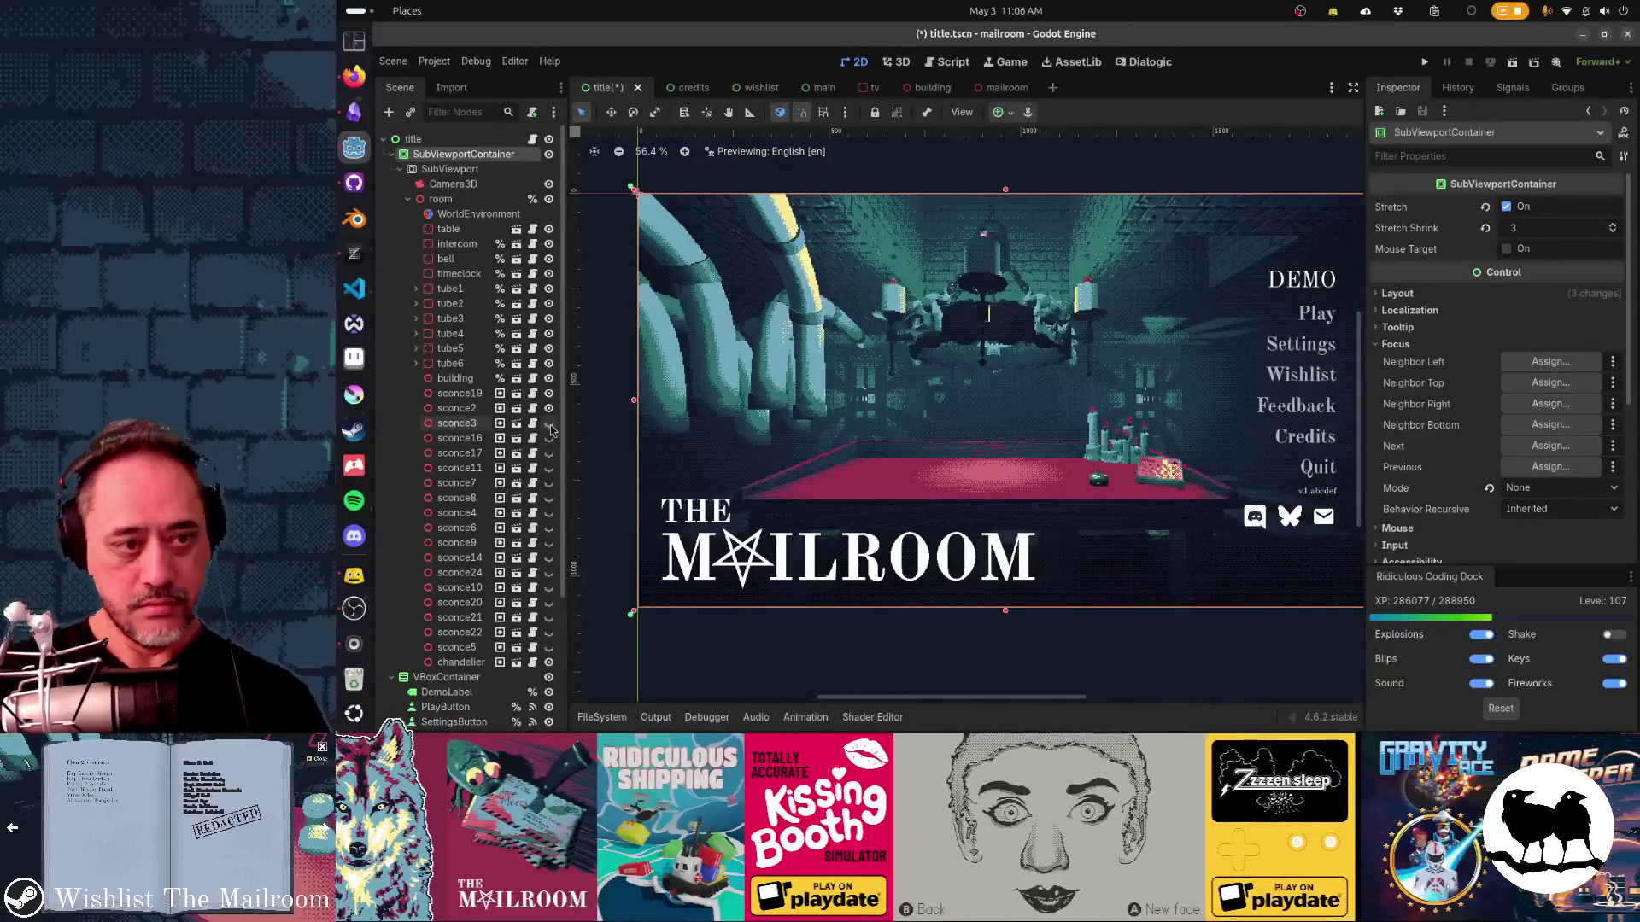
click(549, 424)
click(549, 410)
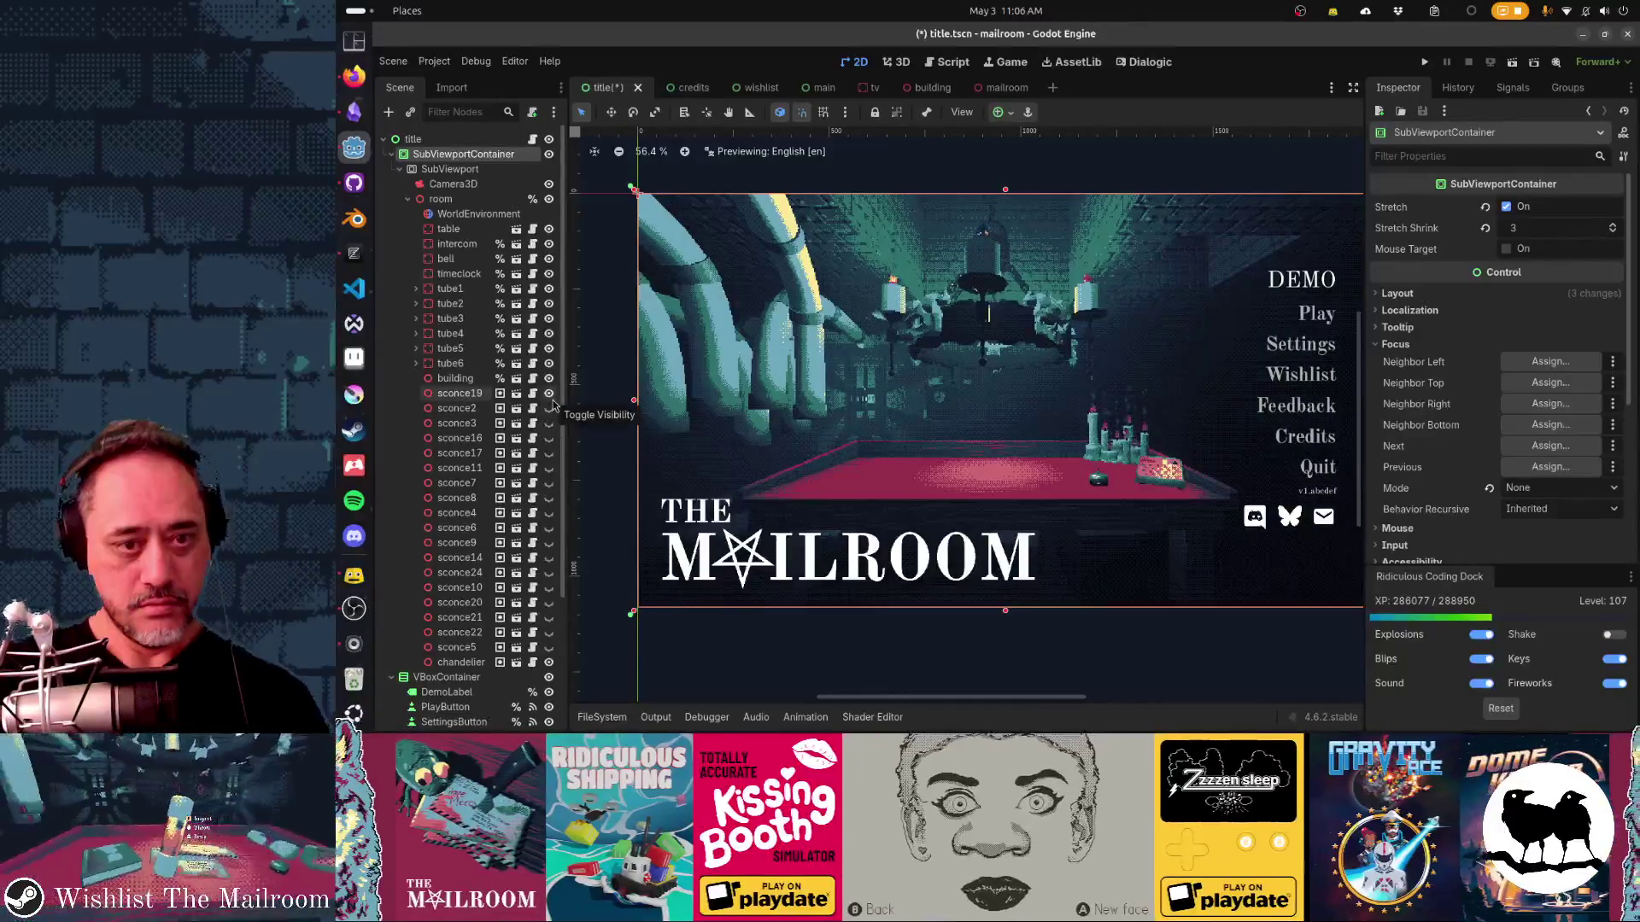
click(549, 394)
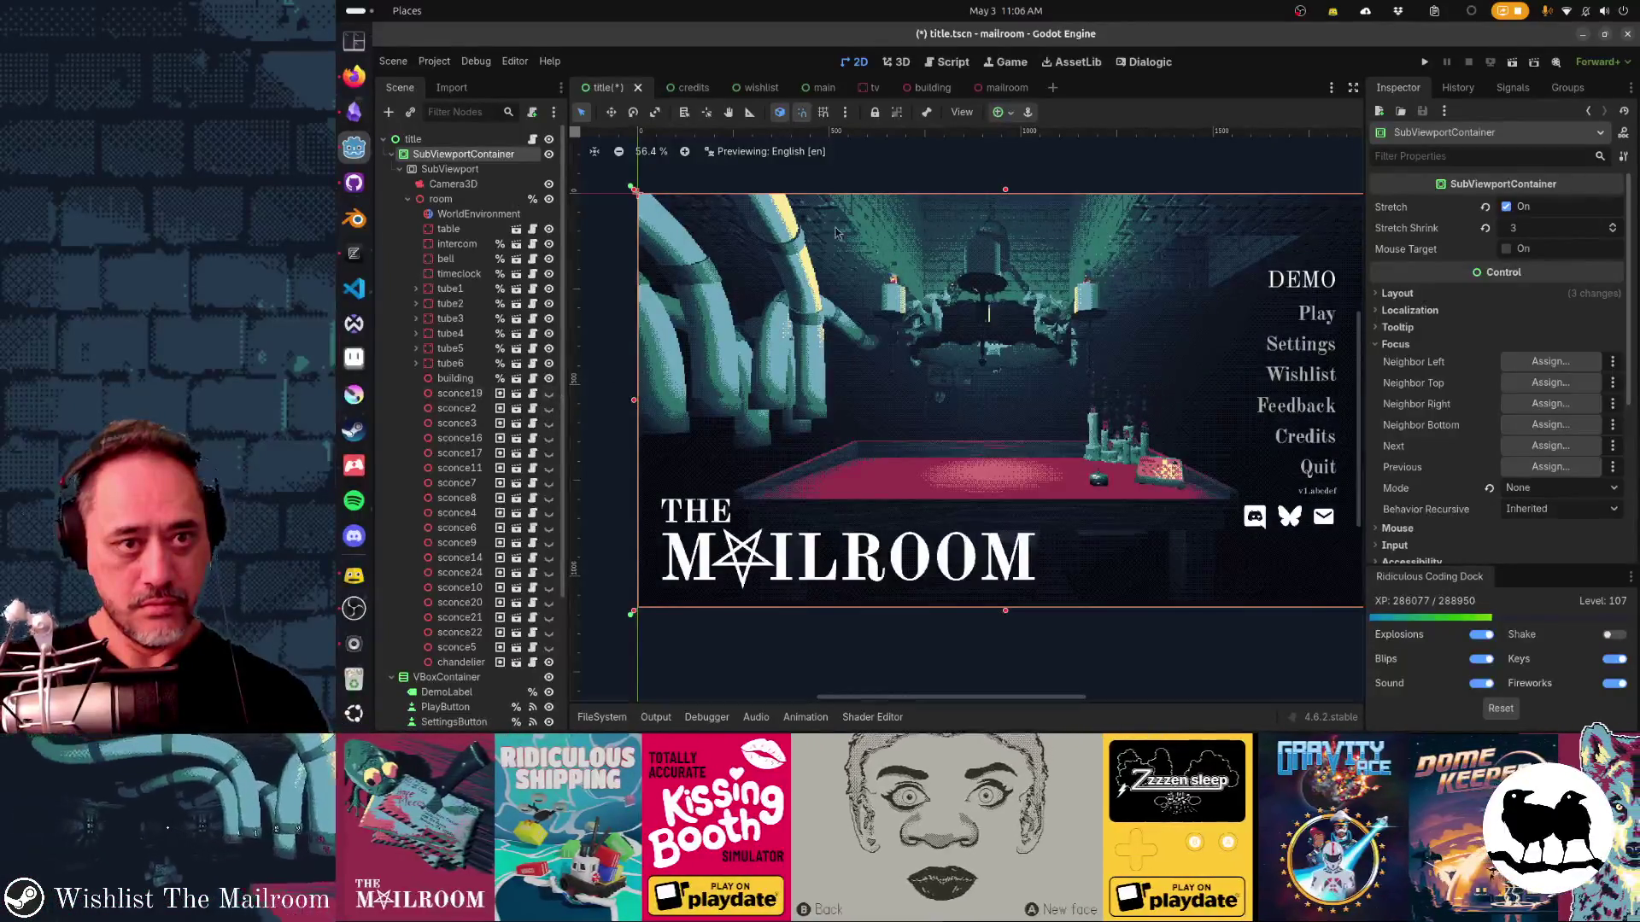
Save the open scenes, then show sconce19, 2 and 3 and re-hide sconce19 and 3
click(930, 89)
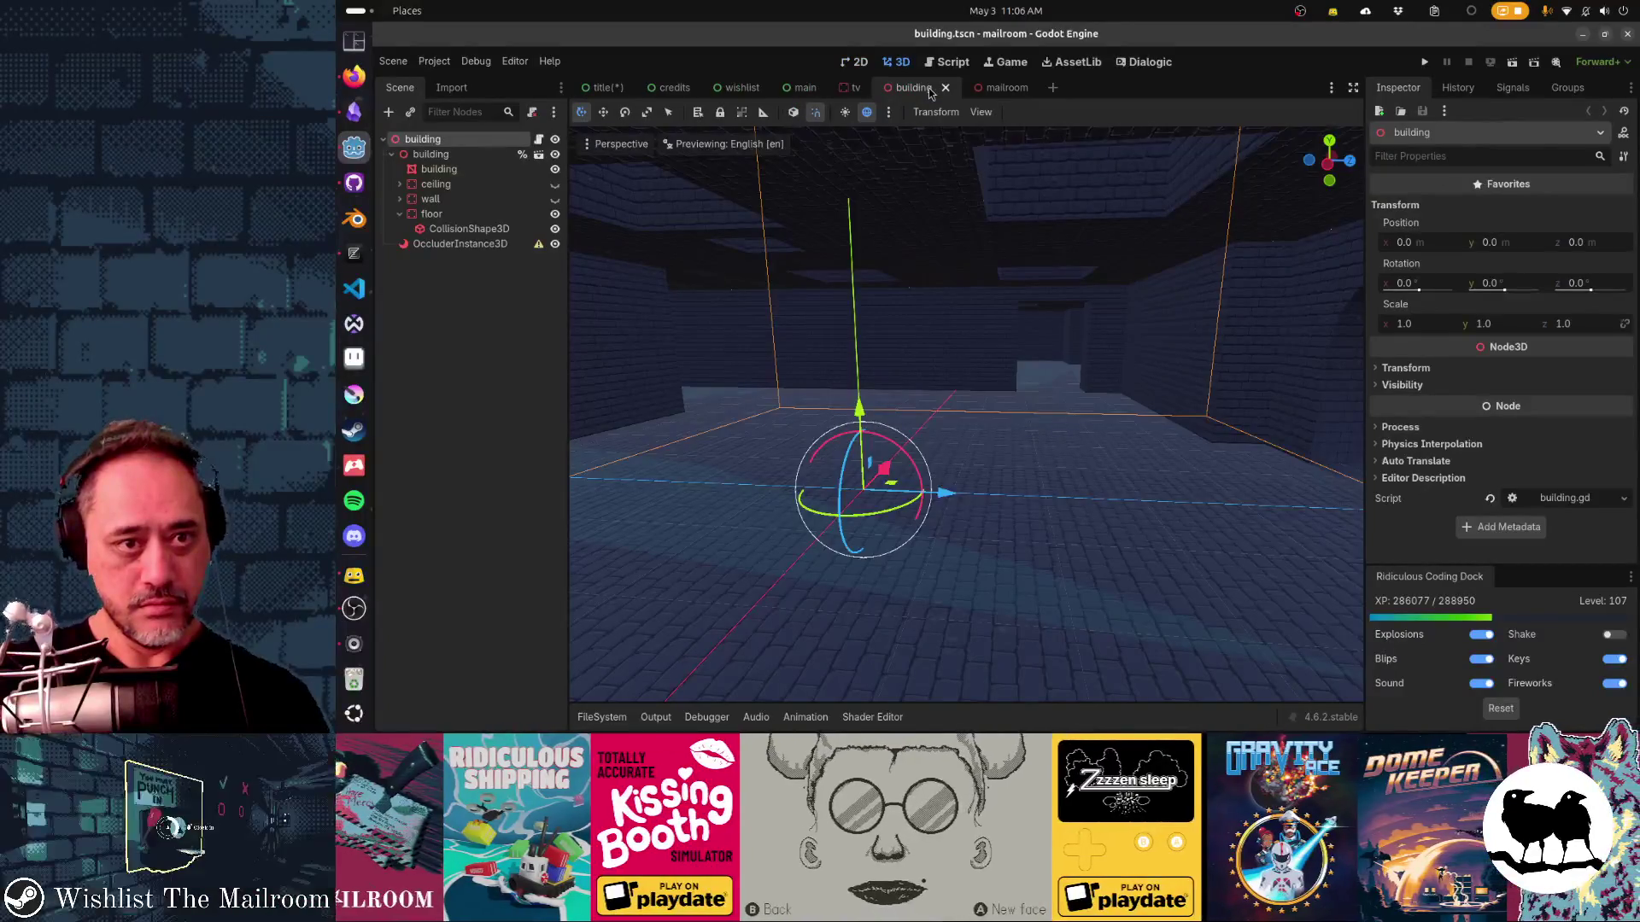
key(ctrl+s)
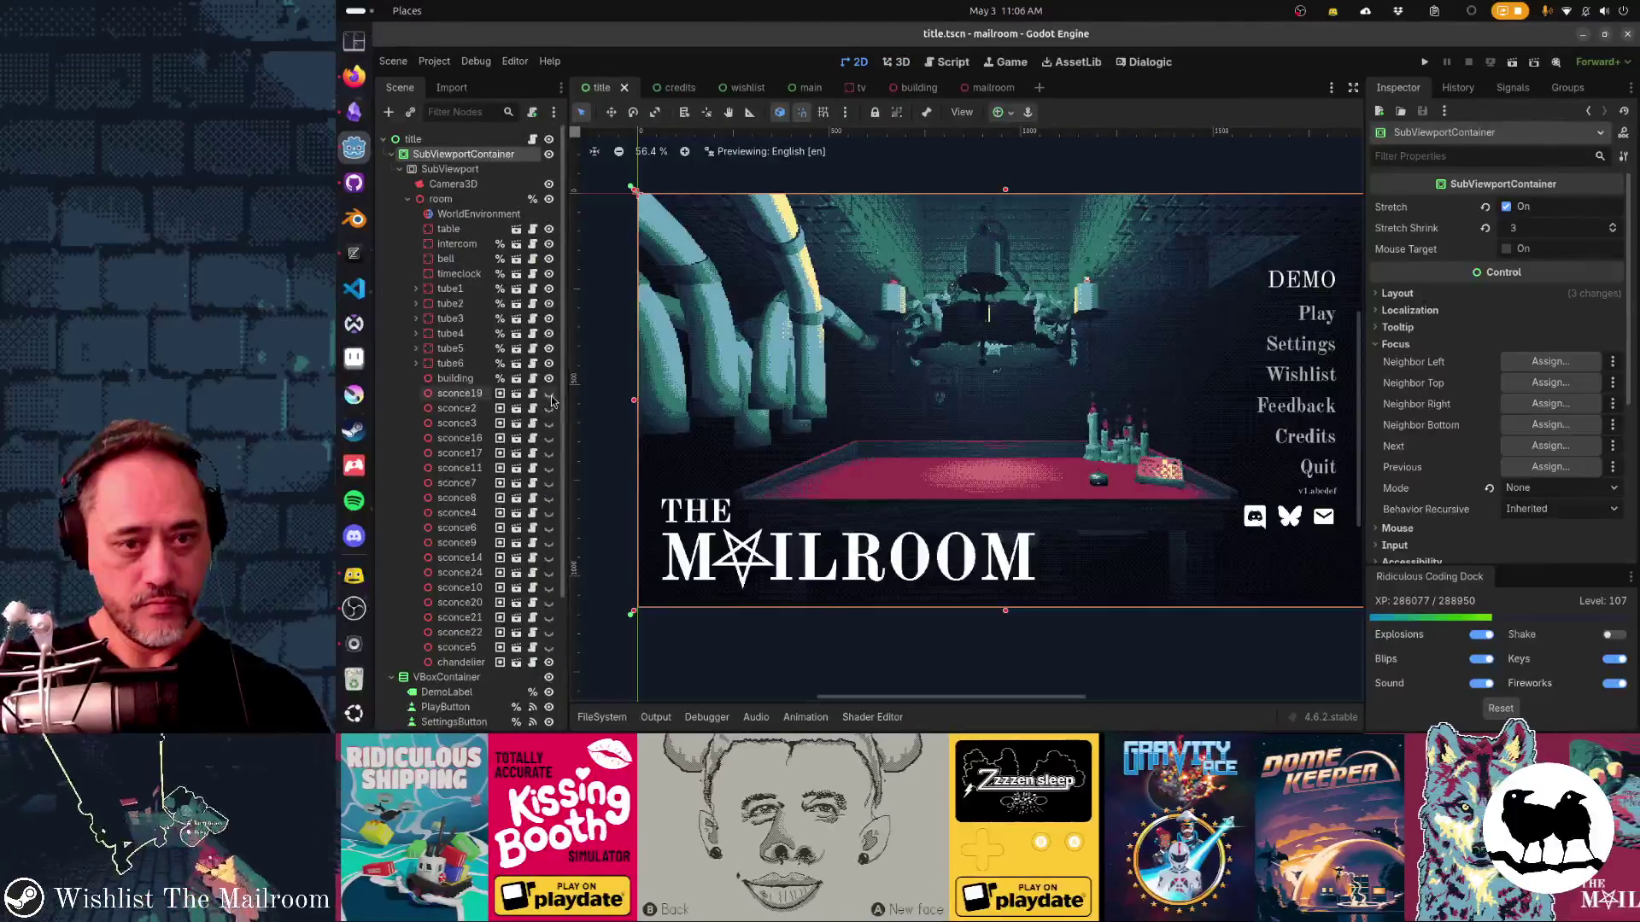
click(549, 394)
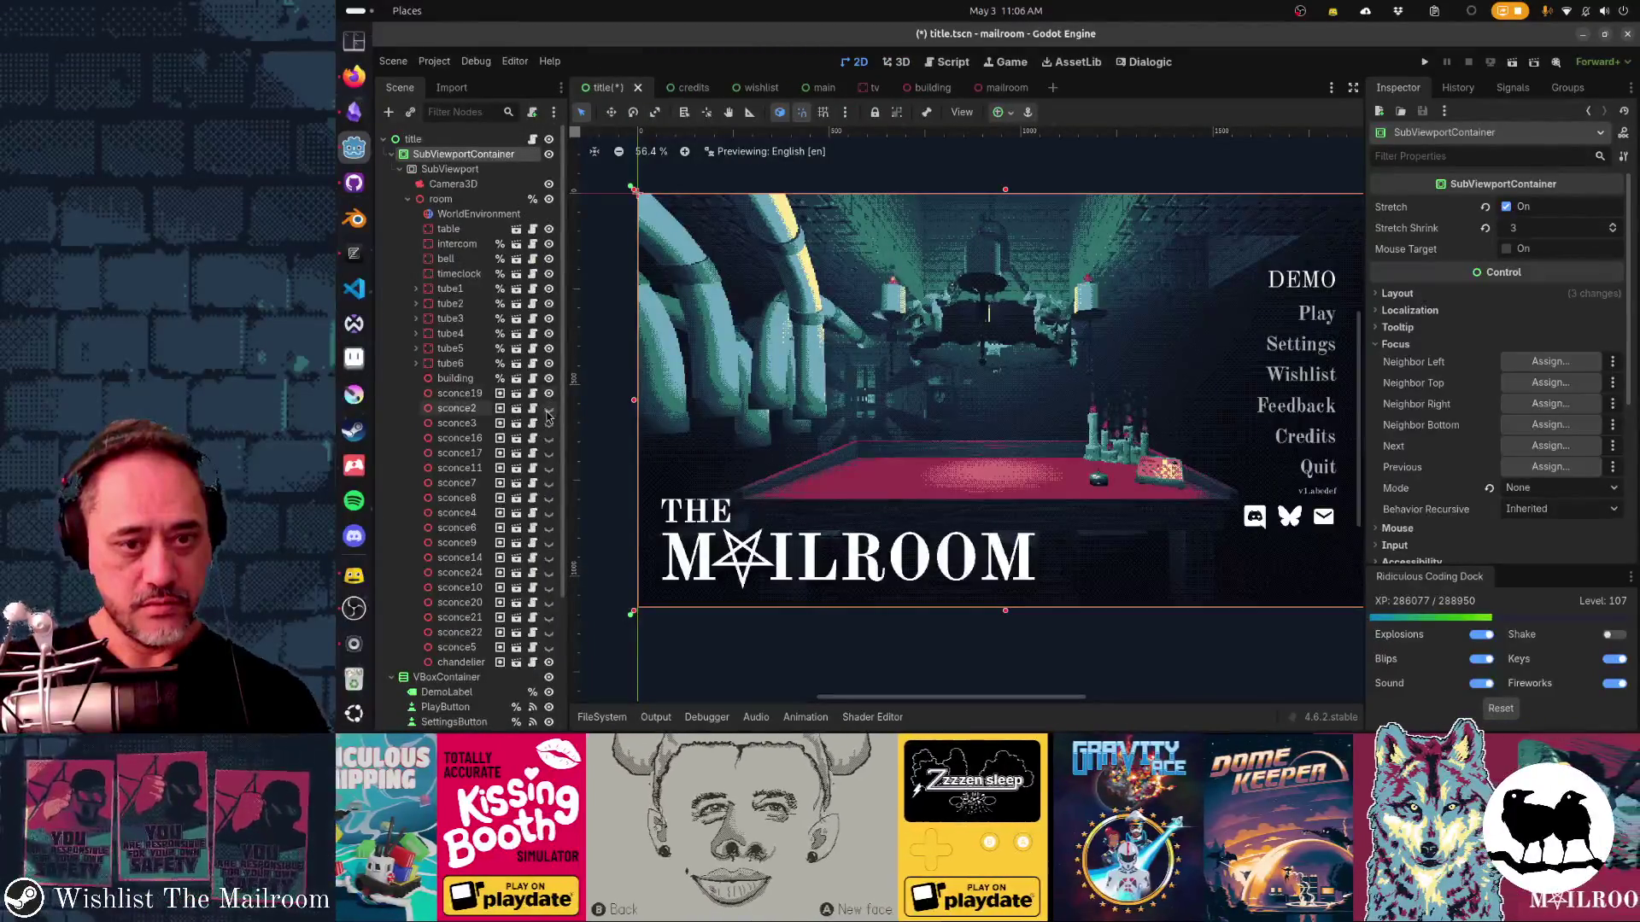
click(549, 409)
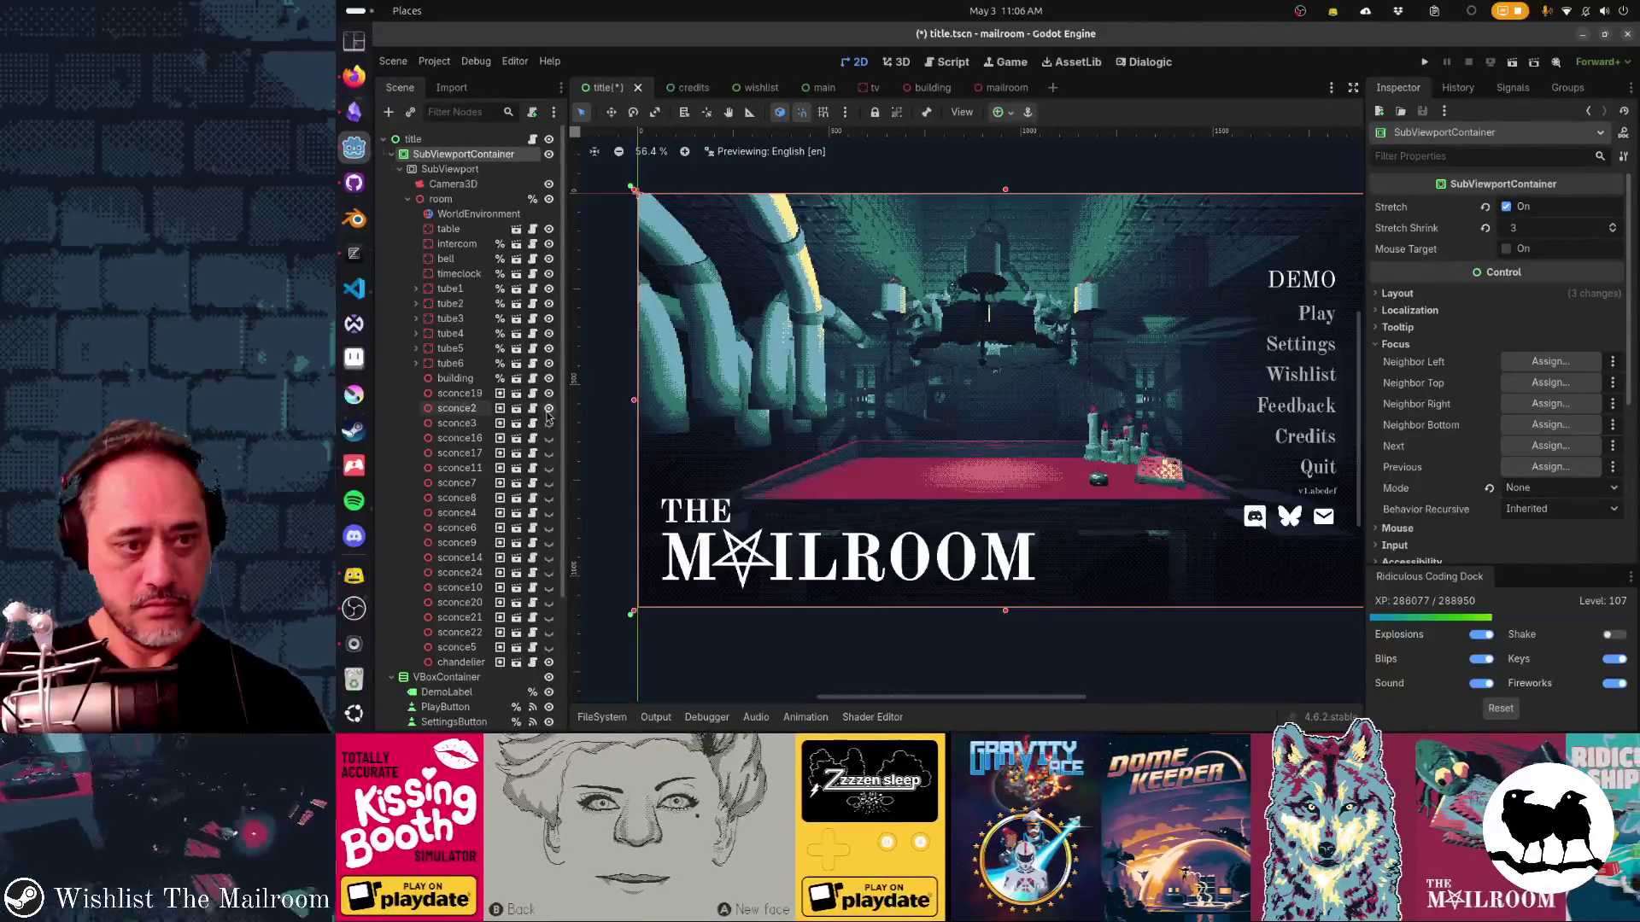
click(549, 425)
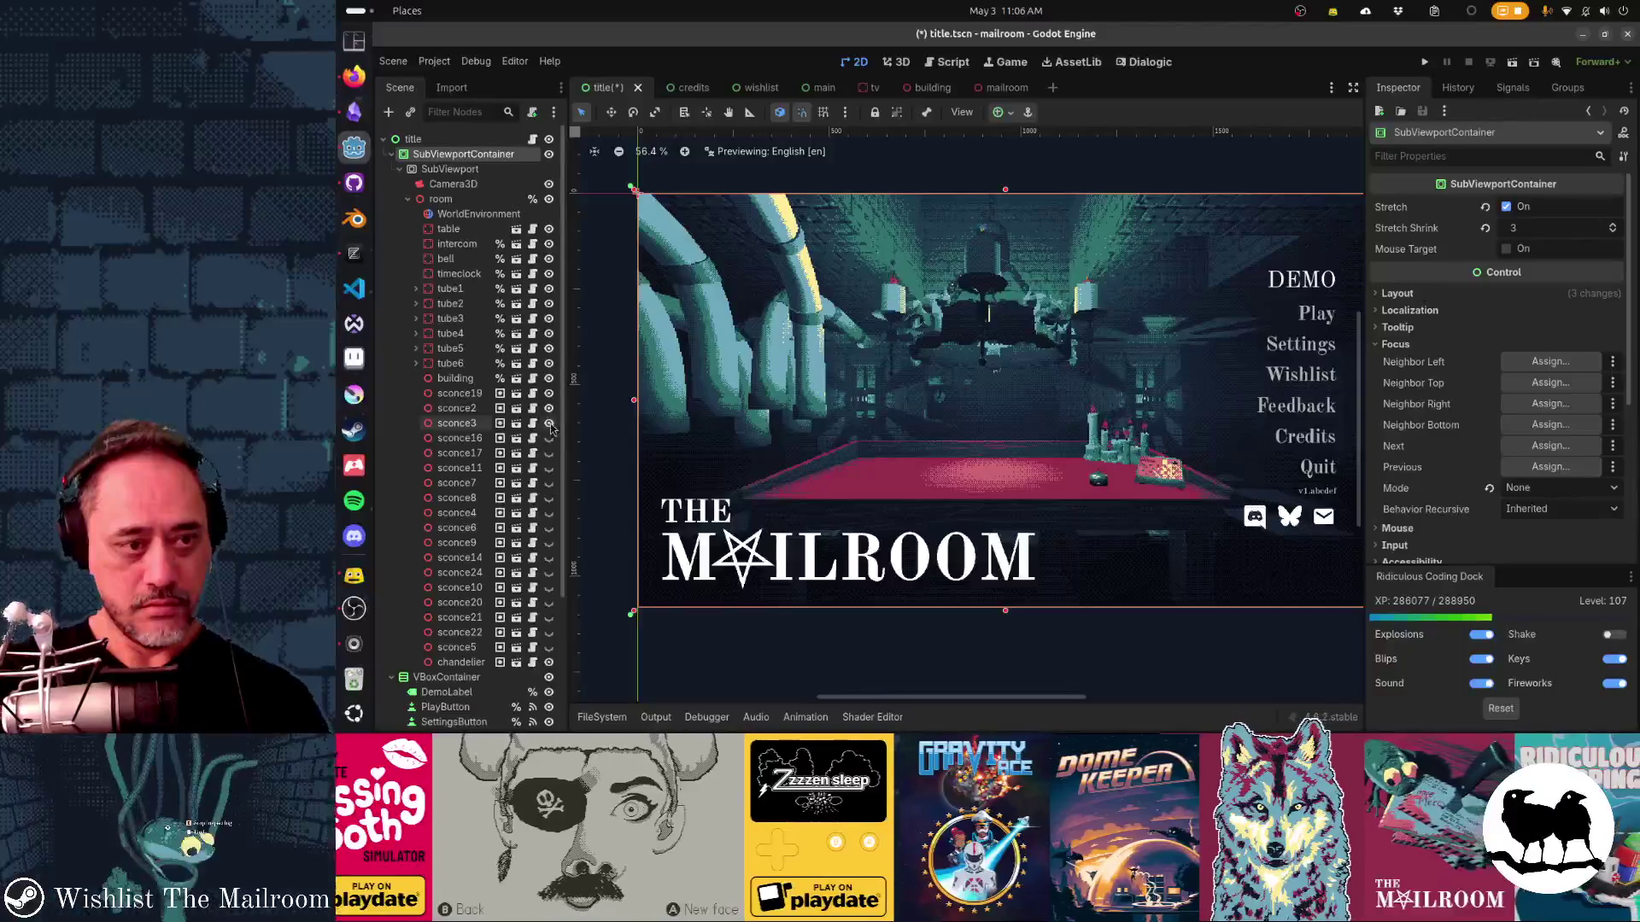
click(548, 394)
click(549, 424)
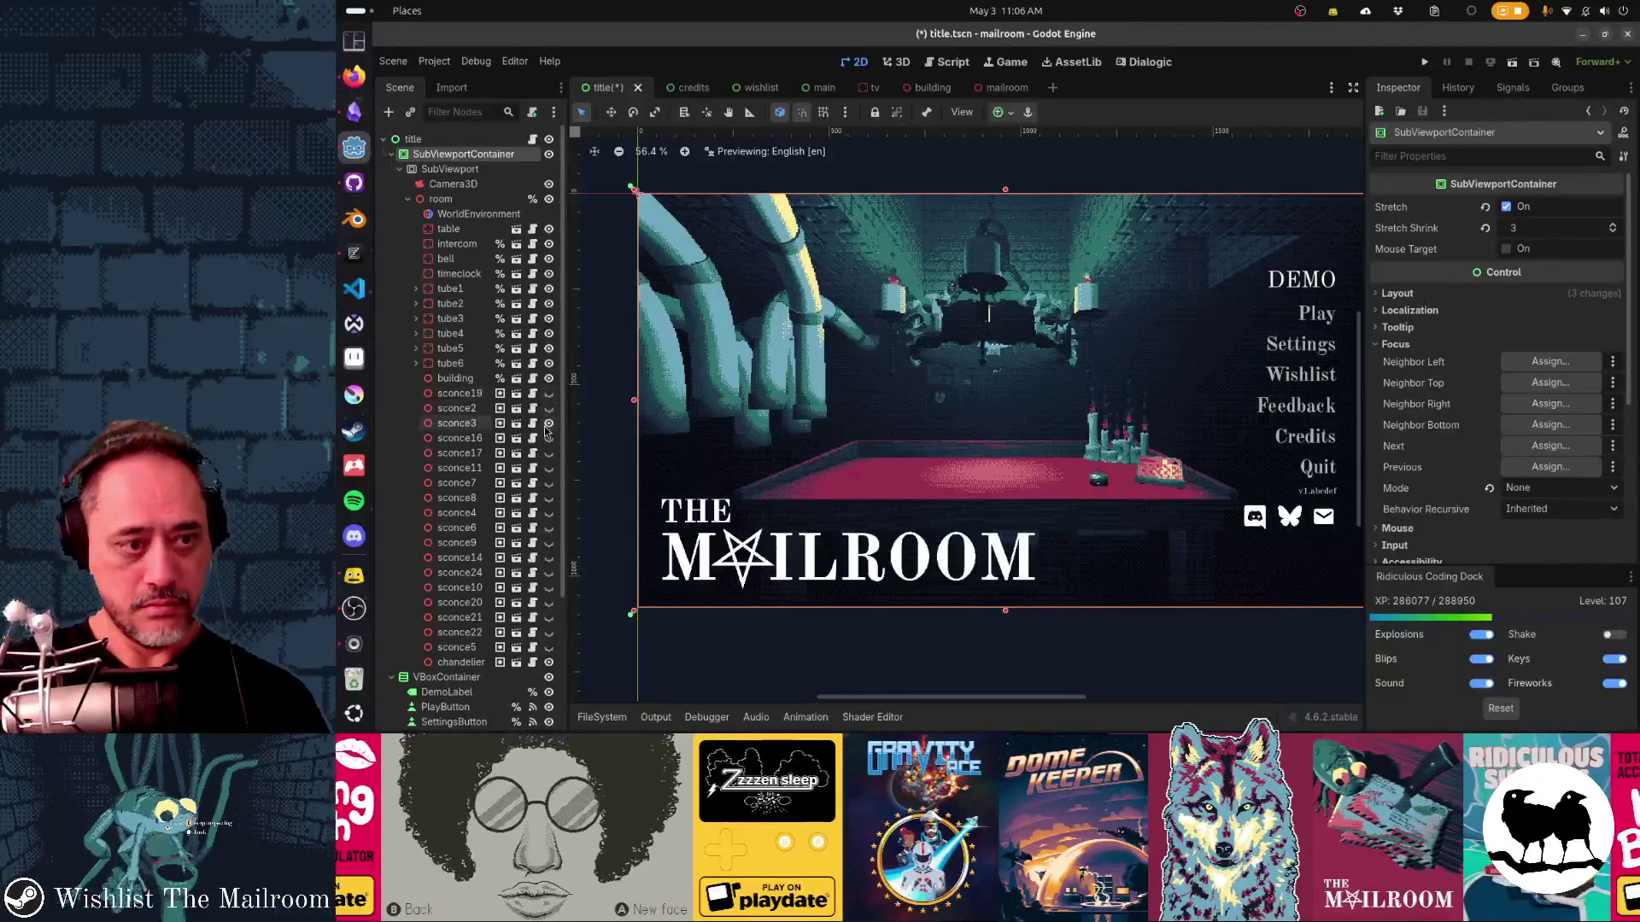
Hide sconce16, 17, 8 and 4, toggle sconce9, and show sconce14 and 24
click(550, 439)
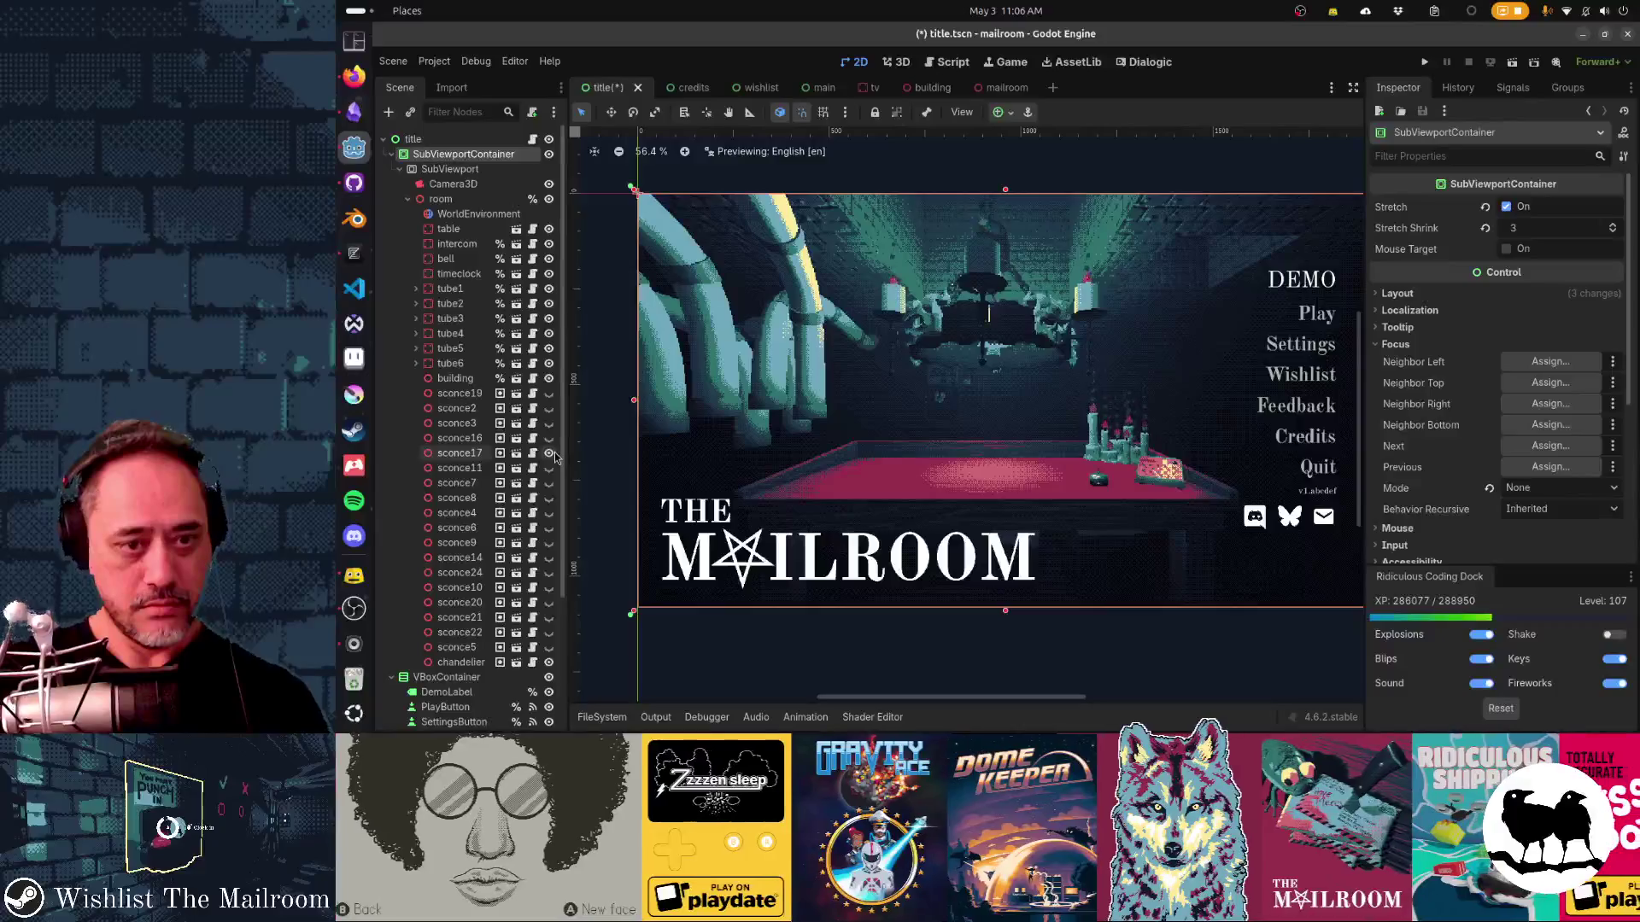
click(549, 453)
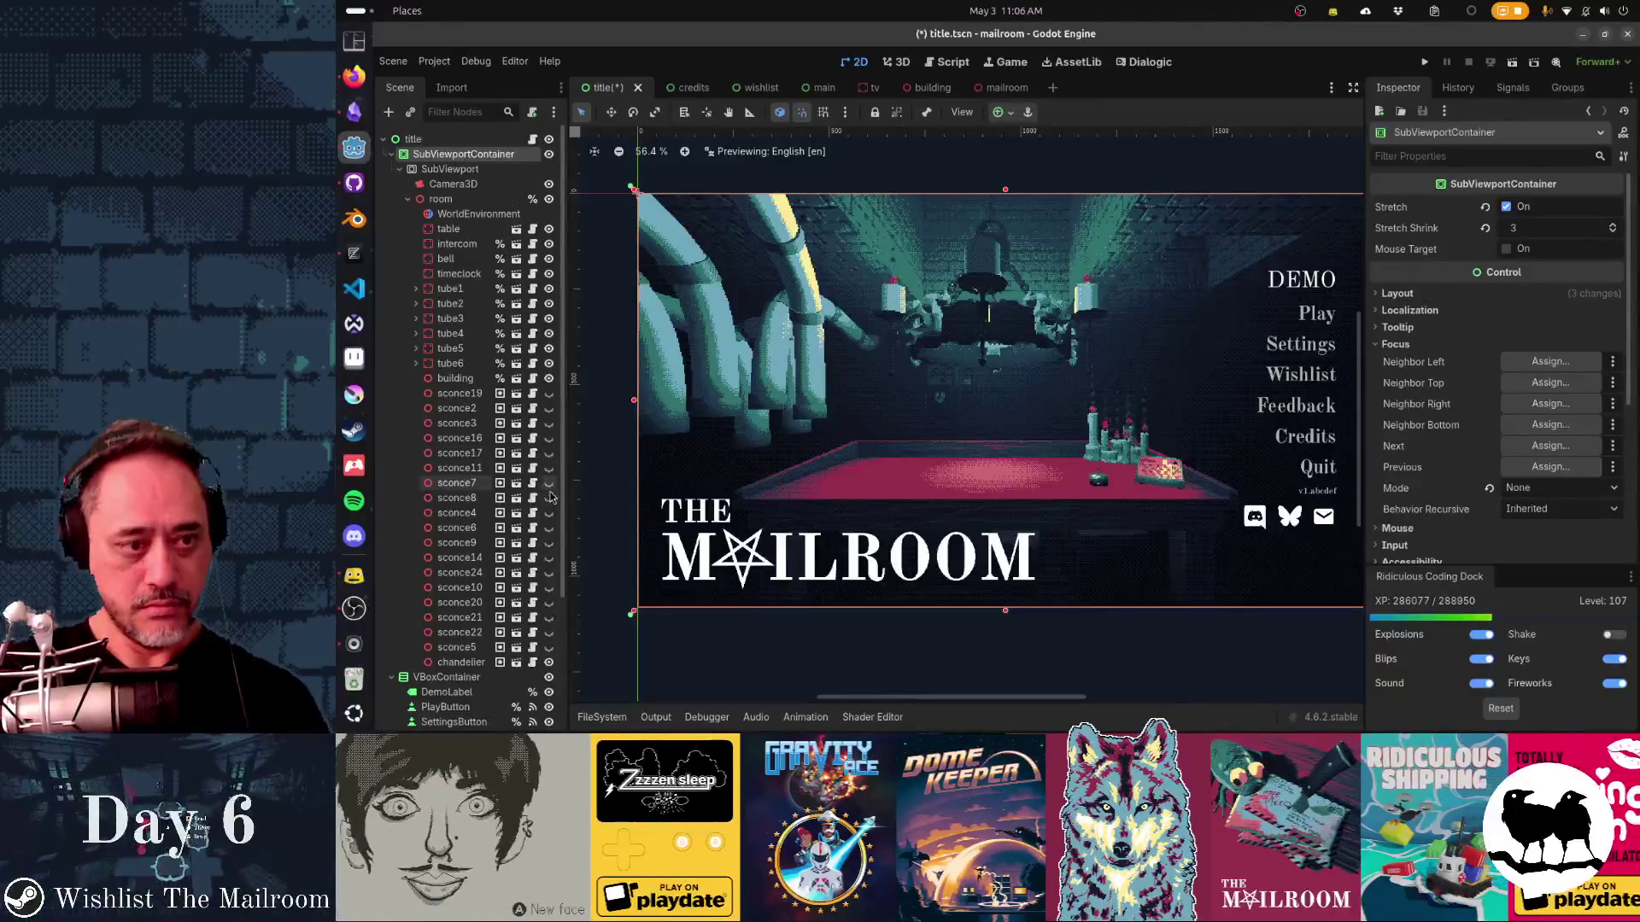
click(549, 498)
click(549, 514)
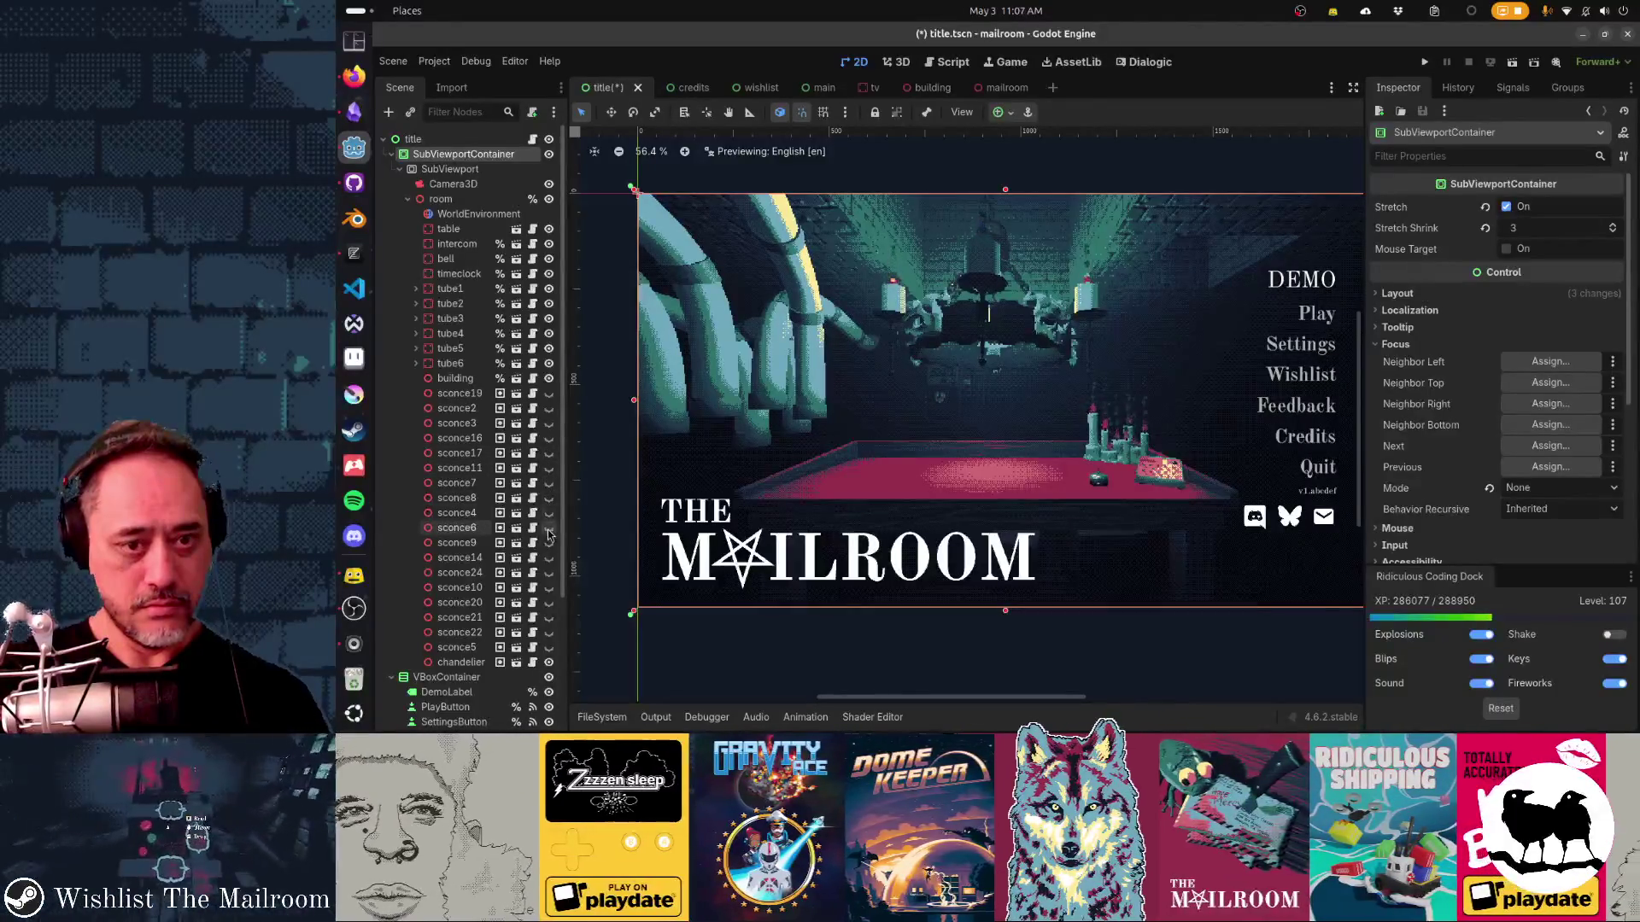
click(549, 544)
click(550, 557)
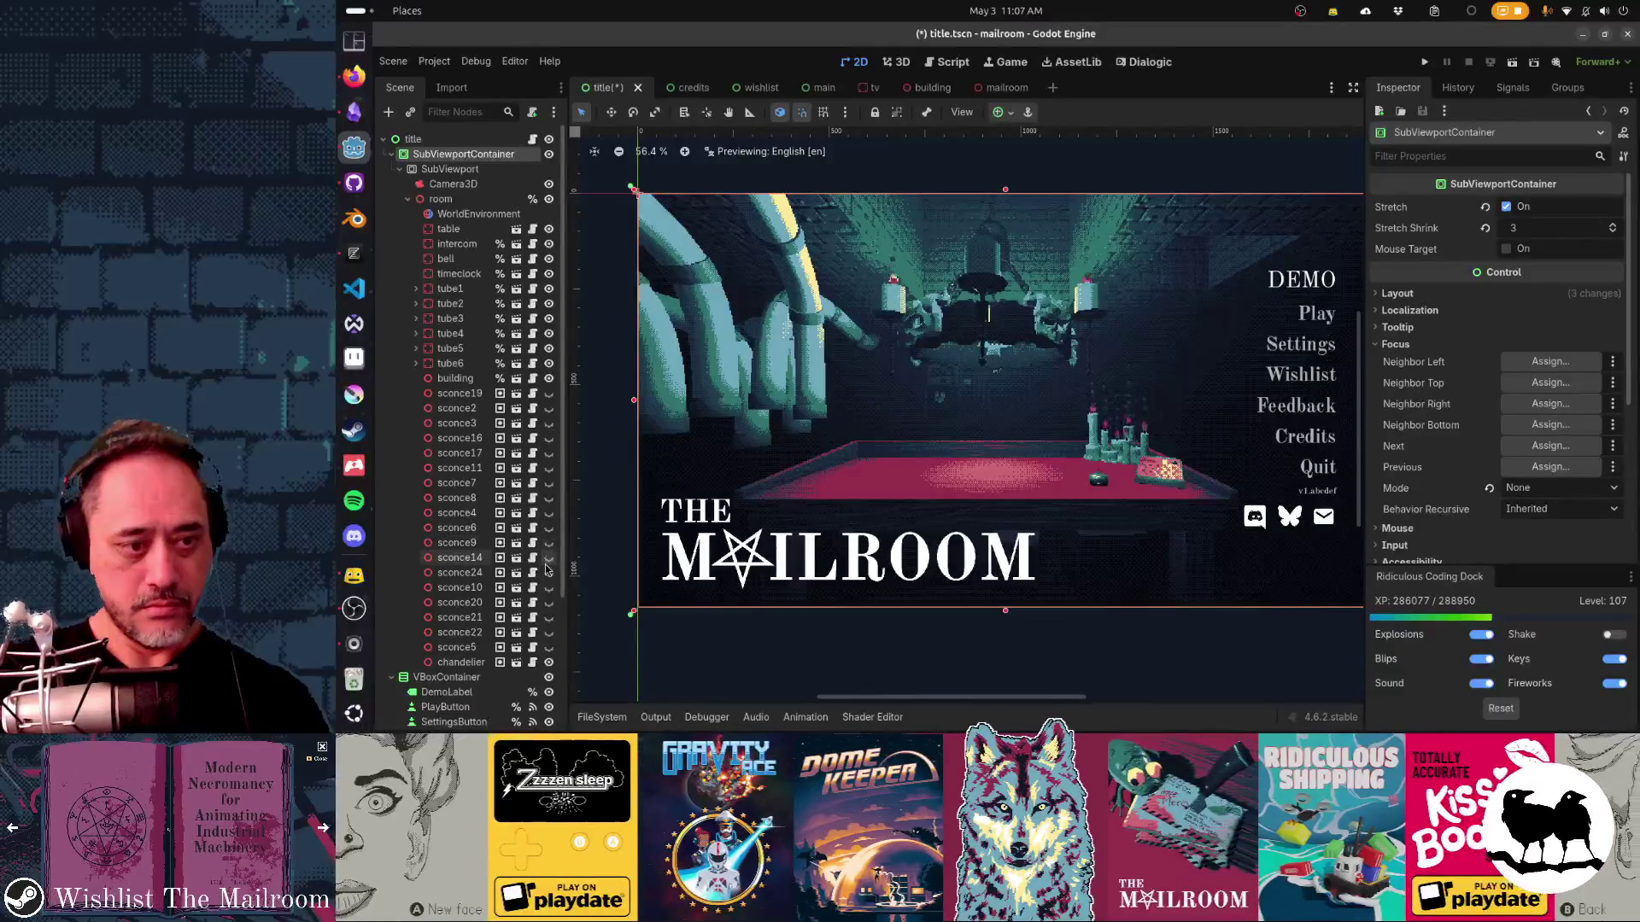
click(549, 572)
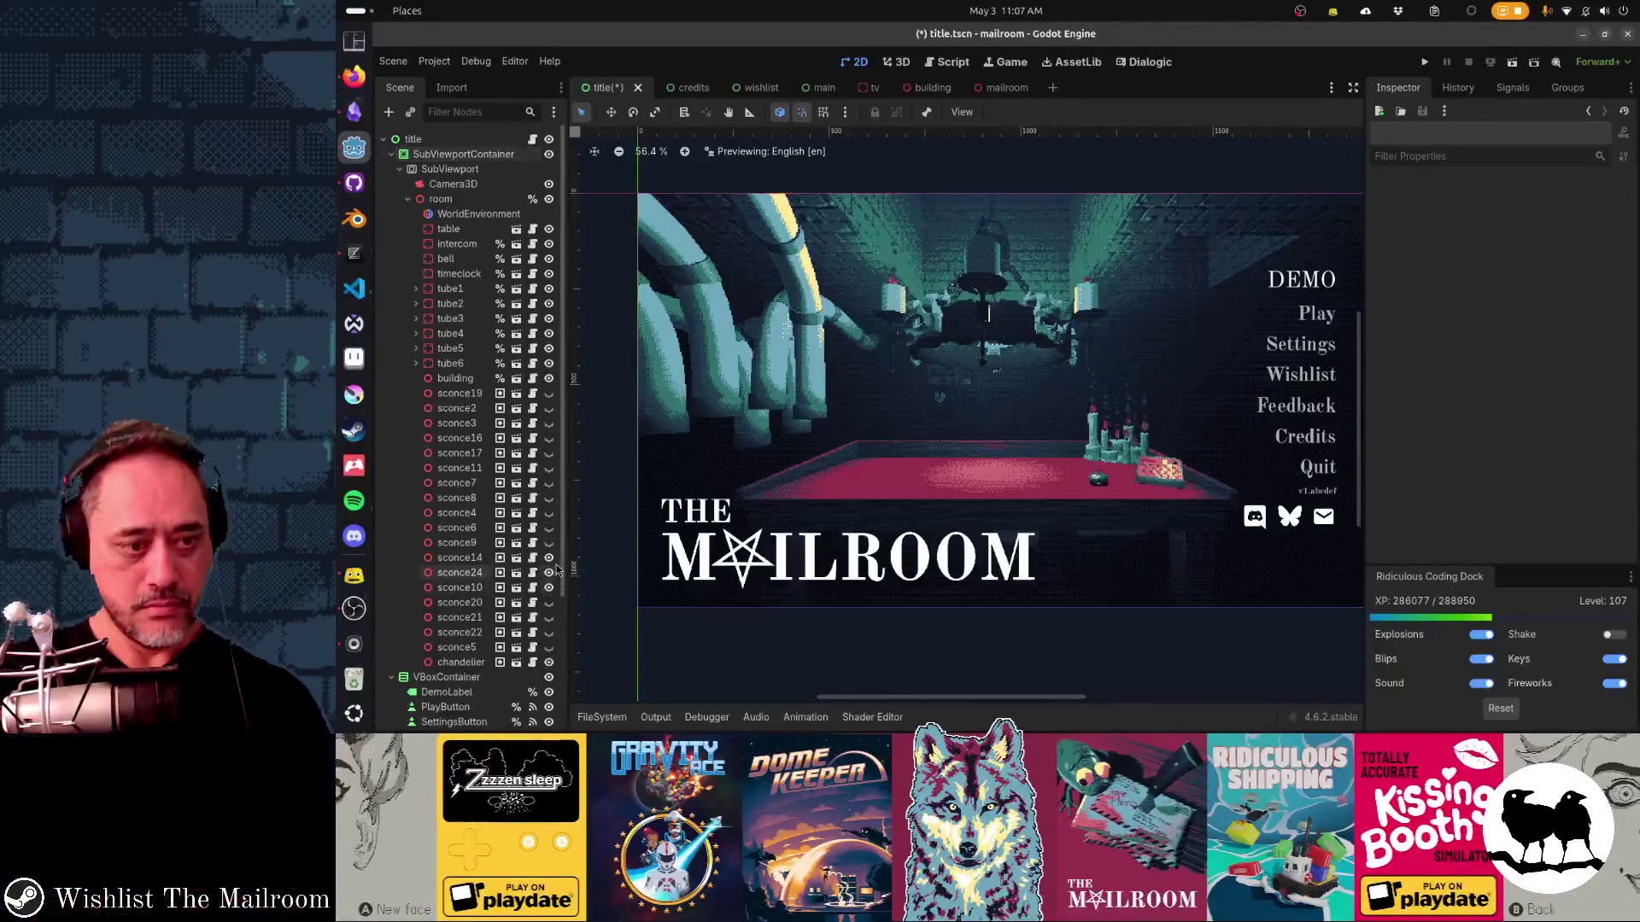
Re-hide sconce24, 14 and 10, and compare sconce20 and 21 shown versus hidden
click(549, 573)
click(549, 556)
click(549, 587)
click(549, 602)
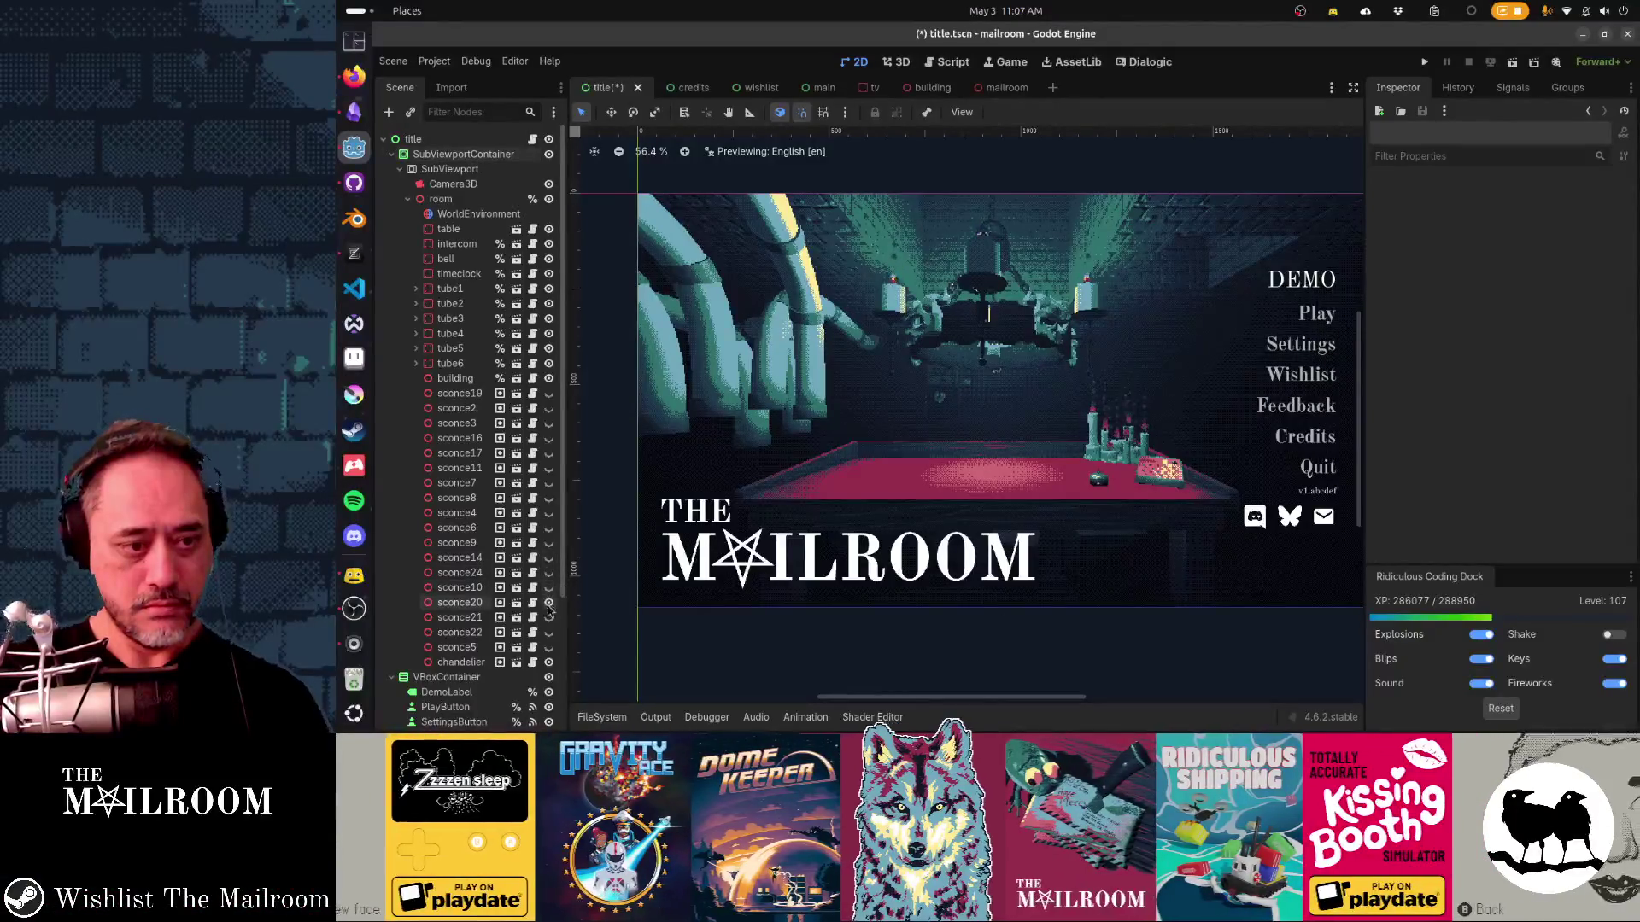
click(549, 616)
click(549, 617)
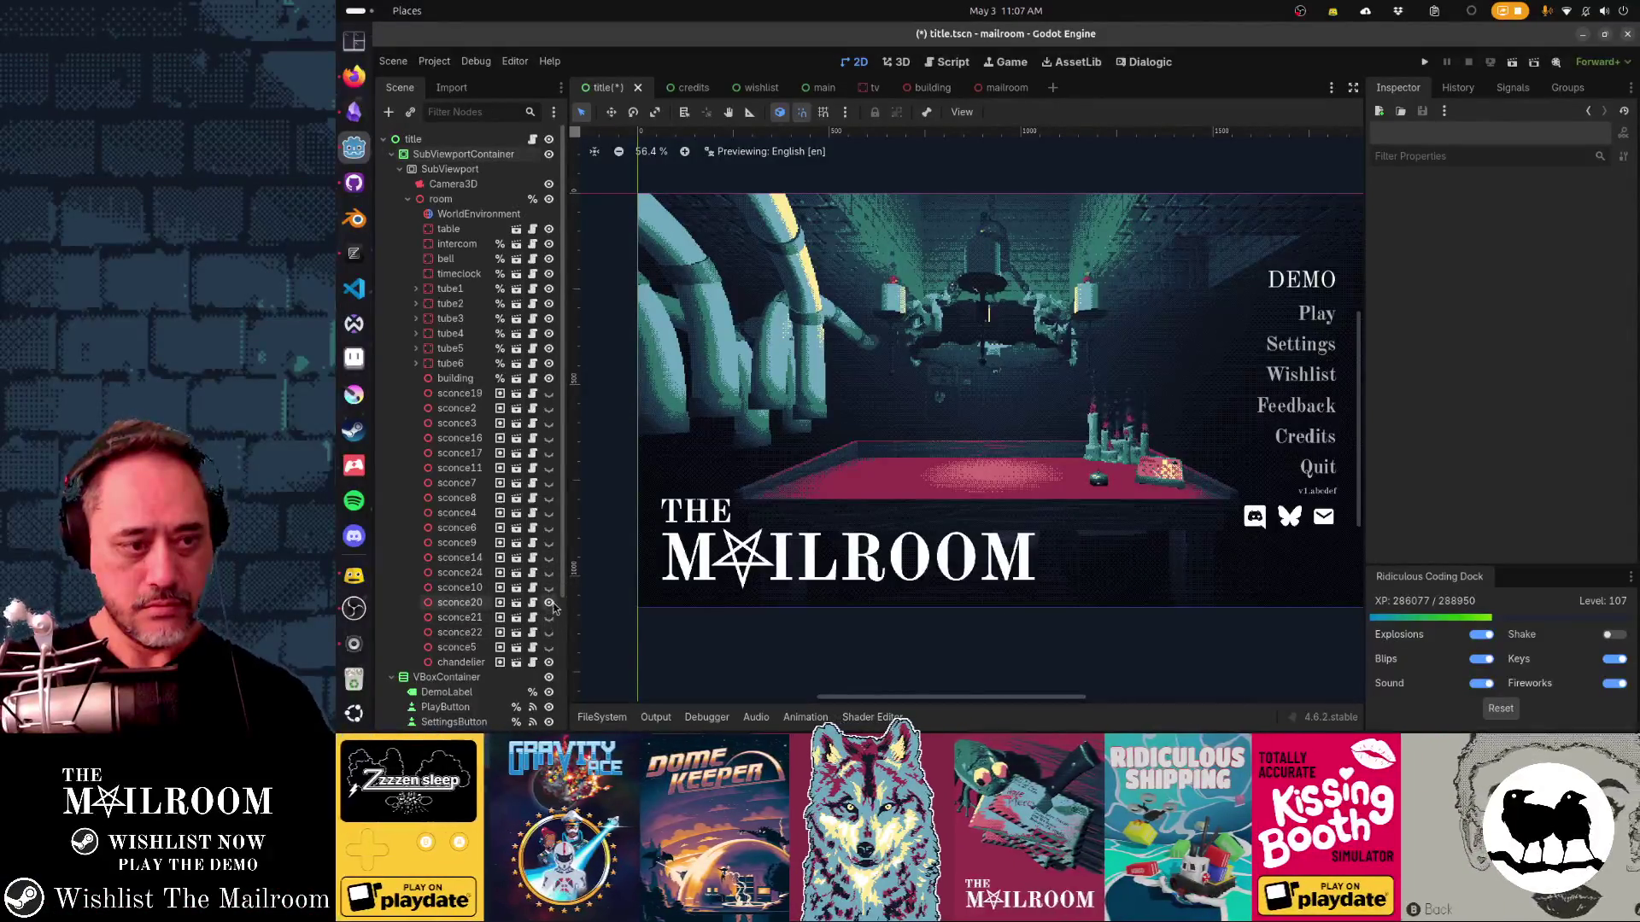
click(549, 603)
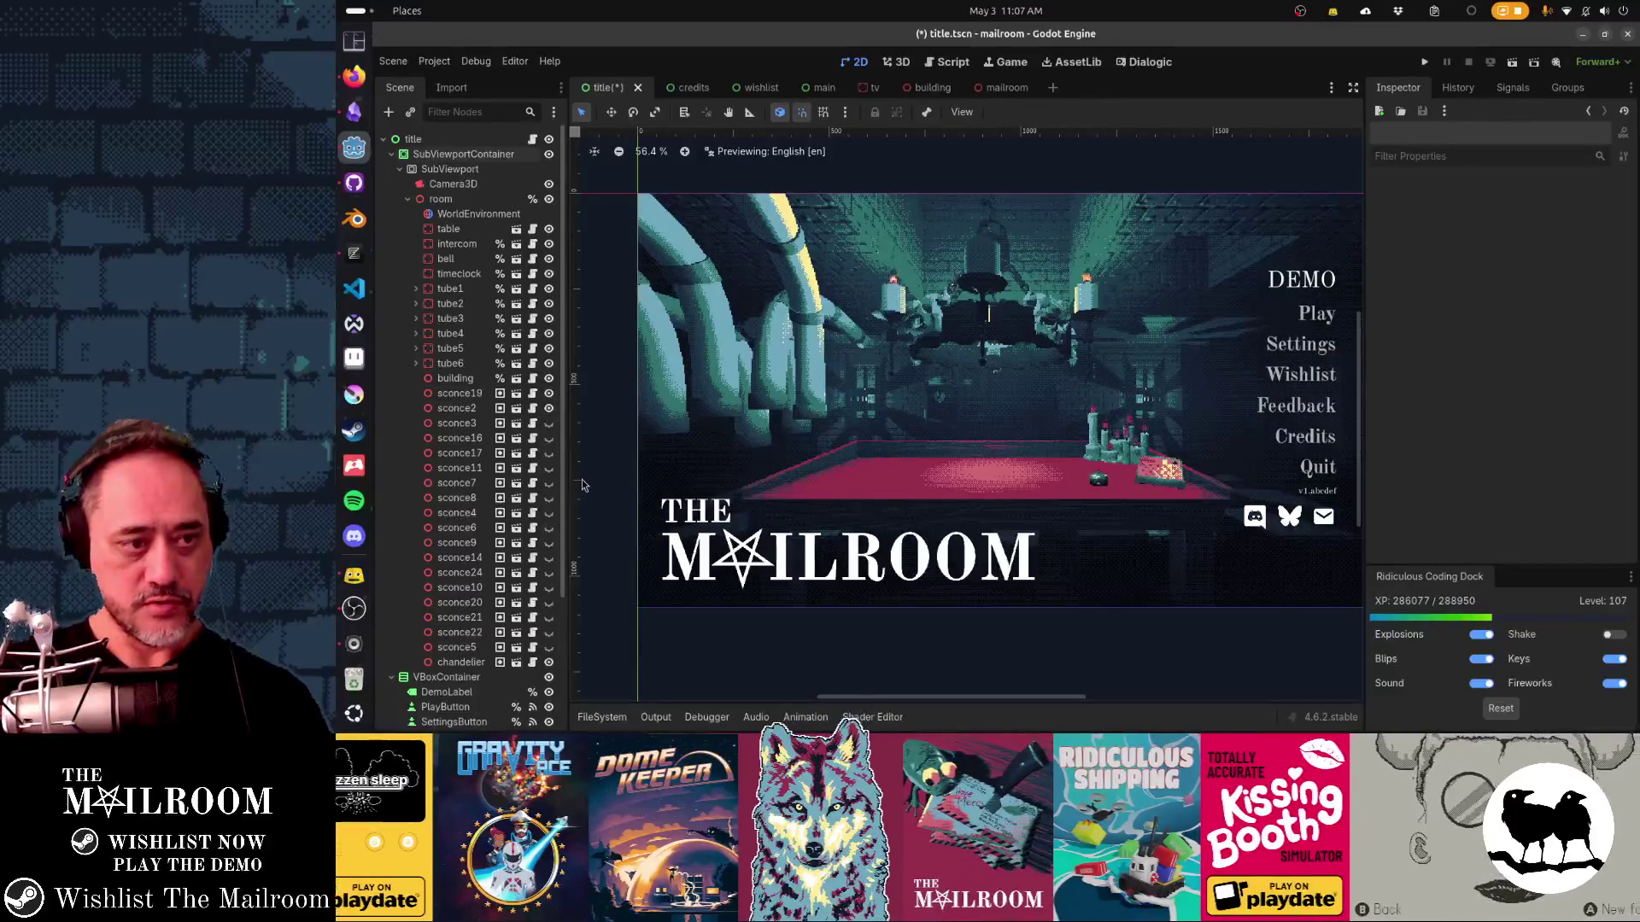
Delete sconce3 through sconce5 from the title scene, save it, and view it in 2D
click(456, 424)
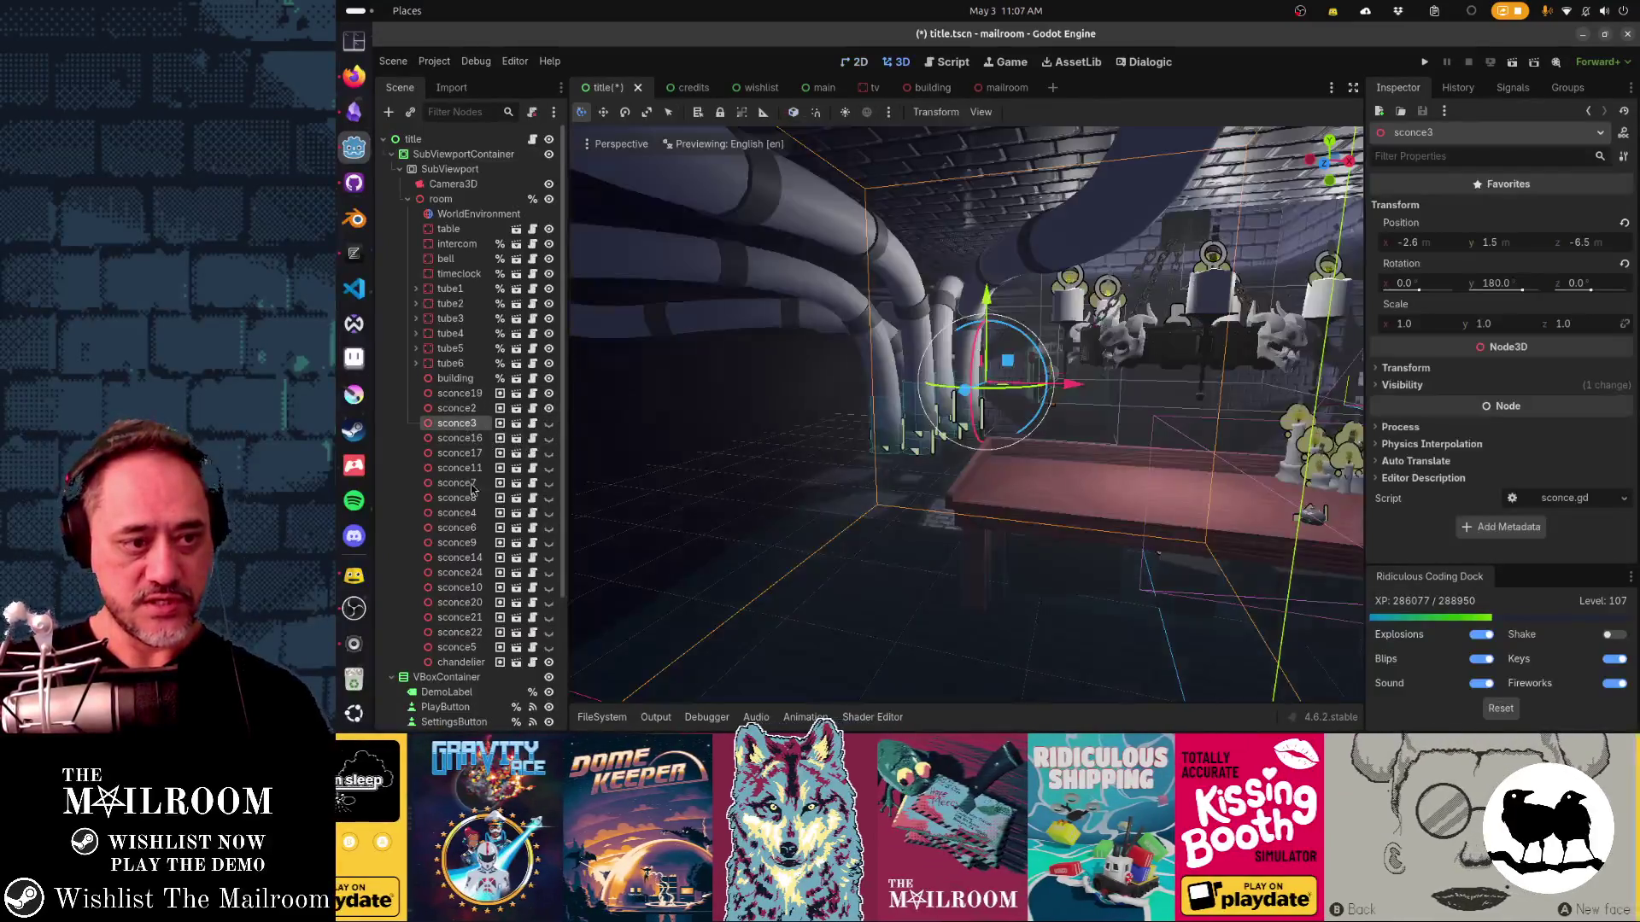
shift+click(463, 650)
key(Delete)
key(Return)
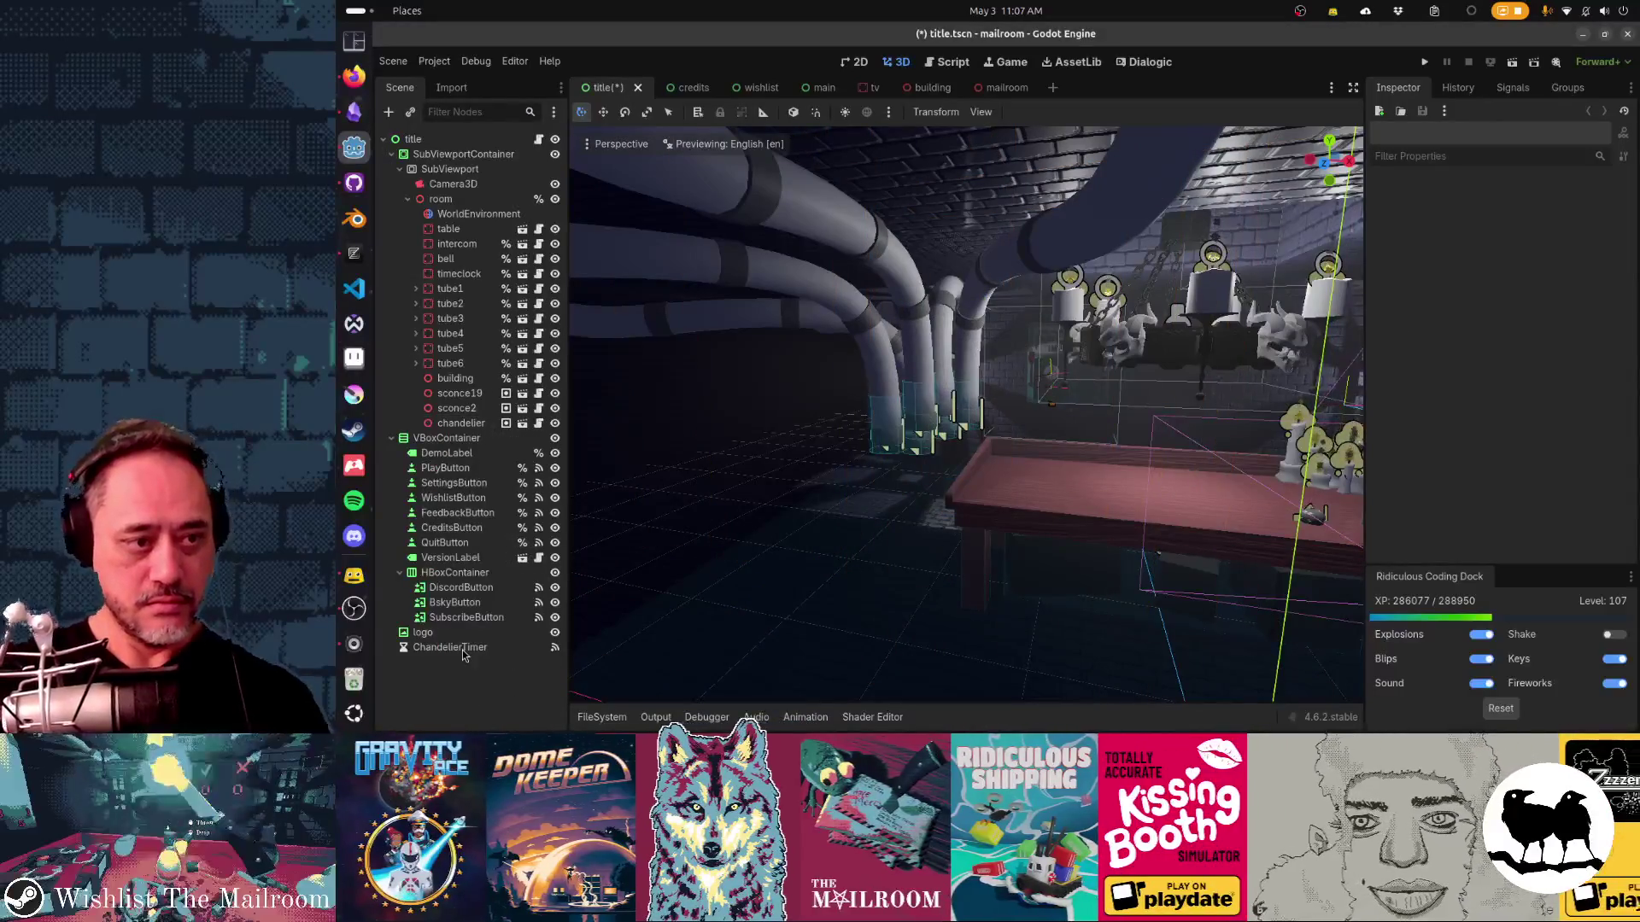
key(ctrl+s)
key(ctrl+F1)
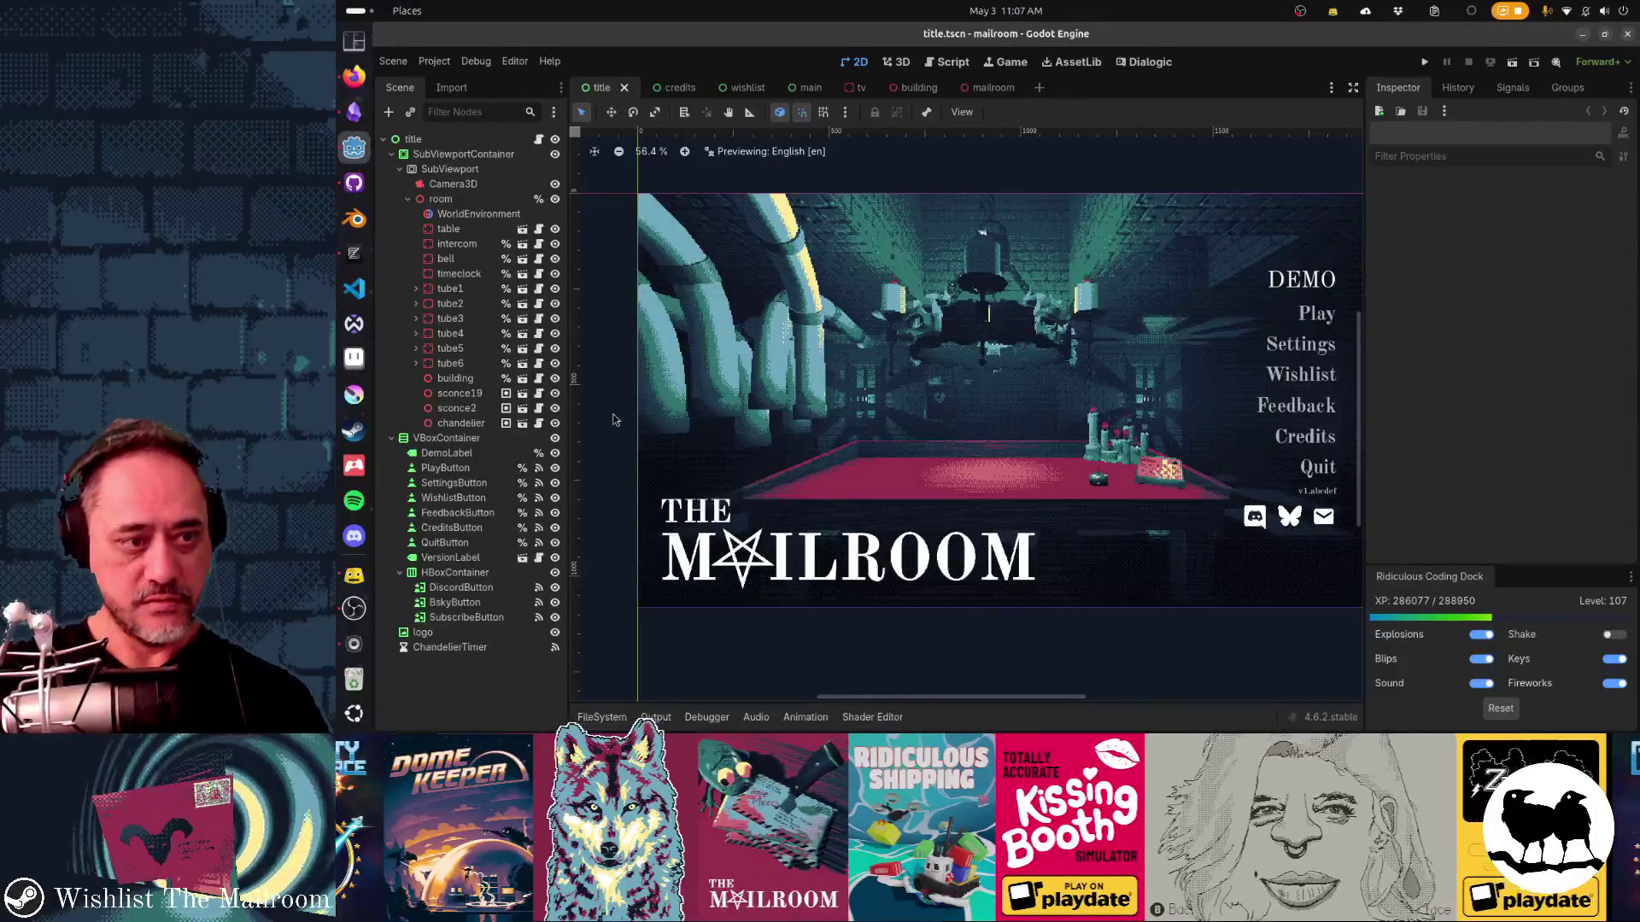
Select sconce19, sconce2 and the chandelier, then switch to credits.tscn
shift+click(466, 407)
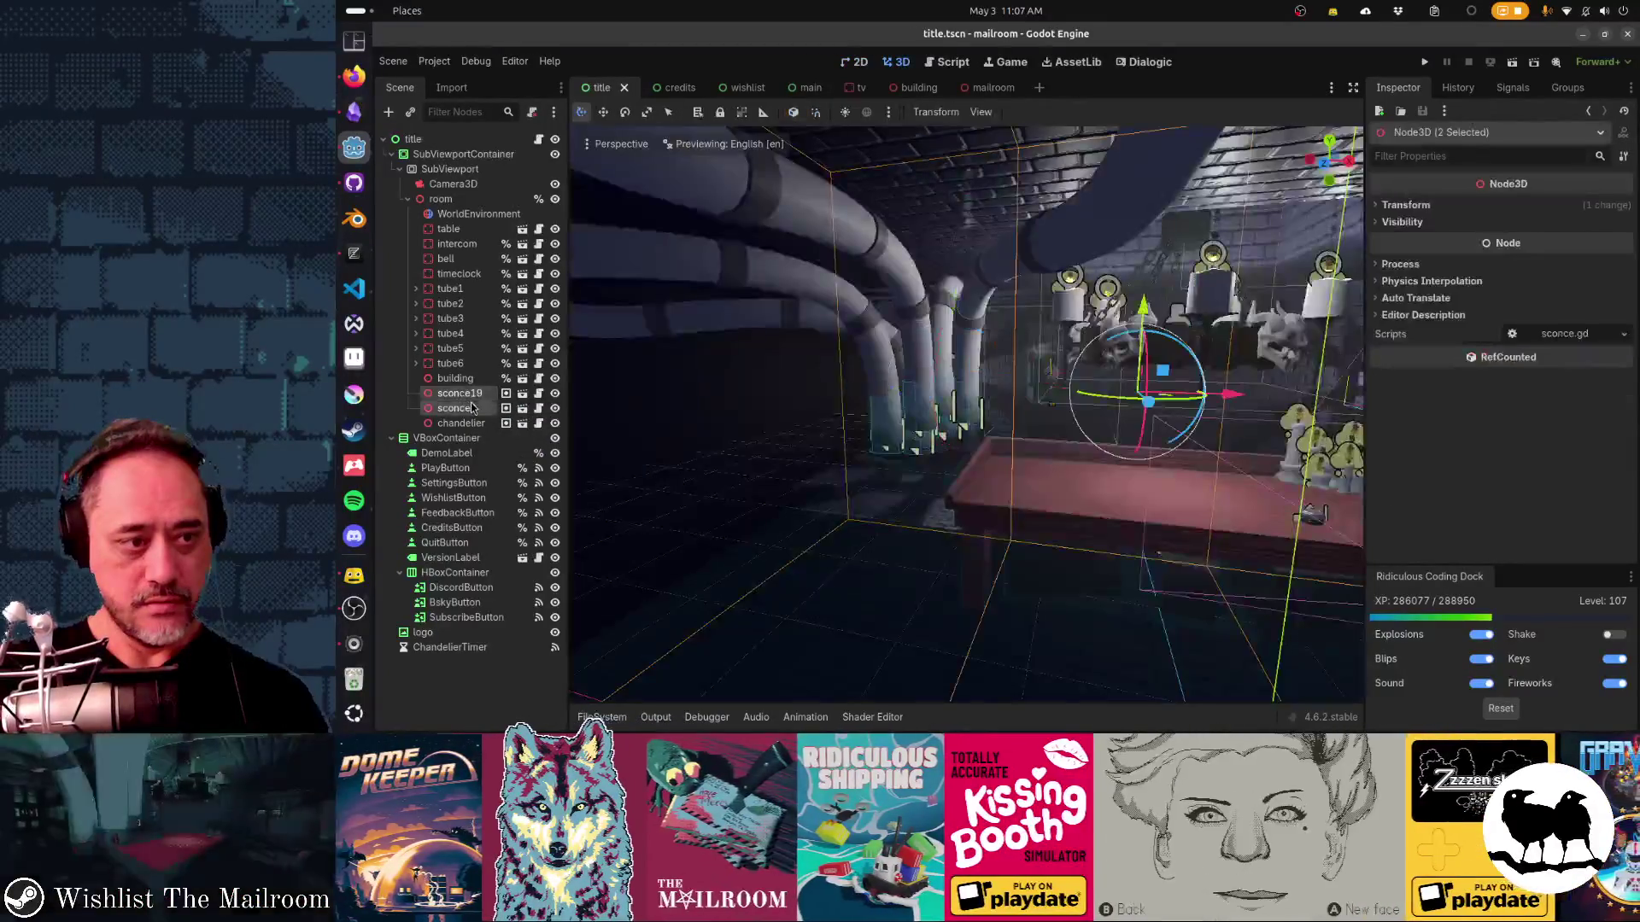
shift+click(479, 423)
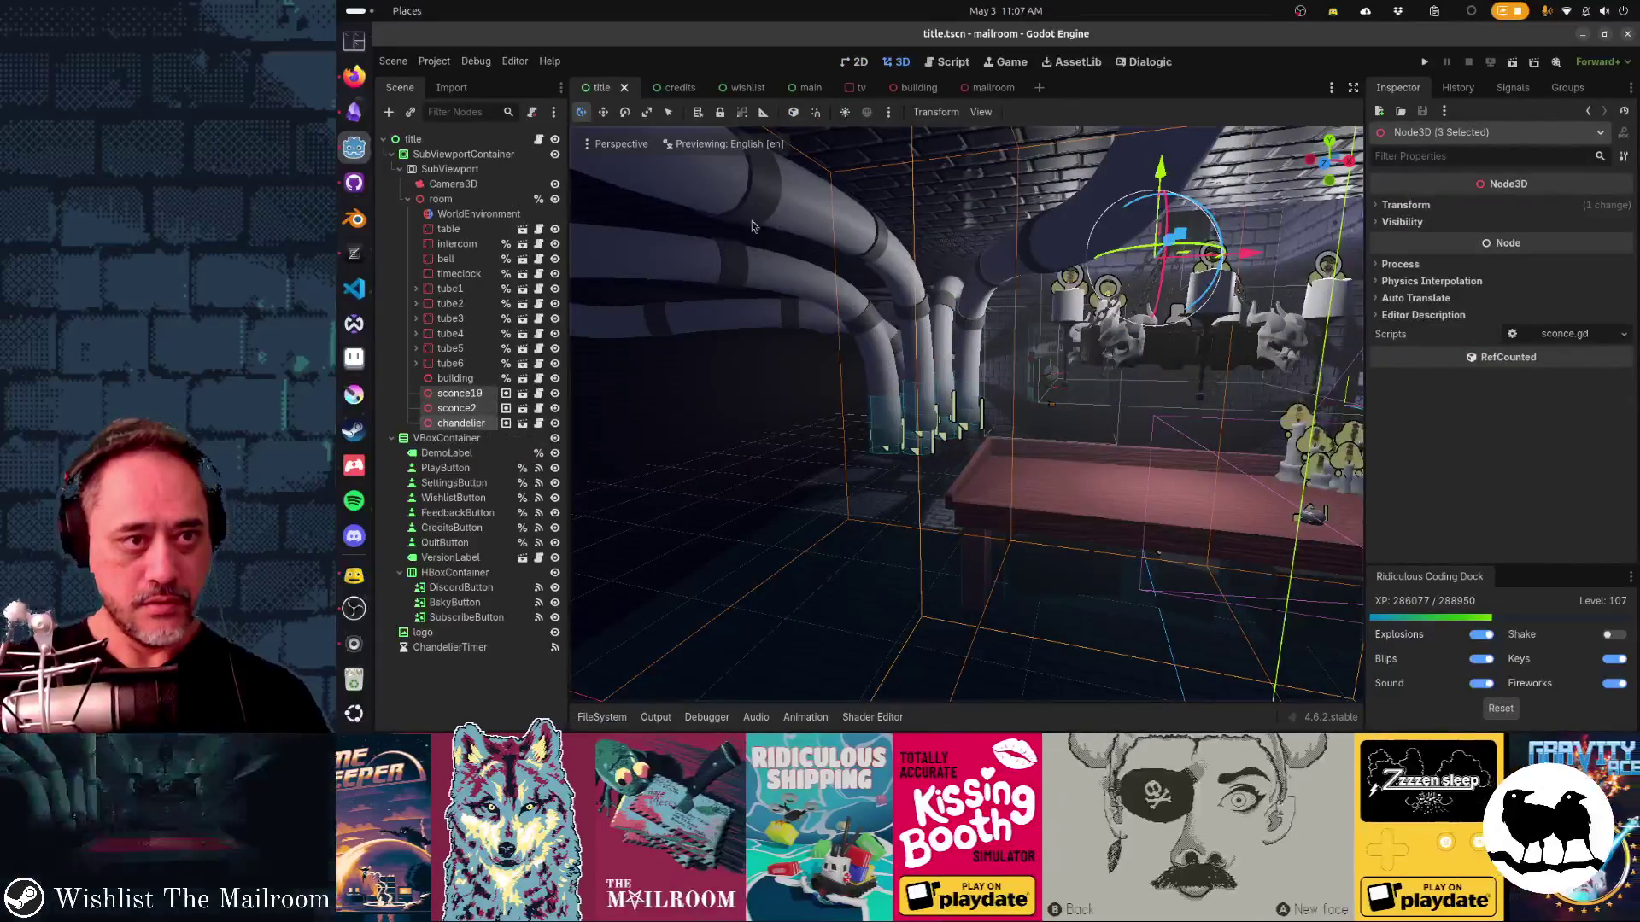
click(681, 88)
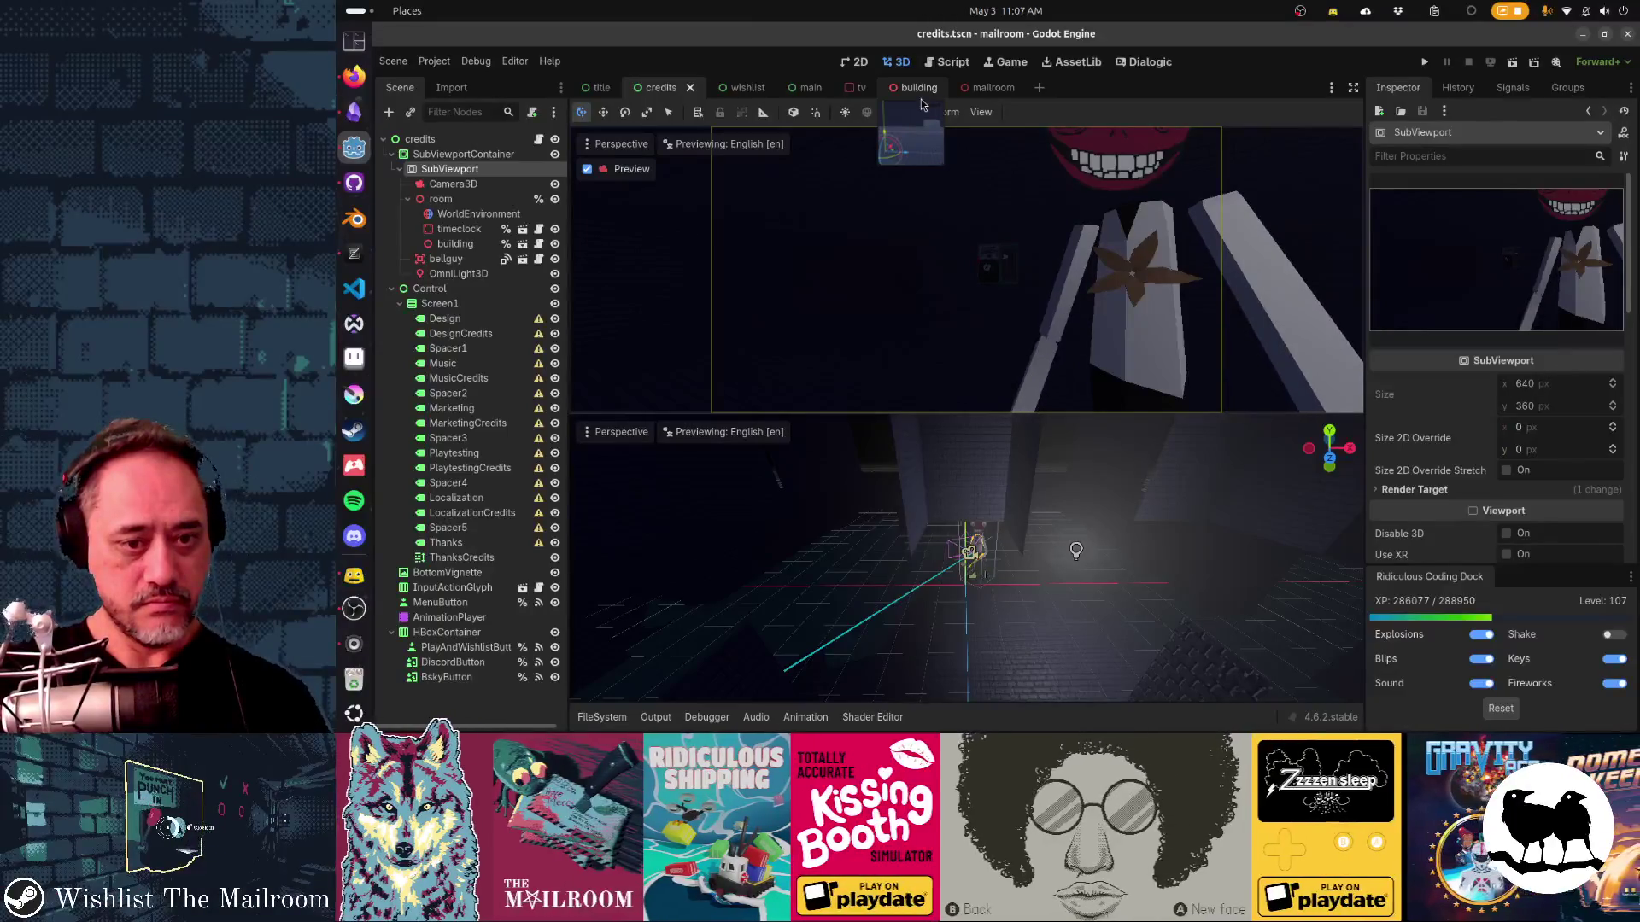
Paste sconce19, sconce2 and the chandelier into the credits room, preview it, and save
click(466, 155)
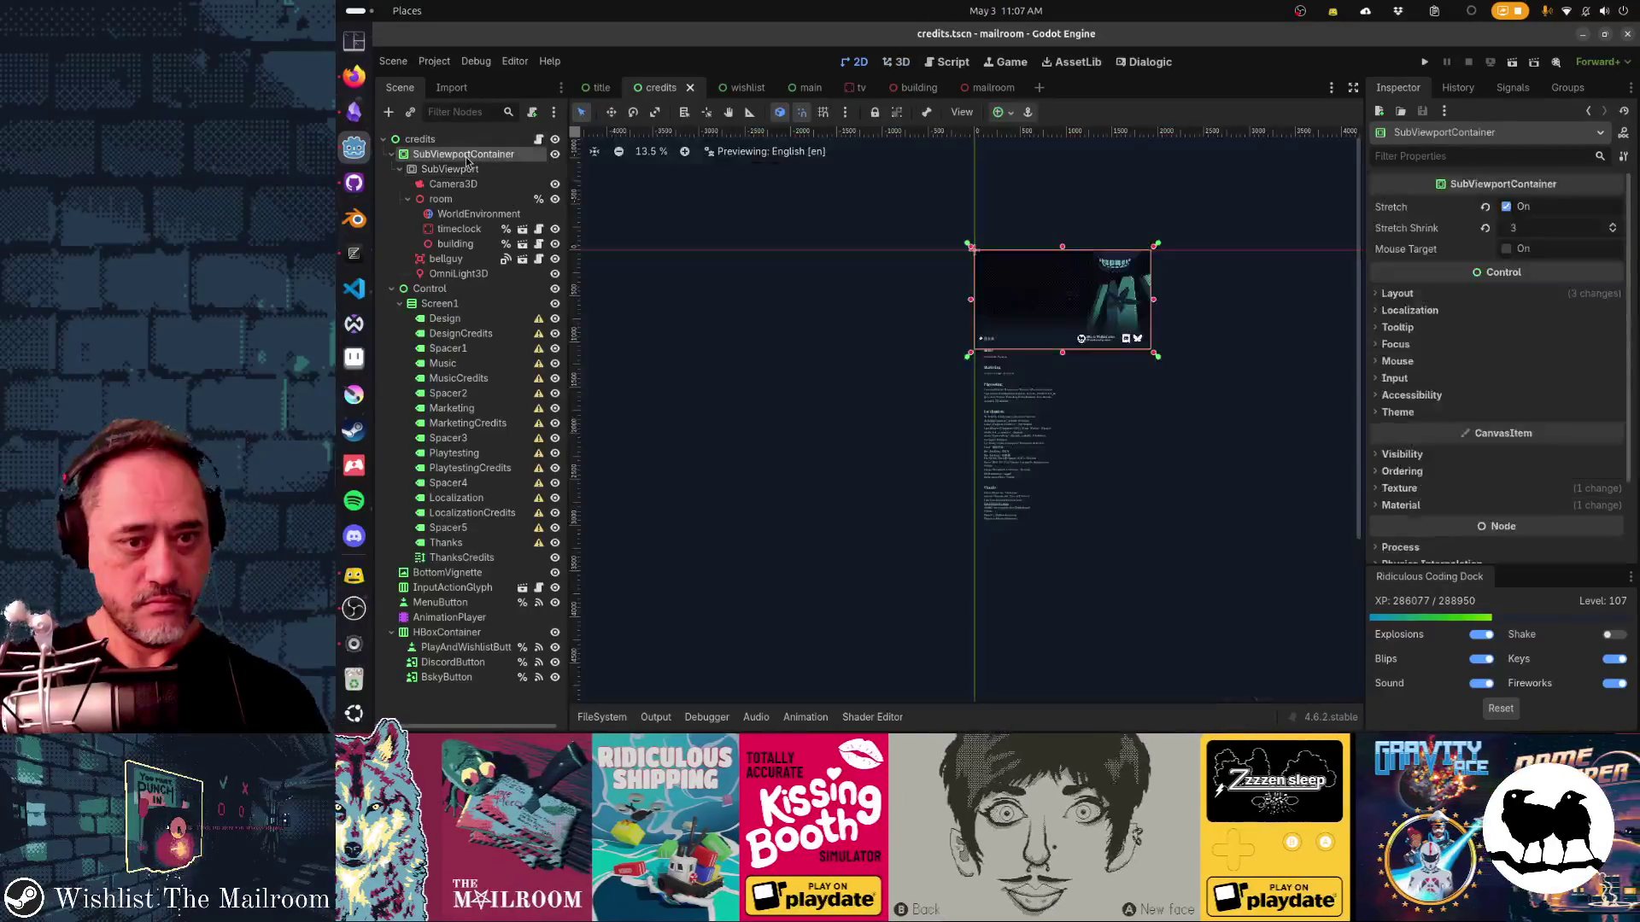
scroll(1033, 290, up, 5)
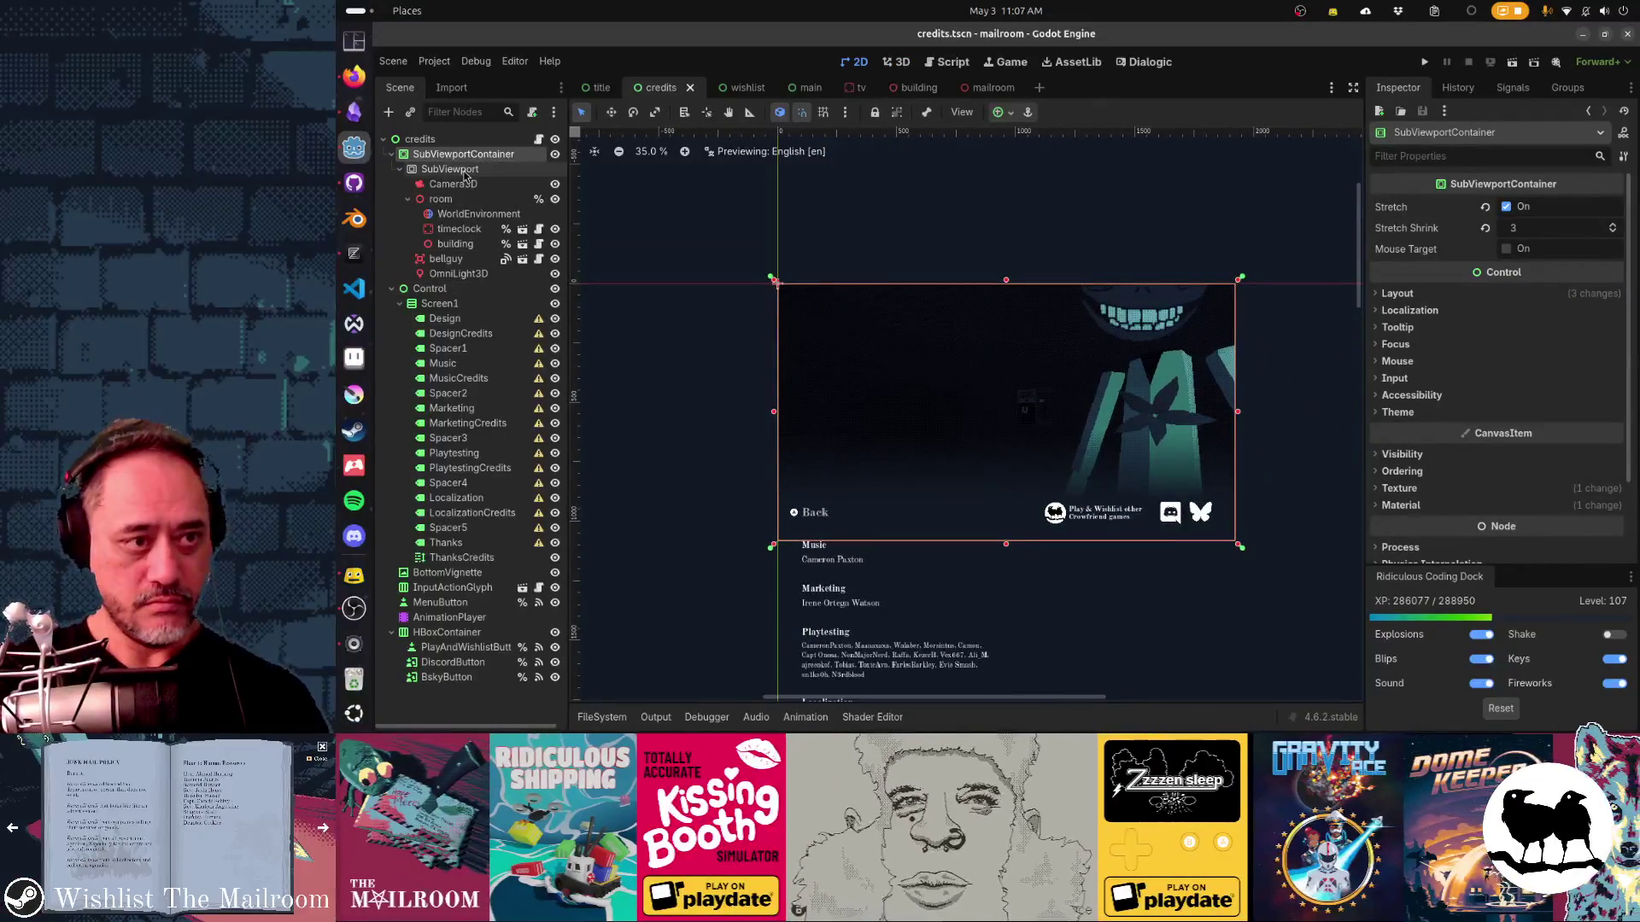
click(458, 200)
key(ctrl+v)
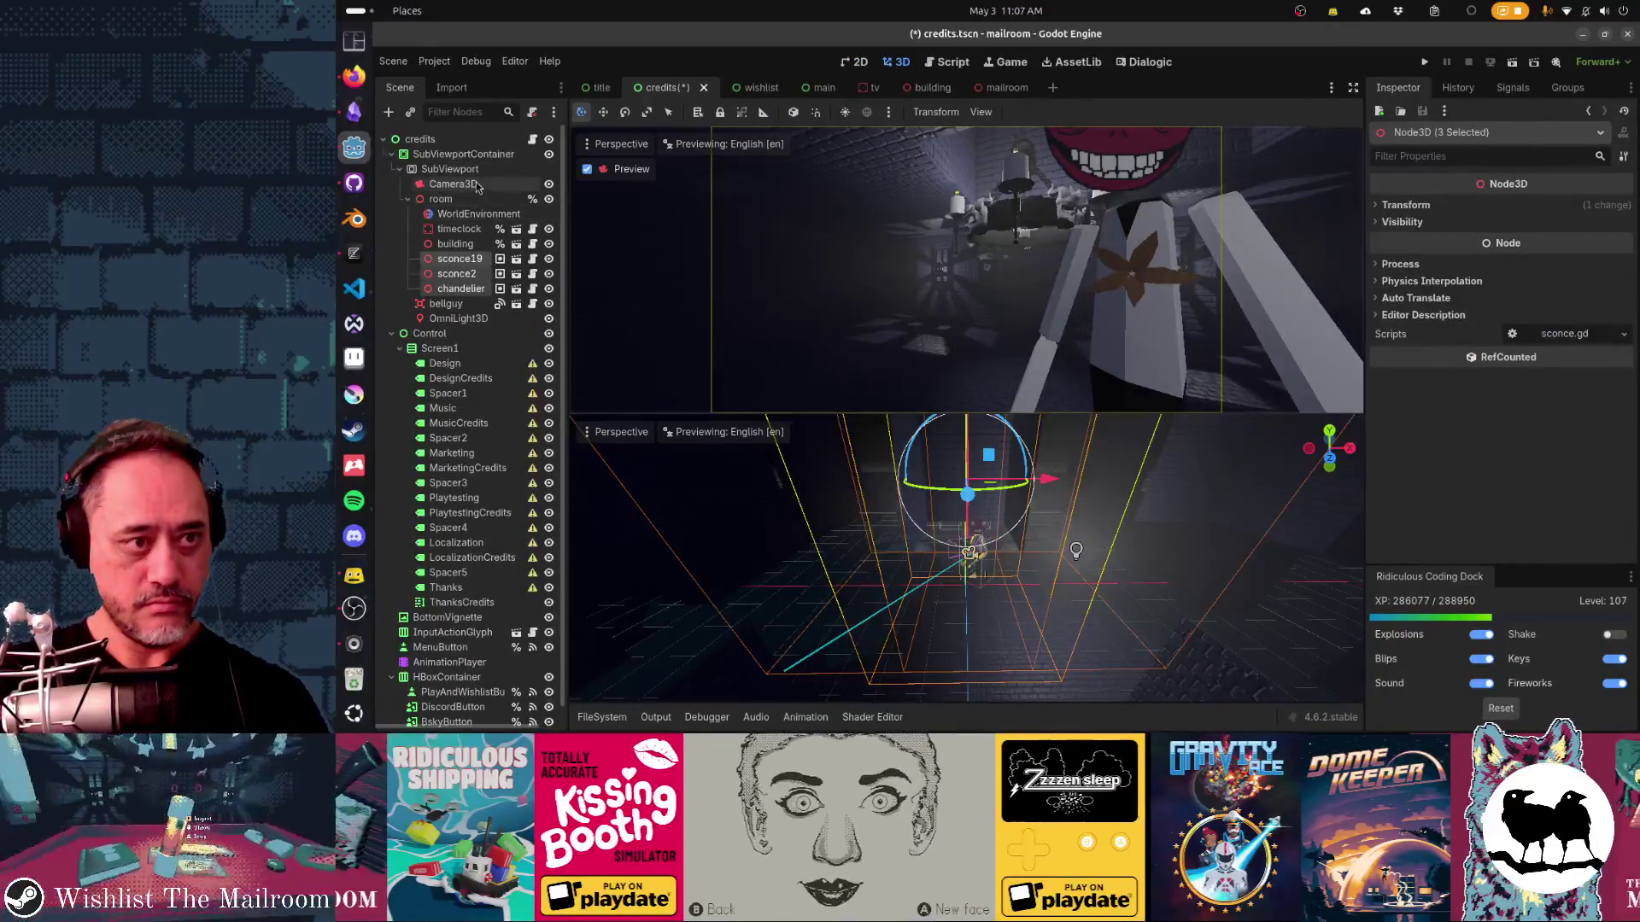
click(462, 156)
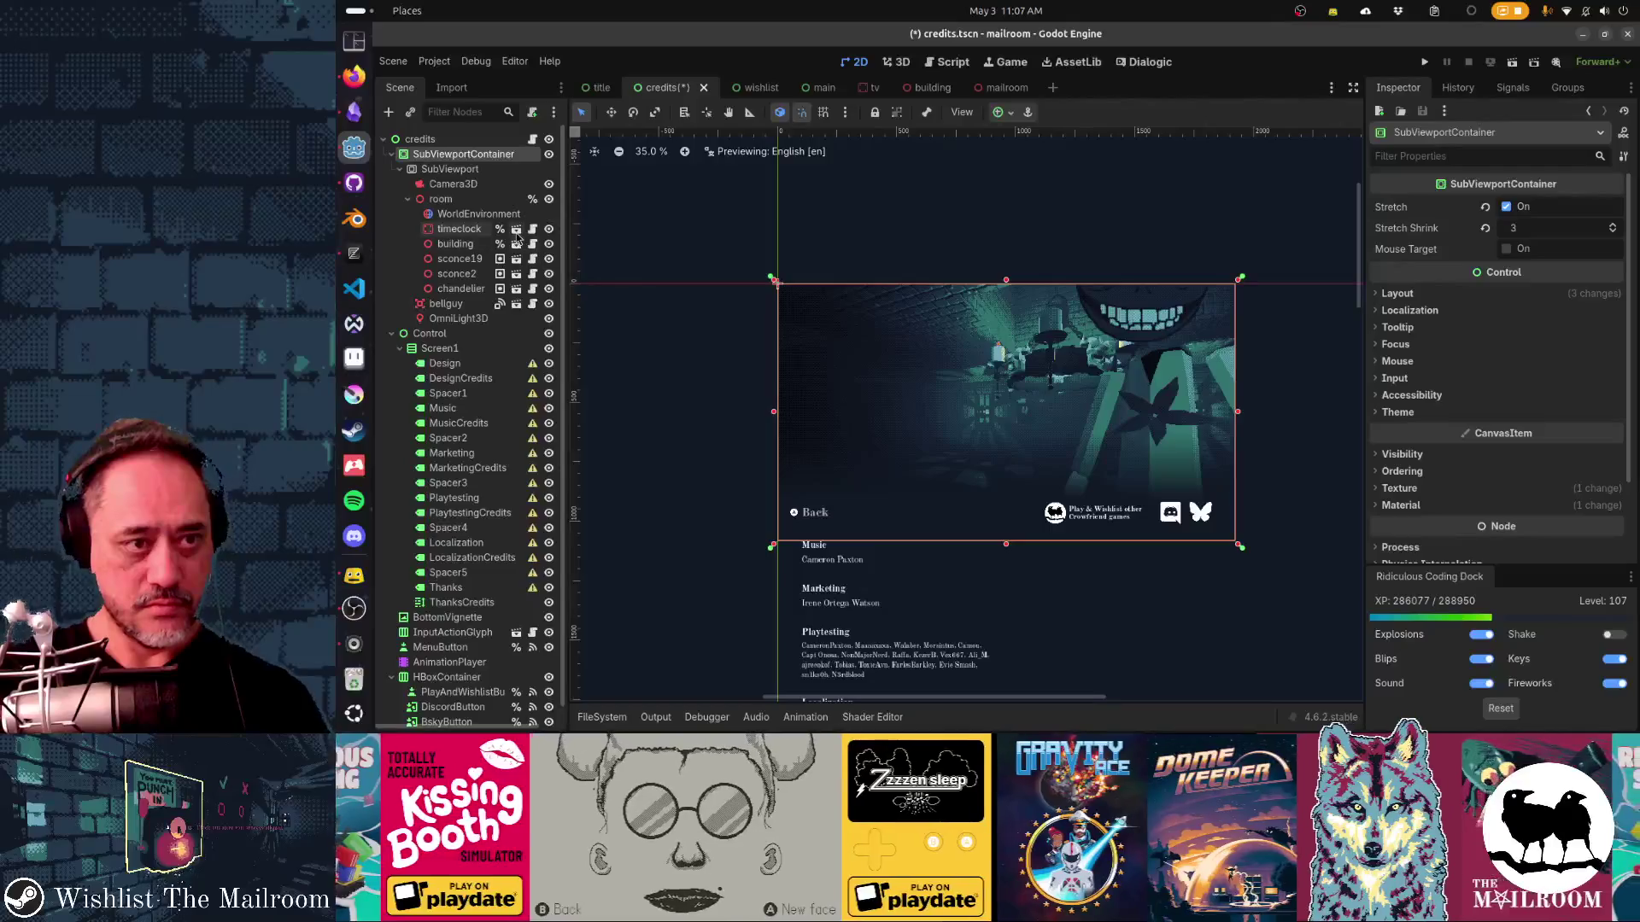
key(ctrl+s)
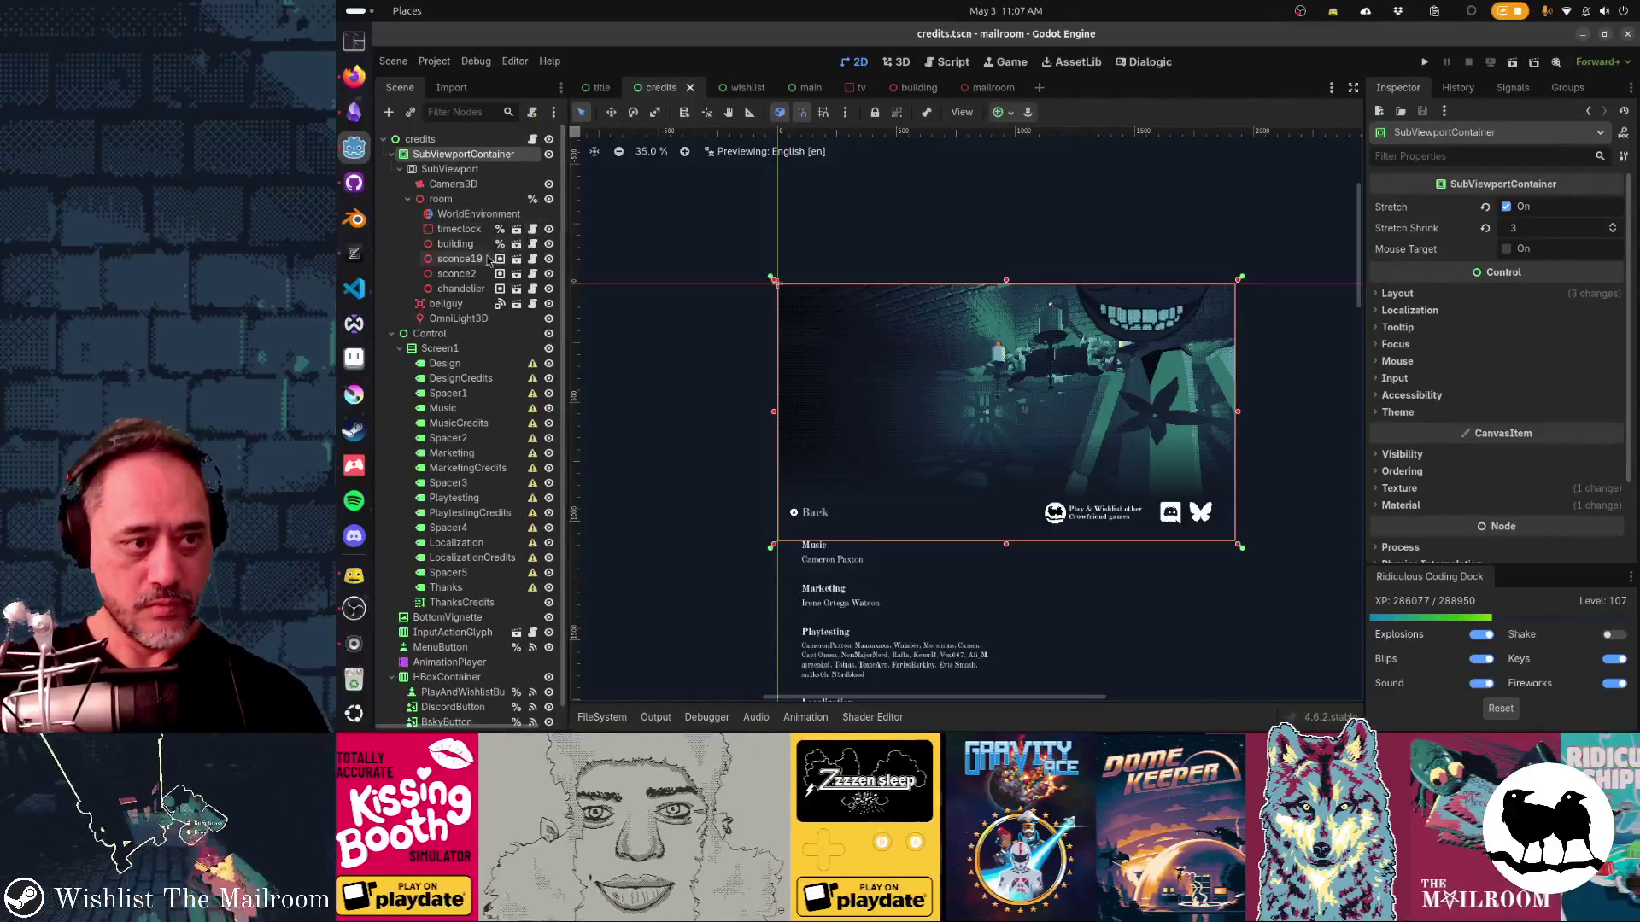
Select the pasted sconces and chandelier, then switch to wishlist.tscn
click(460, 259)
shift+click(474, 290)
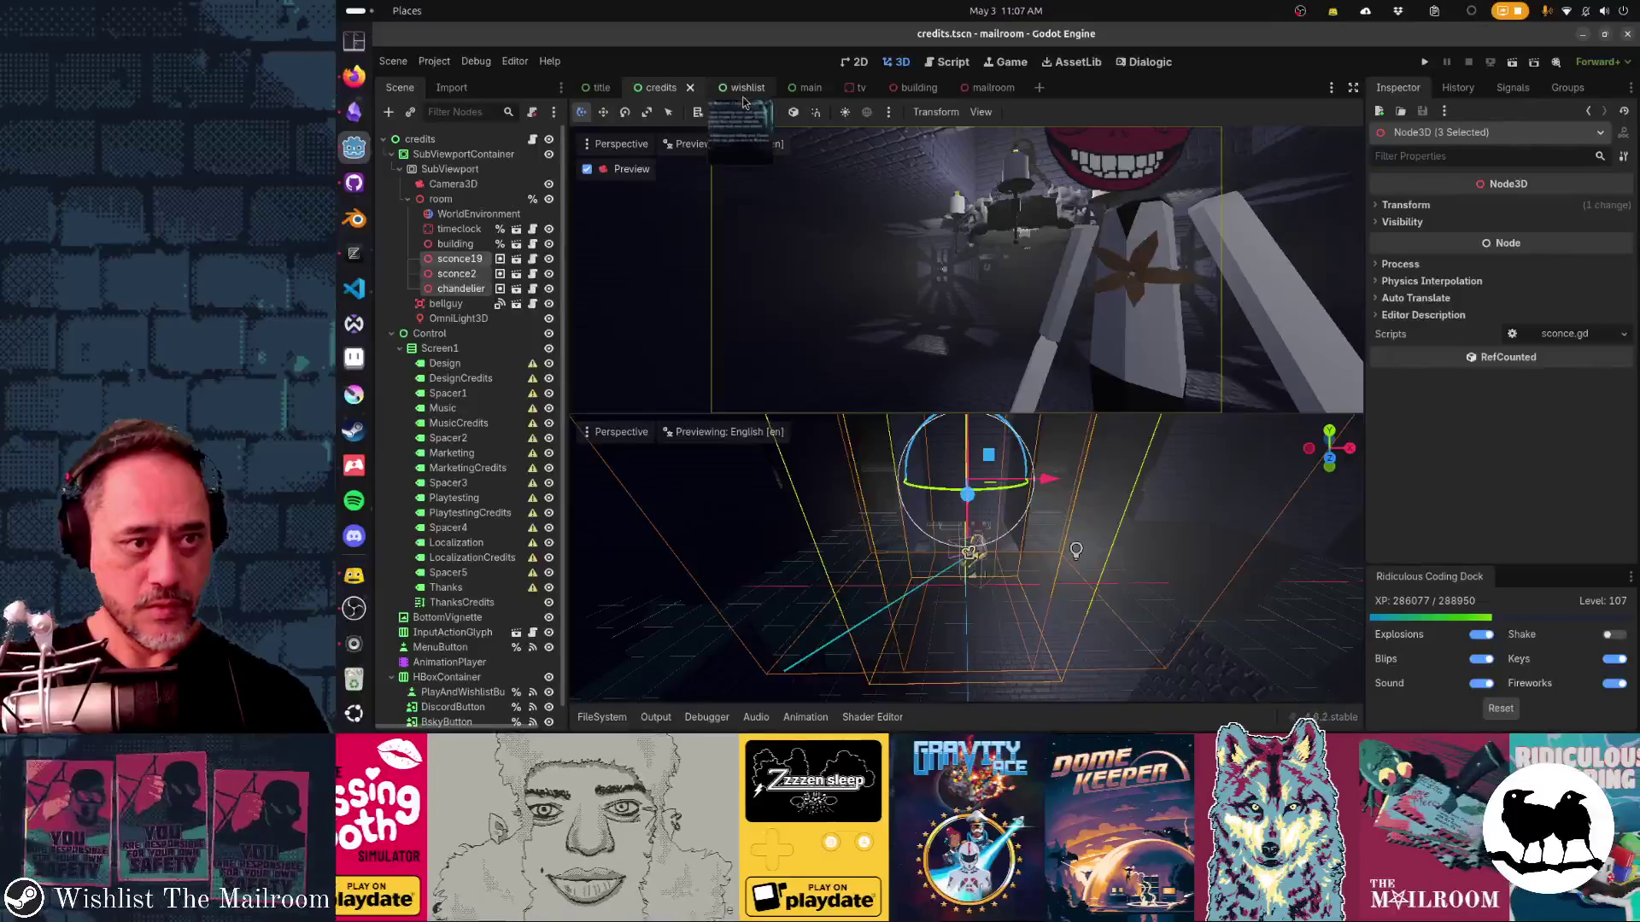
click(741, 91)
Paste sconce19, sconce2 and the chandelier into the wishlist room, save, then switch to main.tscn
click(453, 201)
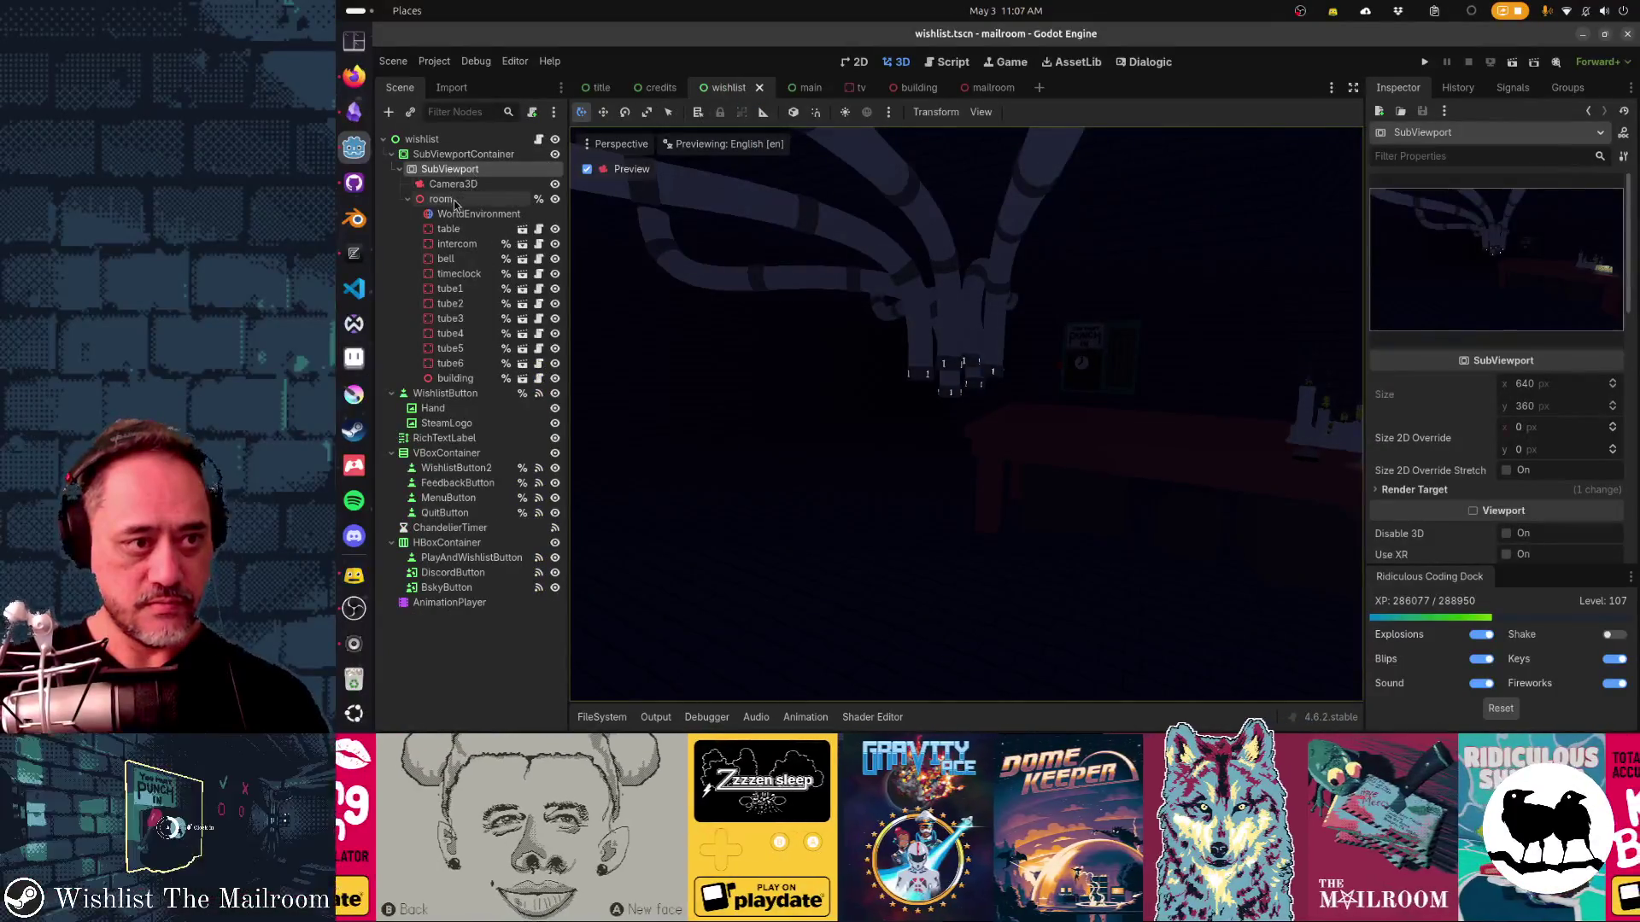
key(ctrl+v)
key(ctrl+s)
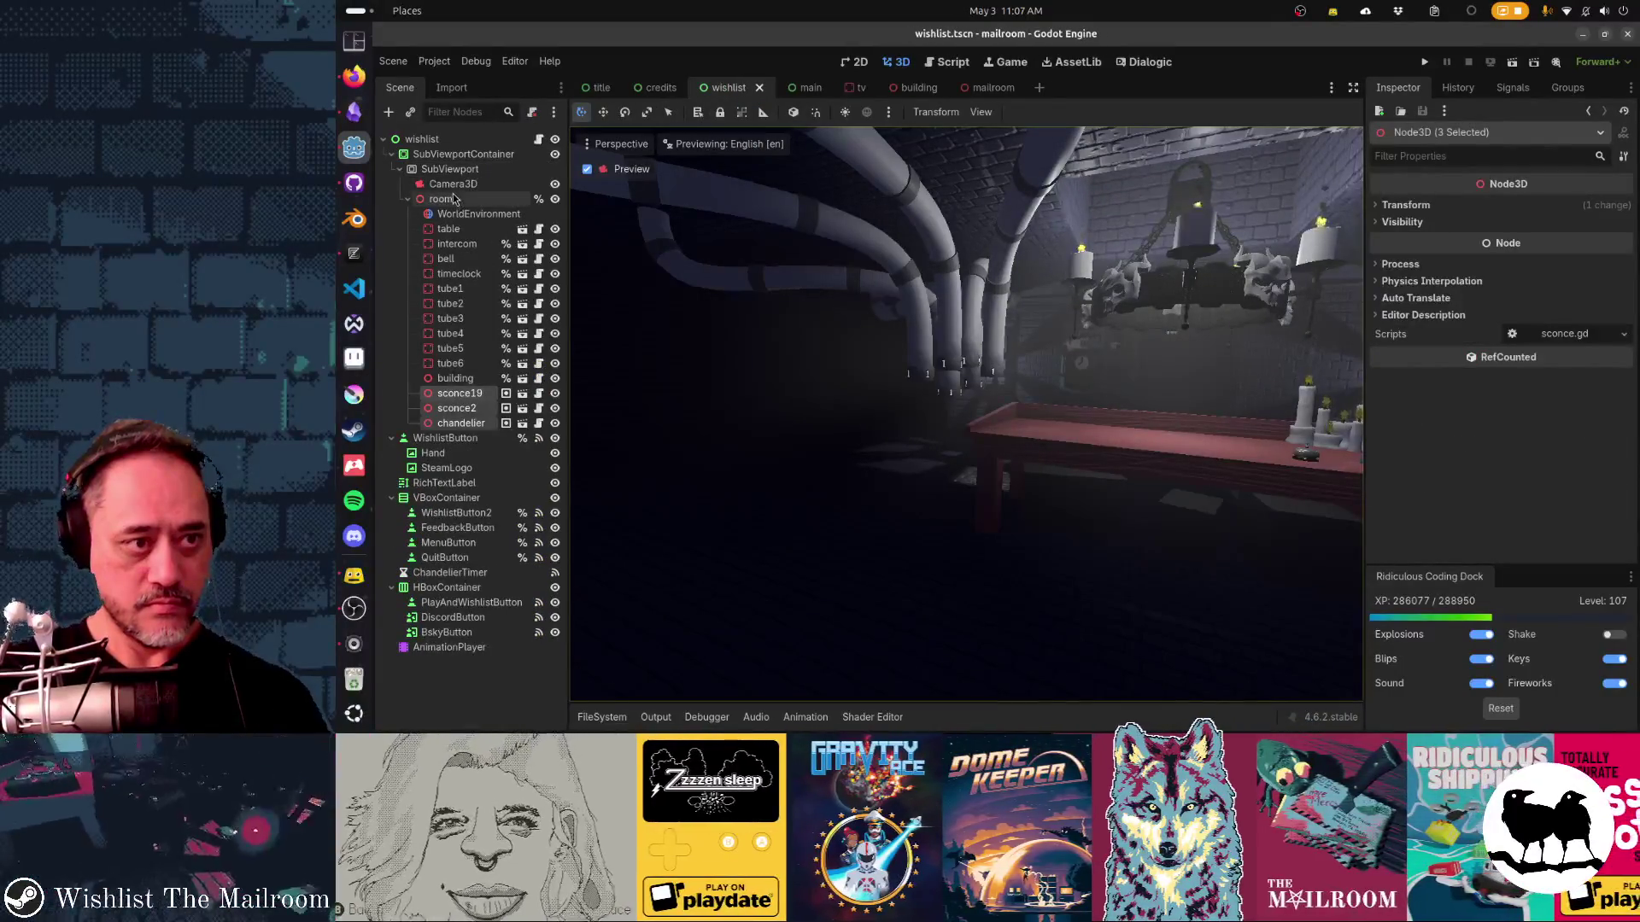
click(453, 156)
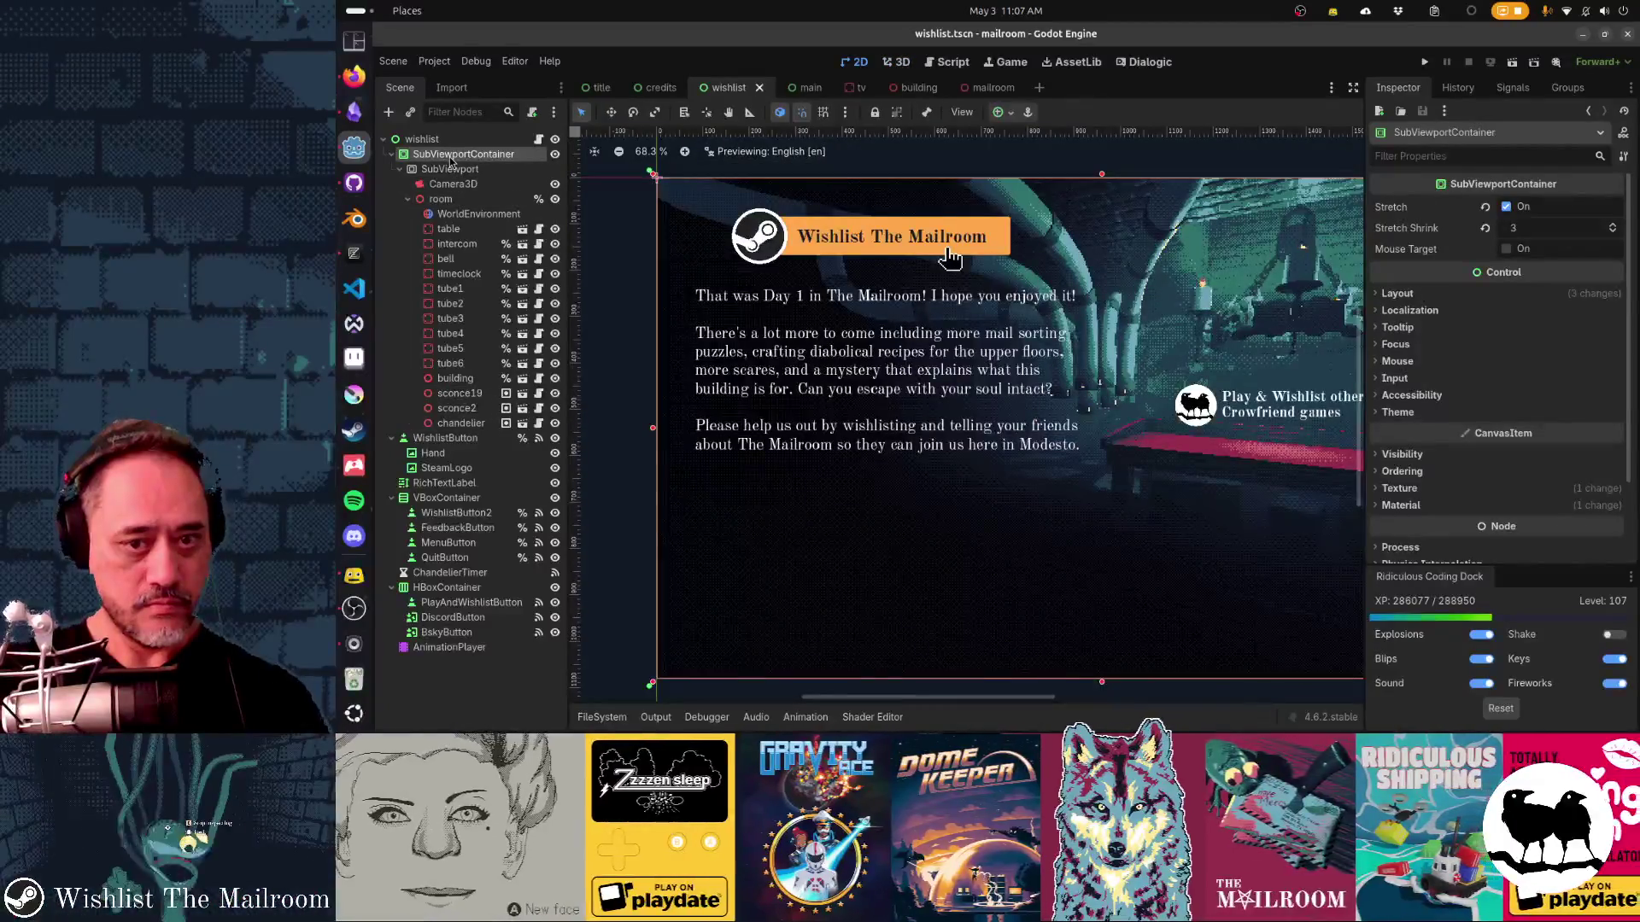
click(803, 90)
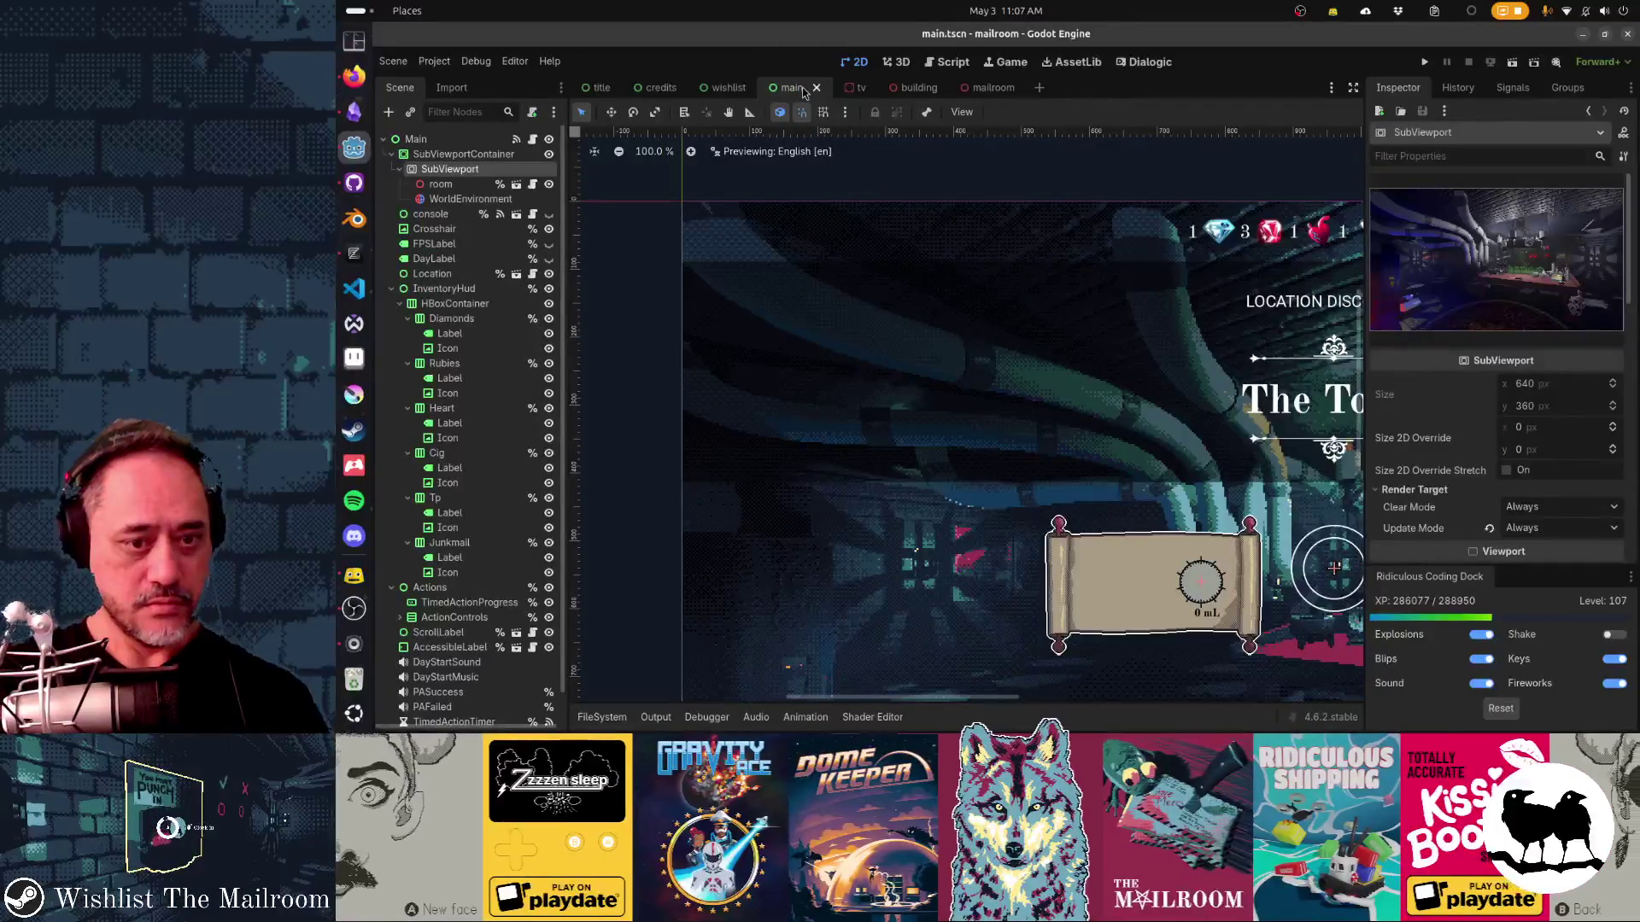
scroll(1160, 398, down, 5)
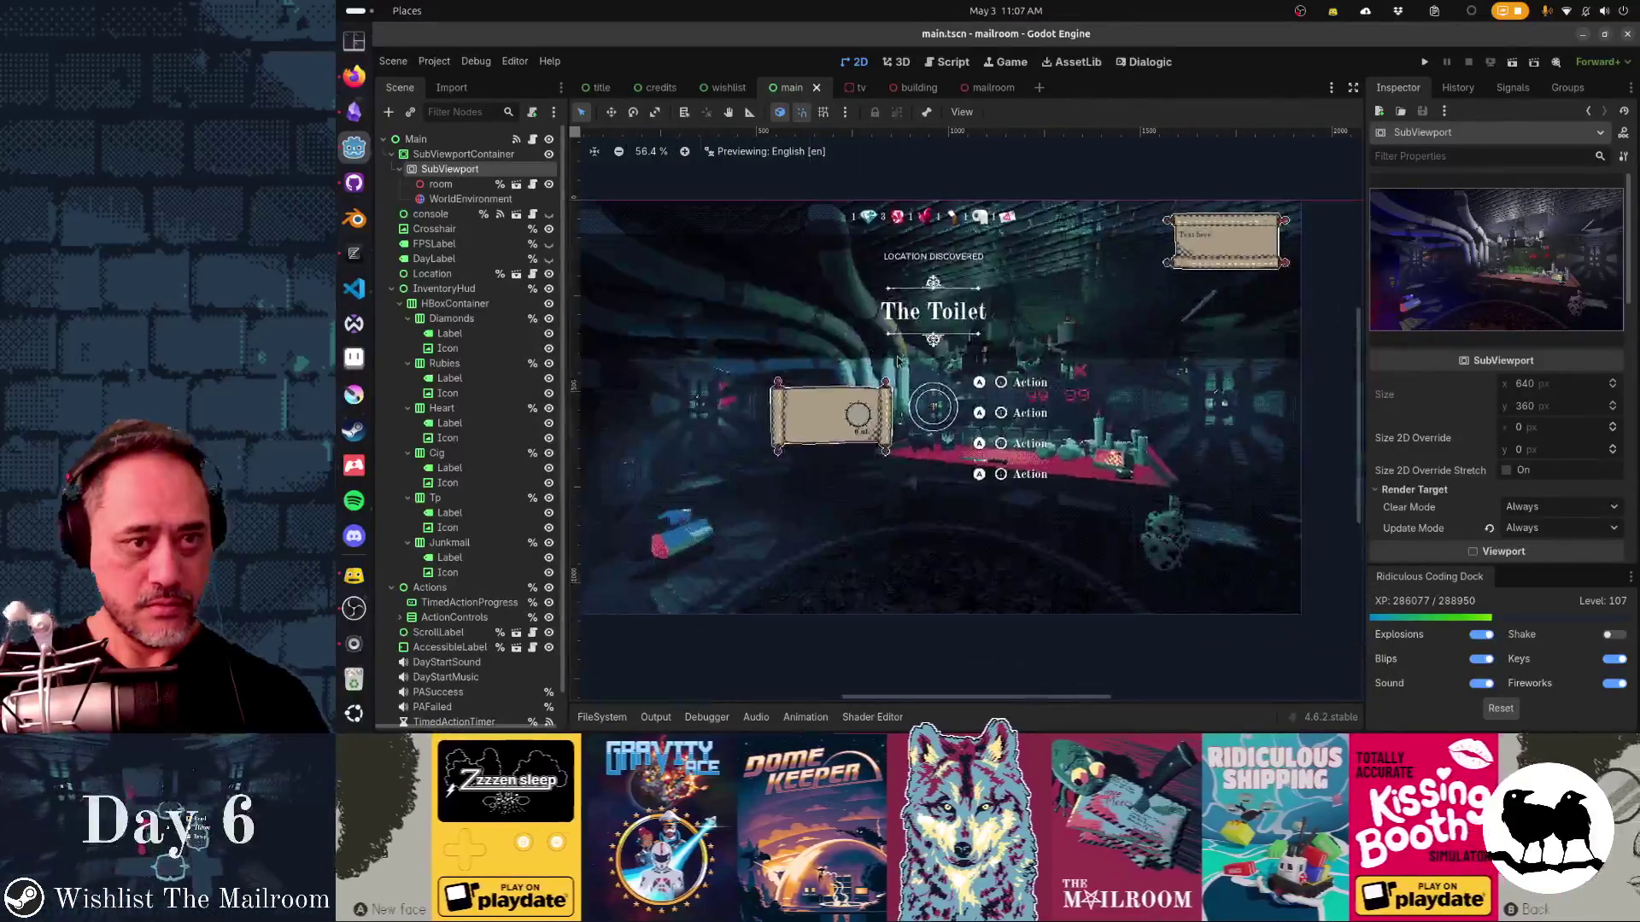
Run the game to check the title and Credits candles, then run the wishlist scene alone
key(F5)
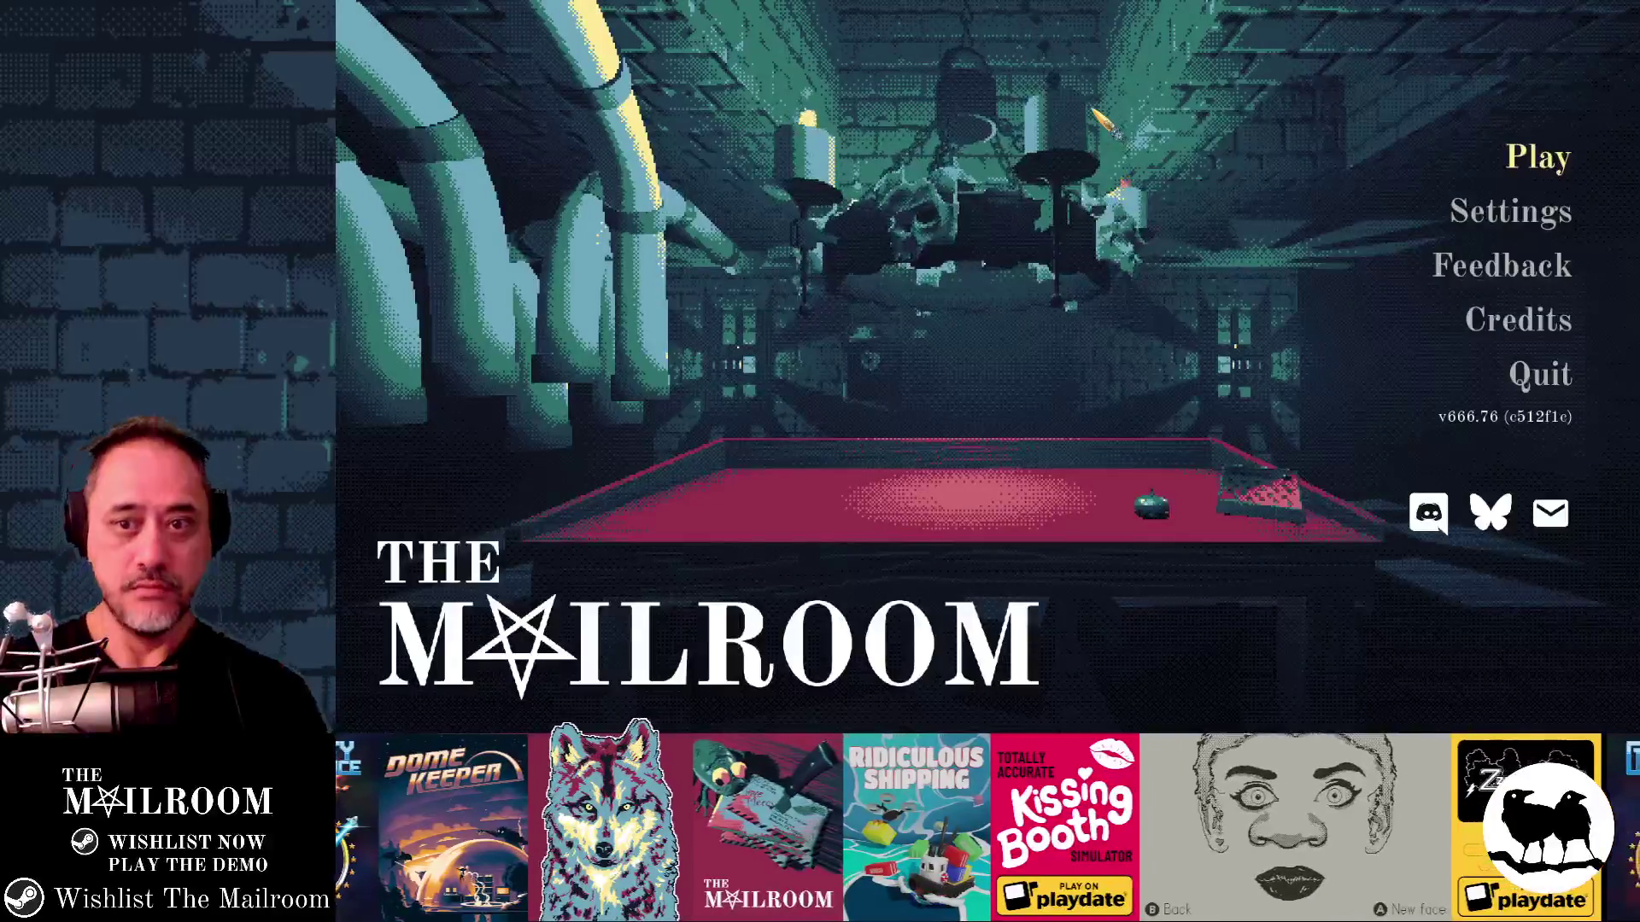
click(1462, 320)
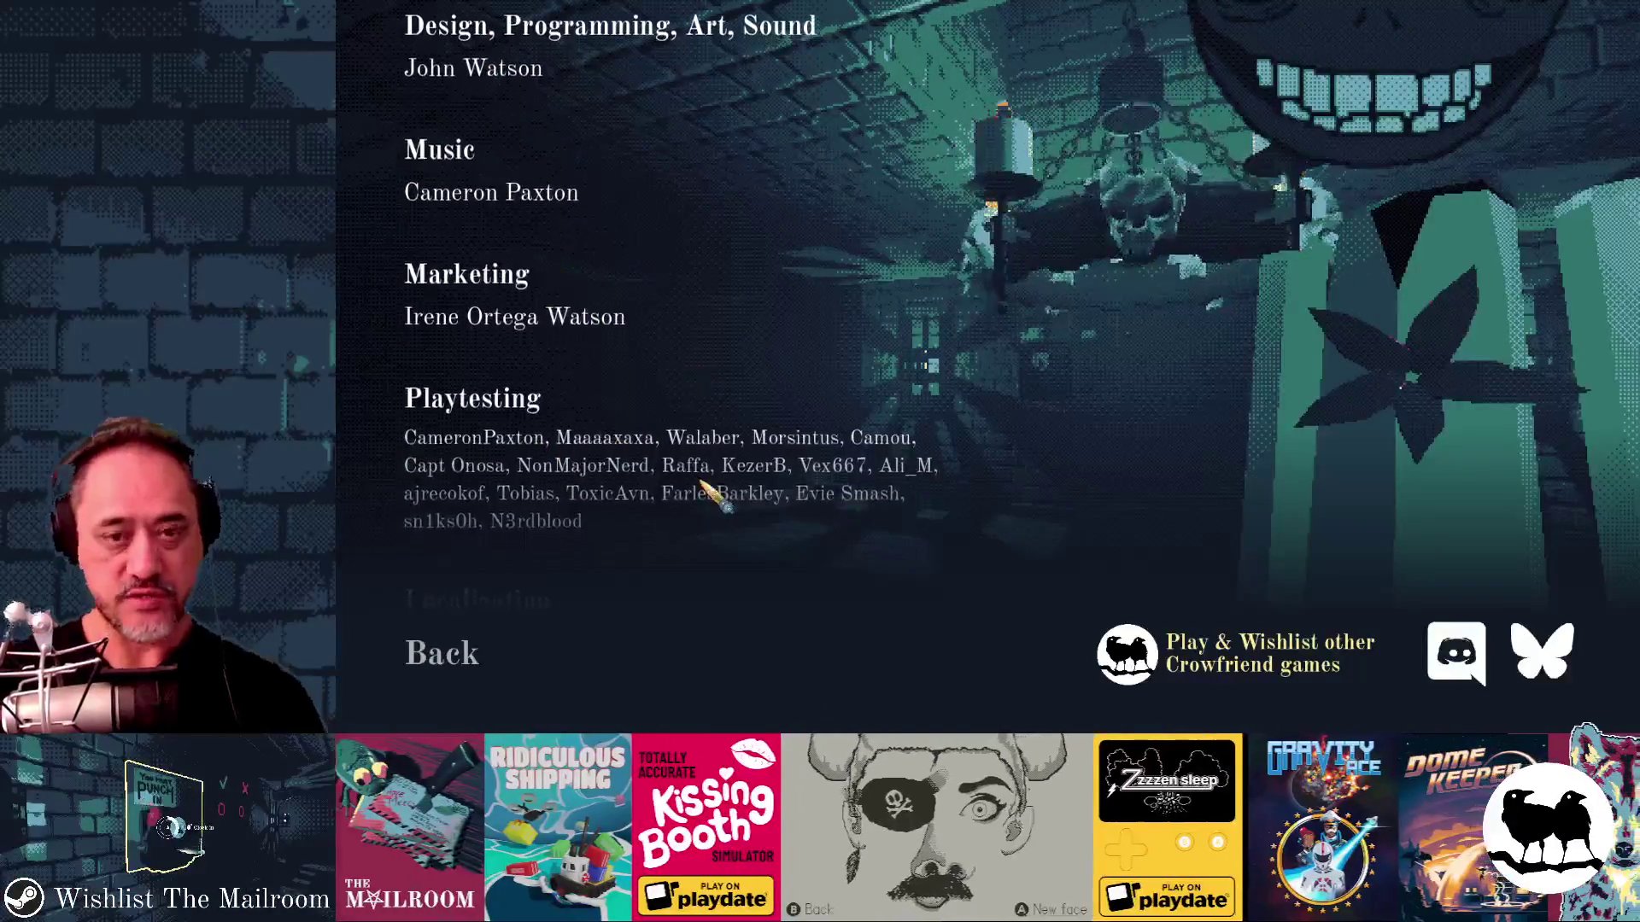
key(F8)
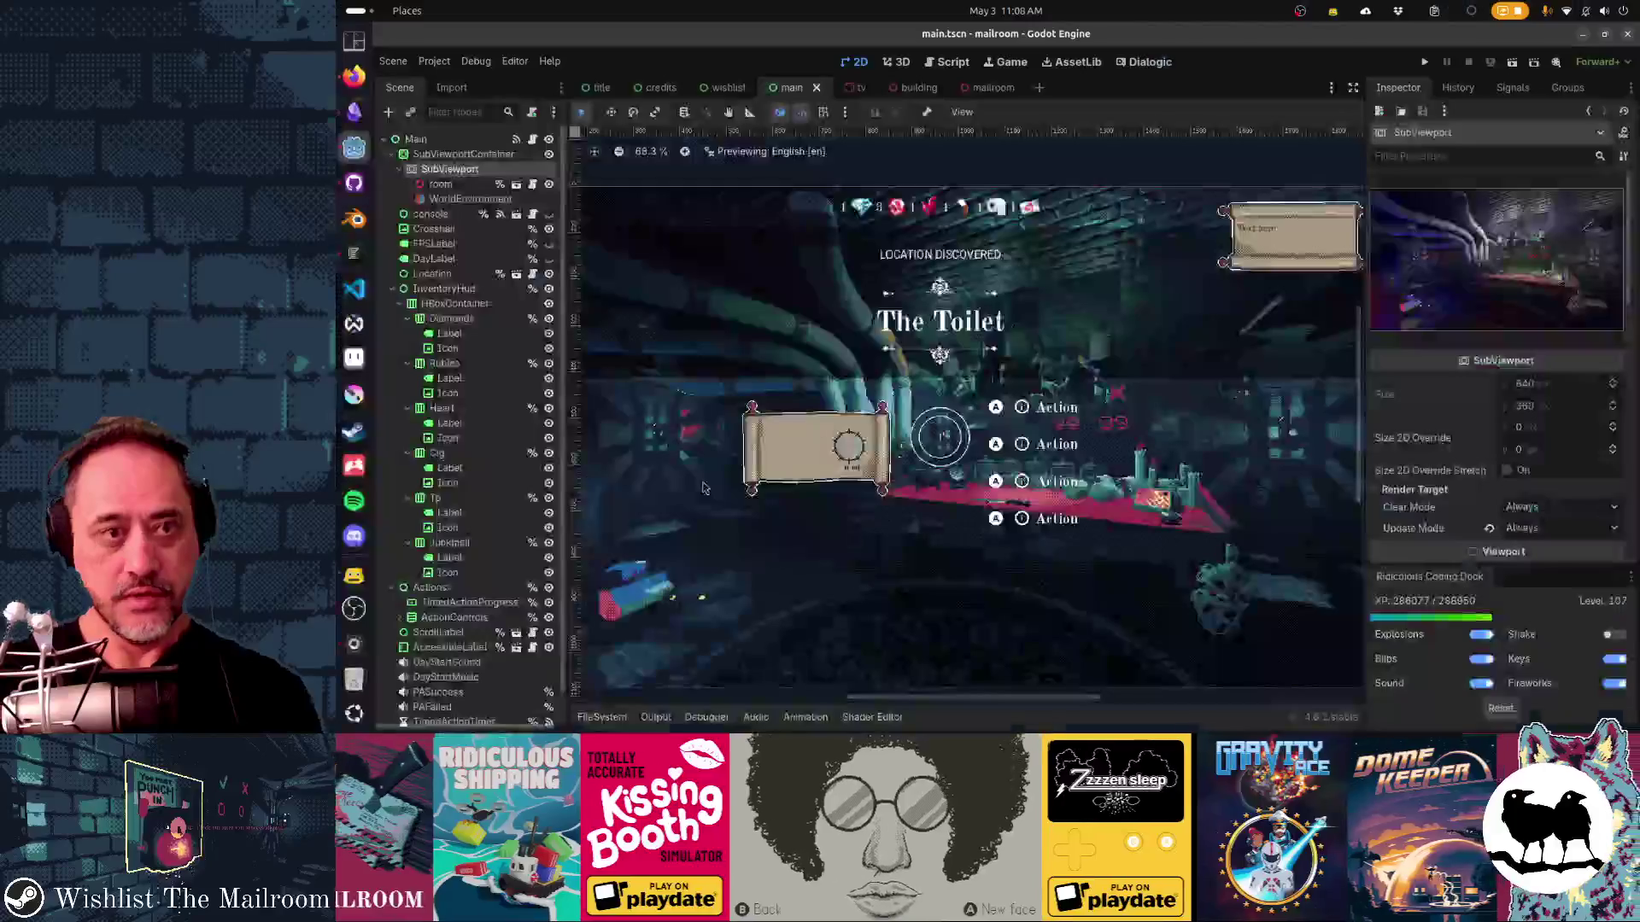
click(729, 89)
key(F6)
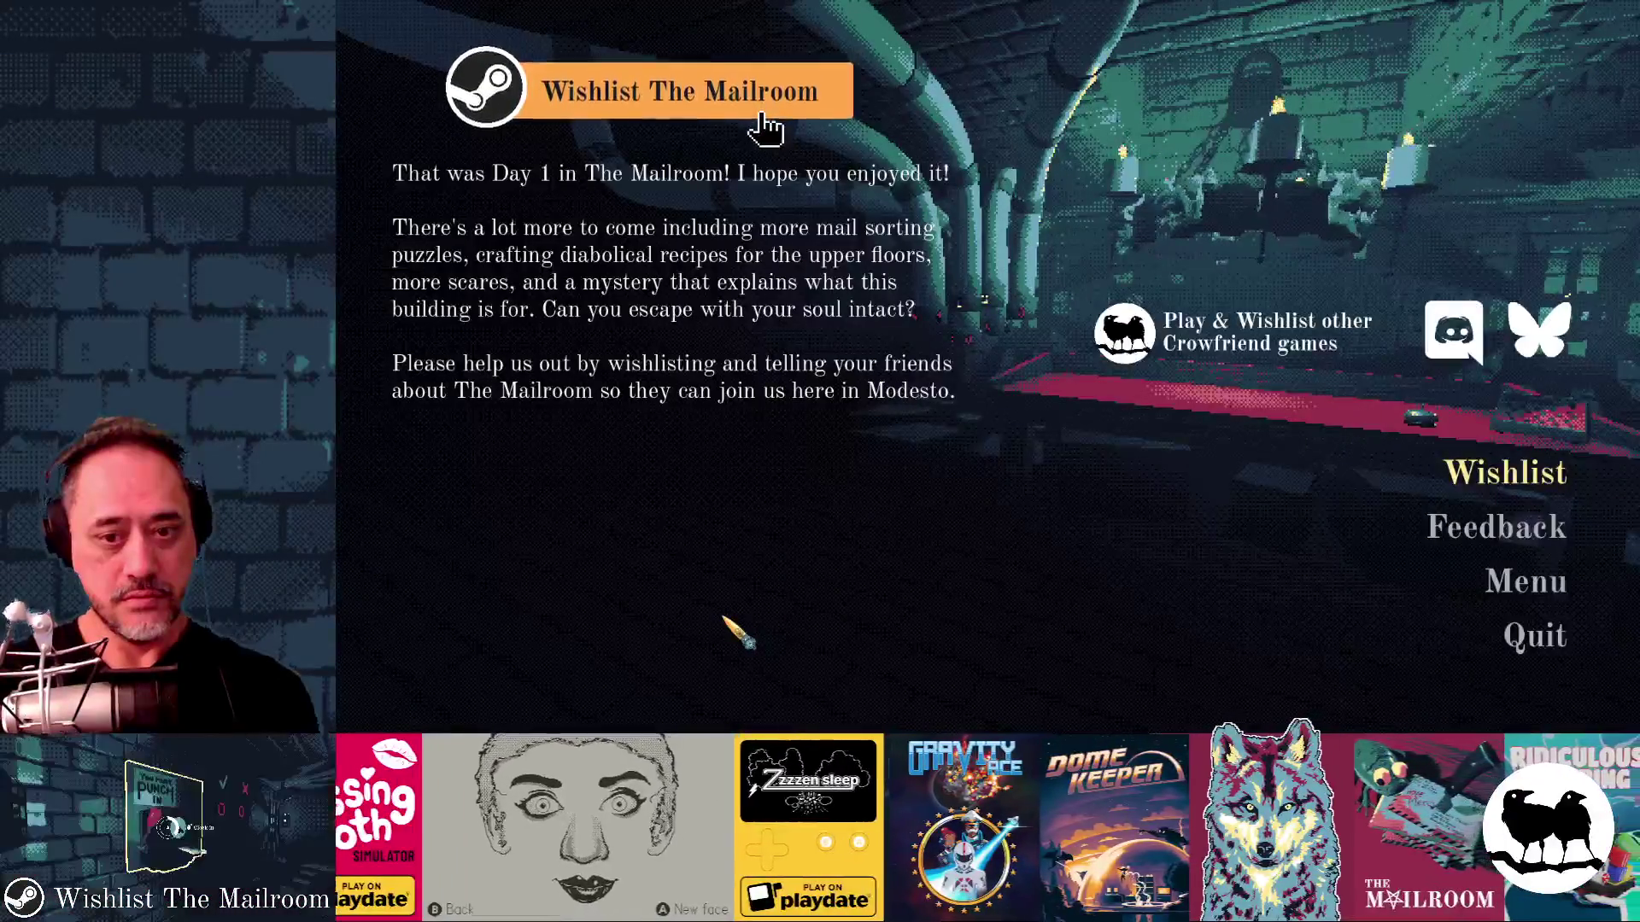
key(F8)
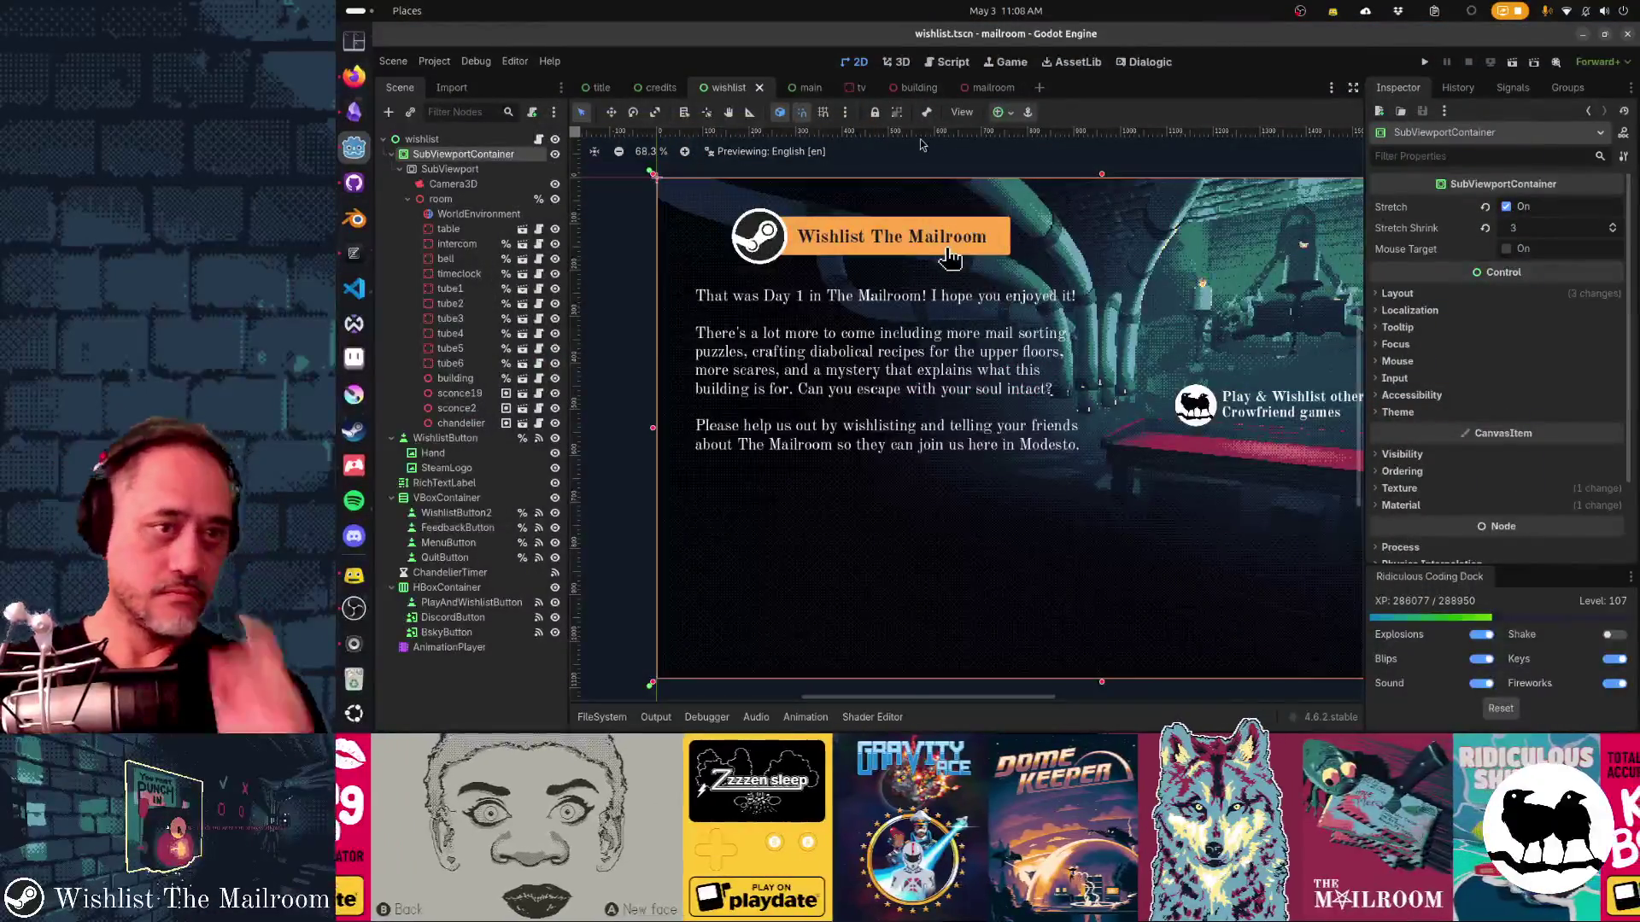
Bake the building's OccluderInstance3D to res://data/building.occ and save building.tscn
click(915, 92)
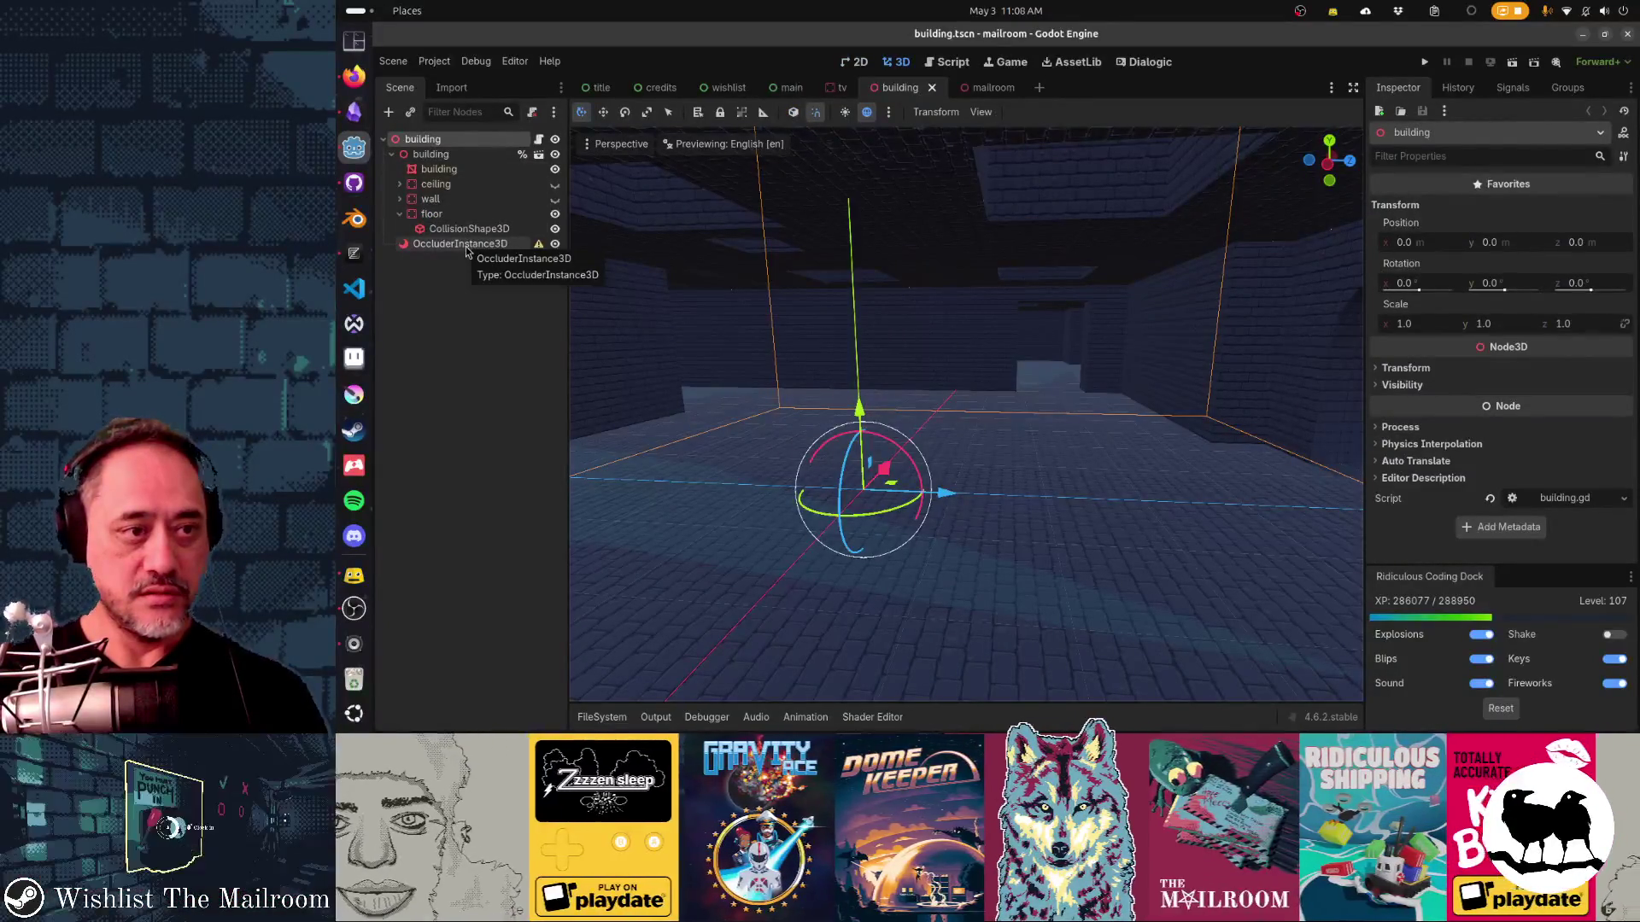
click(399, 213)
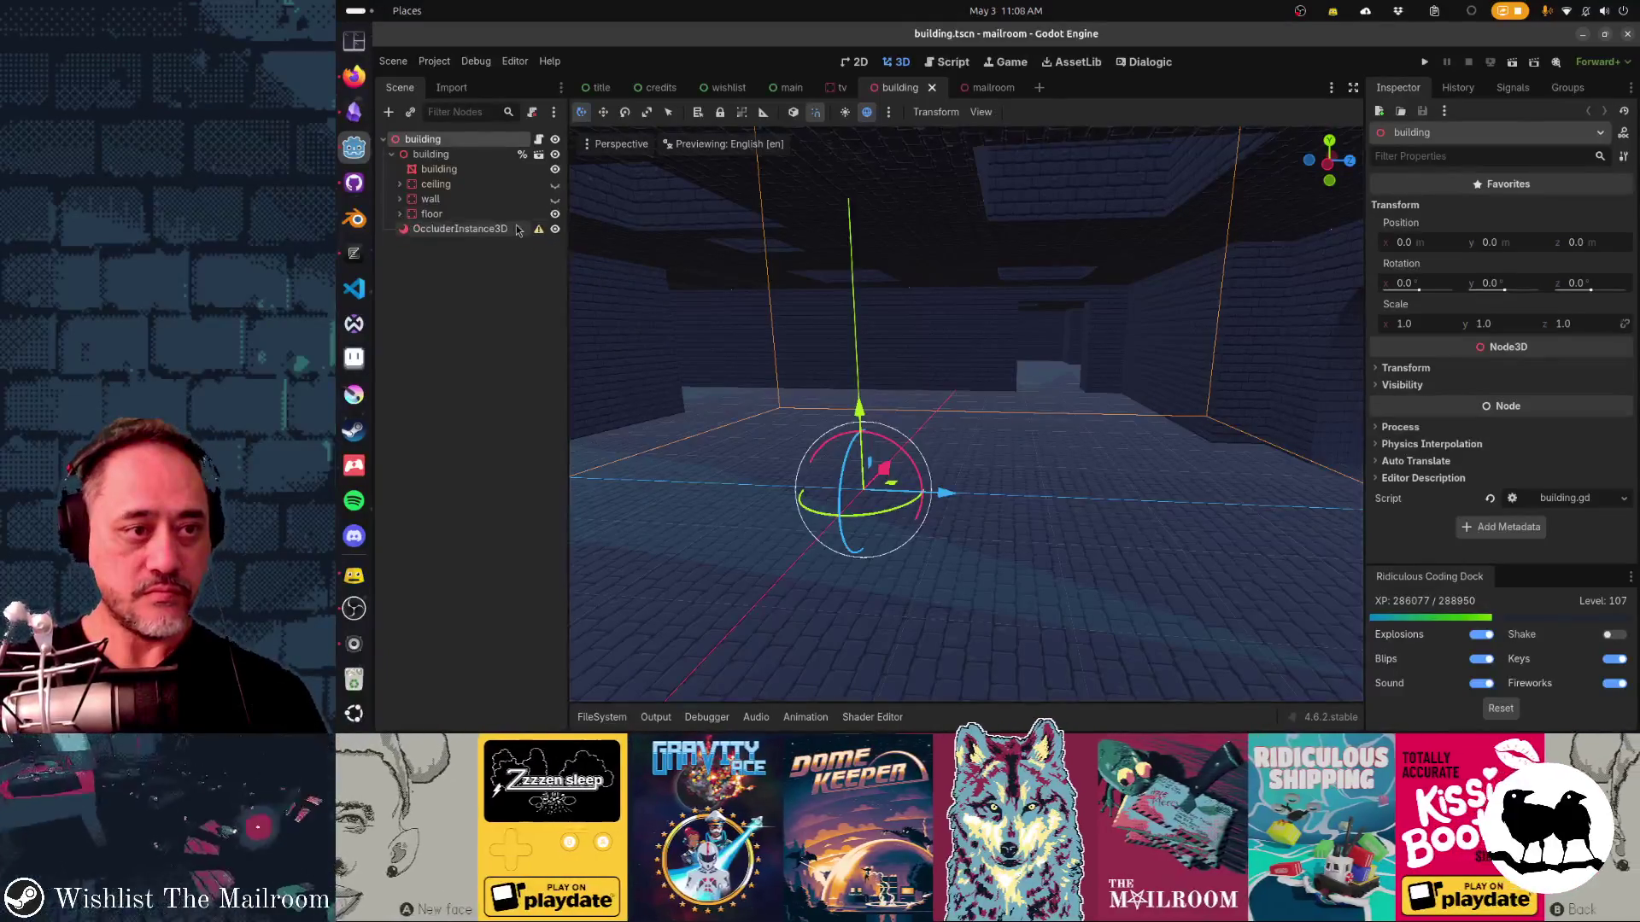
mouse_move(461, 228)
mouse_down()
mouse_move(466, 215)
mouse_move(484, 237)
mouse_up()
click(483, 235)
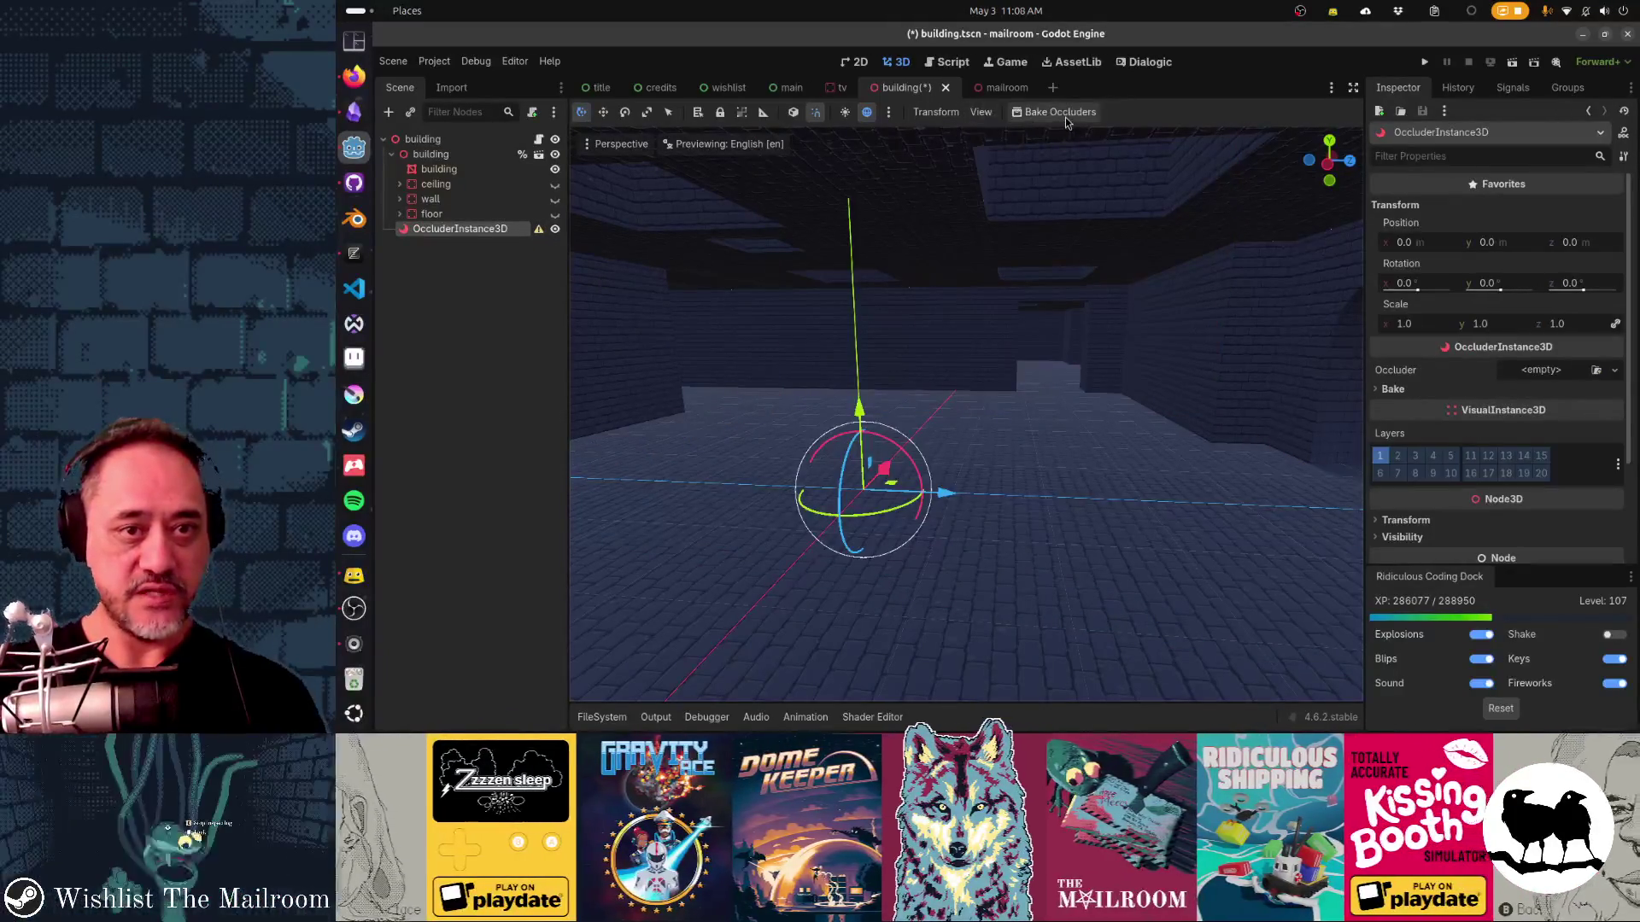
click(1059, 112)
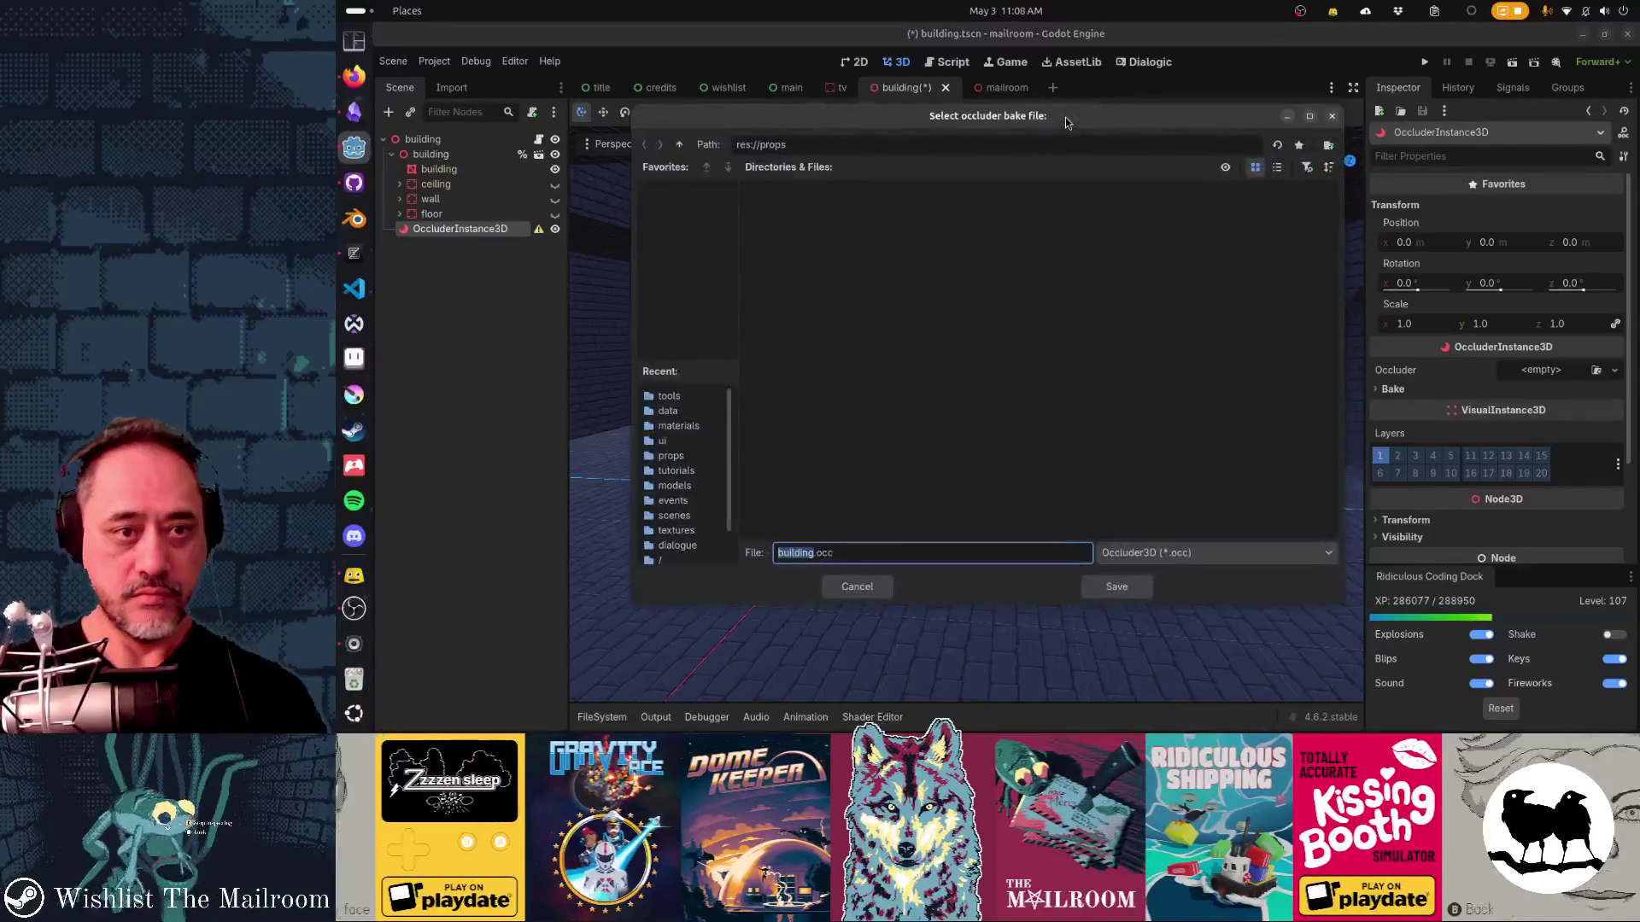
click(679, 145)
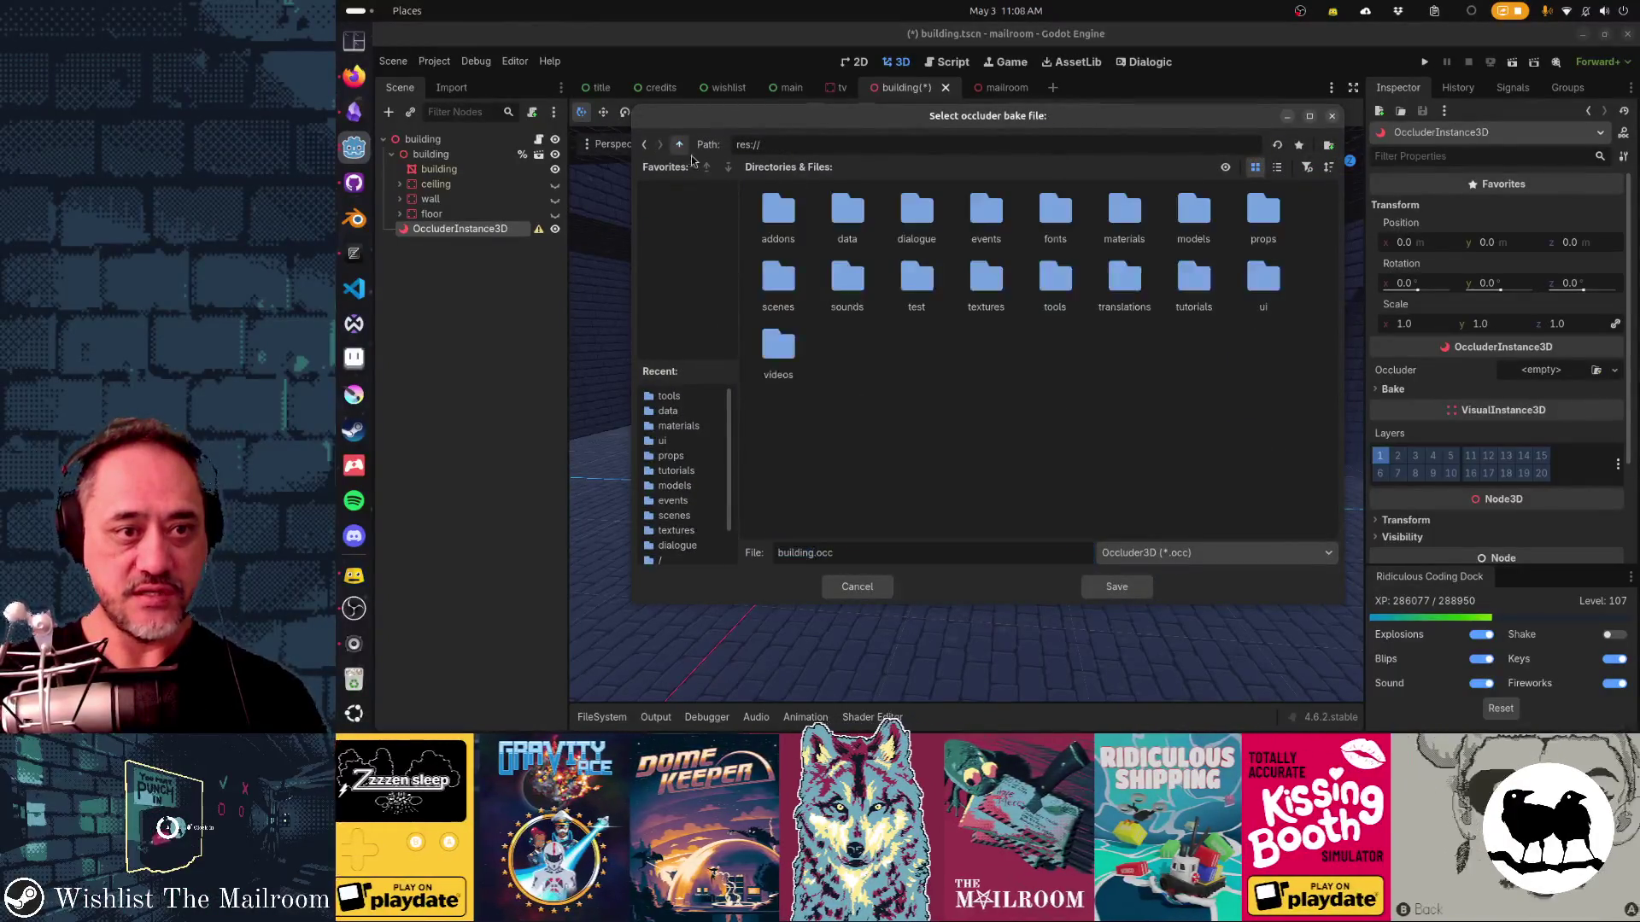
double_click(884, 243)
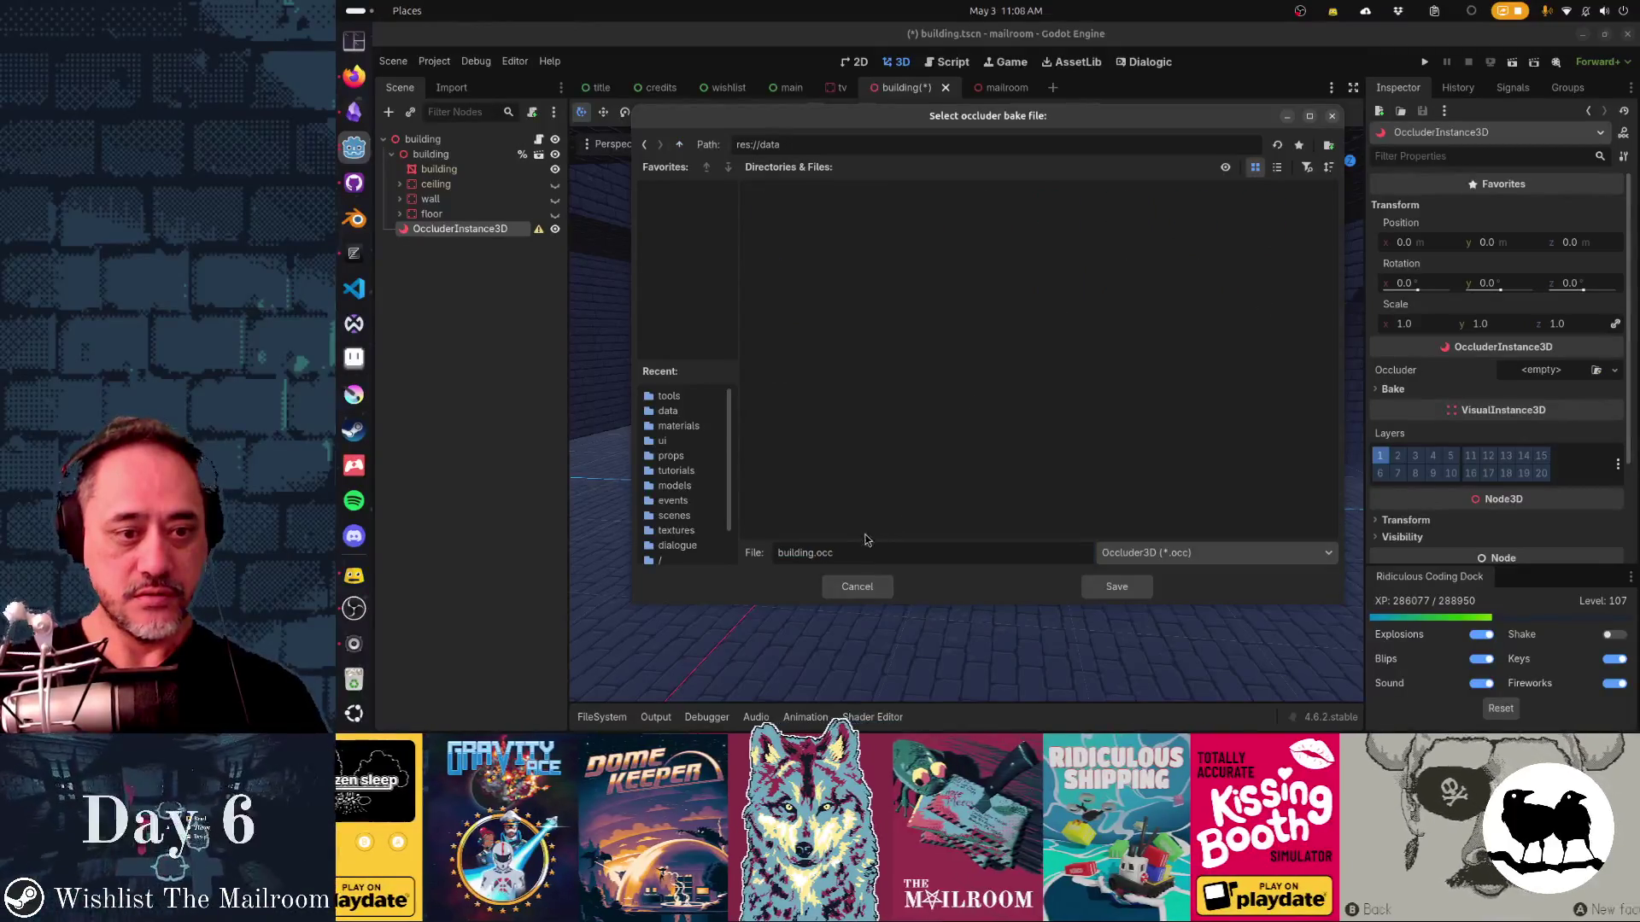
click(1118, 587)
key(ctrl+s)
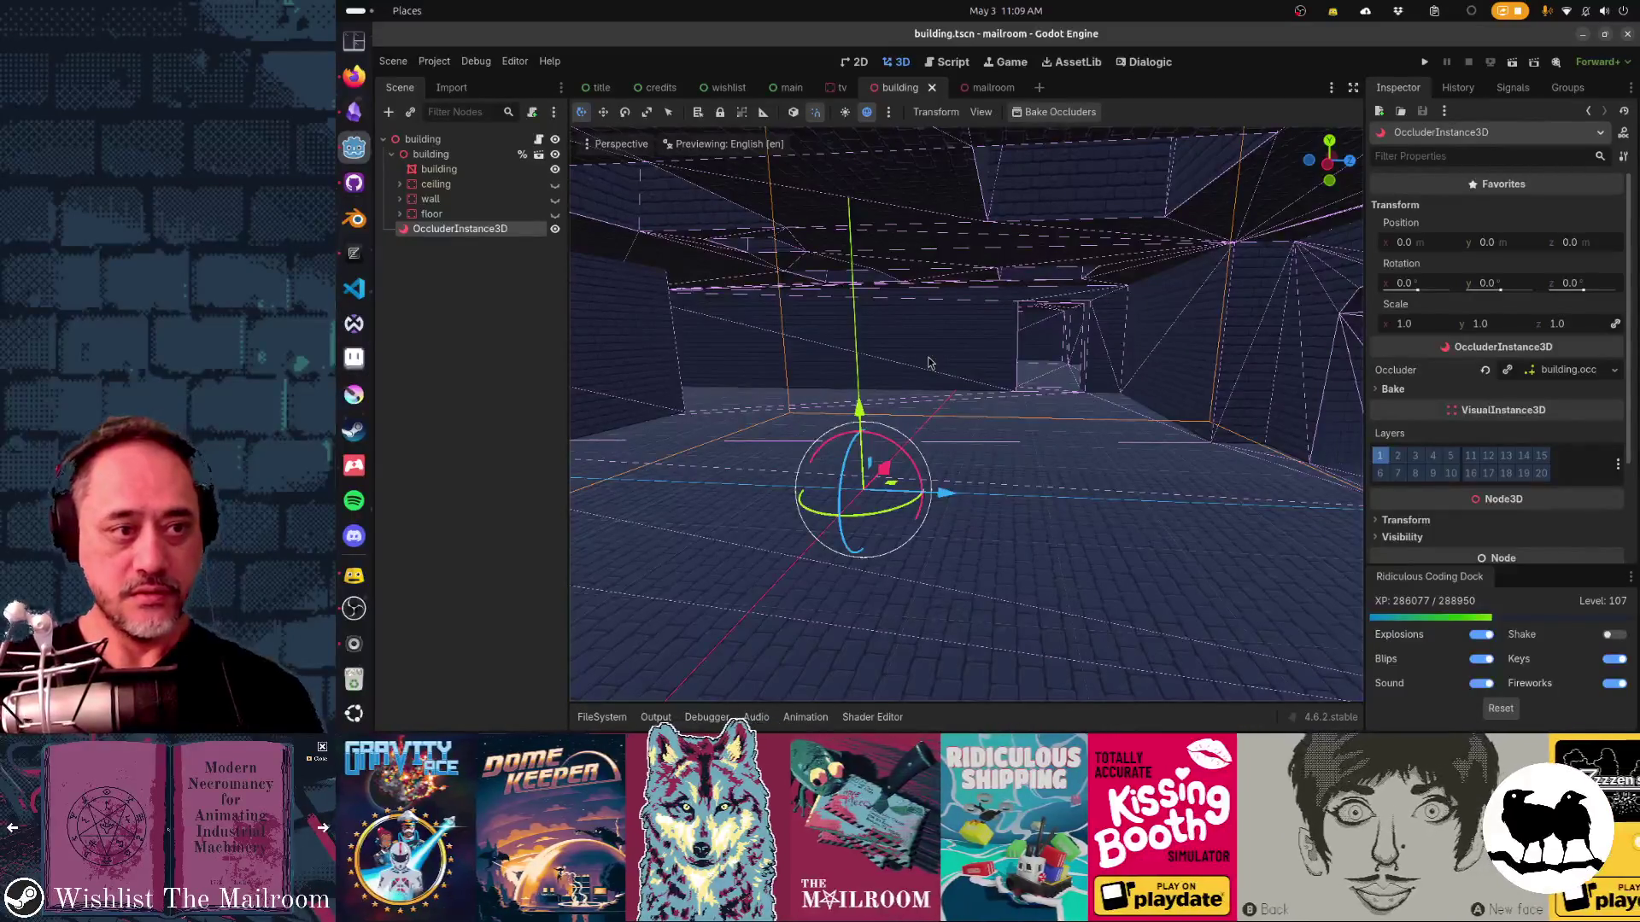
Start the game from the title menu and walk through the arched door down the corridor
key(F5)
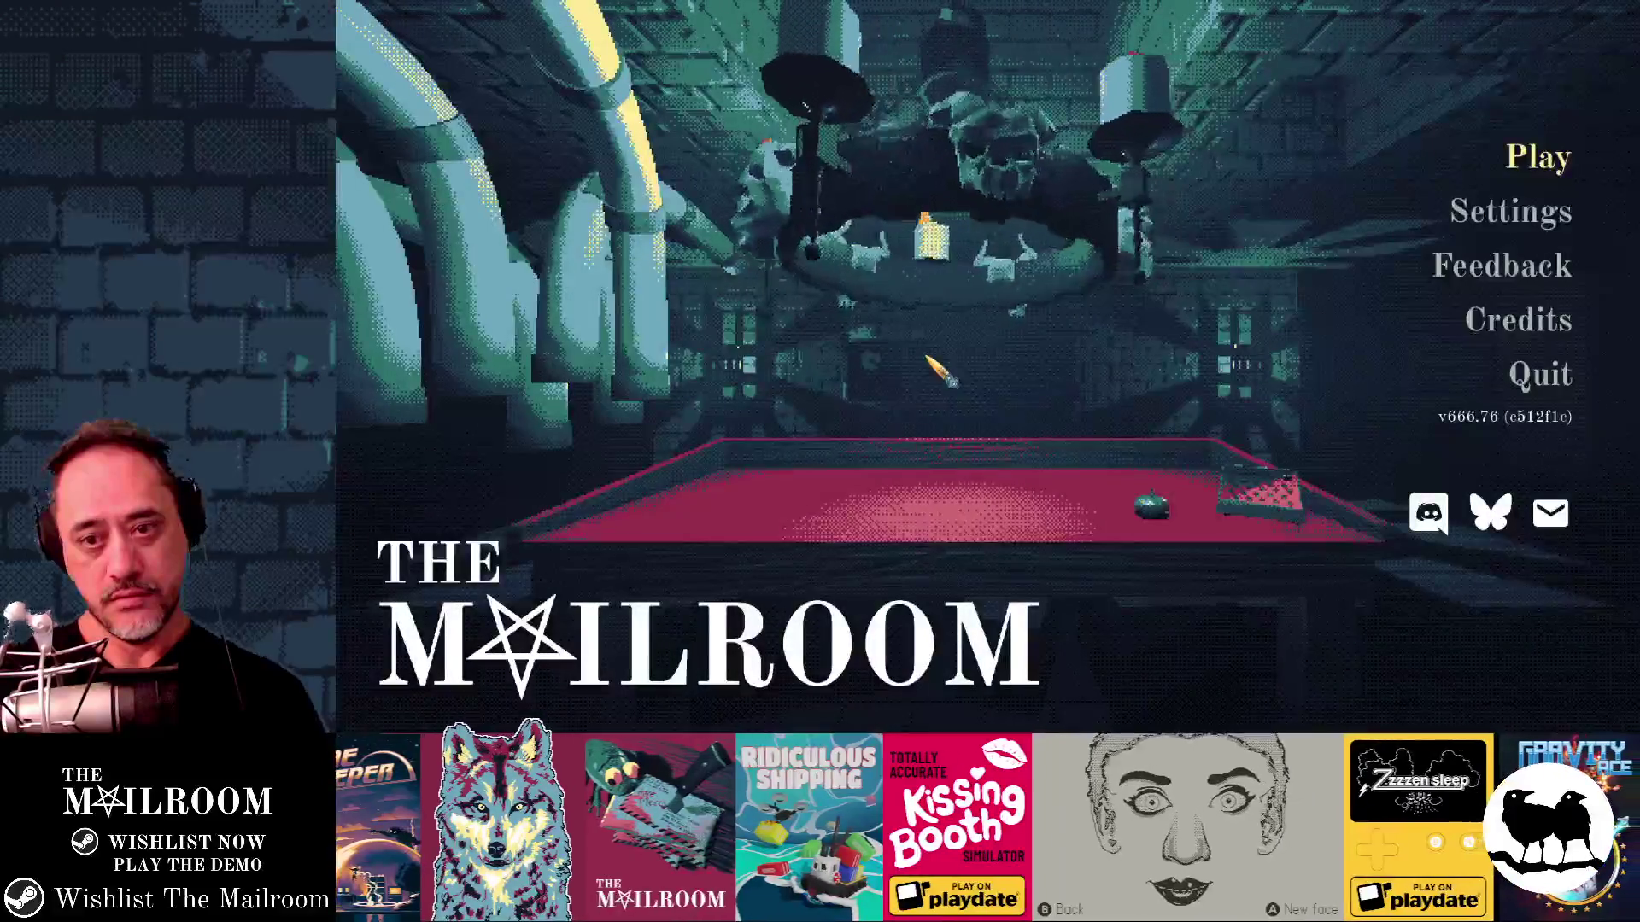
key(Return)
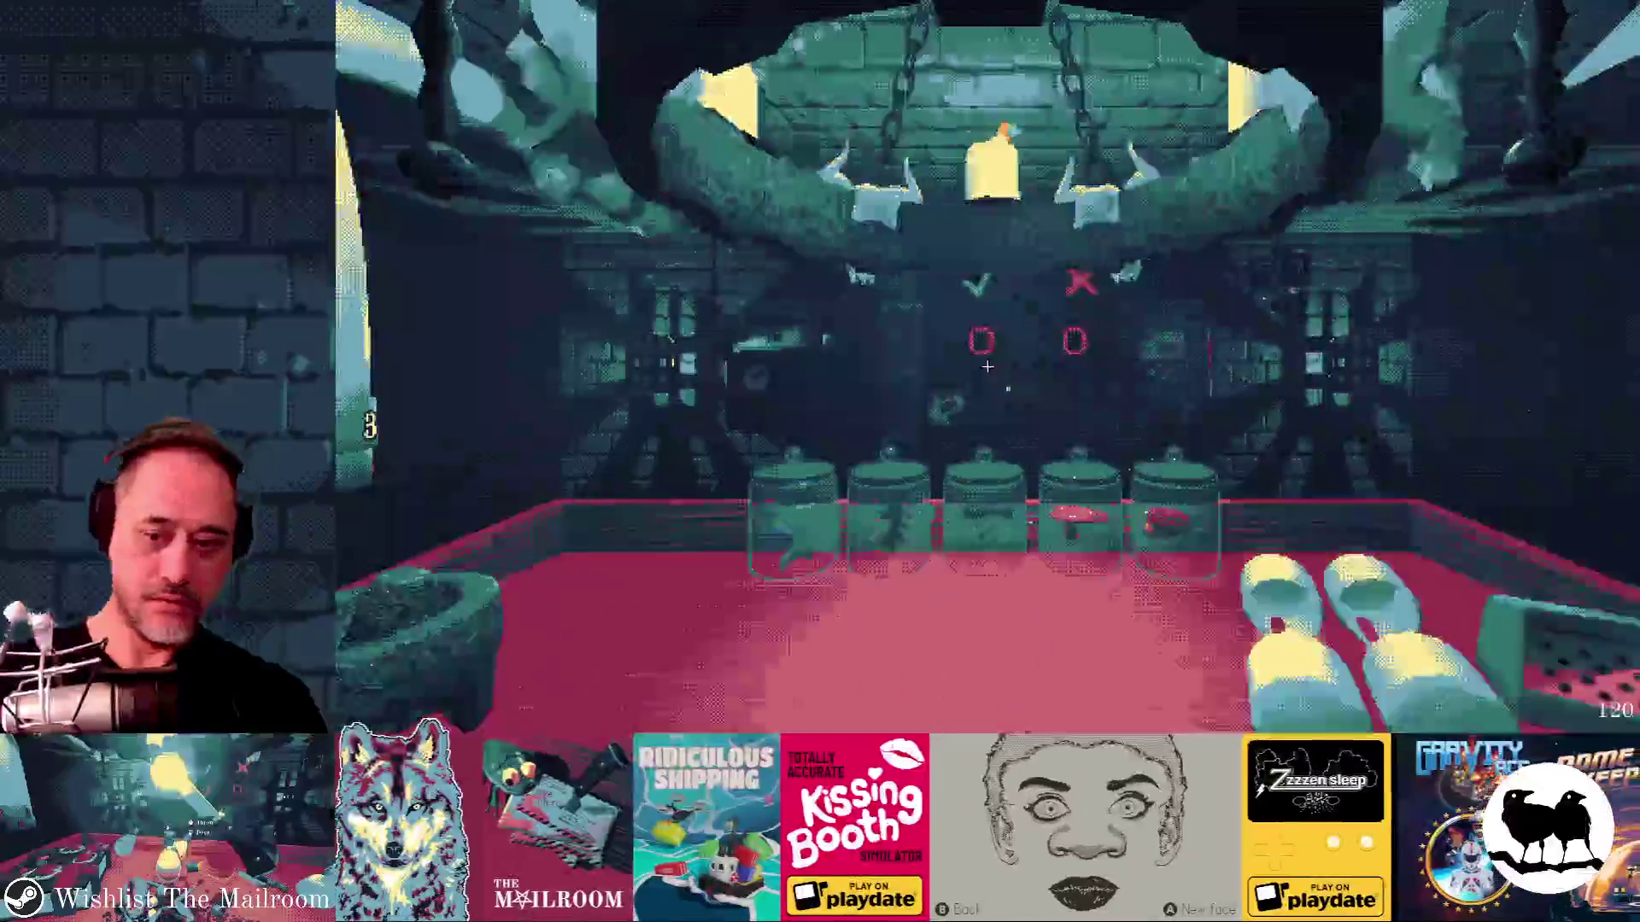
key(w)
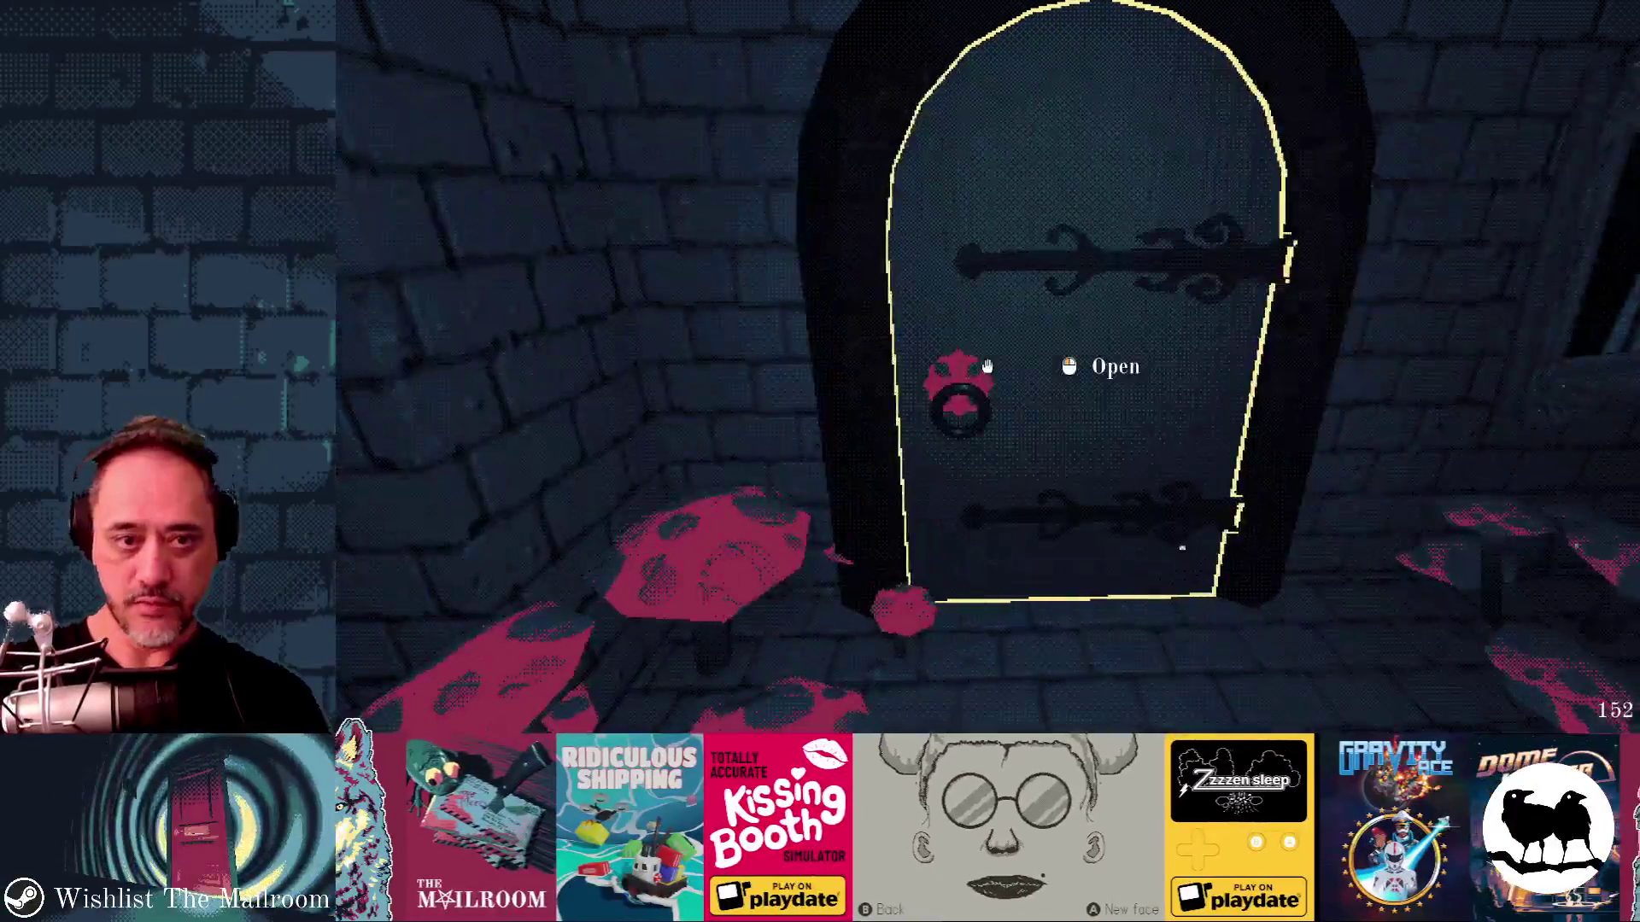
click(988, 367)
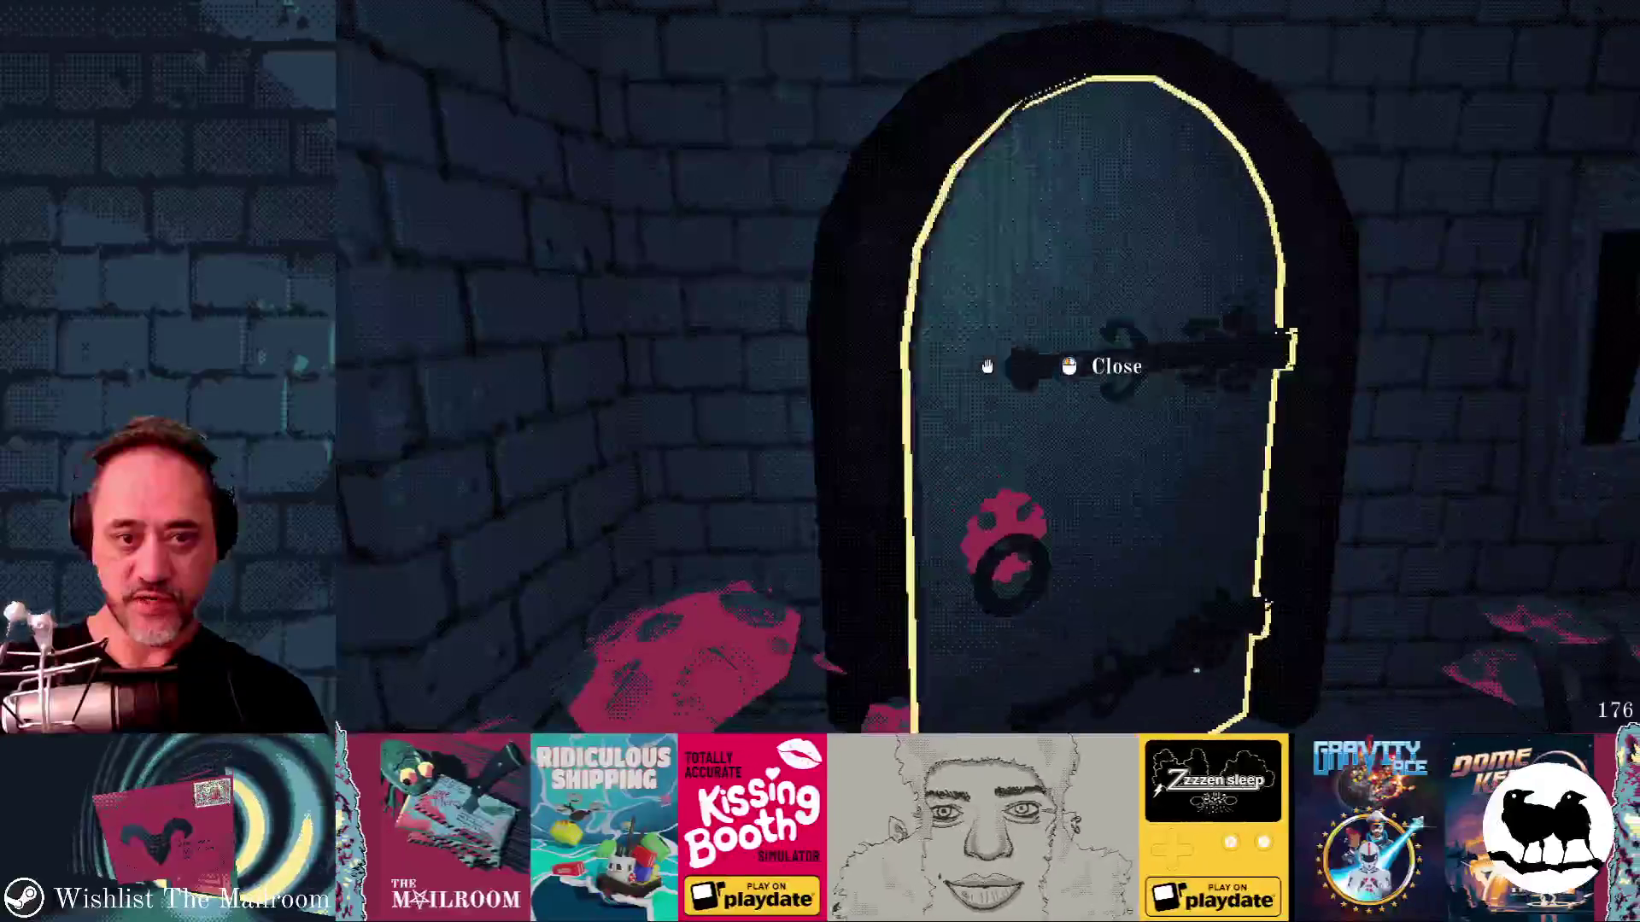
key(w)
key(w)
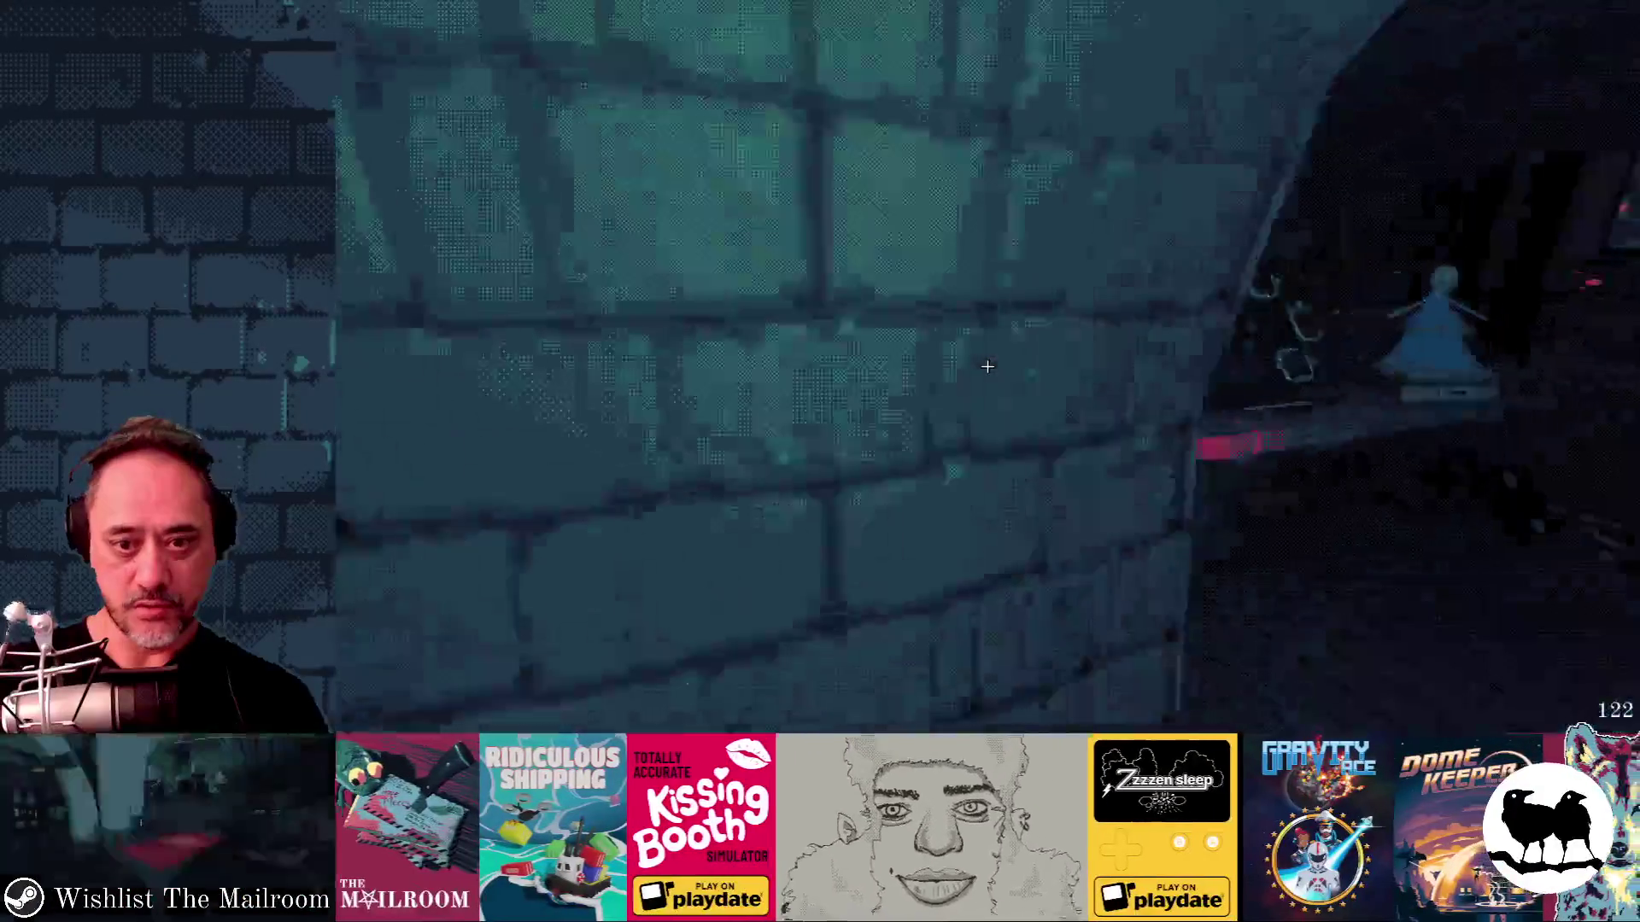
key(w)
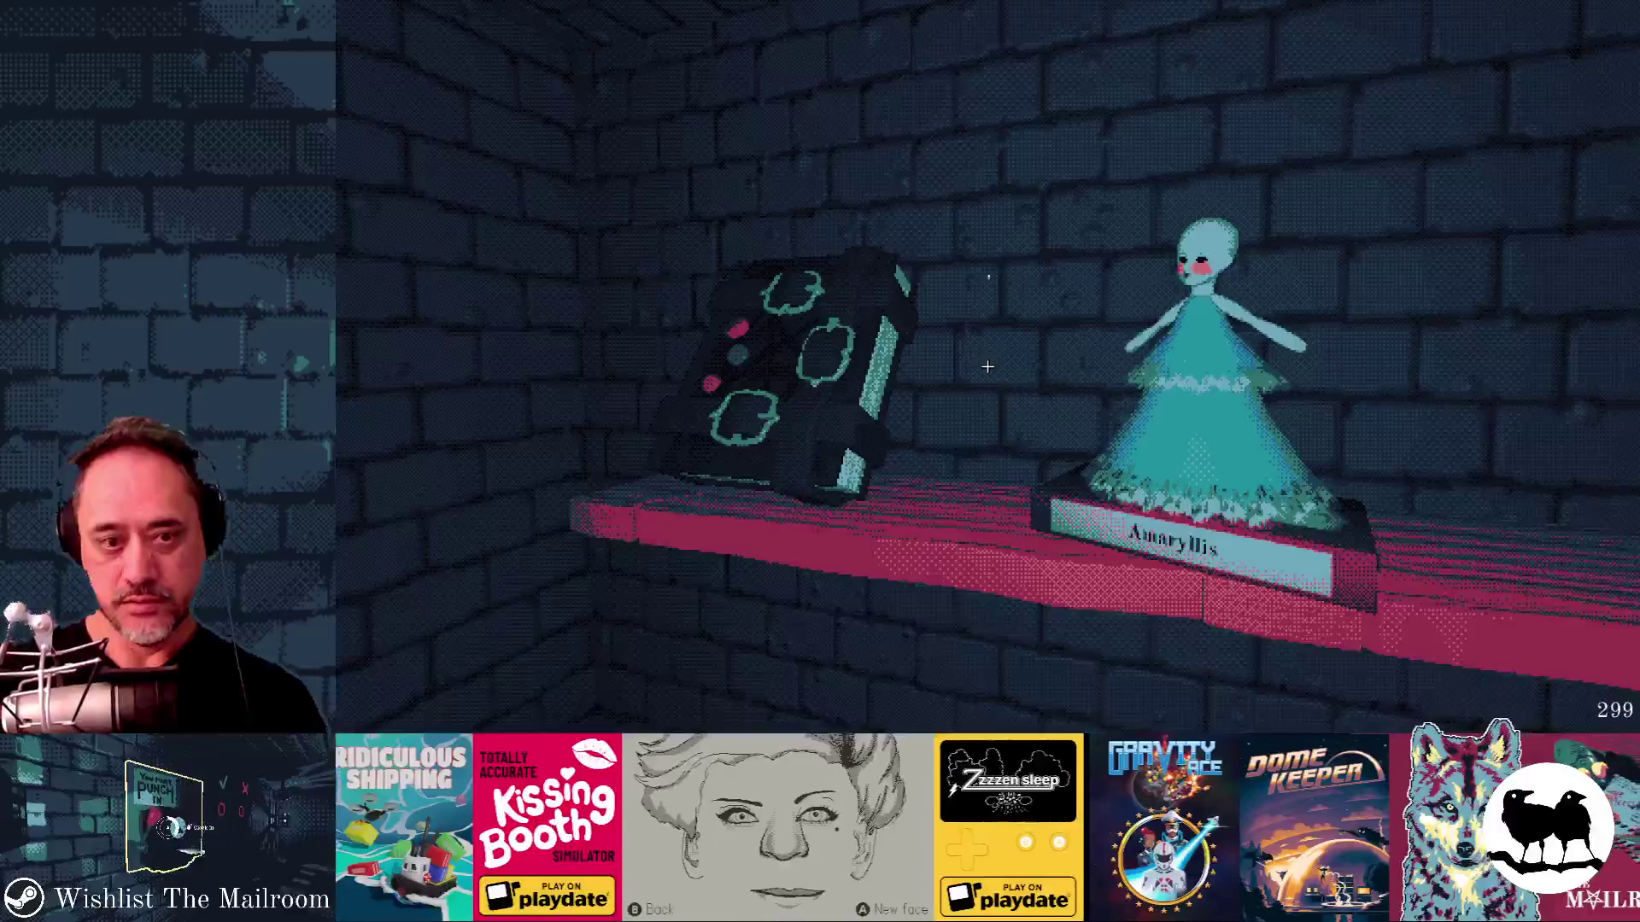
Look around the dark doorway and corridor, then move past the brick archway
key(Left)
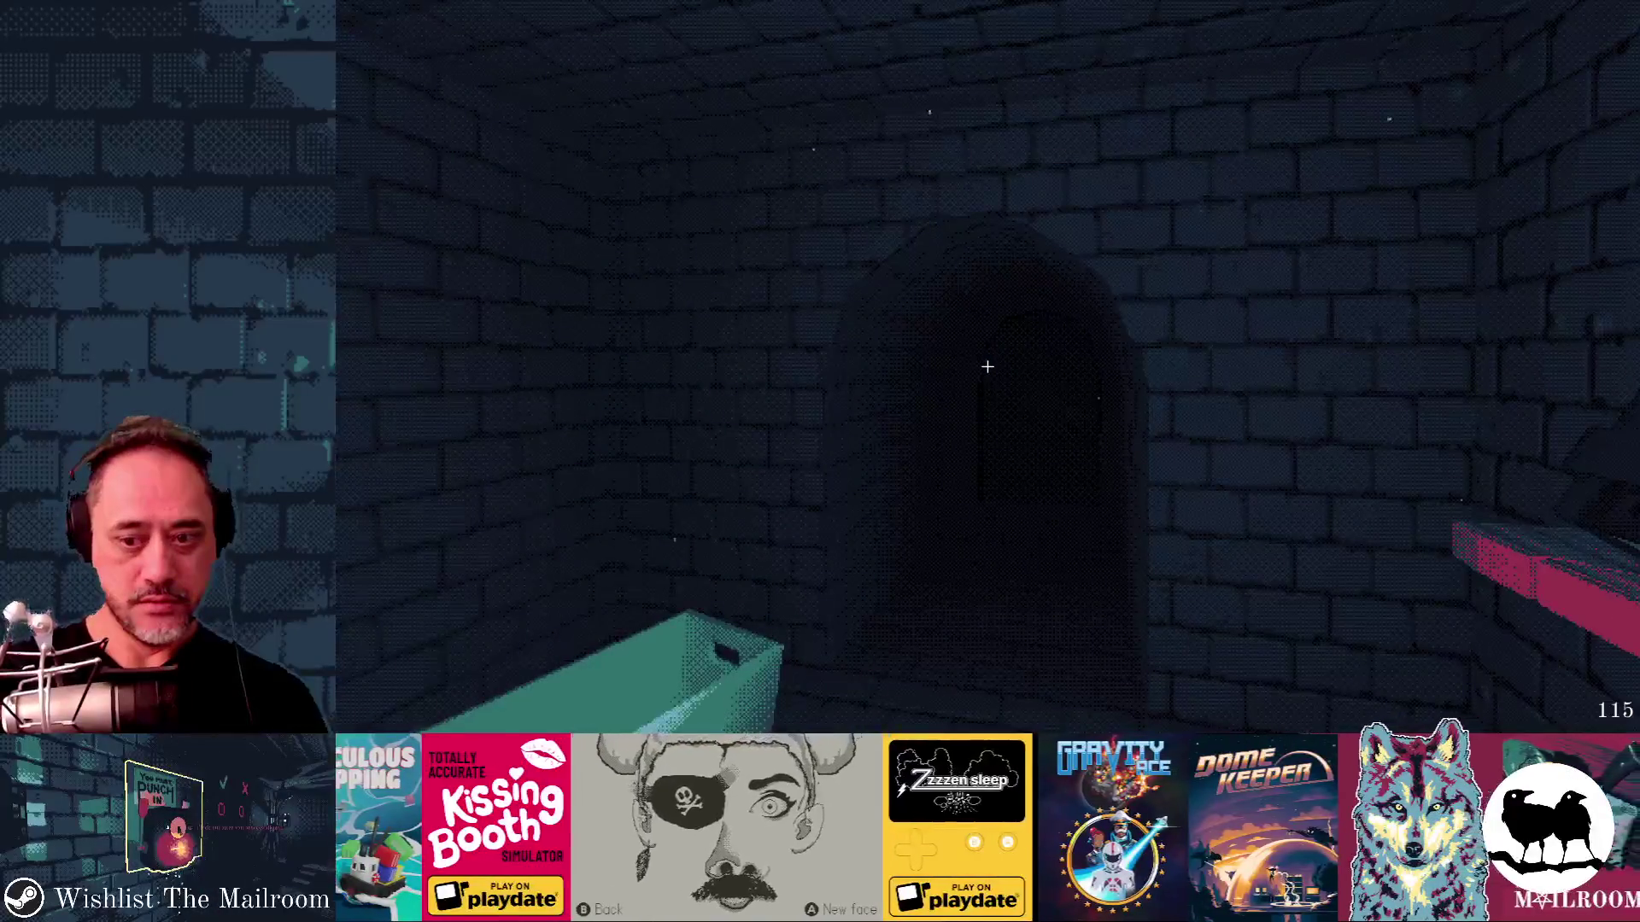
key(w)
key(Right)
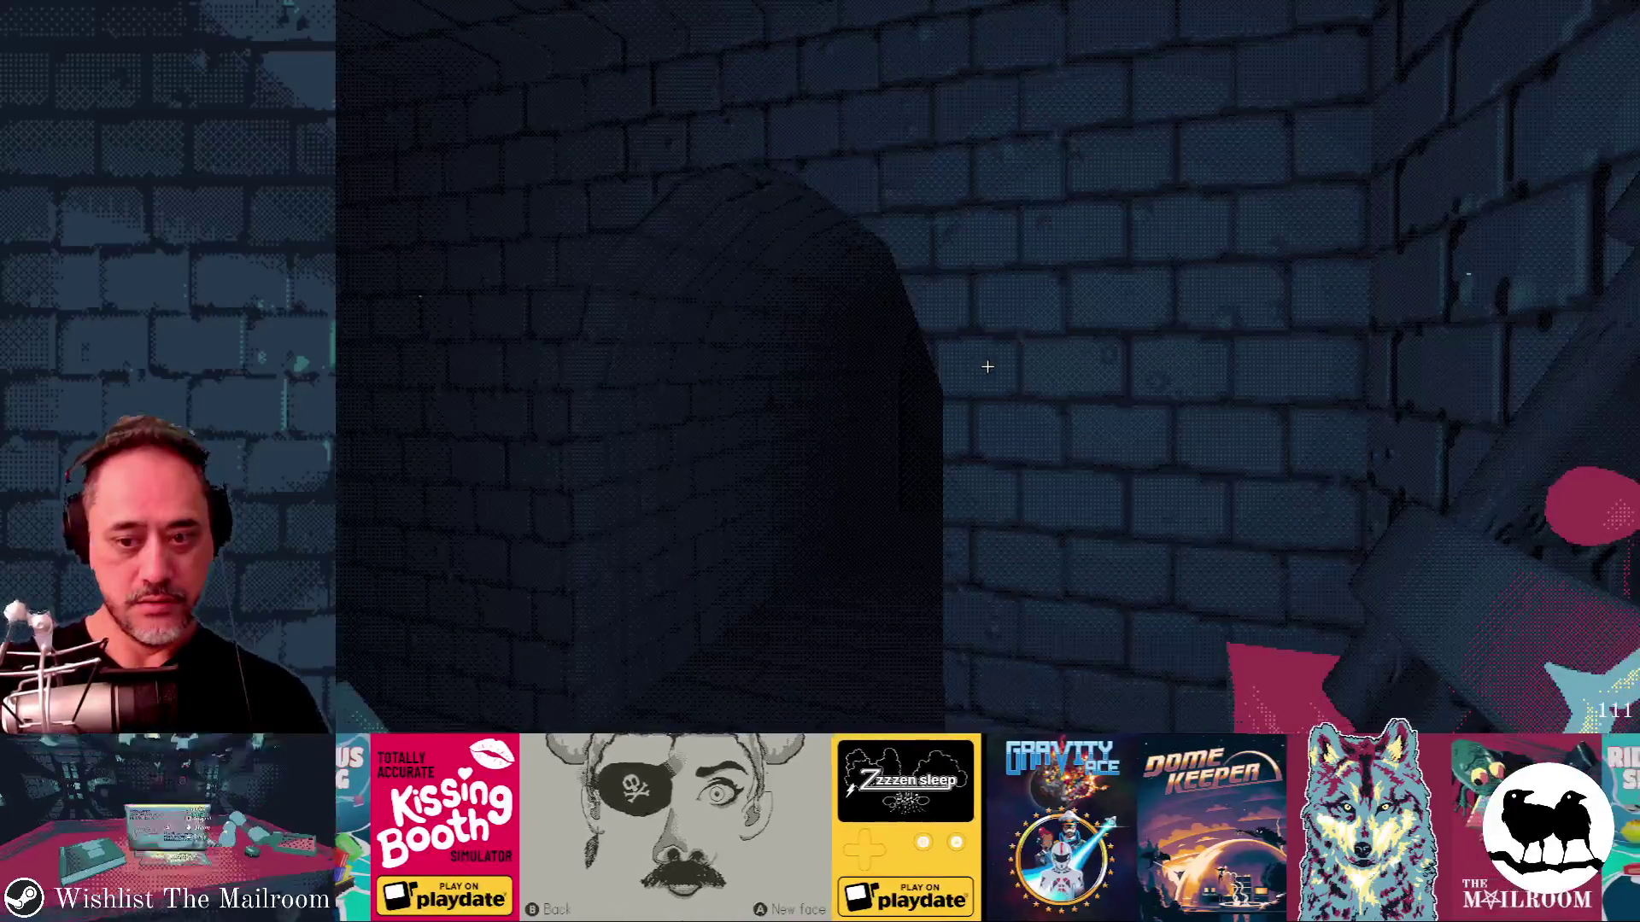
key(w)
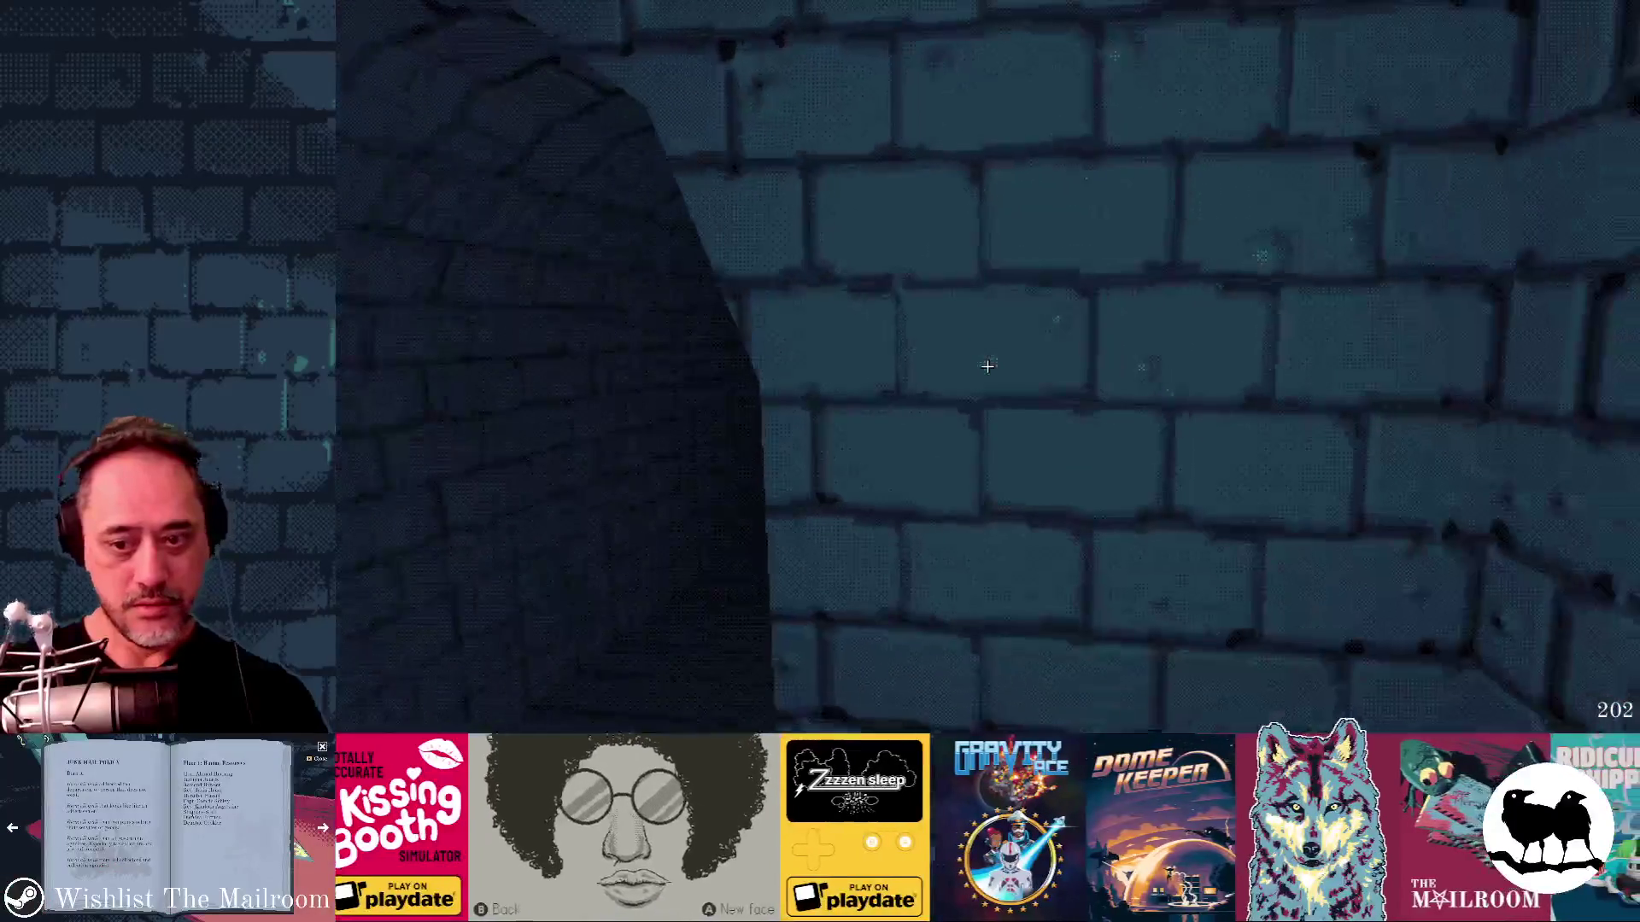
key(Left)
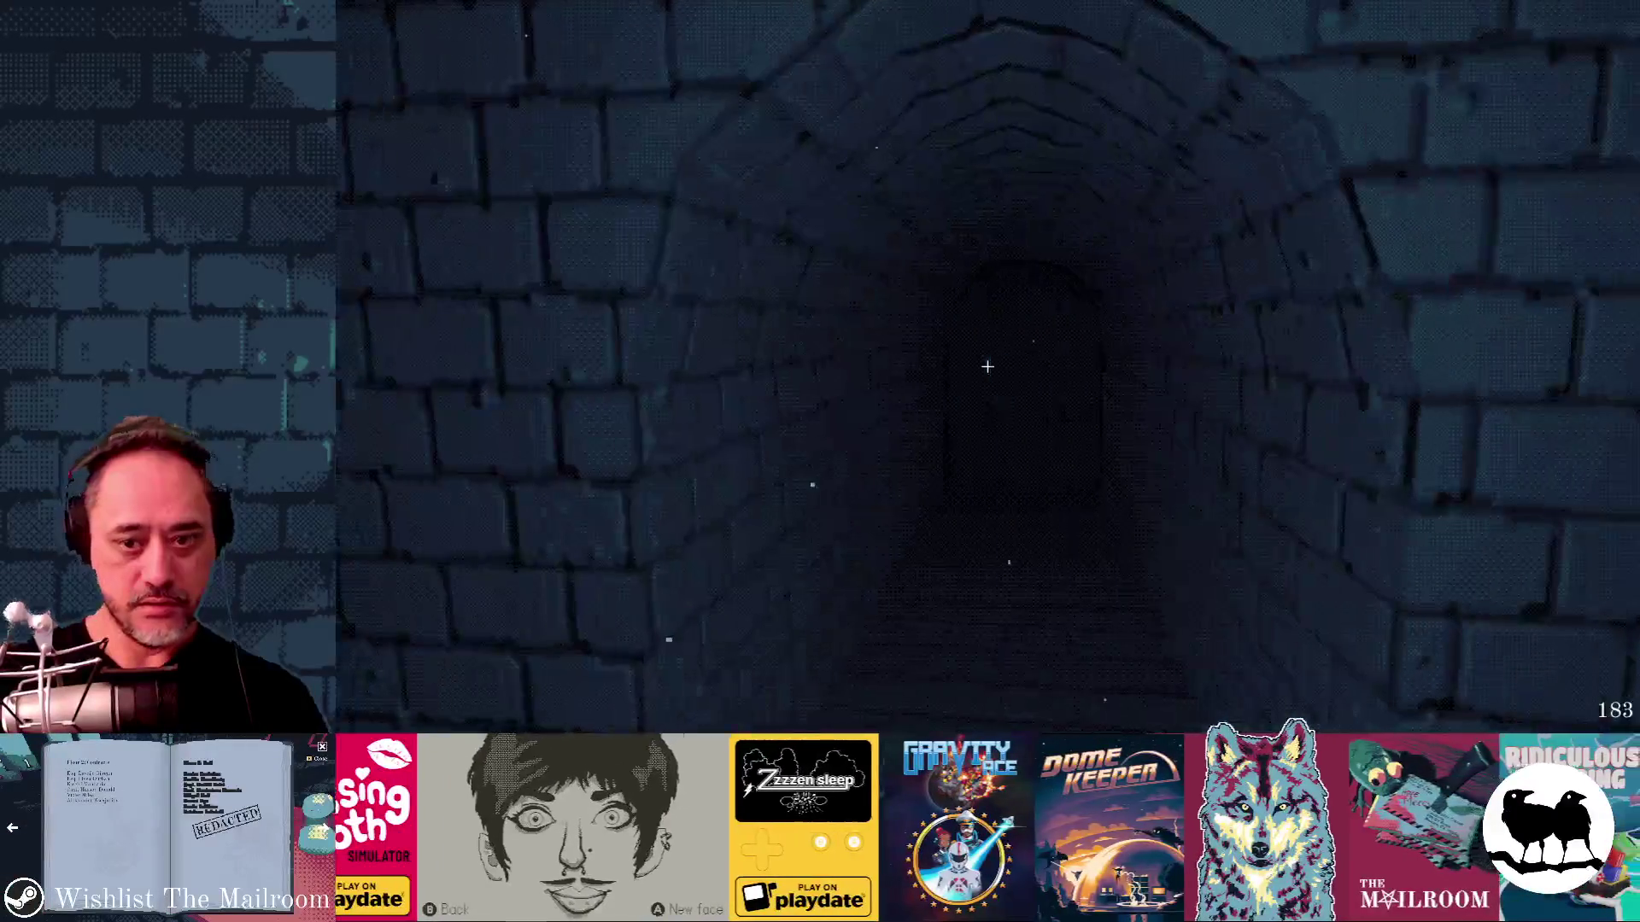
key(w)
key(Right)
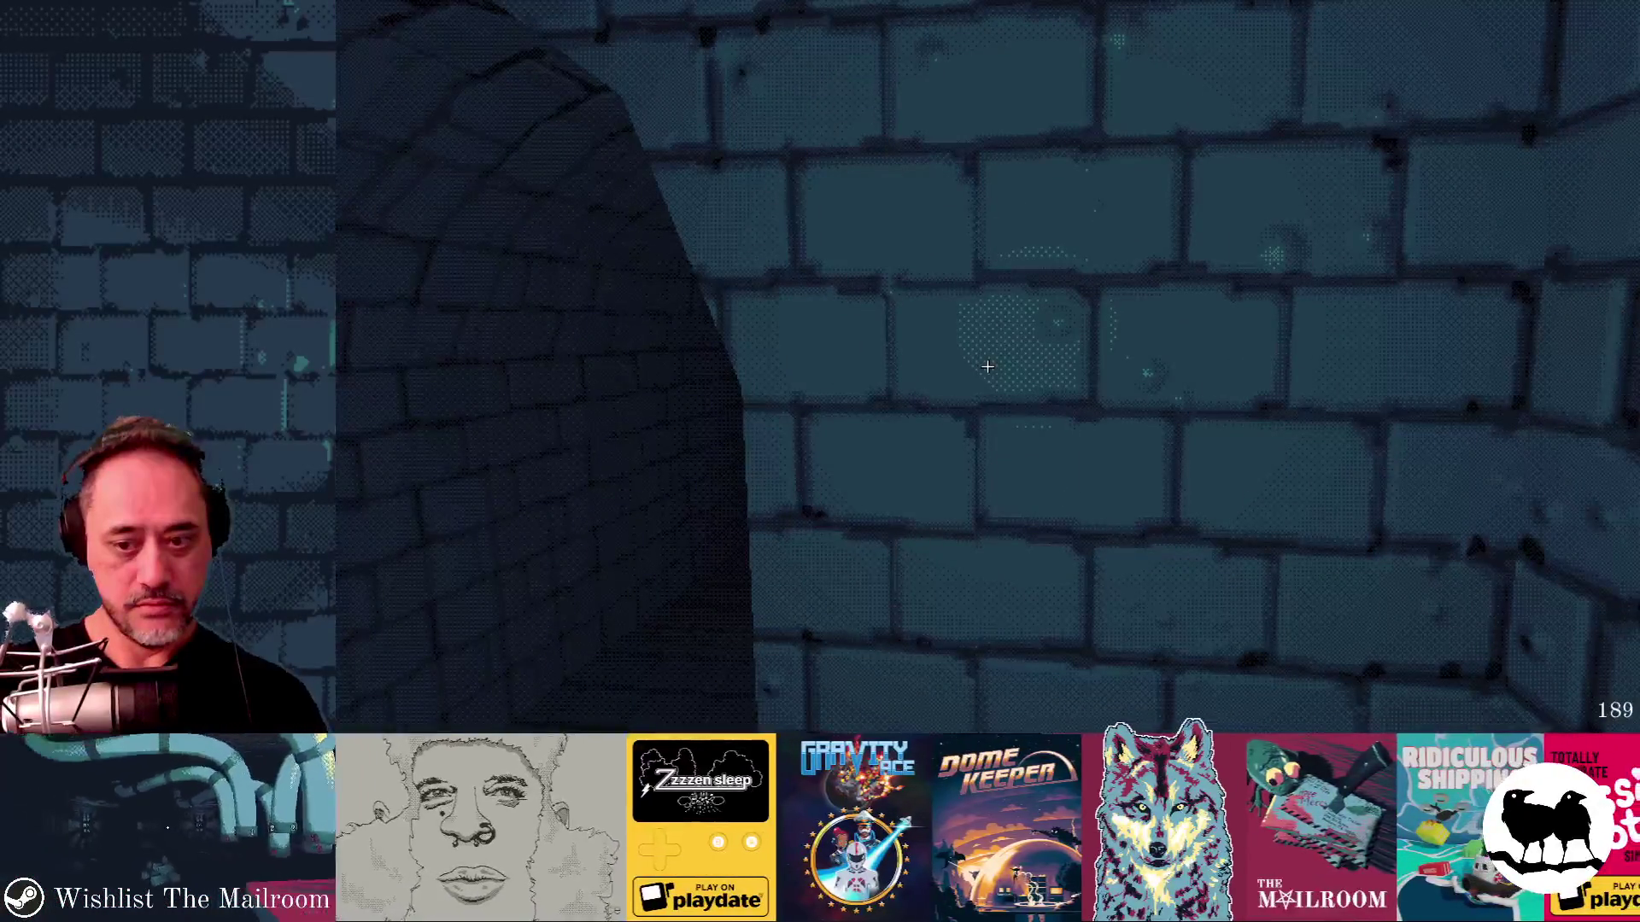
Walk through the archway into the notice-board room and down the tunnel, then leave the game
key(Left)
key(Up)
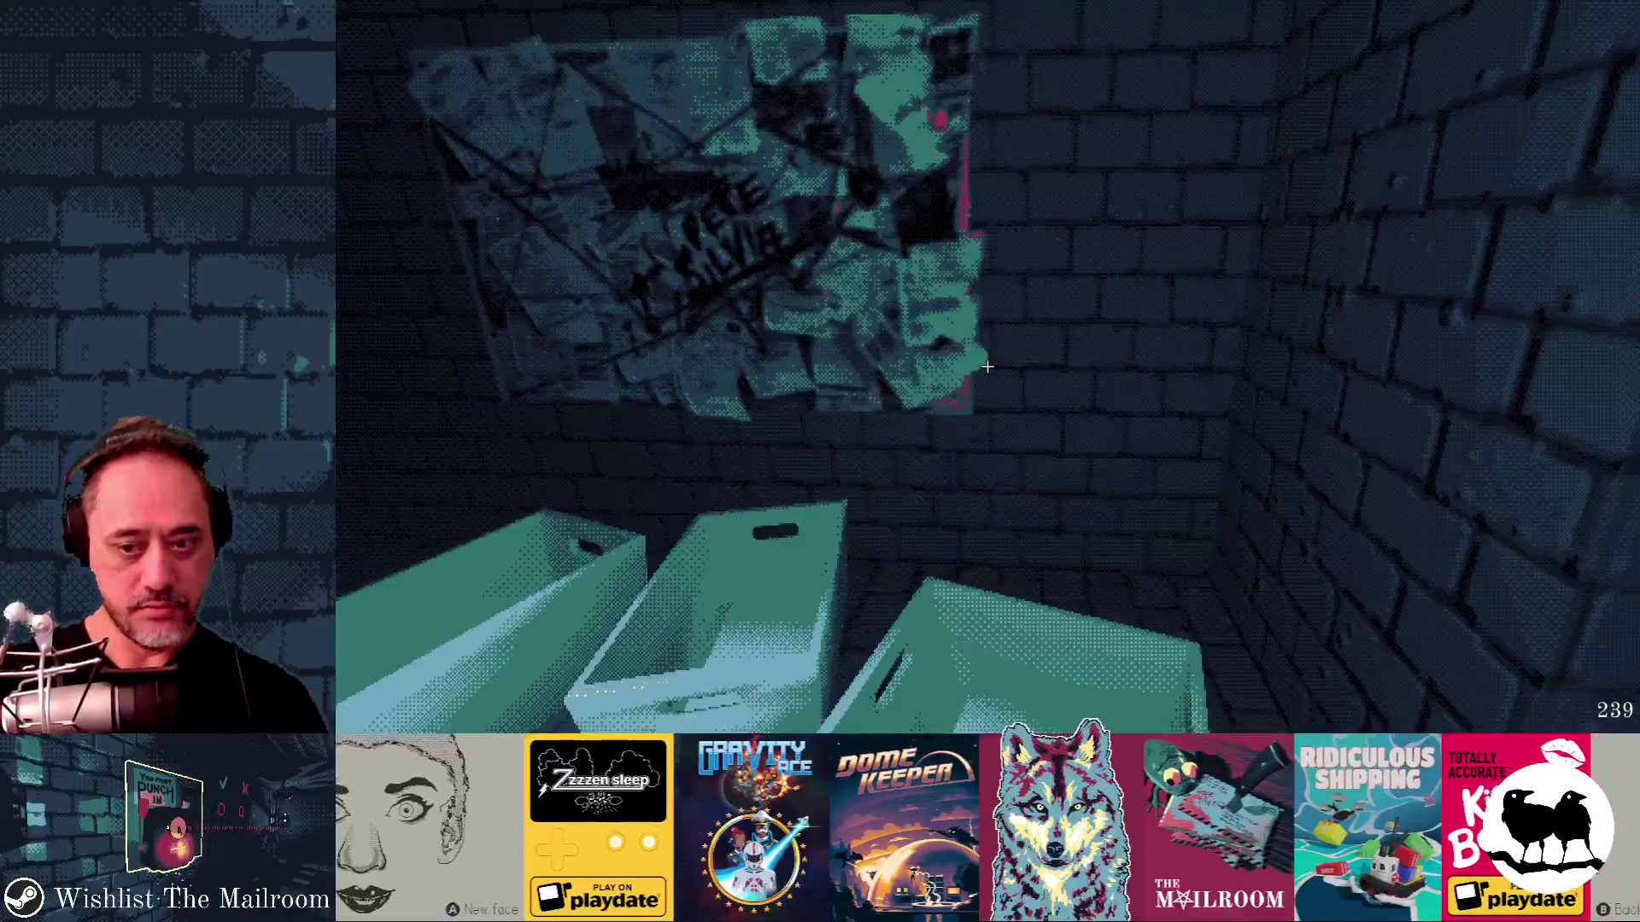
key(Down)
key(Up)
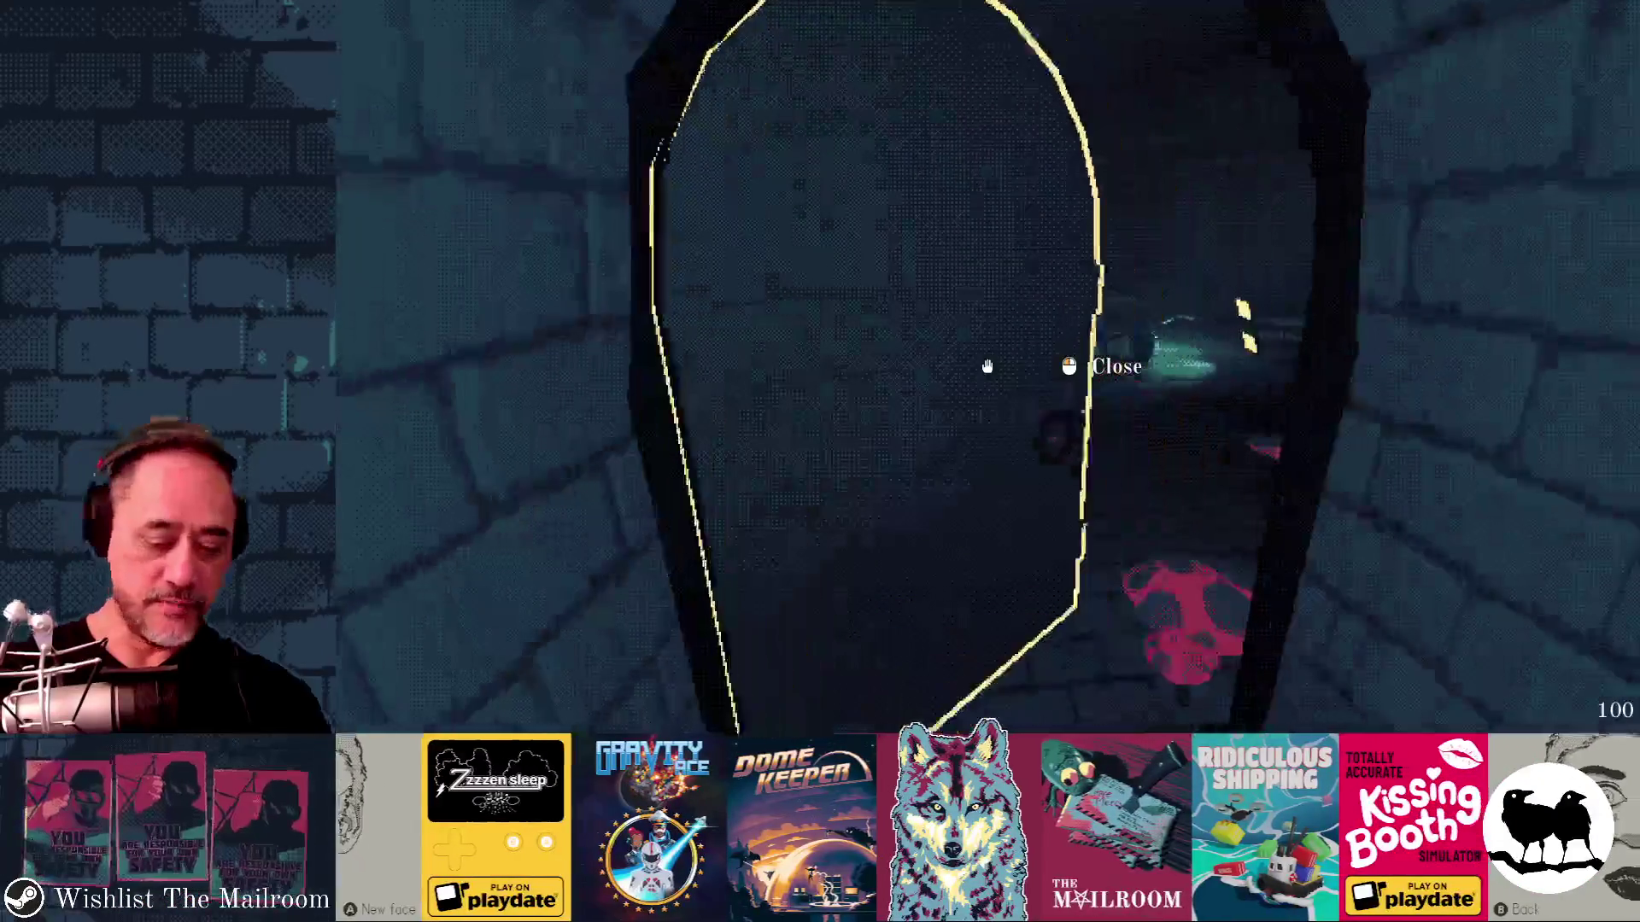
key(alt+Tab)
key(alt+Tab)
key(alt+Tab)
key(alt+Tab)
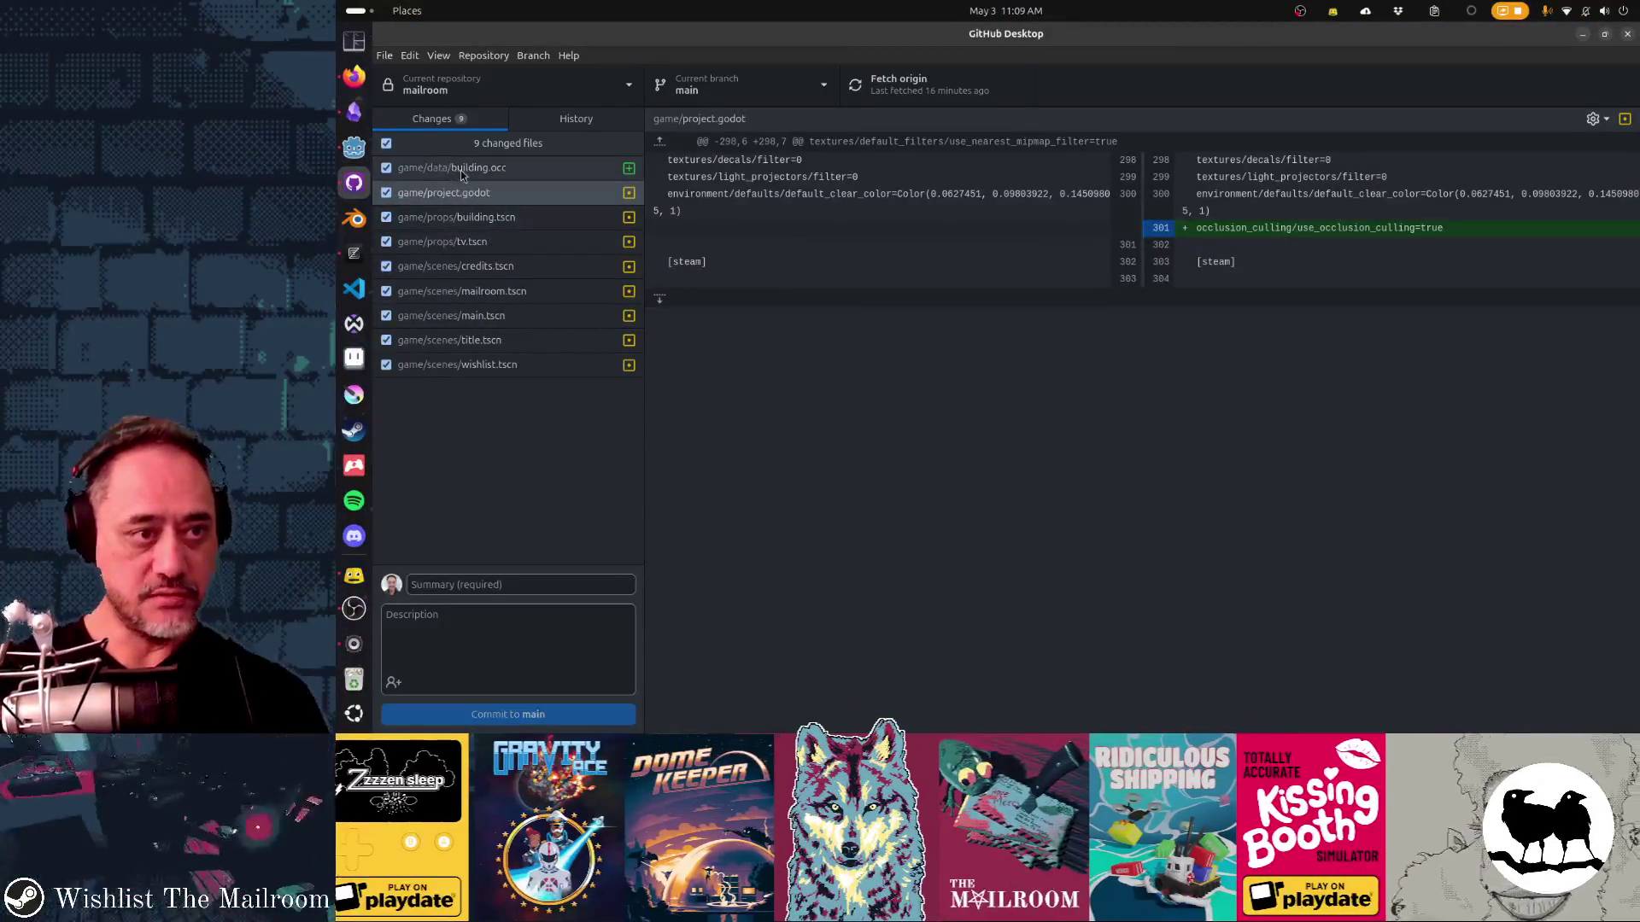
Read through the diffs of building.tscn, tv.tscn, credits.tscn and mailroom.tscn
click(466, 192)
click(504, 216)
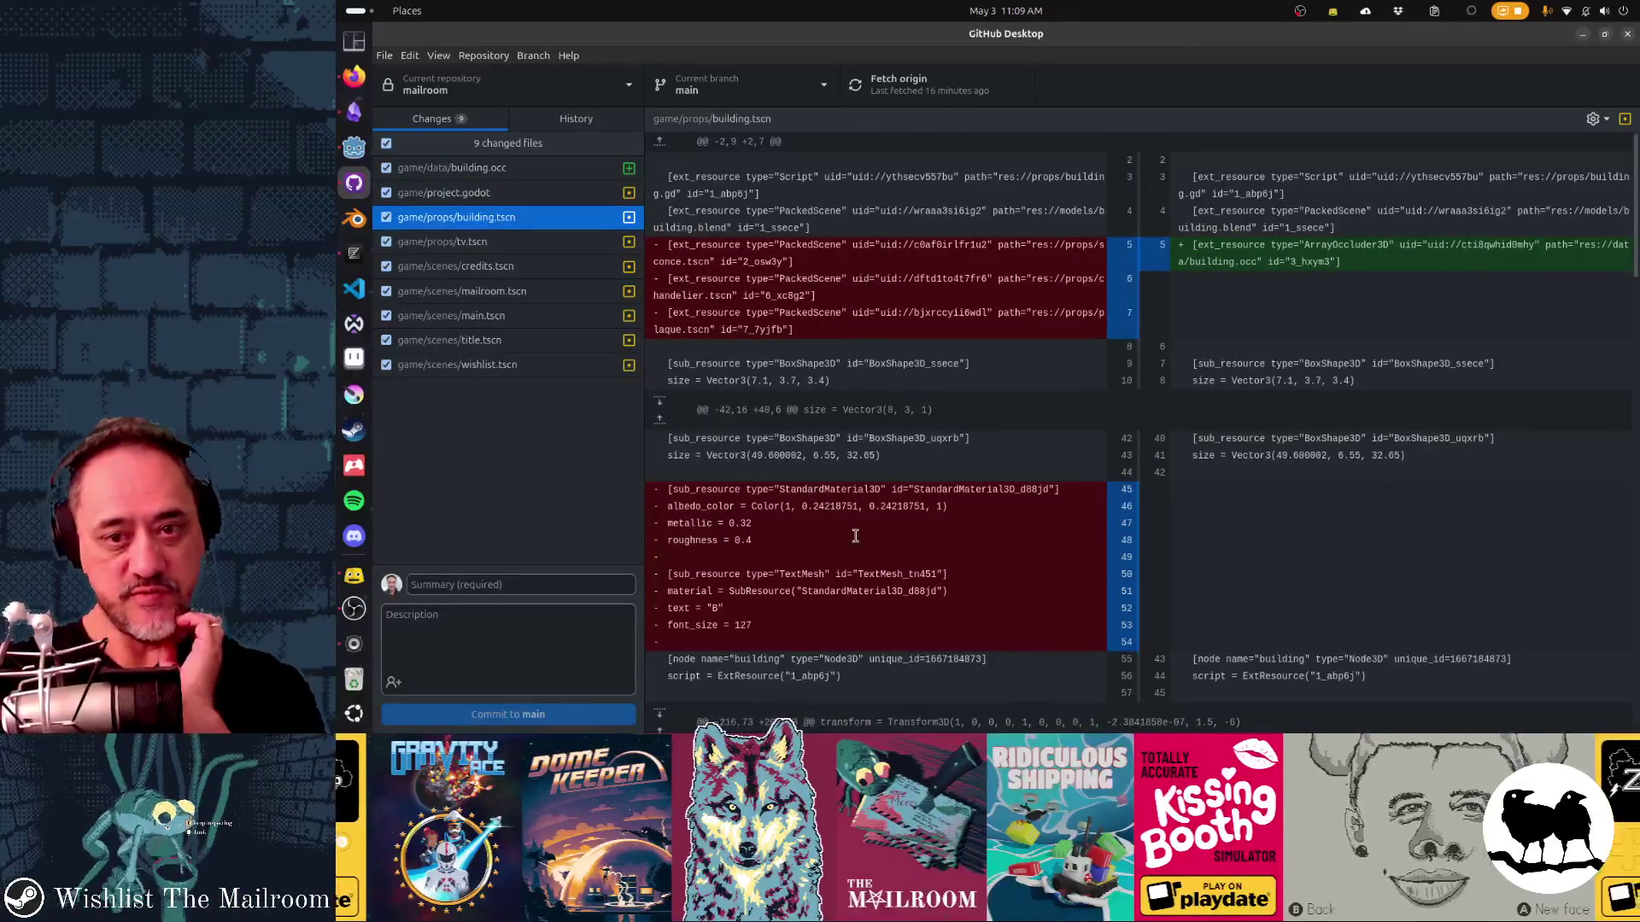
click(501, 244)
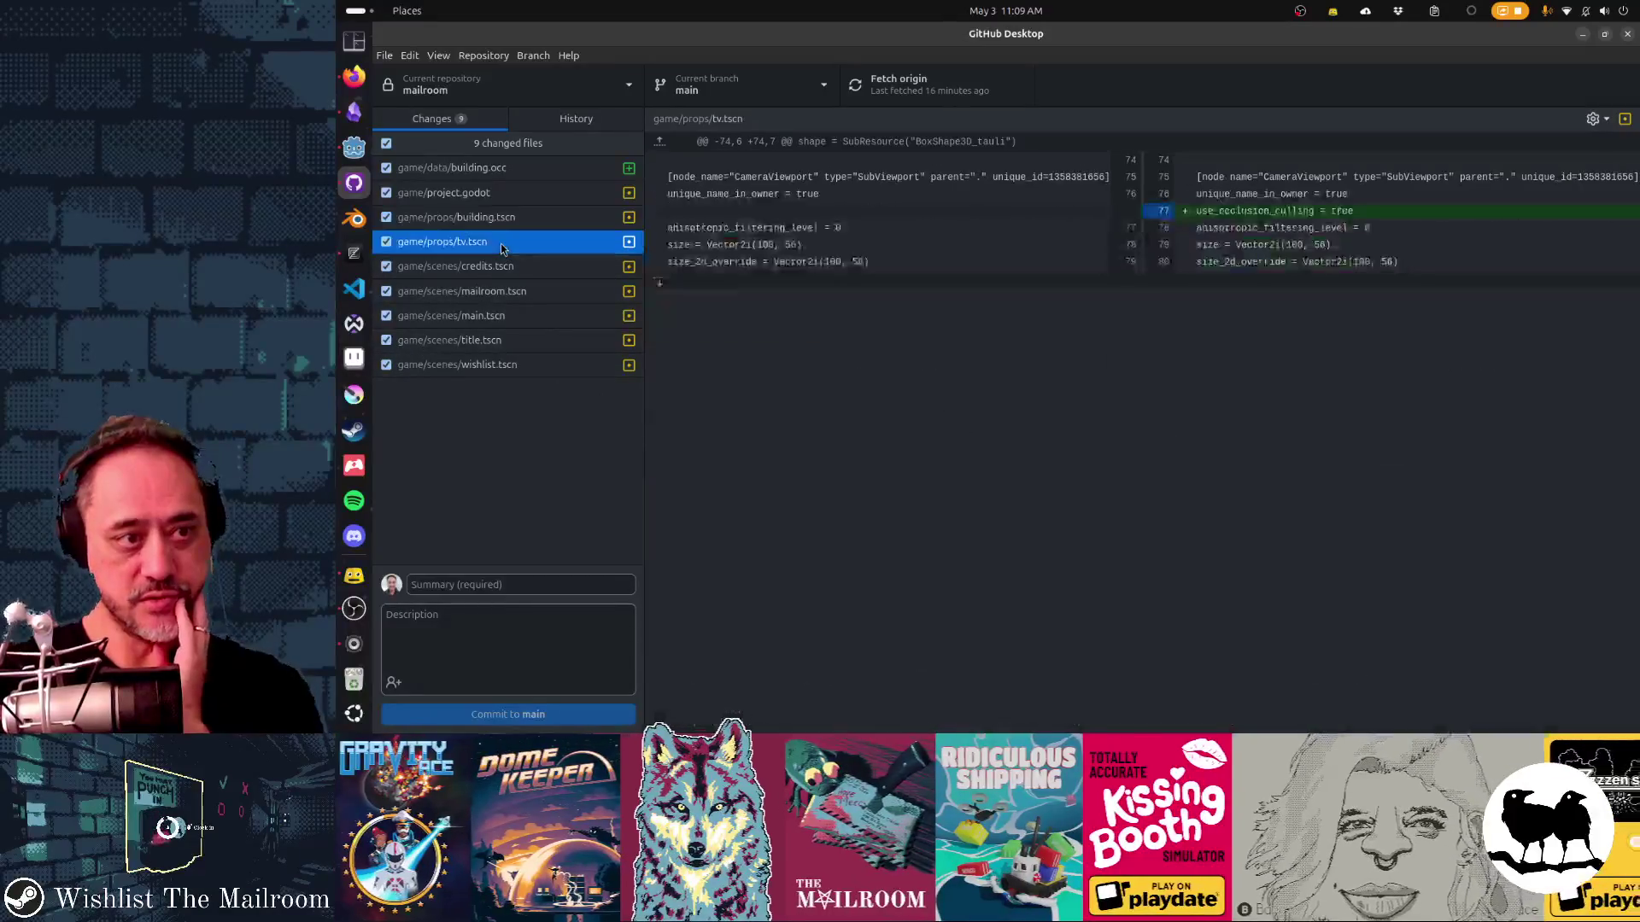
key(Down)
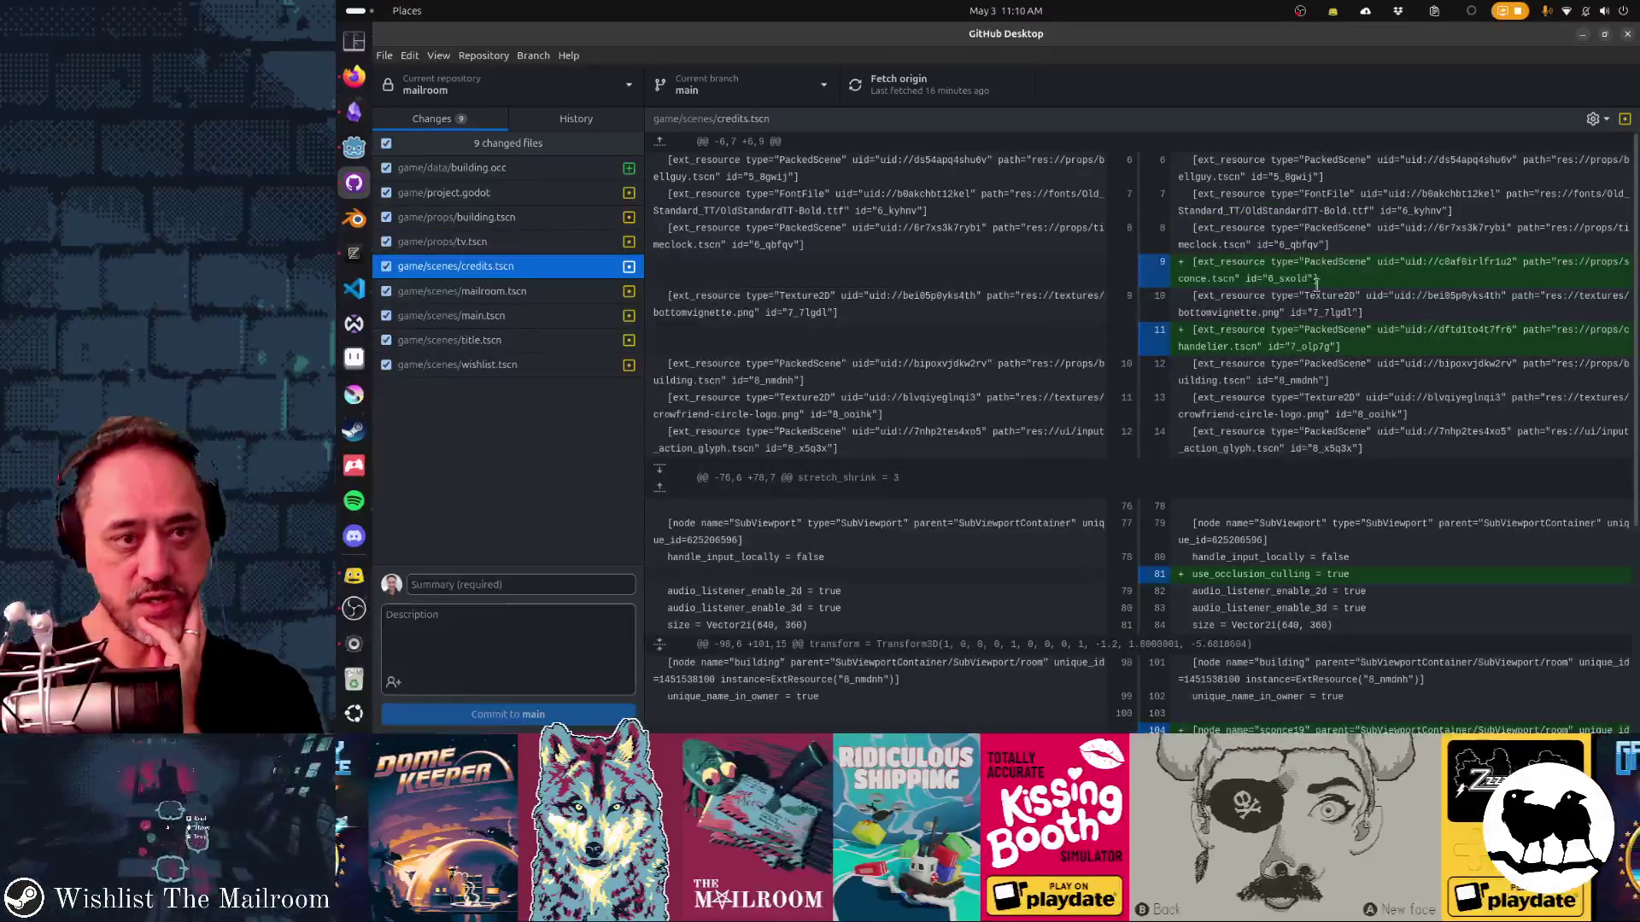
scroll(1348, 493, down, 3)
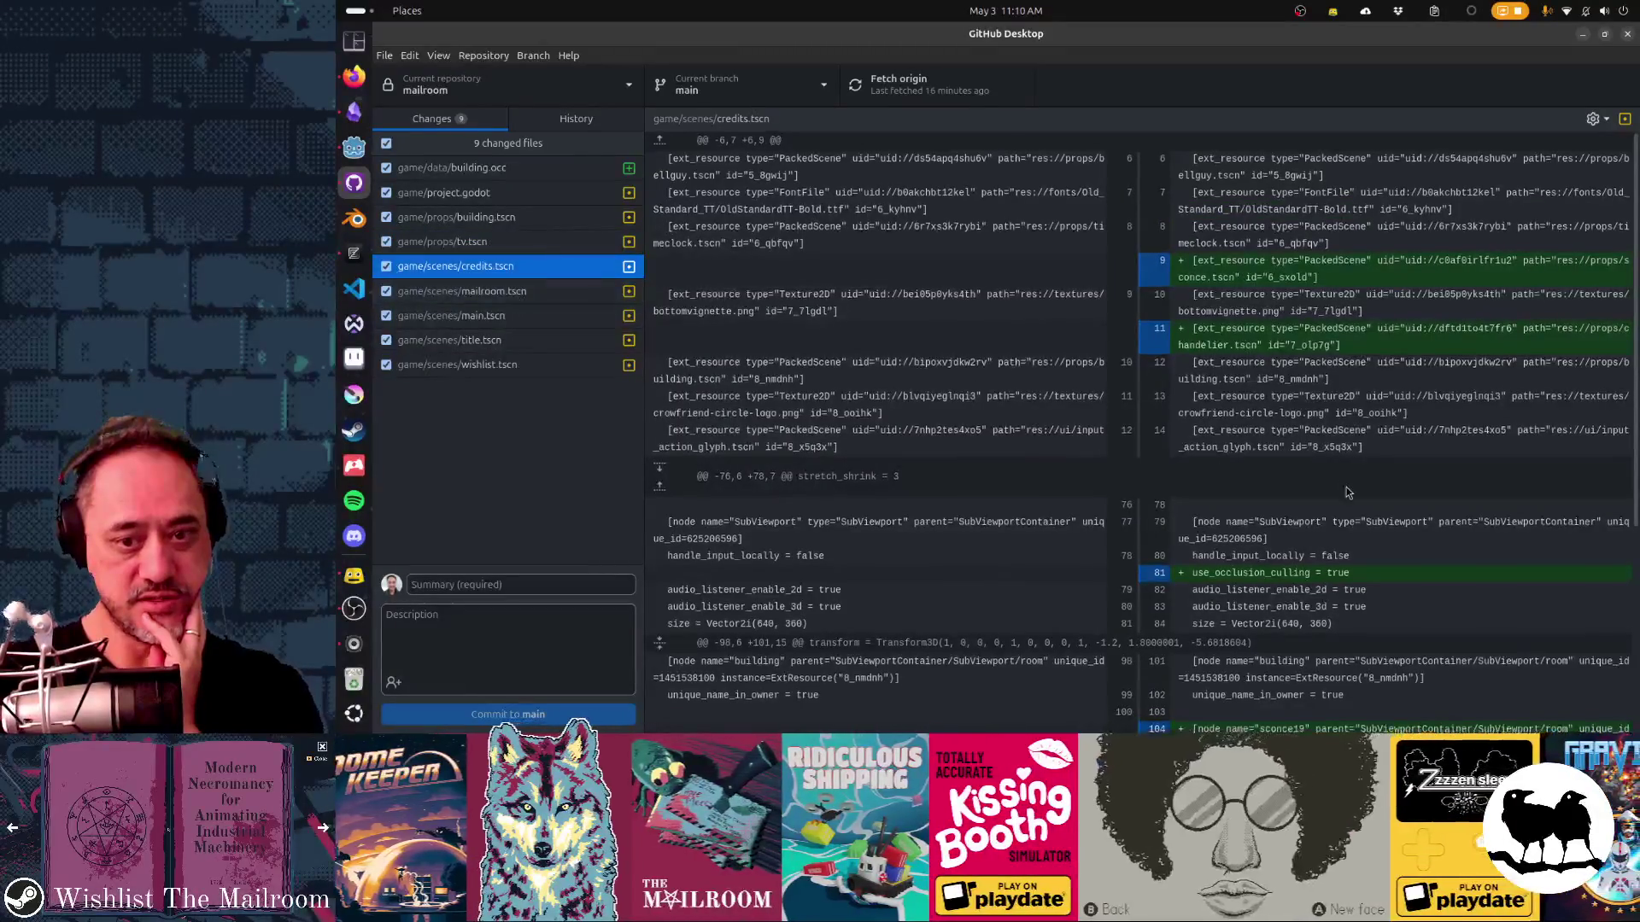
click(538, 294)
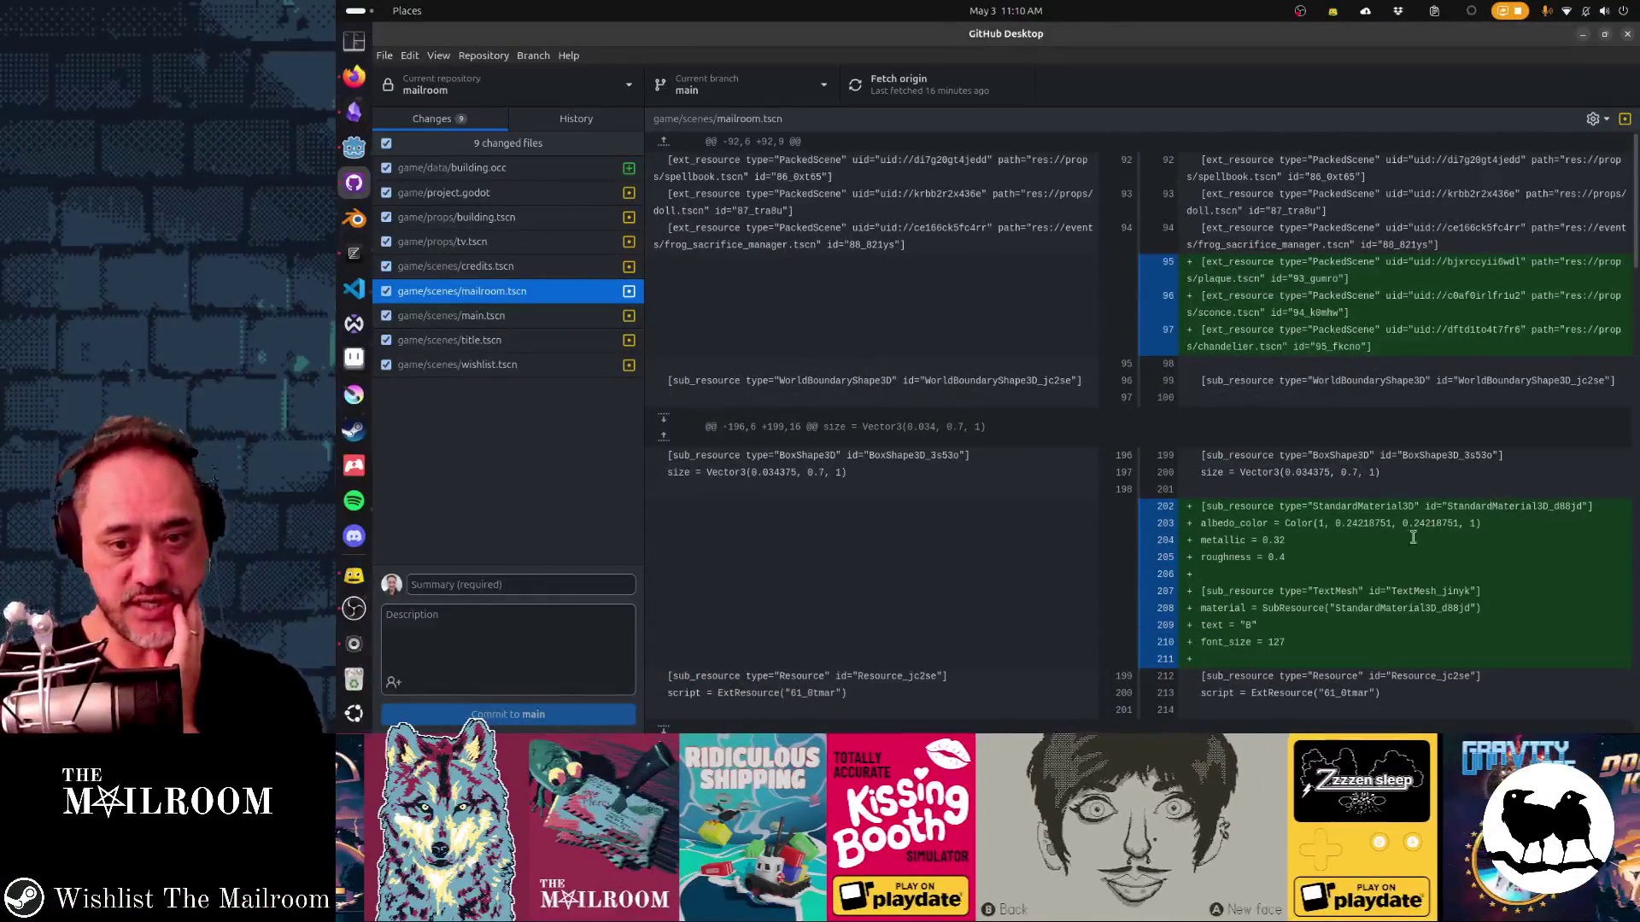
scroll(1413, 536, down, 2)
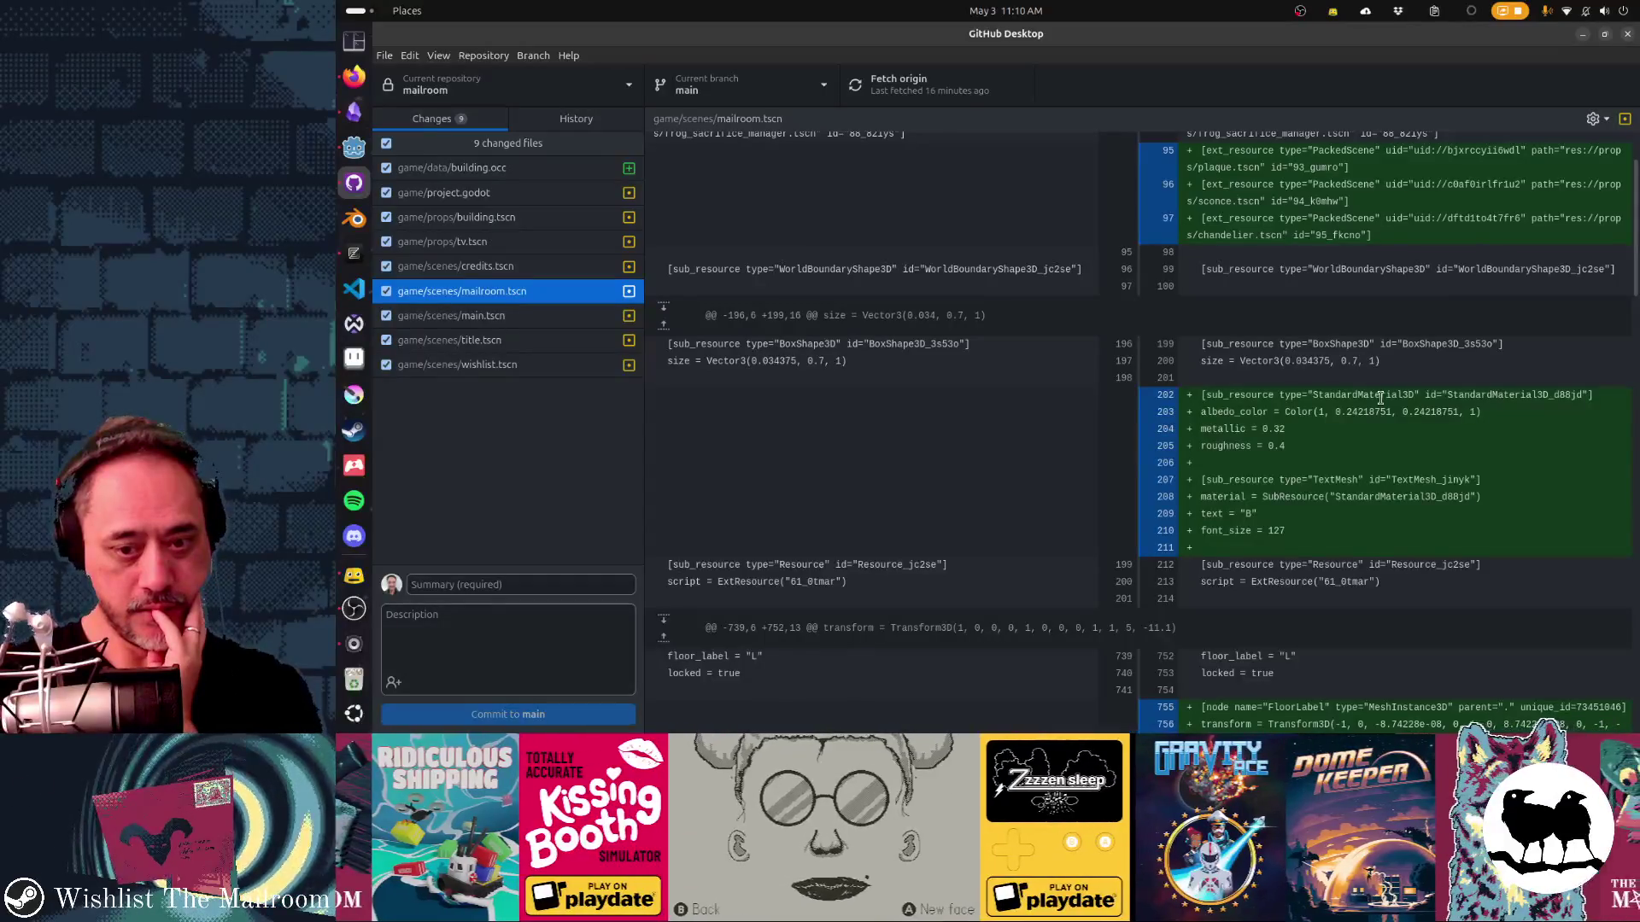
scroll(1380, 398, down, 3)
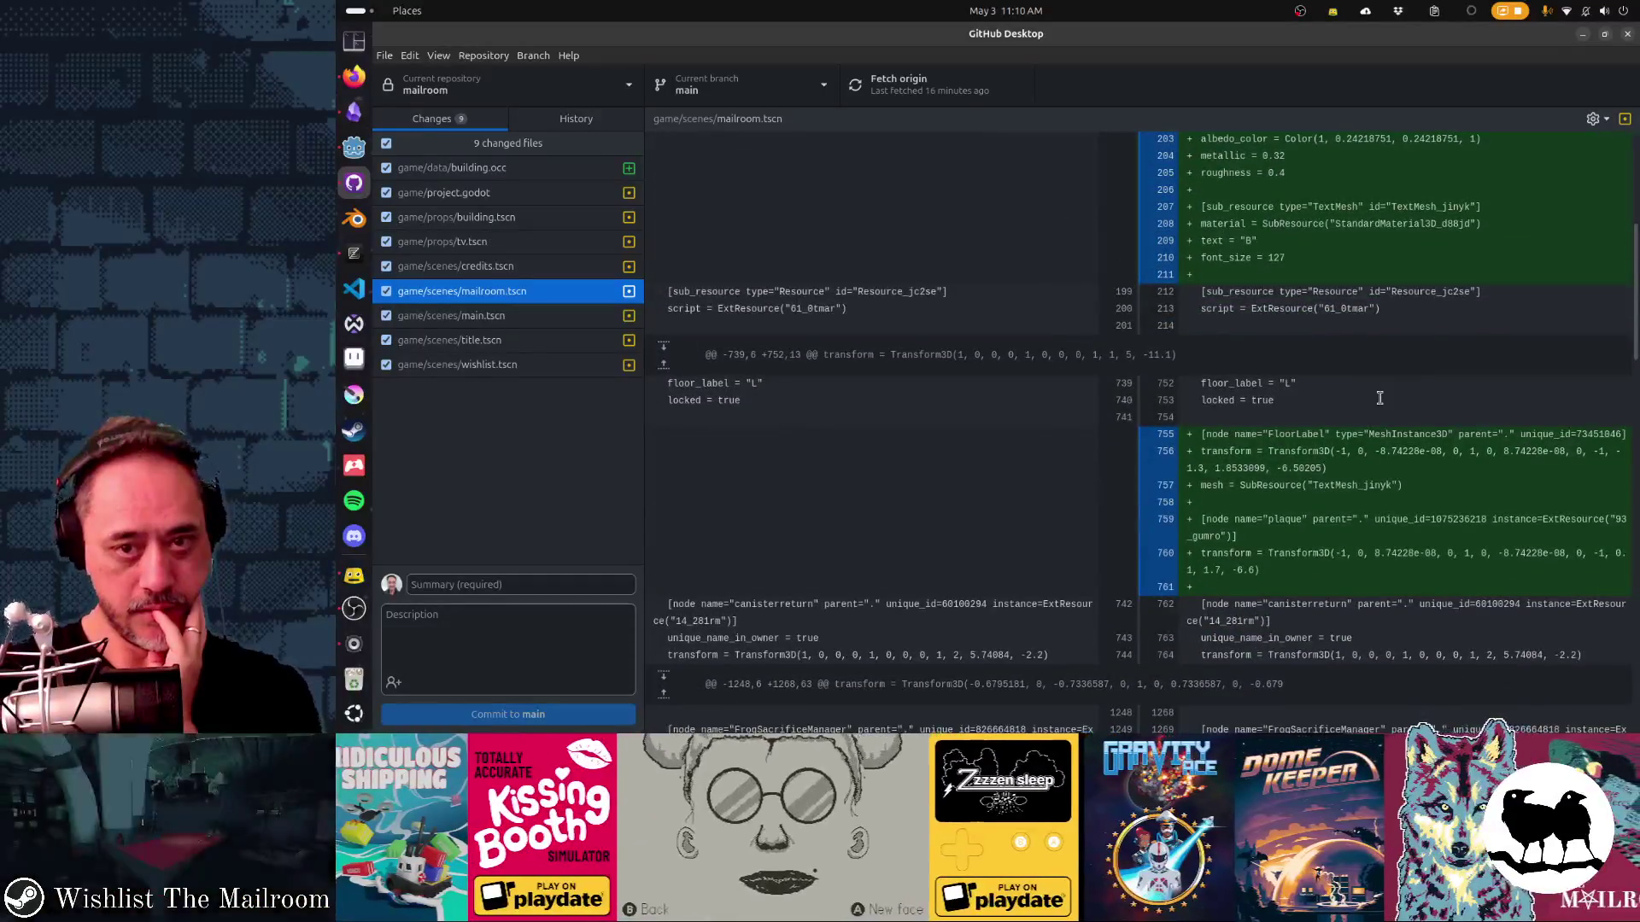
scroll(1380, 398, up, 3)
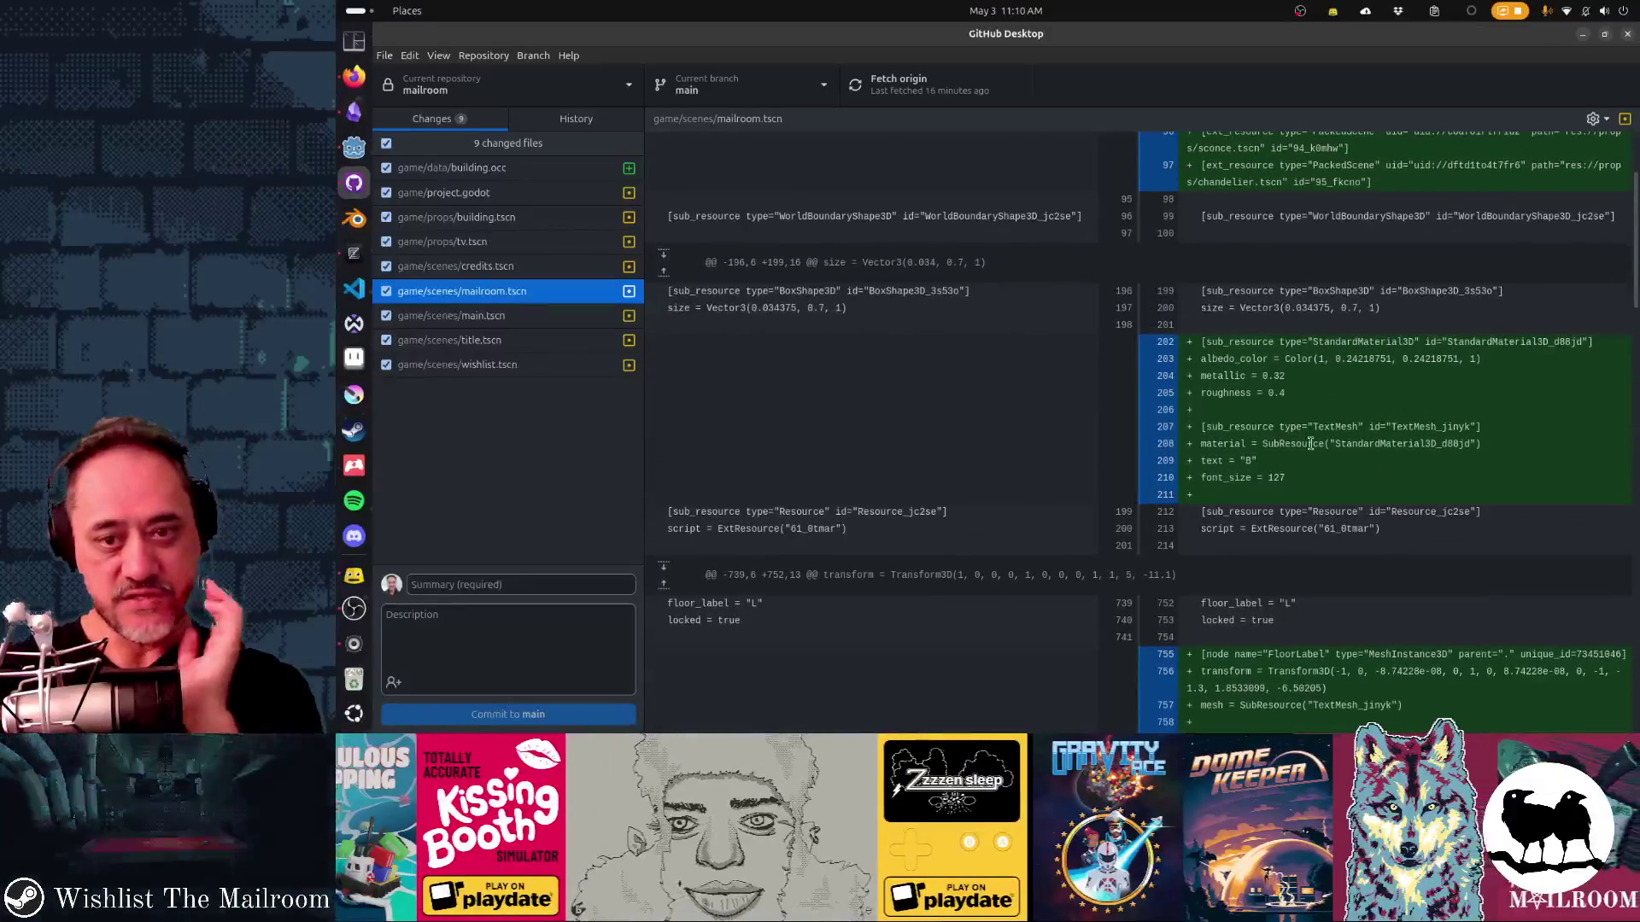
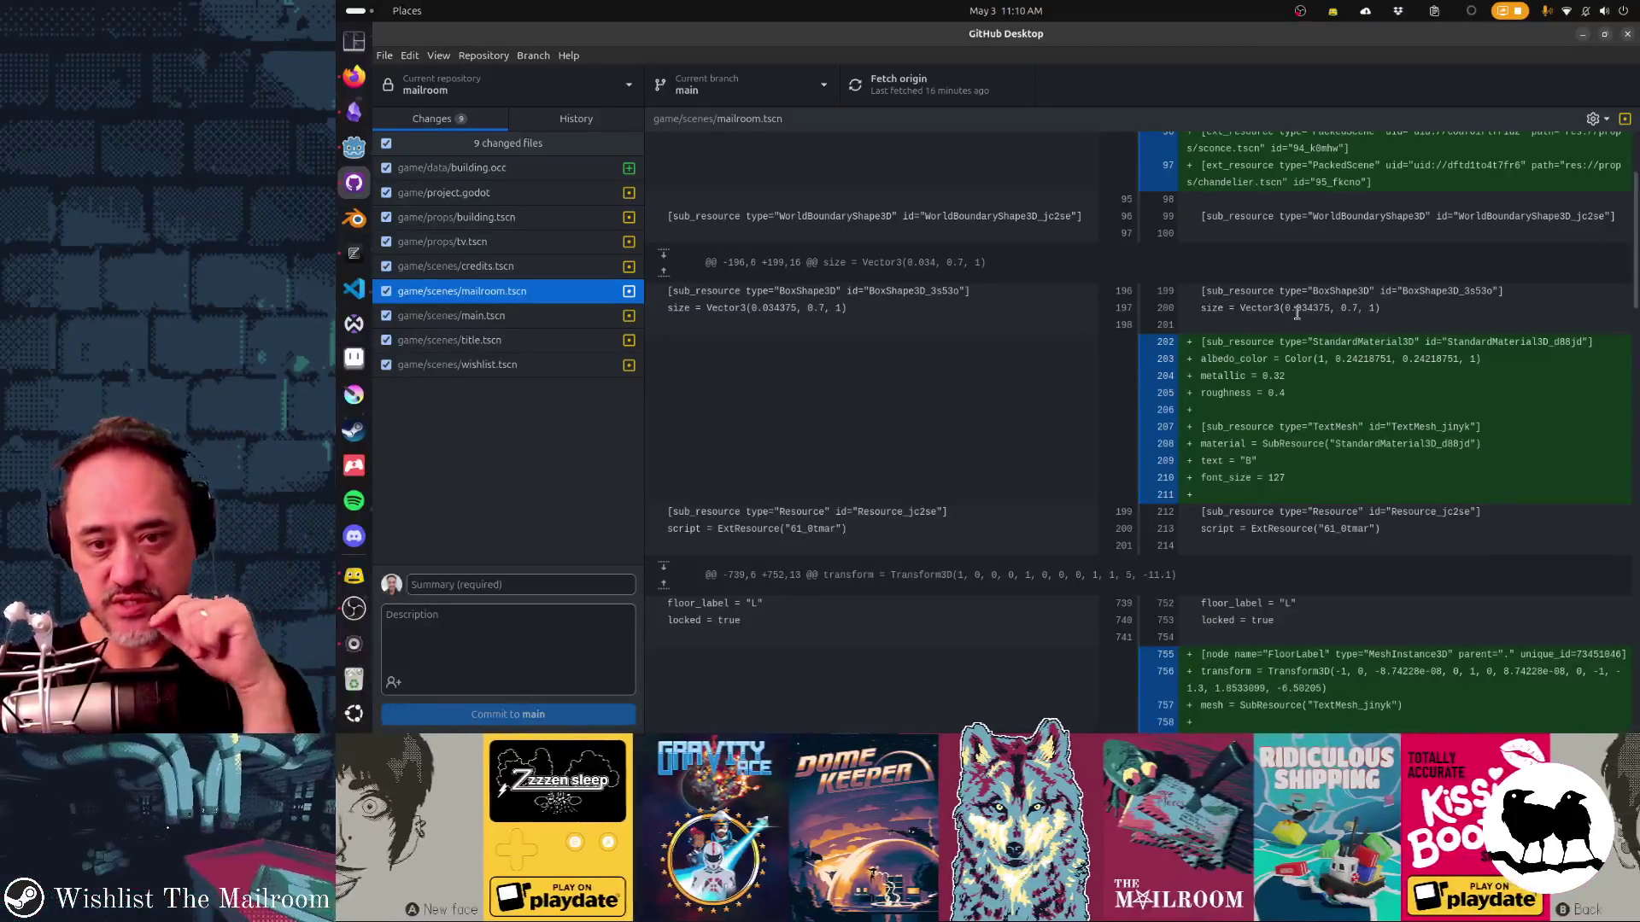
Review the diffs for main.tscn, title.tscn and wishlist.tscn in the changed files list
scroll(1397, 509, down, 20)
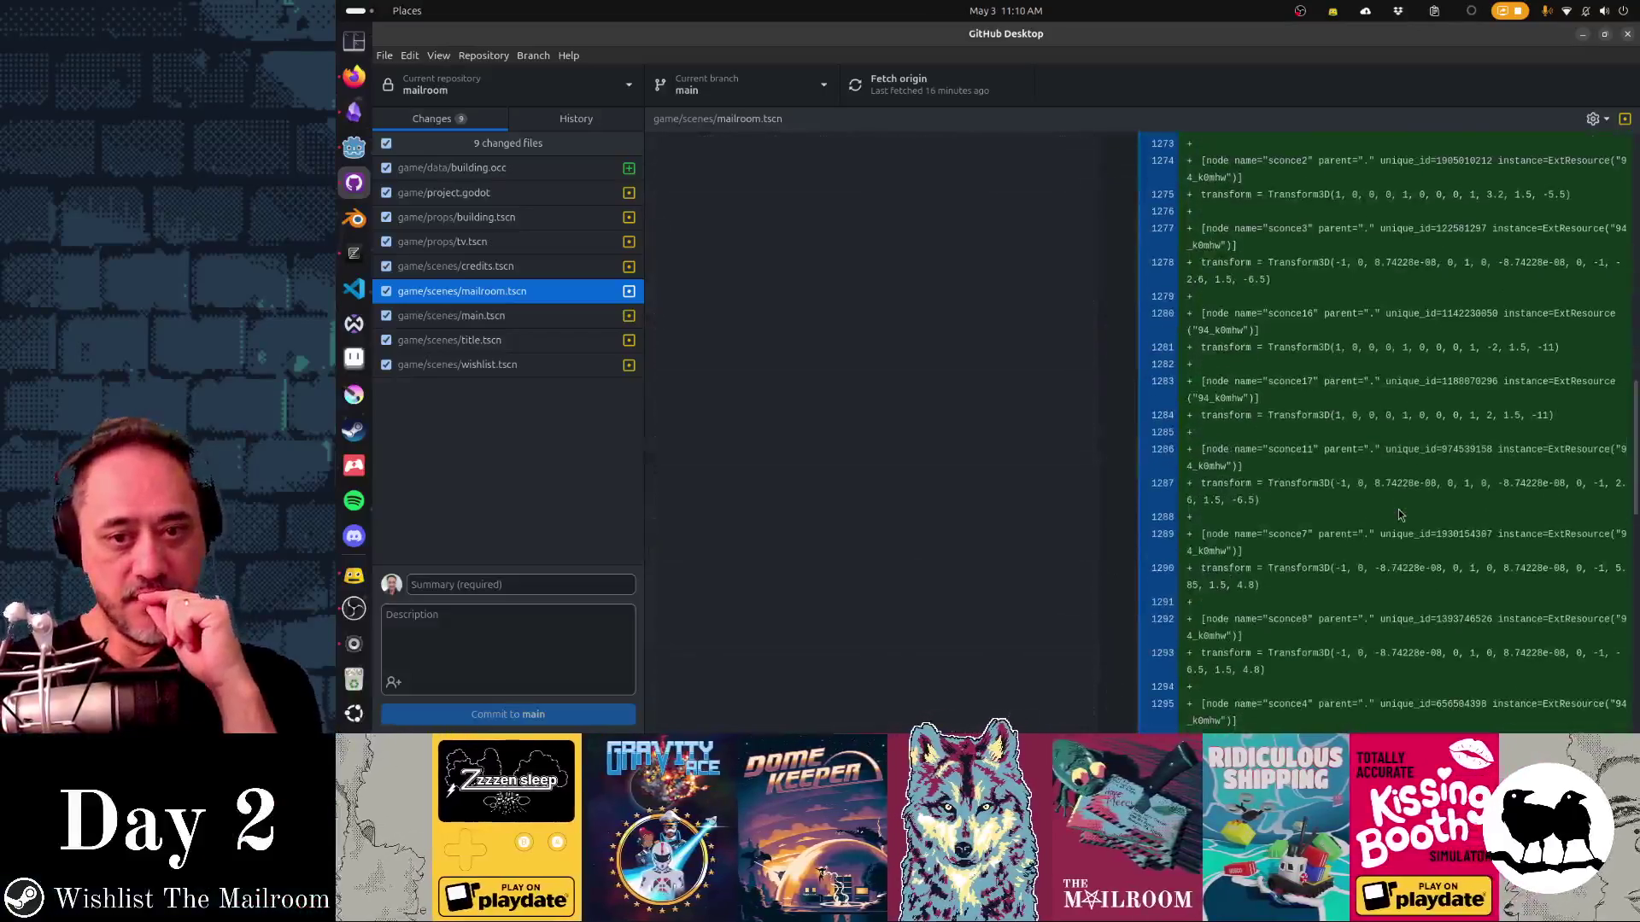
scroll(1284, 331, up, 20)
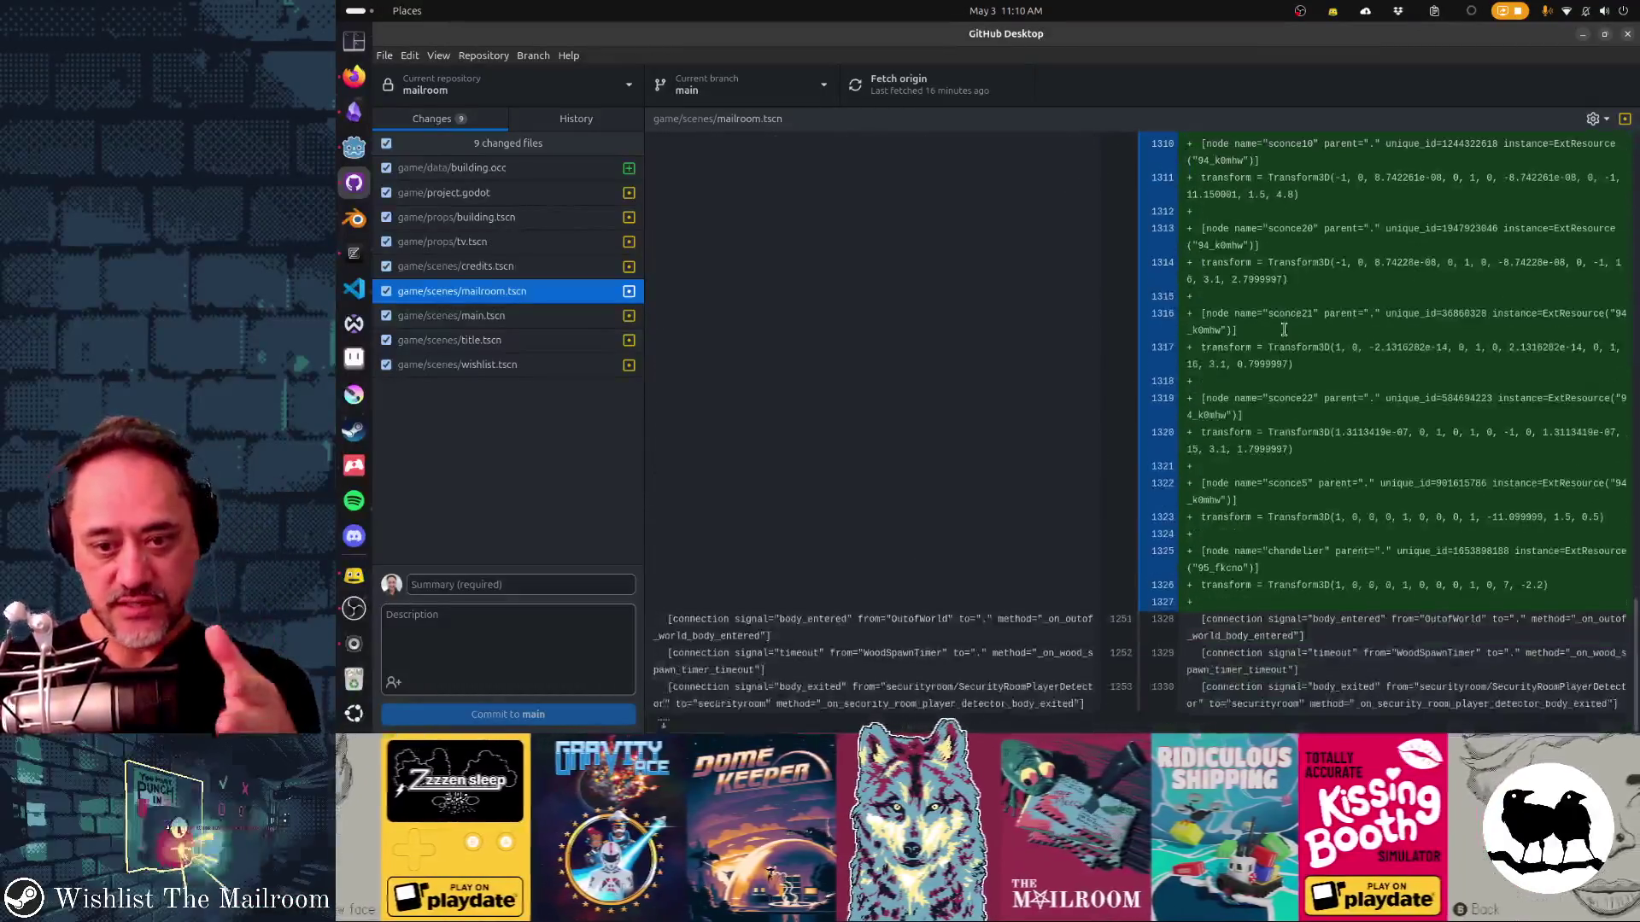
scroll(1284, 335, down, 5)
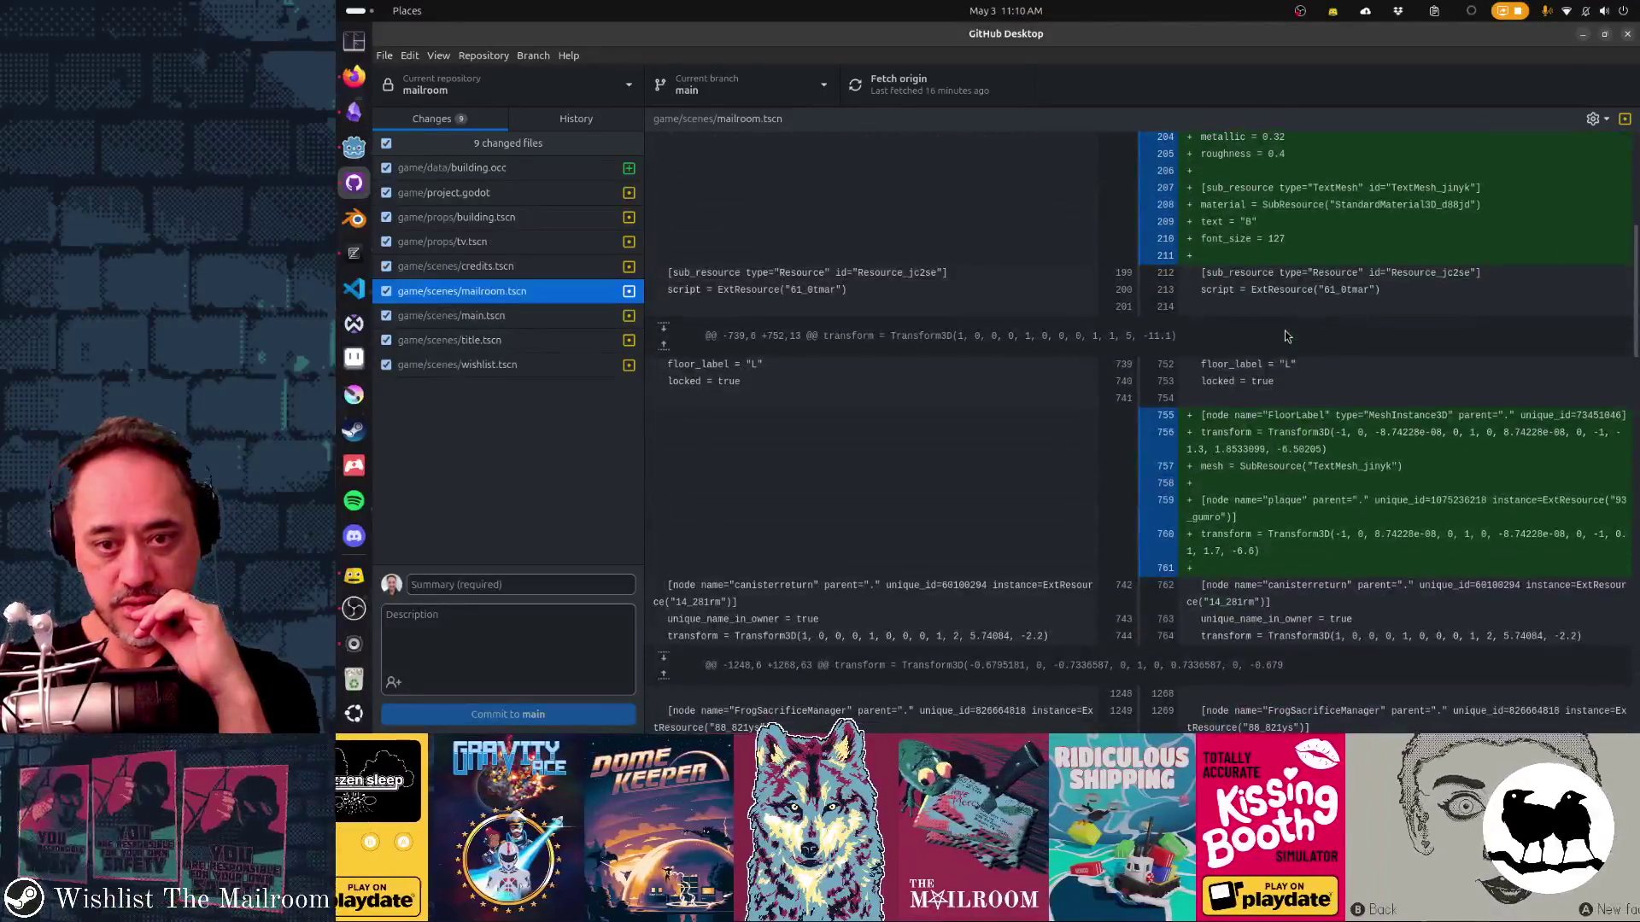
scroll(1284, 333, up, 5)
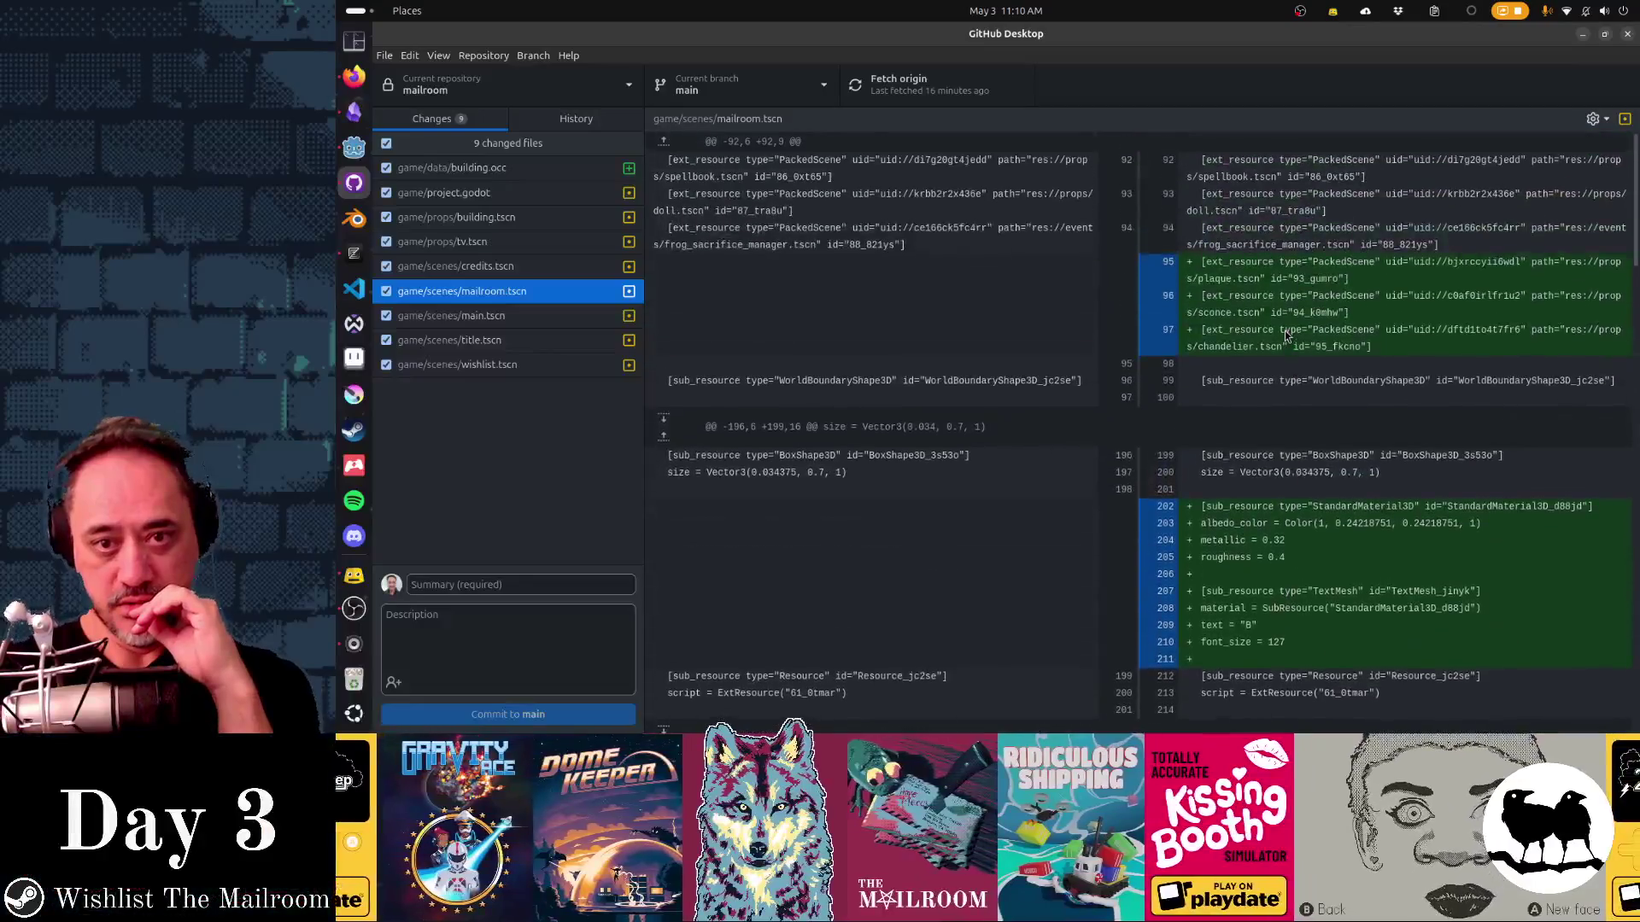
click(487, 320)
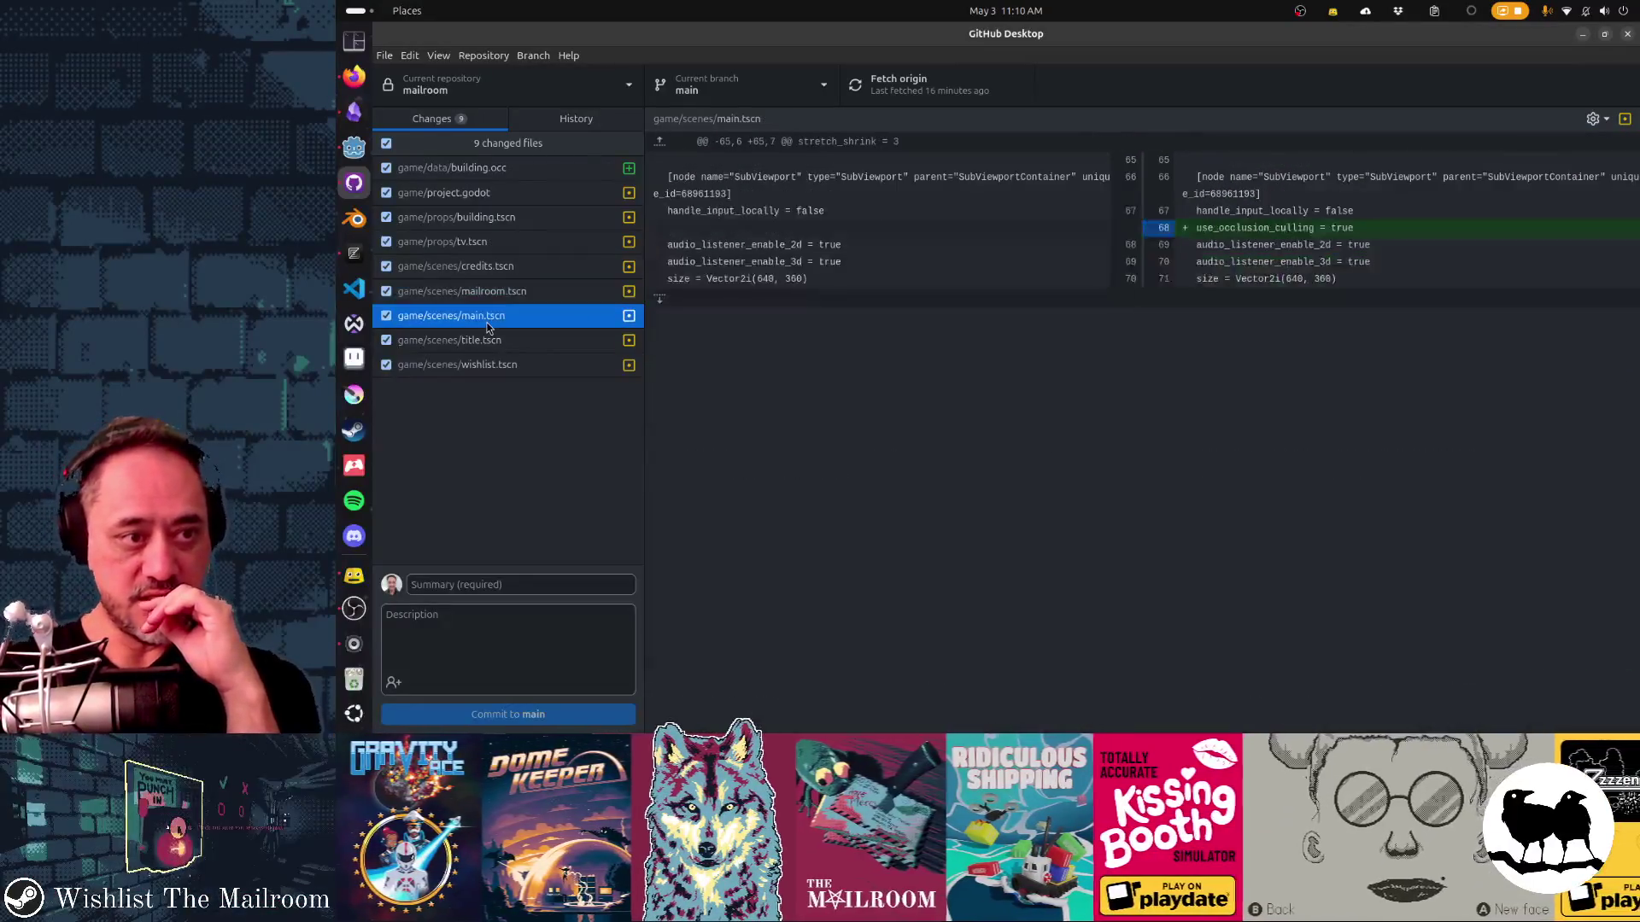
key(Down)
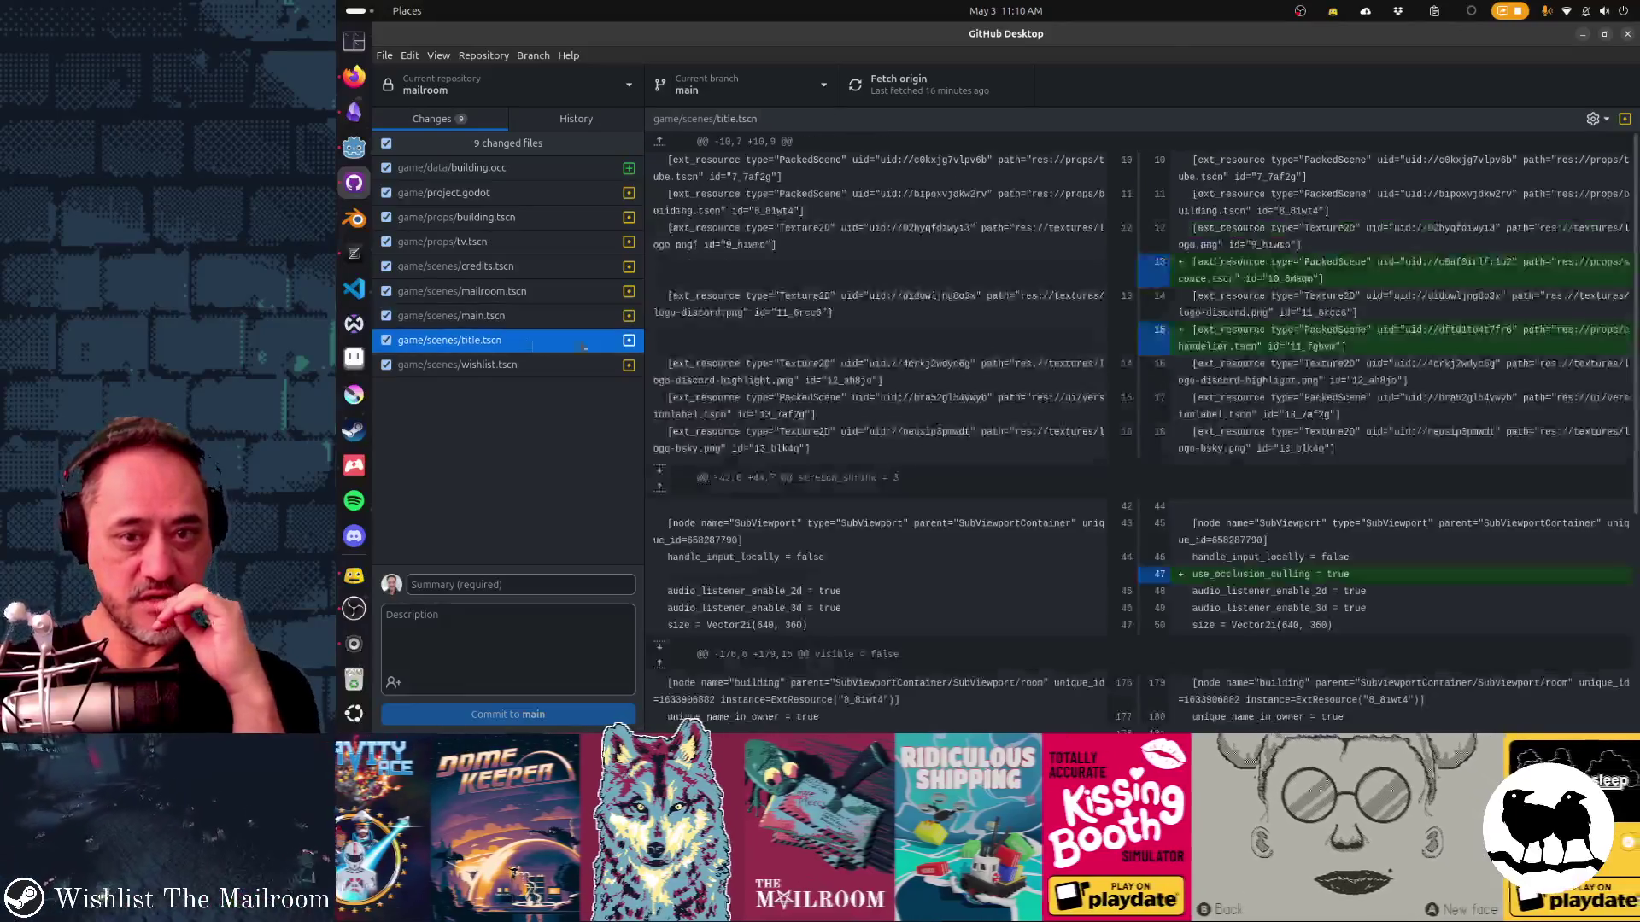
scroll(1261, 540, down, 3)
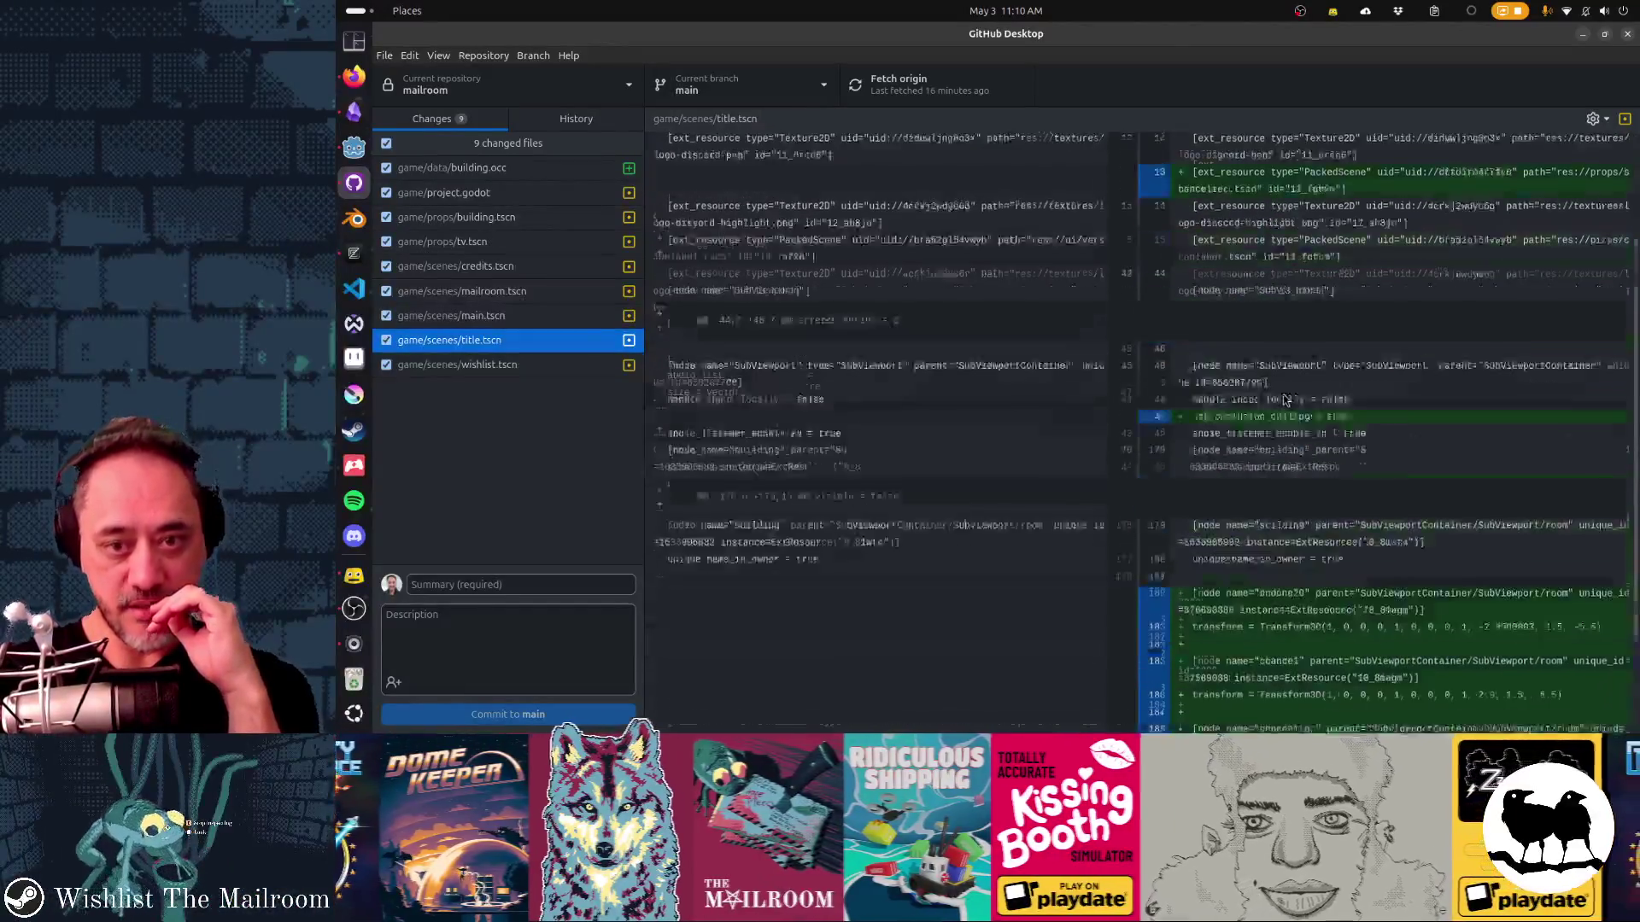
click(412, 367)
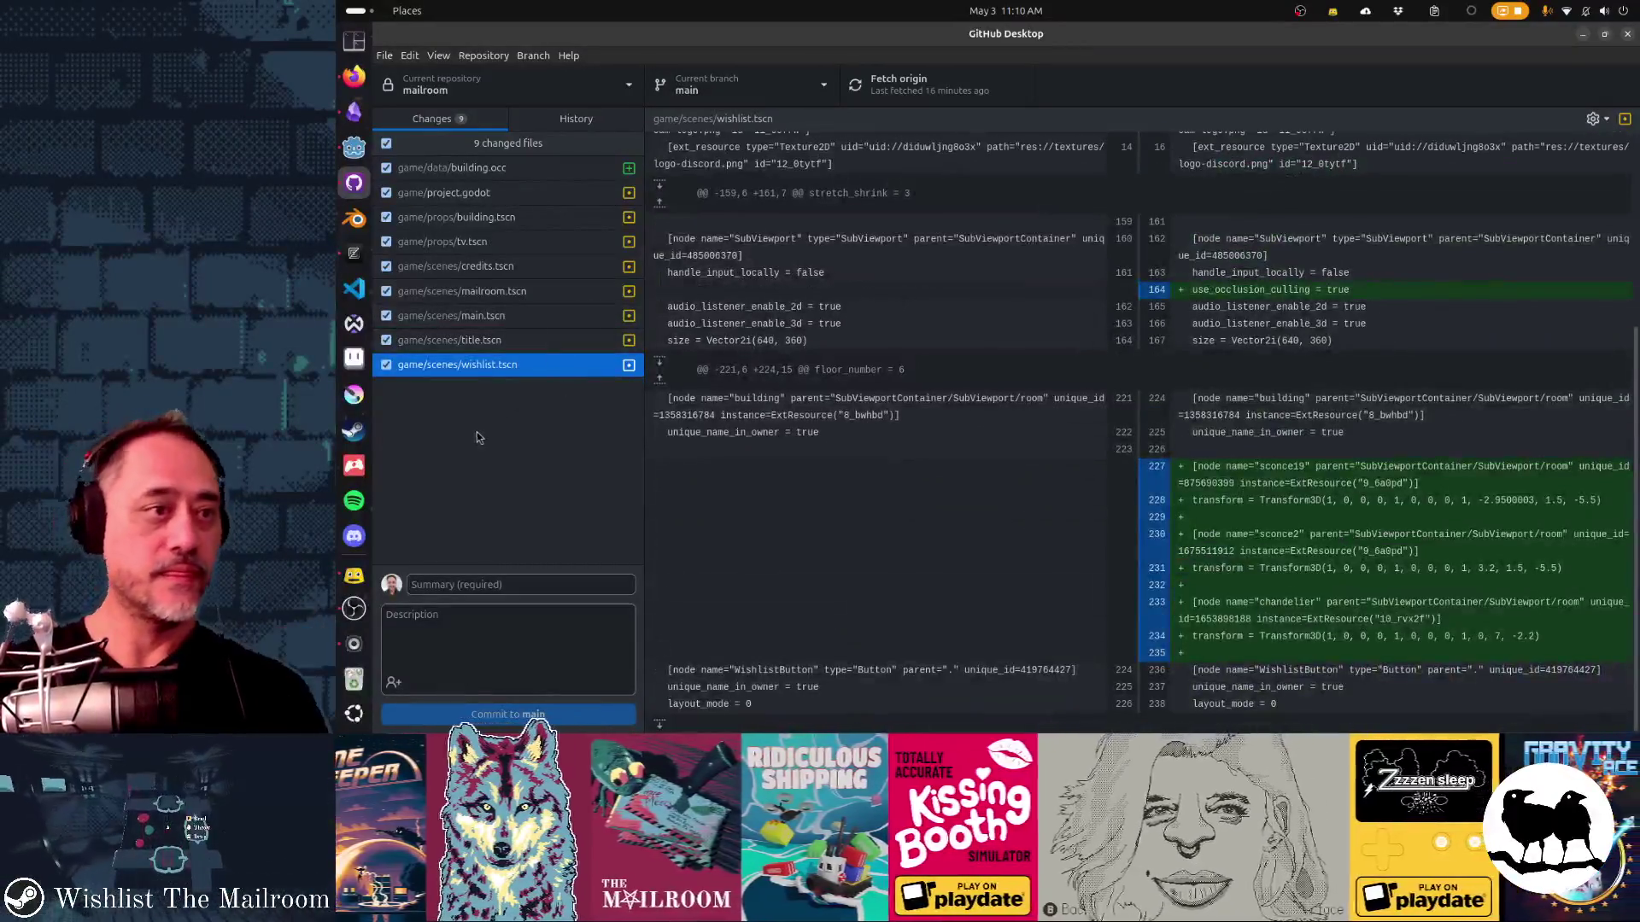
Commit all changes to main with the summary 'Enabled occlusion culling'
click(526, 584)
text(Occlusion cu)
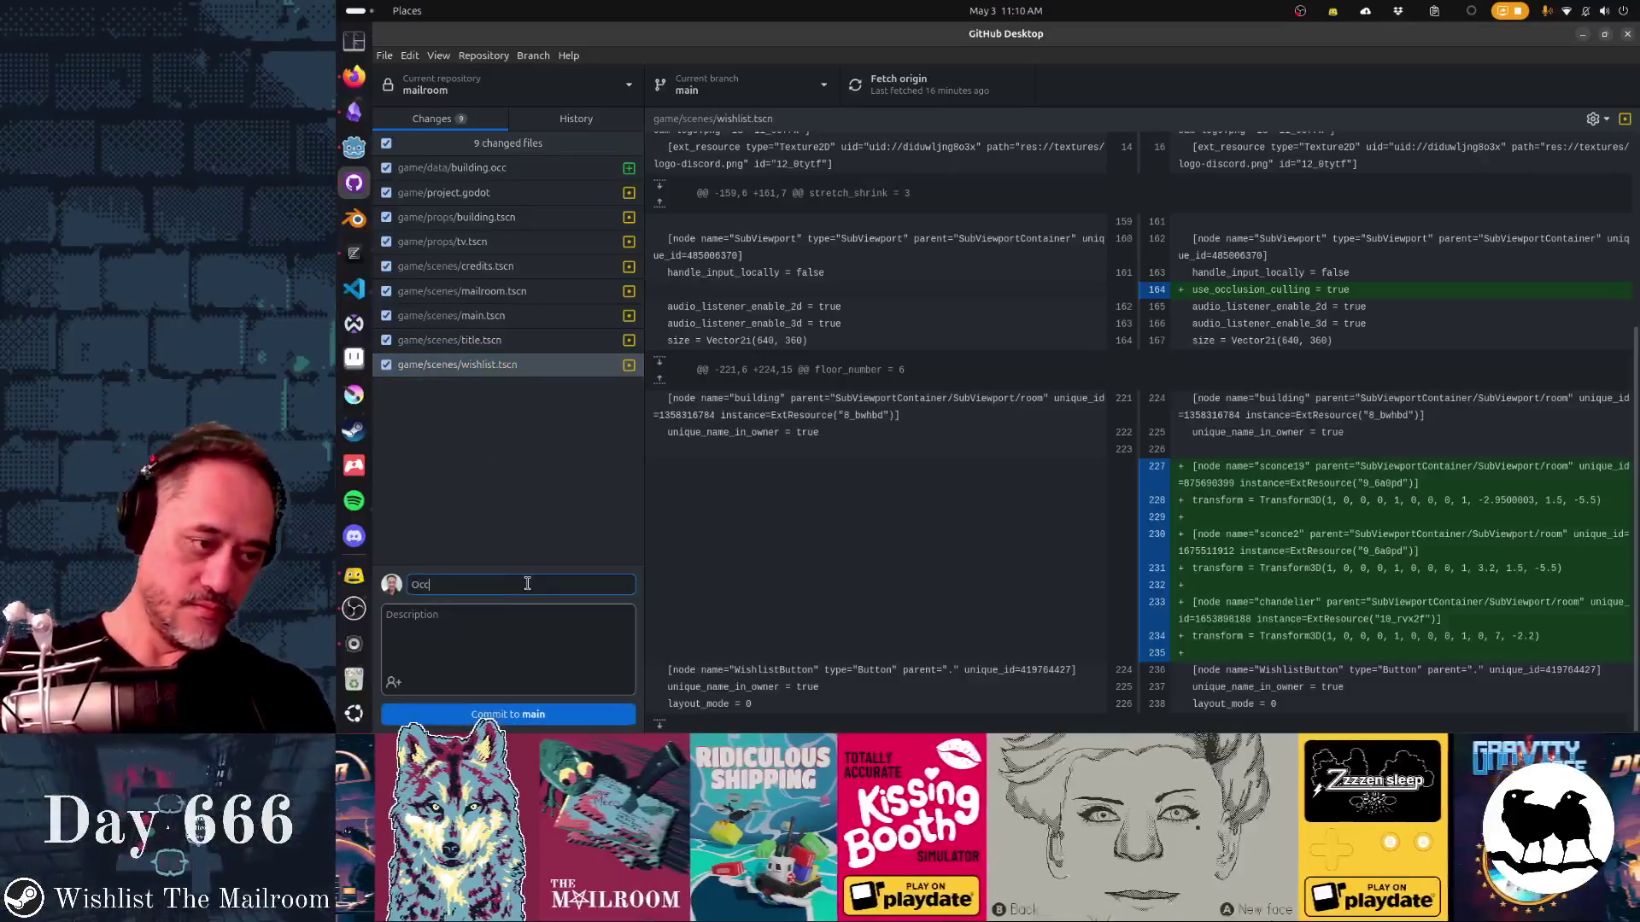
text(lling)
key(Home)
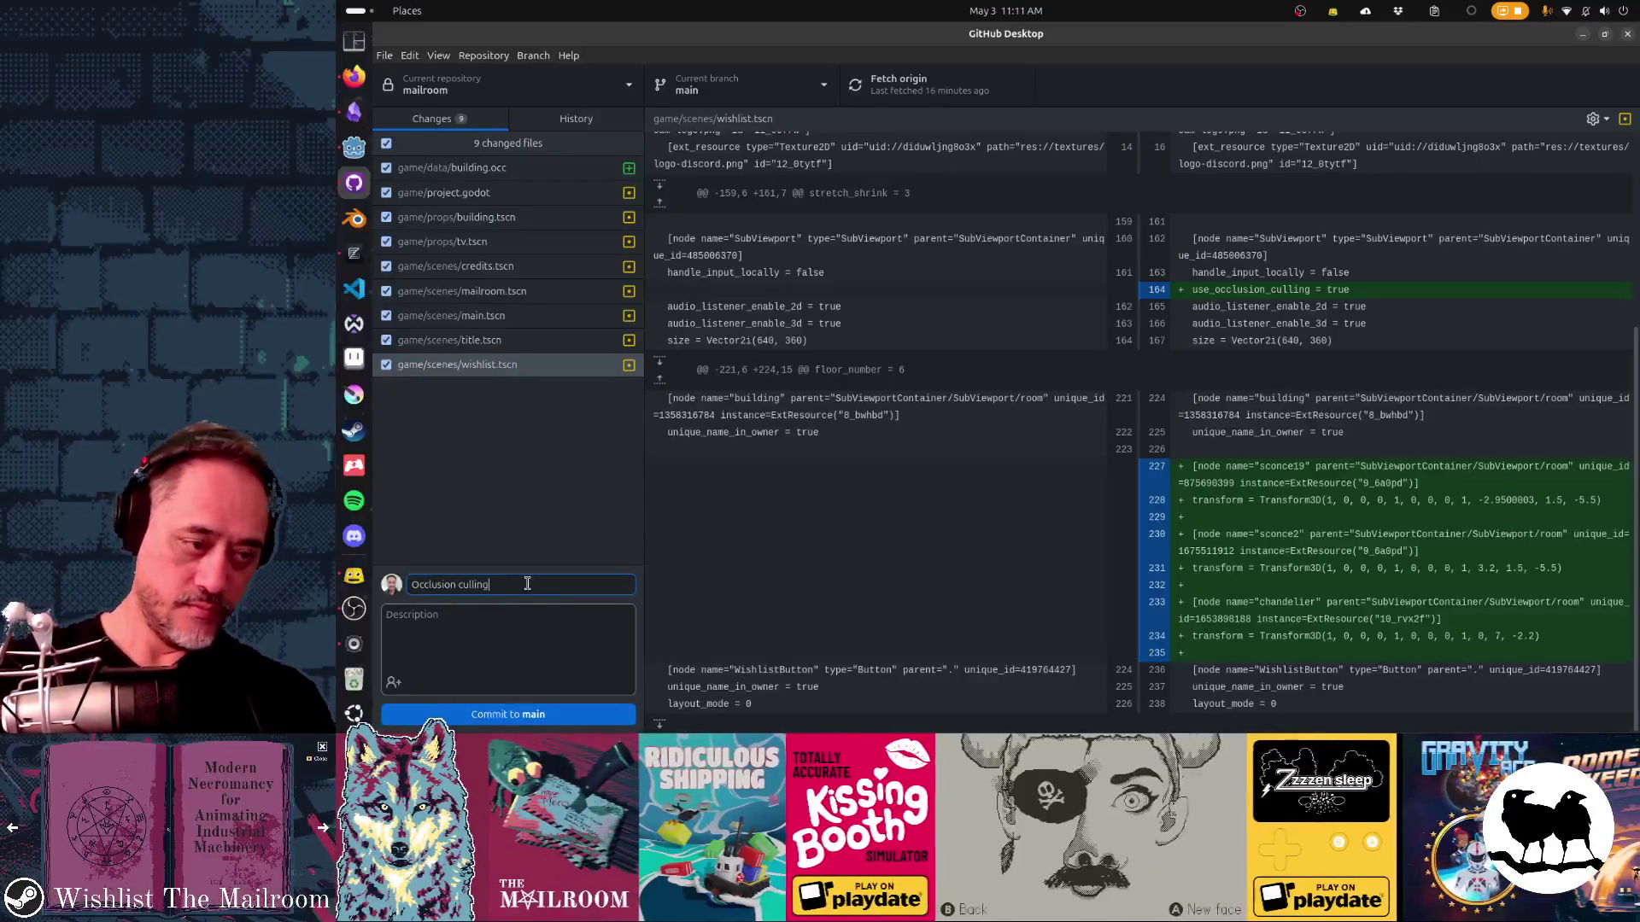
text(Enabled)
key(Delete)
text(o)
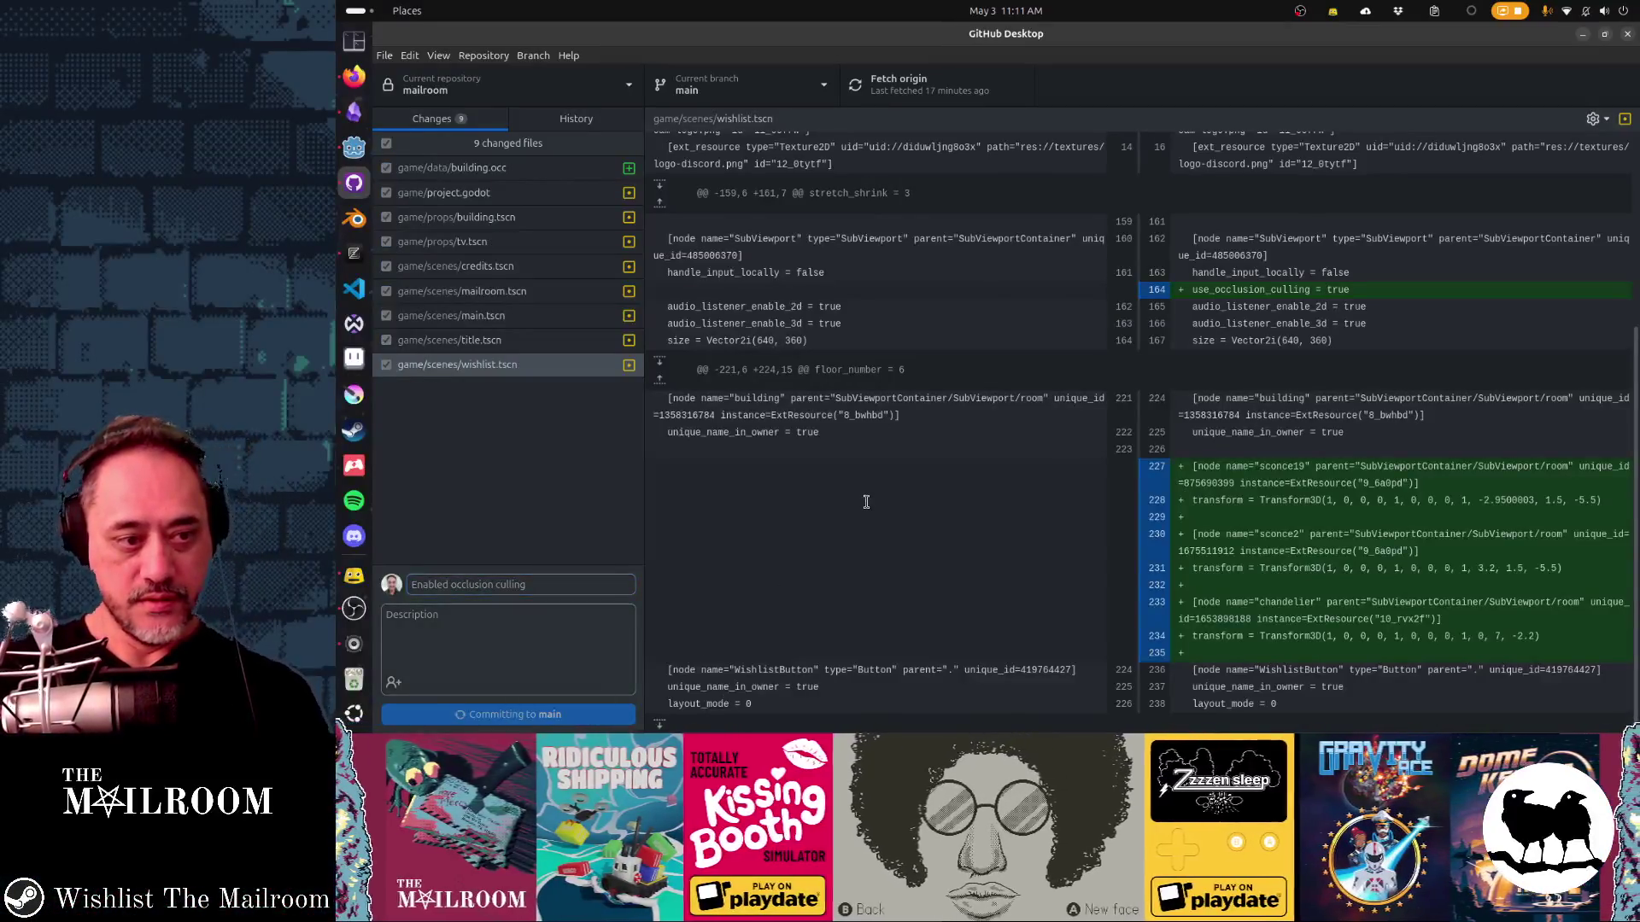
key(ctrl+Return)
key(alt+Tab)
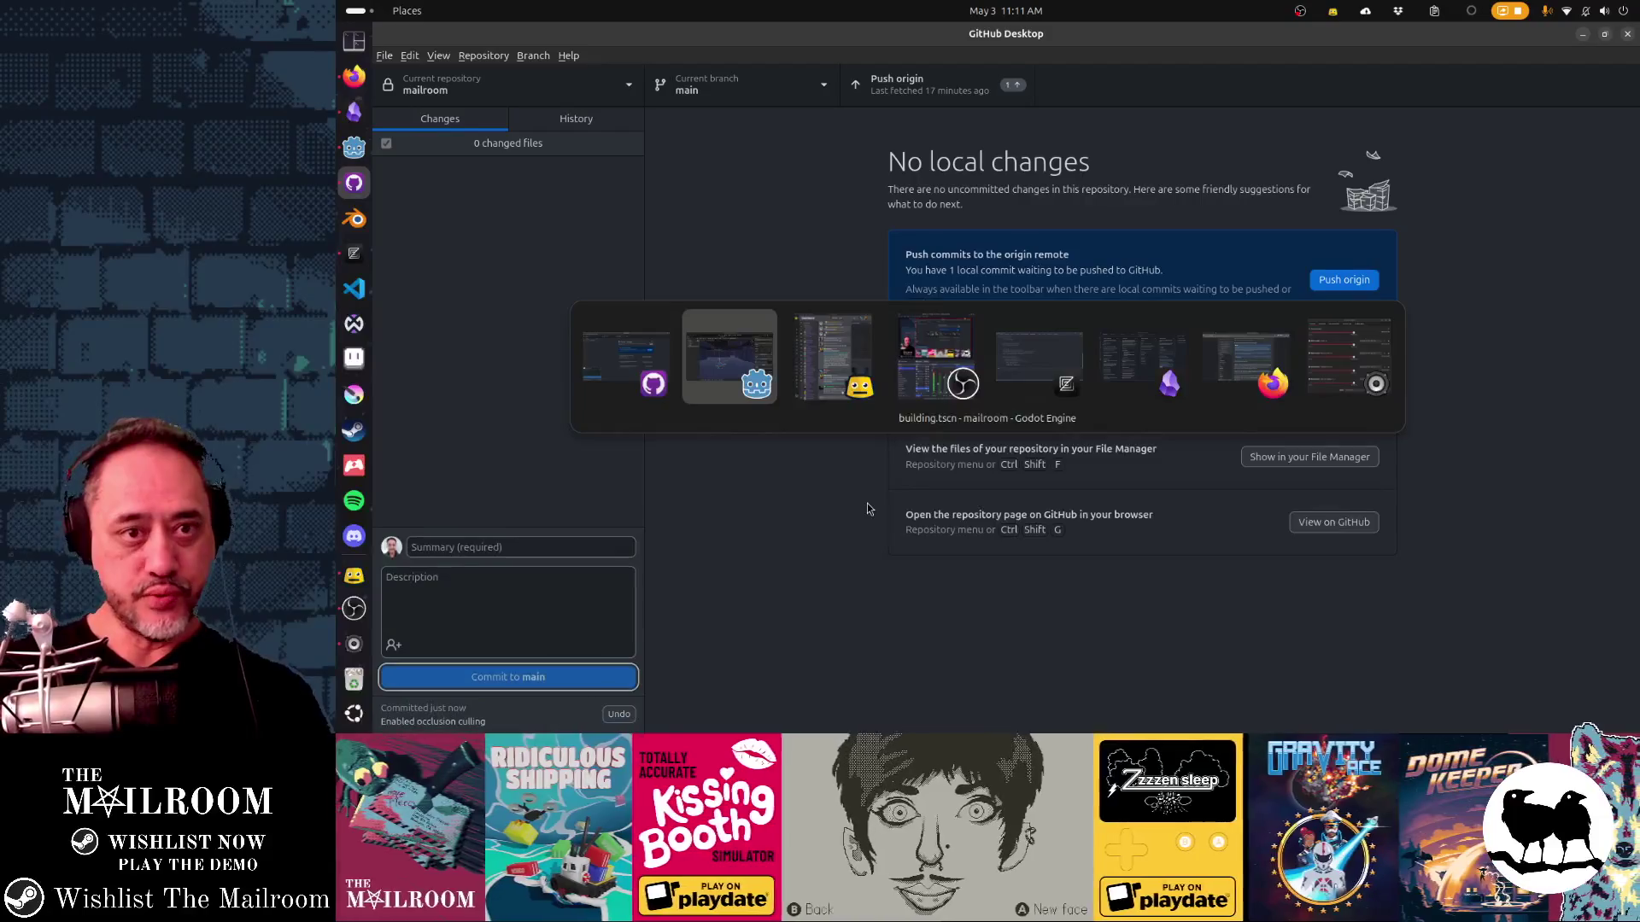
Push the commit and close the building, tv, main, wishlist, credits and title scenes
click(912, 85)
key(alt+Tab)
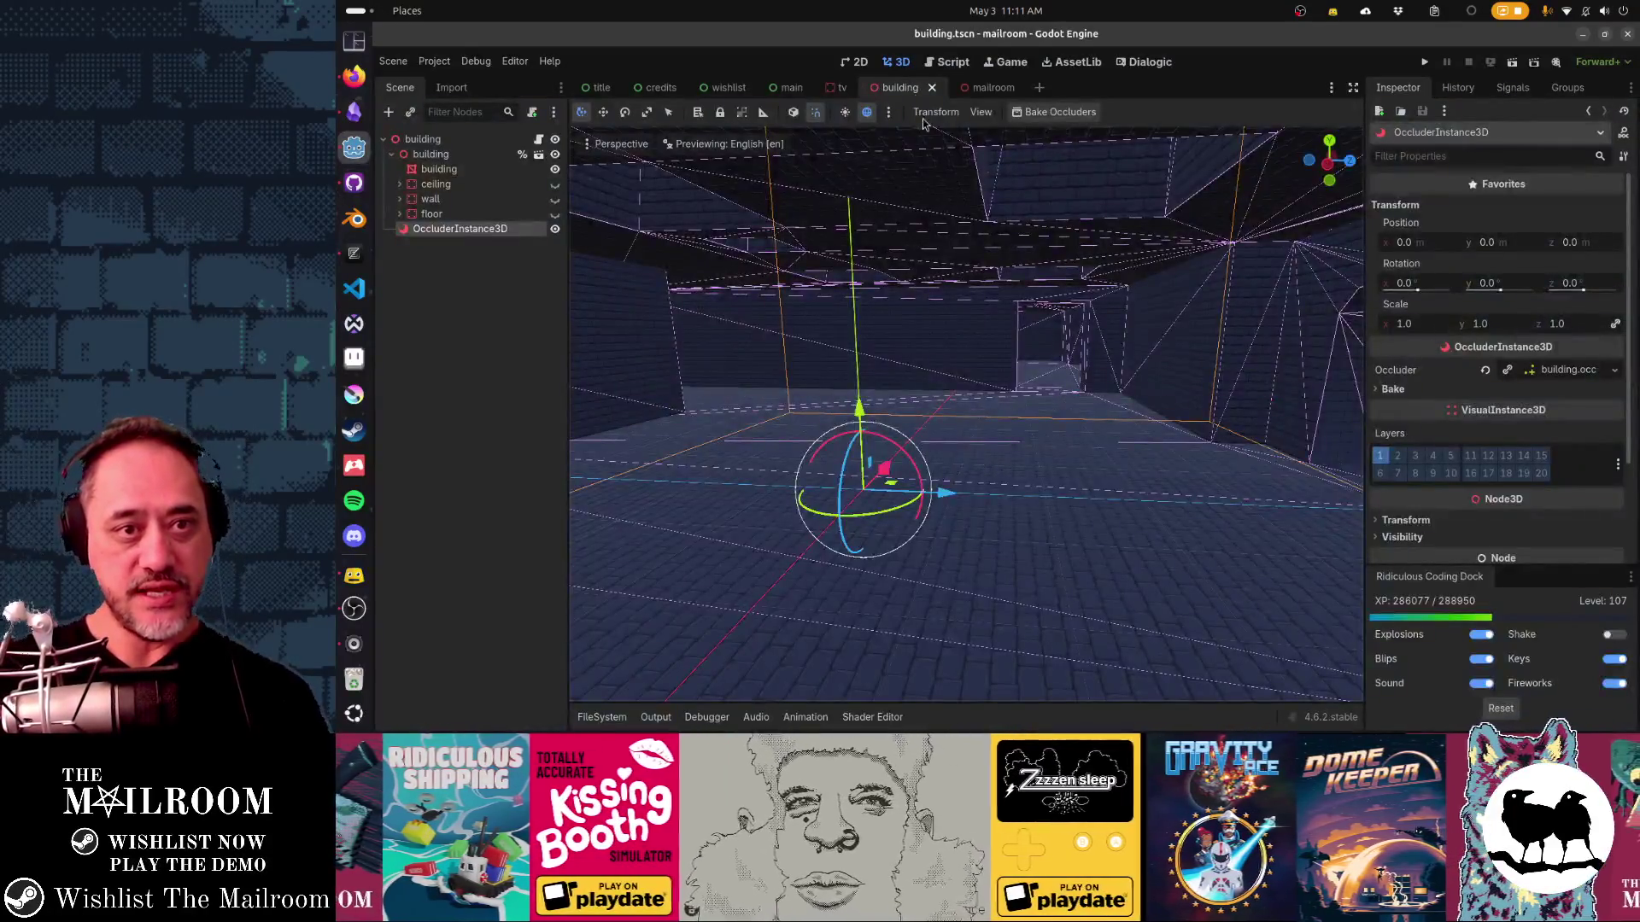
click(932, 87)
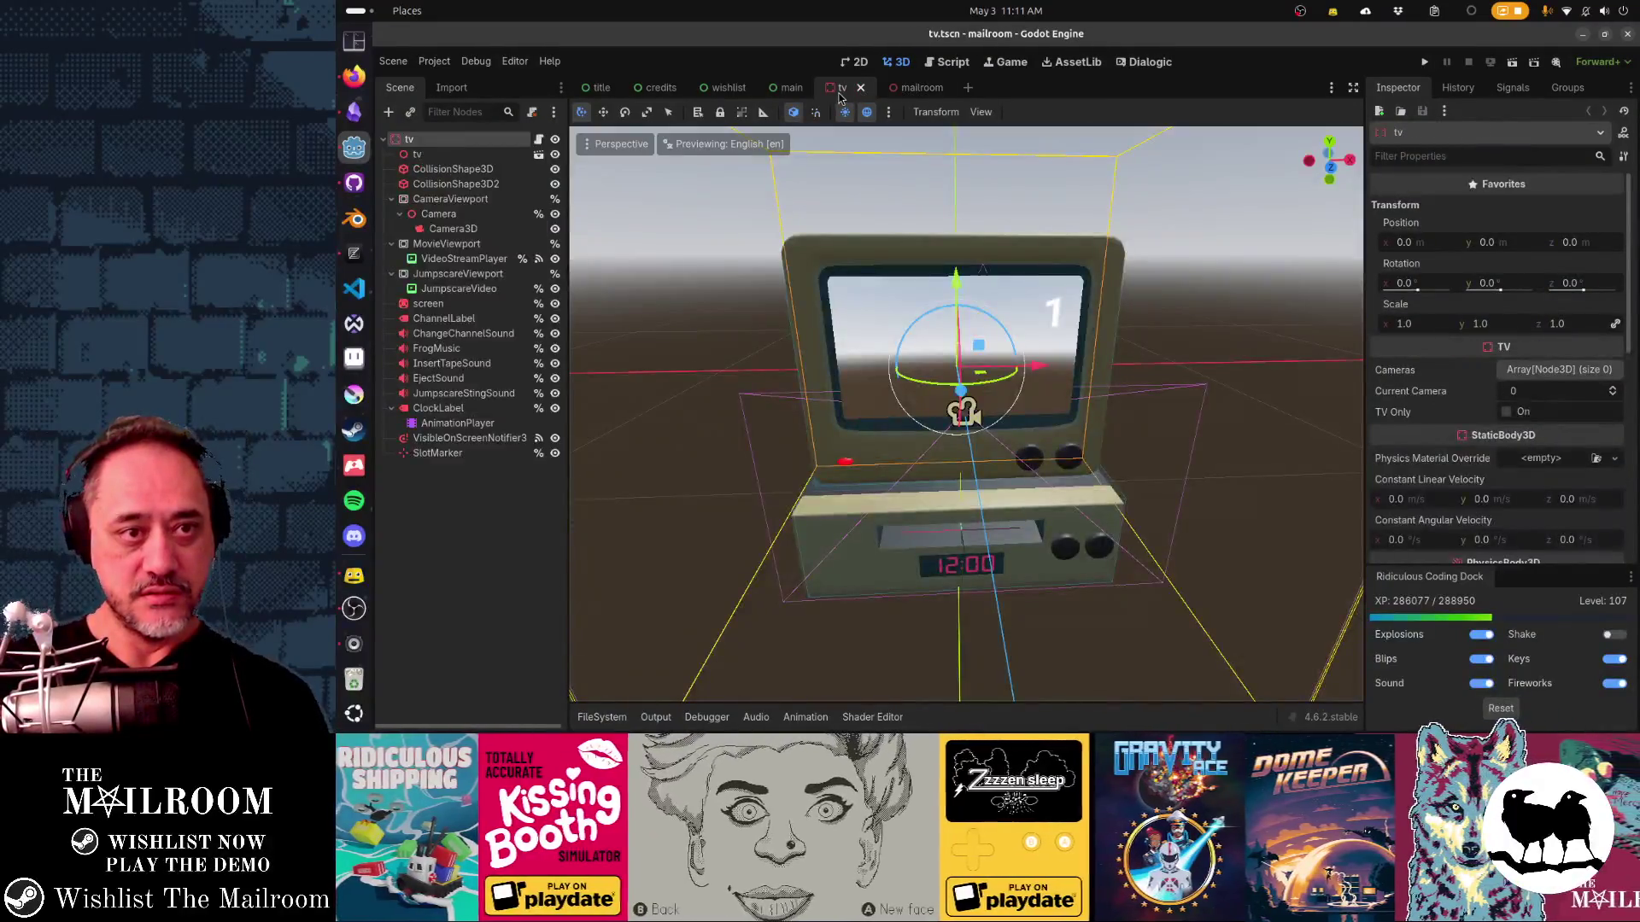
click(860, 87)
click(816, 87)
click(758, 87)
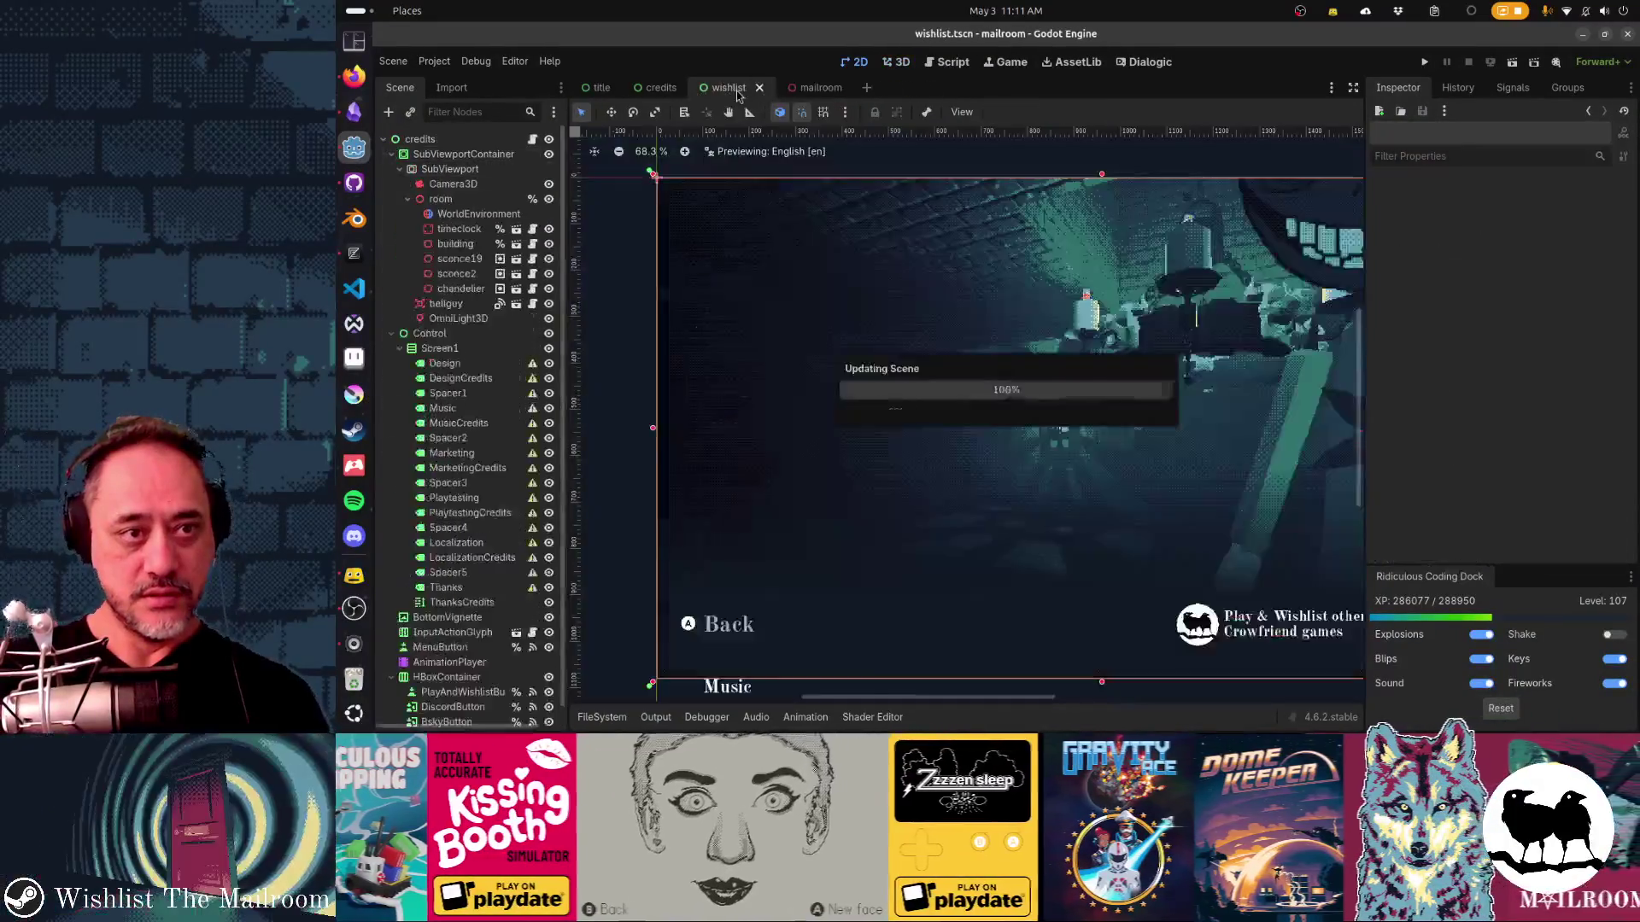
click(689, 87)
click(624, 87)
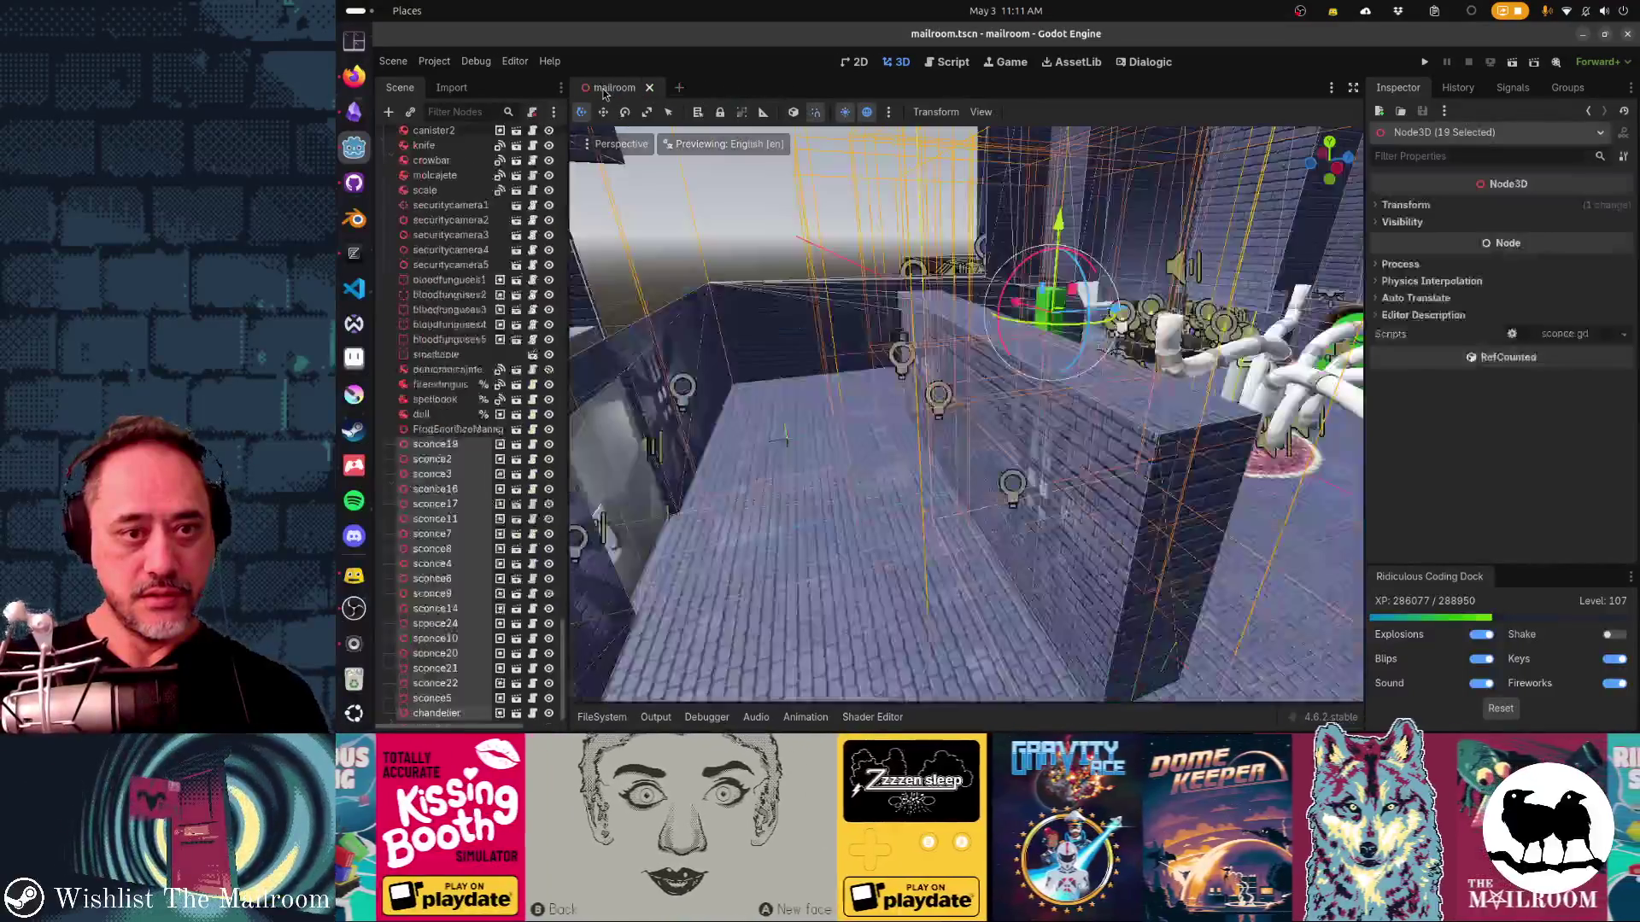
Select the building node and fly to the pipes, then close the mailroom scene
click(1127, 514)
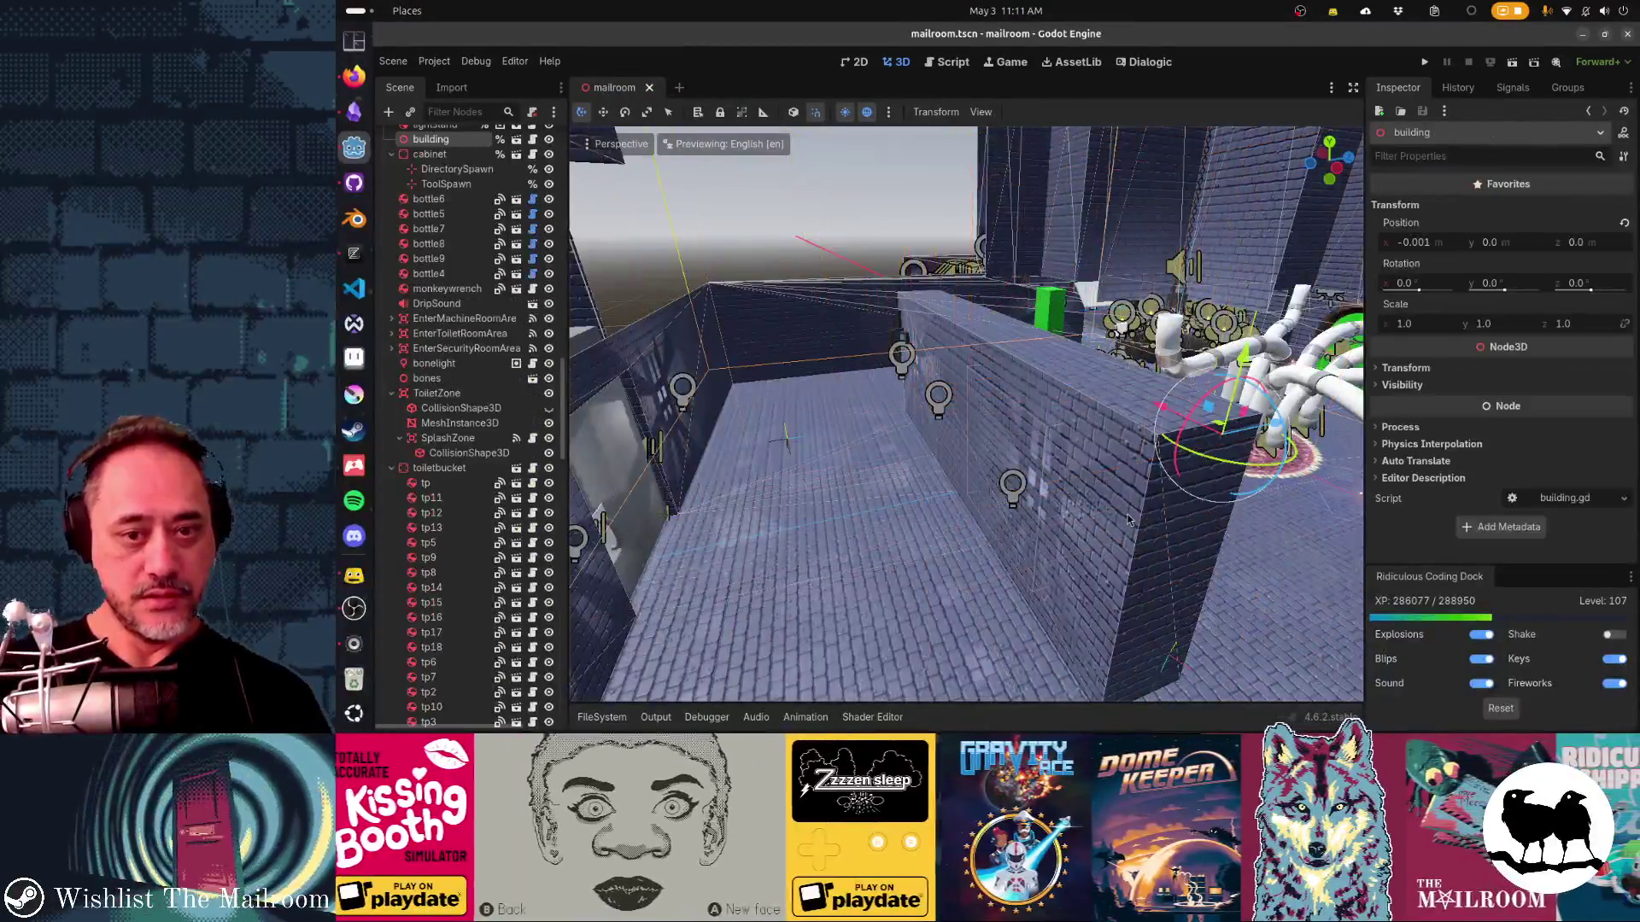
key(w)
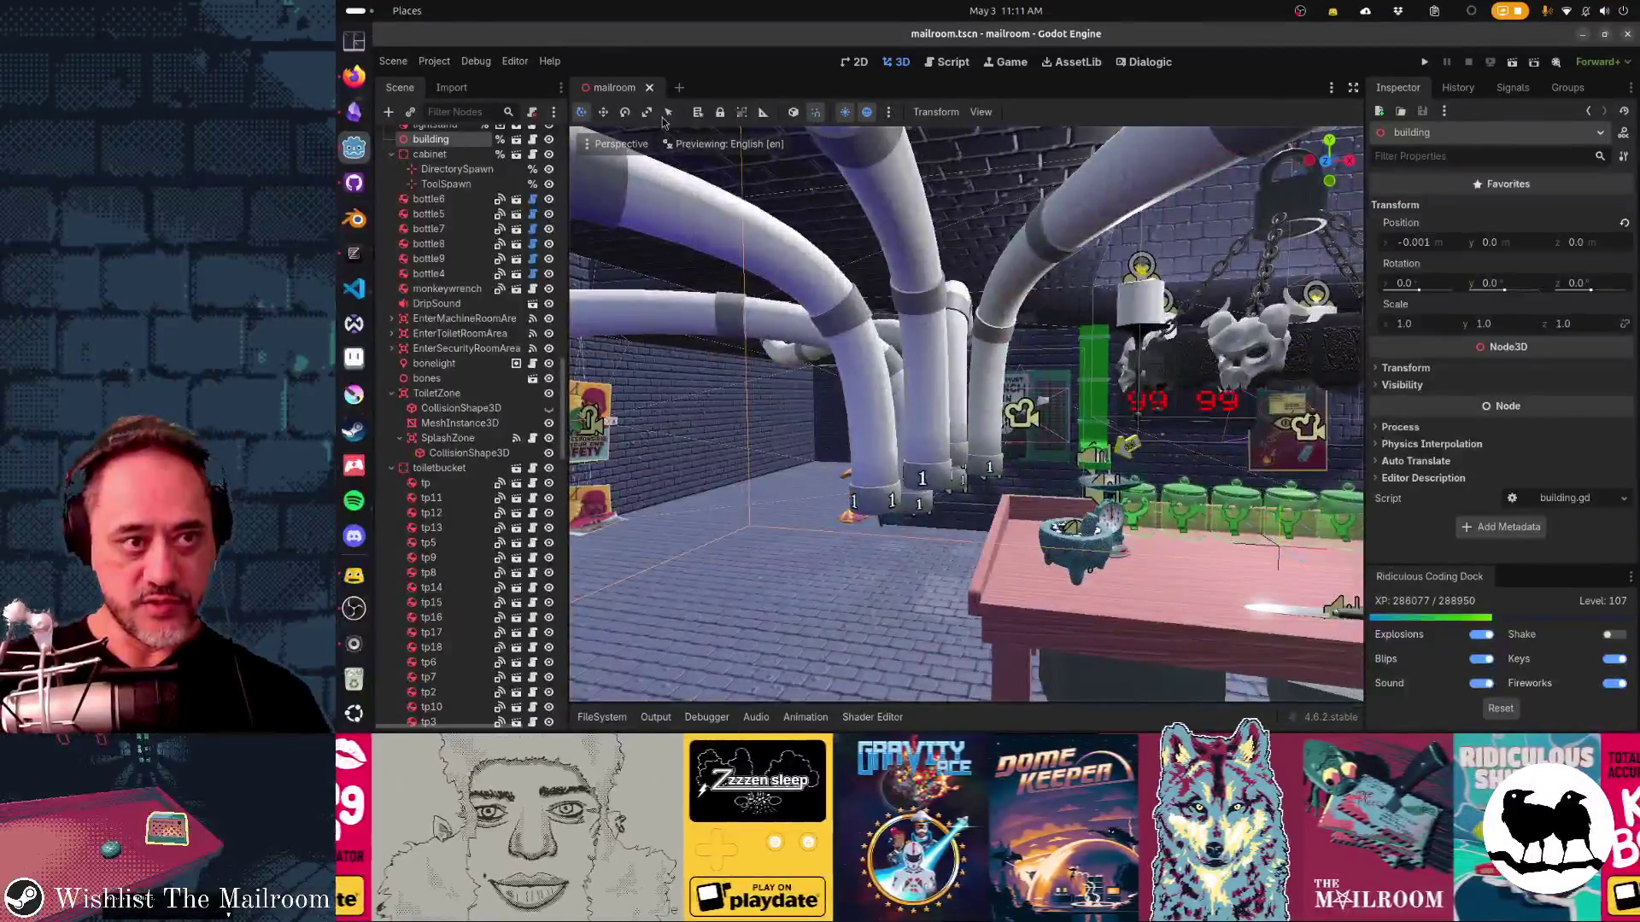
click(650, 87)
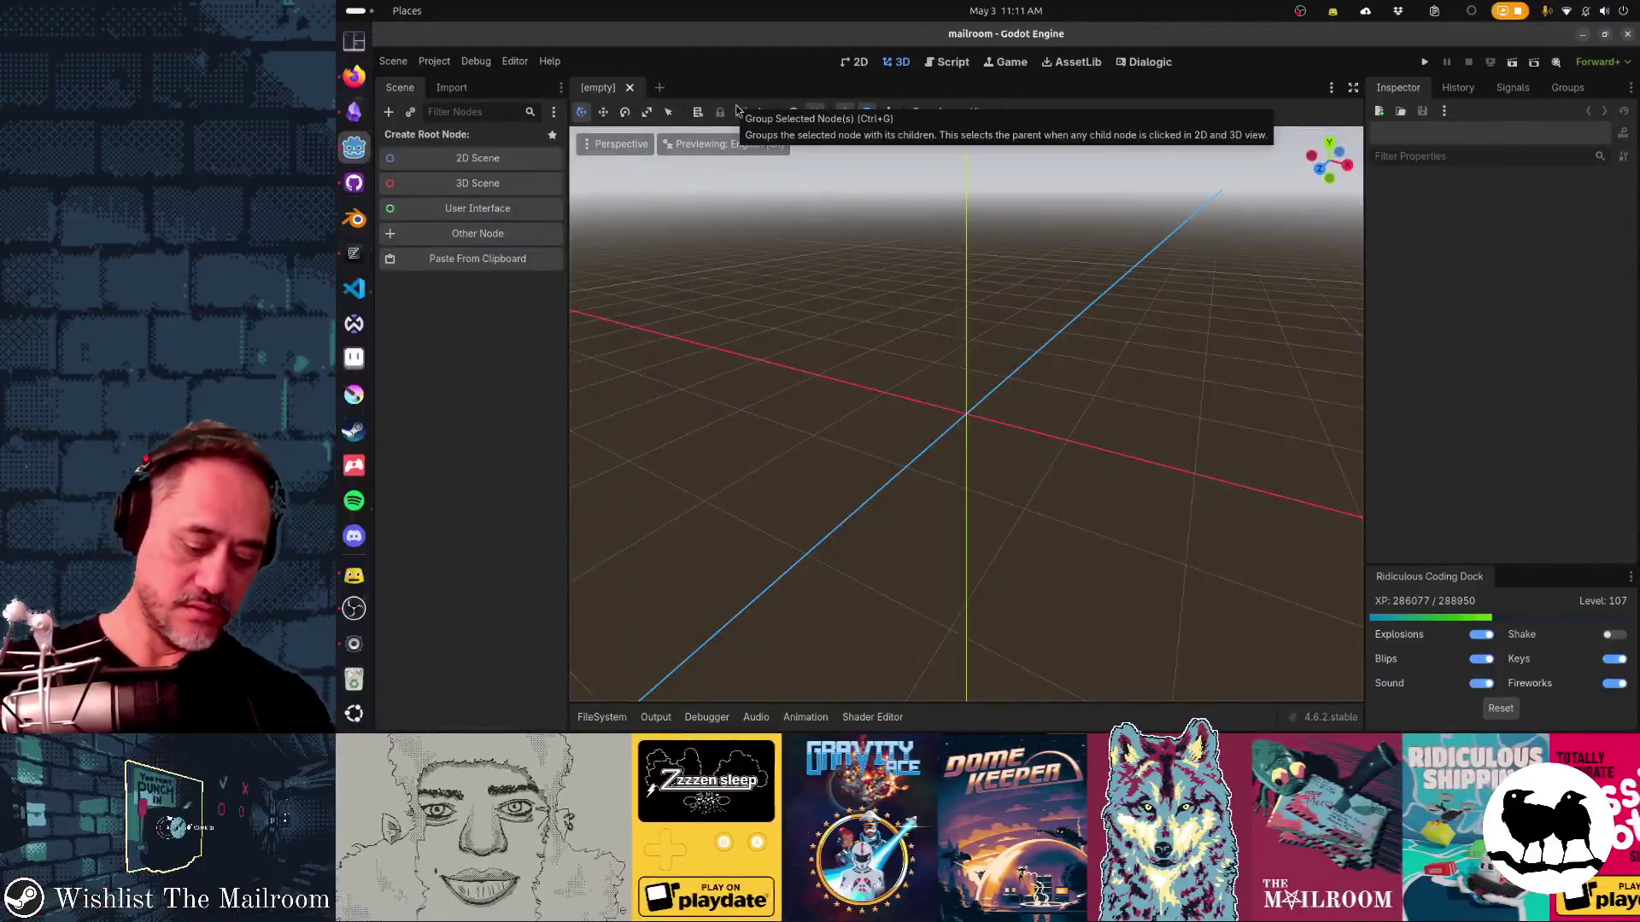
click(739, 111)
Play The Mailroom in first person up to the red table with jars and a mortar
key(Escape)
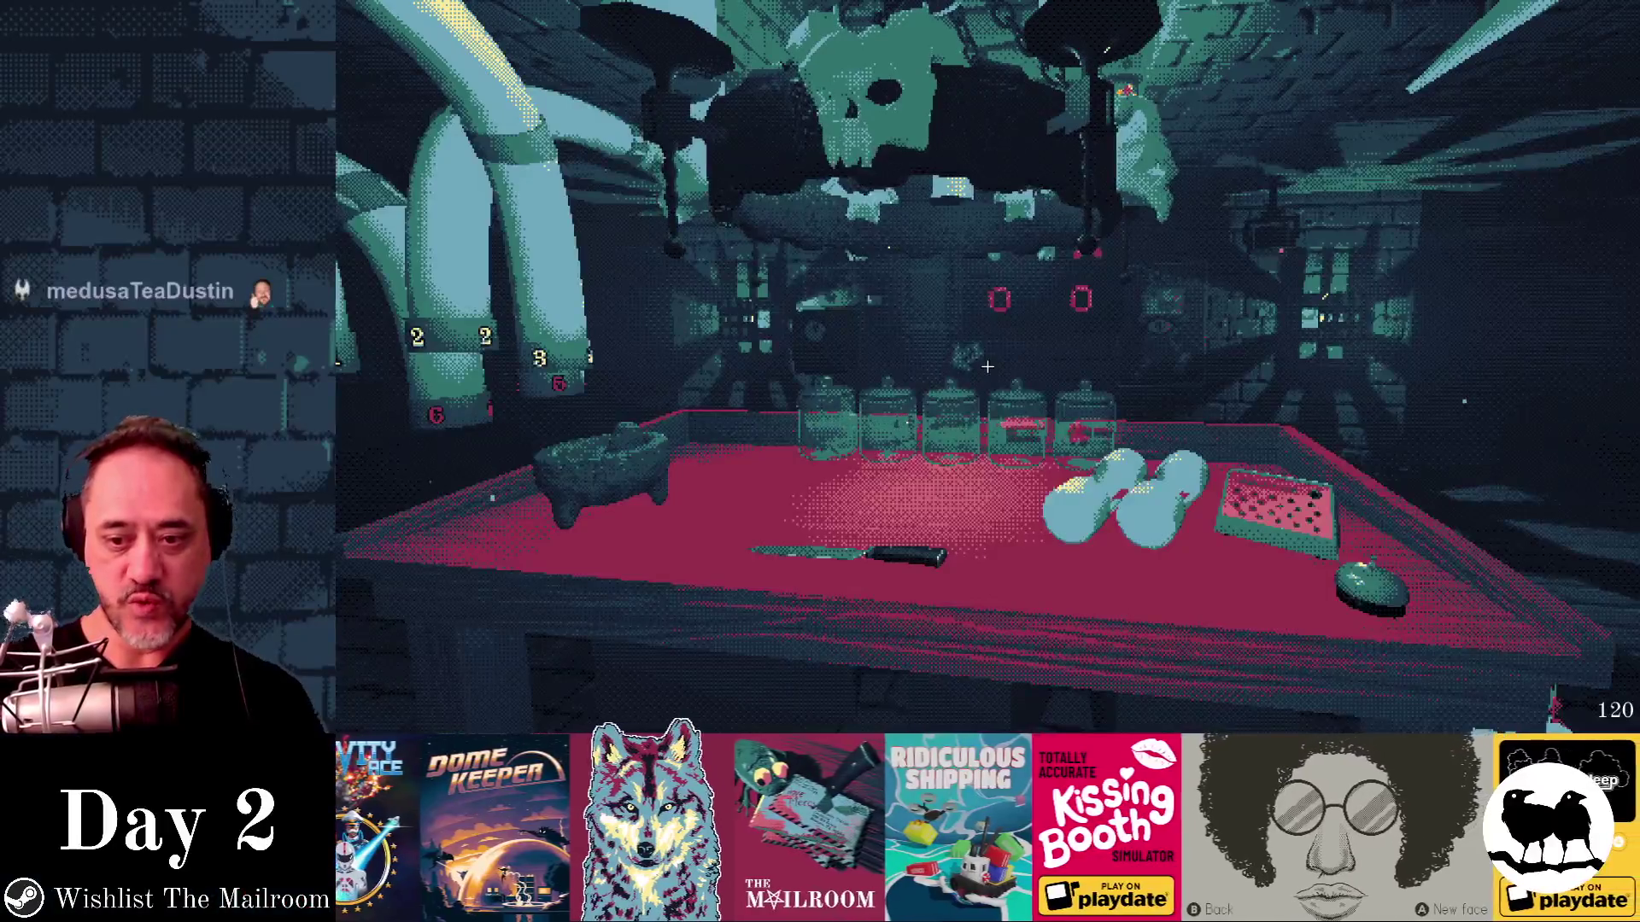
key(alt+Tab)
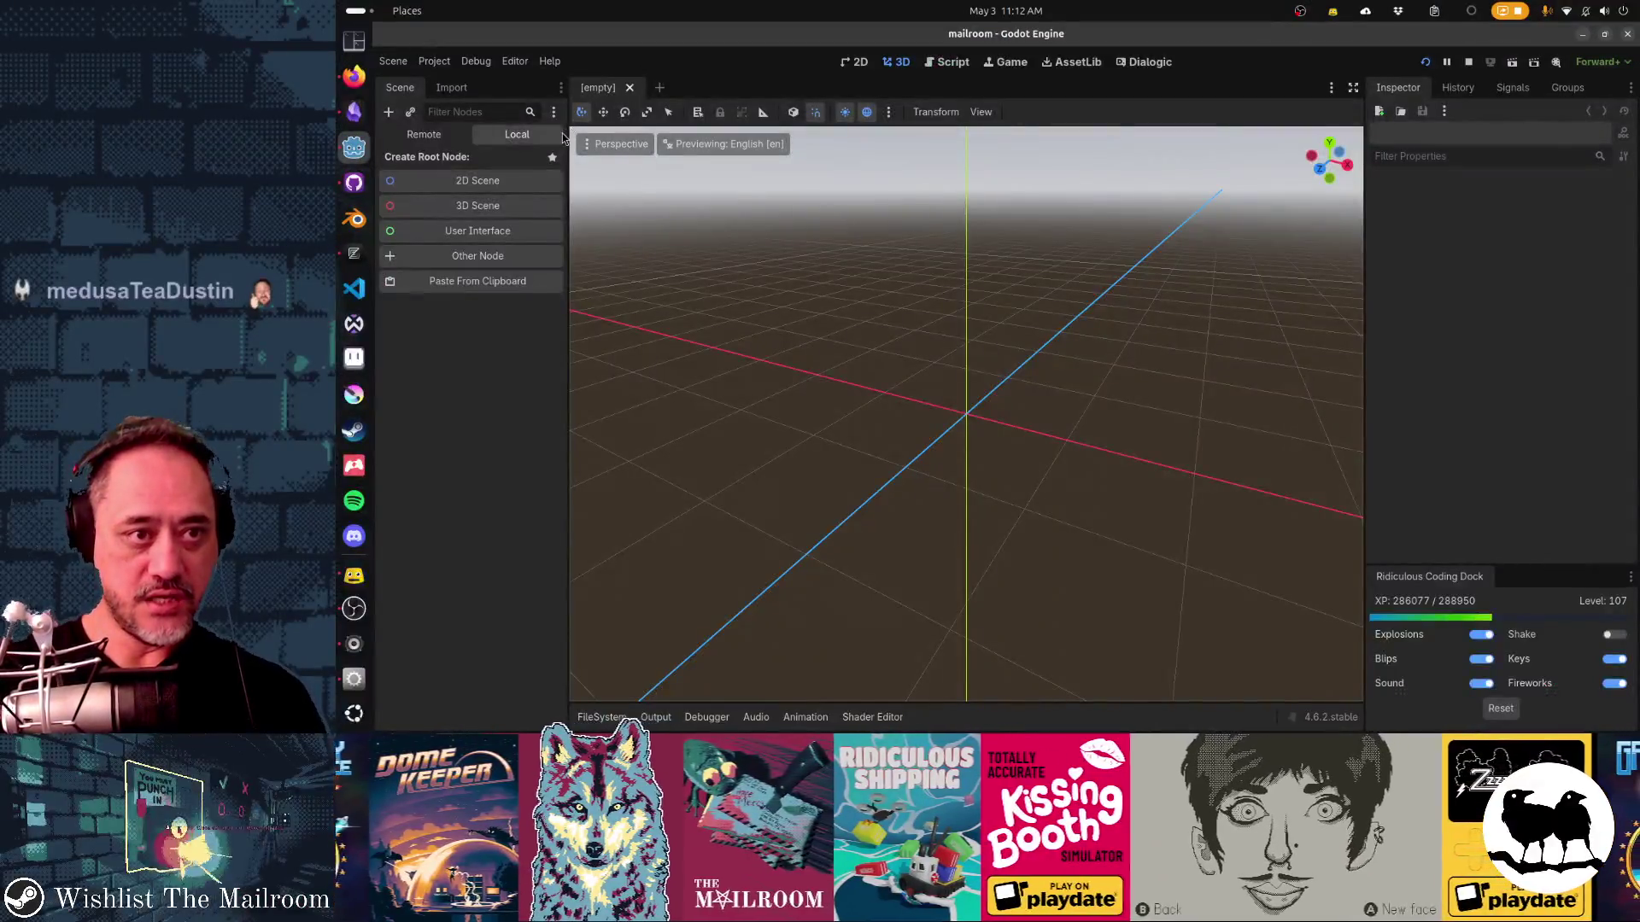
Toggle Use Occlusion Culling on title.tscn's SubViewport, then resume the paused game
key(ctrl+shift+o)
text(title.ts)
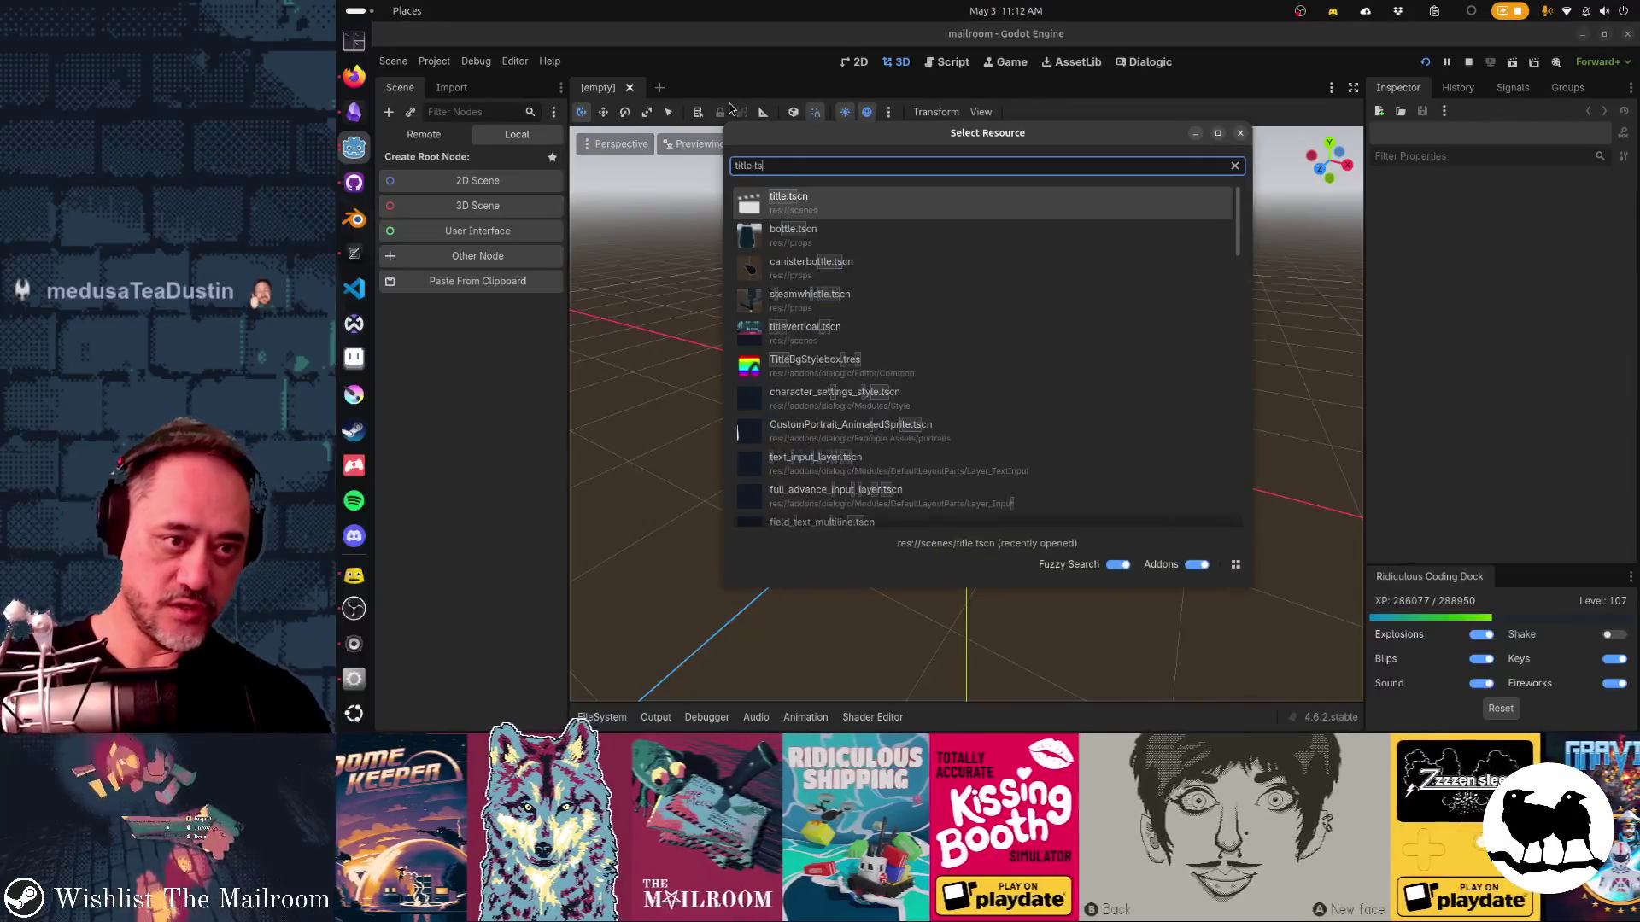
key(Return)
click(478, 176)
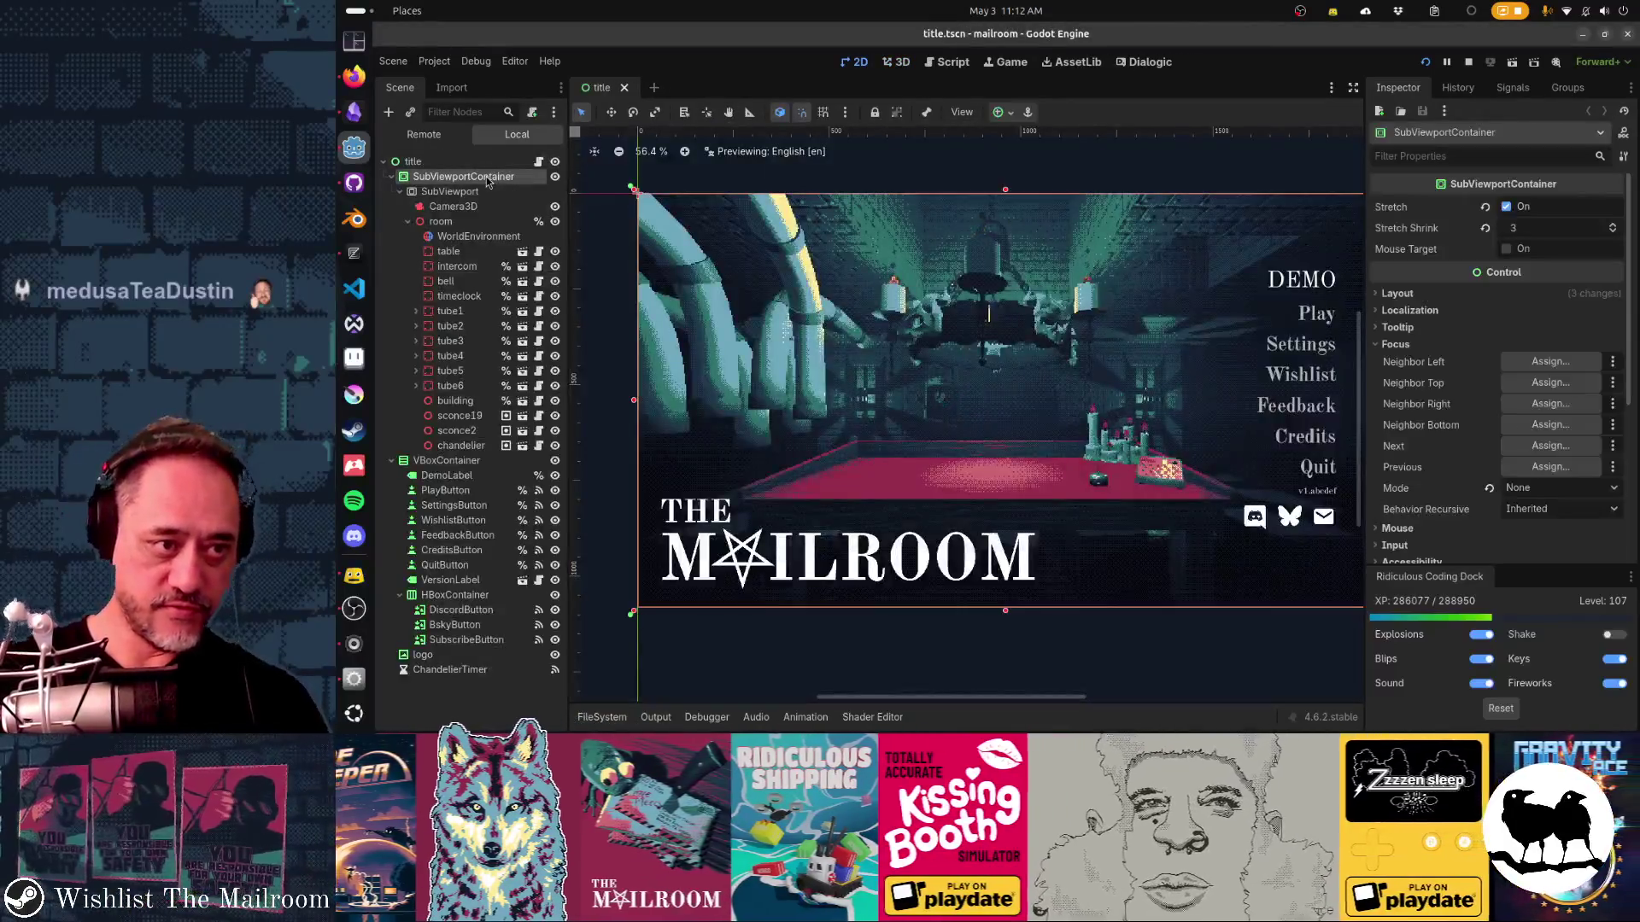
click(491, 195)
scroll(1473, 487, down, 5)
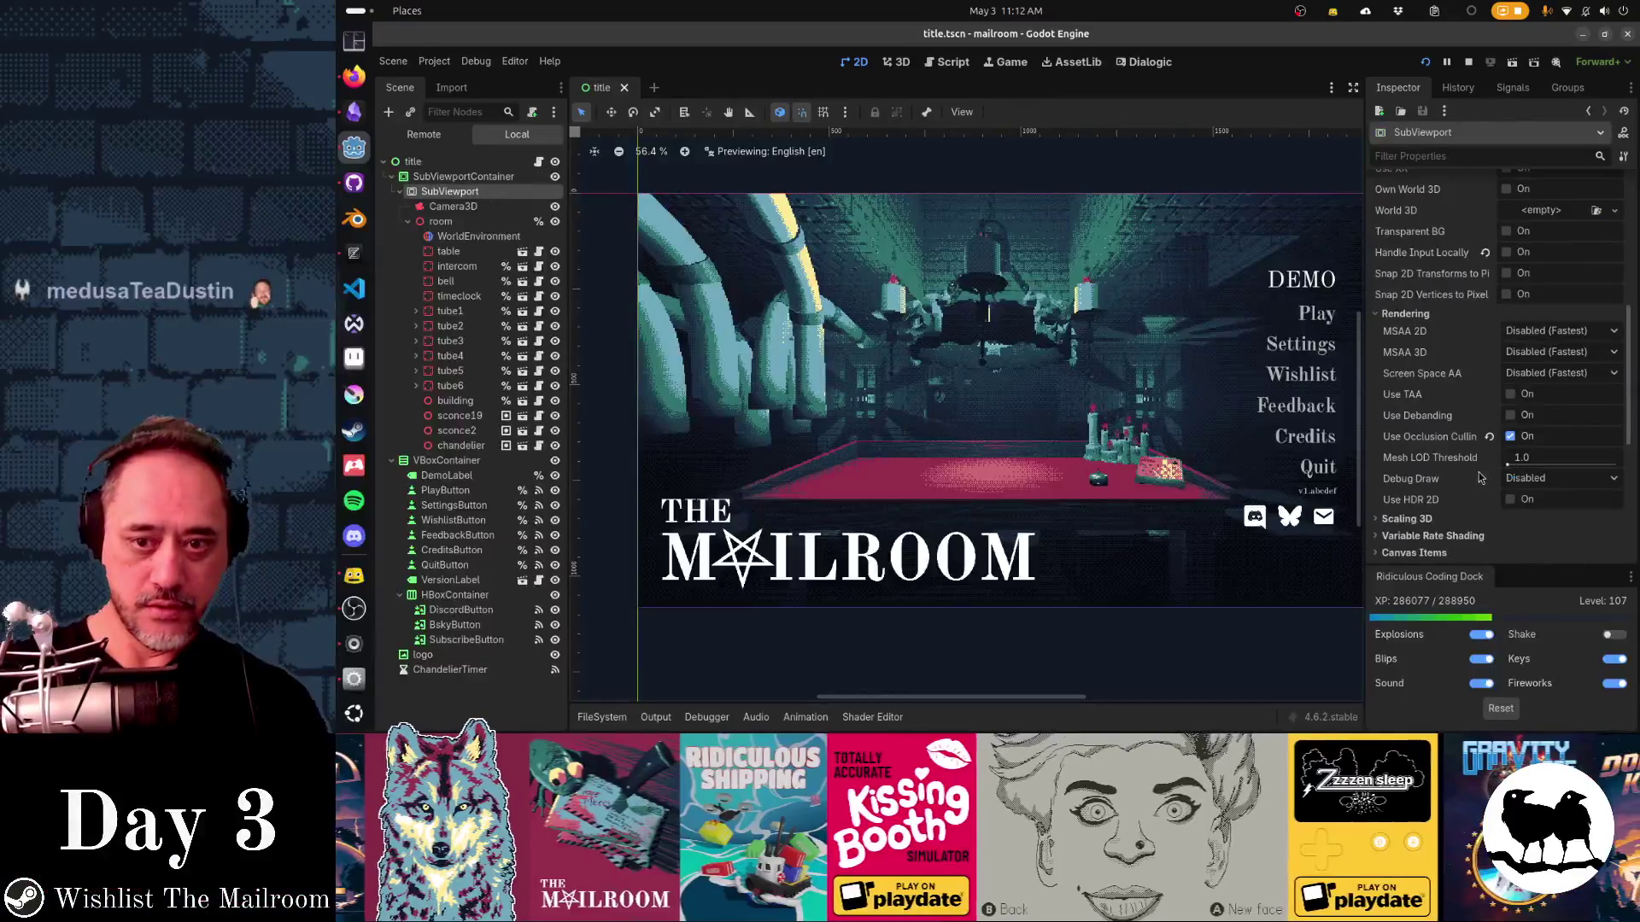
click(1509, 437)
key(alt+Tab)
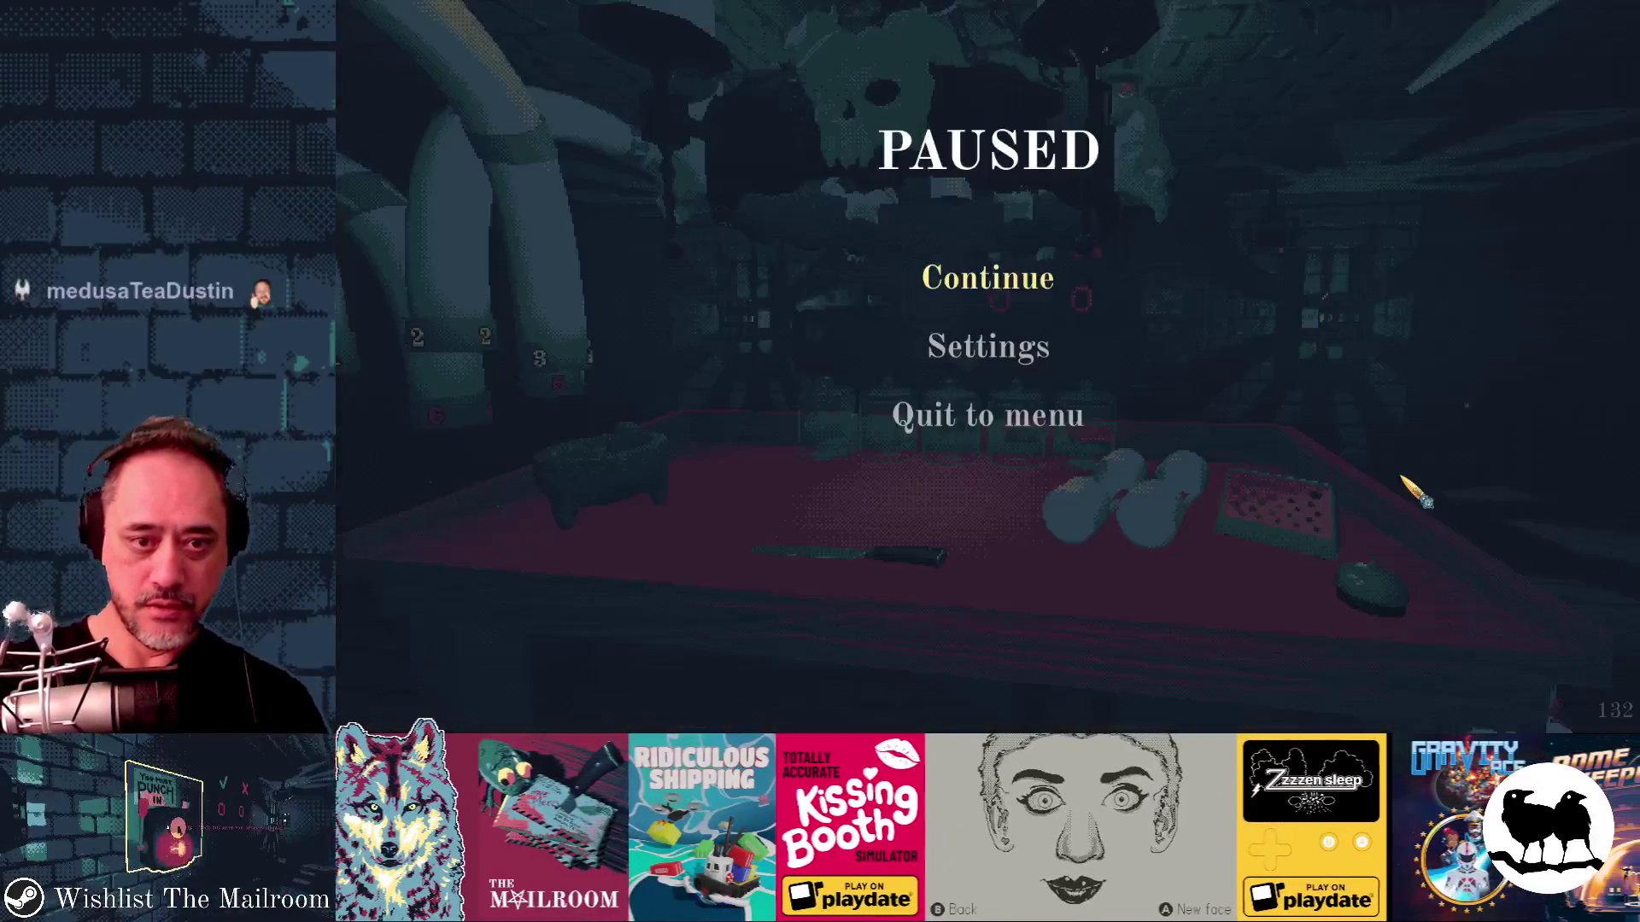
click(1020, 299)
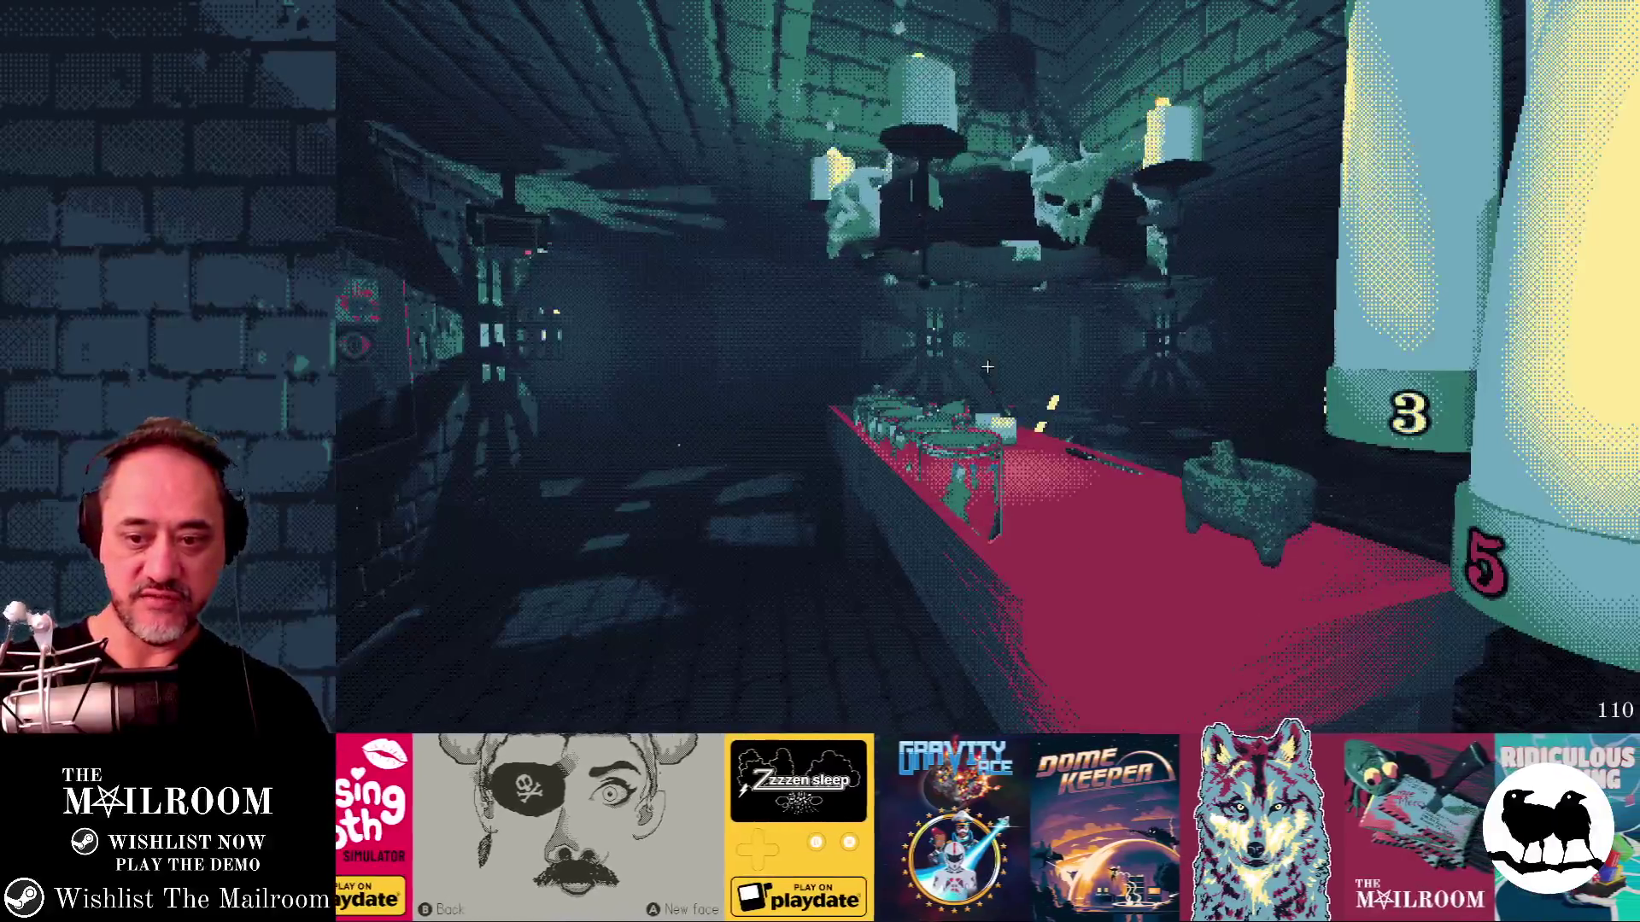
Resume the game, restart it with F5, then stop it with F8 and return to the editor
key(alt+Tab)
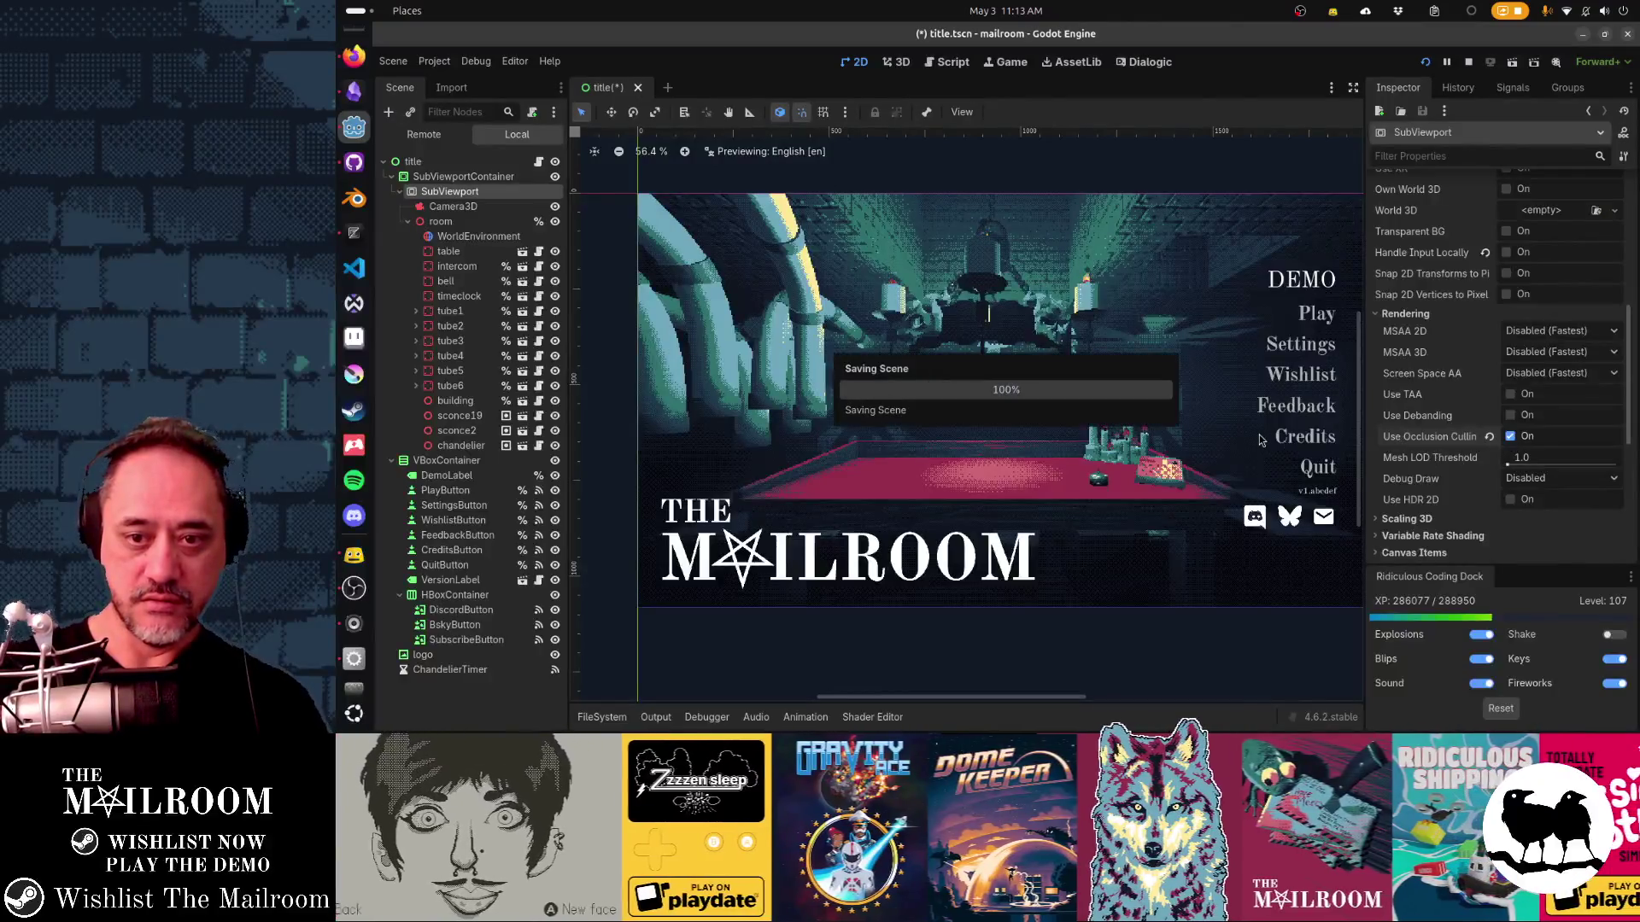
key(alt+Tab)
key(Escape)
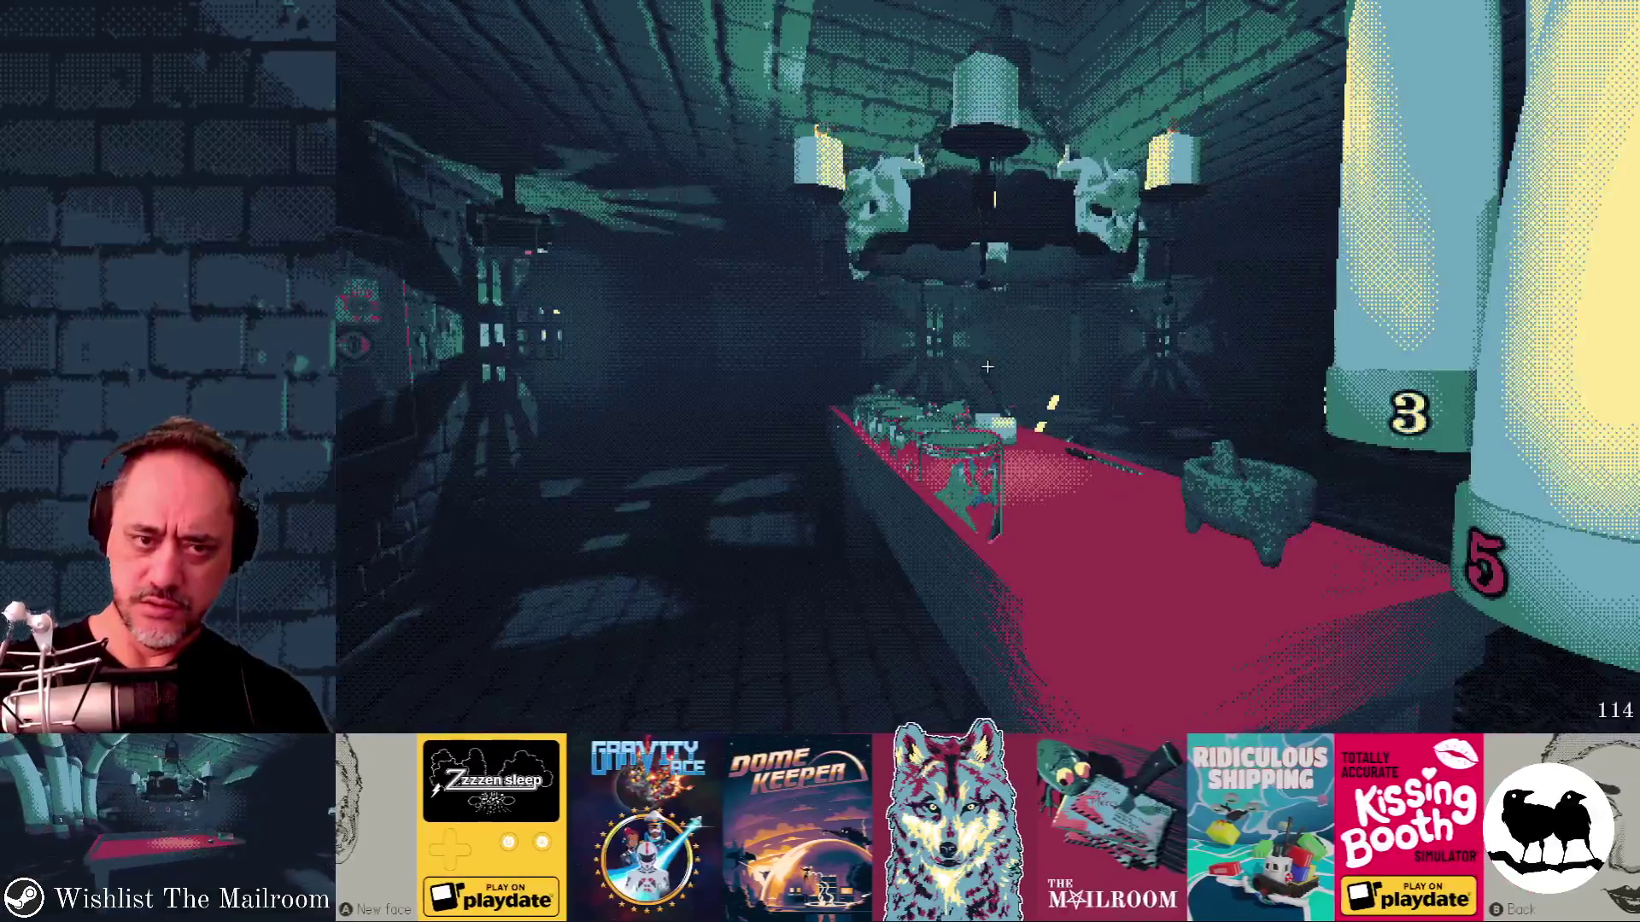
mouse_move(987, 366)
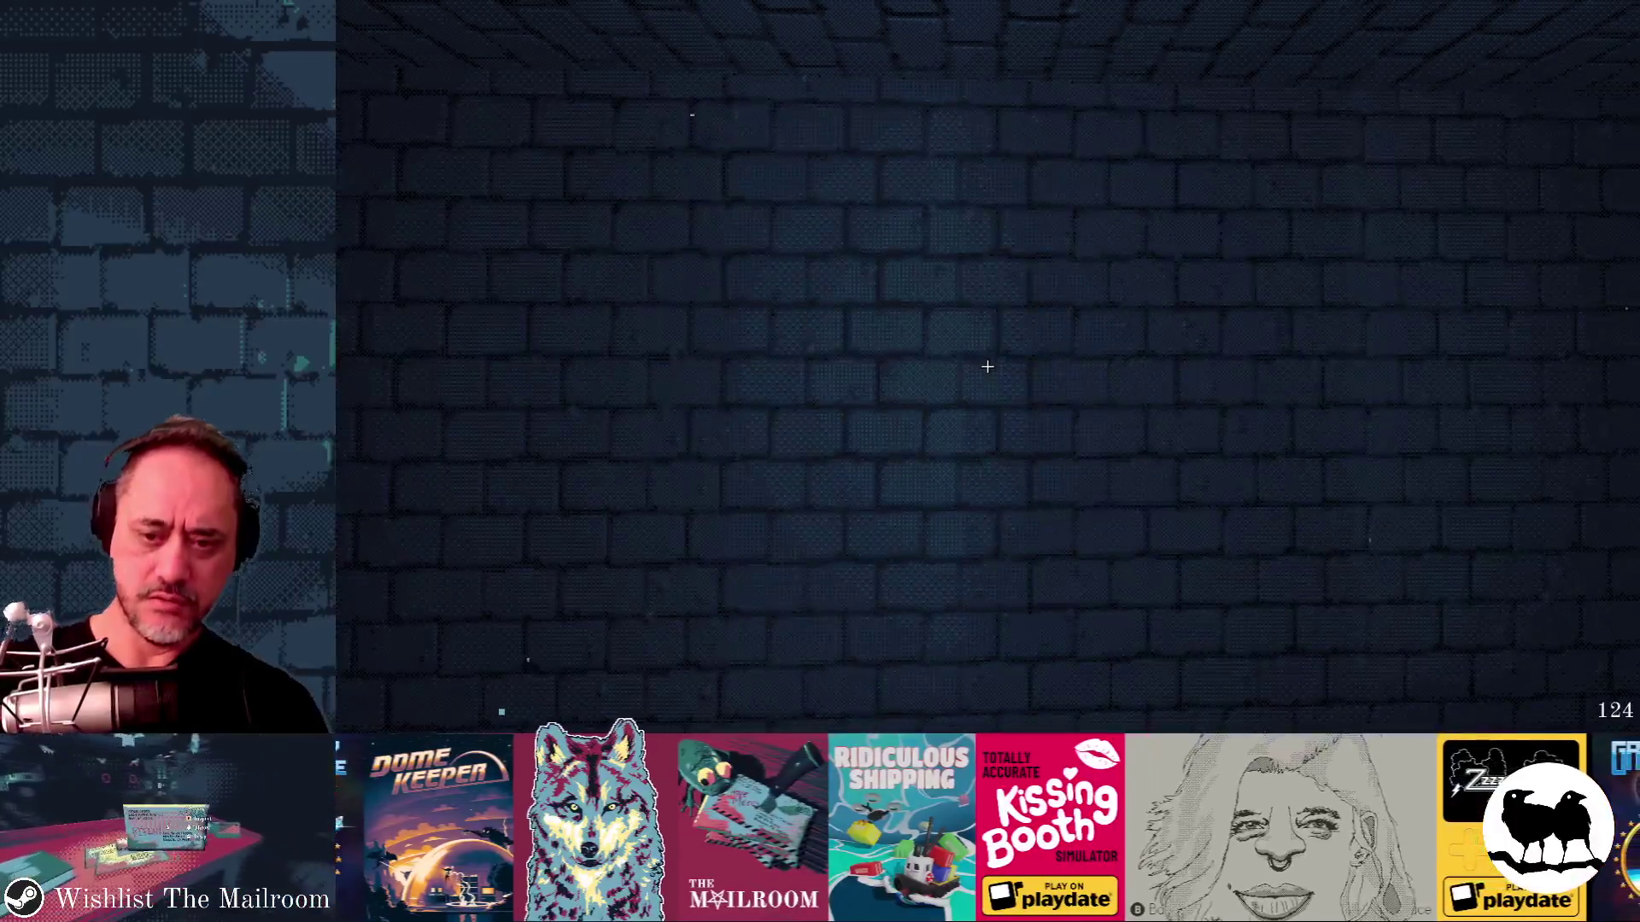
key(F8)
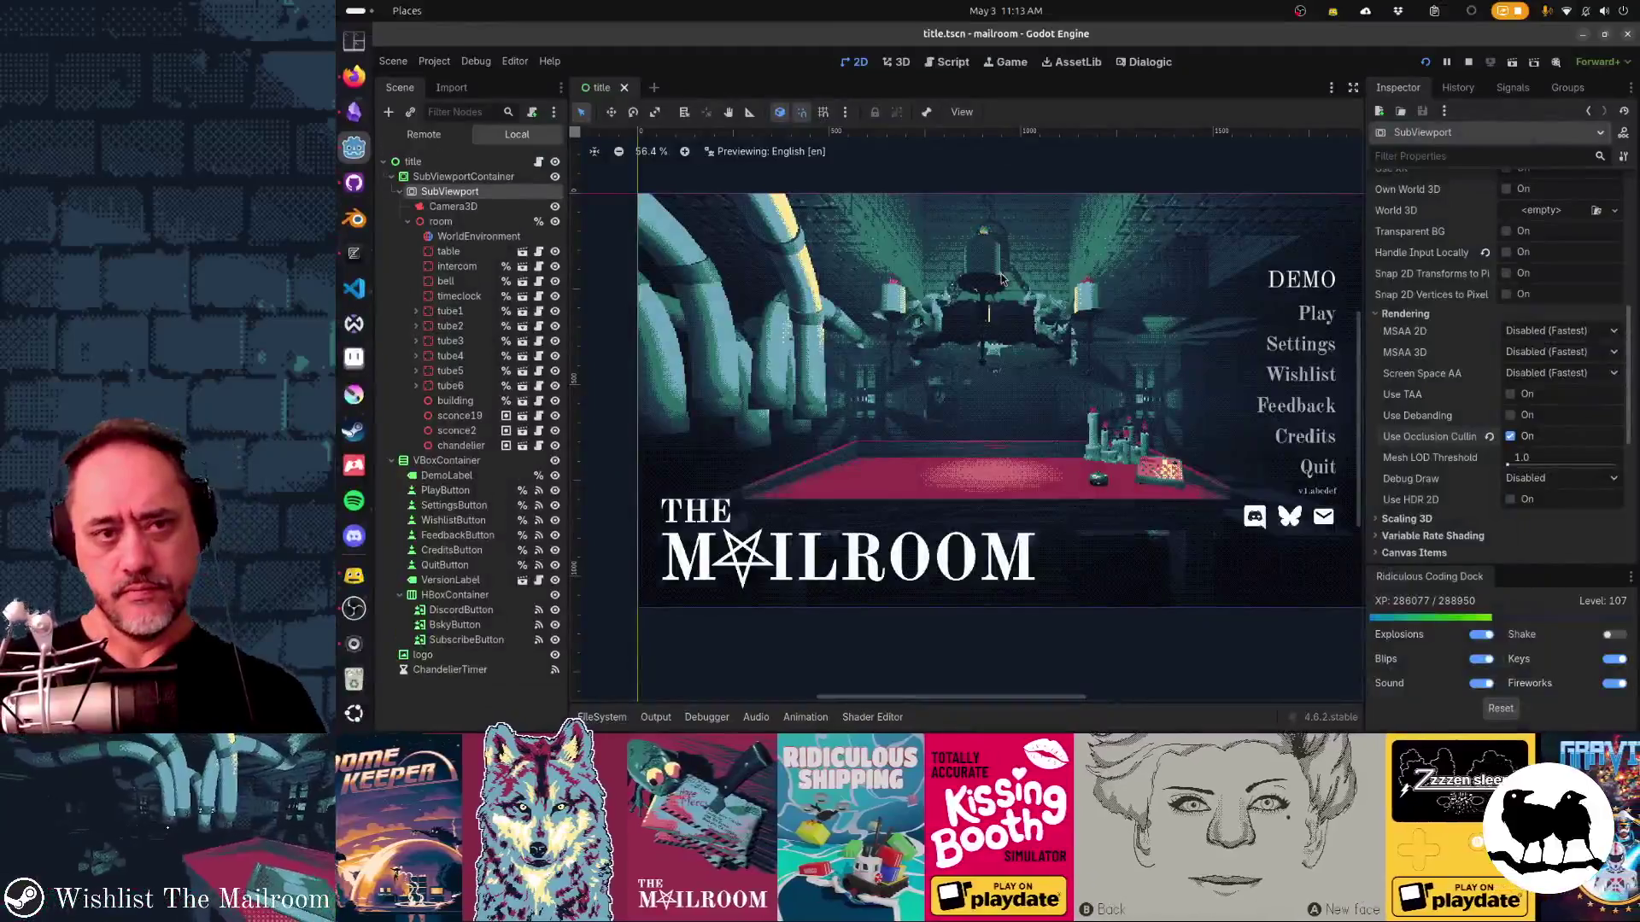
key(F5)
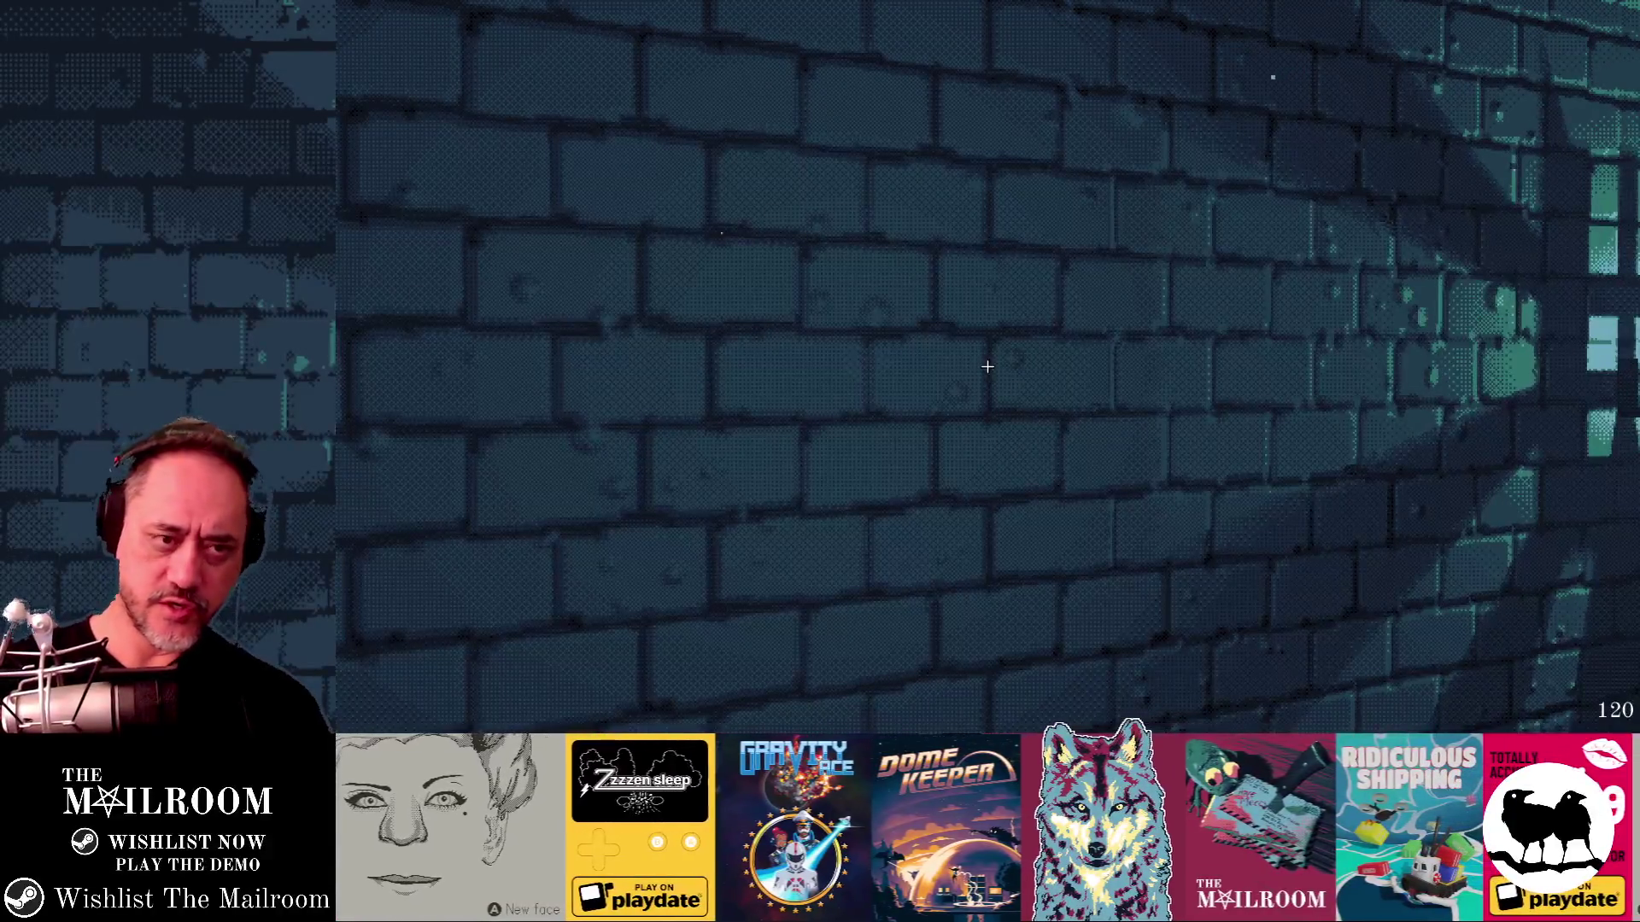
key(F8)
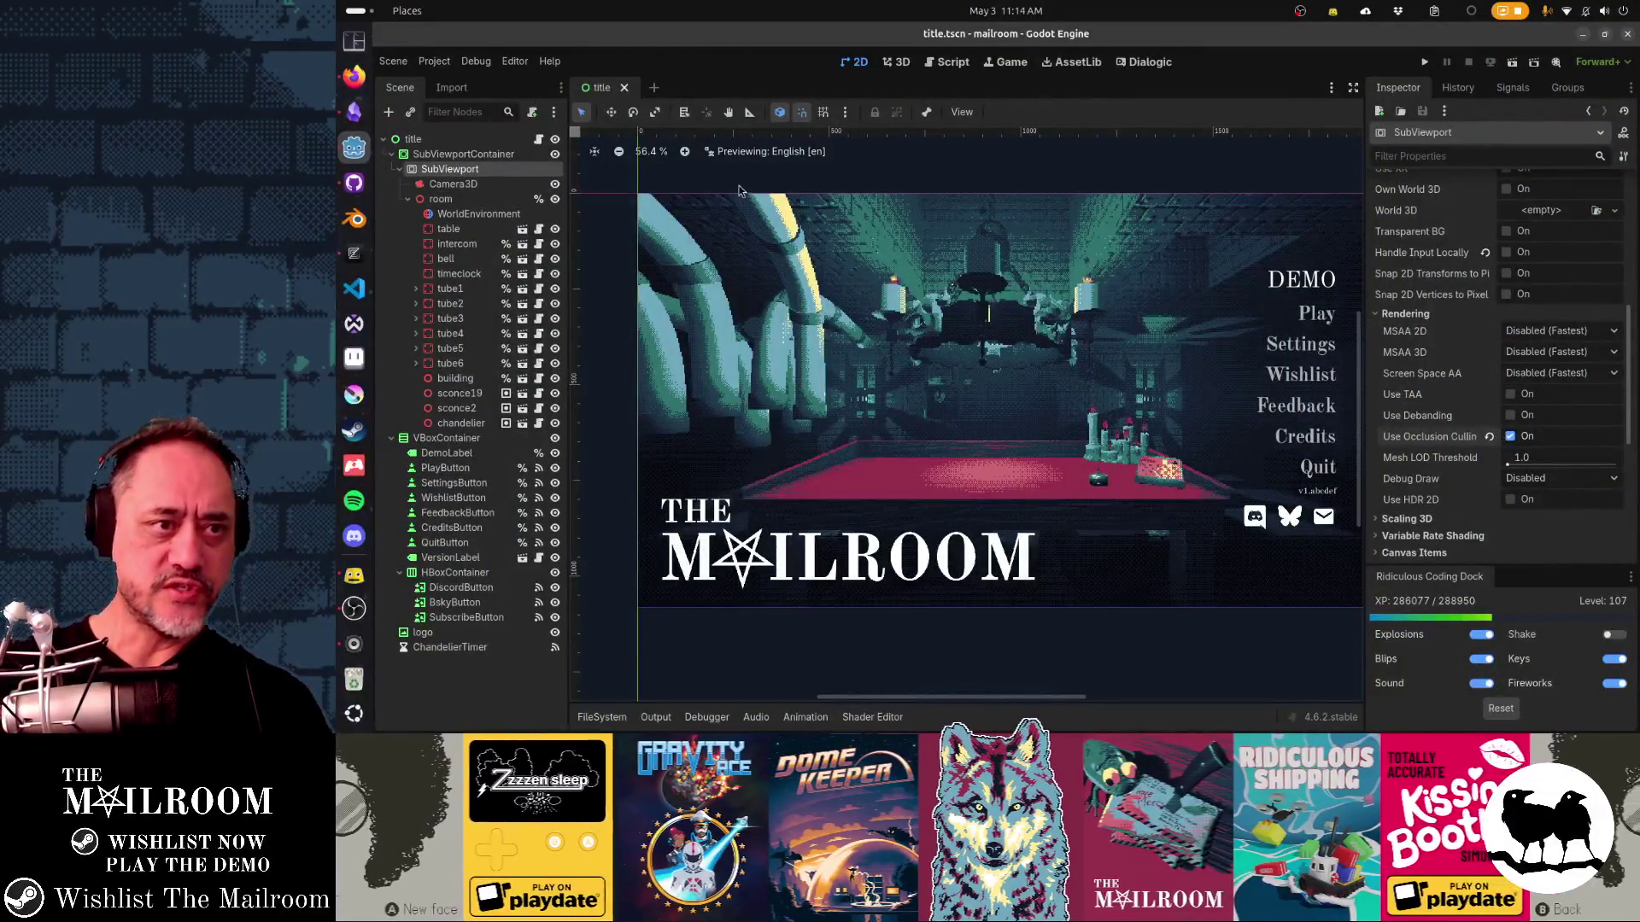
Close title.tscn, open main.tscn and enable Use Occlusion Culling on its SubViewport
click(624, 87)
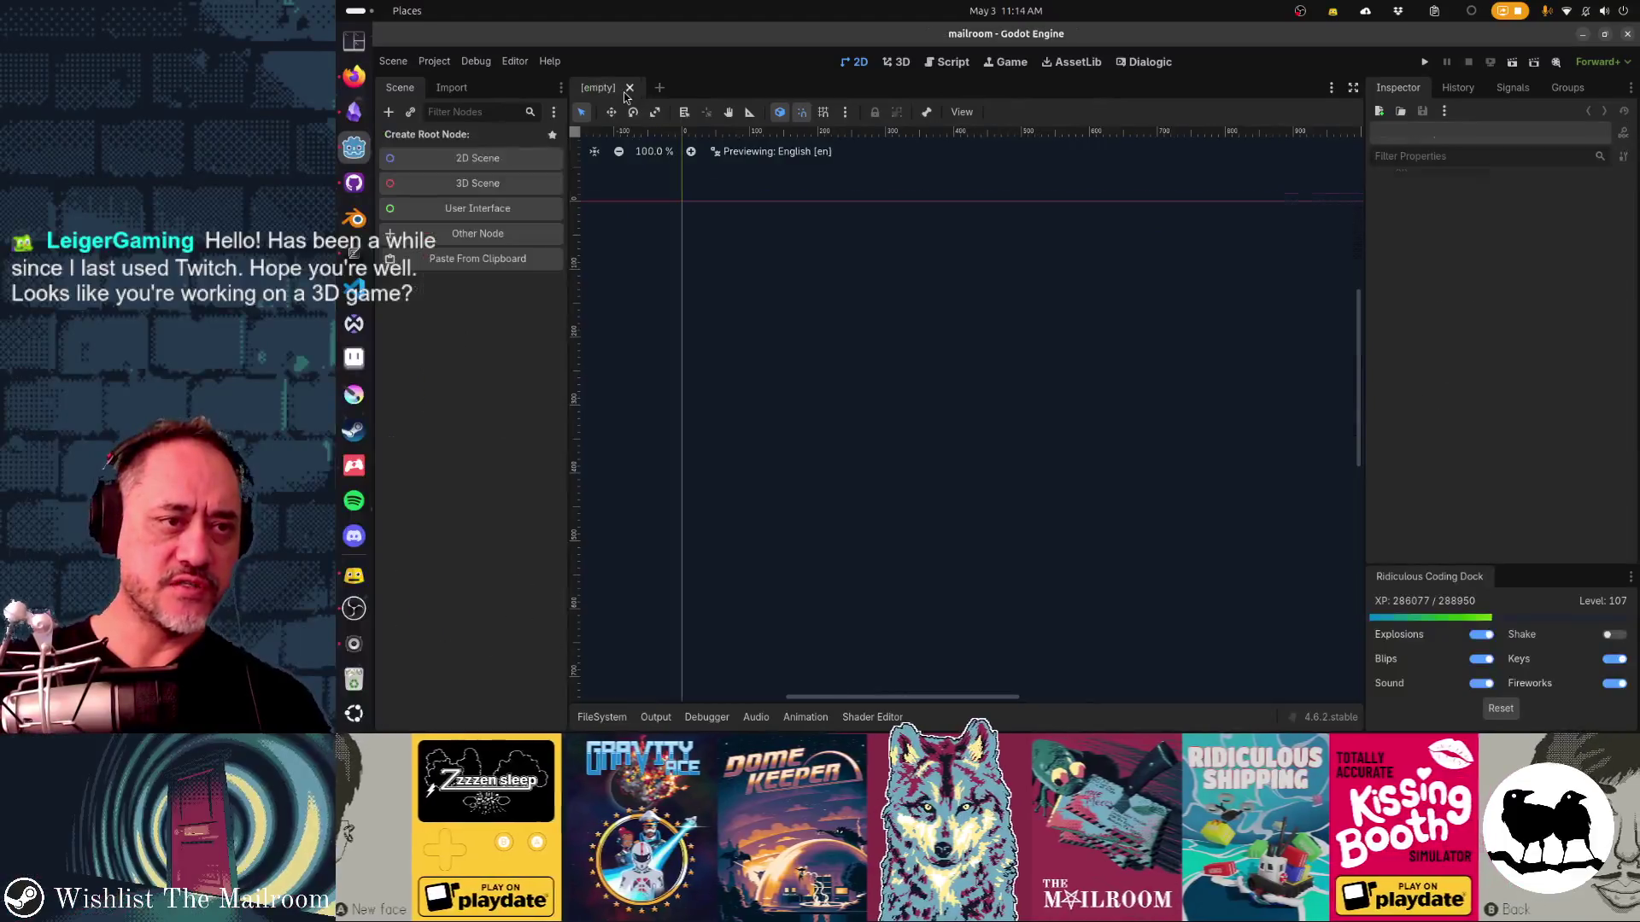
key(alt+shift+o)
text(main.tscn)
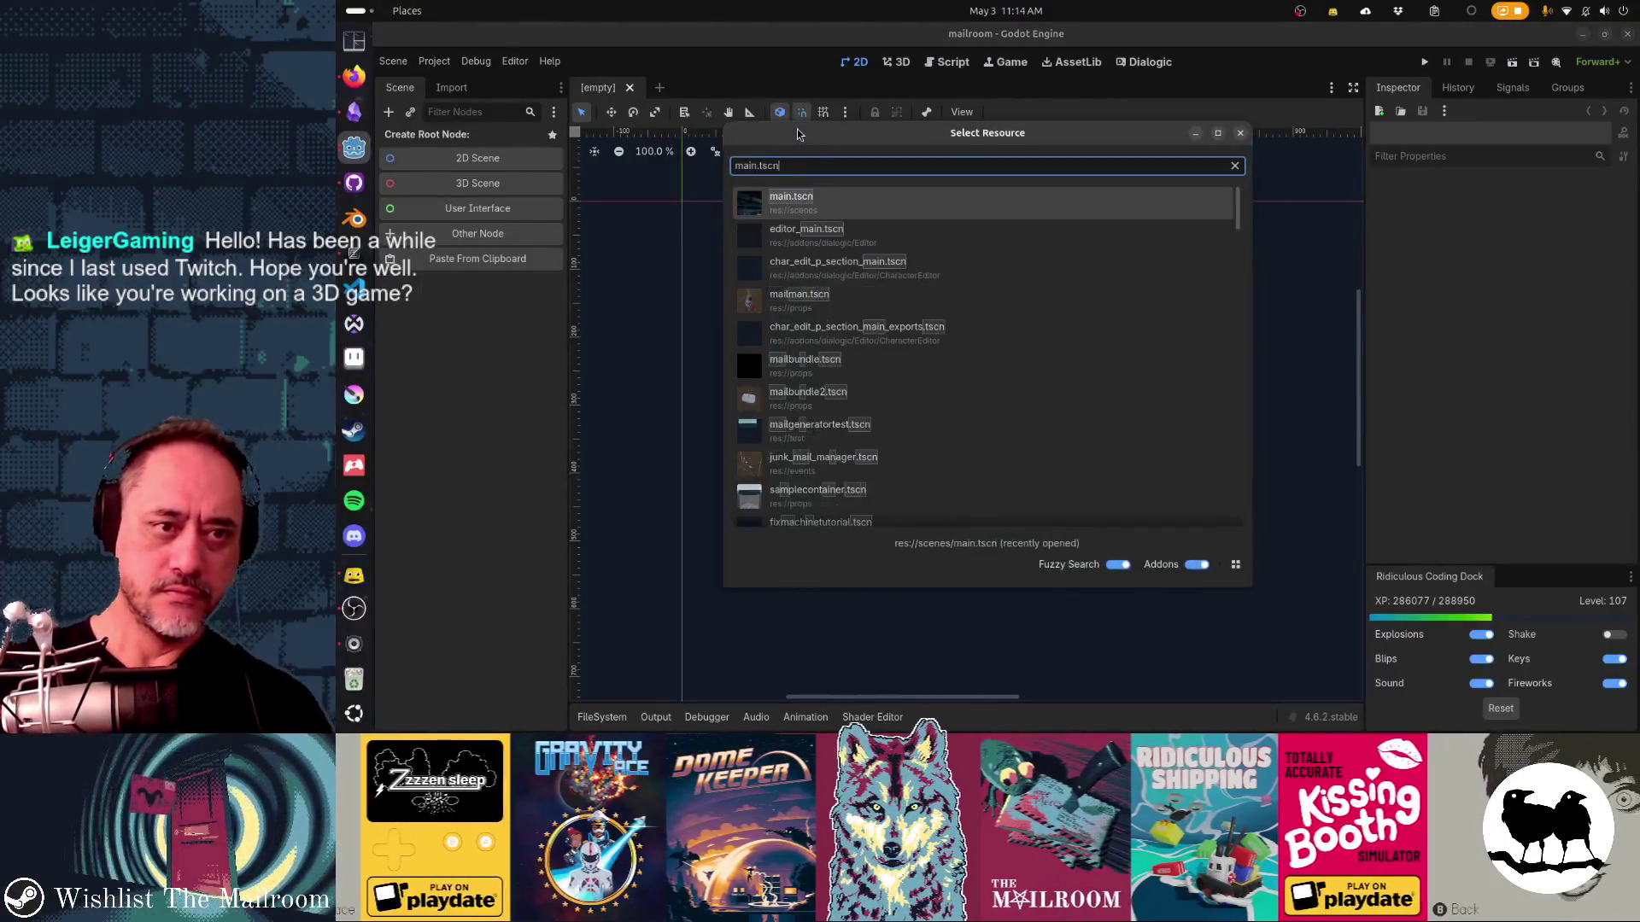
key(Return)
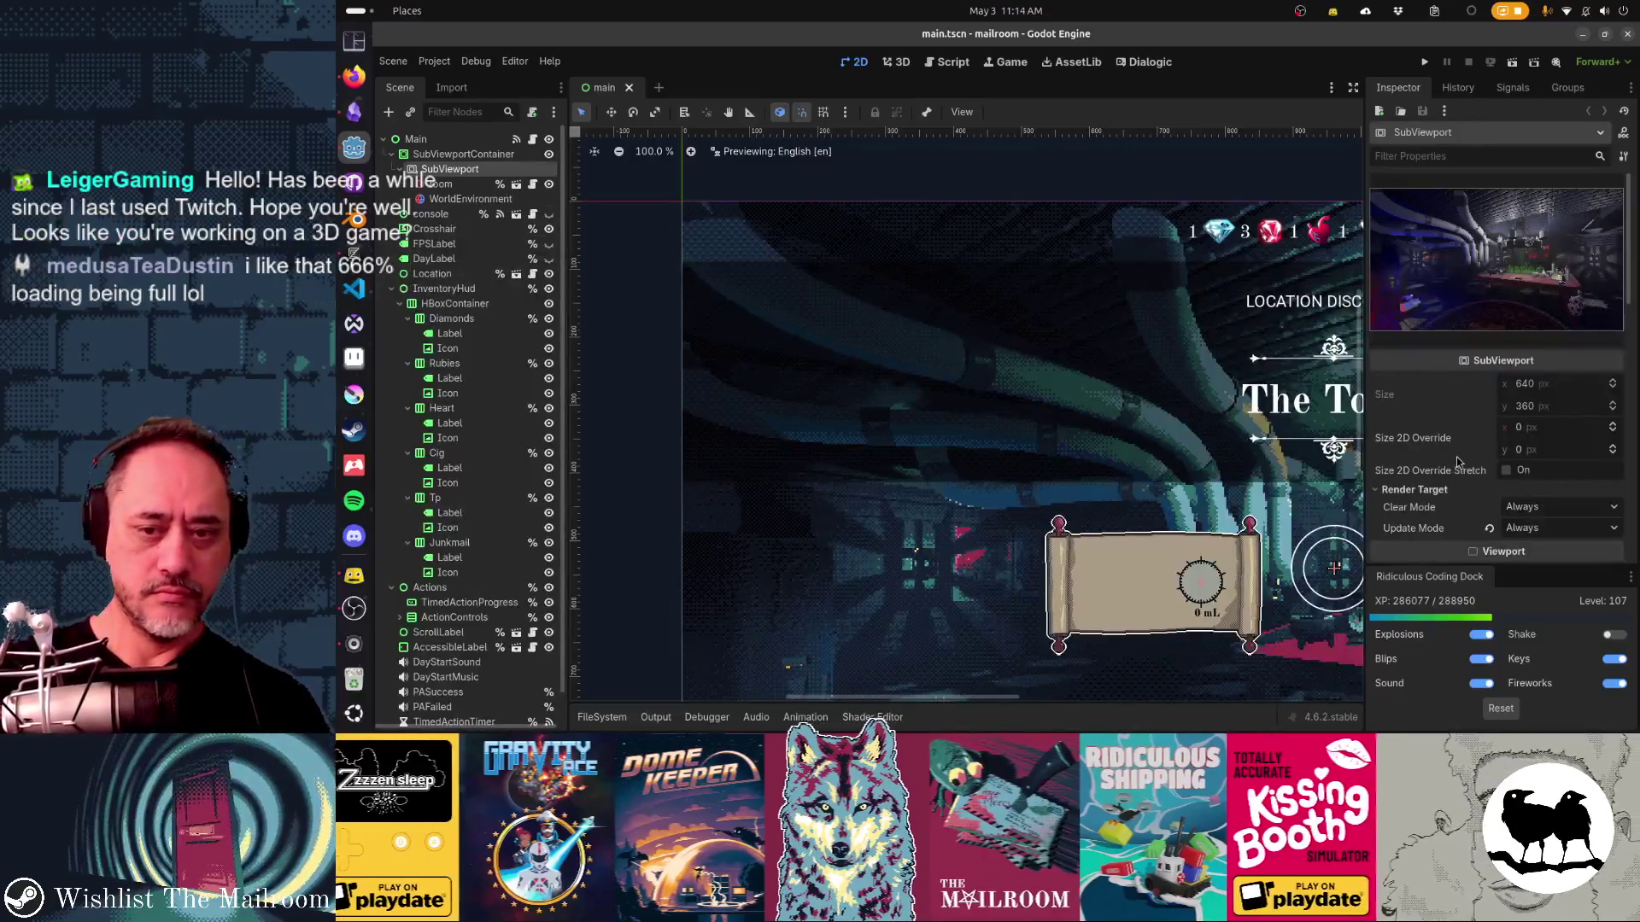
scroll(1458, 462, down, 4)
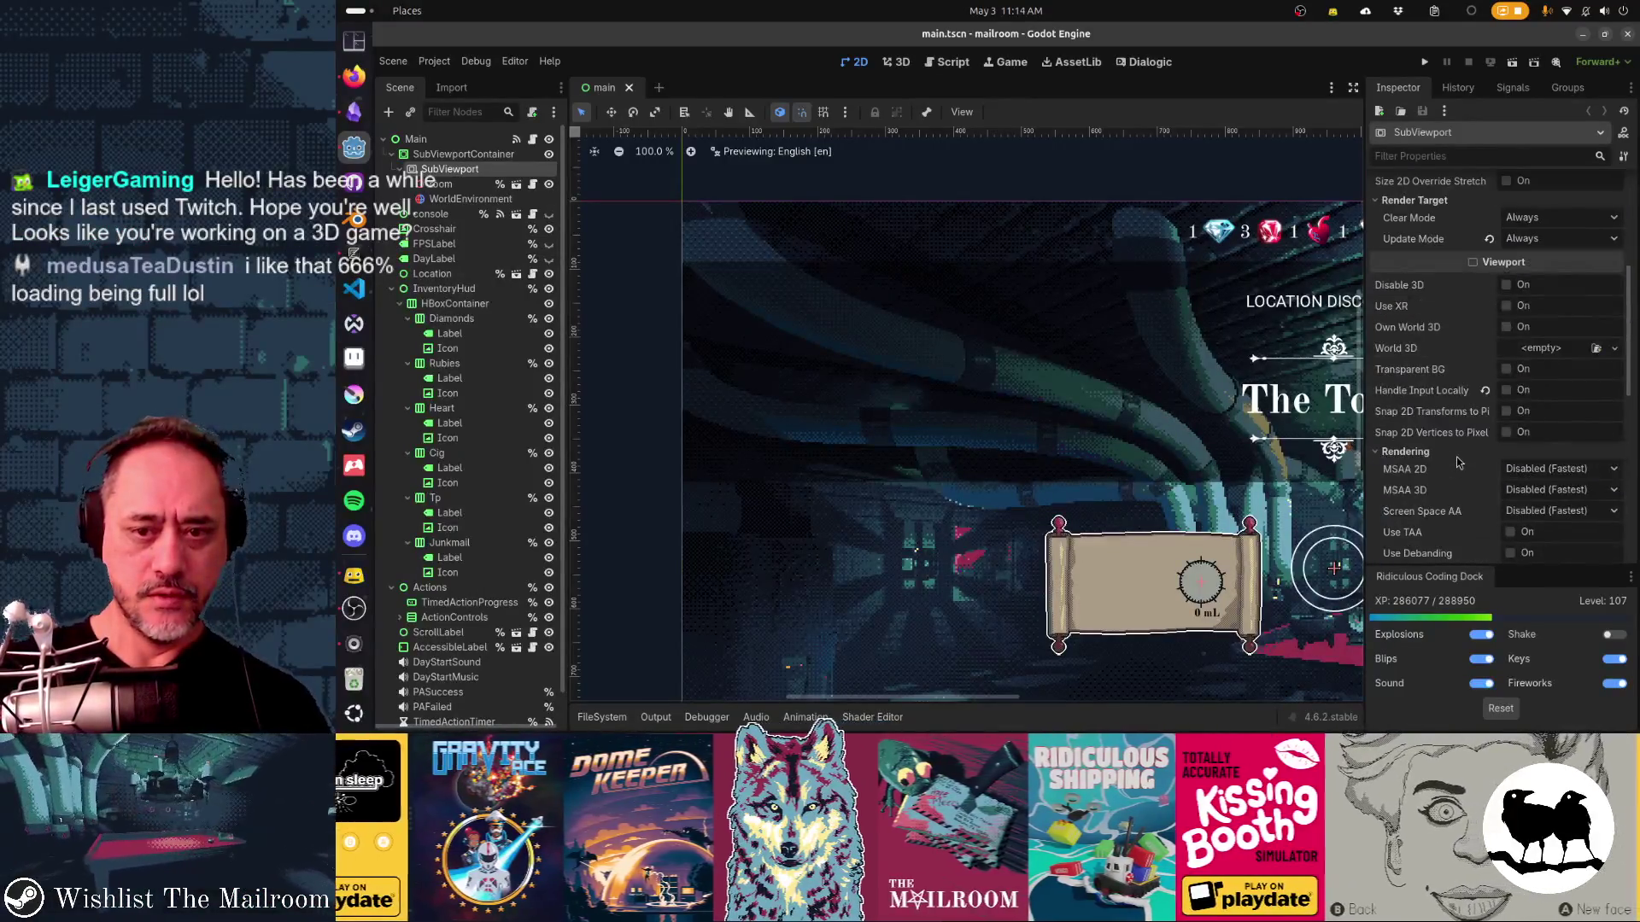
scroll(1458, 463, down, 3)
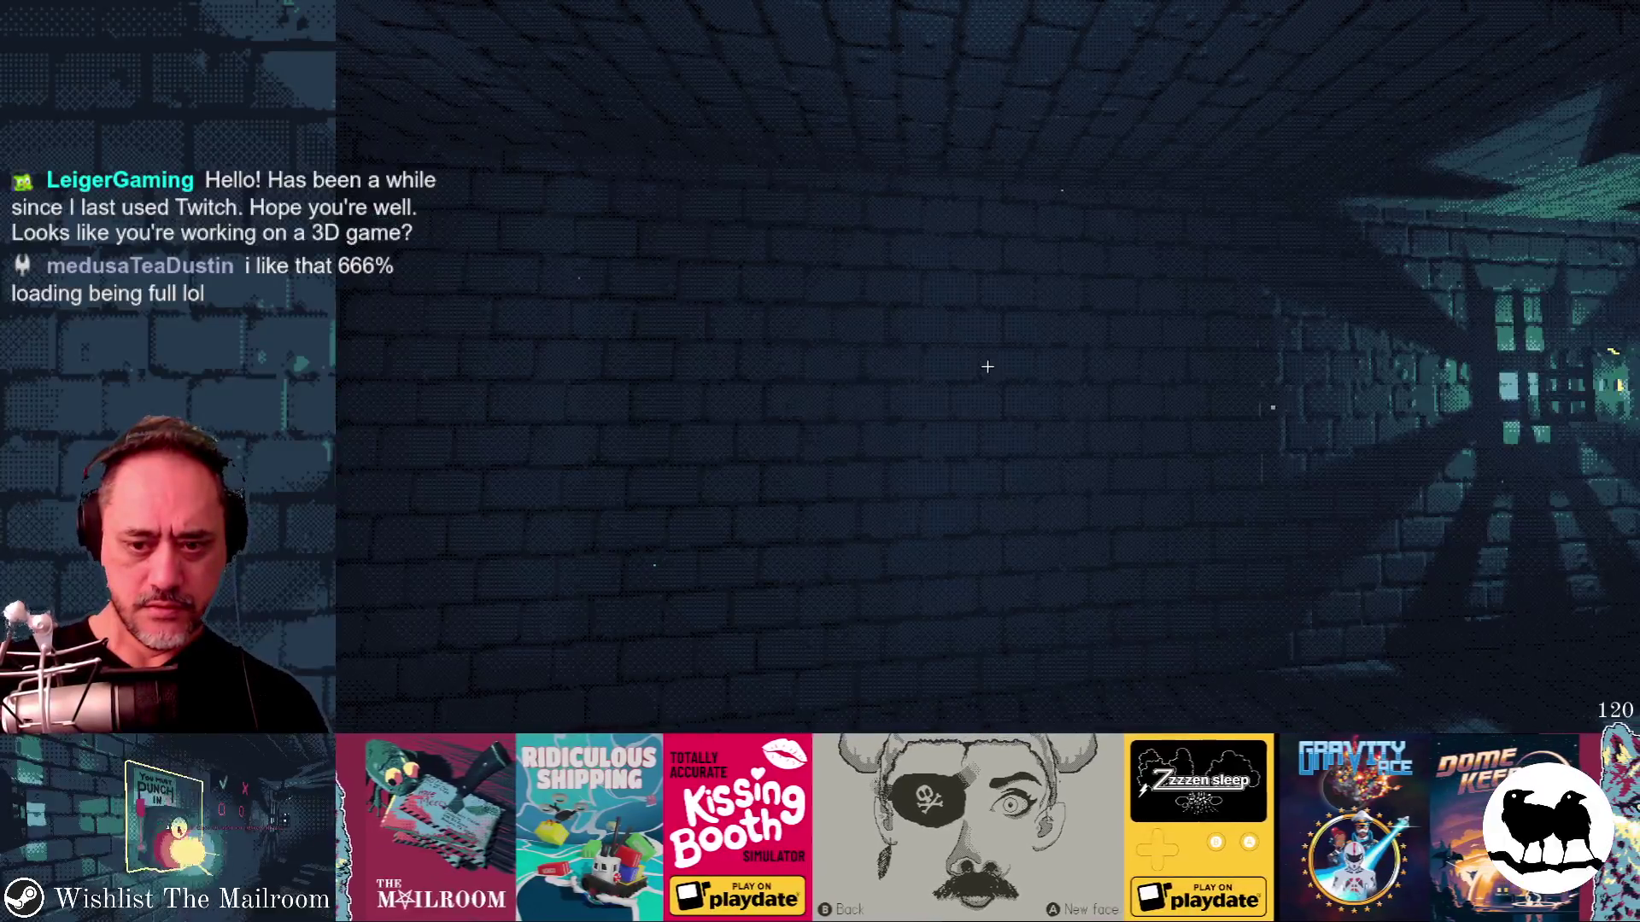
key(F8)
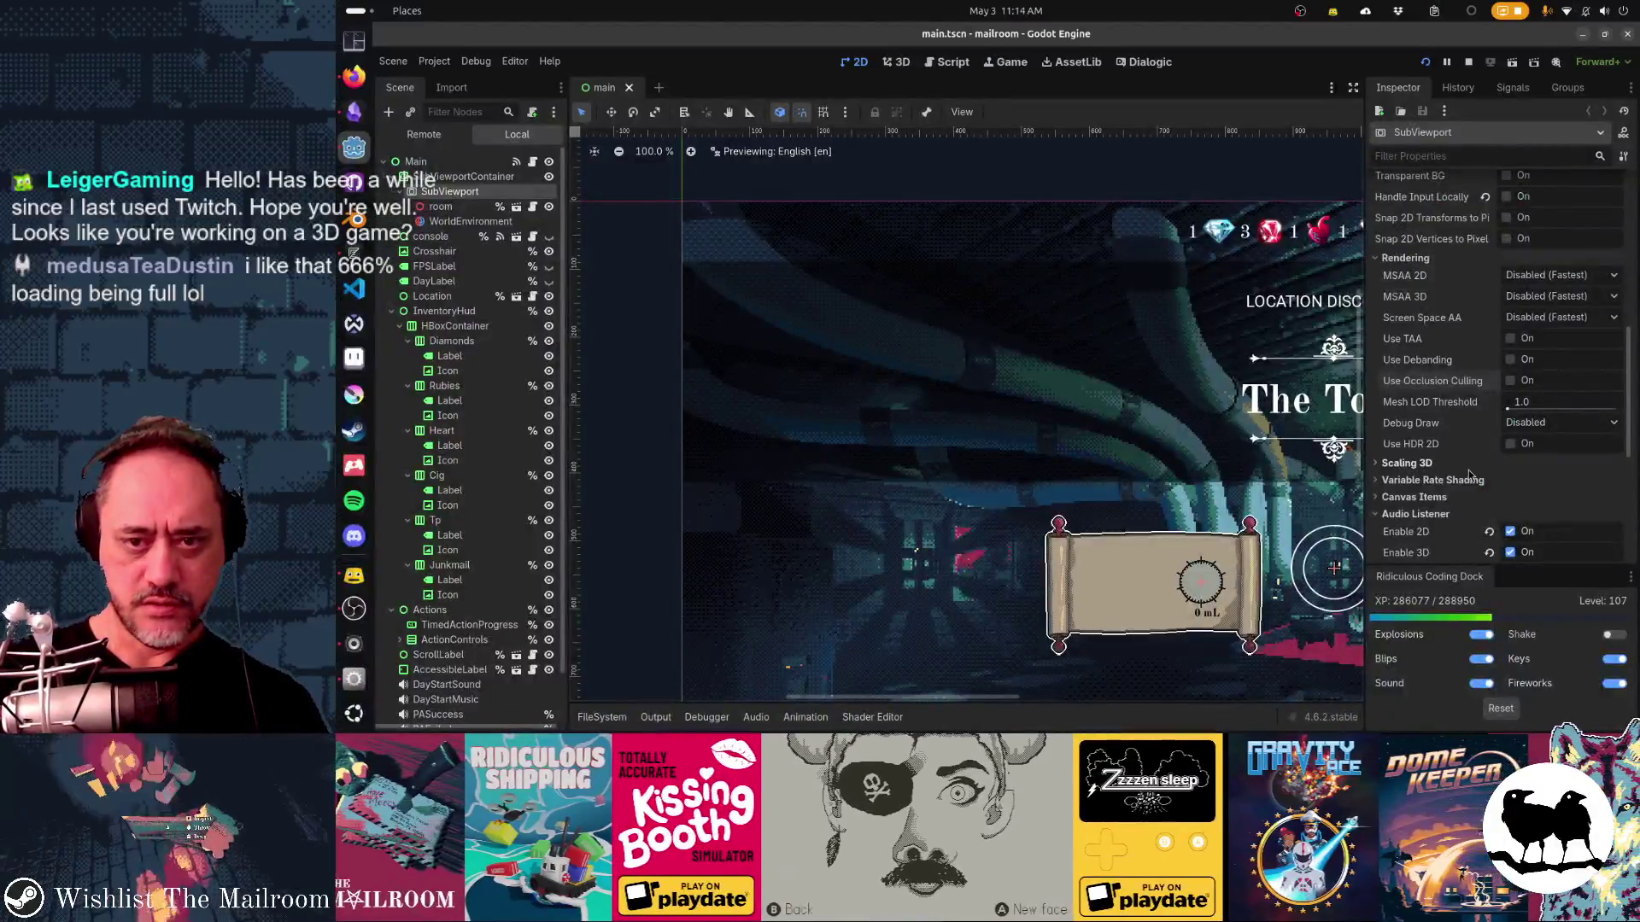
click(1510, 381)
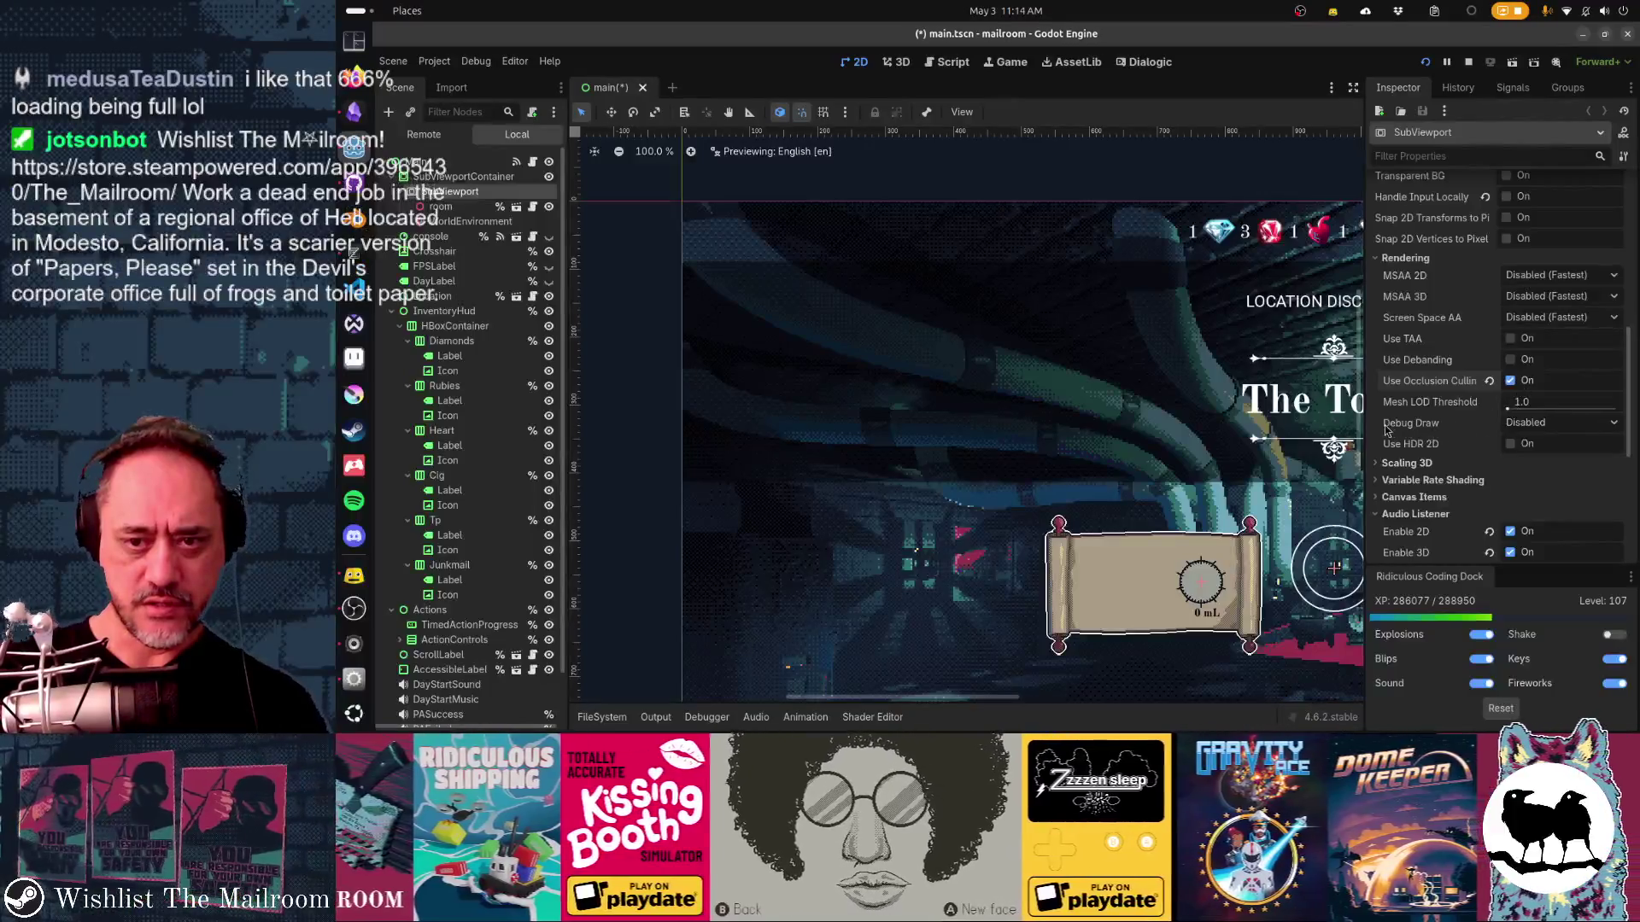
Save and run the game, walking from the brick wall to the numbered pipes over the red table
key(F5)
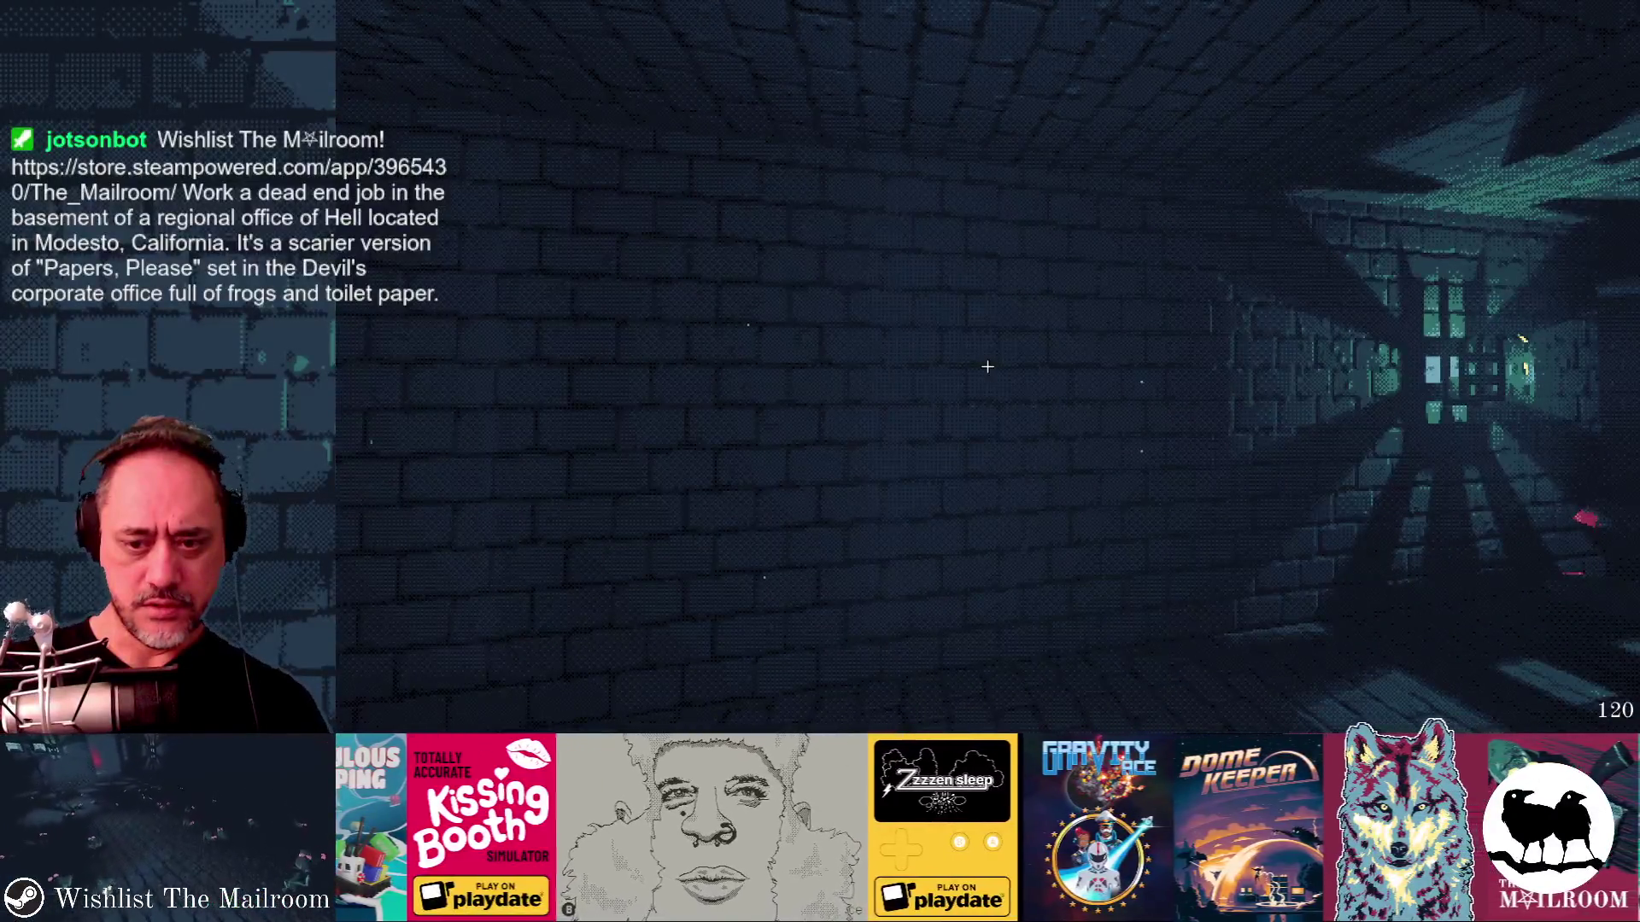
key(w)
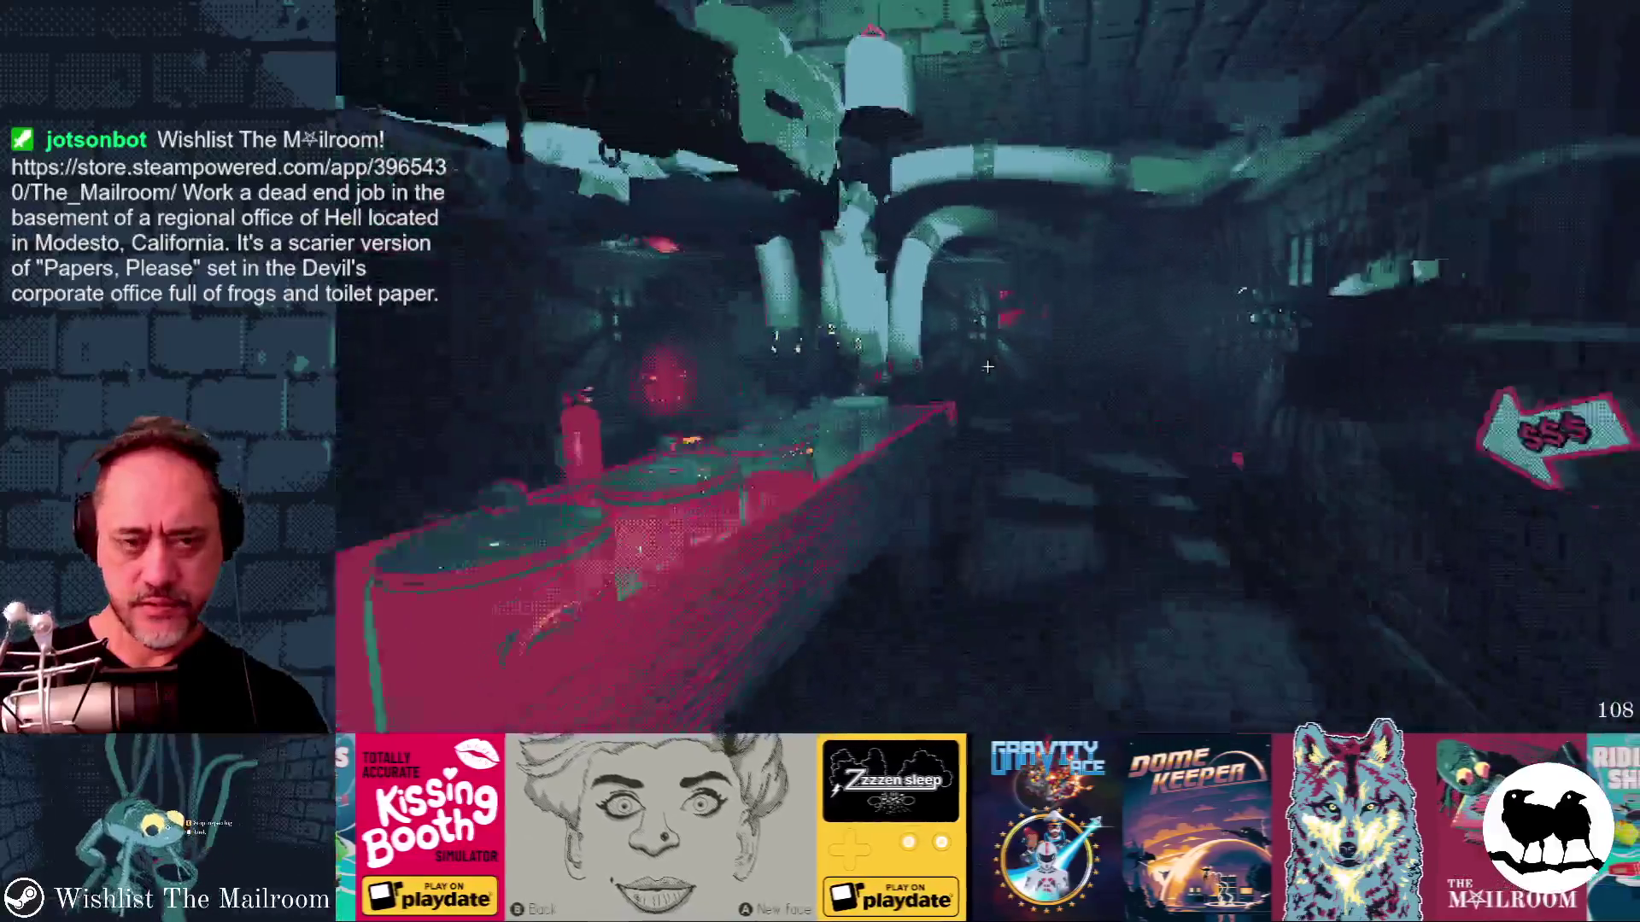
key(w)
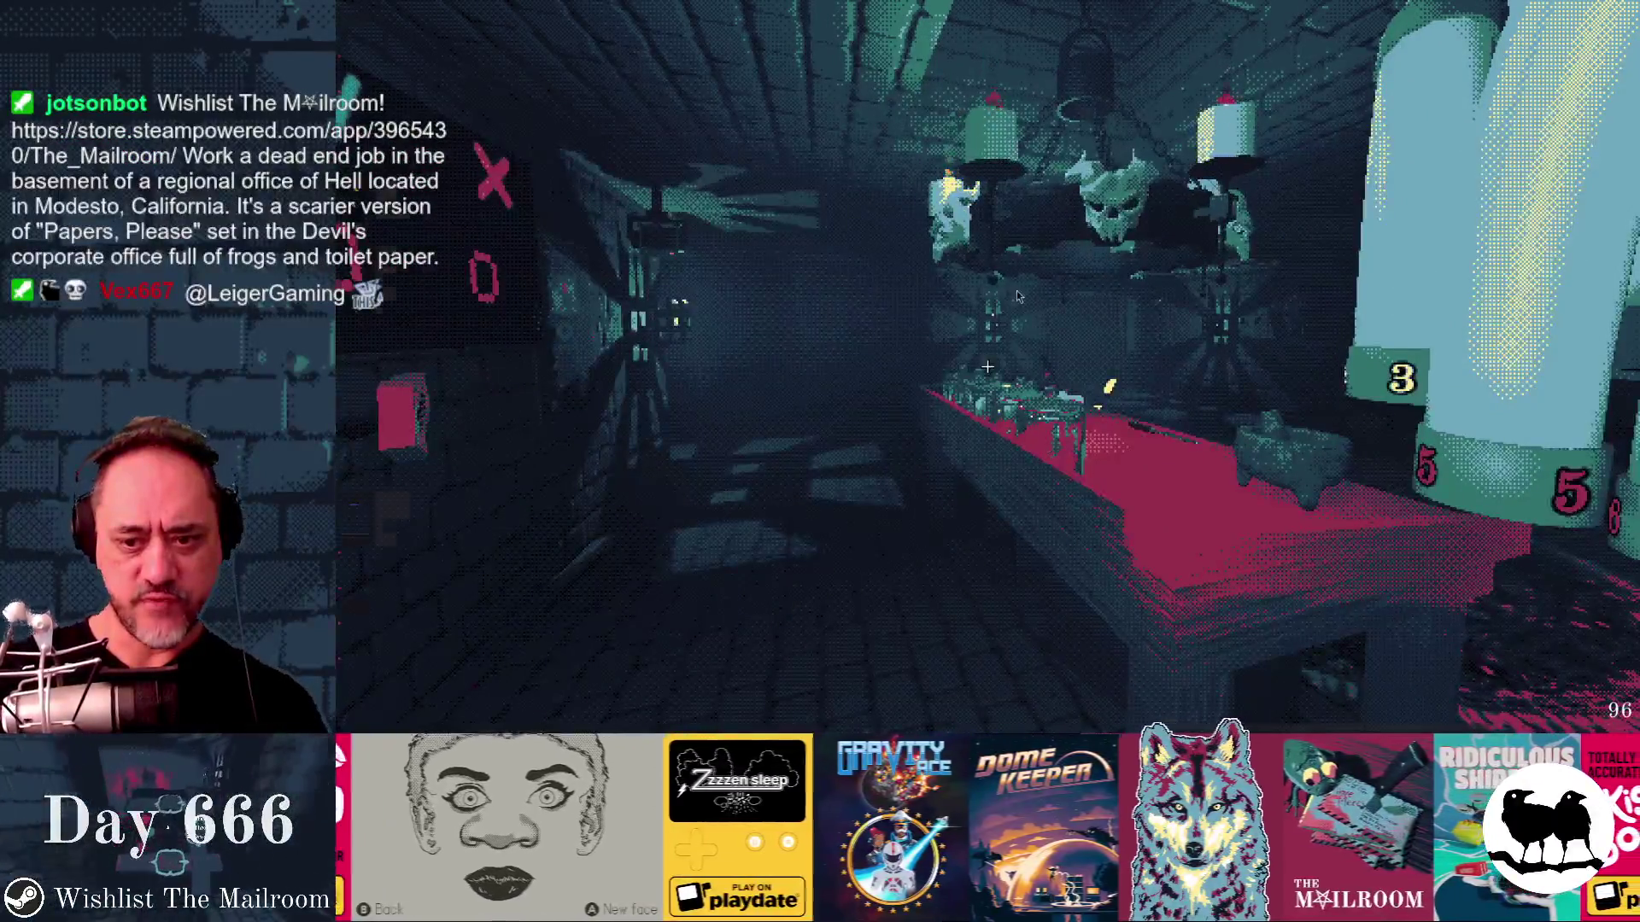
Alternate between the editor and the running game, resuming from the PAUSED menu each time
key(alt+Tab)
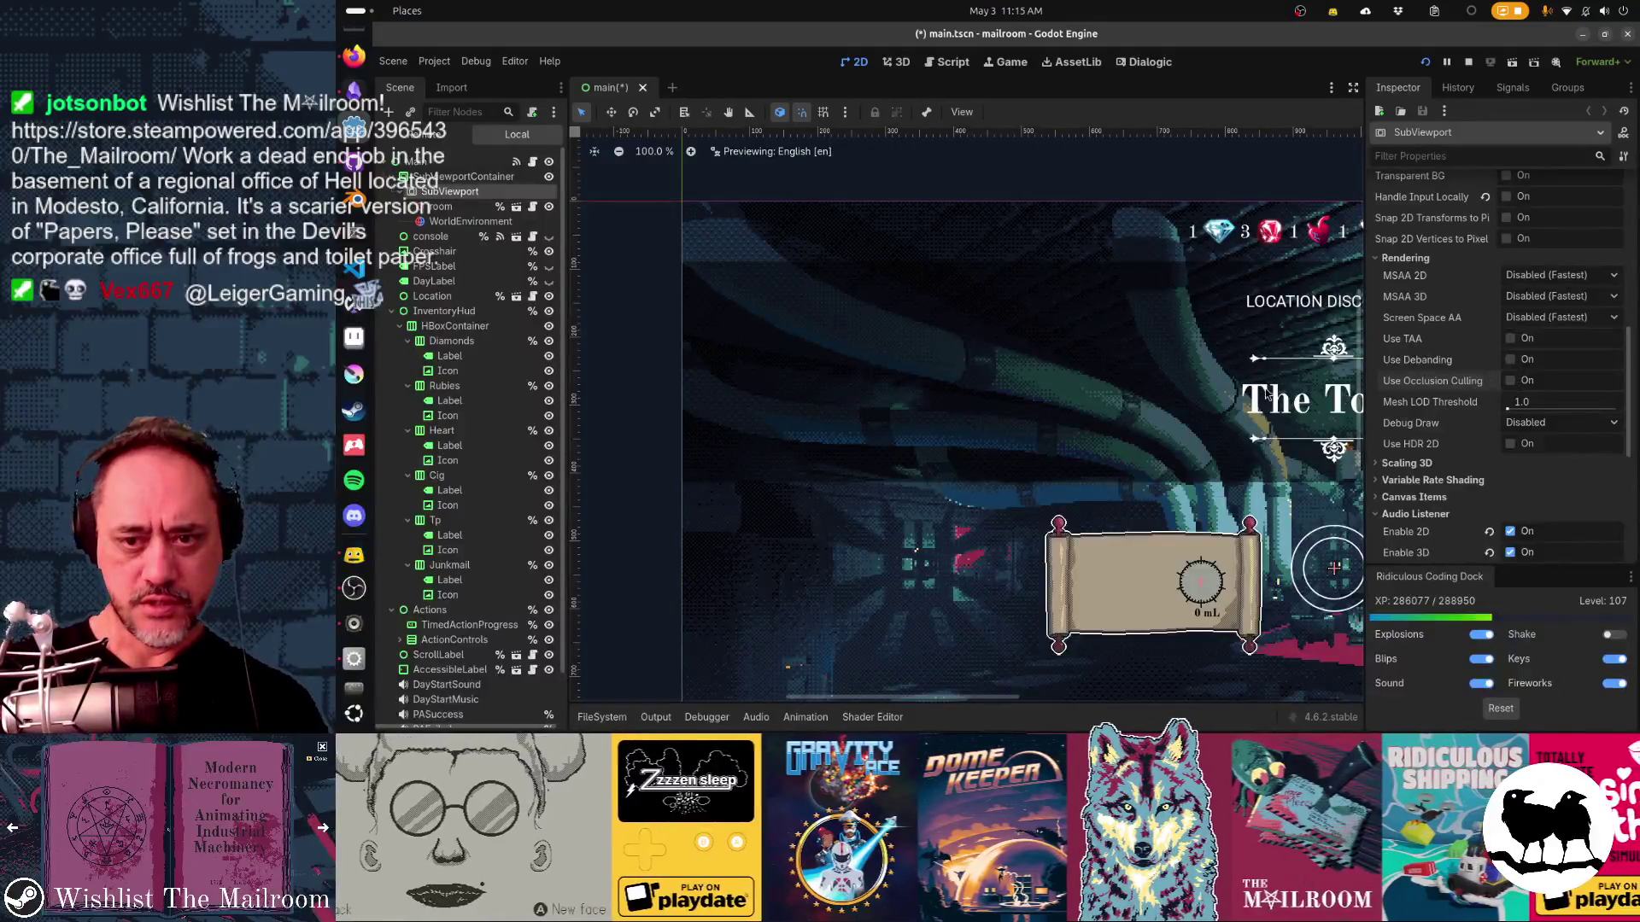
key(alt+Tab)
click(1012, 280)
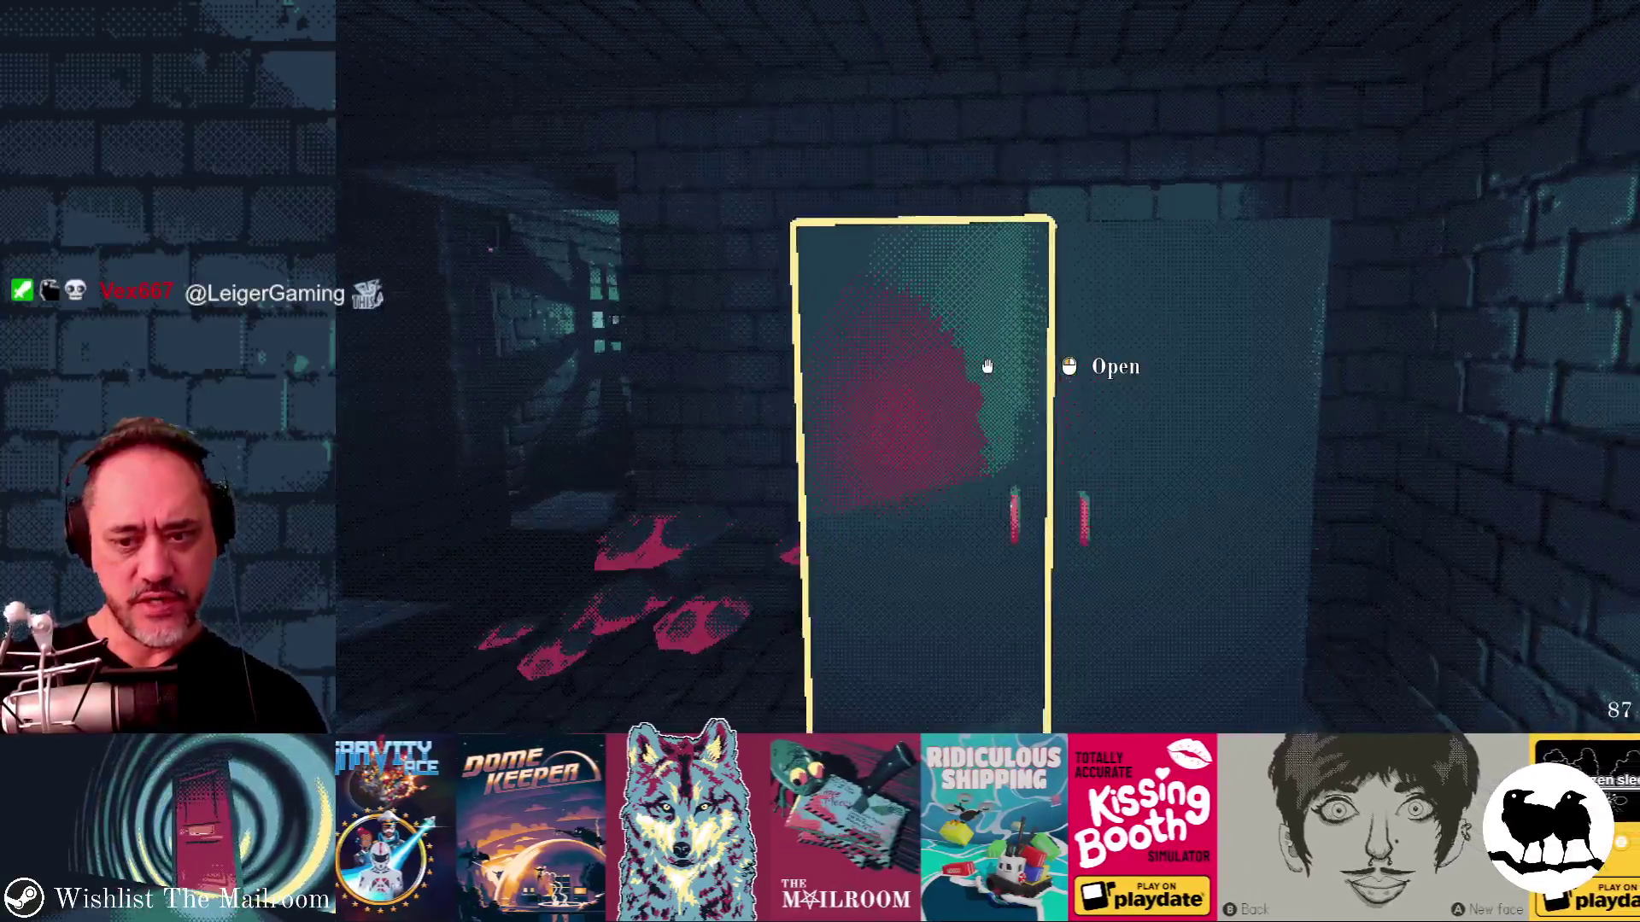
key(F8)
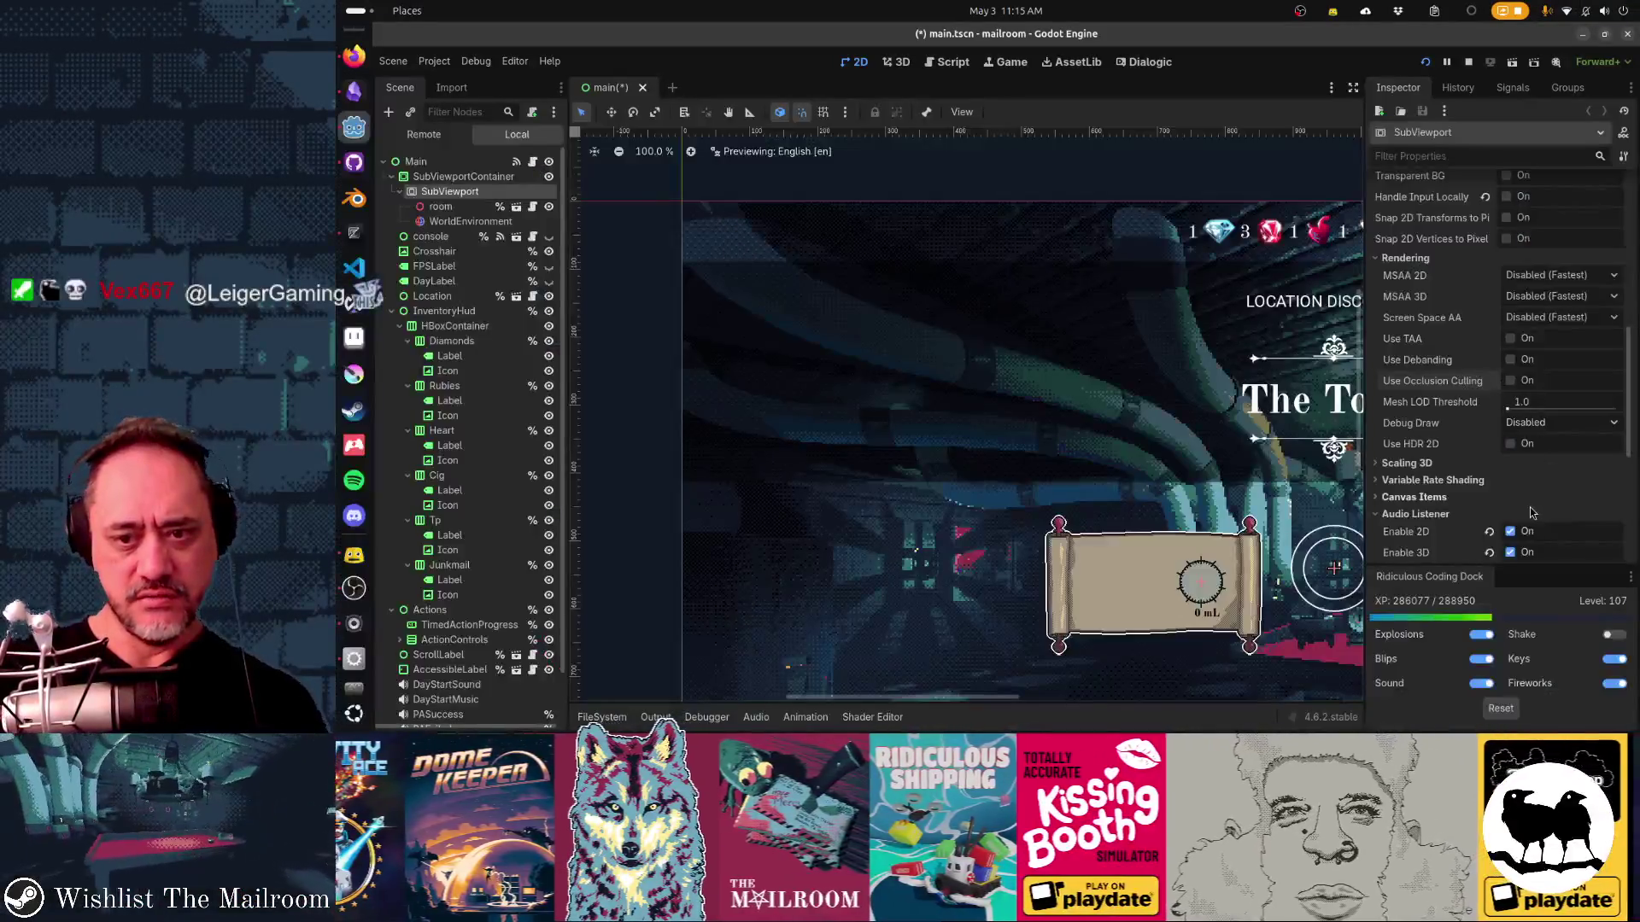
key(F5)
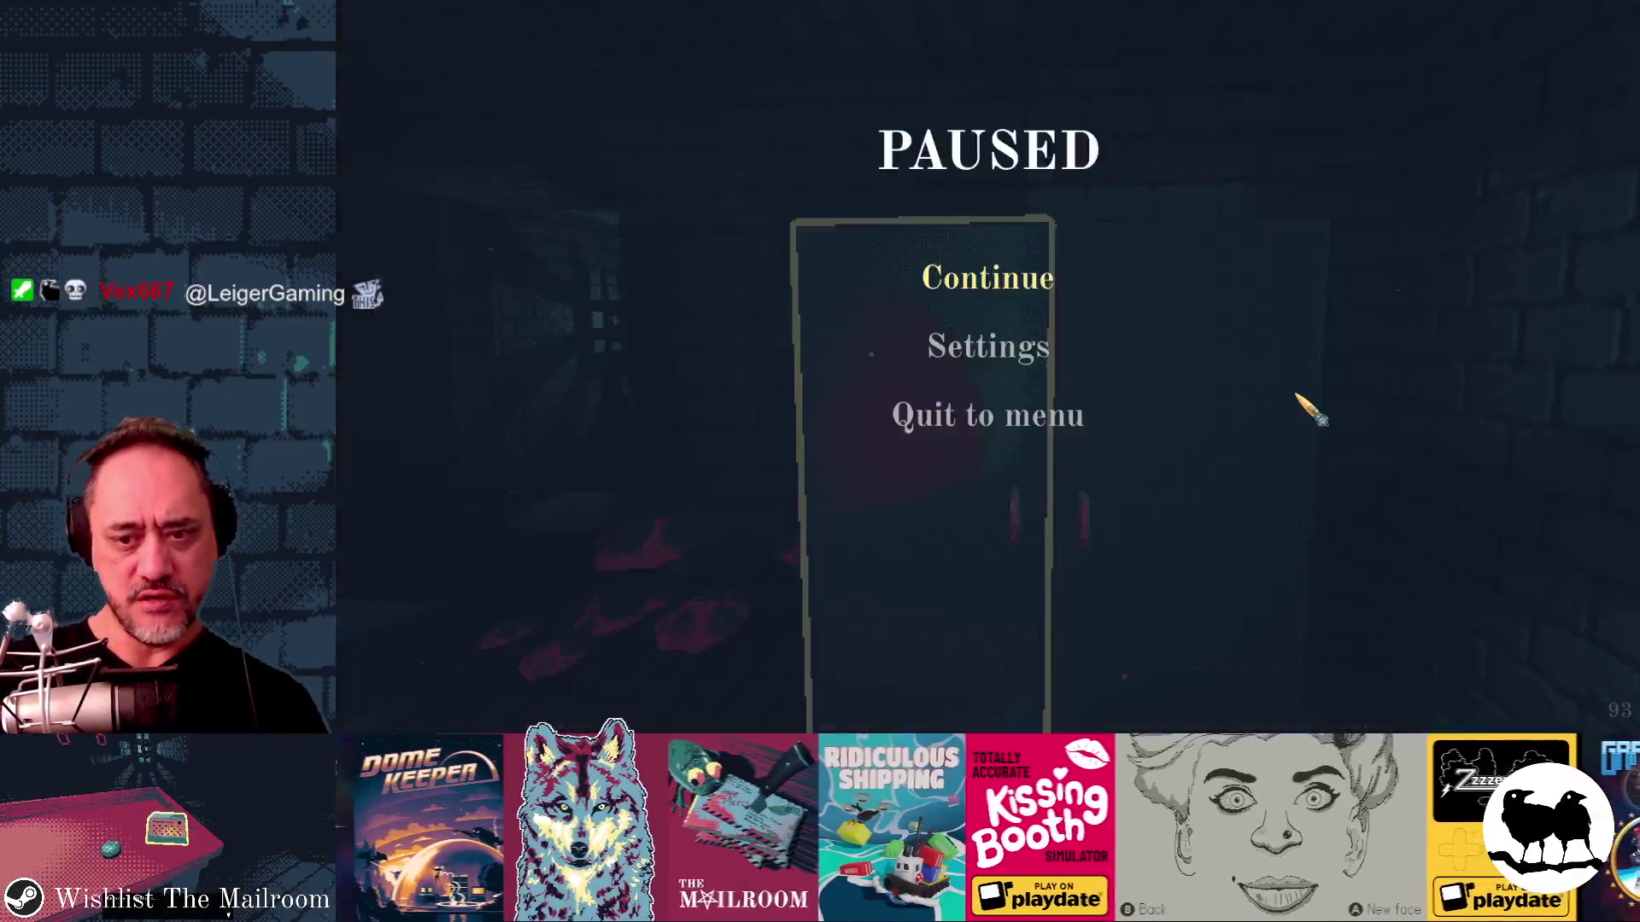
key(Escape)
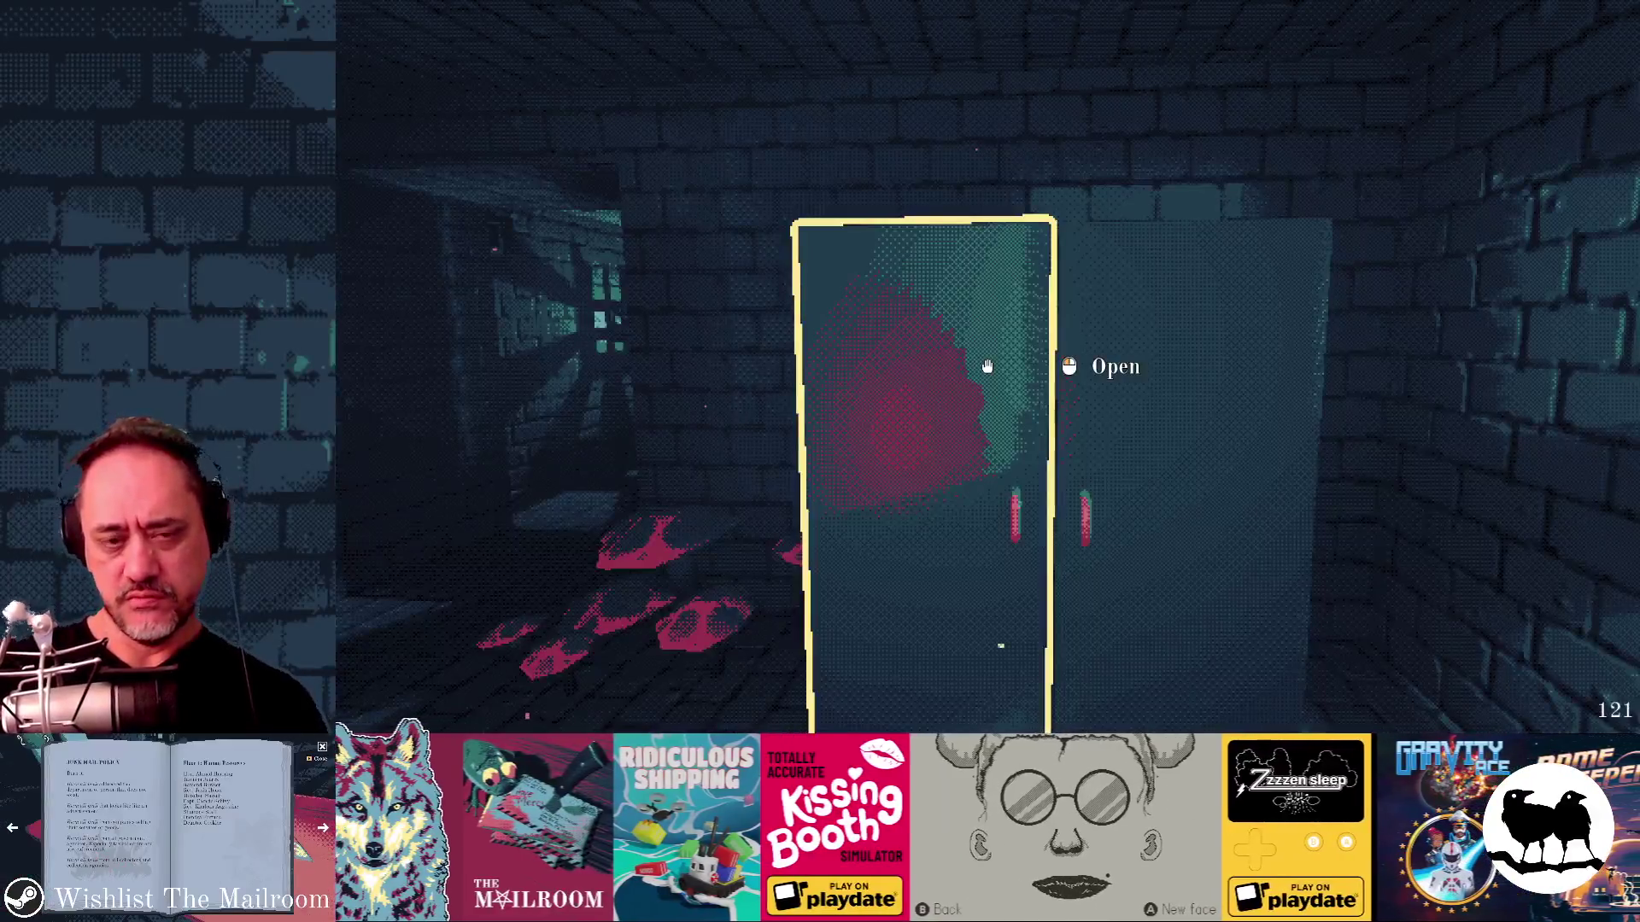
key(F8)
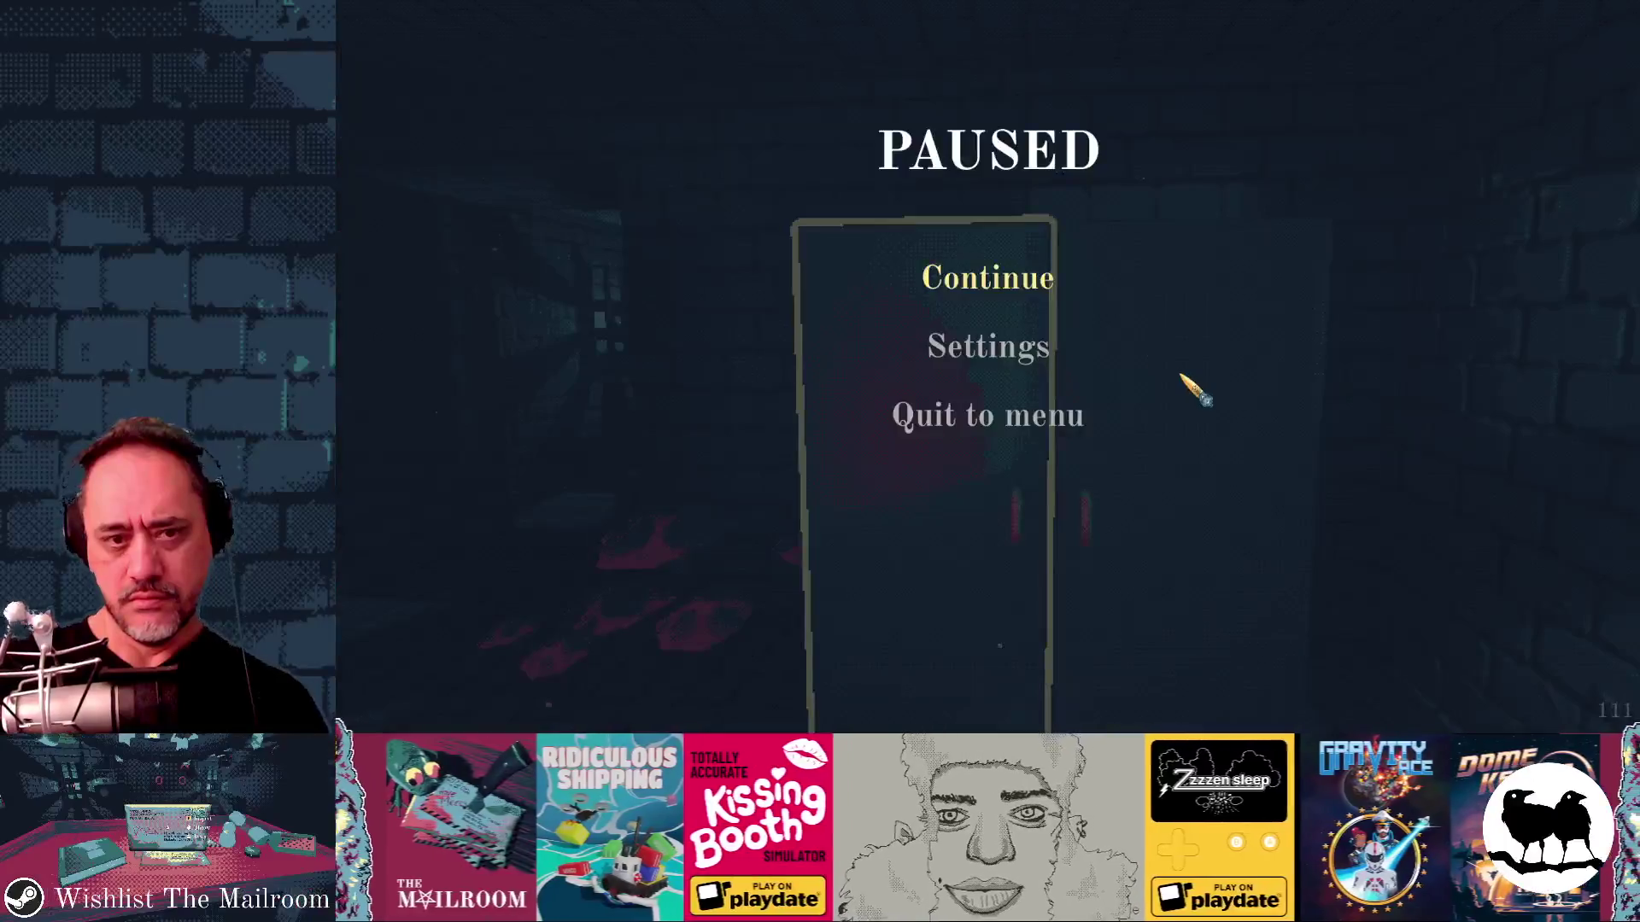
click(1011, 291)
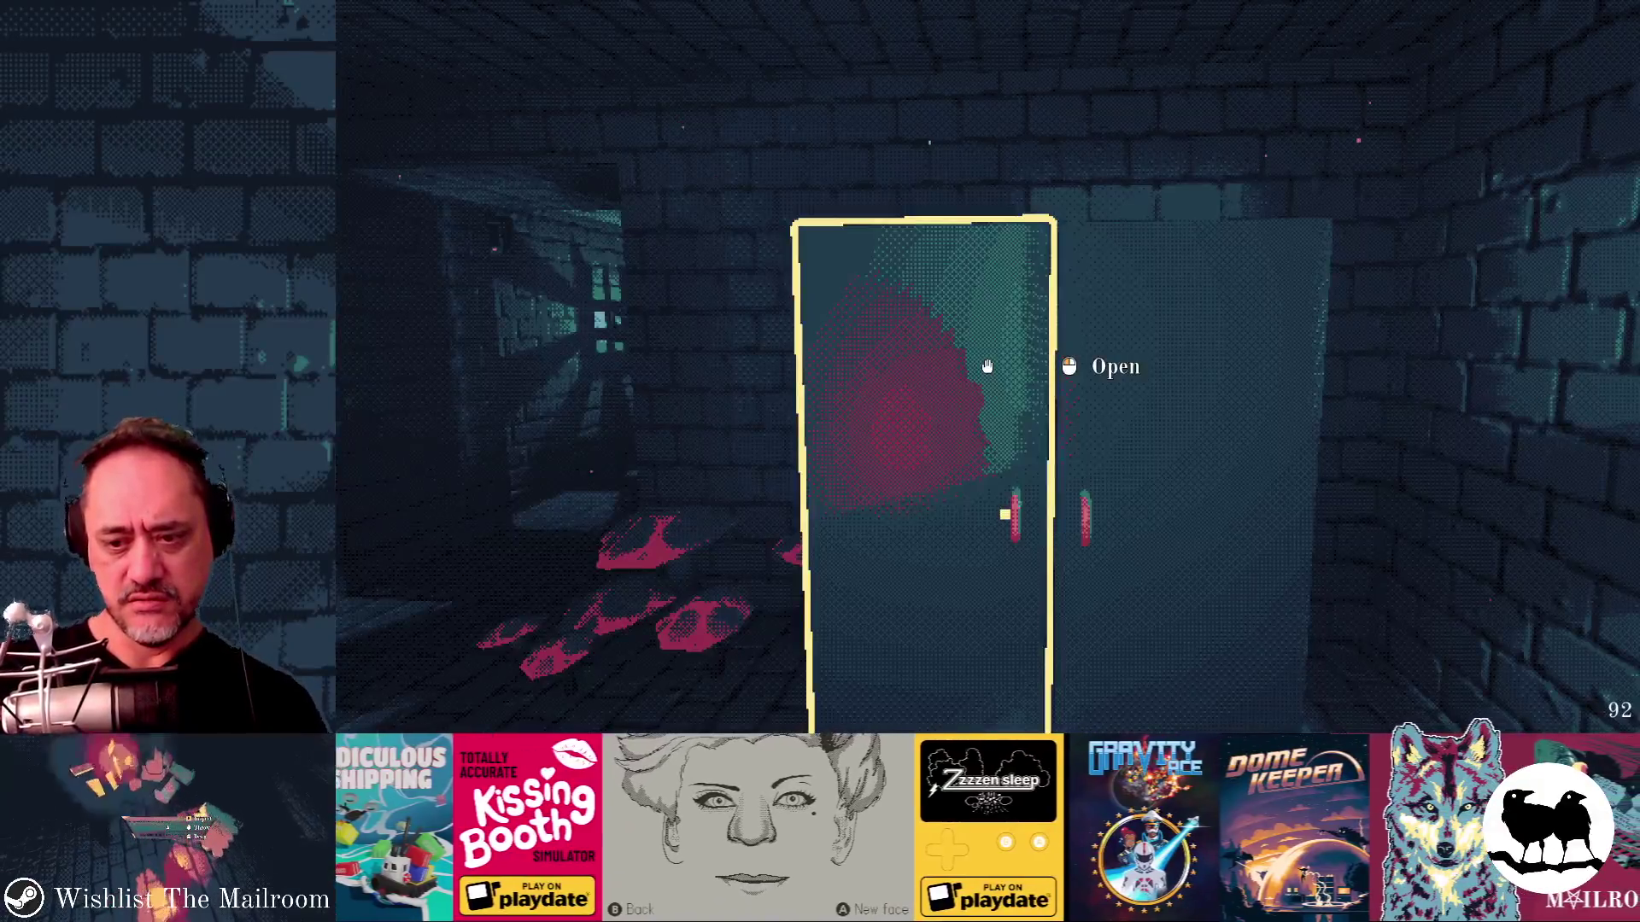
key(F8)
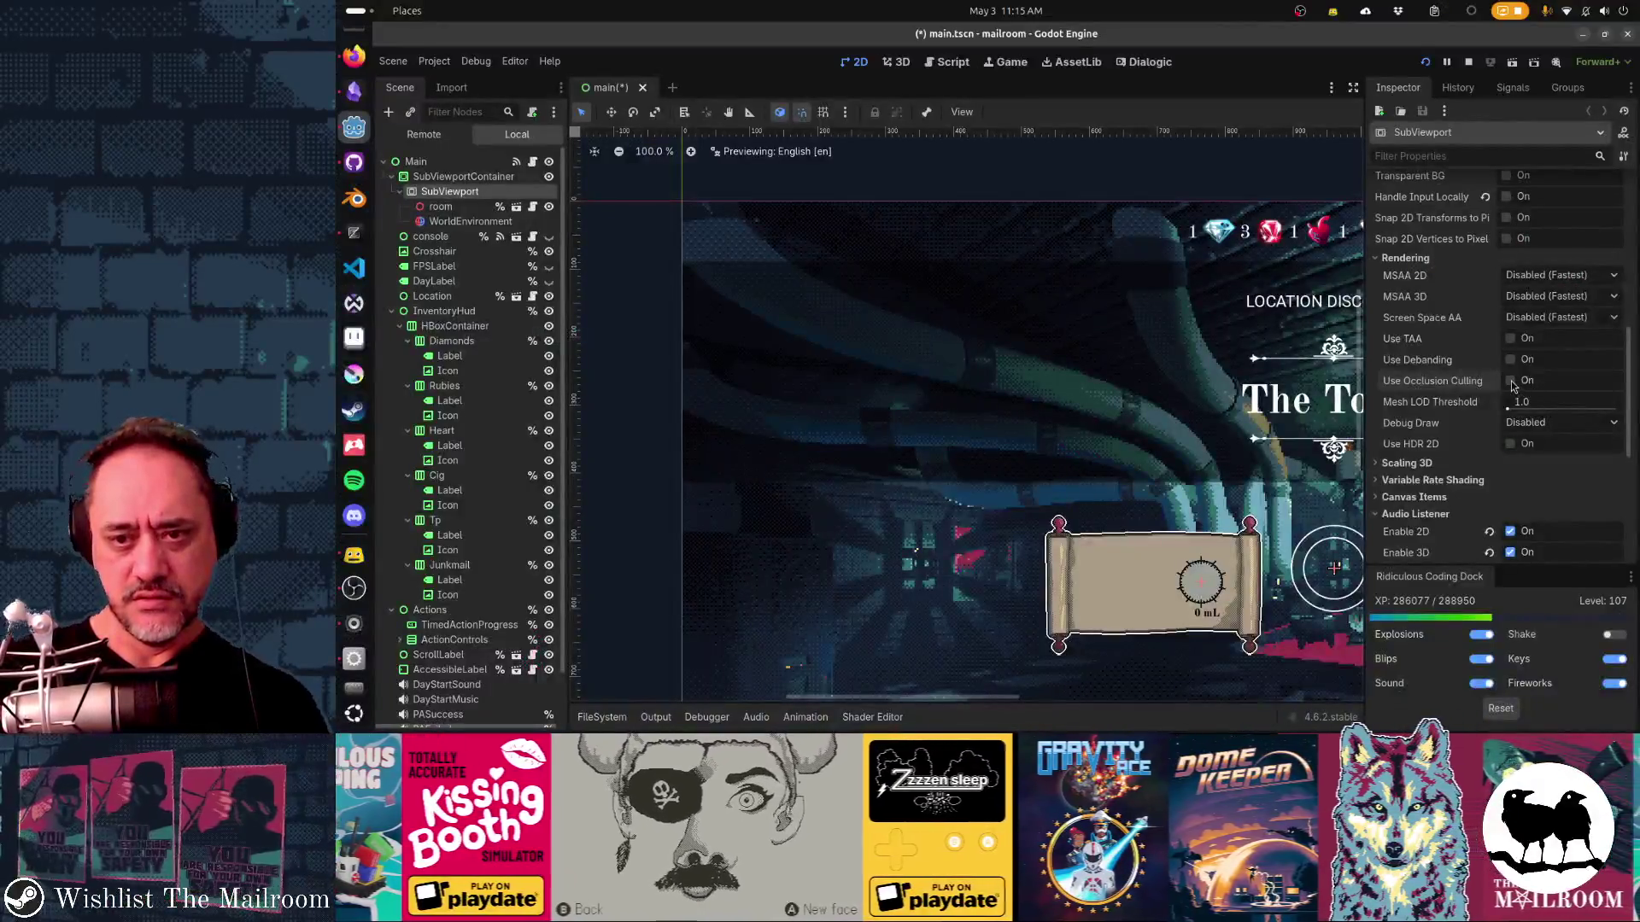
key(alt+Tab)
Resume the game, walk to the mail table, and return to the editor's main.tscn
click(991, 289)
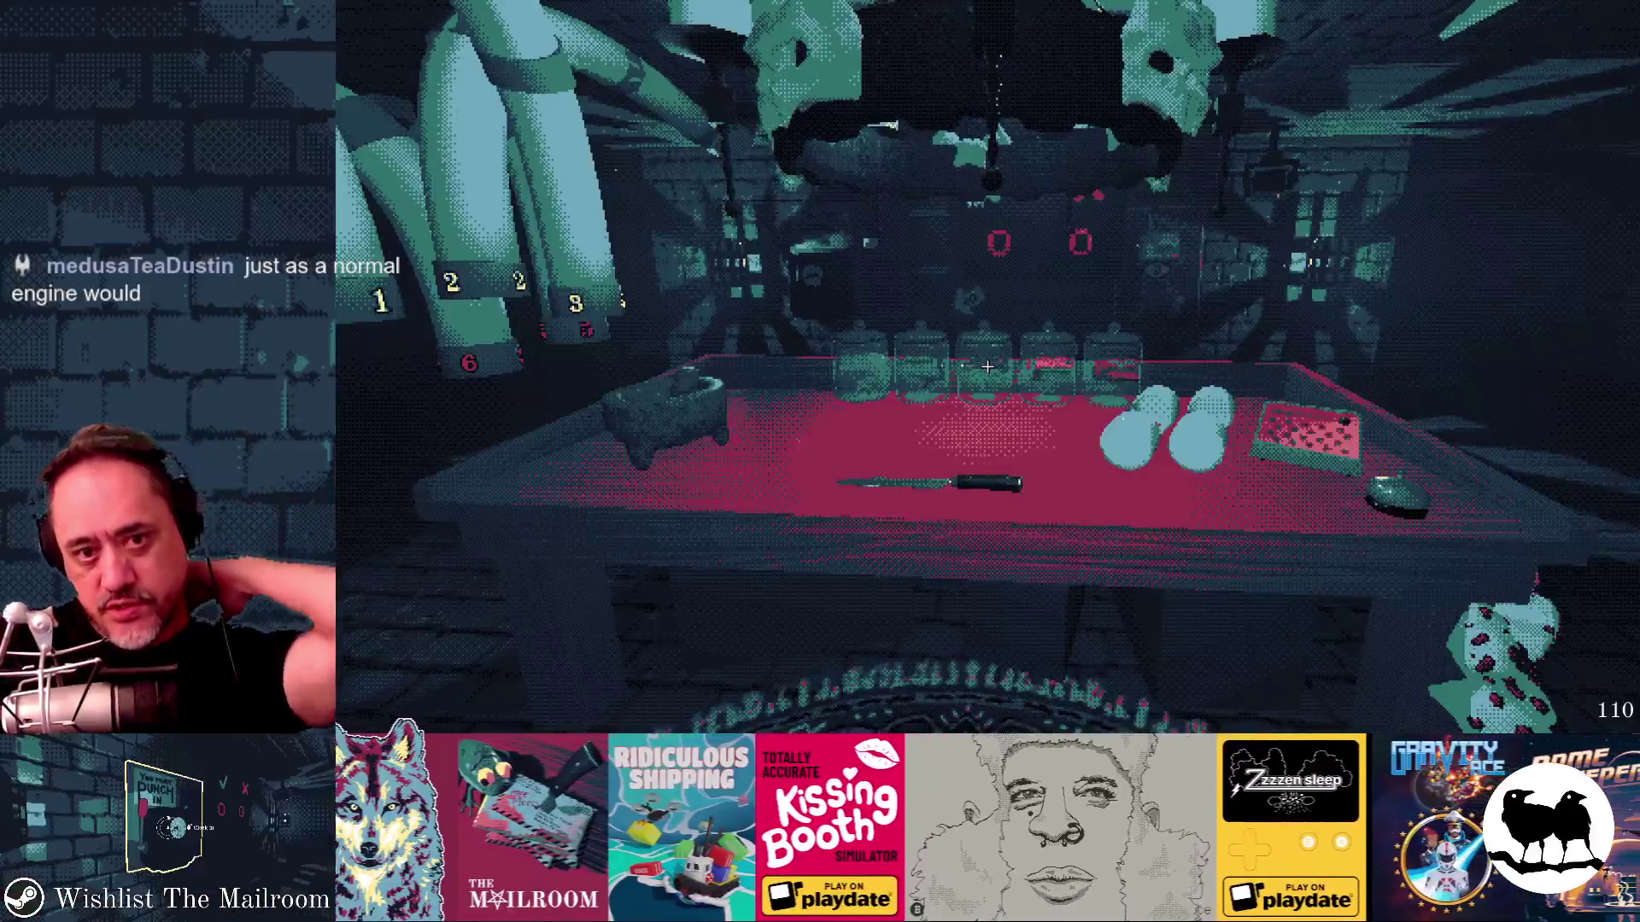
key(alt+Tab)
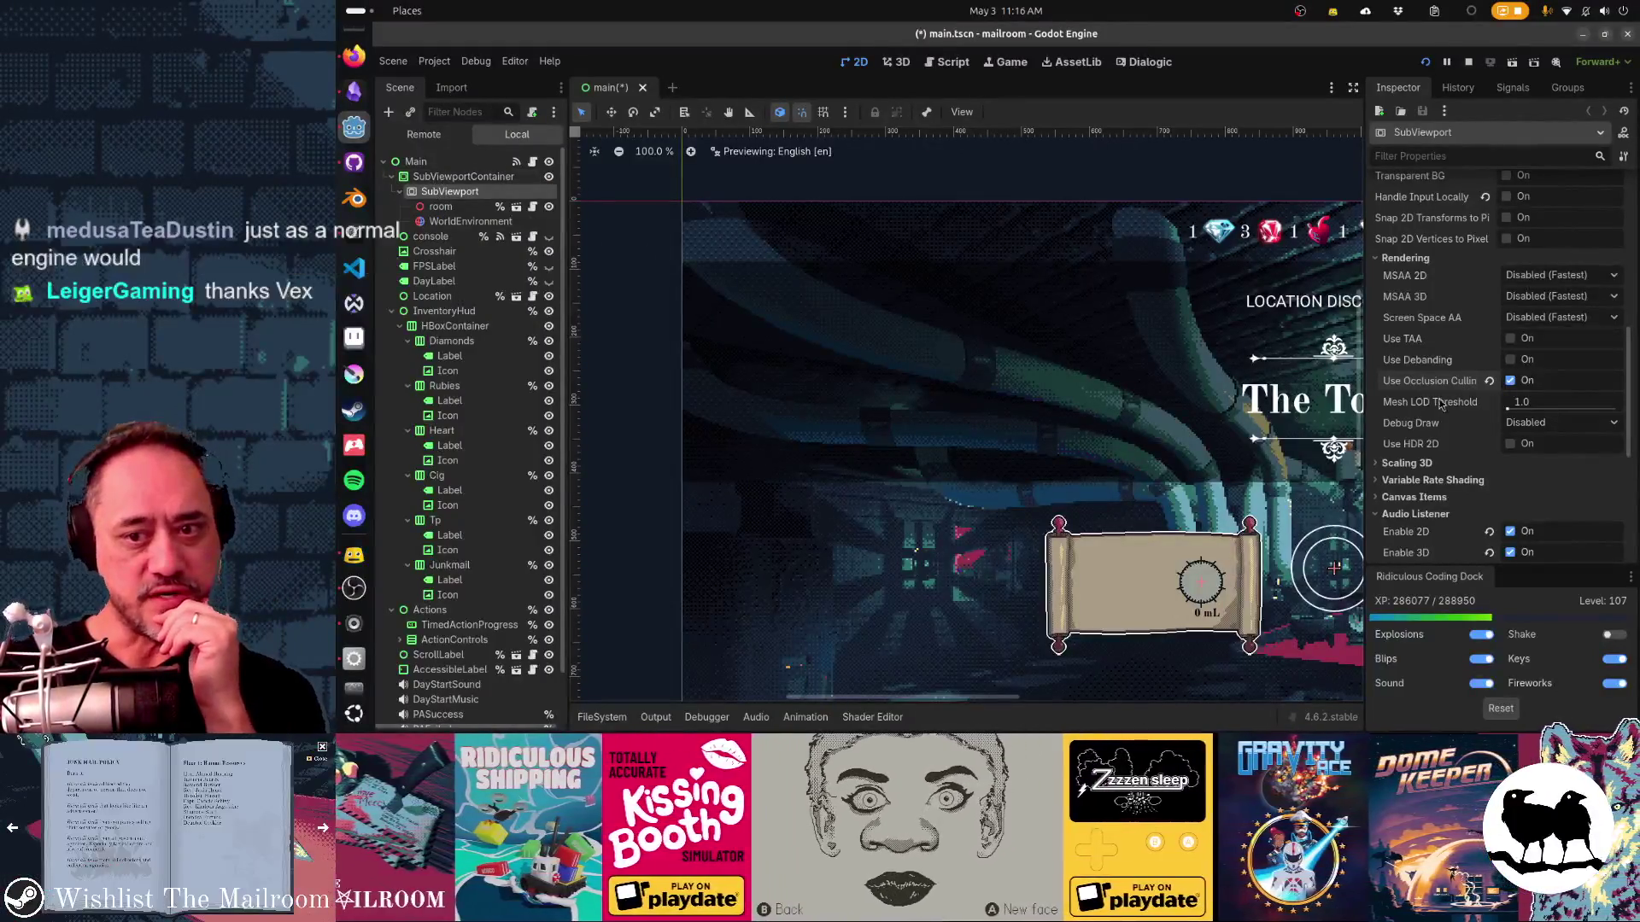
Set the SubViewport's Debug Draw to Overdraw and relaunch the game
click(1551, 418)
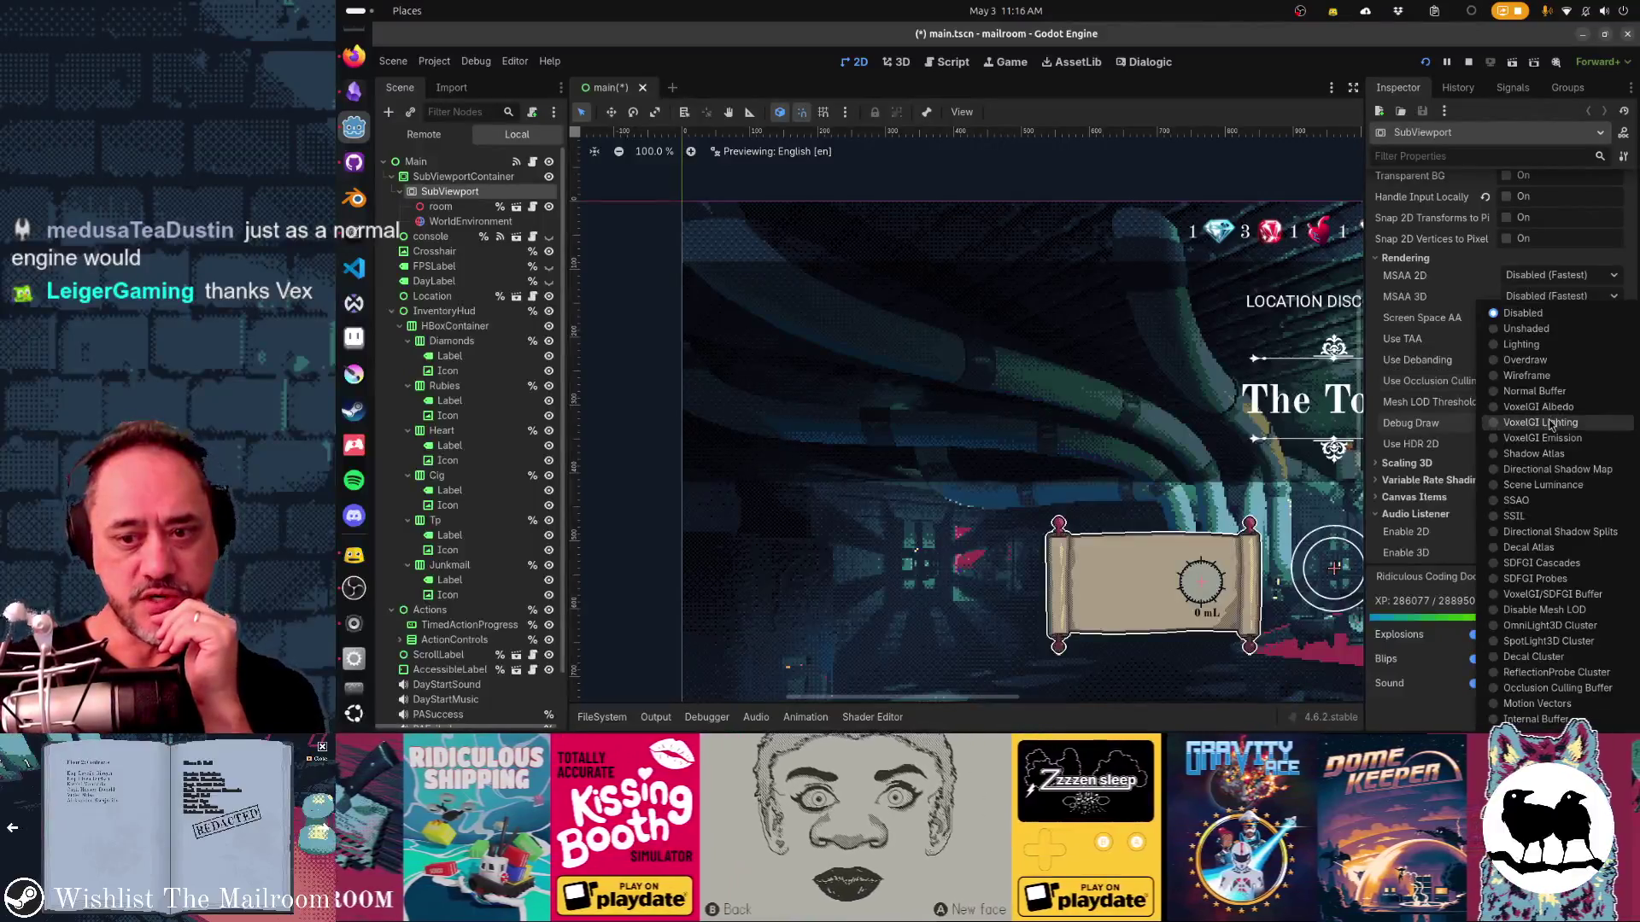
click(1524, 360)
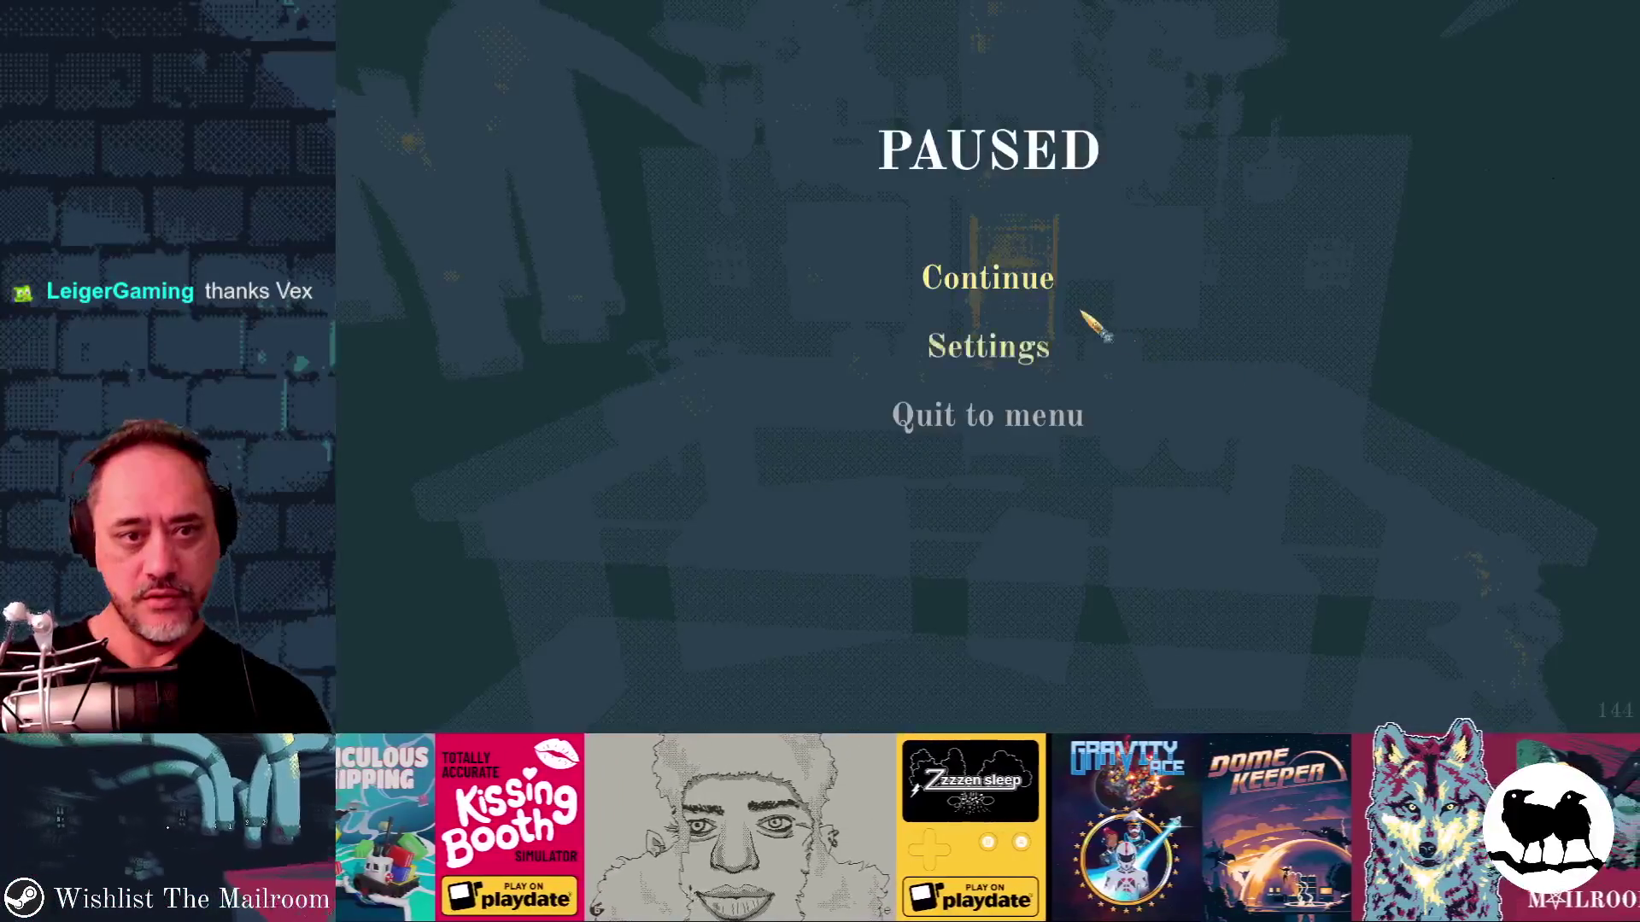
click(988, 274)
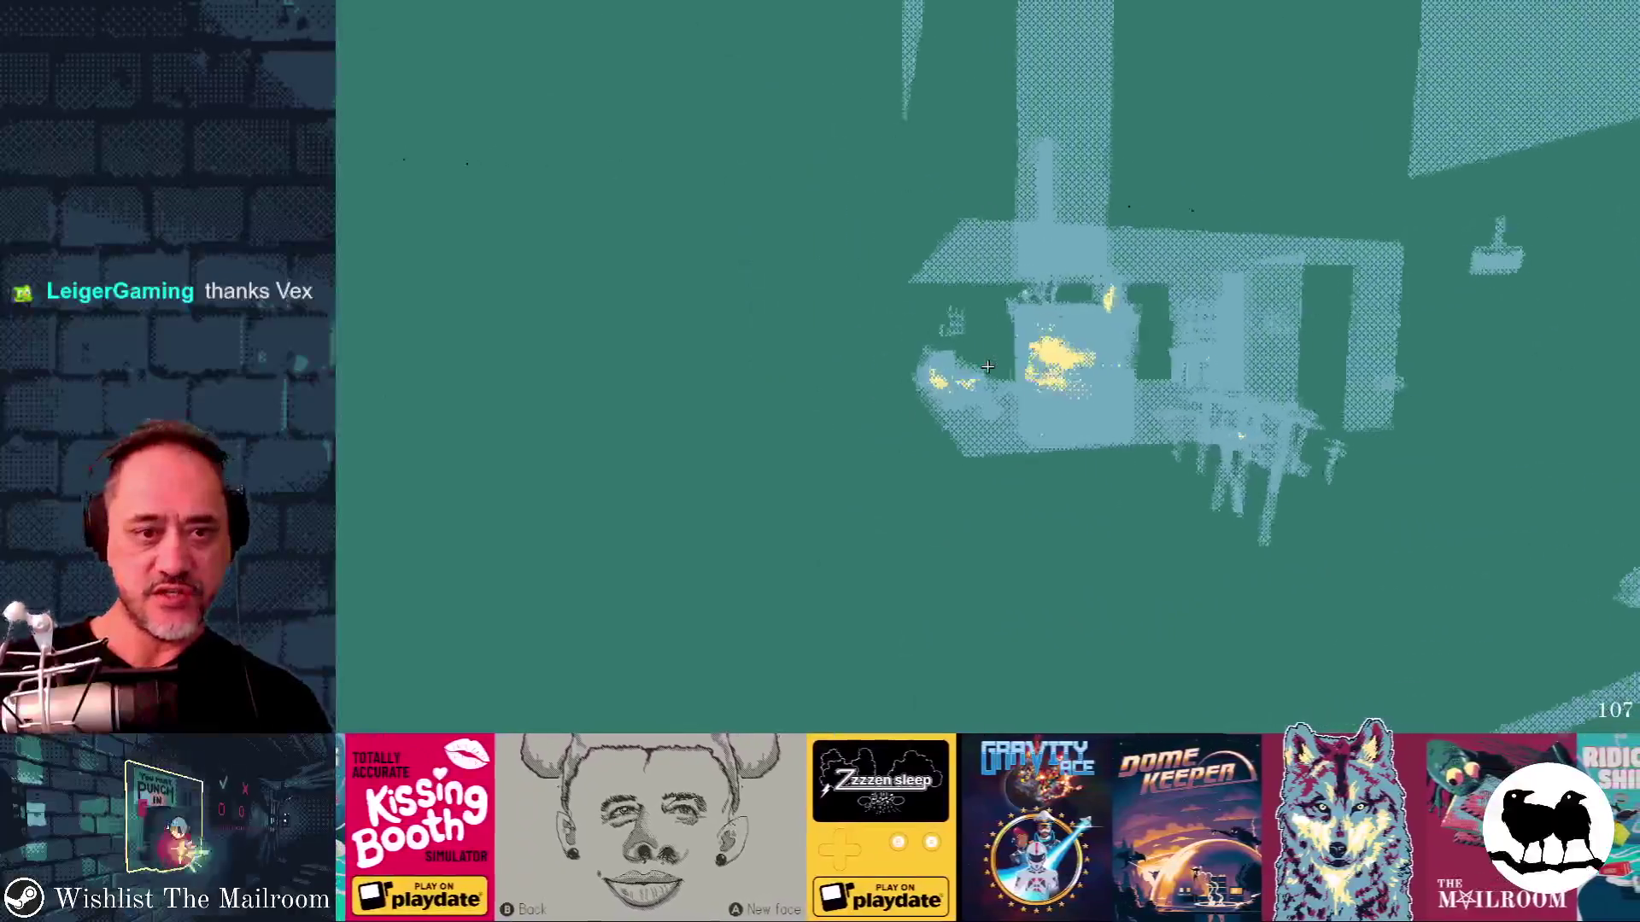
Walk through two doors in the overdraw view, then return to the editor
key(F8)
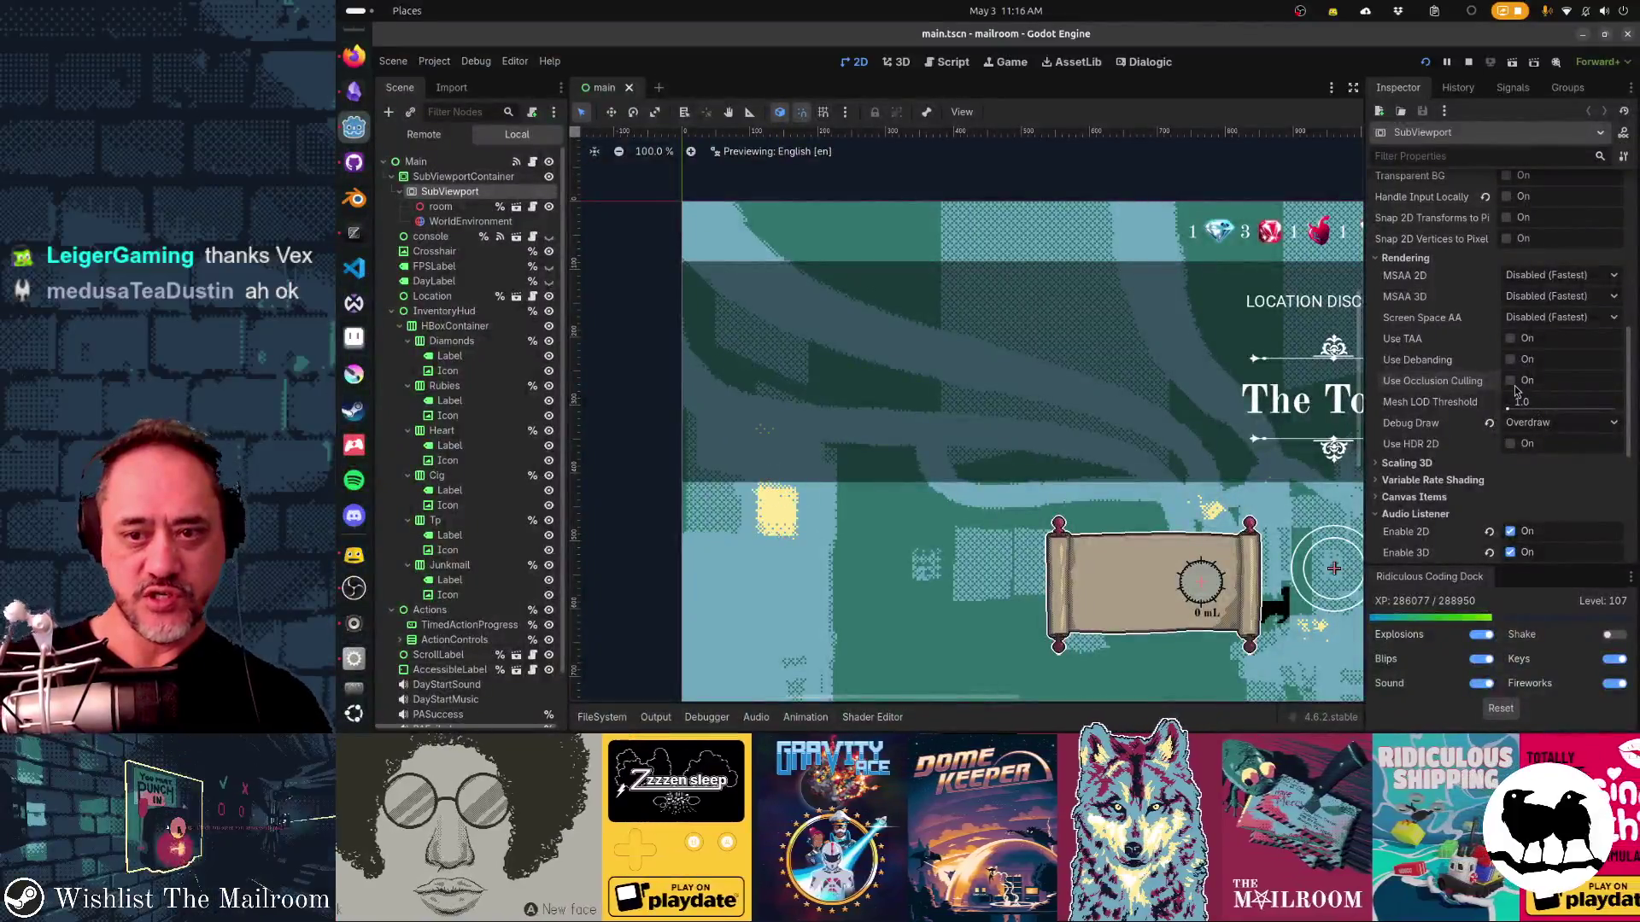
key(F5)
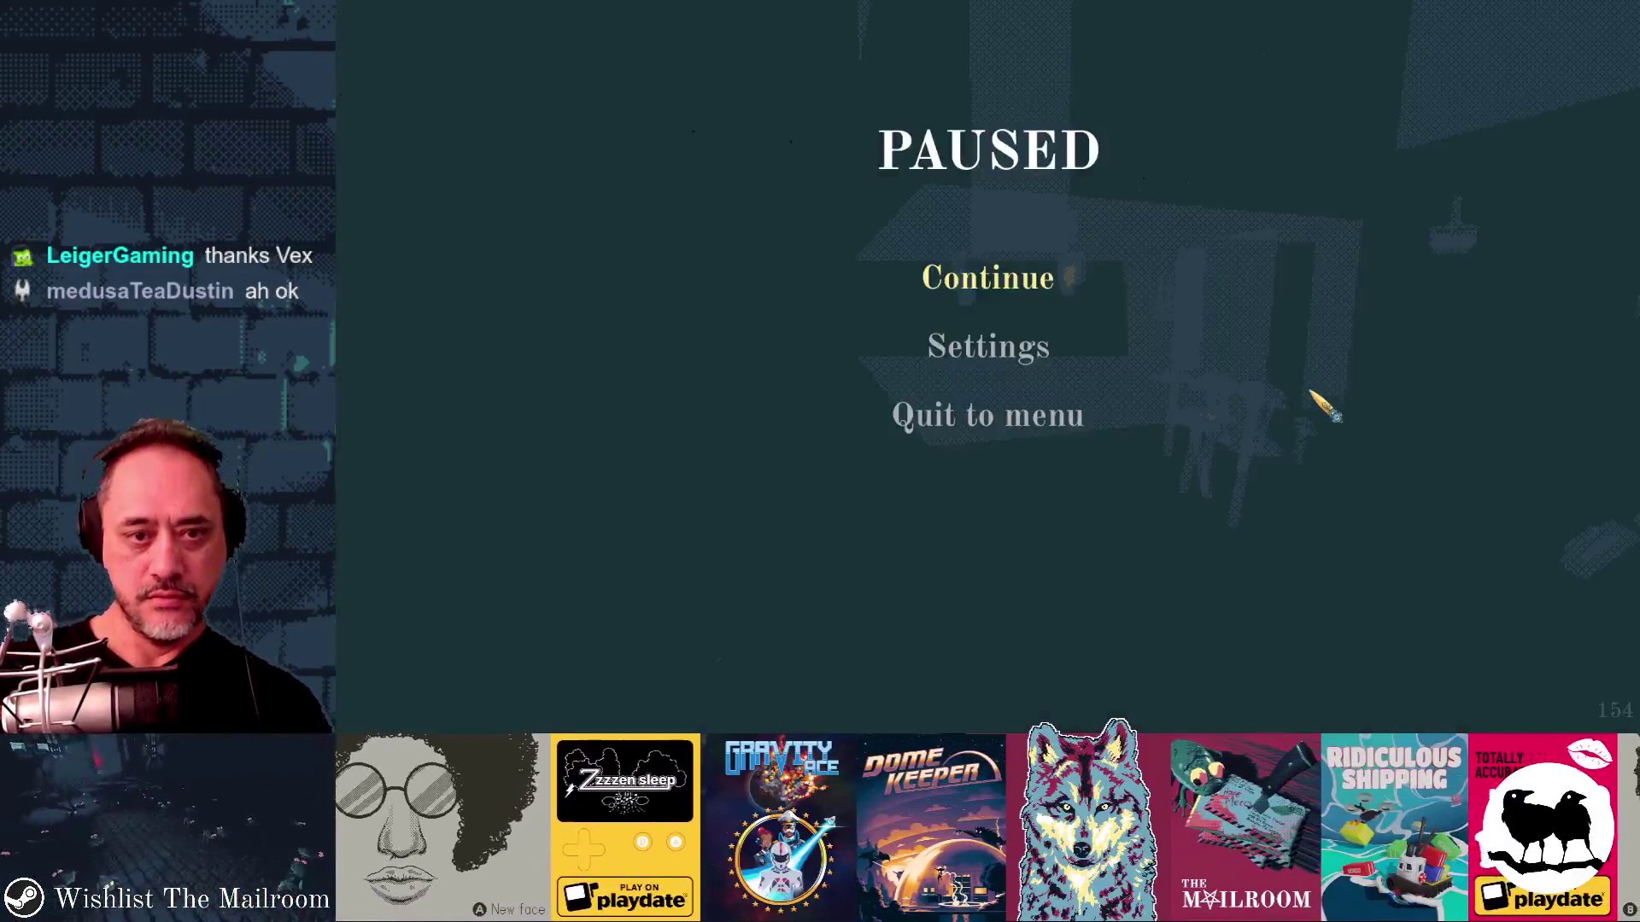
click(1336, 410)
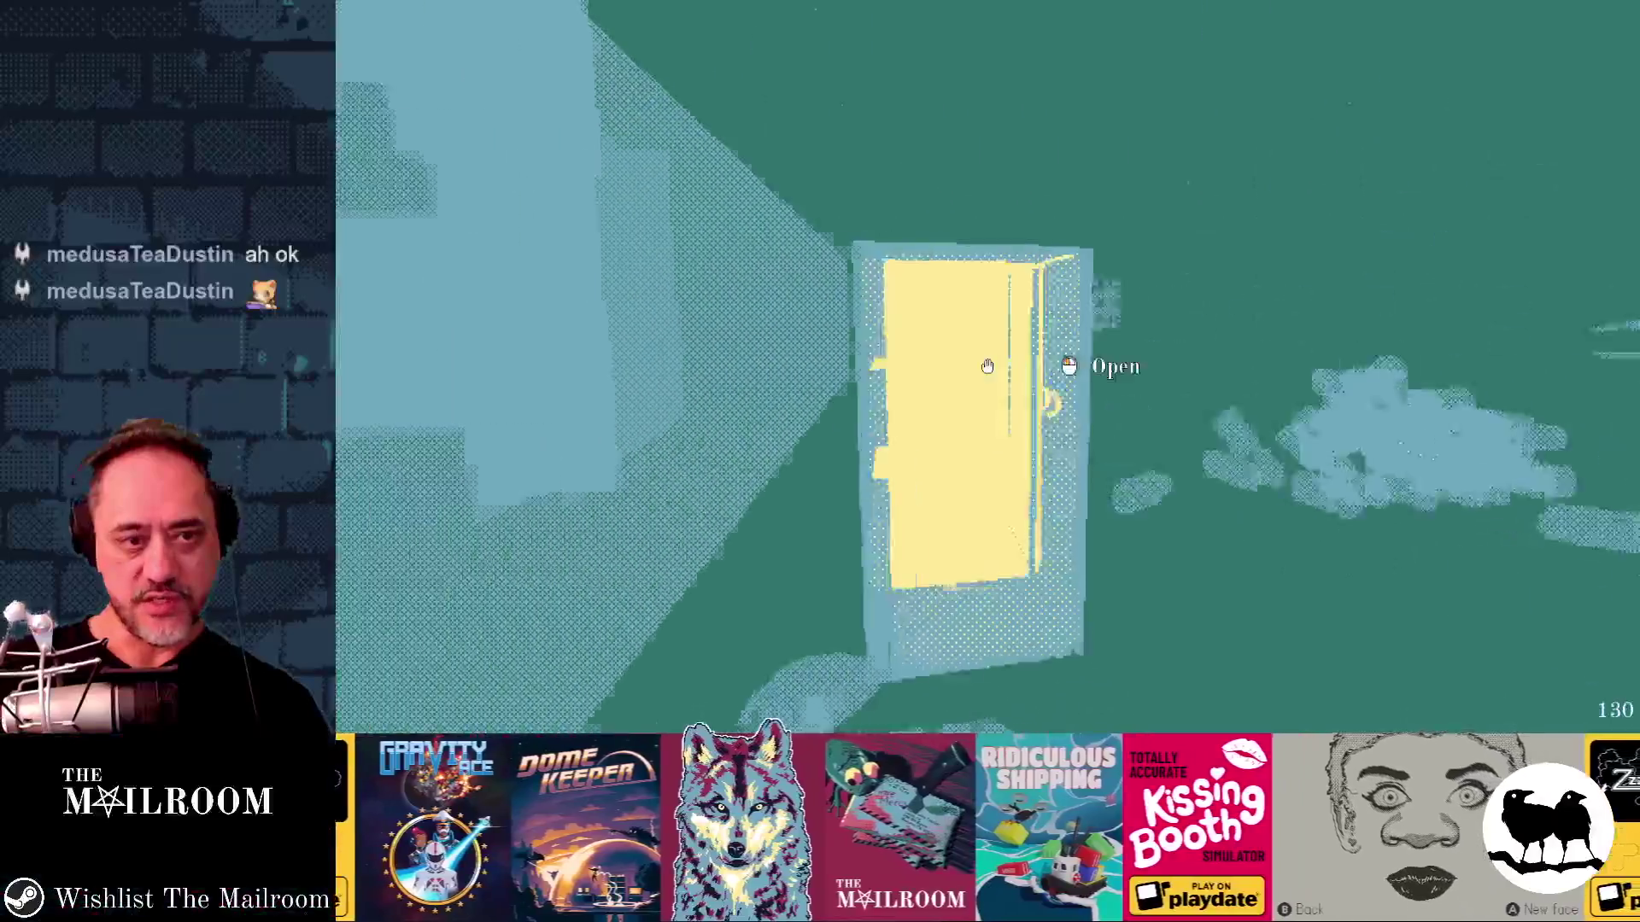
click(988, 367)
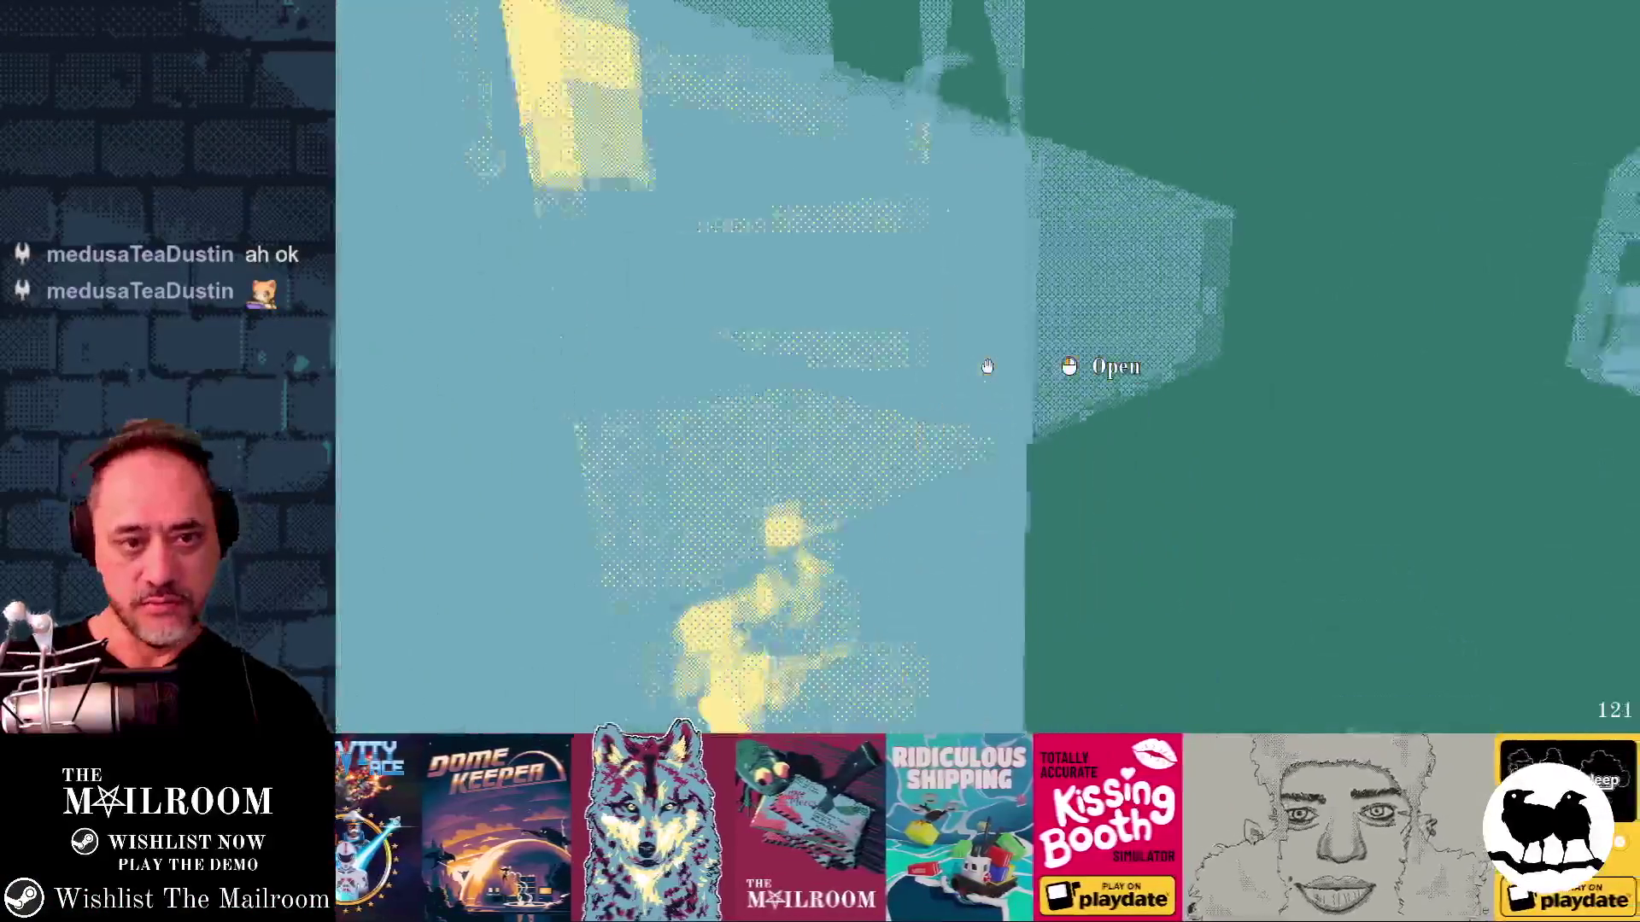
click(988, 367)
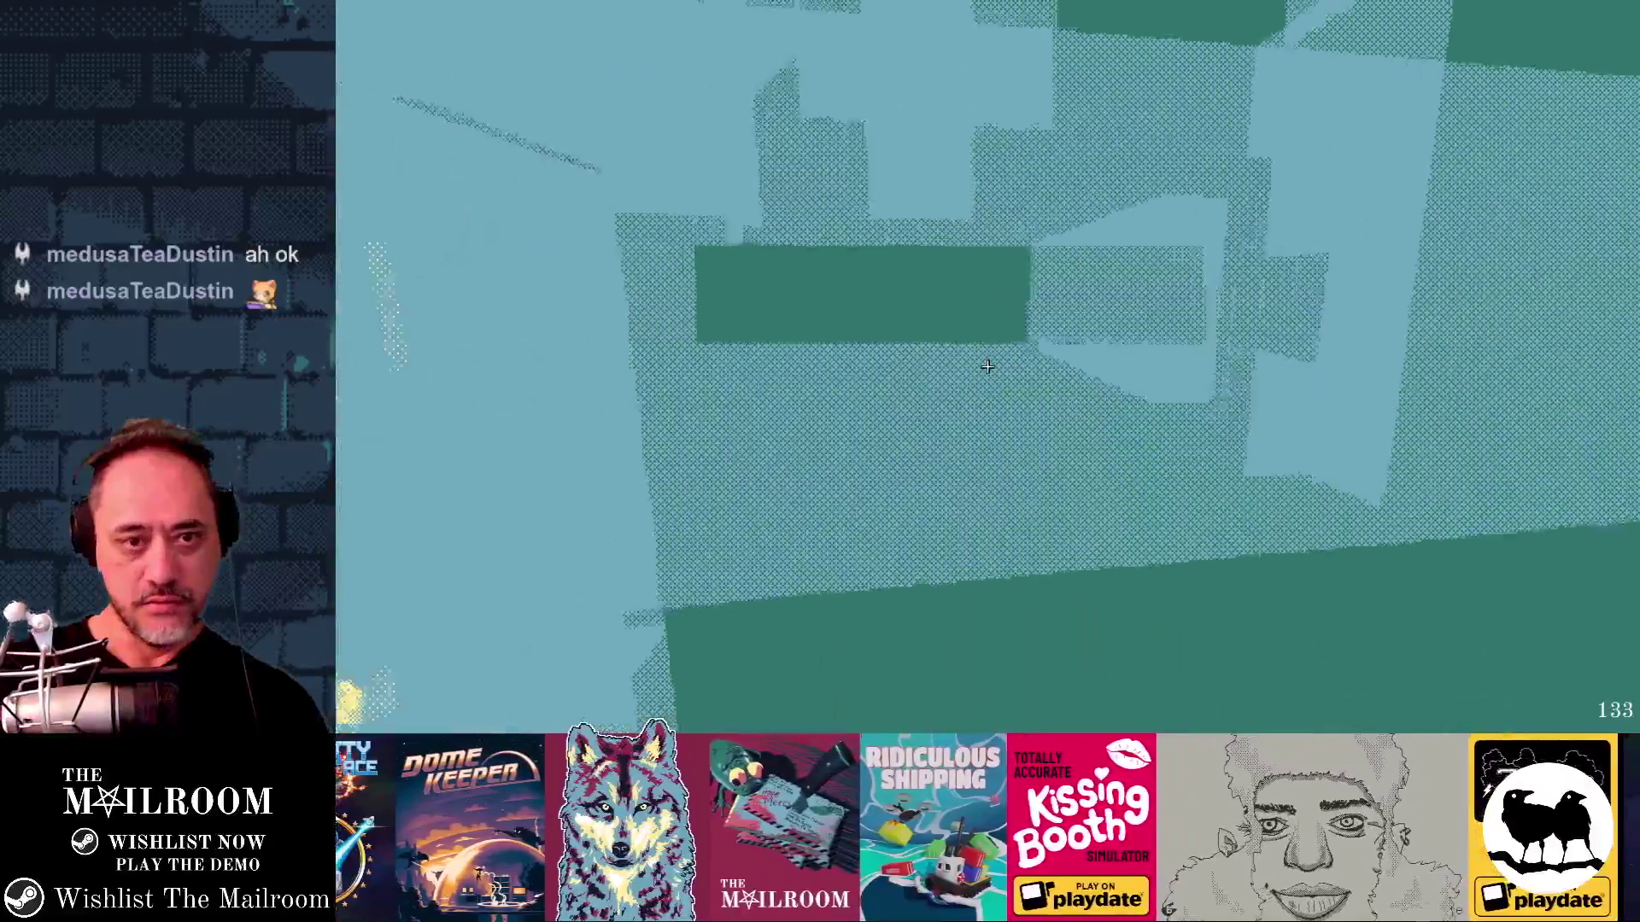
key(F8)
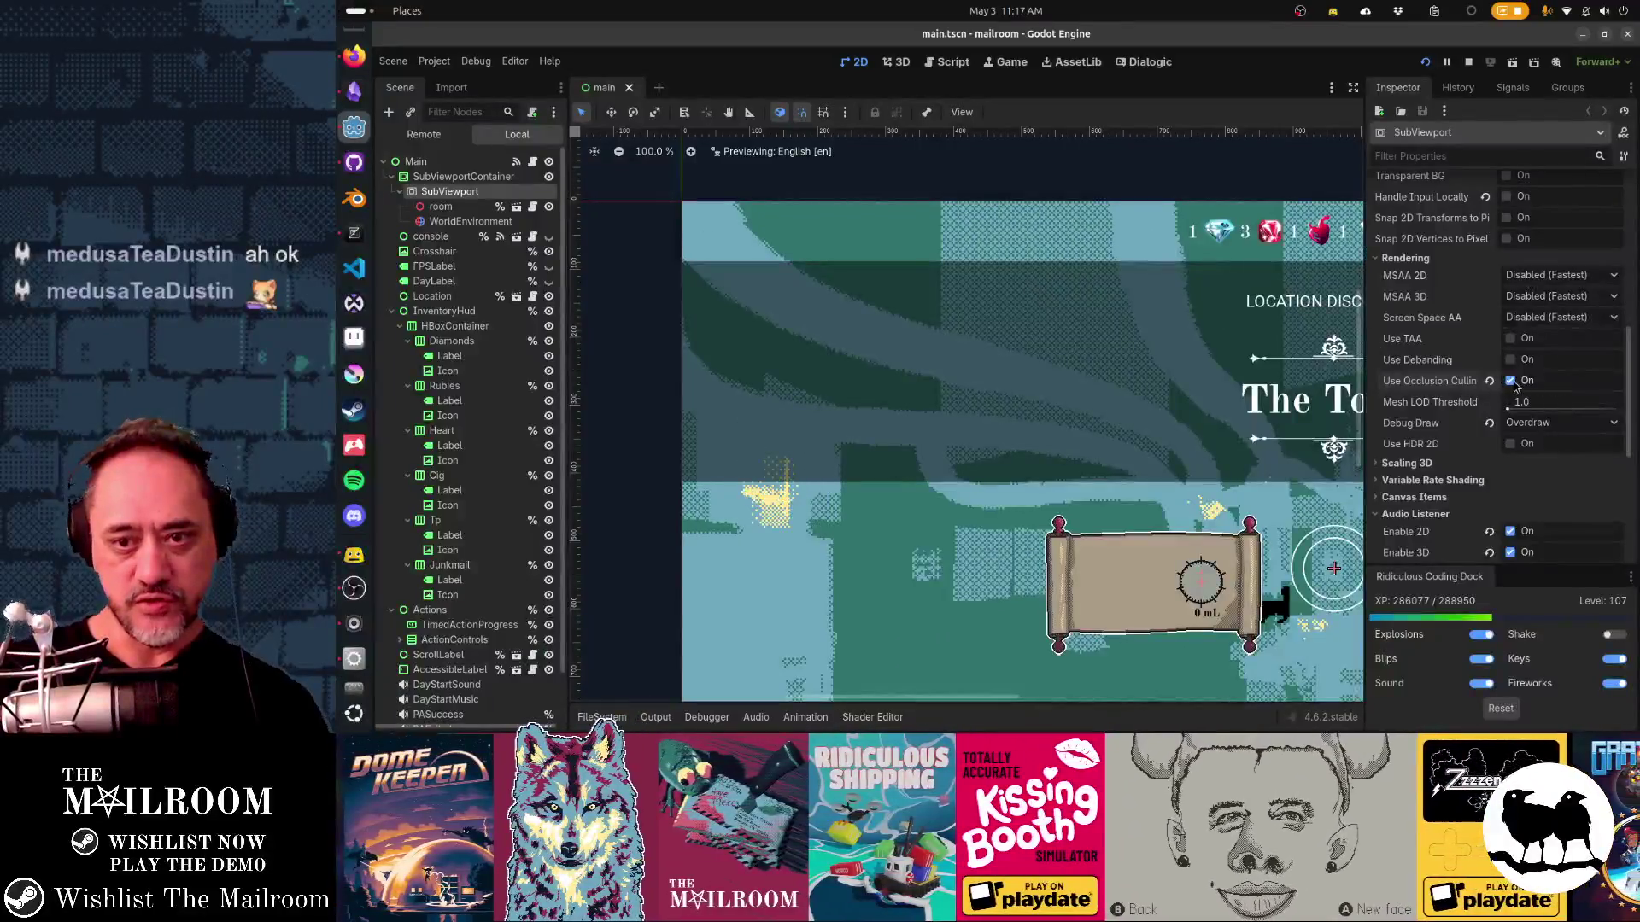
key(alt+Tab)
key(Escape)
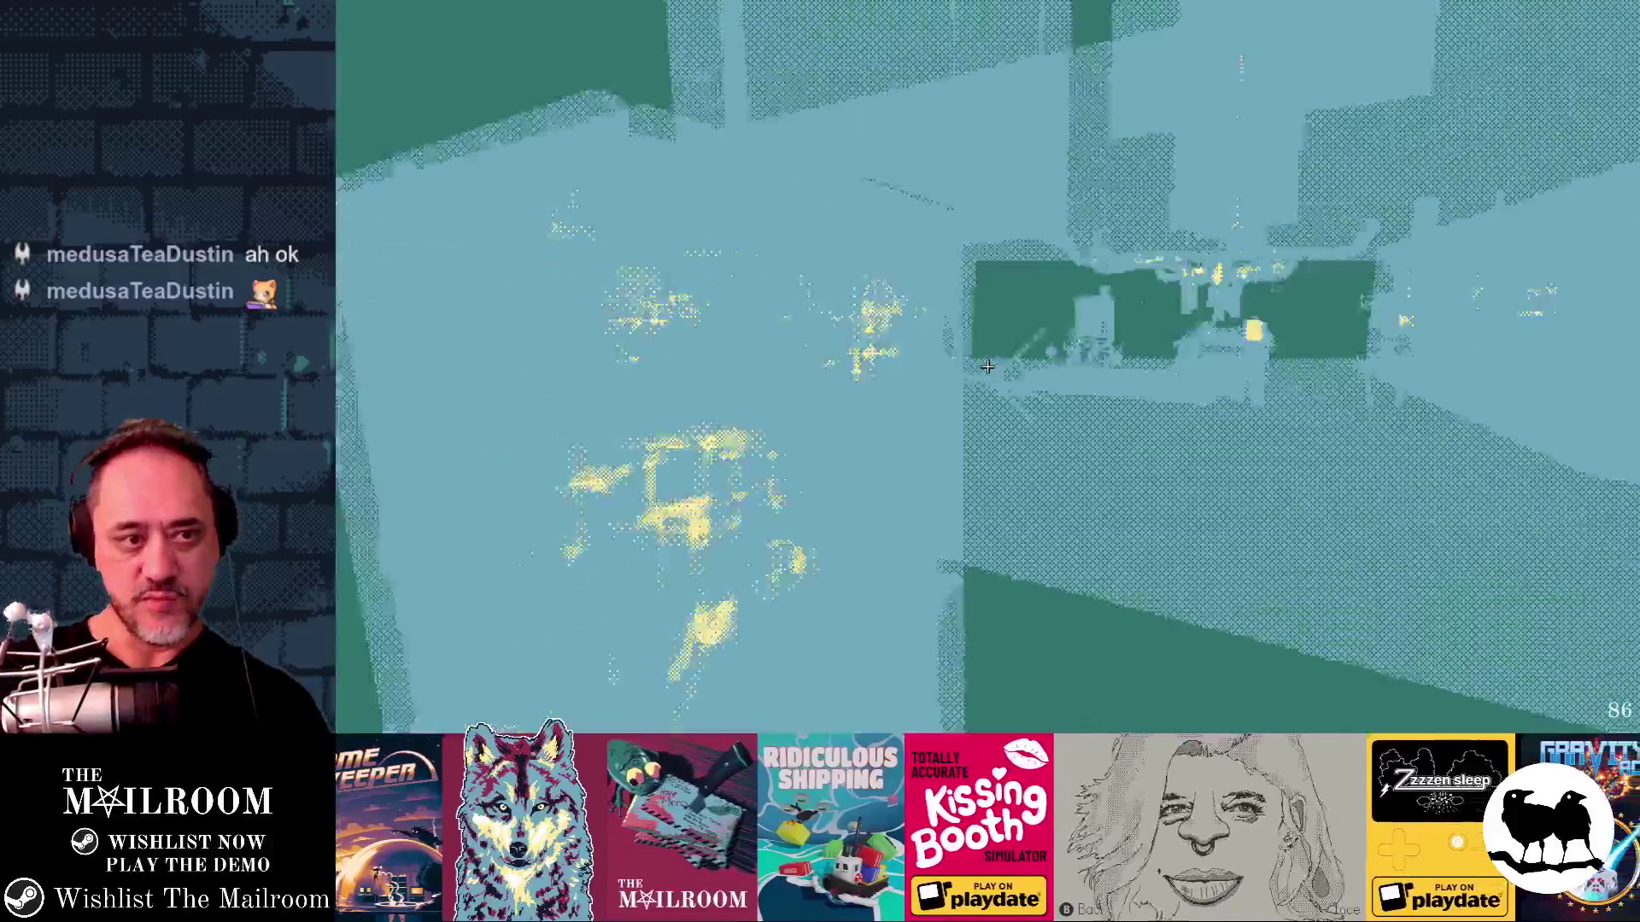
key(w)
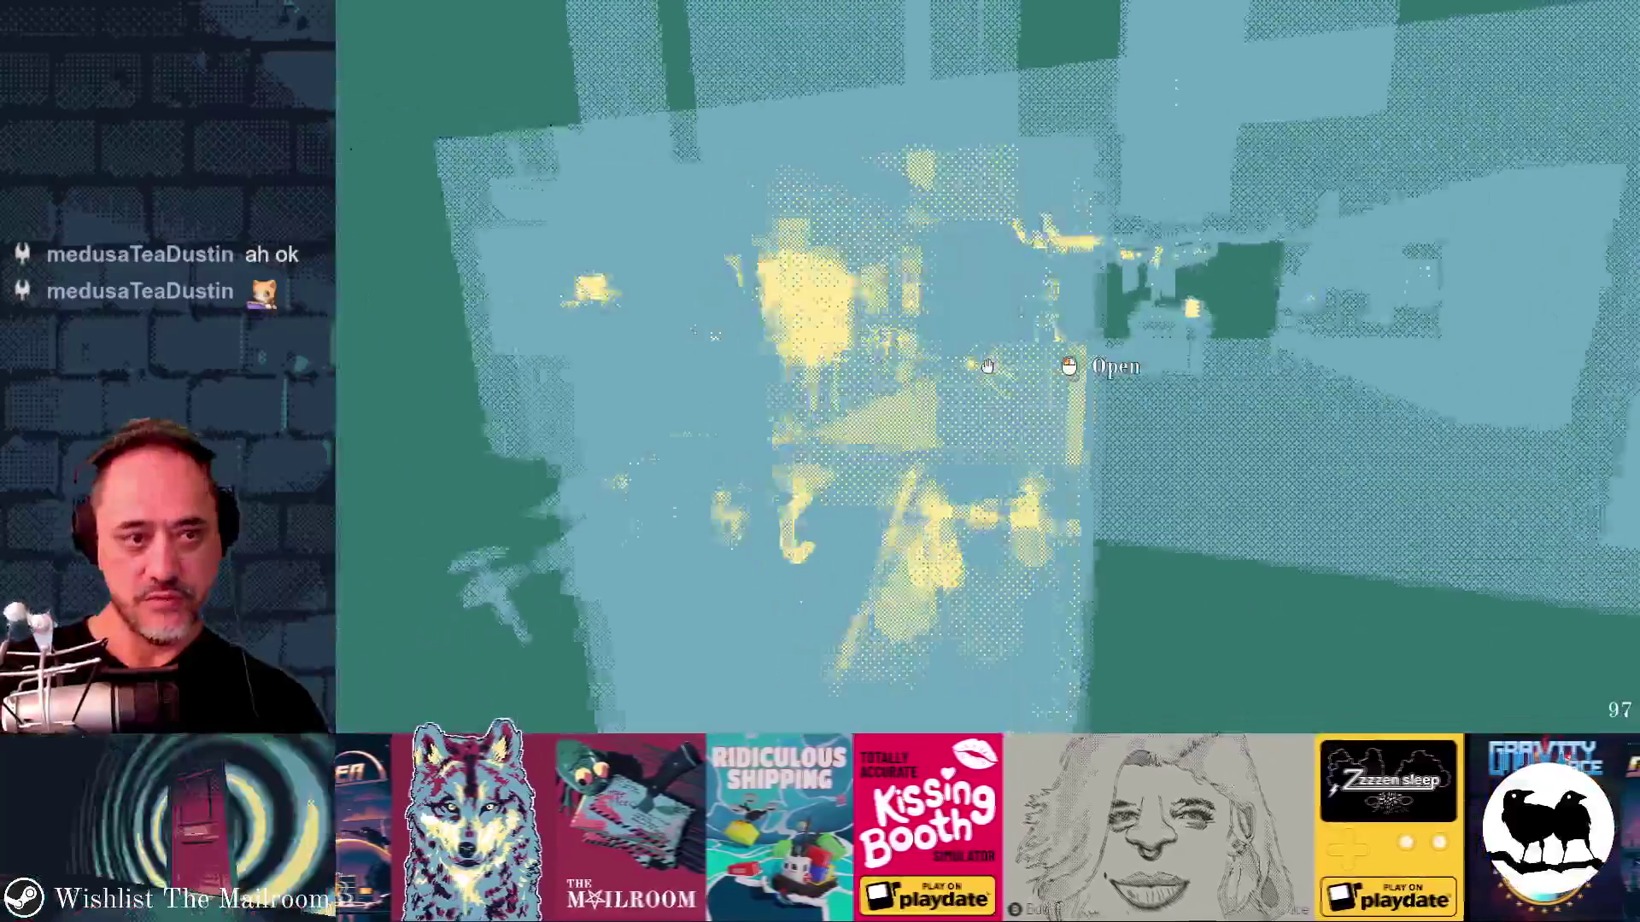
key(w)
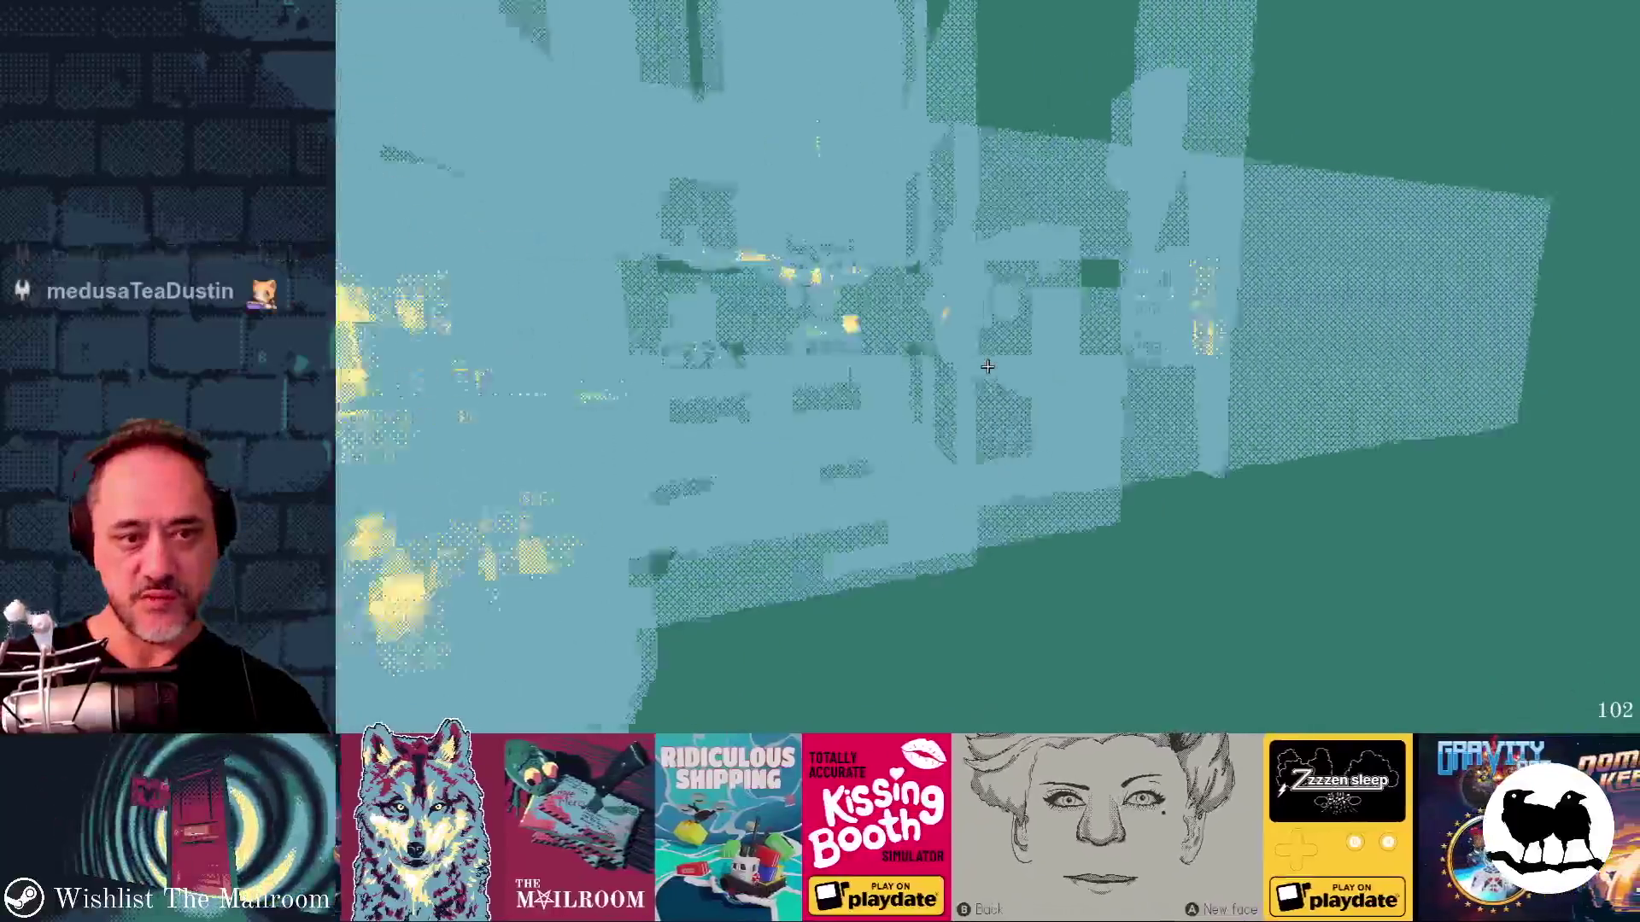
key(w)
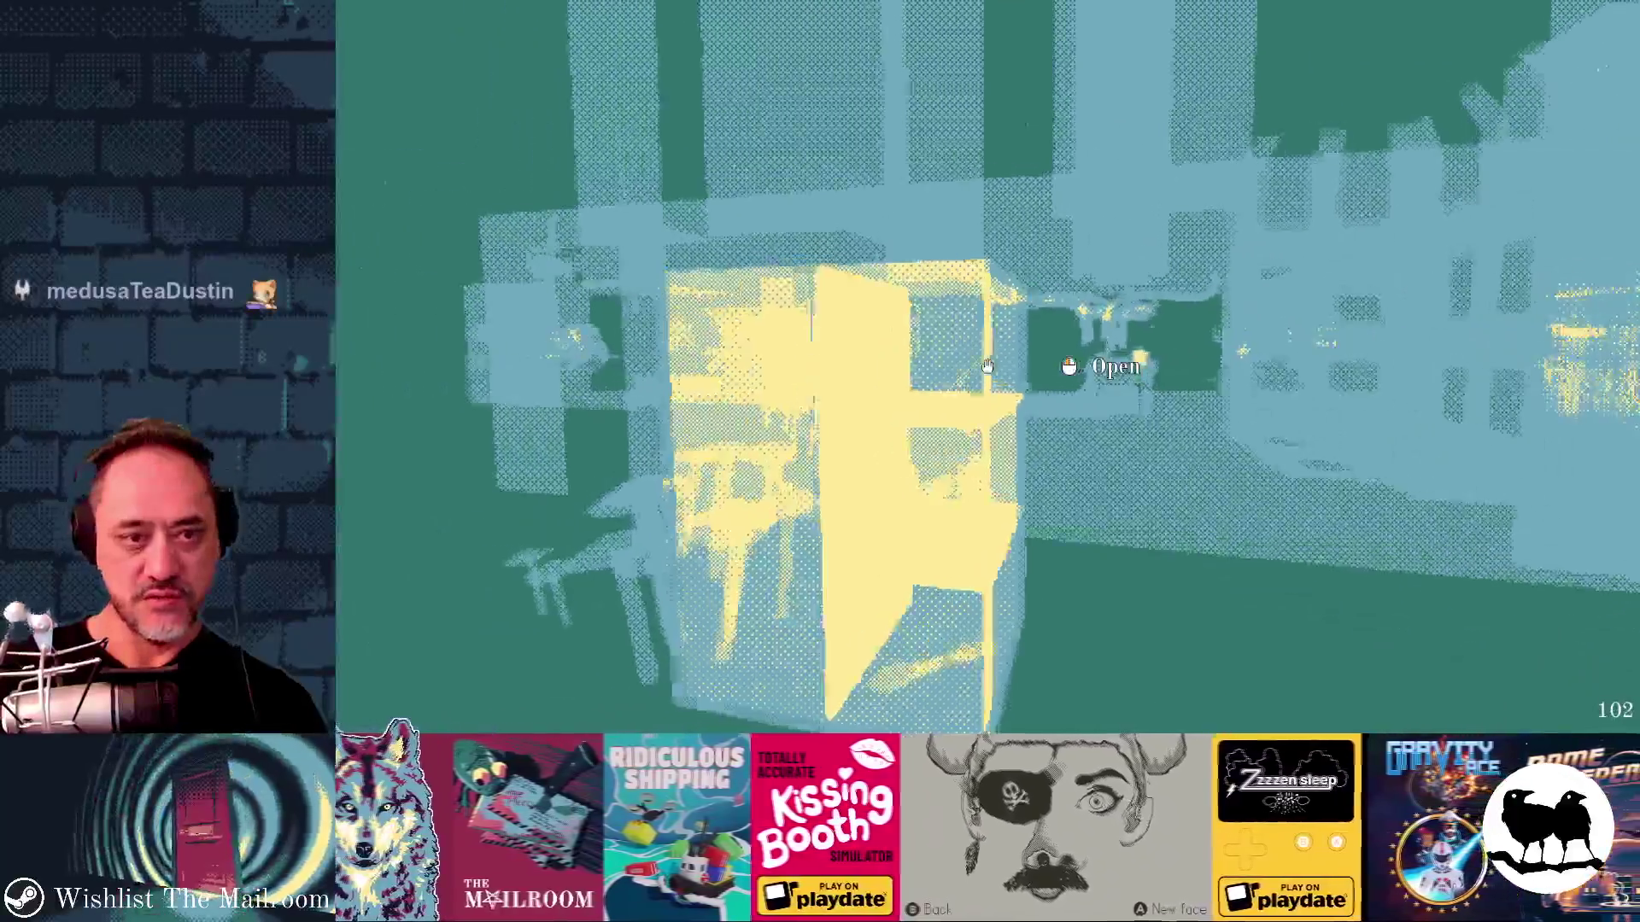
key(alt+Tab)
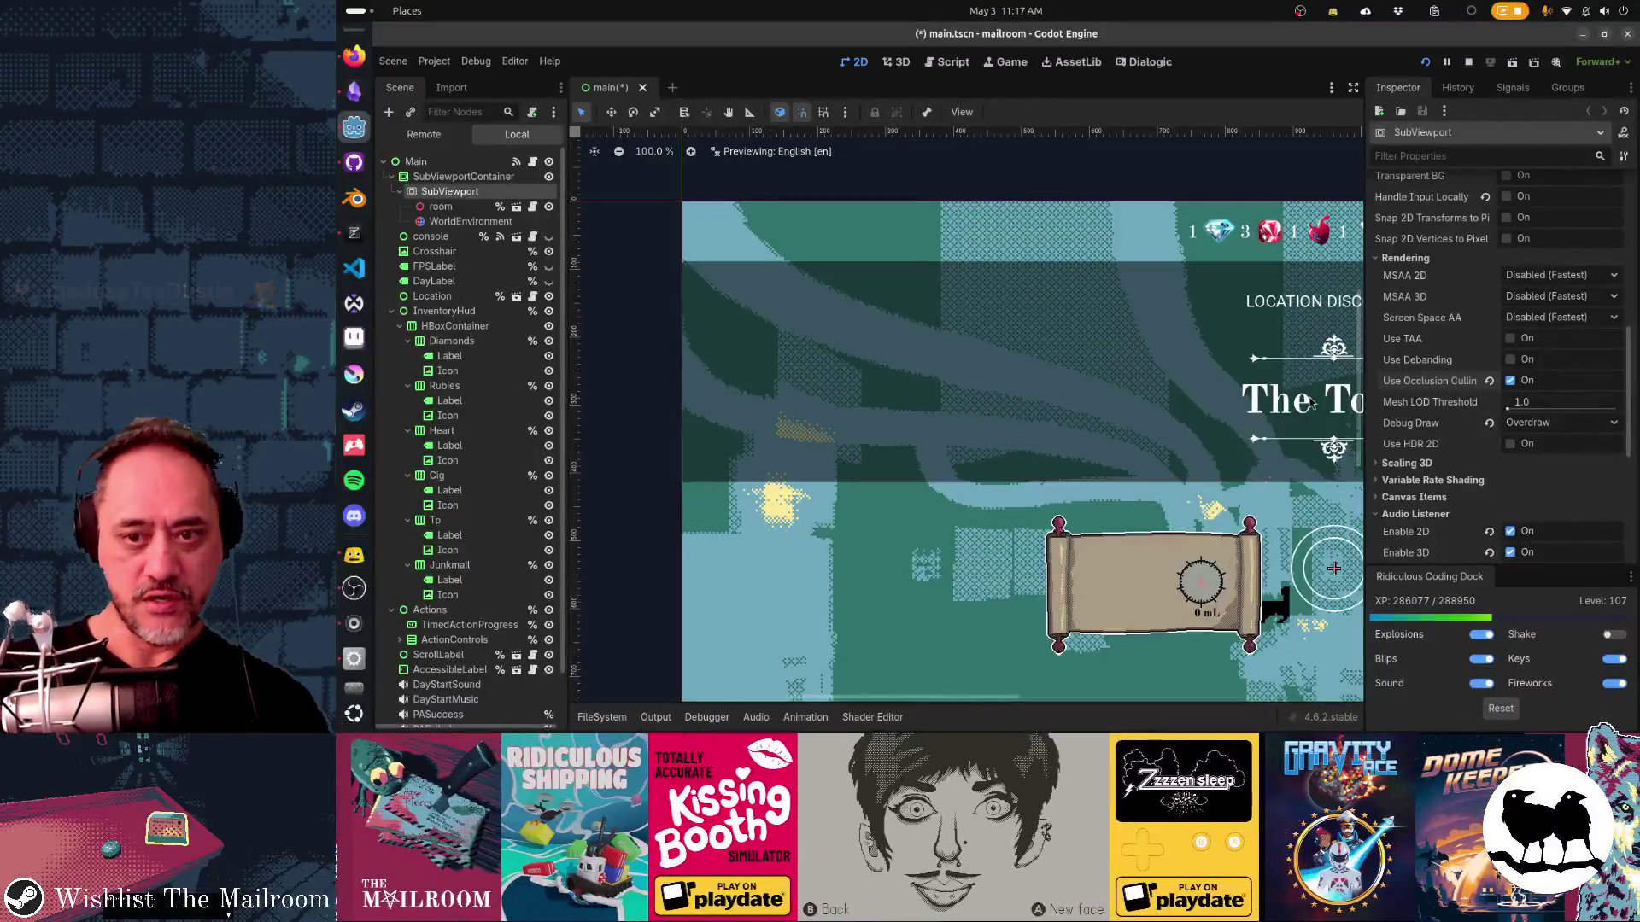
key(alt+Tab)
key(Escape)
key(w)
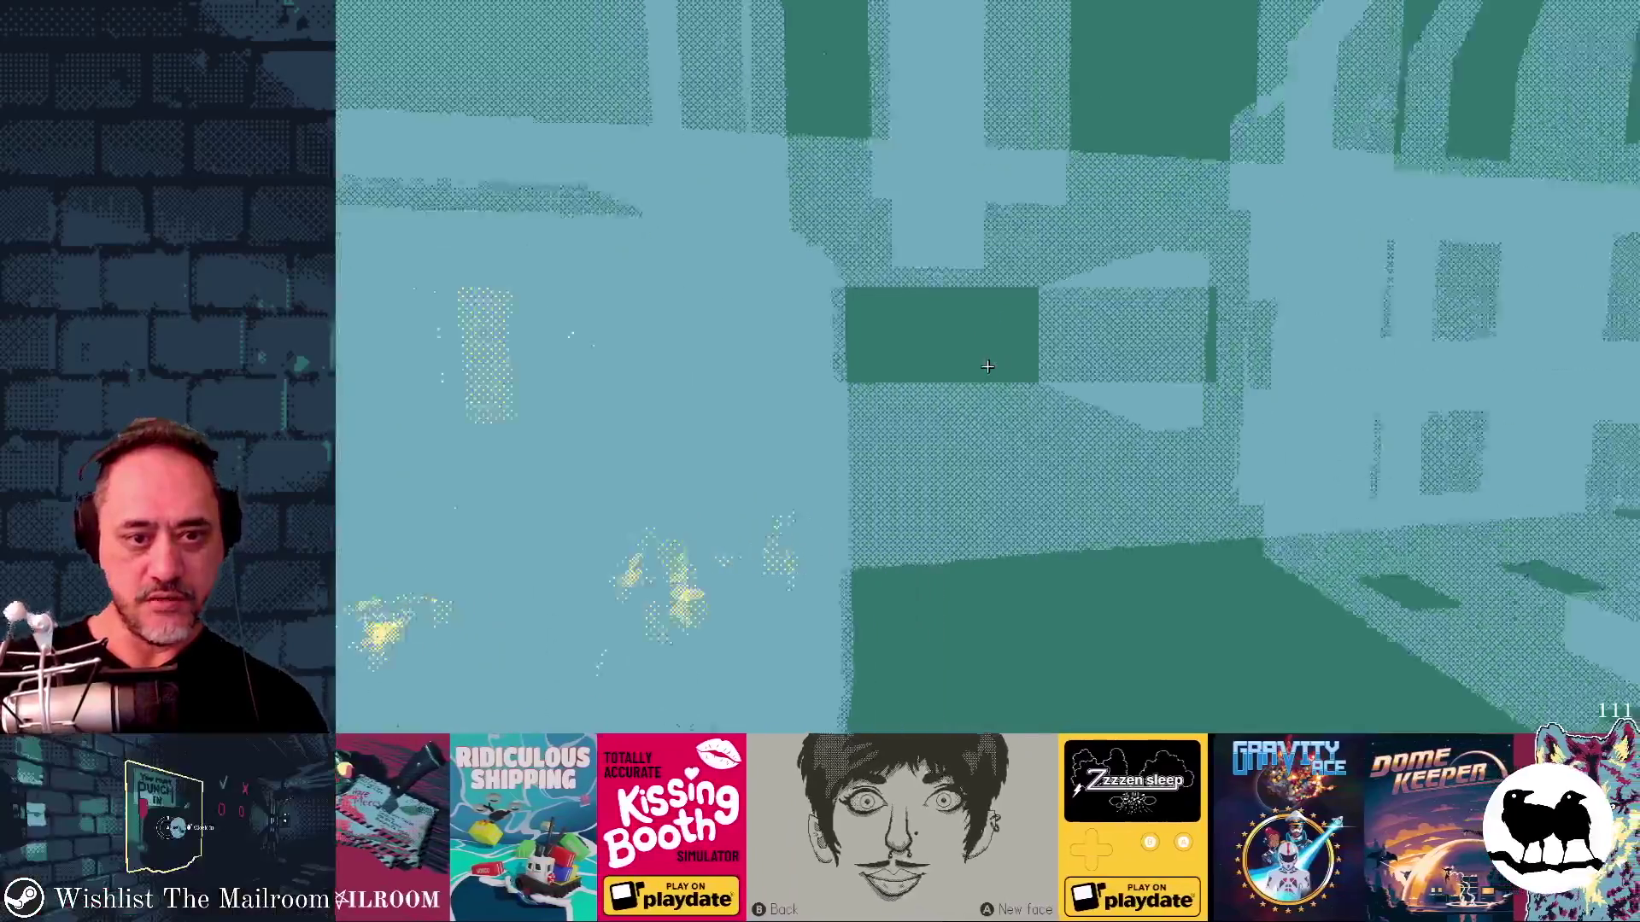
key(w)
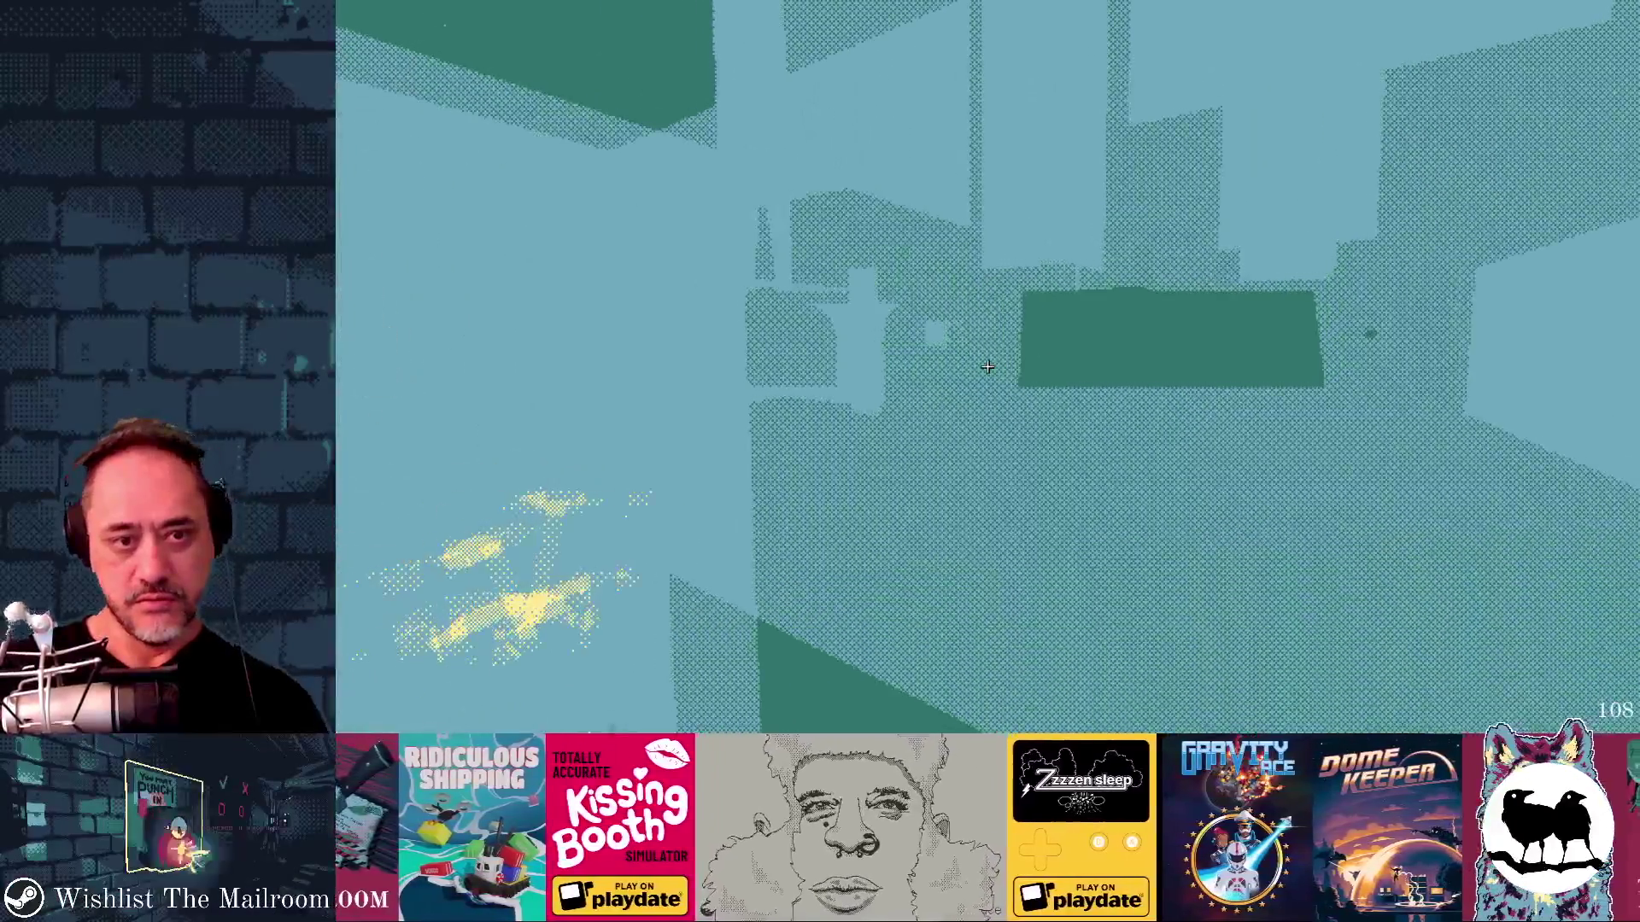
key(w)
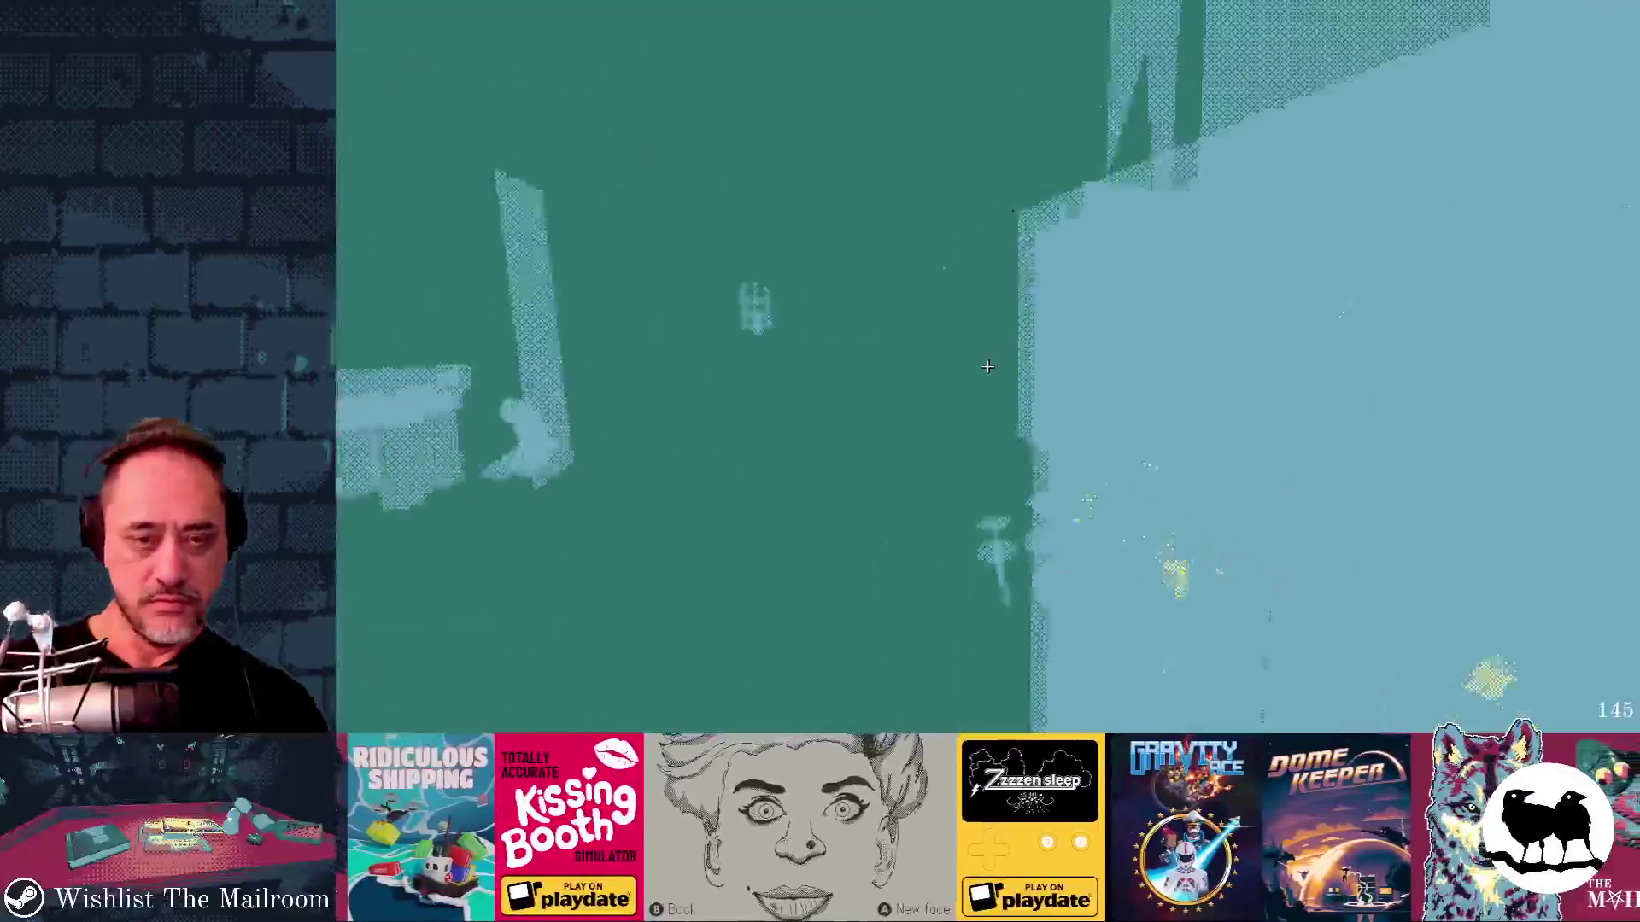
key(w)
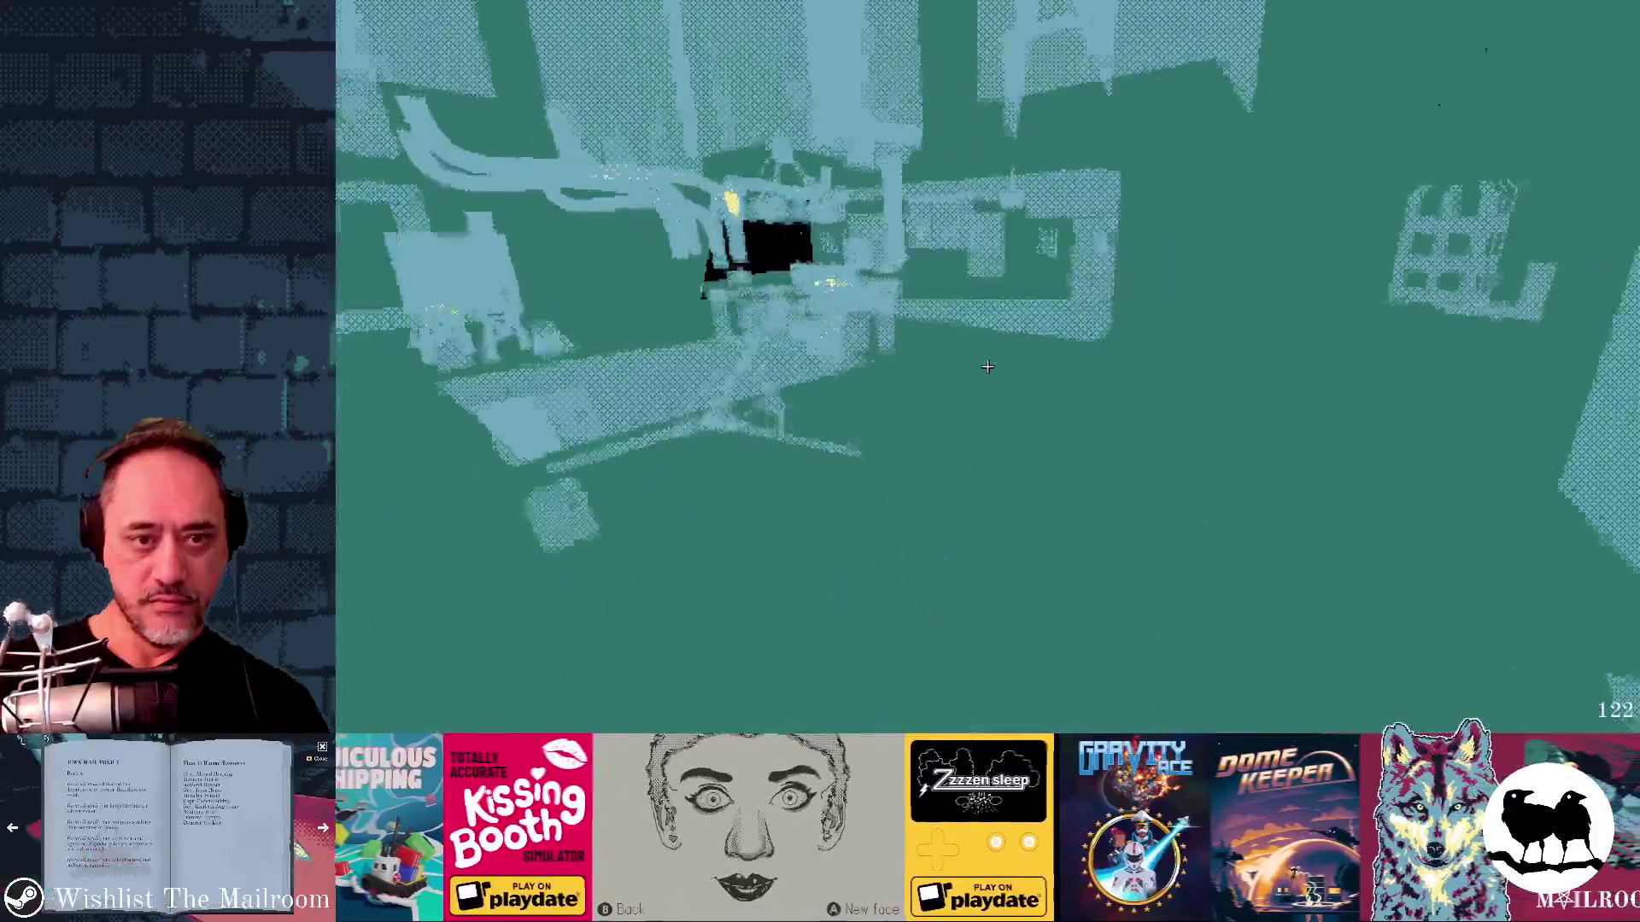
key(F8)
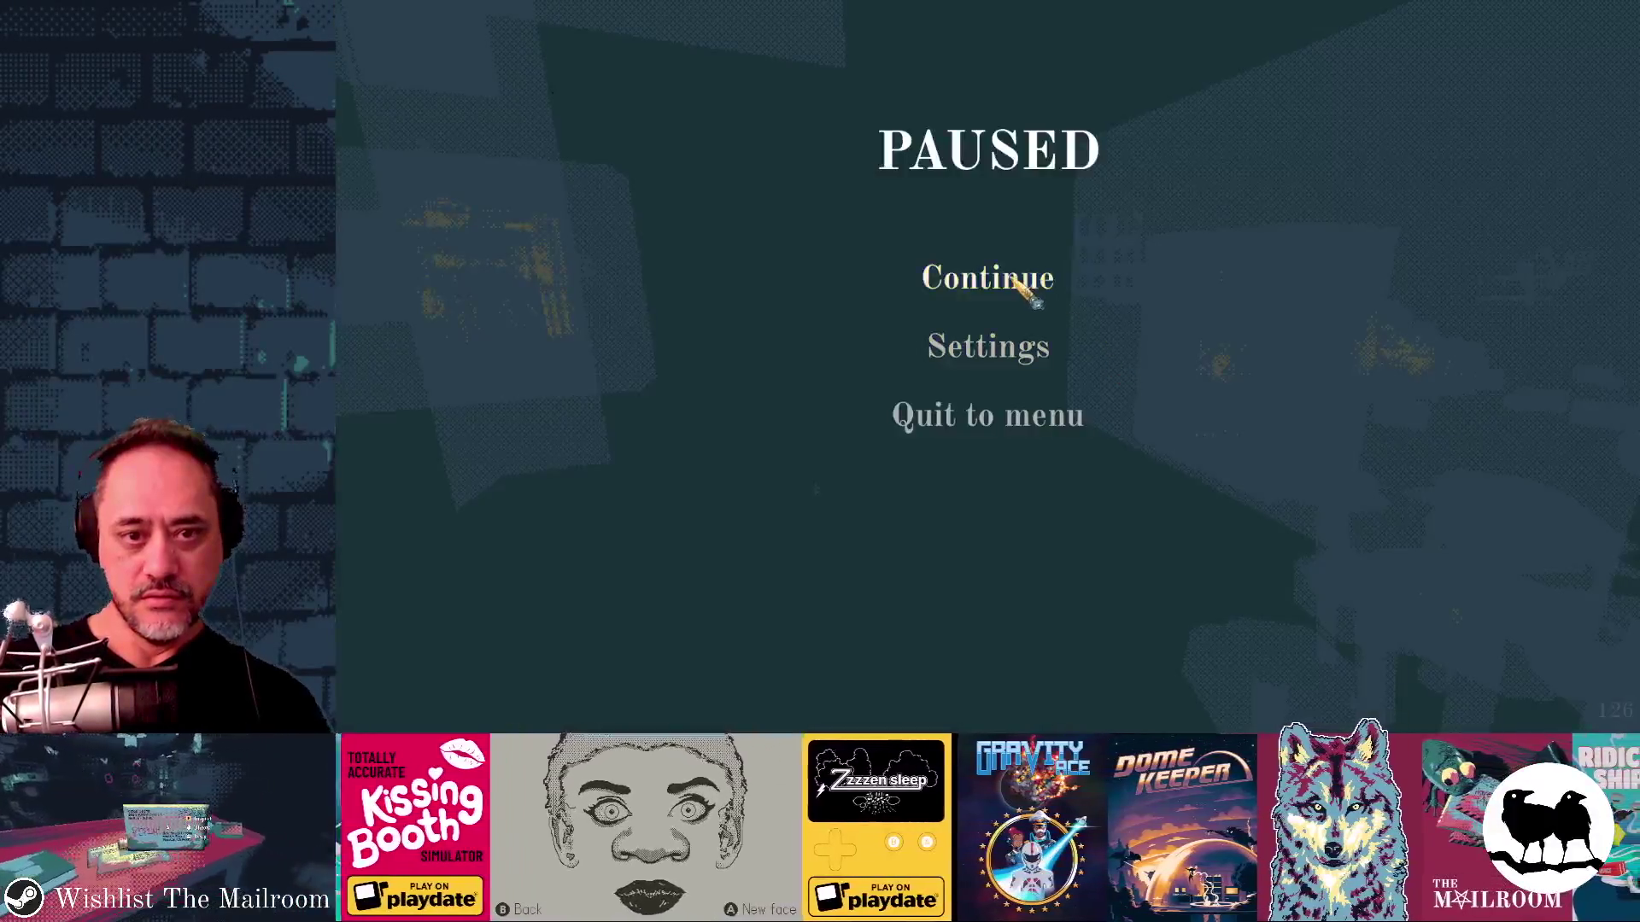
click(1019, 282)
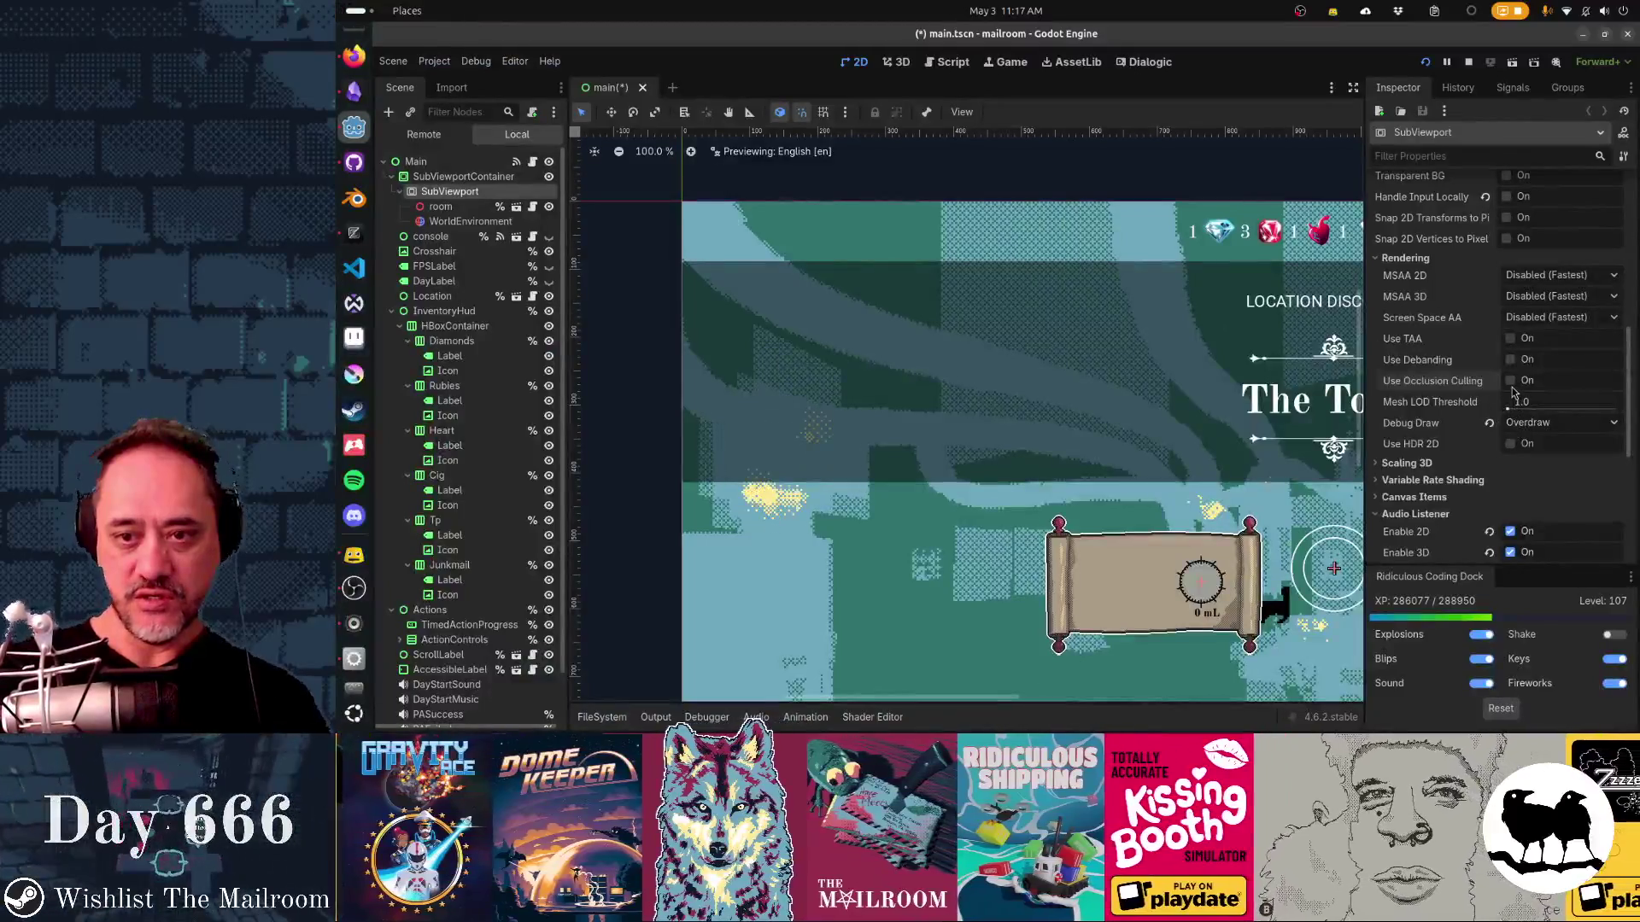
key(Escape)
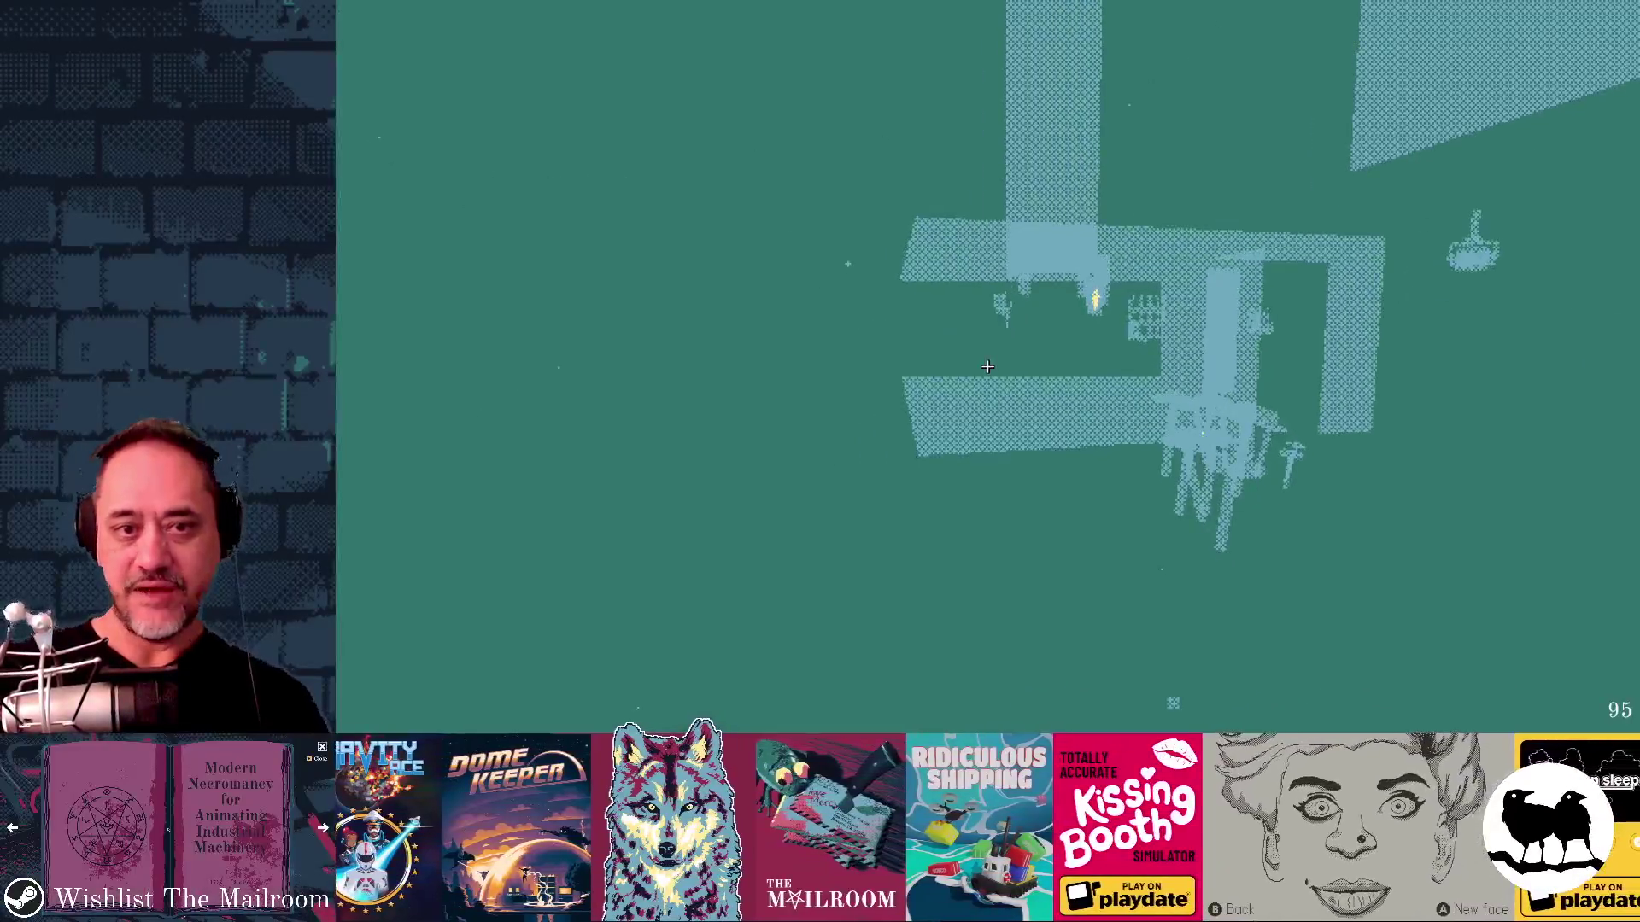
key(w)
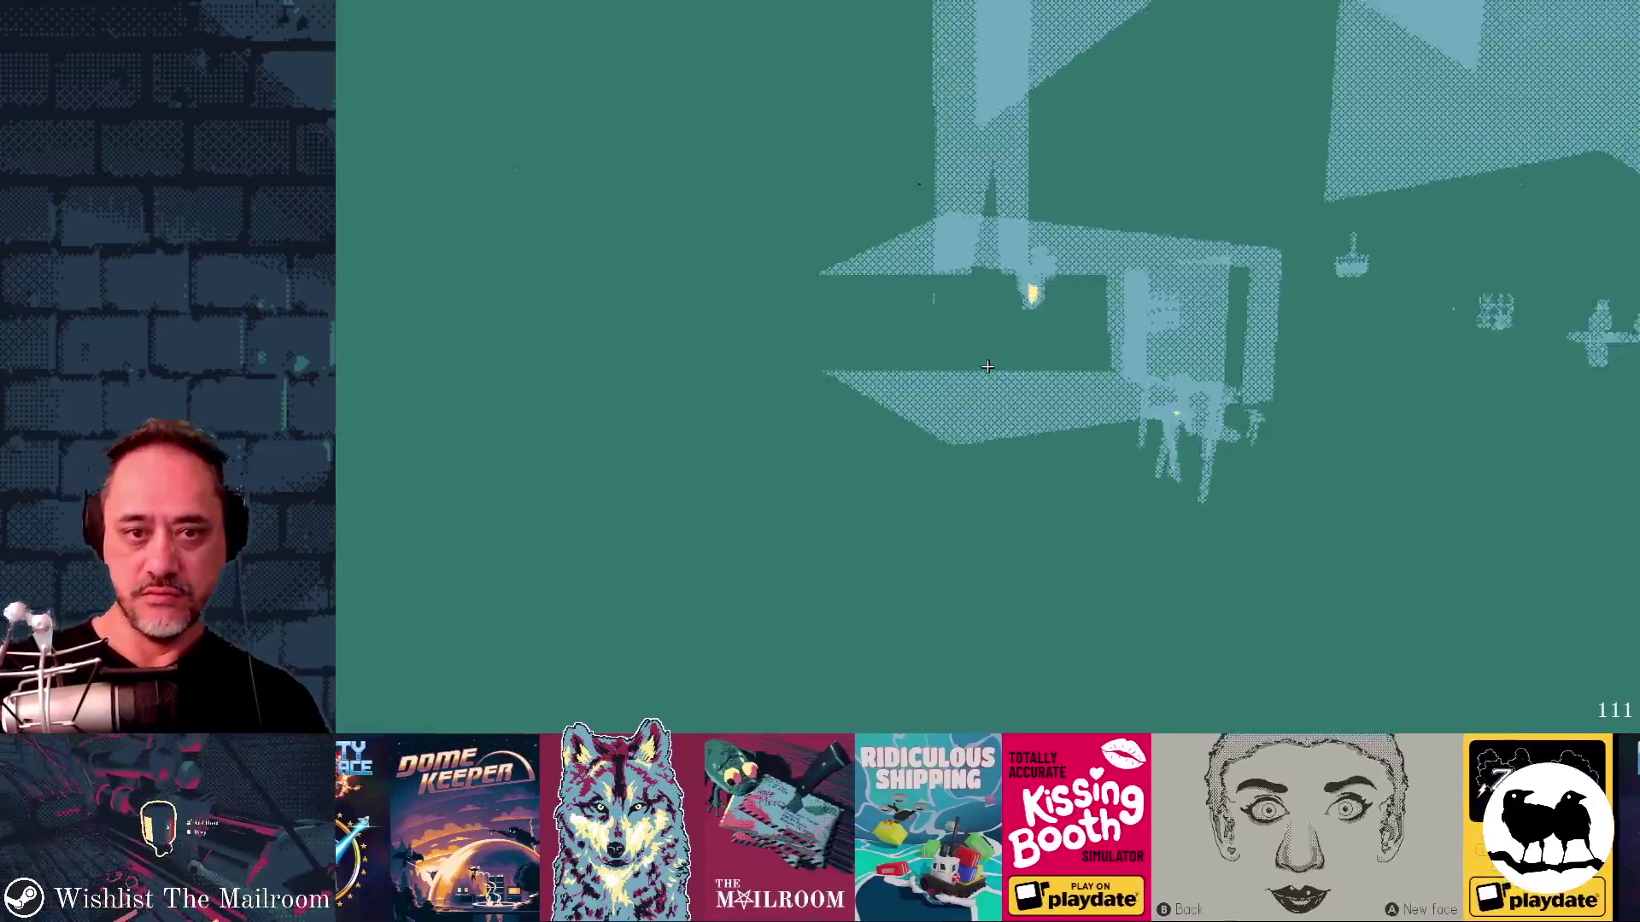
key(w)
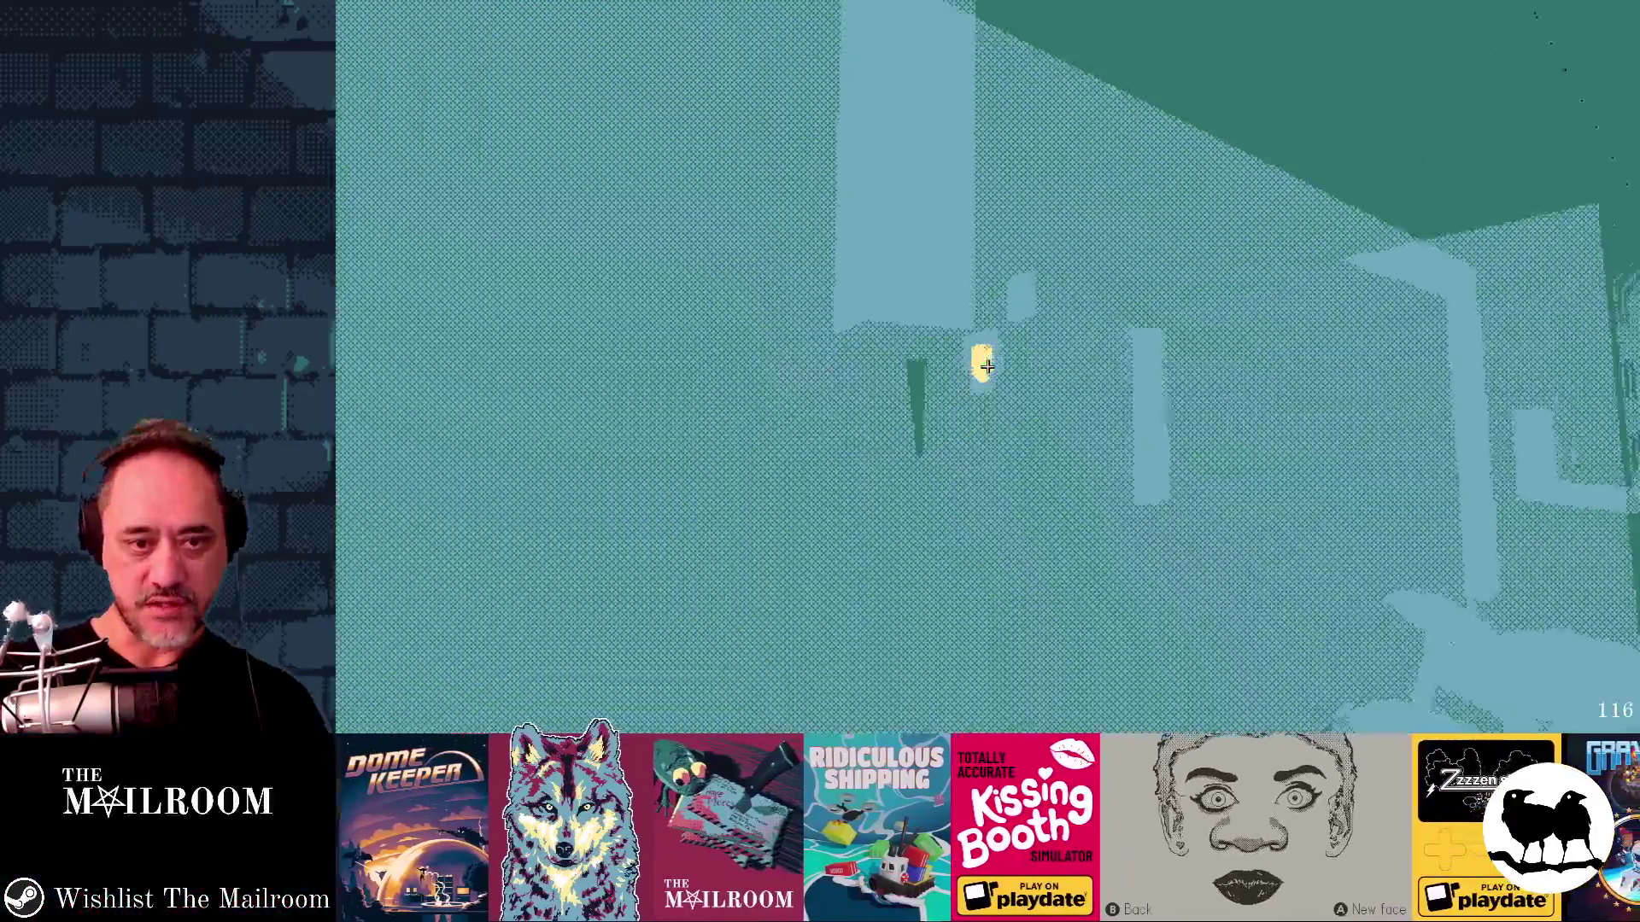
key(s)
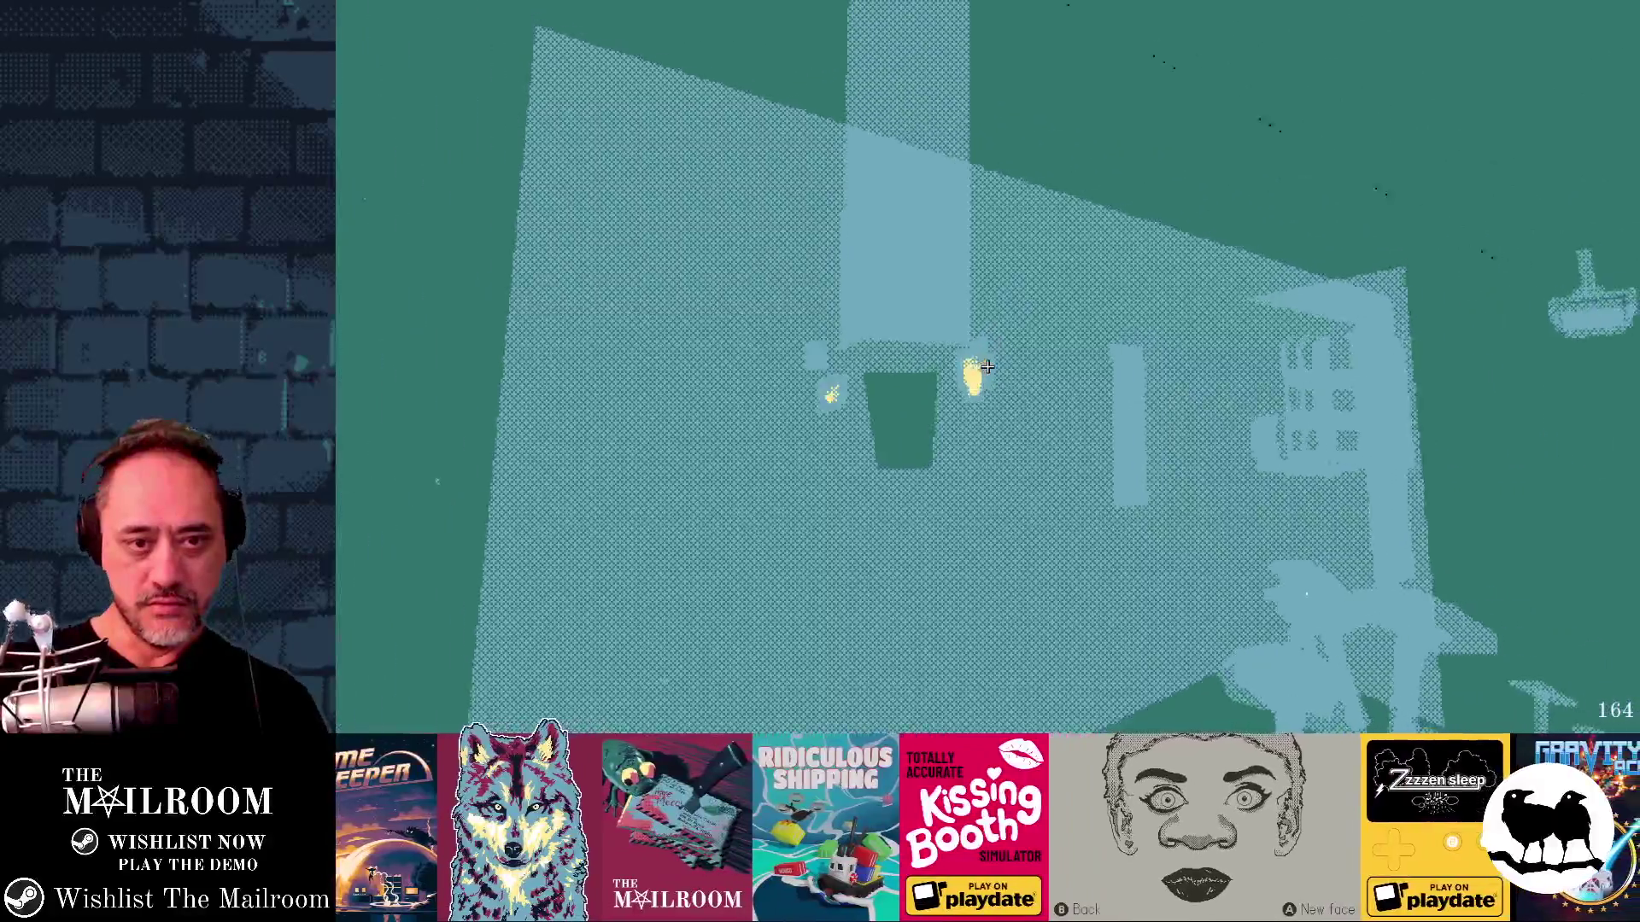
key(w)
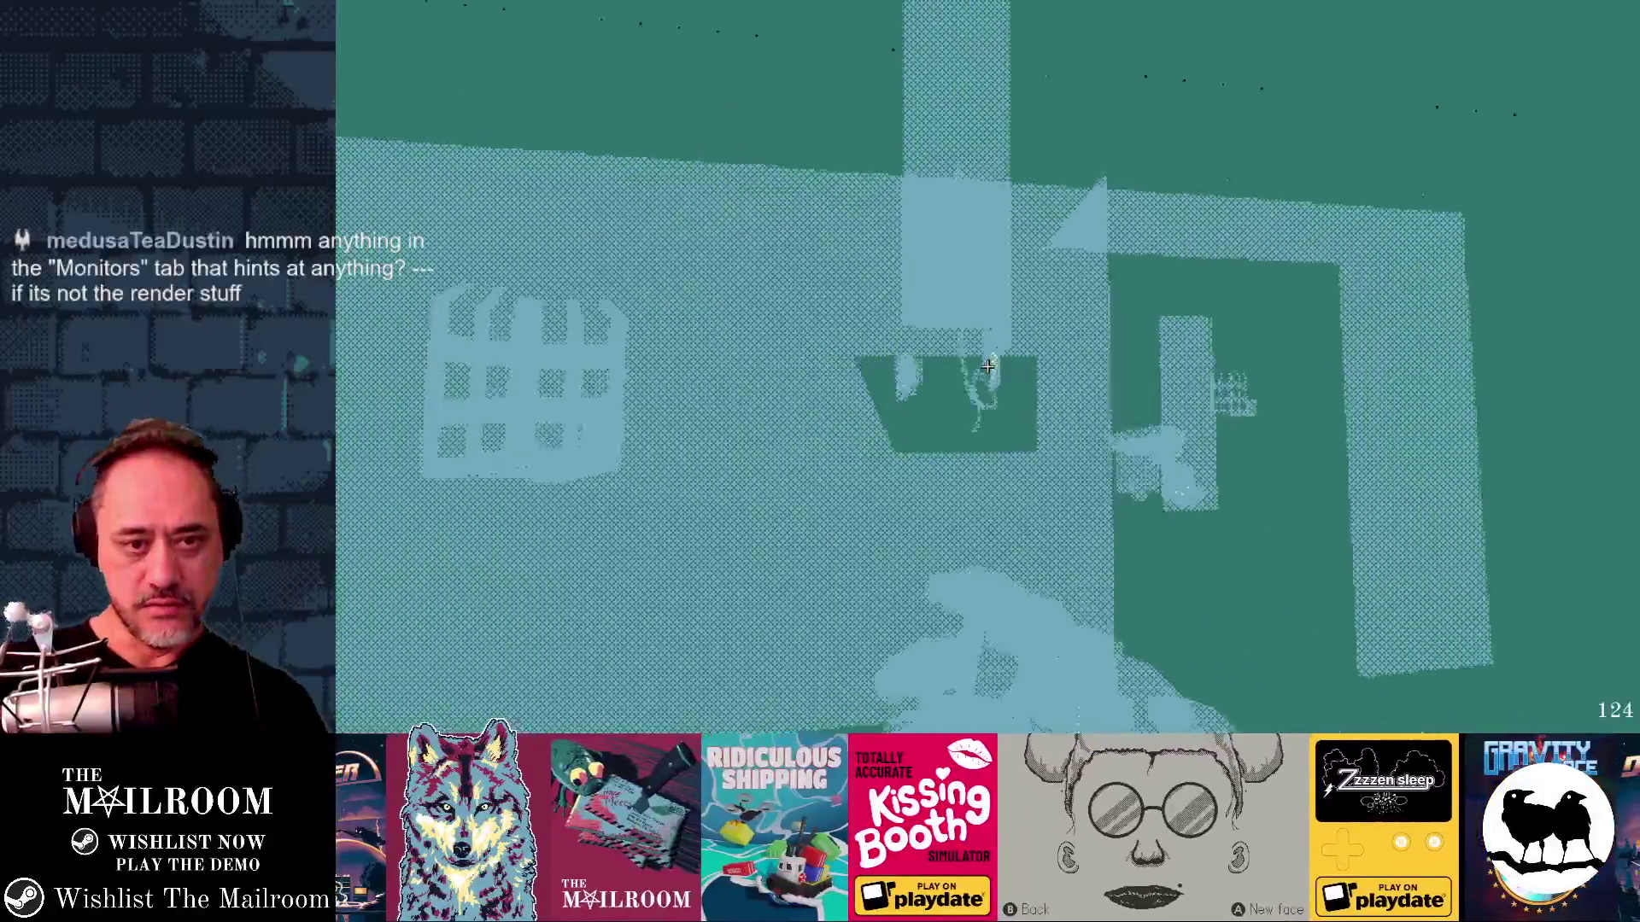
key(Left)
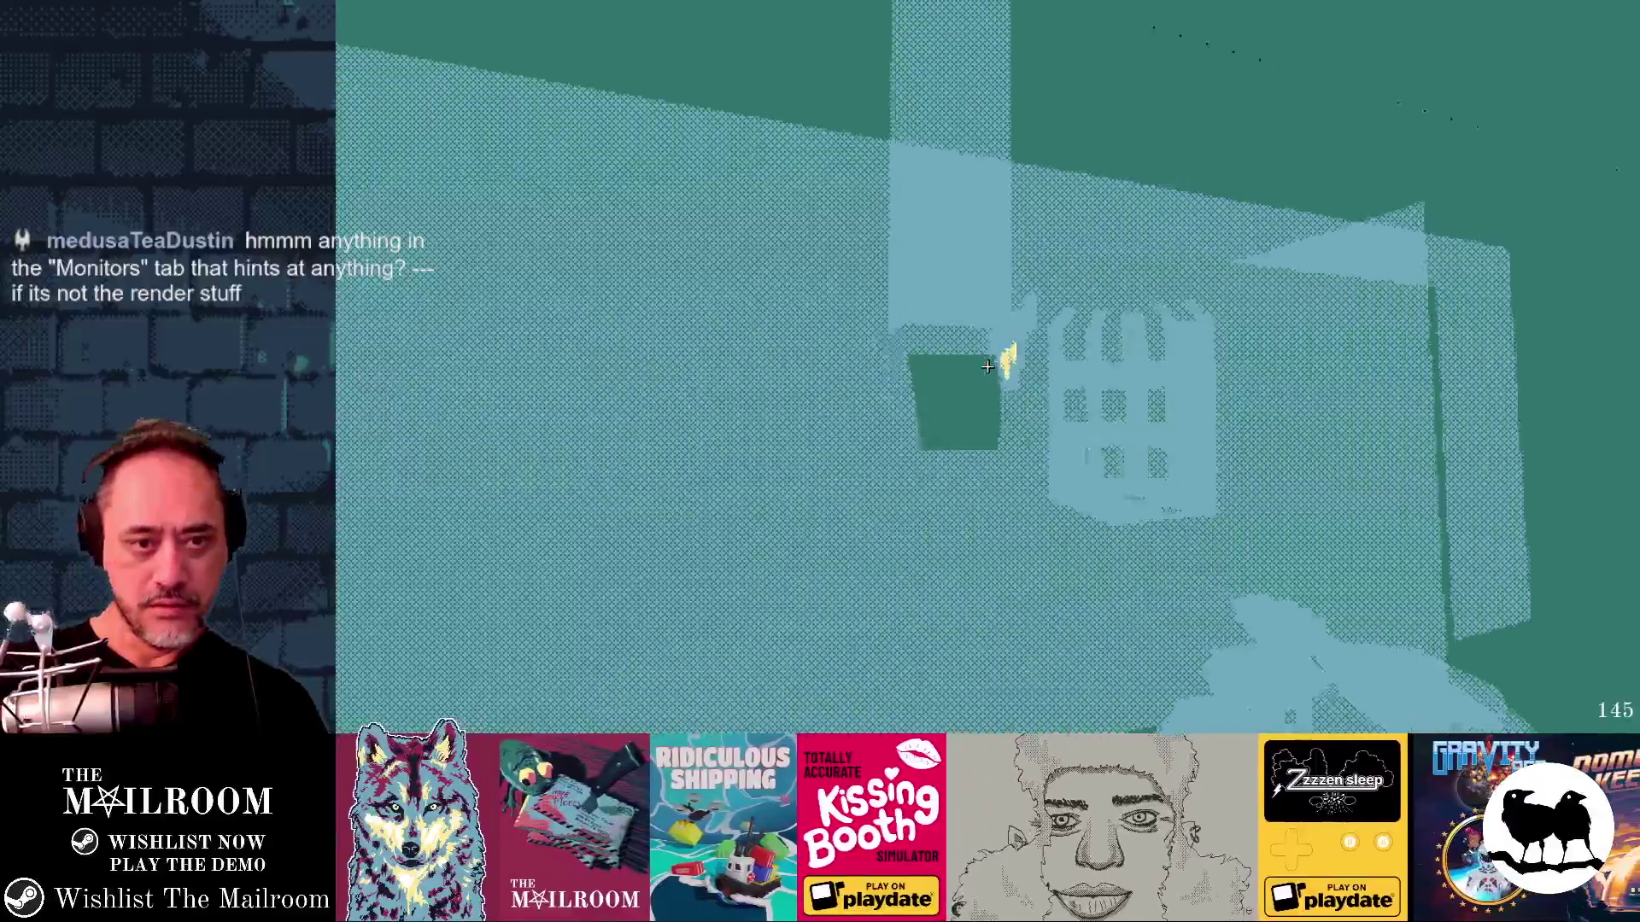
key(s)
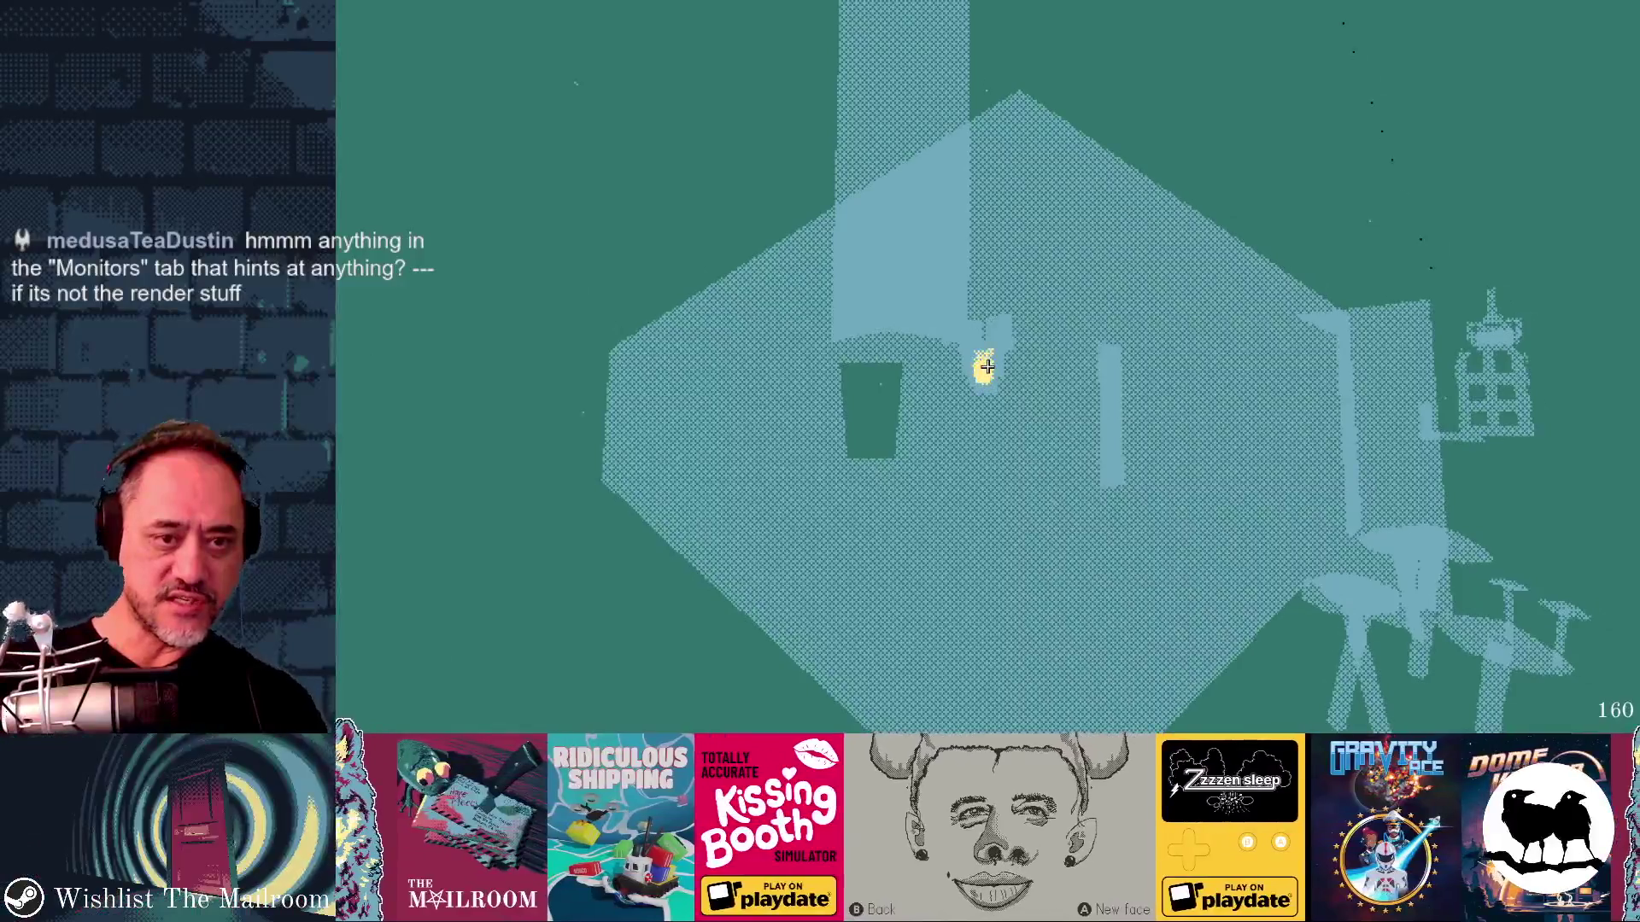
key(Down)
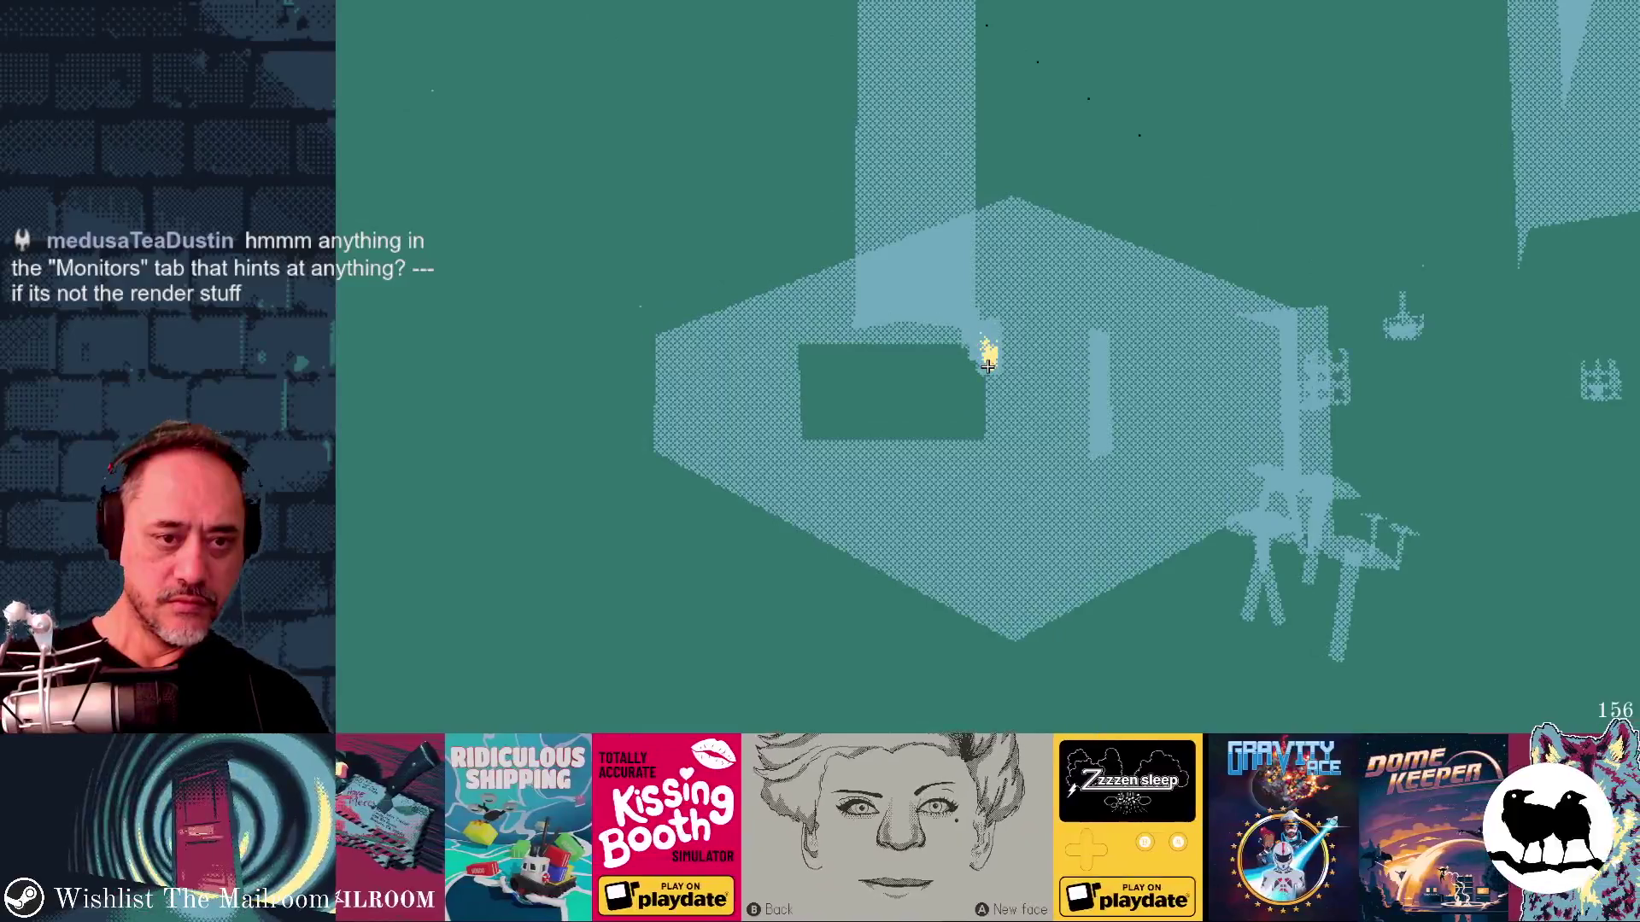
key(Down)
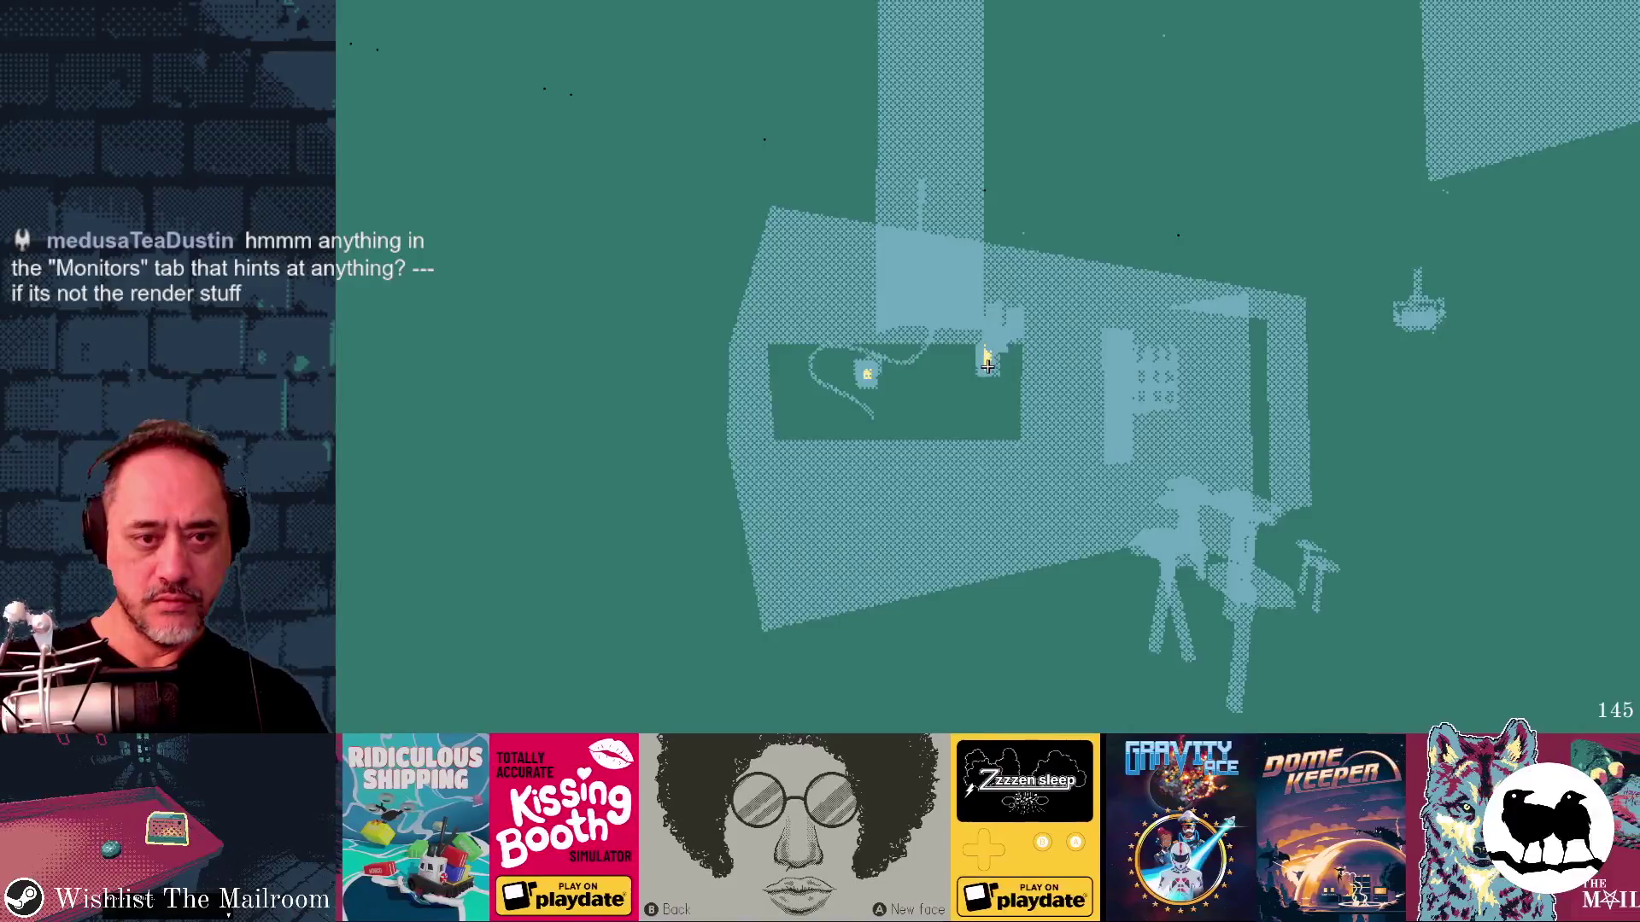
key(Down)
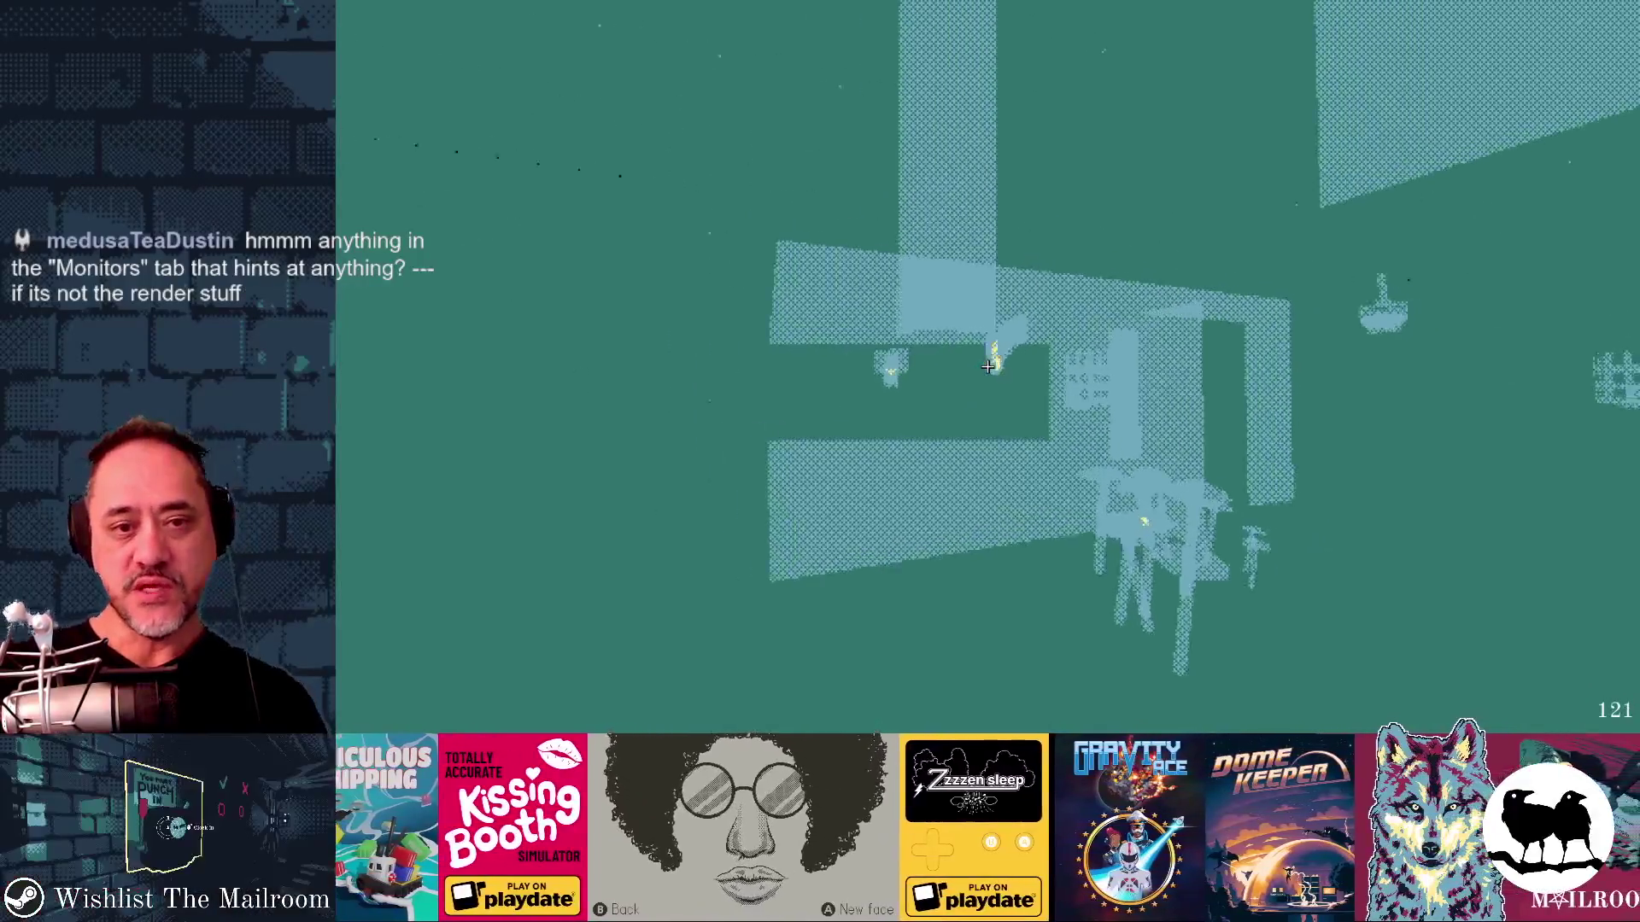
key(Down)
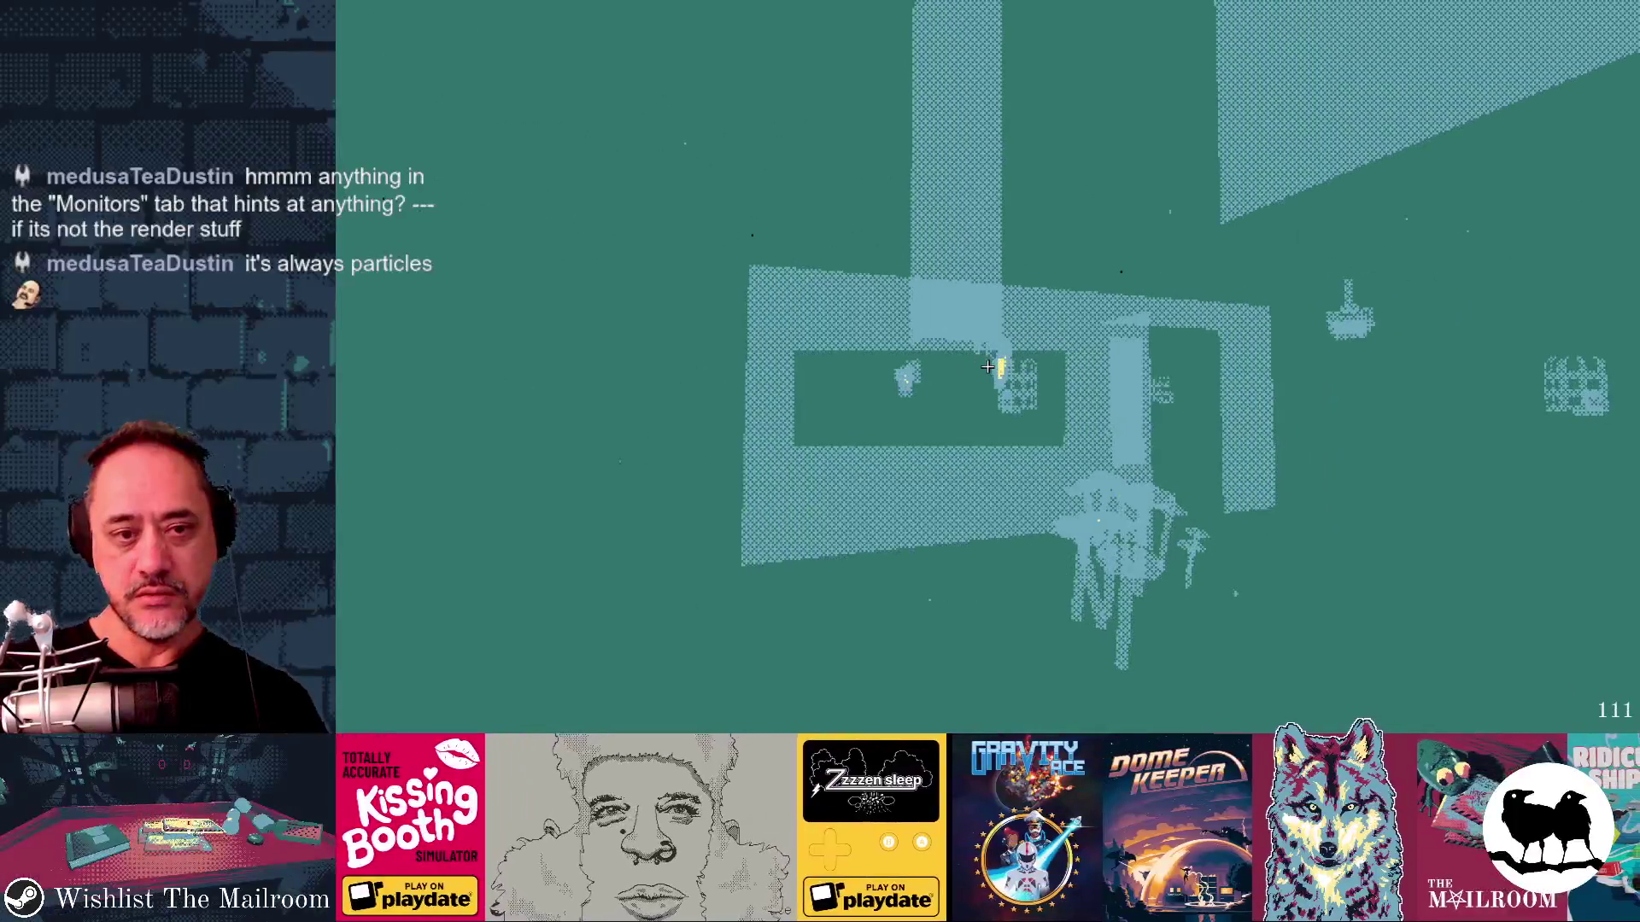
key(Left)
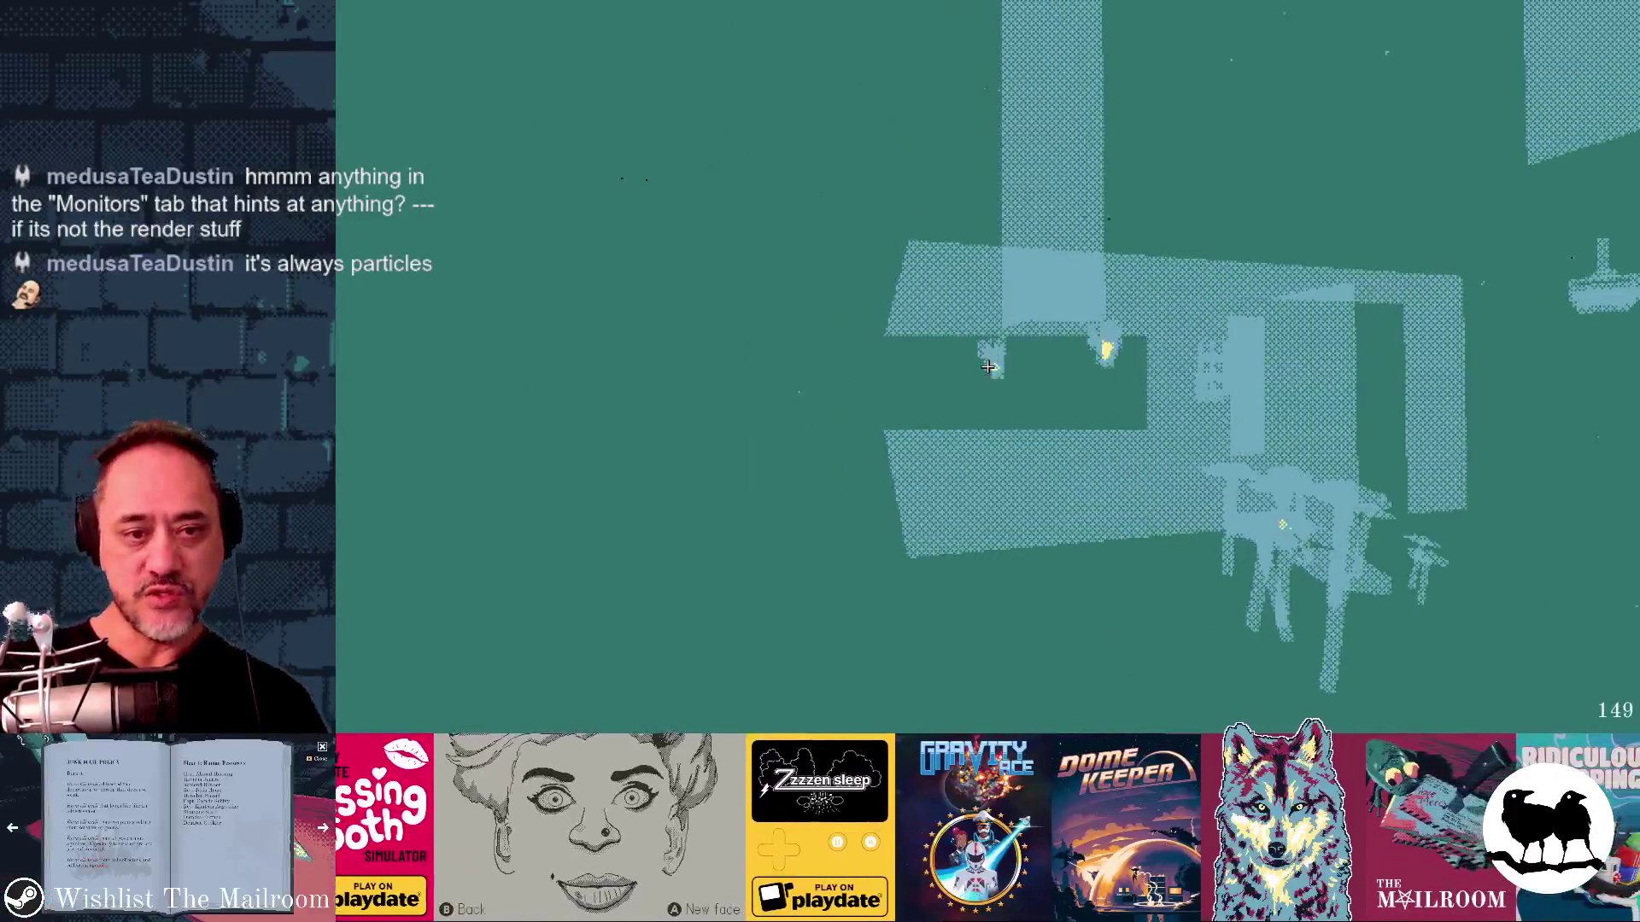
key(Right)
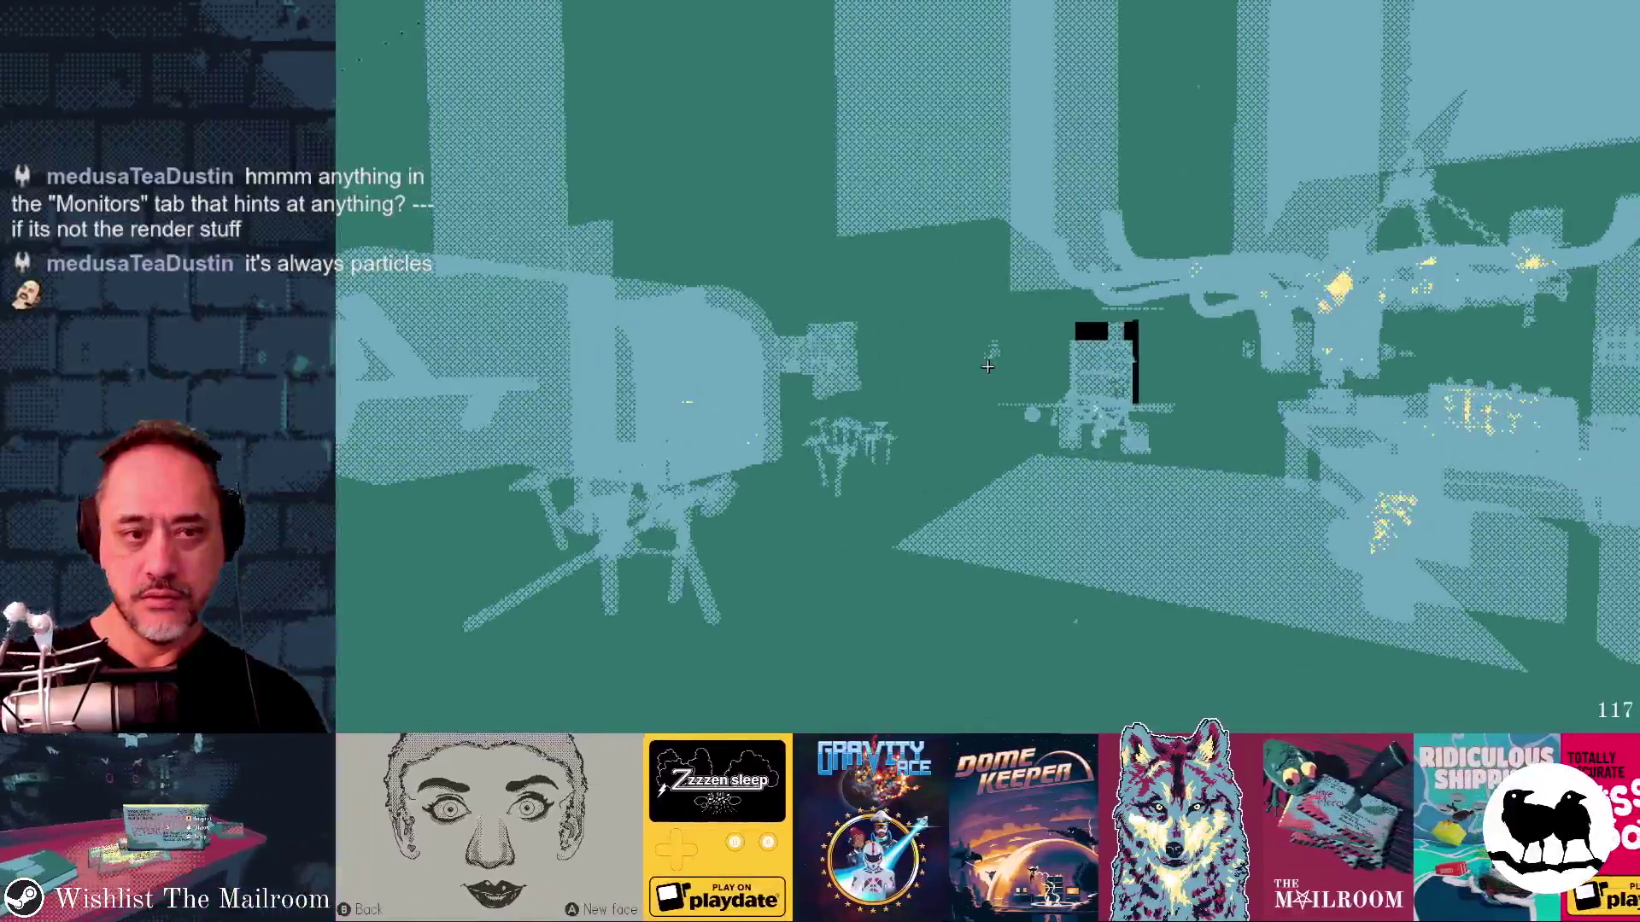
key(Left)
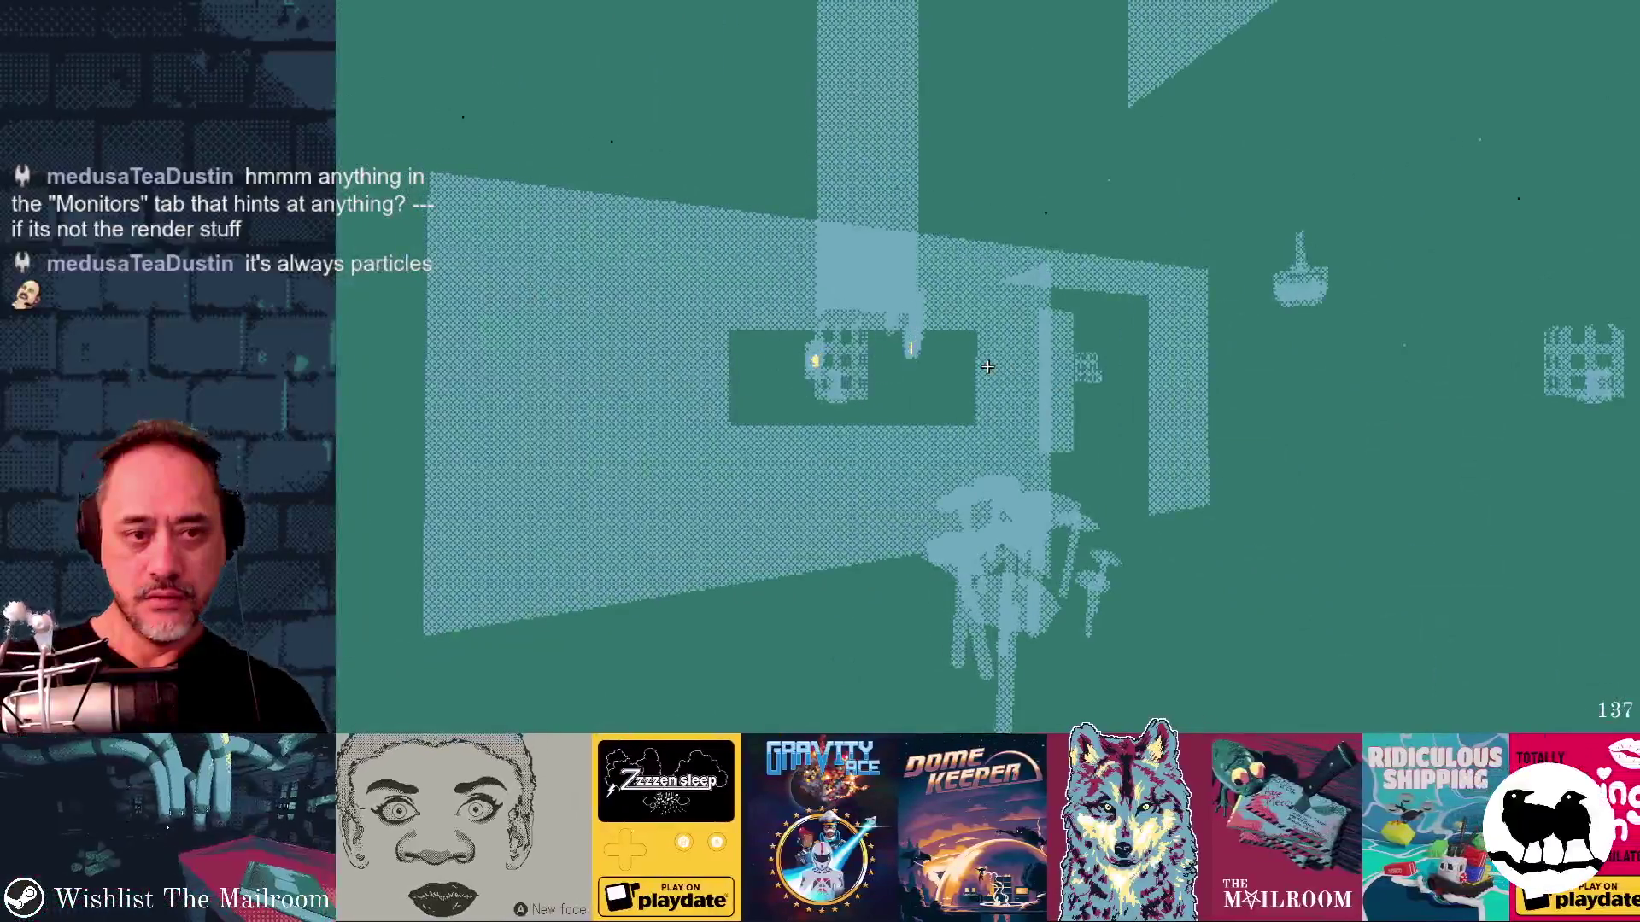
key(Left)
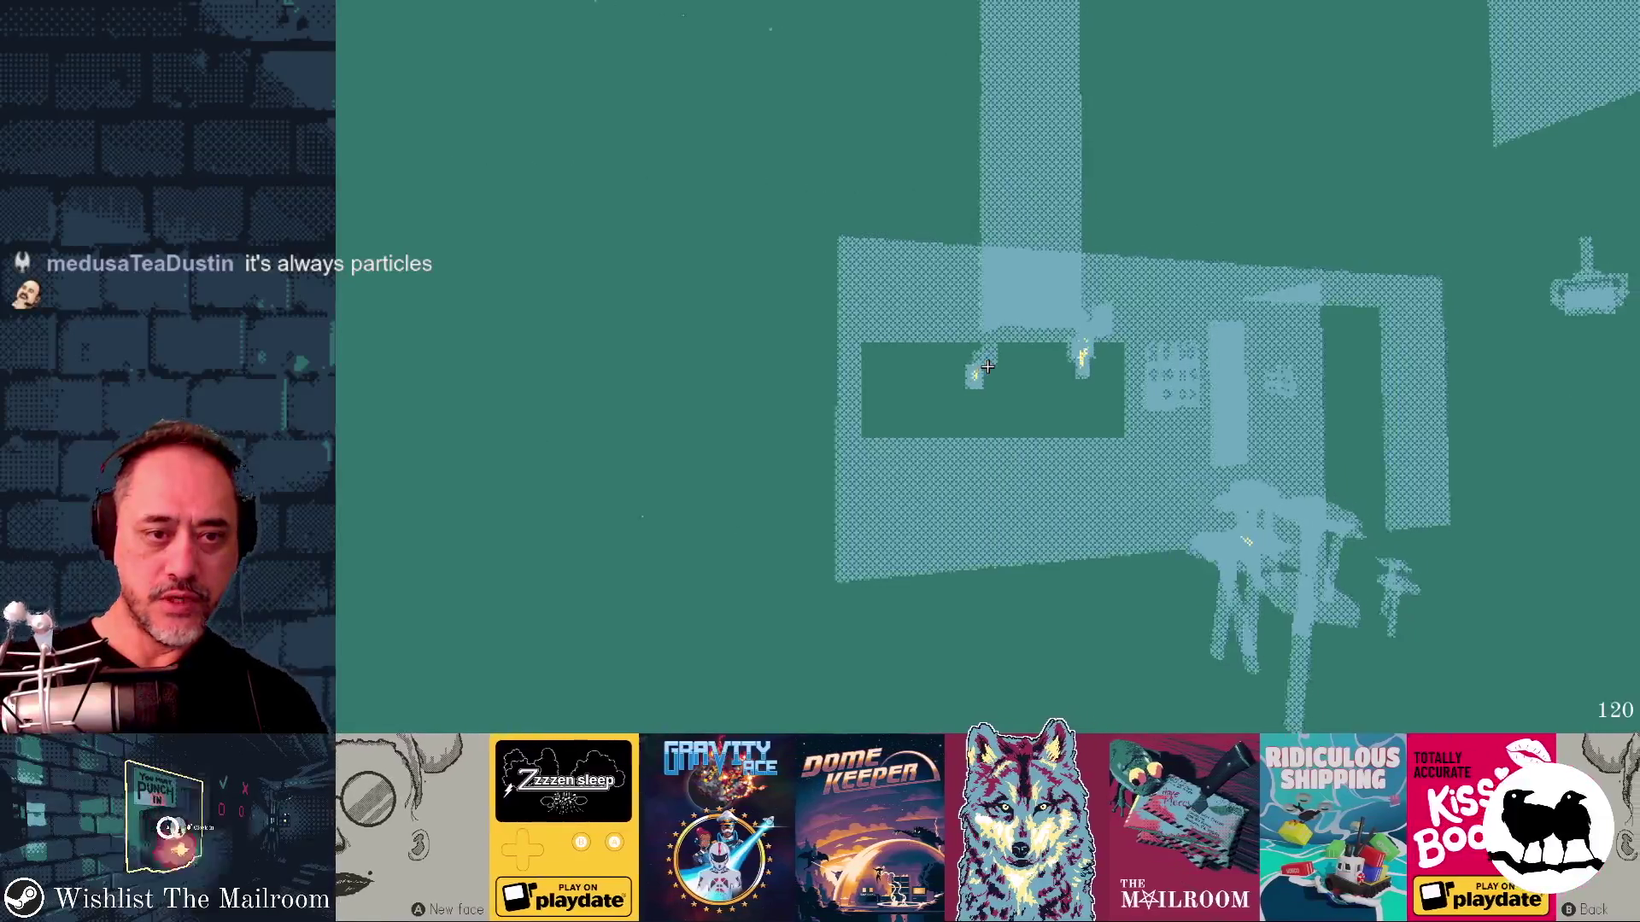
key(Right)
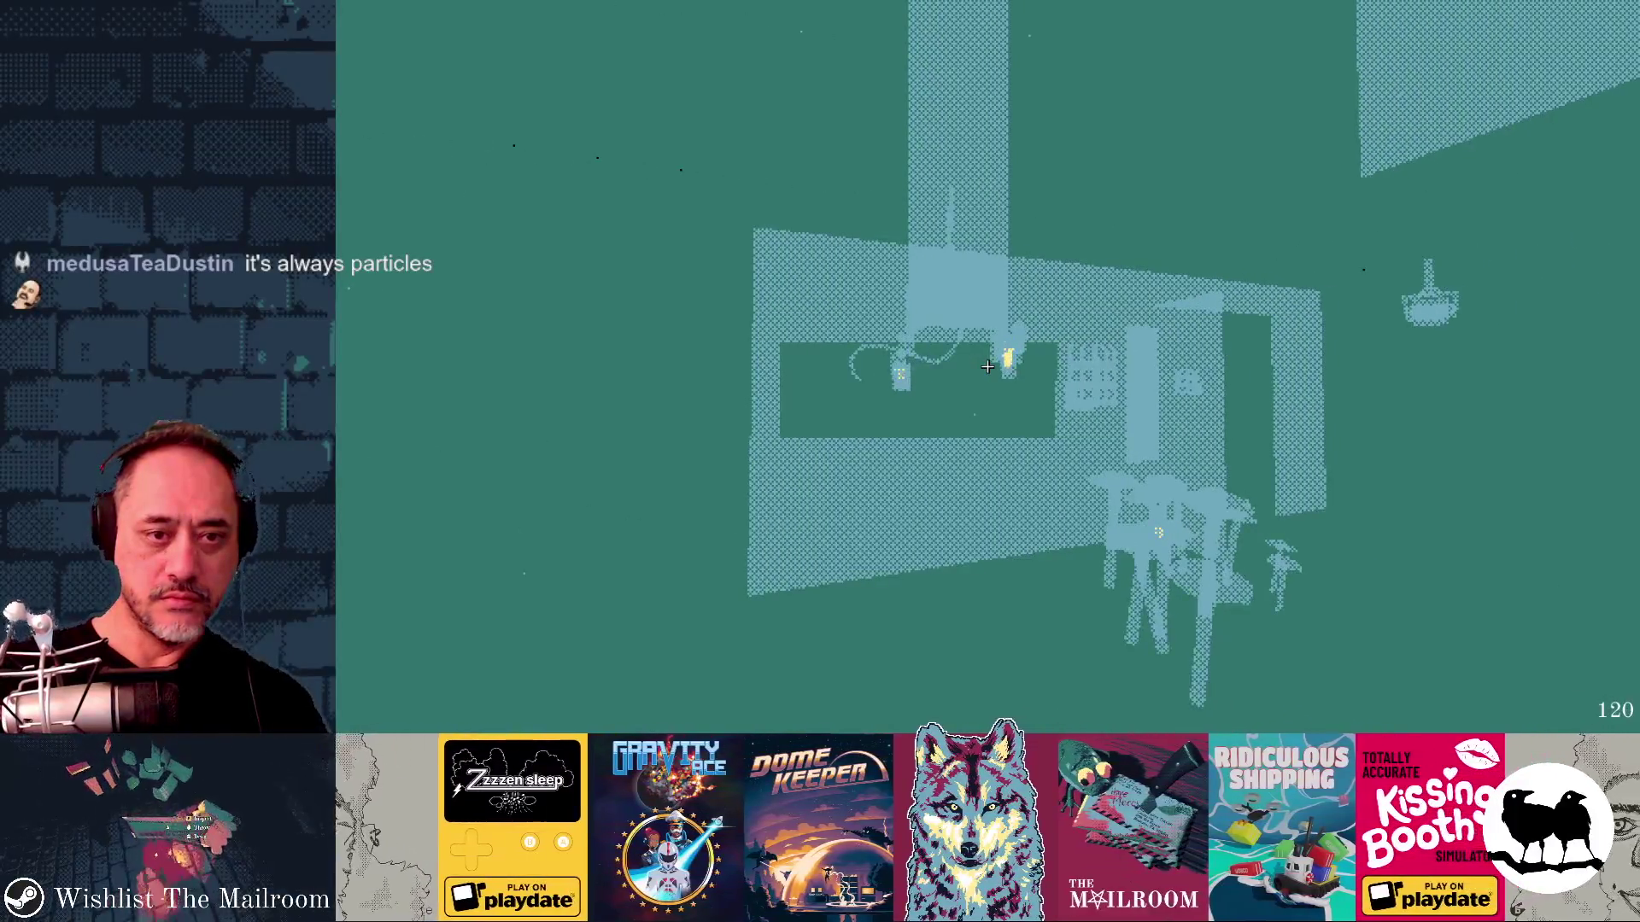
key(alt+Tab)
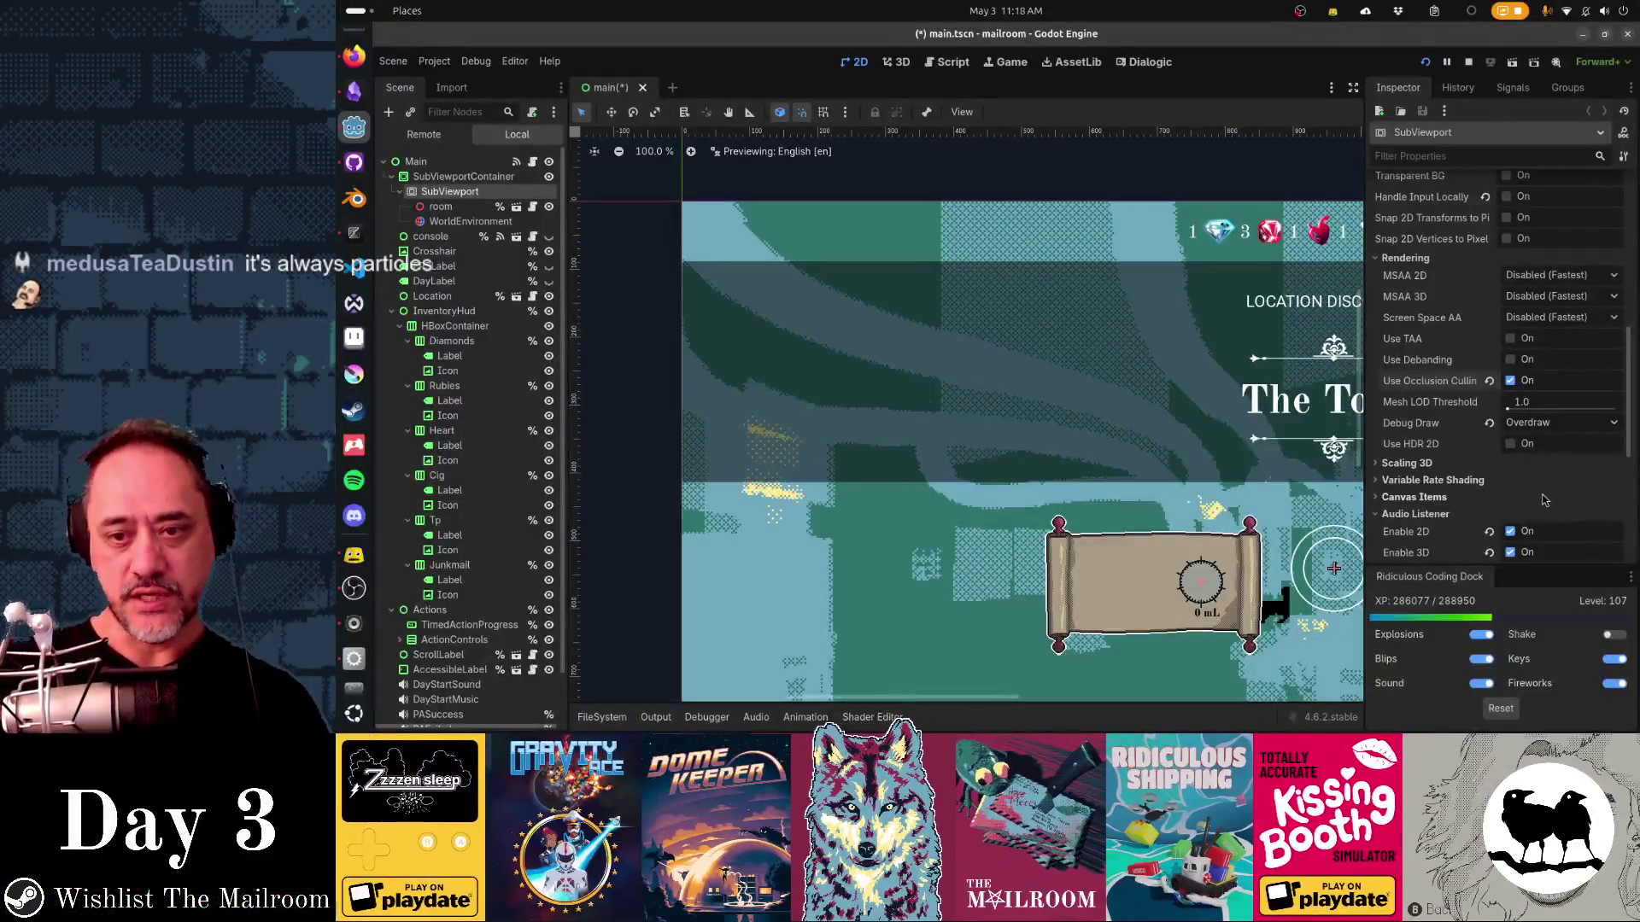
Set the SubViewport's Debug Draw back to Disabled, save main.tscn, and check the running game
click(1489, 423)
key(ctrl+s)
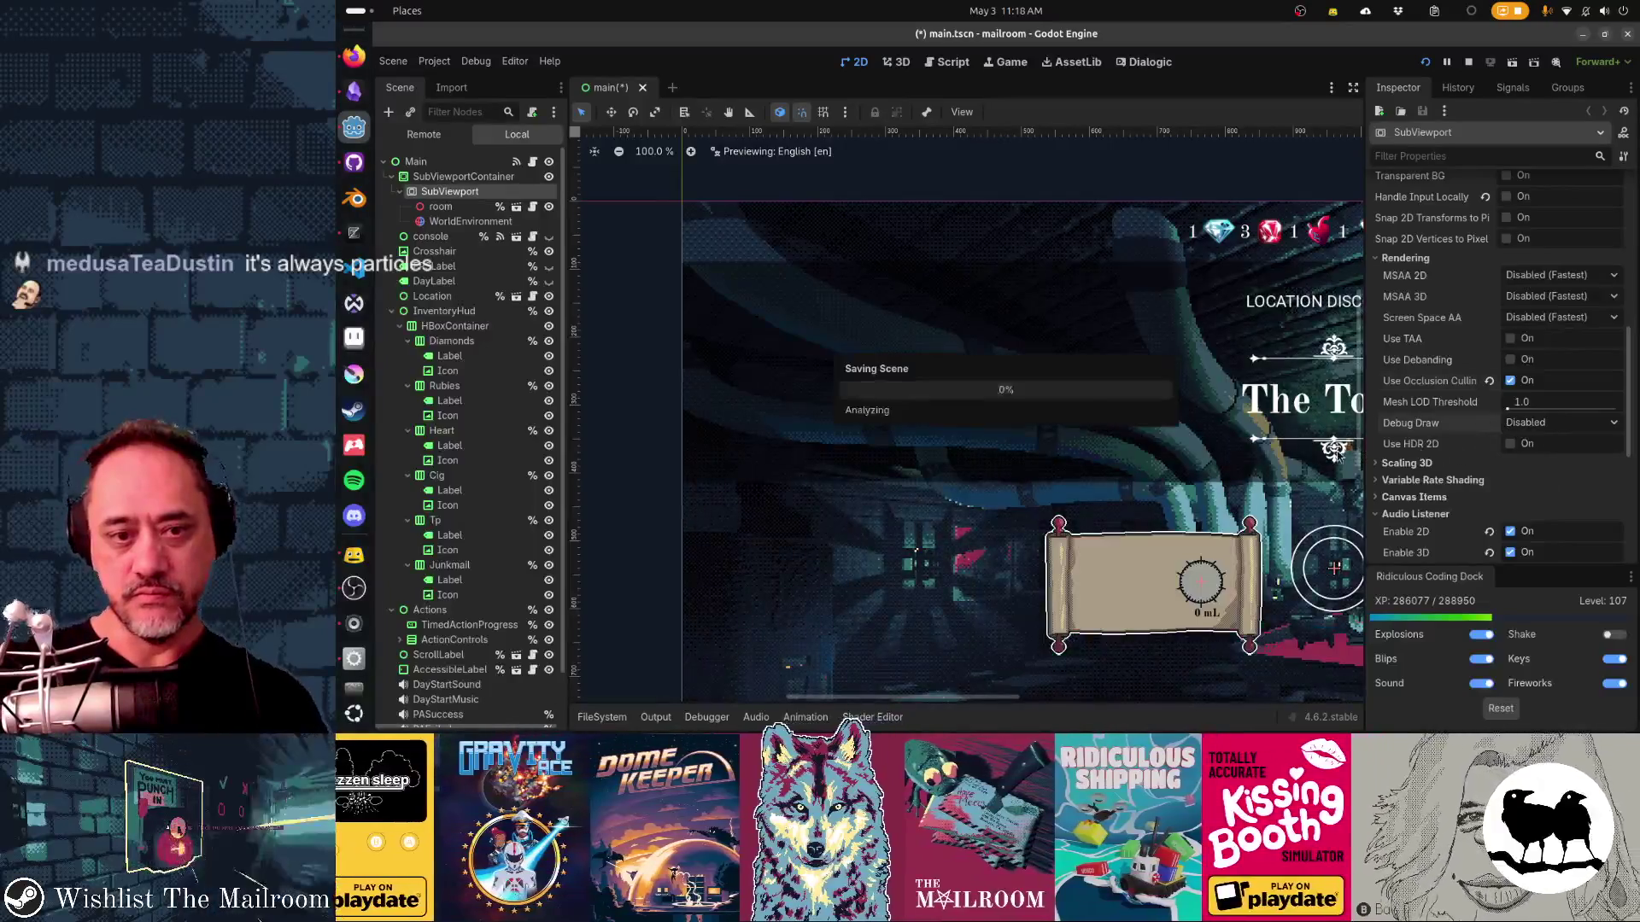
key(alt+Tab)
click(978, 255)
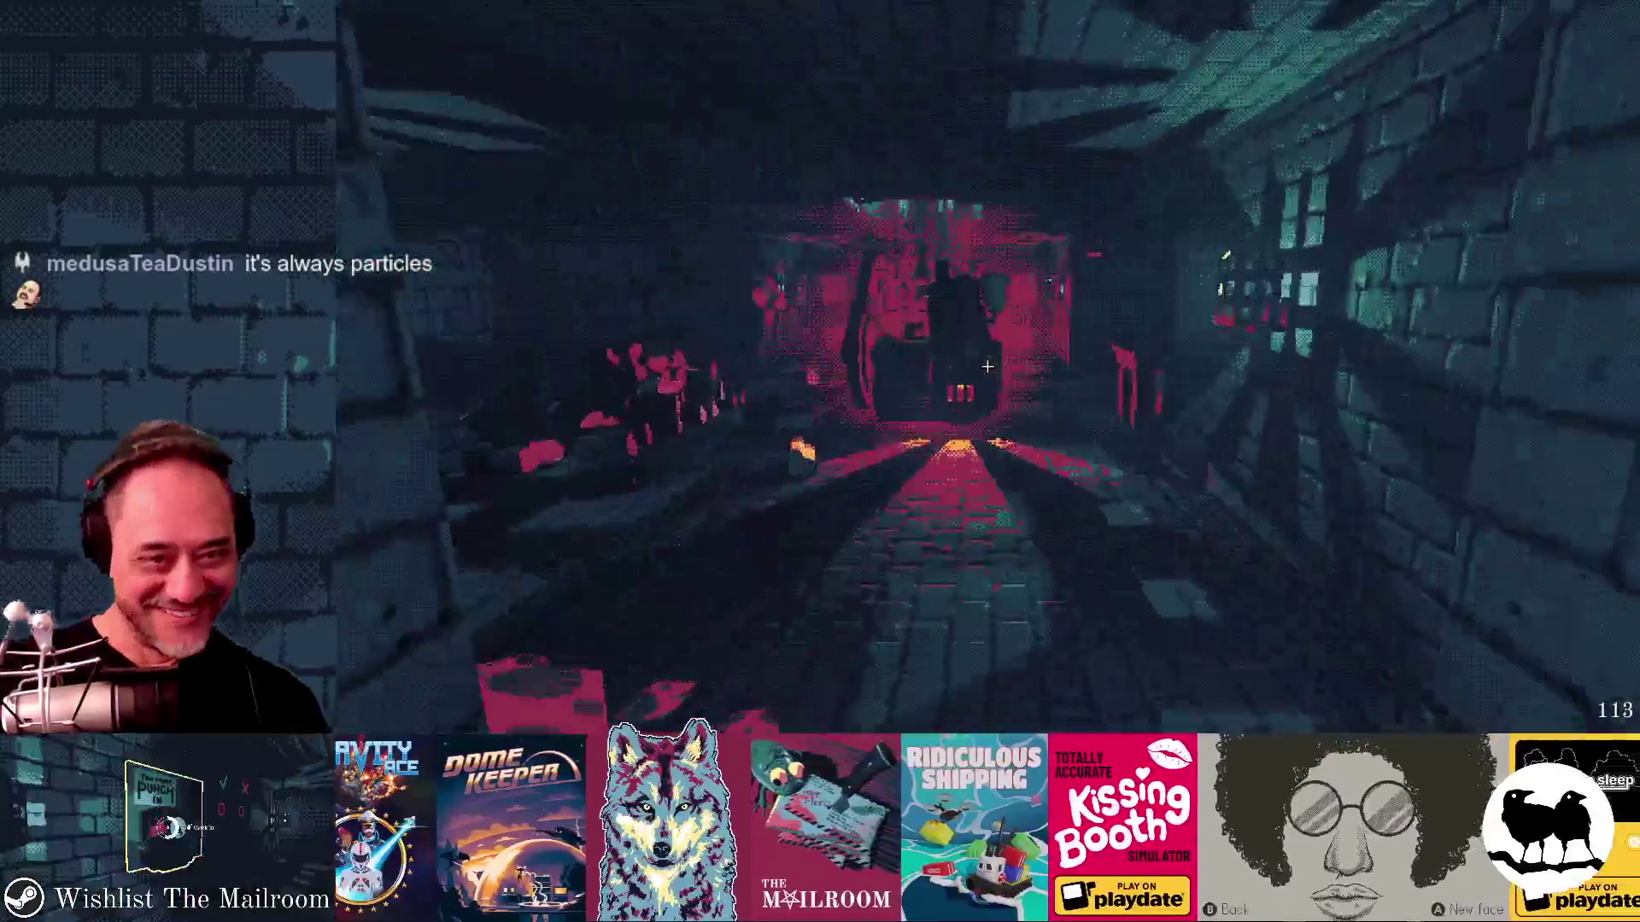
key(alt+Tab)
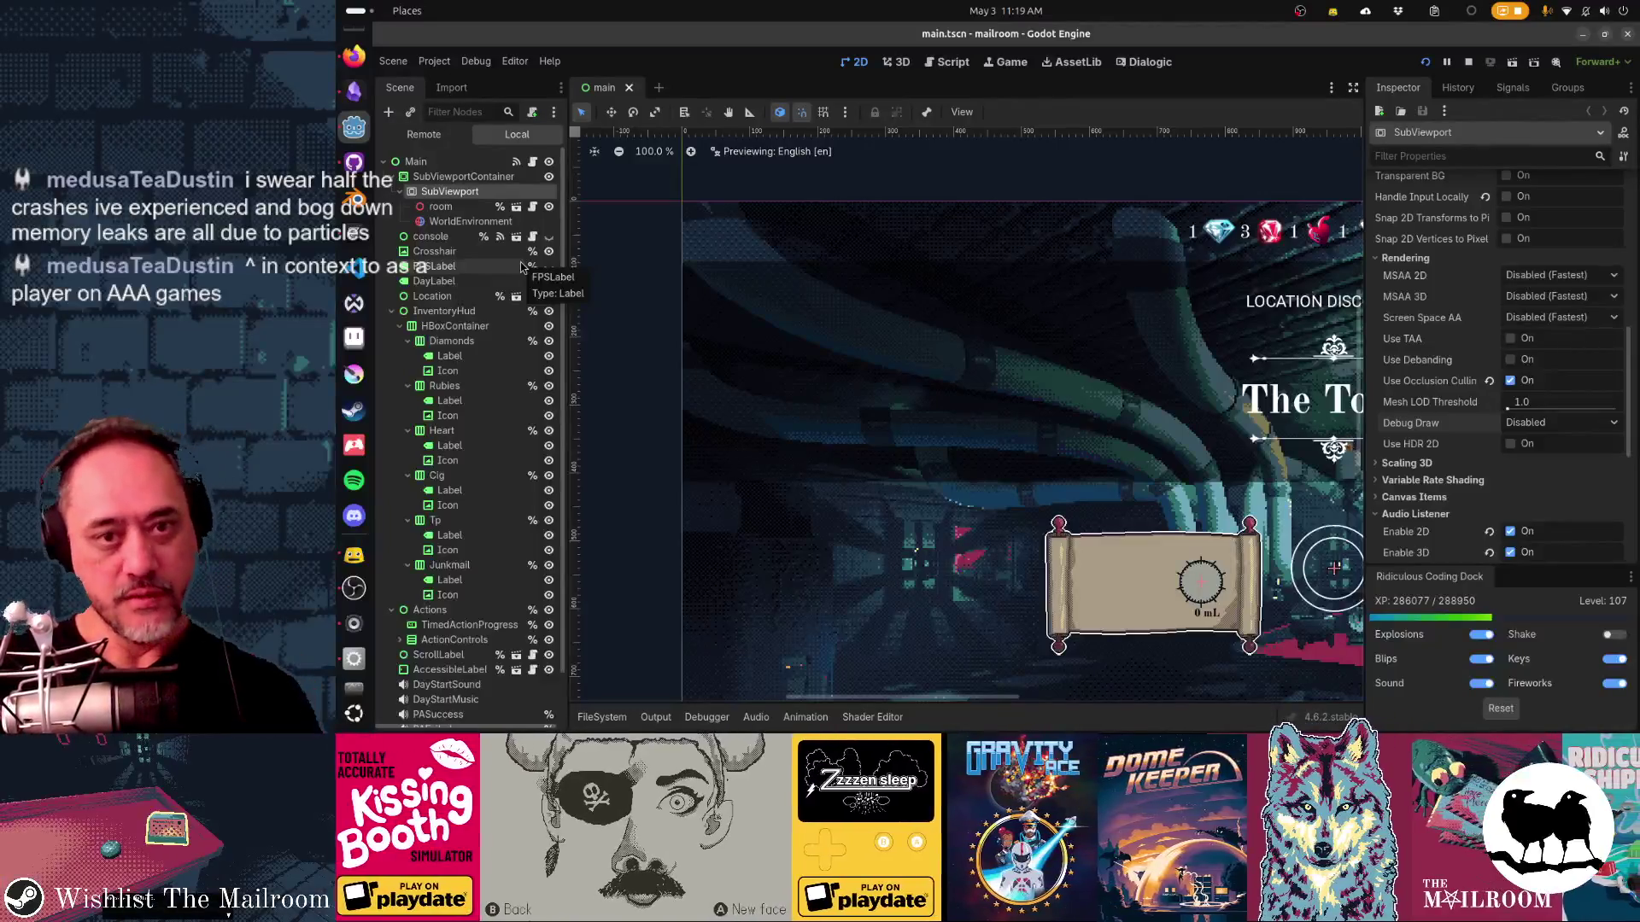
Pan and zoom the 2D view out to about 42% to fit the whole game frame
drag(1022, 535, 812, 453)
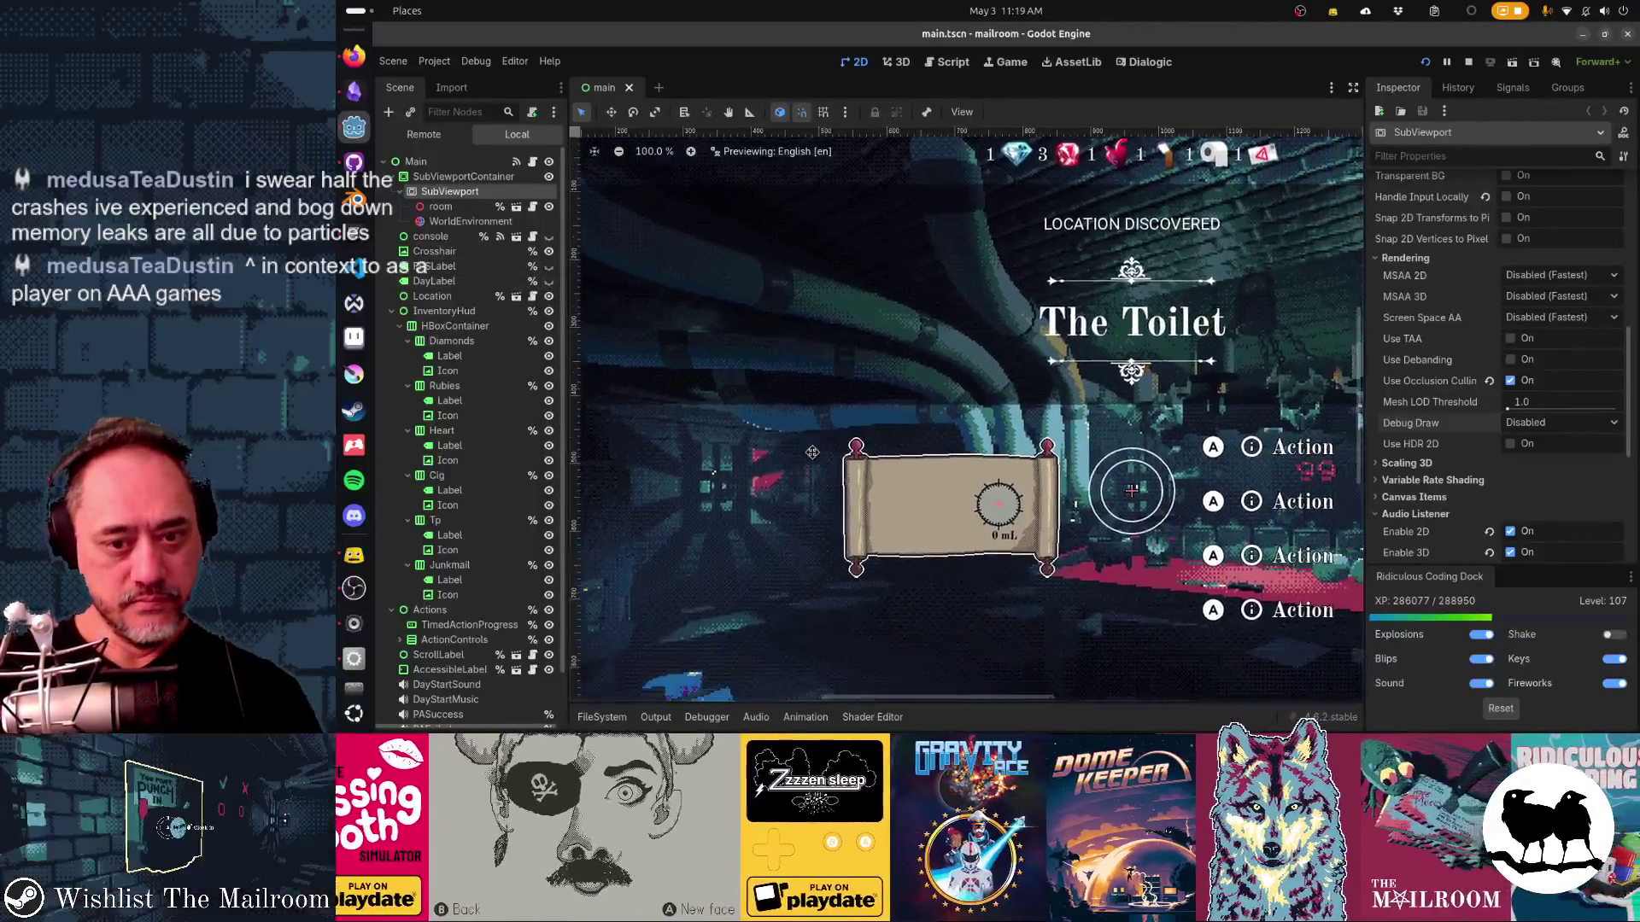
scroll(949, 457, down, 5)
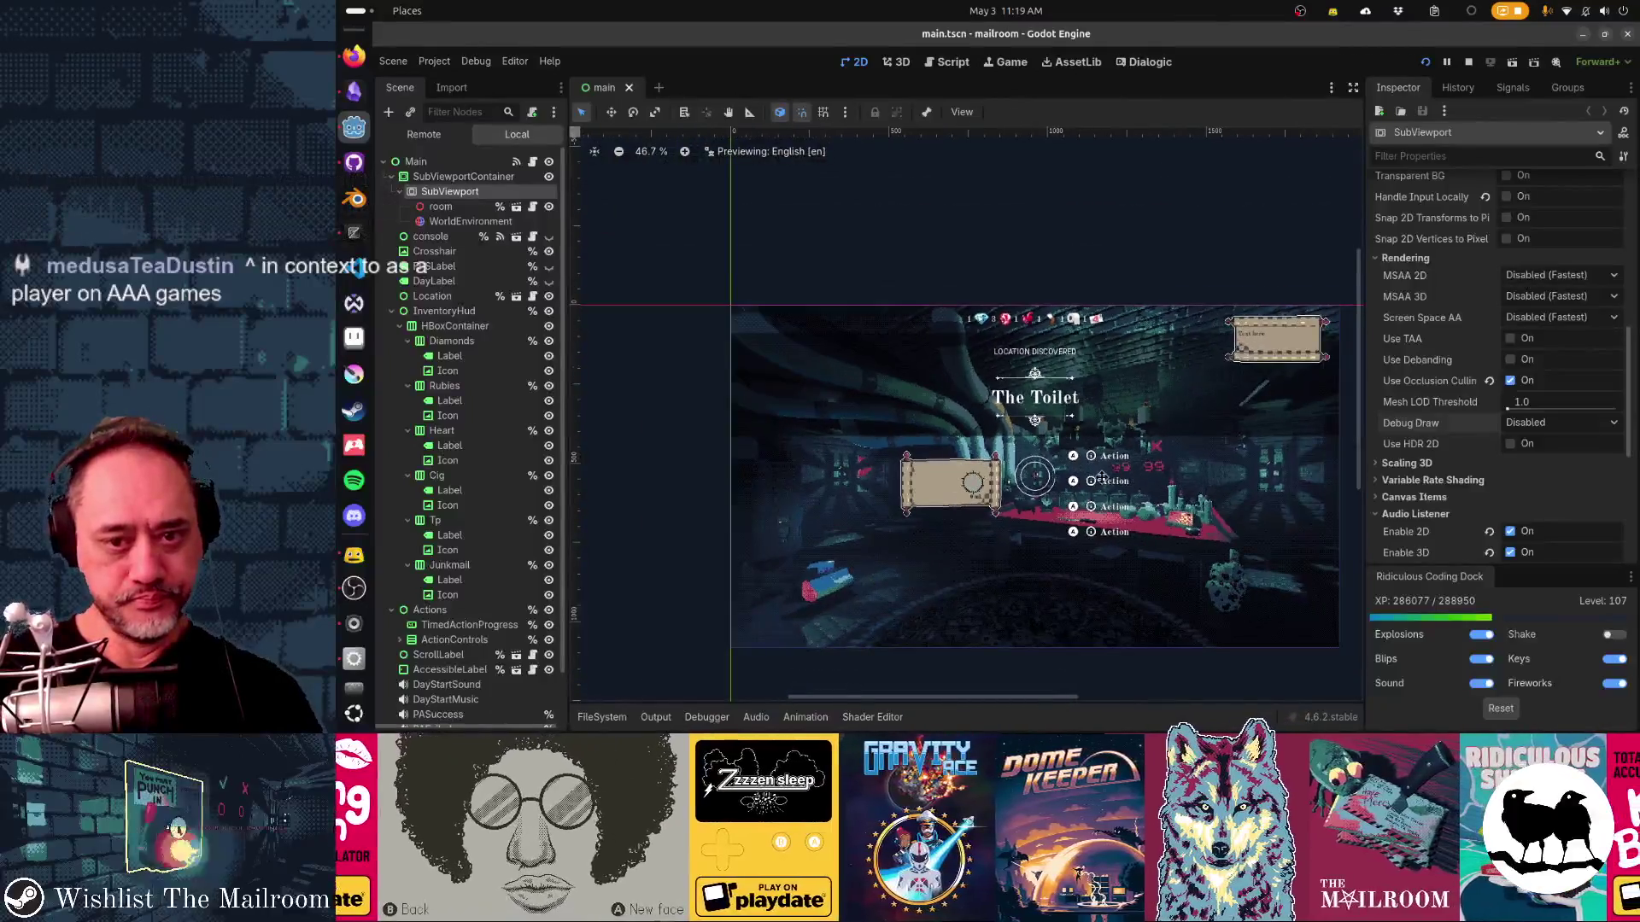
drag(1126, 476, 1017, 471)
scroll(1016, 471, down, 1)
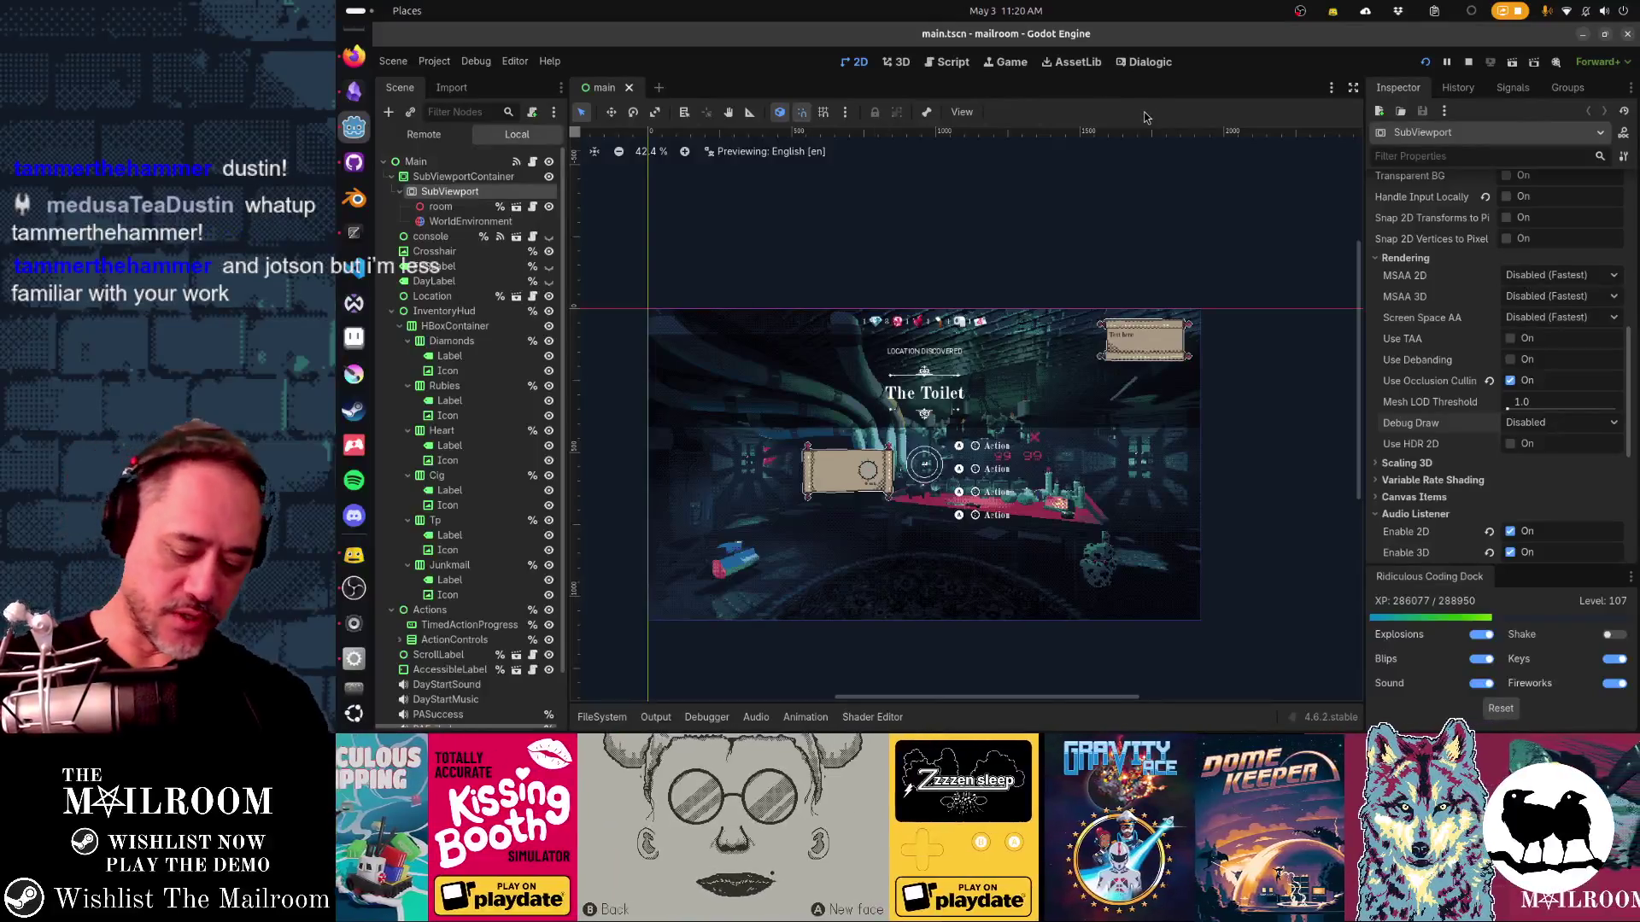
Quick-open compressor.tscn and orbit around the compressor model
key(alt+shift+o)
text(compressor)
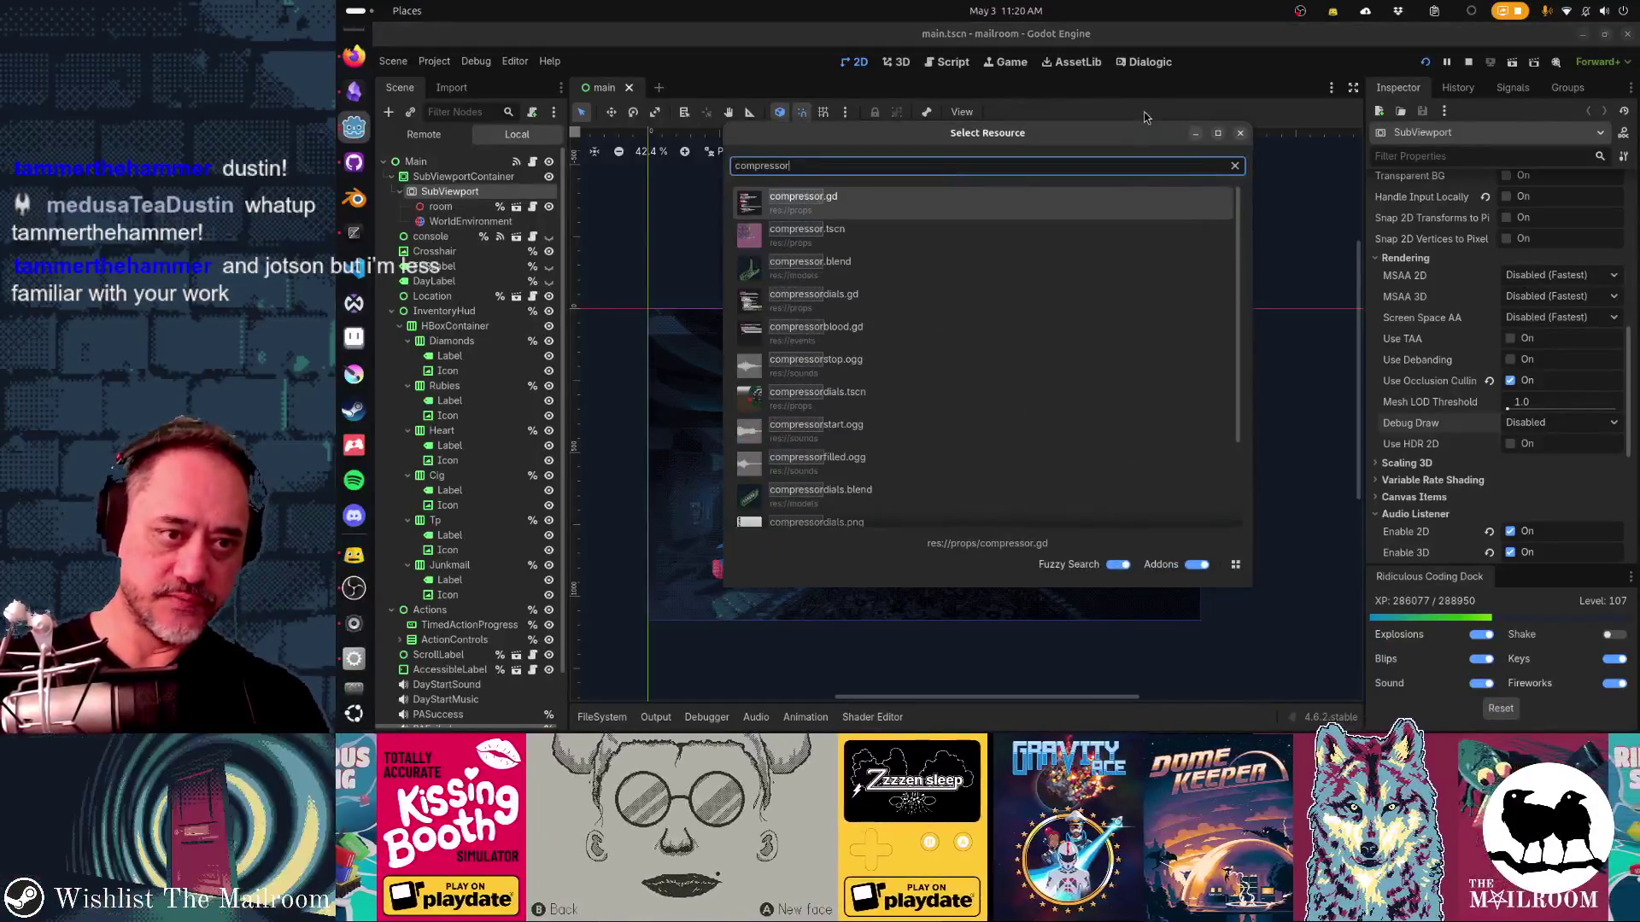
key(Down)
key(Return)
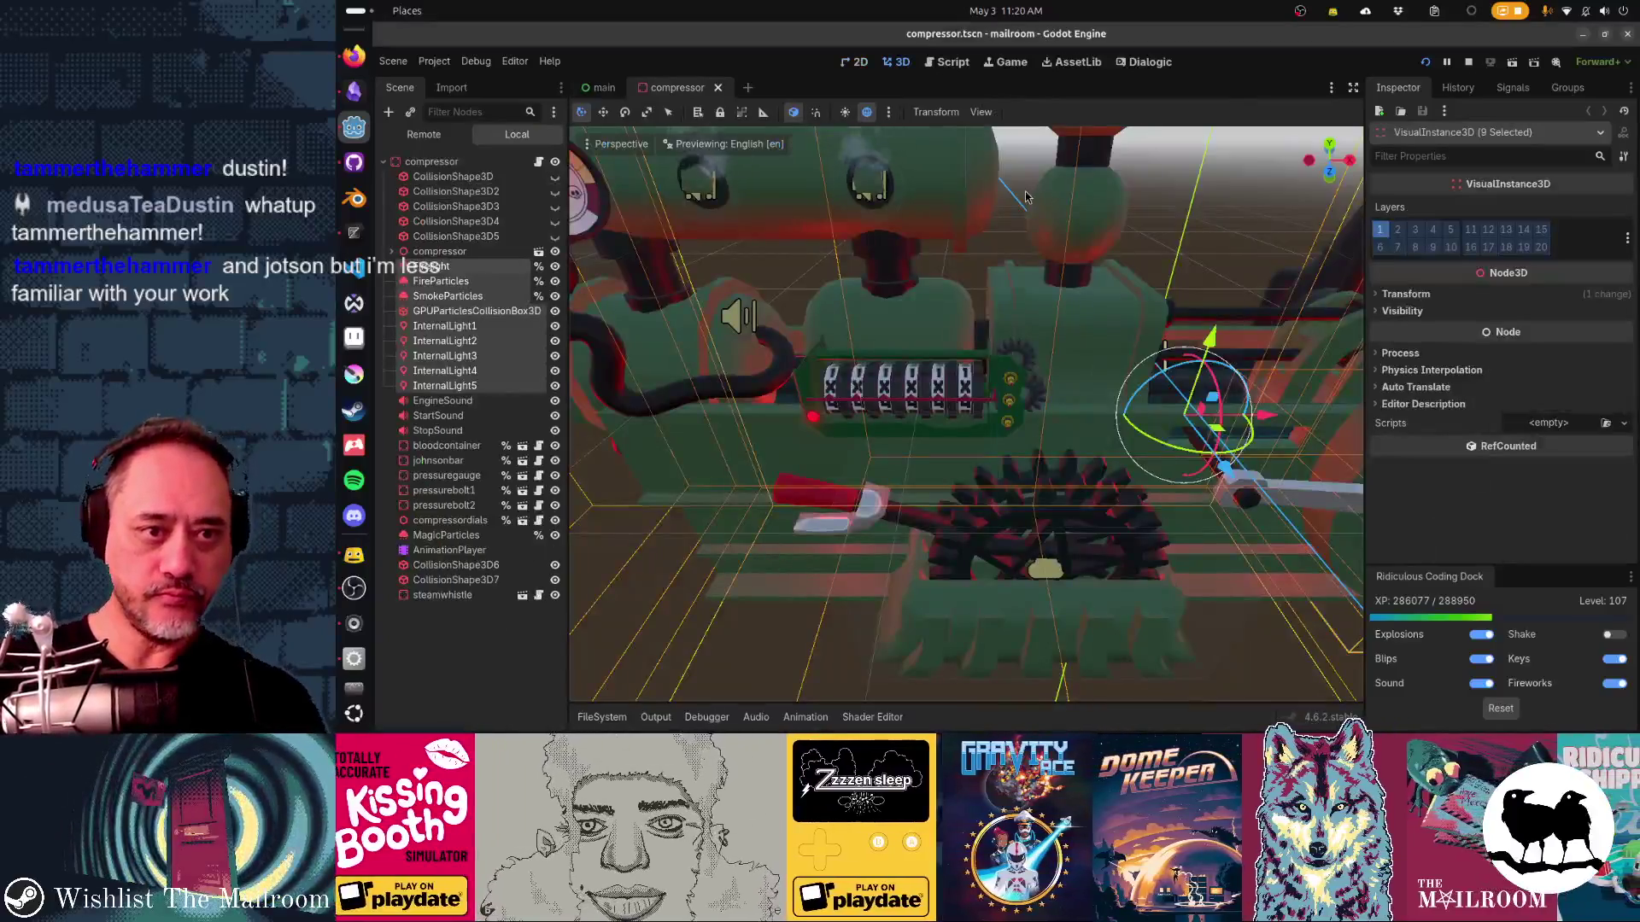
scroll(1025, 191, down, 5)
scroll(937, 218, up, 3)
drag(937, 218, 1127, 258)
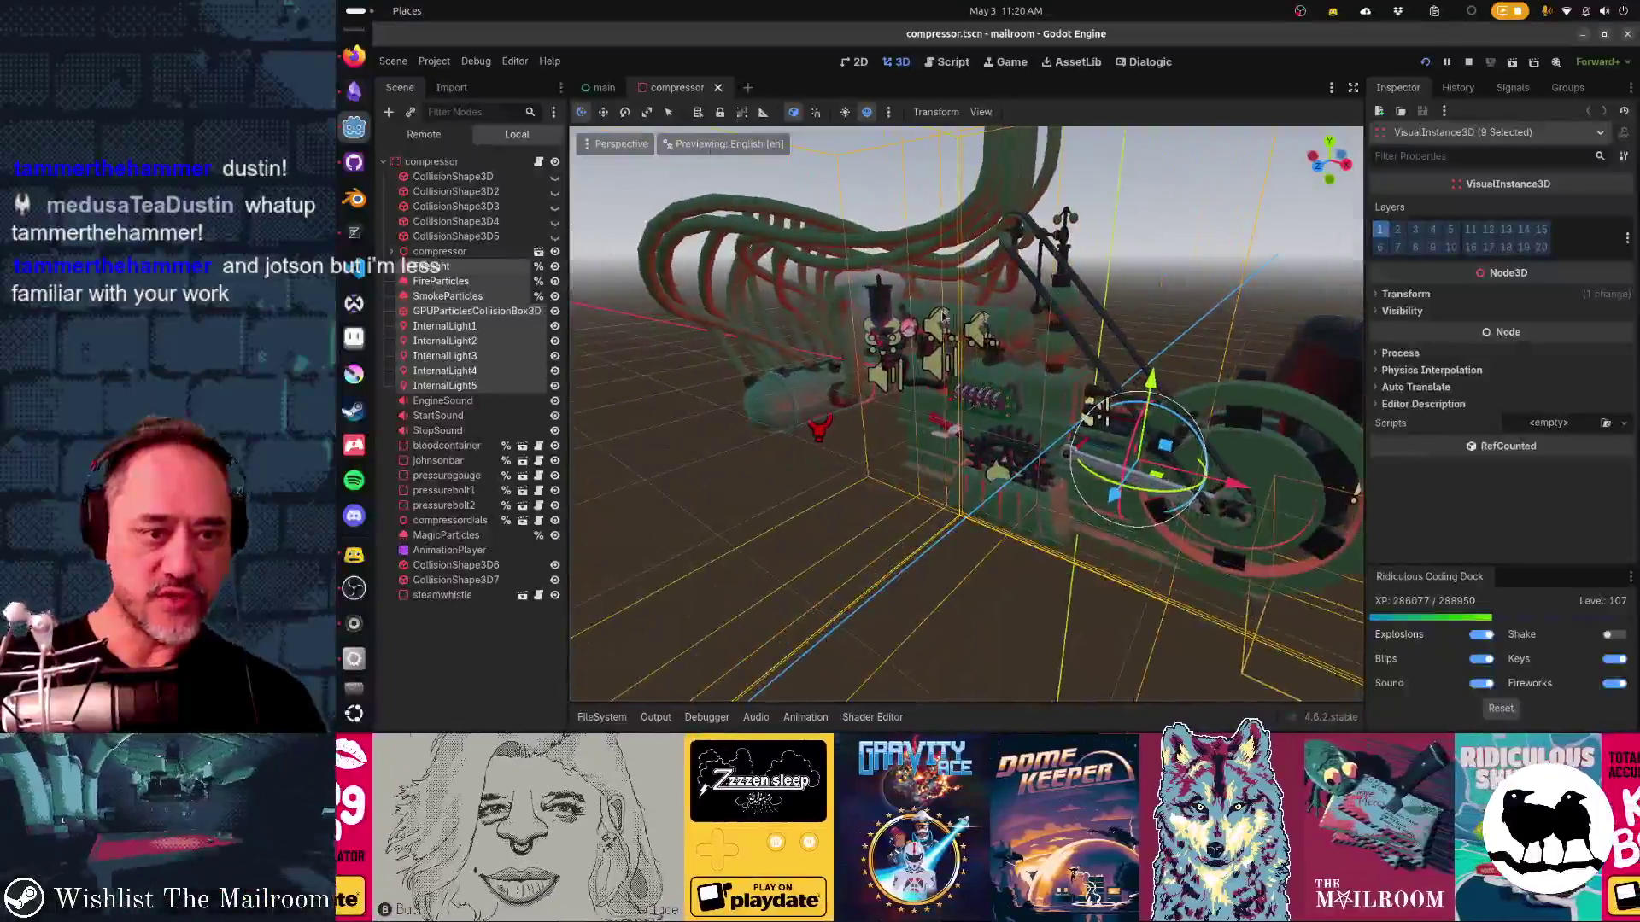
scroll(1311, 245, up, 3)
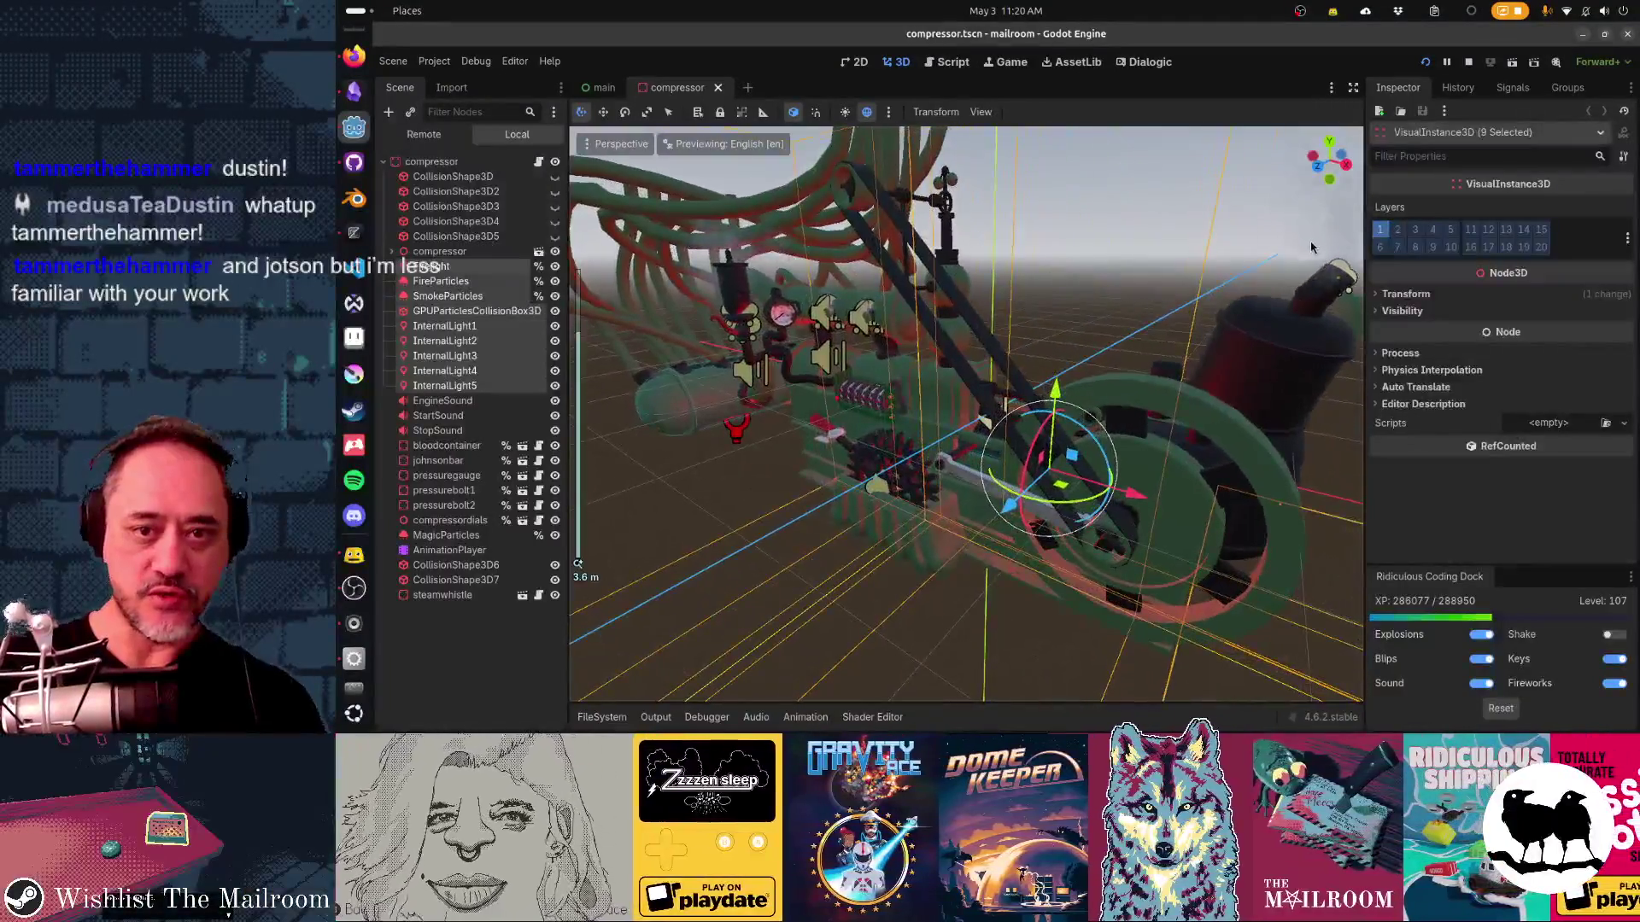
scroll(1309, 257, down, 2)
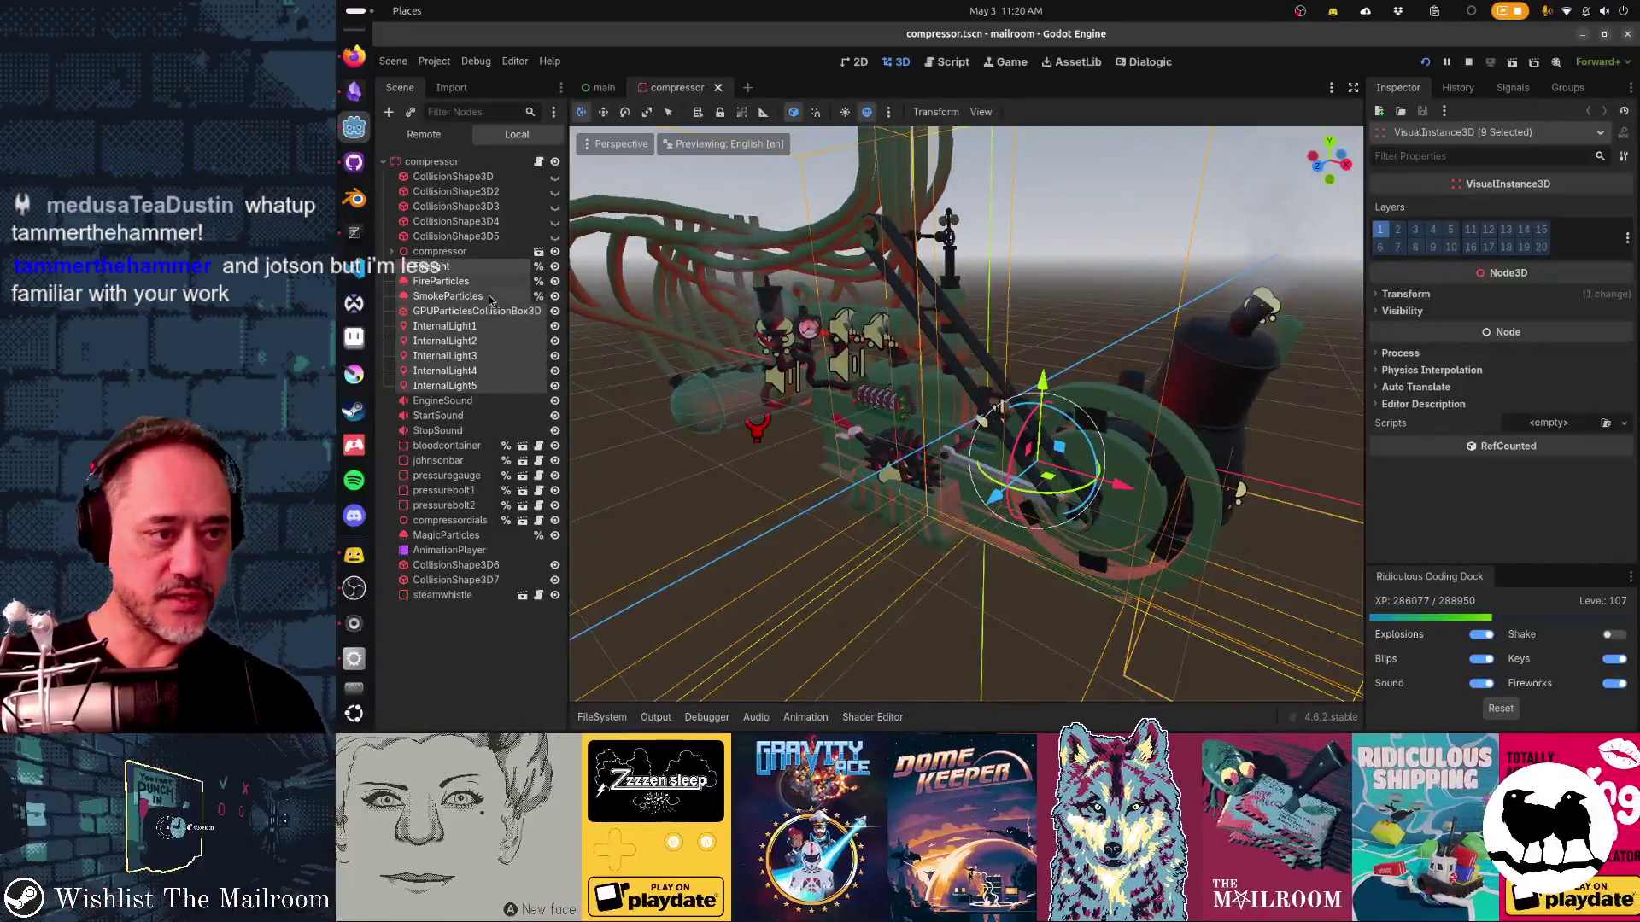
Select SmokeParticles and expand its Drawing section to show the 8×8×8 Visibility AABB
click(491, 297)
scroll(1031, 320, down, 3)
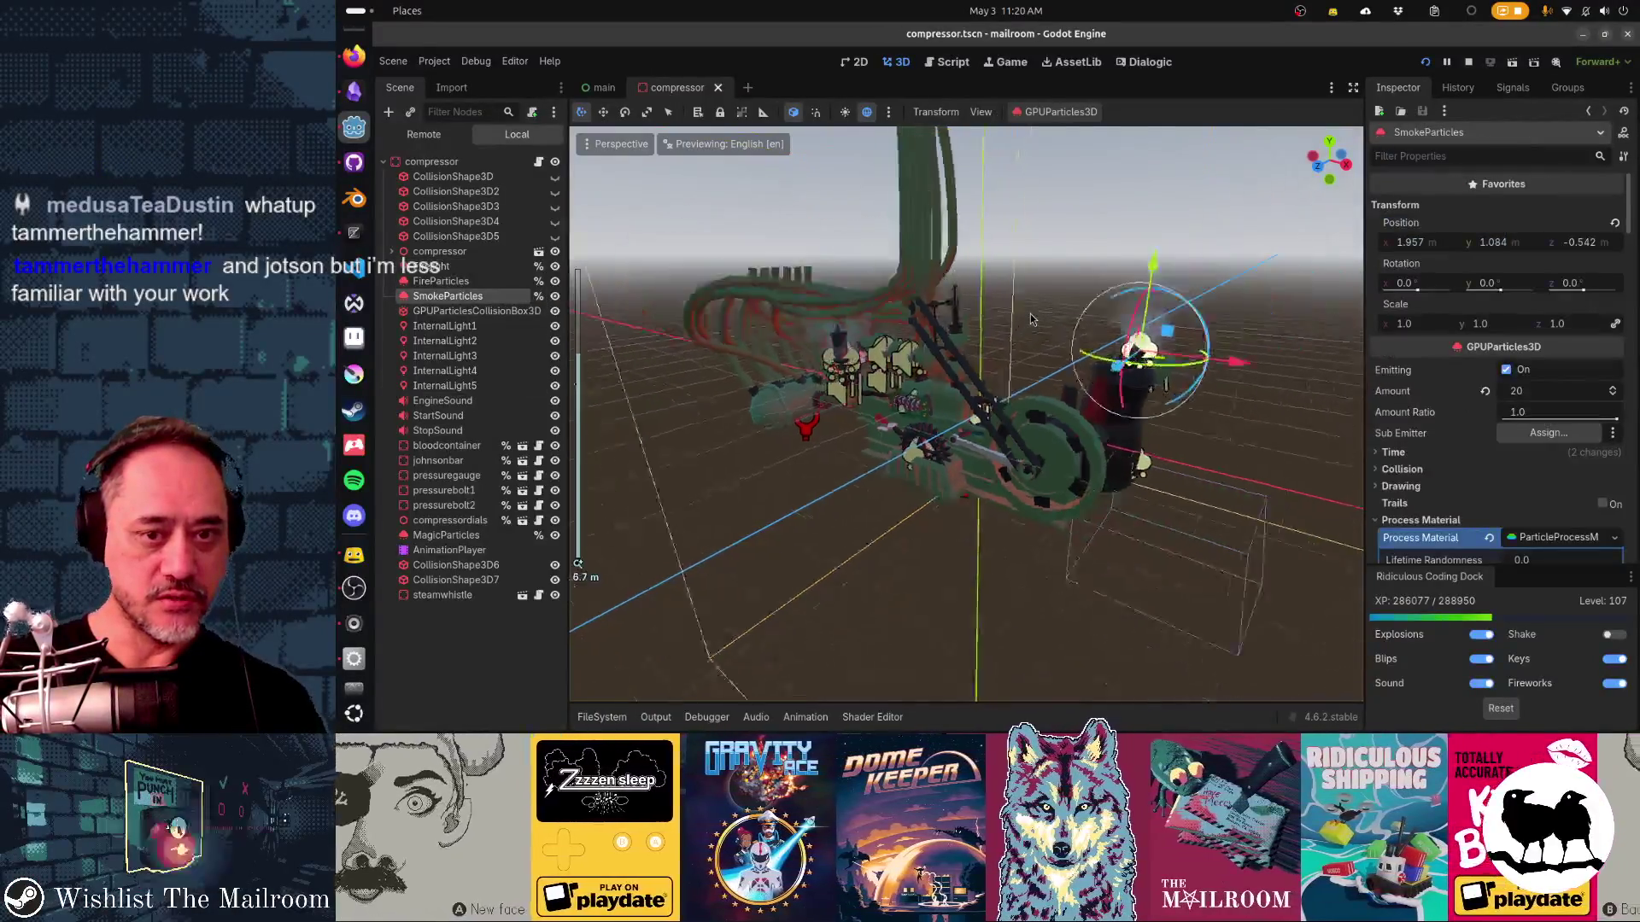
scroll(1031, 319, down, 5)
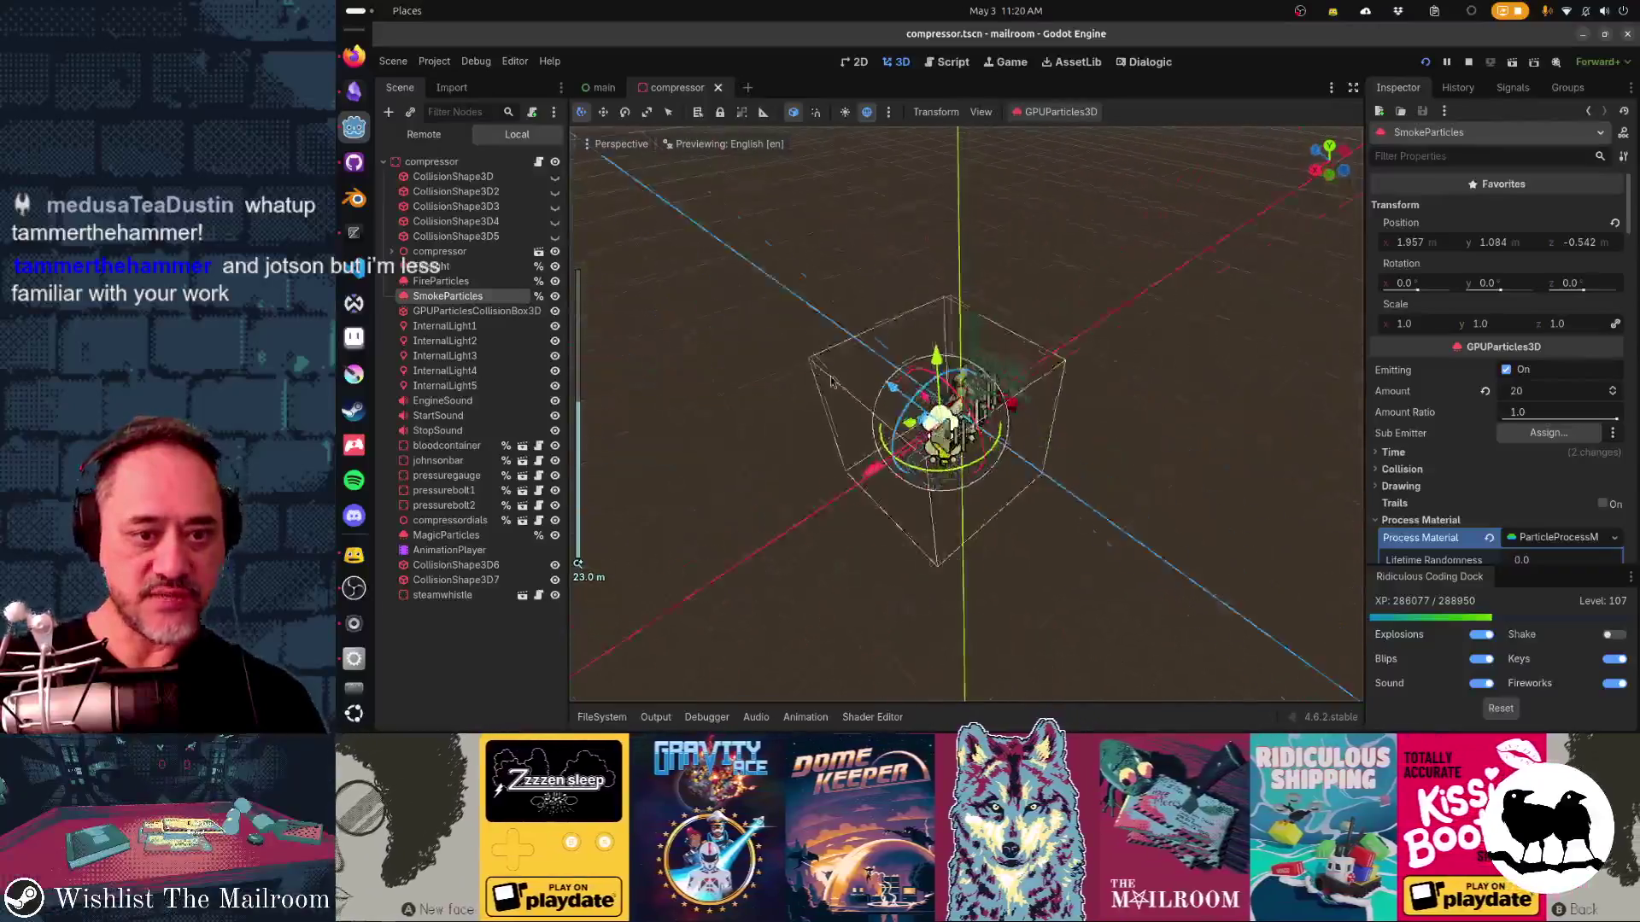
mouse_move(831, 382)
mouse_down()
mouse_move(748, 291)
mouse_move(1024, 305)
mouse_move(1169, 292)
mouse_move(1074, 374)
mouse_move(1017, 355)
mouse_up()
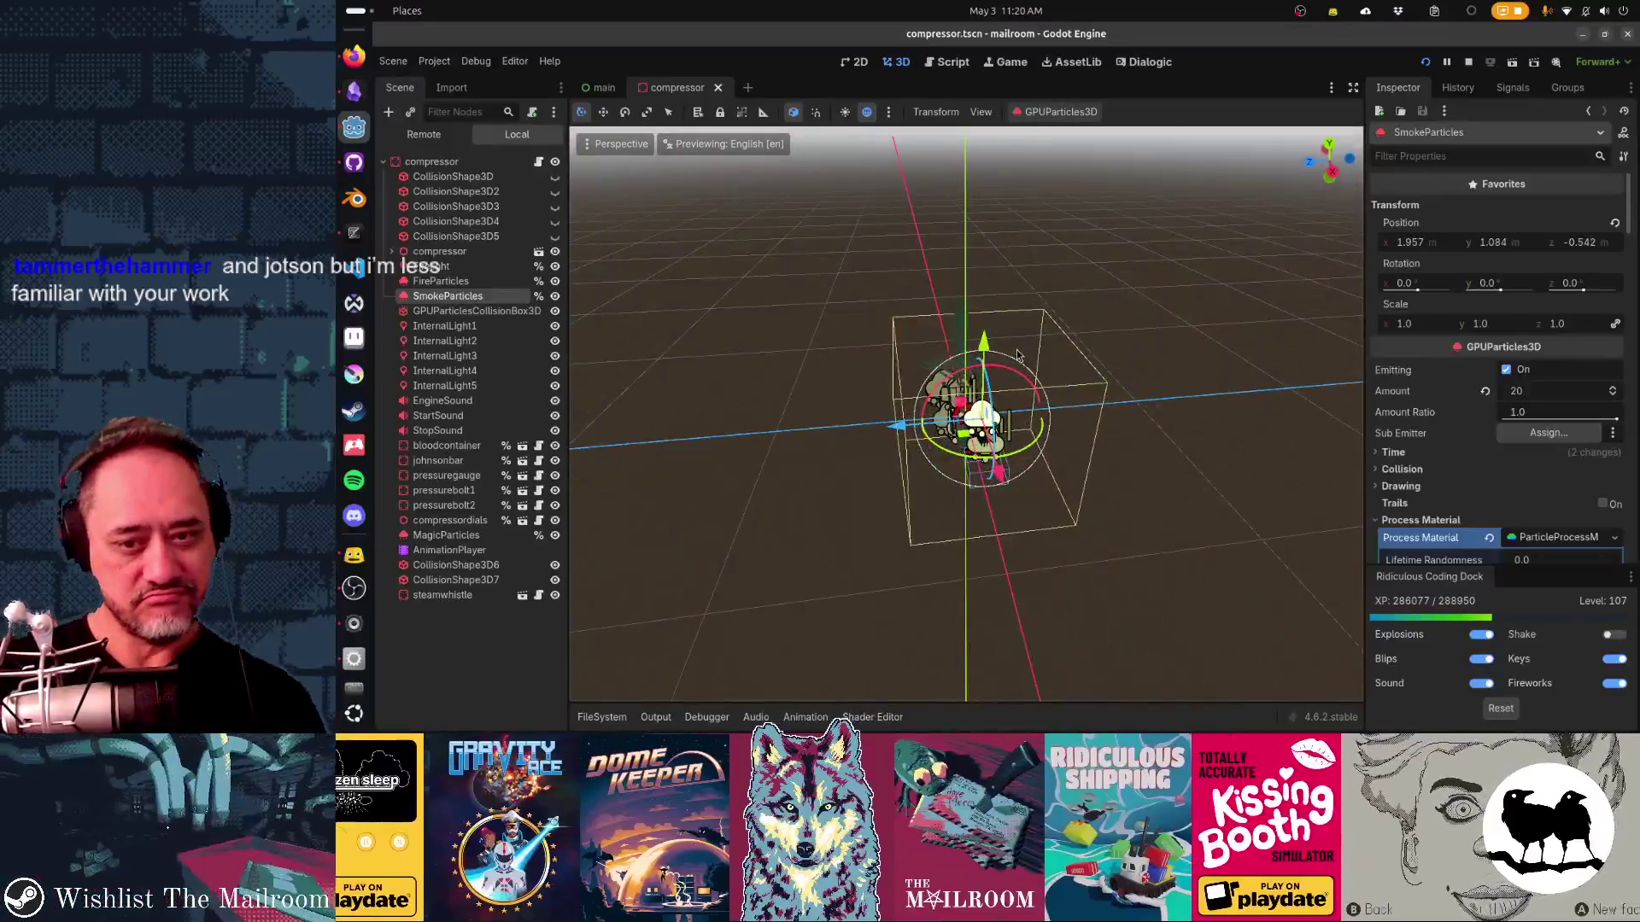
click(1401, 486)
scroll(1450, 440, down, 5)
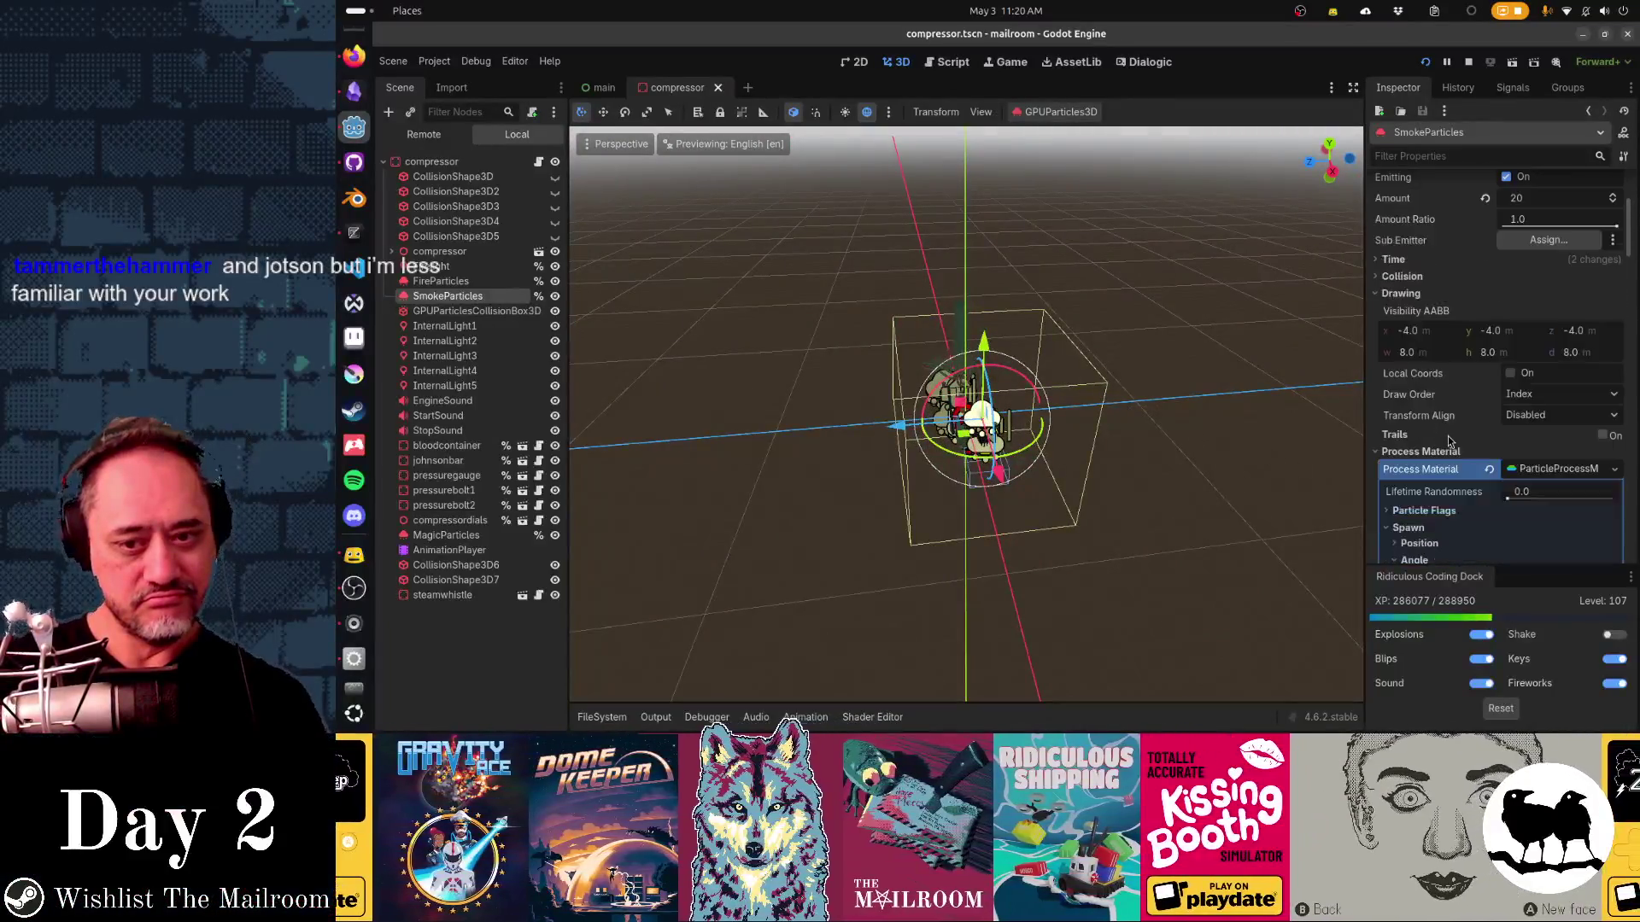
drag(1255, 443, 1046, 442)
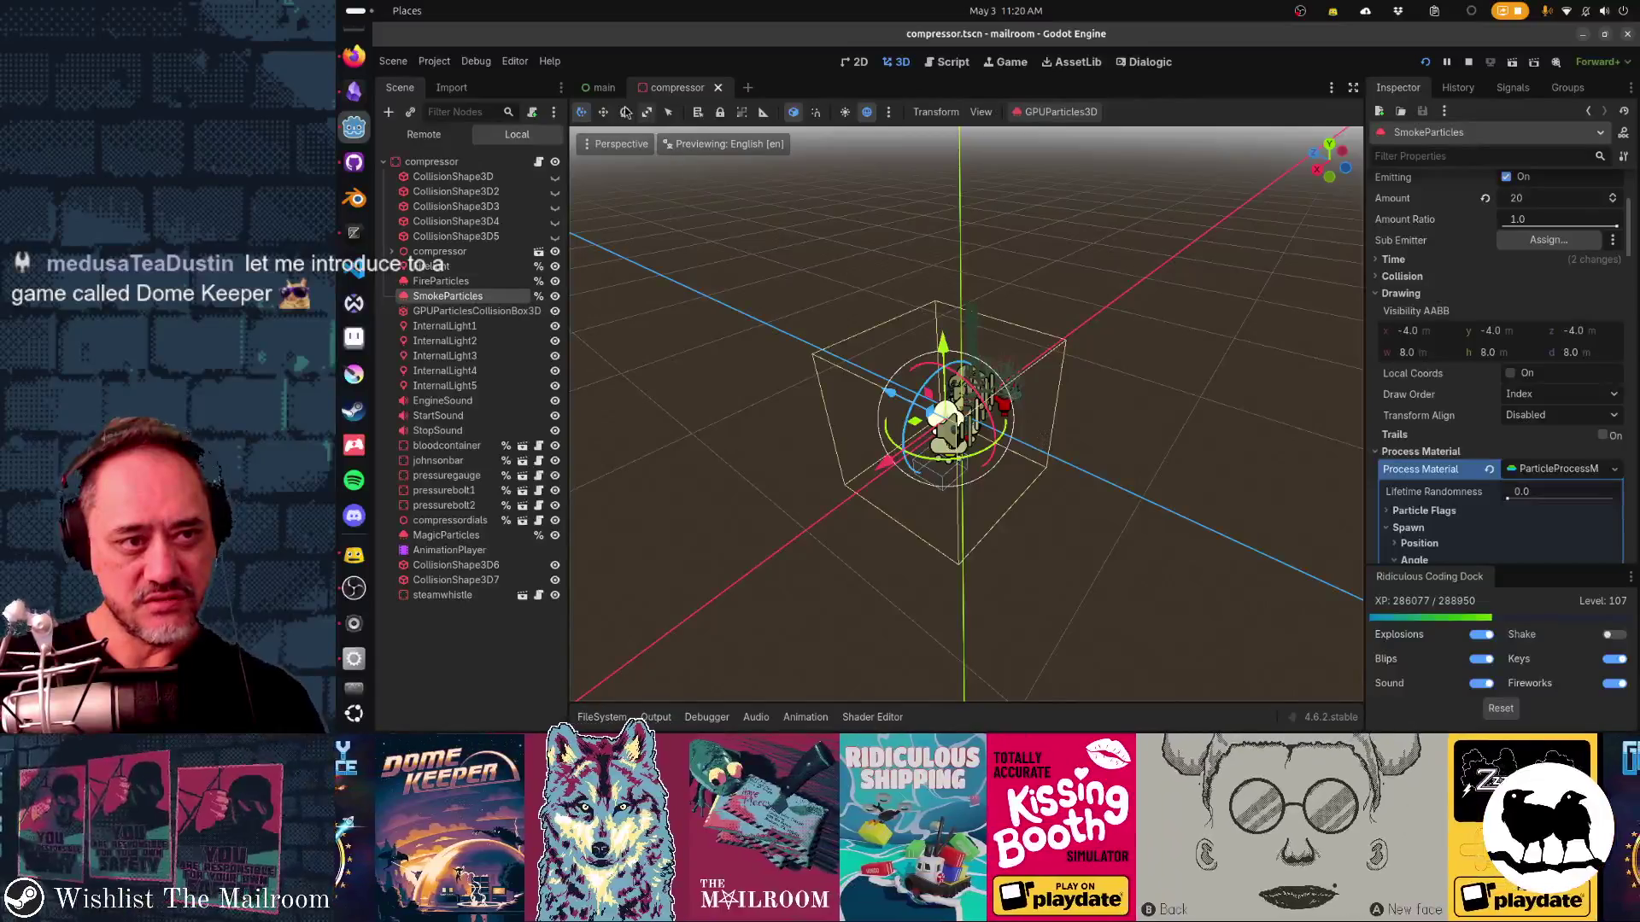
key(ctrl+shift+o)
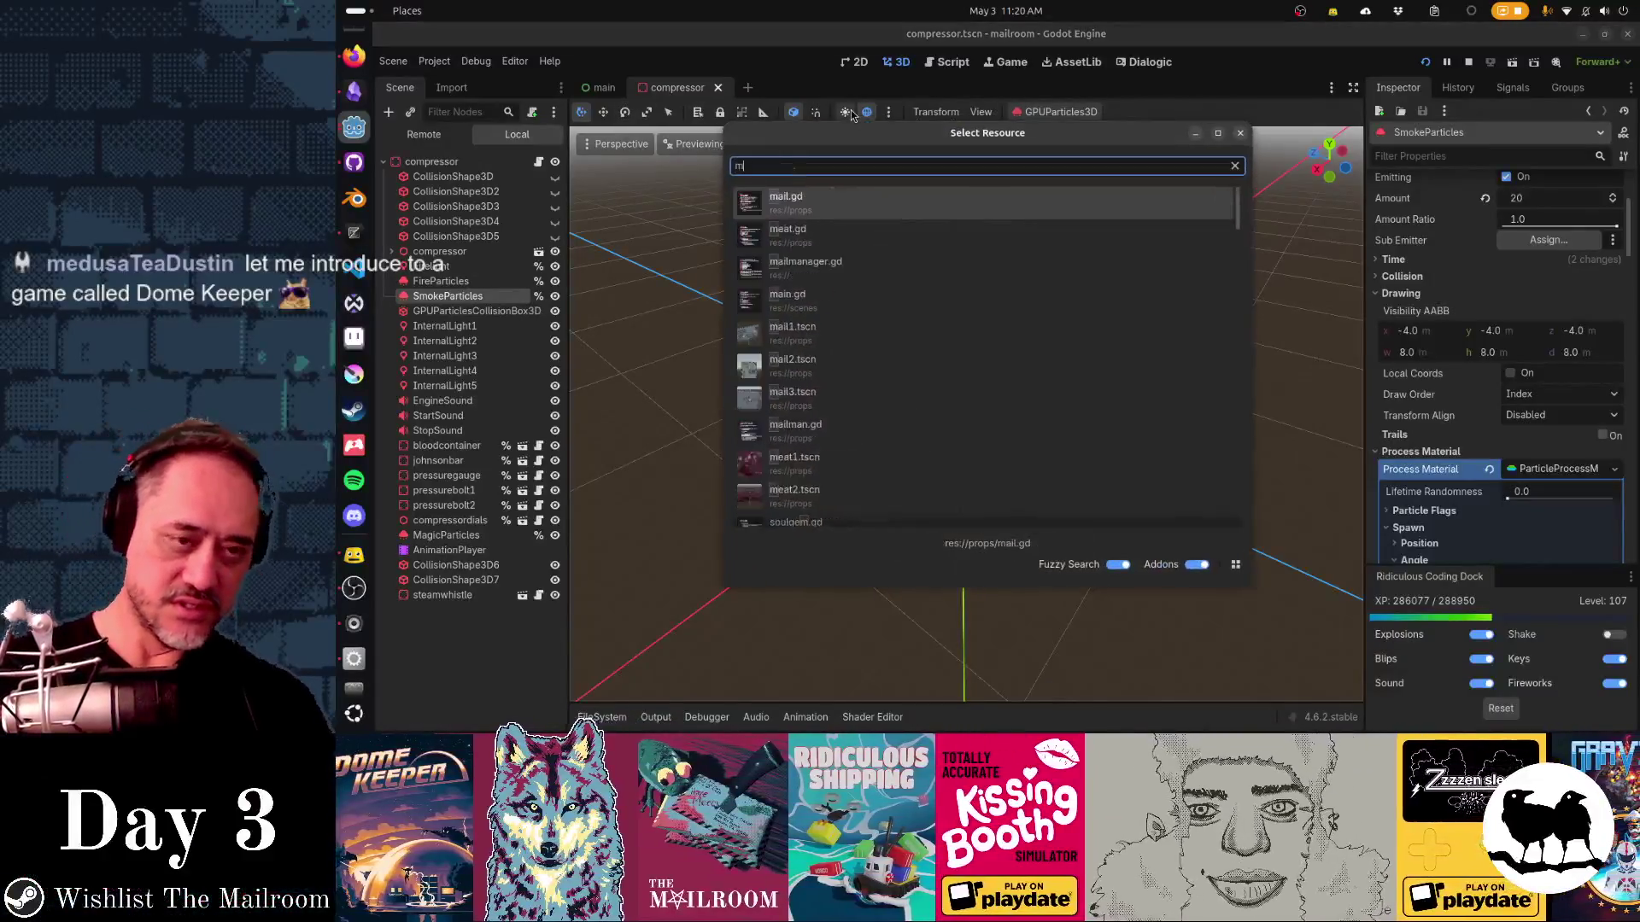
Open mailroom.tscn, clear the node selection, and tilt the camera down onto the room
key(Escape)
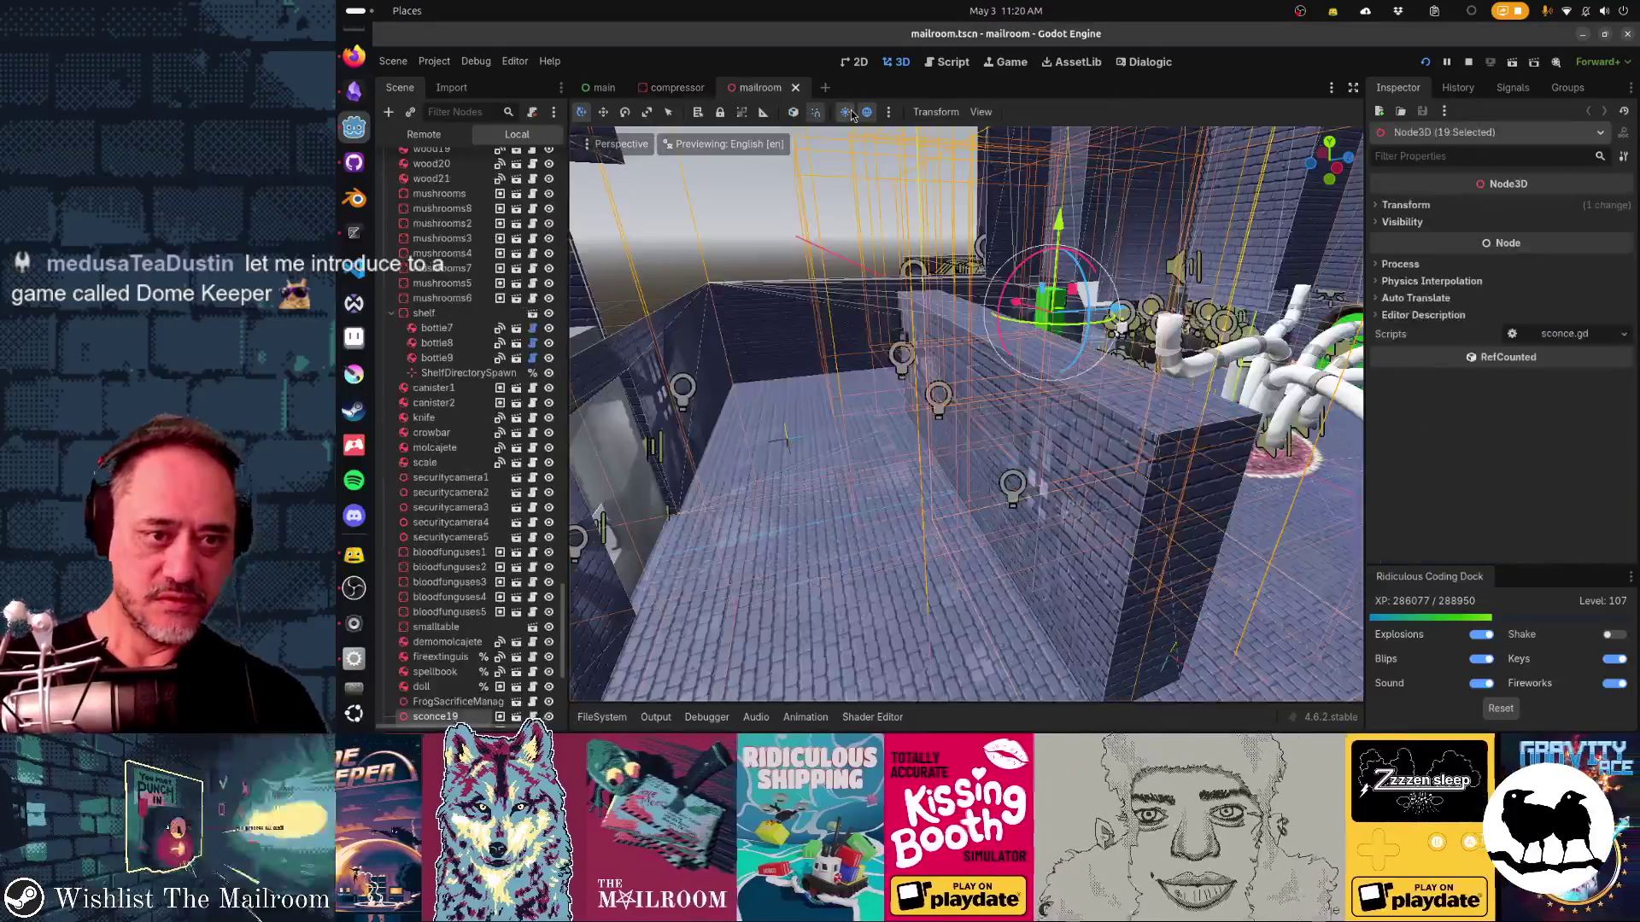
click(961, 293)
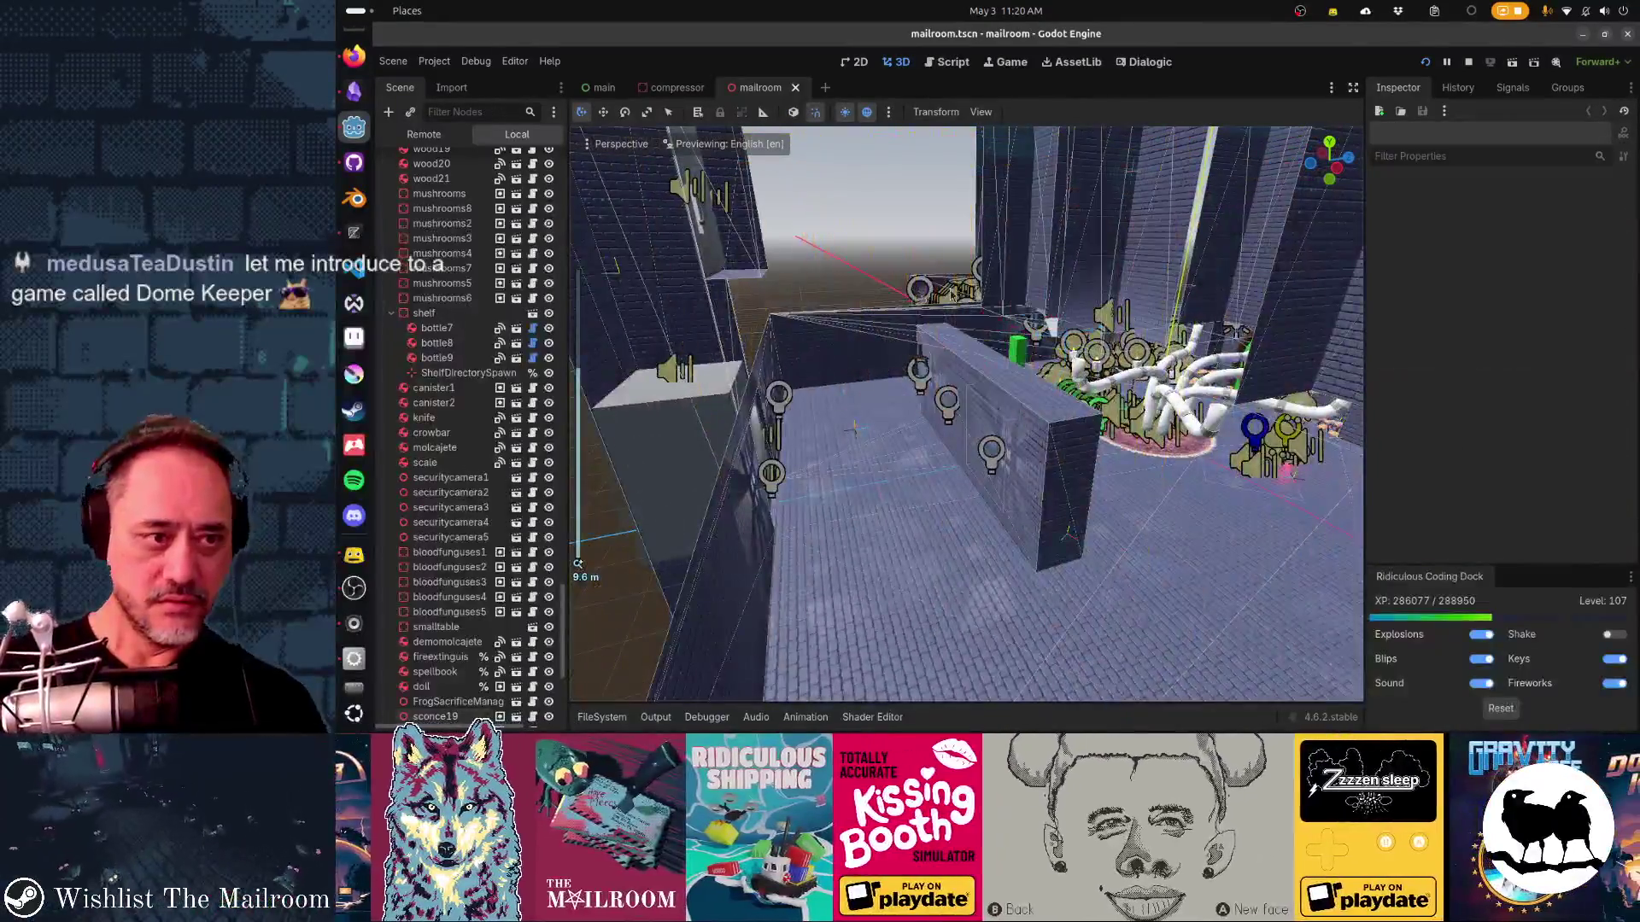
drag(969, 338, 974, 461)
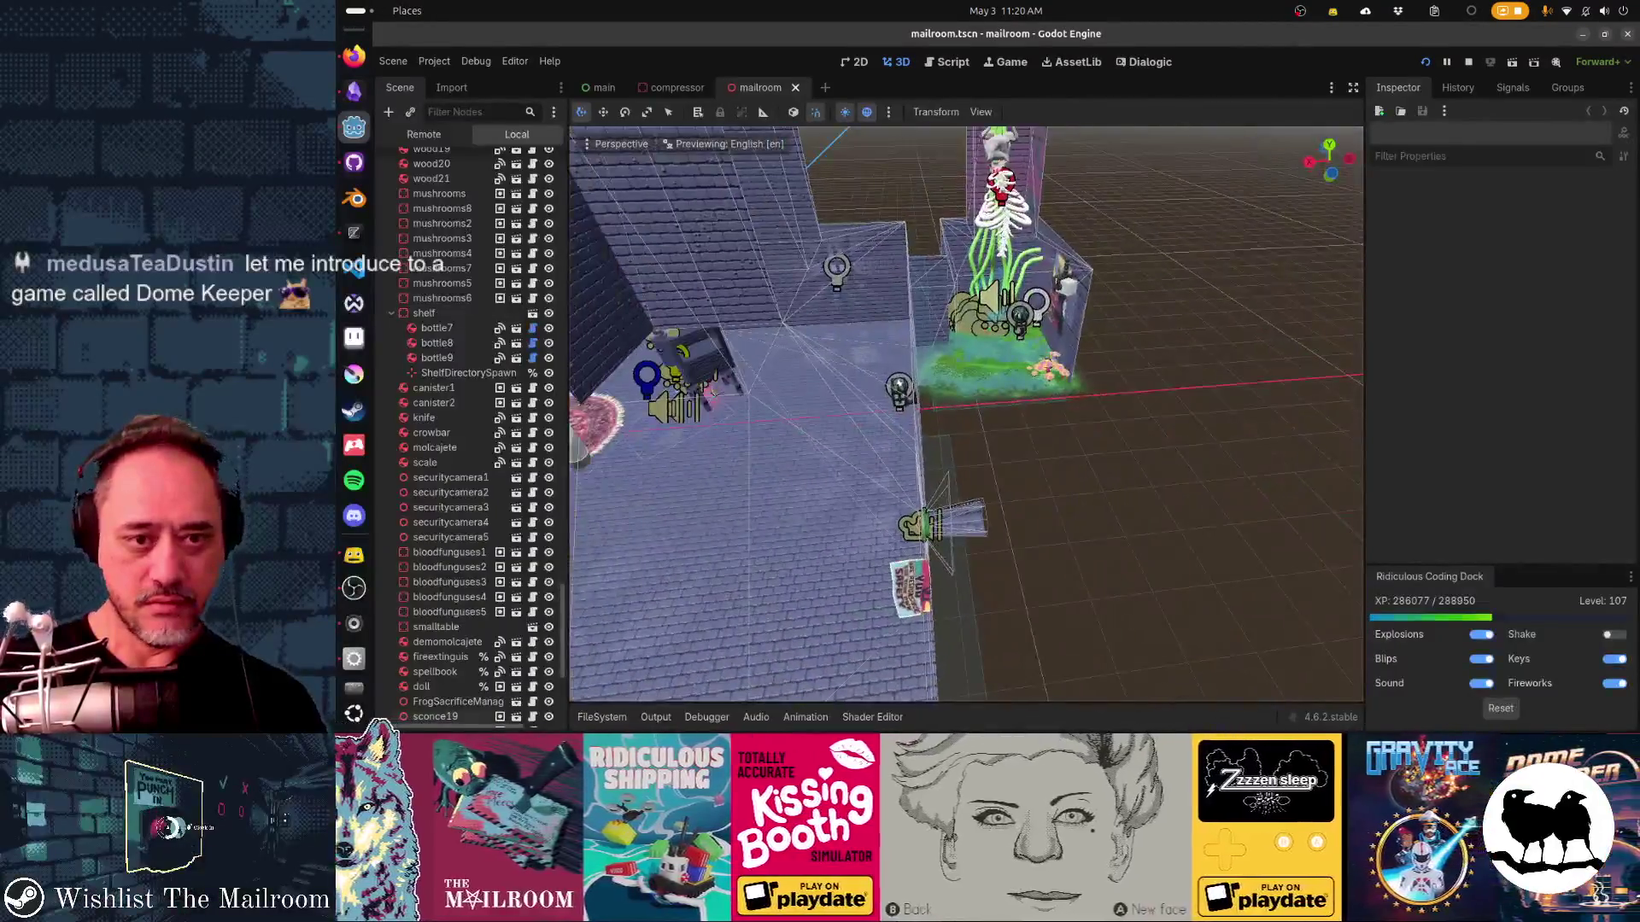
Fly the camera across the mailroom to the green compressor steam engine and pick it
key(w)
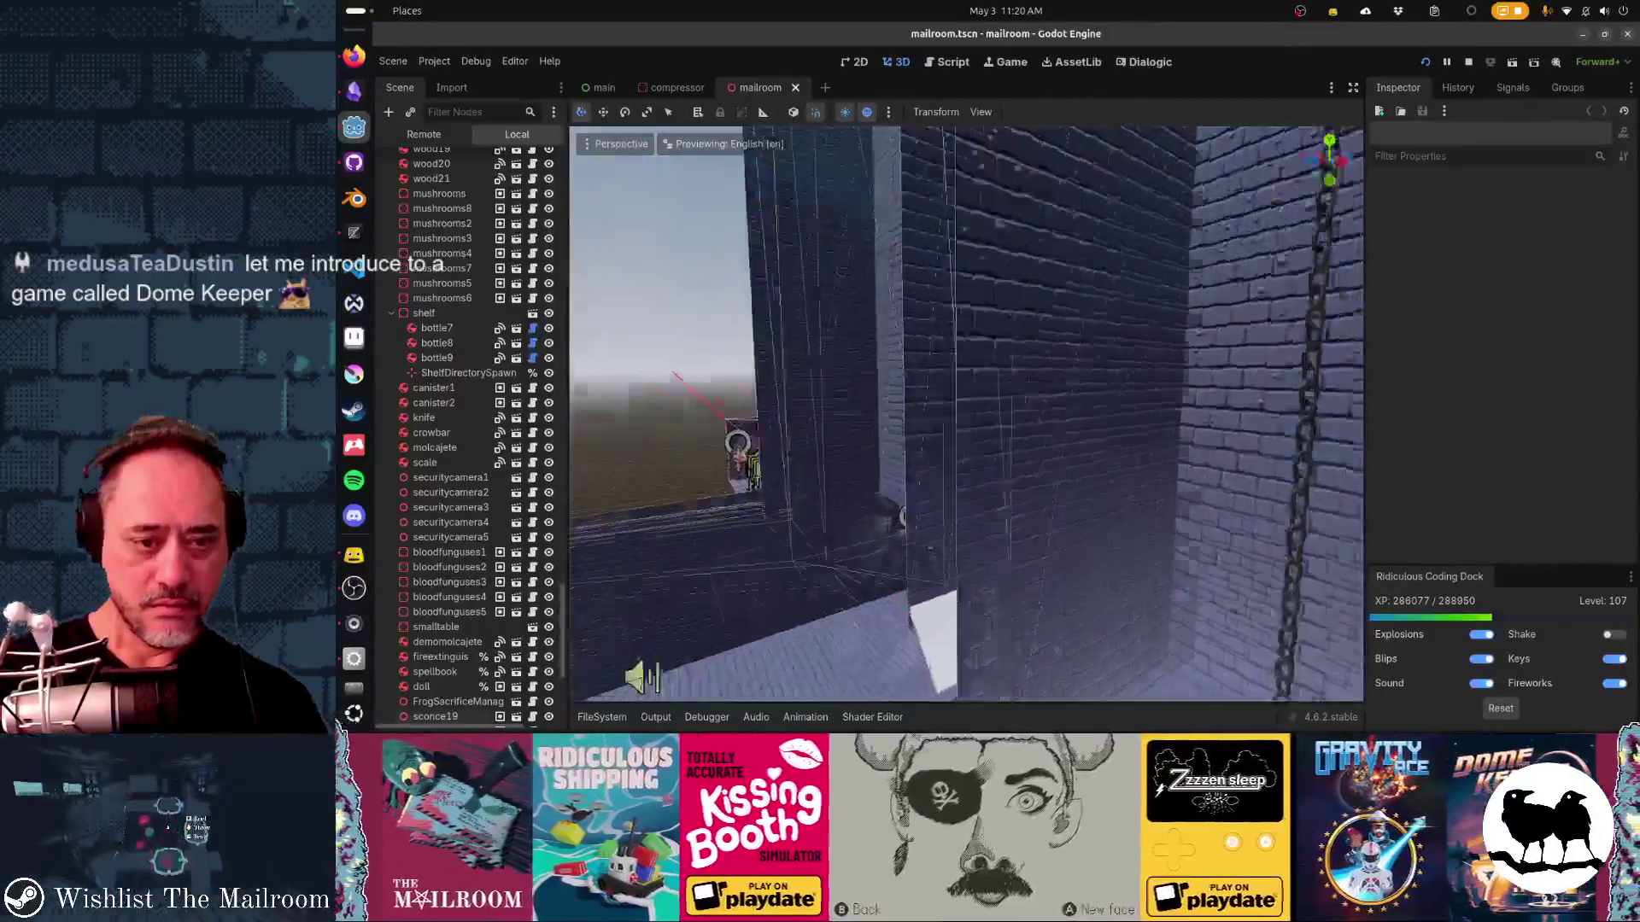
key(s)
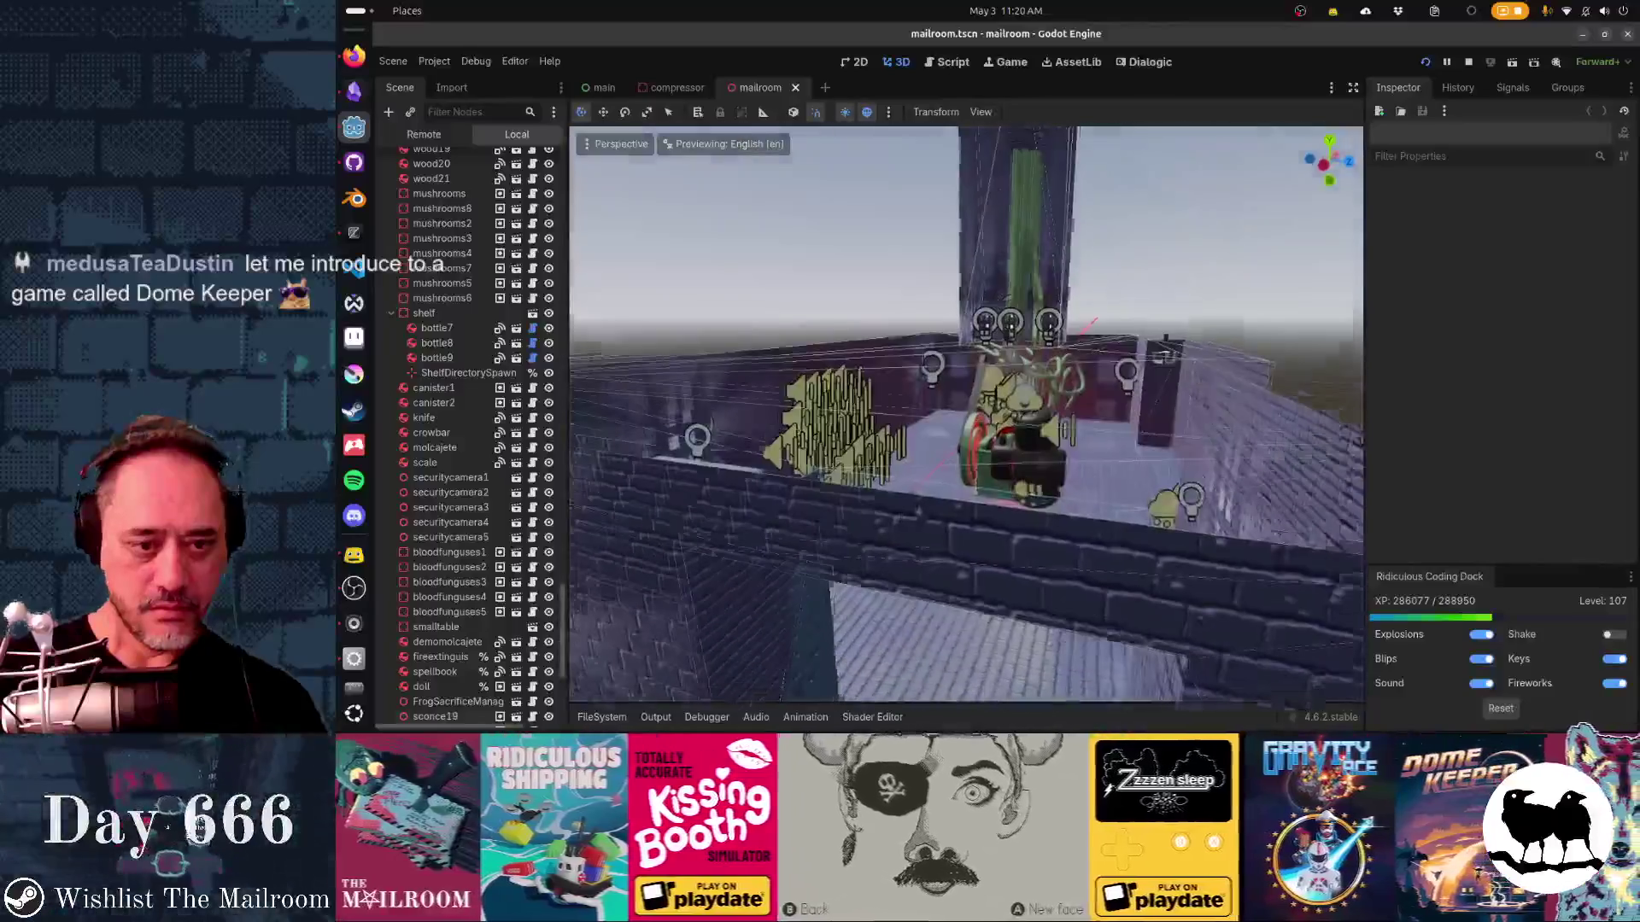
key(w)
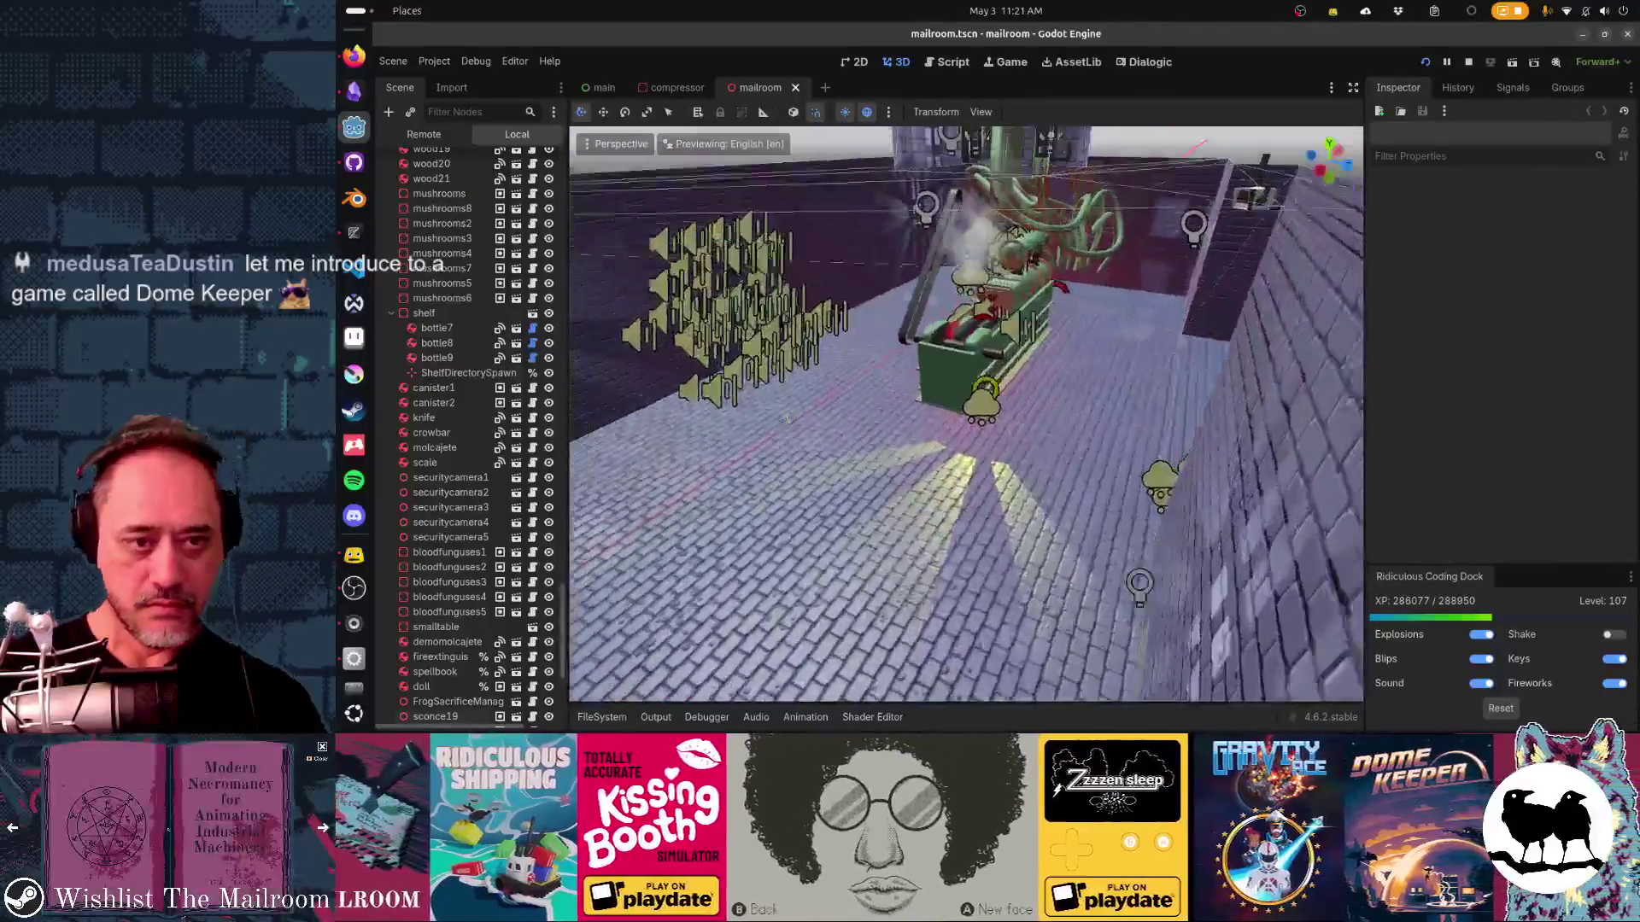
key(s)
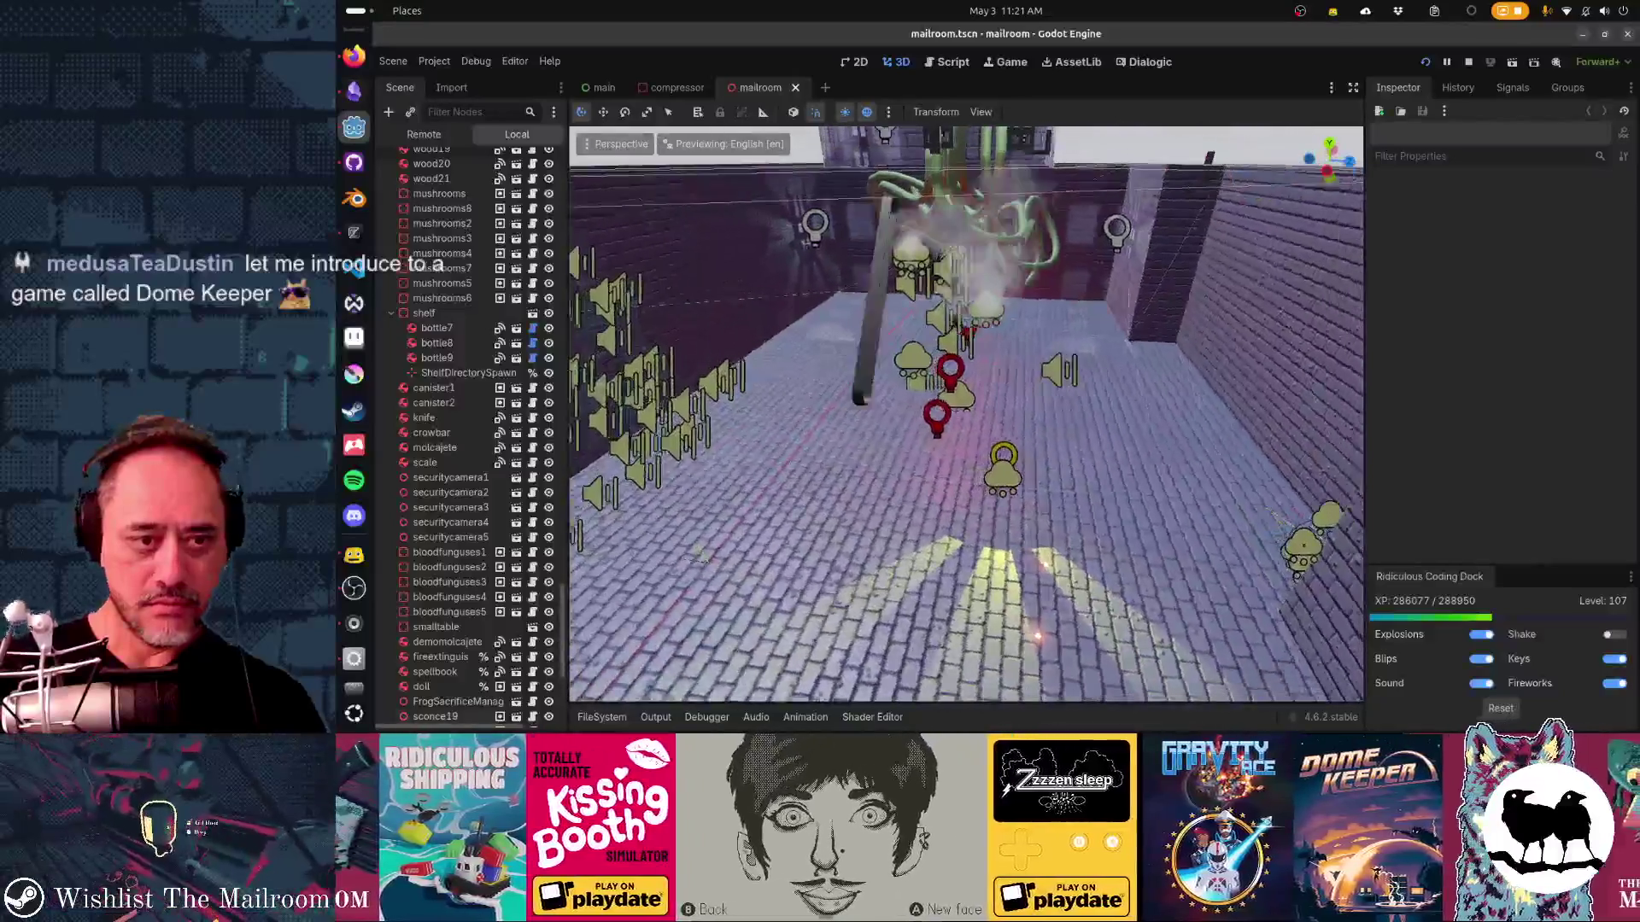
key(w)
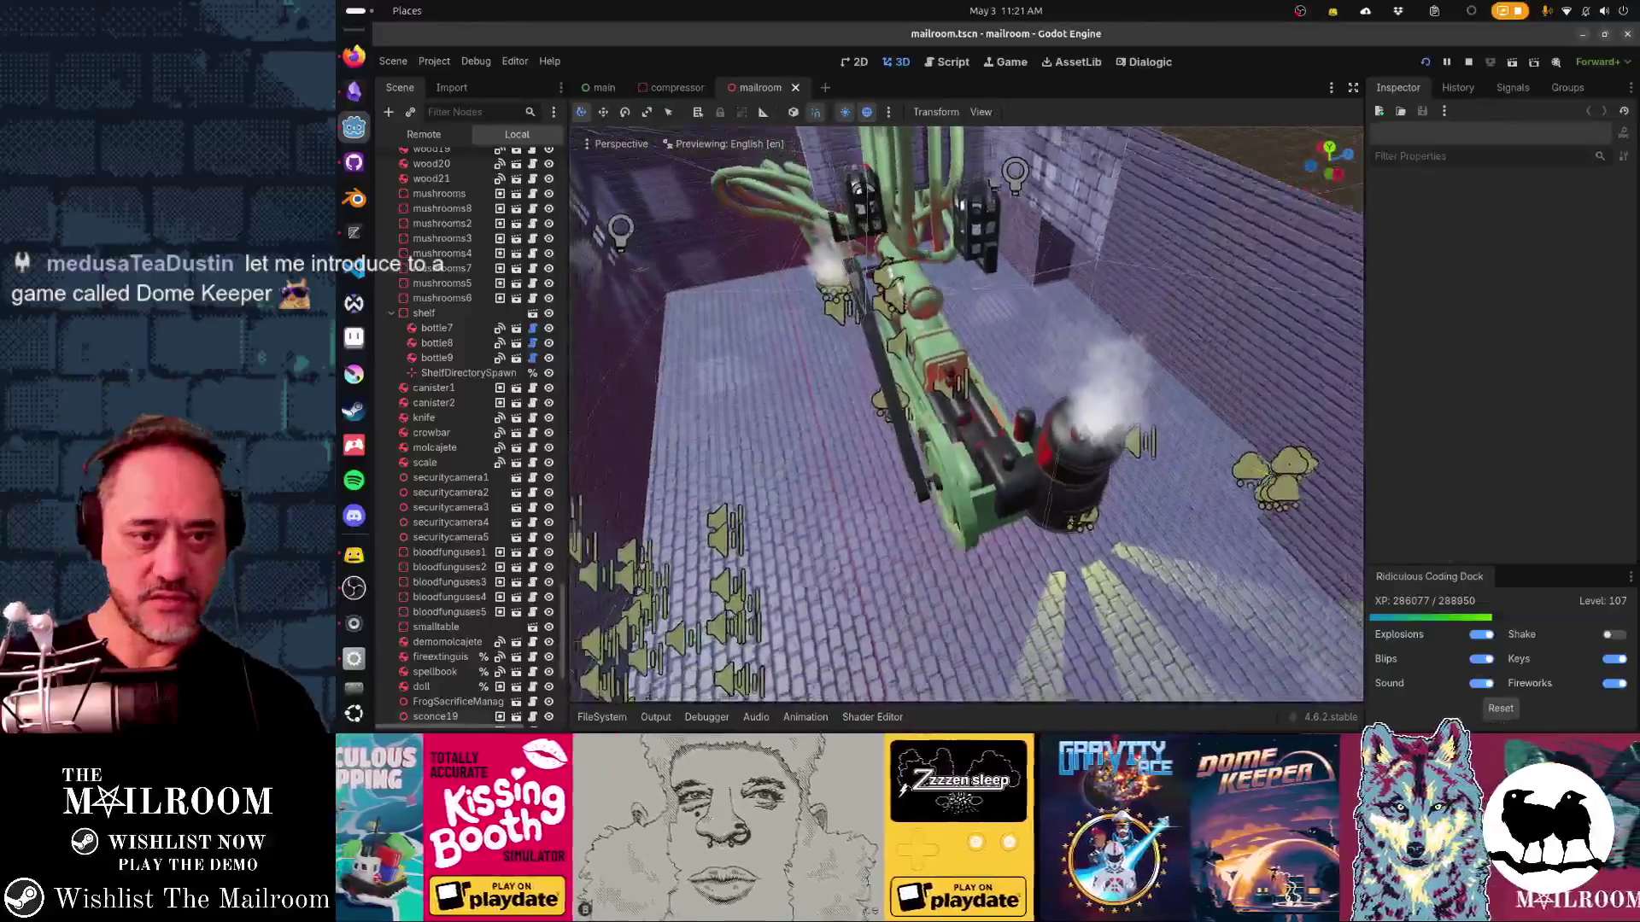
key(w)
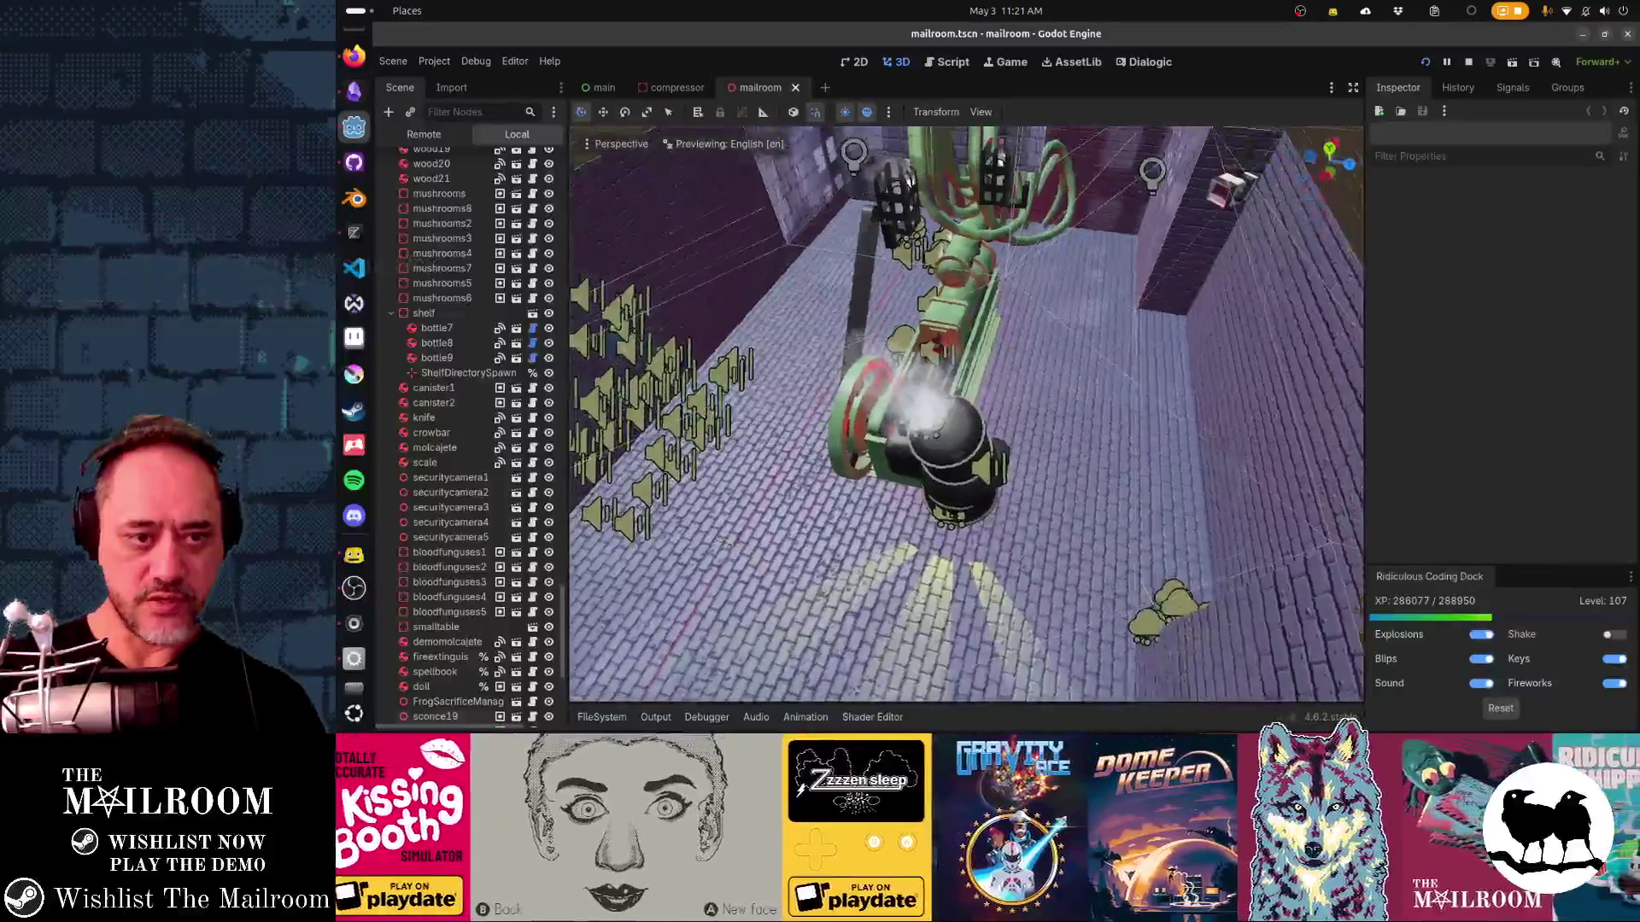
key(w)
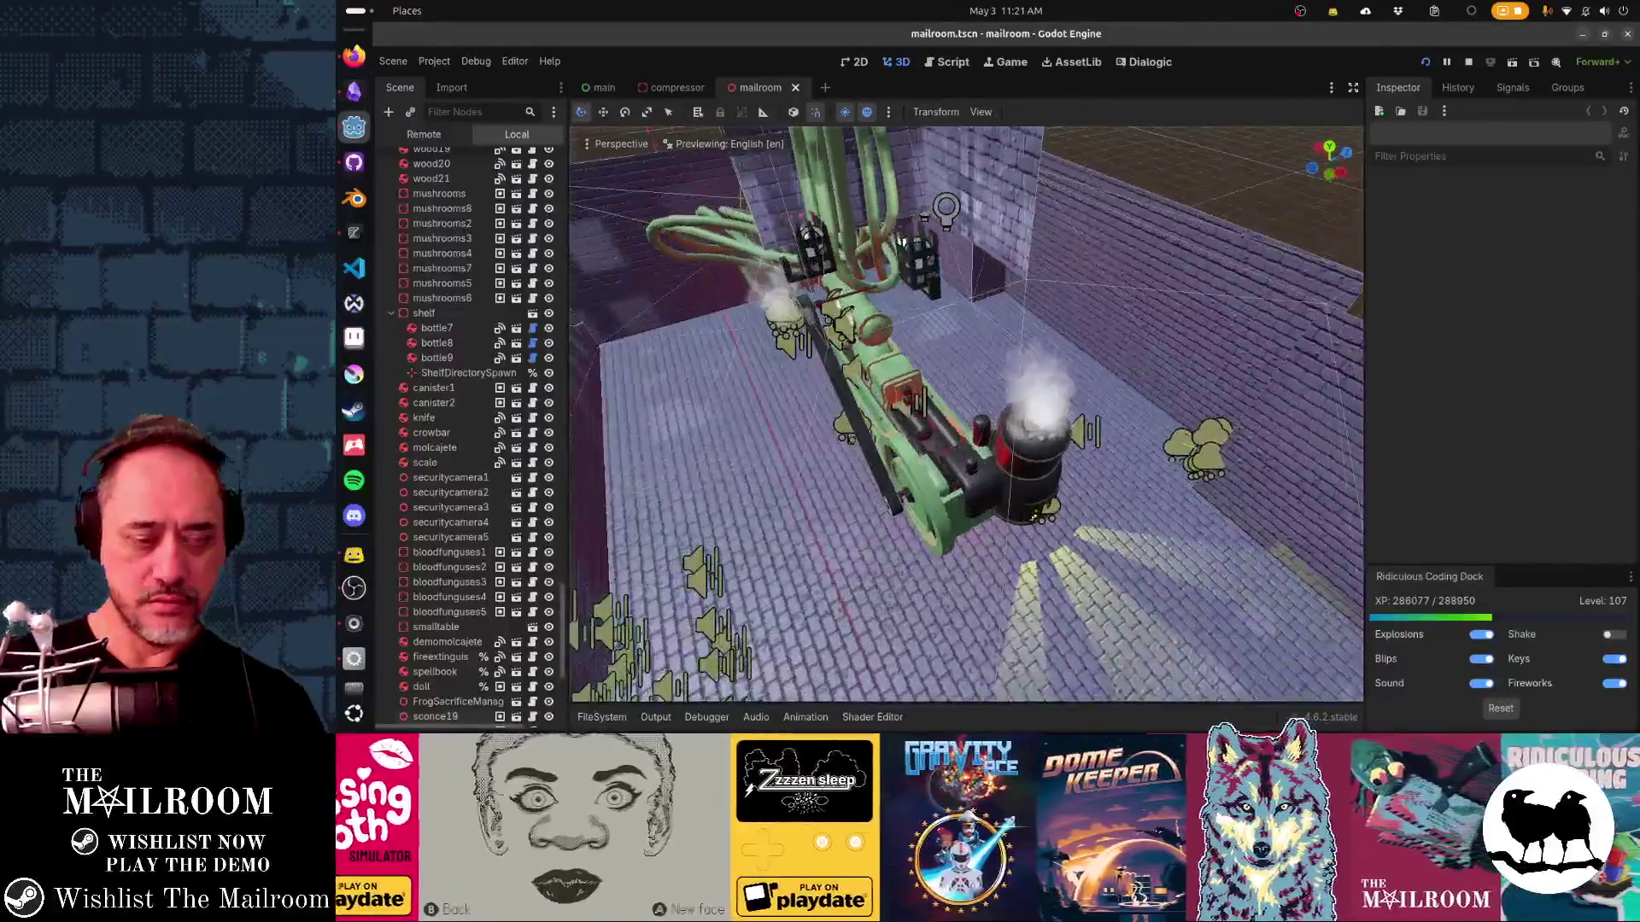
key(w)
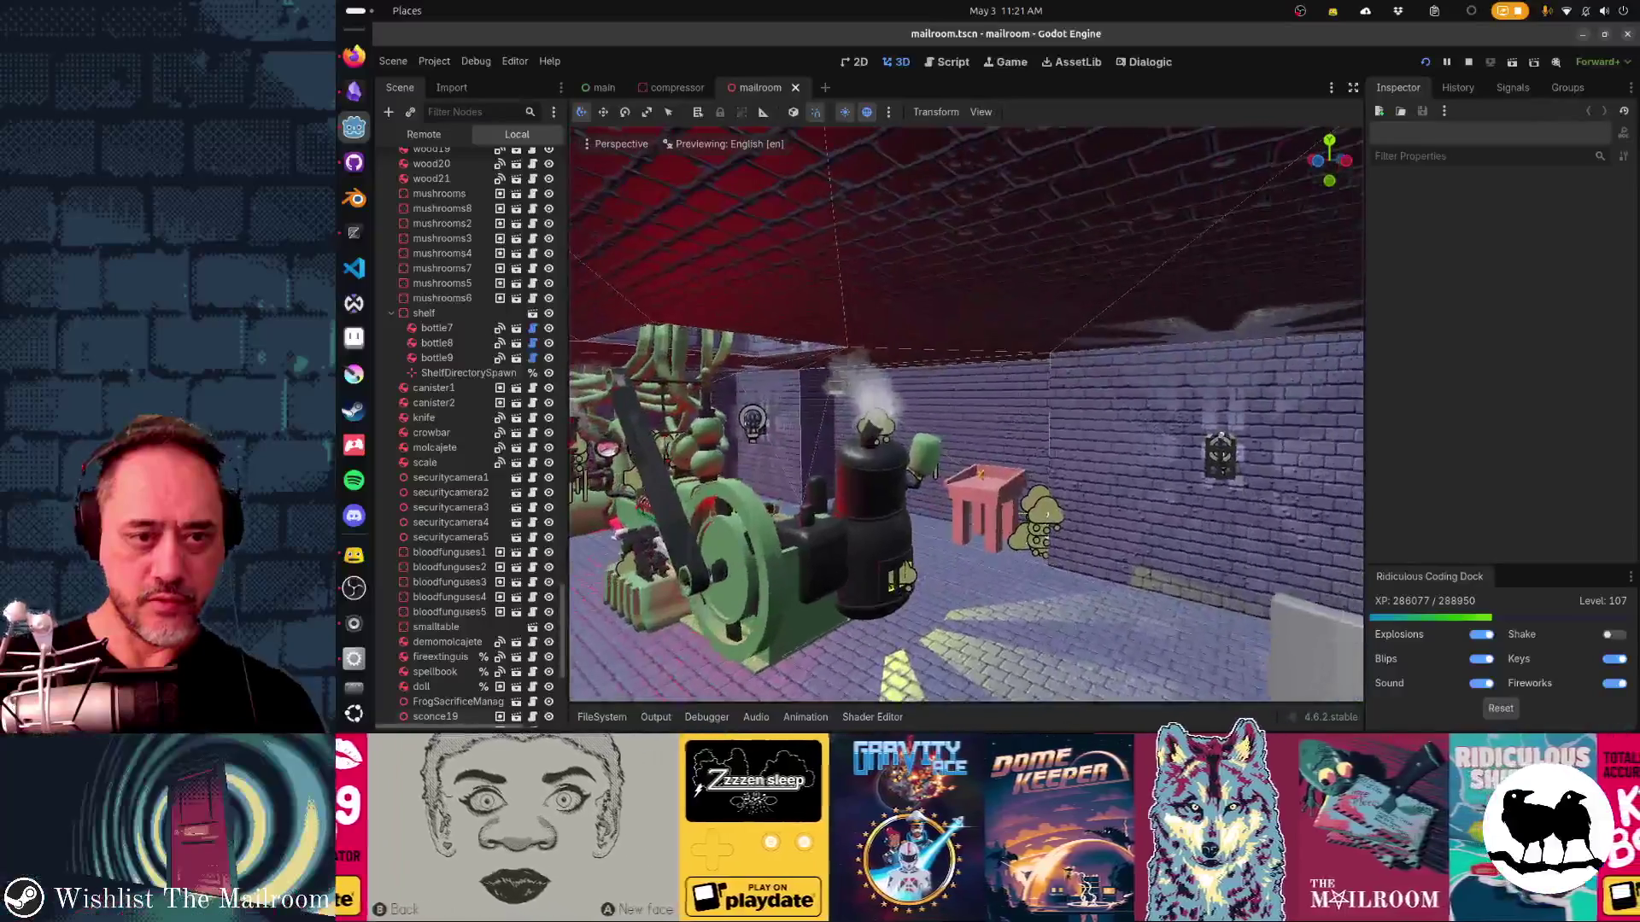
click(1011, 330)
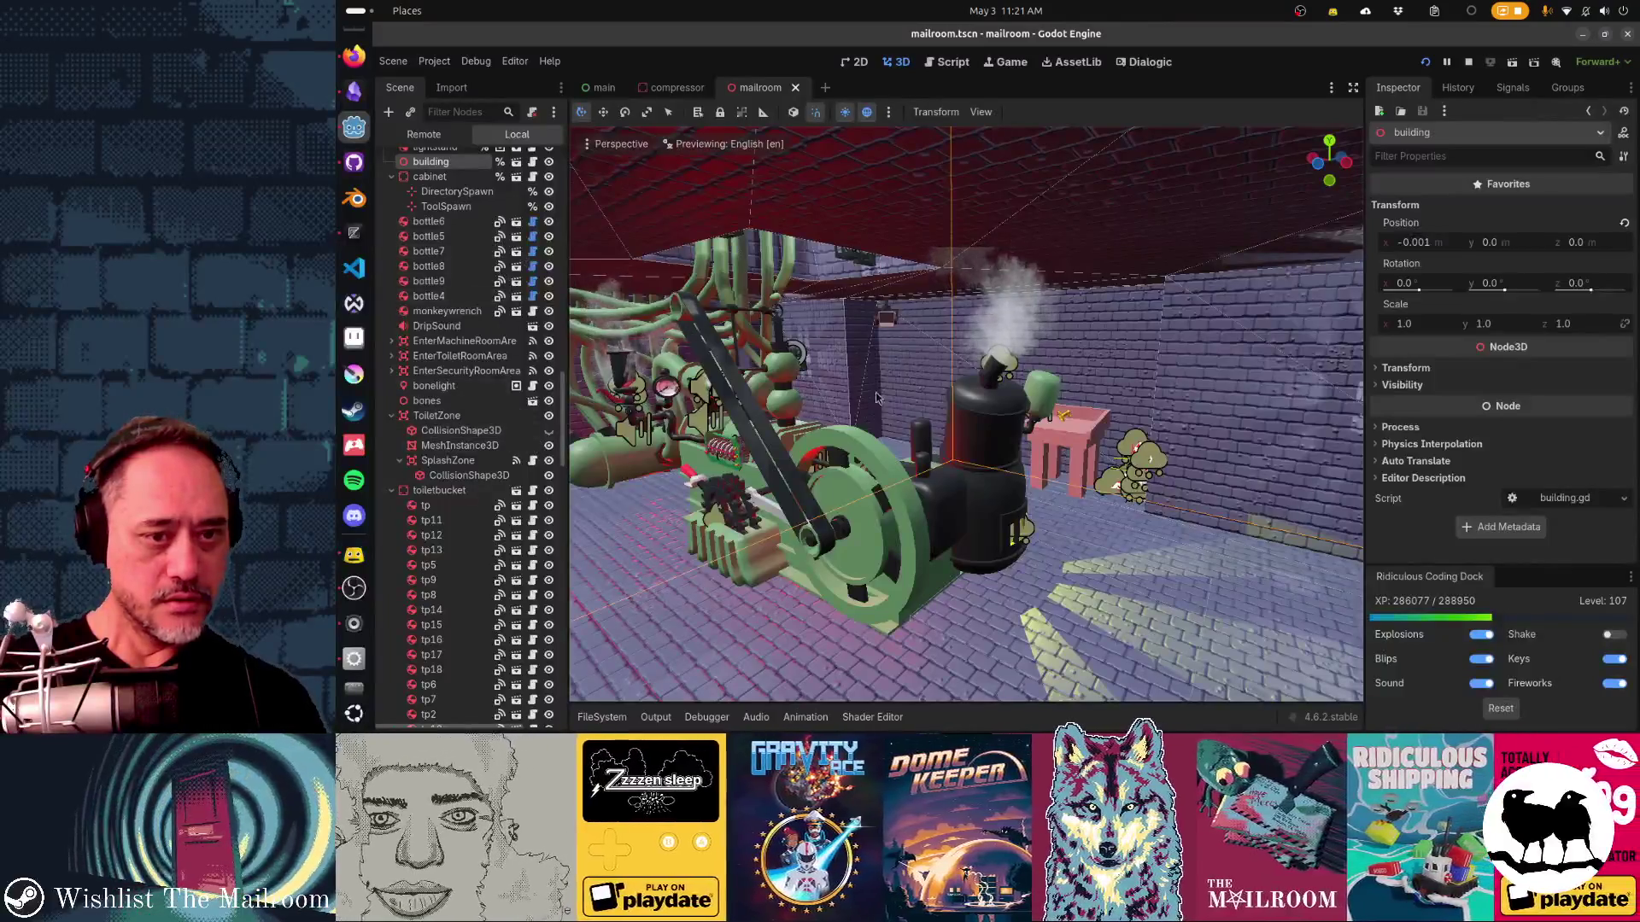
Select the compressor instance, make its children editable, and focus the view on SmokeParticles
alt+right_click(907, 536)
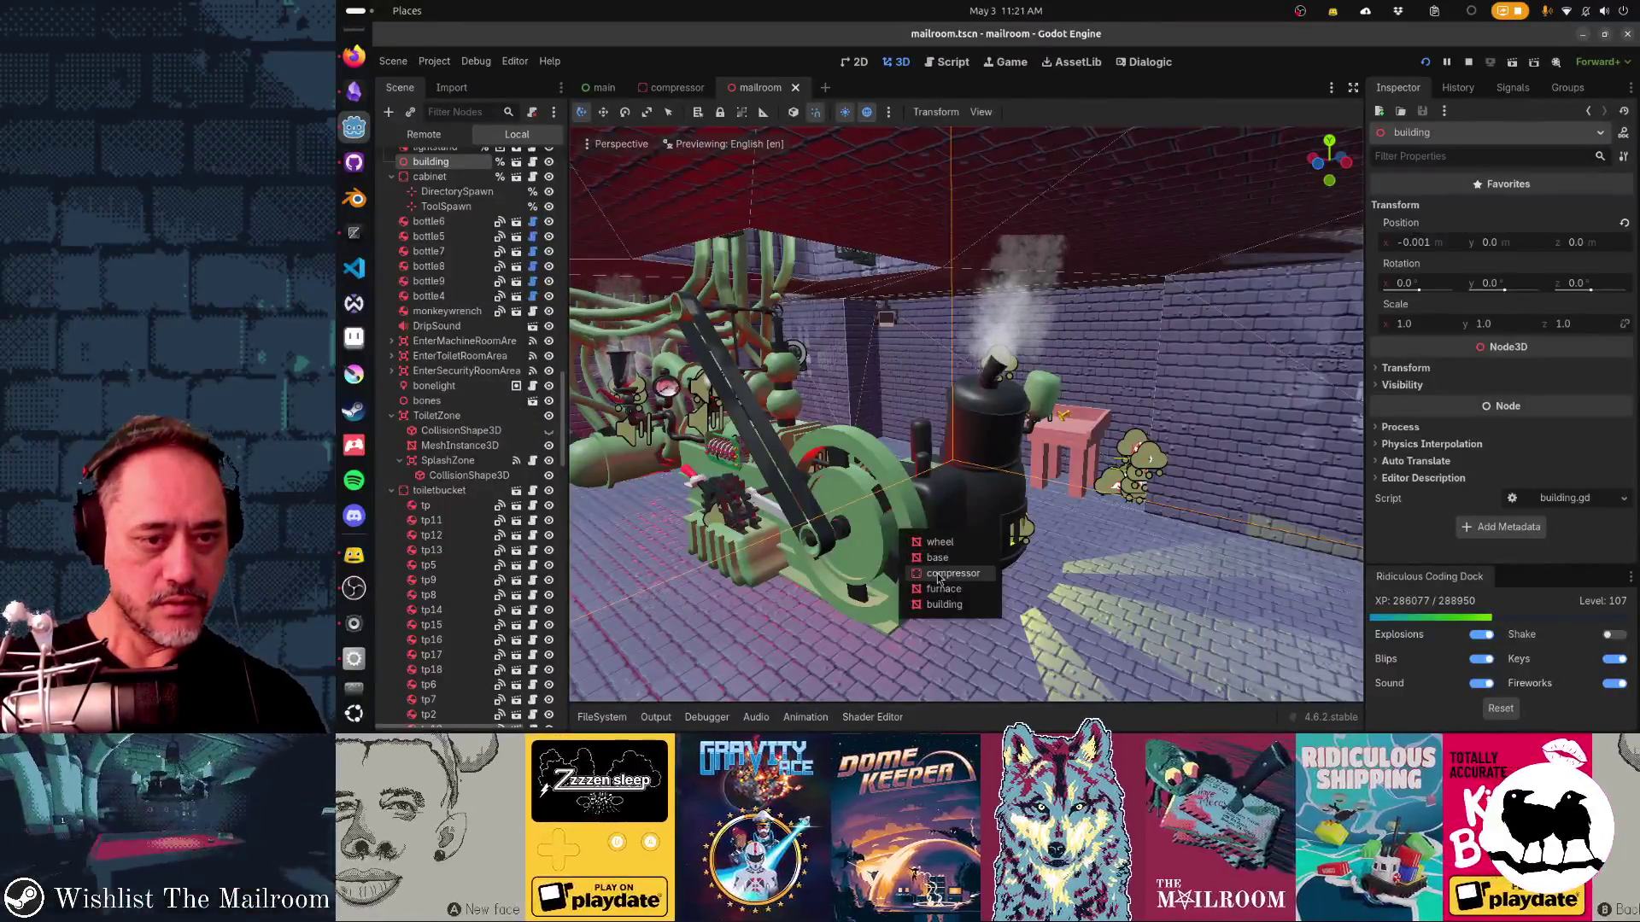
click(944, 573)
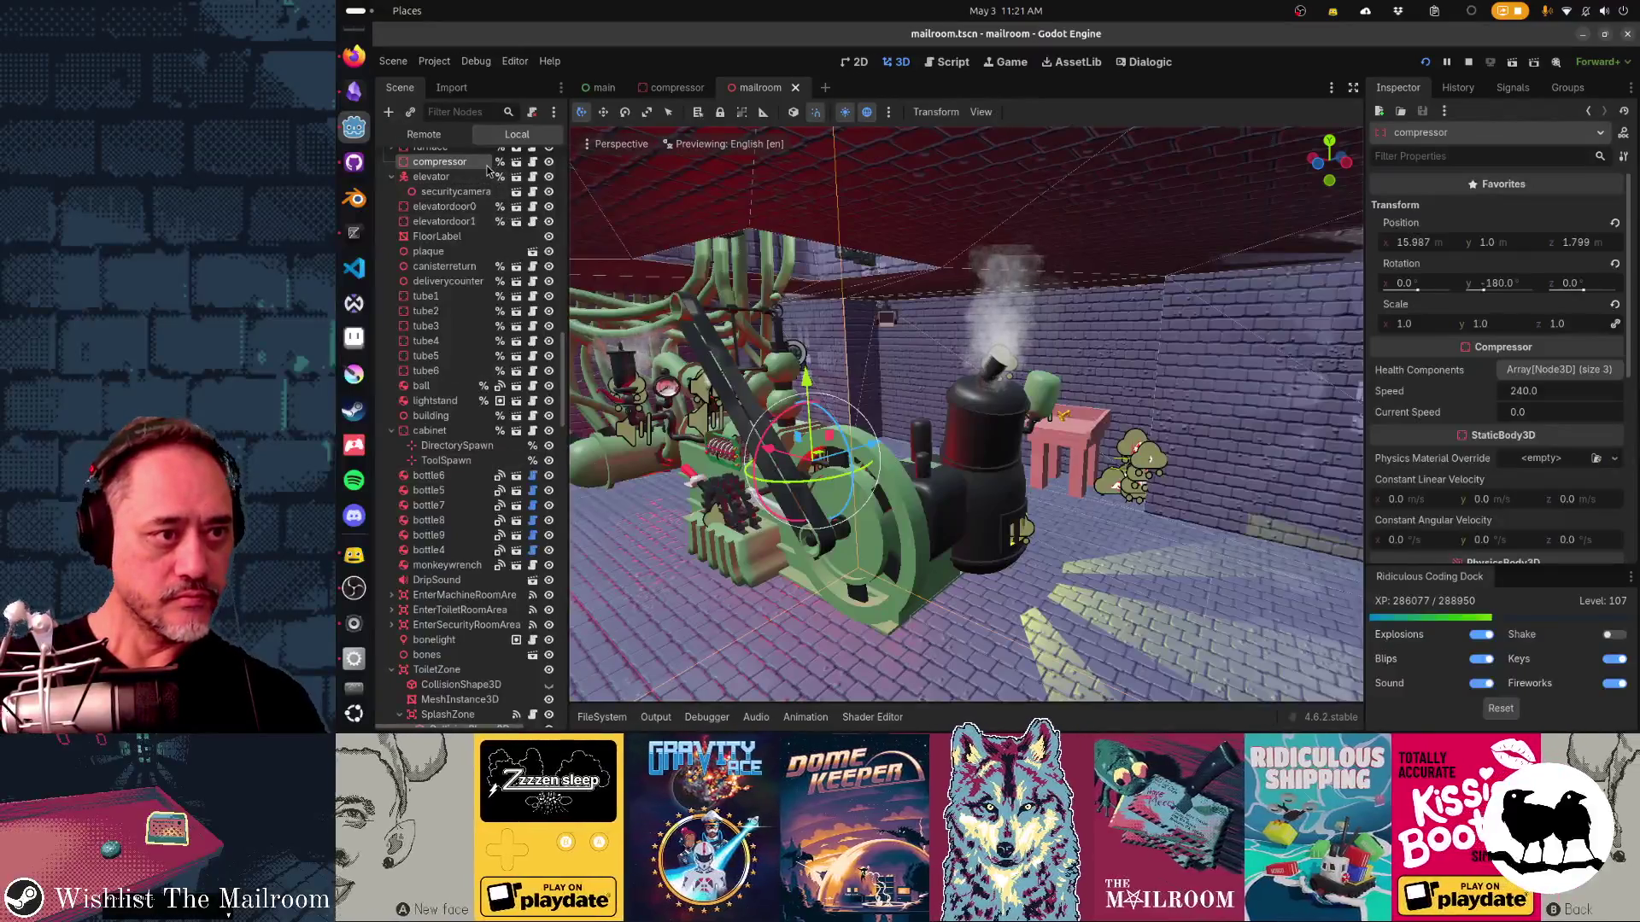
right_click(429, 164)
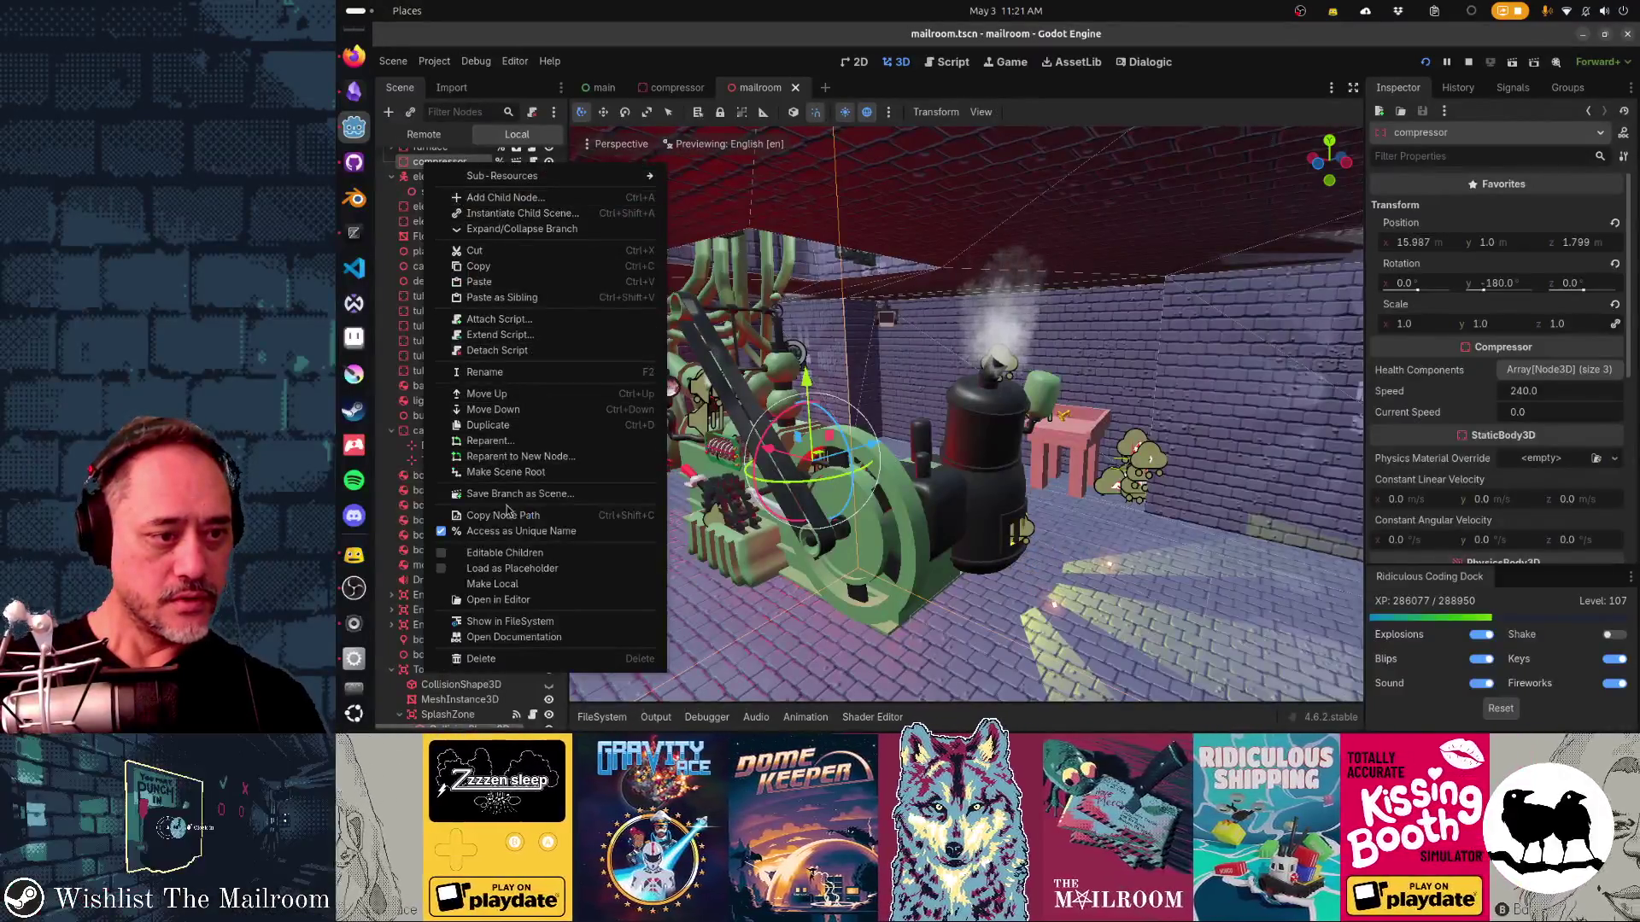
click(491, 554)
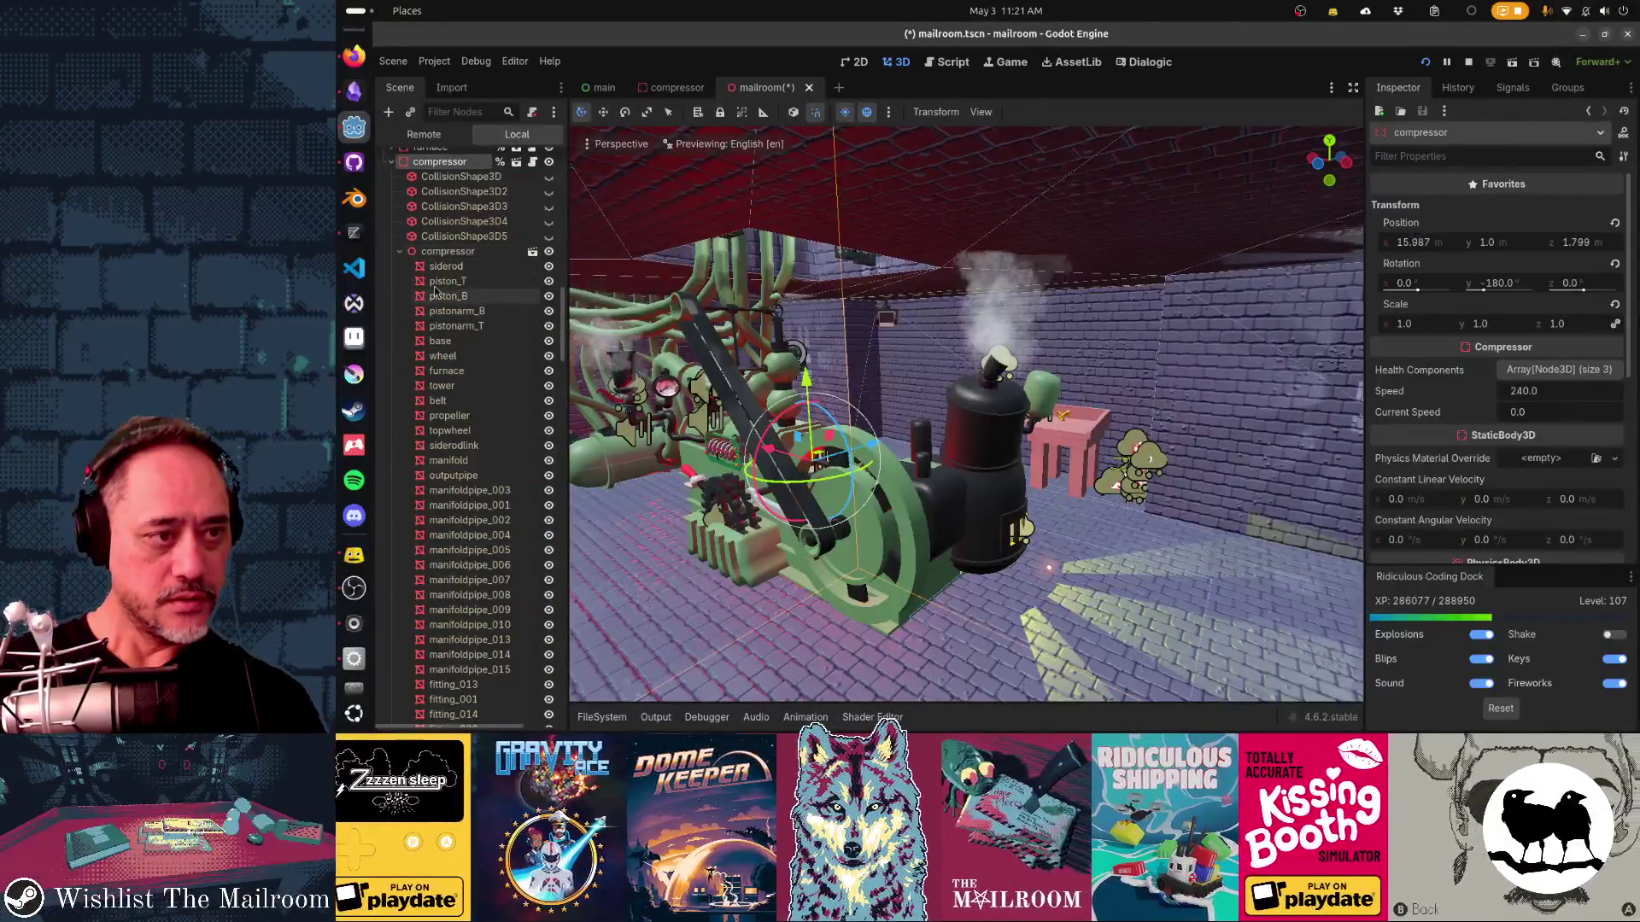
click(400, 252)
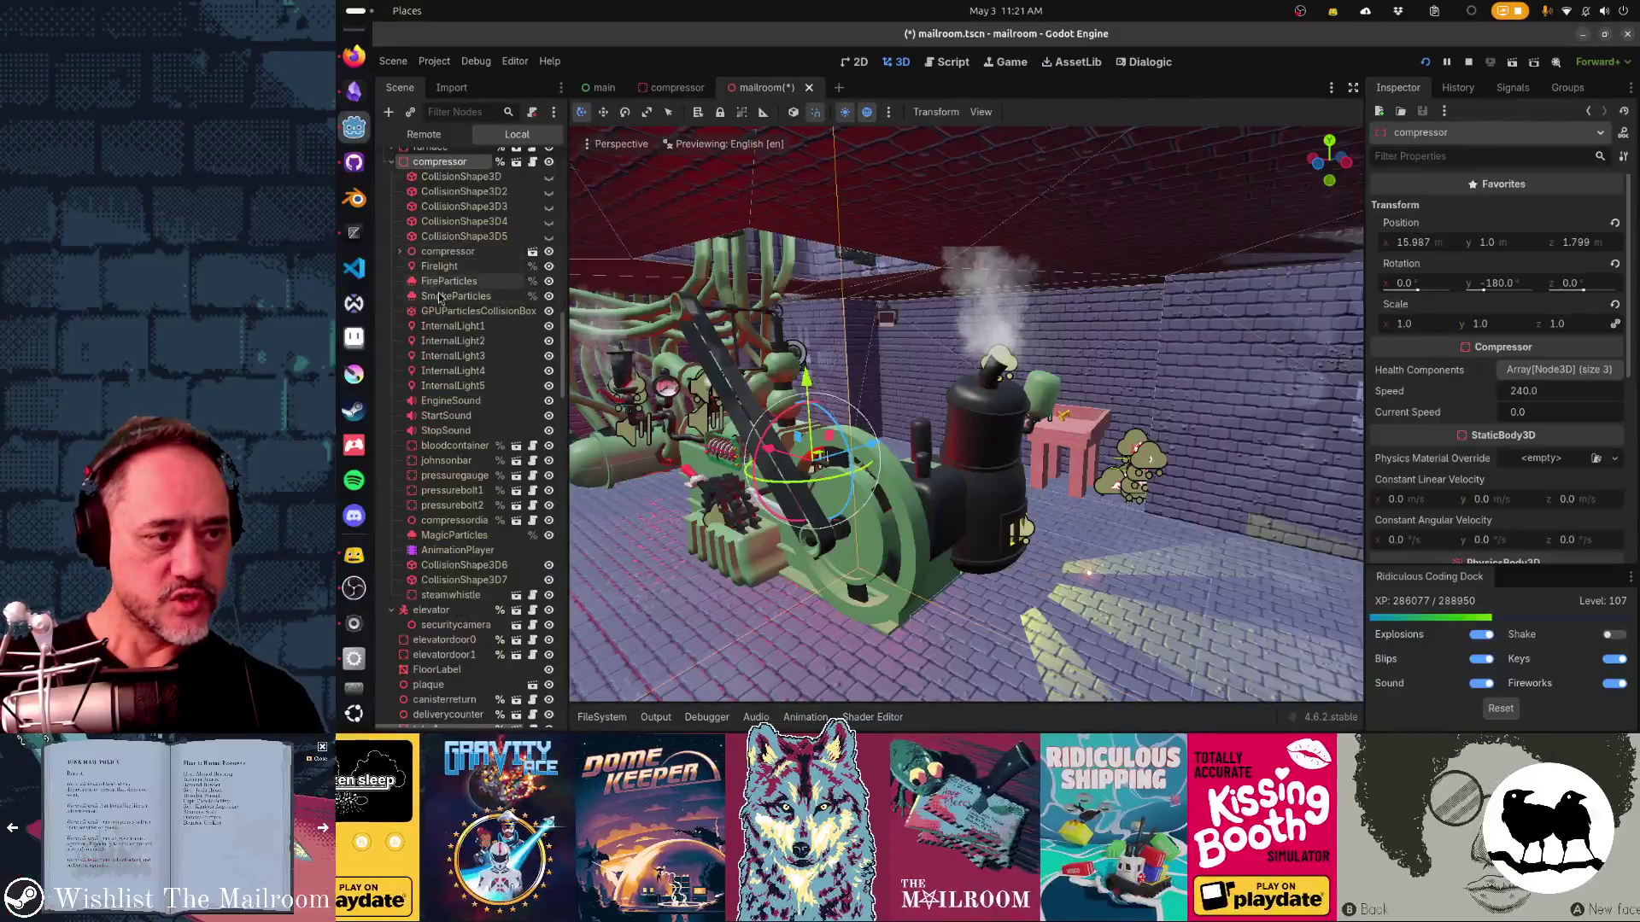
click(455, 295)
key(f)
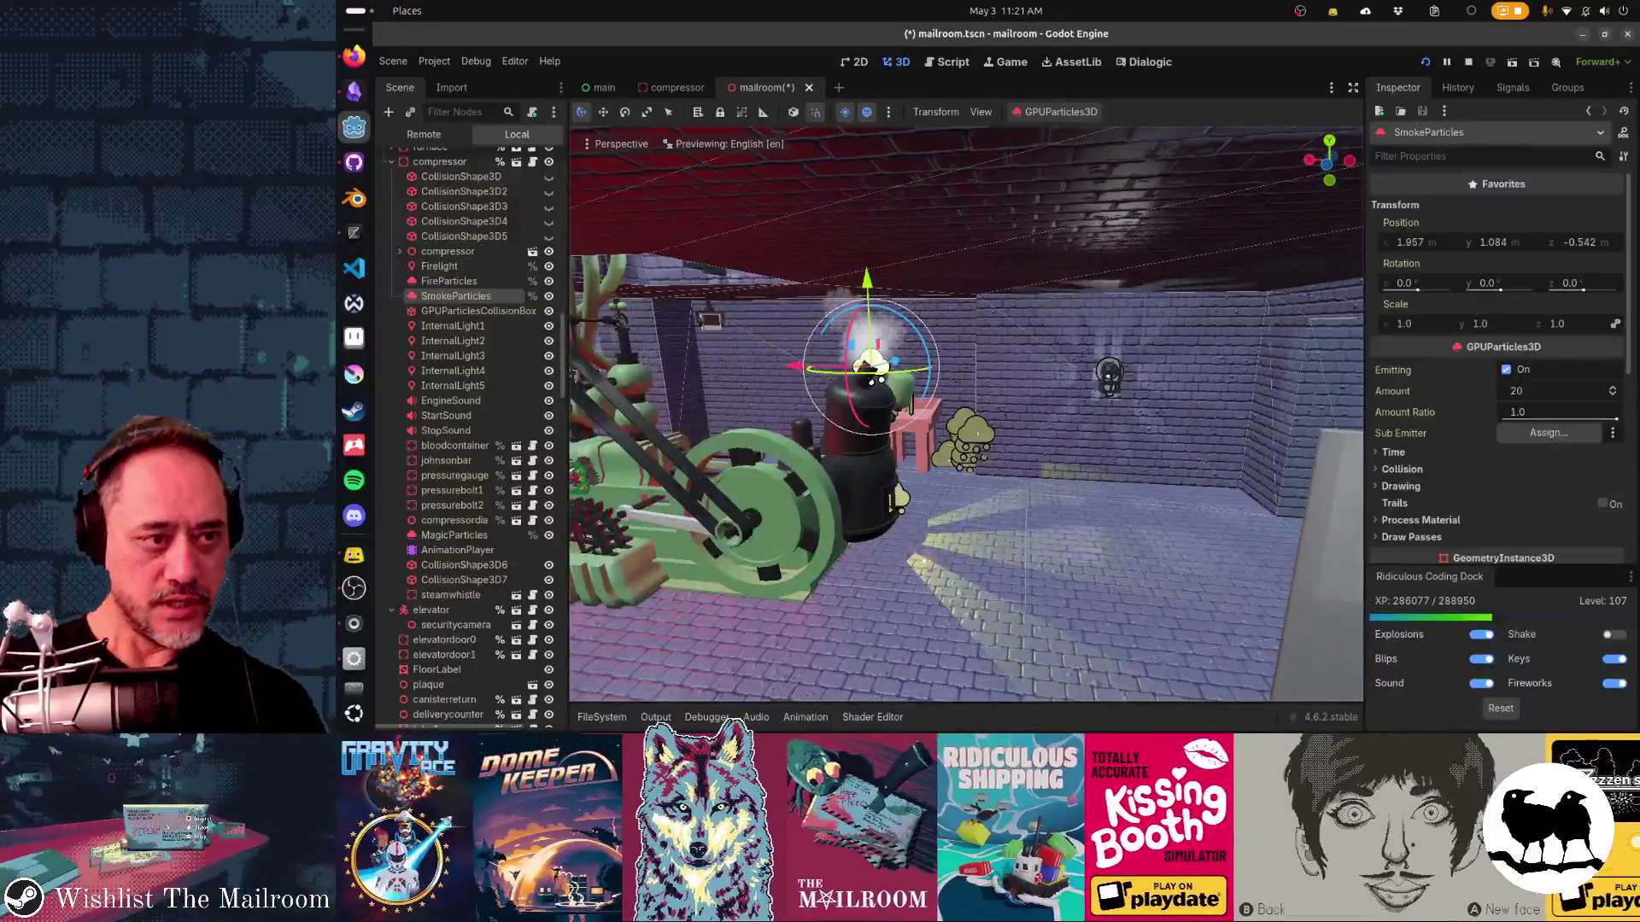
Fly around the room viewing SmokeParticles from several angles, then bring up the occlusion culling docs
key(w)
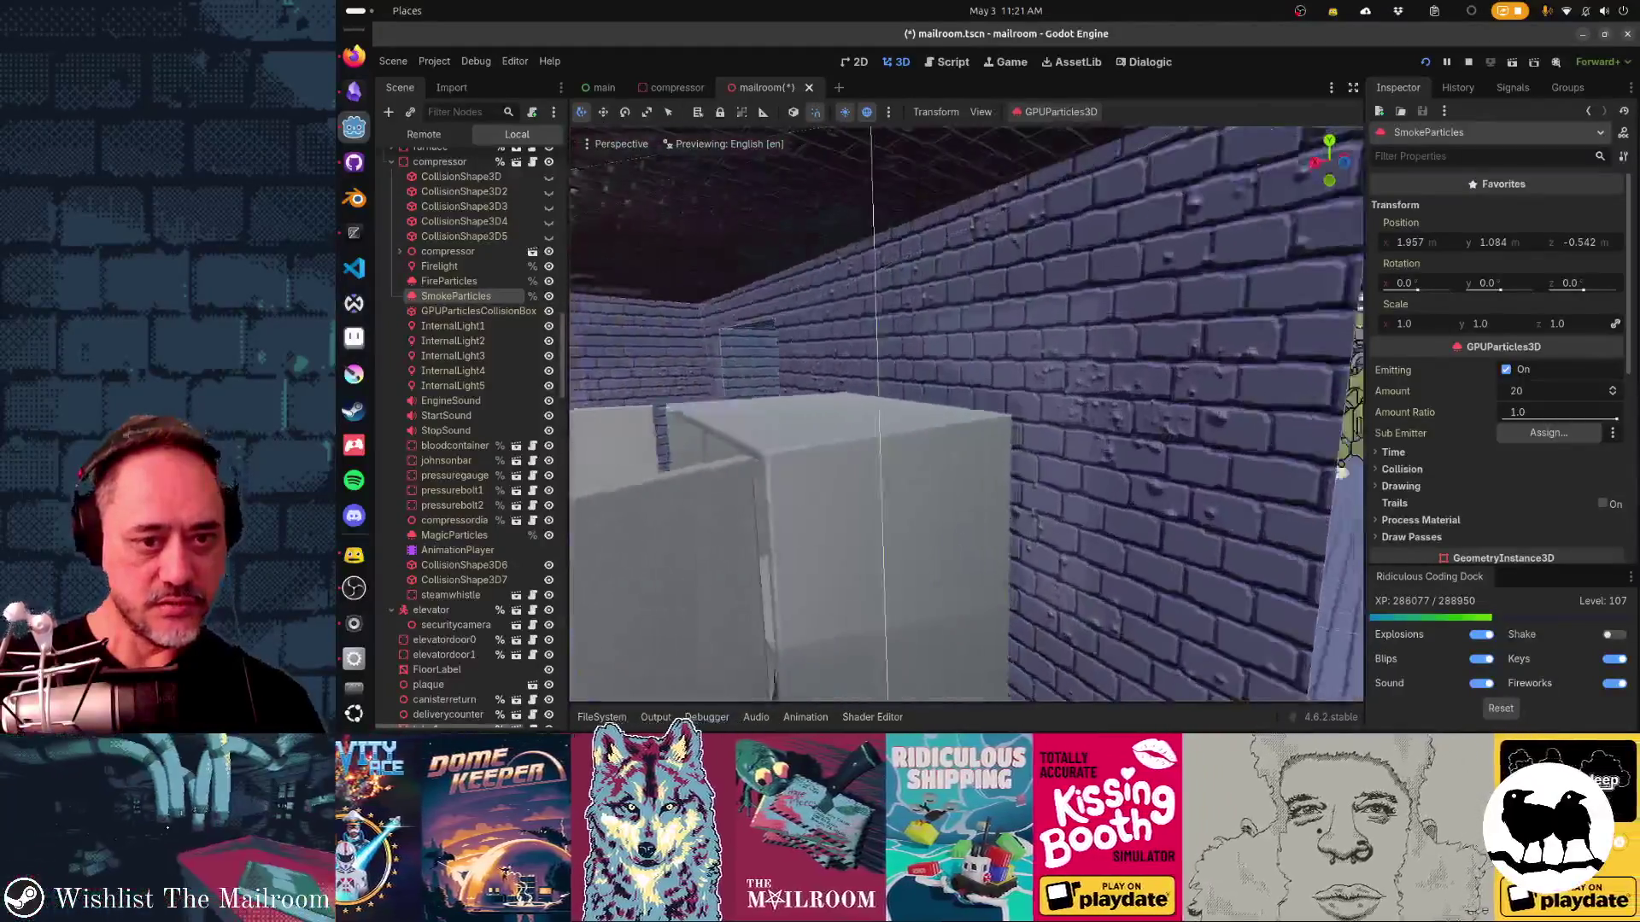
key(w)
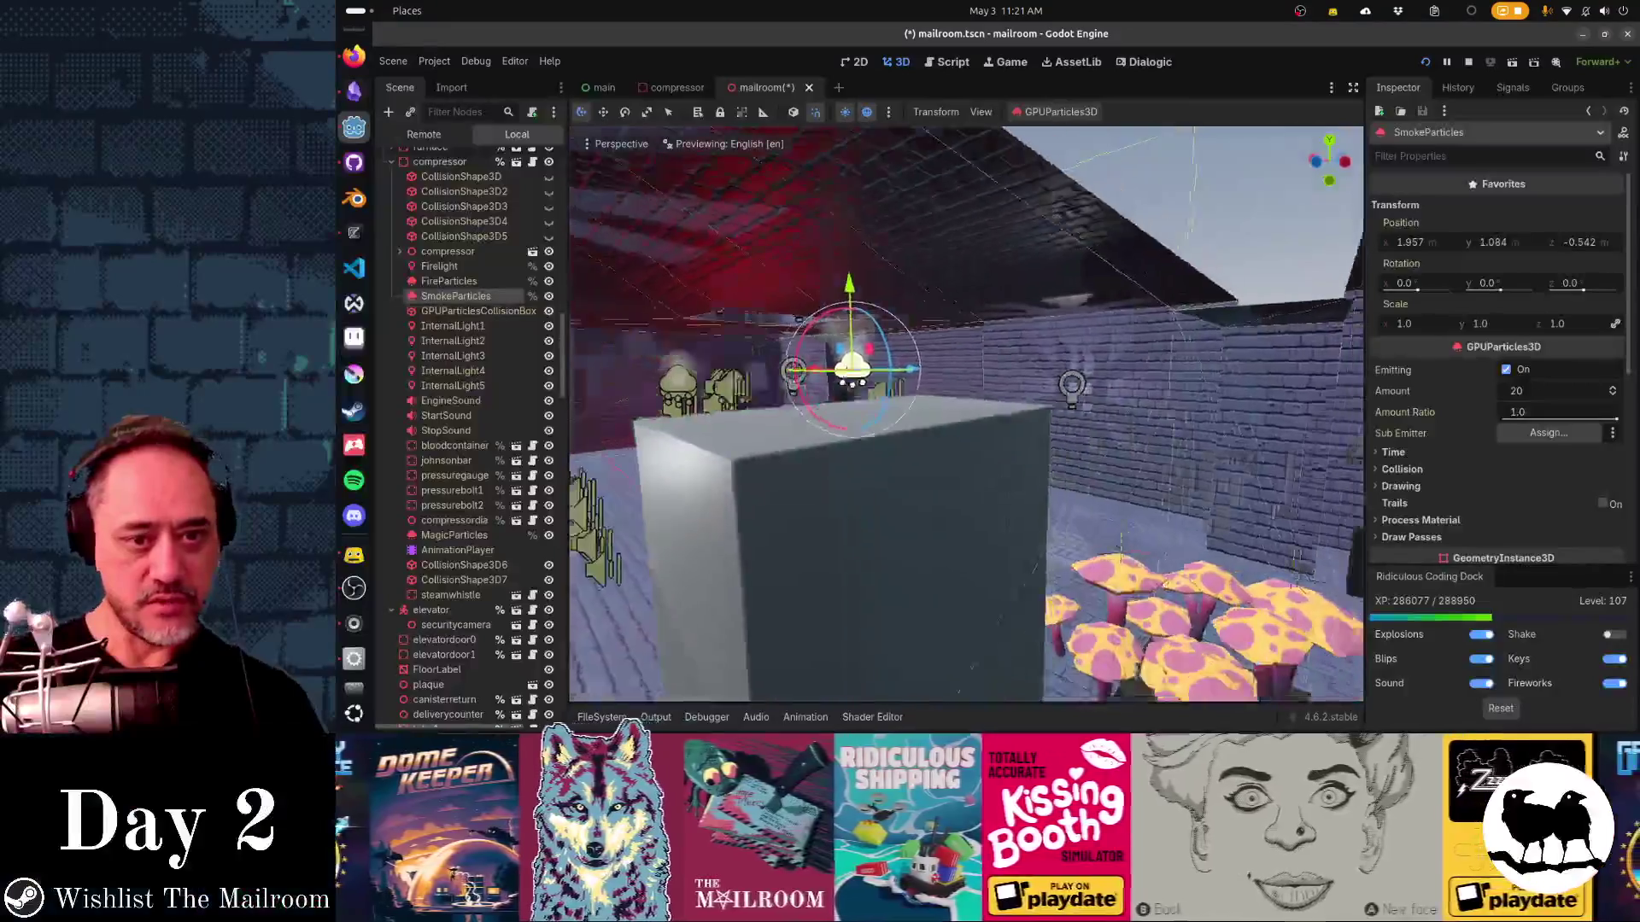
key(s)
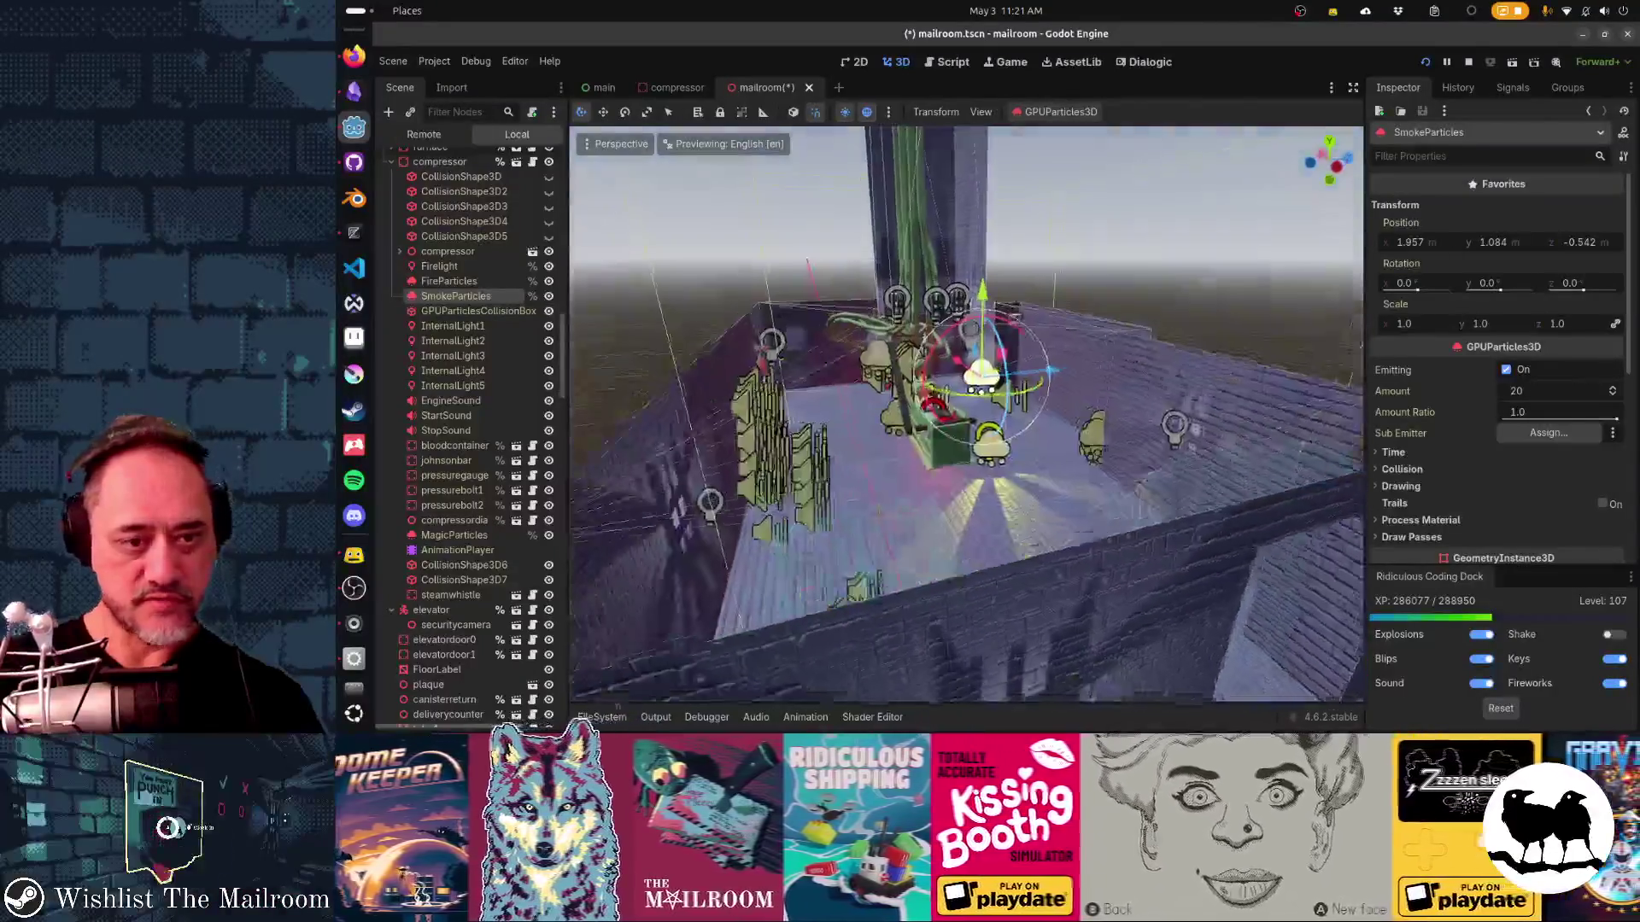
key(w)
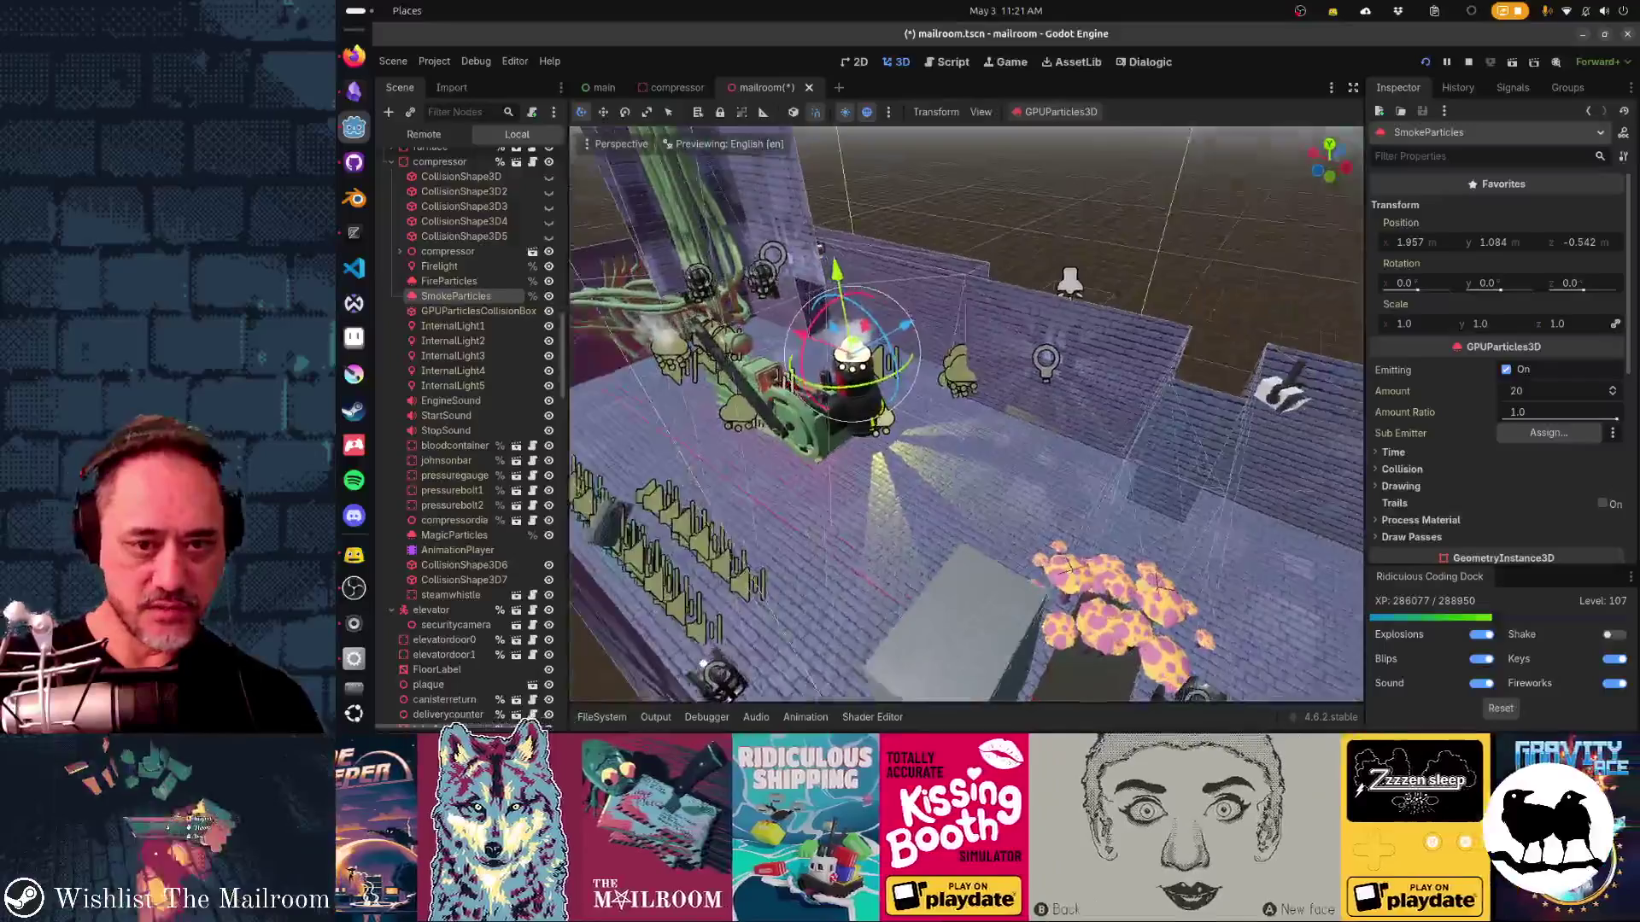
key(s)
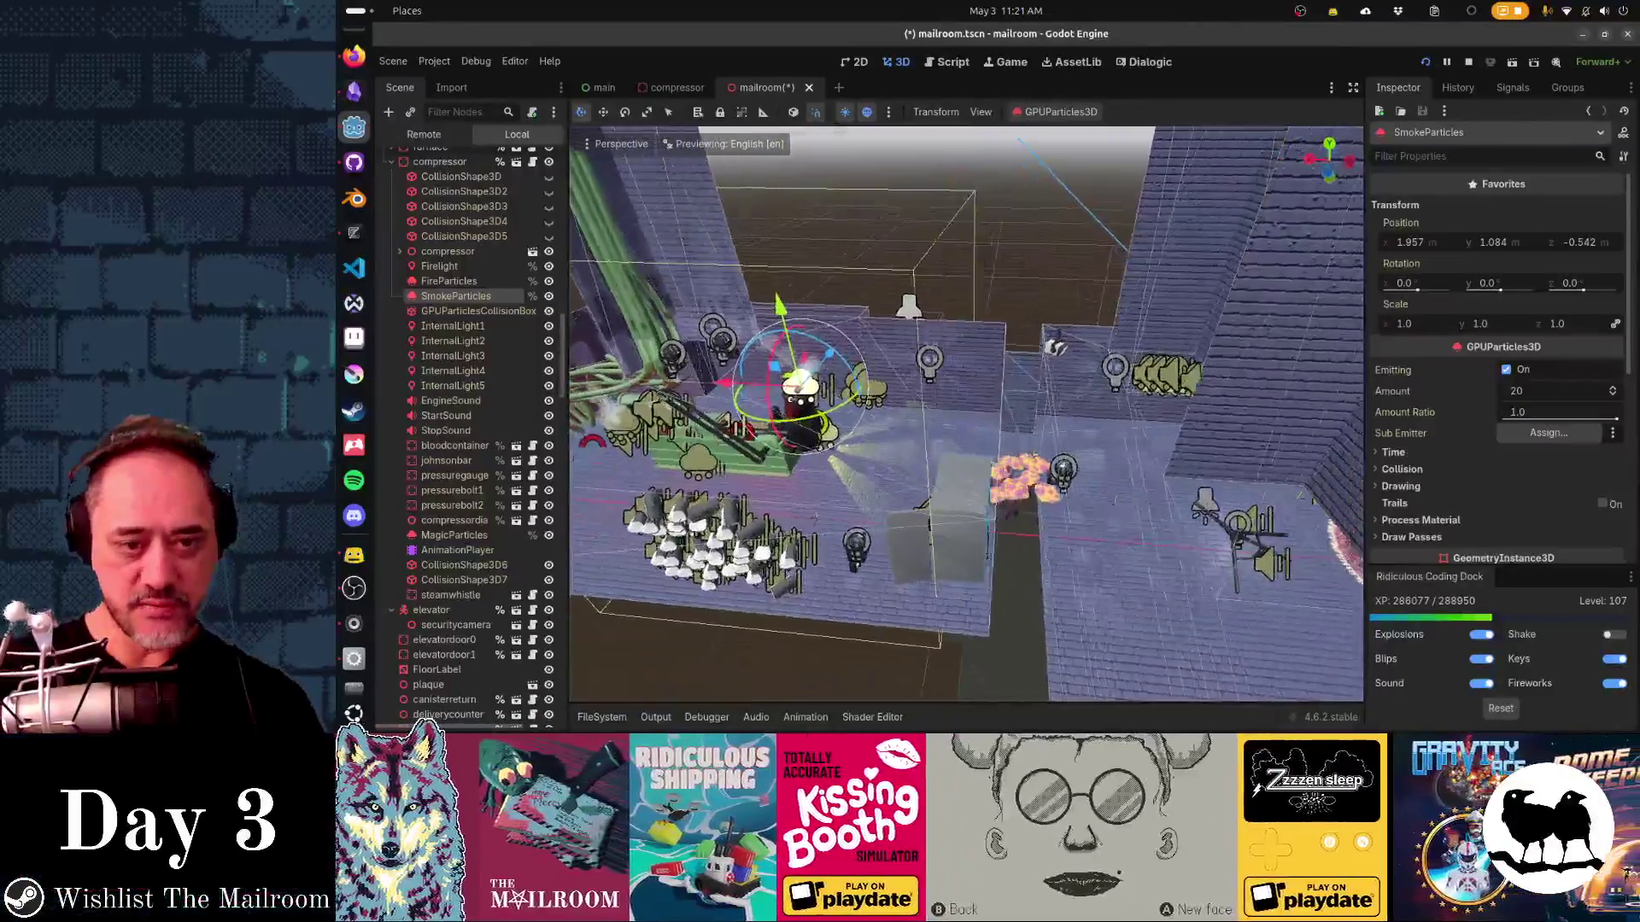
key(s)
key(s)
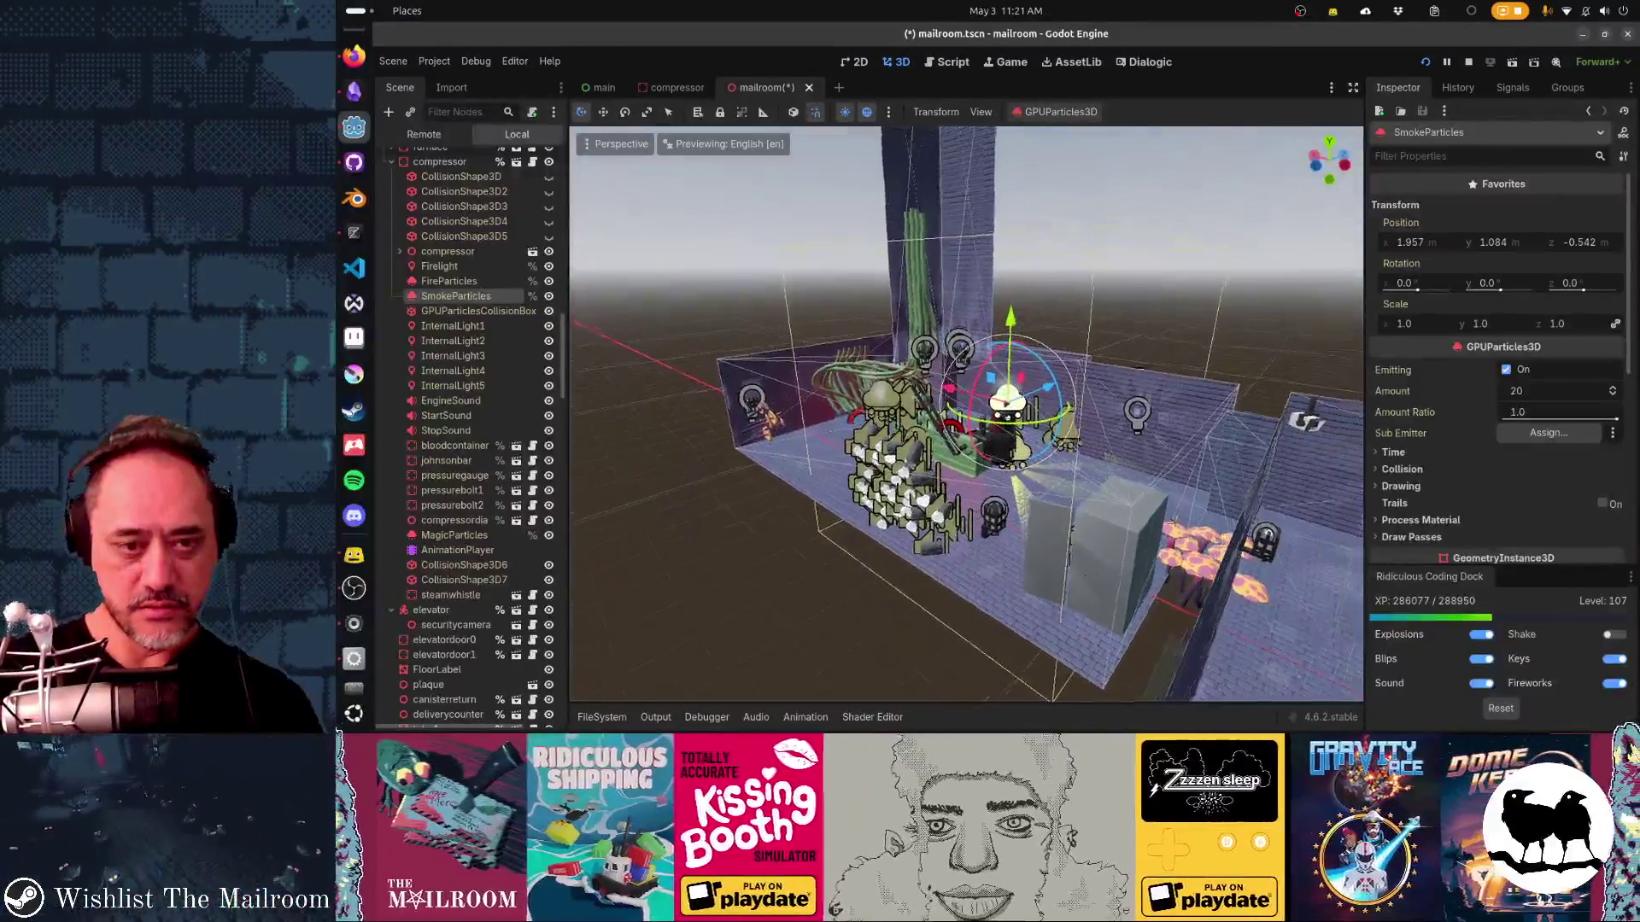
key(d)
key(d)
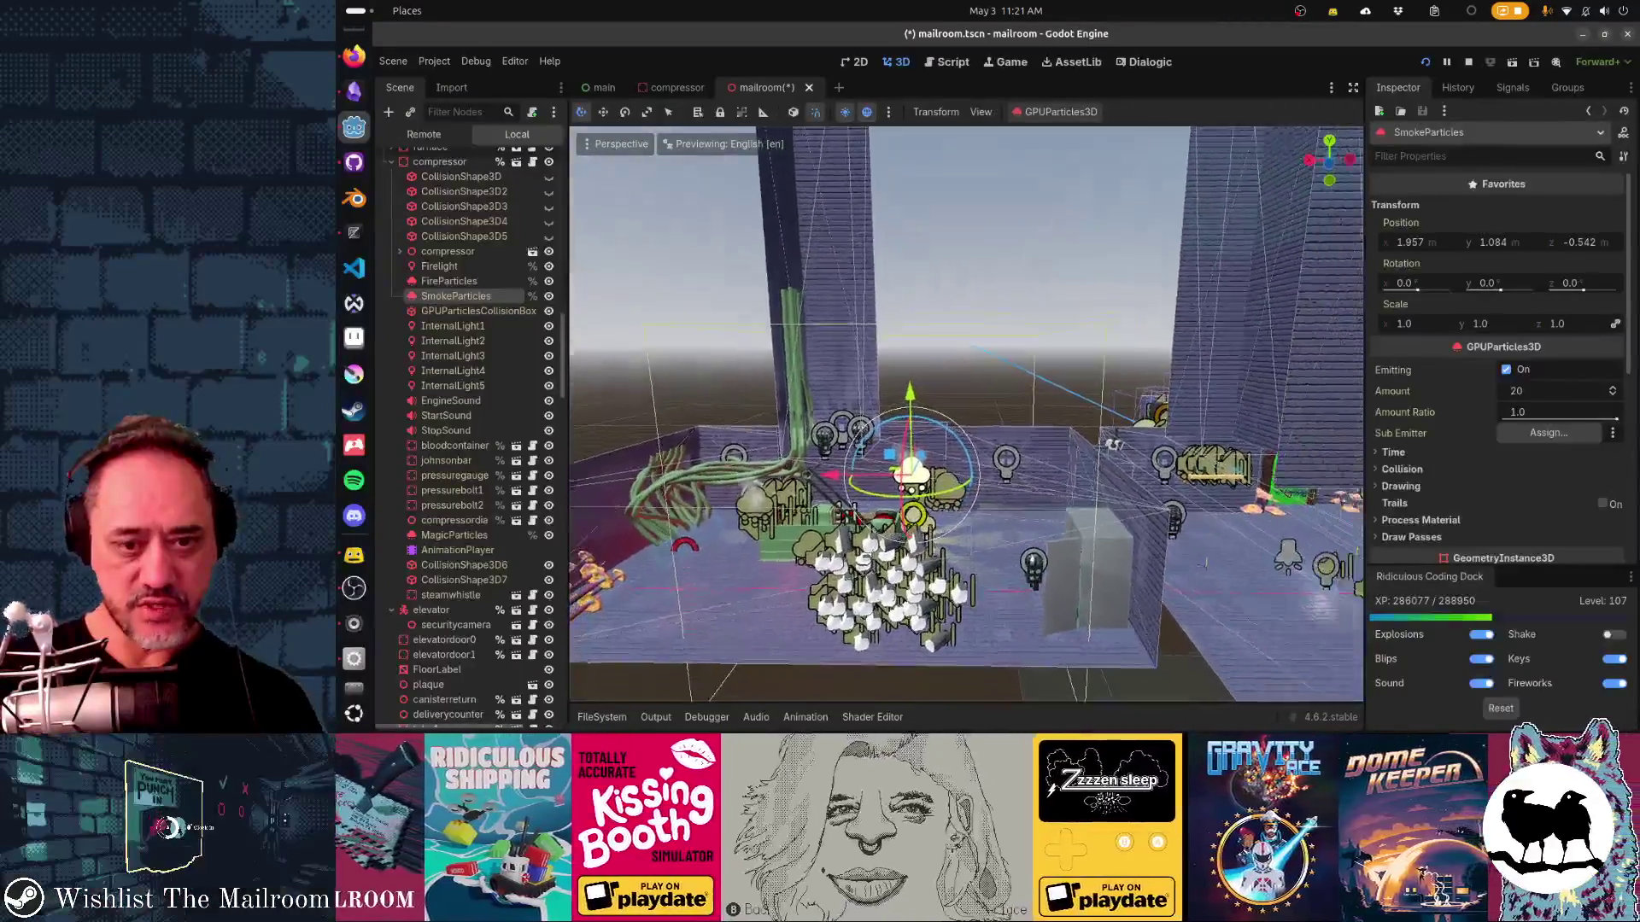
key(s)
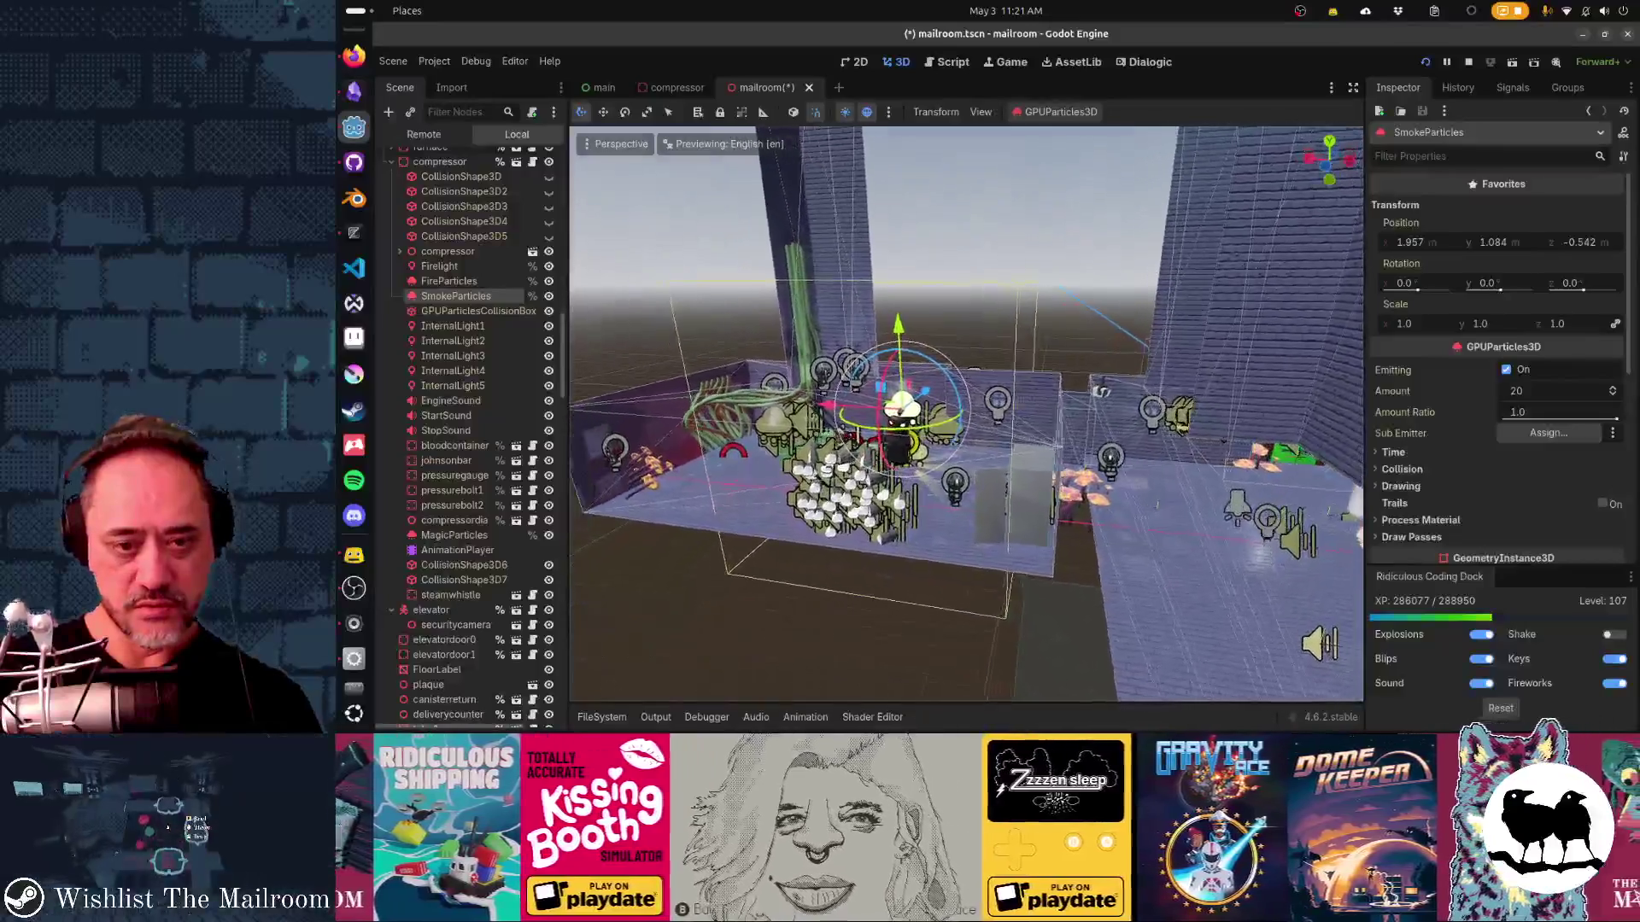
key(a)
key(d)
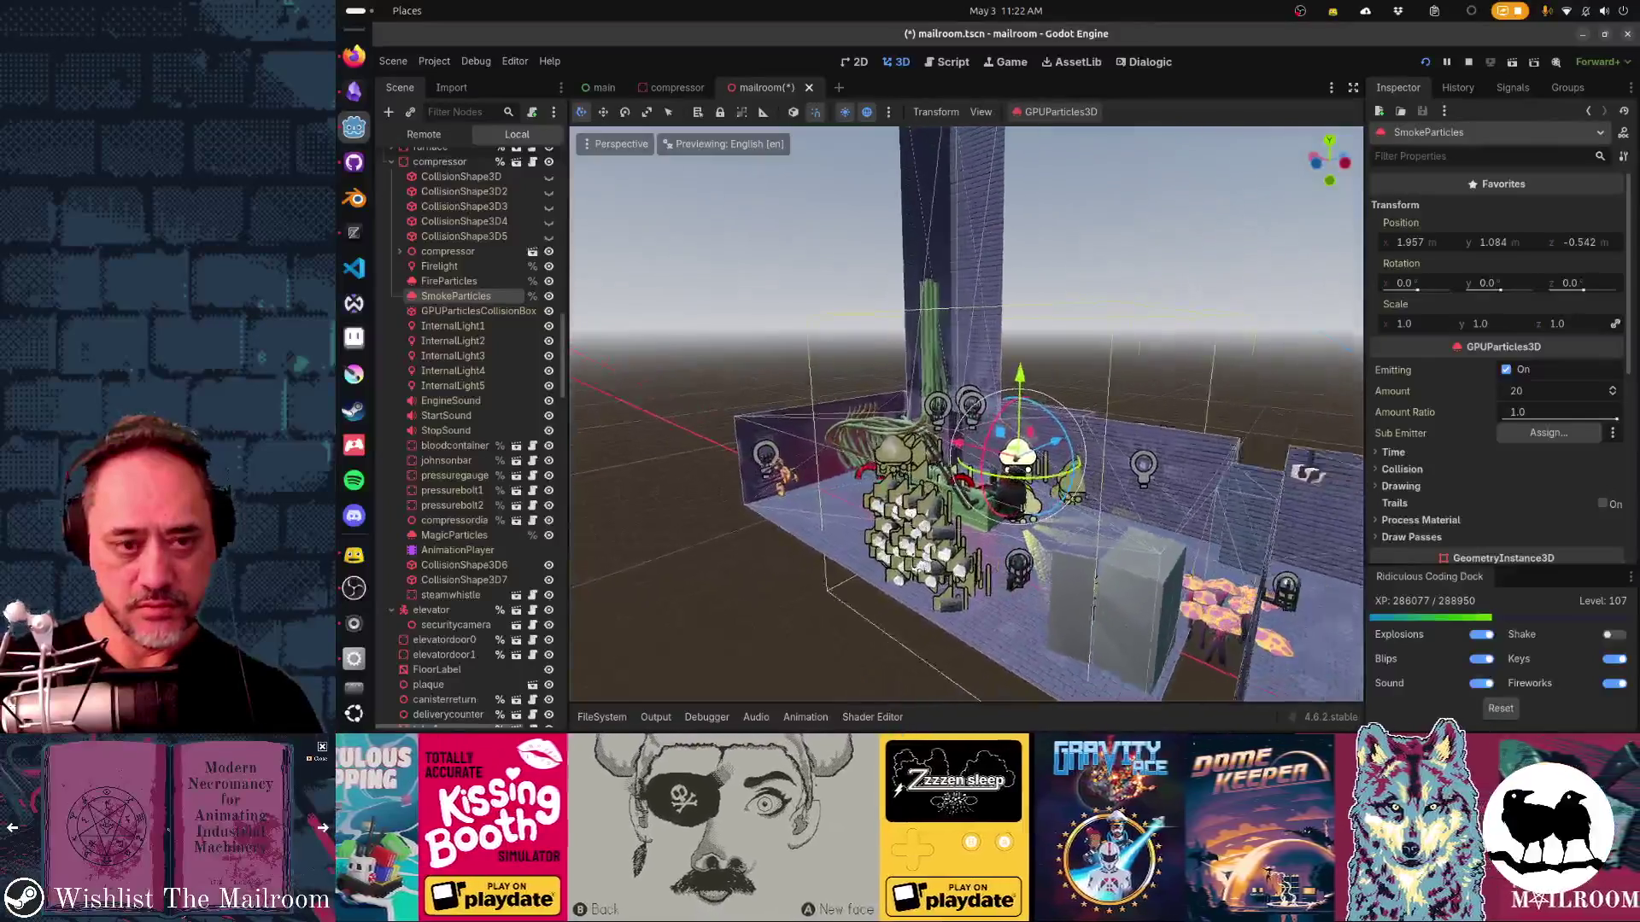
key(w)
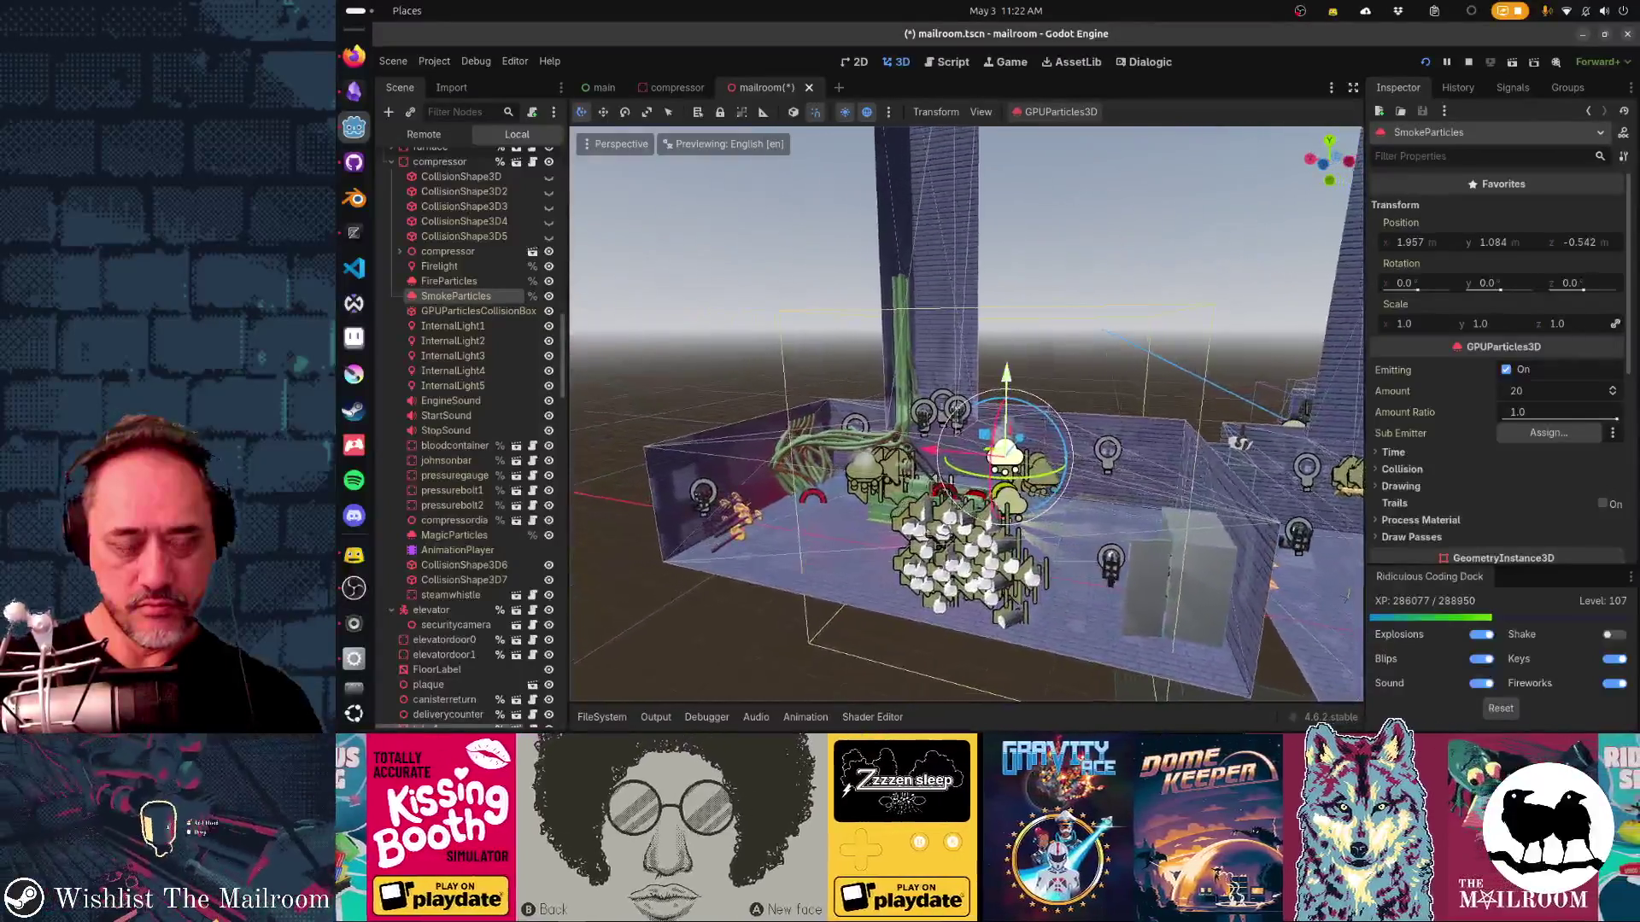
key(a)
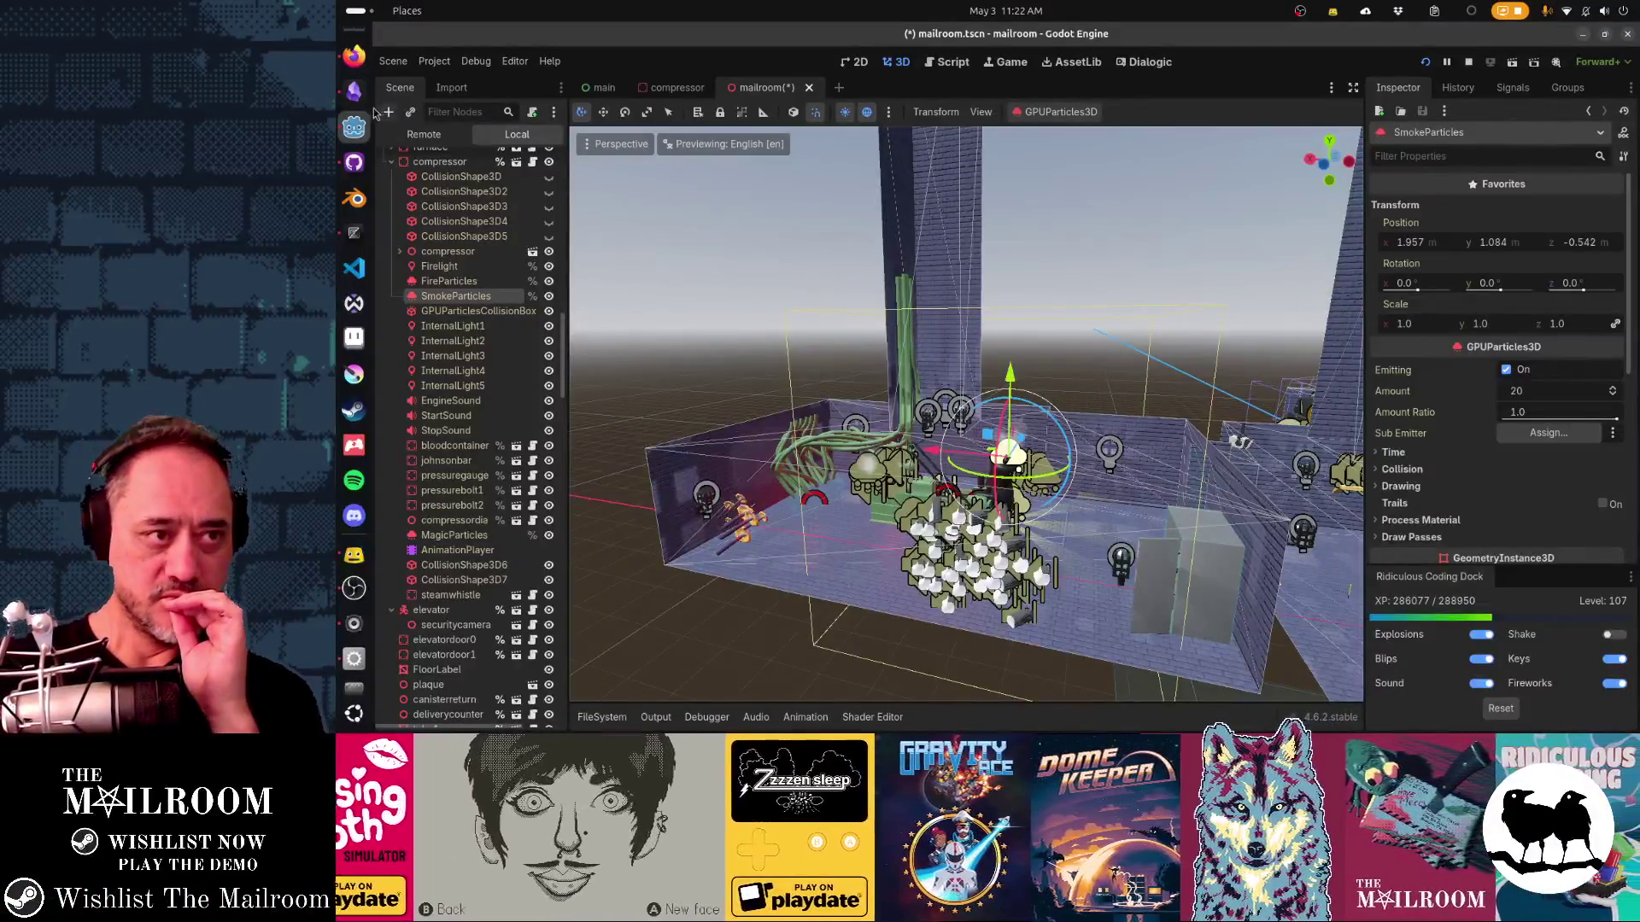
click(354, 55)
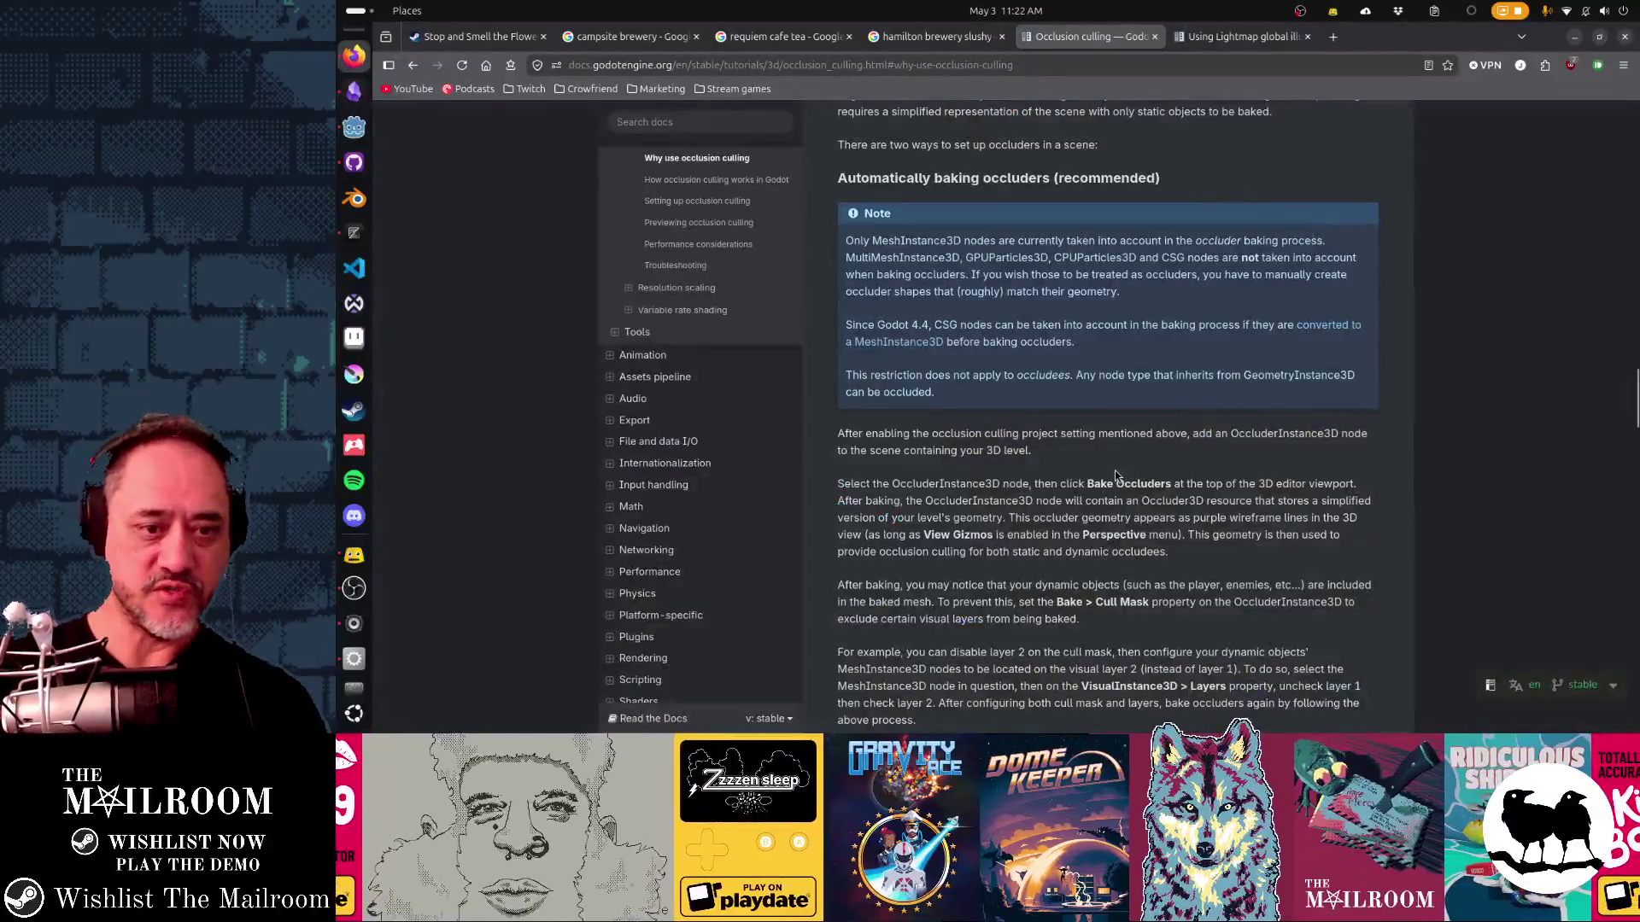
Search the occlusion culling page for 'particle', step through the matches, then open a new tab
key(ctrl+f)
text(particle)
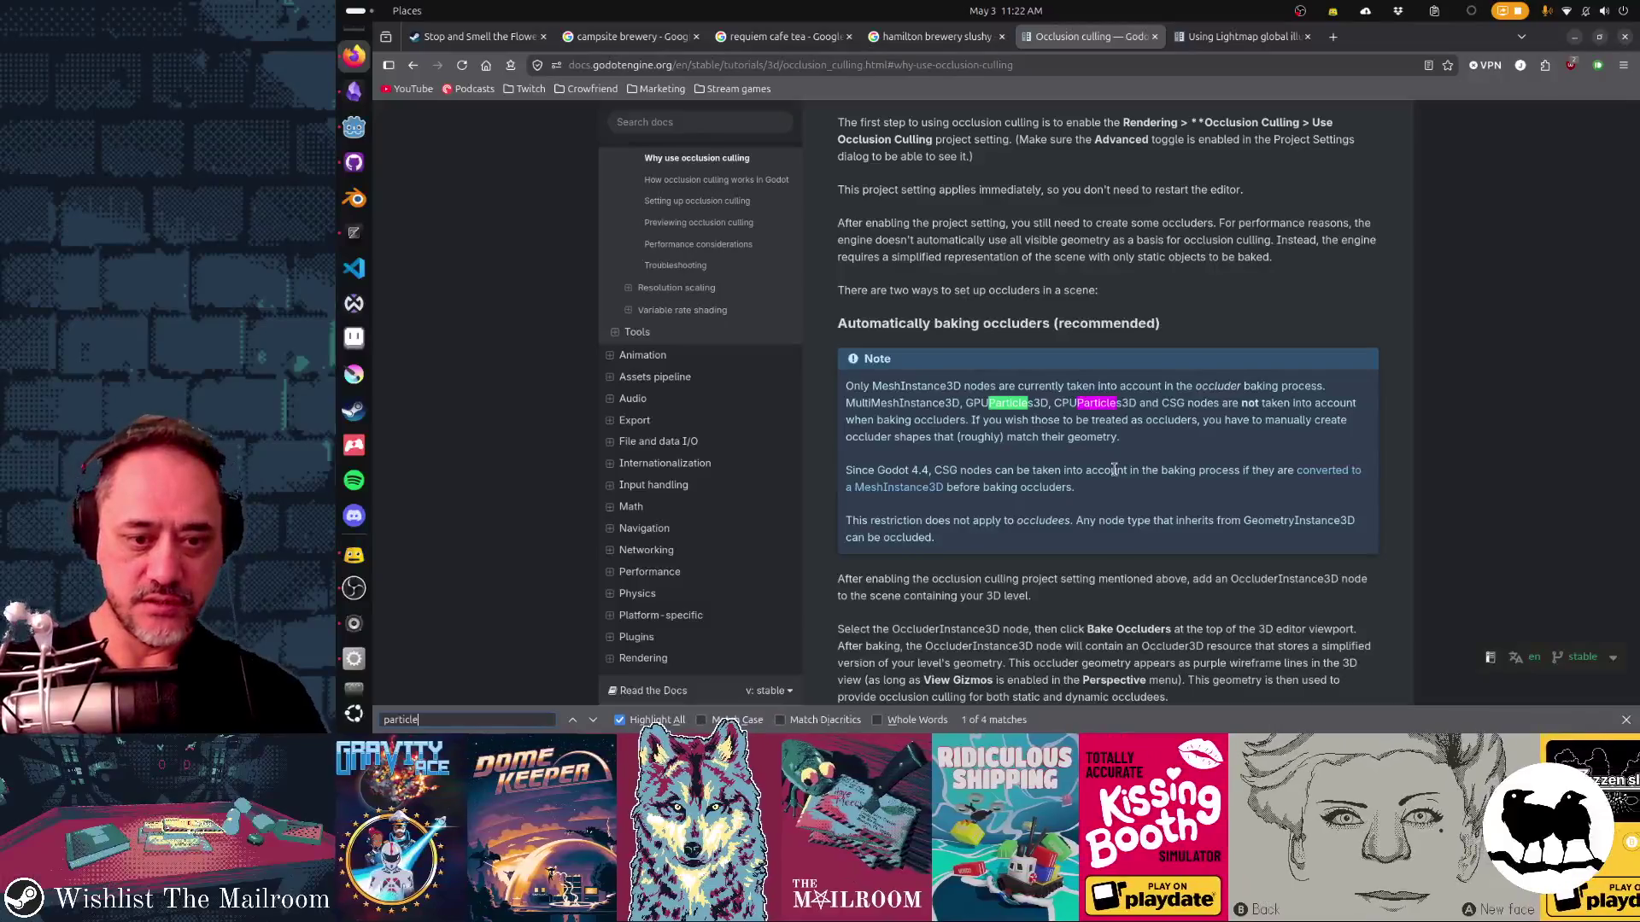
key(Return)
key(Return)
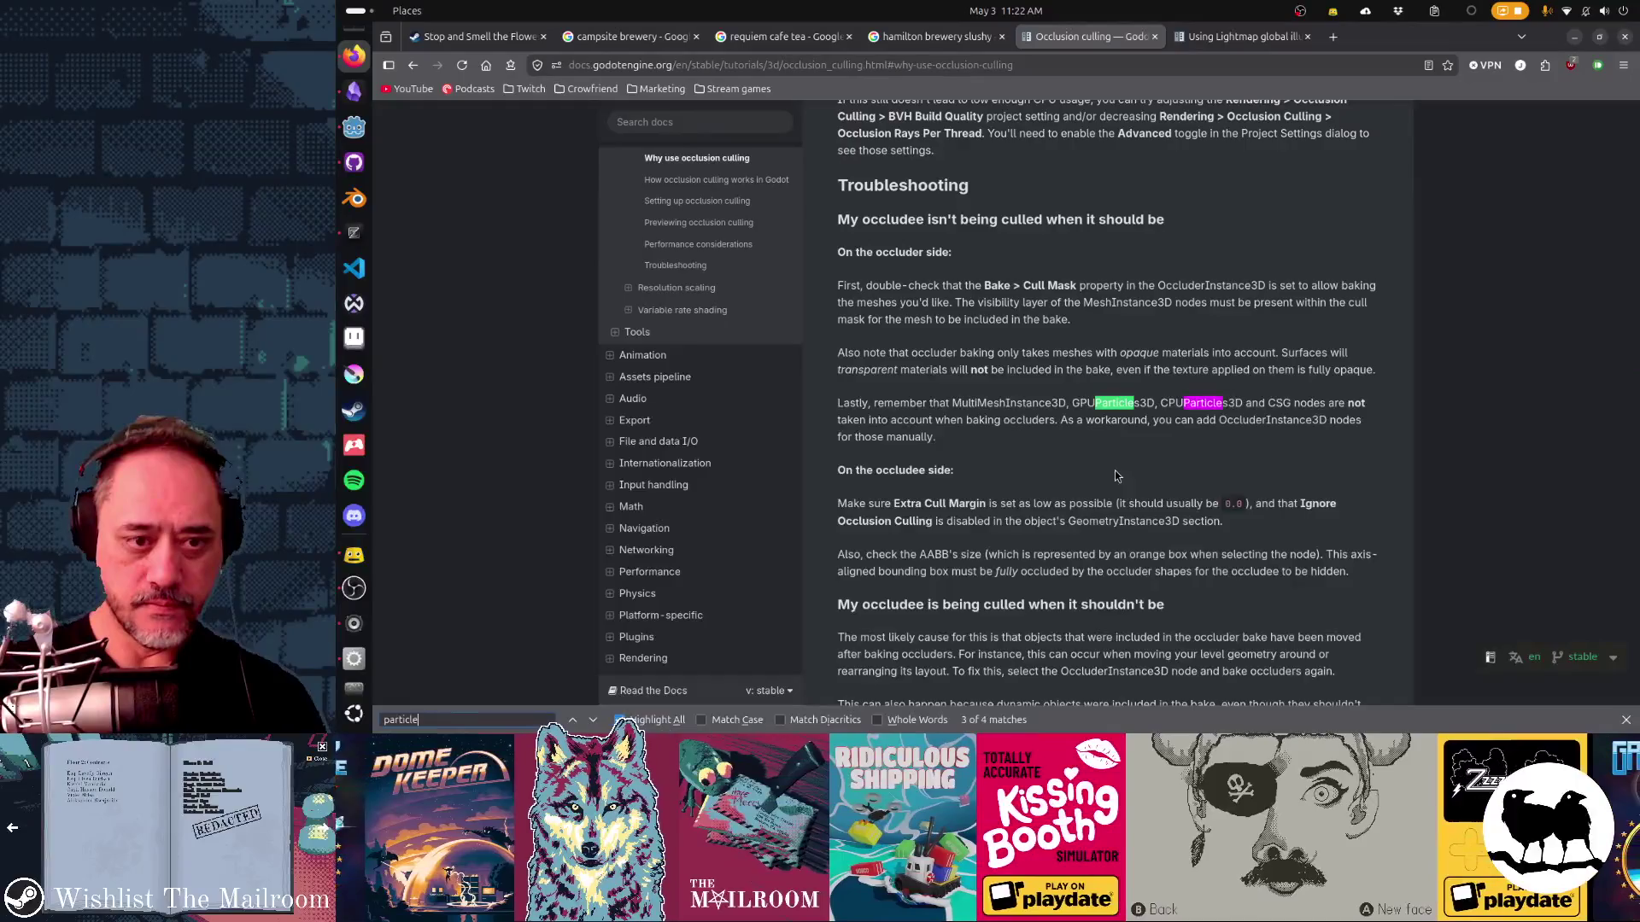
key(shift+Return)
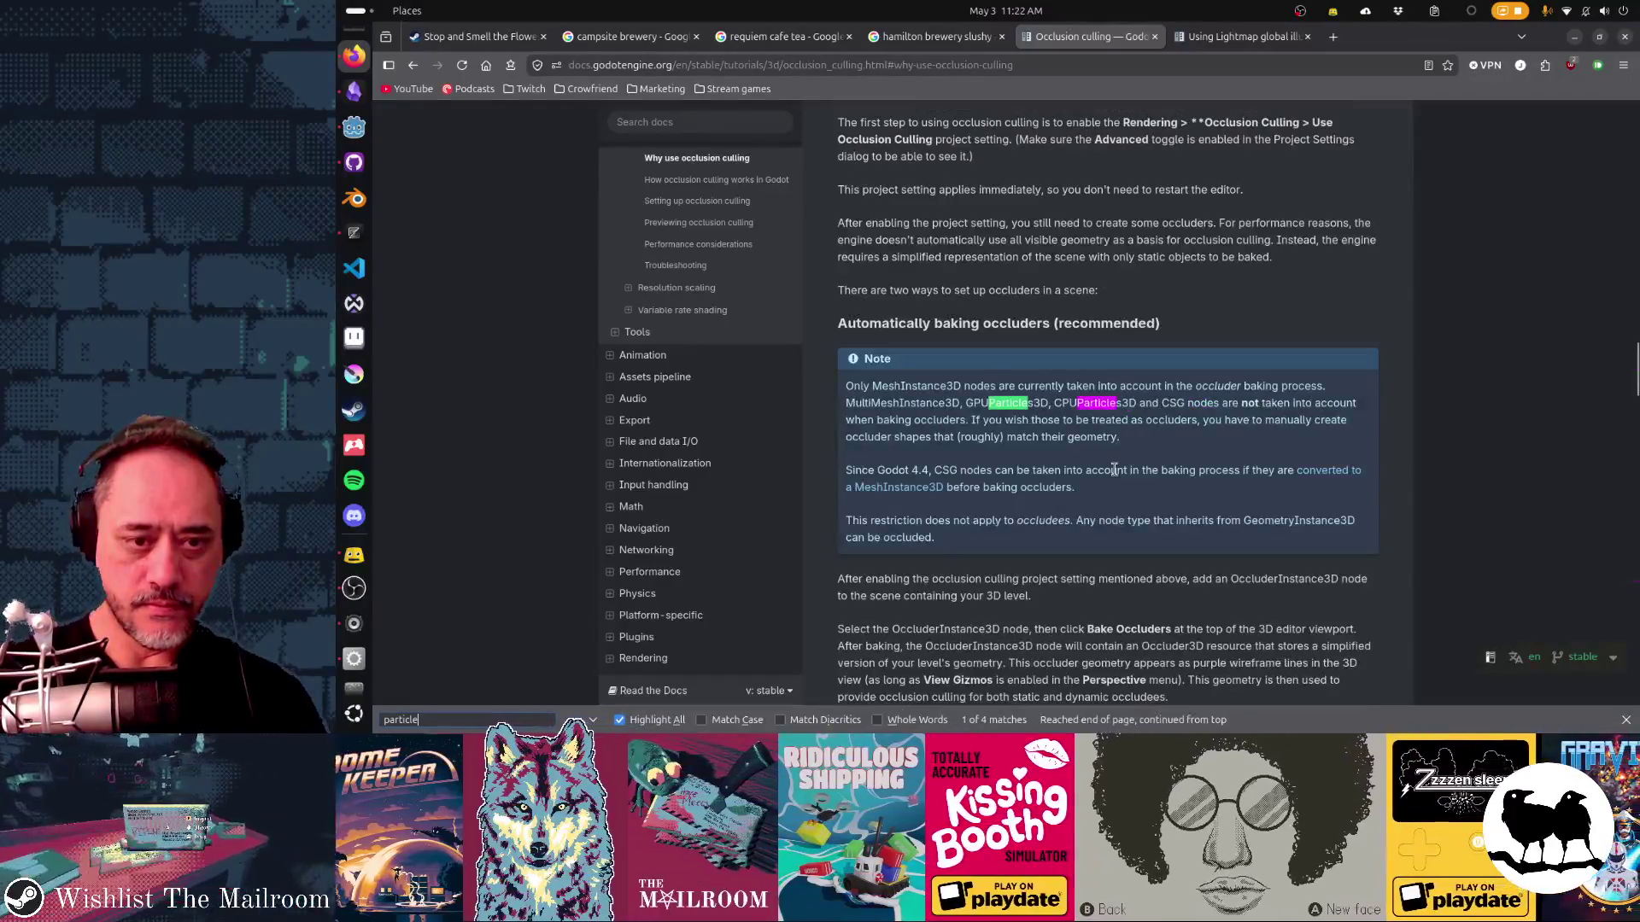
key(Return)
key(Return)
key(Return)
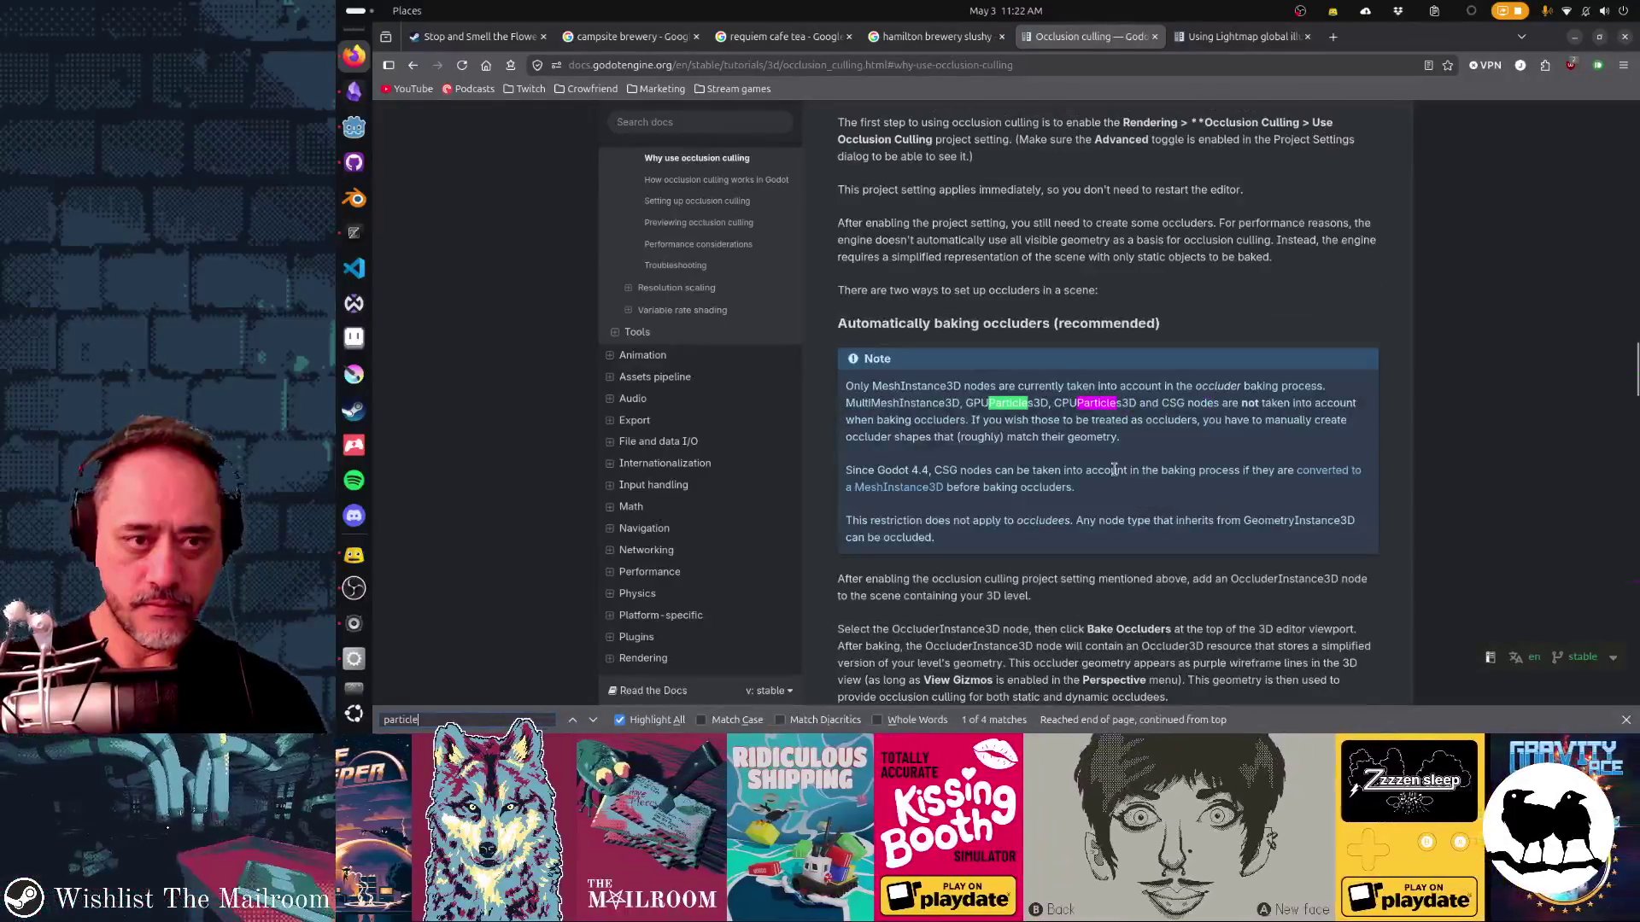
key(ctrl+t)
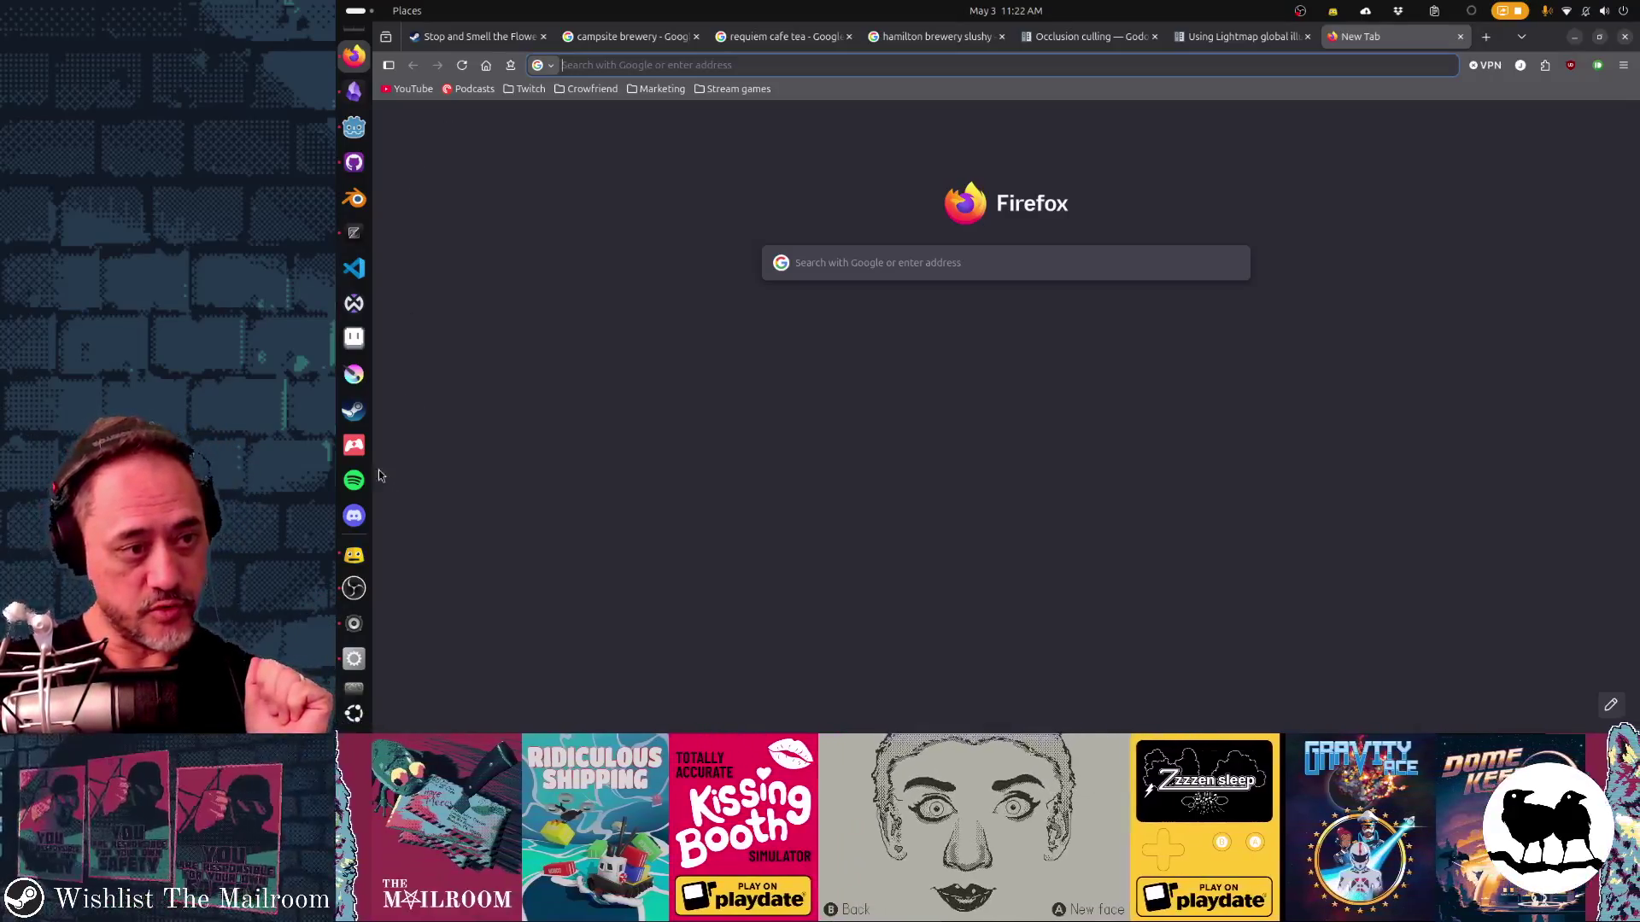
In Zed, open the GitHub Copilot assistant chat
click(351, 242)
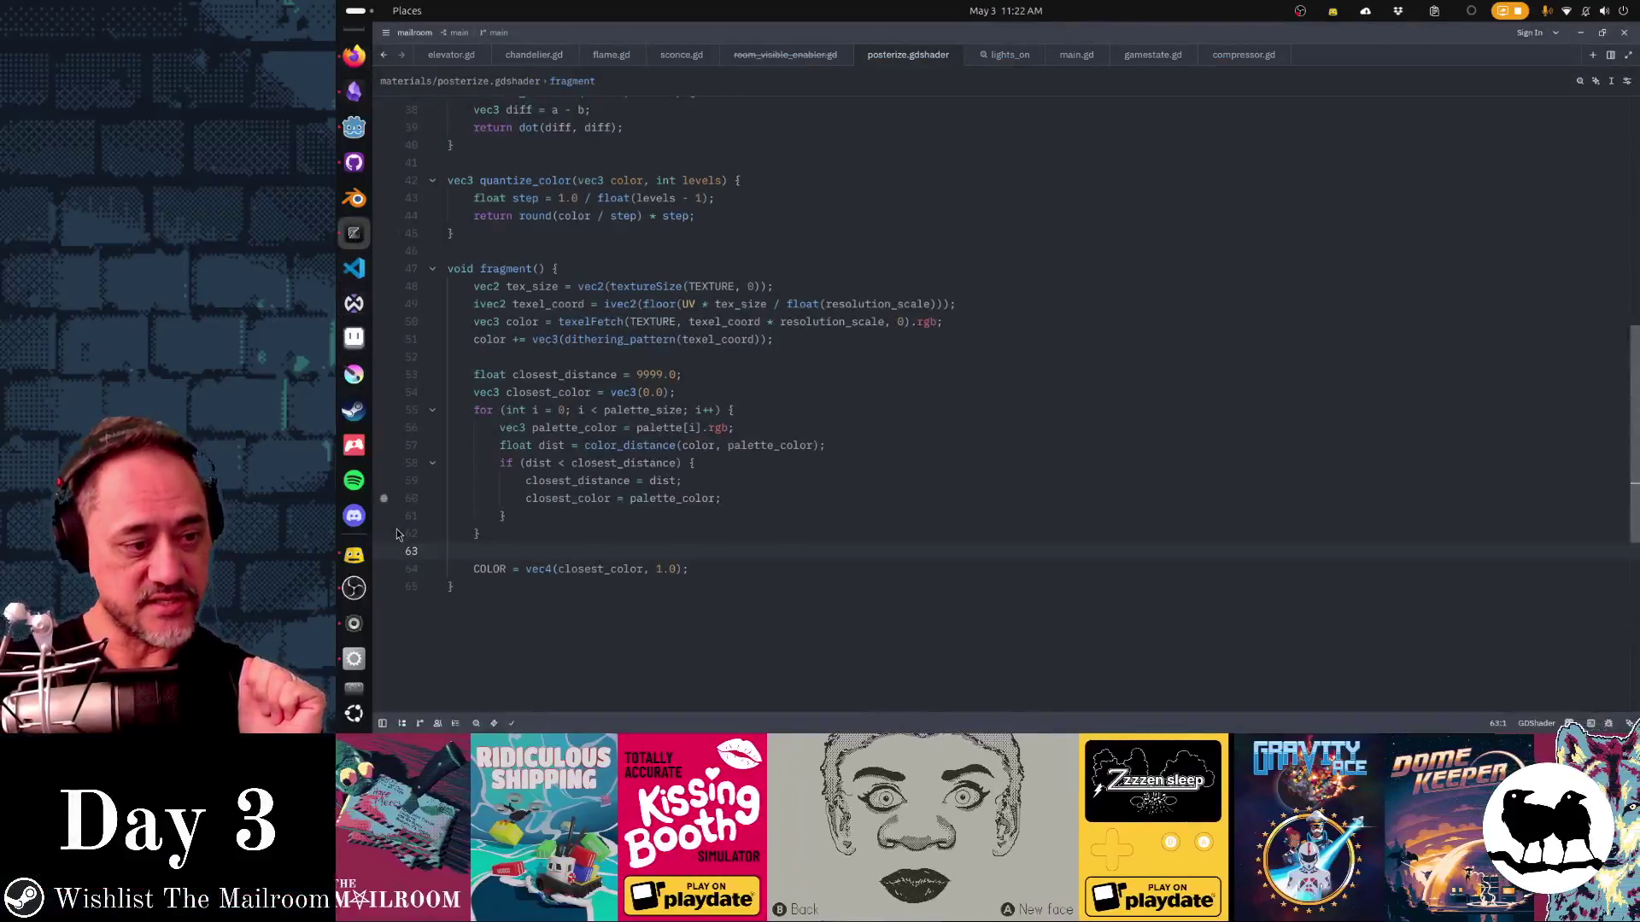
click(383, 725)
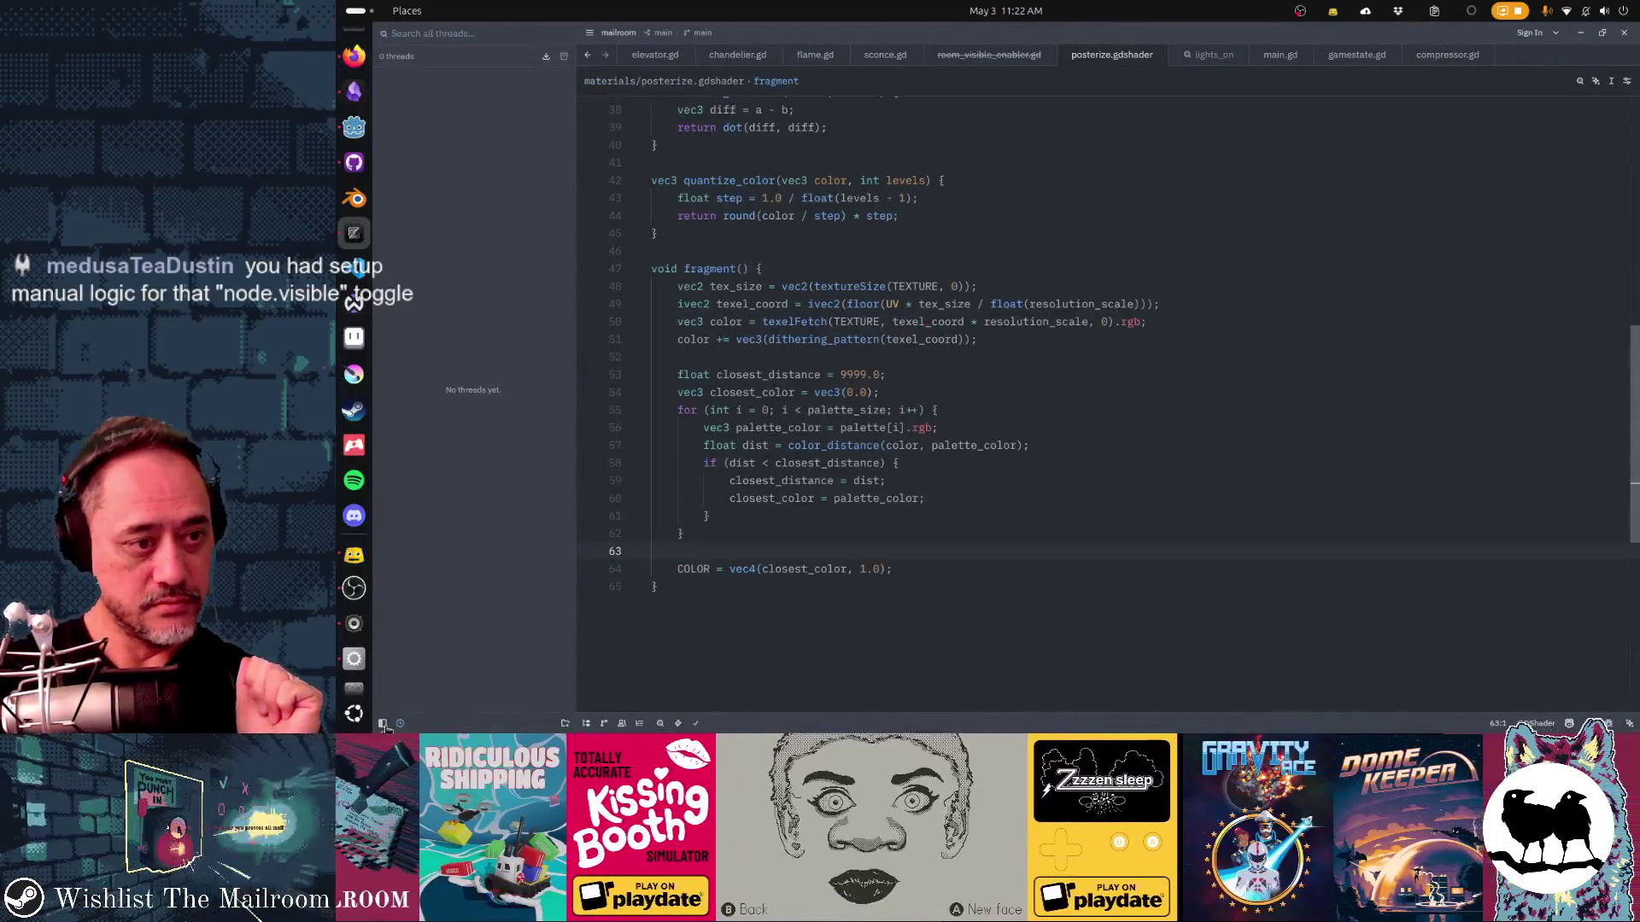
click(383, 725)
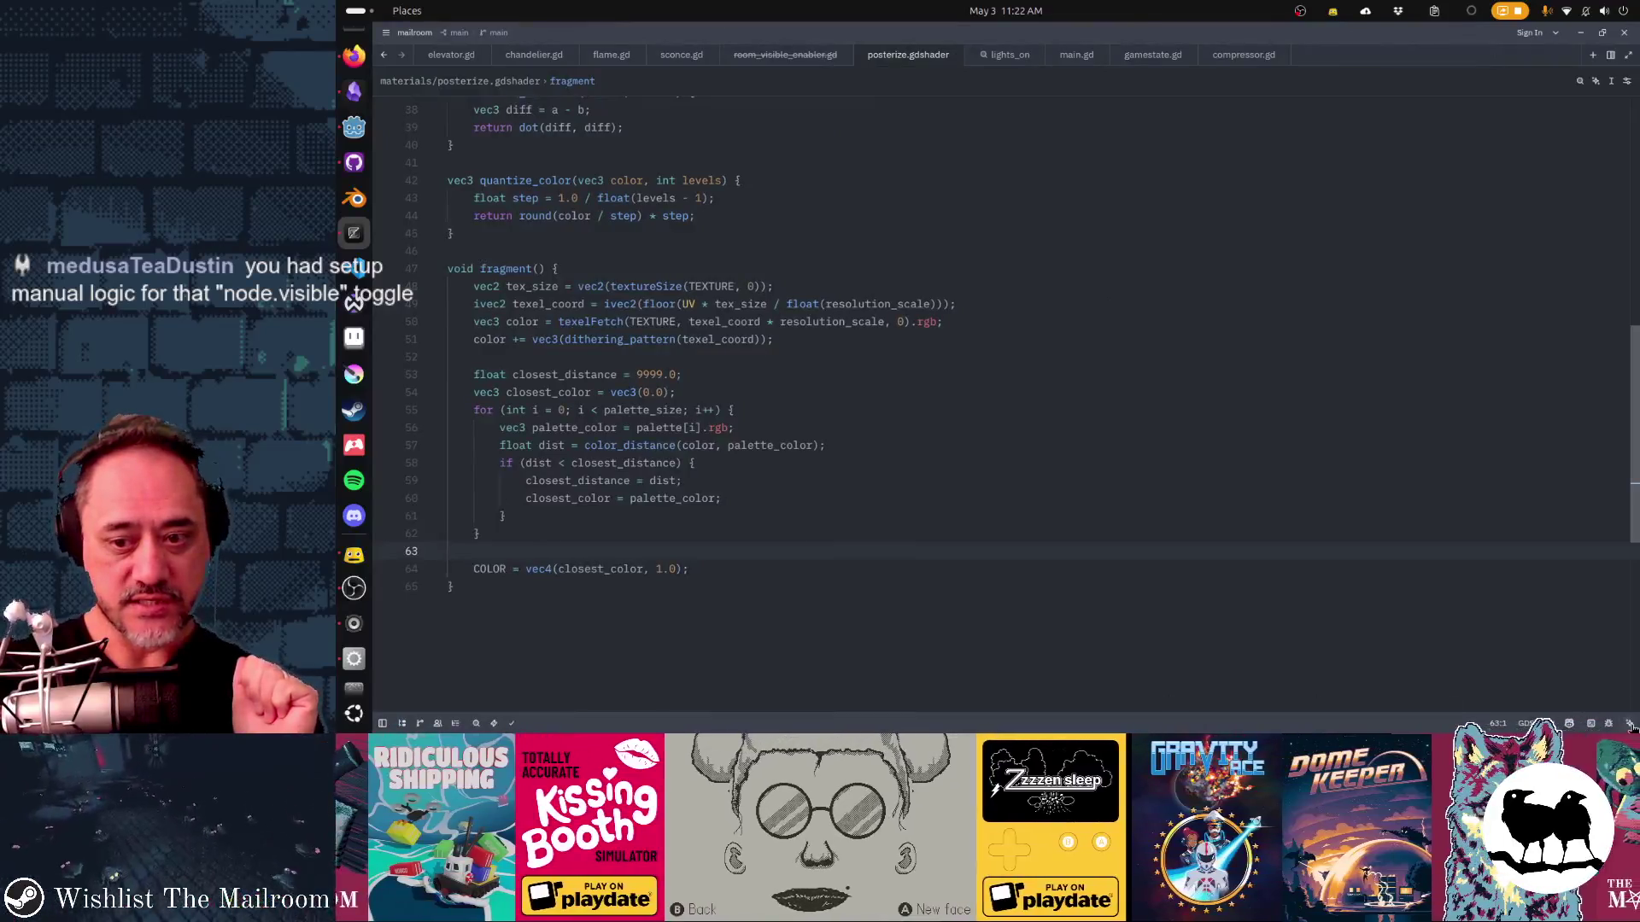
key(ctrl+question)
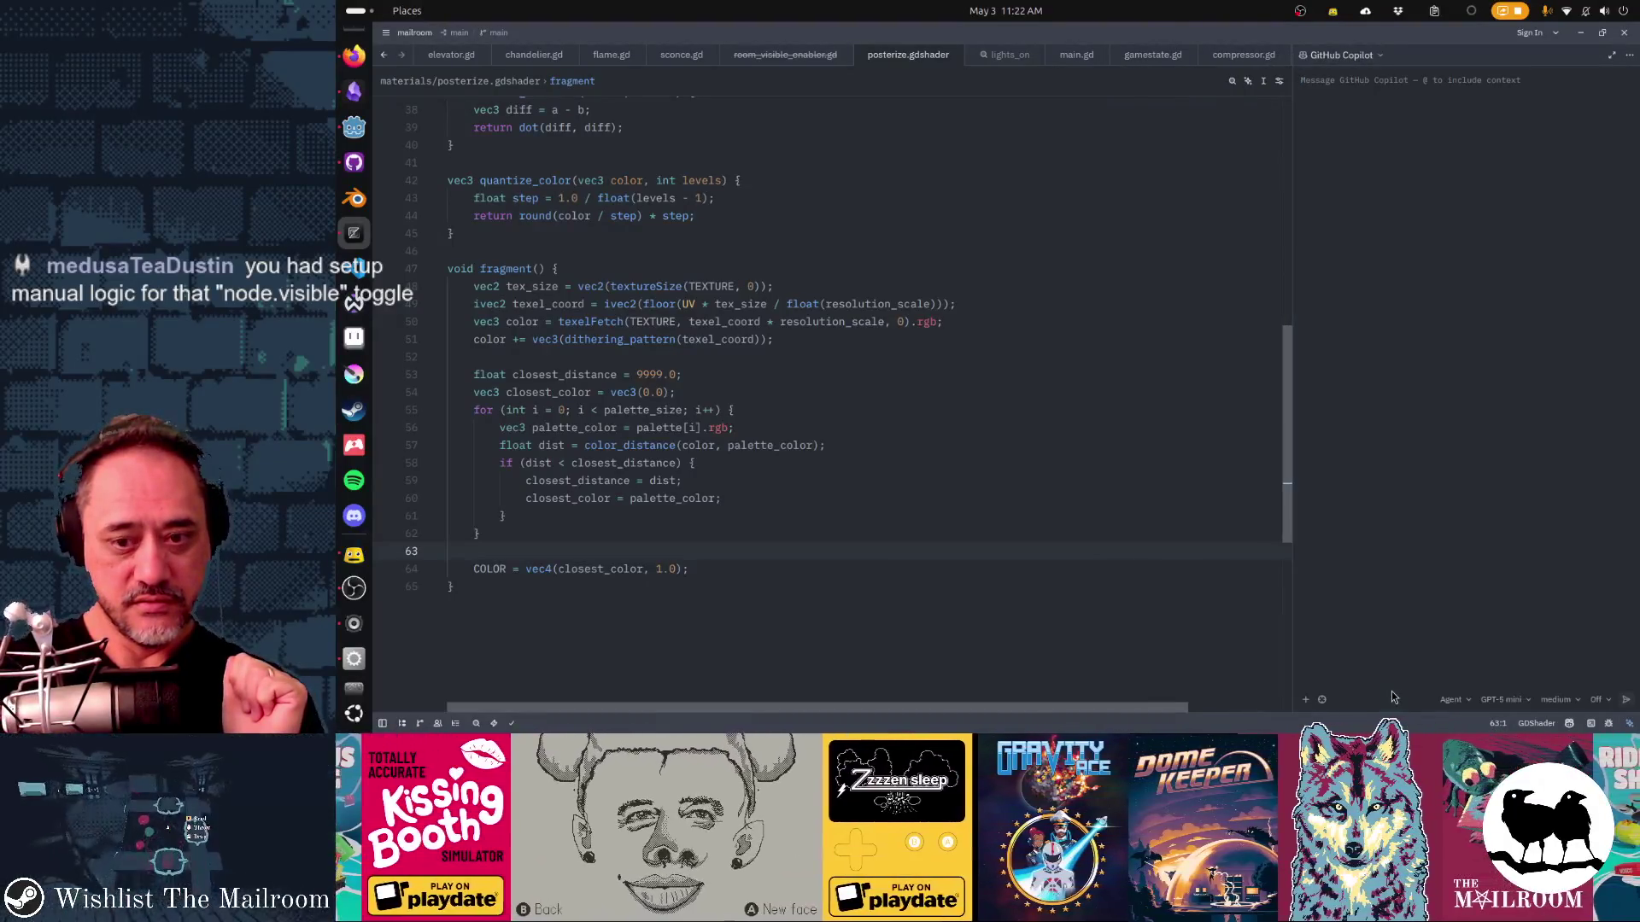
Ask Copilot whether Godot 4 particle systems are occluded by occluder3d, allowing both web fetches
click(1324, 161)
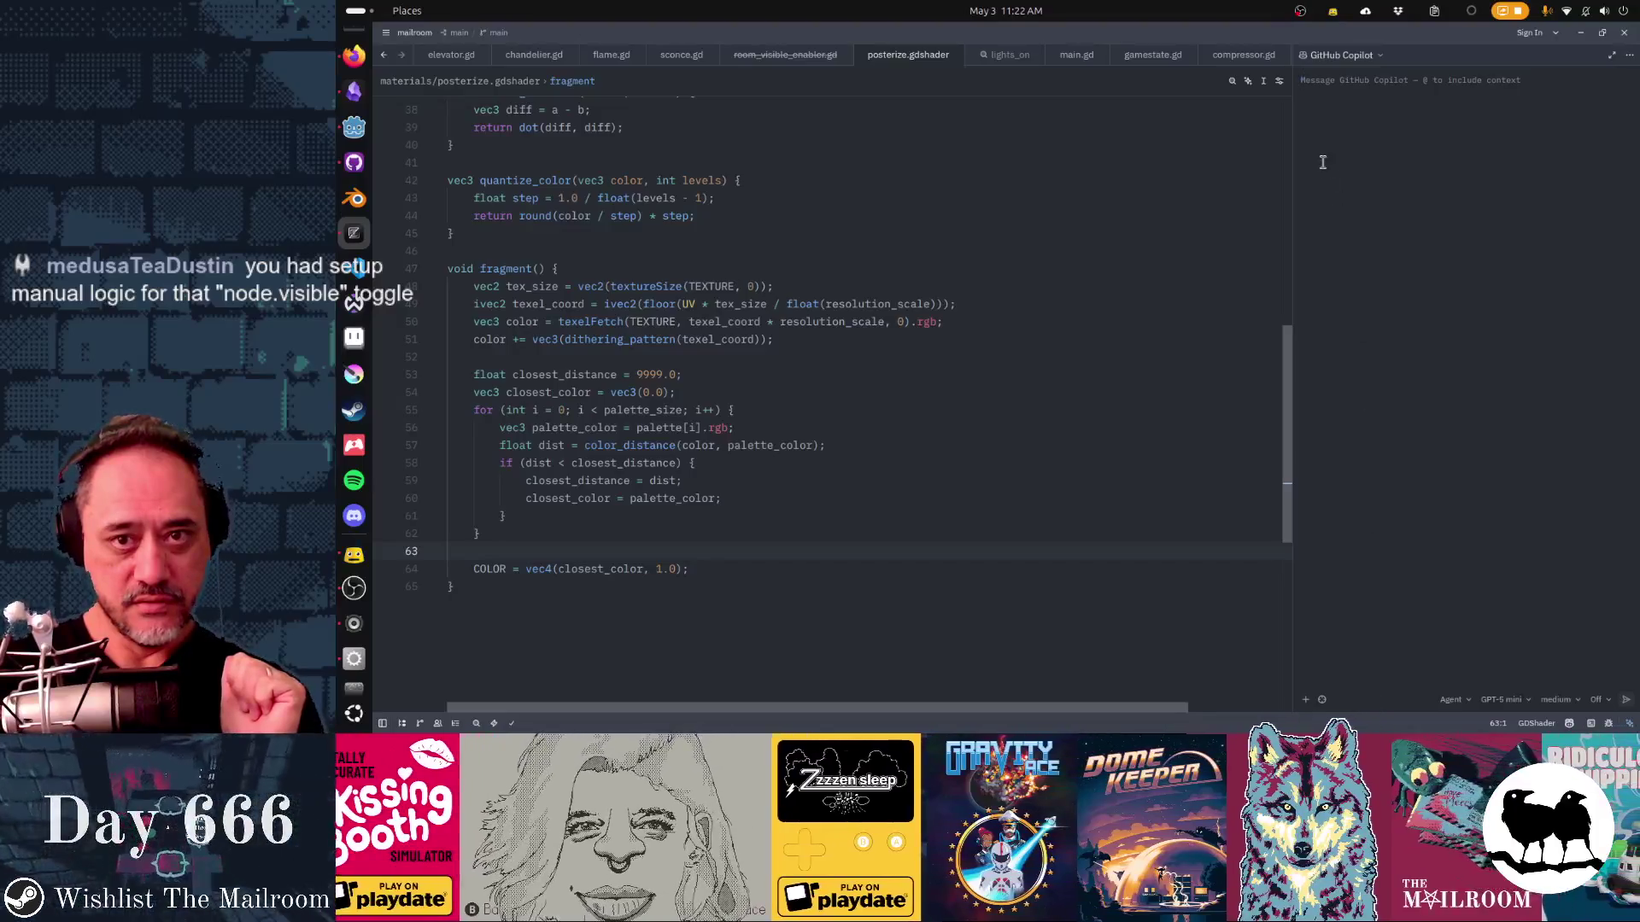
text(are particle)
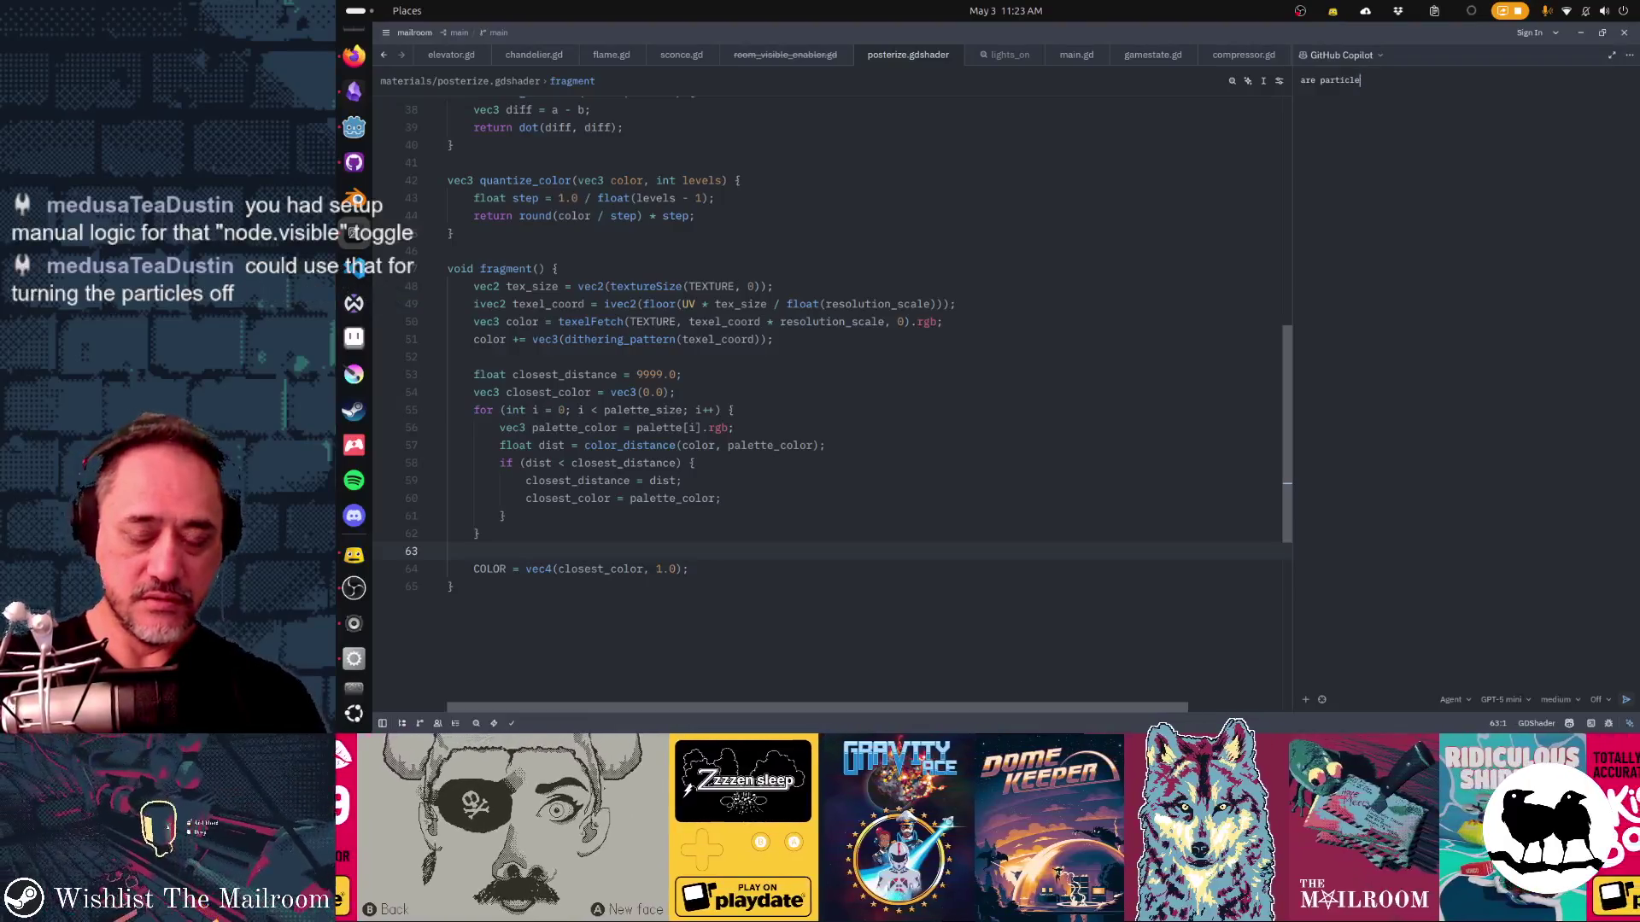
text(in godot 4, )
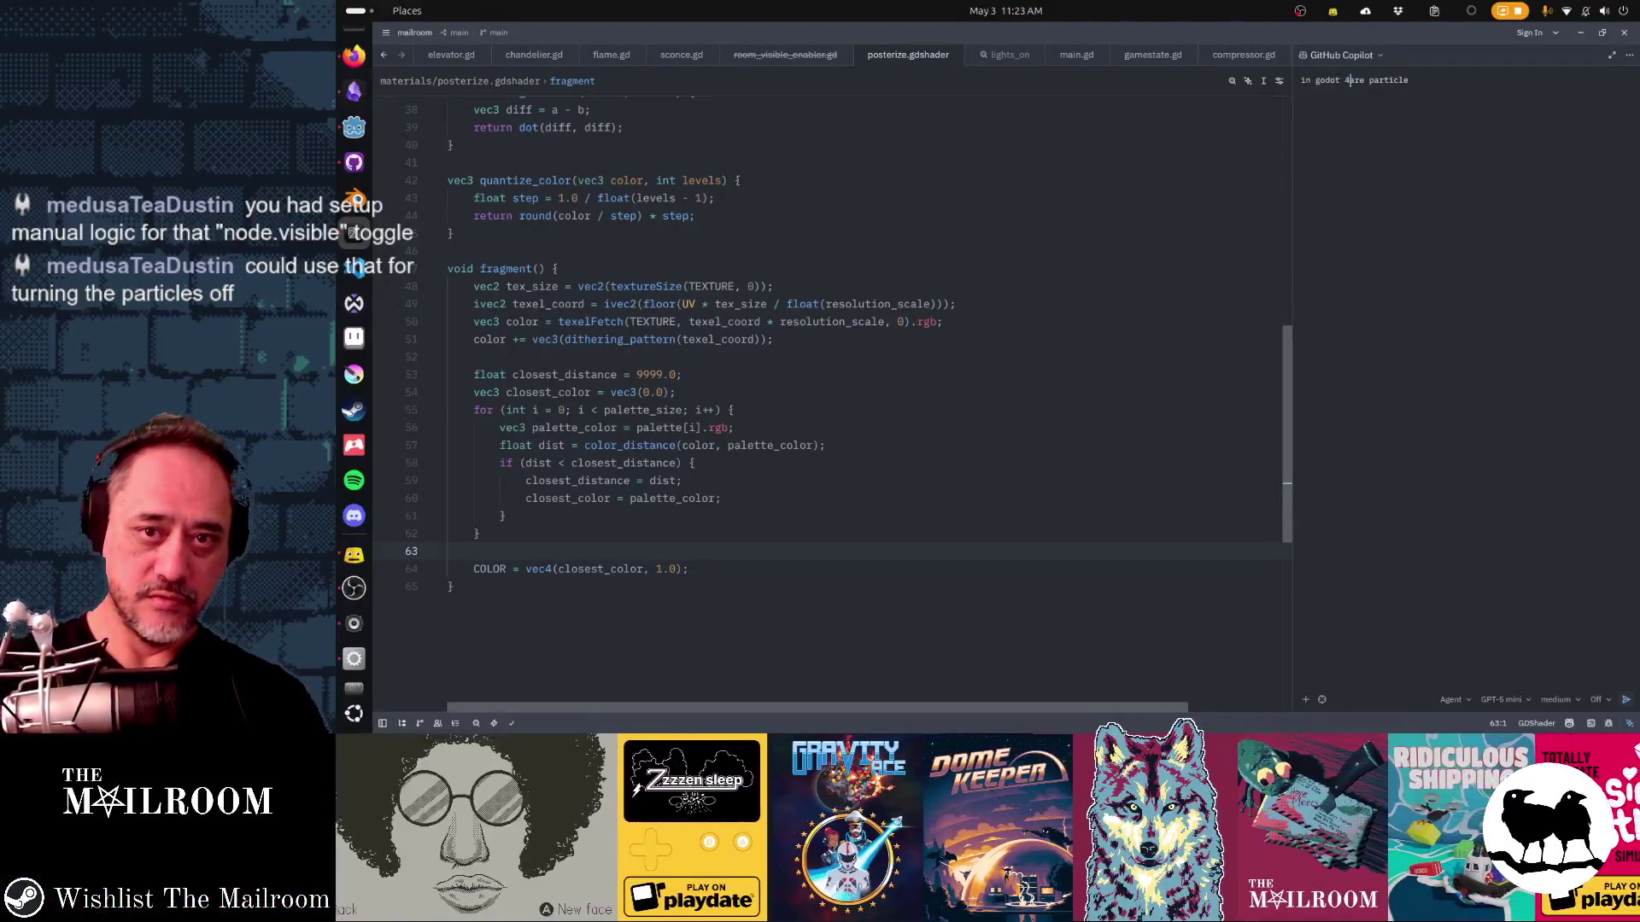
text( systems )
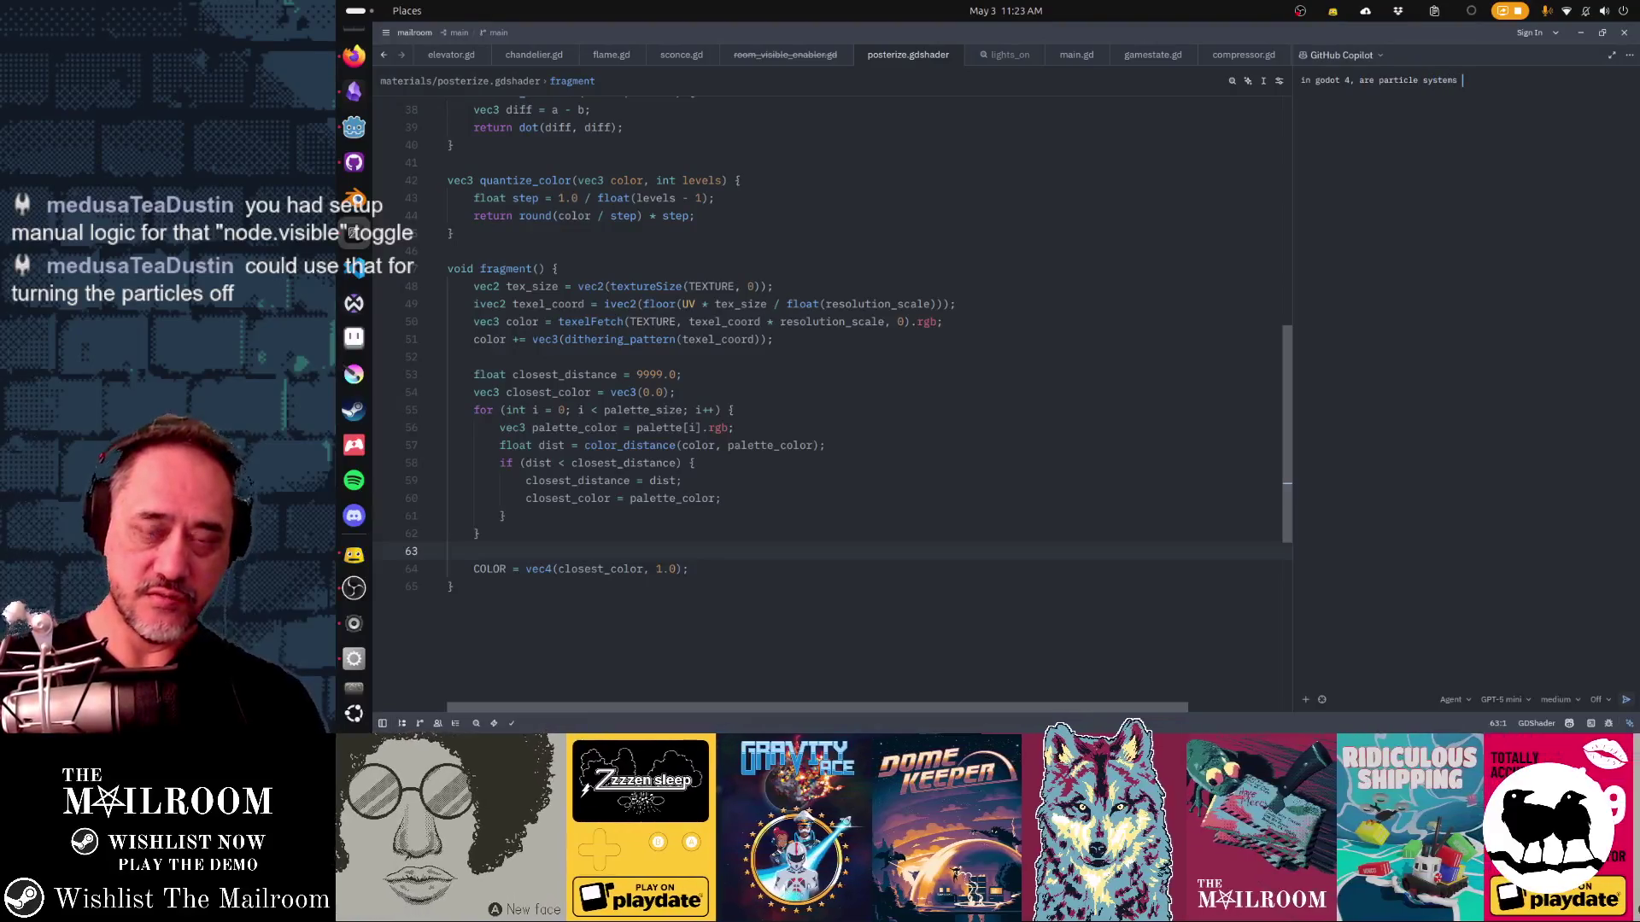
text(occluded)
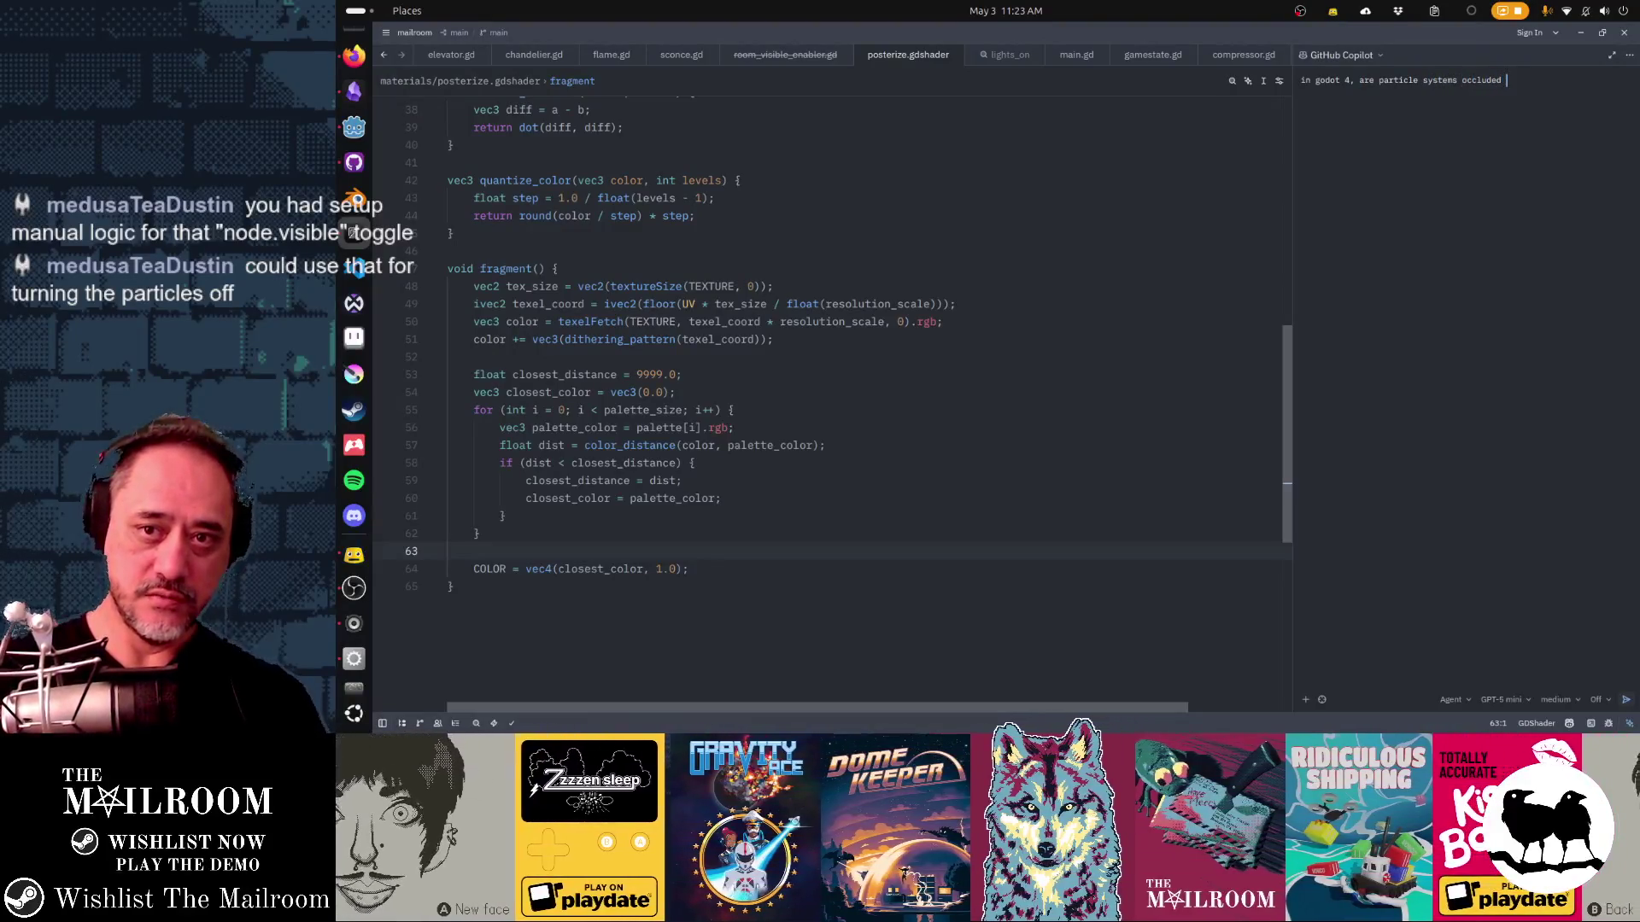
text(by the occlusion)
key(BackSpace)
key(BackSpace)
key(BackSpace)
text(der3d ?)
key(Return)
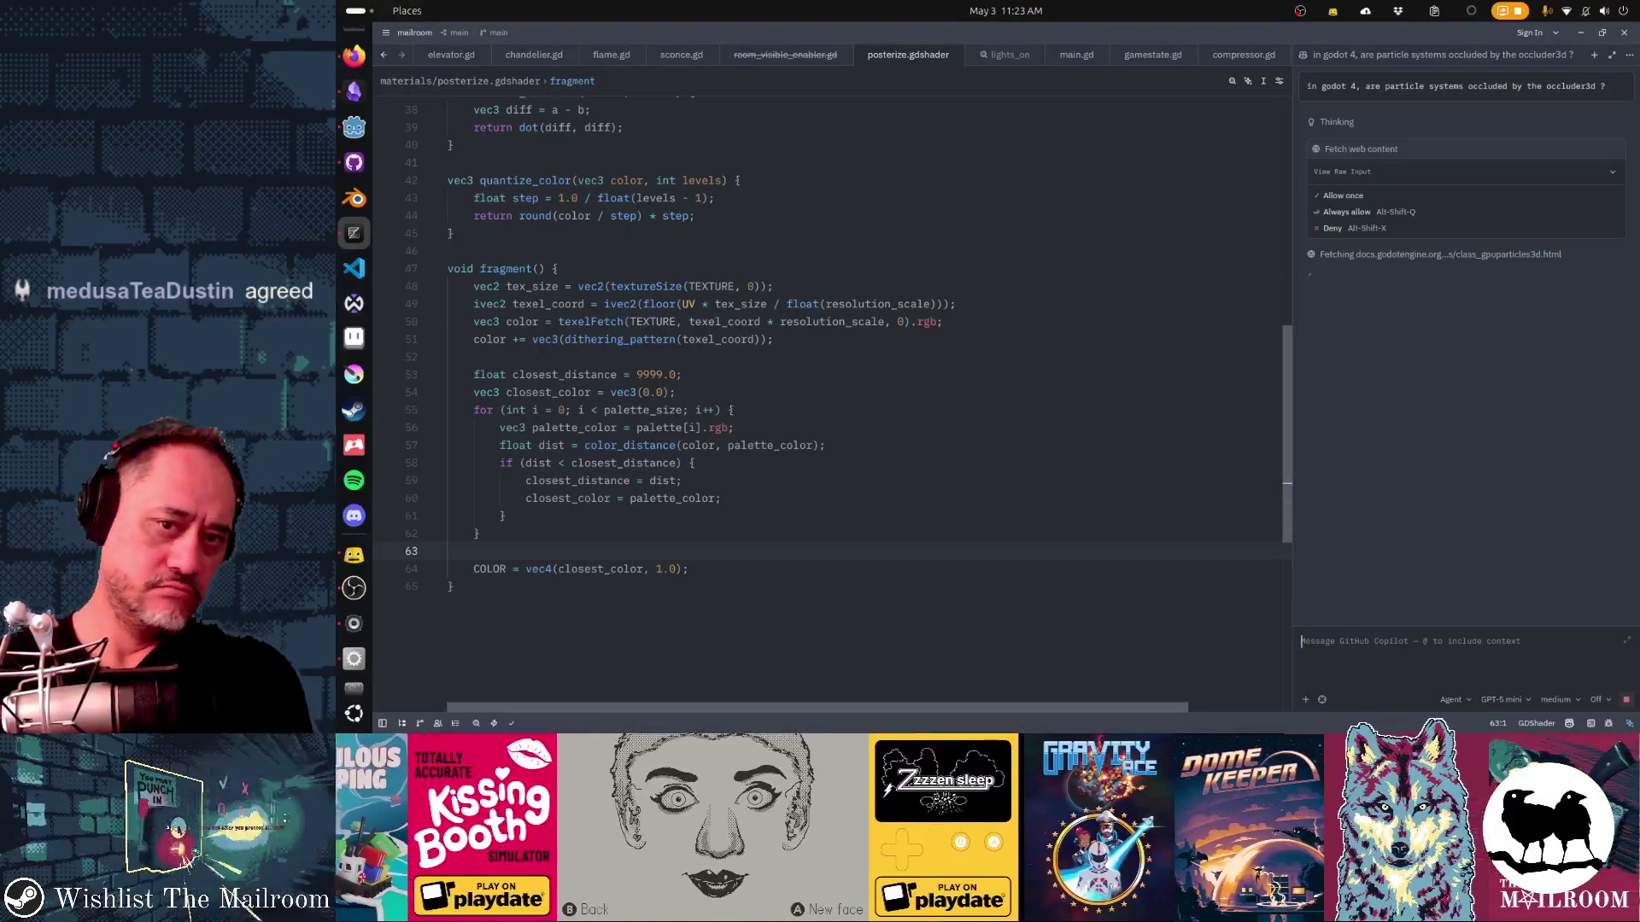
click(1342, 195)
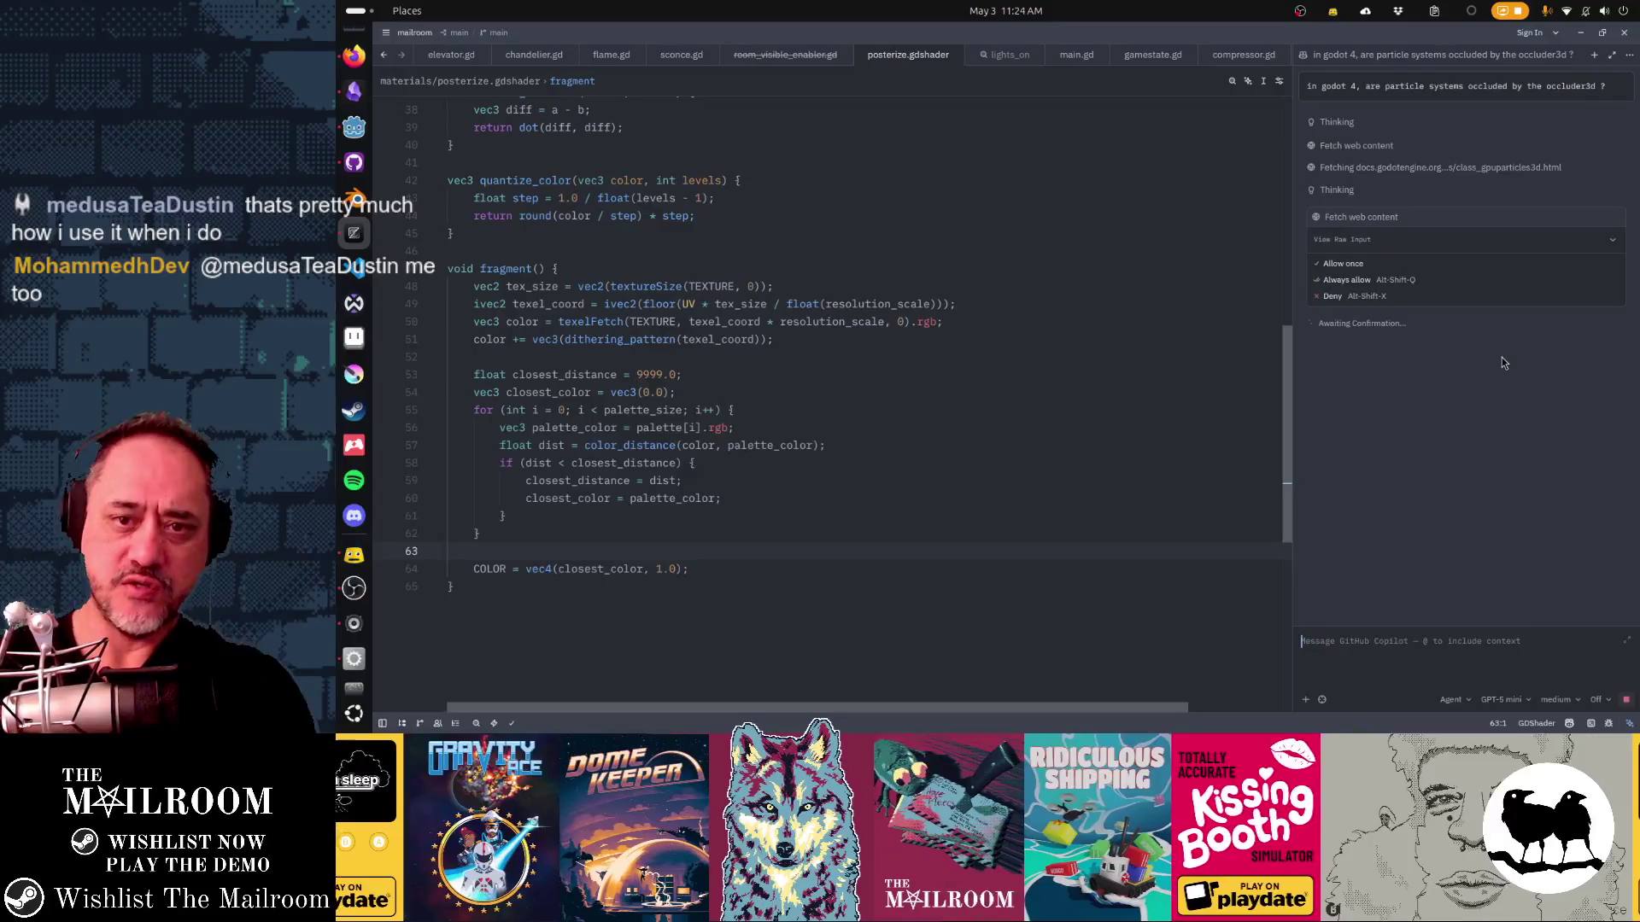
click(1343, 263)
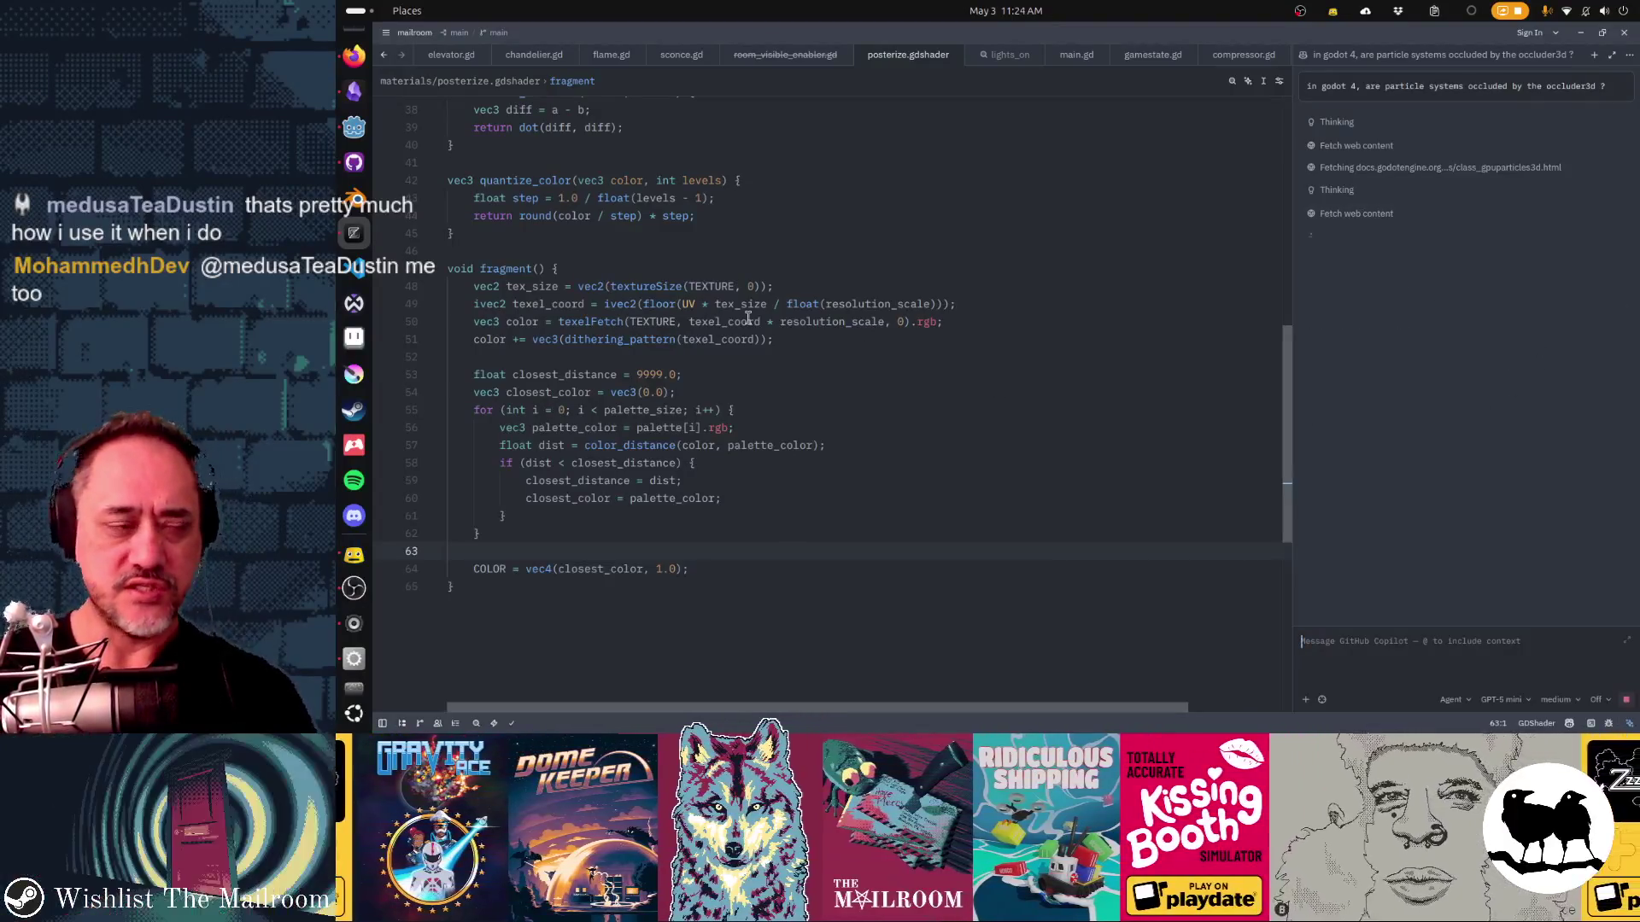
key(alt+Tab)
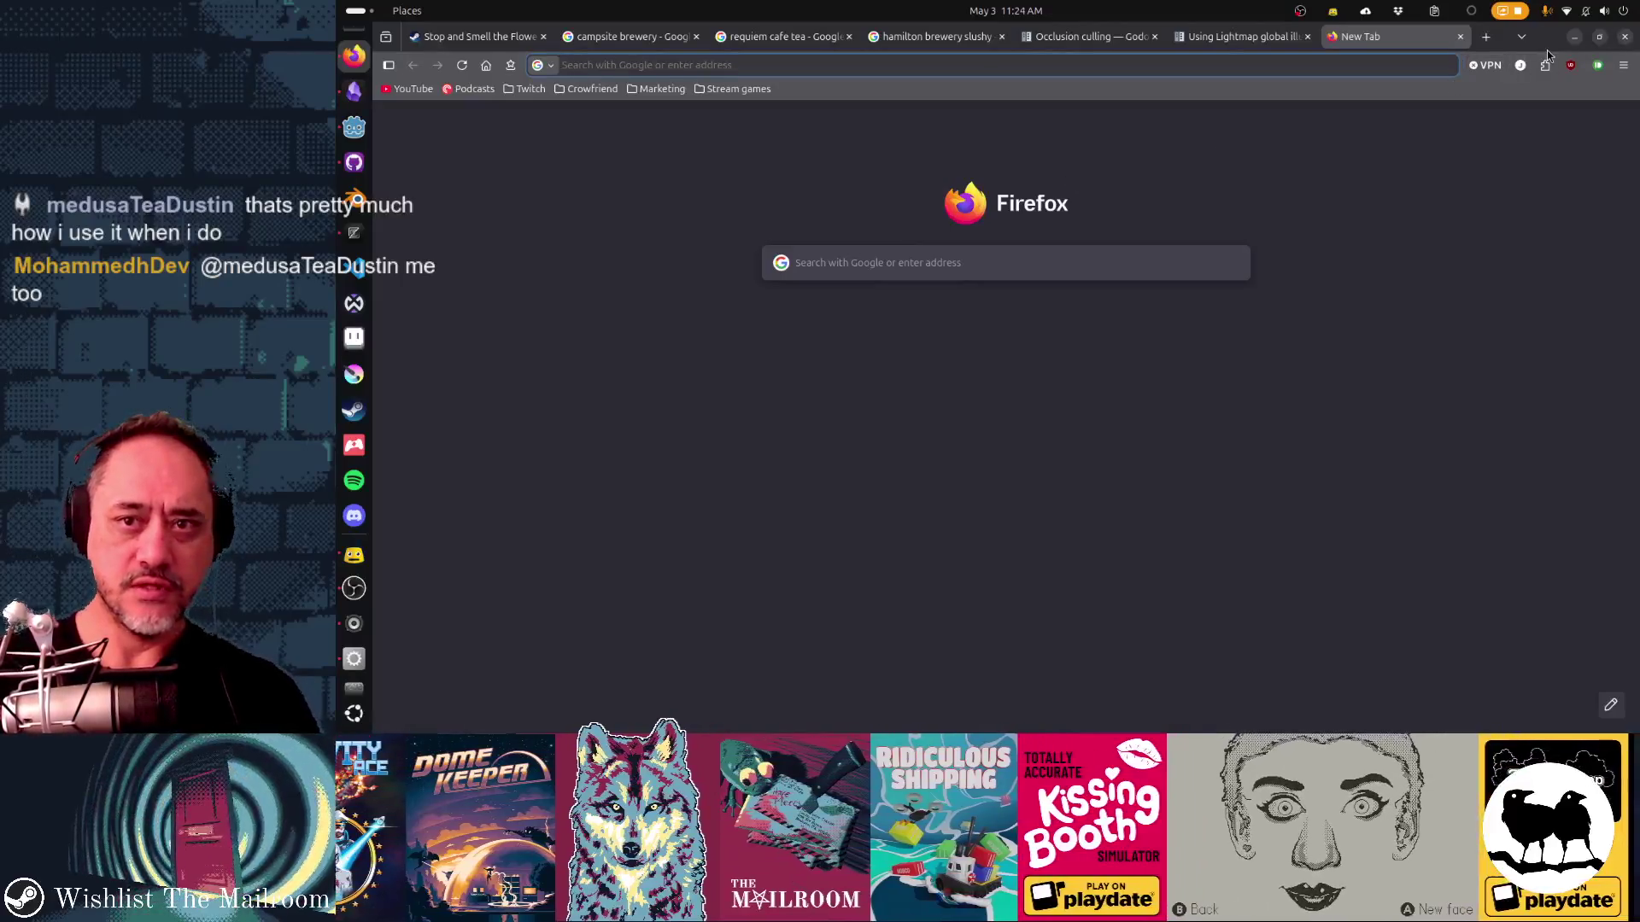
Expand Google's AI Overview on Godot 4 particle occlusion by OccluderInstance3D, then return to Godot
key(alt+Tab)
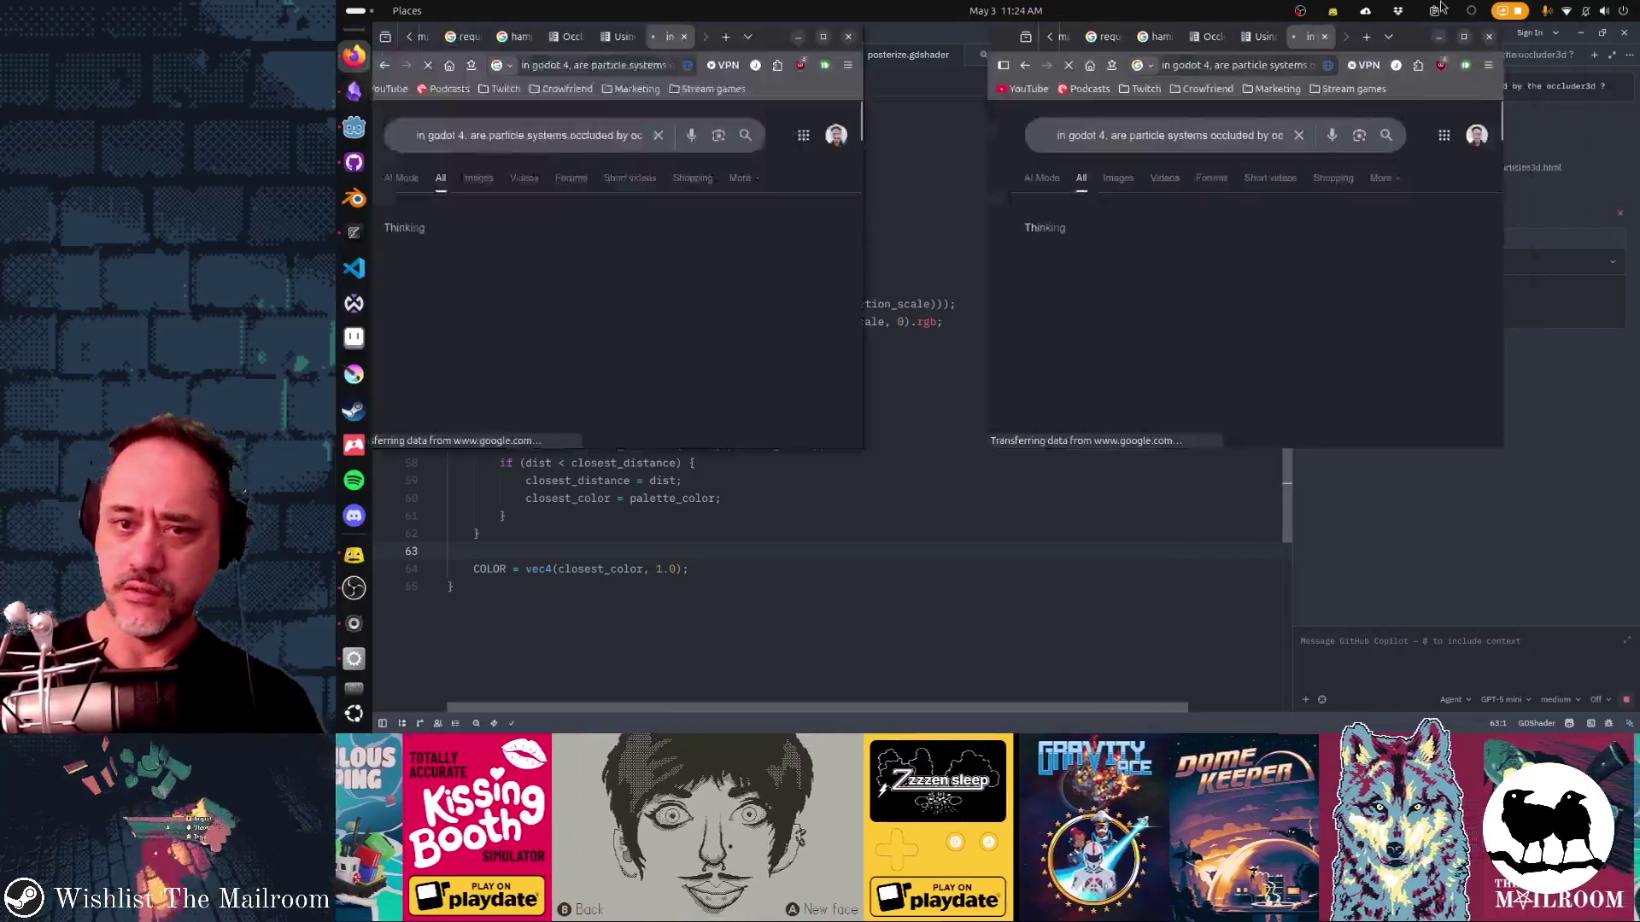
key(alt+Tab)
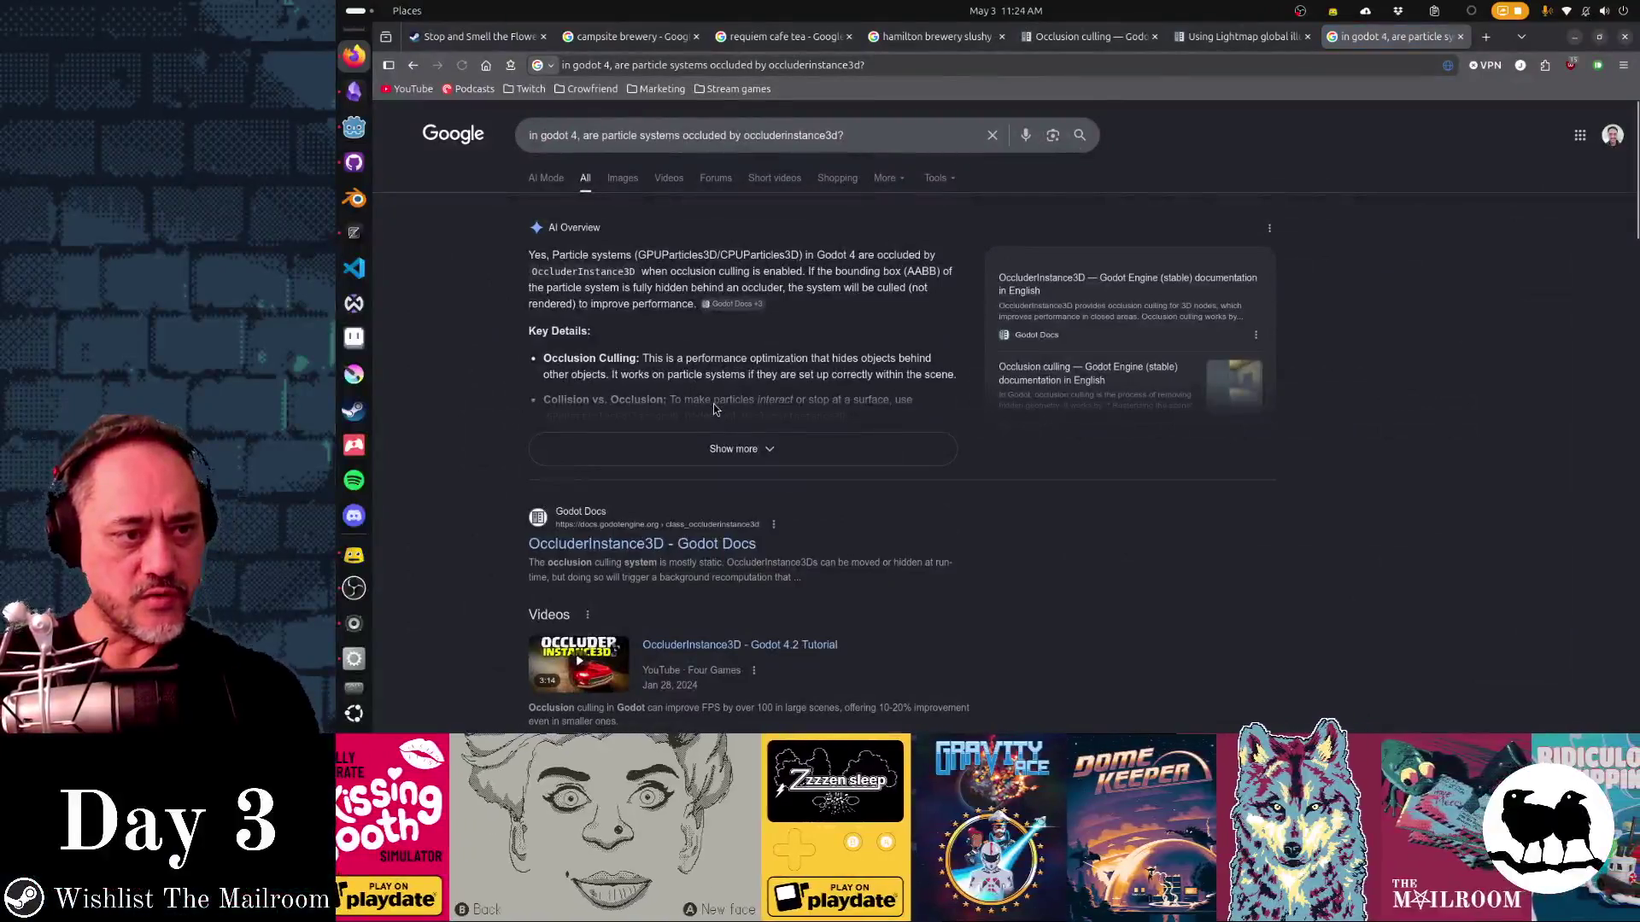
click(697, 448)
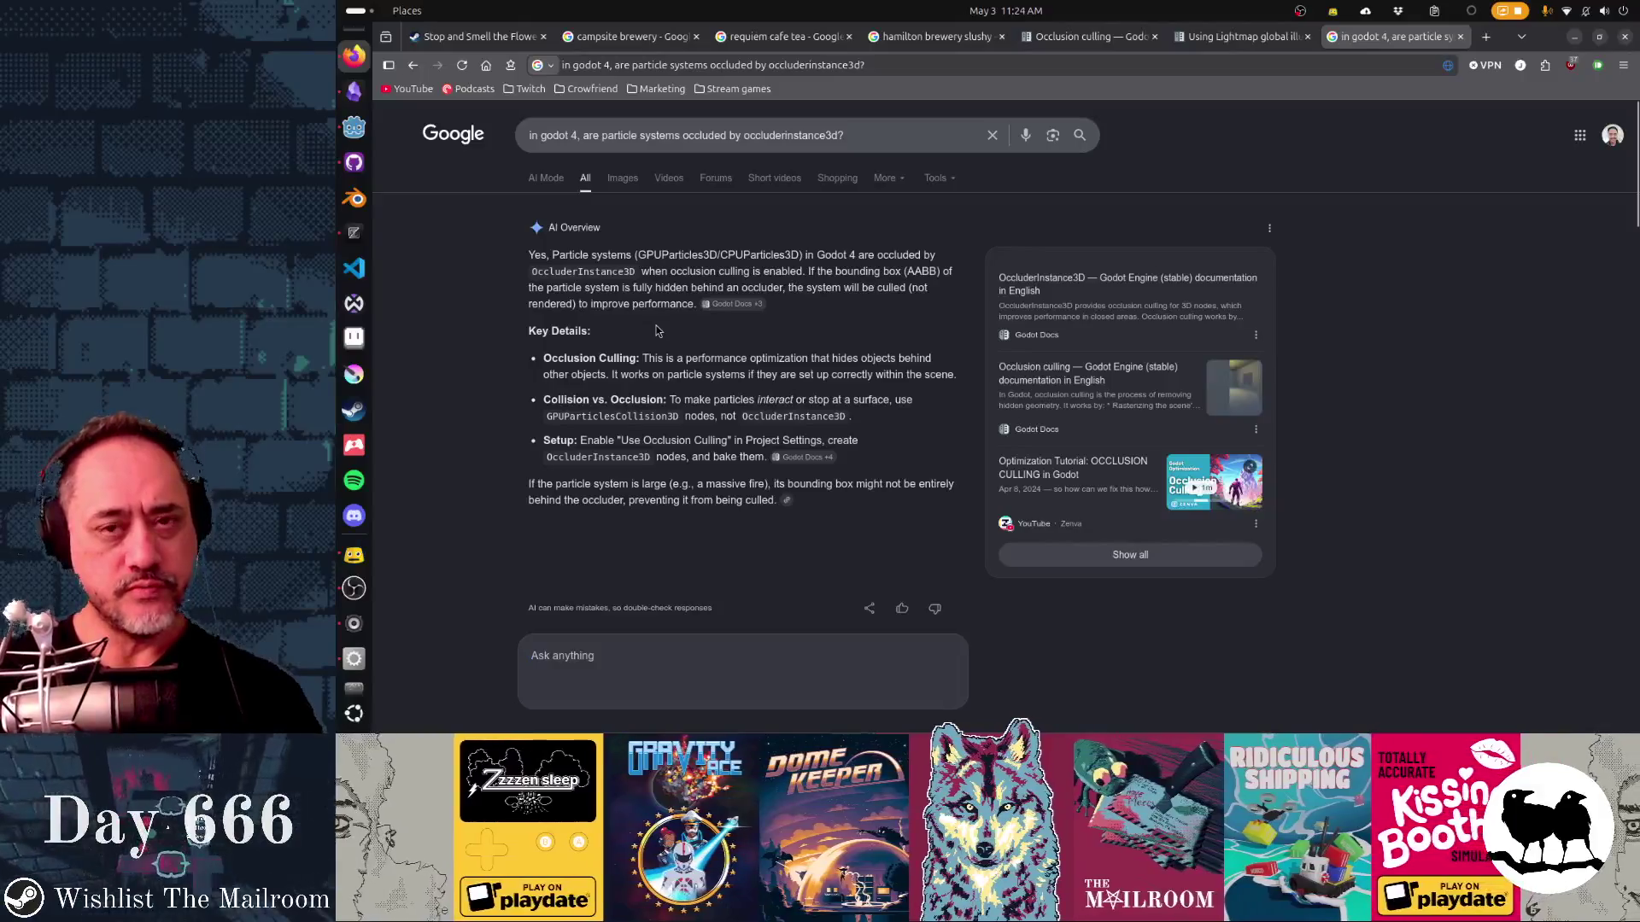
key(alt+Tab)
key(alt+Tab)
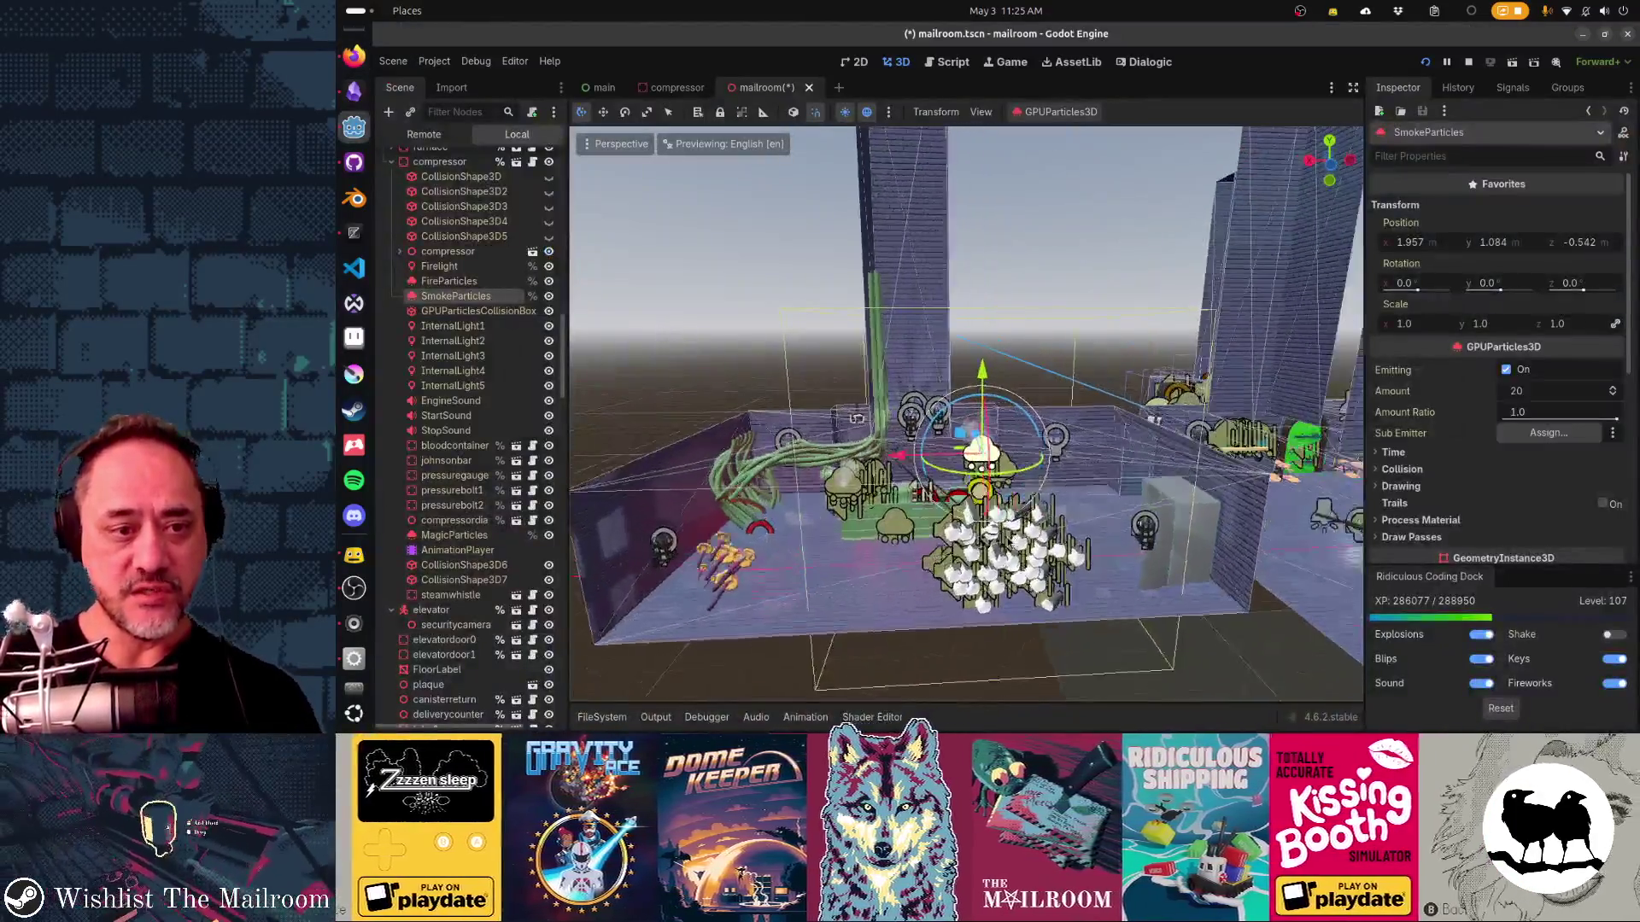
drag(939, 547, 962, 595)
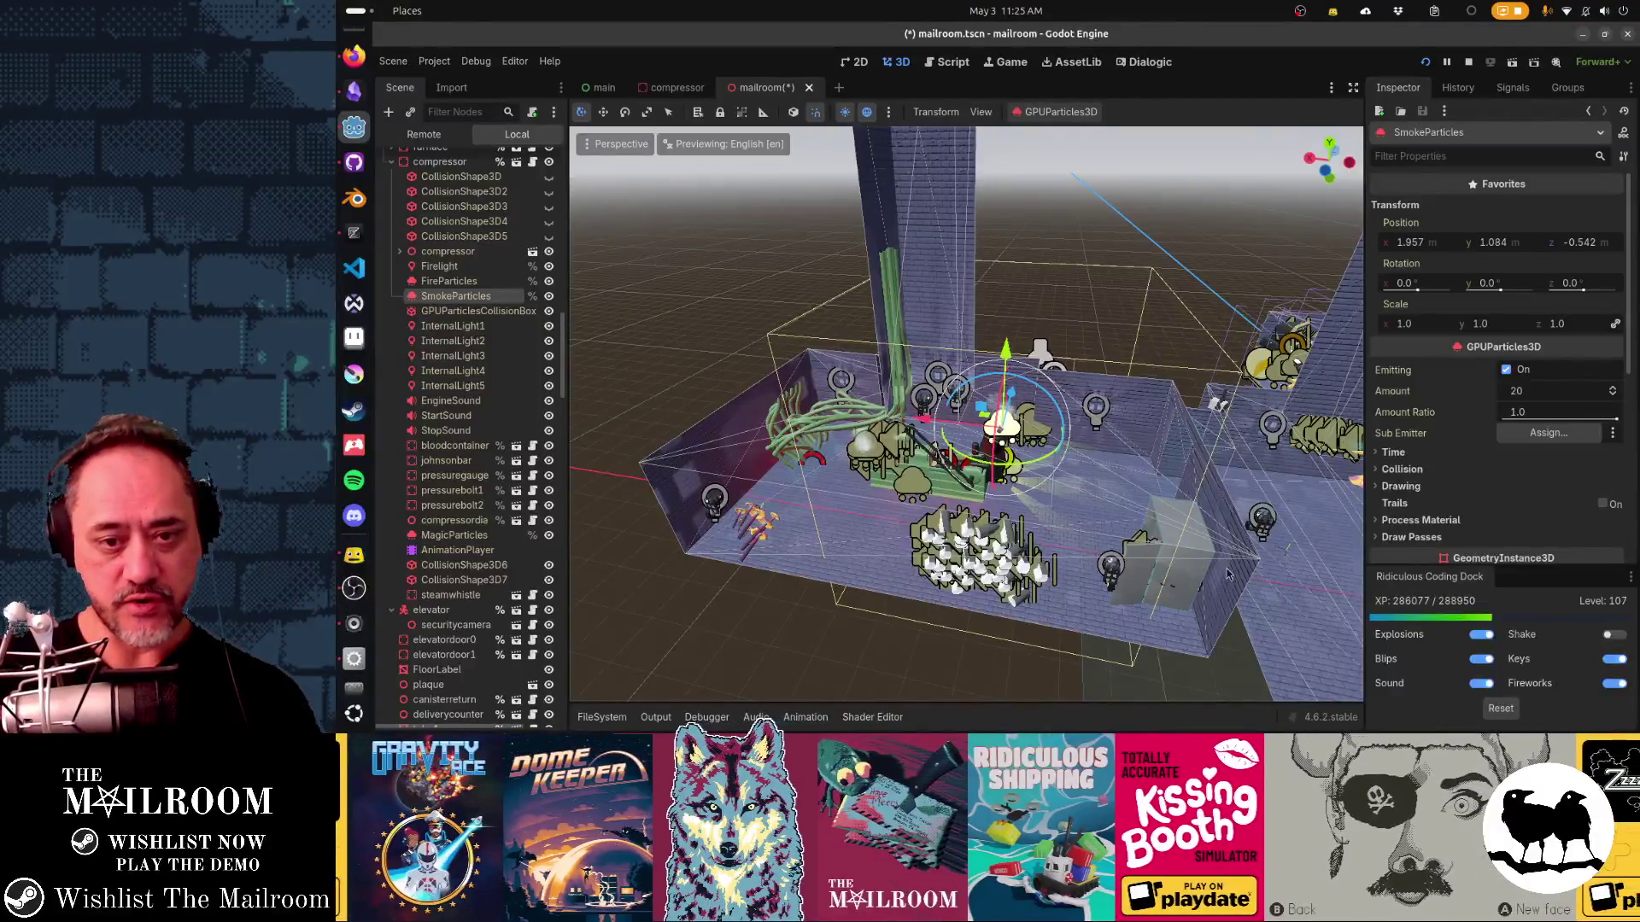
drag(1230, 568, 1223, 483)
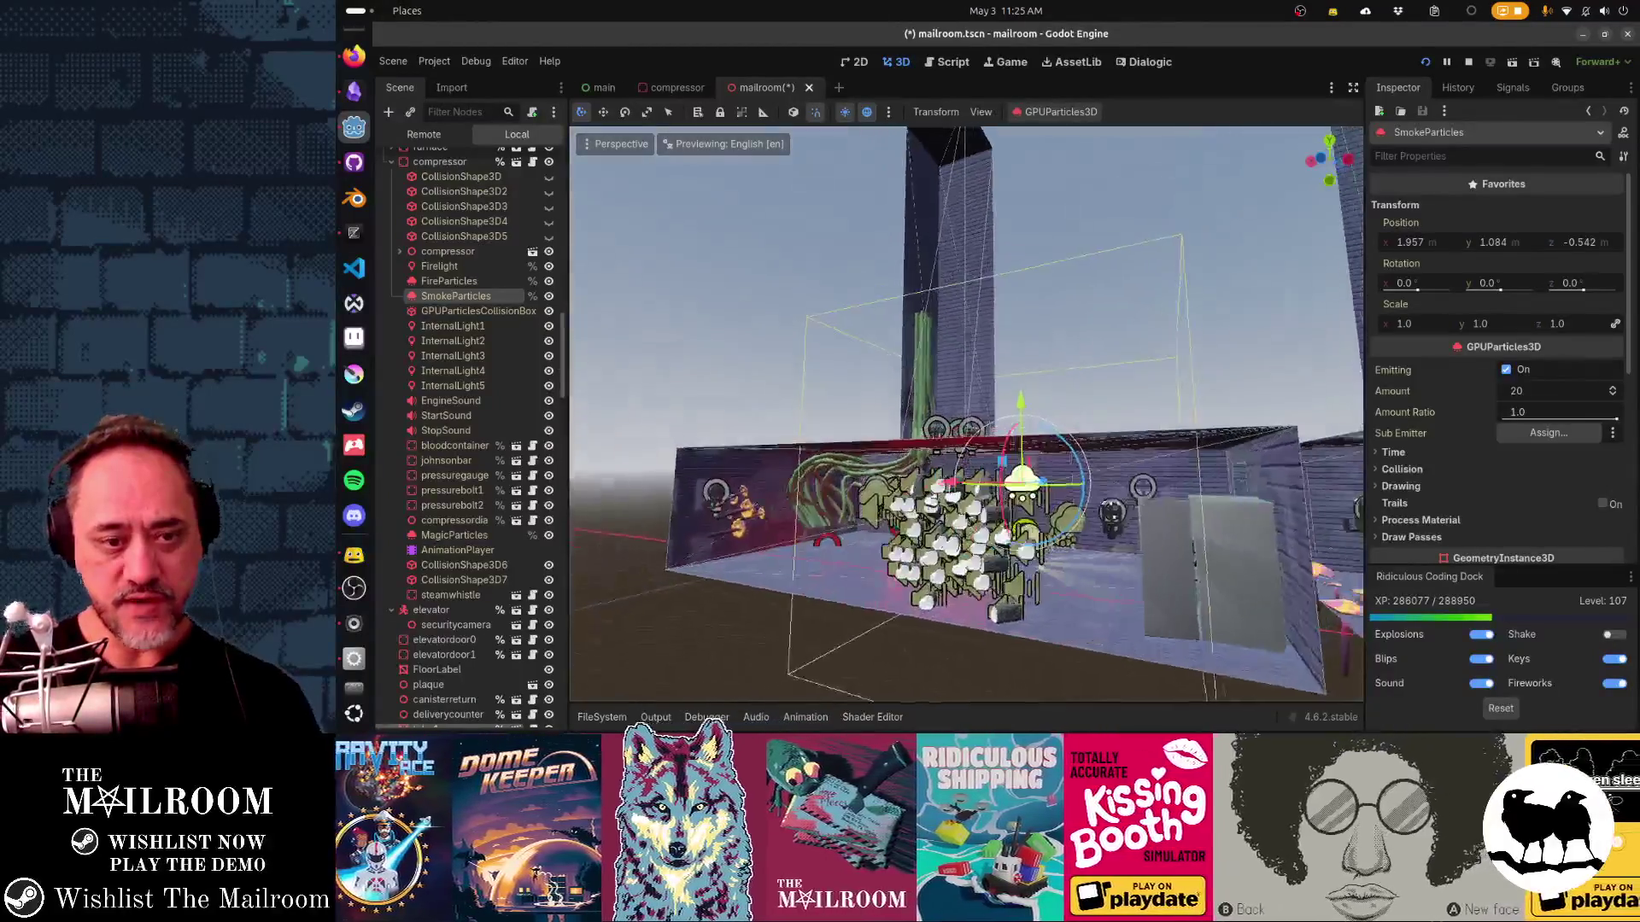
scroll(966, 410, up, 3)
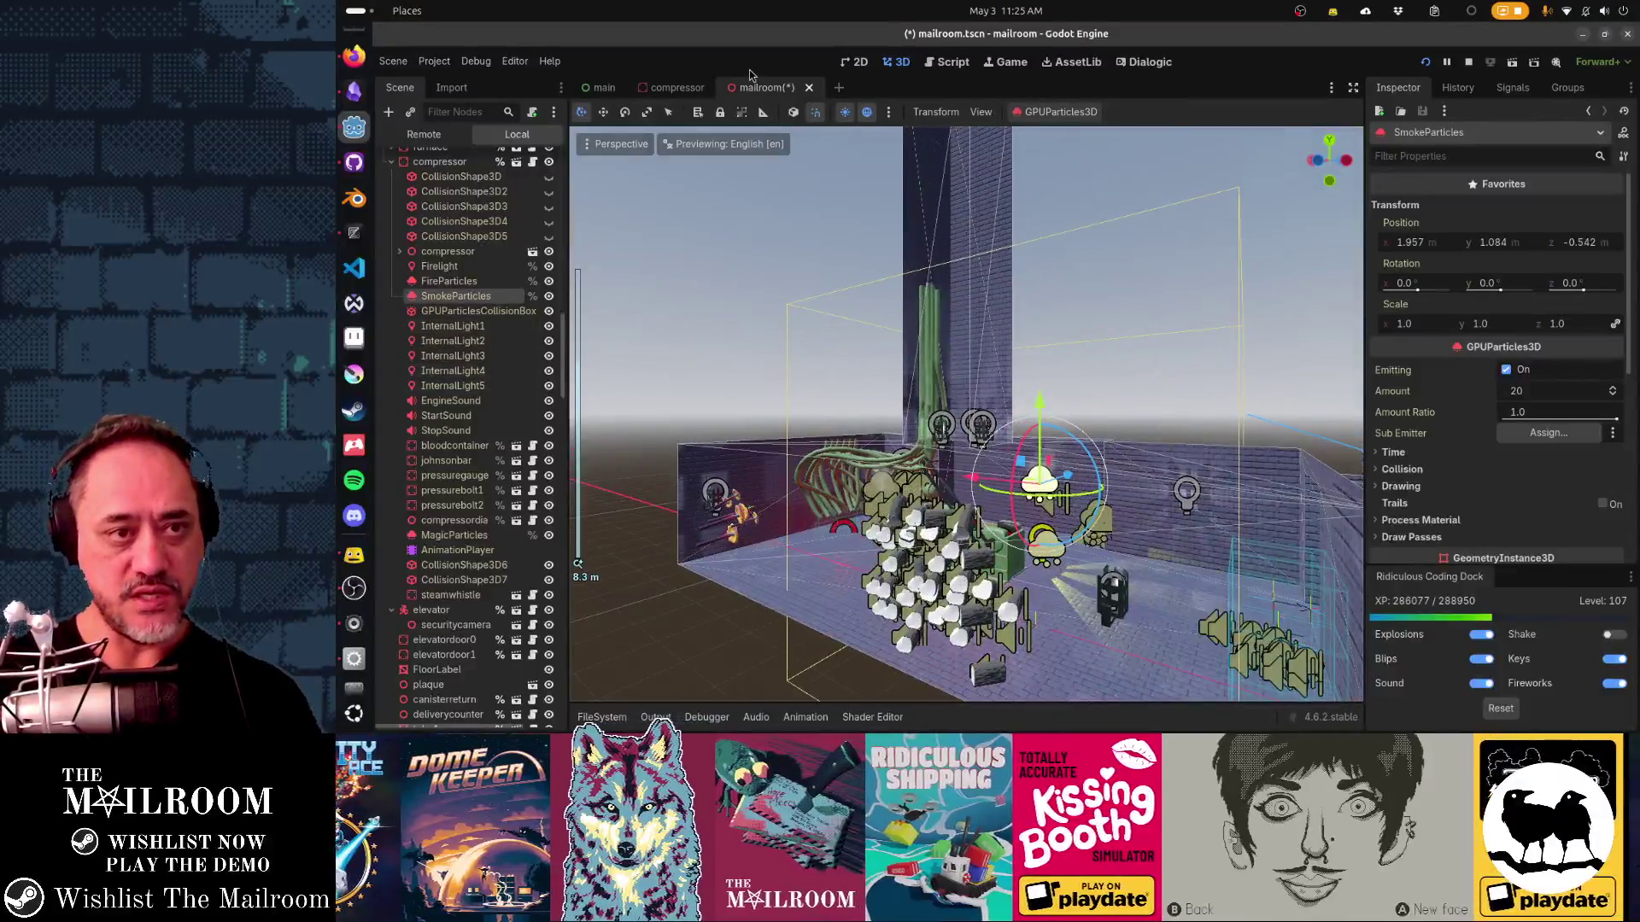
click(676, 88)
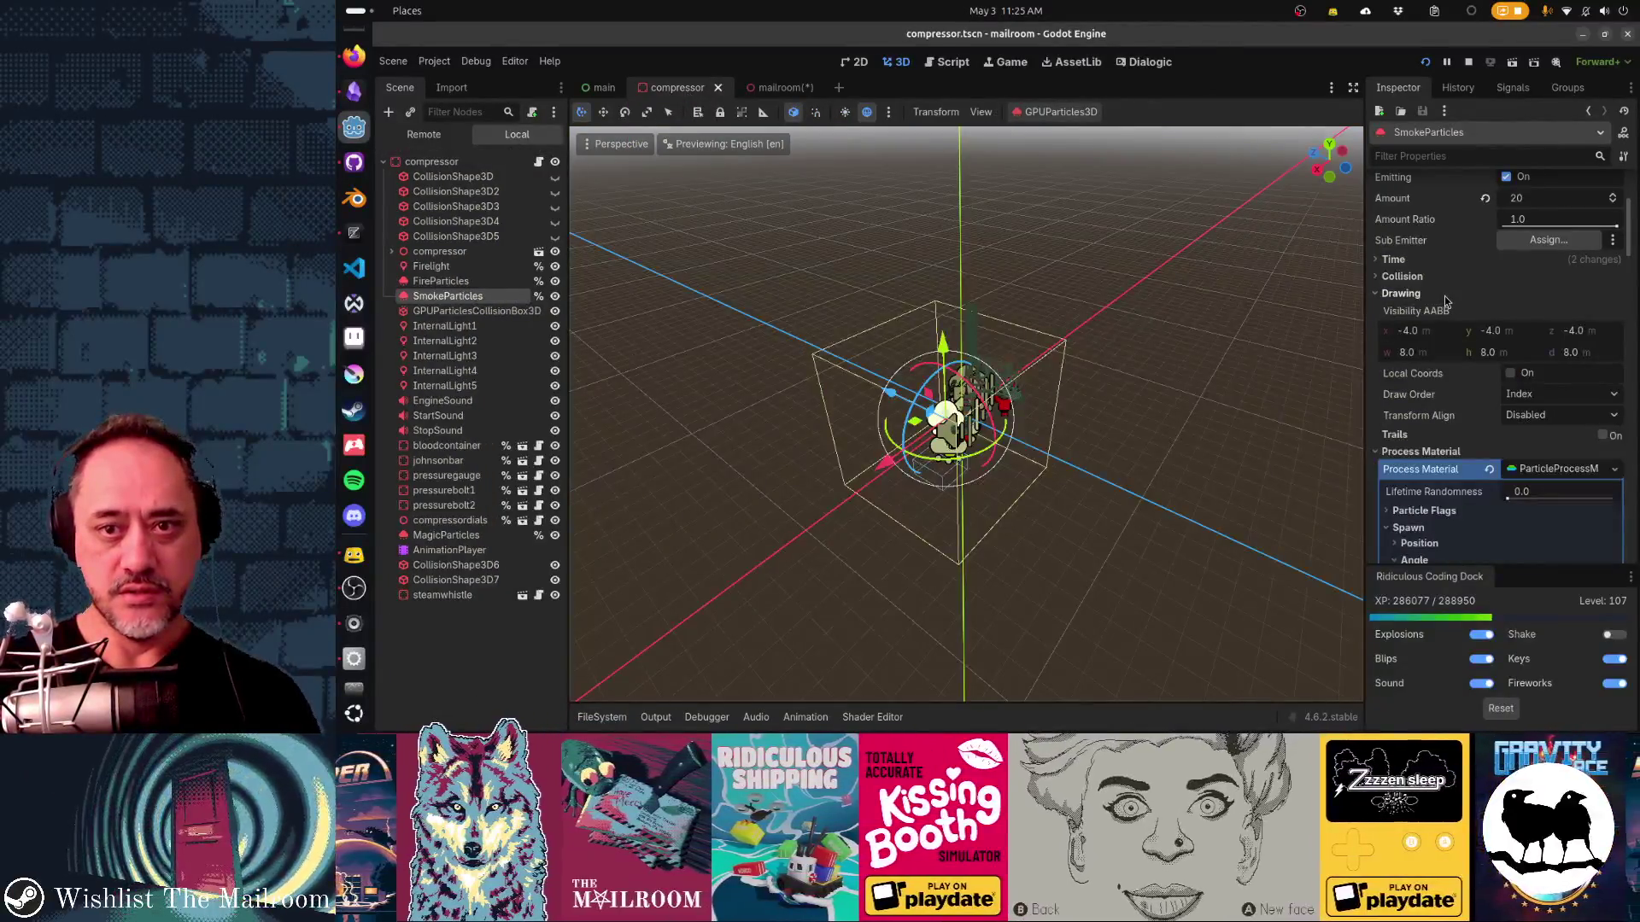
Set the Visibility AABB y position to -1 and height to 2, undoing a mistaken entry
click(1497, 352)
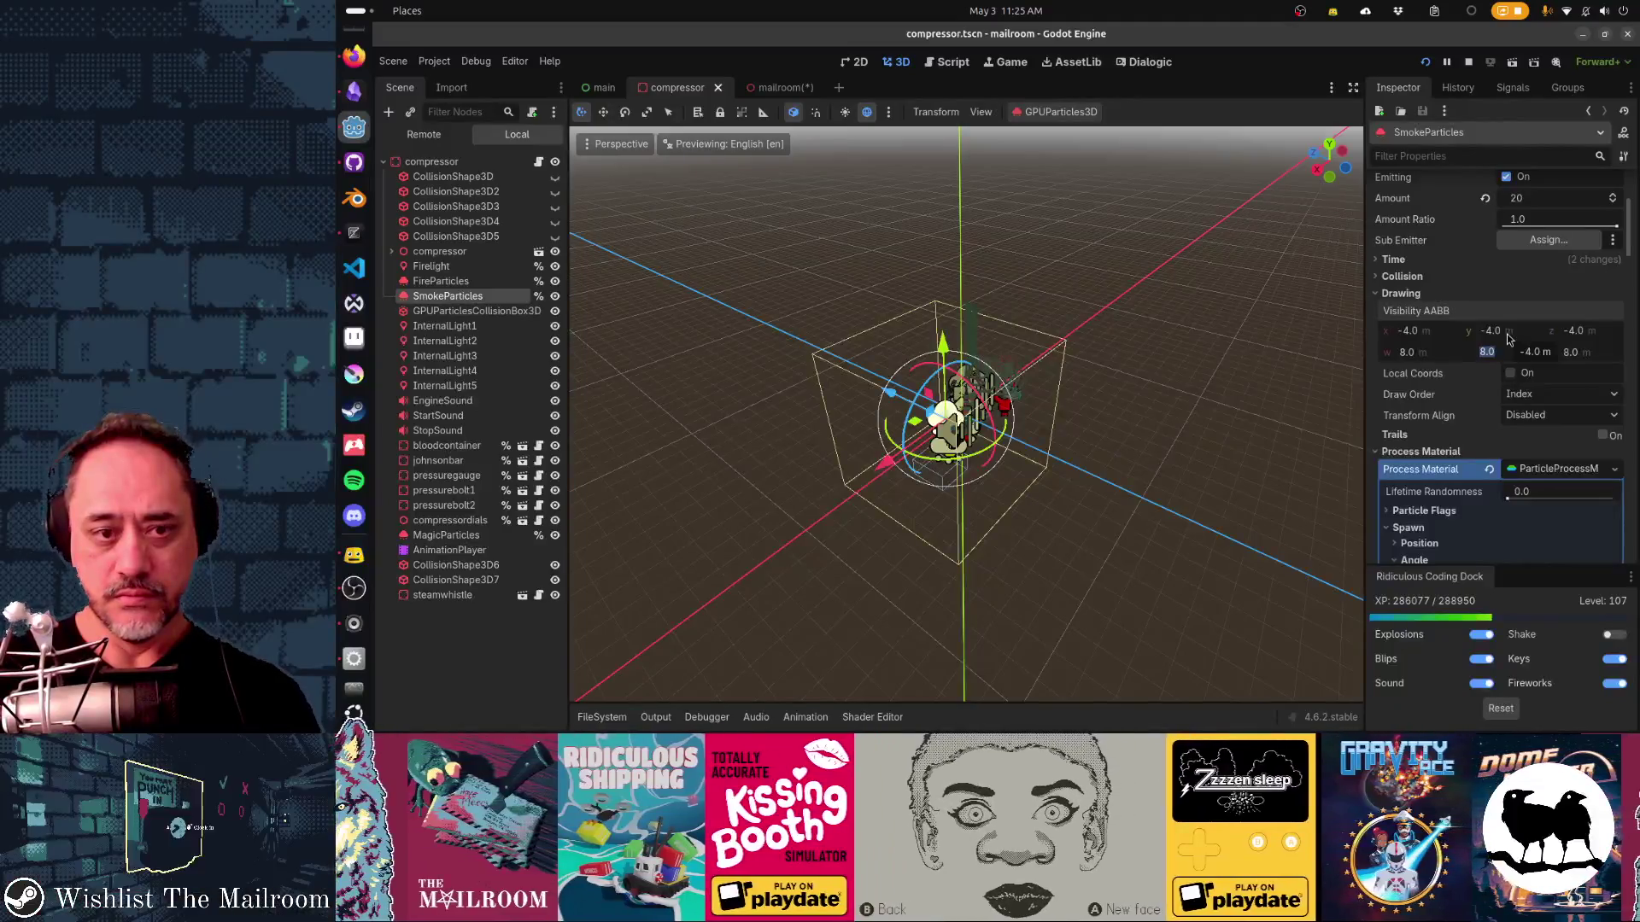
click(1507, 339)
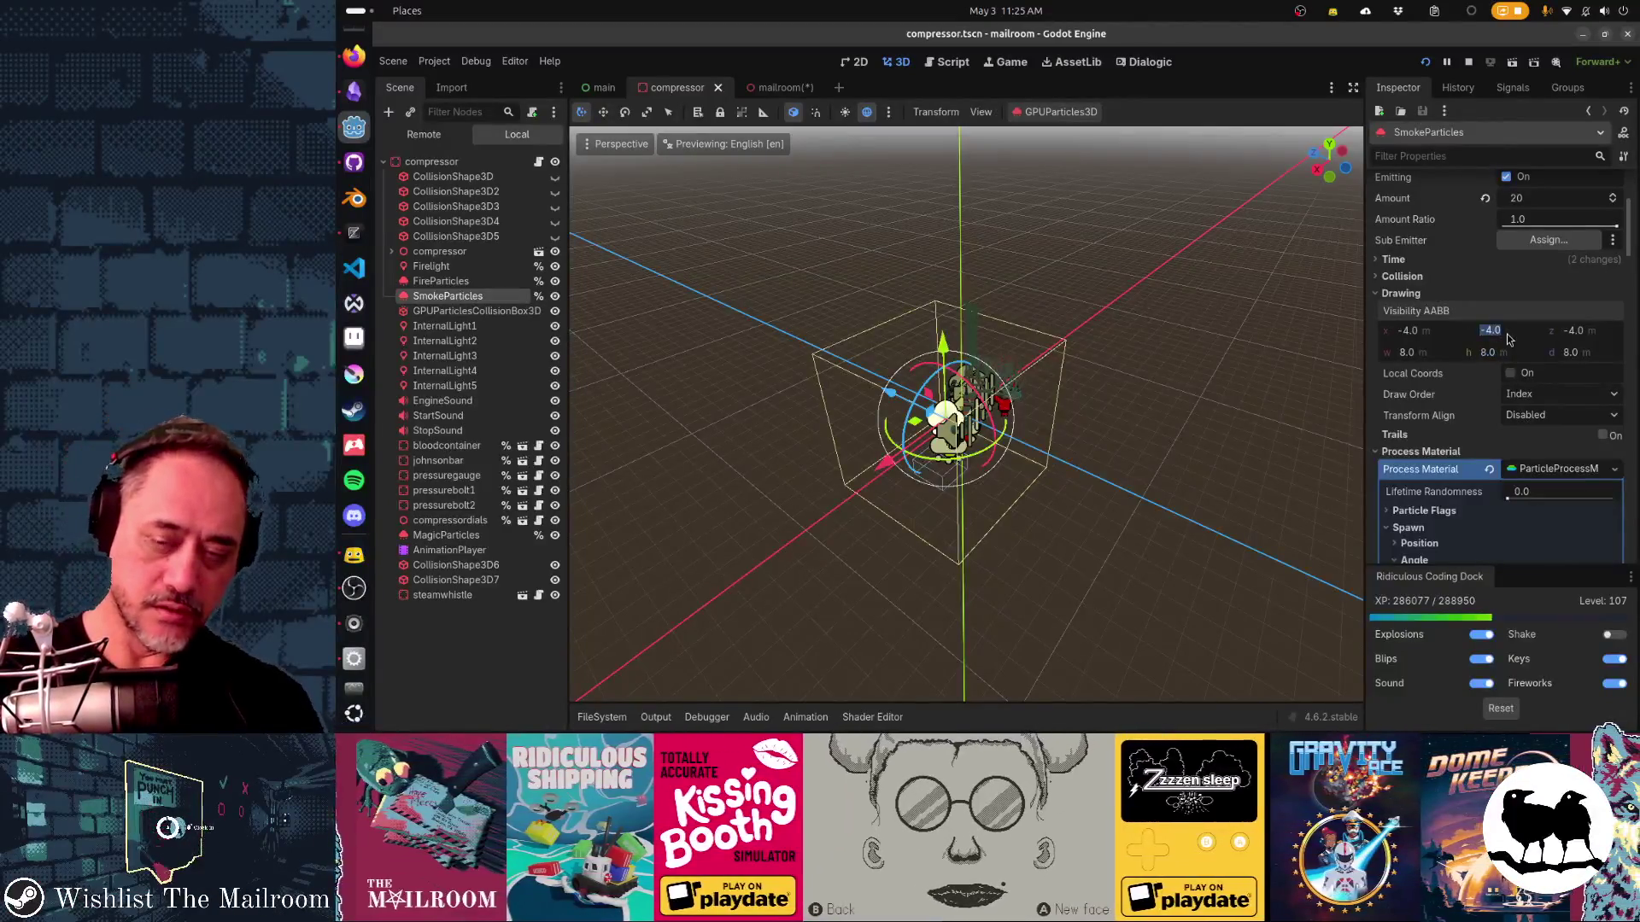
text(-1)
key(Tab)
text(2)
key(Return)
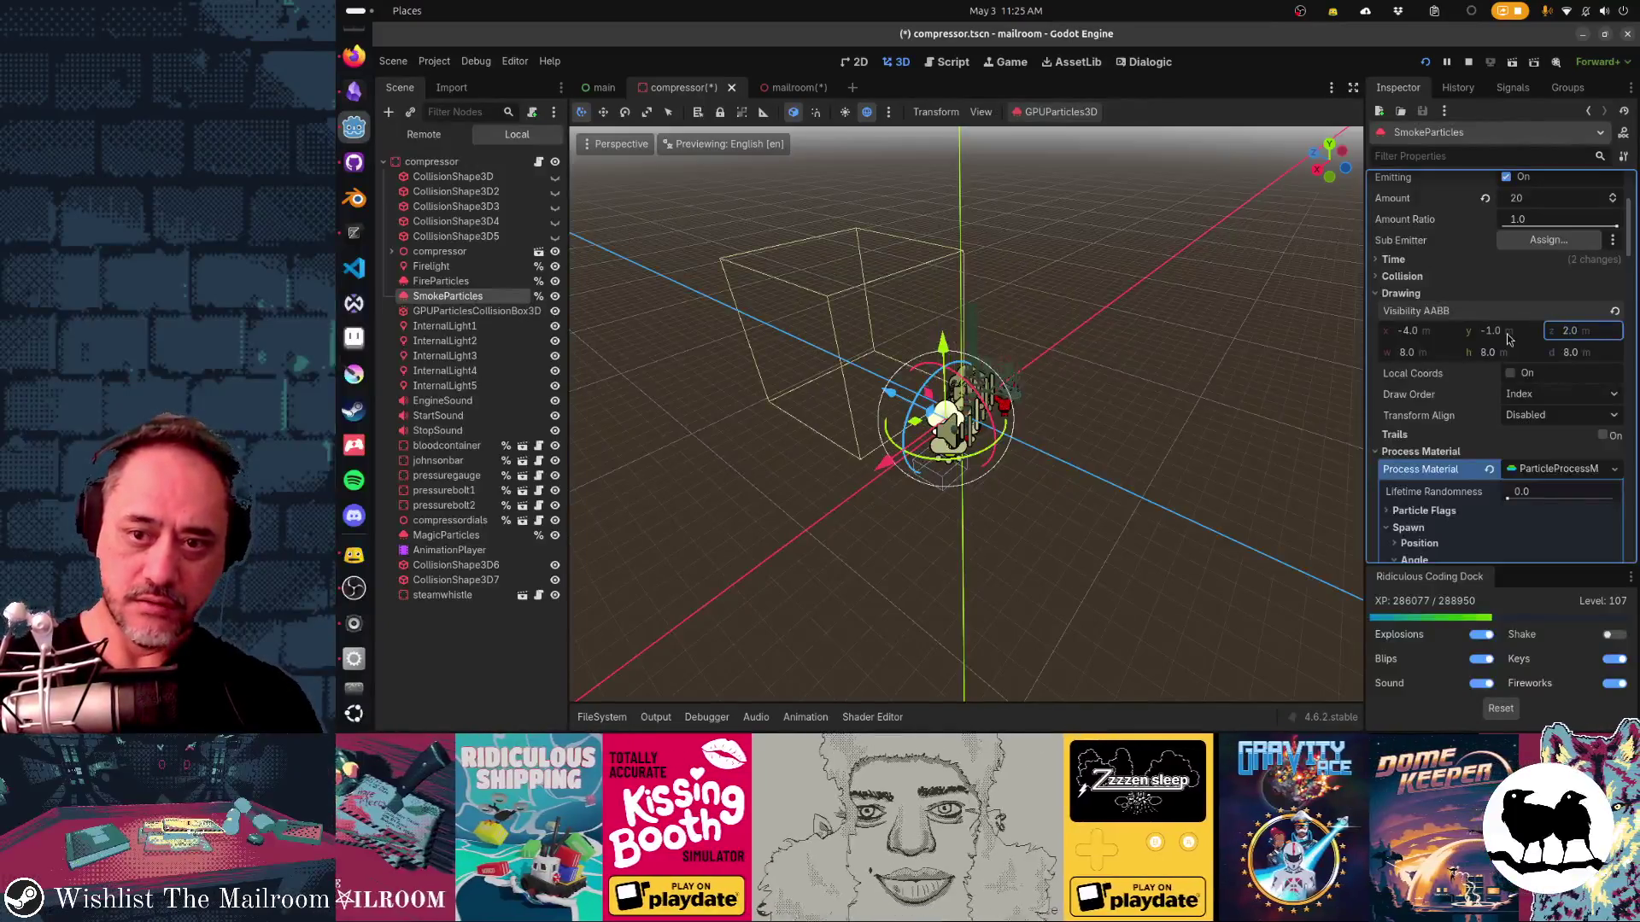
key(ctrl+z)
key(ctrl+z)
key(Tab)
key(Tab)
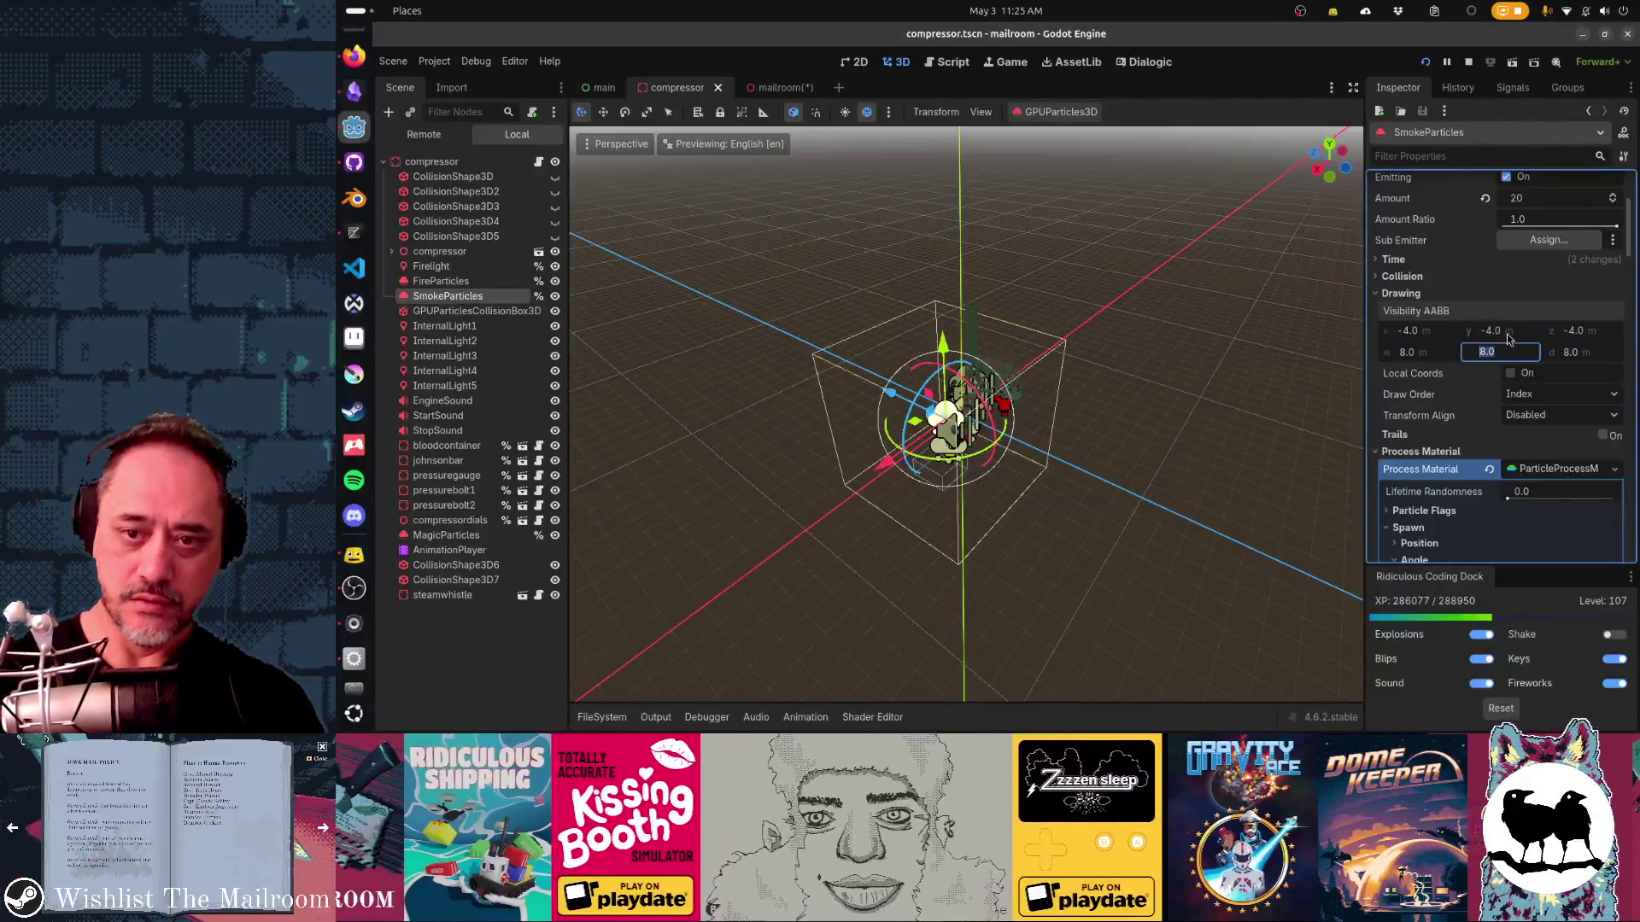
text(2)
key(Return)
mouse_move(1259, 492)
mouse_down()
mouse_move(991, 435)
mouse_move(1058, 481)
mouse_move(1244, 459)
mouse_up()
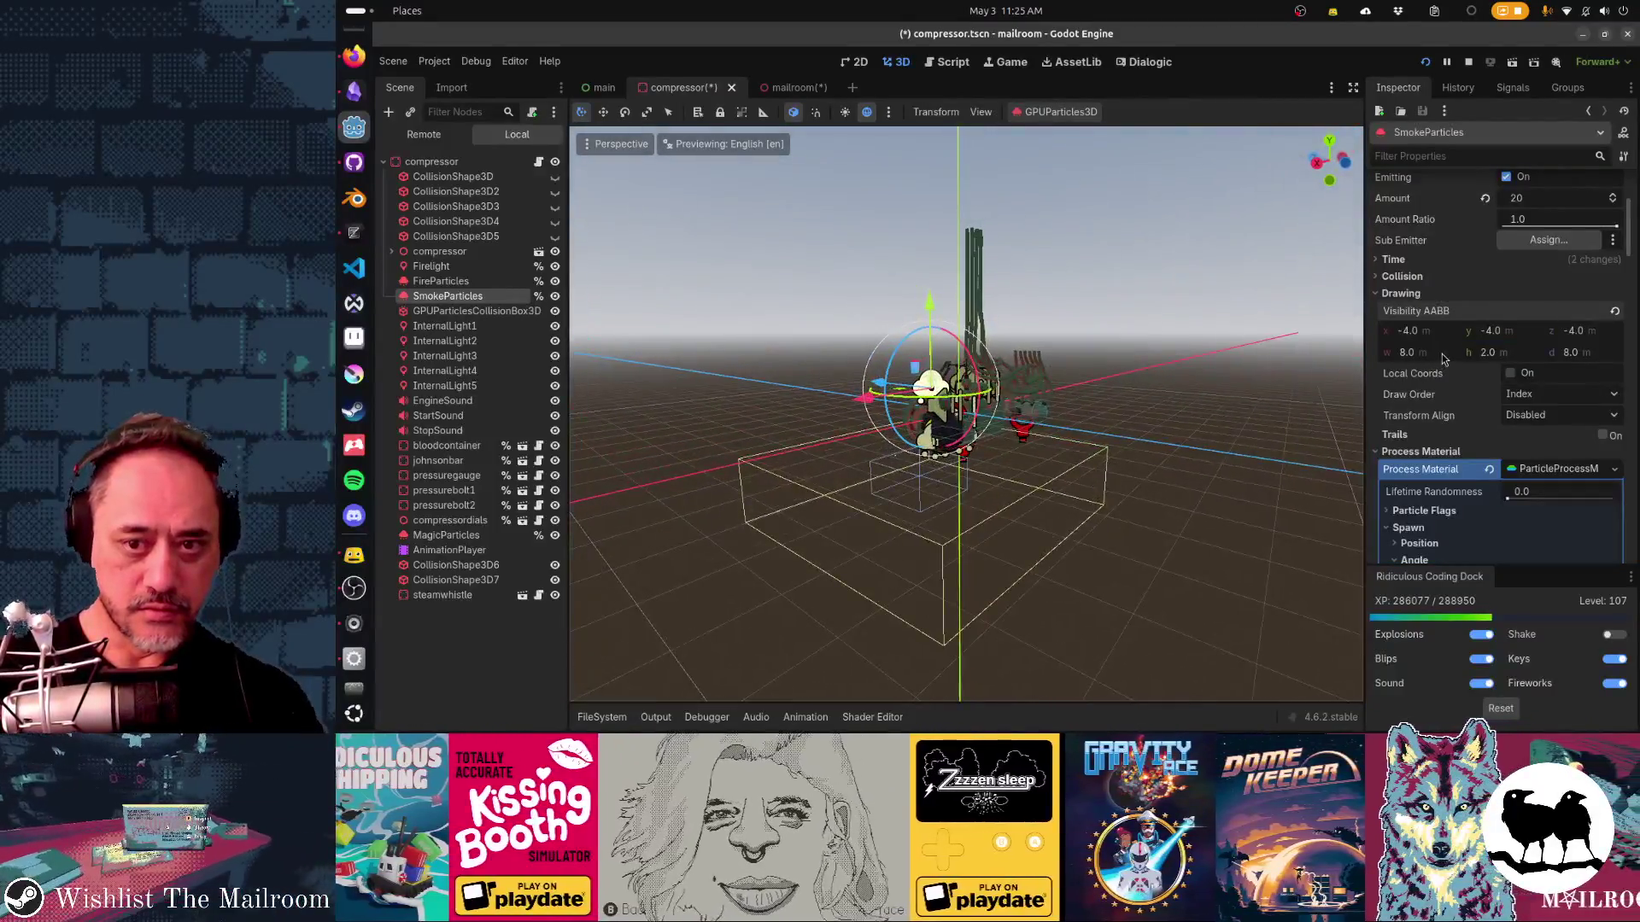
click(1499, 339)
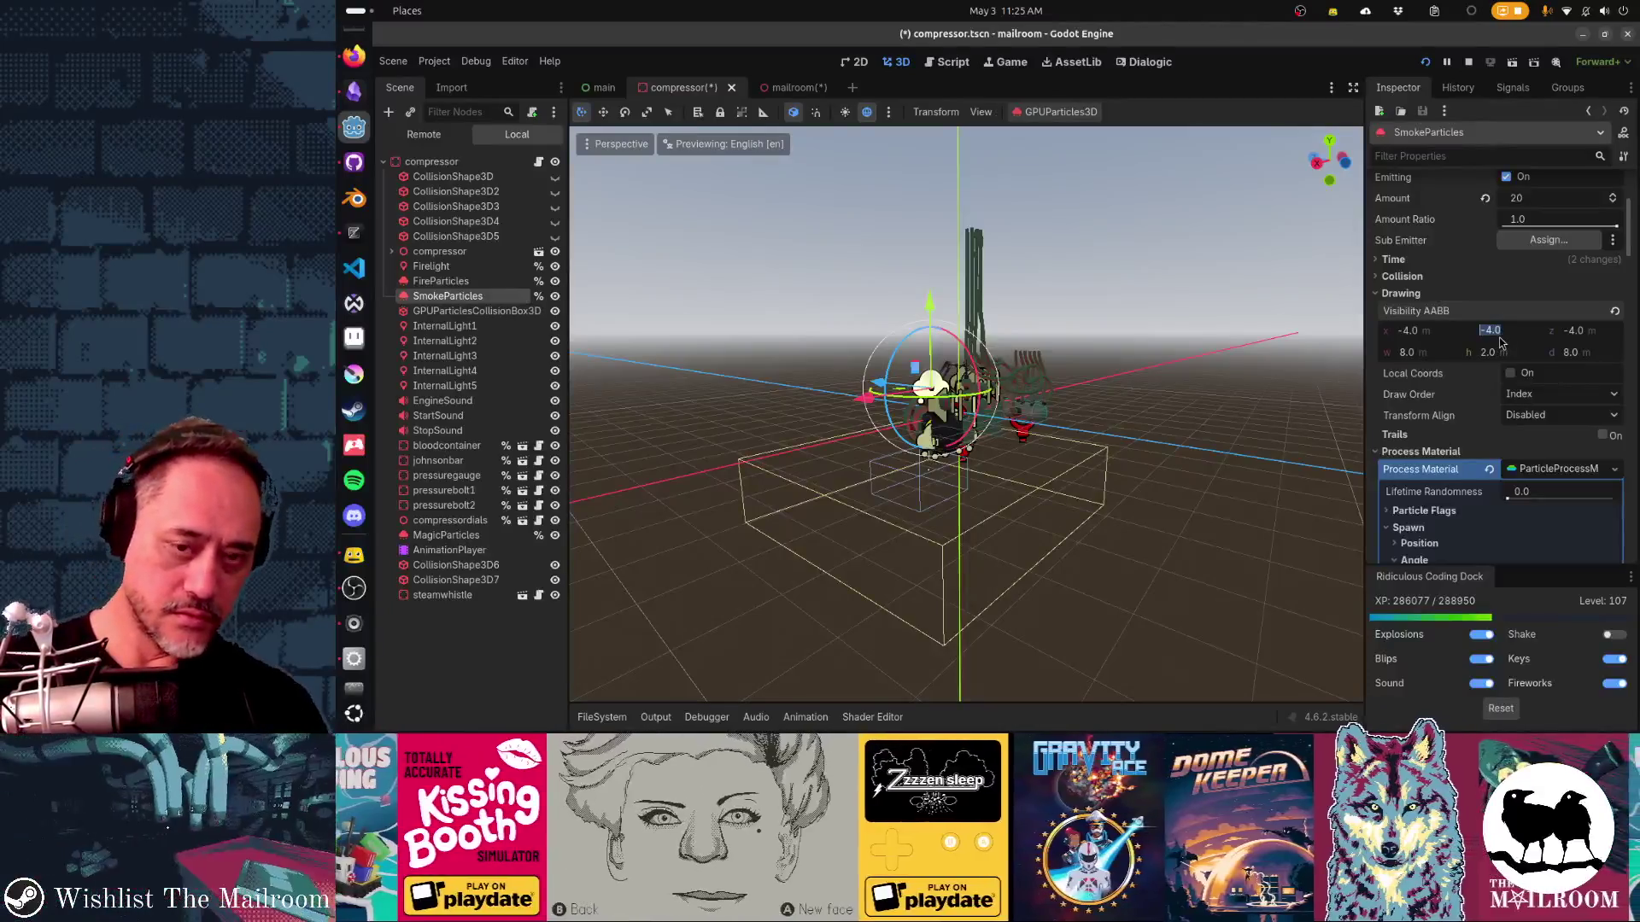
text(-1)
key(Return)
Set the AABB x and z to -2 and width and depth to 4, checking the box in the viewport
mouse_move(939, 397)
mouse_down()
mouse_move(1151, 407)
mouse_move(997, 412)
mouse_up()
scroll(1016, 410, up, 2)
mouse_move(983, 468)
mouse_down()
mouse_move(948, 470)
mouse_move(966, 468)
mouse_up()
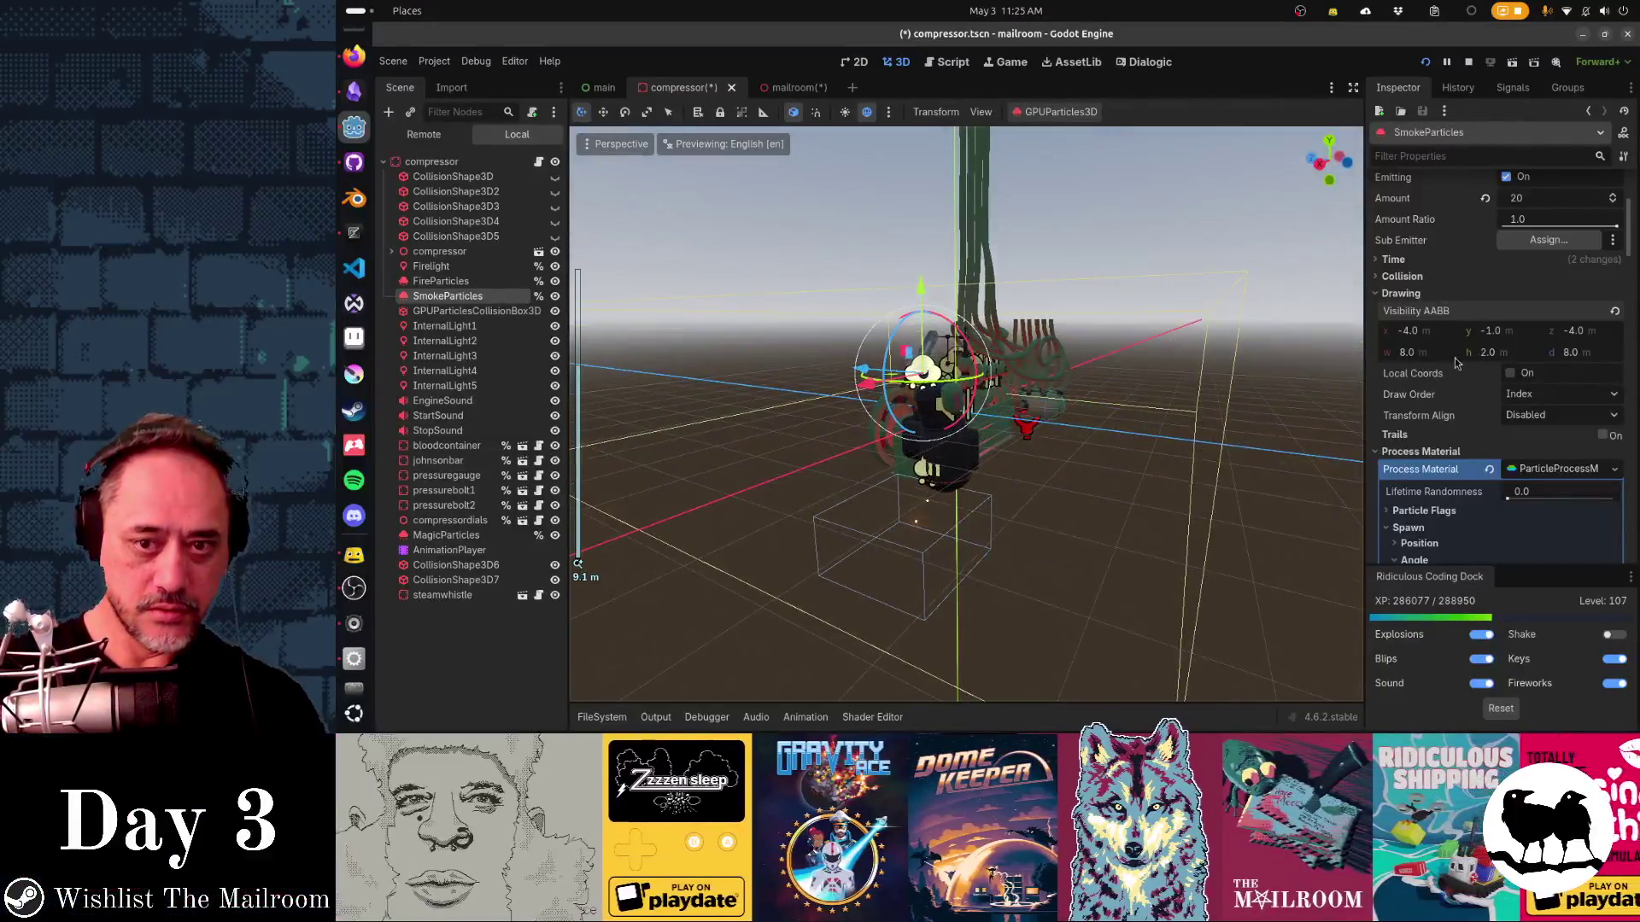
click(1409, 330)
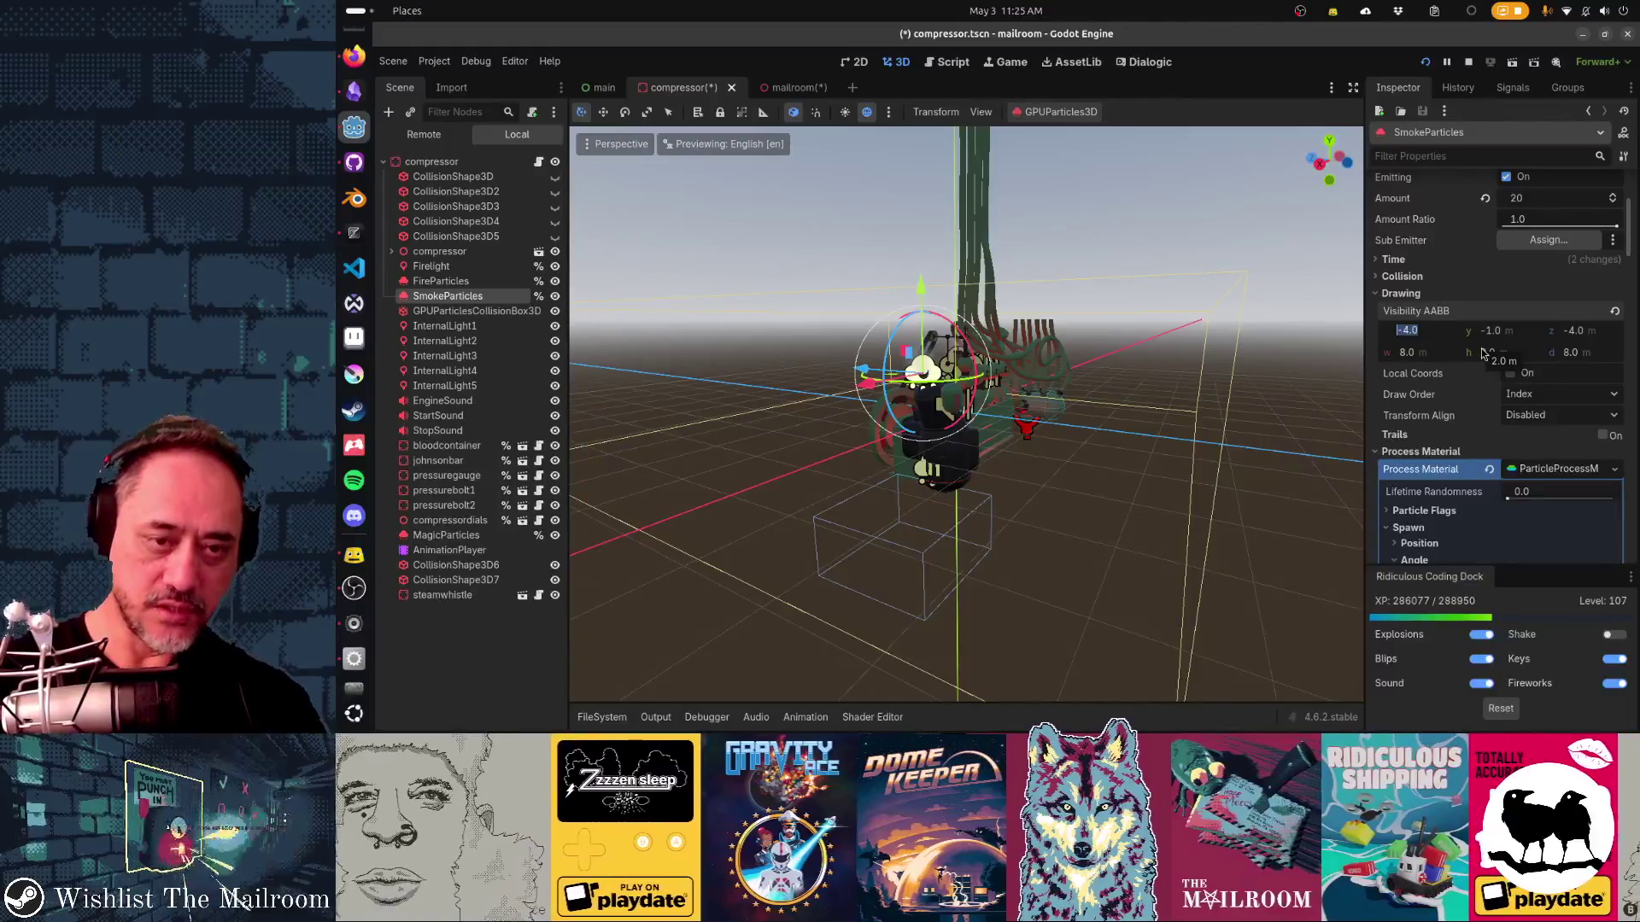
text(-2)
key(Tab)
text(-2)
key(Tab)
text(4)
key(Tab)
key(Tab)
text(4)
key(Tab)
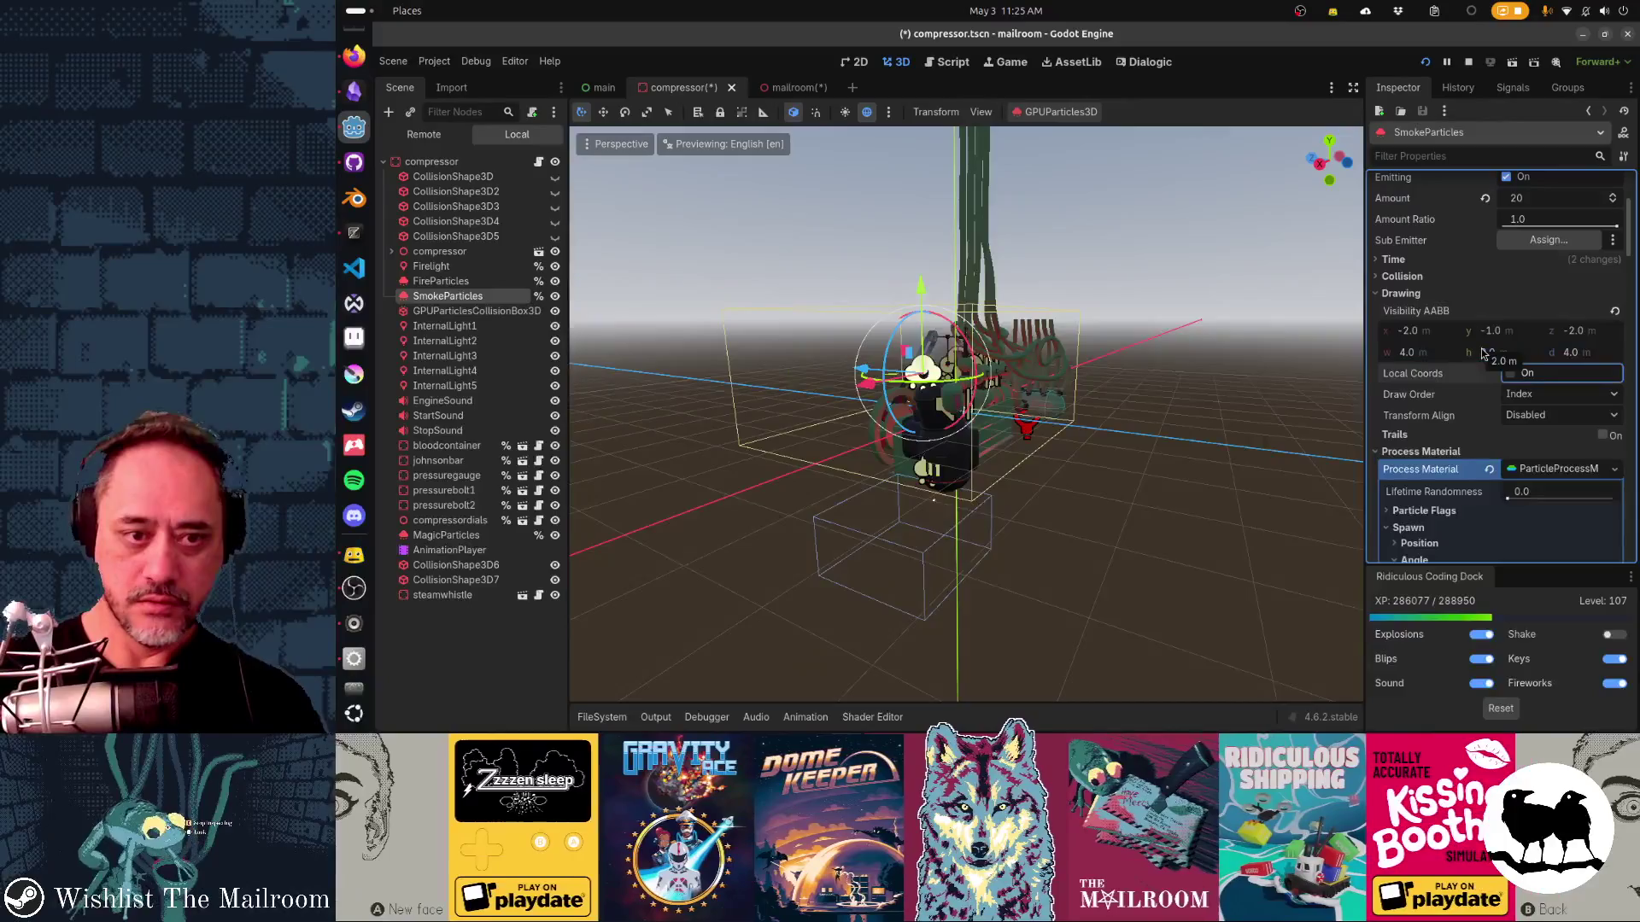
scroll(1484, 353, down, 1)
click(1038, 358)
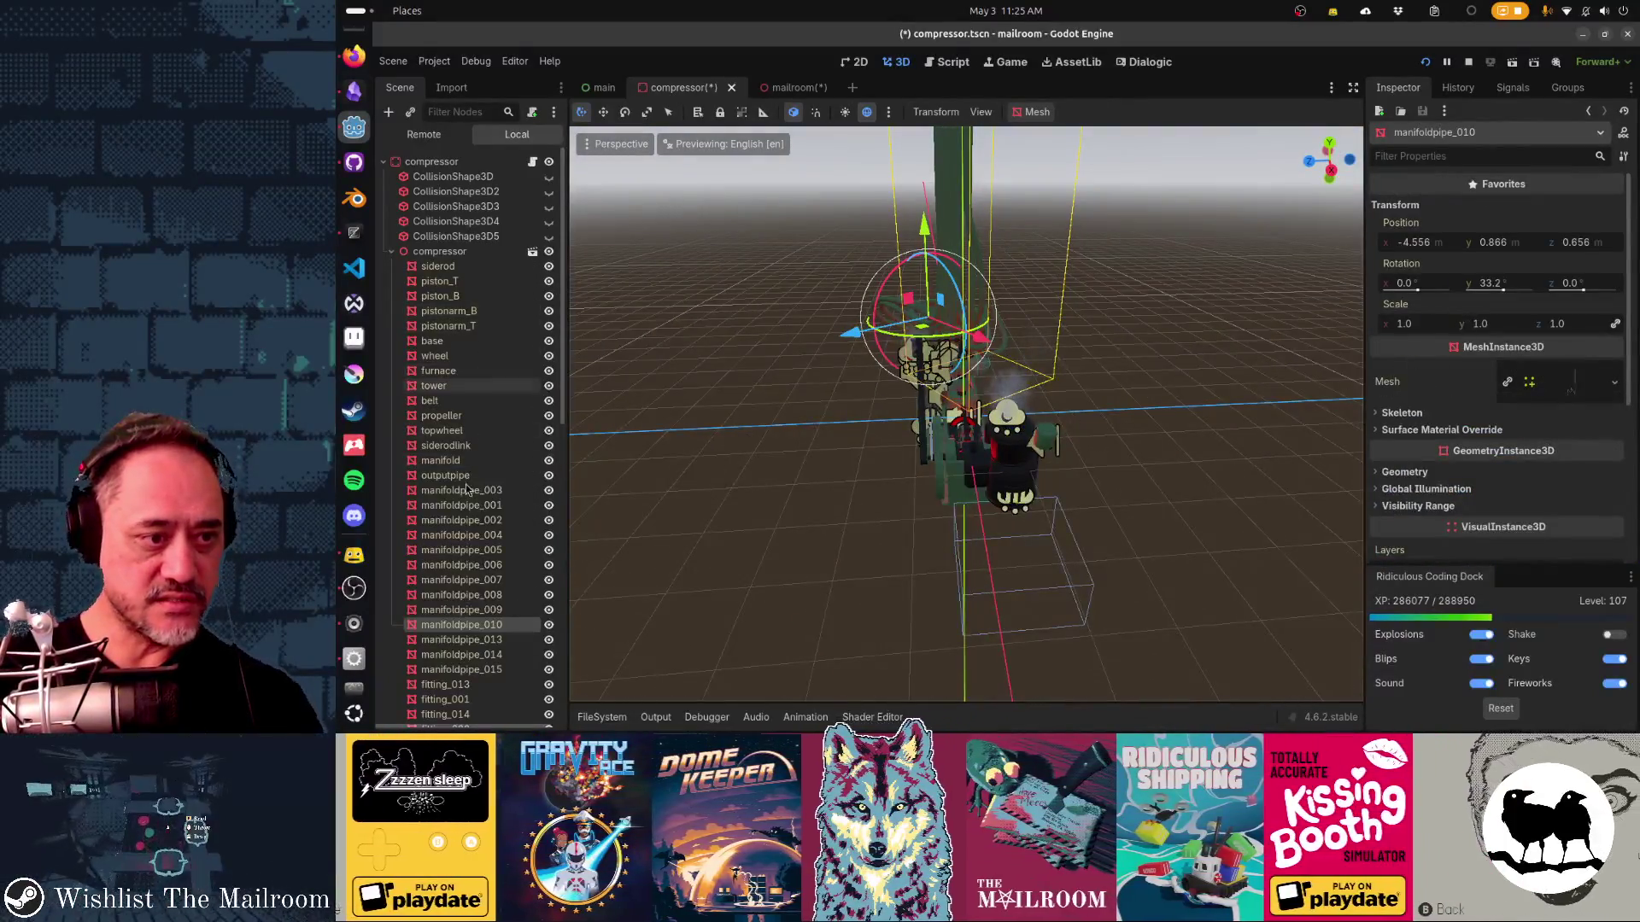
Compare SmokeParticles' bounds with the 2×1×2 m collision box from several angles and save compressor.tscn
click(391, 251)
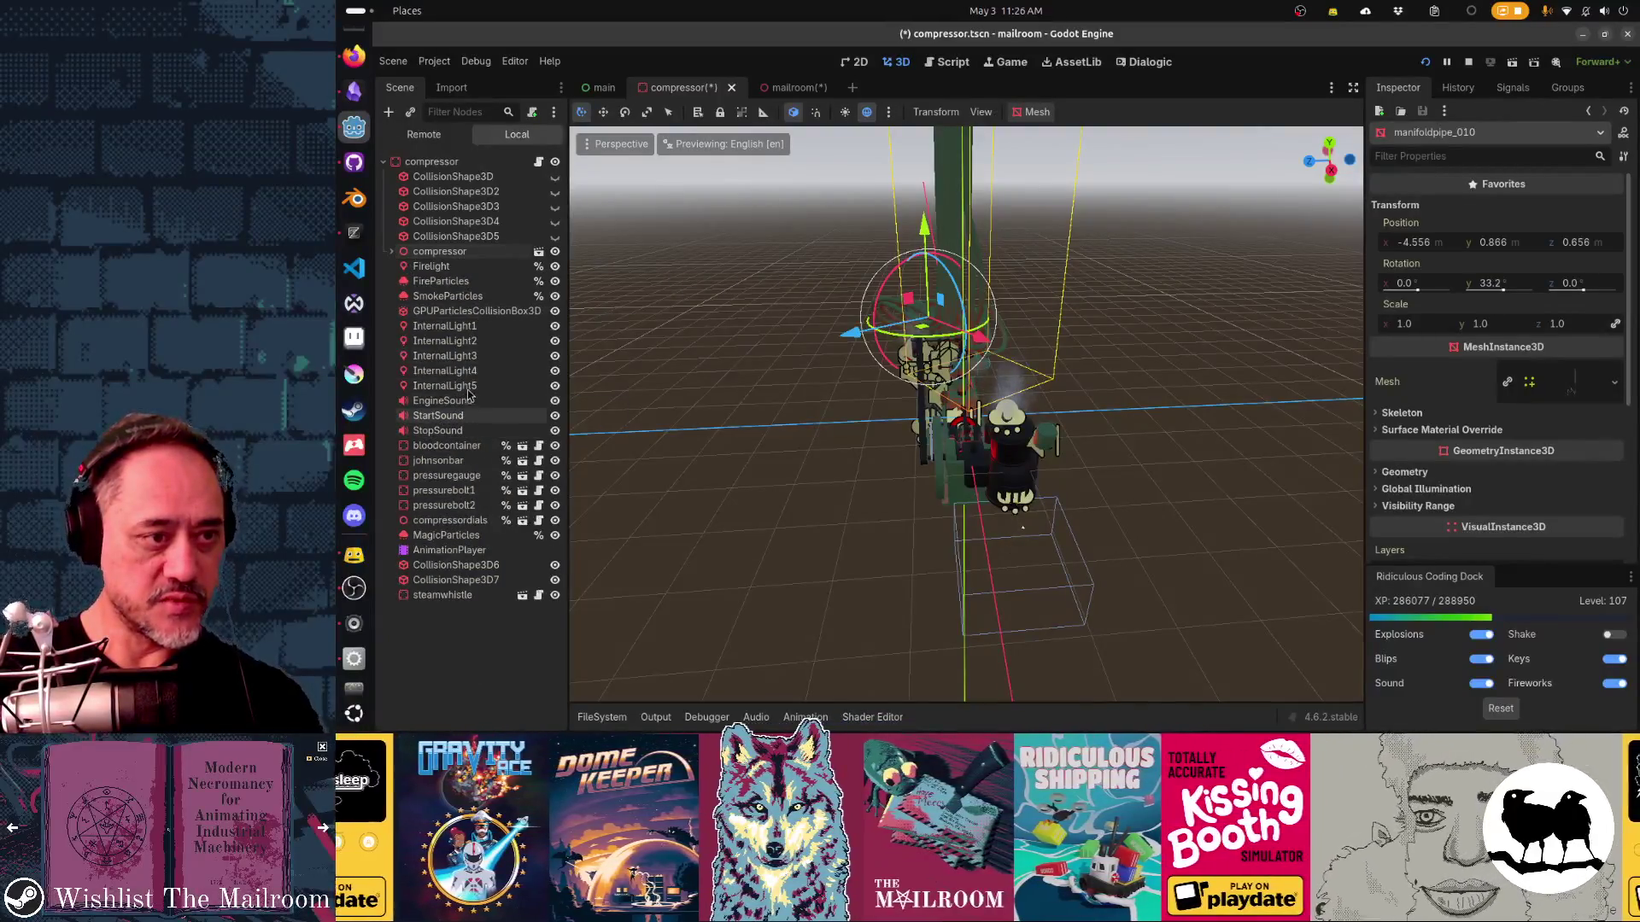
click(447, 296)
mouse_move(994, 440)
mouse_down()
mouse_move(959, 386)
mouse_move(1034, 442)
mouse_move(1140, 574)
mouse_up()
click(1147, 579)
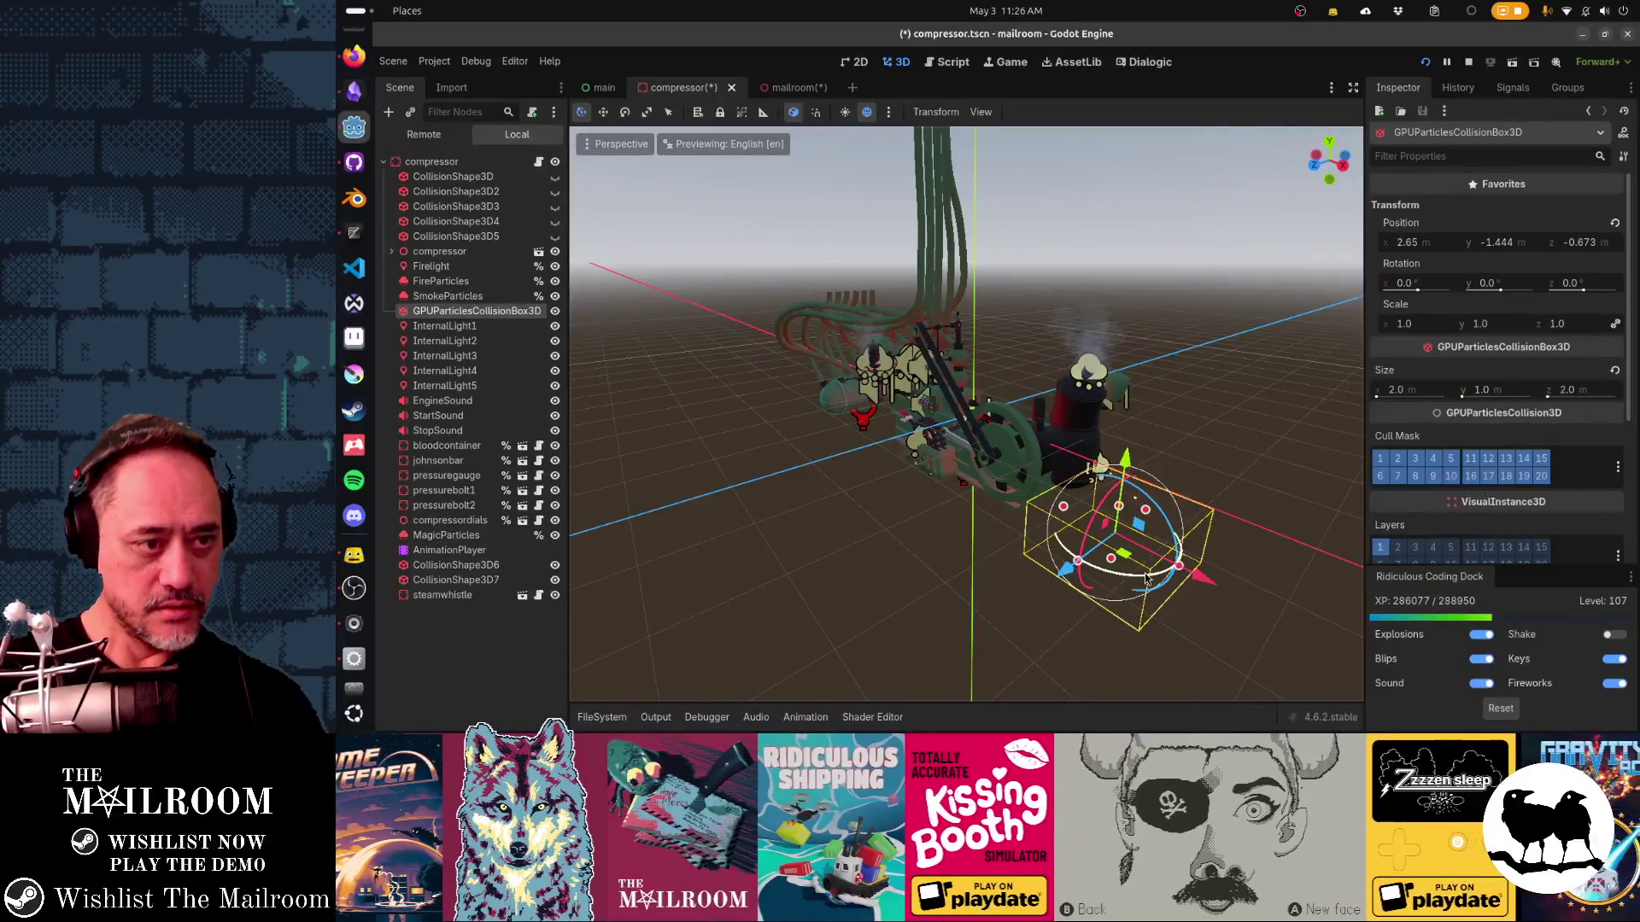
mouse_move(1112, 550)
mouse_down()
mouse_move(1075, 489)
mouse_move(1151, 542)
mouse_up()
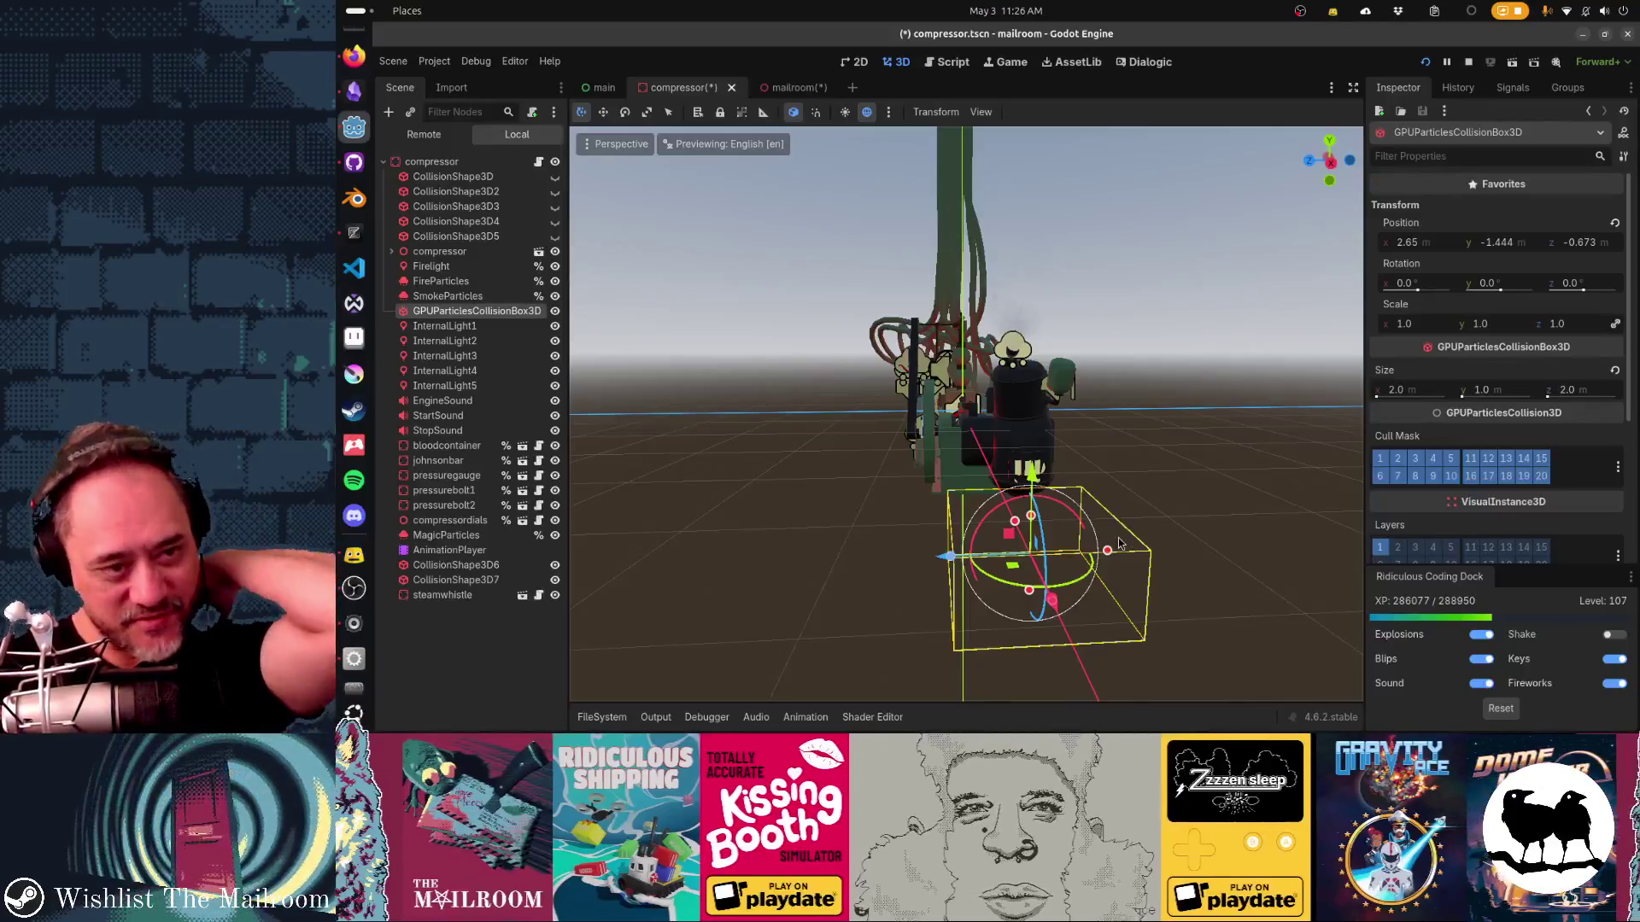
drag(1066, 524, 981, 579)
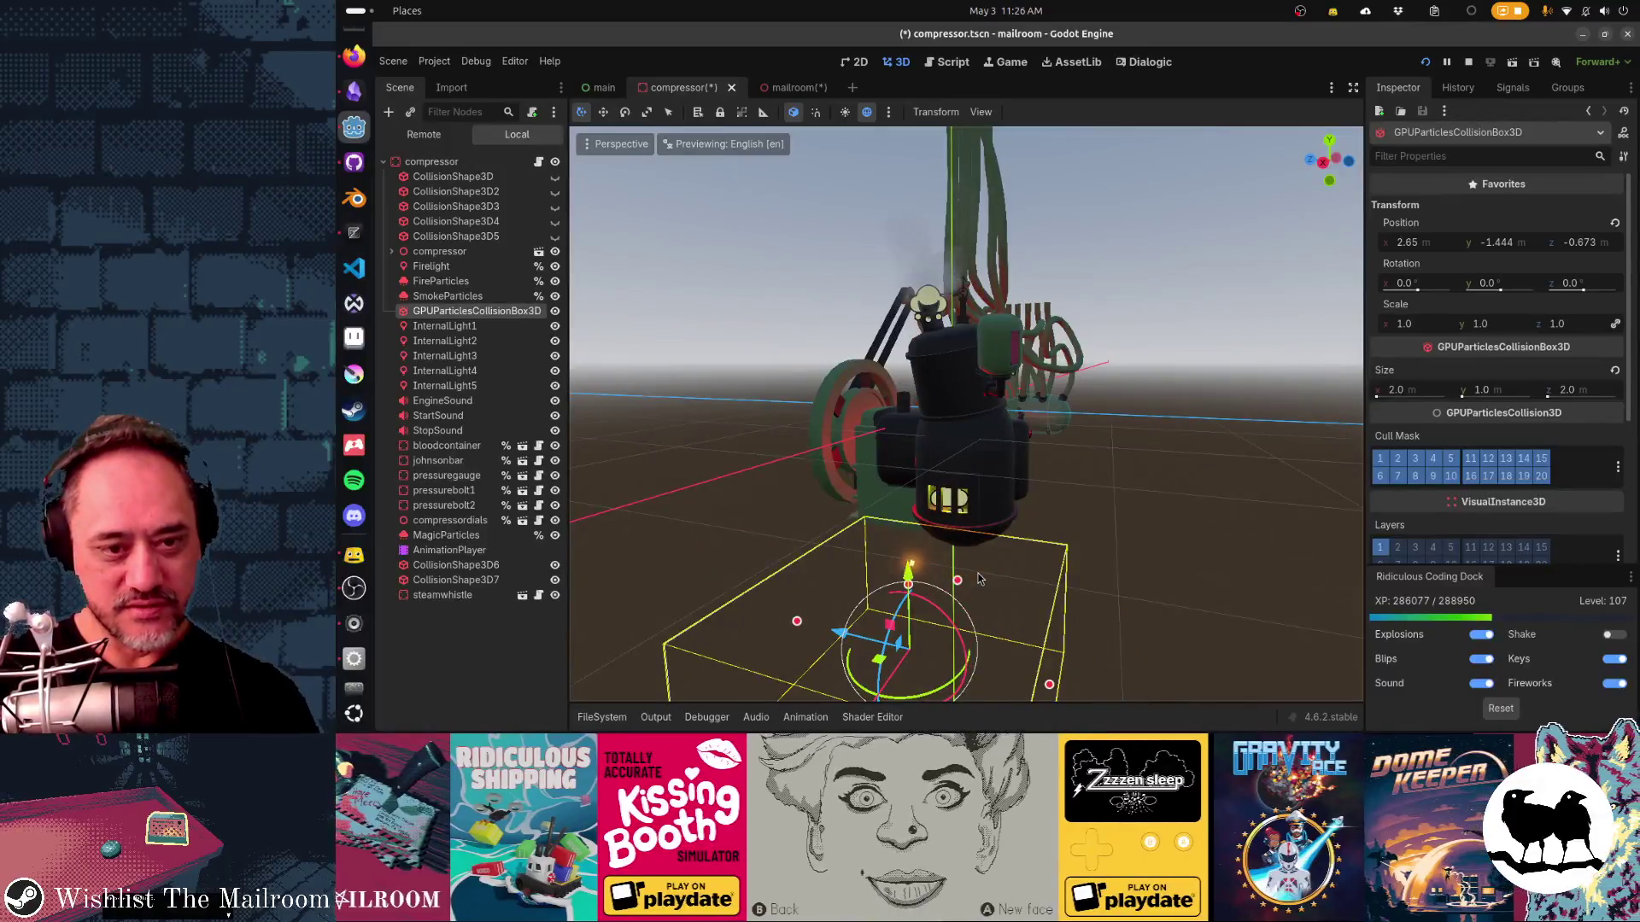
drag(885, 564, 822, 500)
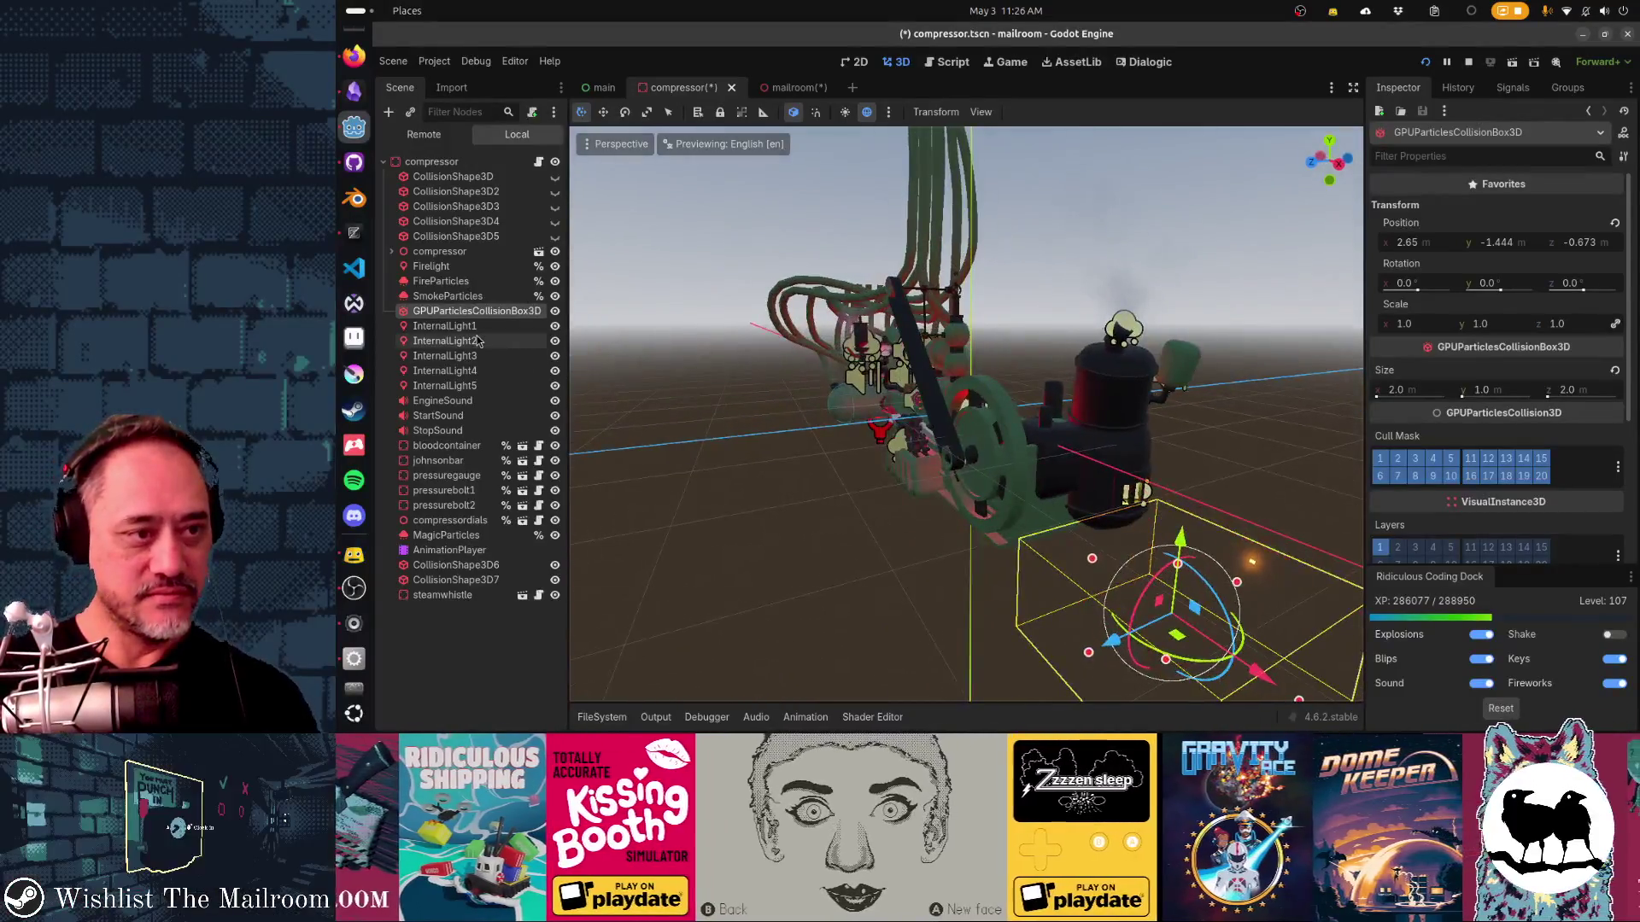
click(448, 296)
mouse_move(735, 388)
mouse_down()
mouse_move(820, 409)
mouse_move(818, 337)
mouse_up()
key(ctrl+s)
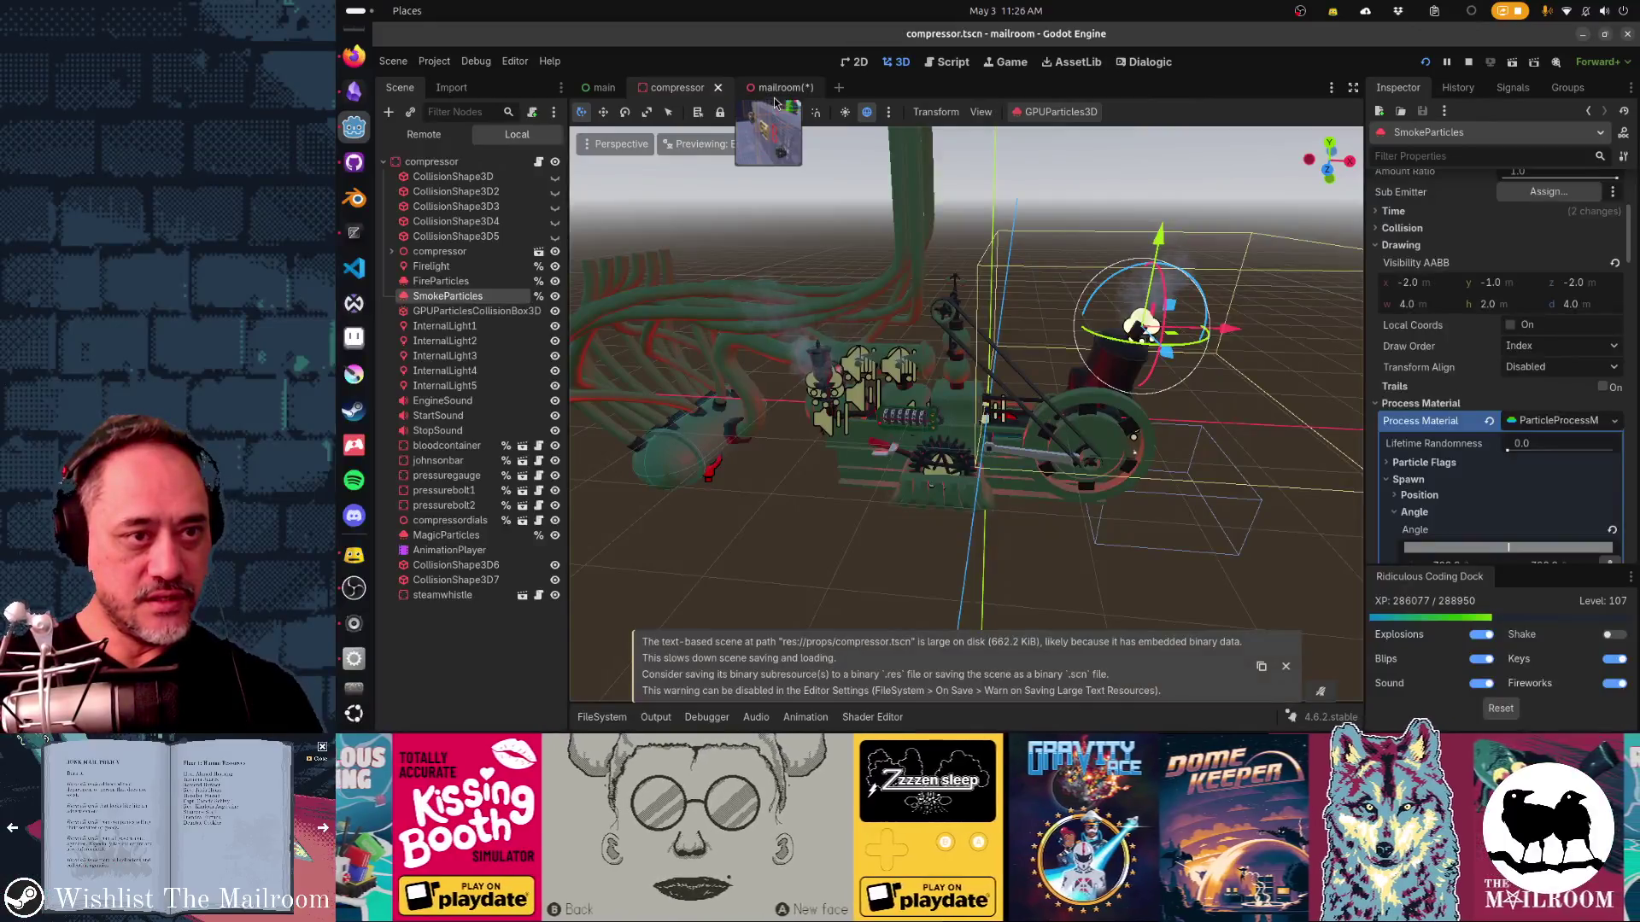
Open the steamwhistle scene from the whistle in the viewport and select its SmokeParticles node
alt+right_click(826, 373)
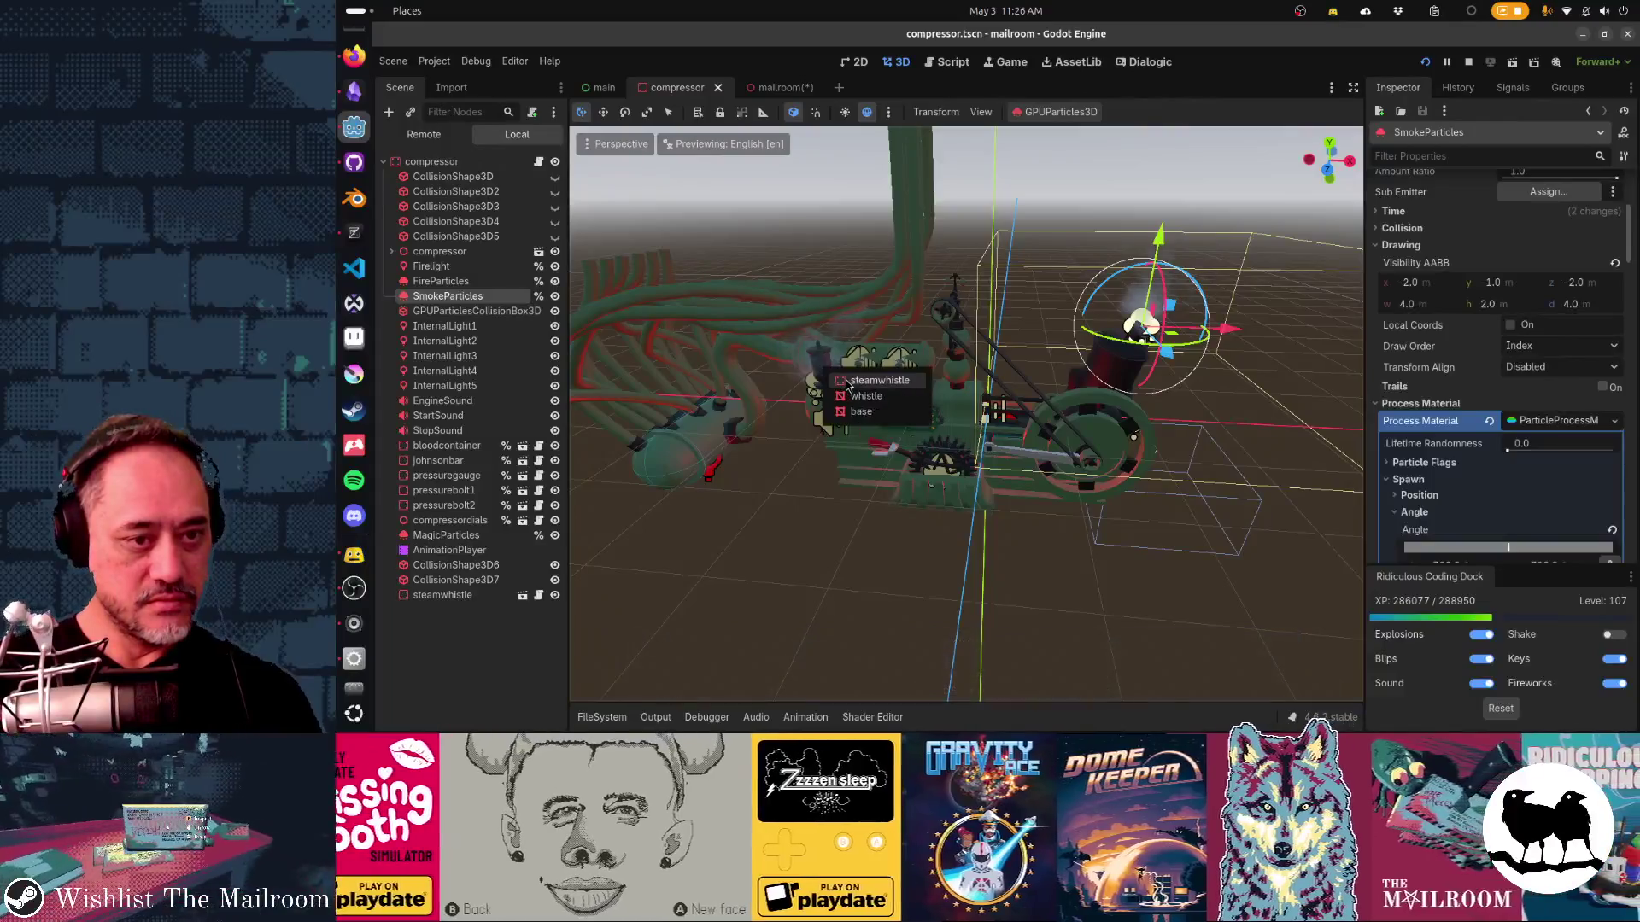
click(845, 380)
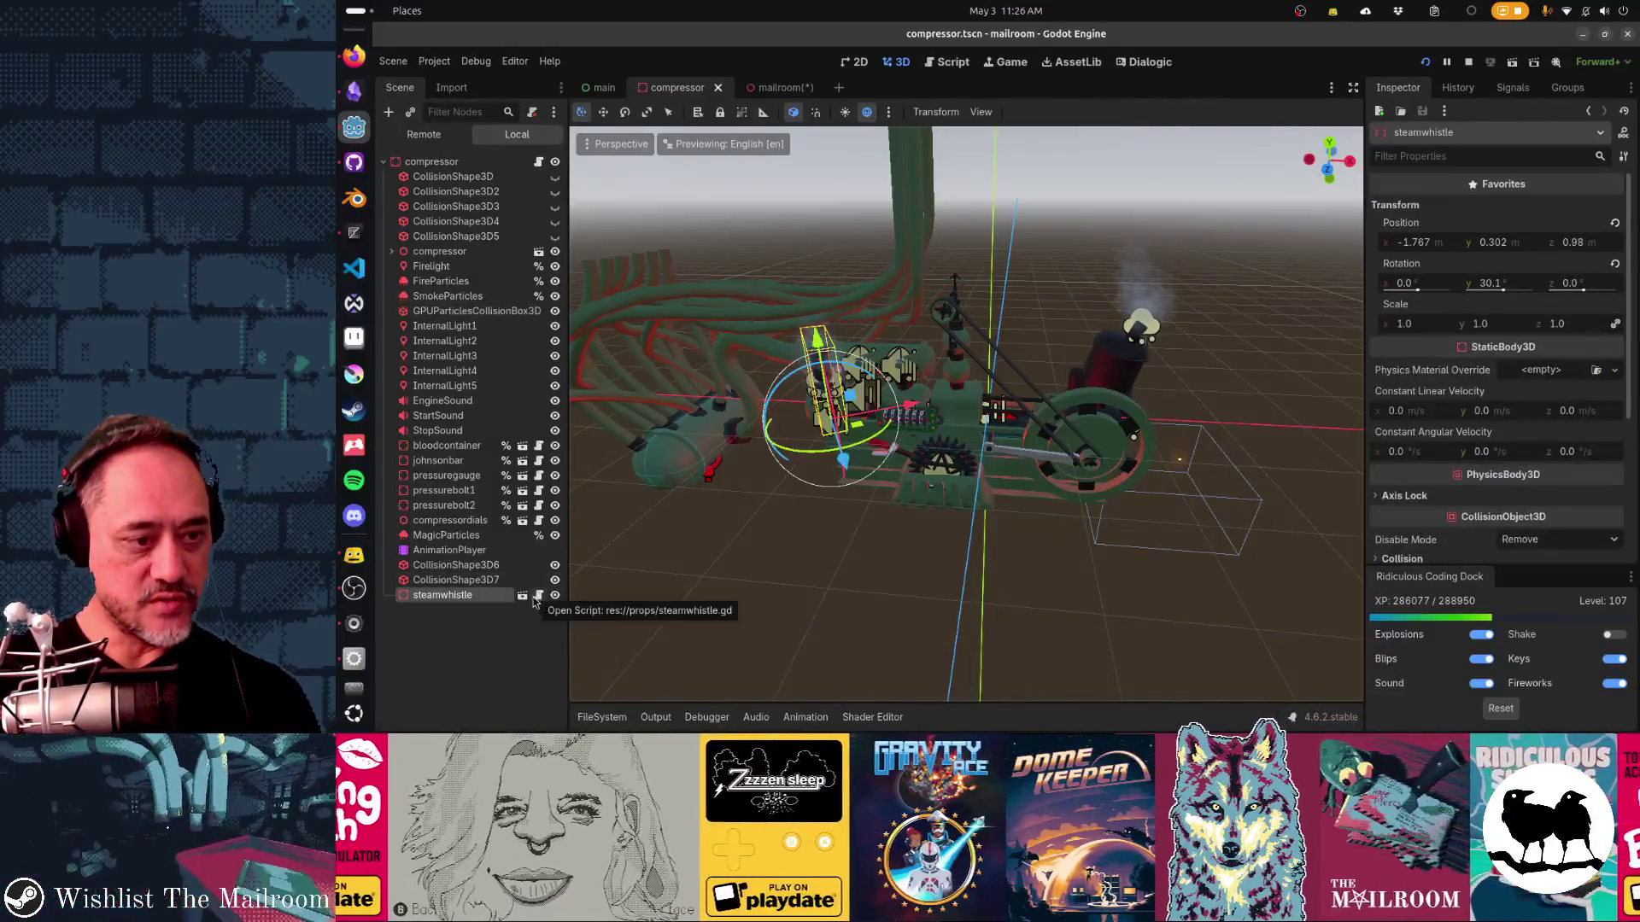
click(523, 596)
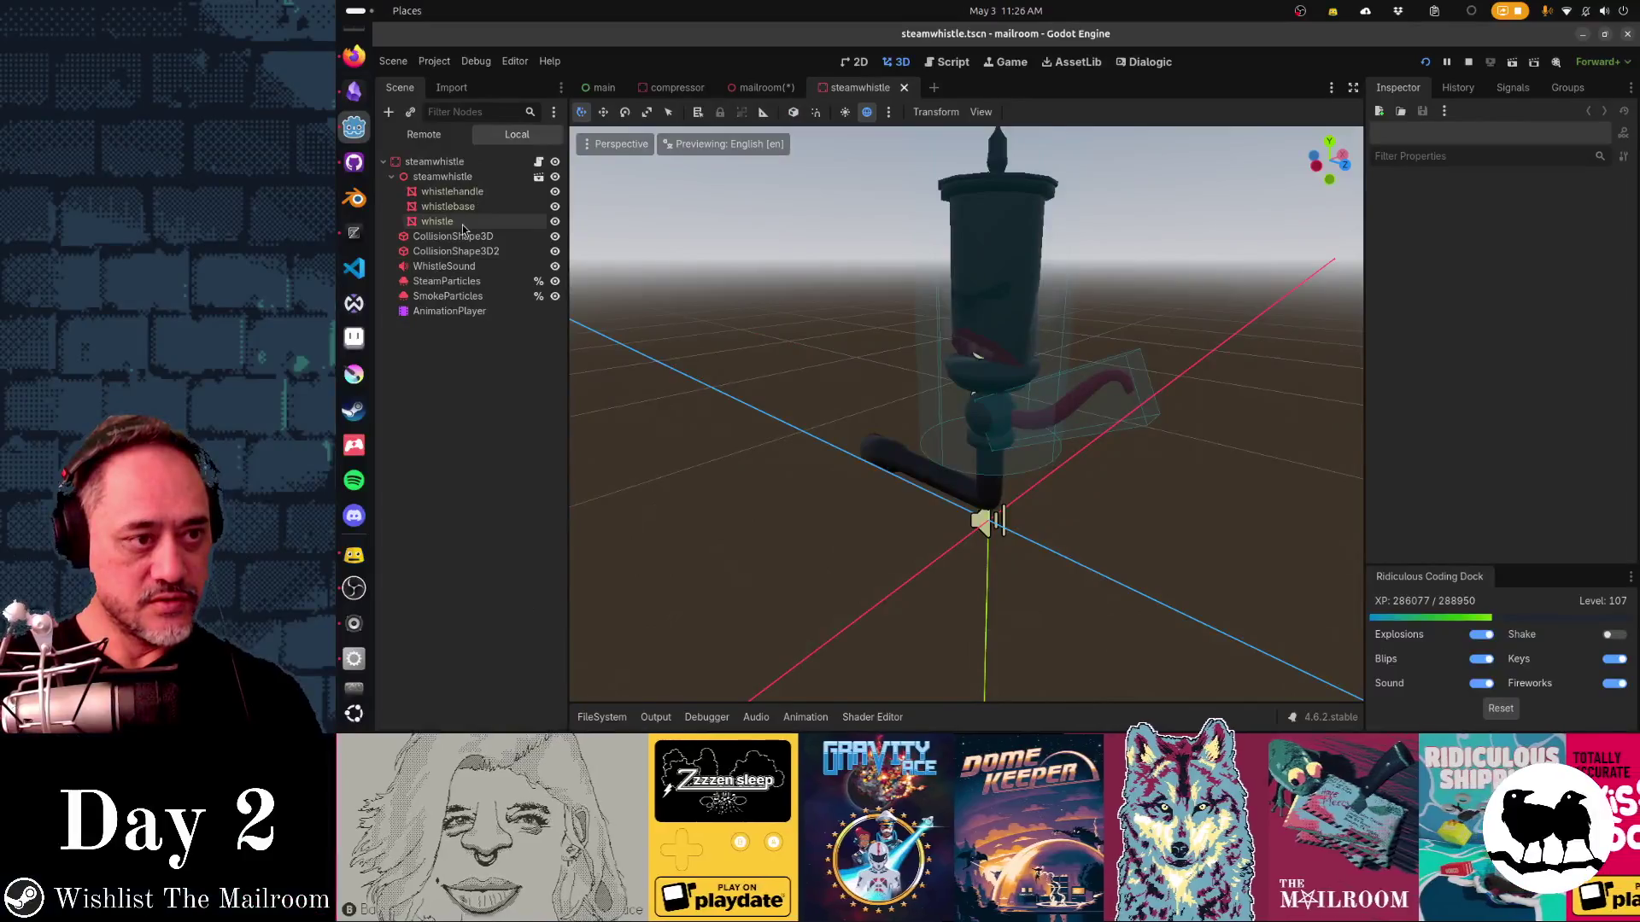
click(468, 303)
key(f)
scroll(965, 374, down, 3)
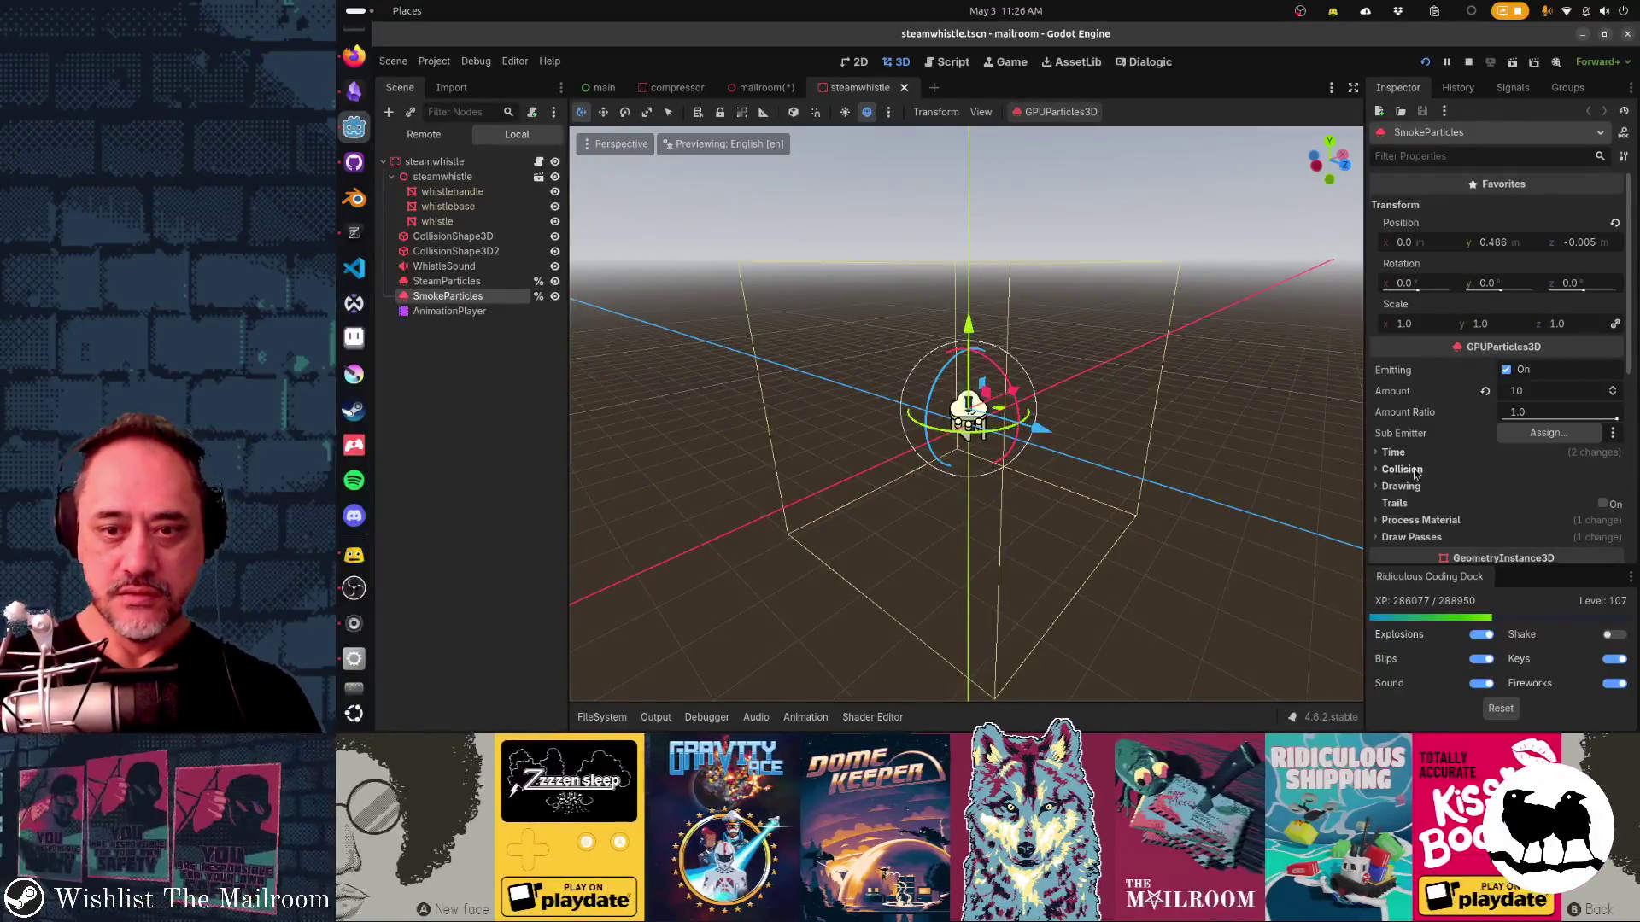
scroll(1413, 461, down, 4)
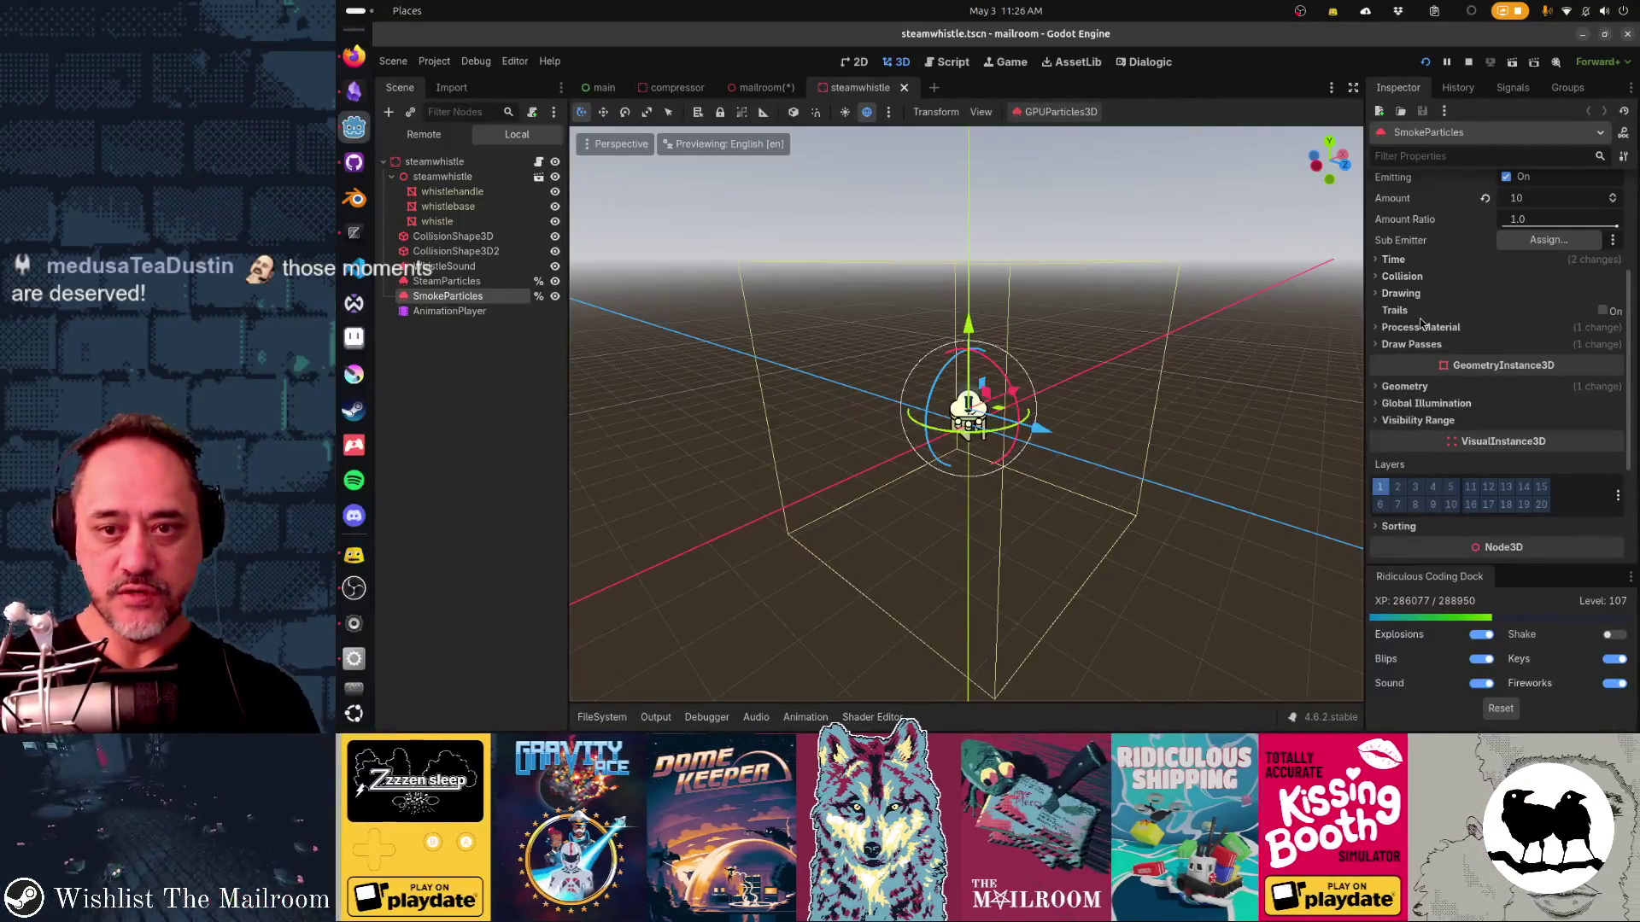
Set the SmokeParticles Visibility AABB to position -2, -1, -2 and size 4 × 2 × 4, then save
click(1401, 293)
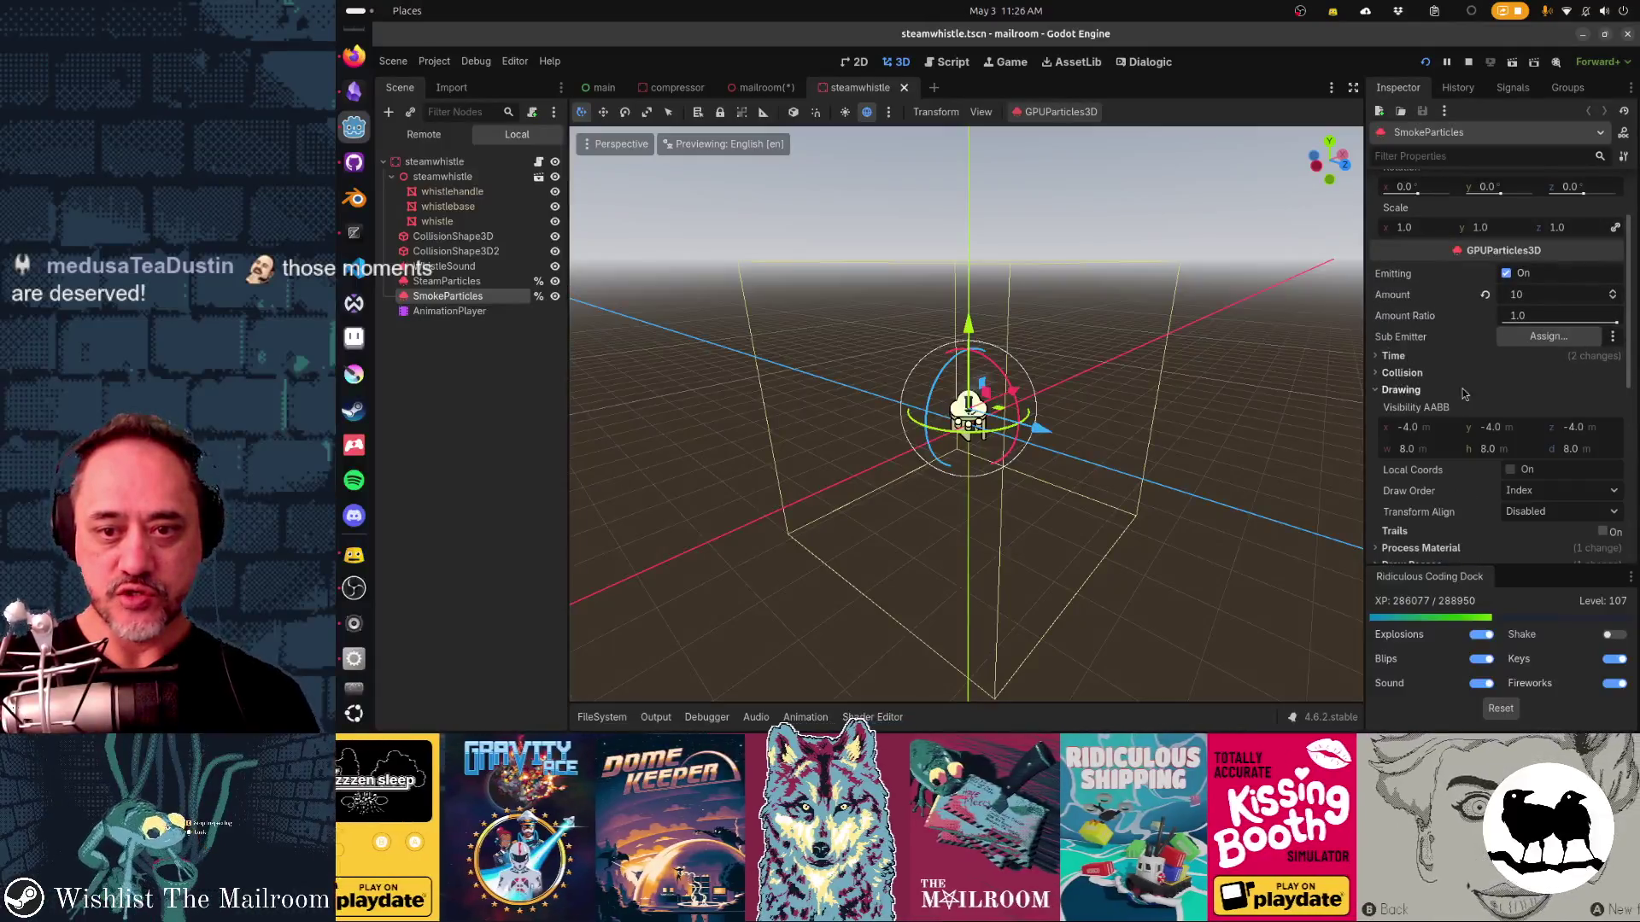
scroll(1439, 322, down, 1)
click(1424, 285)
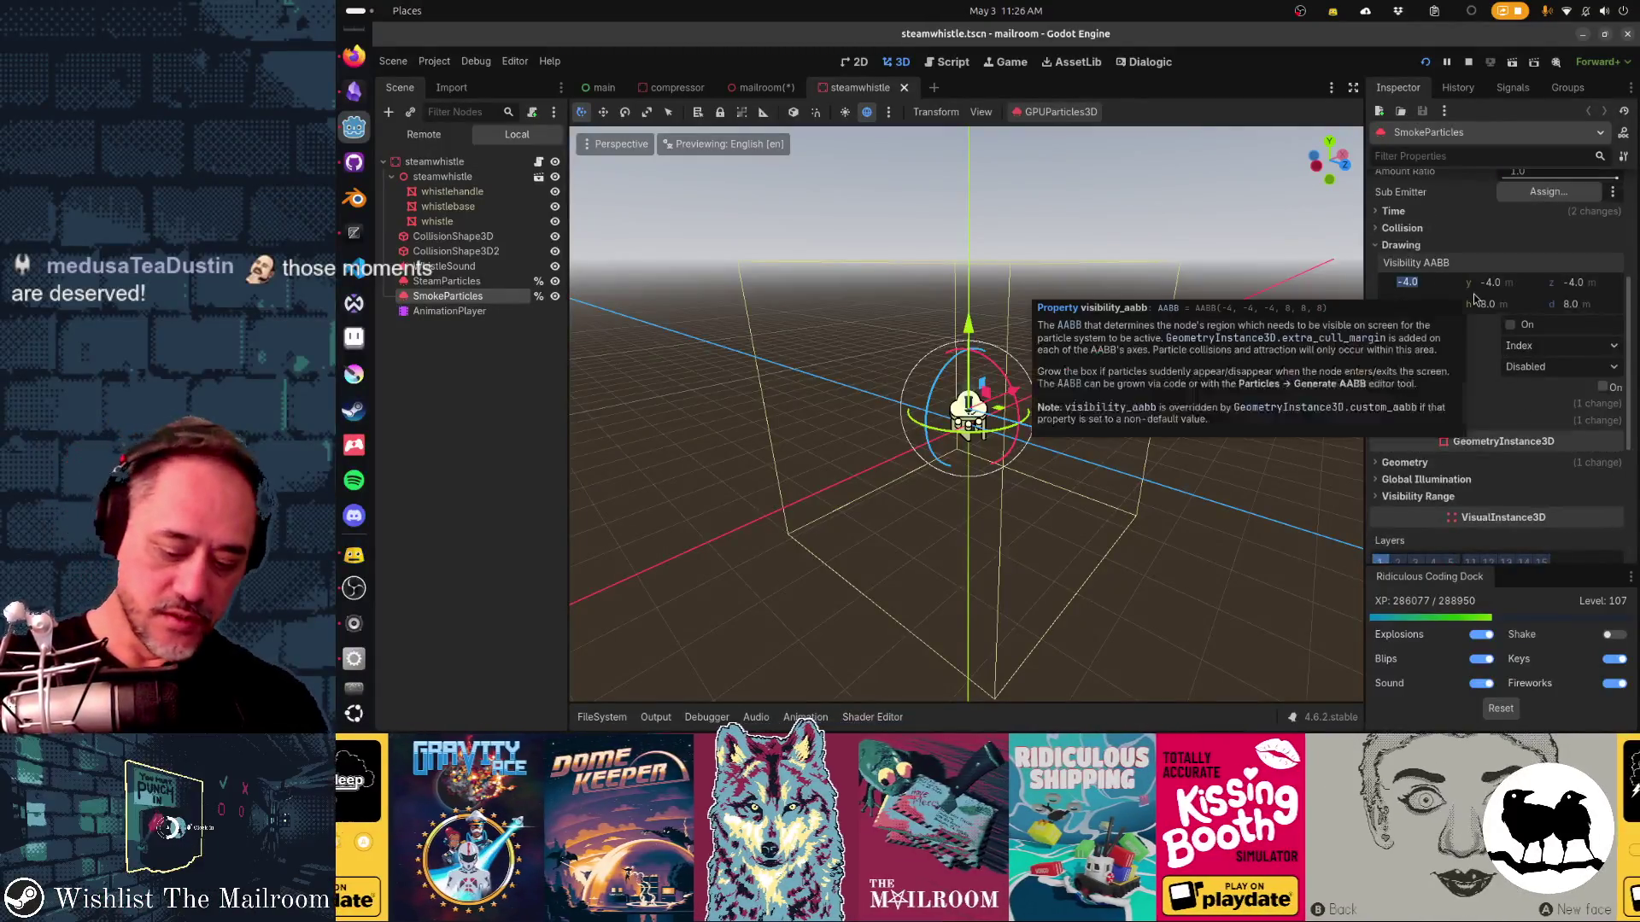
text(-2)
key(Tab)
text(1)
key(Tab)
text(-2)
key(Tab)
key(Tab)
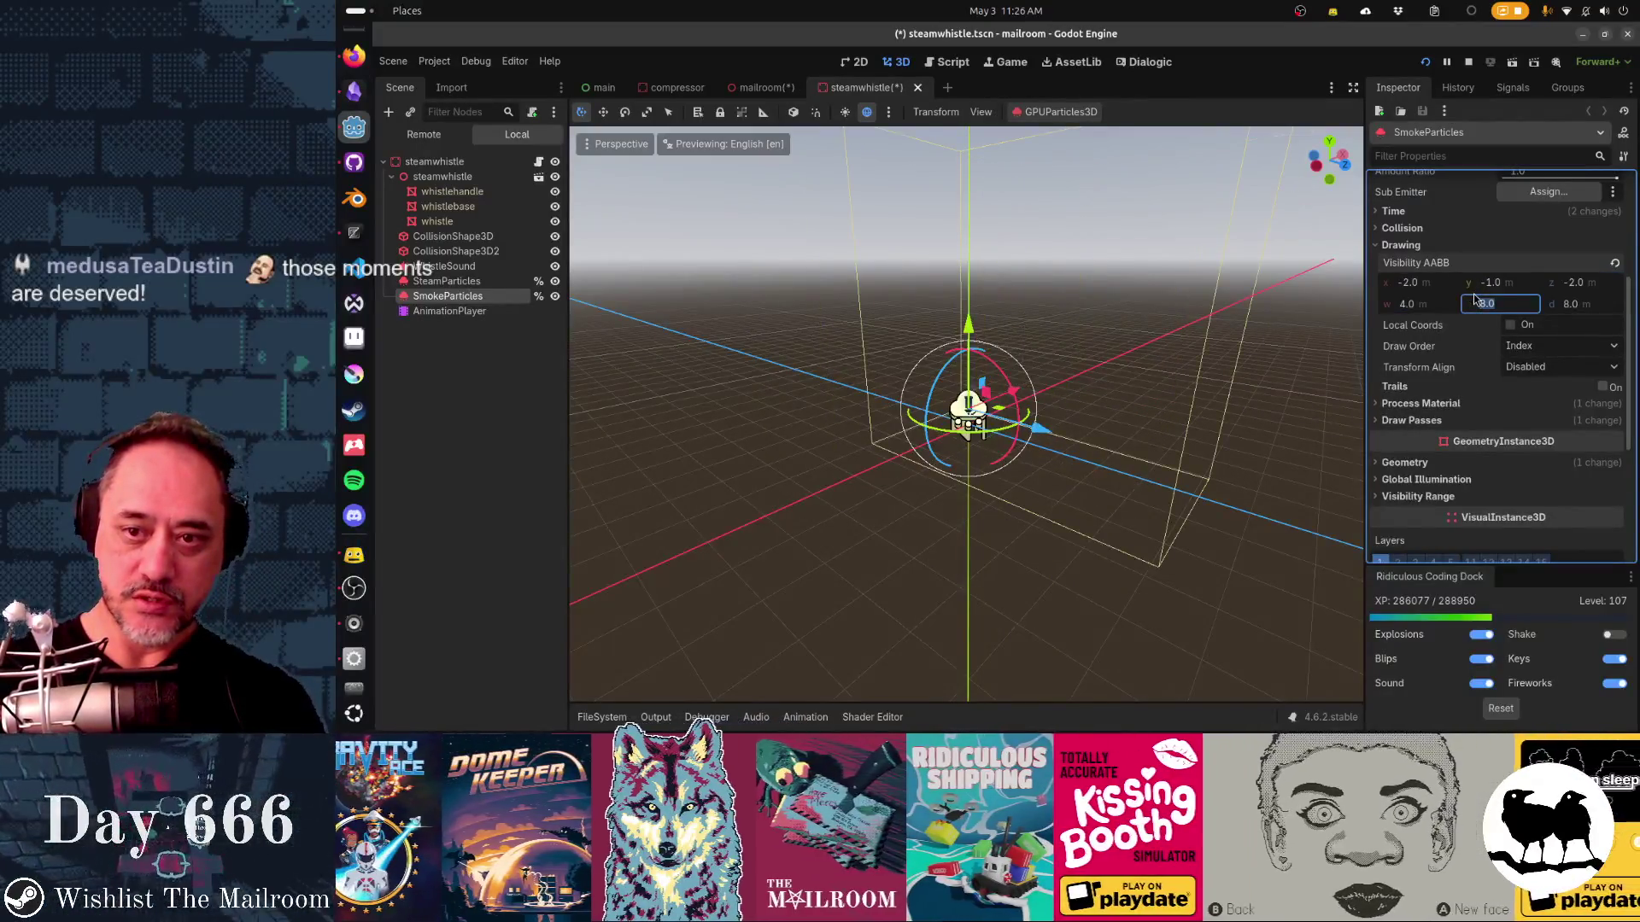
text(2)
key(Tab)
key(Return)
mouse_move(1307, 352)
mouse_down()
mouse_move(753, 426)
mouse_move(732, 481)
mouse_move(754, 401)
mouse_up()
key(ctrl+s)
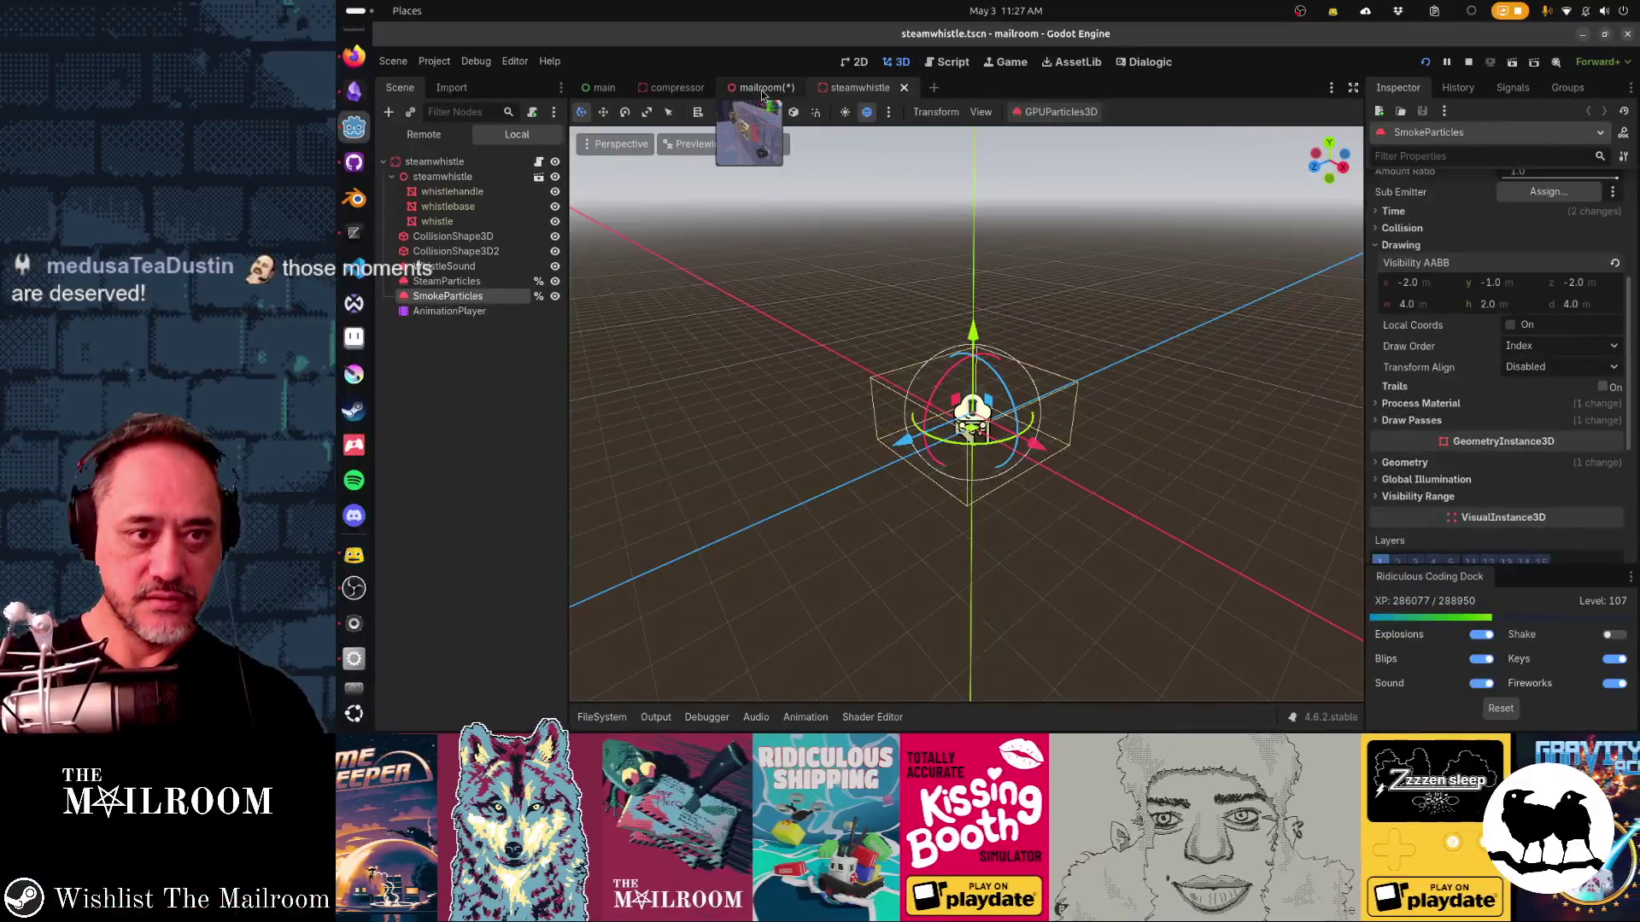
In the compressor scene, set SmokeParticles Visibility AABB y to -0.5 and height 1.0, and save
click(763, 88)
mouse_move(925, 388)
mouse_down()
mouse_move(1036, 355)
mouse_move(711, 398)
mouse_move(849, 459)
mouse_up()
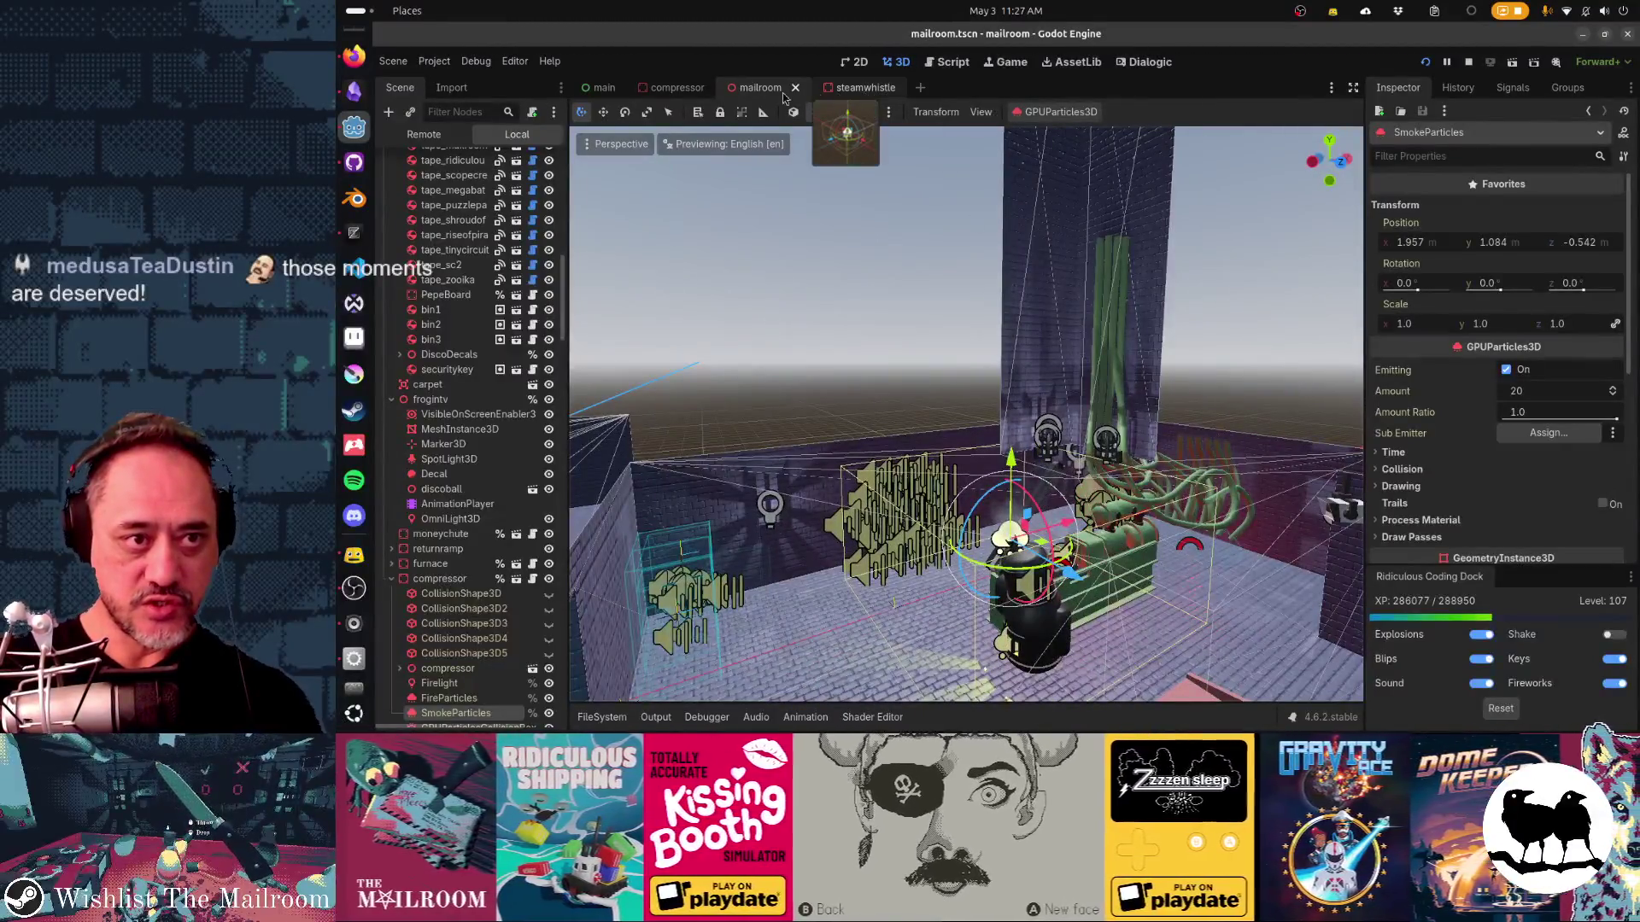
click(679, 88)
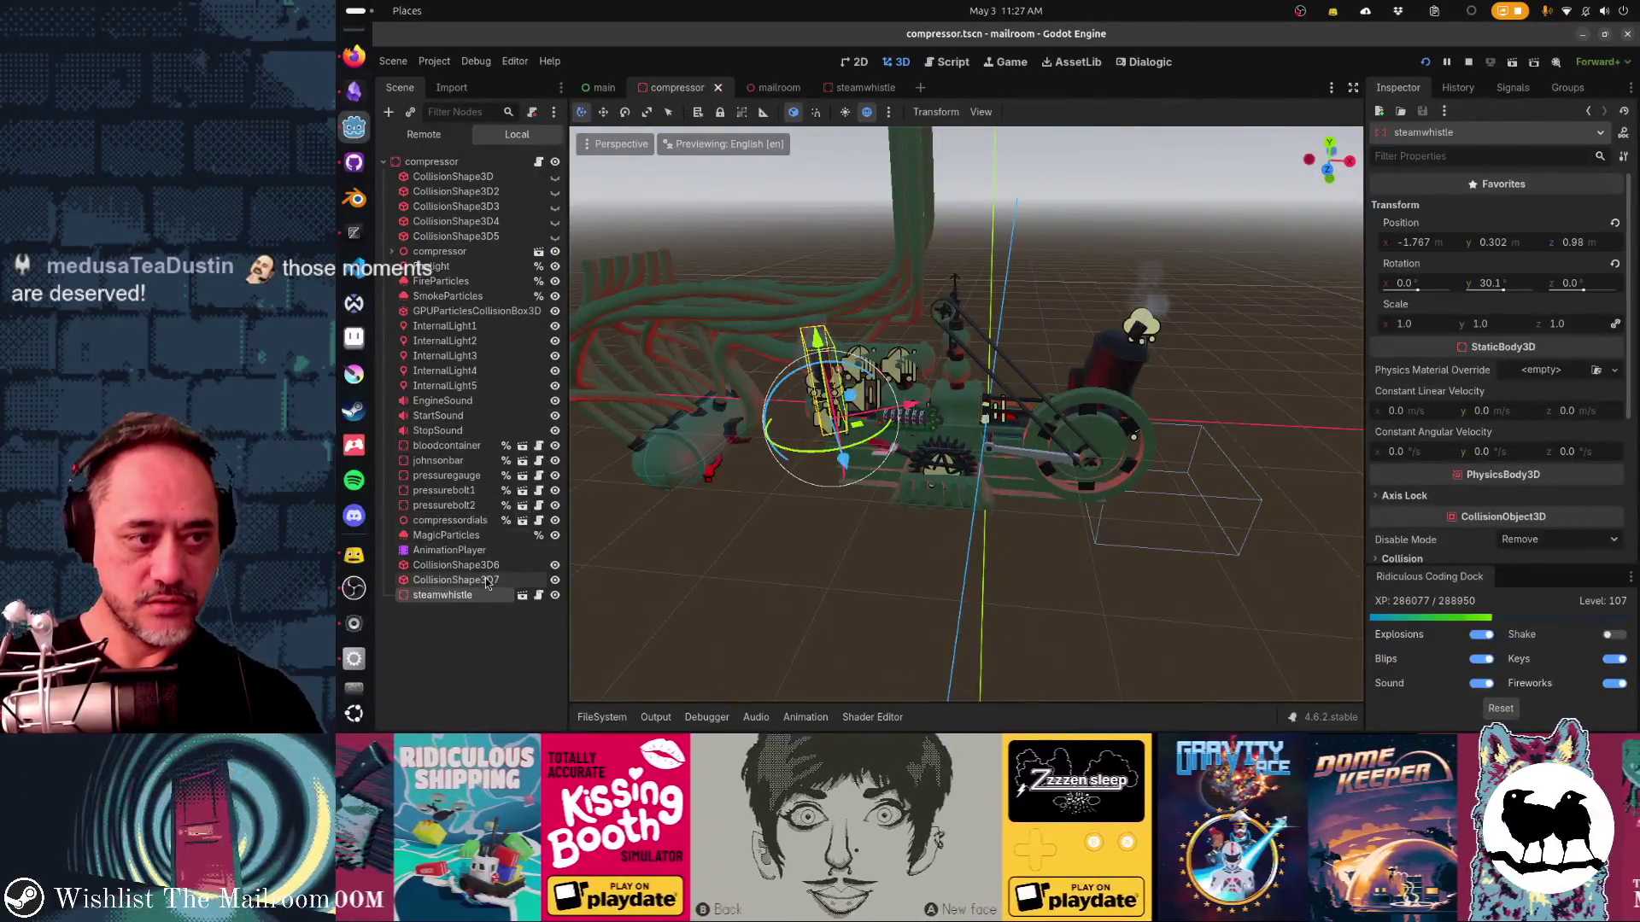
click(451, 295)
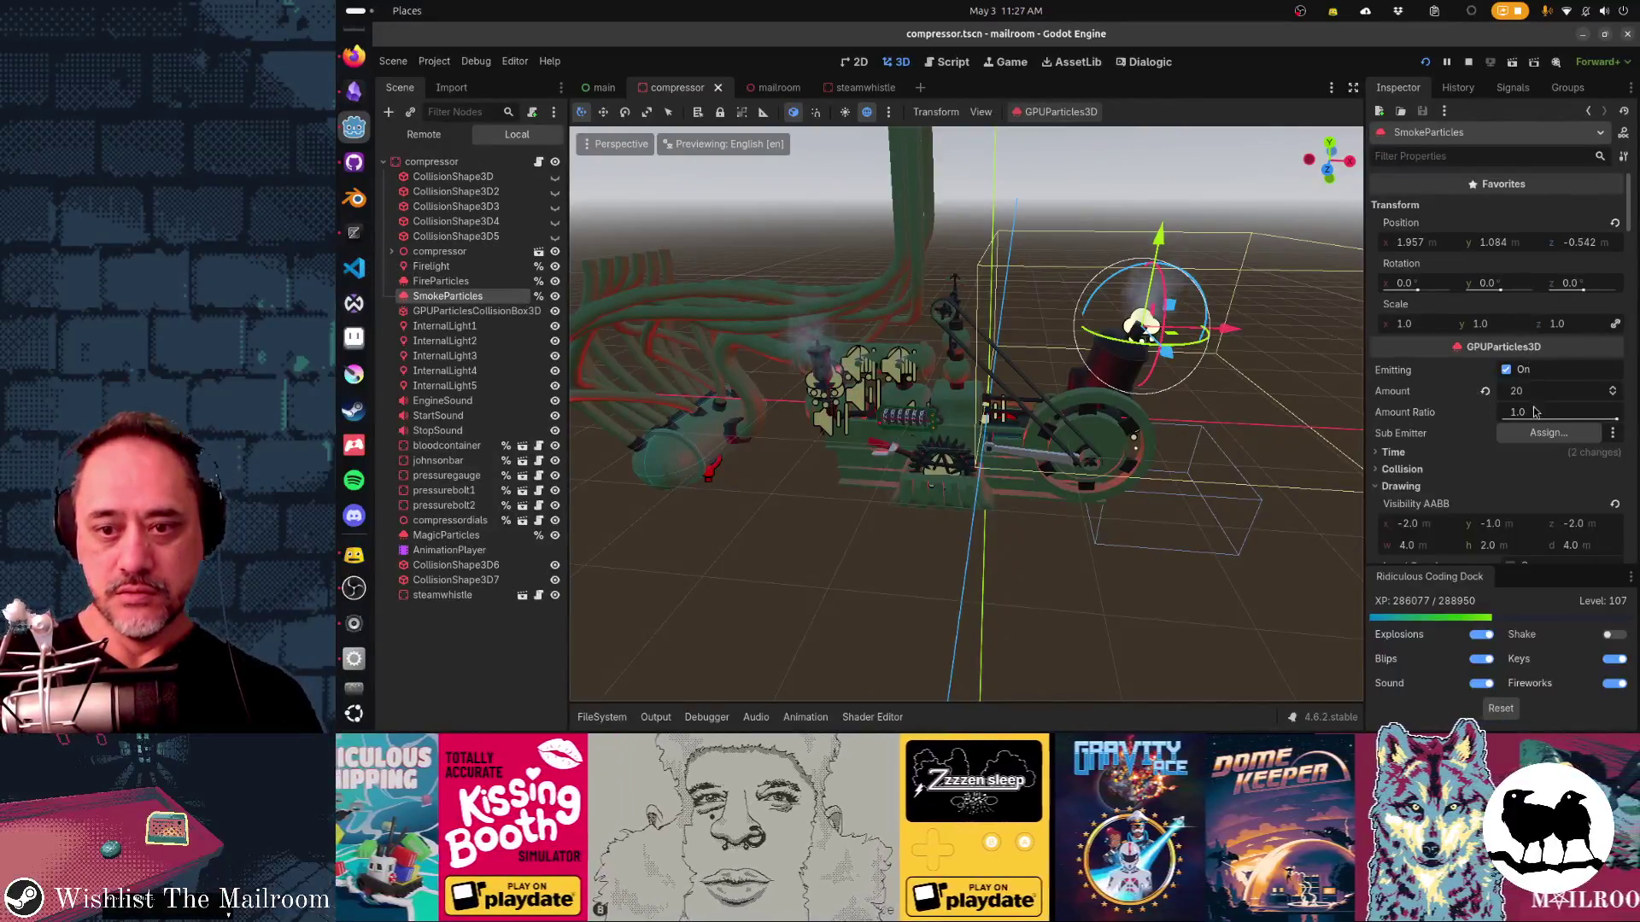
scroll(1530, 523, down, 3)
click(1531, 382)
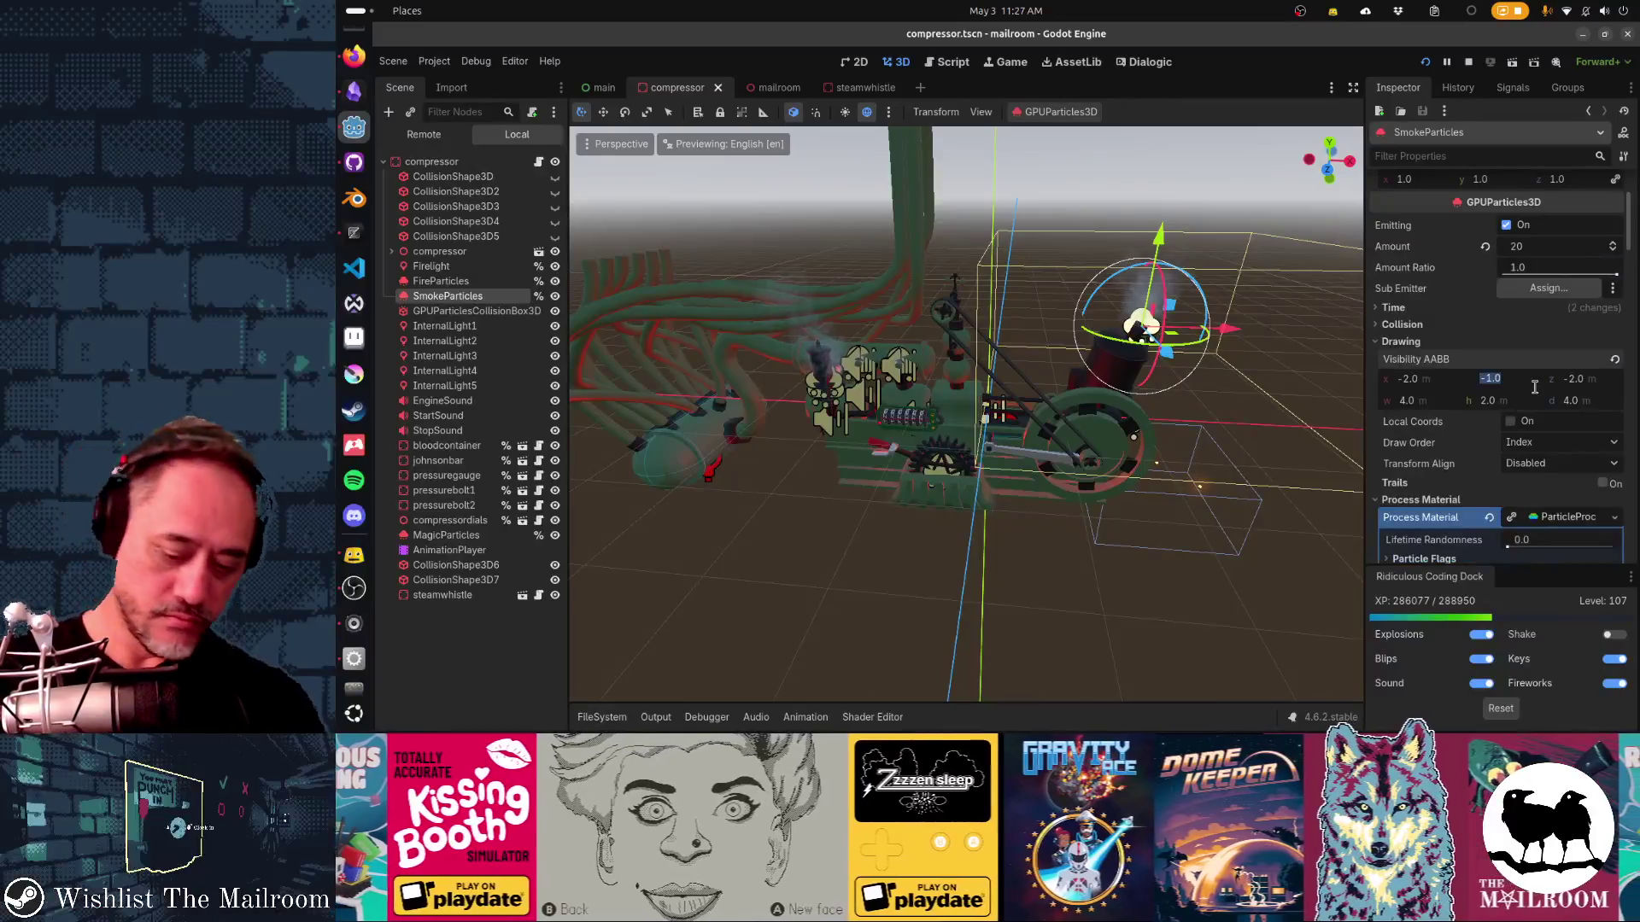
key(Tab)
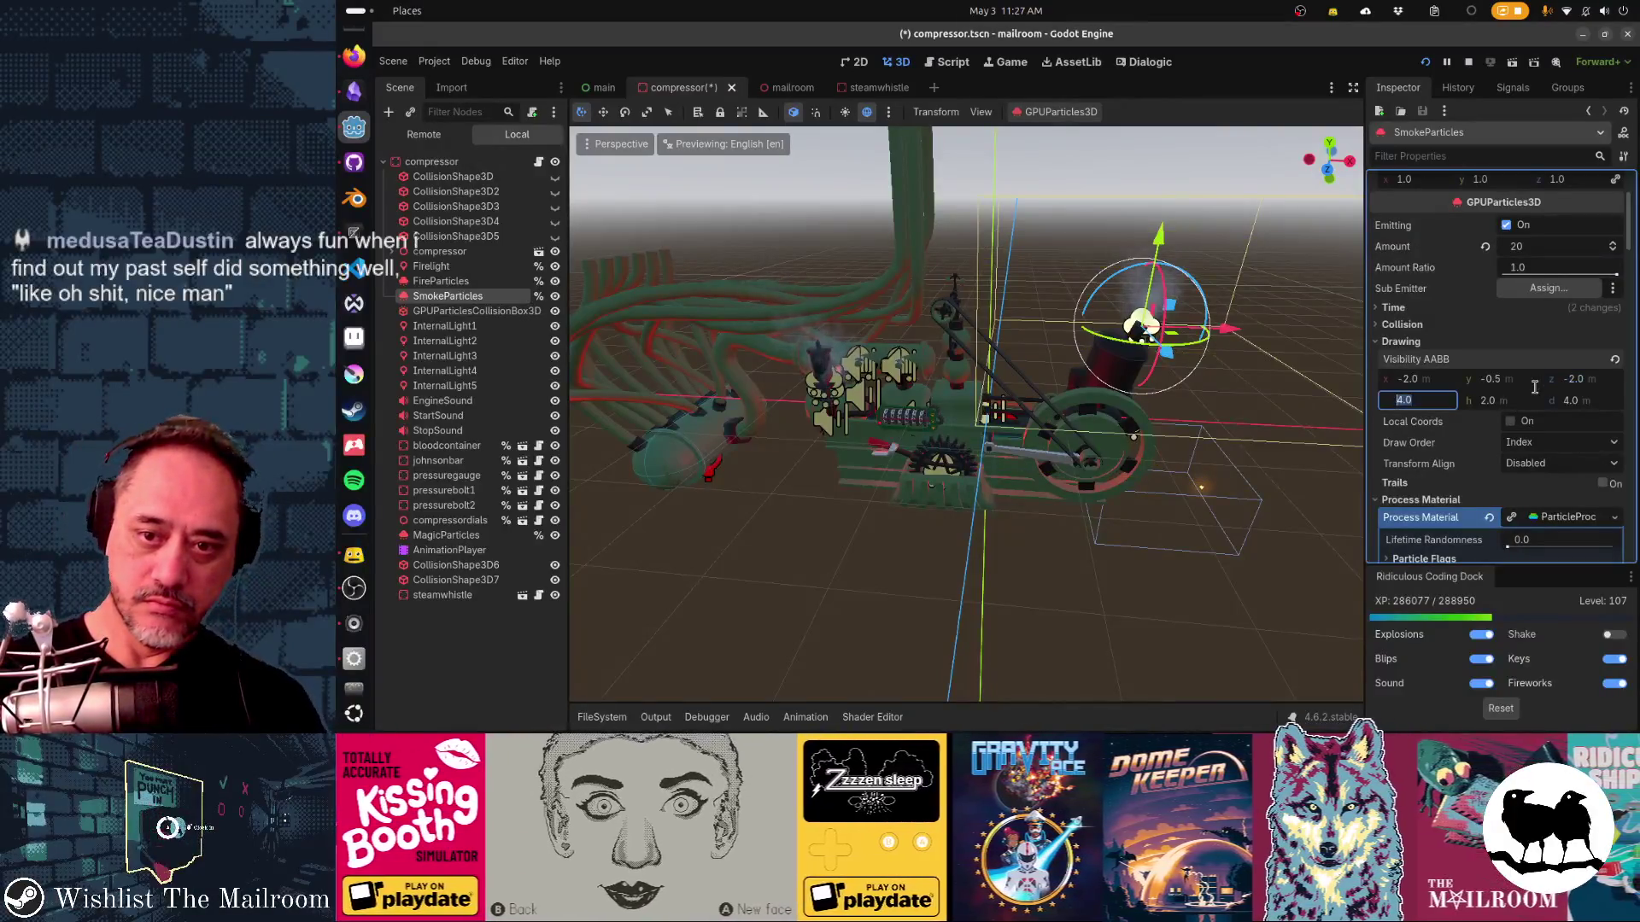
key(Tab)
key(Return)
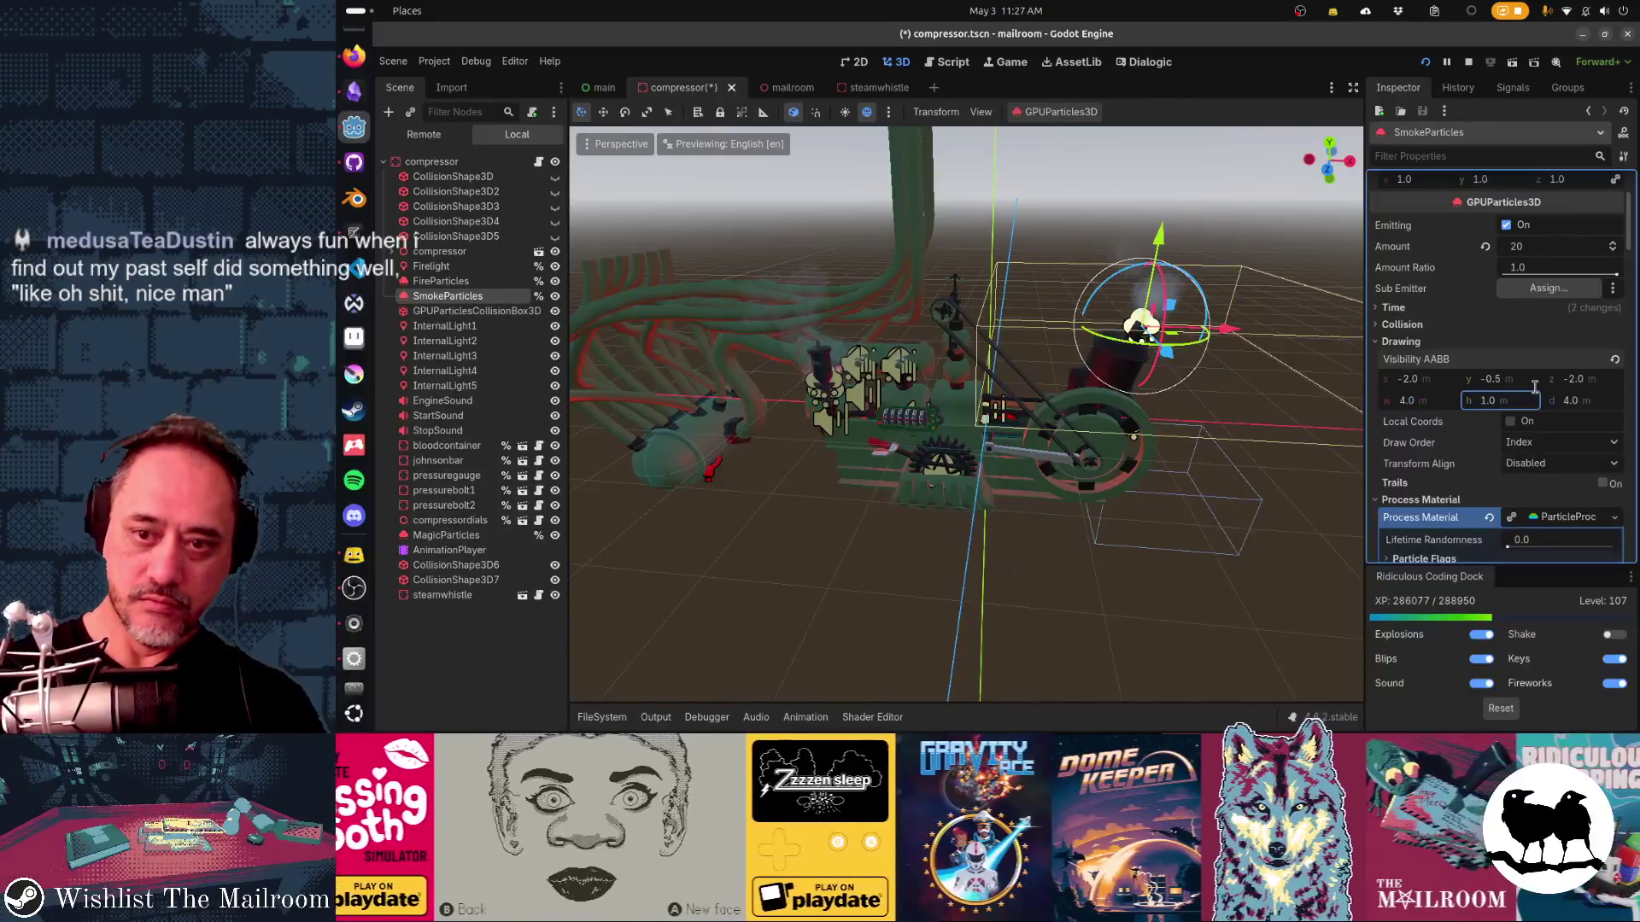
key(ctrl+s)
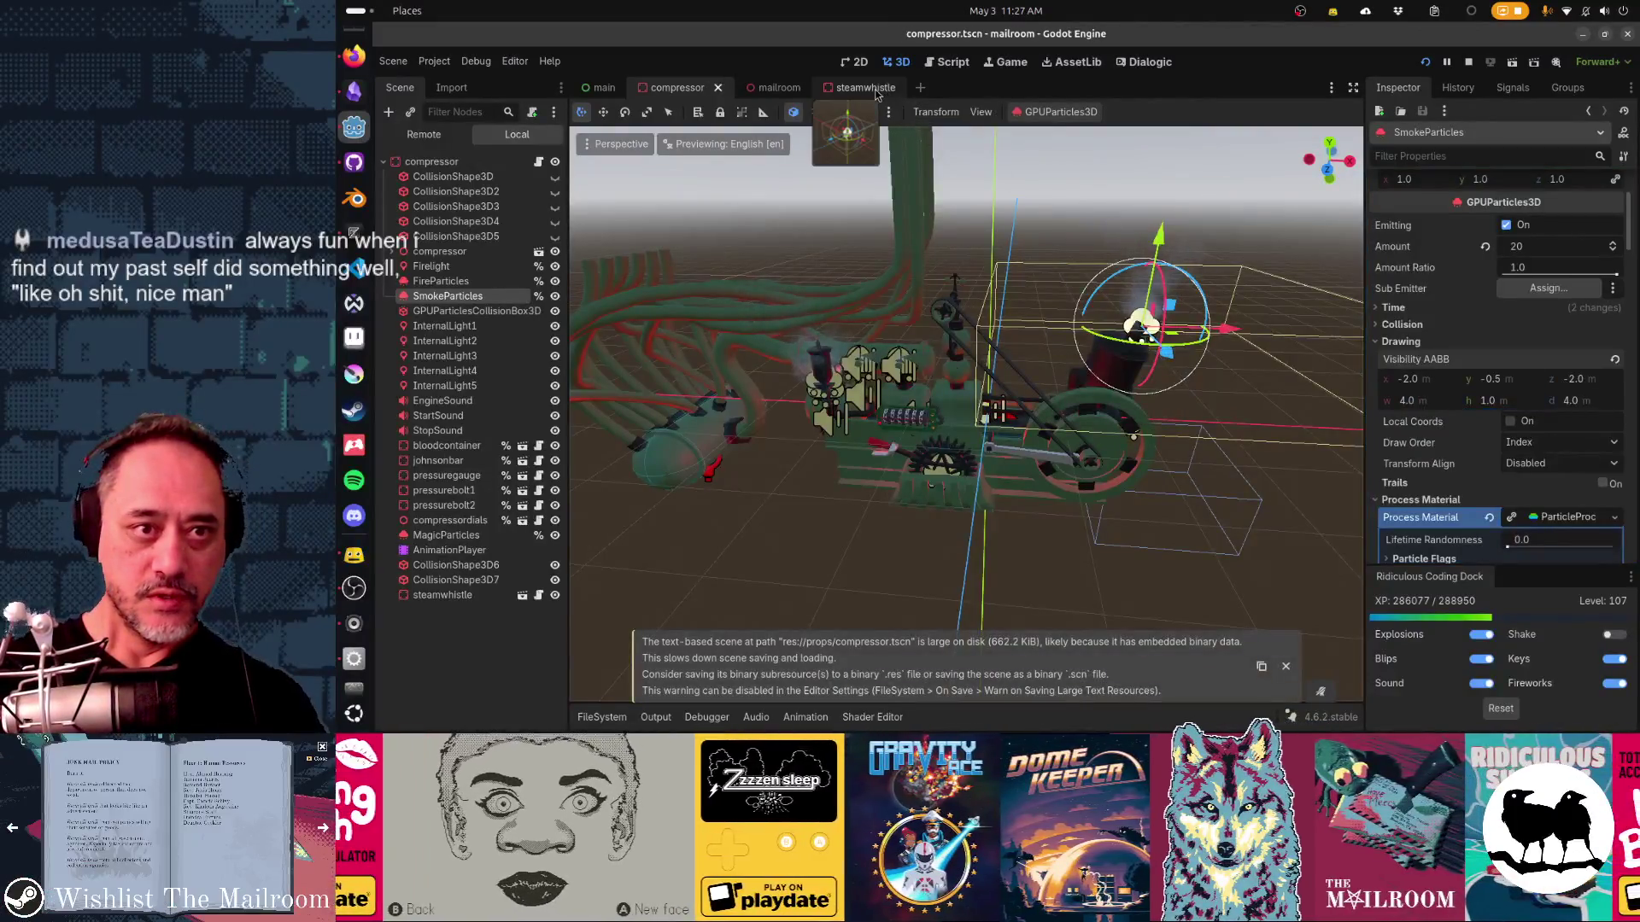
In the steamwhistle scene, set SmokeParticles Visibility AABB y to -0.5 and height 1.0, and save
click(871, 88)
click(1499, 284)
text(-0.5)
key(Tab)
text(1)
key(Return)
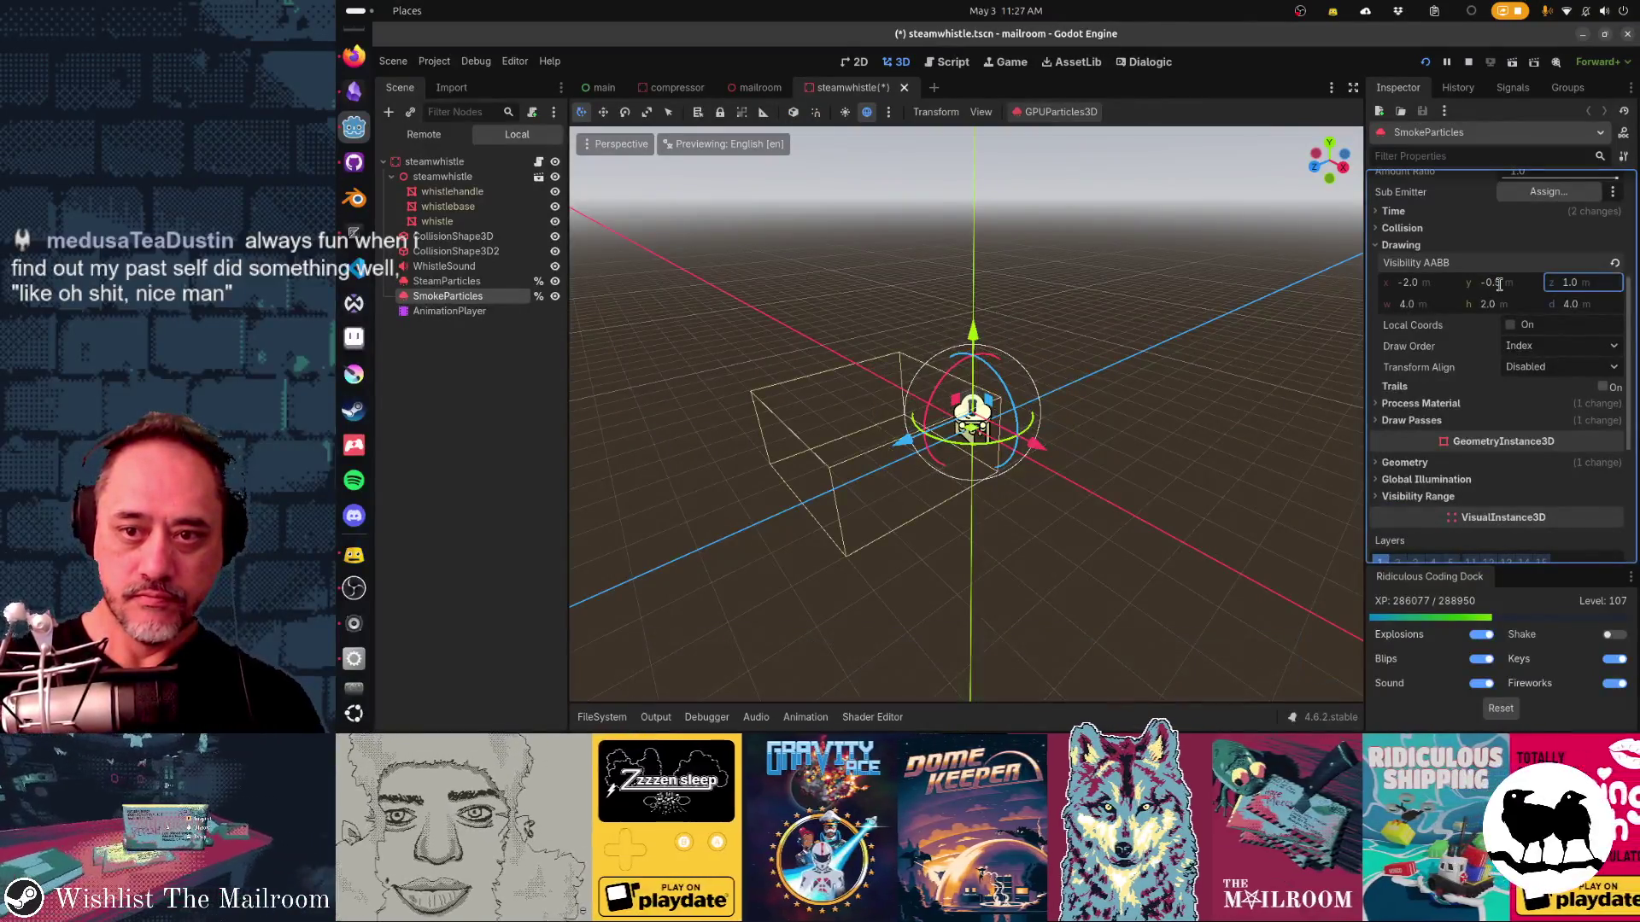
key(Tab)
key(Tab)
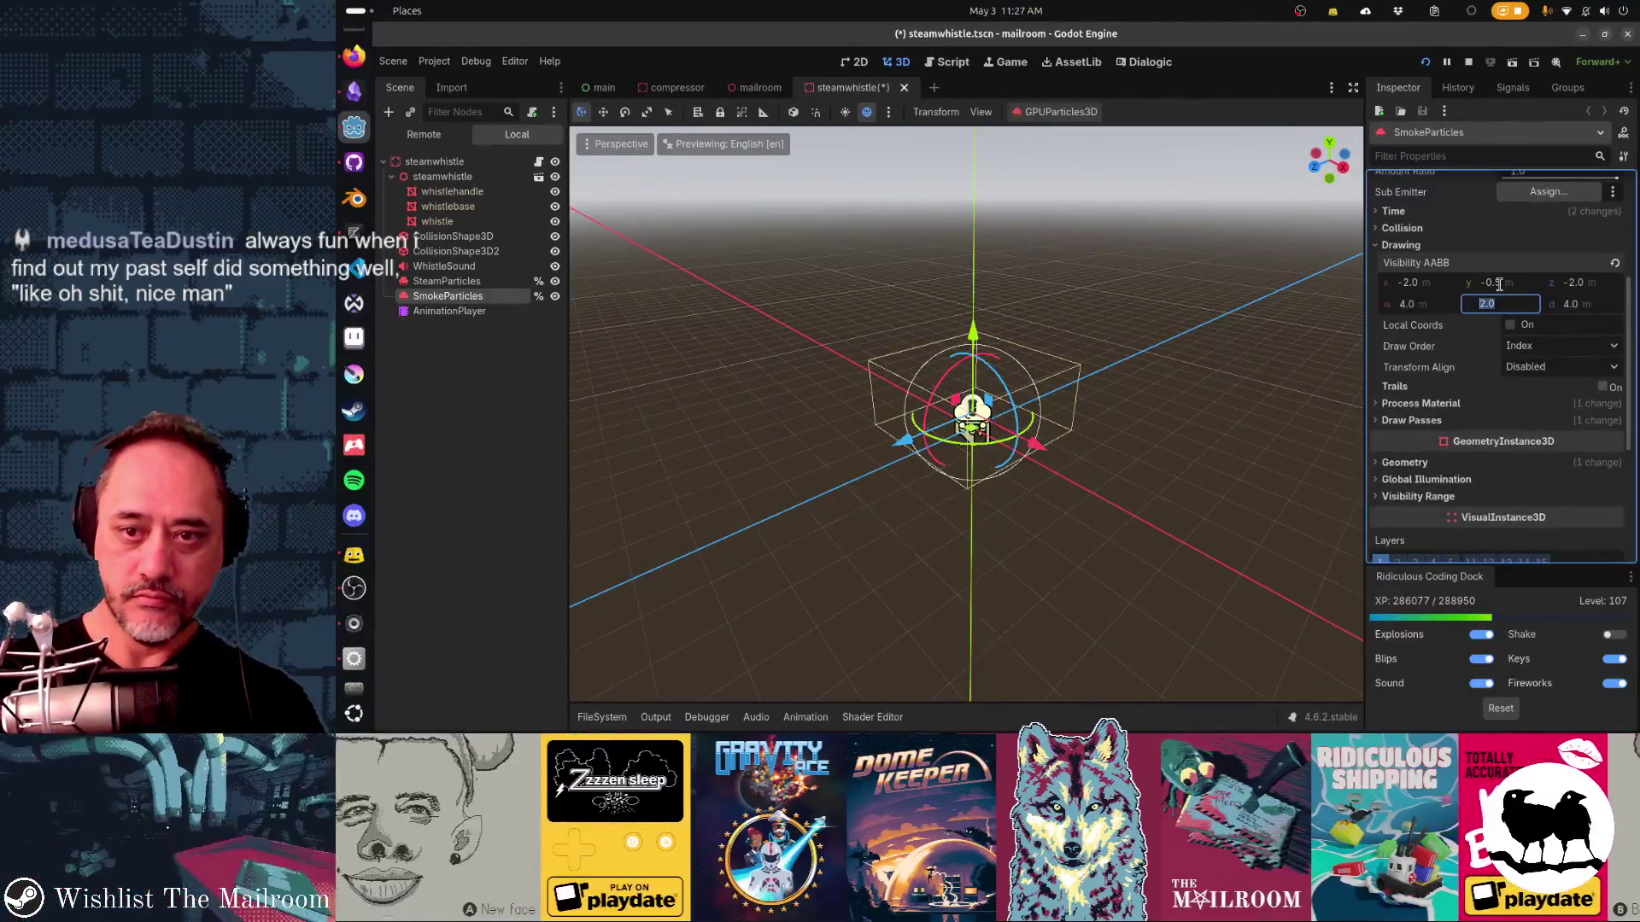
text(1)
key(Return)
key(ctrl+s)
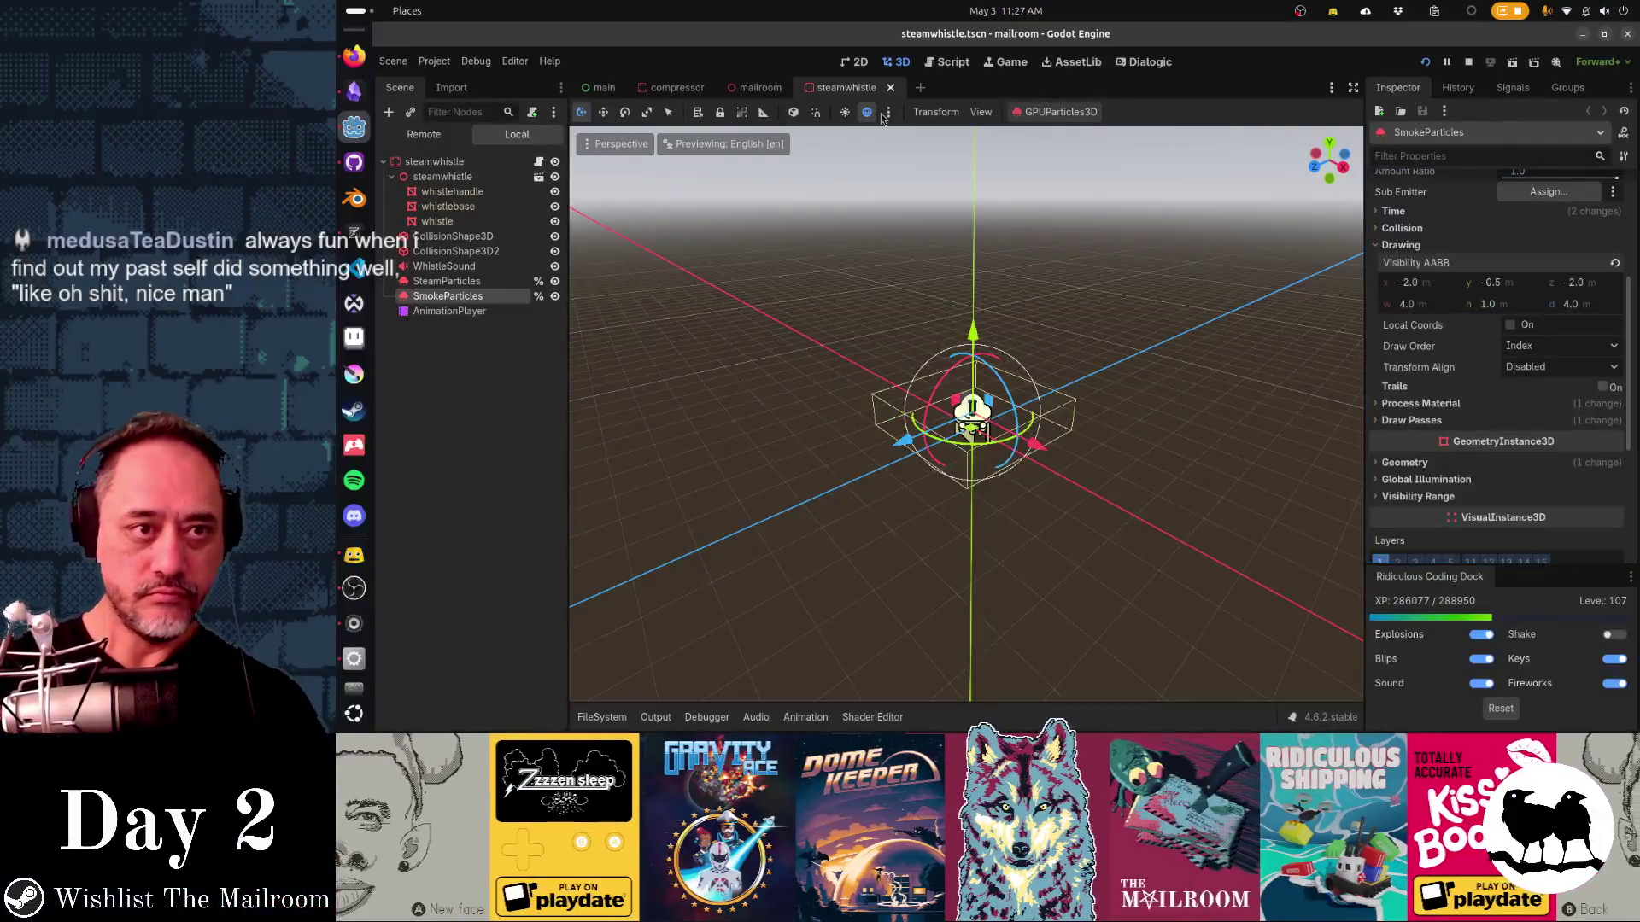
click(760, 88)
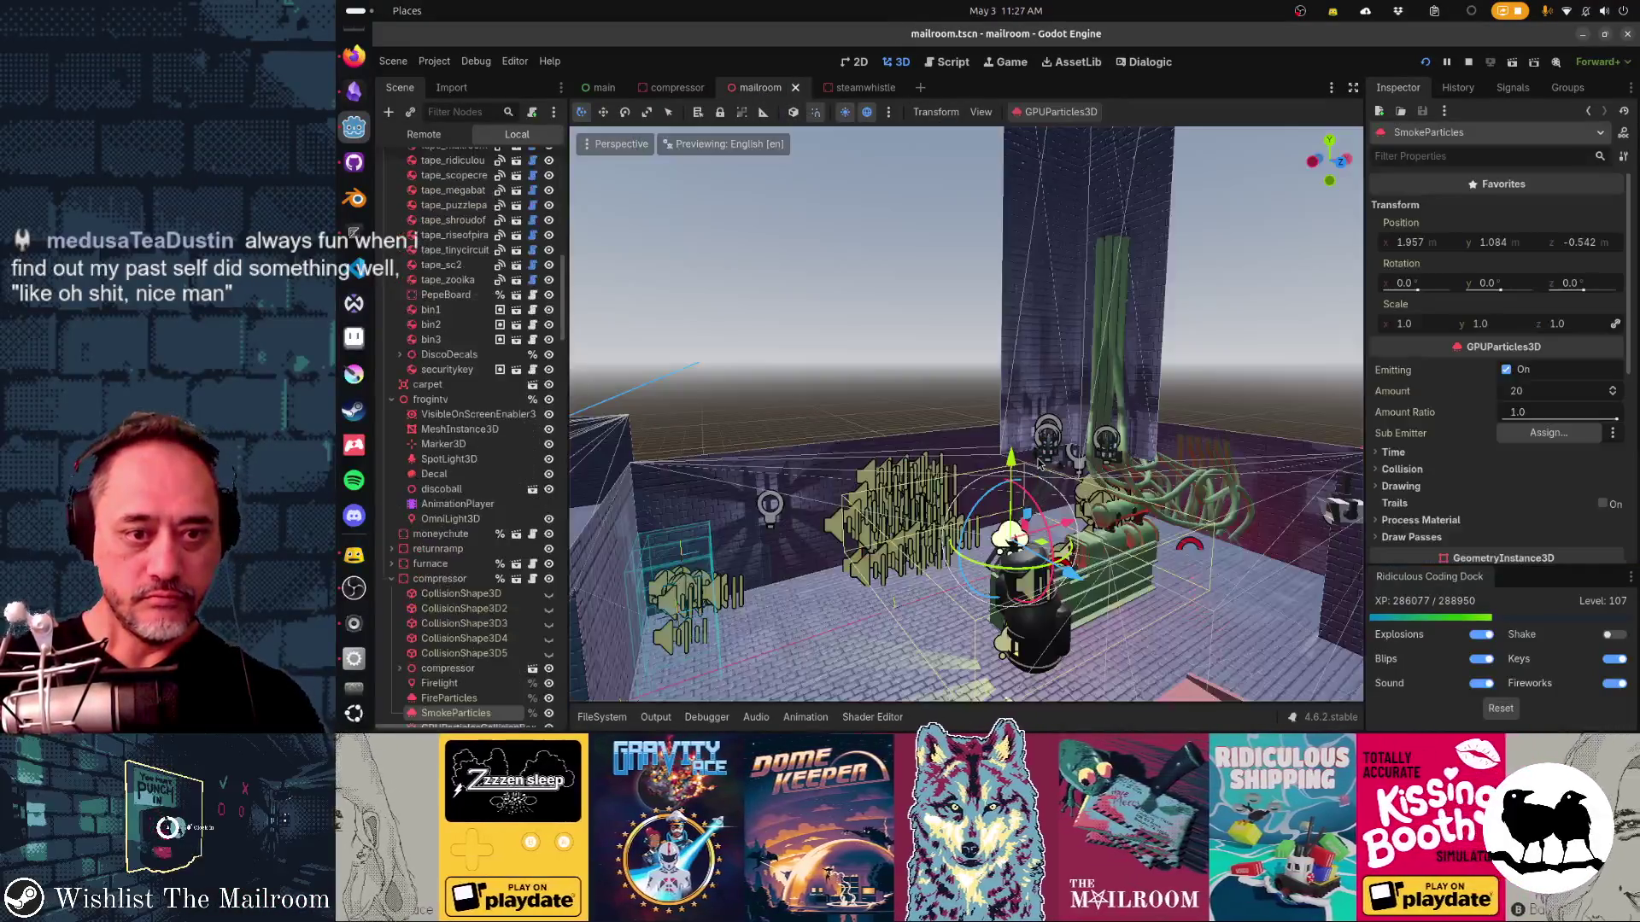
Disable Editable Children on the mailroom's compressor instance, confirming its overrides reset
key(f)
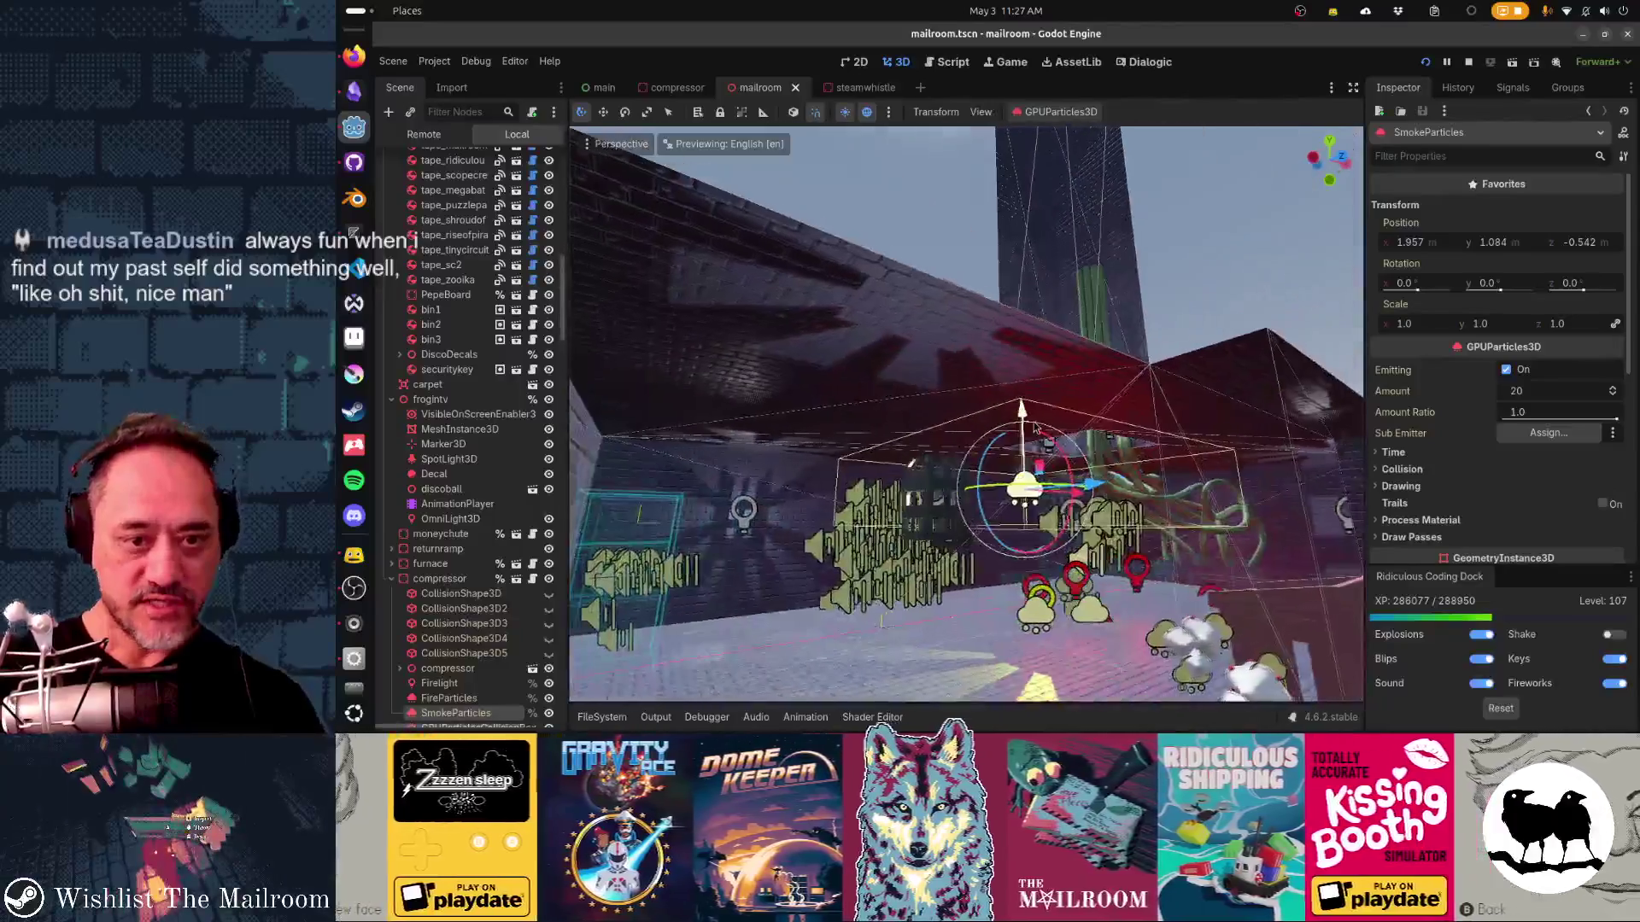
mouse_move(1082, 428)
mouse_down()
mouse_move(1042, 436)
mouse_move(1124, 435)
mouse_up()
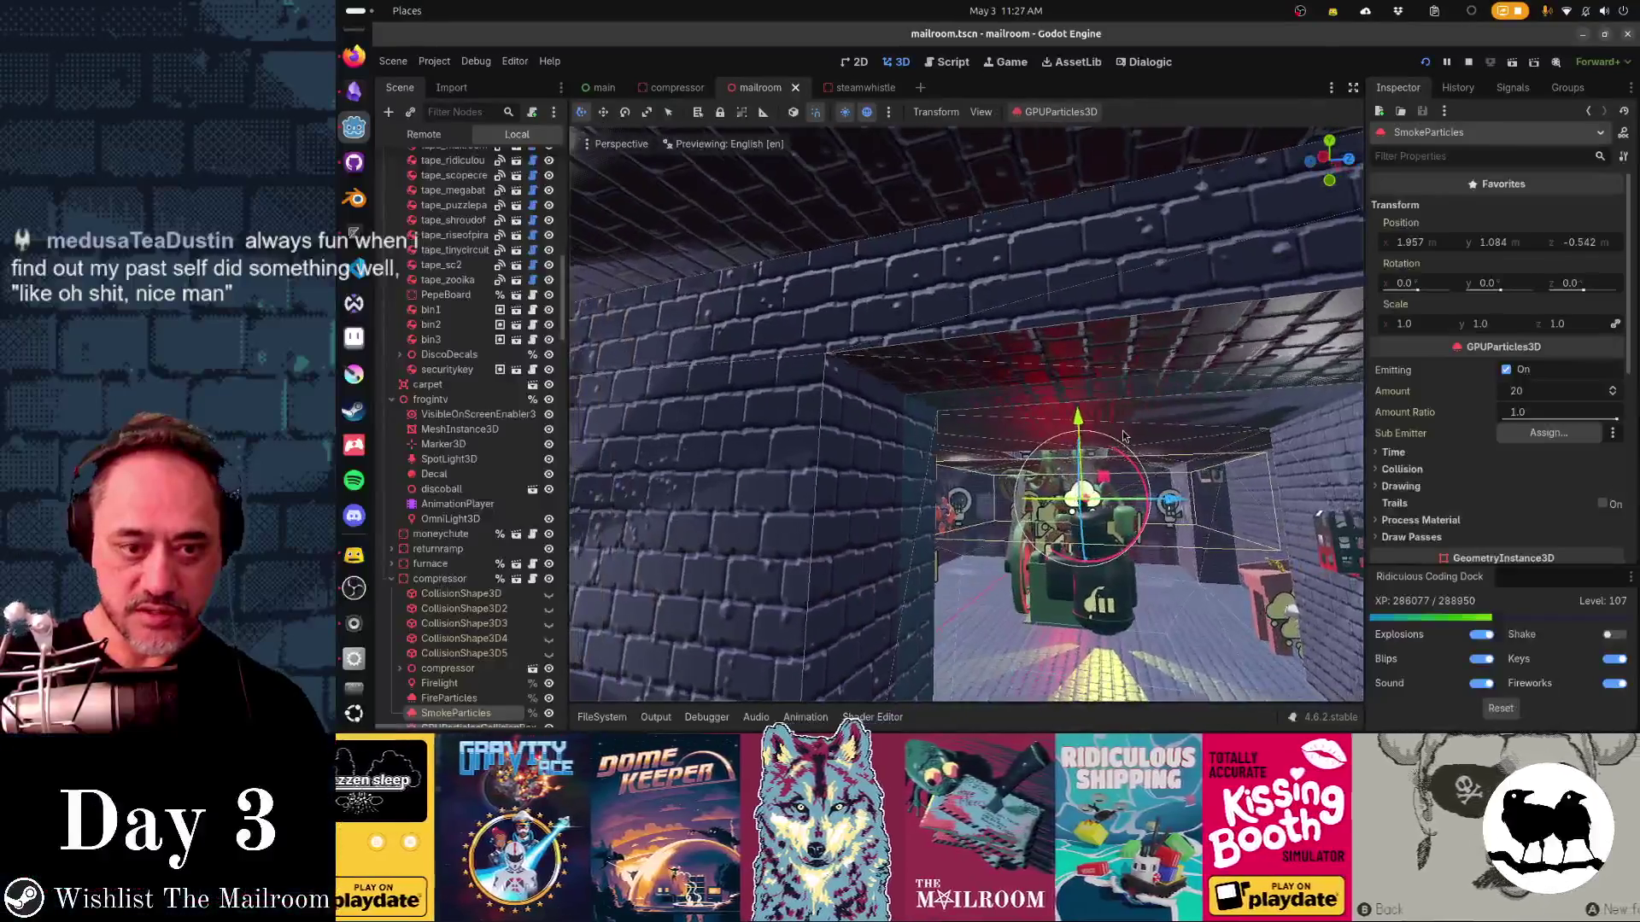
right_click(475, 581)
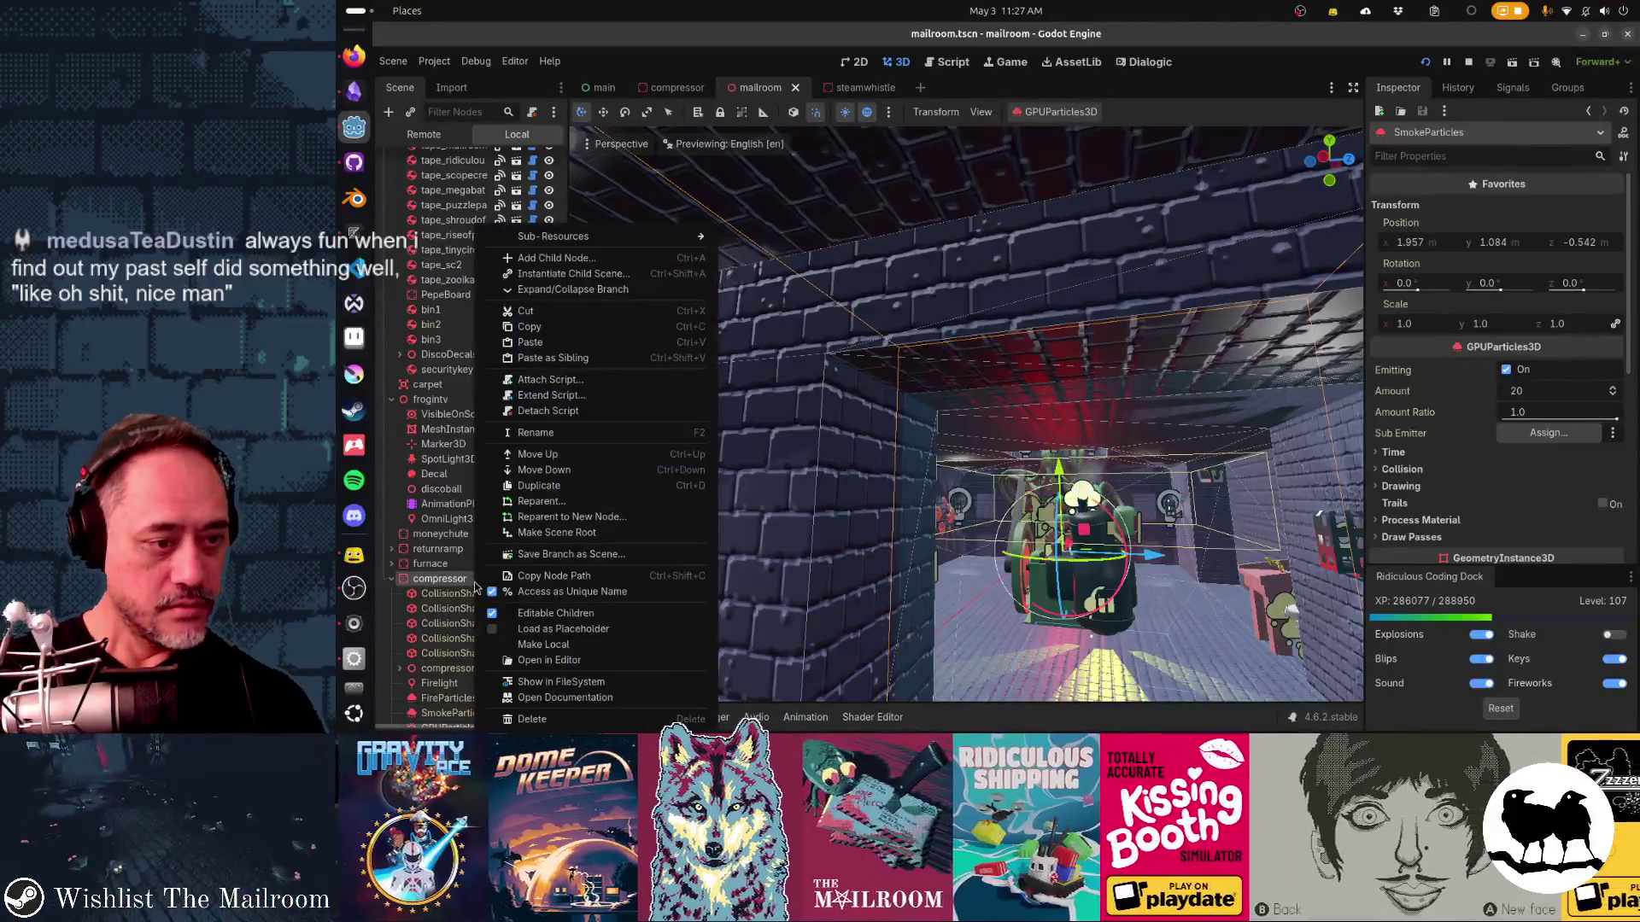
click(536, 614)
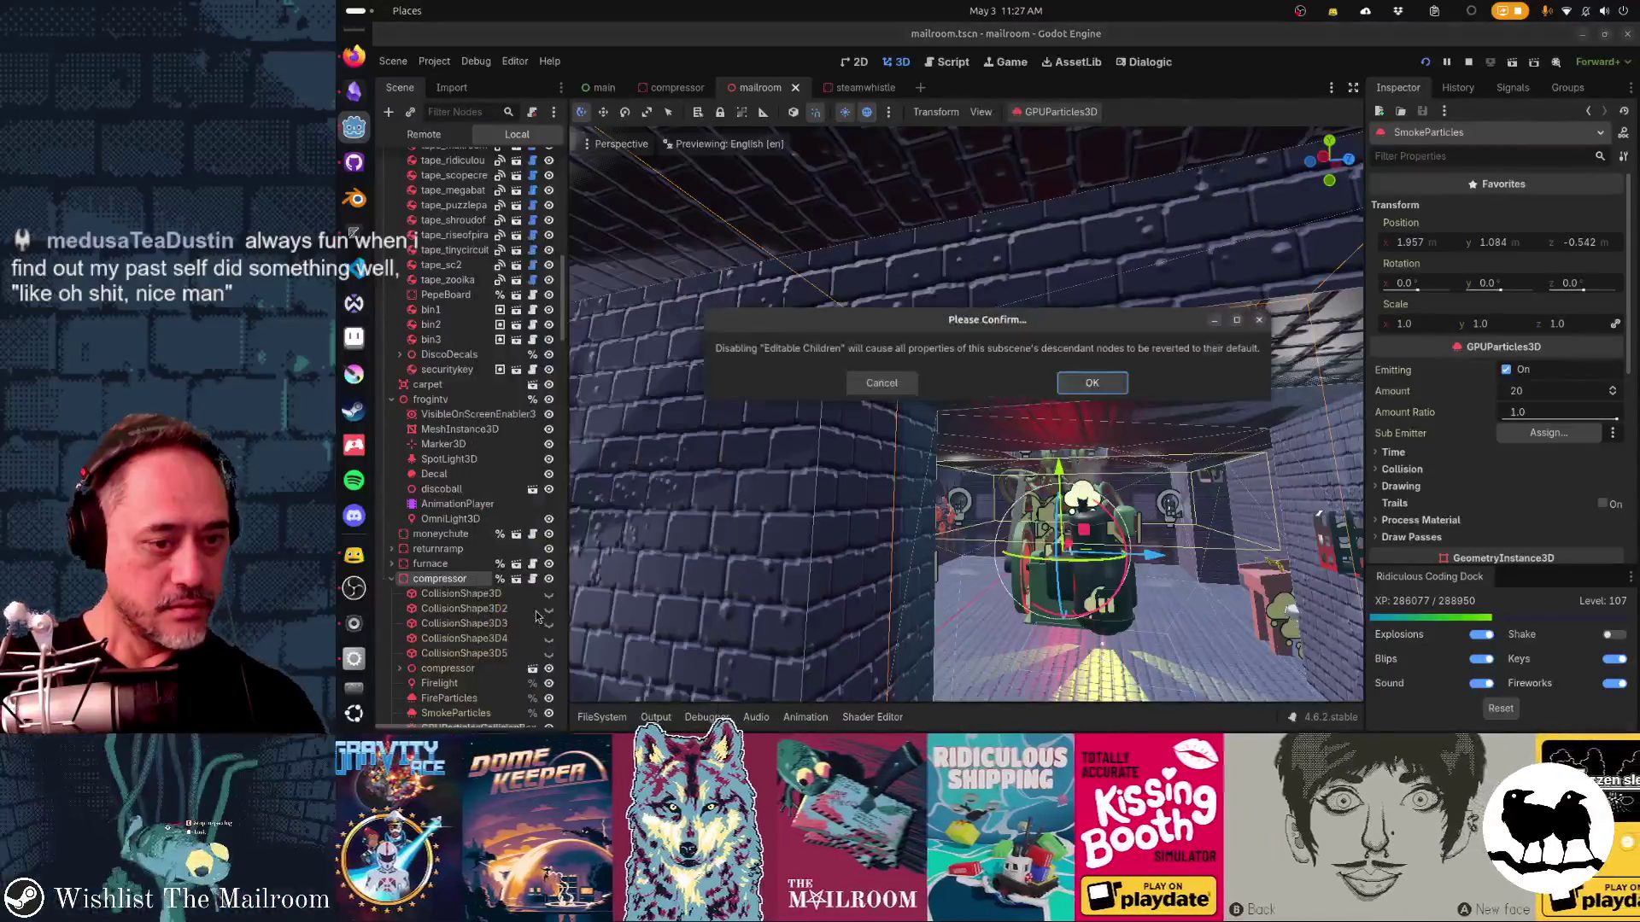
click(1092, 383)
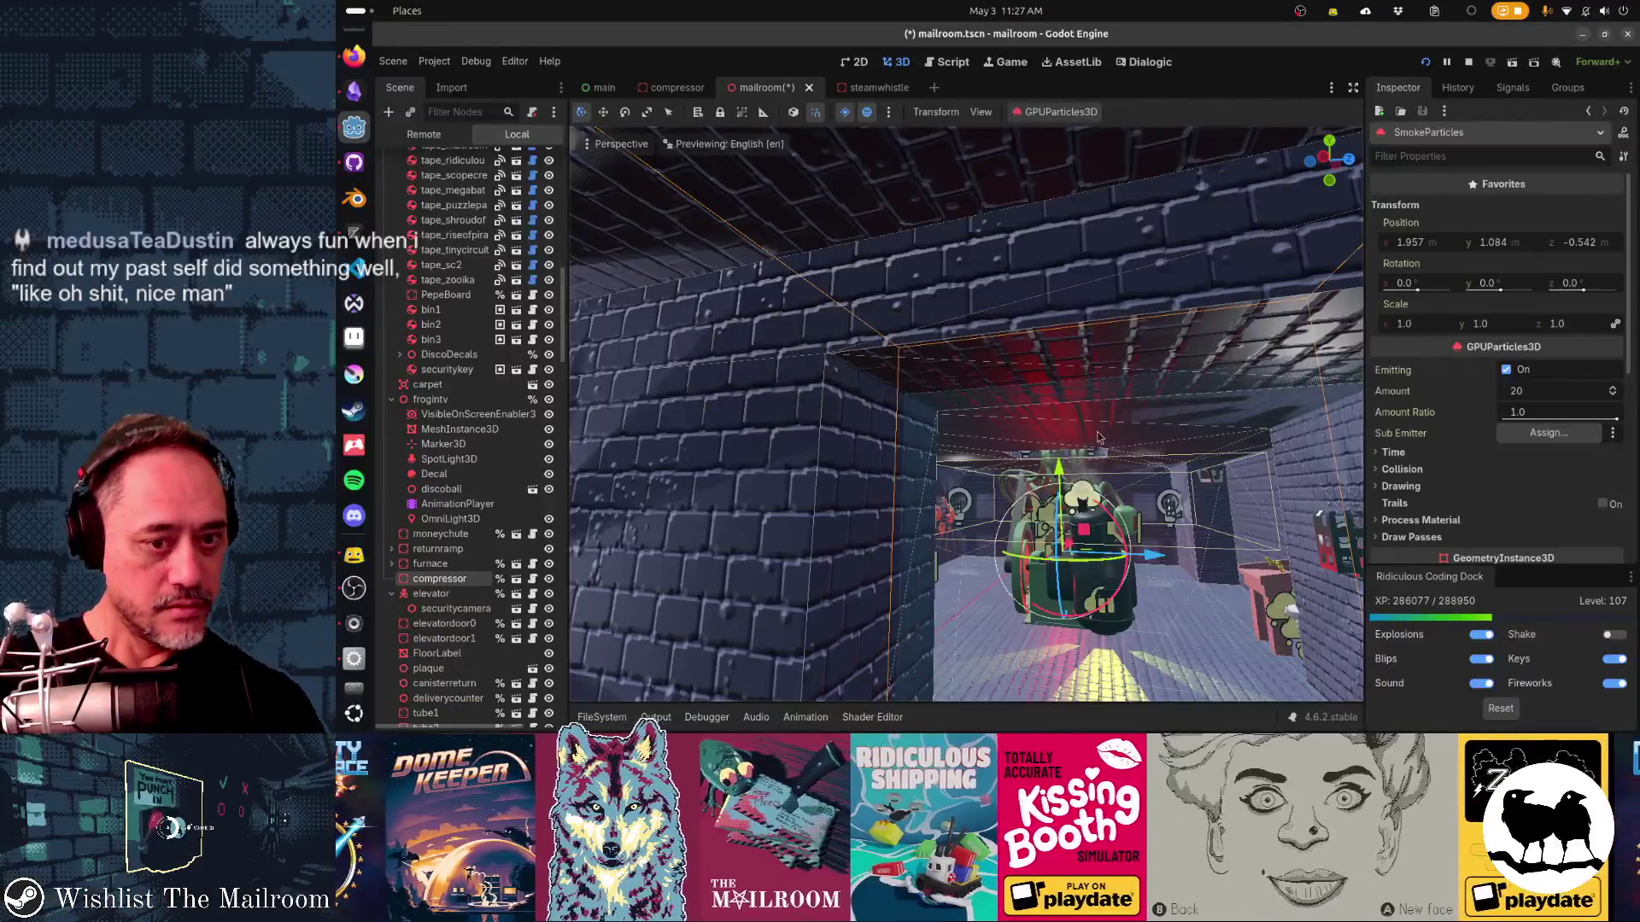
Save the mailroom scene and run the game with F5
mouse_move(1114, 494)
mouse_down()
mouse_move(944, 576)
mouse_move(1033, 282)
mouse_up()
key(ctrl+s)
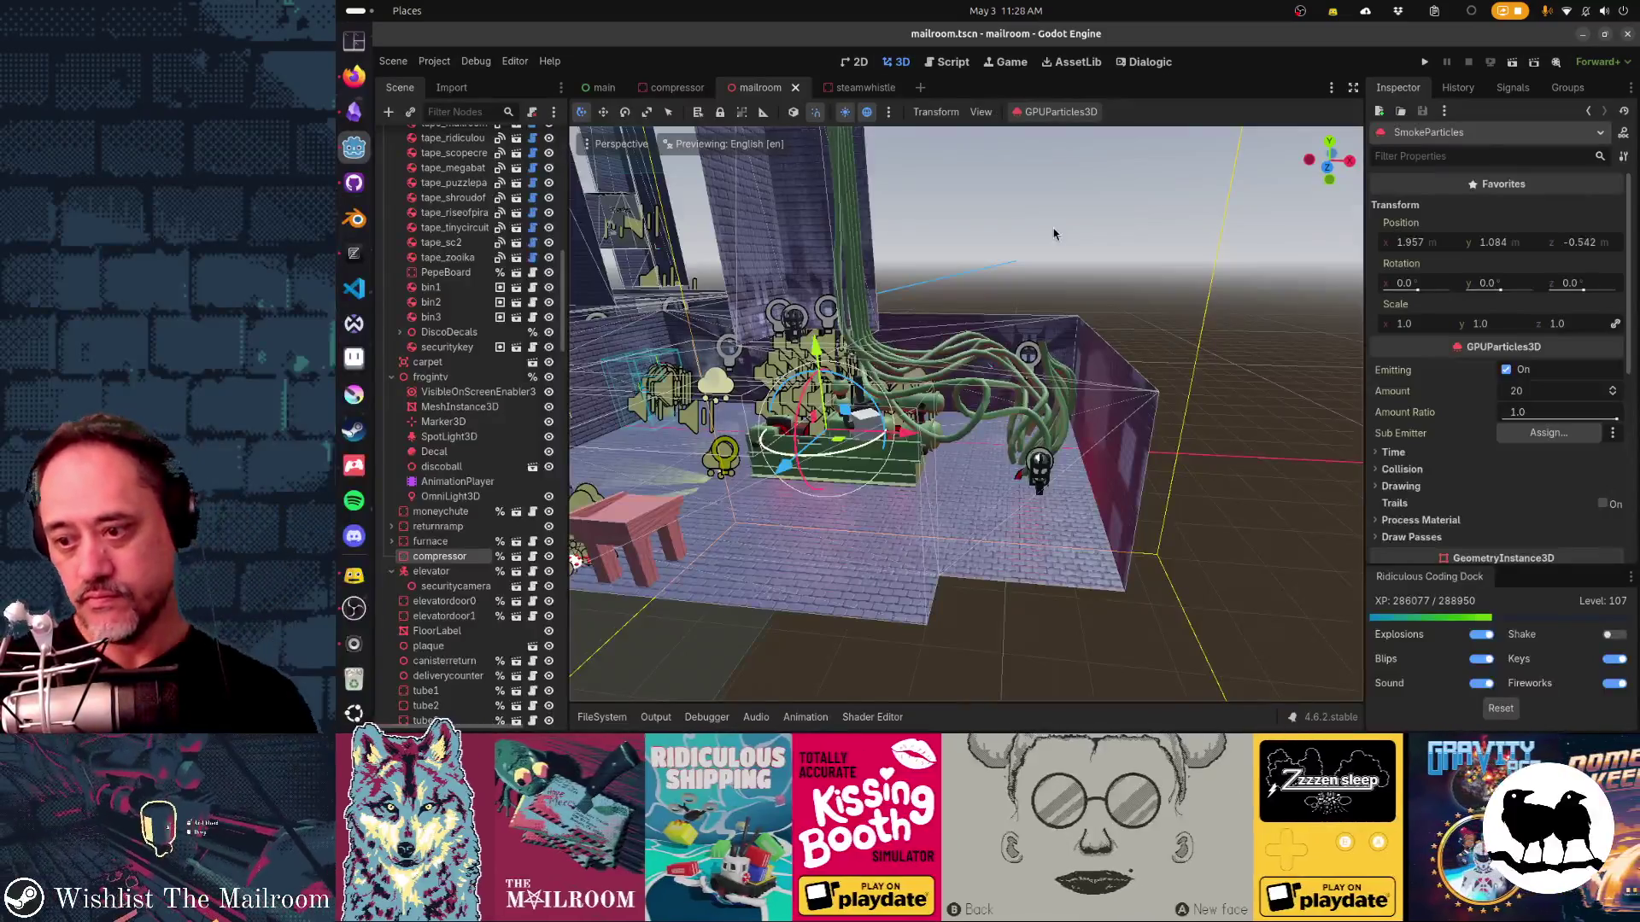
key(F5)
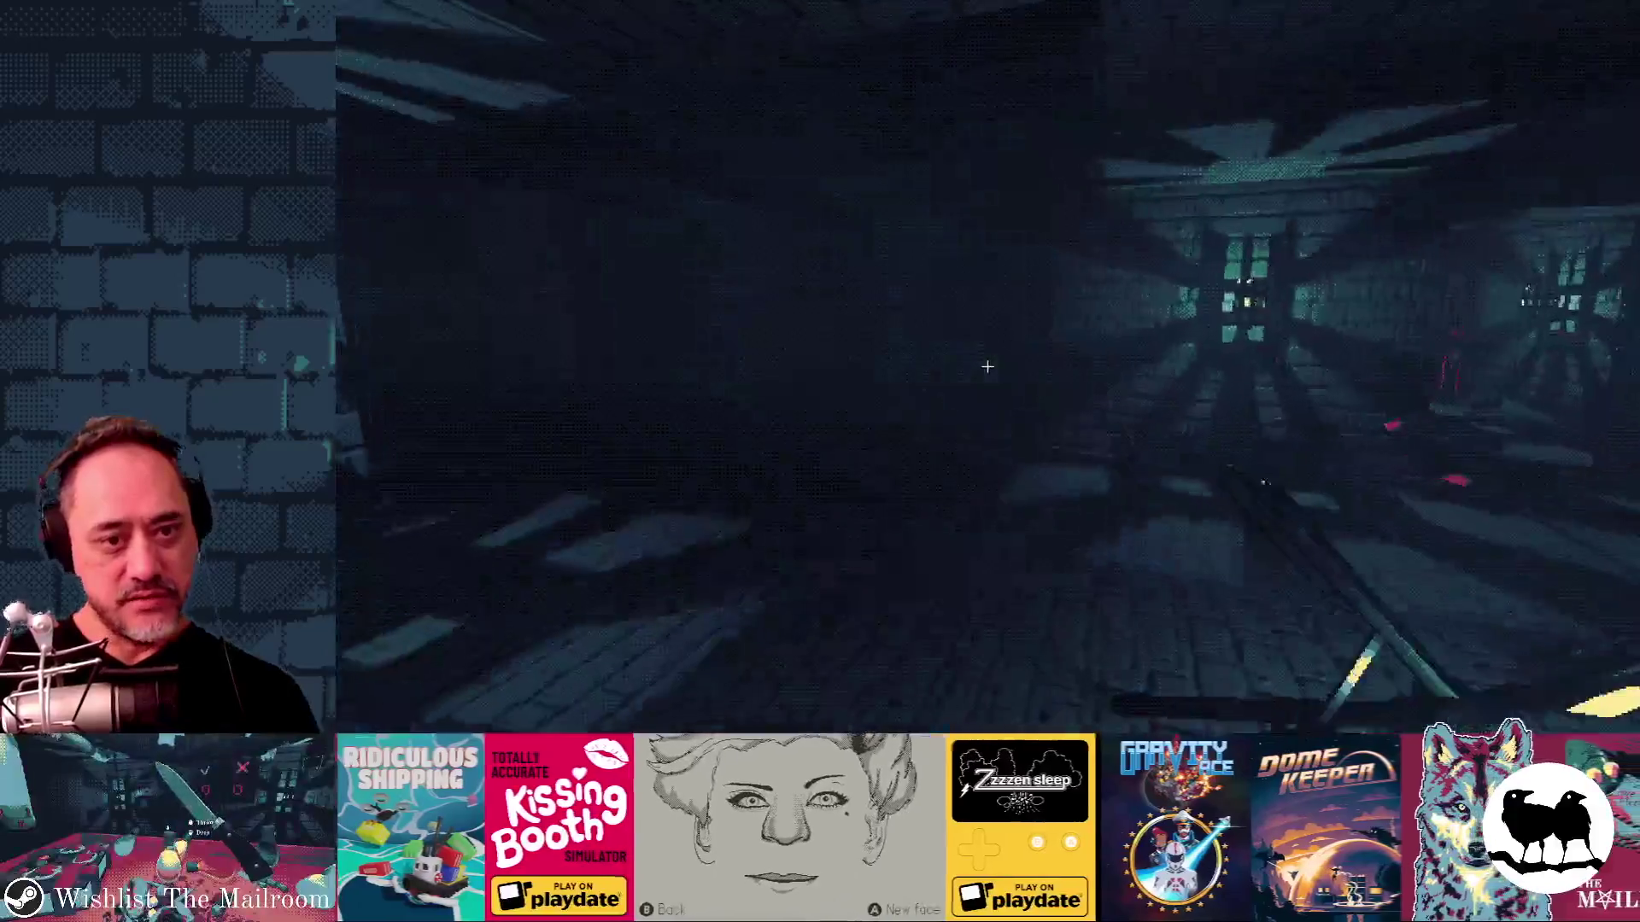
Pause the running game with Esc and return to the Godot editor
key(Escape)
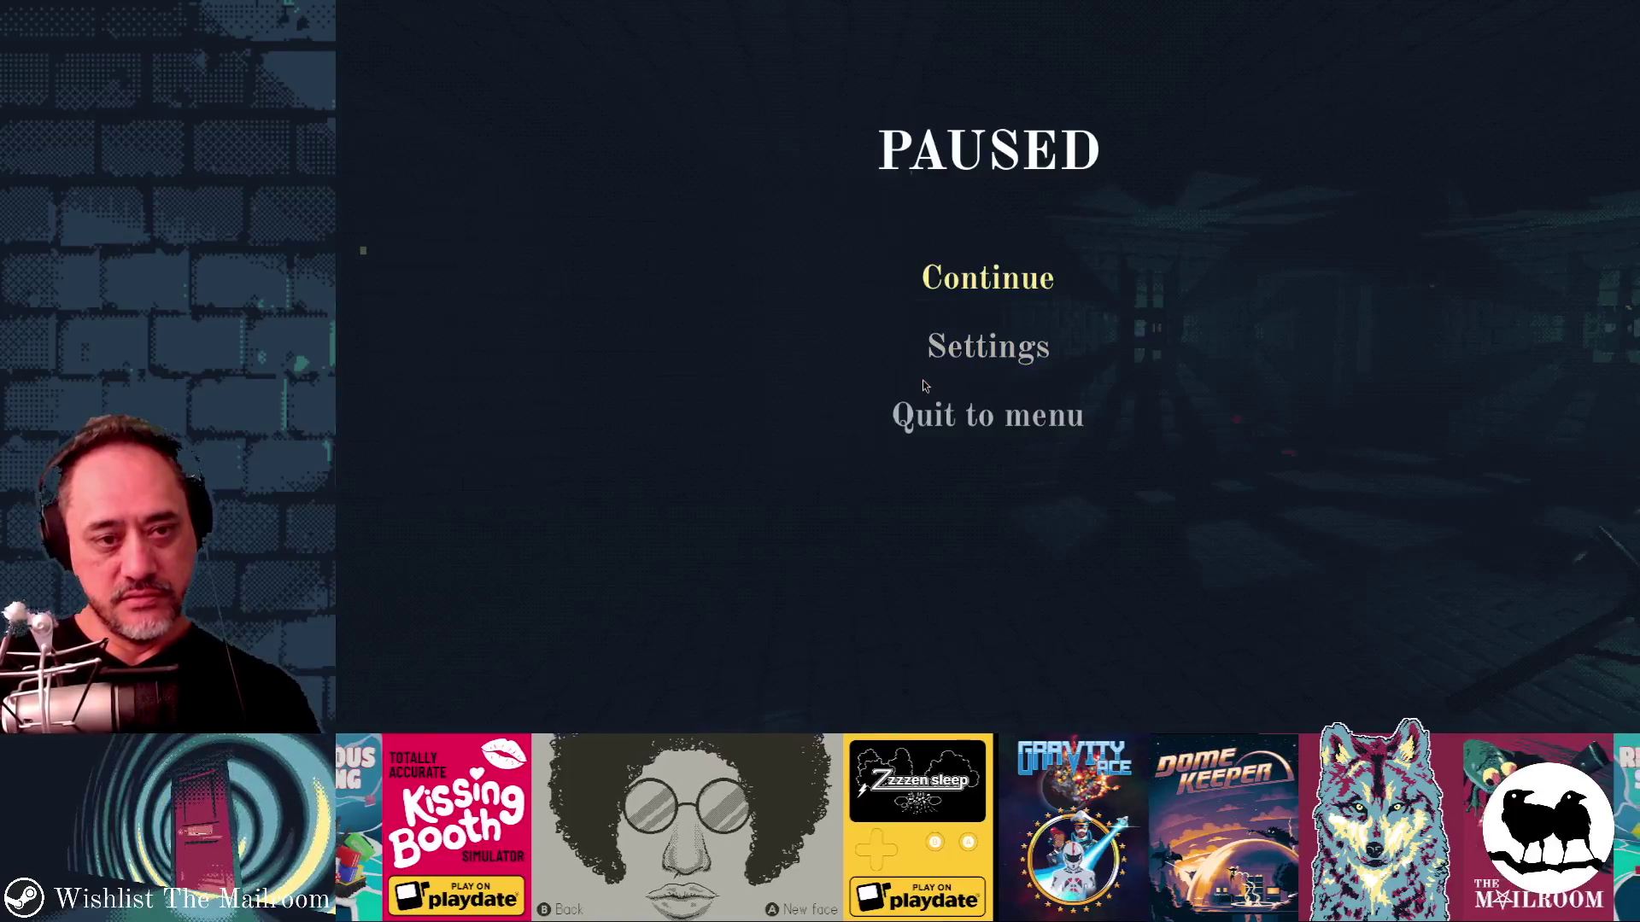
key(alt+Tab)
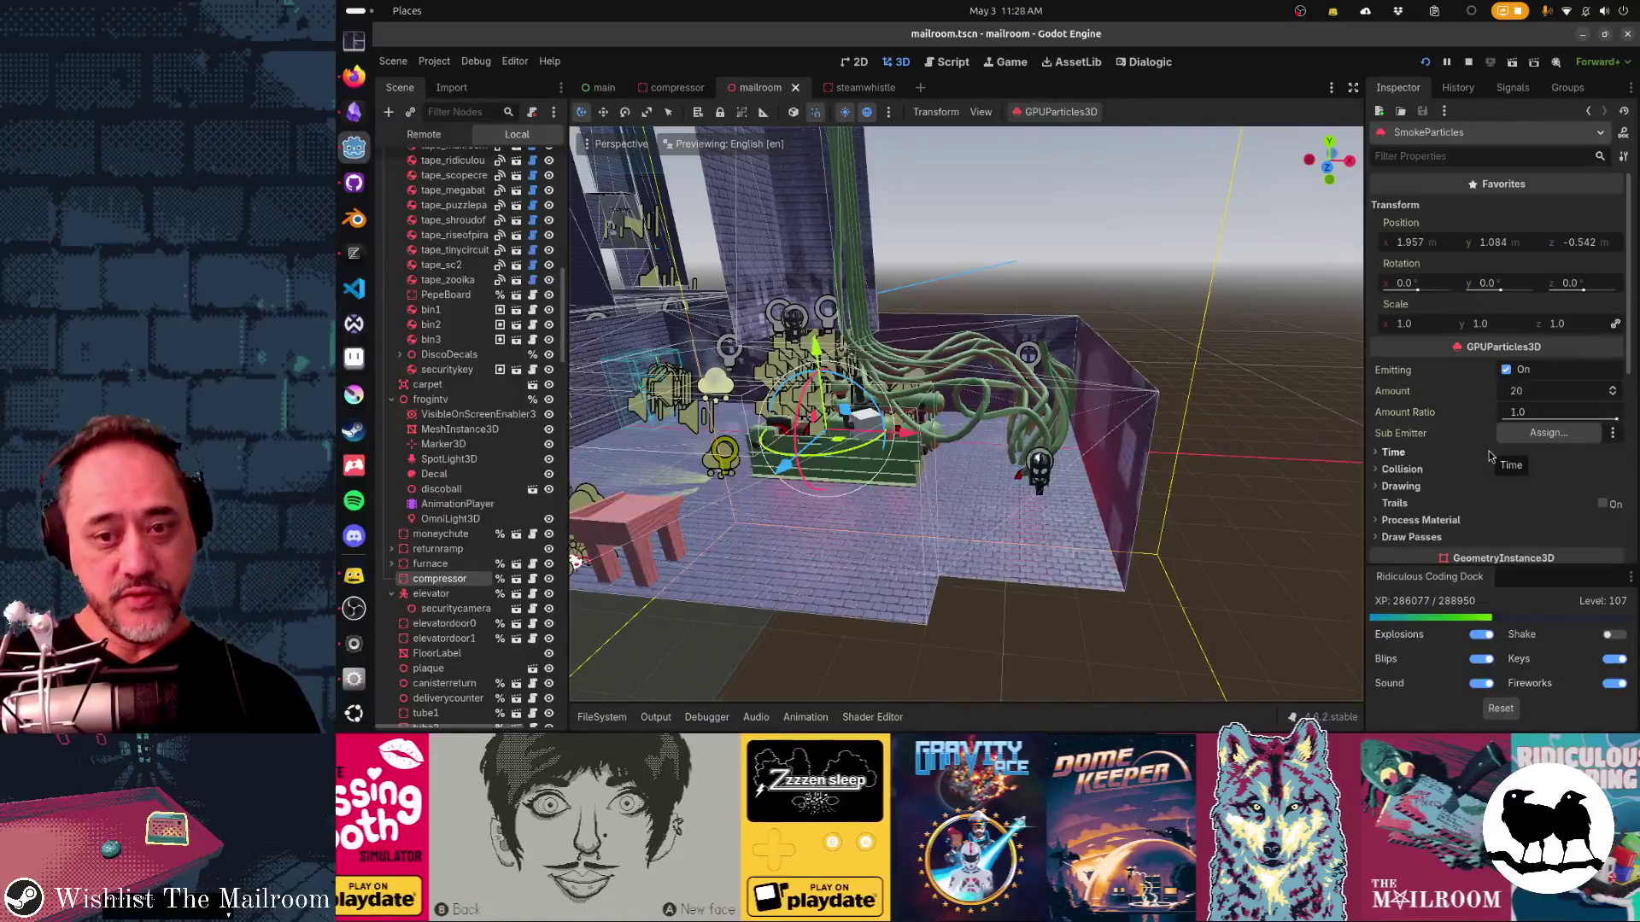
In the main scene, set the SubViewport's Rendering Debug Draw to Overdraw and return to the game
scroll(466, 370, up, 15)
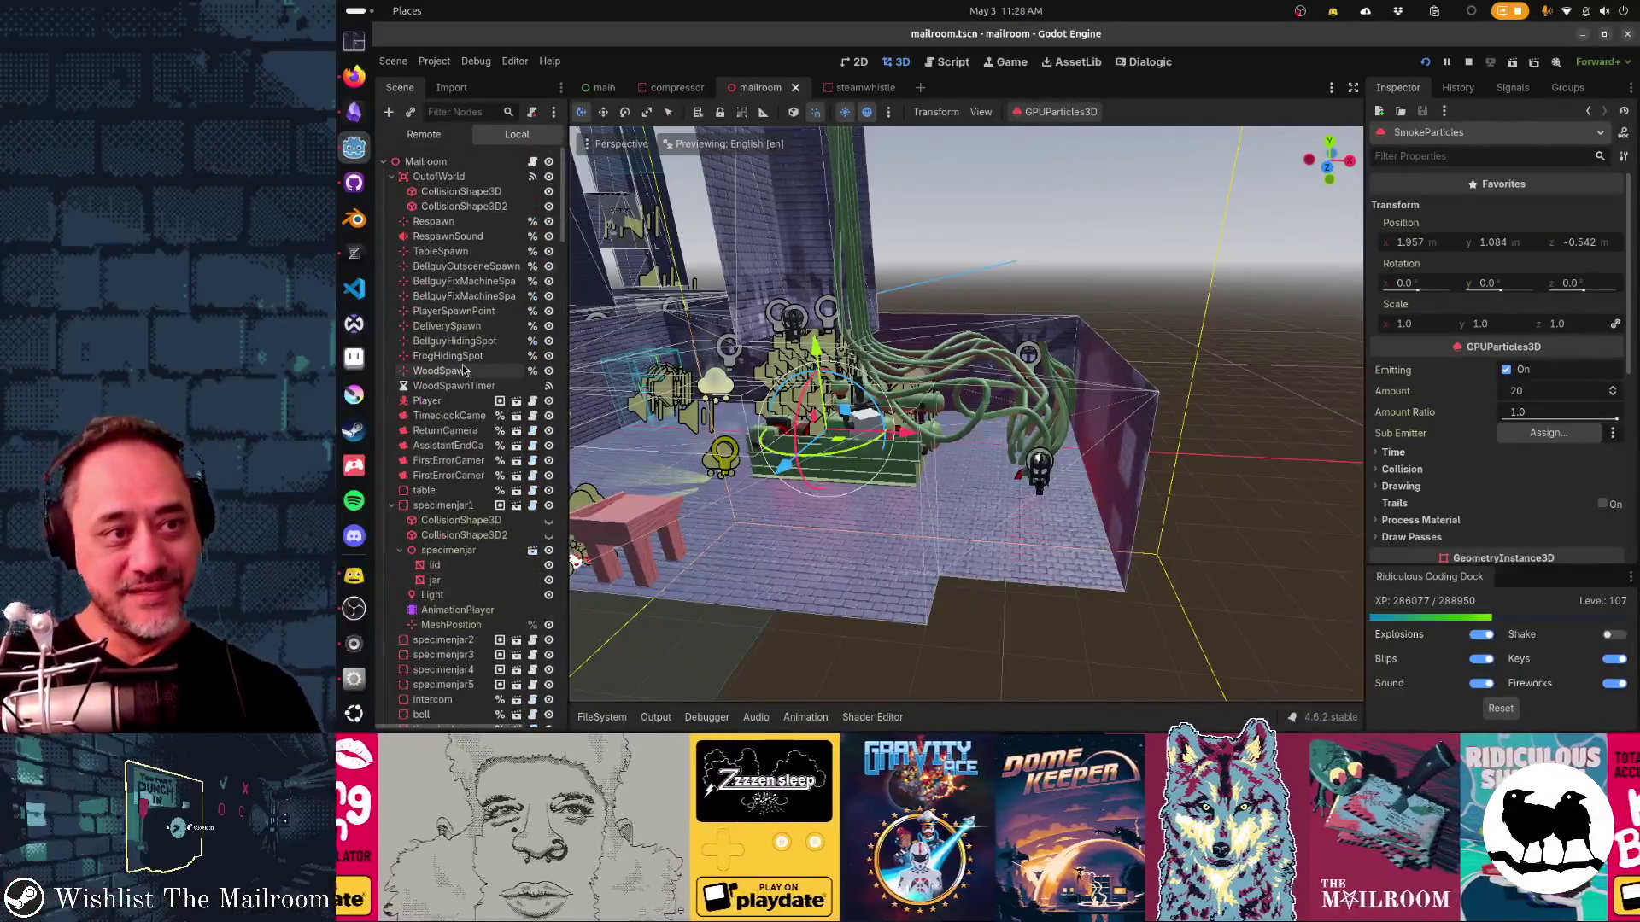
click(602, 89)
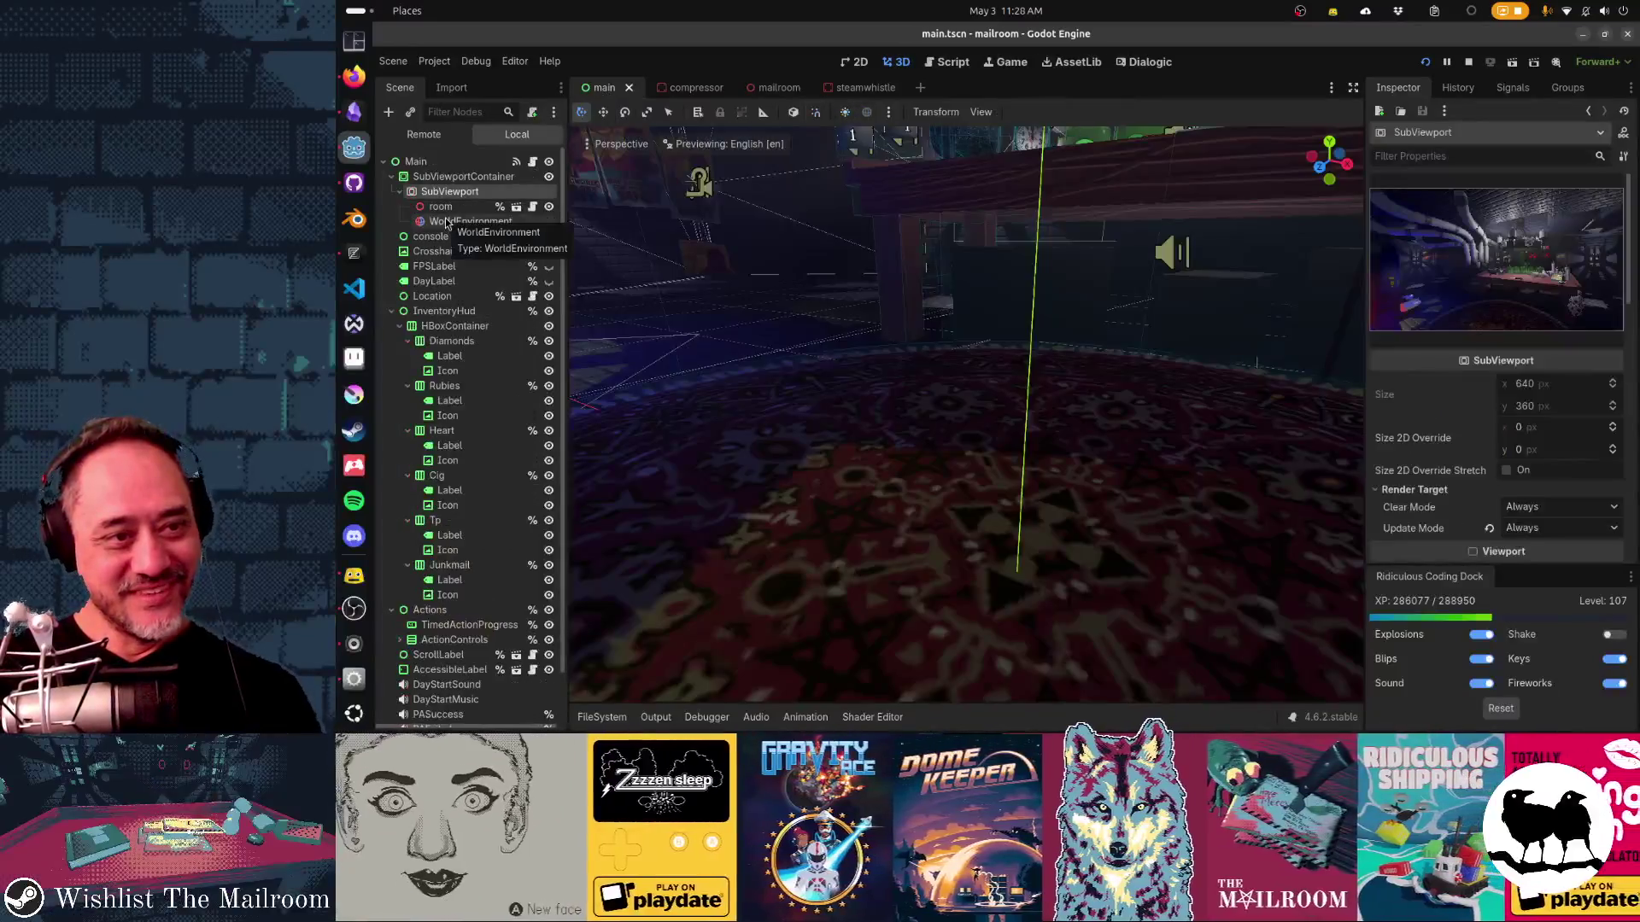
scroll(1399, 483, down, 5)
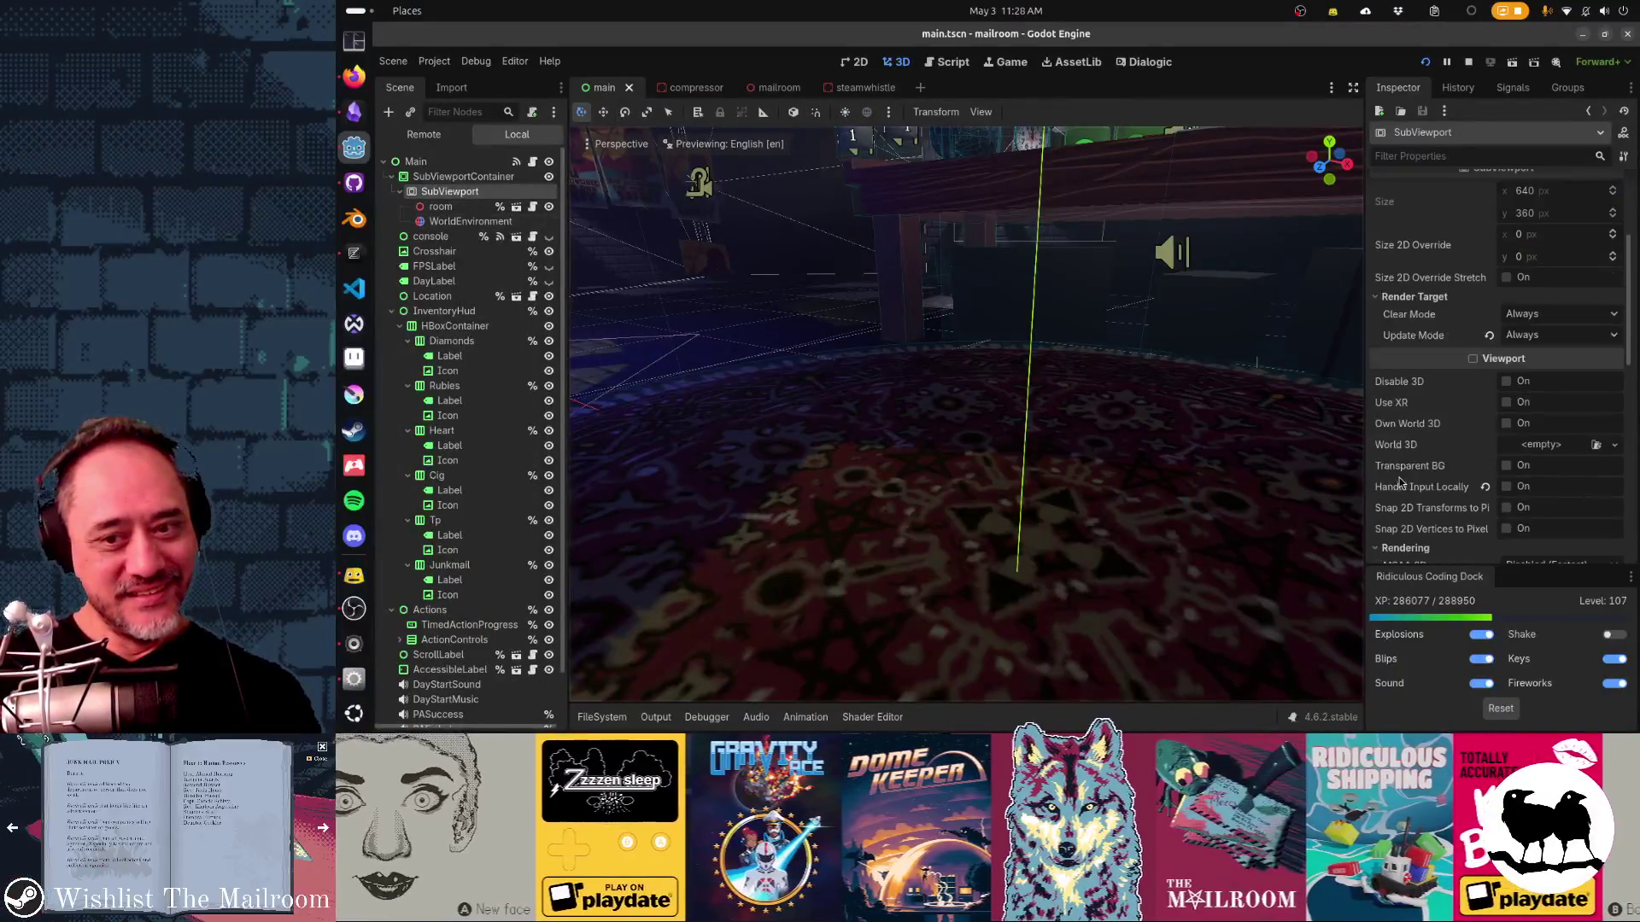
scroll(1401, 483, down, 1)
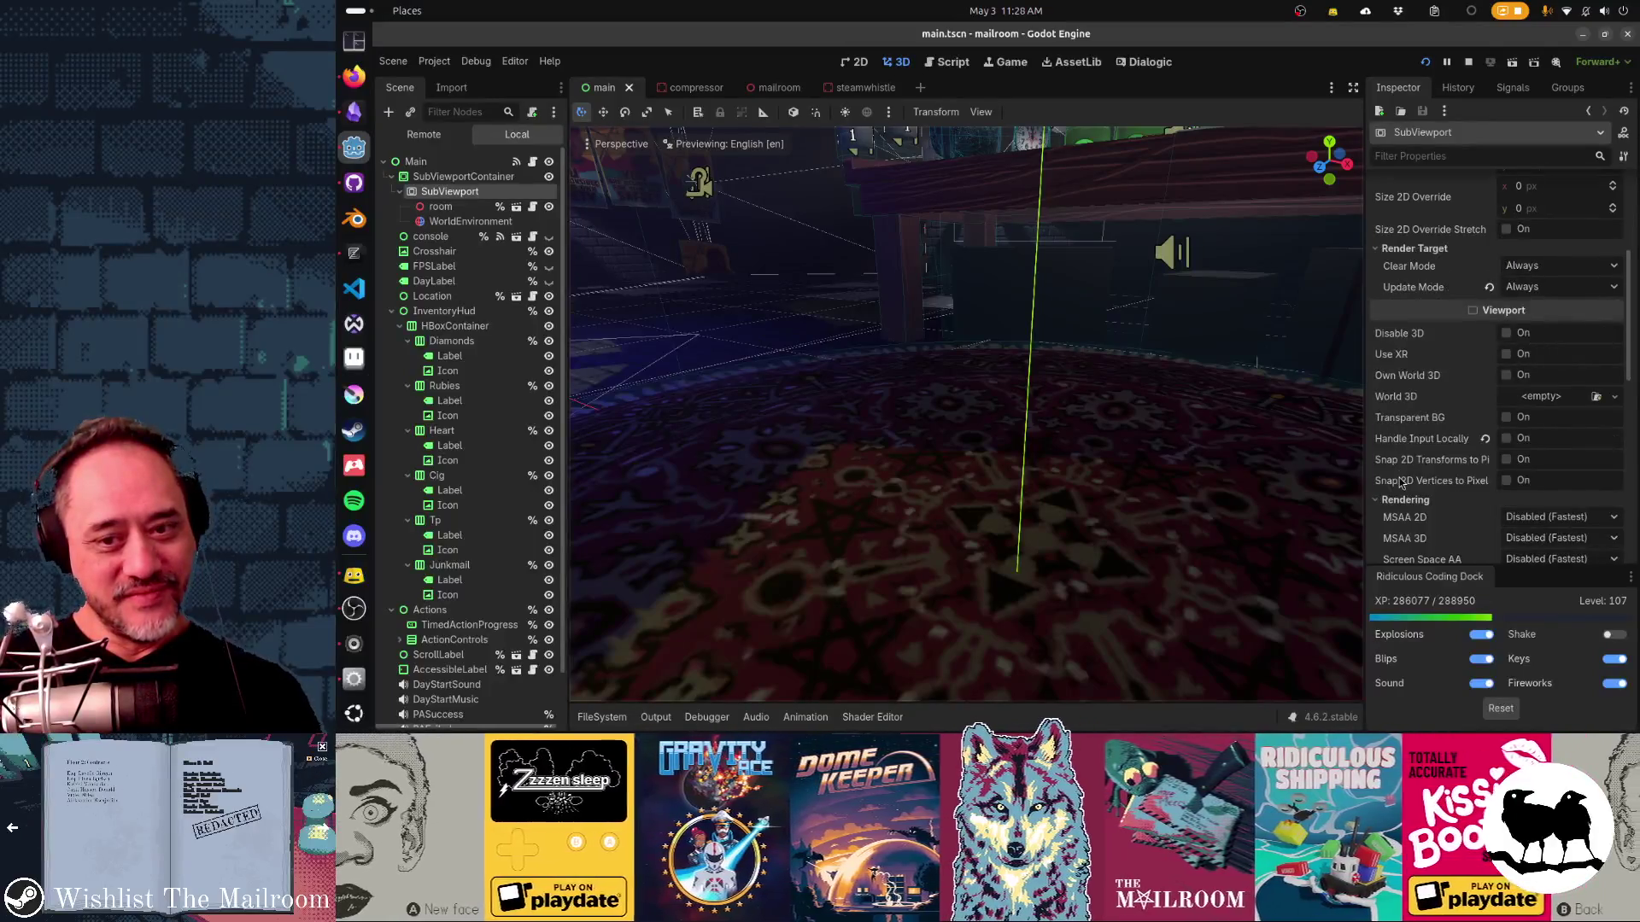
scroll(1401, 483, down, 4)
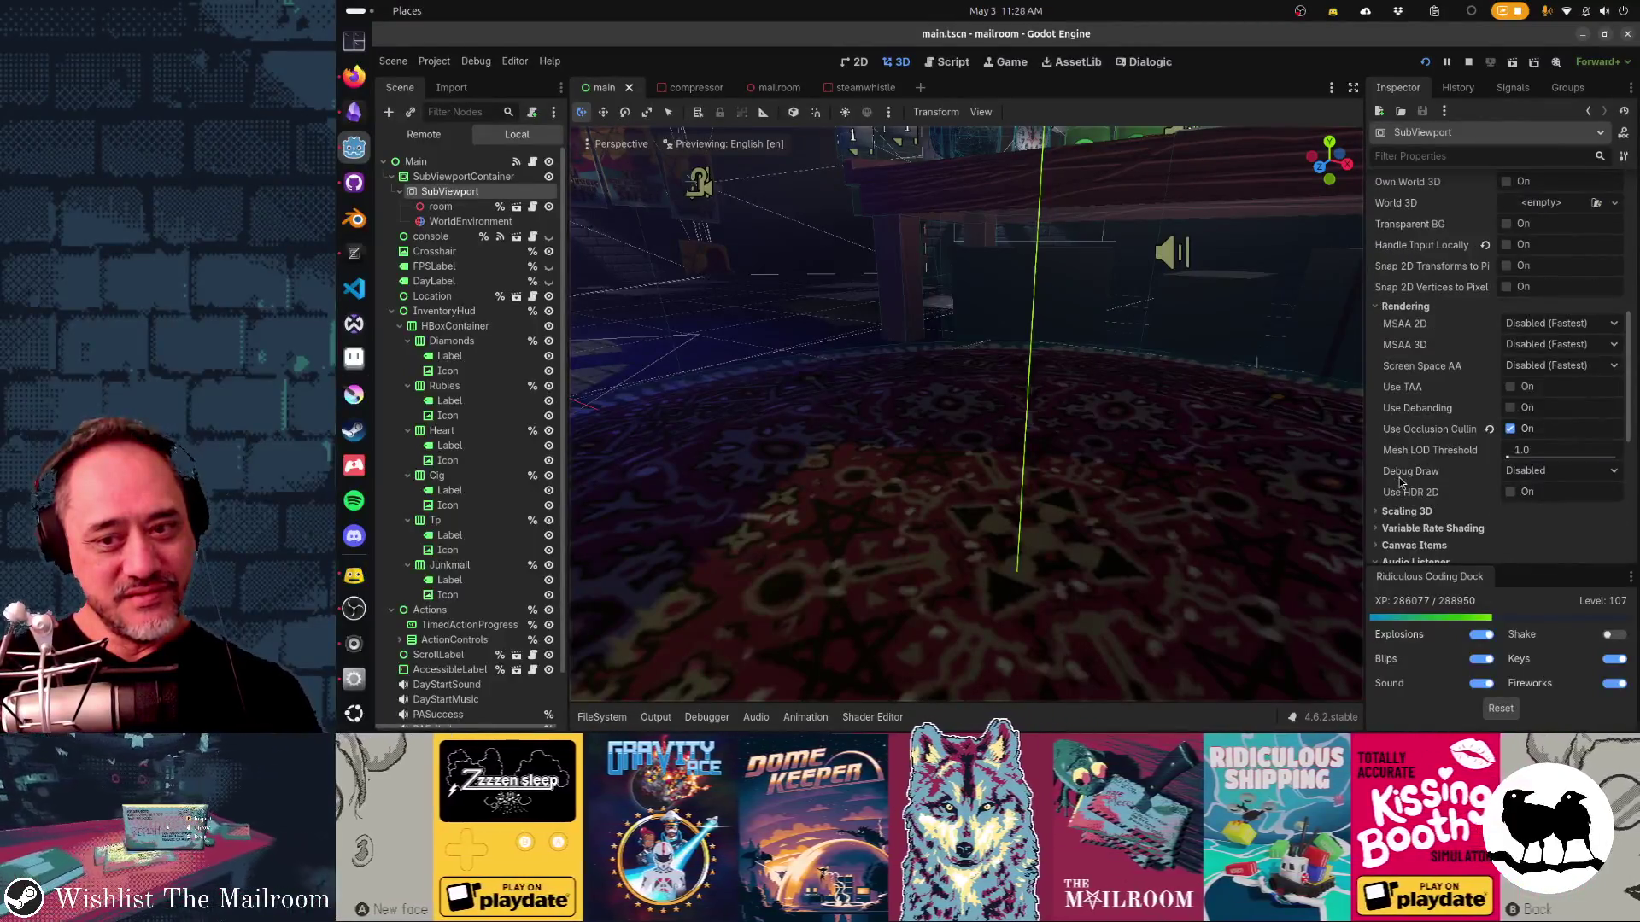
click(1537, 475)
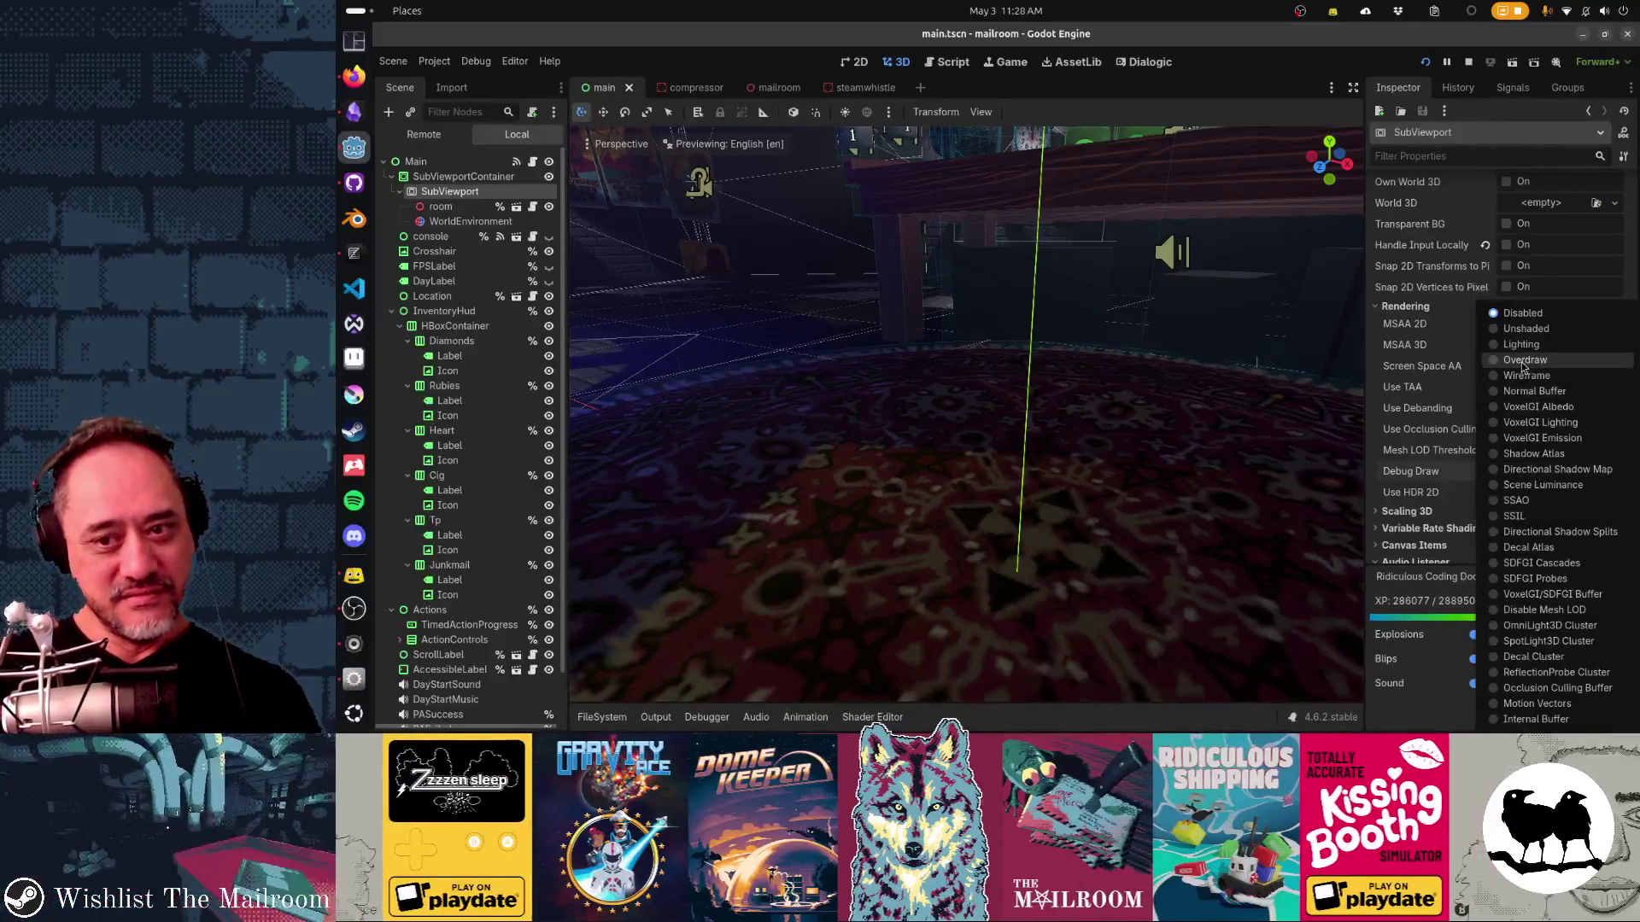
click(1527, 376)
key(alt+Tab)
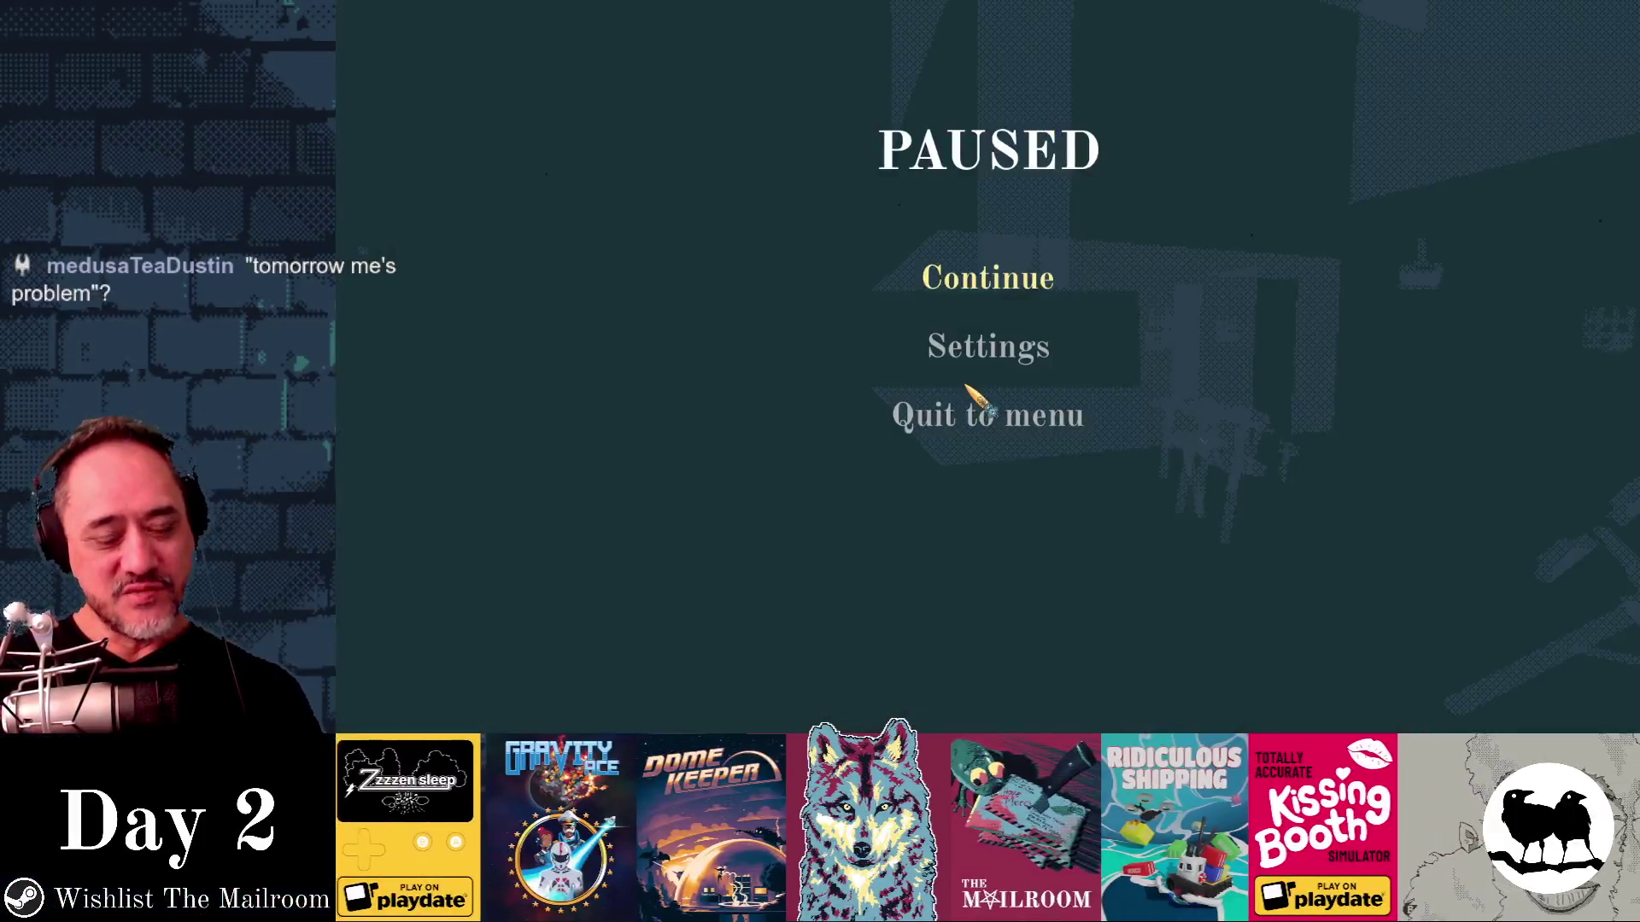
Resume the game and walk around the building and table in Overdraw view
key(Escape)
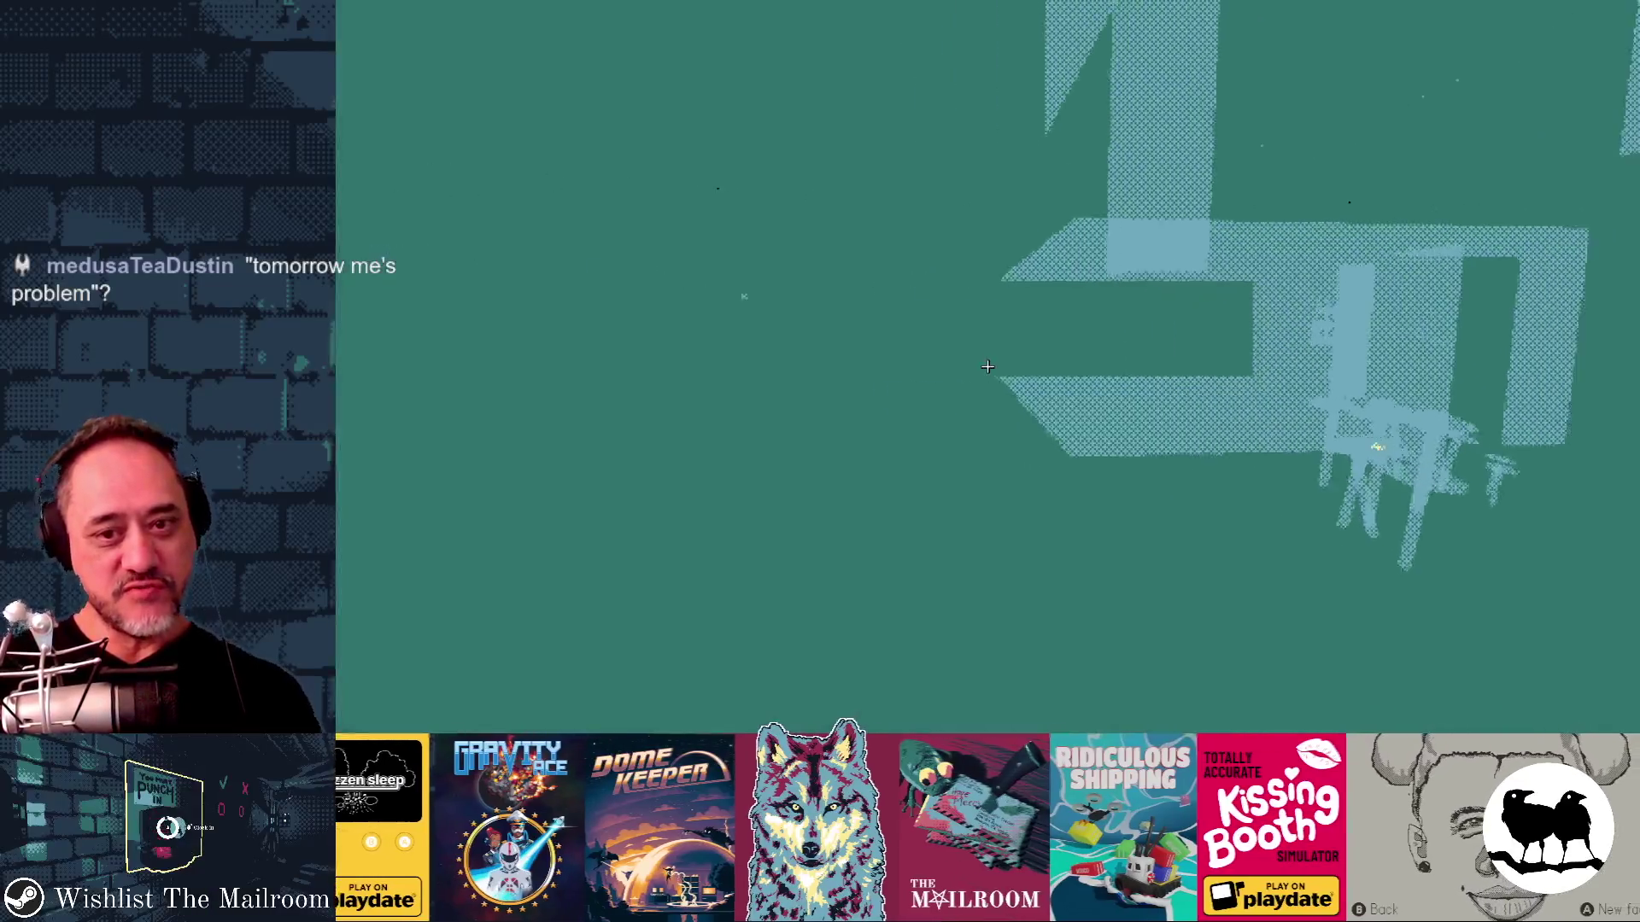
key(w)
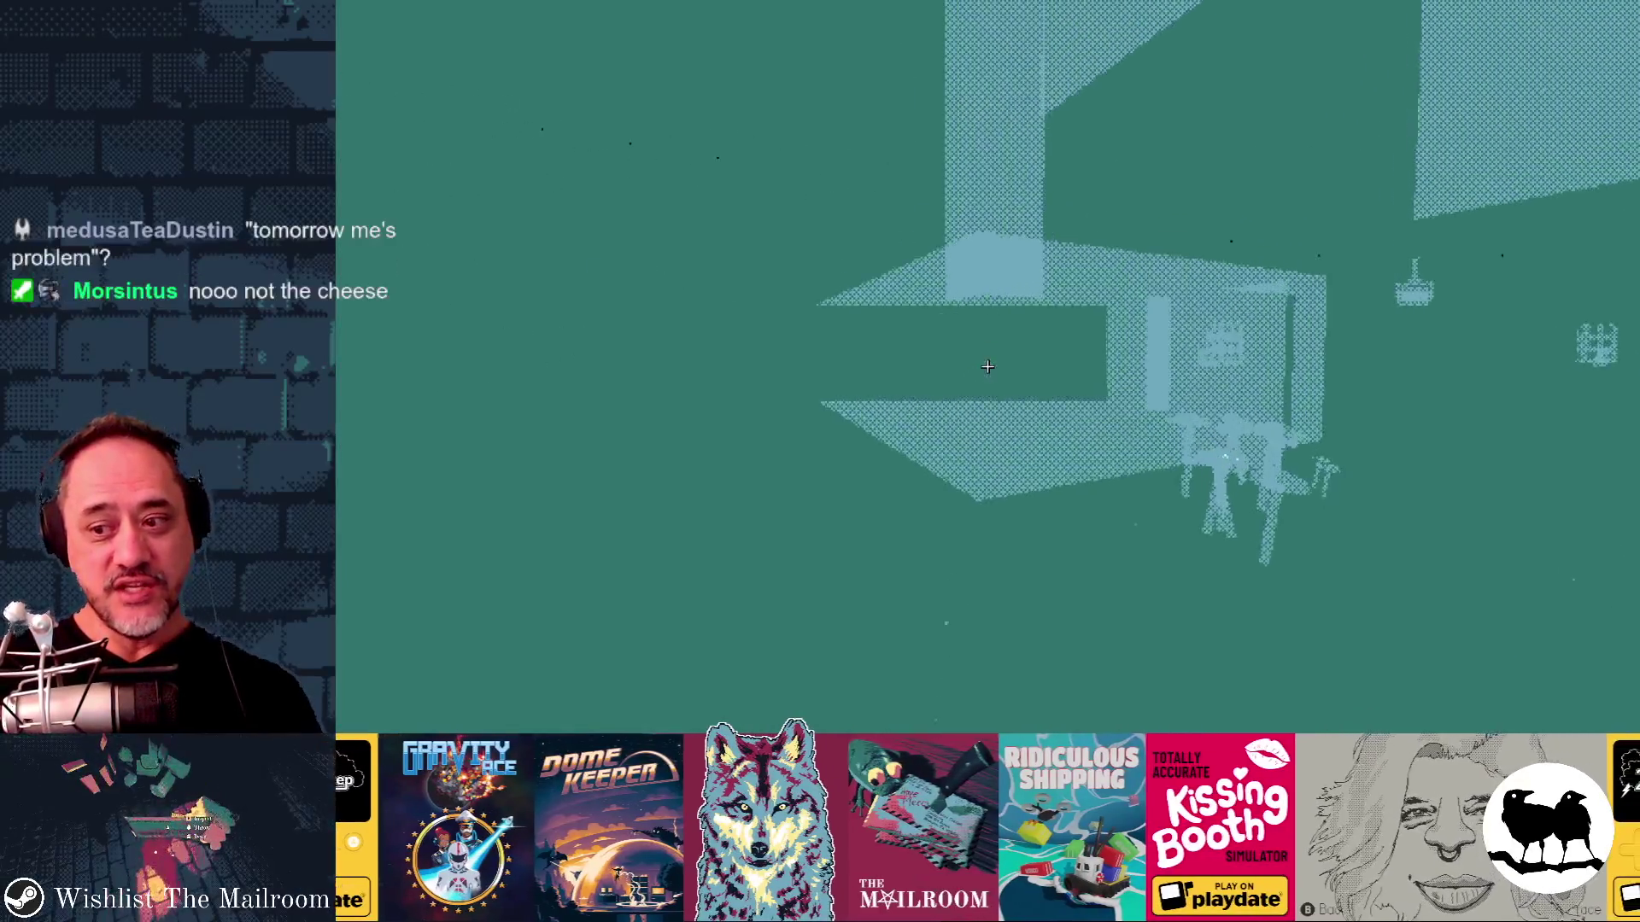
key(a)
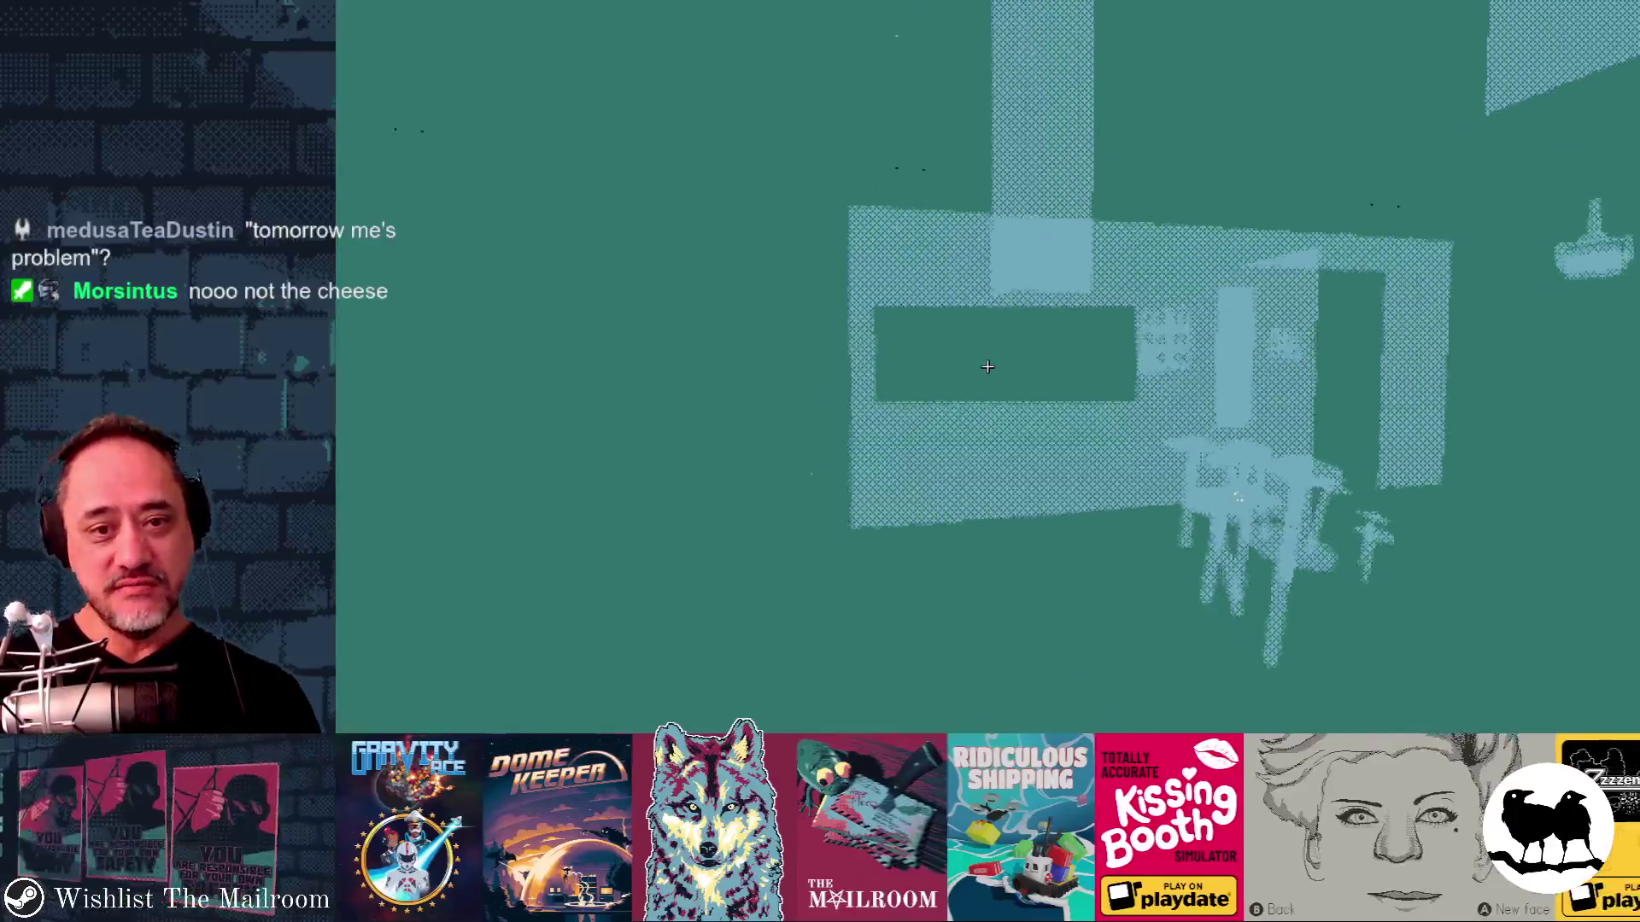
key(d)
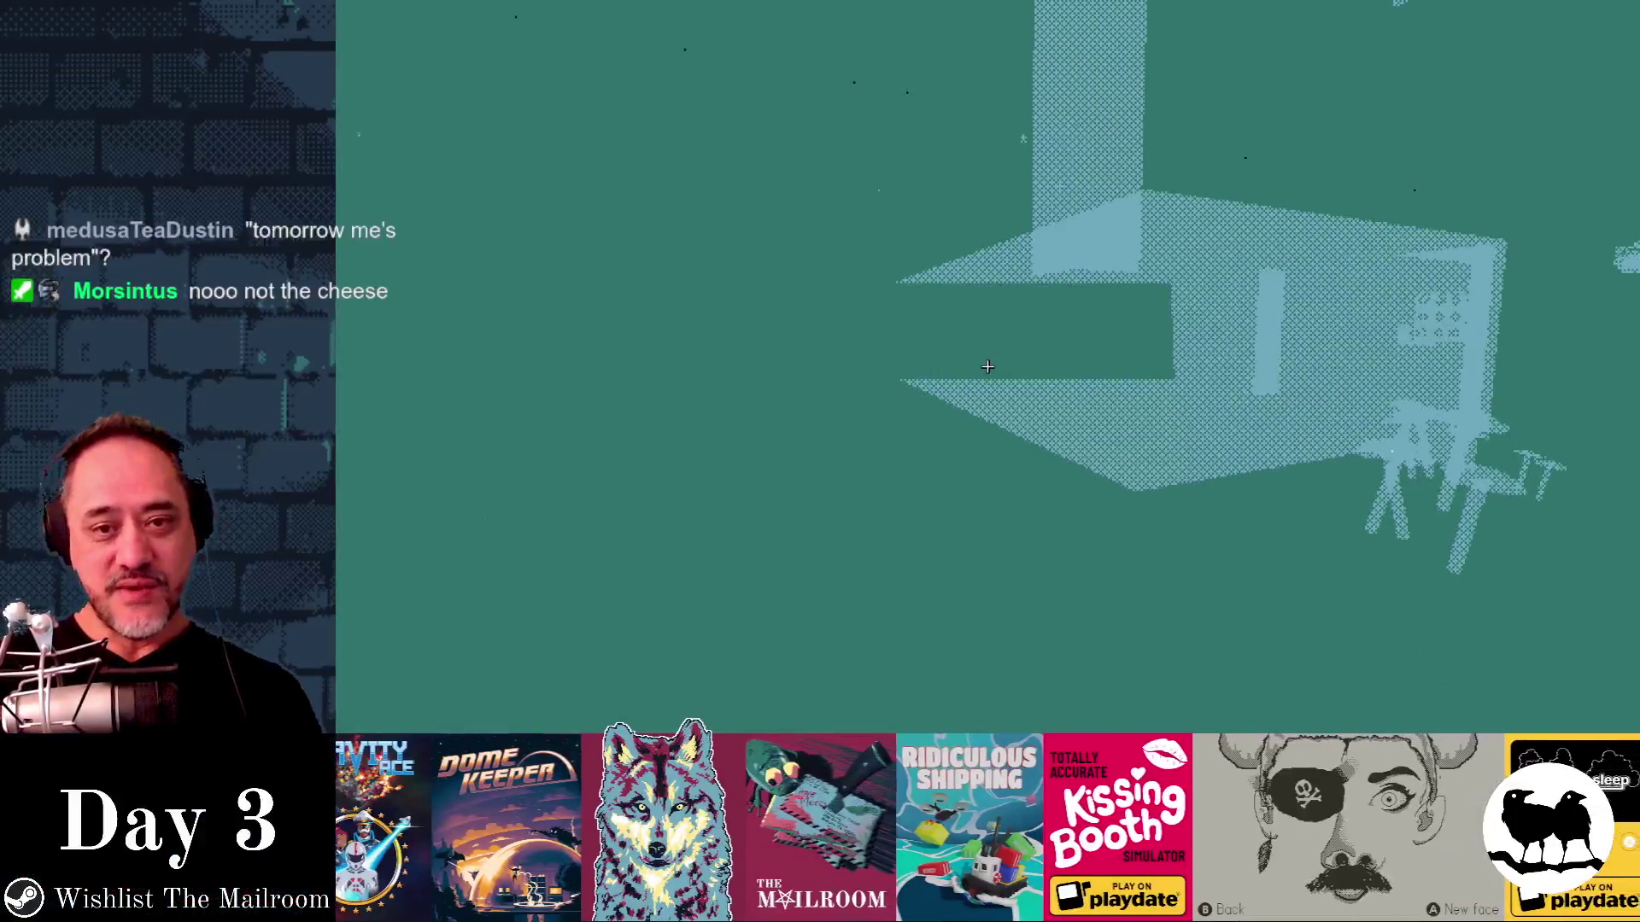
key(w)
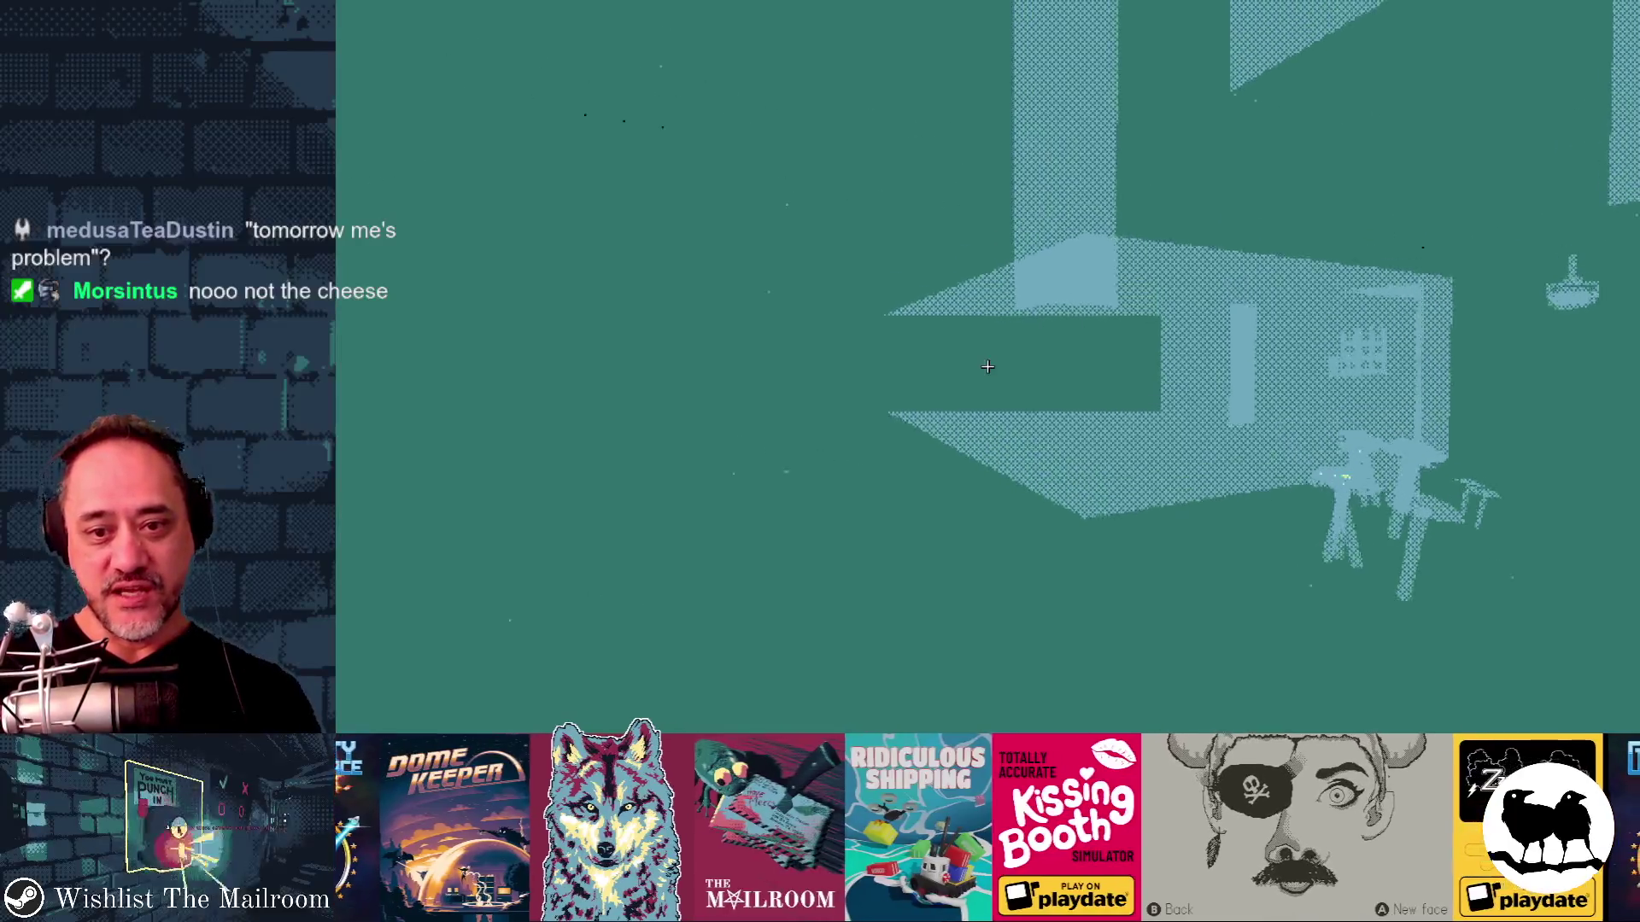
key(d)
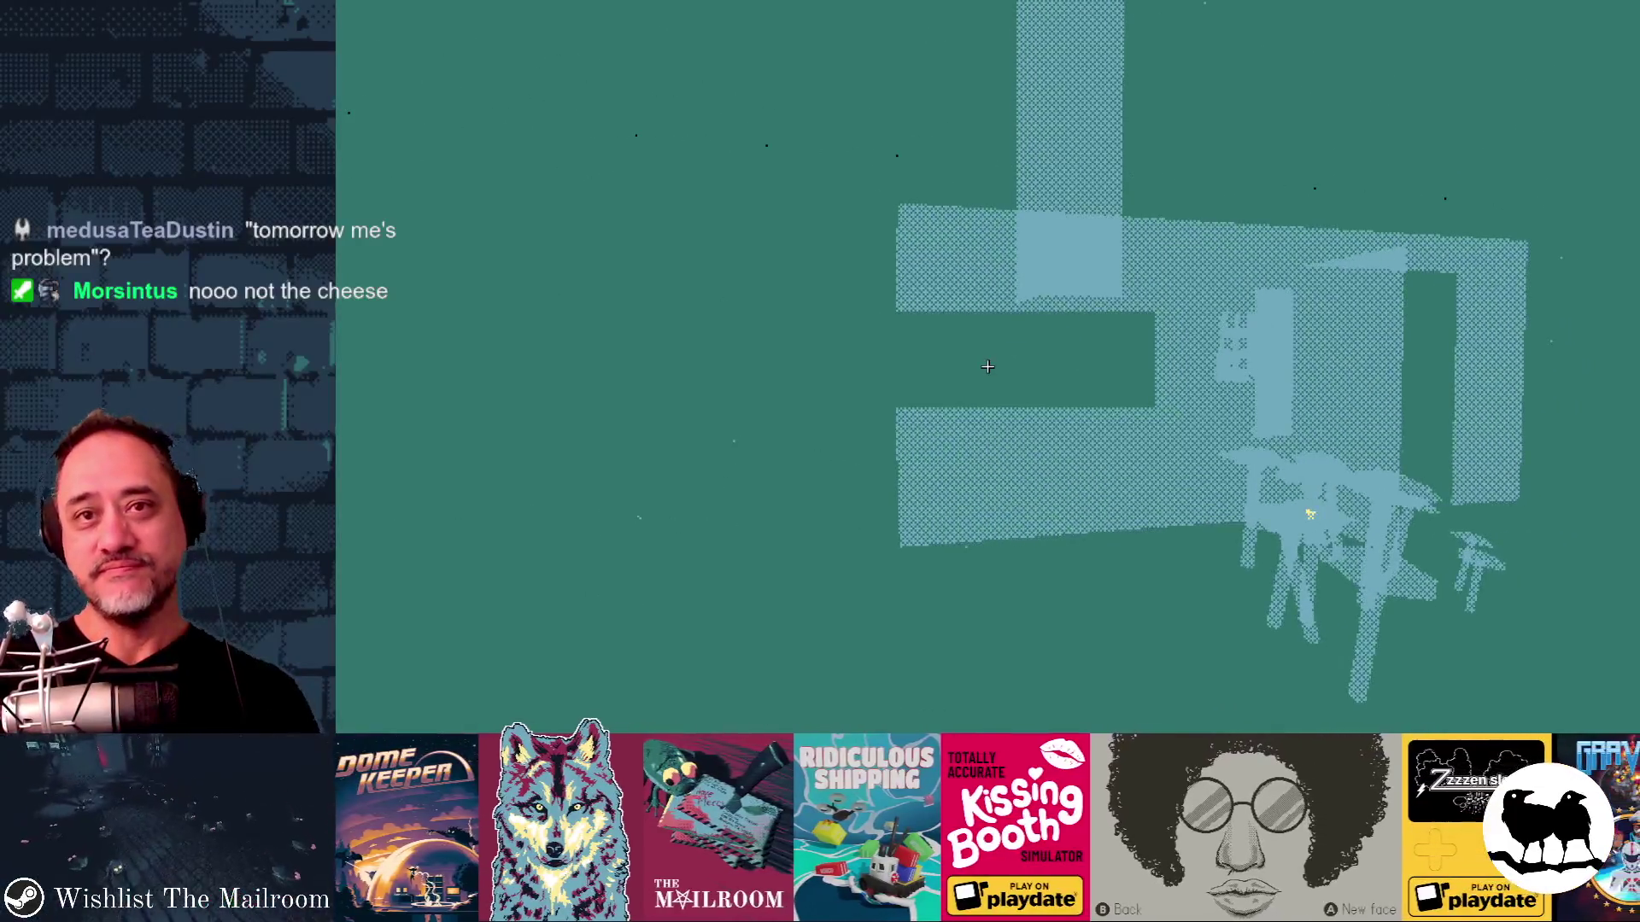
key(a)
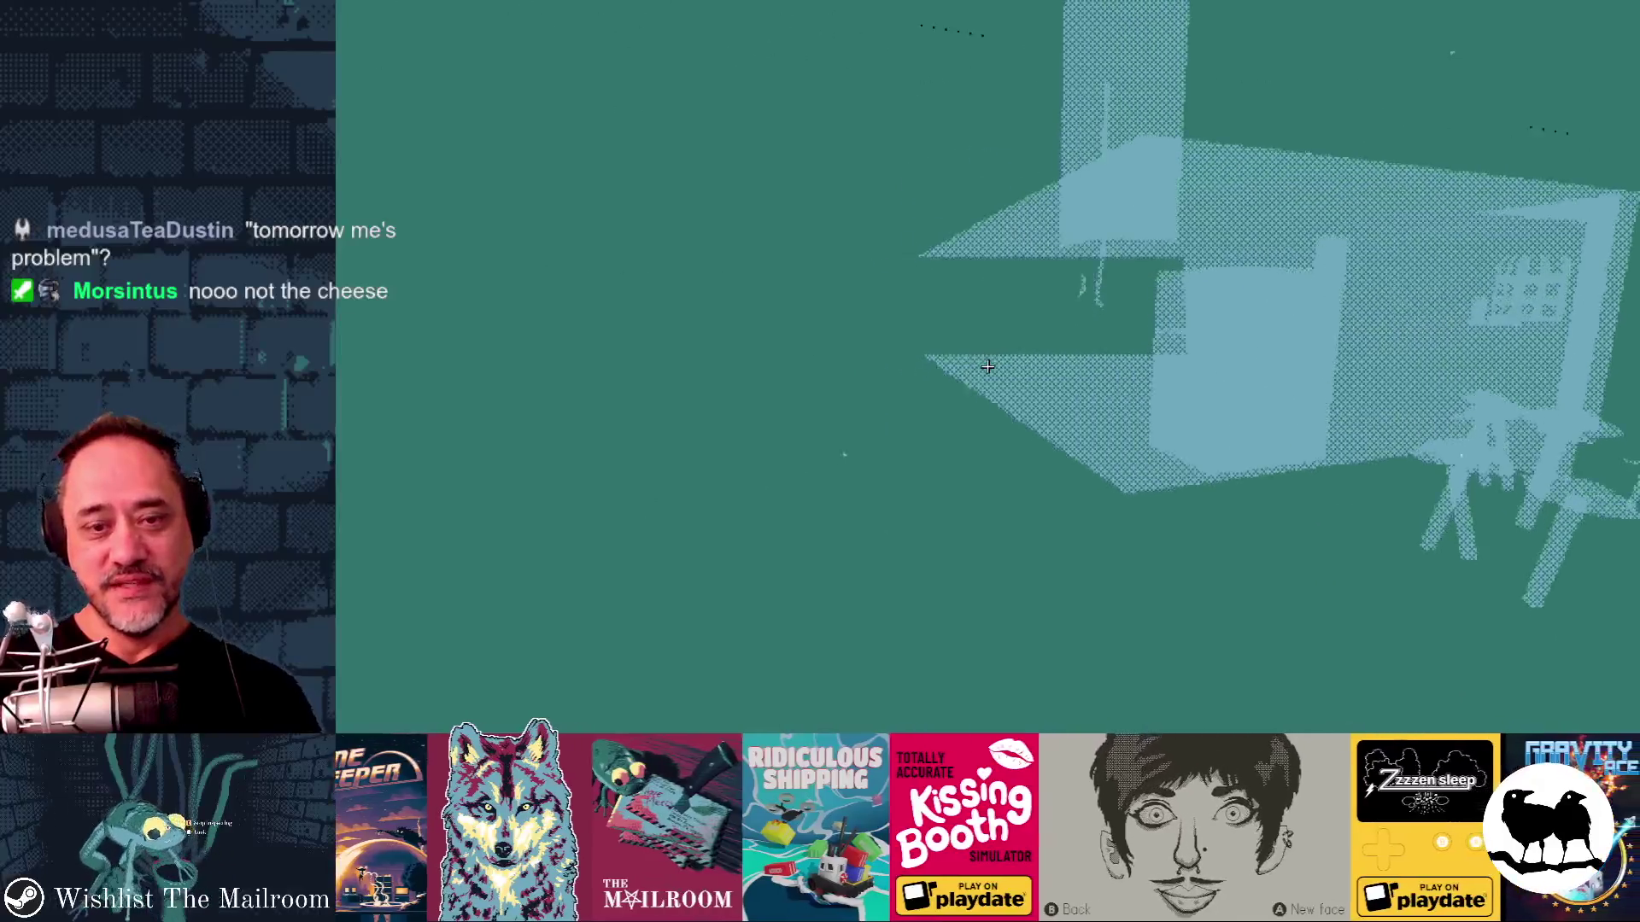
key(d)
key(w)
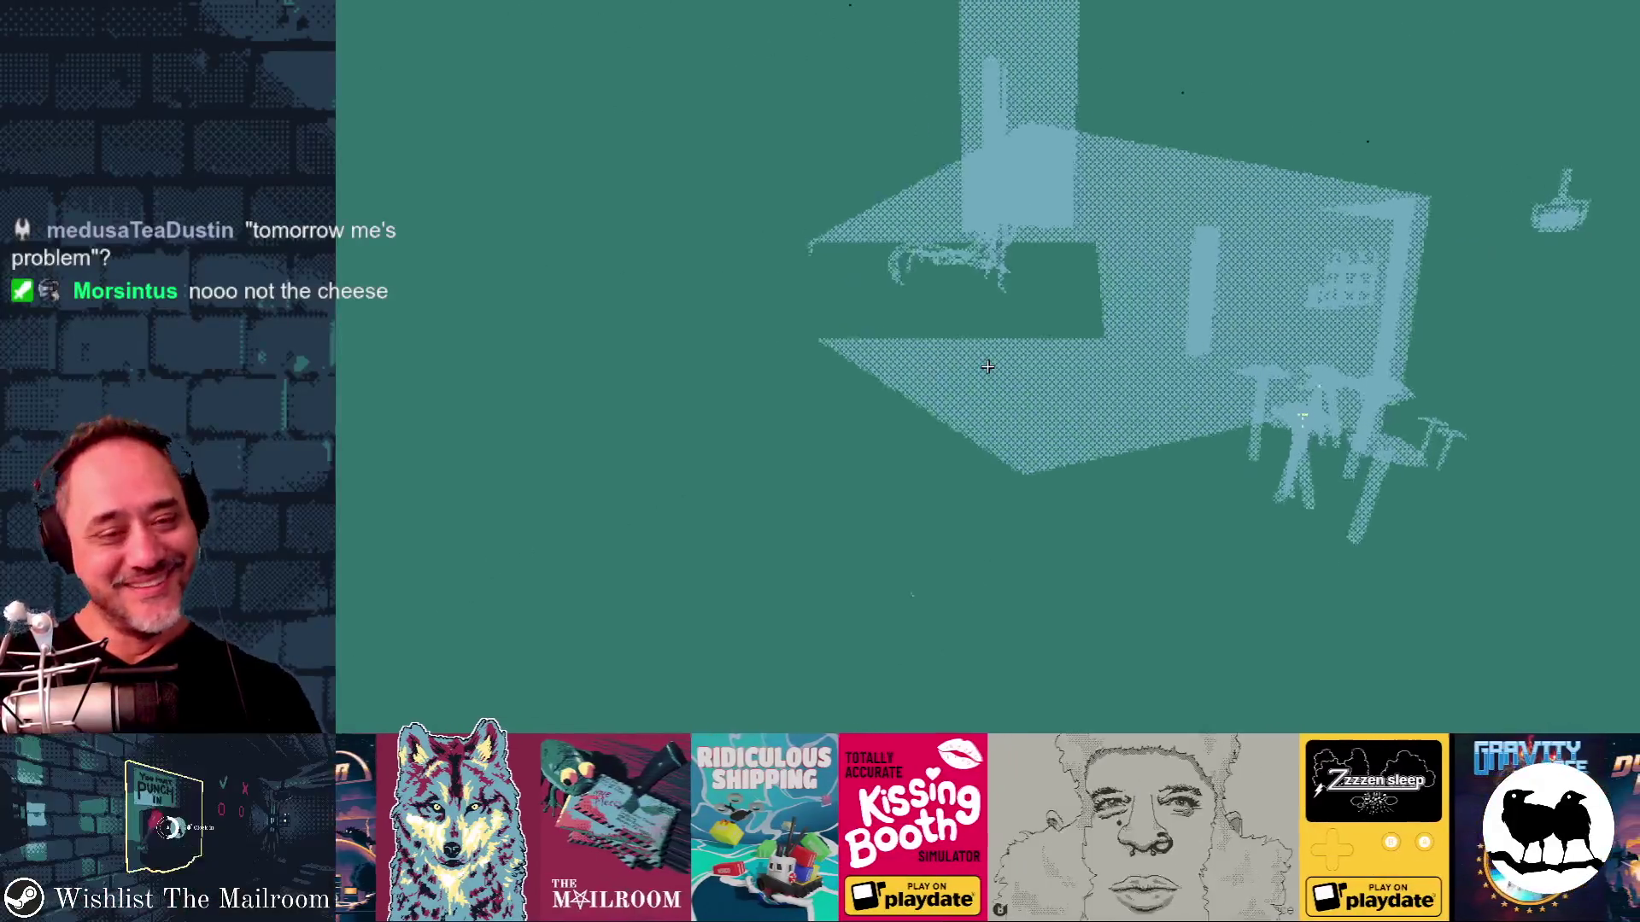
key(d)
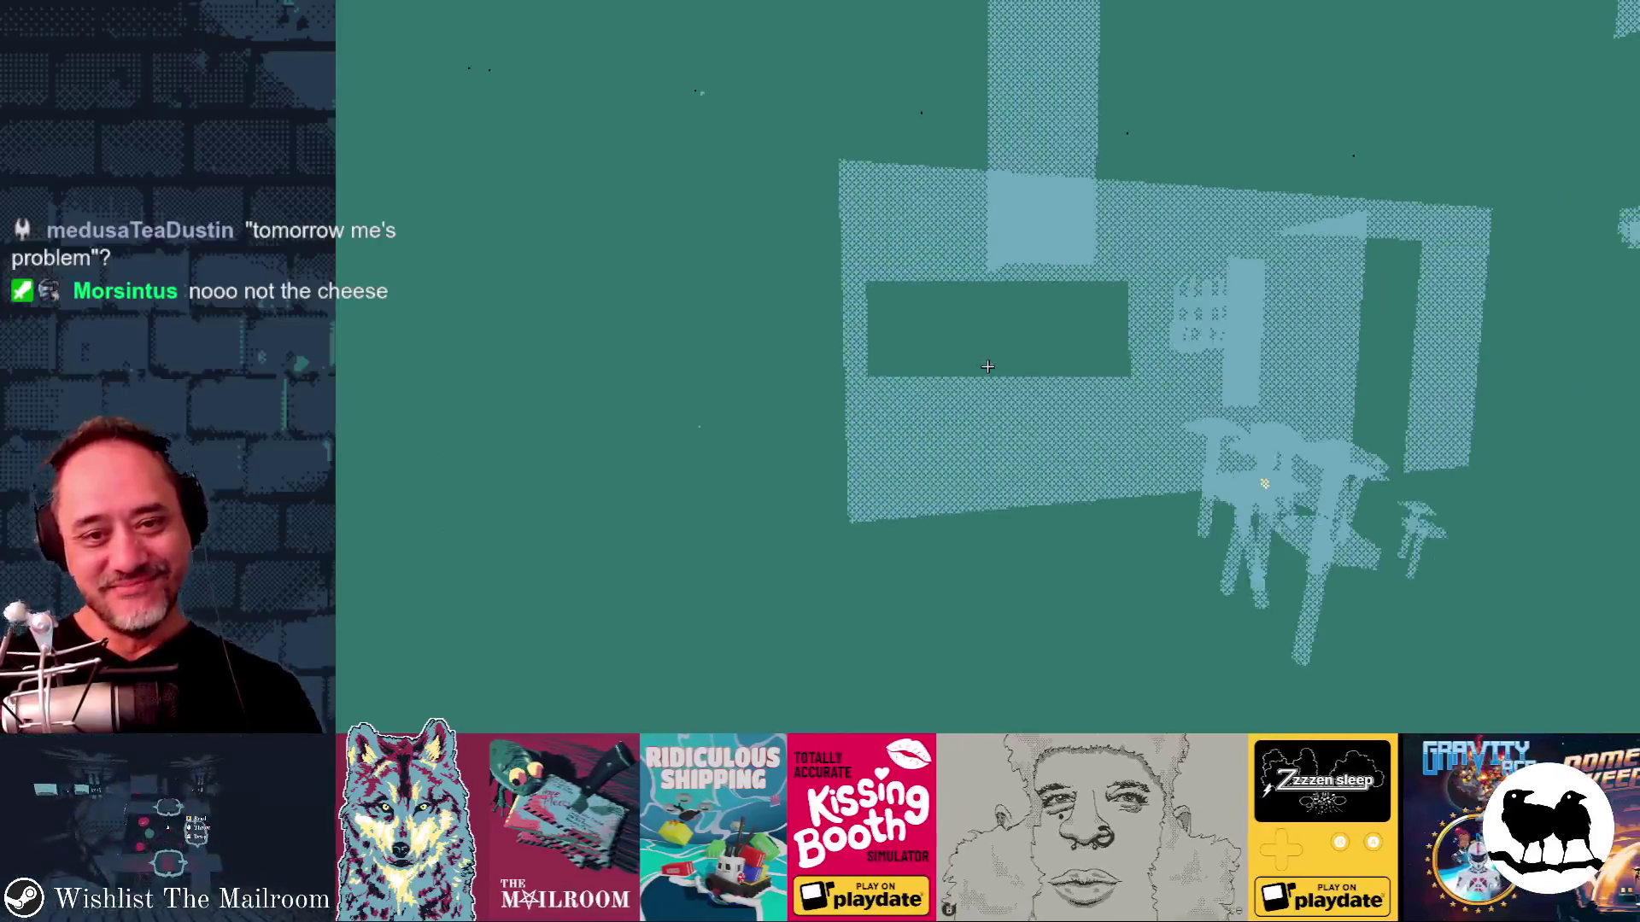
key(a)
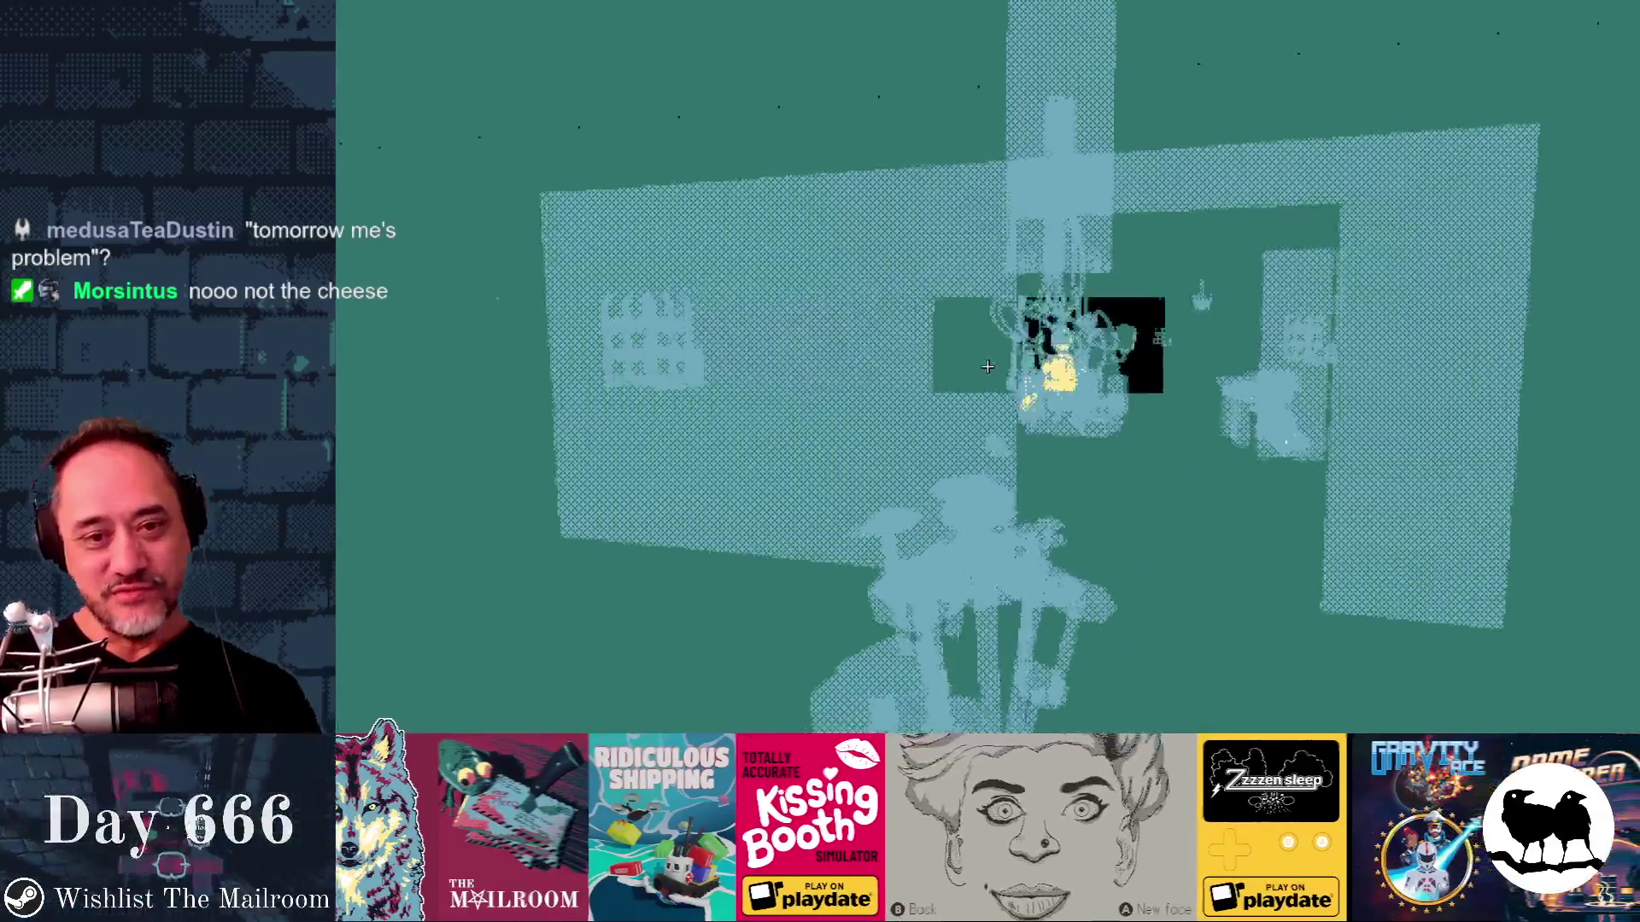
key(w)
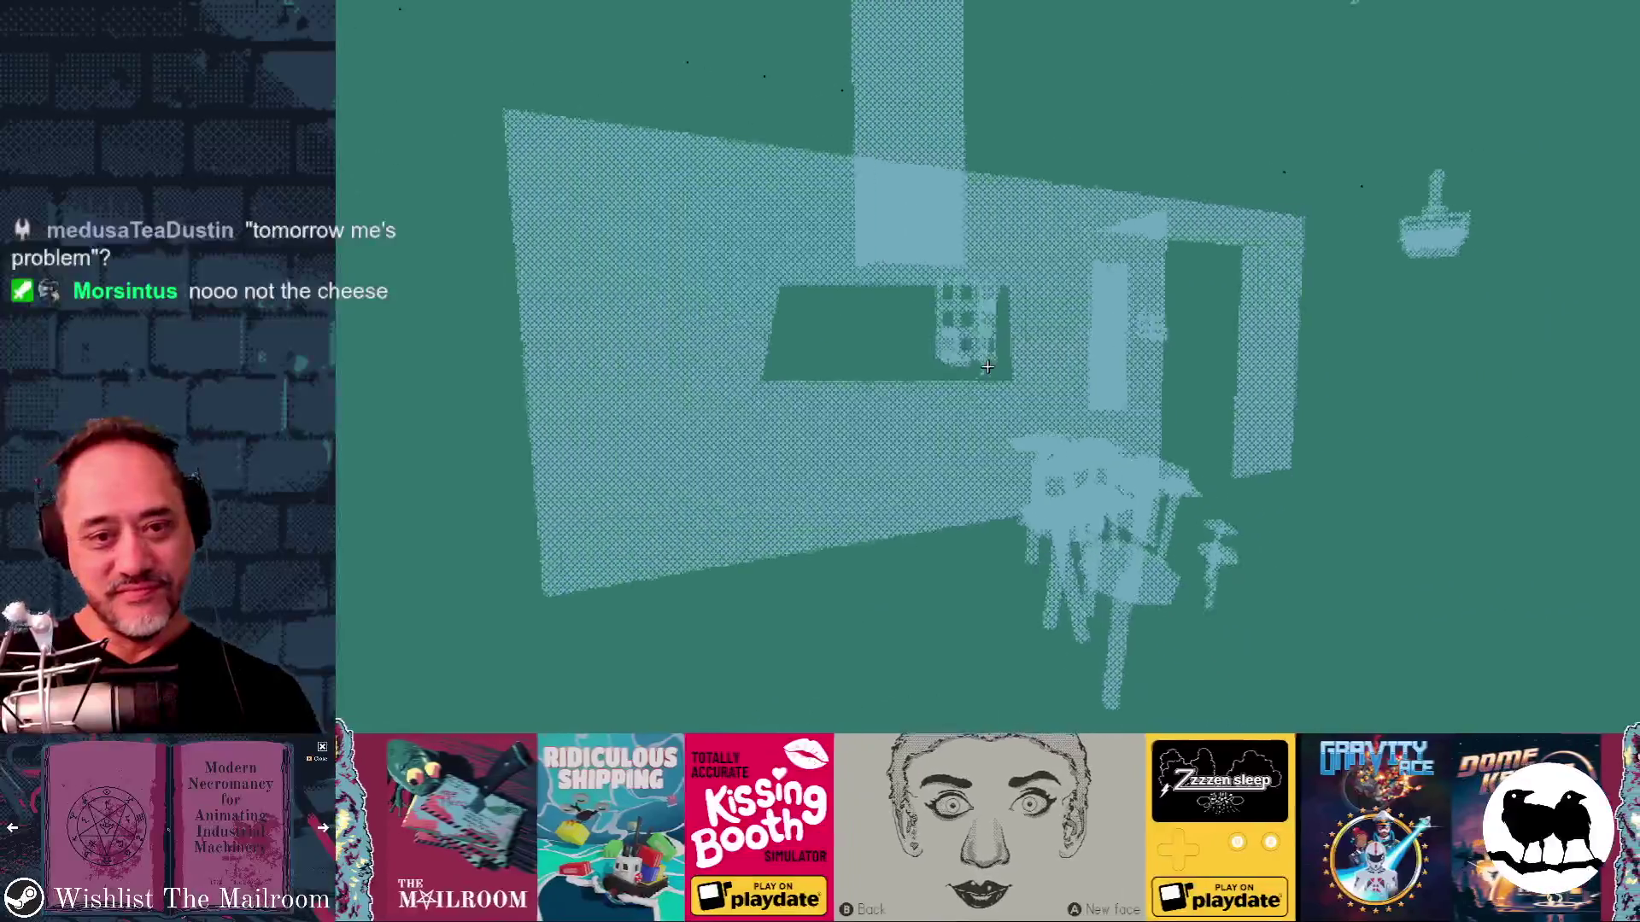
Look down at the yellow-stained object pile, walk toward it, and pause the game
click(988, 366)
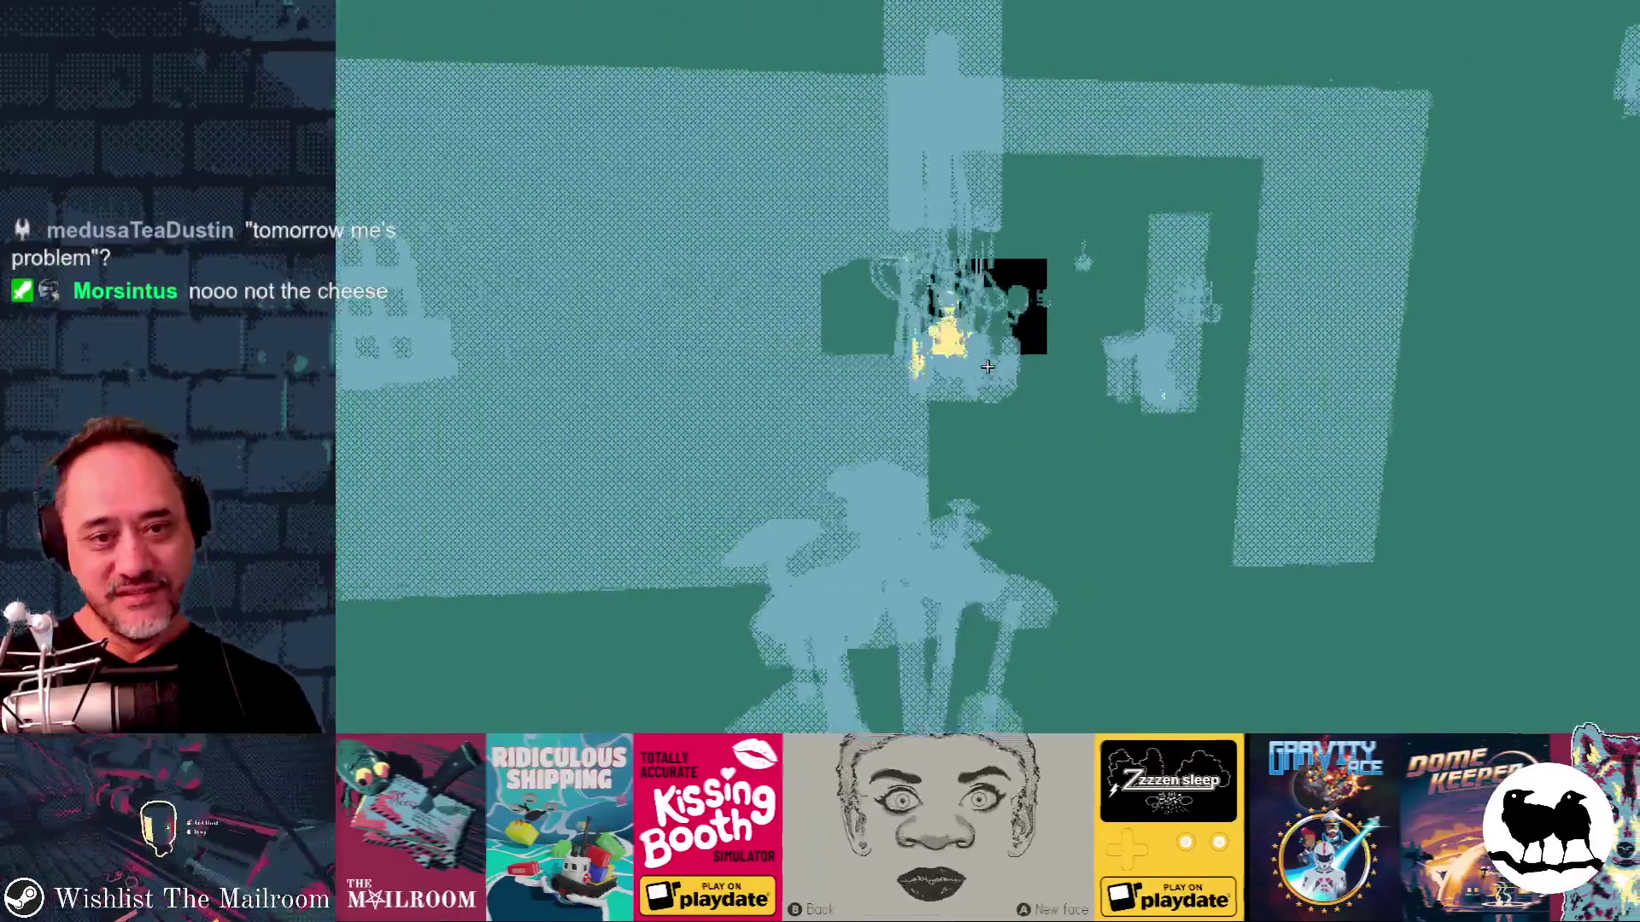
key(w)
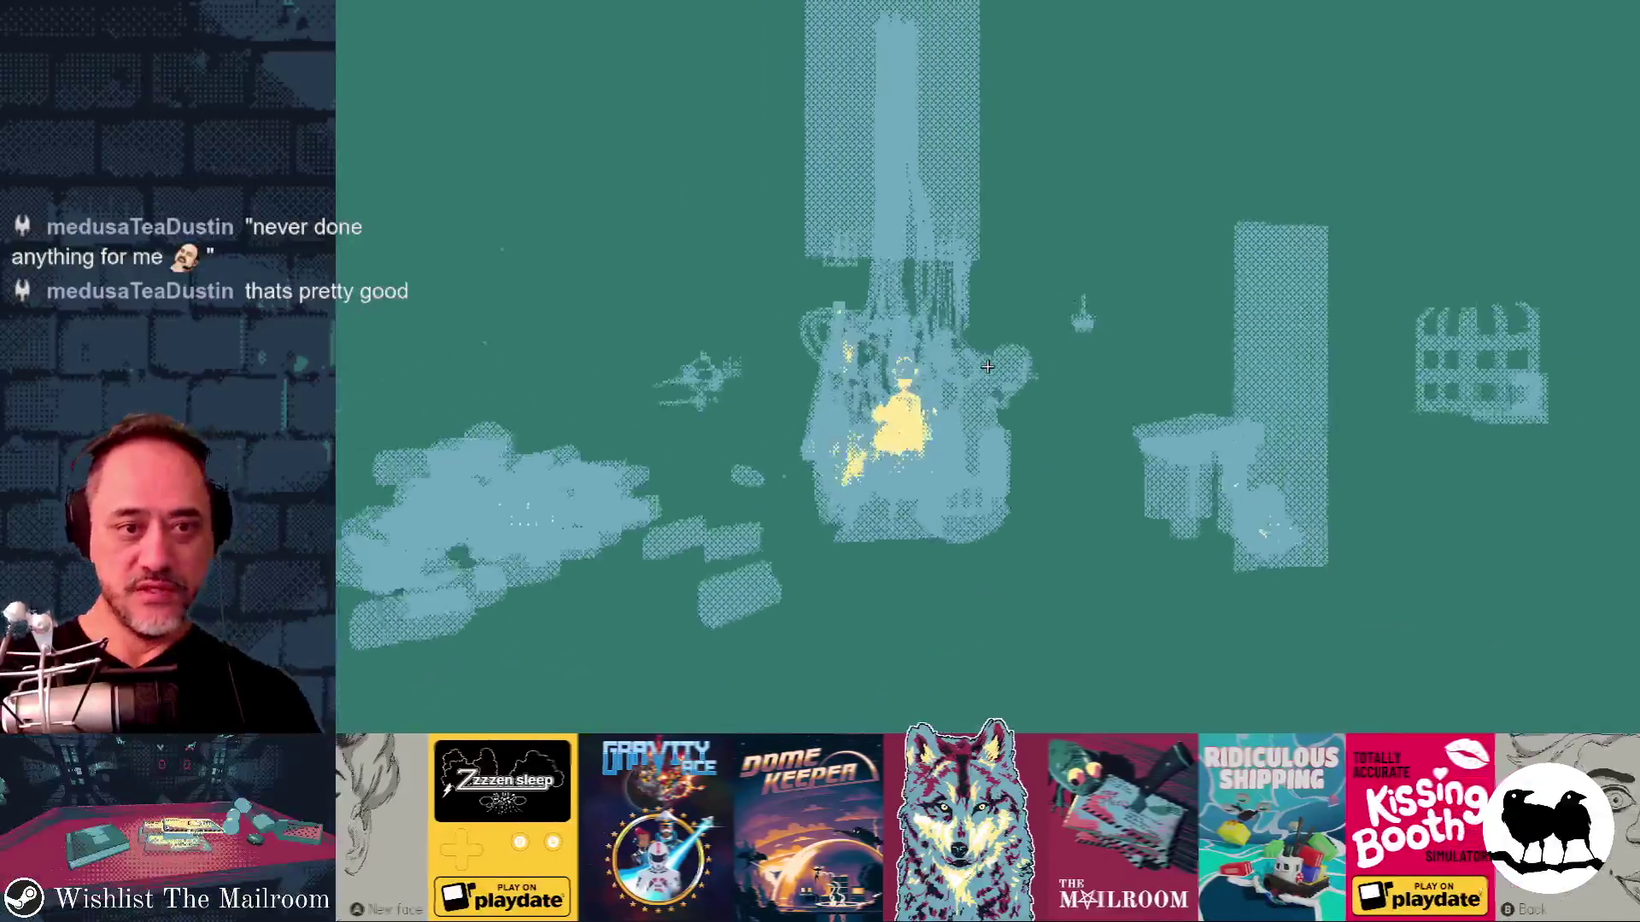
key(Escape)
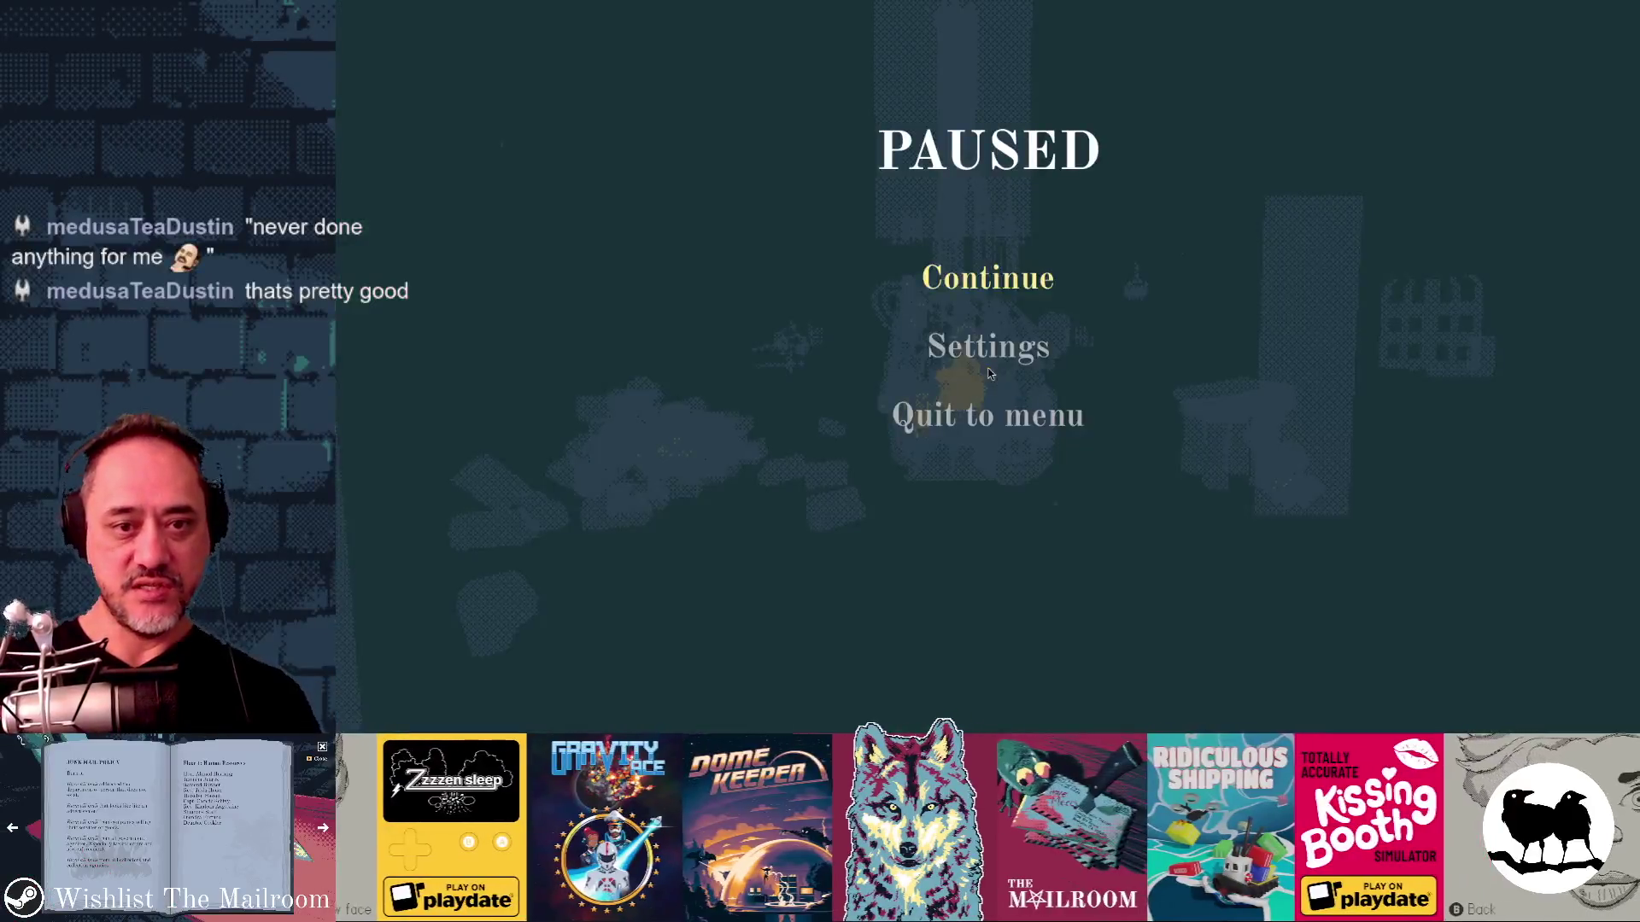
Set the SubViewport Debug Draw back to Disabled and resume the game
key(alt+Tab)
click(1489, 472)
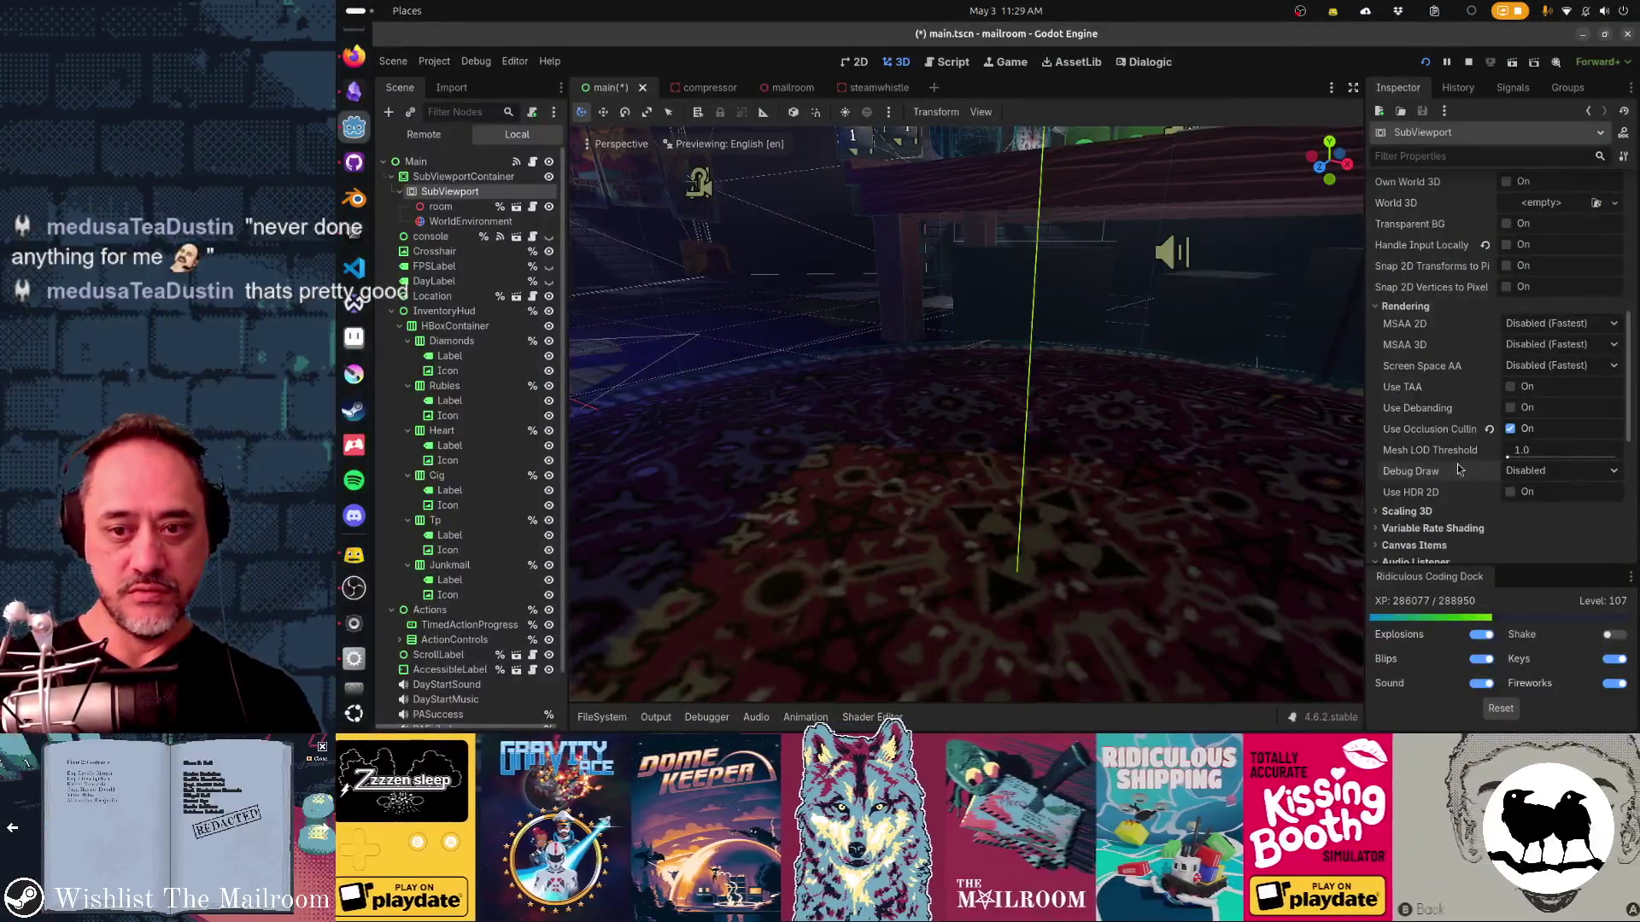
key(alt+Tab)
key(Escape)
Walk down the track corridor to the red-lit machine, turn left, and return to the editor
key(w)
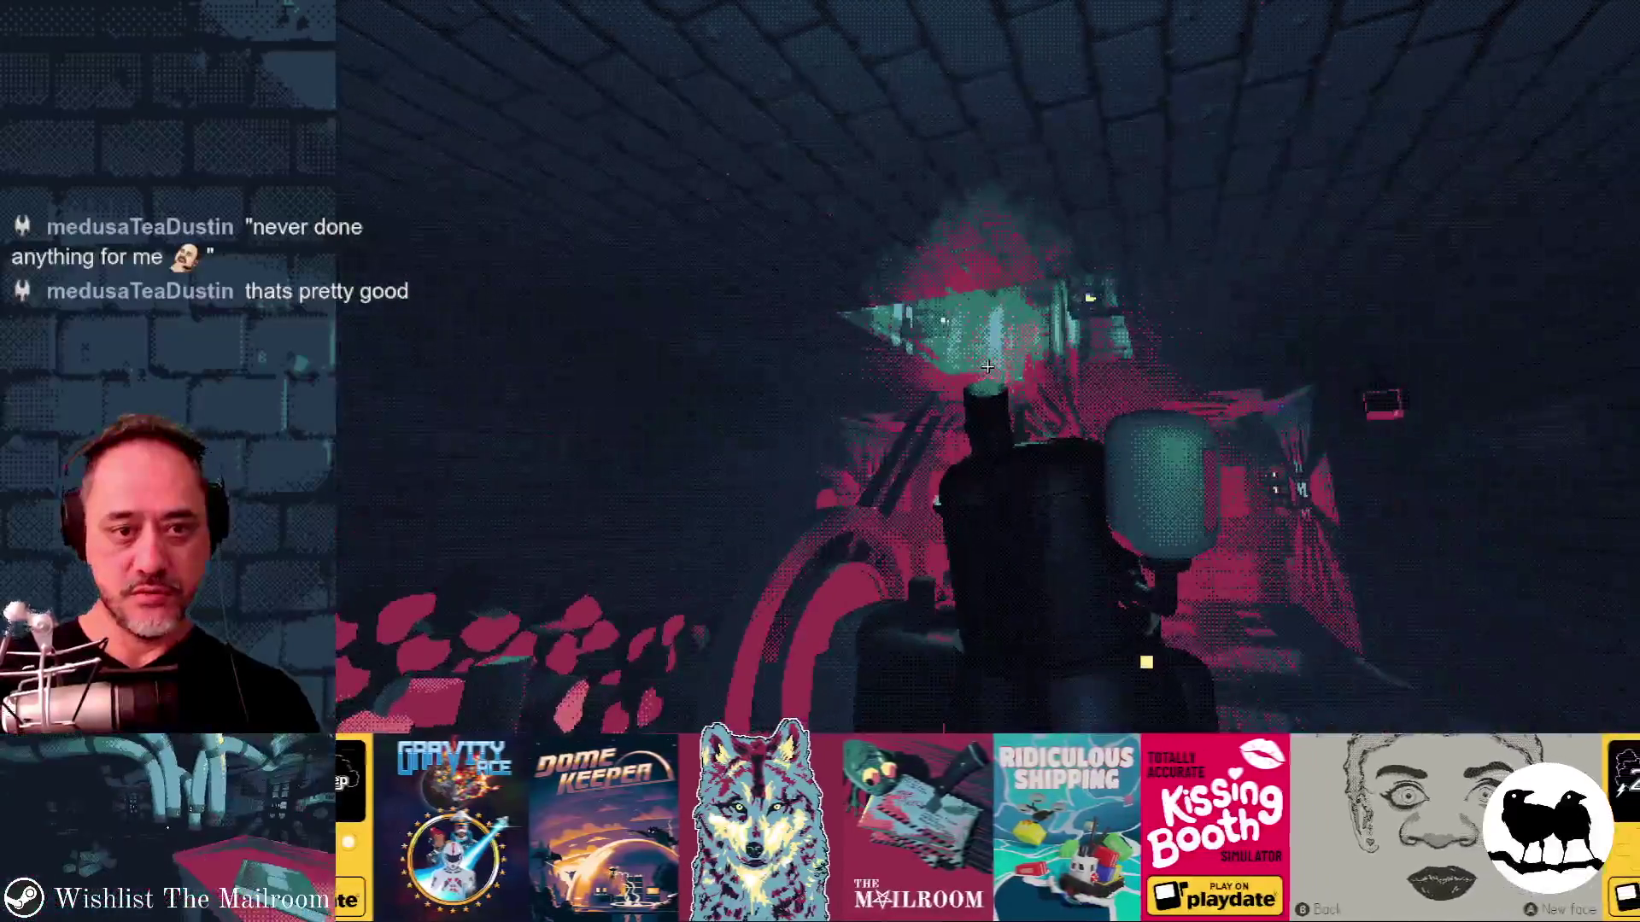
key(w)
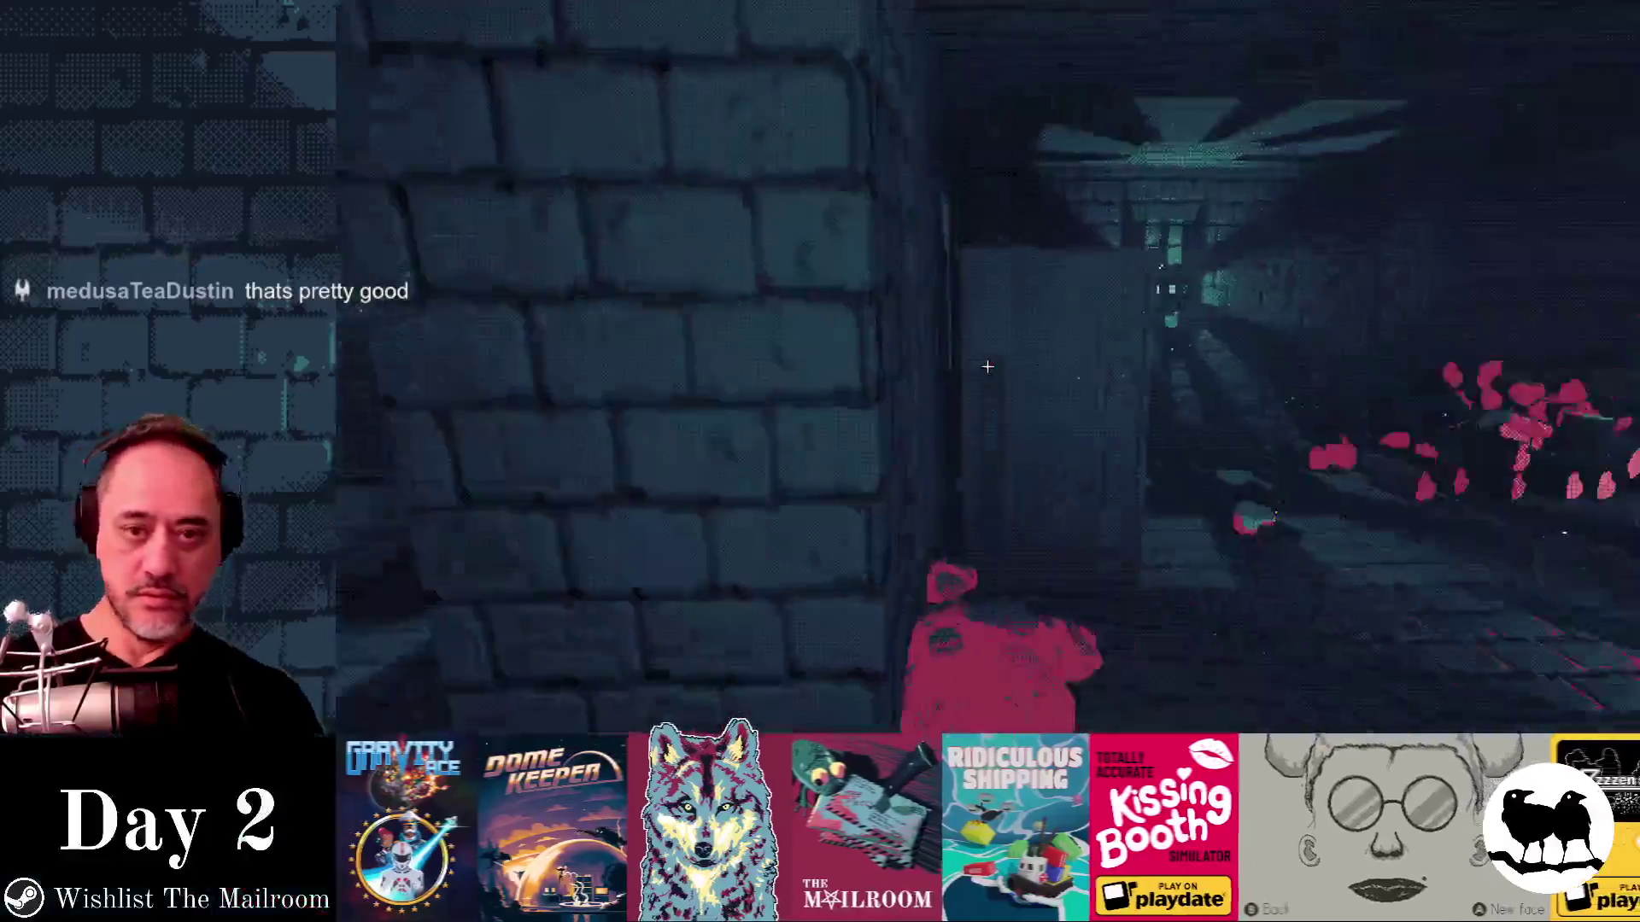
key(w)
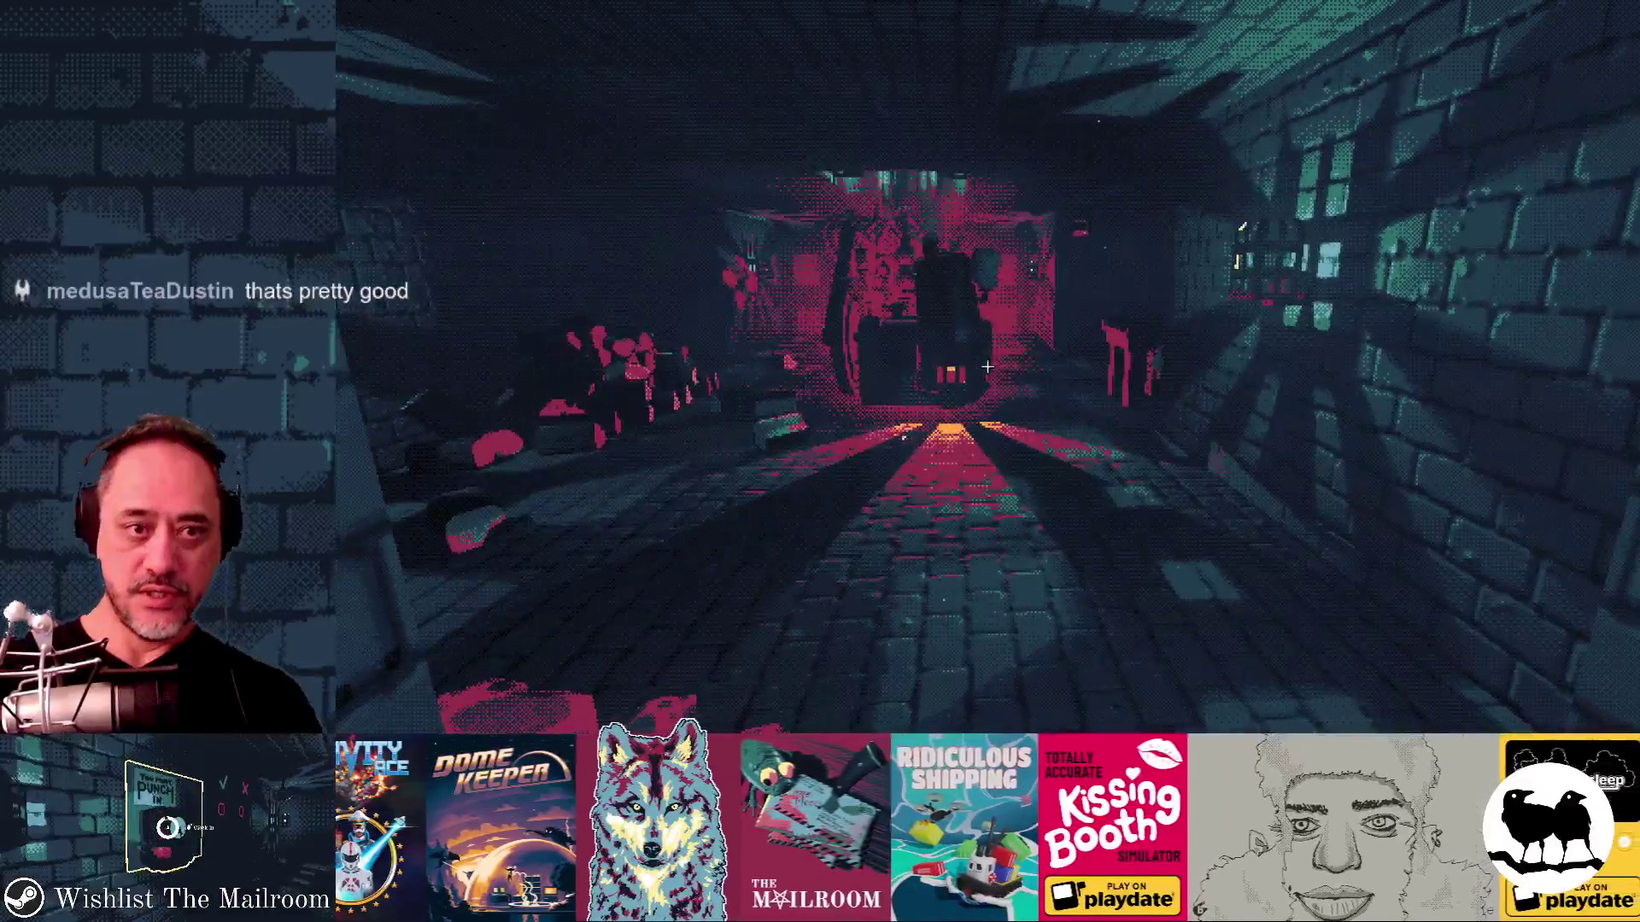
key(w)
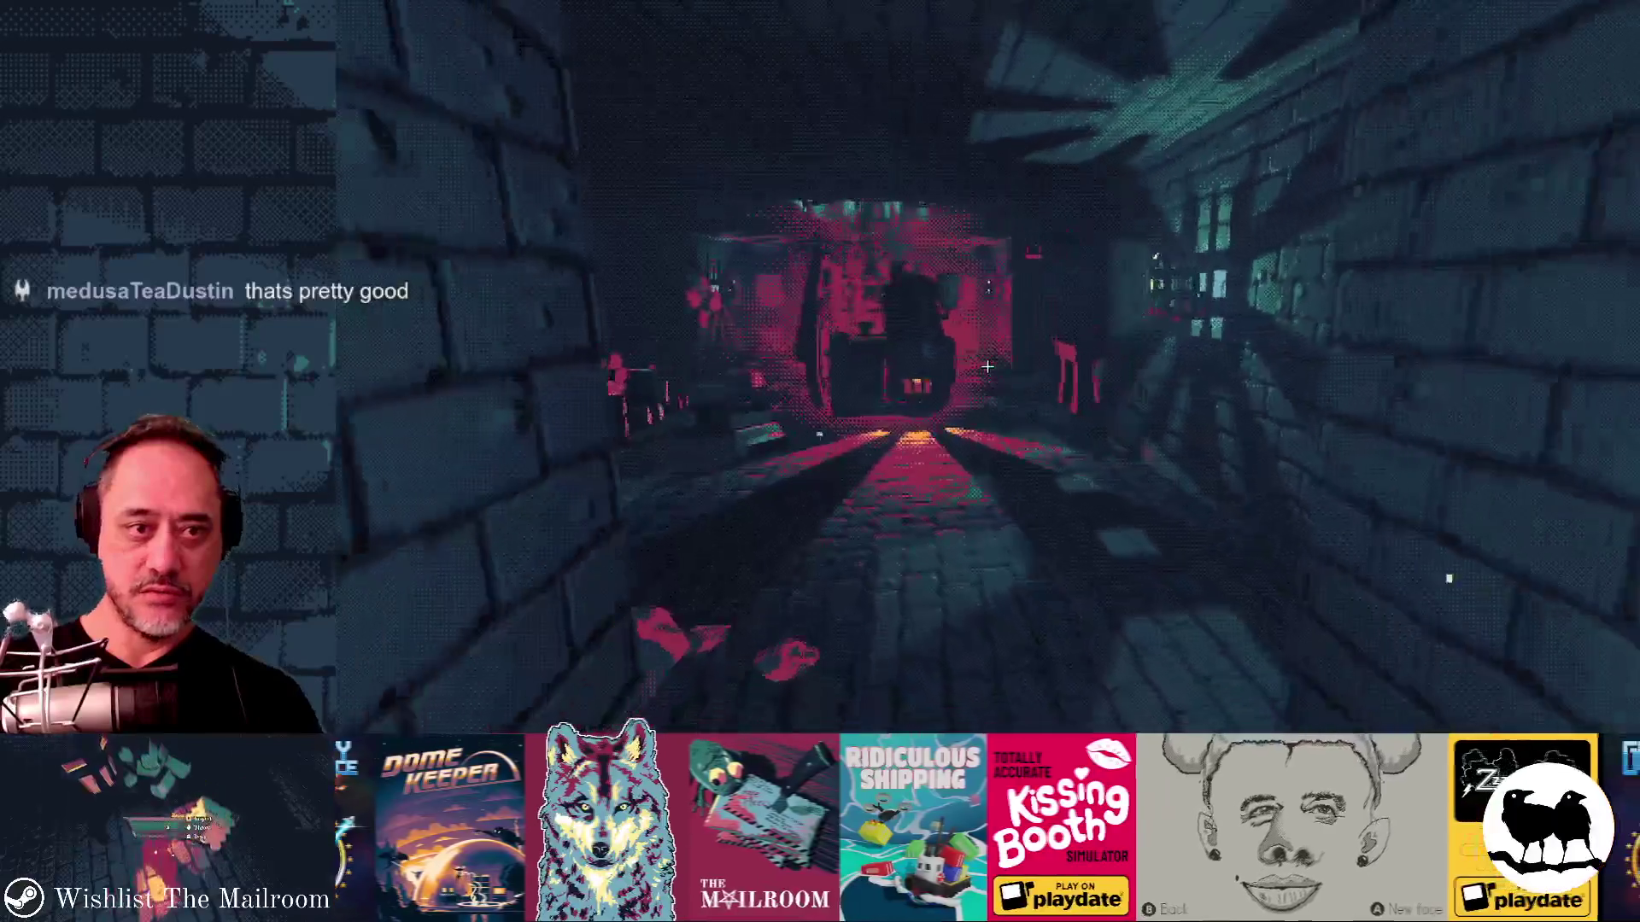
key(w)
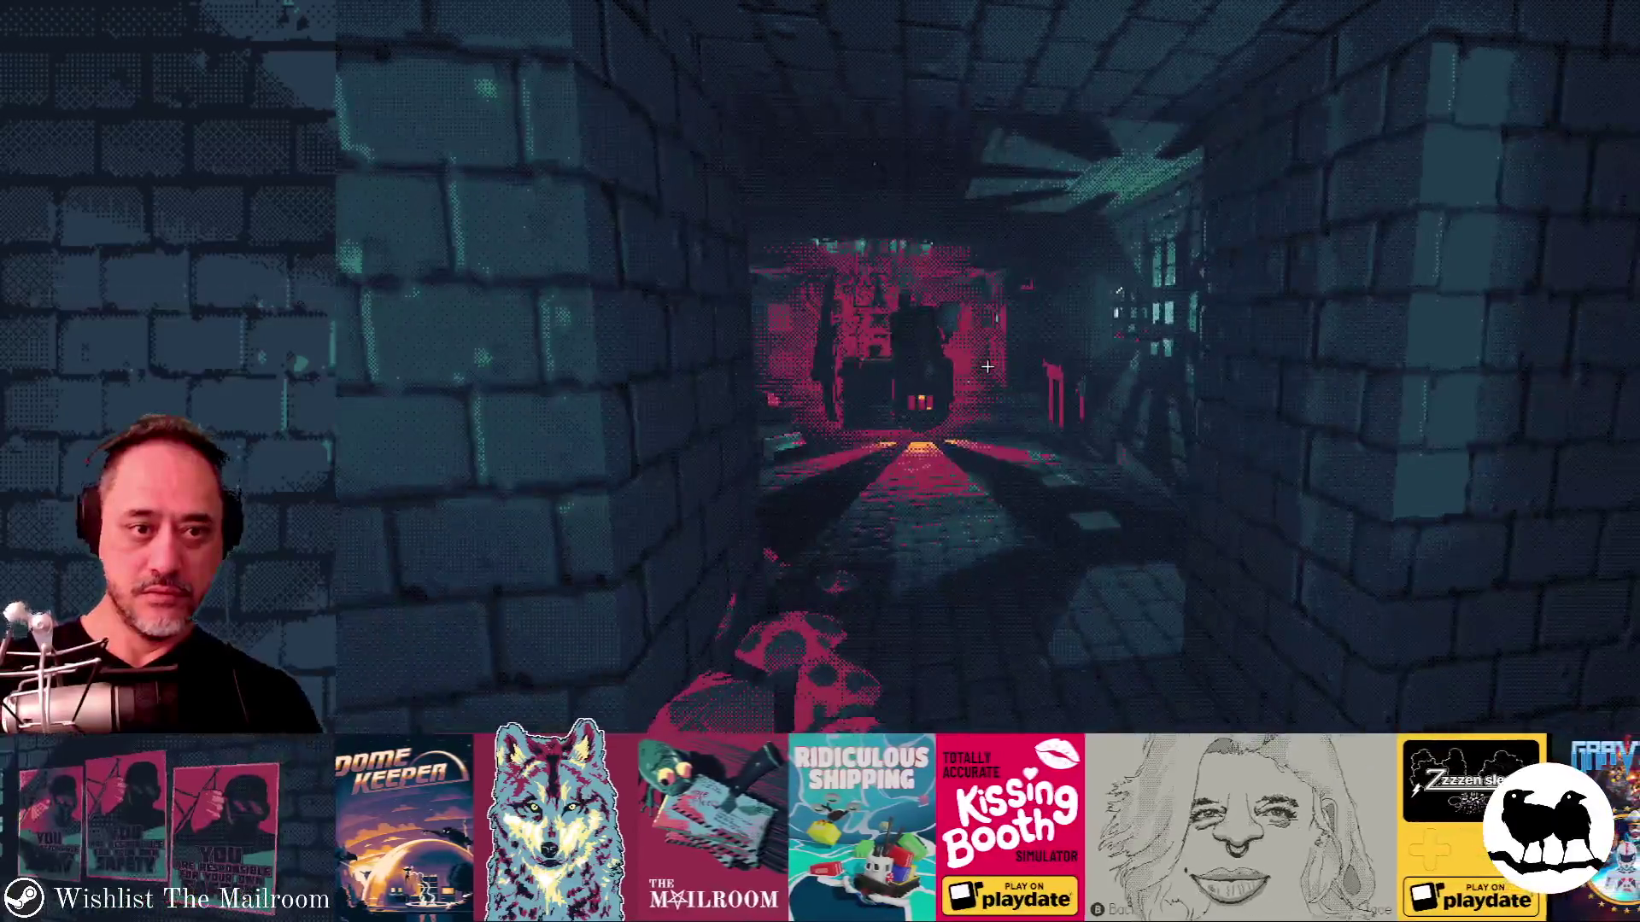
key(w)
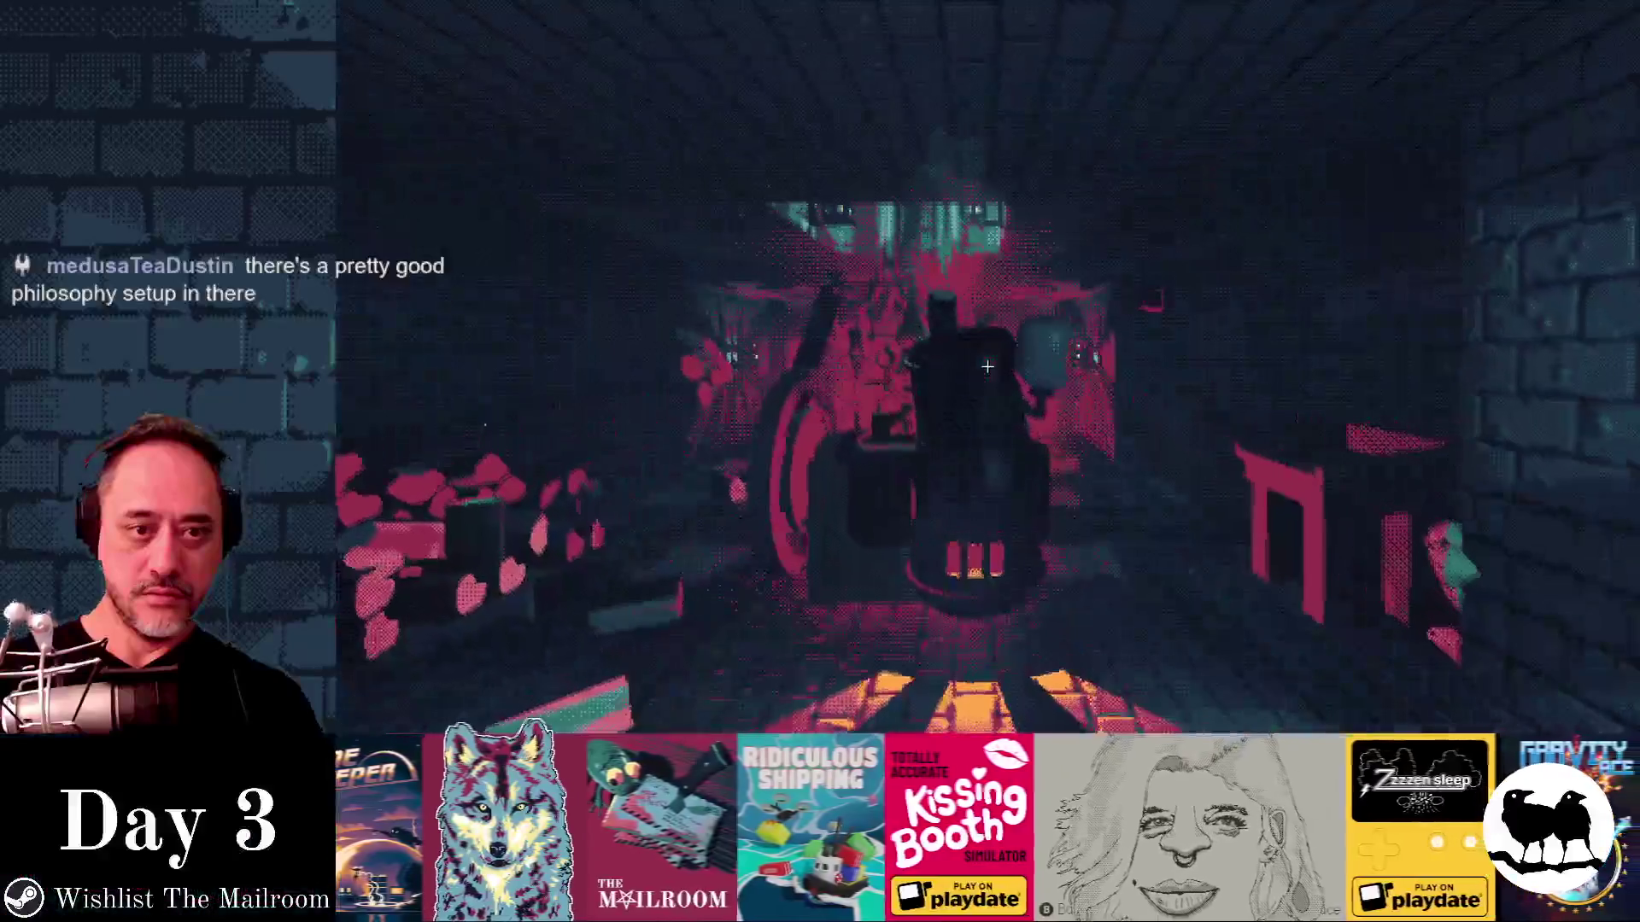
key(a)
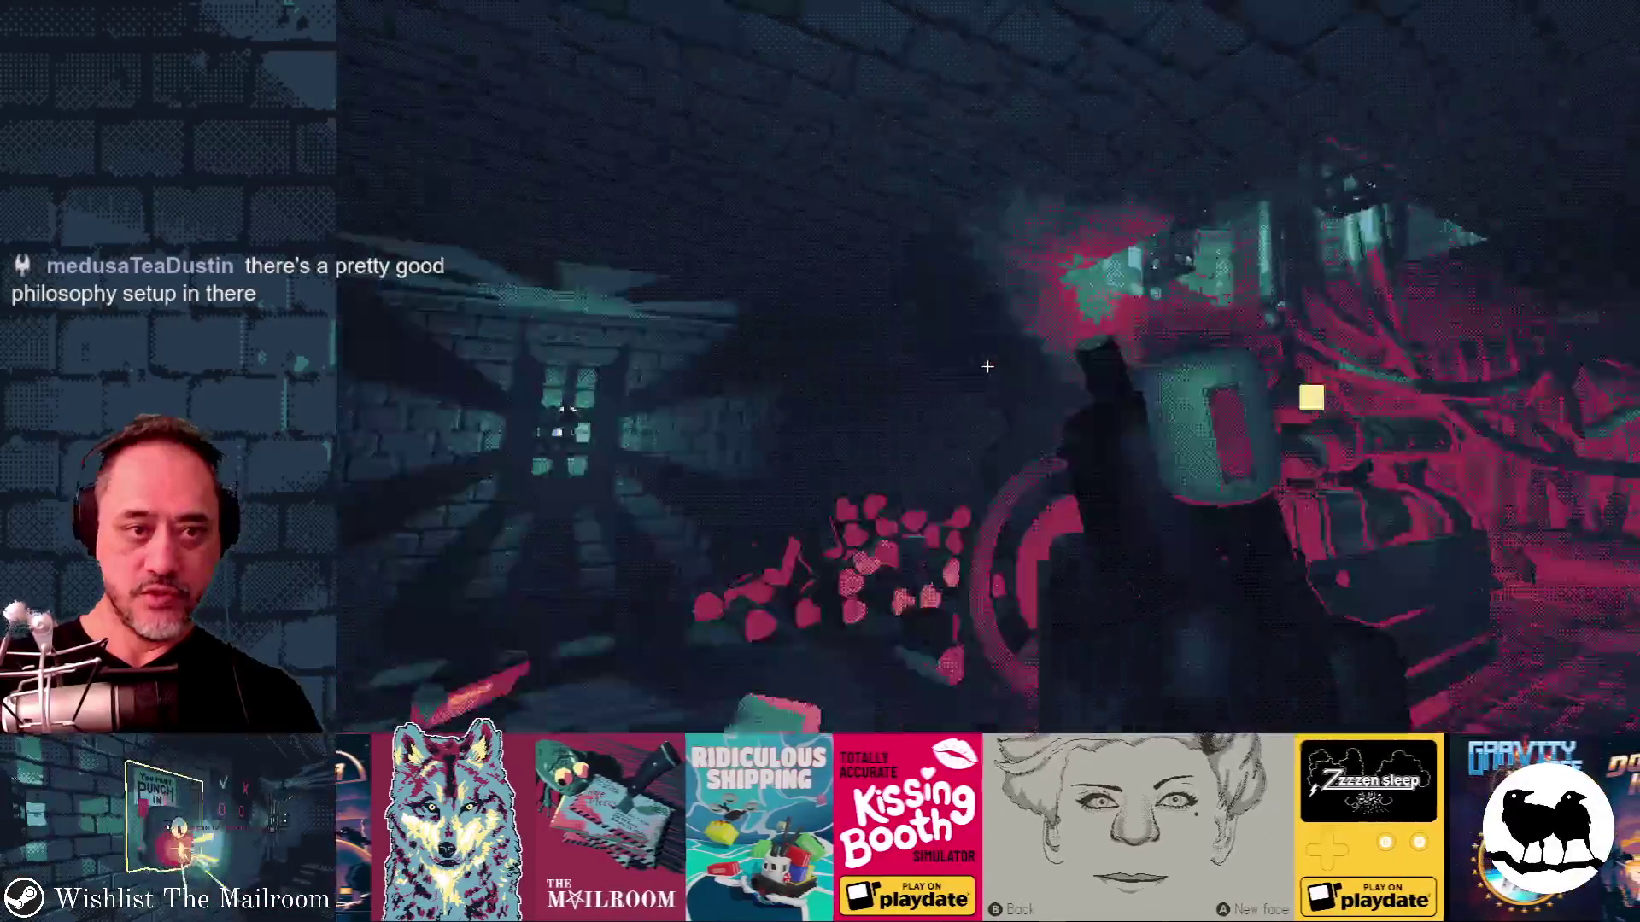
key(a)
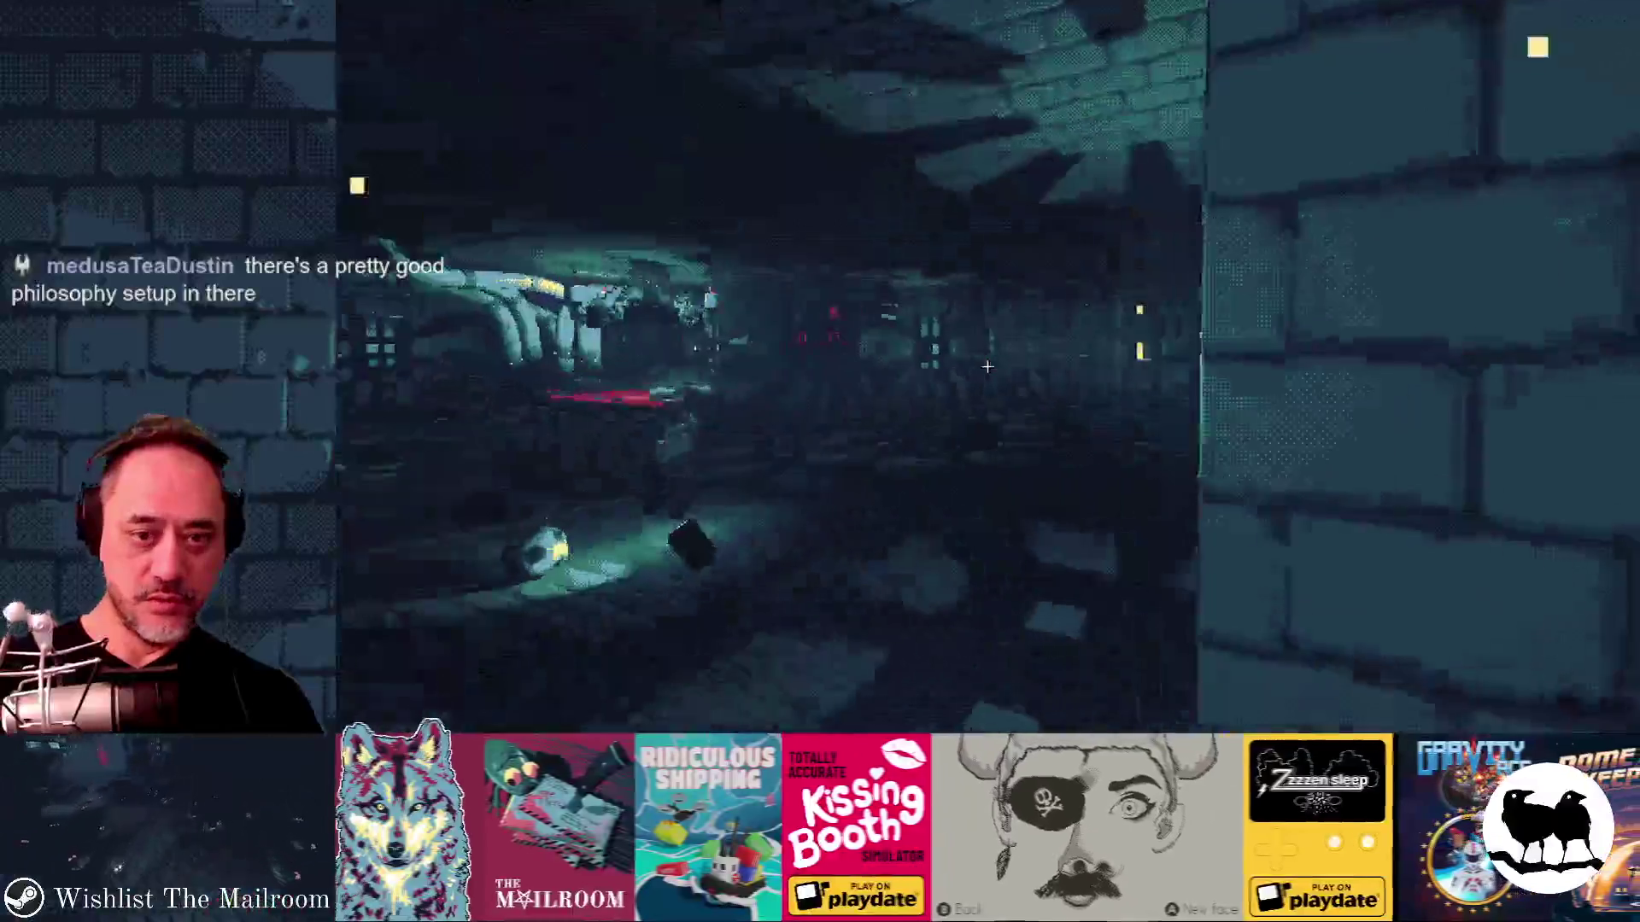
key(a)
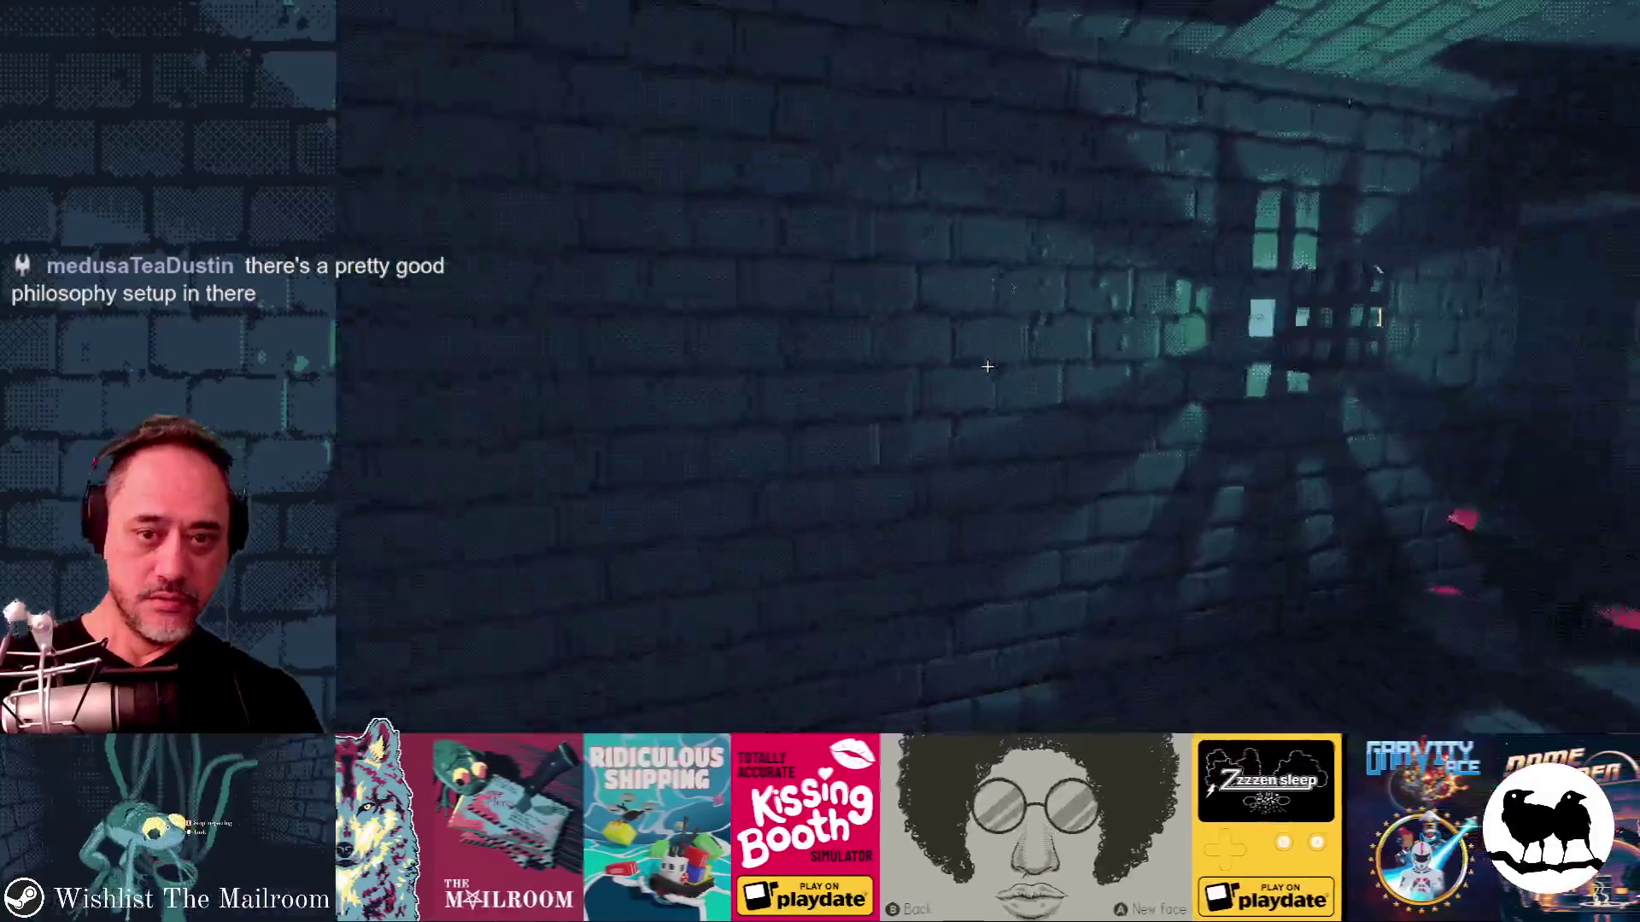
key(F8)
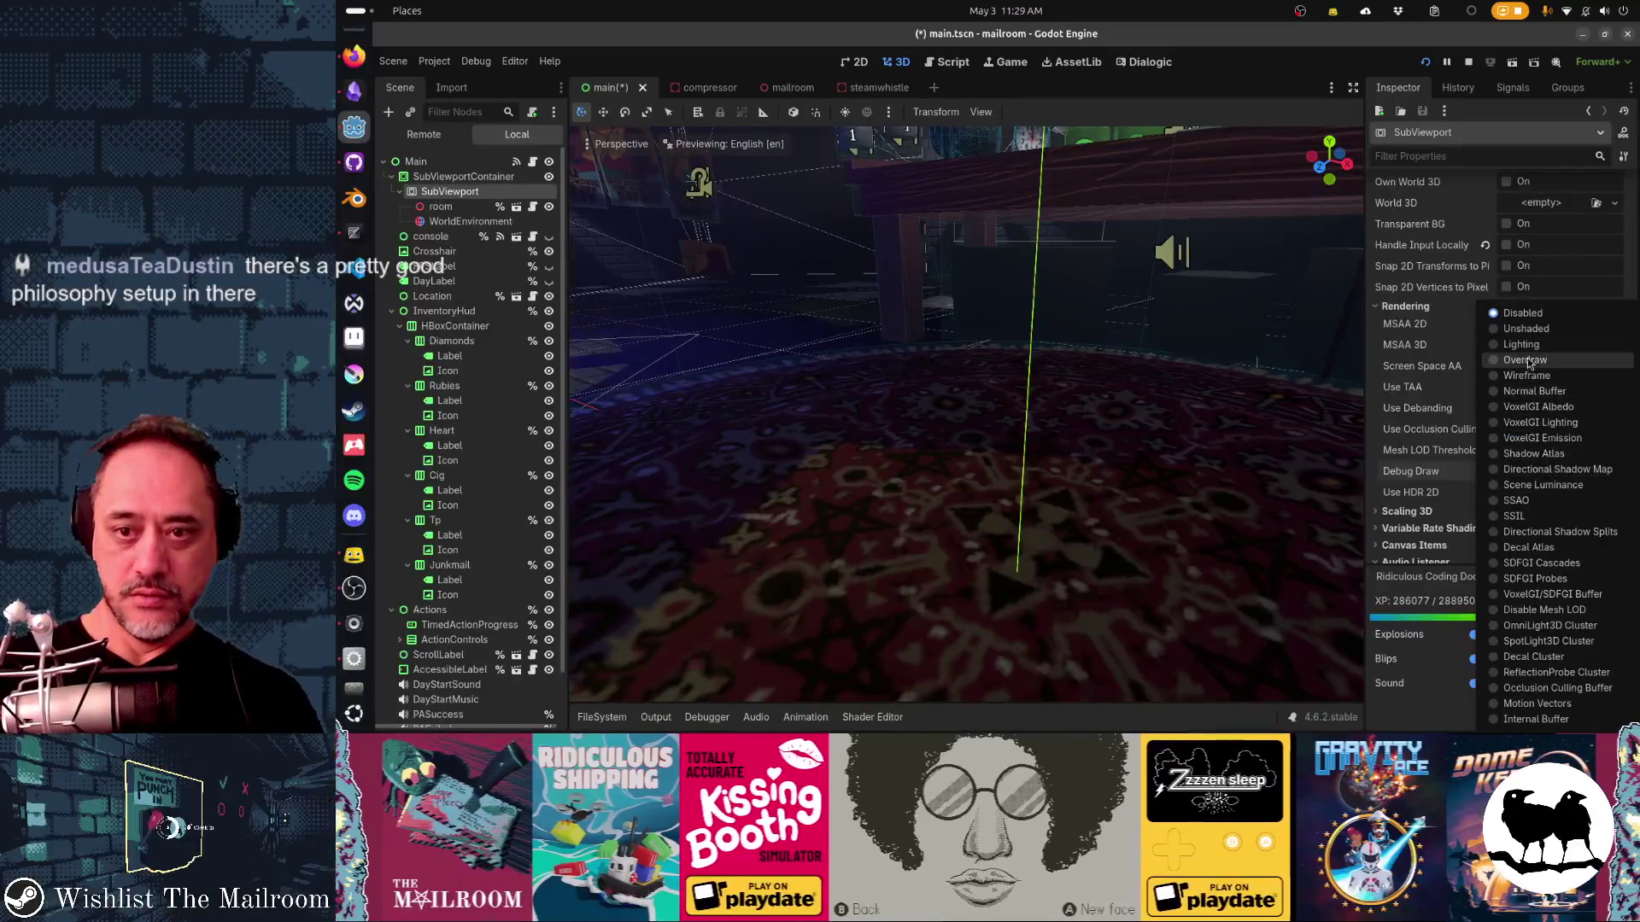
Switch Debug Draw to Overdraw and circle the building in the game, pausing then continuing
key(F5)
click(1045, 313)
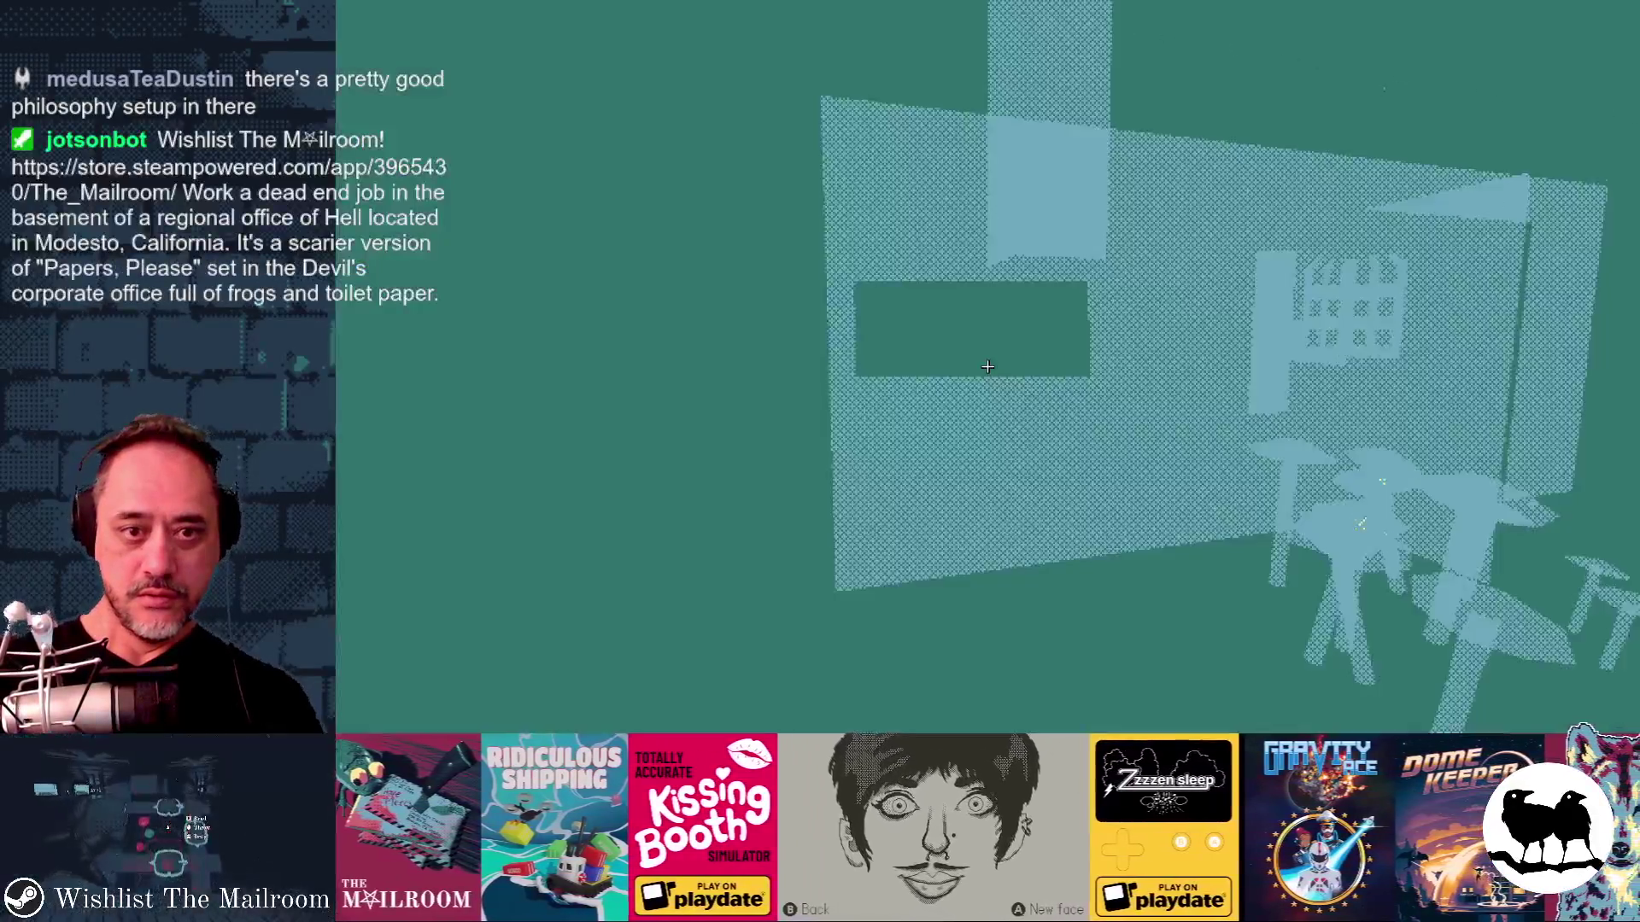
key(w)
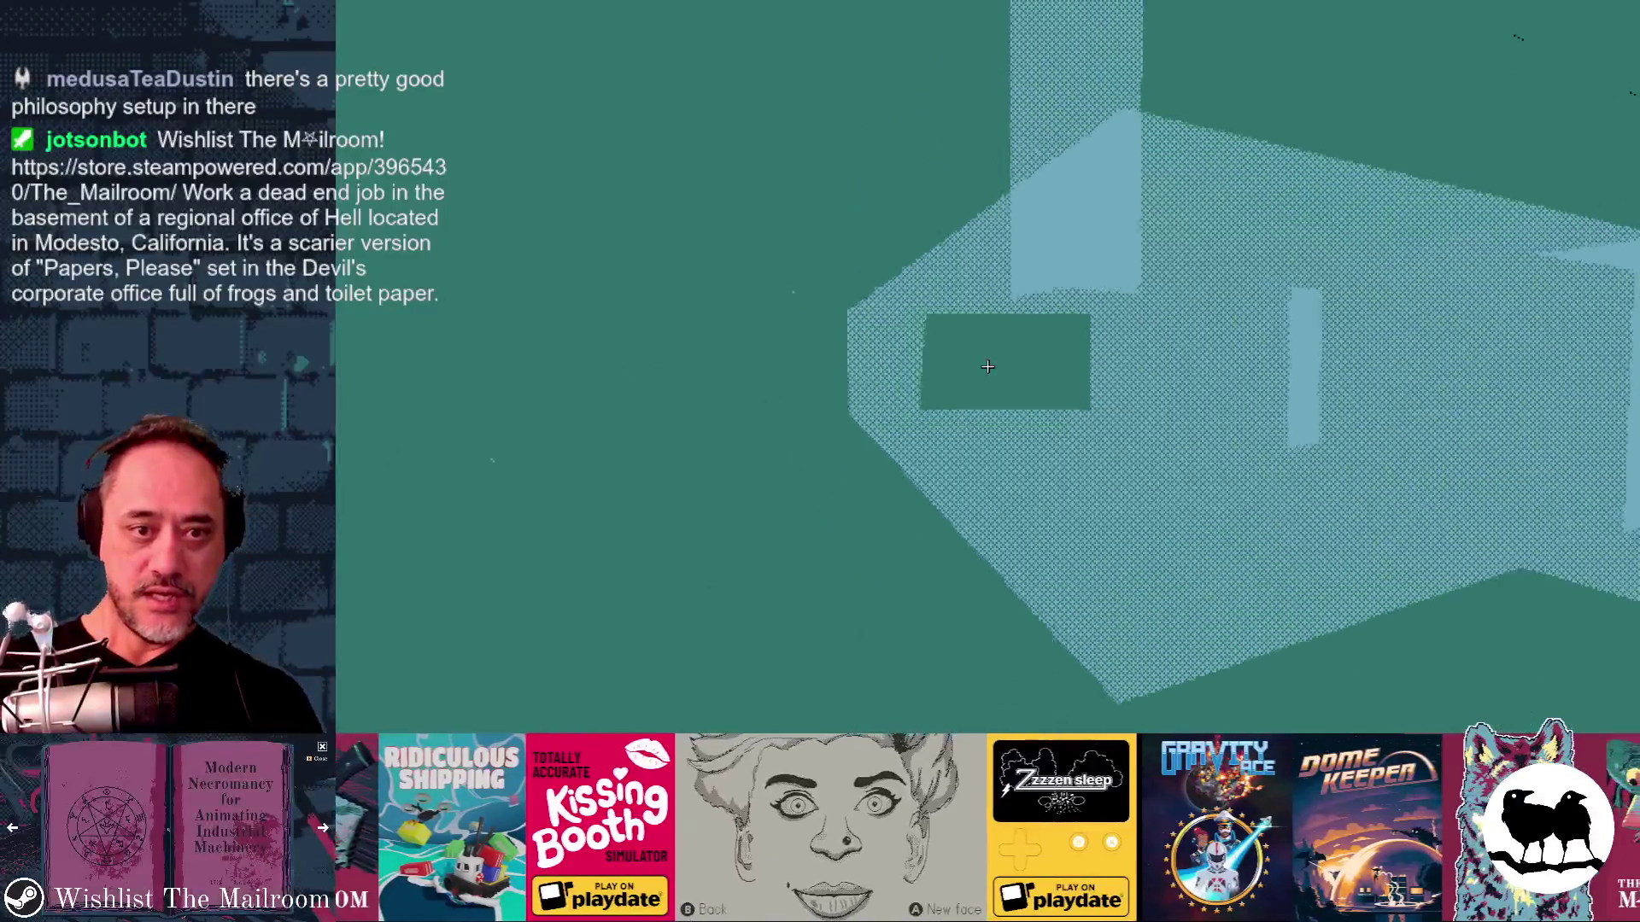
key(a)
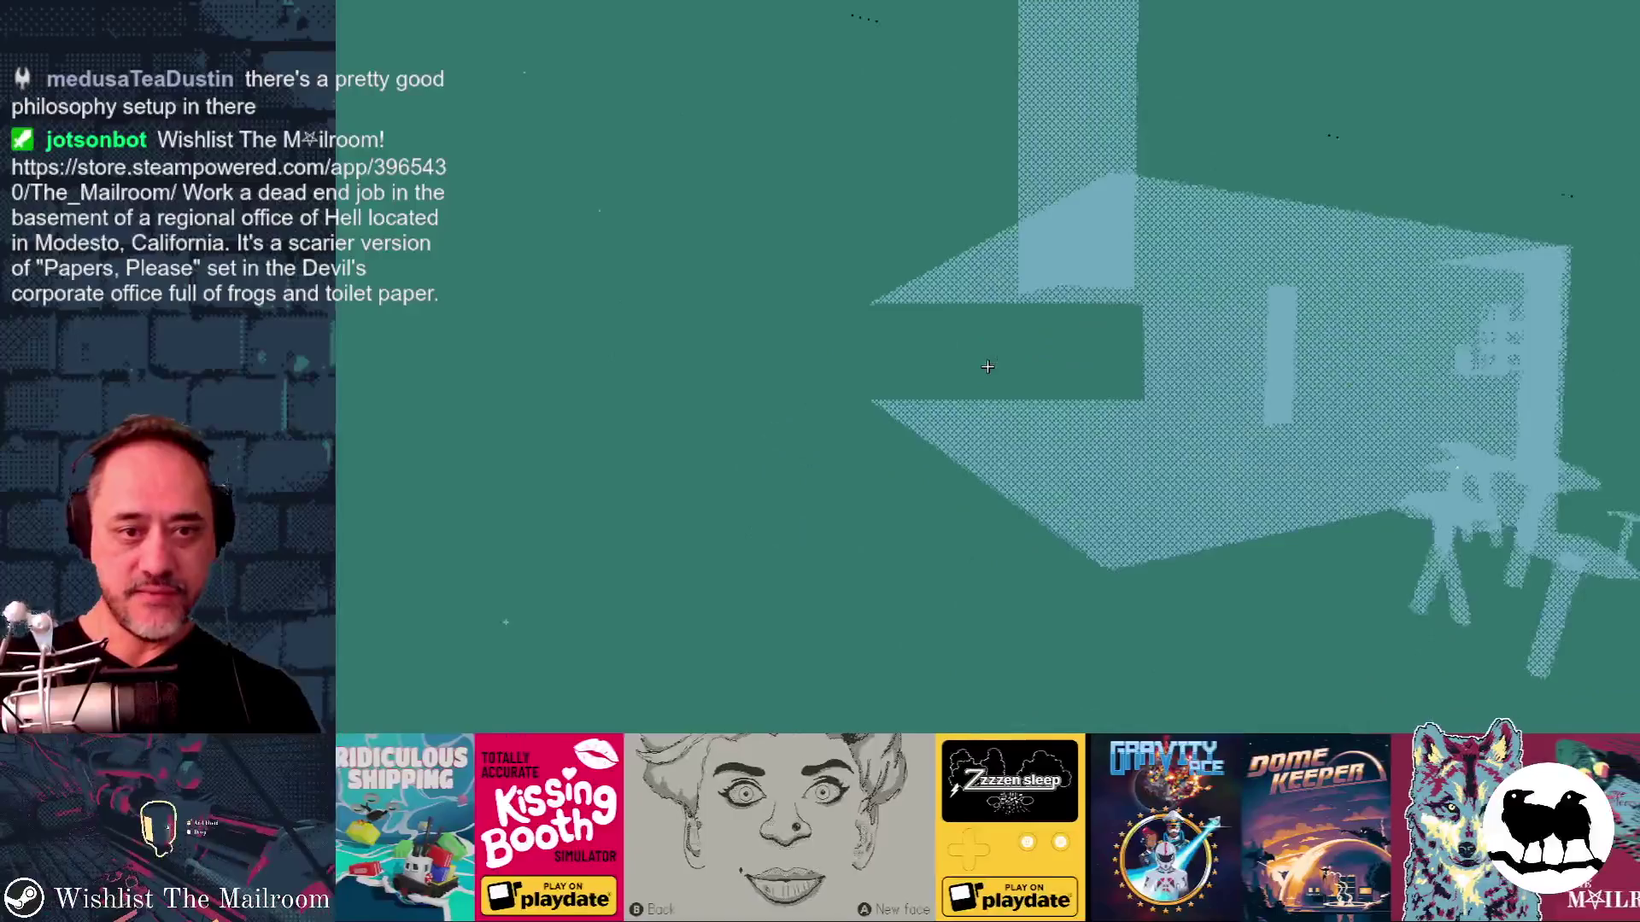
key(a)
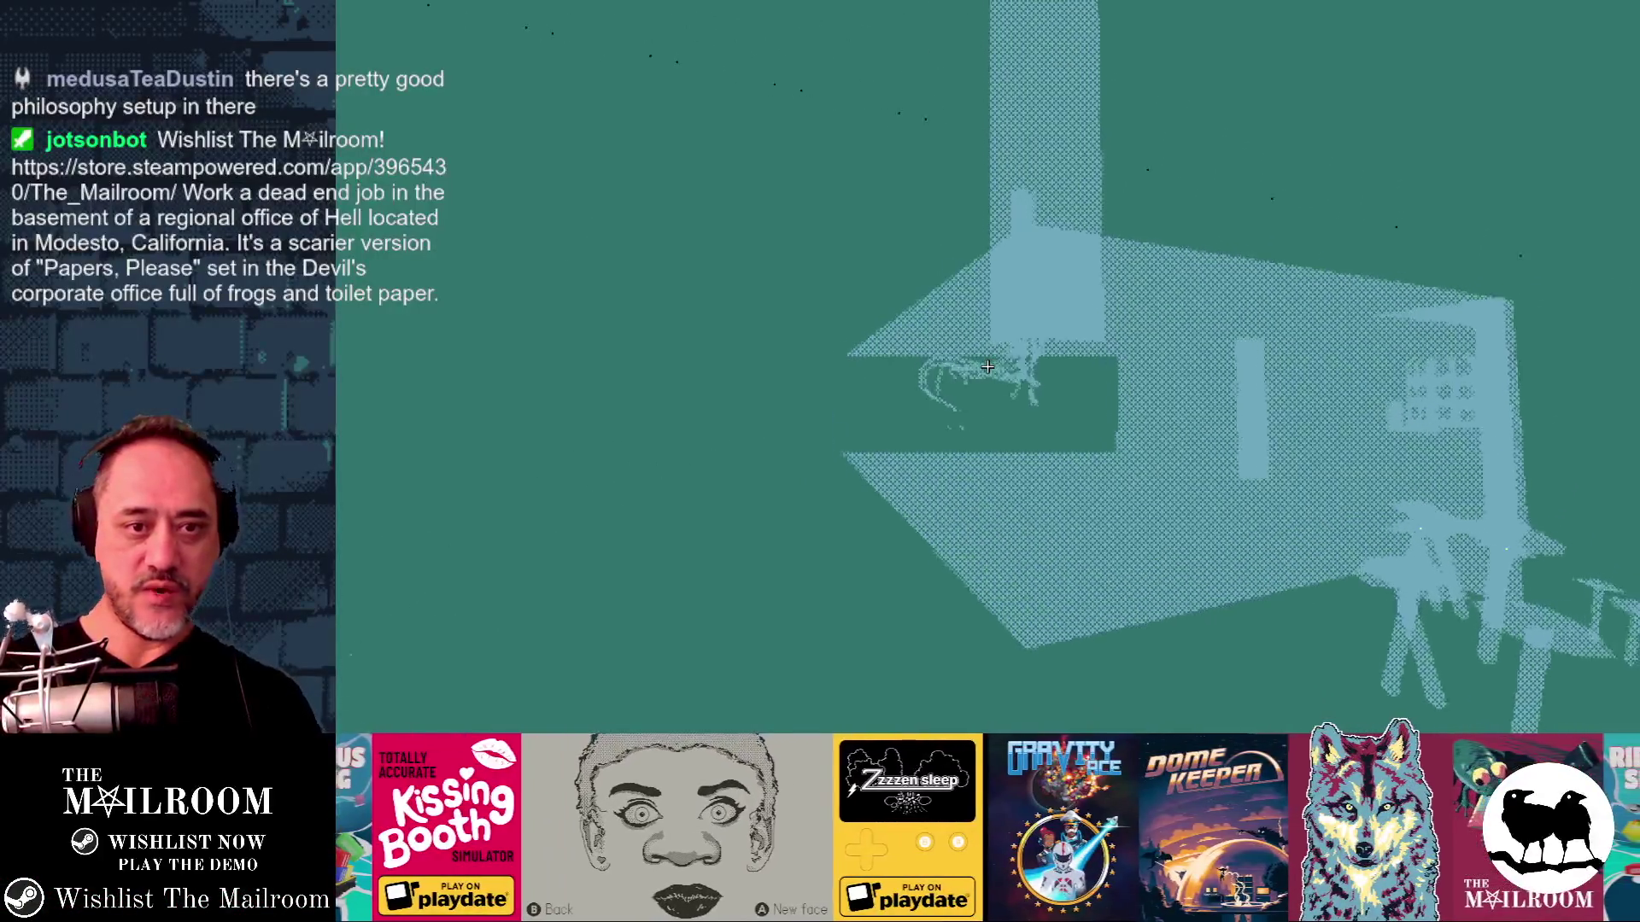
key(d)
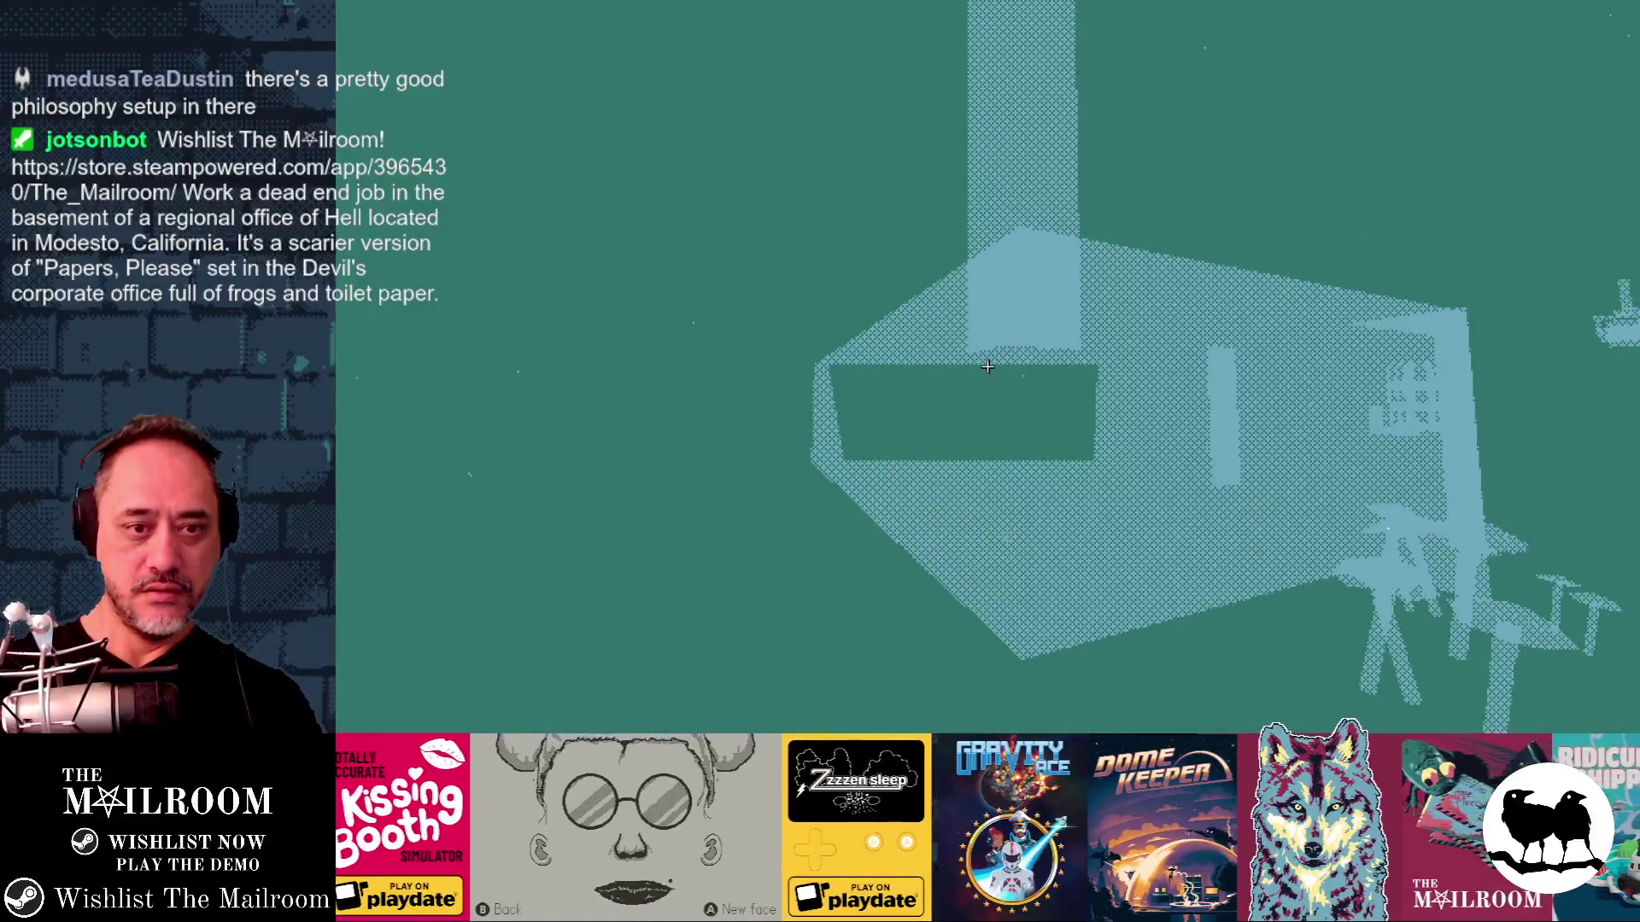
key(a)
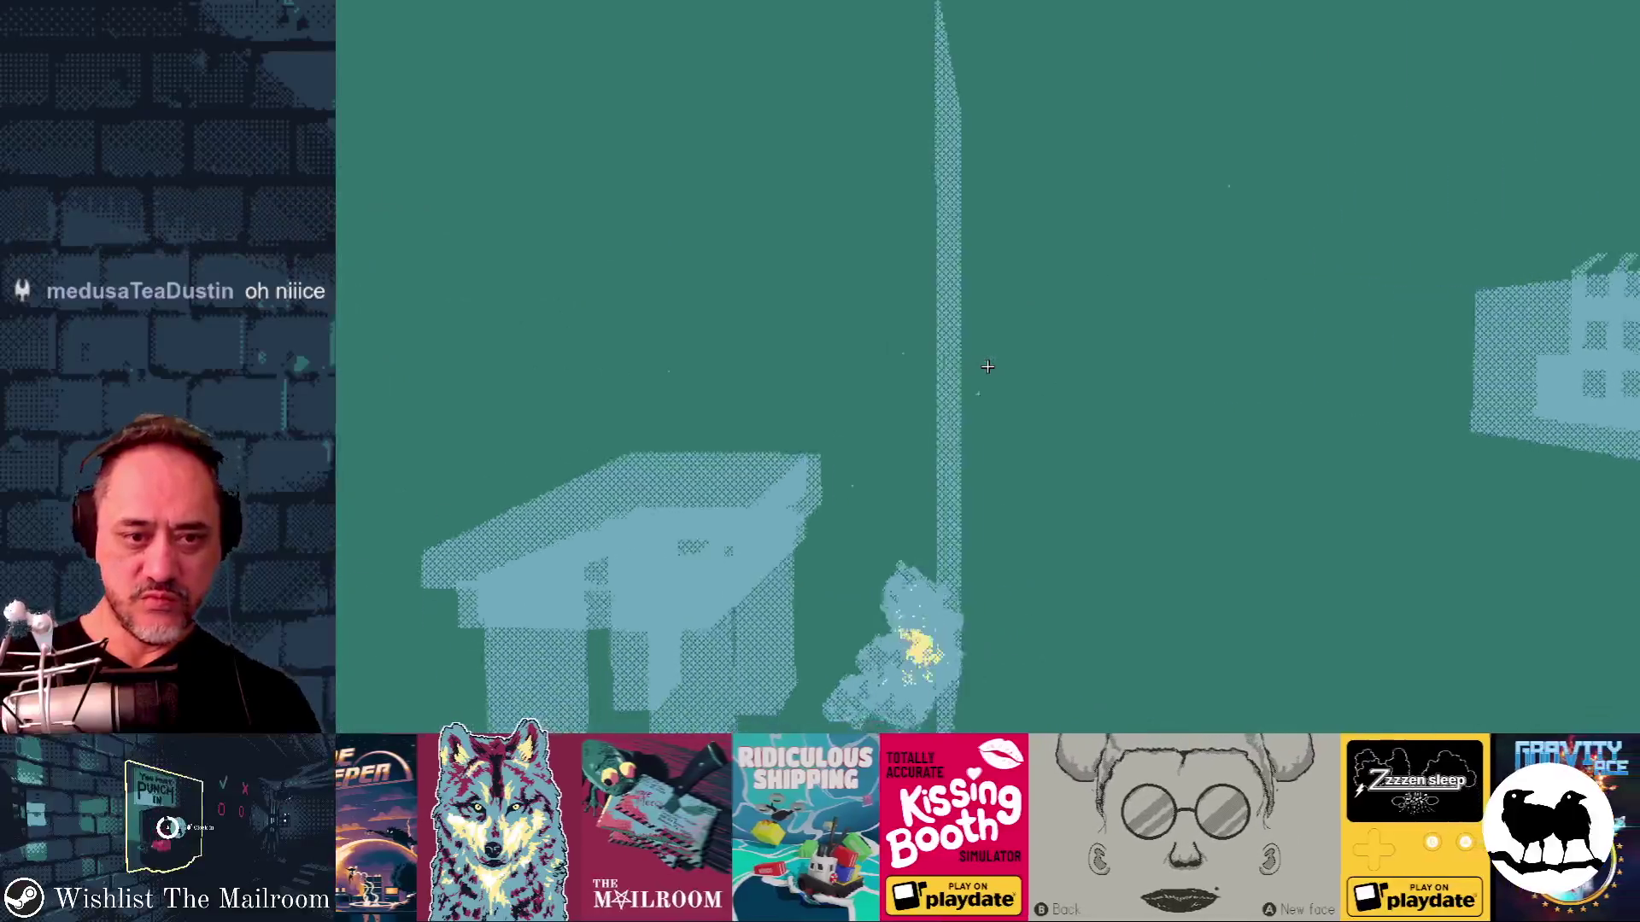
key(Escape)
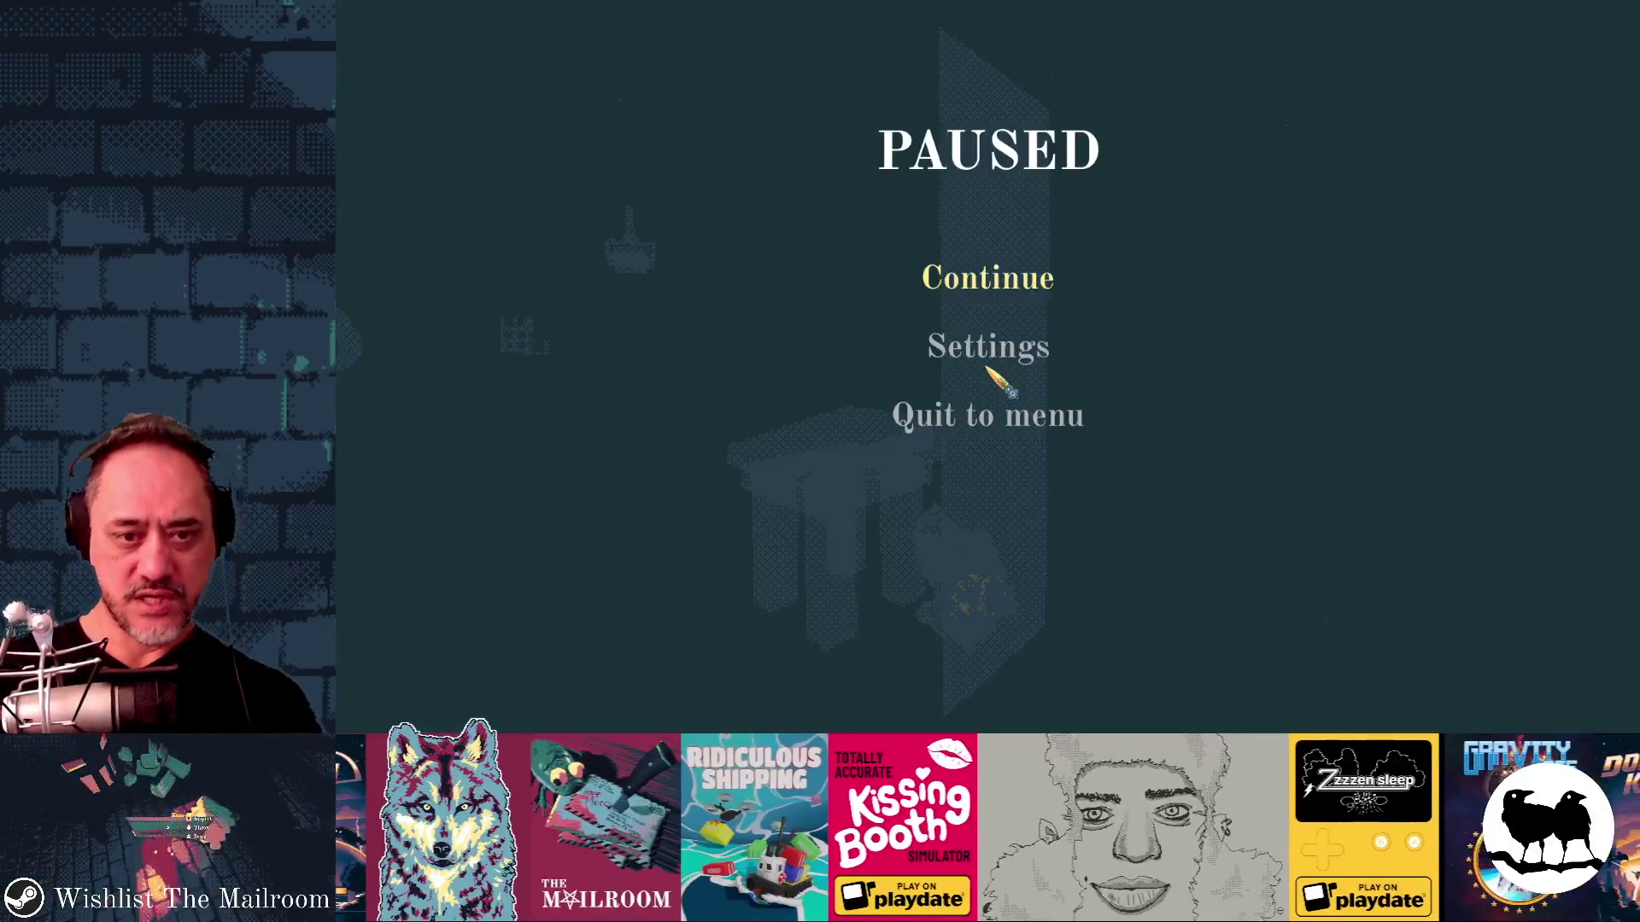
click(989, 308)
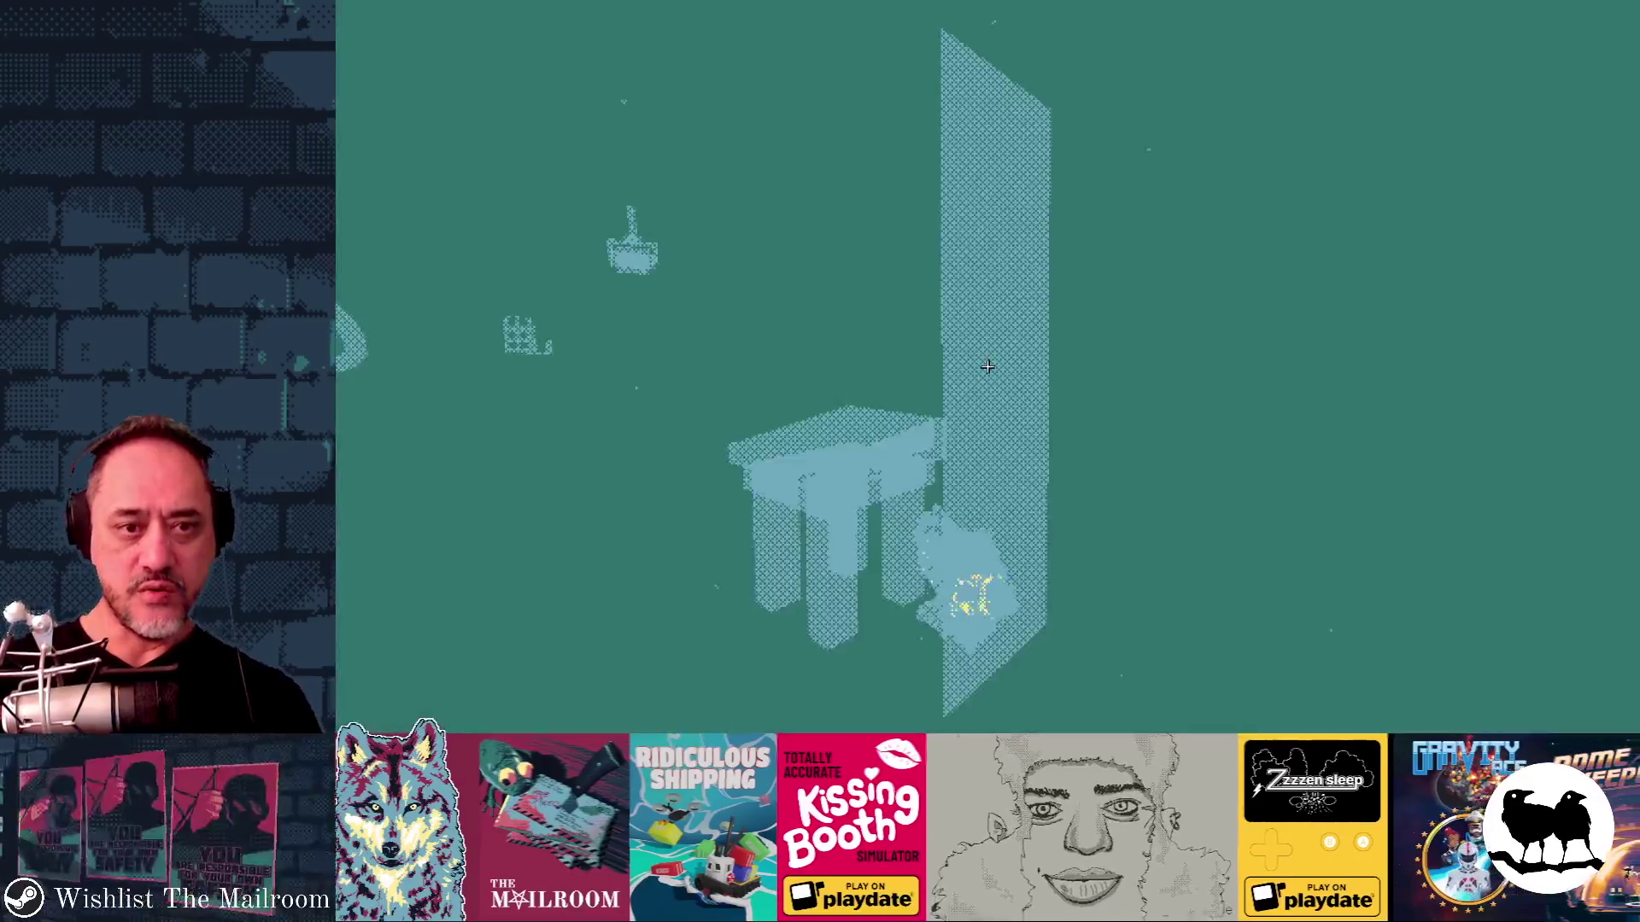